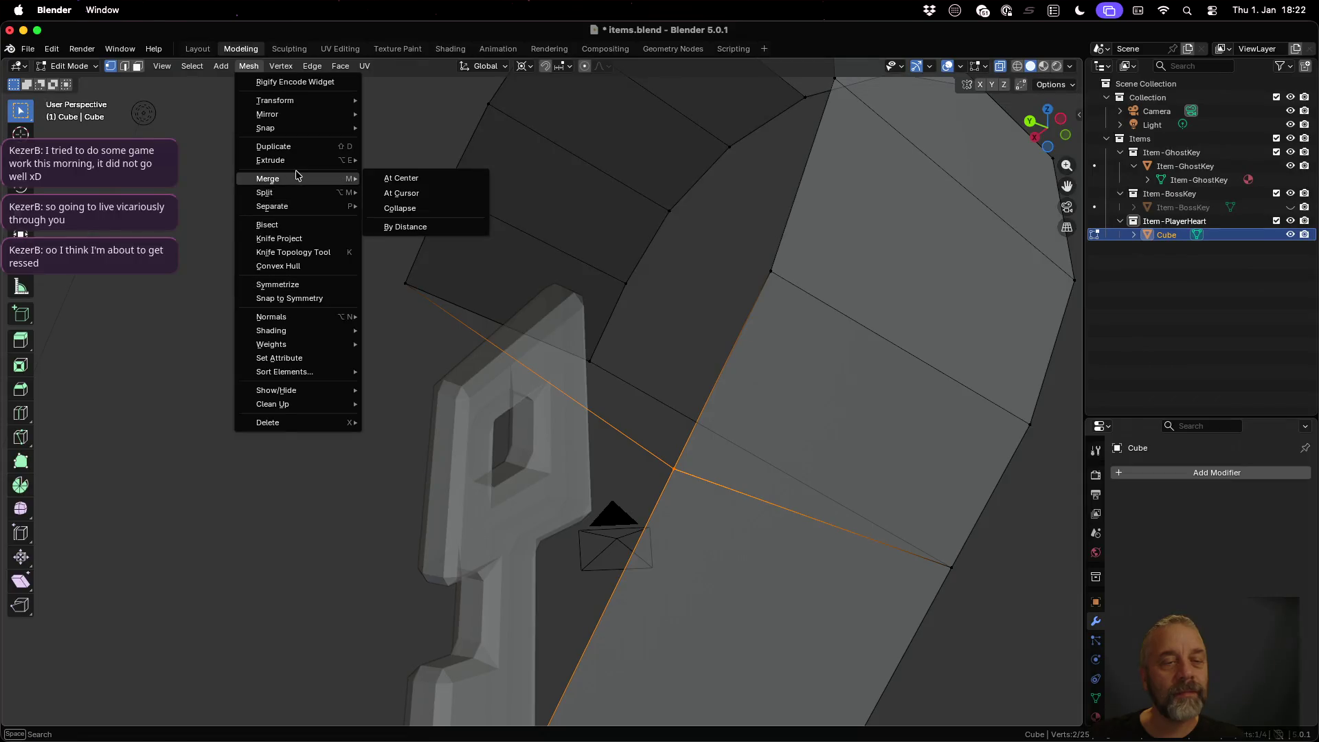
Step: Merge the selected stray vertices into one at their center
{"action": "left_click", "coordinate": [451, 174]}
{"action": "scroll", "coordinate": [700, 342], "scroll_direction": "down", "scroll_amount": 6}
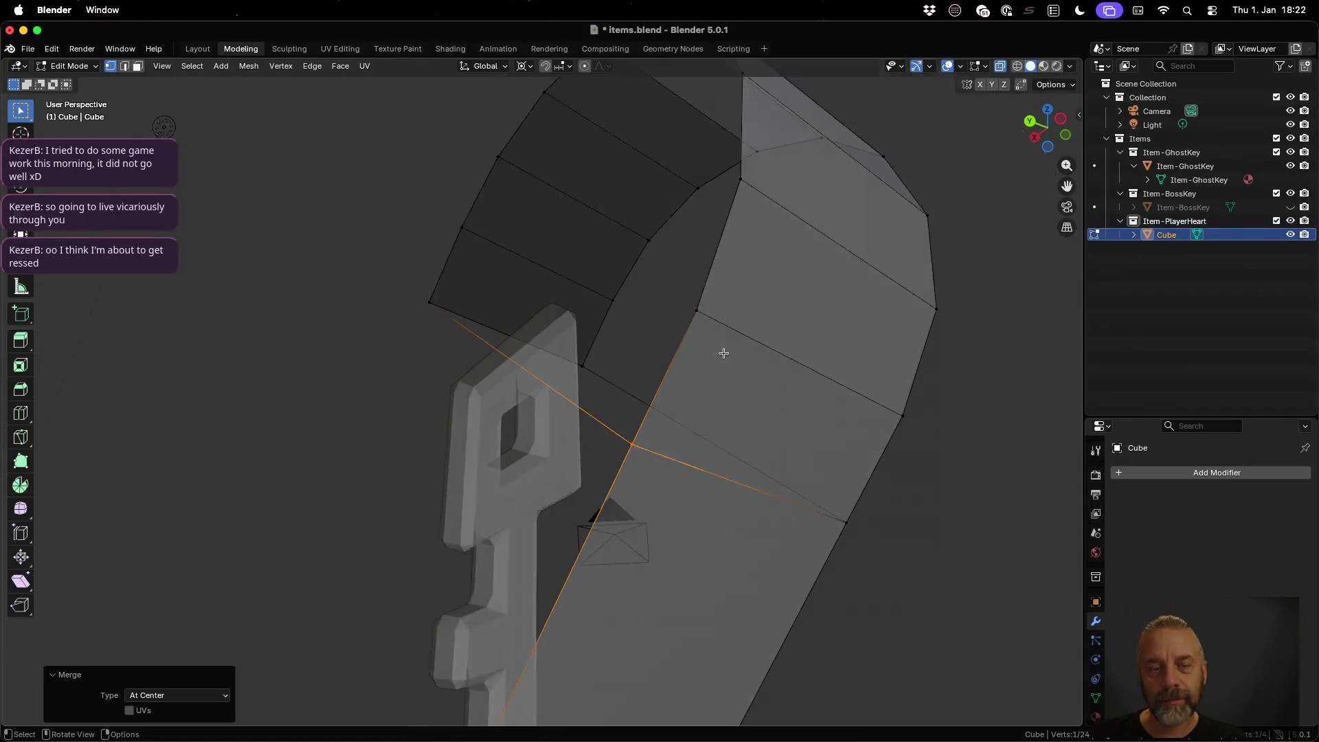
{"action": "mouse_move", "coordinate": [730, 347]}
{"action": "left_mouse_down"}
{"action": "mouse_move", "coordinate": [567, 349]}
{"action": "mouse_move", "coordinate": [485, 374]}
{"action": "mouse_move", "coordinate": [488, 398]}
{"action": "left_mouse_up"}
{"action": "key", "text": "g"}
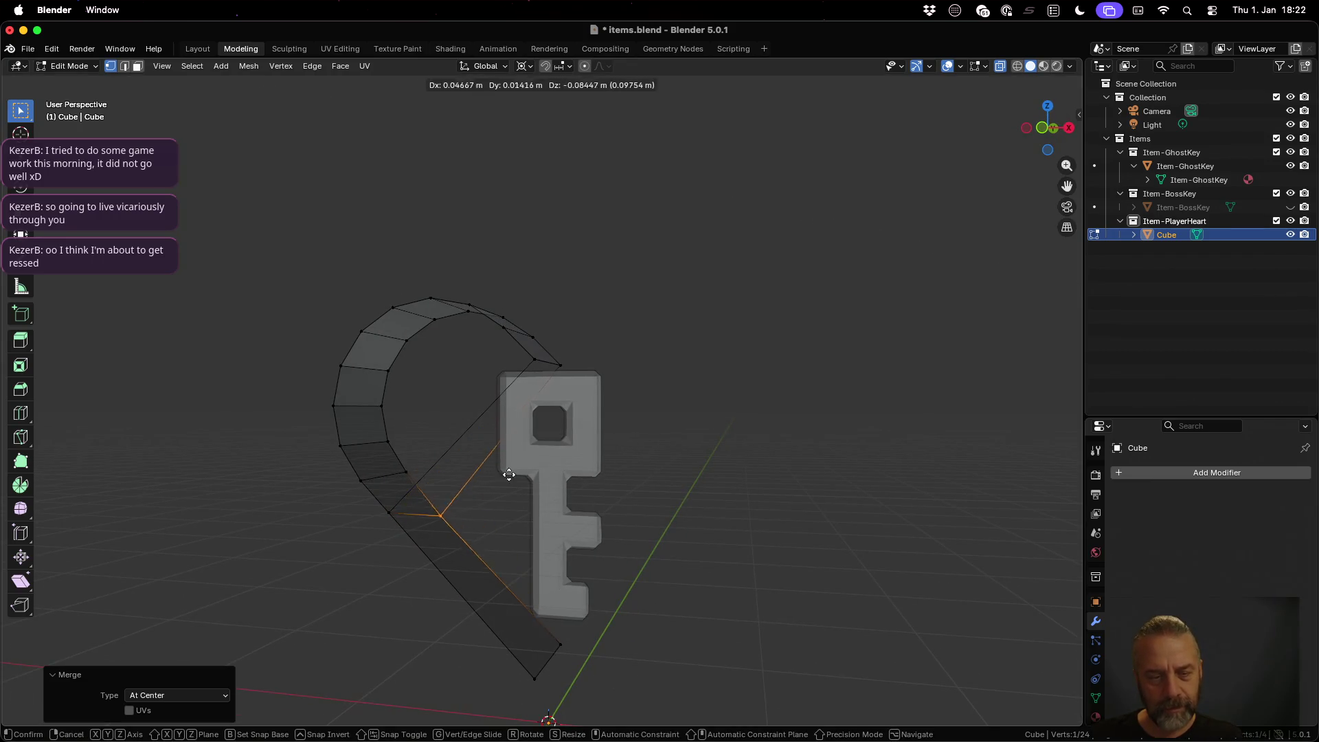
{"action": "key", "text": "Escape"}
Step: Select the heart's lower-left edge vertex, its top point and its bottom tip
{"action": "left_click_drag", "start_coordinate": [554, 439], "coordinate": [570, 444]}
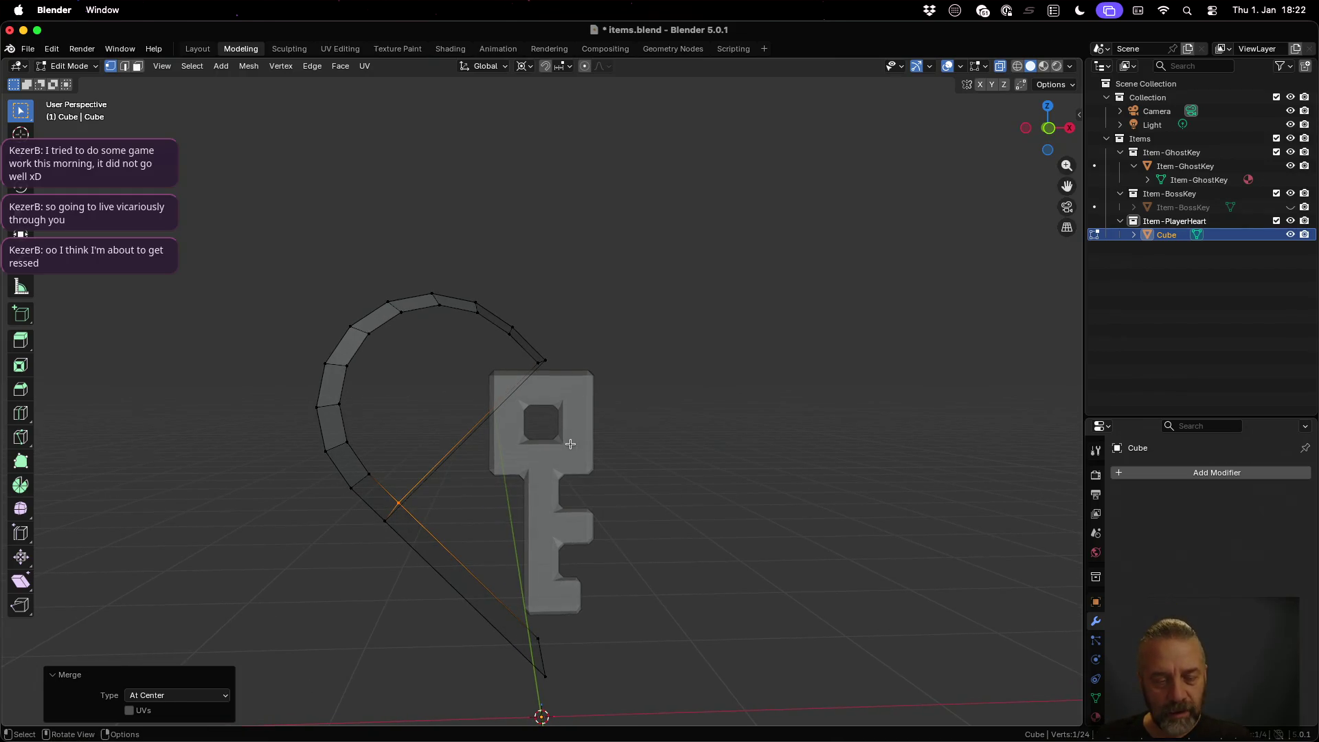
{"action": "left_click", "coordinate": [396, 521]}
{"action": "left_click", "coordinate": [553, 379], "text": "shift"}
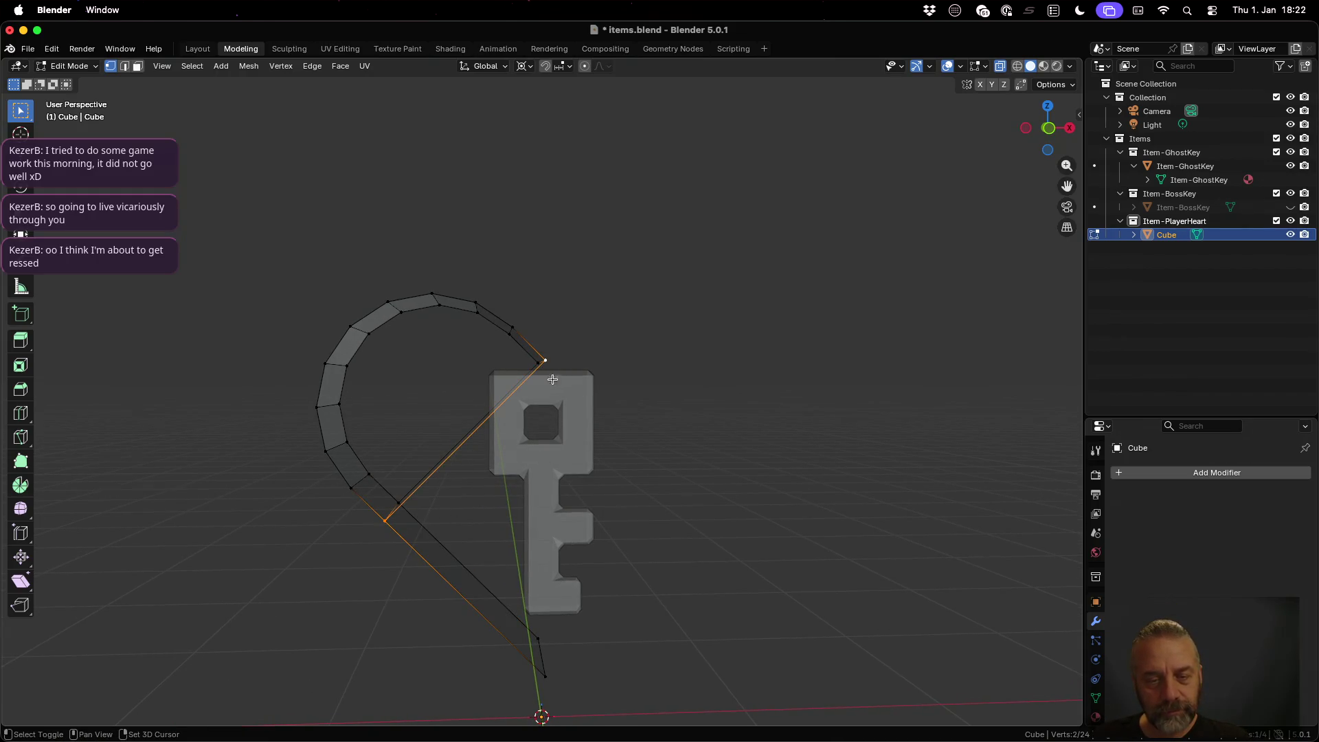
{"action": "left_click", "coordinate": [544, 678], "text": "shift"}
Step: Fill the front triangle, then a back triangle joining bottom tip, back curve and top point
{"action": "key", "text": "f"}
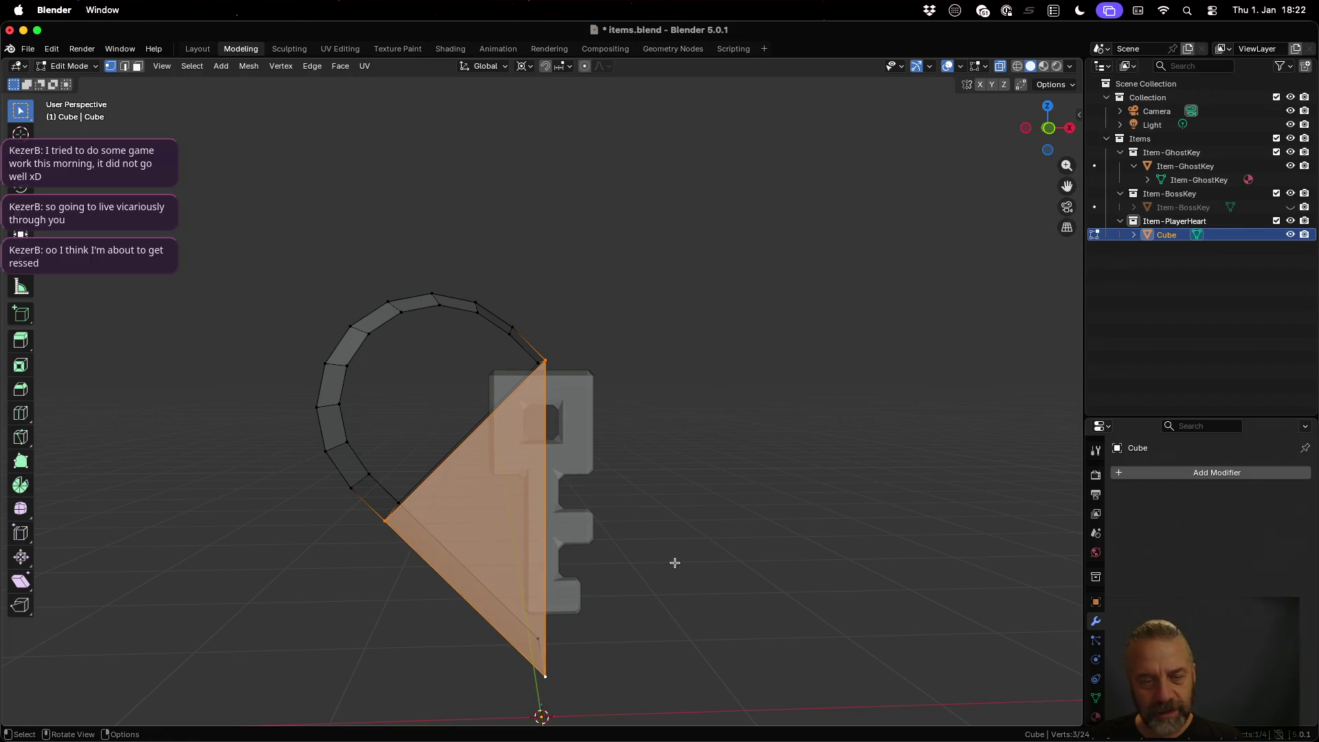
{"action": "left_click_drag", "start_coordinate": [669, 551], "coordinate": [426, 568]}
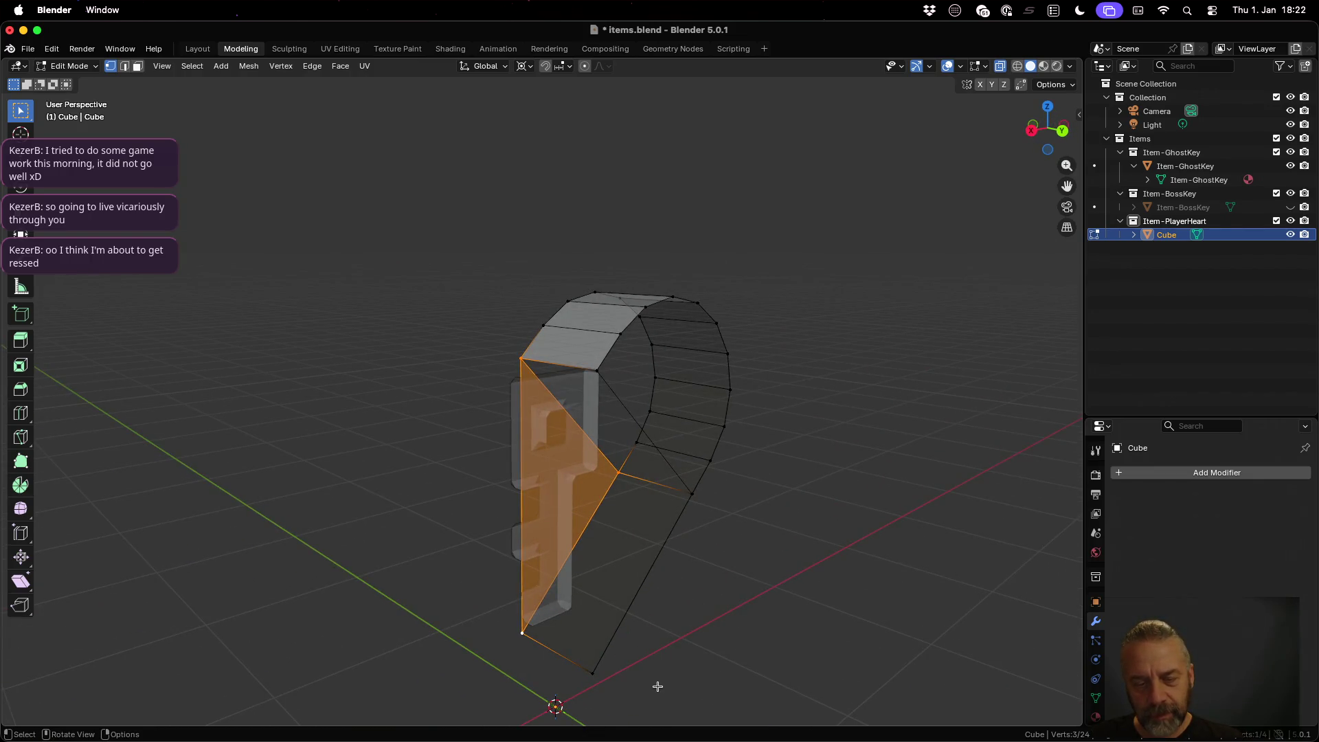
{"action": "left_click", "coordinate": [594, 674]}
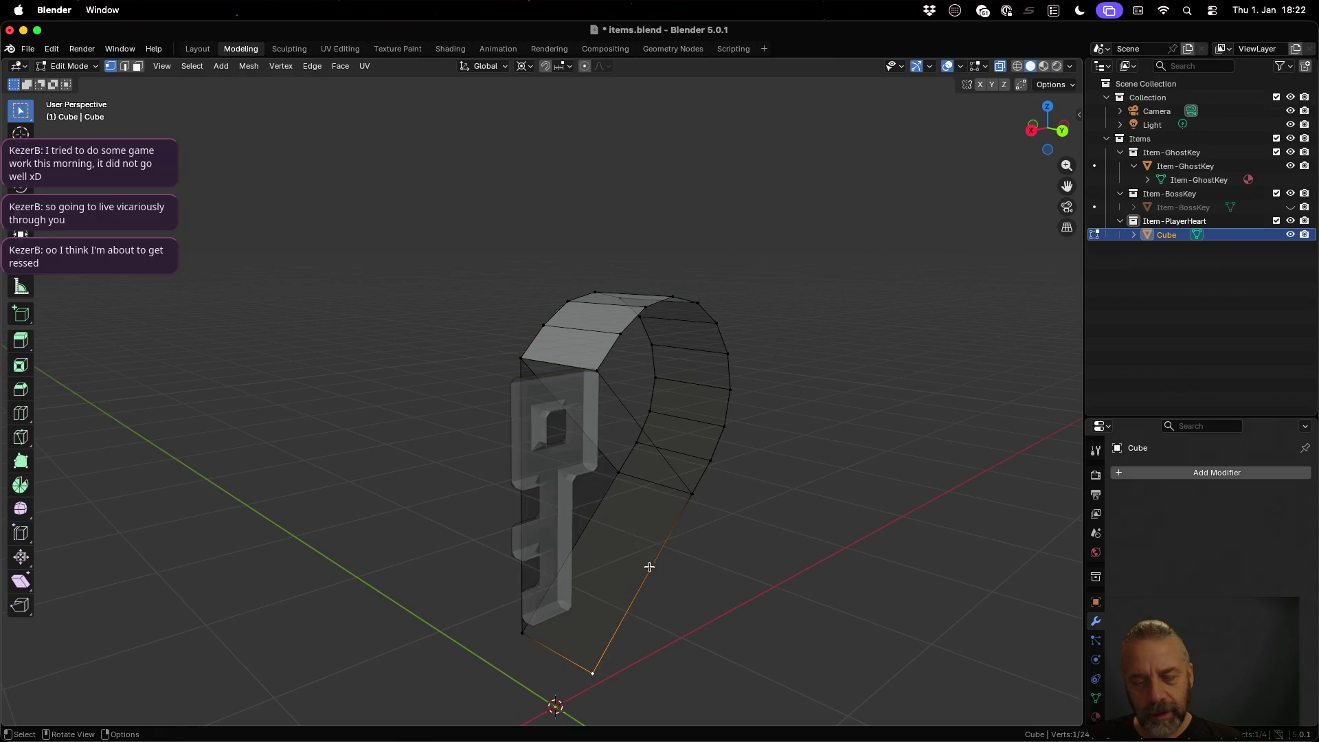
{"action": "left_click", "coordinate": [689, 491], "text": "shift"}
{"action": "left_click", "coordinate": [590, 369], "text": "shift"}
{"action": "key", "text": "f"}
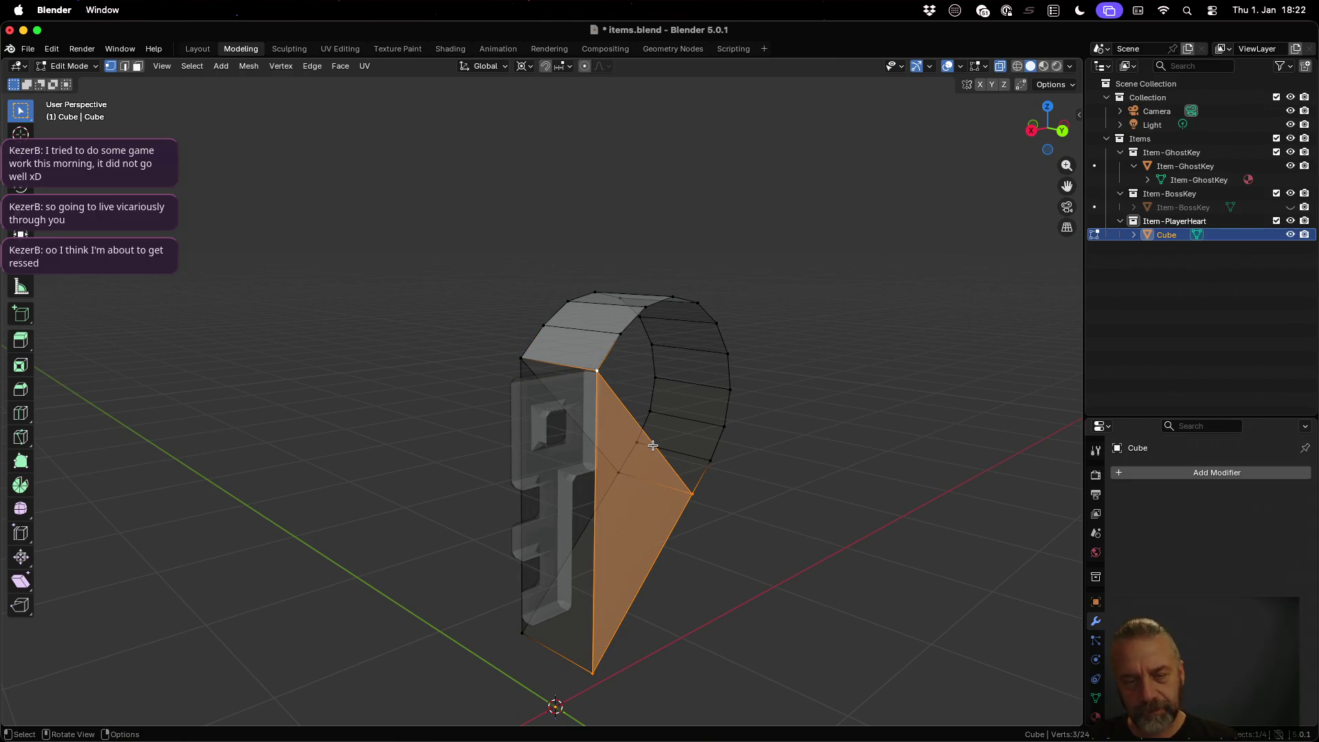
Step: Fill the first quad face from the lobe's left edge to two upper vertices
{"action": "mouse_move", "coordinate": [721, 426]}
{"action": "left_mouse_down"}
{"action": "mouse_move", "coordinate": [796, 477]}
{"action": "mouse_move", "coordinate": [822, 427]}
{"action": "left_mouse_up"}
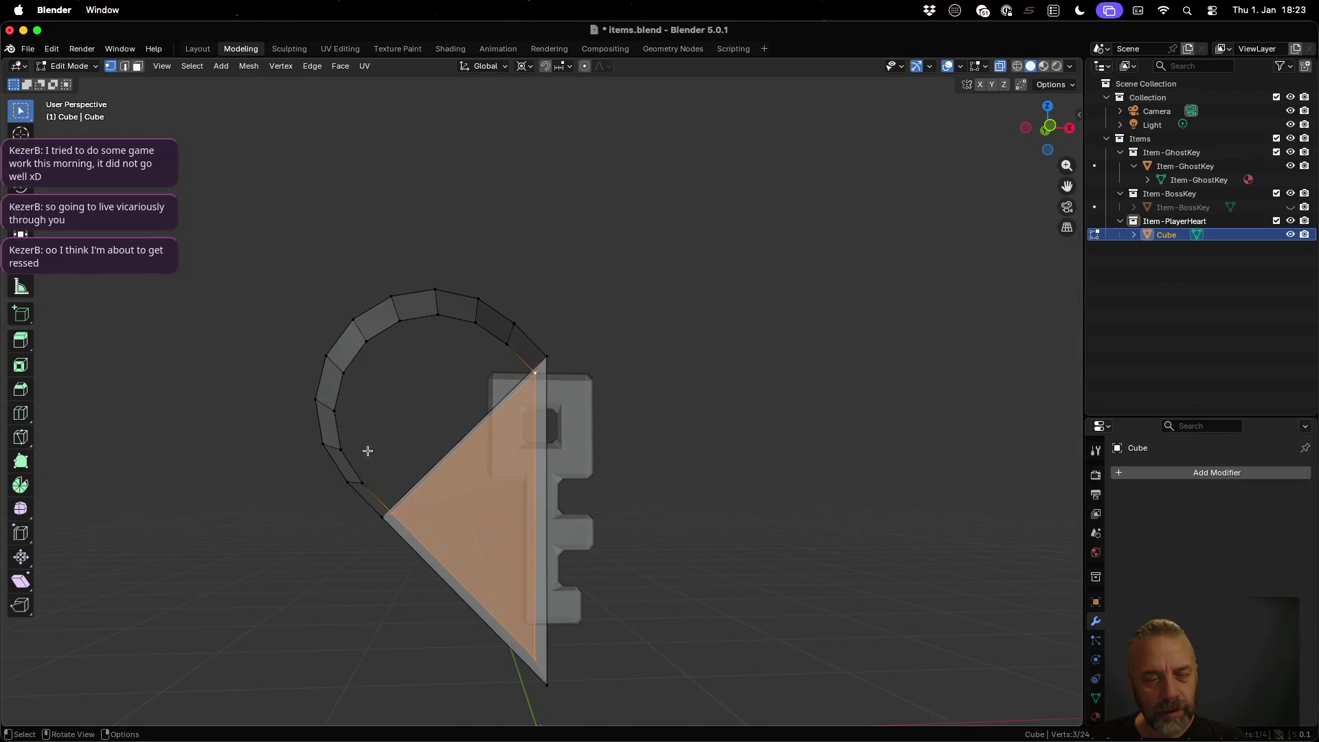
{"action": "left_click", "coordinate": [345, 482]}
{"action": "left_click", "coordinate": [386, 515], "text": "shift"}
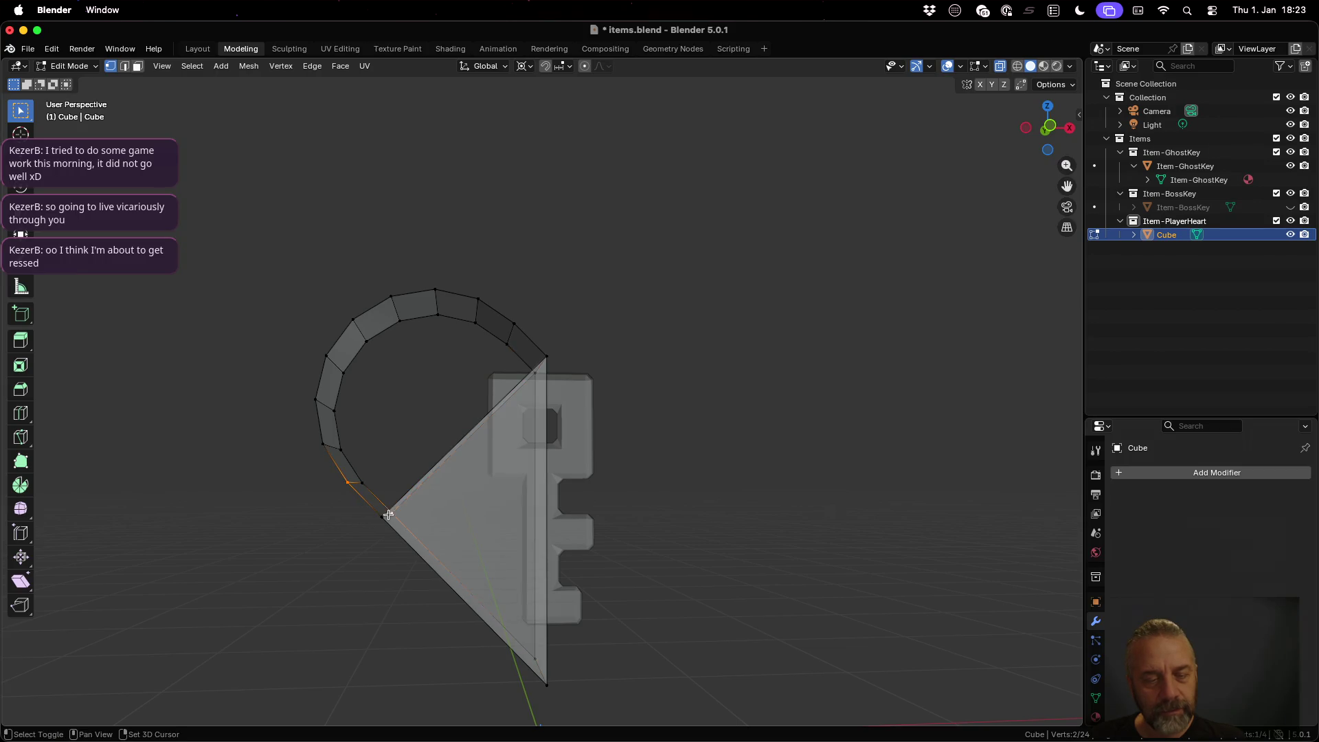
{"action": "left_click", "coordinate": [380, 512]}
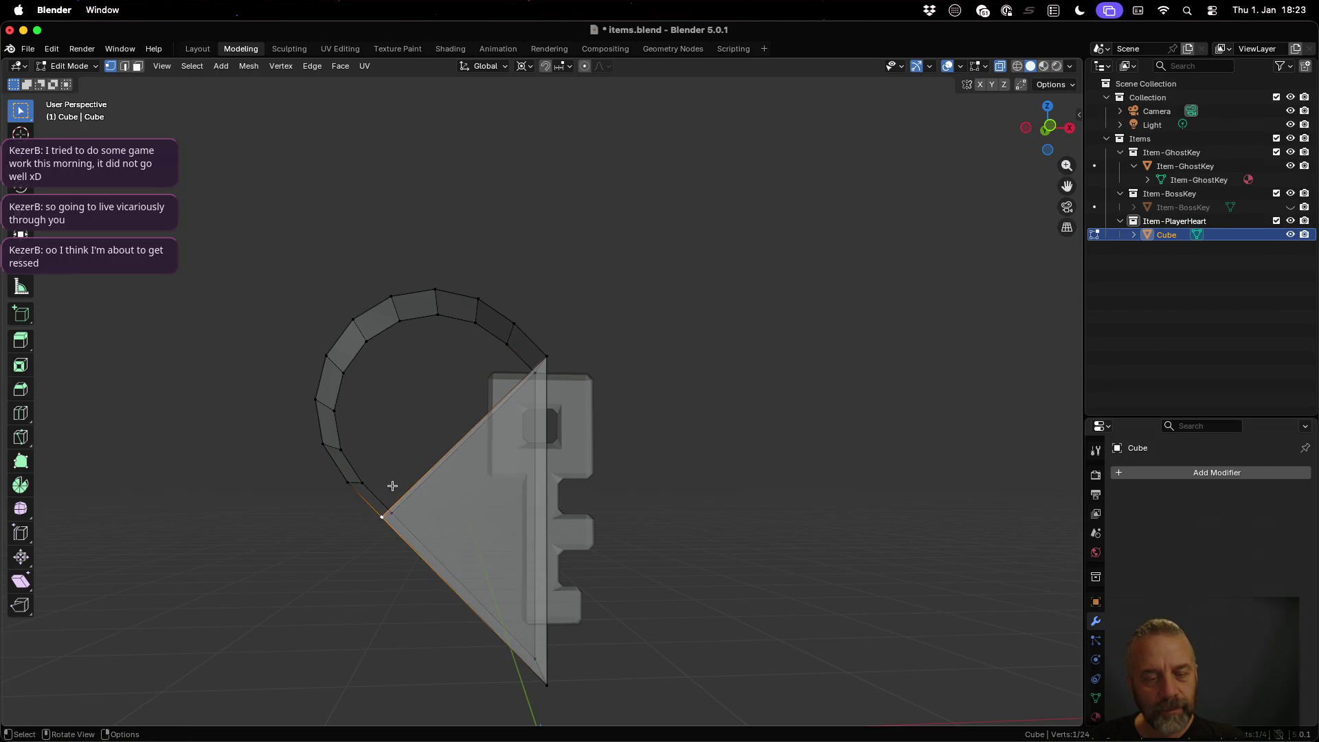
{"action": "left_click", "coordinate": [514, 324], "text": "shift"}
{"action": "left_click", "coordinate": [547, 357], "text": "shift"}
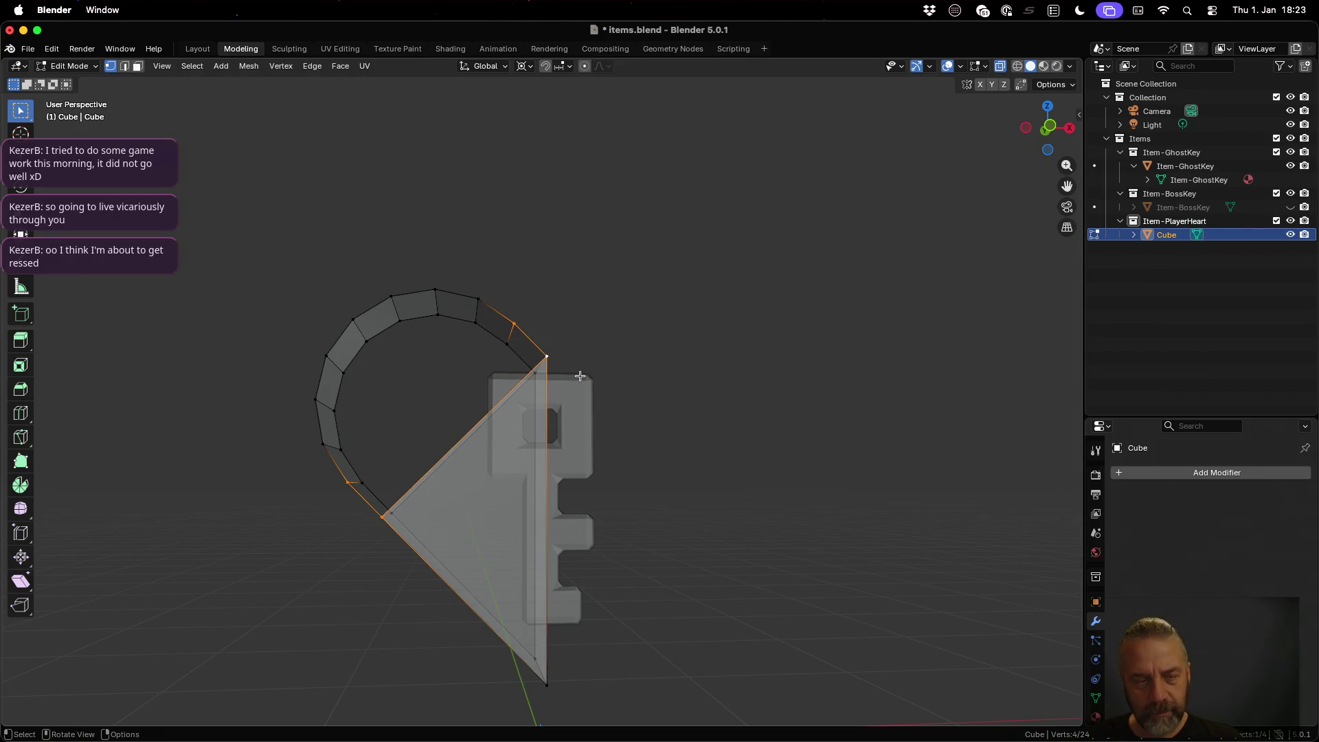
{"action": "key", "text": "f"}
Step: Fill two more strip faces across the lobe between left-edge and top vertices
{"action": "left_click", "coordinate": [322, 445]}
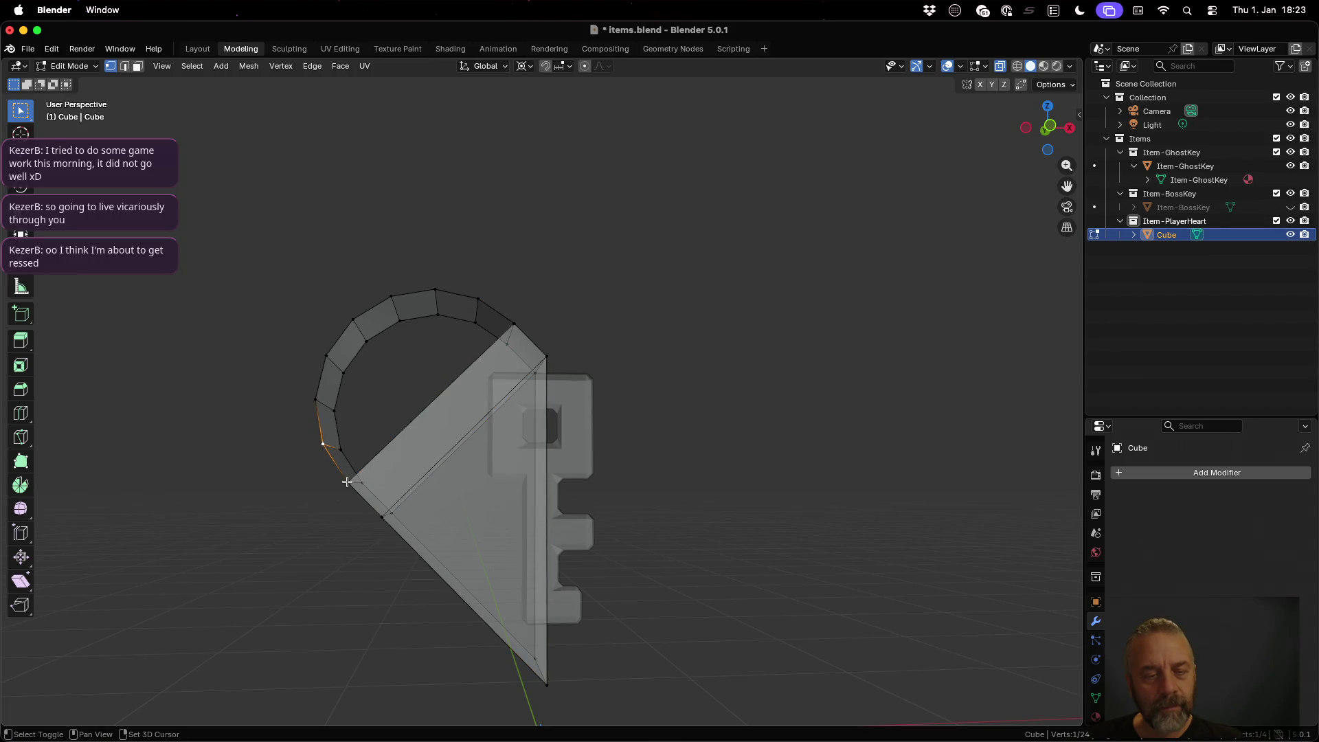
{"action": "left_click", "coordinate": [346, 481], "text": "shift"}
{"action": "left_click", "coordinate": [478, 298], "text": "shift"}
{"action": "left_click", "coordinate": [514, 323], "text": "shift"}
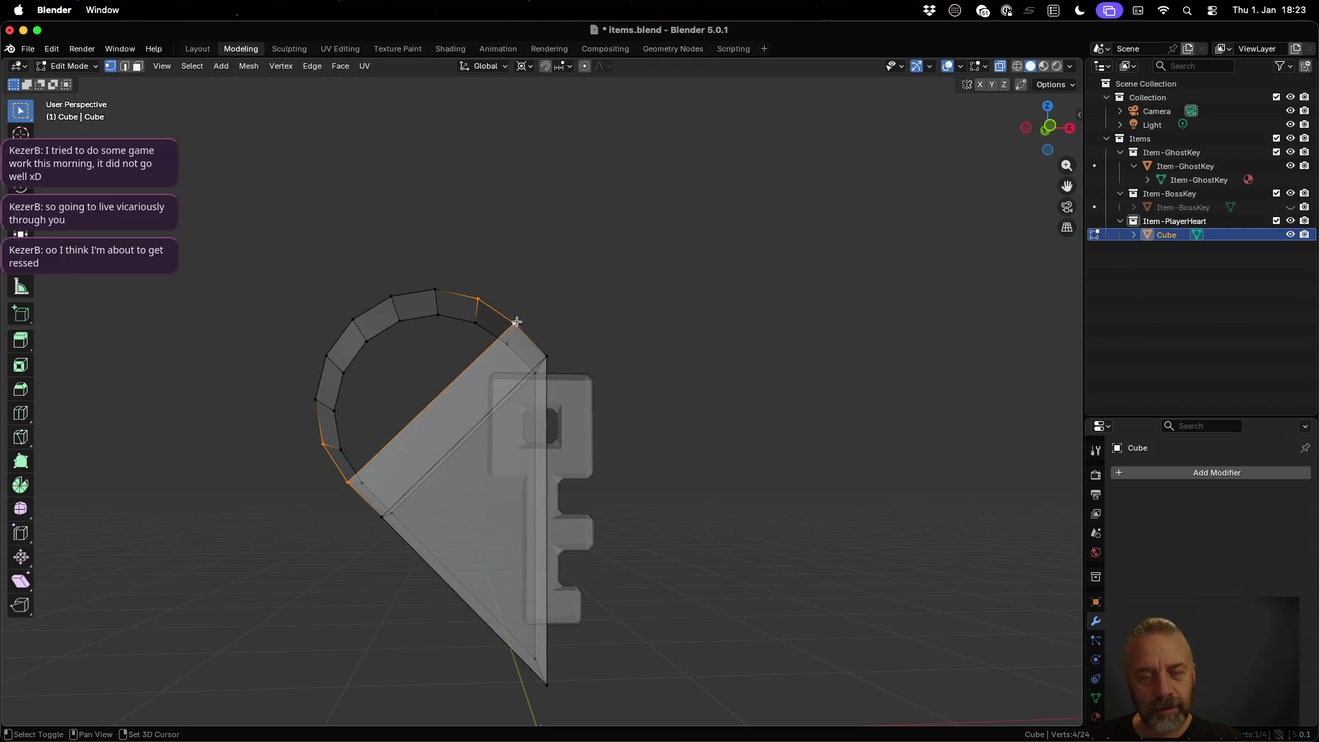
{"action": "key", "text": "f"}
{"action": "left_click", "coordinate": [435, 289]}
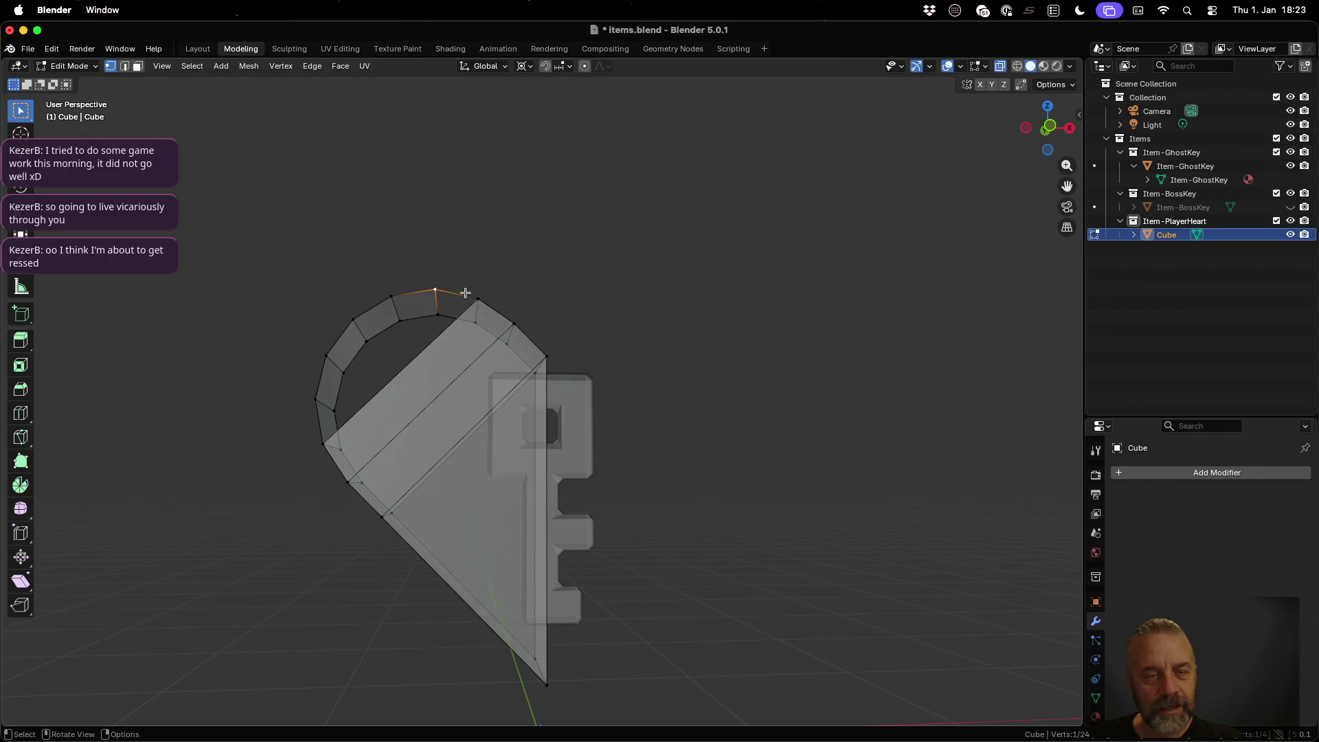
{"action": "left_click", "coordinate": [477, 299], "text": "shift"}
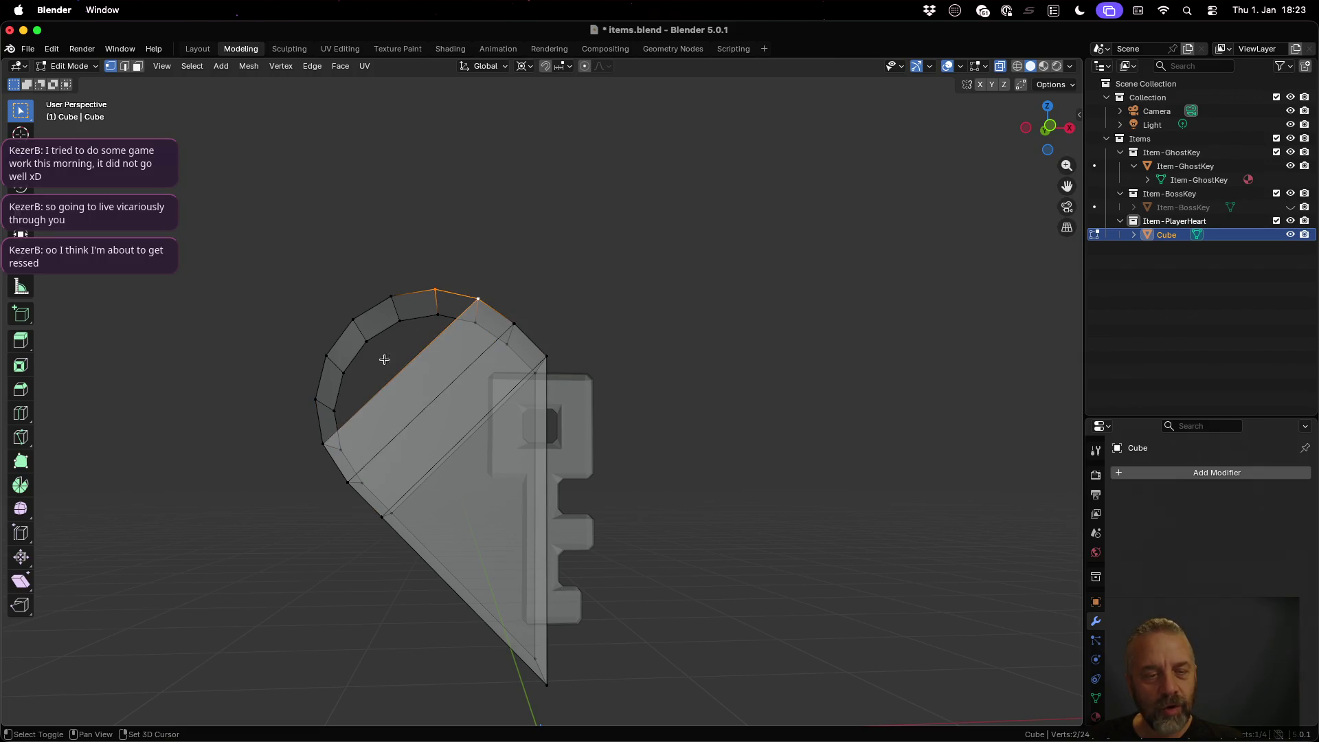
{"action": "left_click", "coordinate": [324, 442], "text": "shift"}
{"action": "left_click", "coordinate": [316, 399], "text": "shift"}
{"action": "key", "text": "f"}
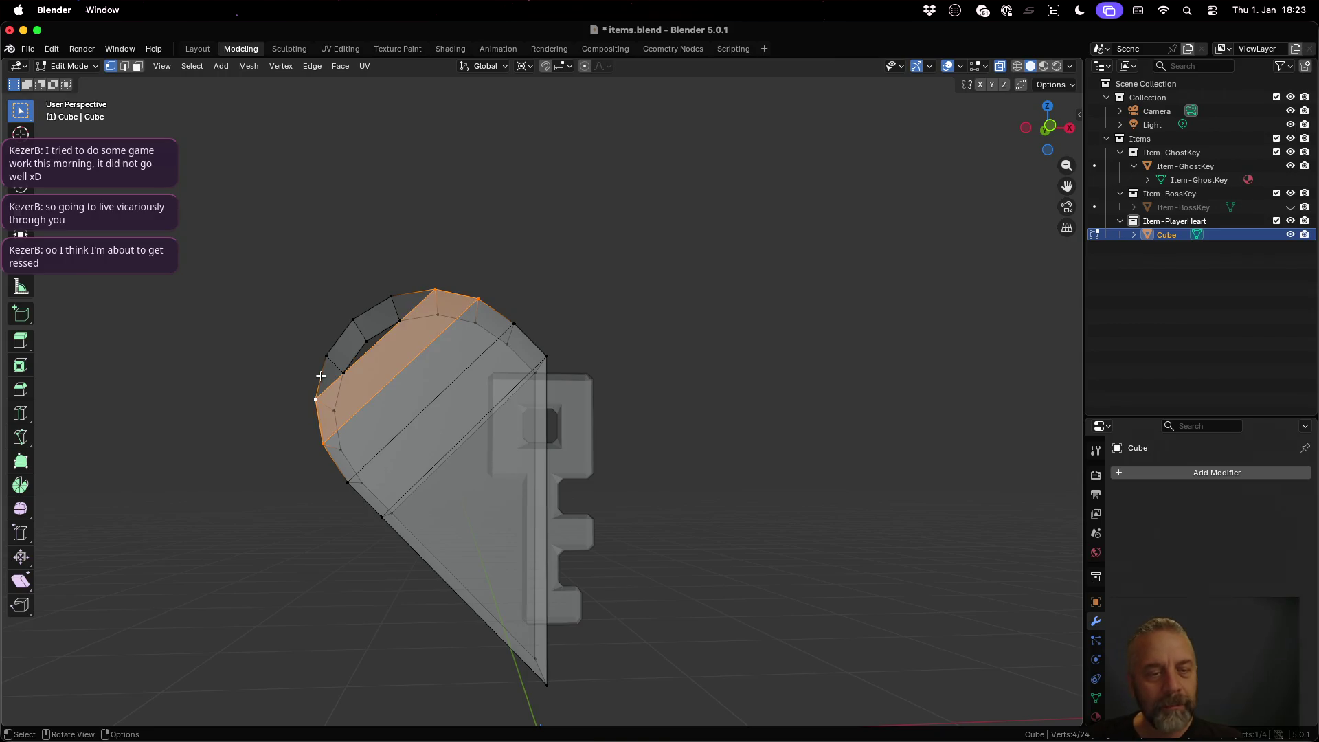
Step: Fill a strip face near the lobe top, then select three vertices around the last gap
{"action": "left_click", "coordinate": [316, 399]}
{"action": "left_click", "coordinate": [326, 356], "text": "shift"}
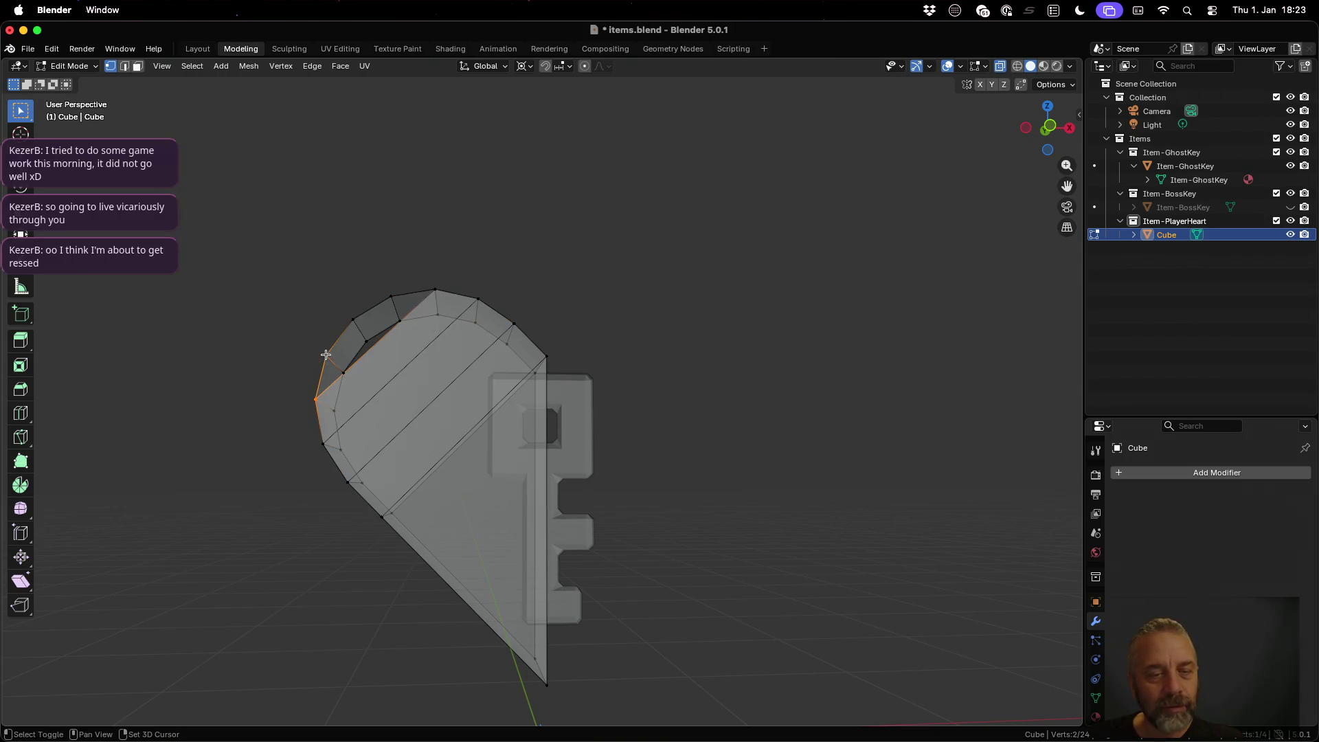
{"action": "left_click", "coordinate": [389, 297], "text": "shift"}
{"action": "left_click", "coordinate": [436, 289], "text": "shift"}
{"action": "key", "text": "f"}
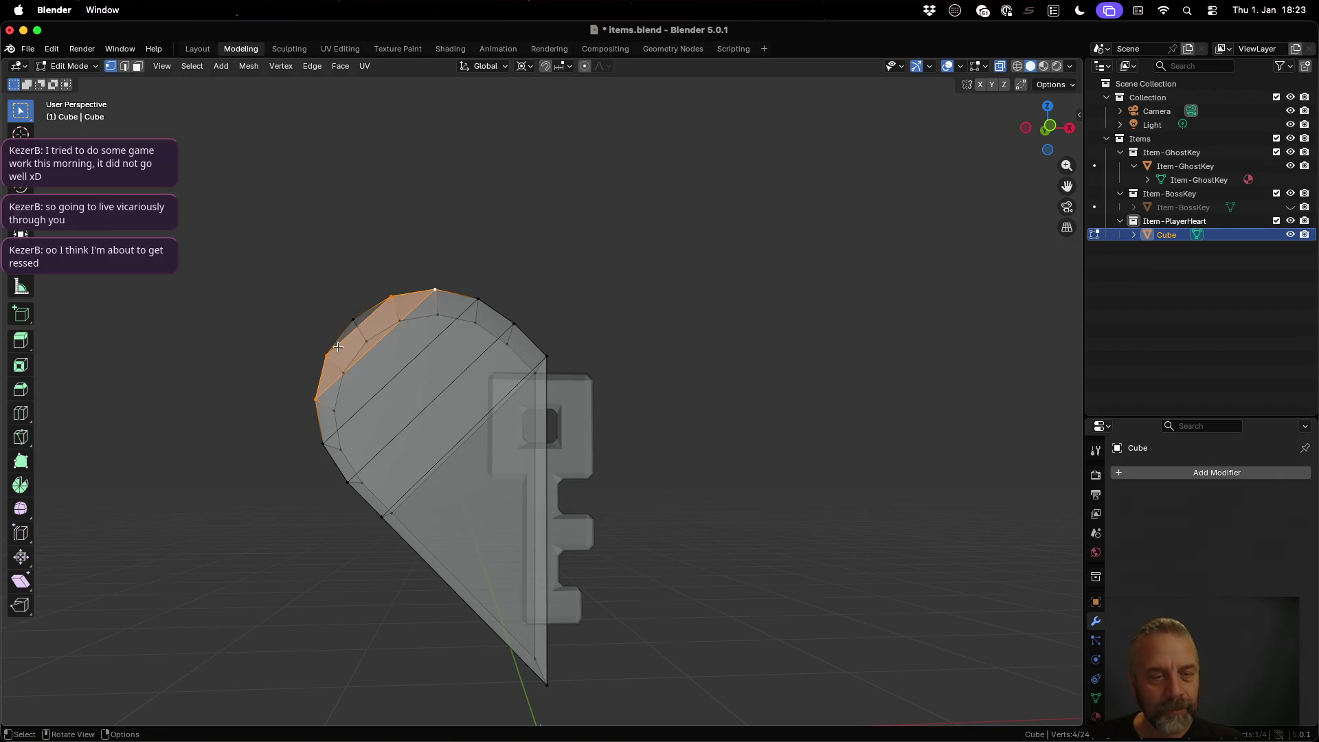
{"action": "key", "text": "alt+a"}
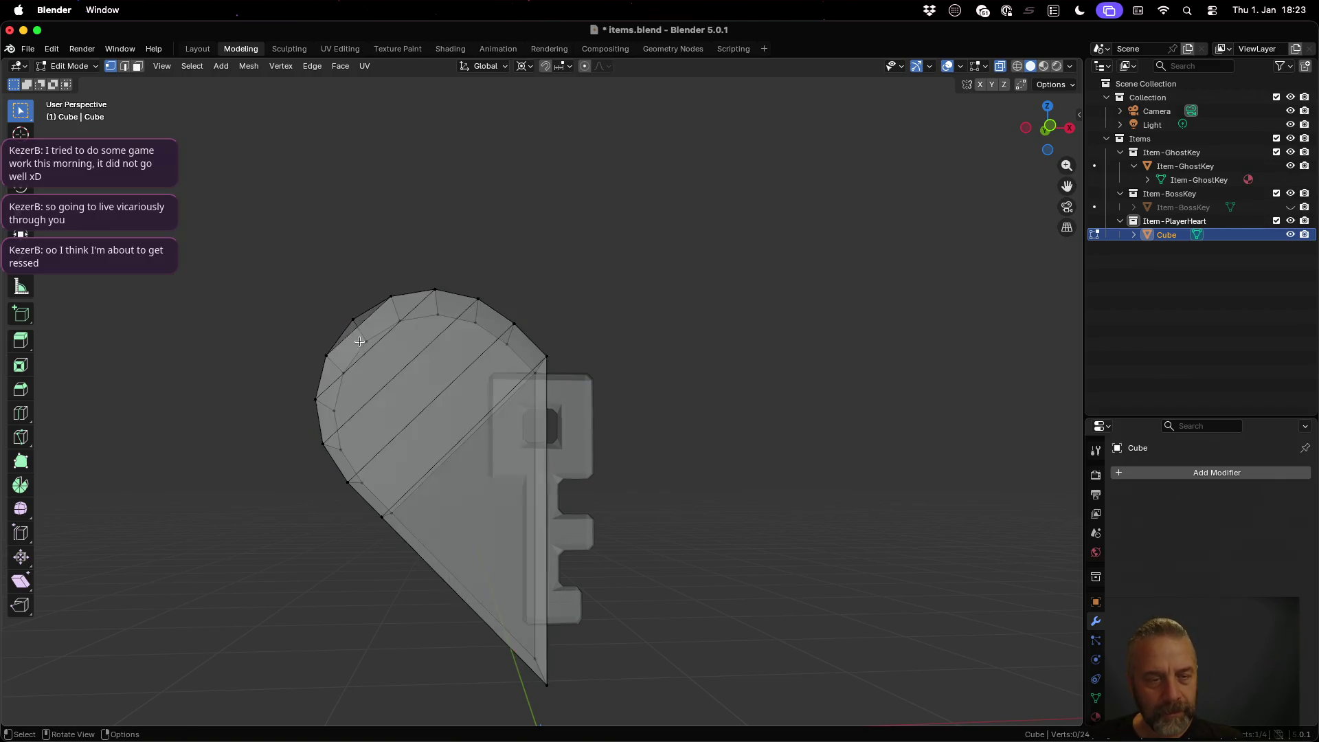
{"action": "left_click", "coordinate": [325, 356]}
{"action": "left_click", "coordinate": [351, 321], "text": "shift"}
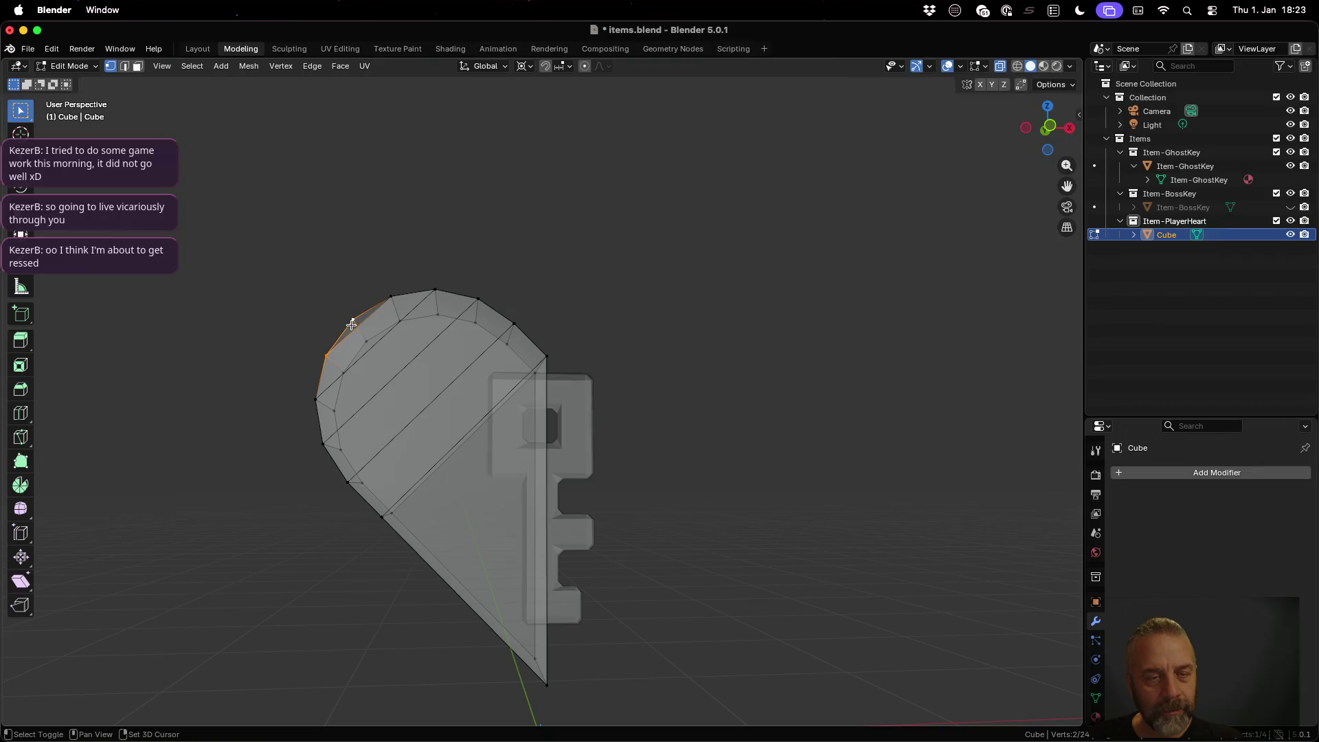
{"action": "left_click", "coordinate": [391, 297], "text": "shift"}
Step: Pick vertices along the heart's left edge and the lobe's right curve
{"action": "scroll", "coordinate": [467, 371], "scroll_direction": "down", "scroll_amount": 3}
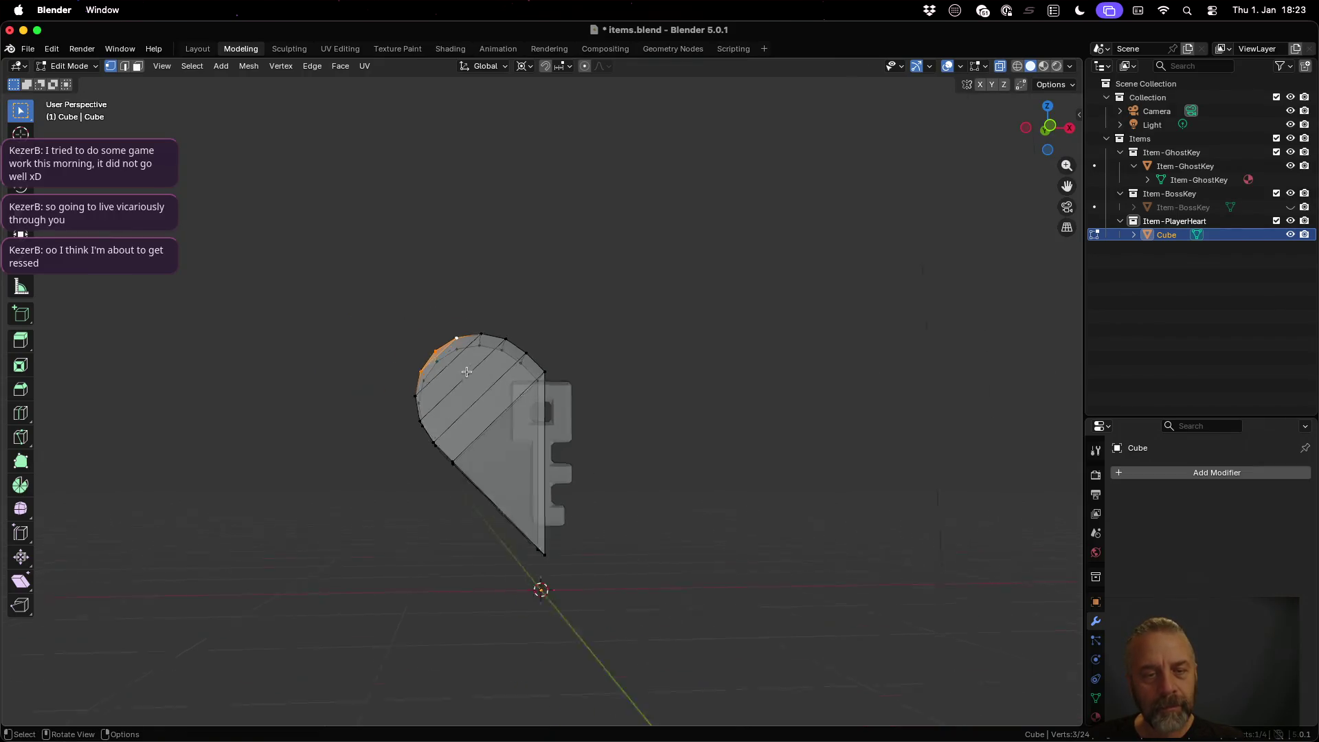
{"action": "scroll", "coordinate": [466, 371], "scroll_direction": "down", "scroll_amount": 1}
{"action": "scroll", "coordinate": [621, 359], "scroll_direction": "left", "scroll_amount": 10}
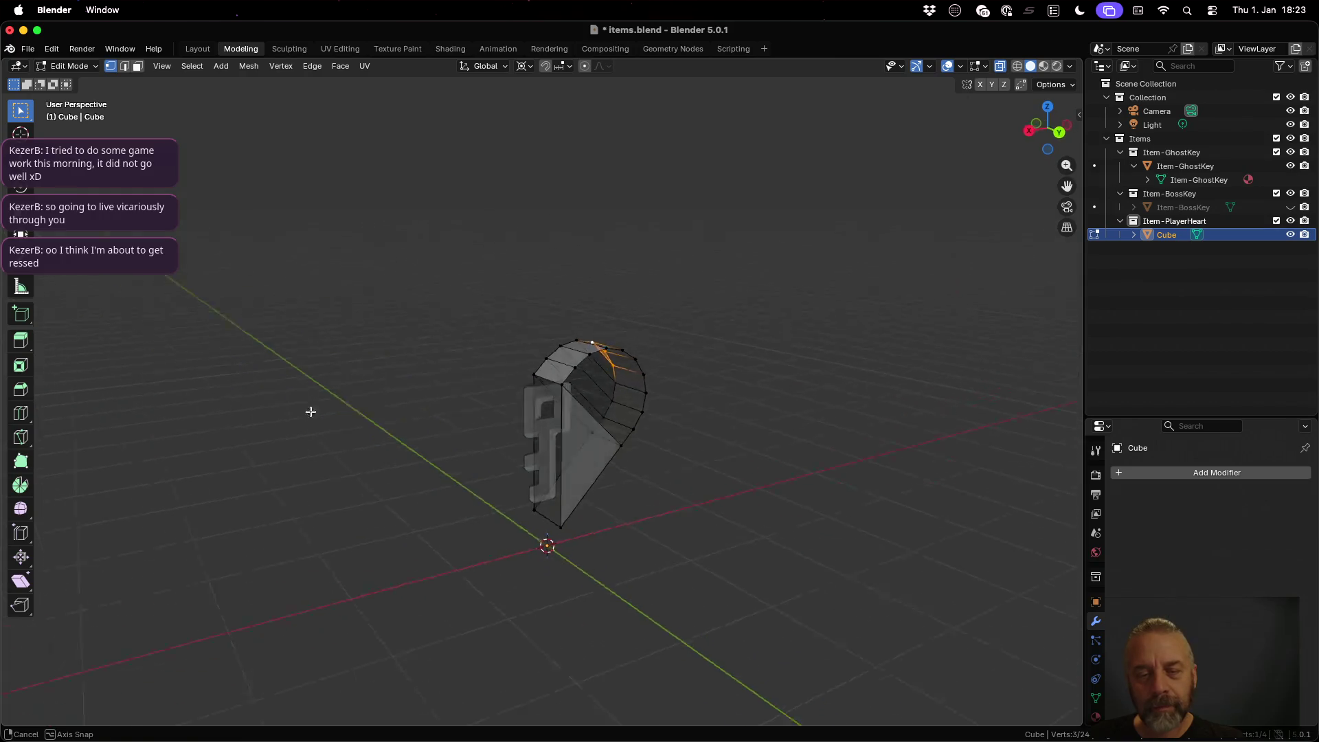
{"action": "scroll", "coordinate": [623, 420], "scroll_direction": "up", "scroll_amount": 3}
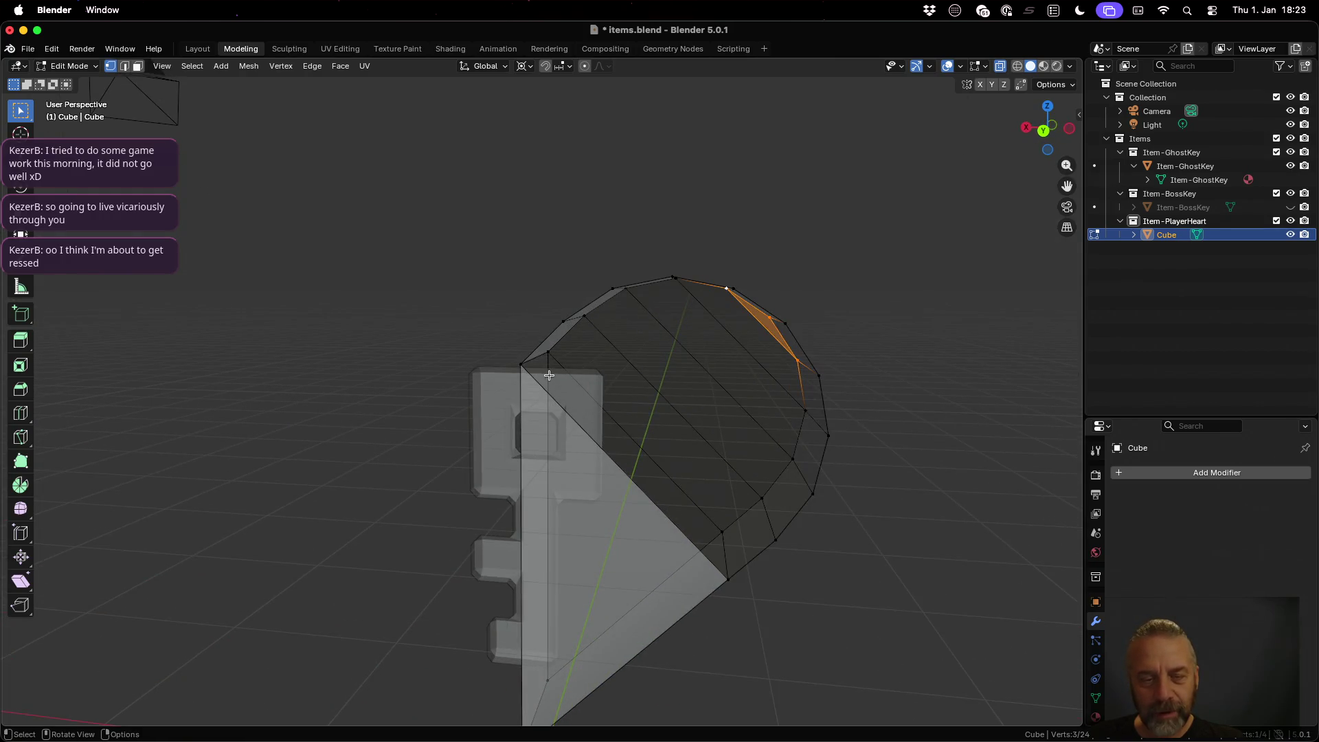
{"action": "left_click", "coordinate": [522, 357]}
{"action": "left_click", "coordinate": [562, 320], "text": "shift"}
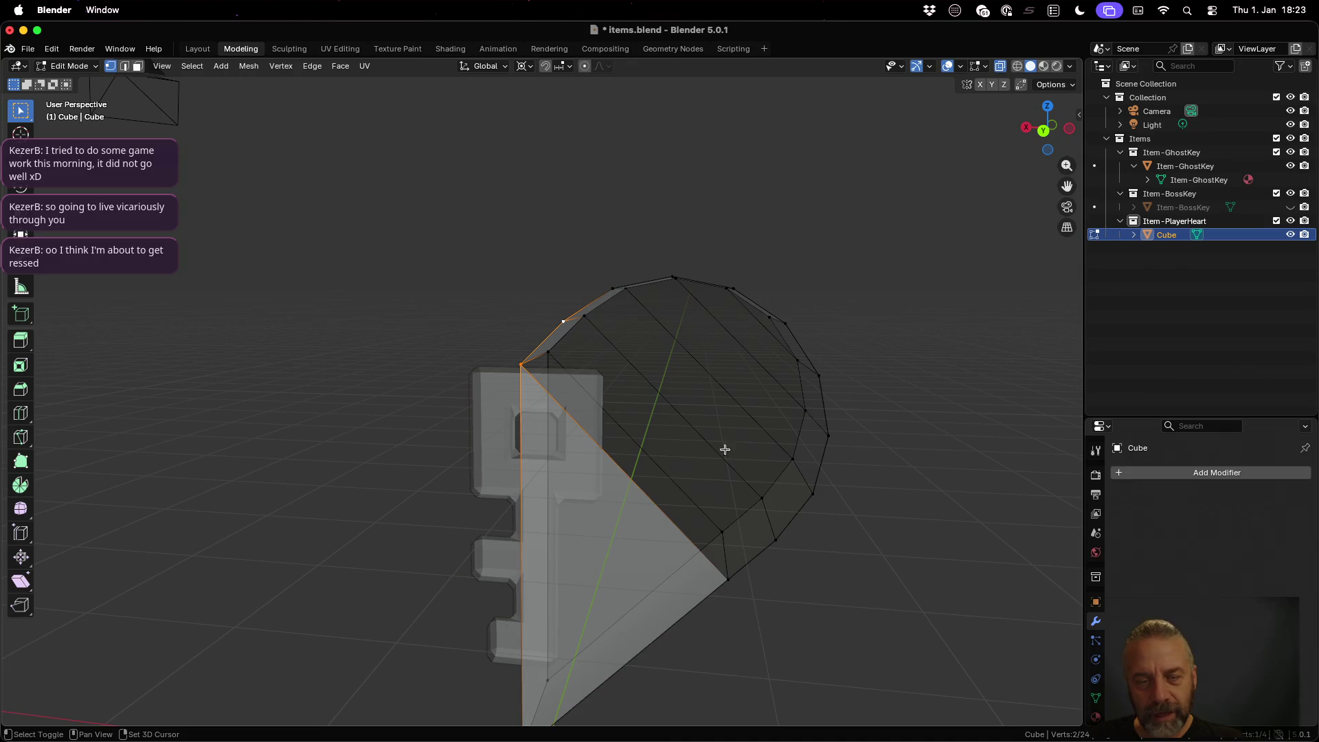
{"action": "left_click", "coordinate": [772, 529], "text": "shift"}
{"action": "left_click", "coordinate": [776, 577], "text": "shift"}
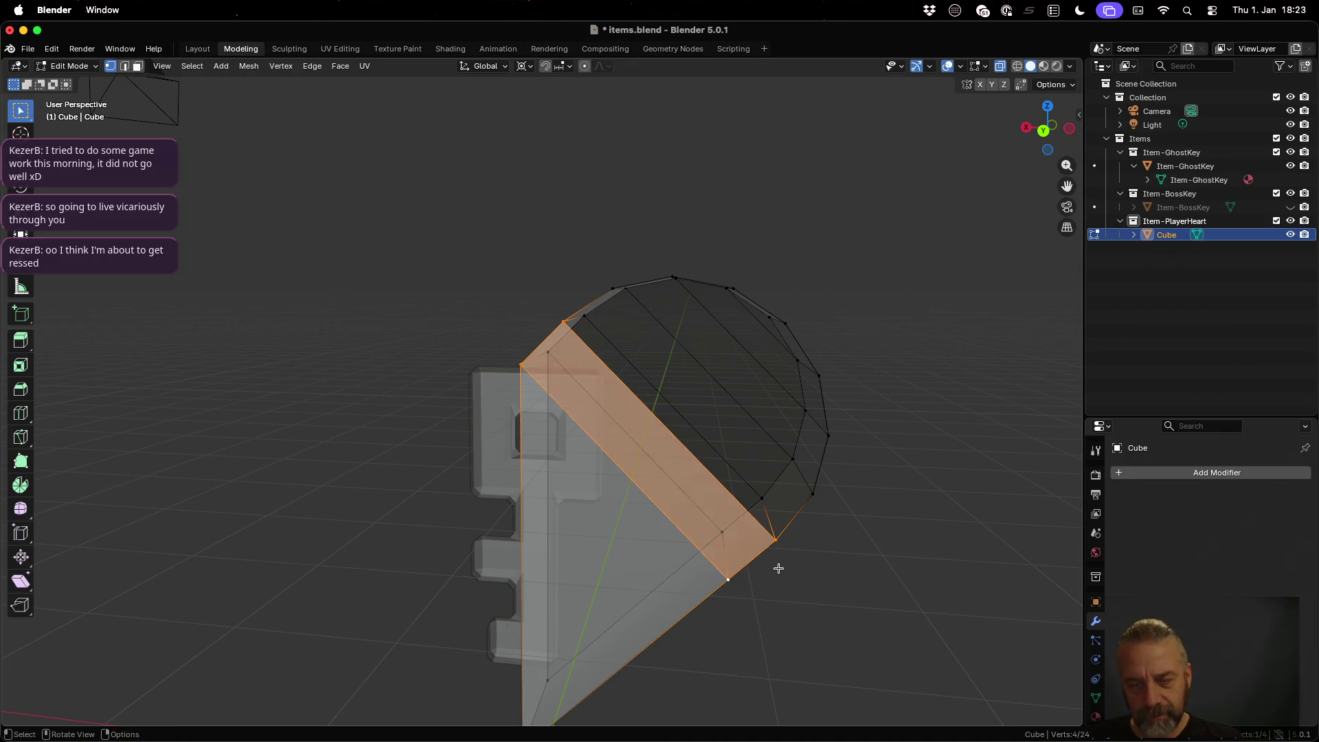
{"action": "left_click", "coordinate": [811, 496]}
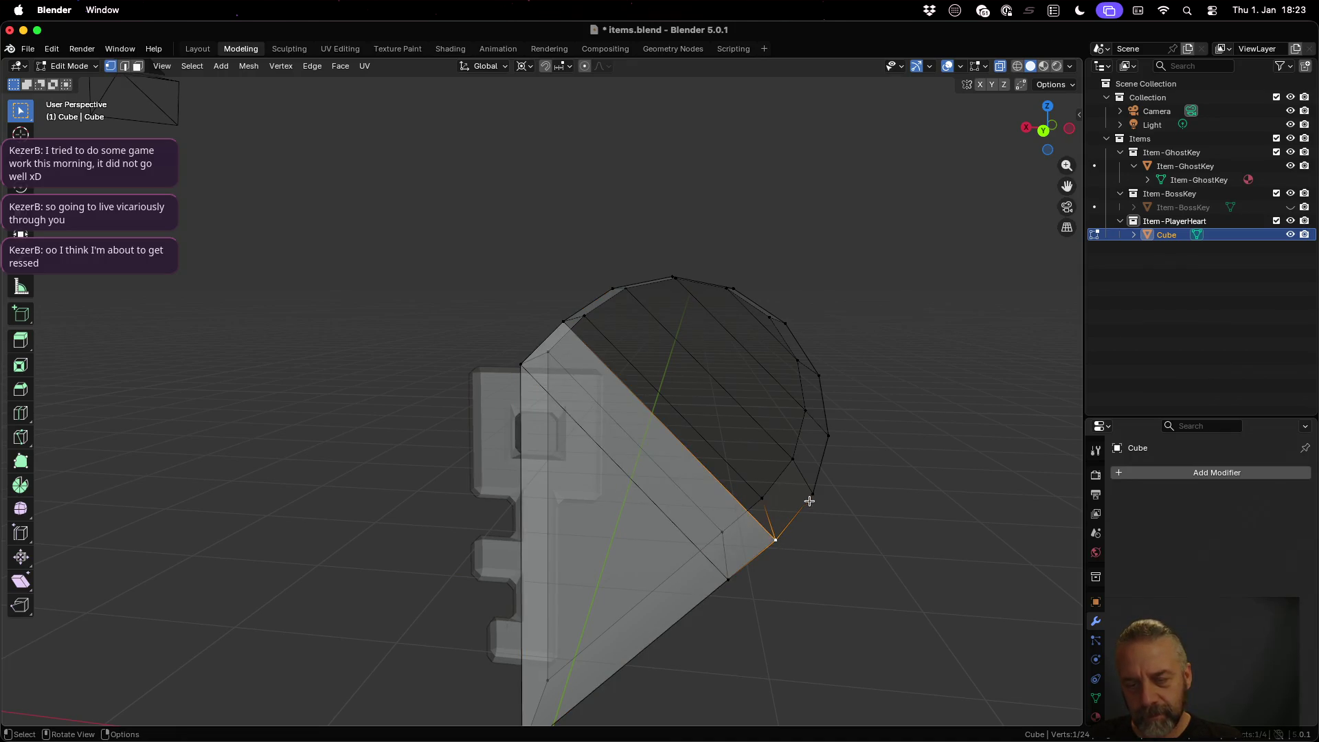
{"action": "left_click", "coordinate": [776, 540], "text": "shift"}
{"action": "left_click", "coordinate": [565, 323], "text": "shift"}
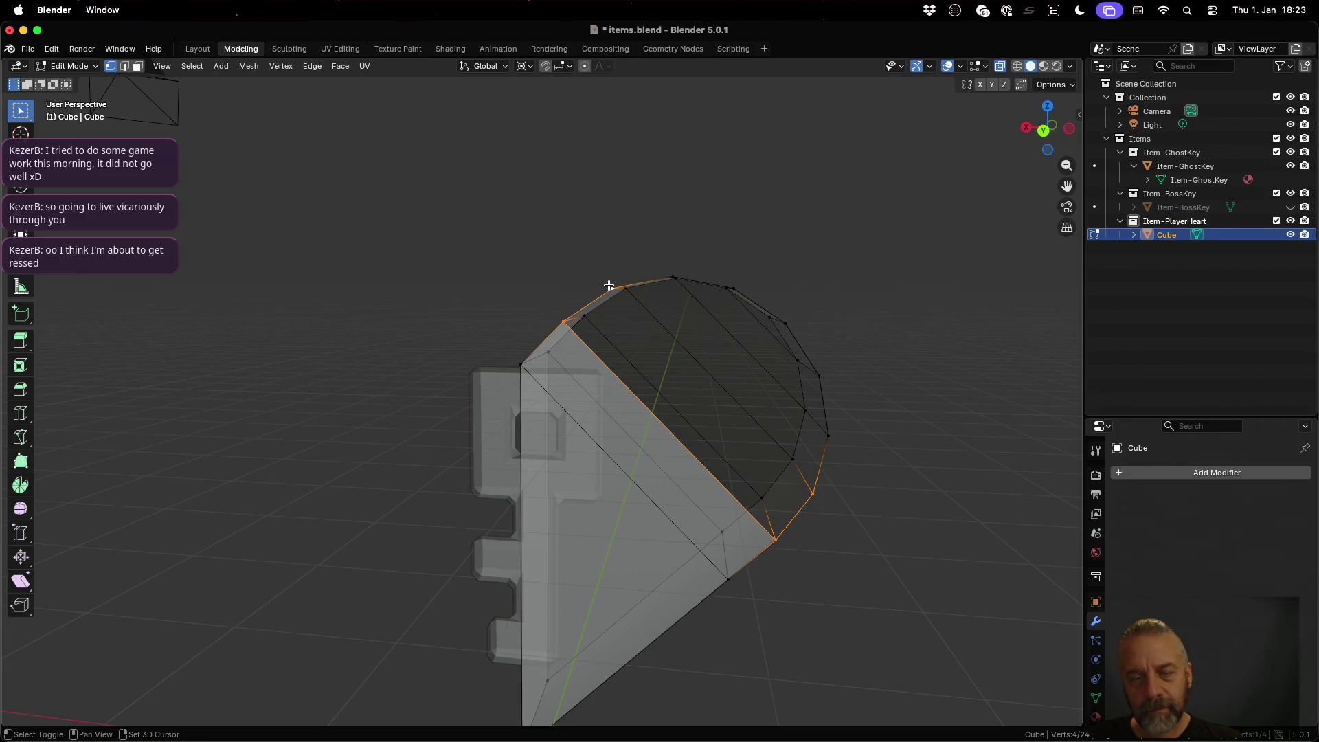
{"action": "left_click", "coordinate": [613, 292], "text": "shift"}
Step: Fill a face joining the lobe's top vertex with the vertices down its right curve
{"action": "left_click", "coordinate": [614, 294]}
{"action": "left_click", "coordinate": [679, 286], "text": "shift"}
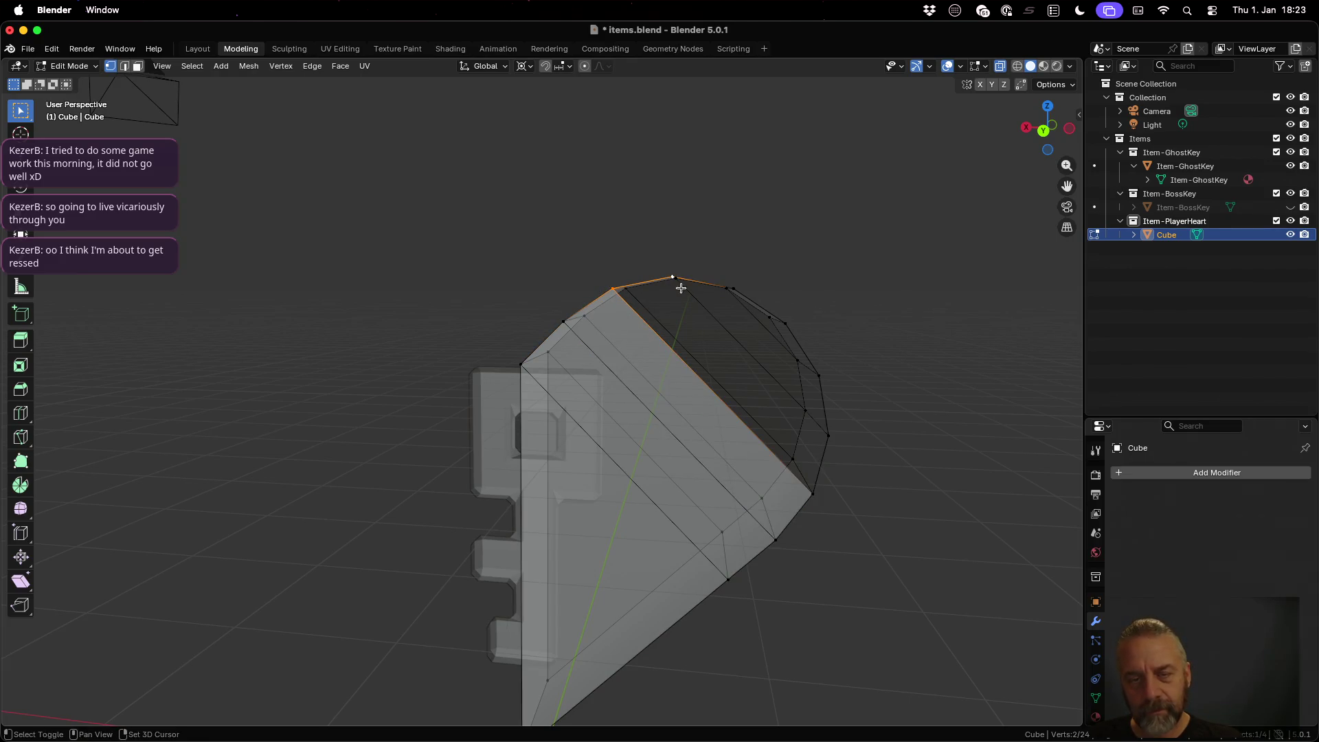
{"action": "left_click", "coordinate": [822, 432], "text": "shift"}
{"action": "left_click", "coordinate": [814, 484], "text": "shift"}
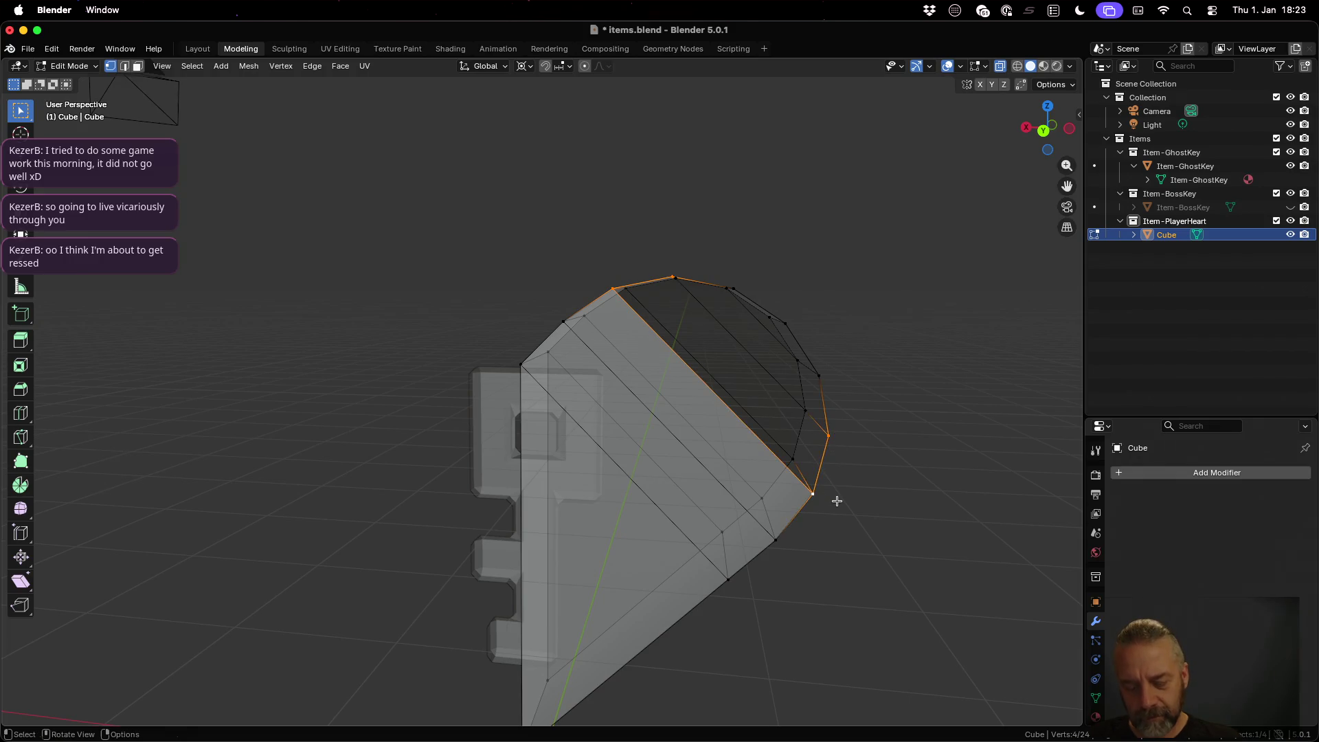
{"action": "left_click", "coordinate": [673, 278]}
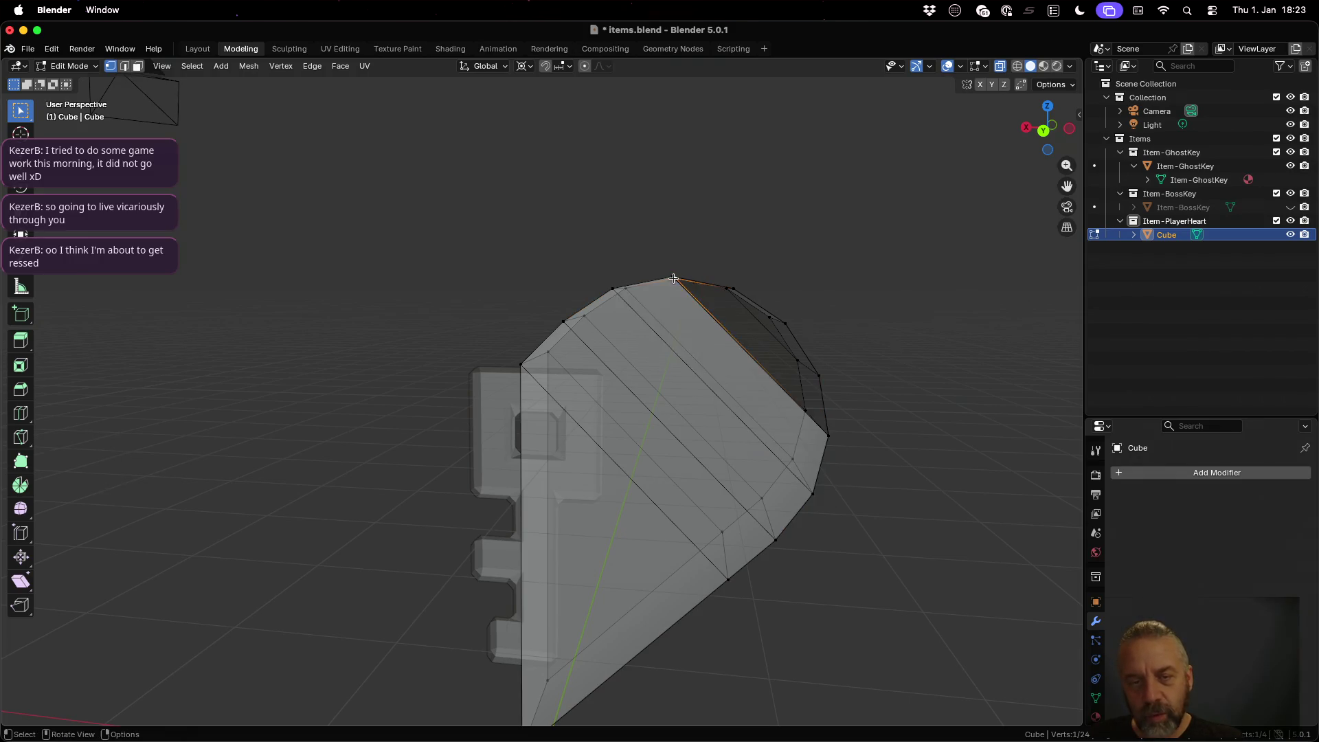
{"action": "left_click", "coordinate": [733, 290], "text": "shift"}
{"action": "left_click", "coordinate": [824, 379], "text": "shift"}
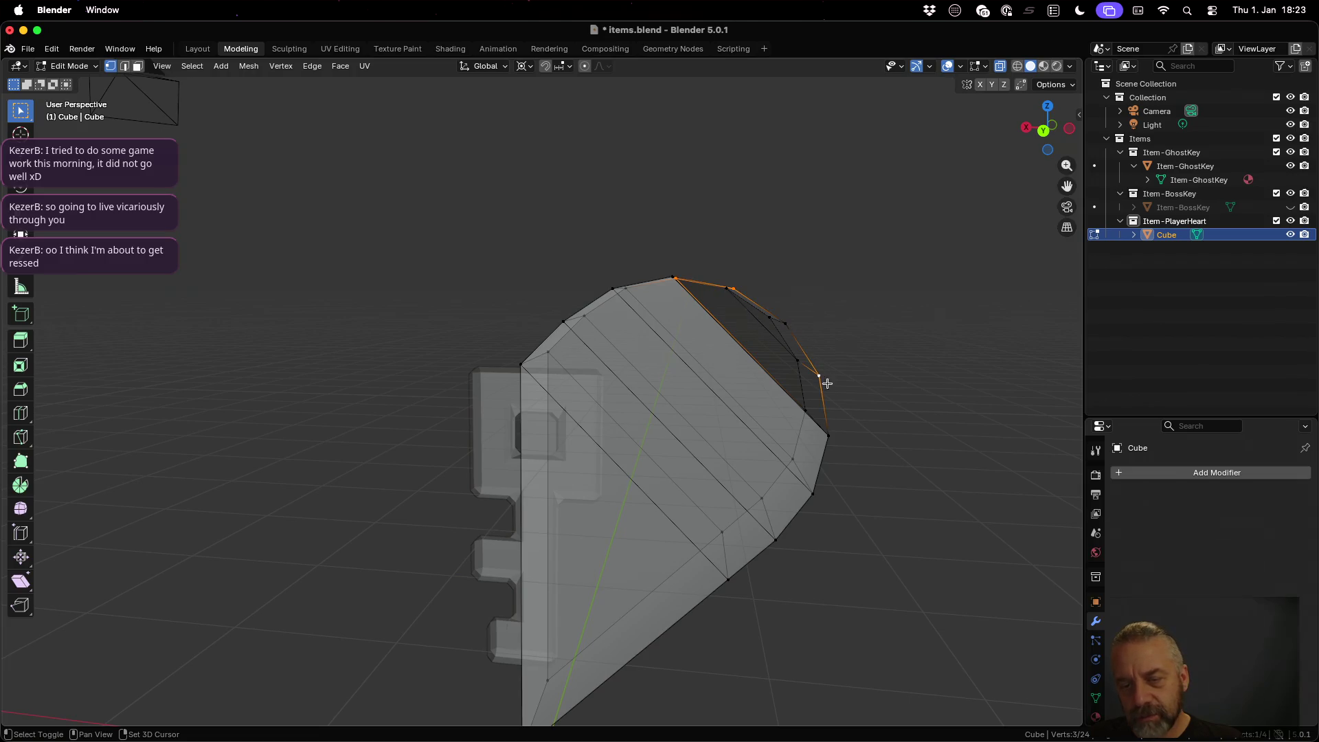
{"action": "left_click", "coordinate": [829, 433], "text": "shift"}
{"action": "key", "text": "f"}
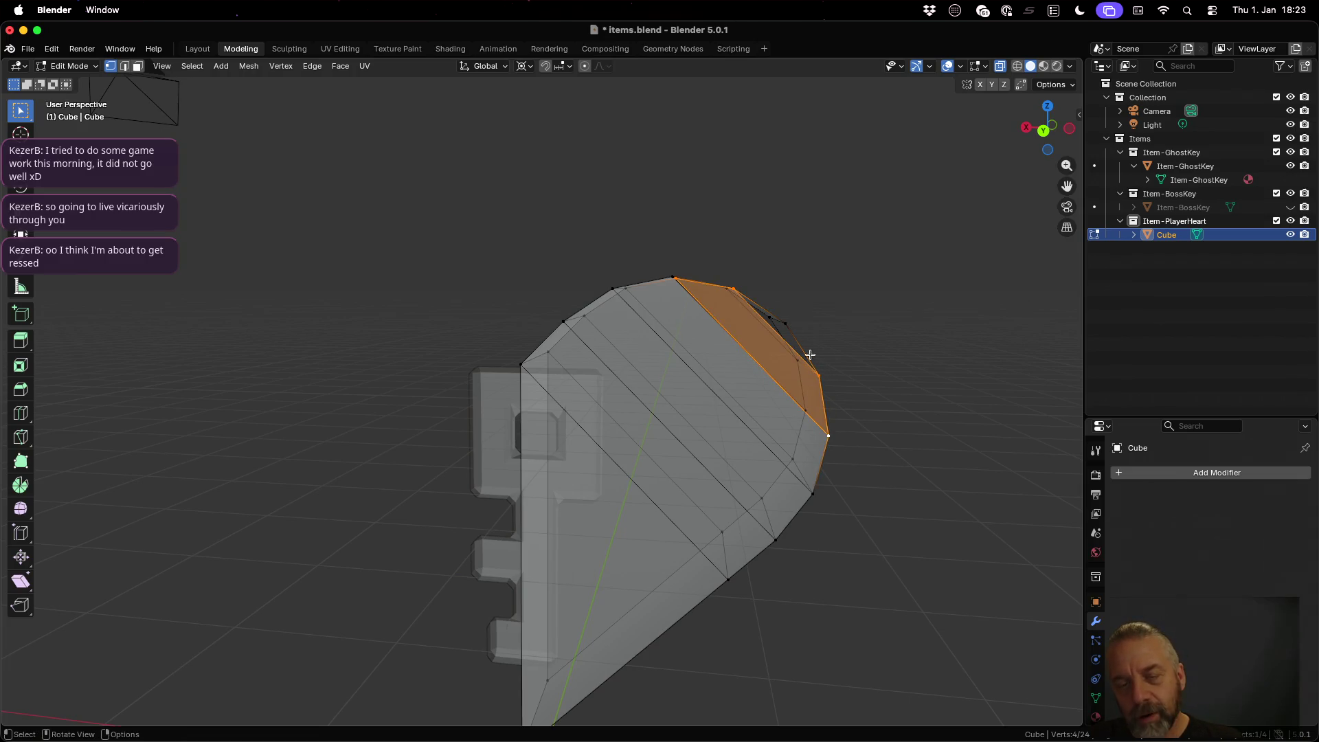
Step: Select the remaining vertices along the heart's top edge and return to Object Mode
{"action": "left_click", "coordinate": [734, 290]}
{"action": "left_click", "coordinate": [785, 320], "text": "shift"}
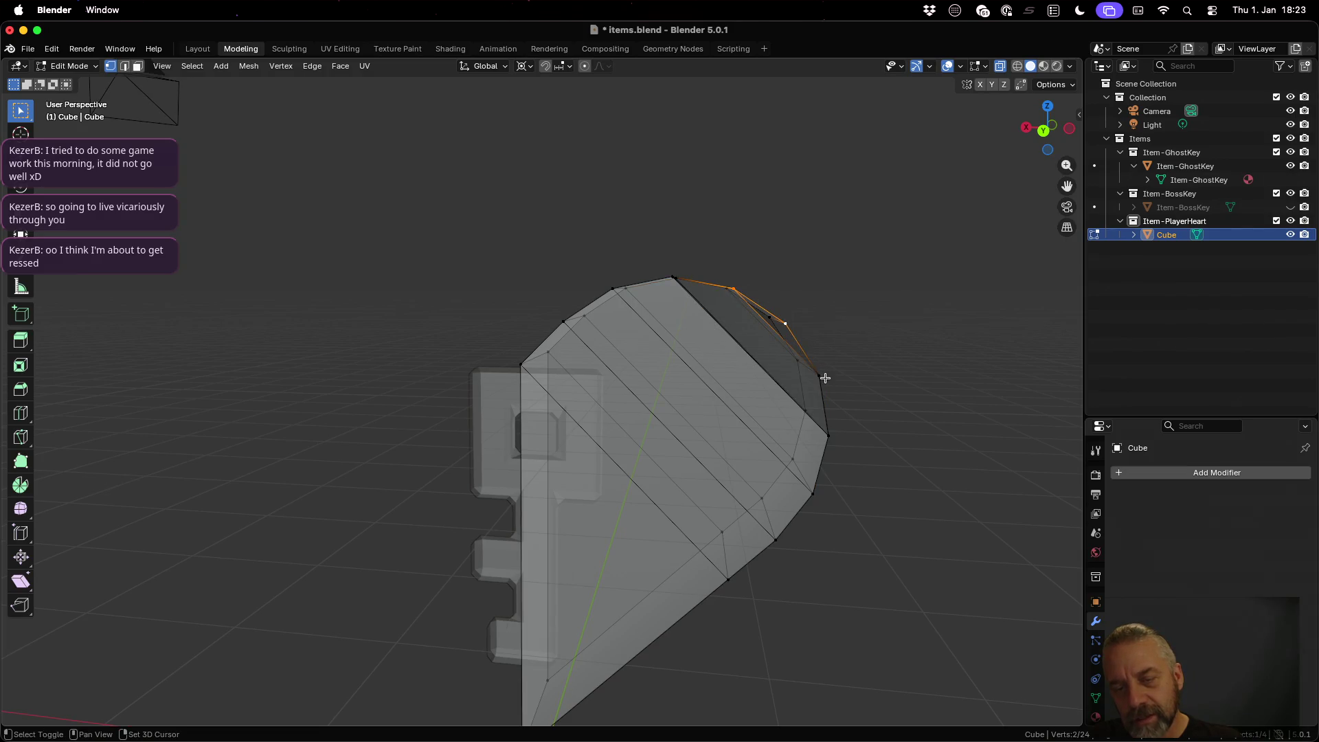
{"action": "left_click", "coordinate": [821, 377], "text": "shift"}
{"action": "mouse_move", "coordinate": [730, 381]}
{"action": "left_mouse_down"}
{"action": "mouse_move", "coordinate": [846, 410]}
{"action": "mouse_move", "coordinate": [871, 482]}
{"action": "mouse_move", "coordinate": [768, 463]}
{"action": "mouse_move", "coordinate": [784, 468]}
{"action": "left_mouse_up"}
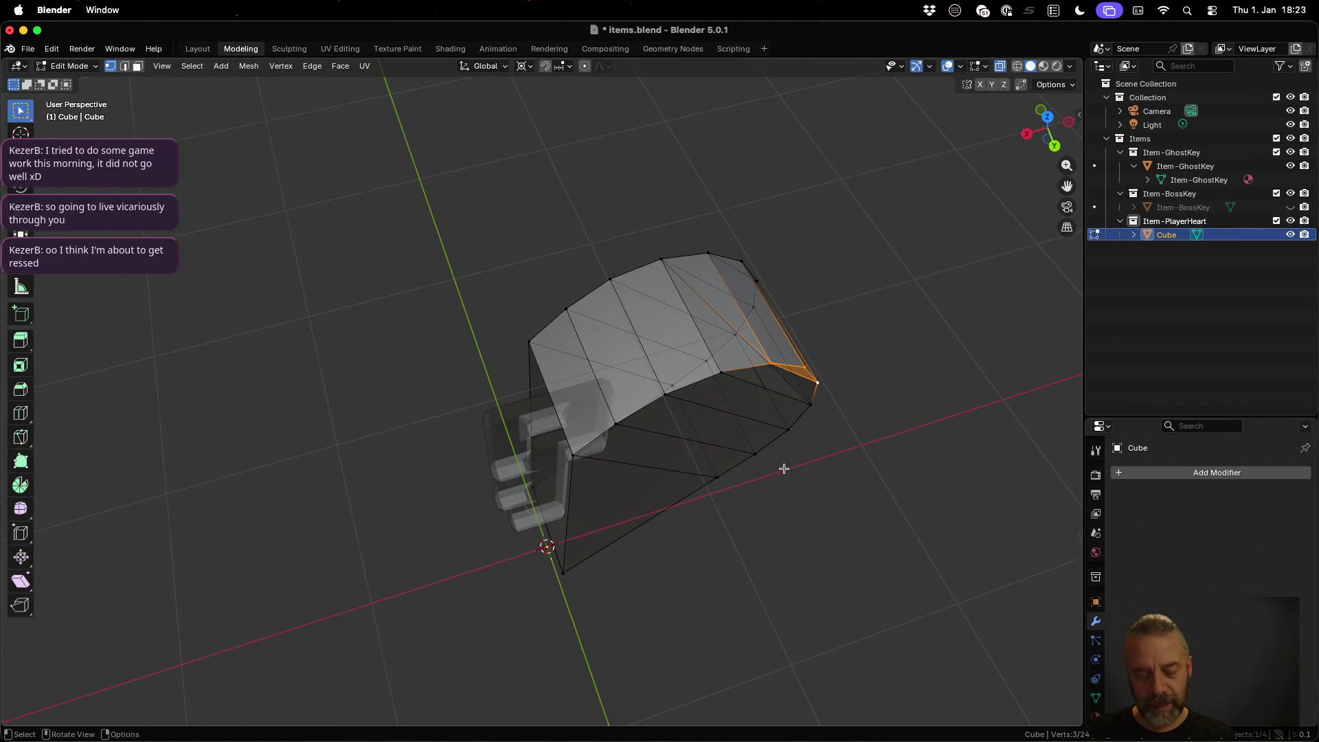
{"action": "left_click", "coordinate": [815, 418], "text": "ctrl"}
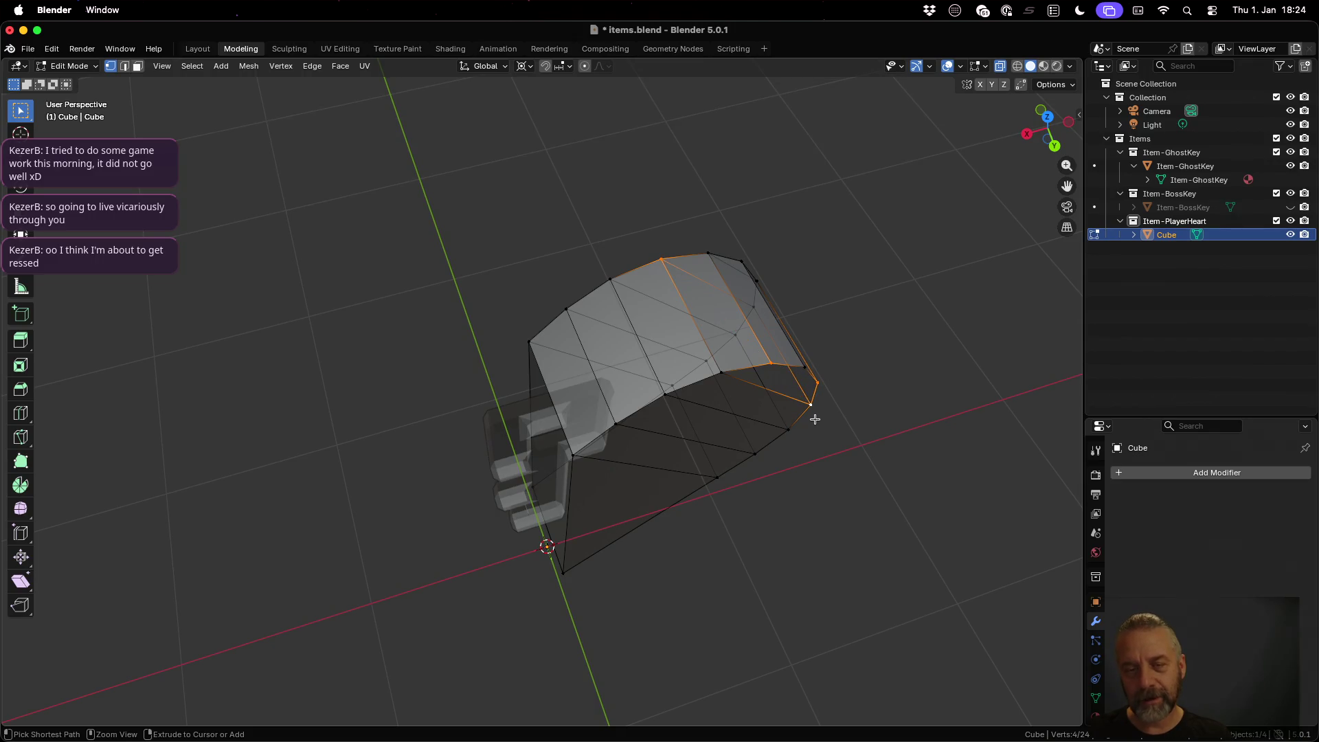
{"action": "left_click", "coordinate": [661, 266], "text": "shift"}
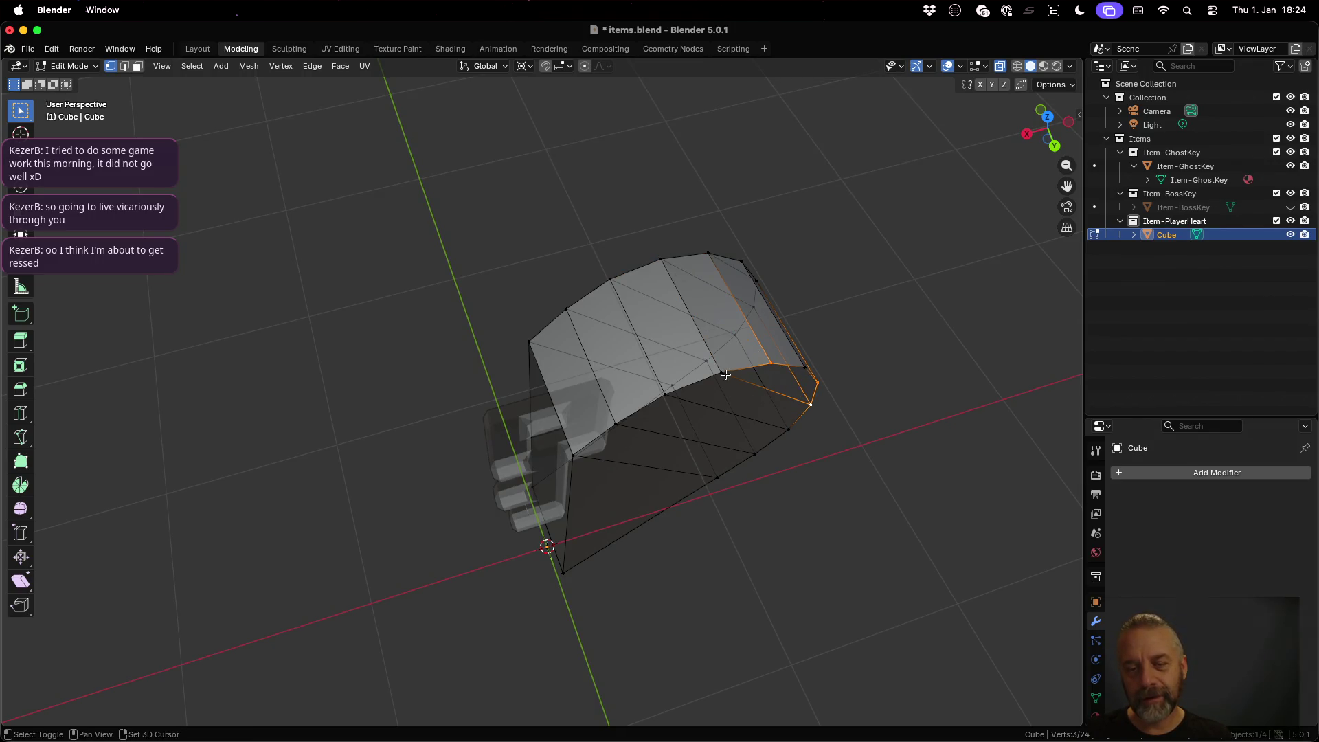
{"action": "left_click", "coordinate": [770, 368]}
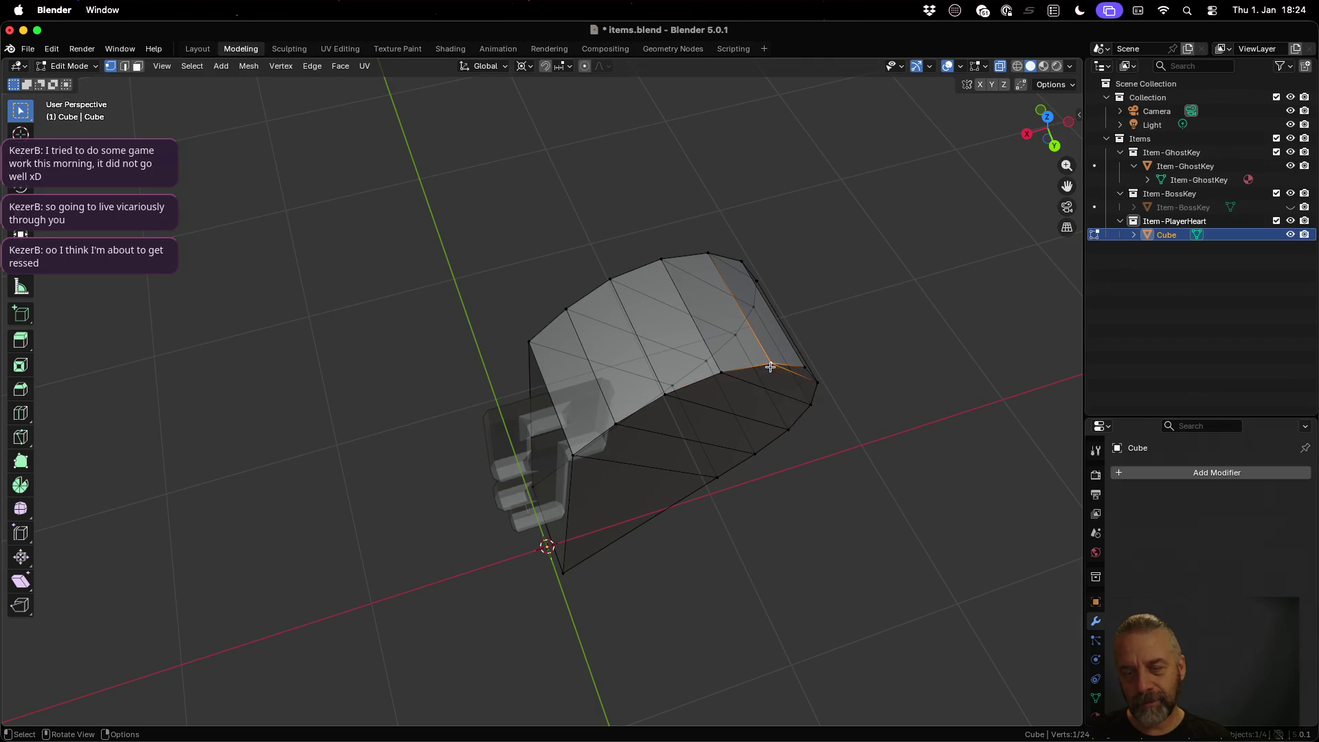
{"action": "left_click", "coordinate": [804, 368], "text": "shift"}
{"action": "left_click", "coordinate": [818, 380], "text": "shift"}
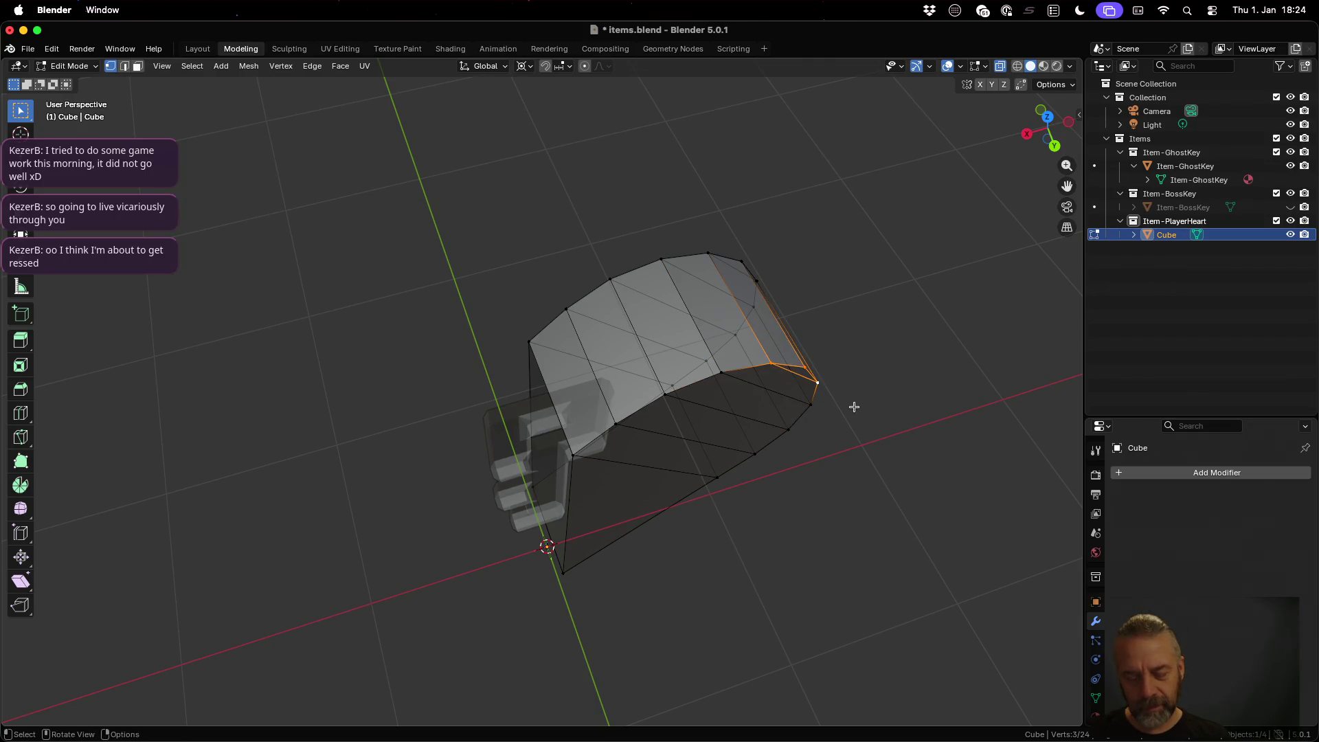
{"action": "key", "text": "Tab"}
Step: Add a Mirror modifier to turn the half-heart into a full heart
{"action": "mouse_move", "coordinate": [738, 454]}
{"action": "left_mouse_down"}
{"action": "mouse_move", "coordinate": [731, 441]}
{"action": "mouse_move", "coordinate": [900, 390]}
{"action": "mouse_move", "coordinate": [404, 439]}
{"action": "mouse_move", "coordinate": [504, 427]}
{"action": "mouse_move", "coordinate": [438, 433]}
{"action": "left_mouse_up"}
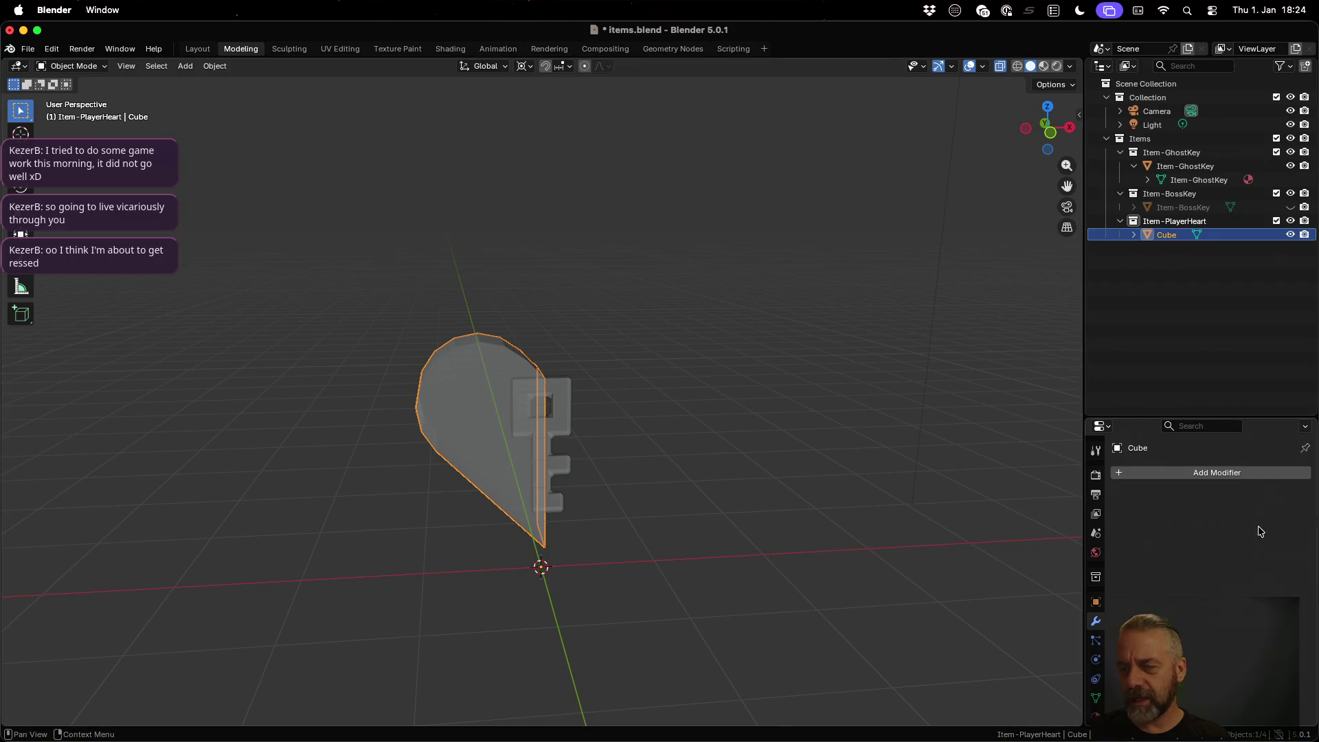
{"action": "left_click", "coordinate": [1185, 472]}
{"action": "left_click", "coordinate": [1184, 470]}
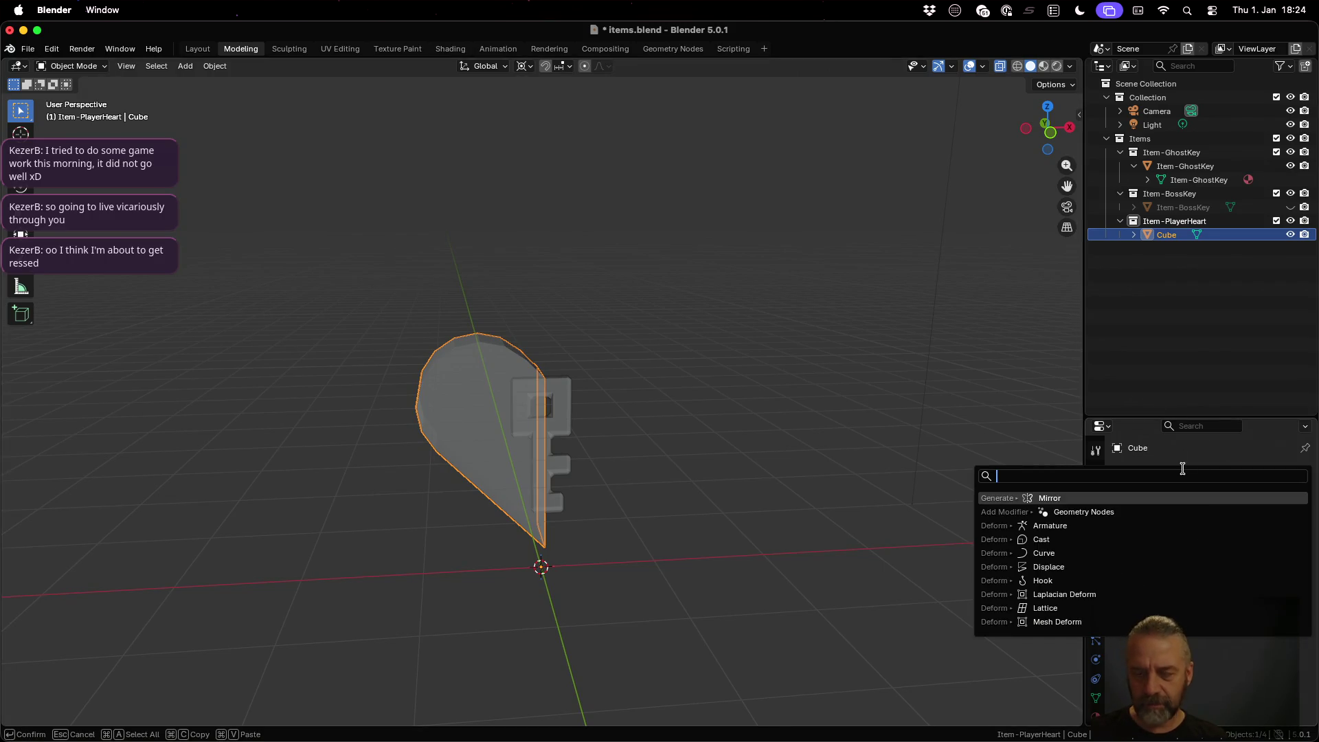
{"action": "left_click", "coordinate": [1141, 497]}
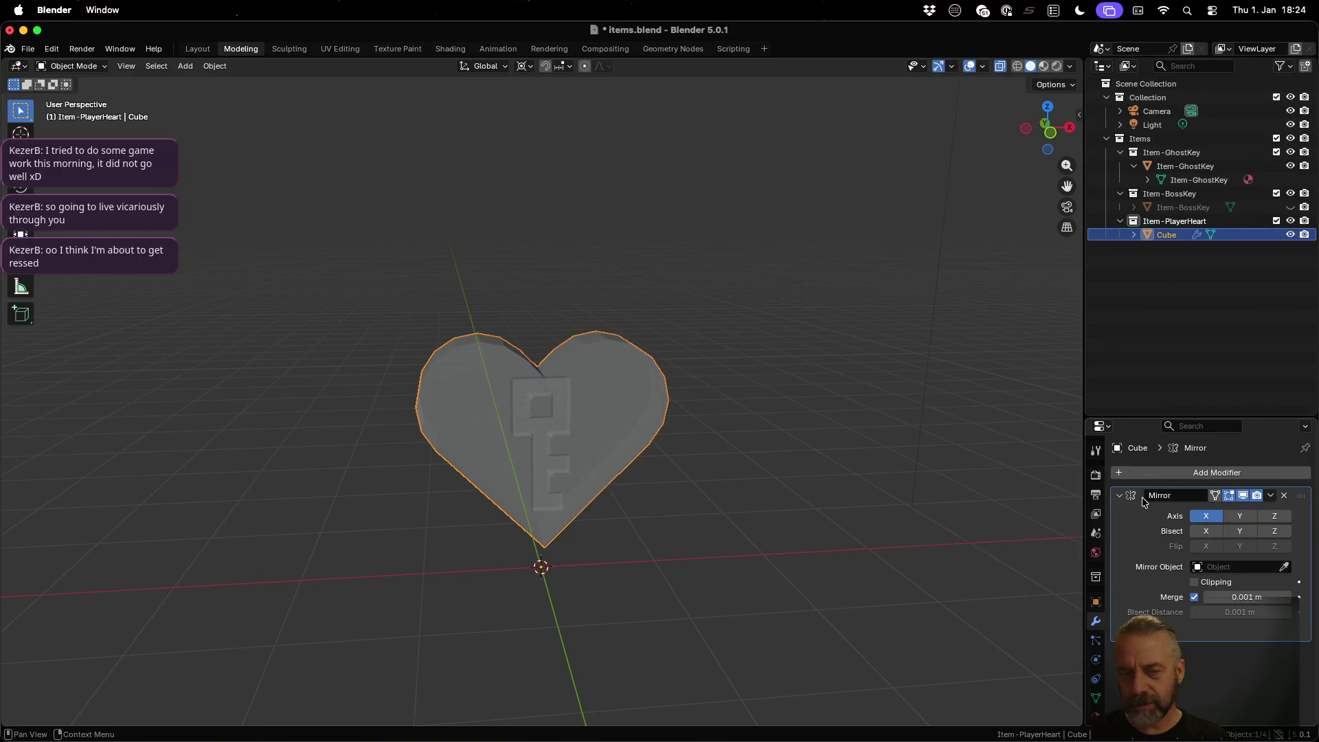
{"action": "mouse_move", "coordinate": [641, 414]}
{"action": "left_mouse_down"}
{"action": "mouse_move", "coordinate": [592, 424]}
{"action": "mouse_move", "coordinate": [629, 431]}
{"action": "mouse_move", "coordinate": [587, 426]}
{"action": "mouse_move", "coordinate": [619, 401]}
{"action": "mouse_move", "coordinate": [633, 424]}
{"action": "left_mouse_up"}
{"action": "scroll", "coordinate": [633, 424], "scroll_direction": "down", "scroll_amount": 5}
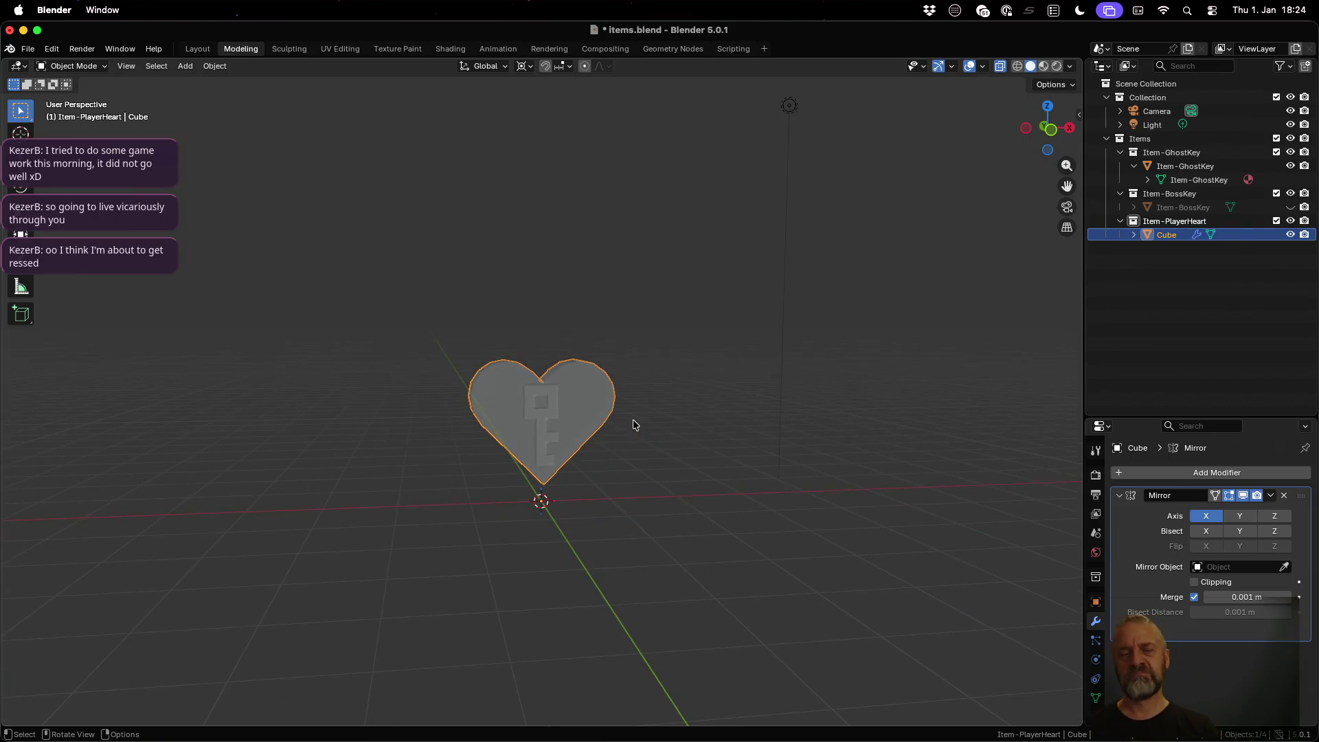
{"action": "scroll", "coordinate": [634, 424], "scroll_direction": "up", "scroll_amount": 1}
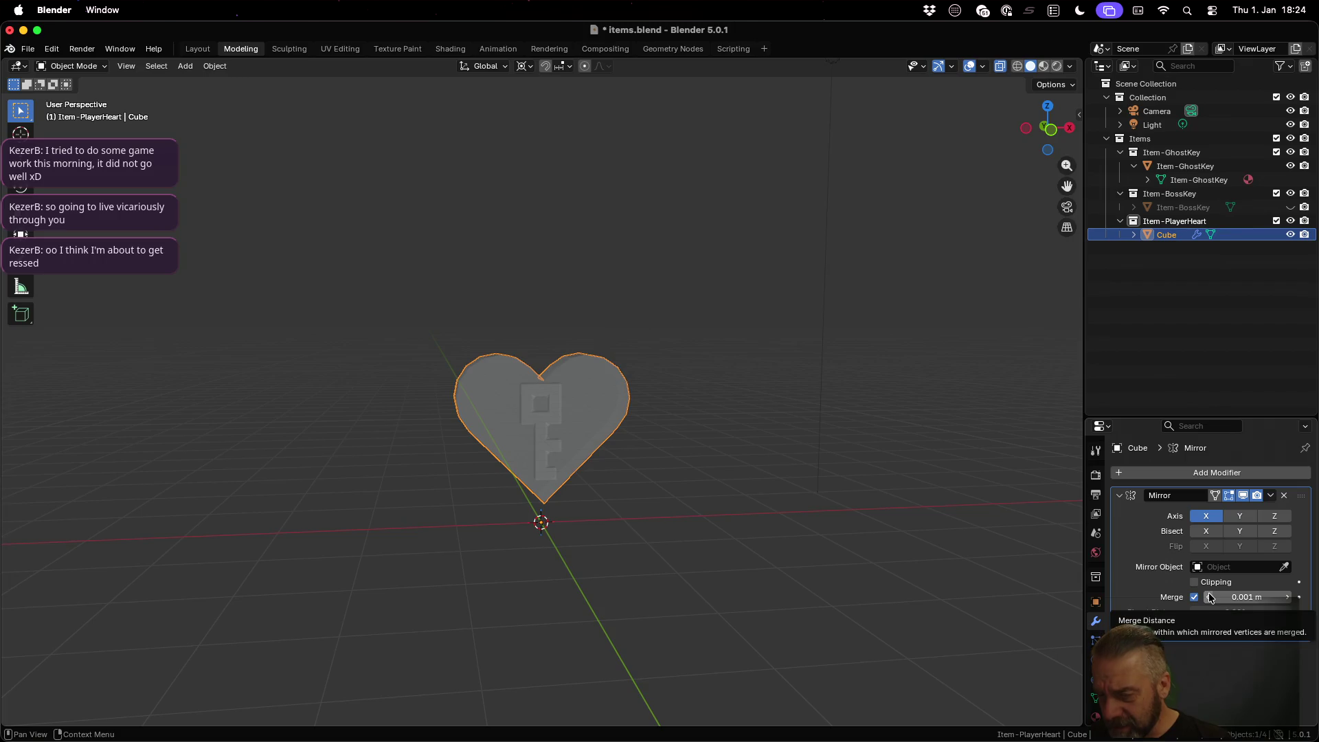
Step: Apply the Mirror modifier permanently to the mesh
{"action": "left_click", "coordinate": [1270, 496]}
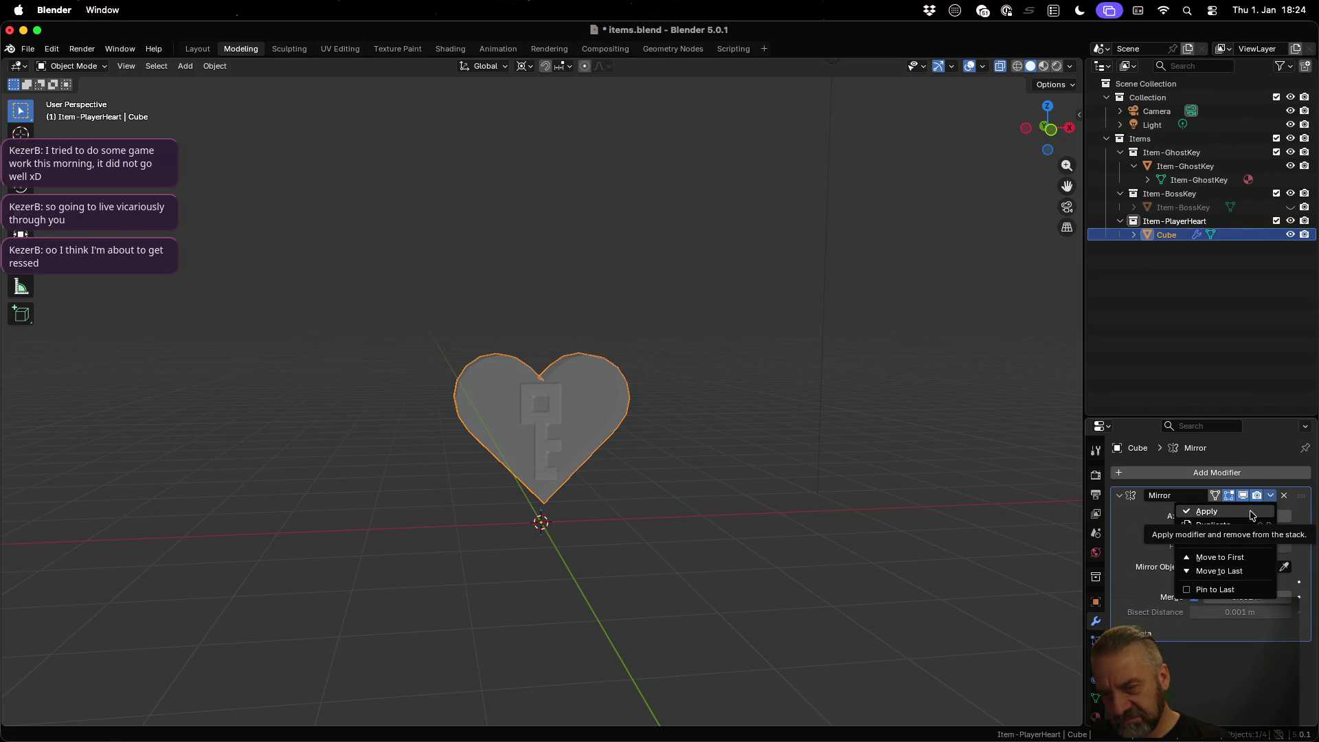
{"action": "left_click", "coordinate": [1251, 512]}
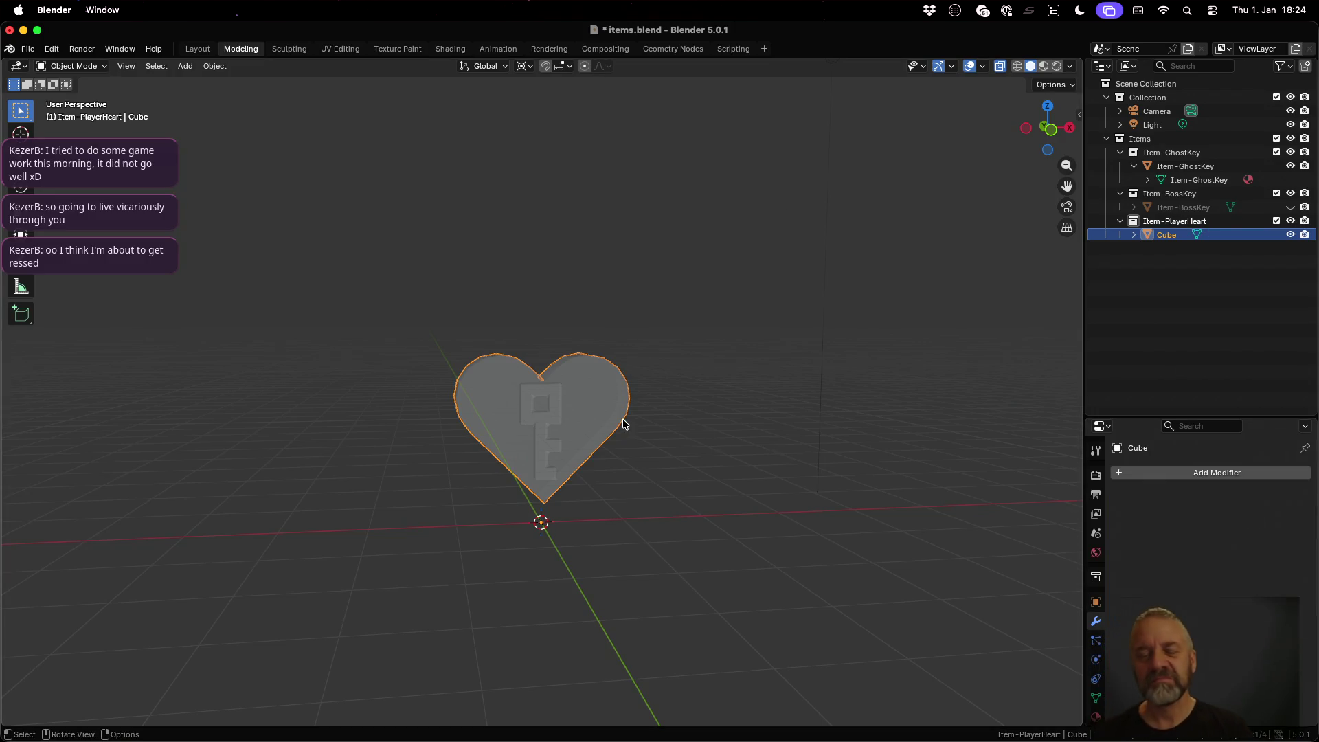
{"action": "scroll", "coordinate": [568, 432], "scroll_direction": "down", "scroll_amount": 1}
{"action": "mouse_move", "coordinate": [567, 432]}
{"action": "left_mouse_down"}
{"action": "mouse_move", "coordinate": [663, 445]}
{"action": "mouse_move", "coordinate": [537, 423]}
{"action": "left_mouse_up"}
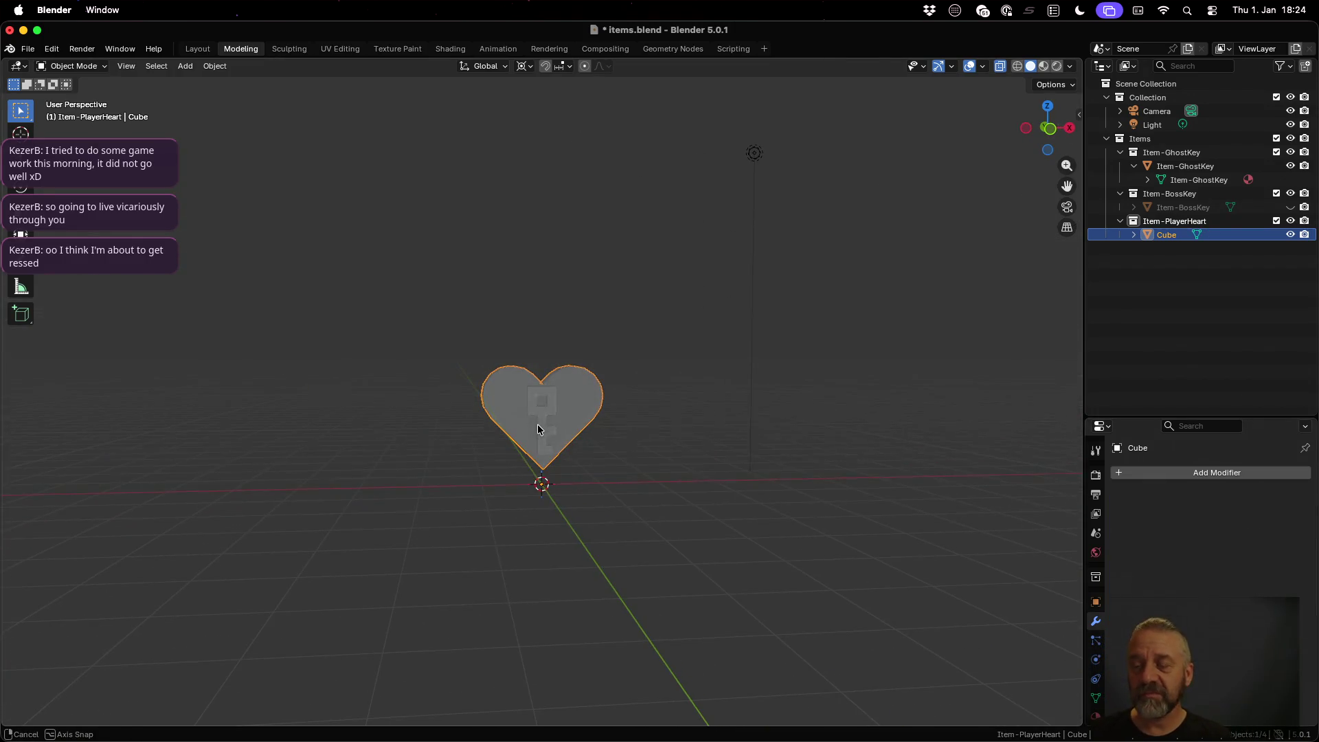
Step: Rename the Cube object to Item-PlayerHeart in the Outliner
{"action": "double_click", "coordinate": [1168, 235]}
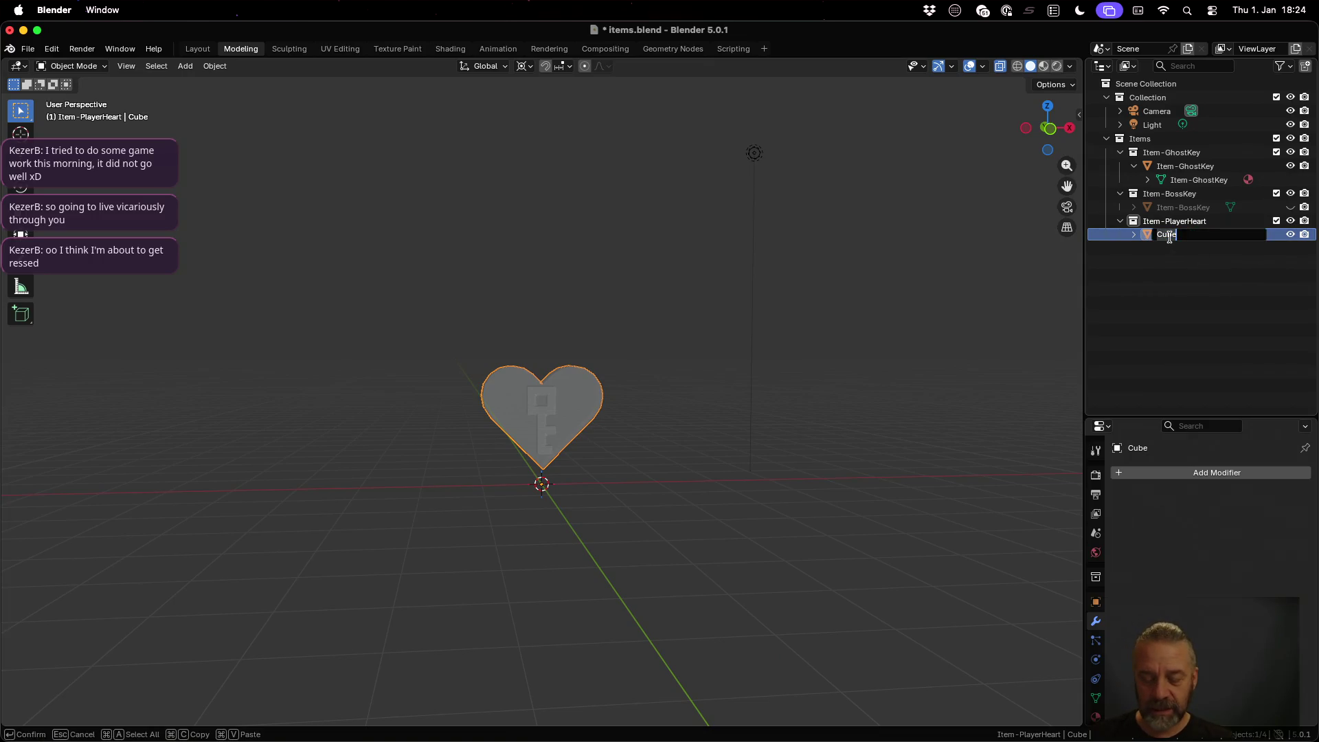
{"action": "type", "text": "Item-PlayerHeart"}
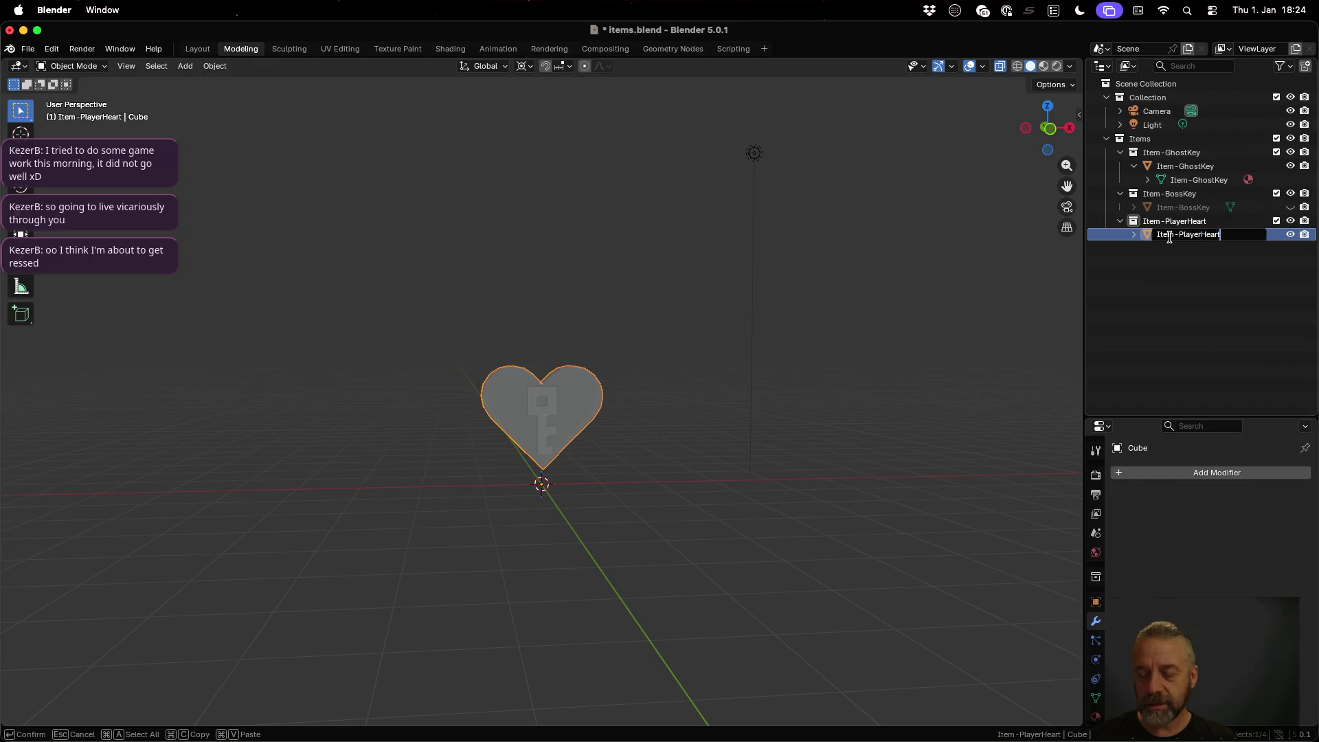
{"action": "key", "text": "Return"}
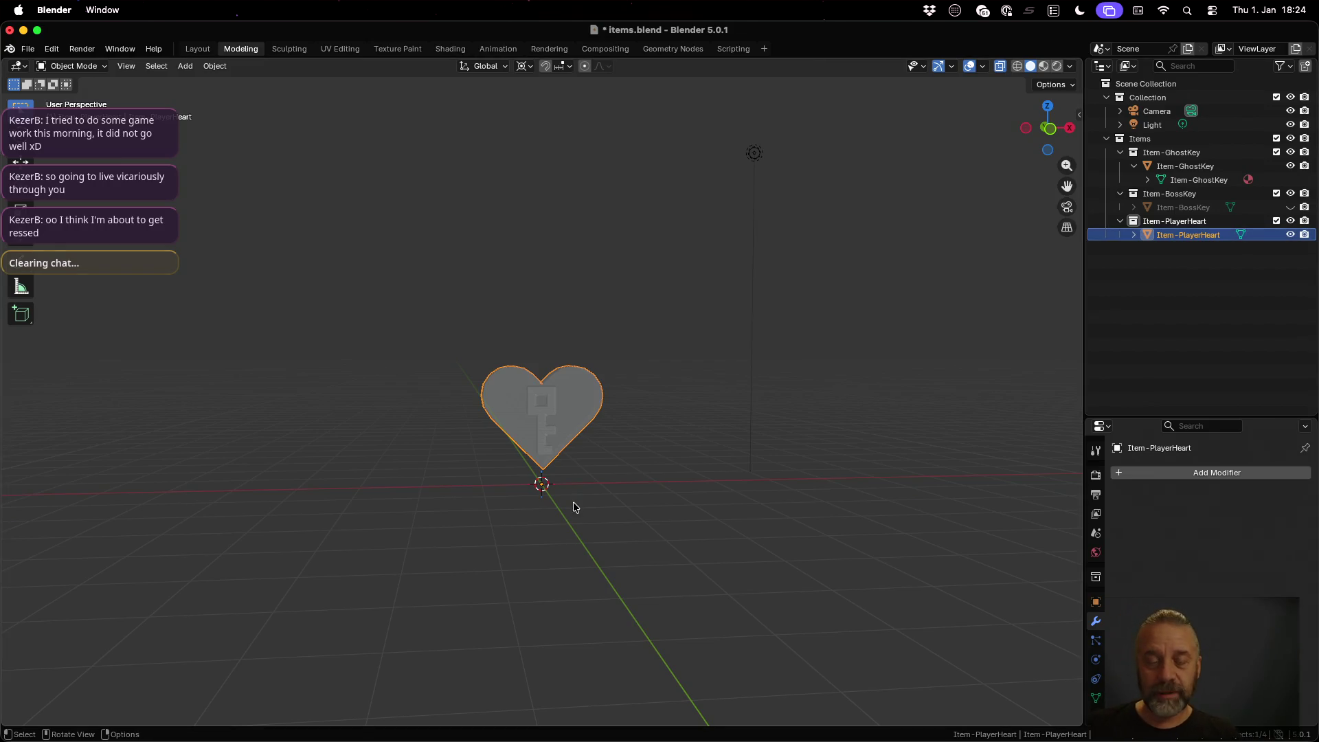
{"action": "scroll", "coordinate": [572, 502], "scroll_direction": "up", "scroll_amount": 2}
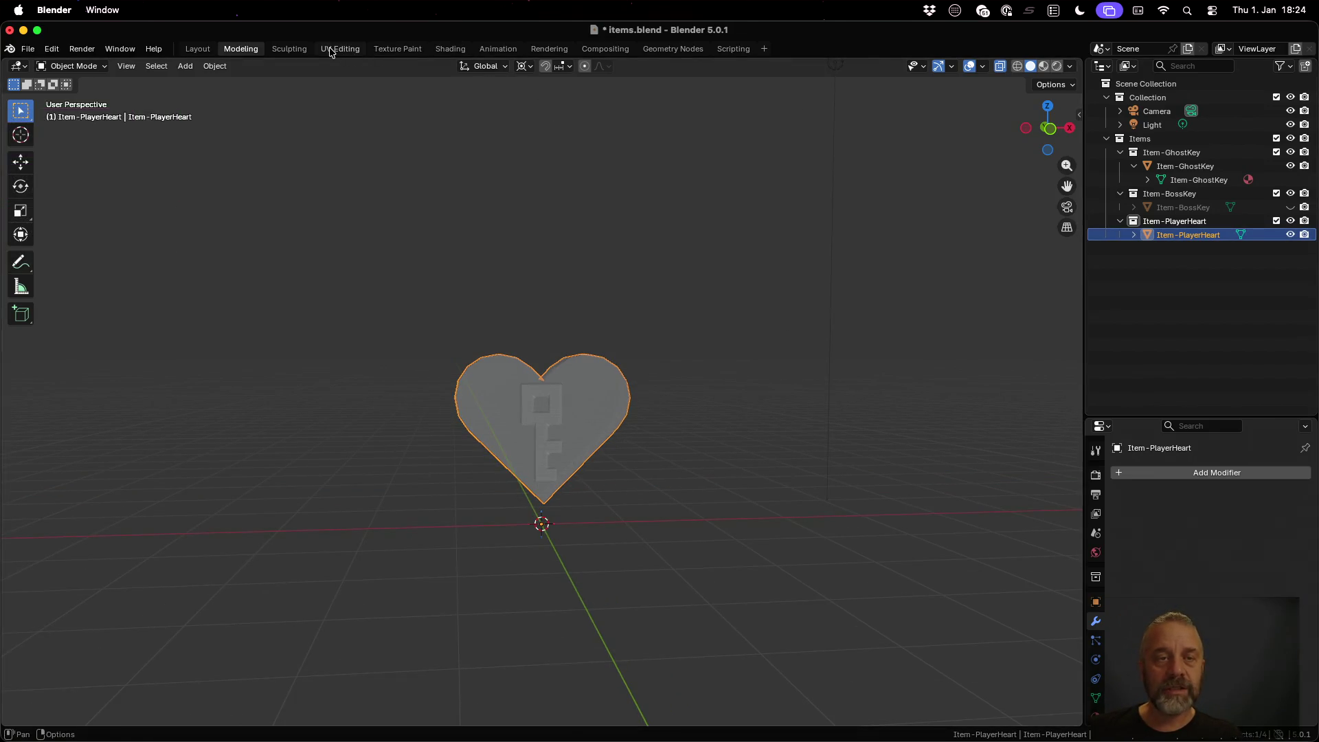
Step: In the UV Editing workspace, assign the Palette material to the heart
{"action": "left_click", "coordinate": [341, 48]}
{"action": "left_click", "coordinate": [1200, 481]}
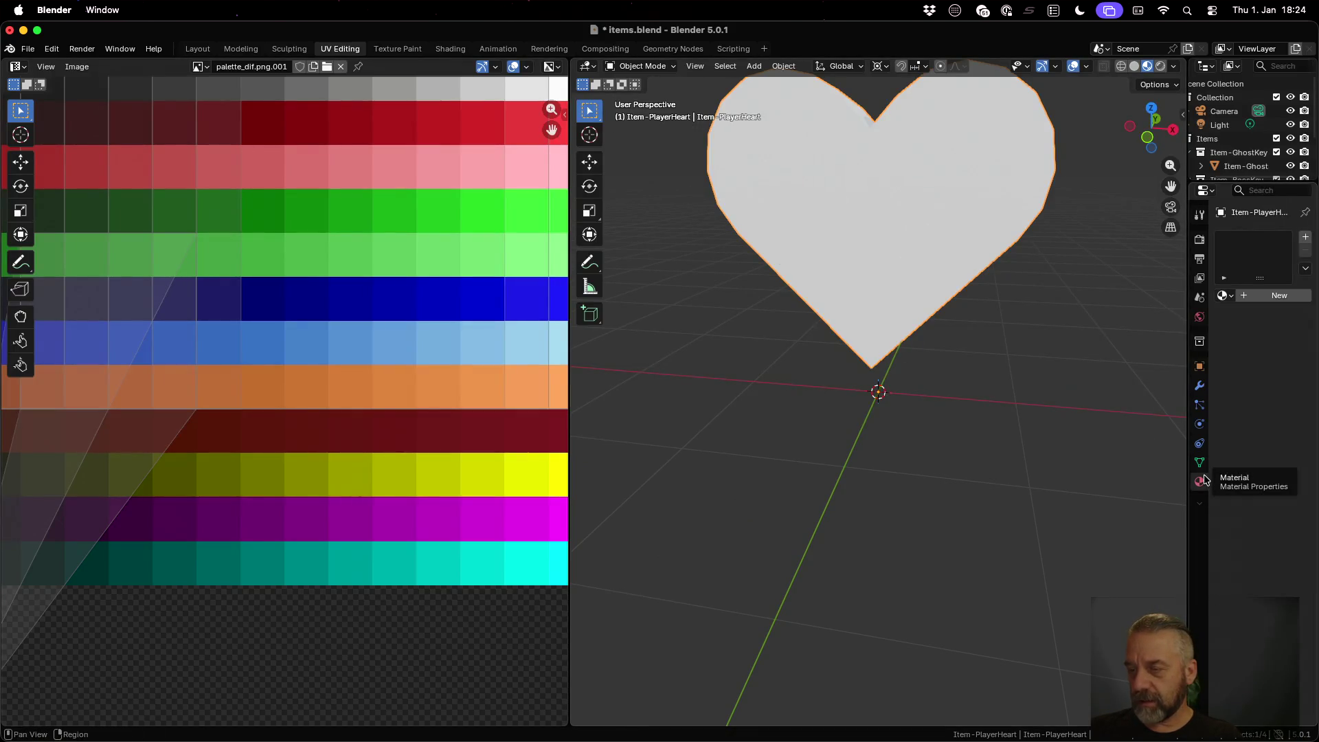
{"action": "left_click", "coordinate": [1224, 296]}
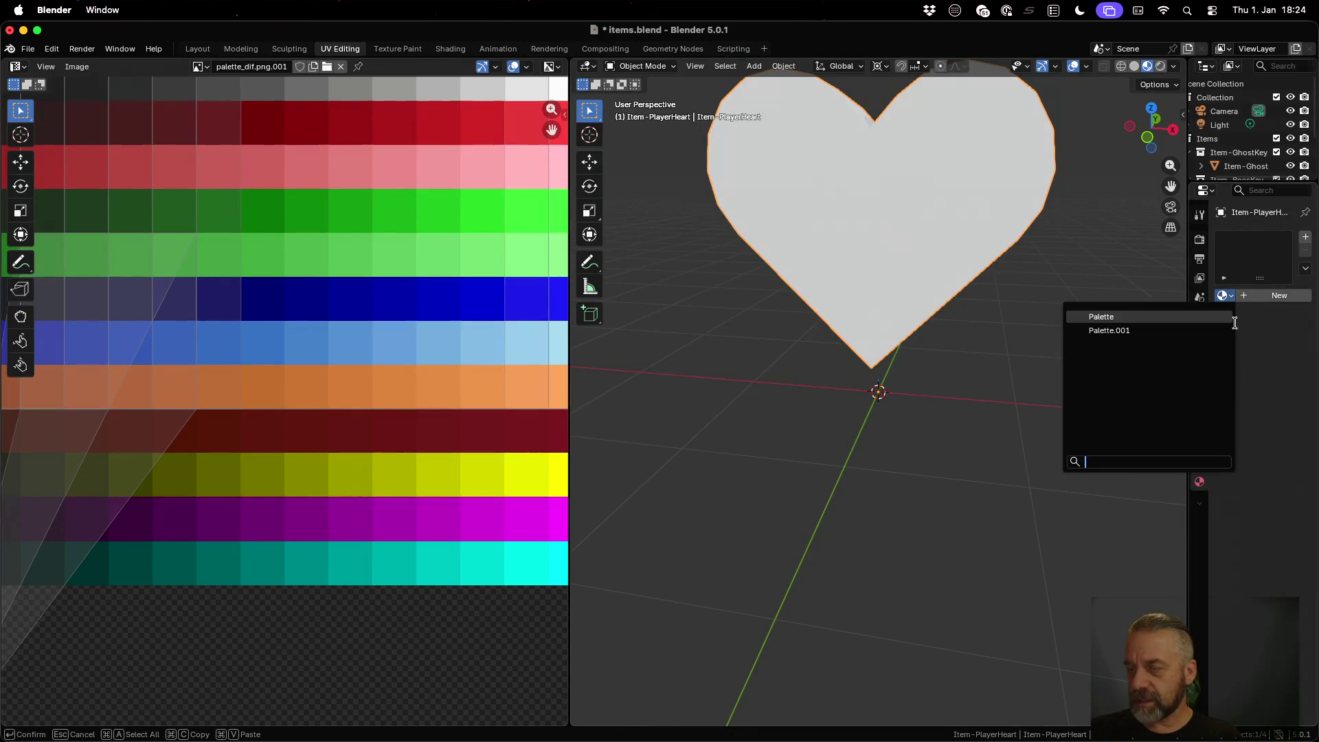
{"action": "left_click", "coordinate": [1153, 316]}
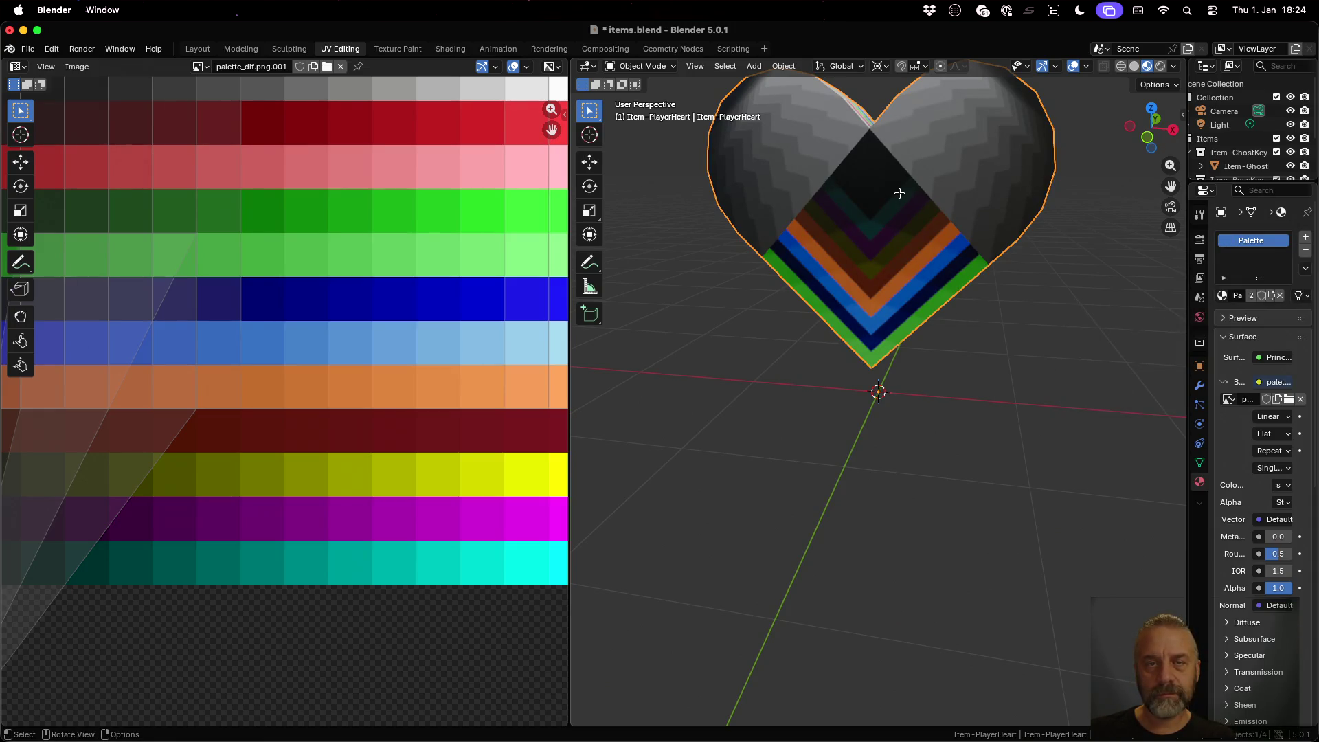
Step: Scale all the heart's UVs to a point and place them on the dark-red palette swatch
{"action": "key", "text": "Tab"}
{"action": "key", "text": "a"}
{"action": "key", "text": "s"}
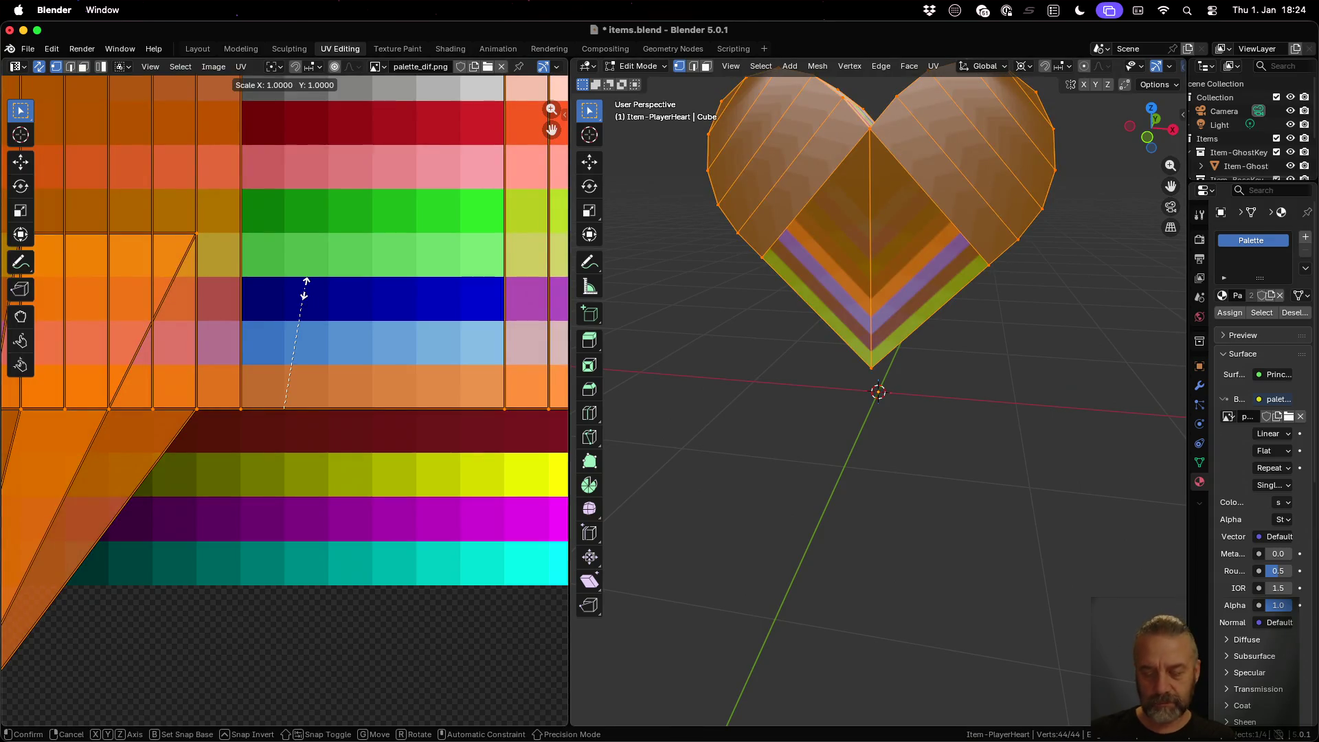
{"action": "key", "text": "0"}
{"action": "key", "text": "Return"}
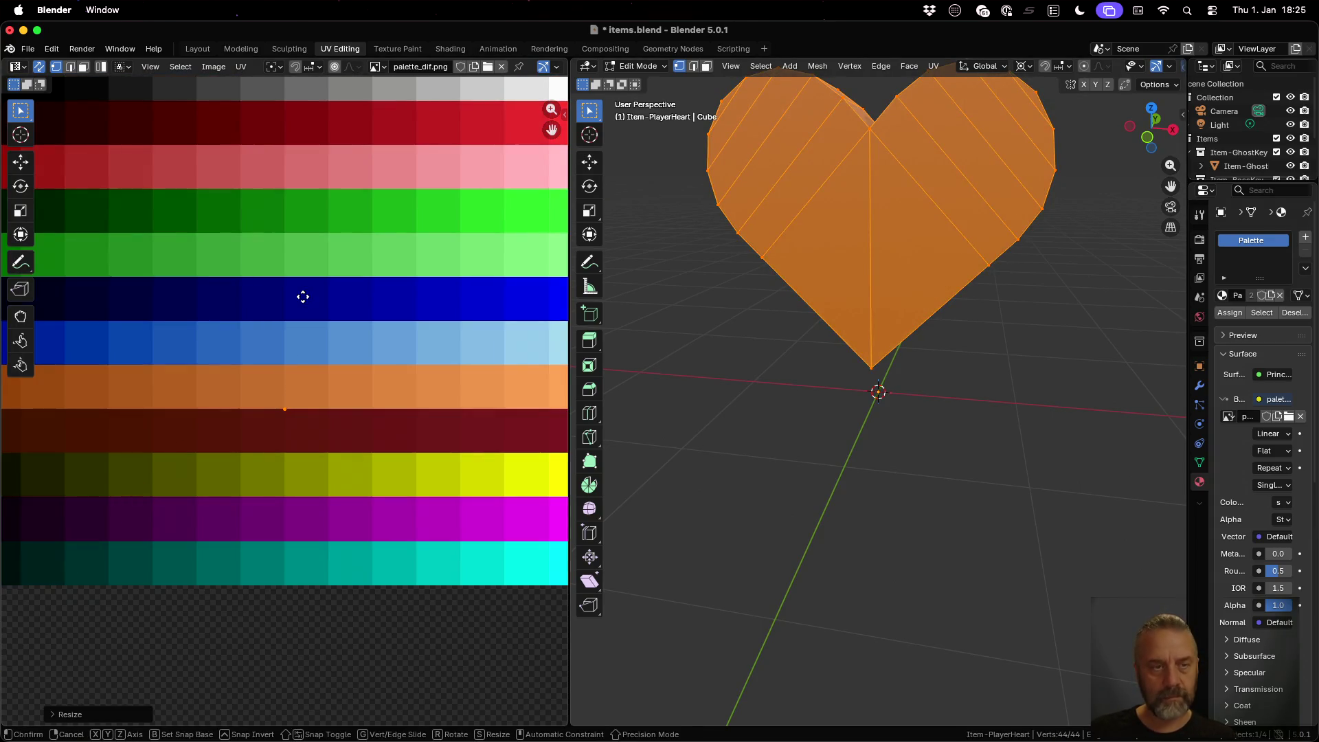
{"action": "key", "text": "g"}
{"action": "left_click", "coordinate": [284, 156]}
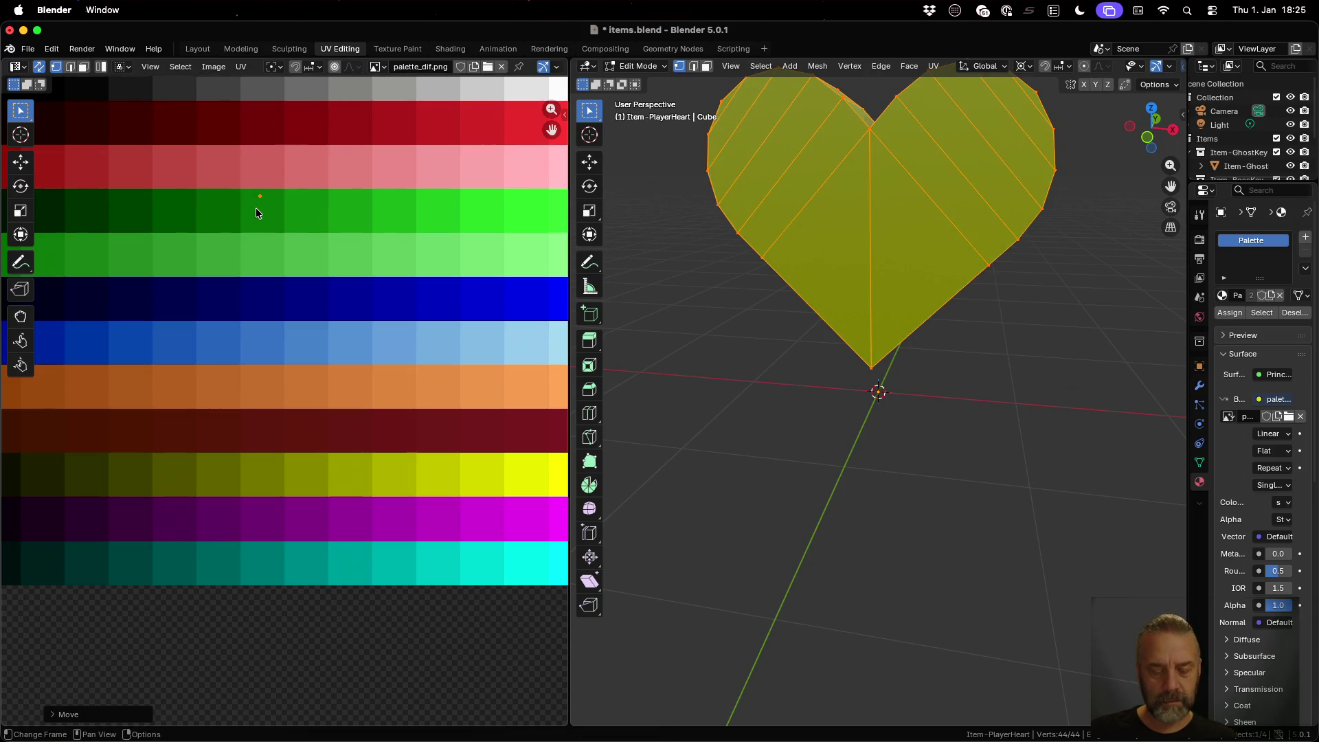
{"action": "key", "text": "g"}
{"action": "left_click", "coordinate": [225, 123]}
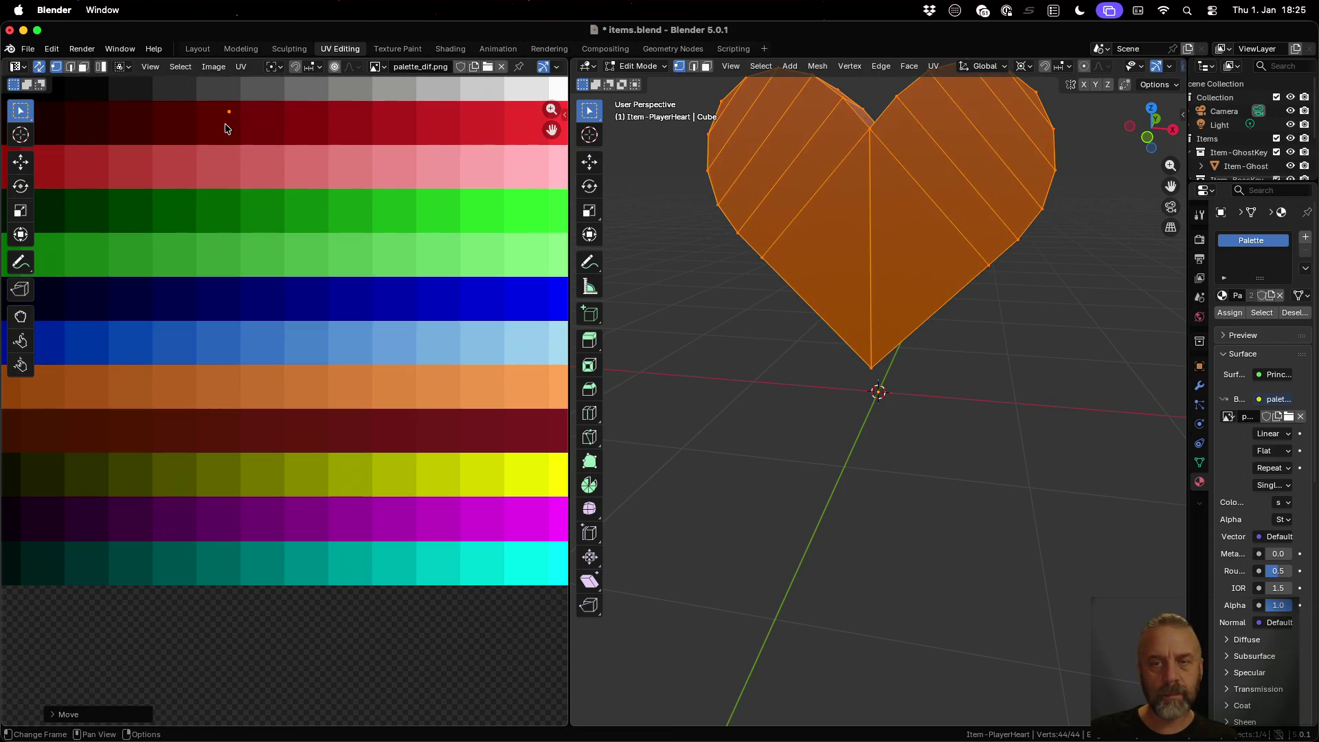
{"action": "scroll", "coordinate": [898, 339], "scroll_direction": "down", "scroll_amount": 5}
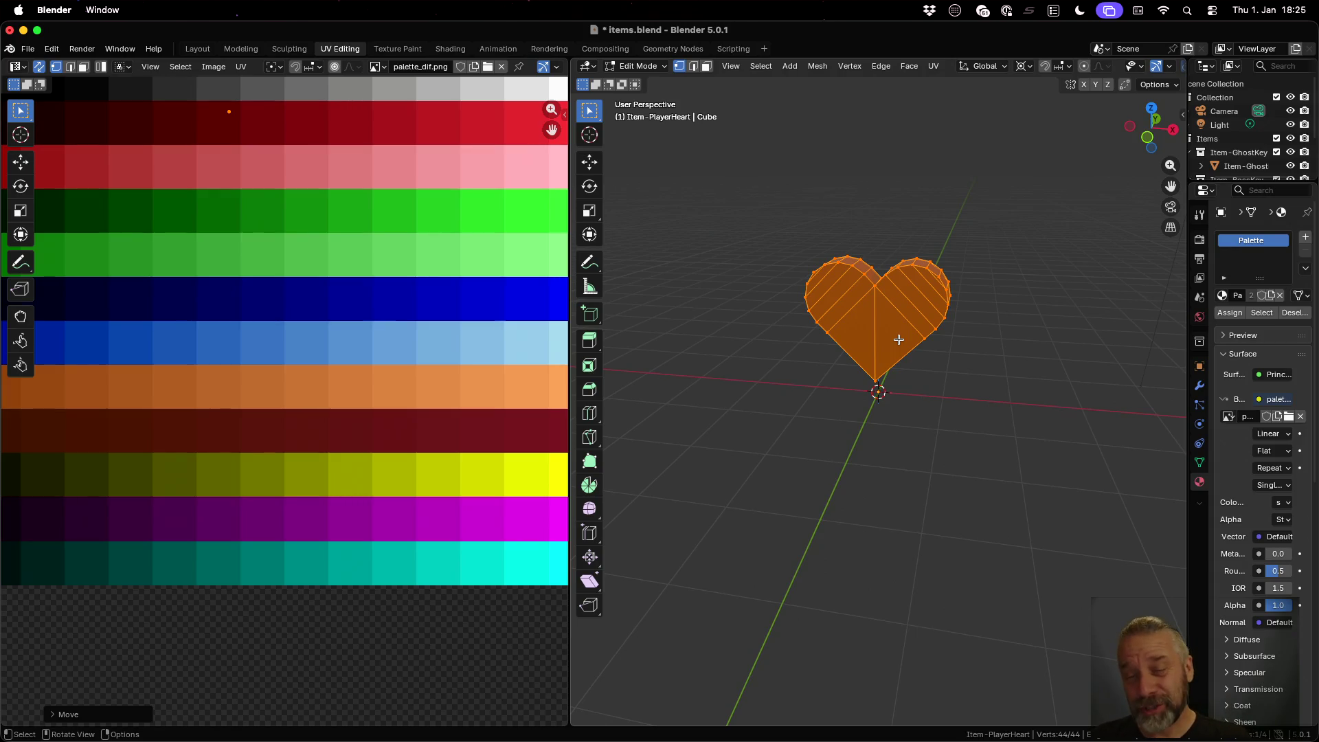
{"action": "mouse_move", "coordinate": [899, 340]}
{"action": "left_mouse_down"}
{"action": "mouse_move", "coordinate": [886, 340]}
{"action": "mouse_move", "coordinate": [1037, 365]}
{"action": "mouse_move", "coordinate": [1003, 368]}
{"action": "mouse_move", "coordinate": [872, 305]}
{"action": "left_mouse_up"}
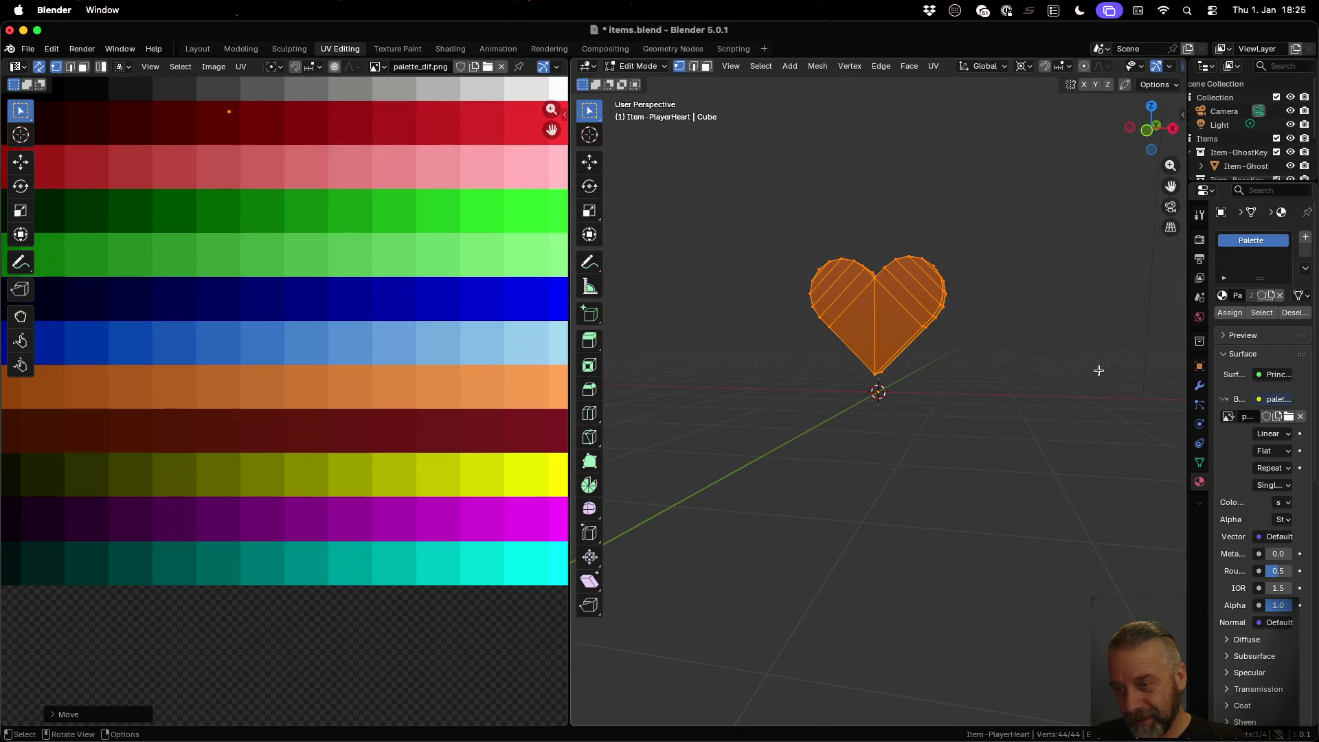
{"action": "left_click", "coordinate": [241, 48]}
Step: Add a Bevel modifier to the heart in Object Mode
{"action": "key", "text": "Tab"}
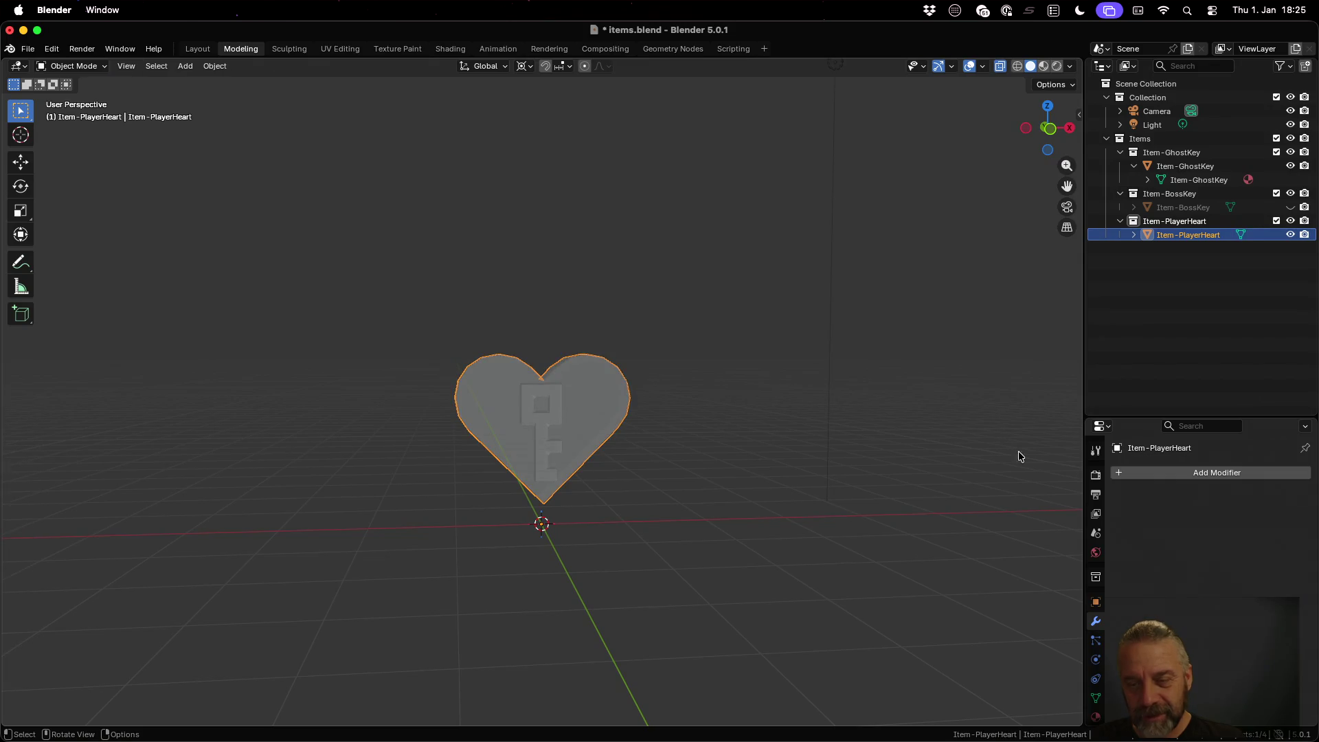
{"action": "left_click", "coordinate": [1161, 473]}
{"action": "left_click", "coordinate": [1097, 472]}
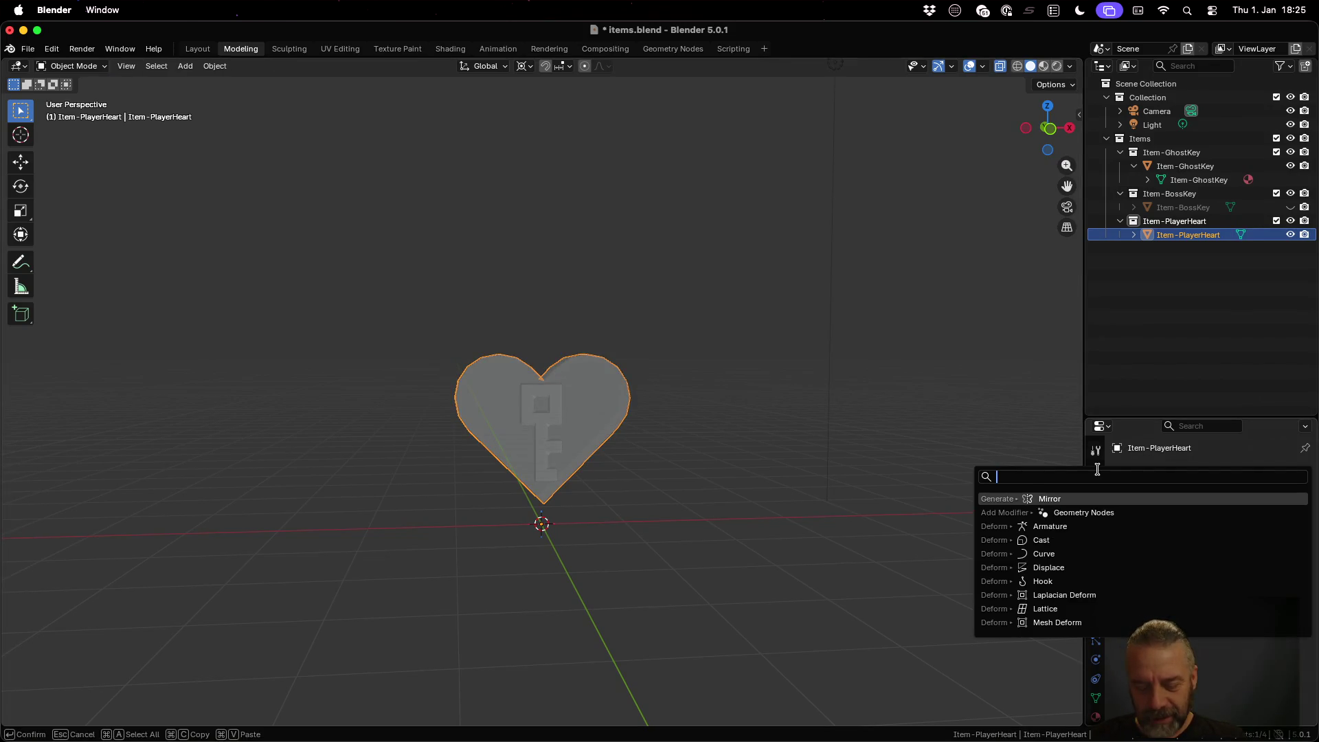
{"action": "type", "text": "bevel"}
{"action": "key", "text": "Return"}
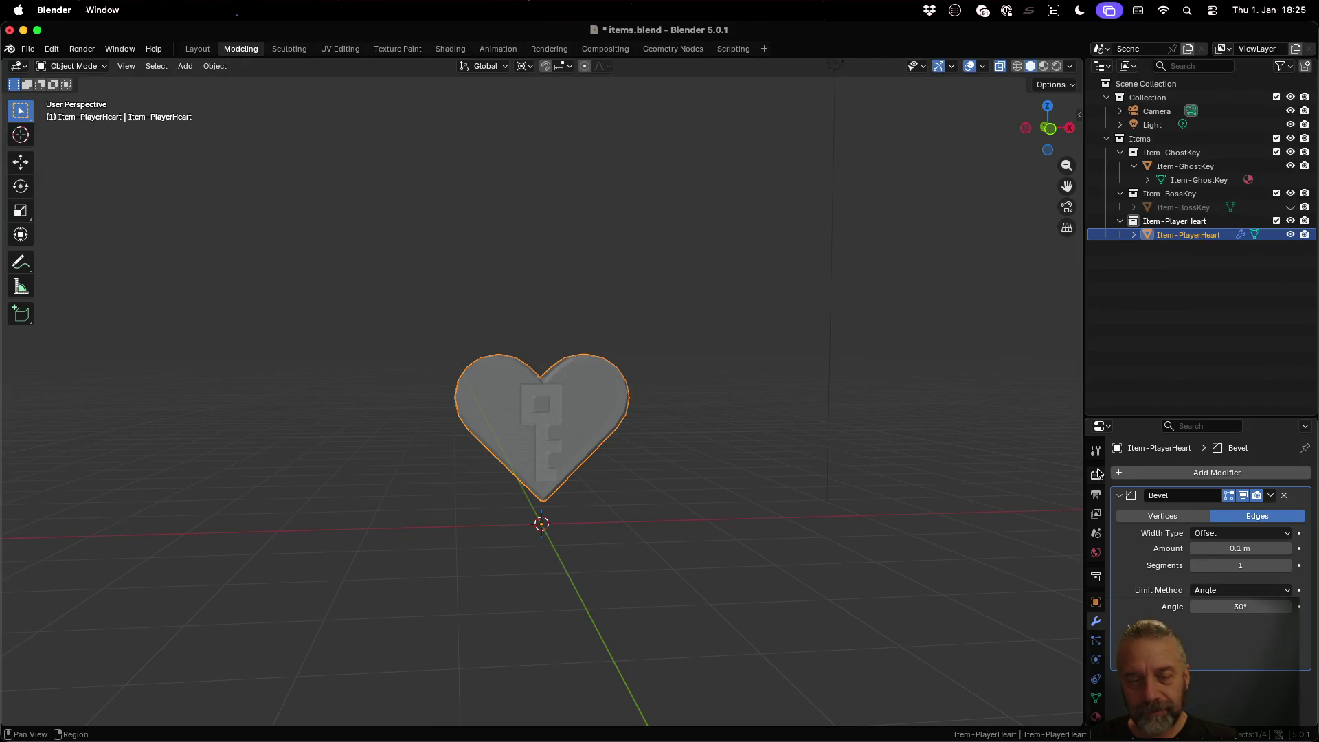
{"action": "scroll", "coordinate": [523, 375], "scroll_direction": "up", "scroll_amount": 5}
{"action": "left_click_drag", "start_coordinate": [523, 375], "coordinate": [653, 399]}
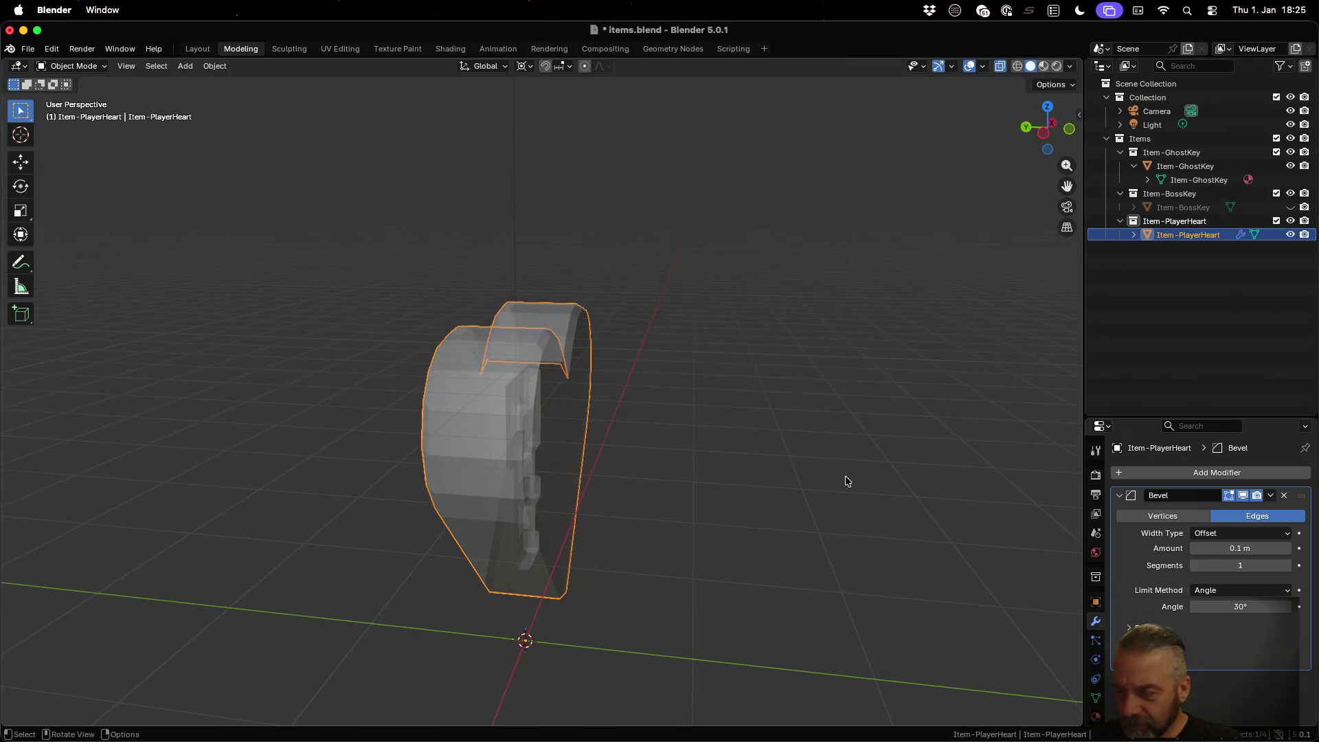
Step: Try bevel amounts of 0.5 m, 1 m and 0 m
{"action": "left_click", "coordinate": [1246, 550]}
{"action": "type", "text": "0."}
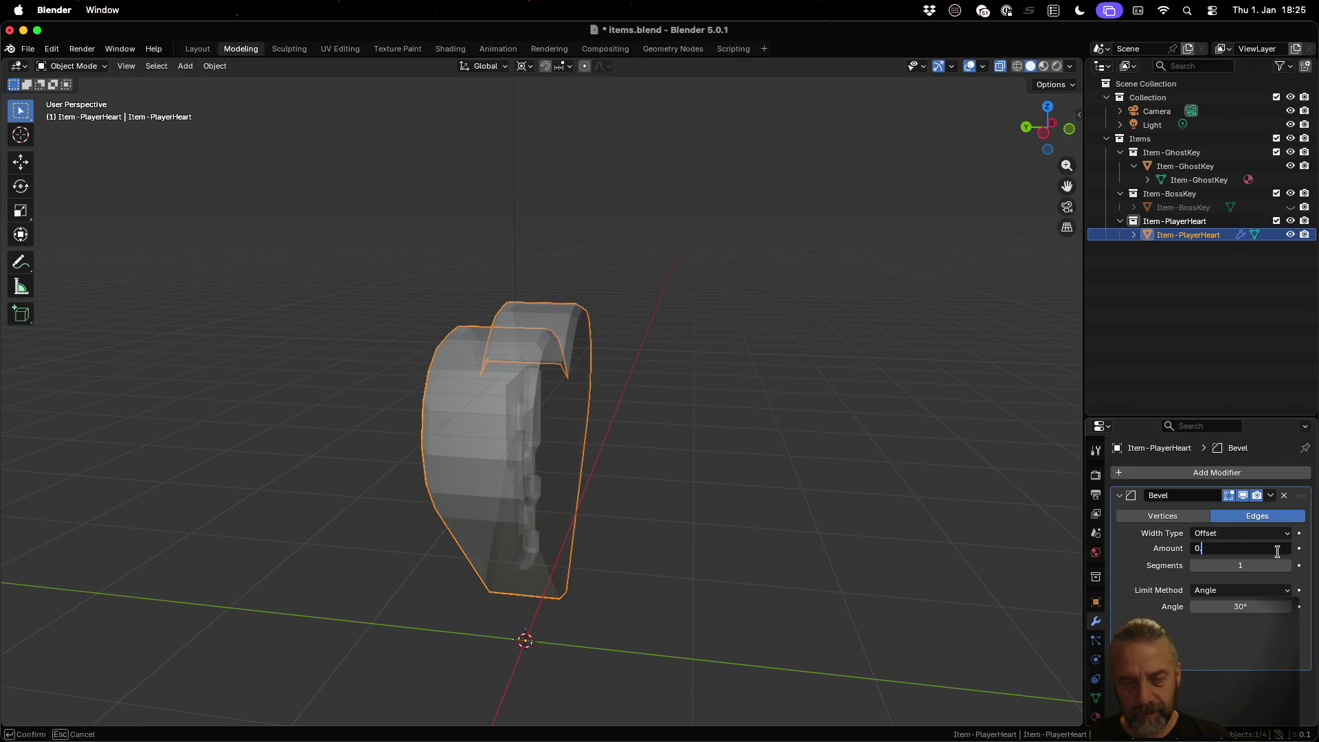
{"action": "type", "text": "5"}
{"action": "key", "text": "Return"}
{"action": "left_click_drag", "start_coordinate": [945, 493], "coordinate": [640, 421]}
{"action": "left_click", "coordinate": [1269, 548]}
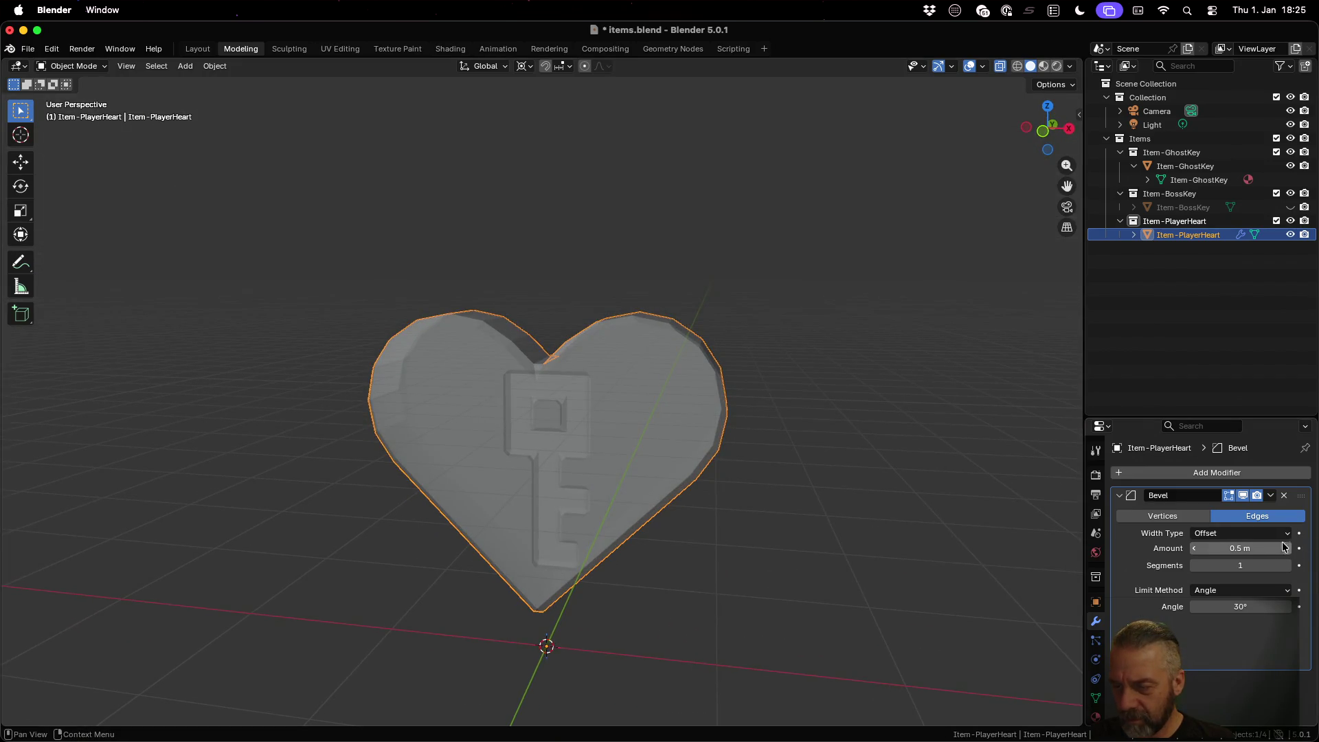
{"action": "type", "text": "1"}
{"action": "key", "text": "Return"}
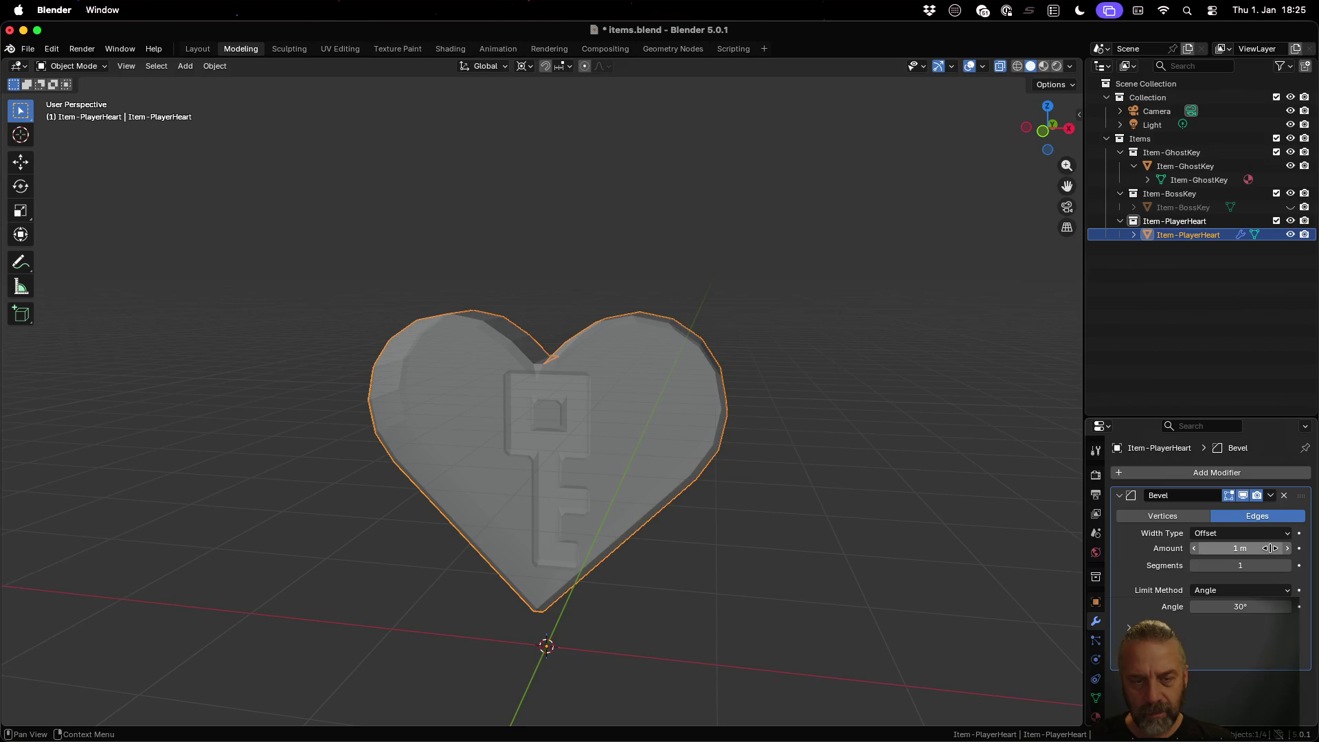
{"action": "left_click", "coordinate": [1270, 547]}
{"action": "key", "text": "Escape"}
{"action": "left_click", "coordinate": [1269, 547]}
{"action": "type", "text": "0"}
{"action": "key", "text": "Return"}
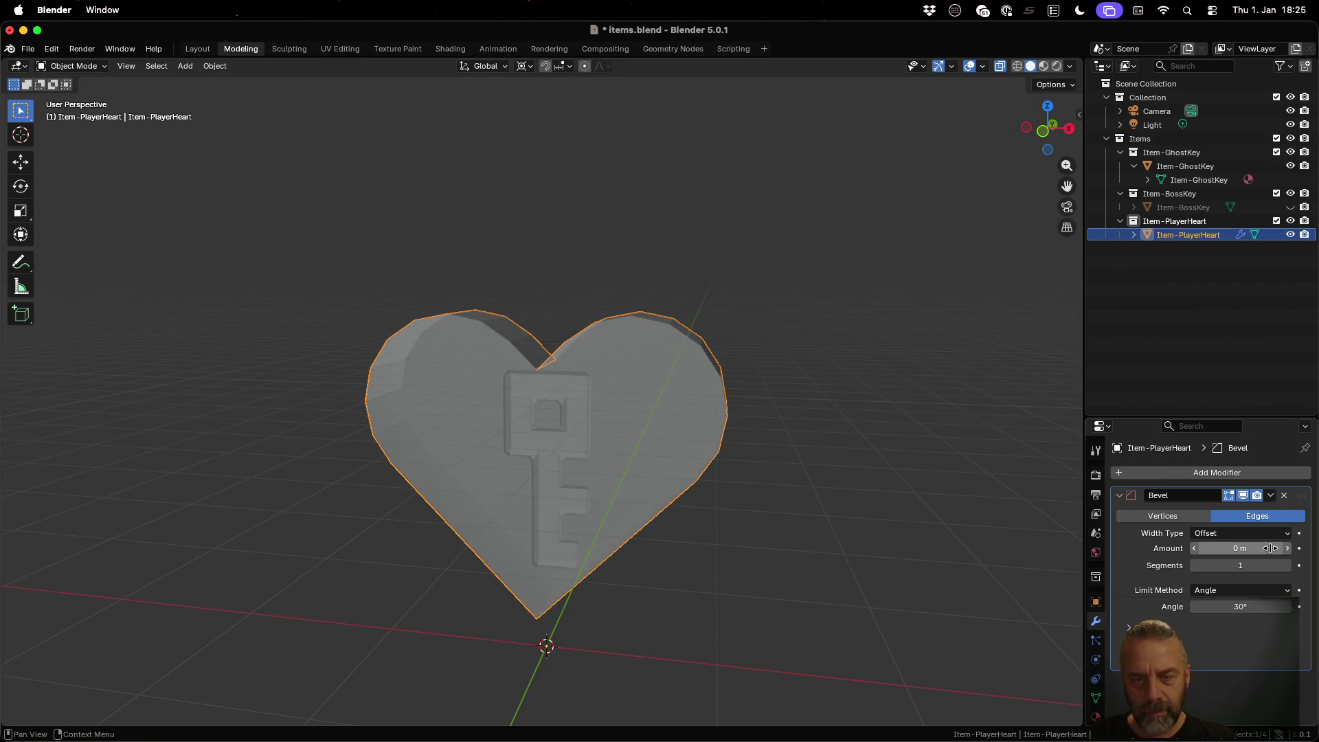
Step: Try a 0.1 m bevel with 3 segments, then delete the Bevel modifier
{"action": "left_click", "coordinate": [1270, 548]}
{"action": "type", "text": "0.1"}
{"action": "key", "text": "Return"}
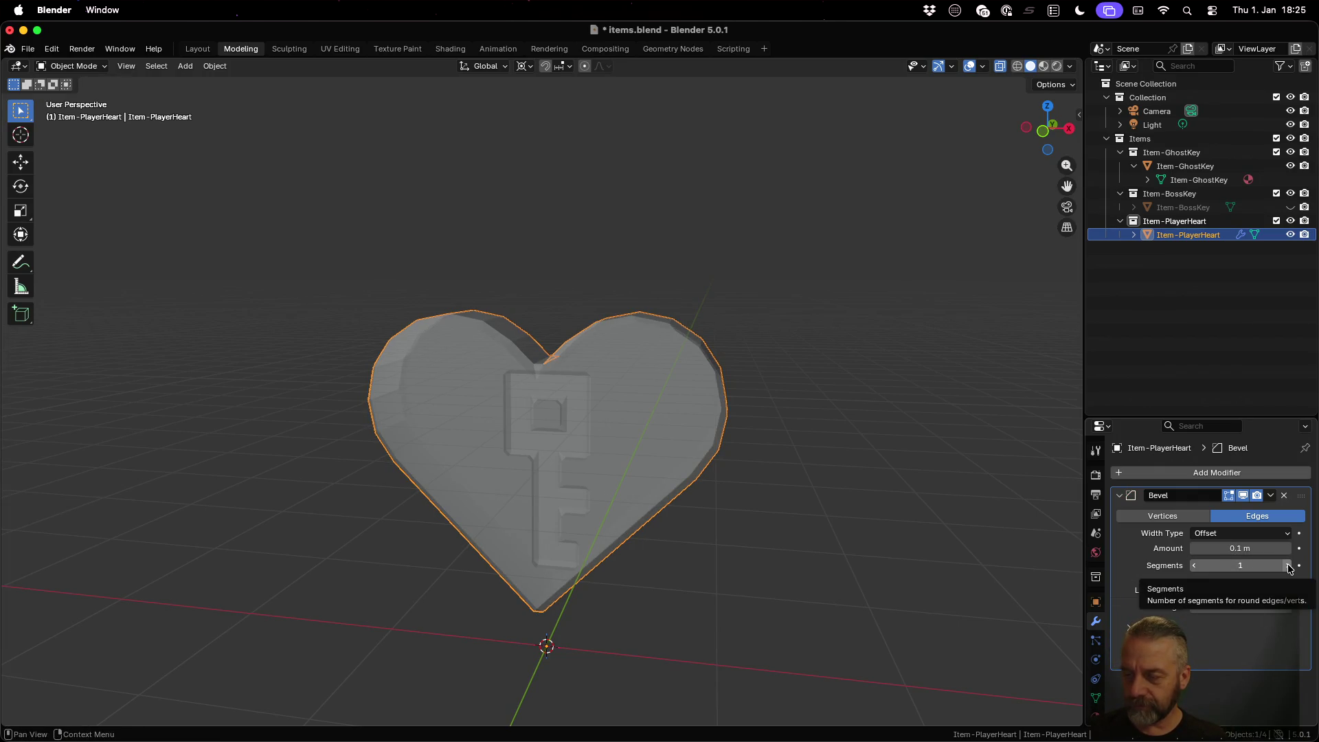
{"action": "left_click", "coordinate": [1289, 565]}
{"action": "left_click", "coordinate": [1289, 565]}
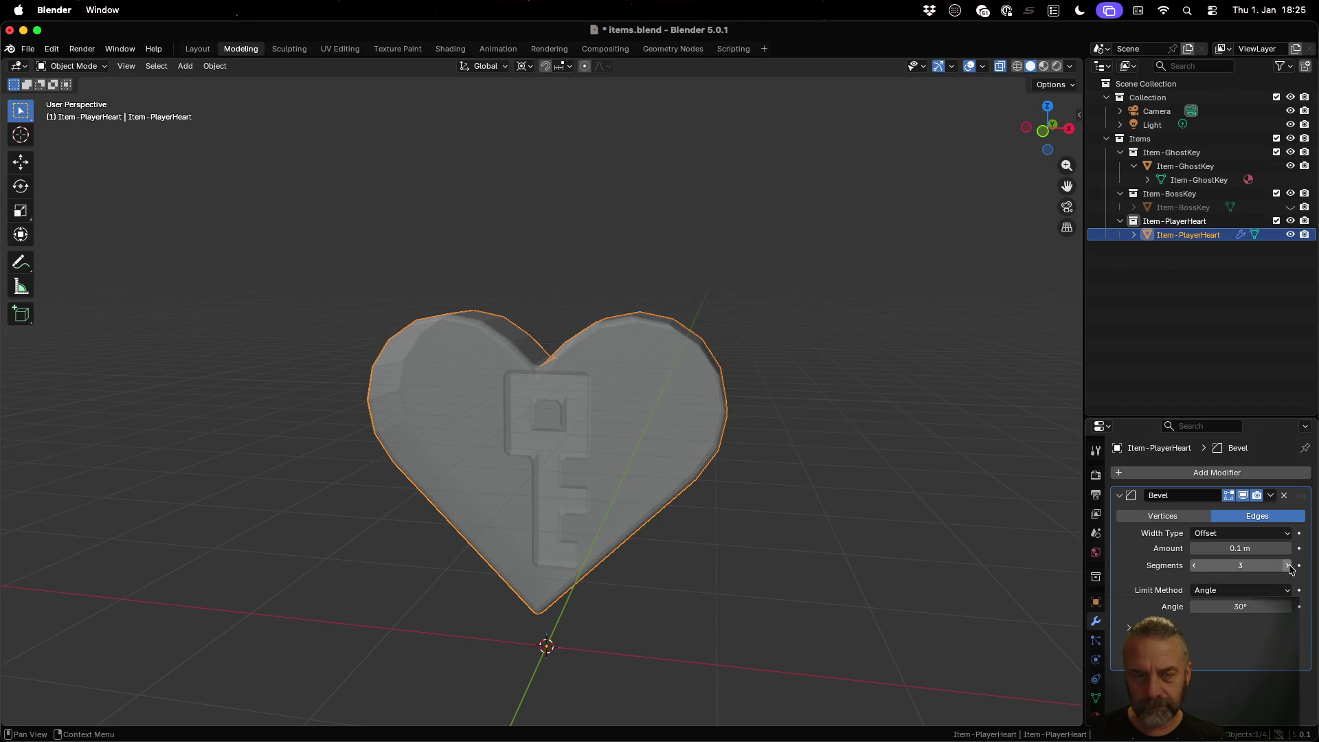
{"action": "mouse_move", "coordinate": [568, 416]}
{"action": "left_mouse_down"}
{"action": "mouse_move", "coordinate": [713, 435]}
{"action": "mouse_move", "coordinate": [698, 385]}
{"action": "mouse_move", "coordinate": [648, 375]}
{"action": "mouse_move", "coordinate": [563, 395]}
{"action": "mouse_move", "coordinate": [553, 463]}
{"action": "left_mouse_up"}
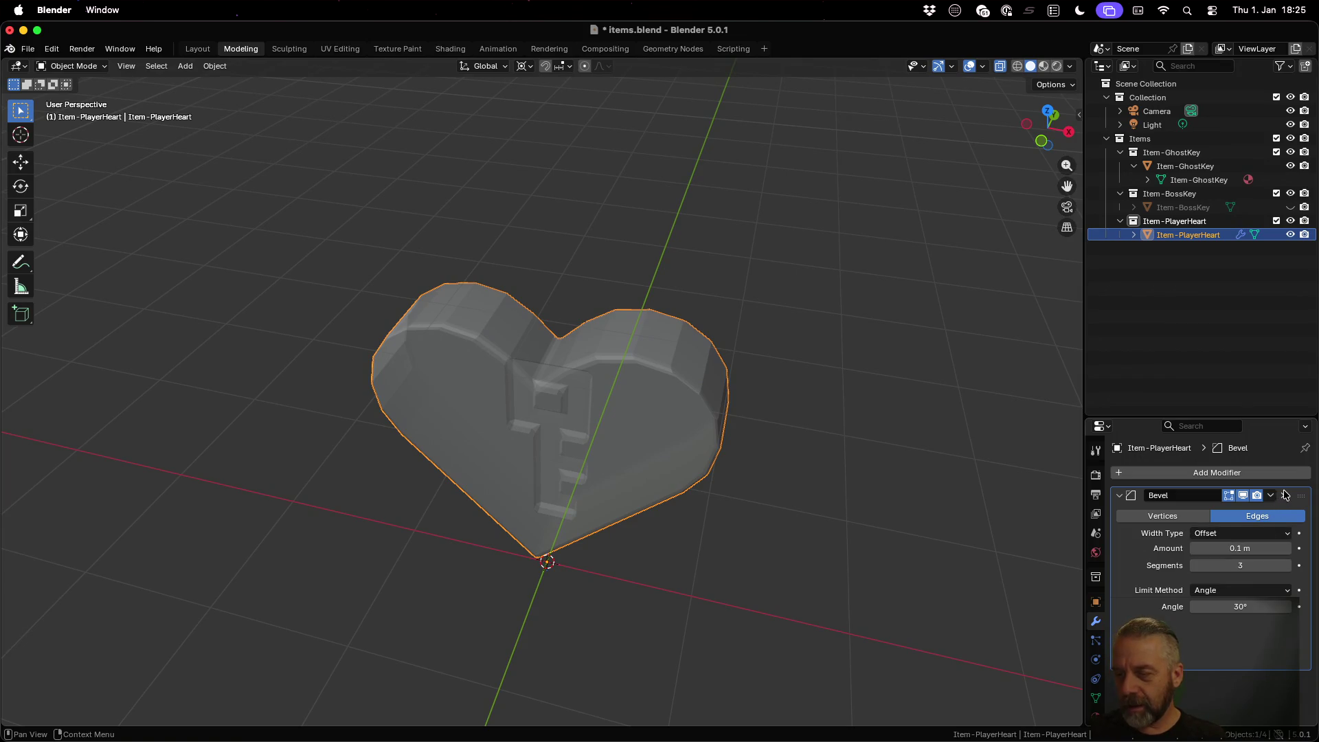
{"action": "left_click", "coordinate": [1286, 495]}
Step: Subdivide the whole heart mesh with 2 cuts, then return to Object Mode
{"action": "key", "text": "Tab"}
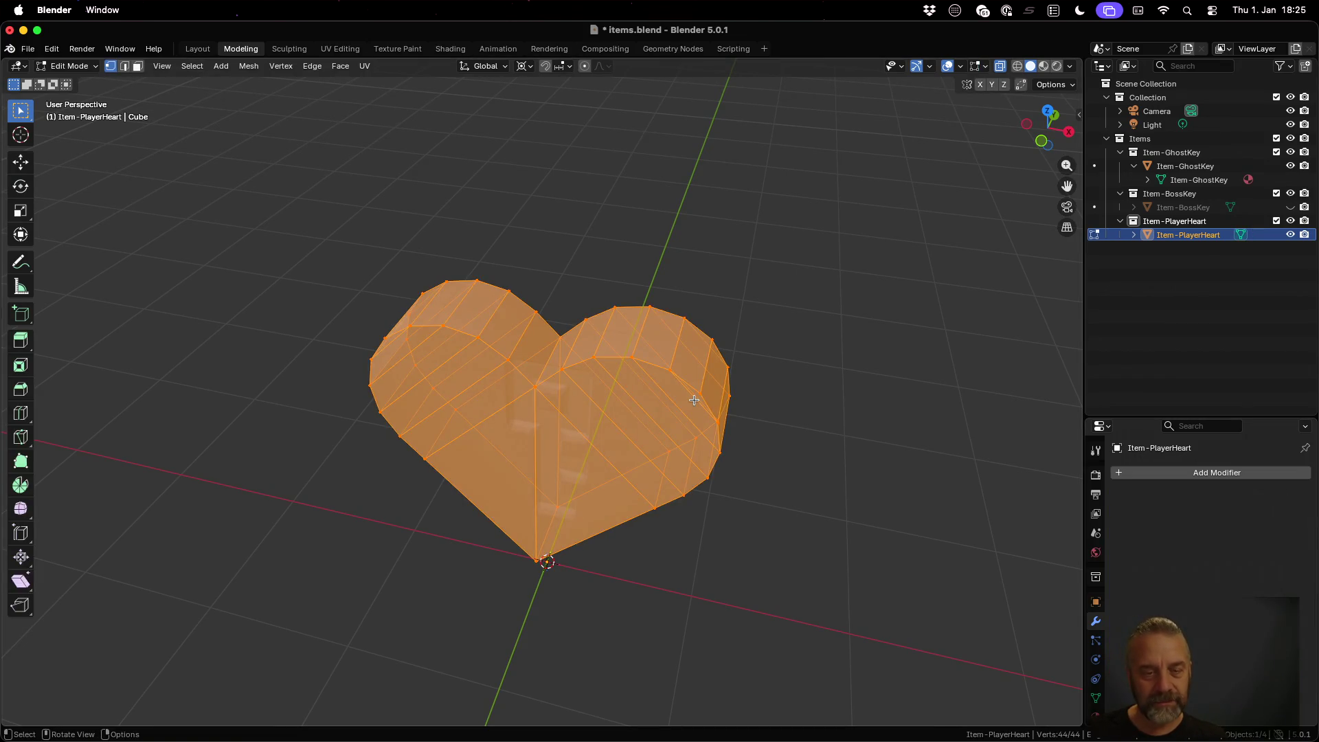
{"action": "left_click", "coordinate": [249, 67]}
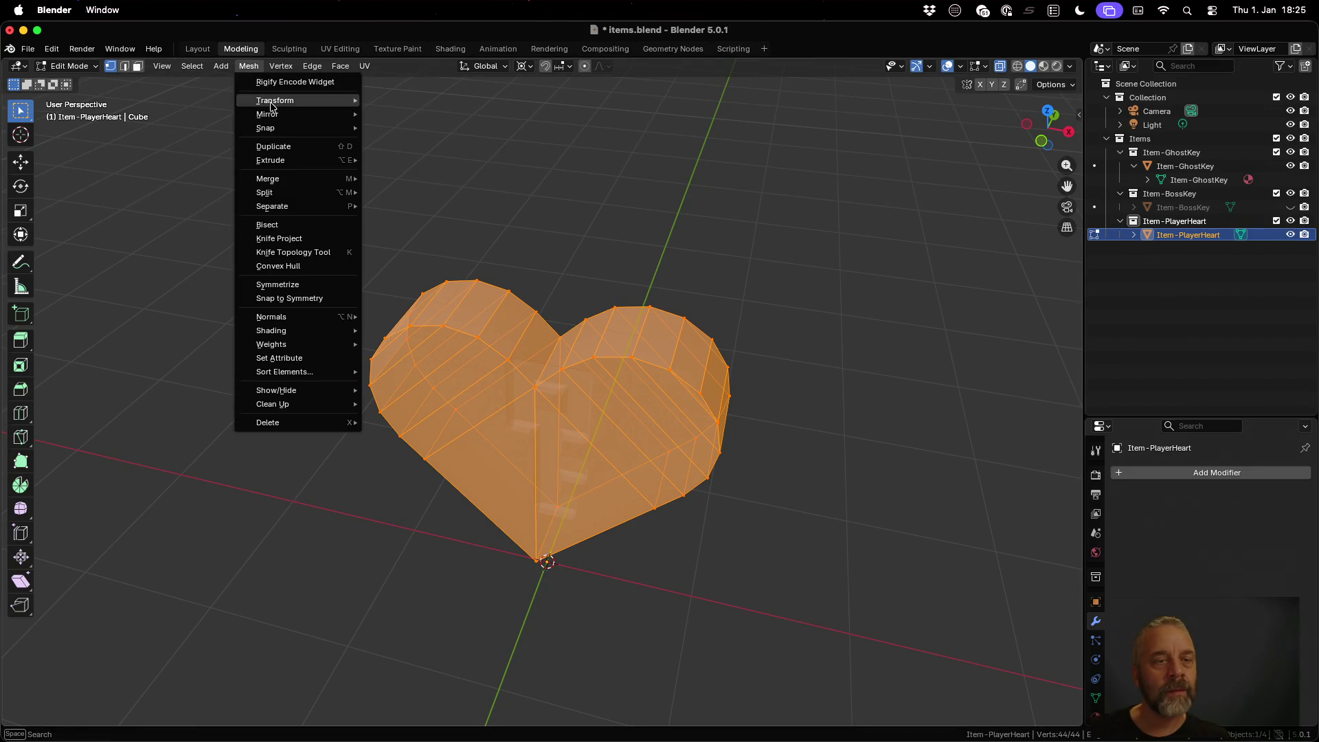
{"action": "mouse_move", "coordinate": [302, 162]}
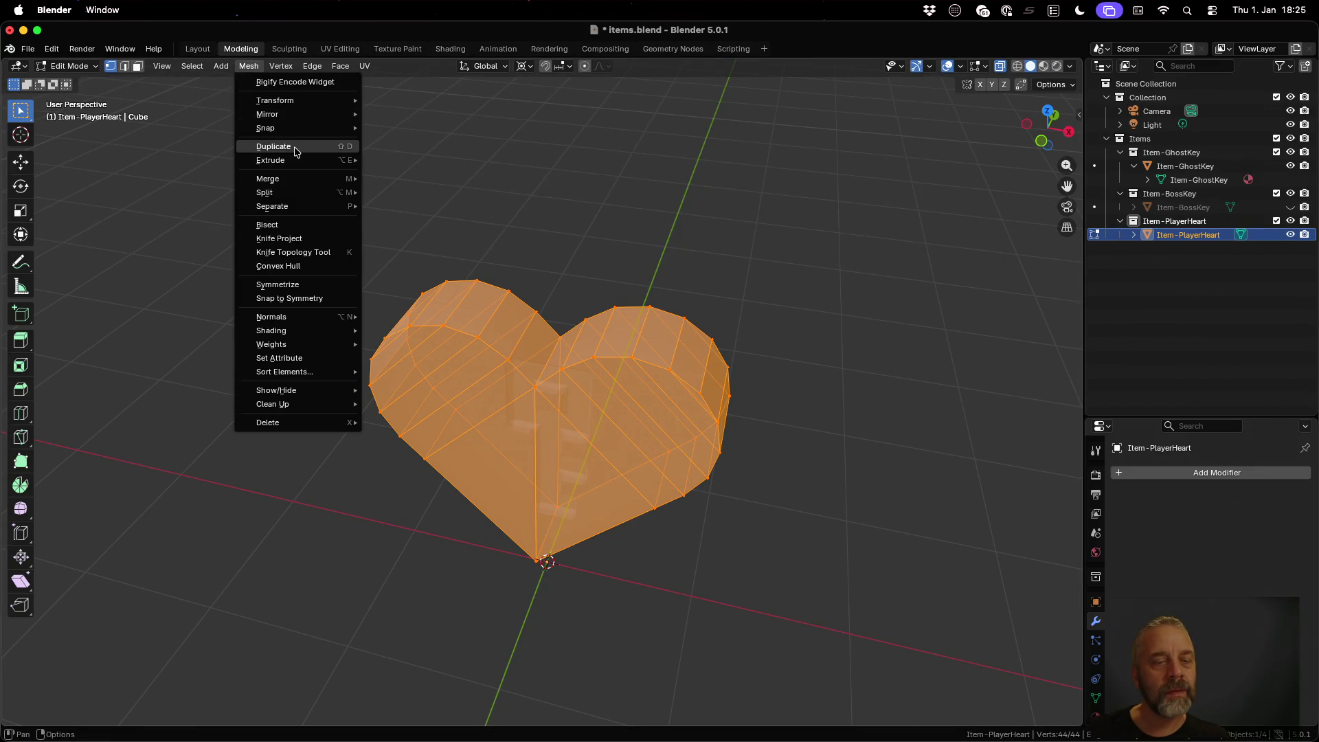
{"action": "left_click", "coordinate": [313, 67]}
{"action": "left_click", "coordinate": [314, 66]}
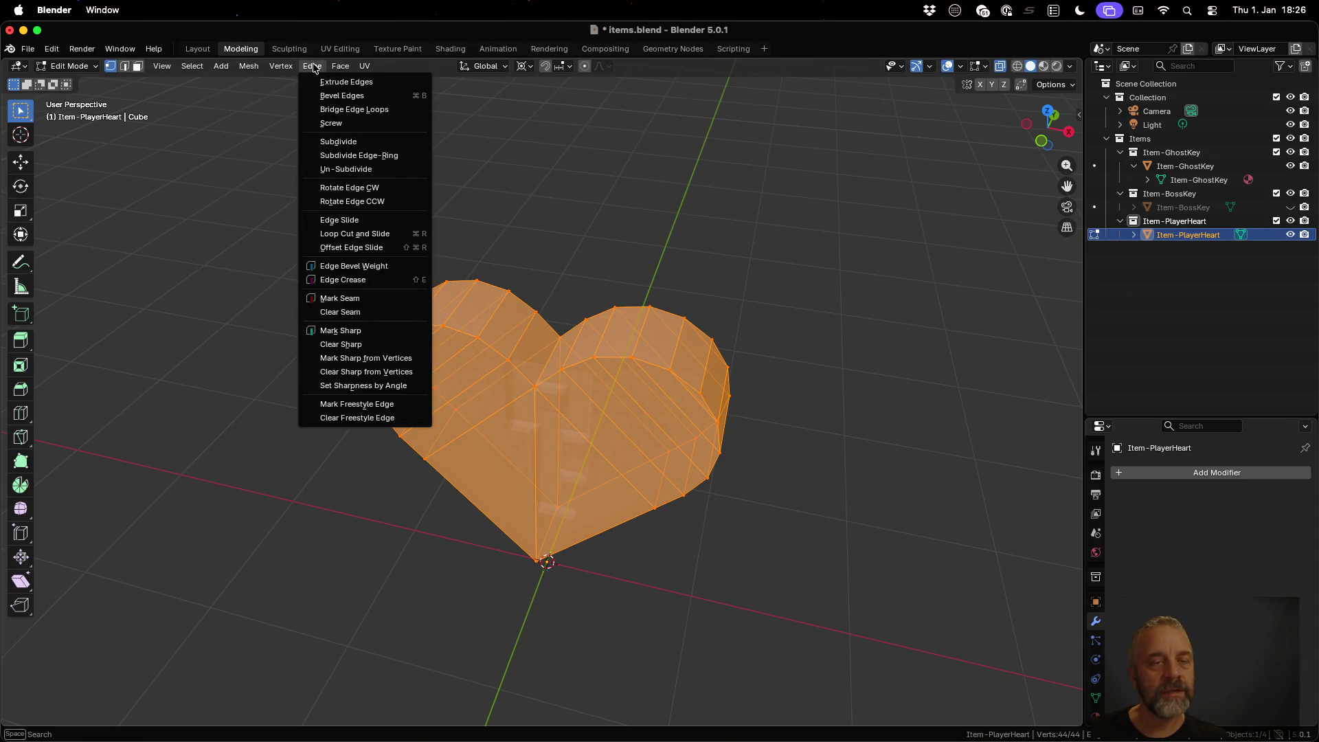
{"action": "left_click", "coordinate": [354, 142]}
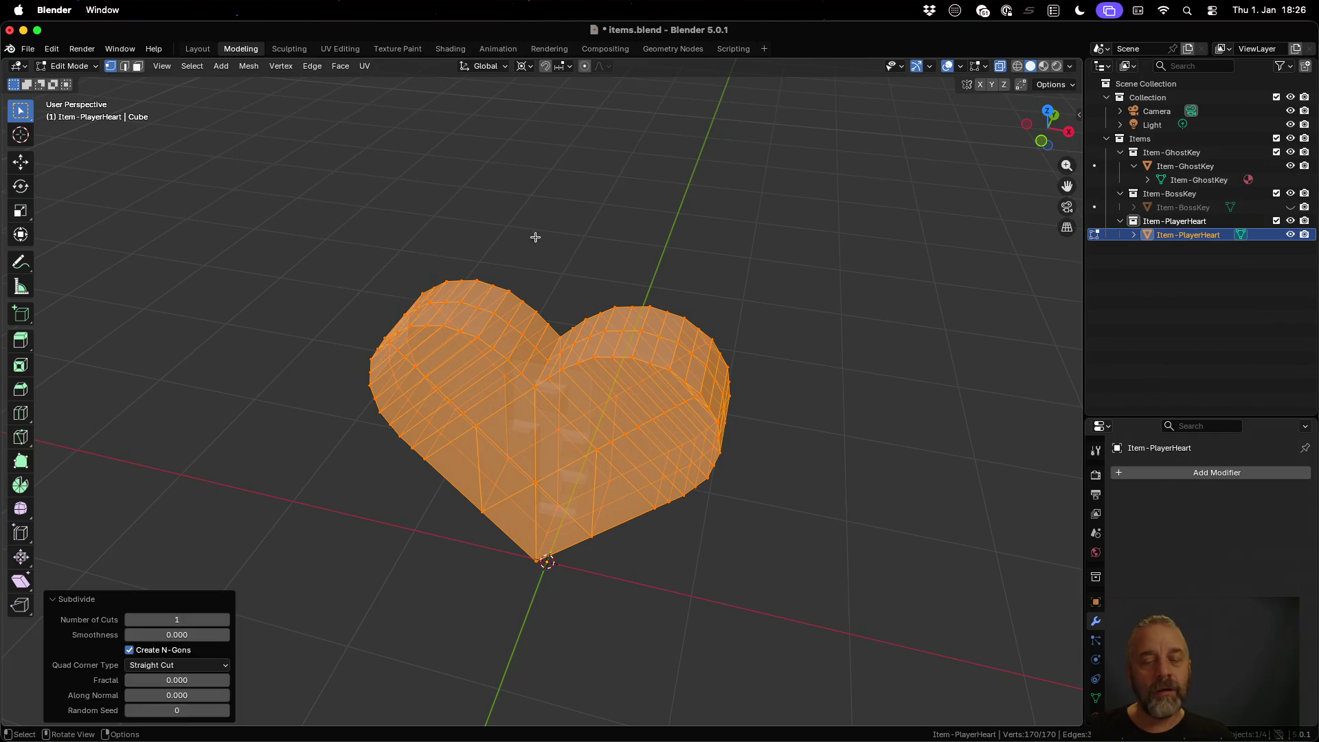
{"action": "left_click", "coordinate": [225, 620]}
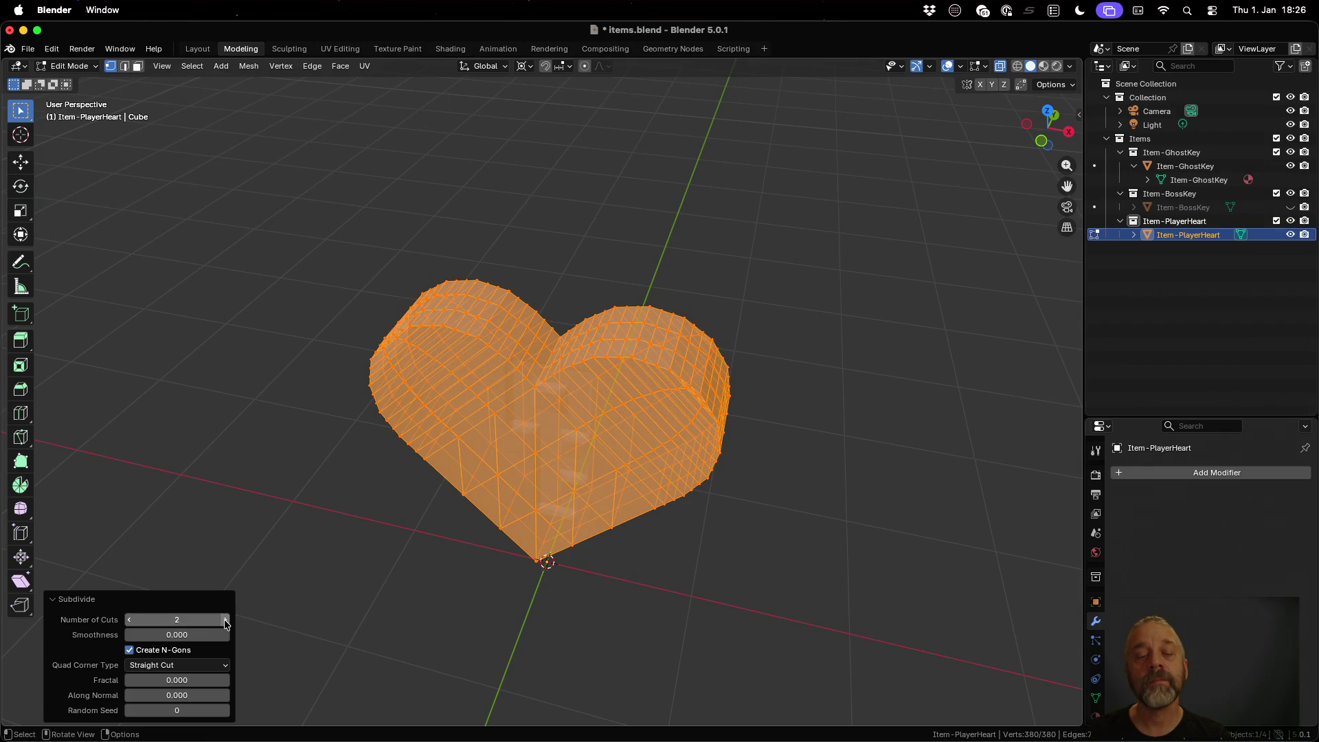
{"action": "key", "text": "Tab"}
{"action": "key", "text": "Tab"}
{"action": "left_click_drag", "start_coordinate": [667, 498], "coordinate": [732, 408]}
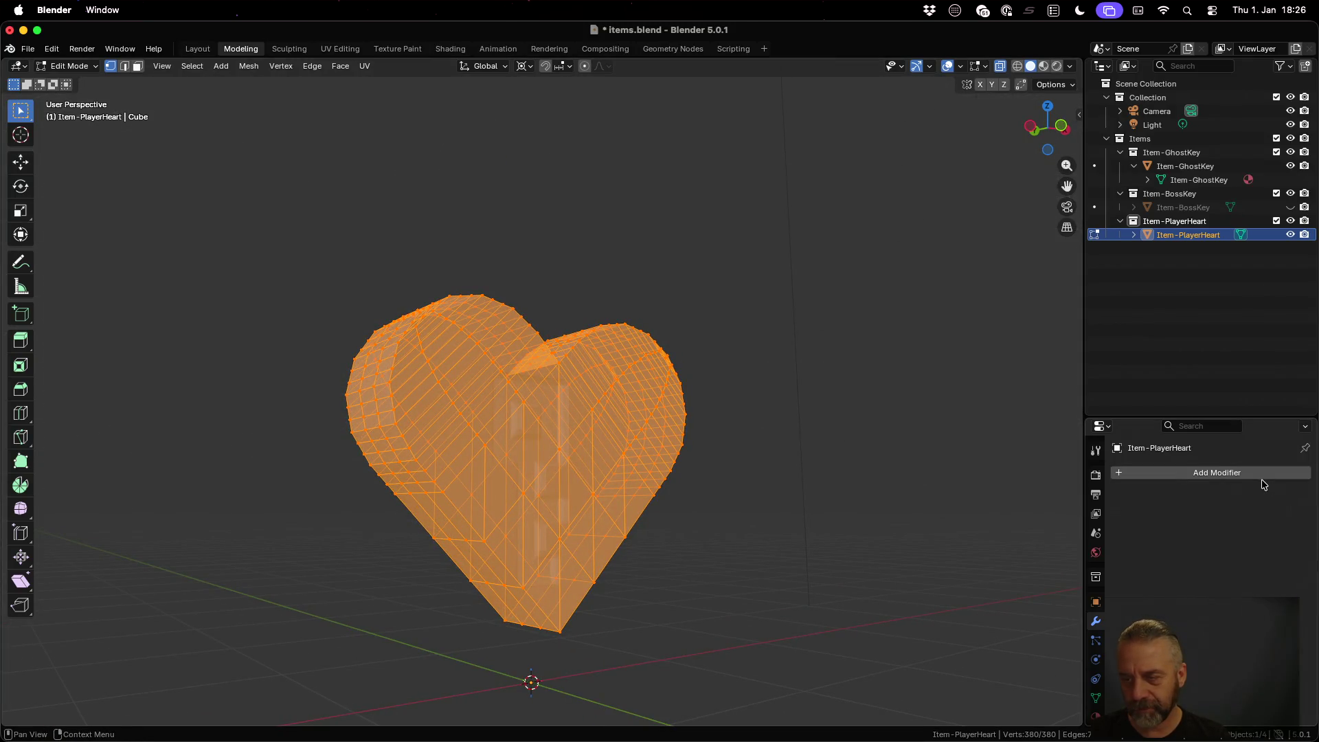
{"action": "key", "text": "Tab"}
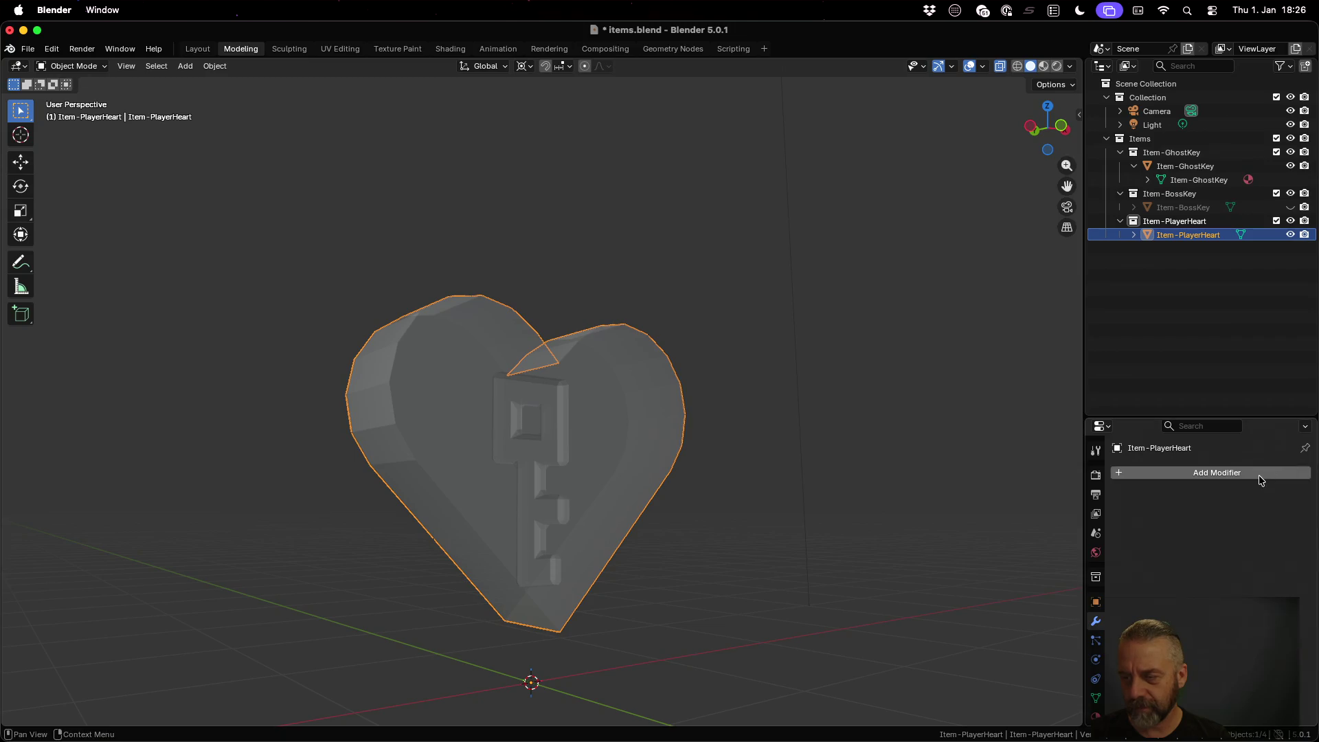
Step: Try a Bevel modifier on the heart, remove it again, and re-enter Edit Mode
{"action": "left_click", "coordinate": [1260, 473]}
{"action": "left_click", "coordinate": [1233, 483]}
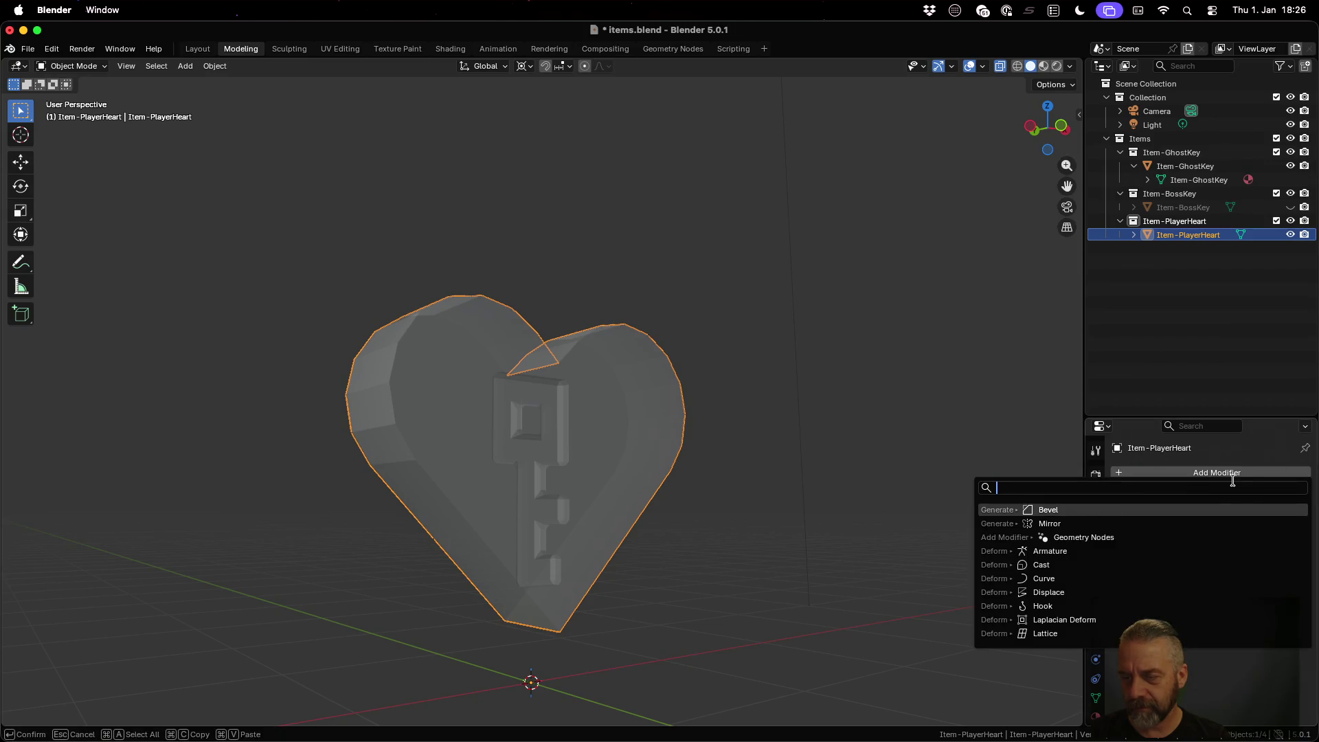
{"action": "left_click", "coordinate": [1052, 510]}
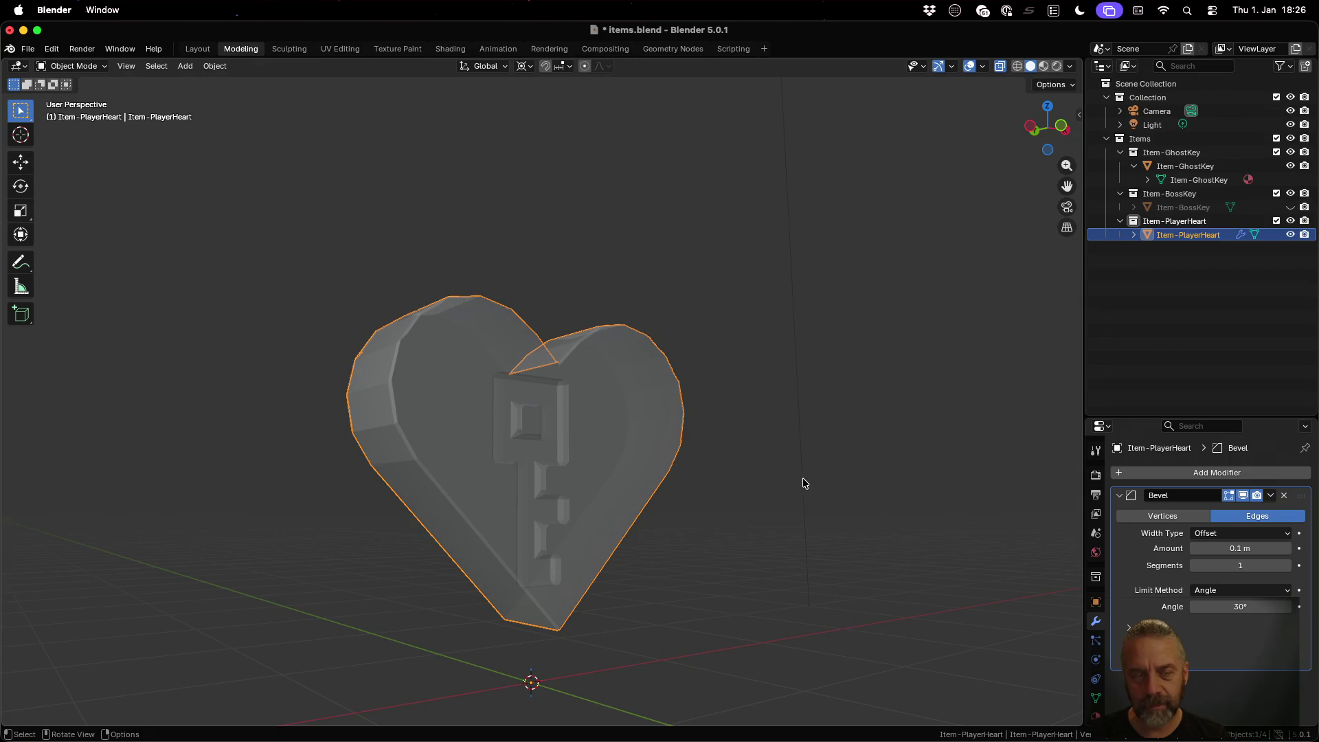
{"action": "mouse_move", "coordinate": [604, 458]}
{"action": "left_mouse_down"}
{"action": "mouse_move", "coordinate": [589, 456]}
{"action": "mouse_move", "coordinate": [648, 503]}
{"action": "mouse_move", "coordinate": [497, 462]}
{"action": "mouse_move", "coordinate": [385, 455]}
{"action": "left_mouse_up"}
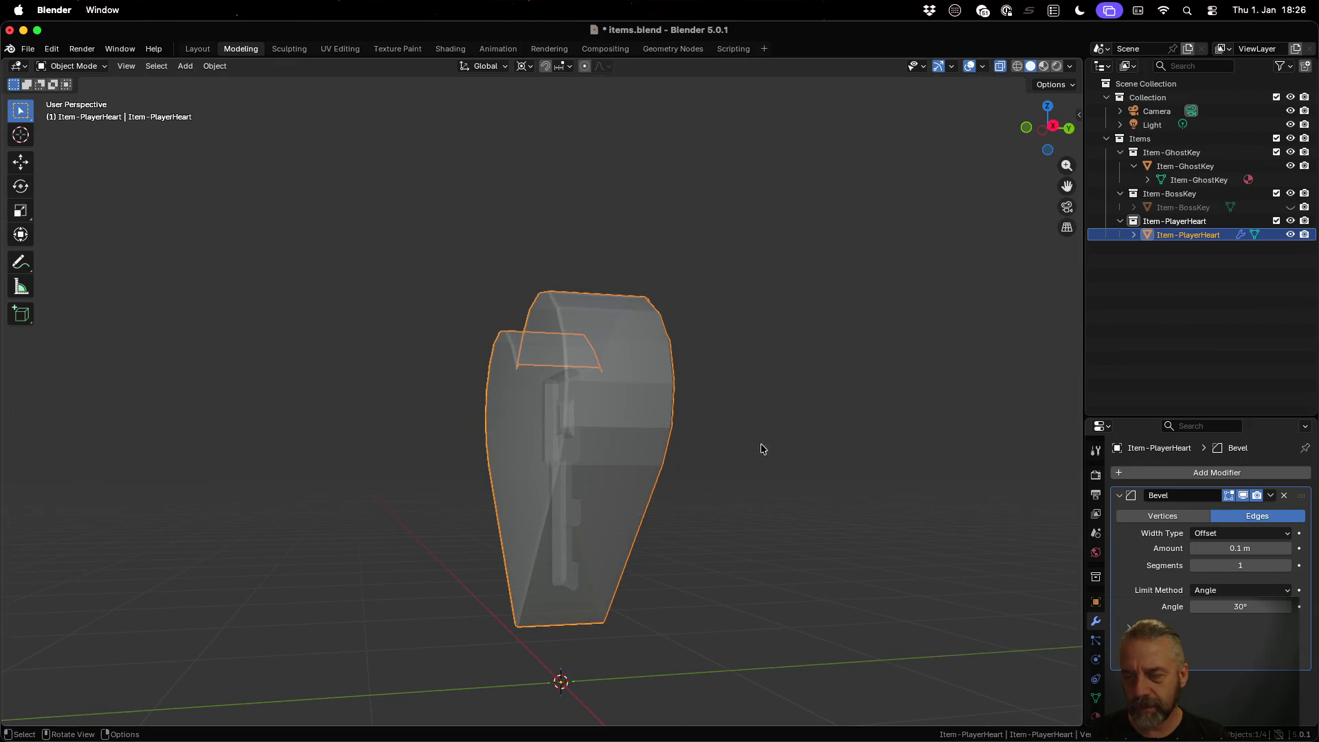
{"action": "left_click", "coordinate": [1284, 495]}
{"action": "key", "text": "Tab"}
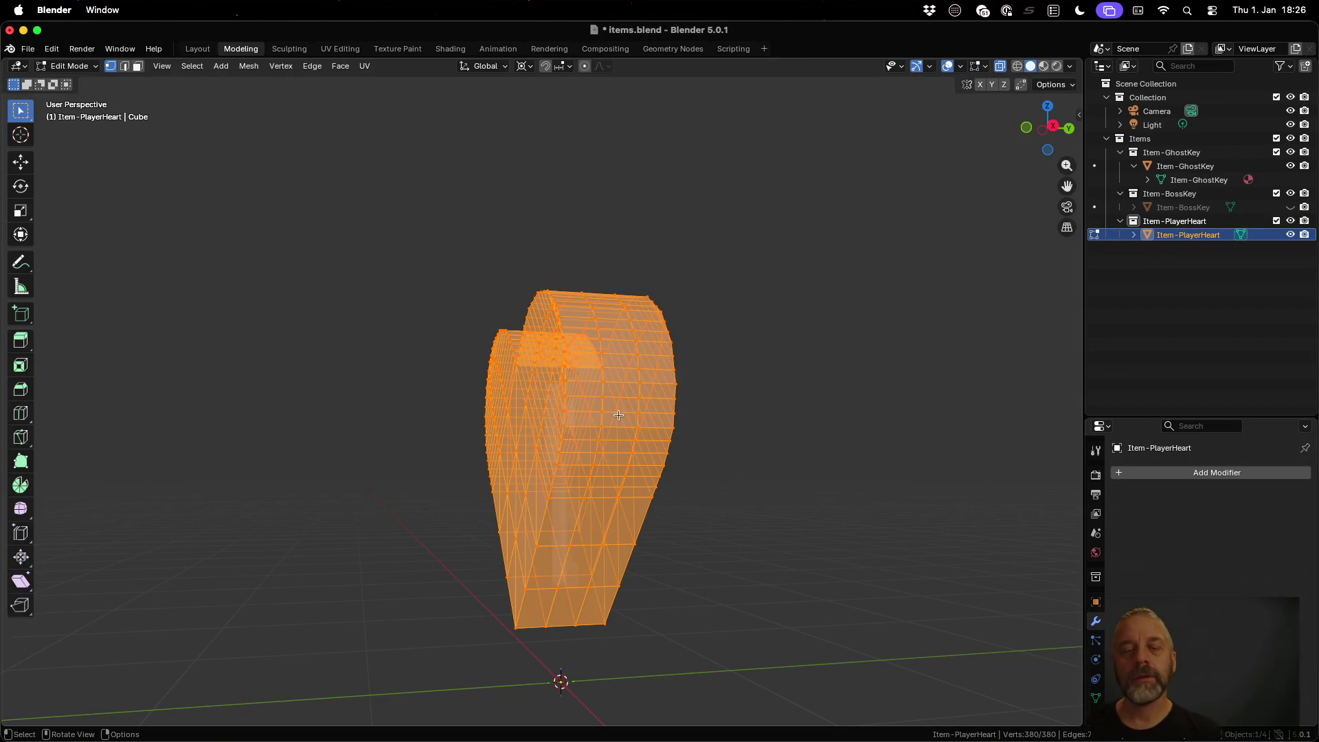
{"action": "mouse_move", "coordinate": [677, 411]}
{"action": "left_mouse_down"}
{"action": "mouse_move", "coordinate": [719, 456]}
{"action": "mouse_move", "coordinate": [810, 435]}
{"action": "mouse_move", "coordinate": [912, 430]}
{"action": "mouse_move", "coordinate": [929, 442]}
{"action": "mouse_move", "coordinate": [820, 460]}
{"action": "mouse_move", "coordinate": [748, 412]}
{"action": "left_mouse_up"}
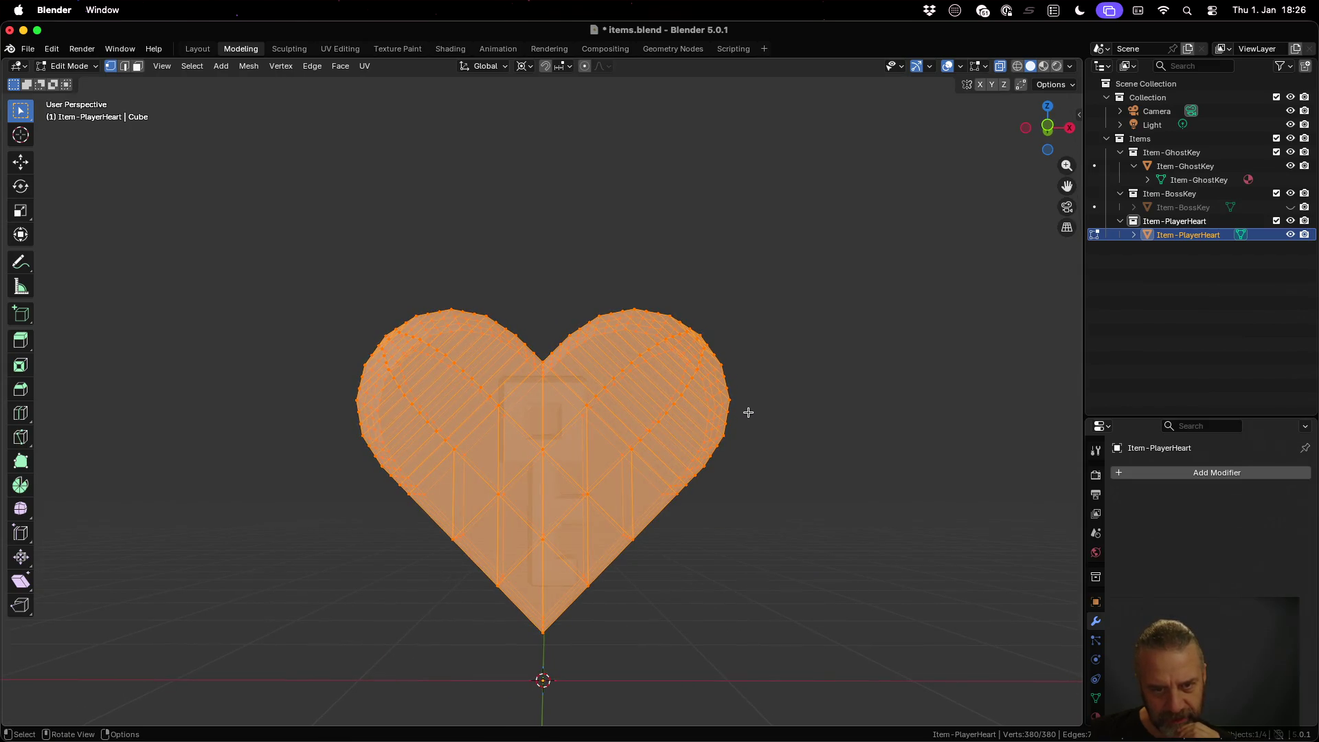
{"action": "scroll", "coordinate": [748, 413], "scroll_direction": "down", "scroll_amount": 3}
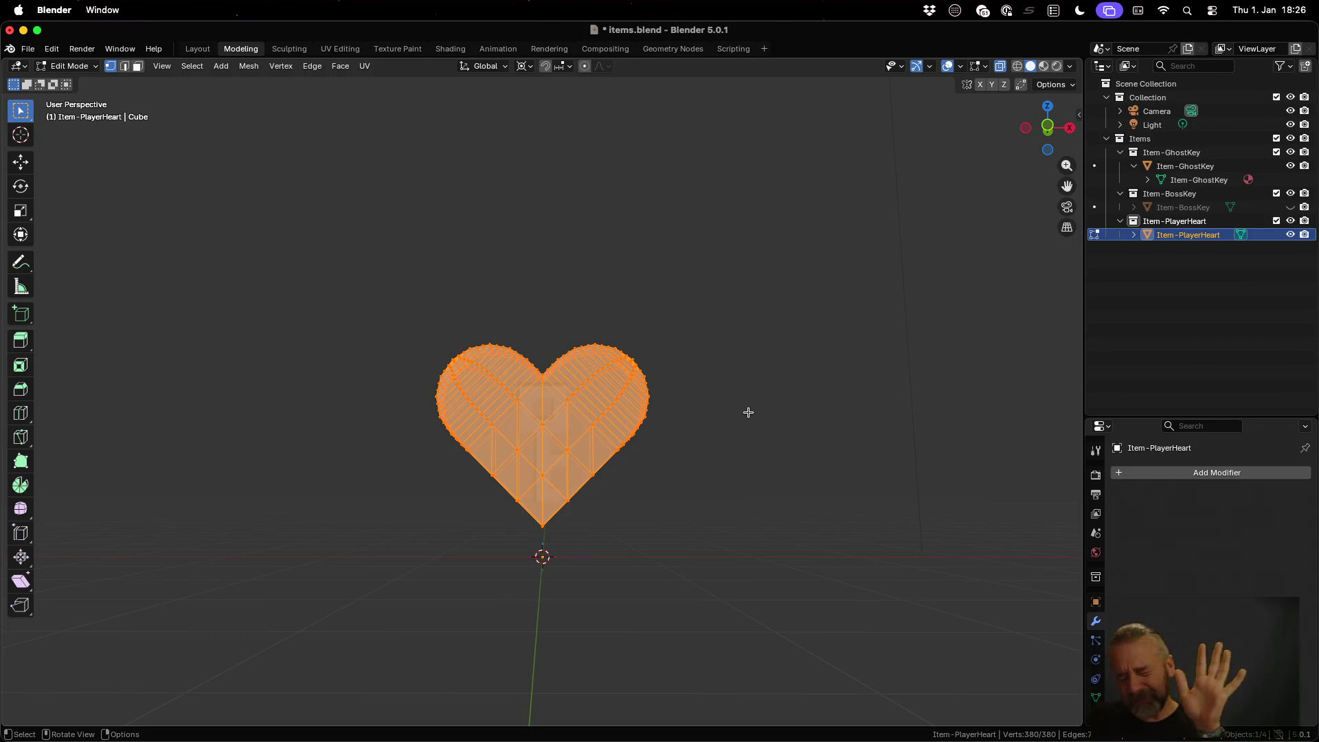
Step: Go back to Object Mode, save items.blend and bring the iTerm2 terminal forward
{"action": "key", "text": "Tab"}
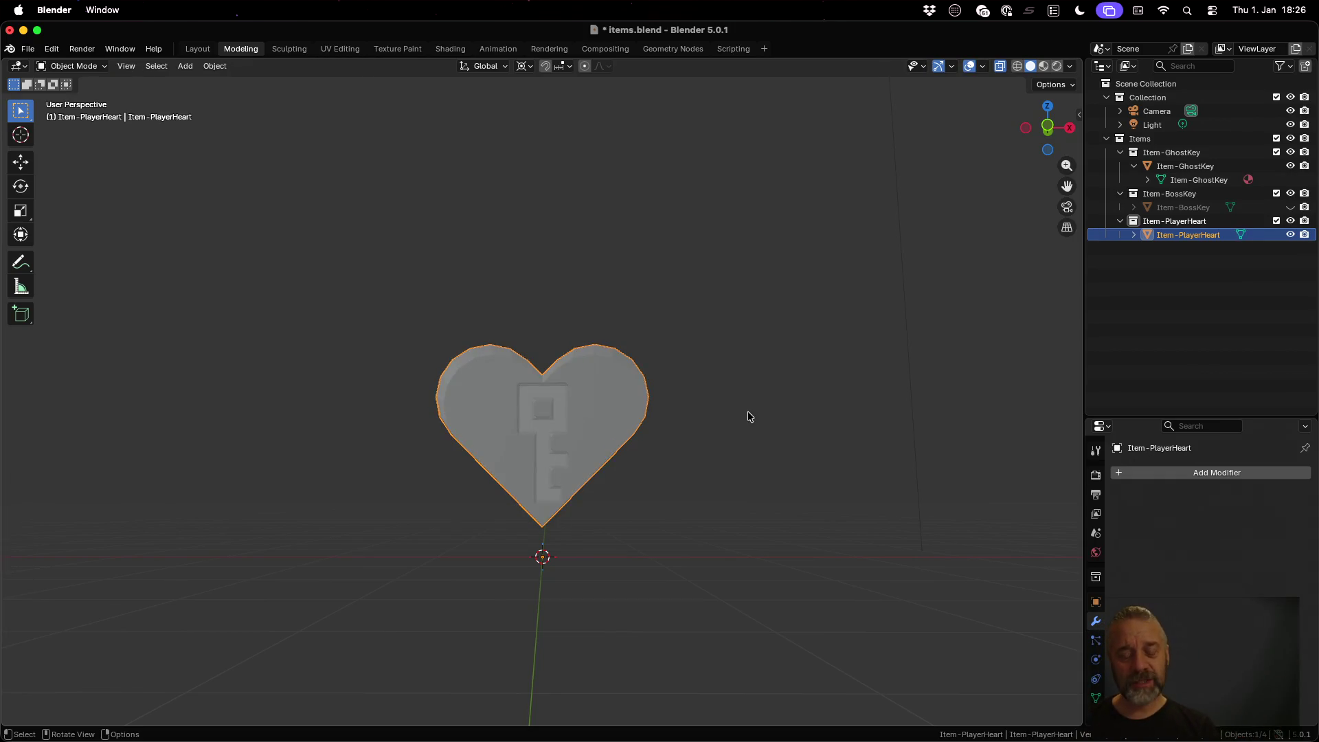
{"action": "key", "text": "super+s"}
{"action": "key", "text": "ctrl+Up"}
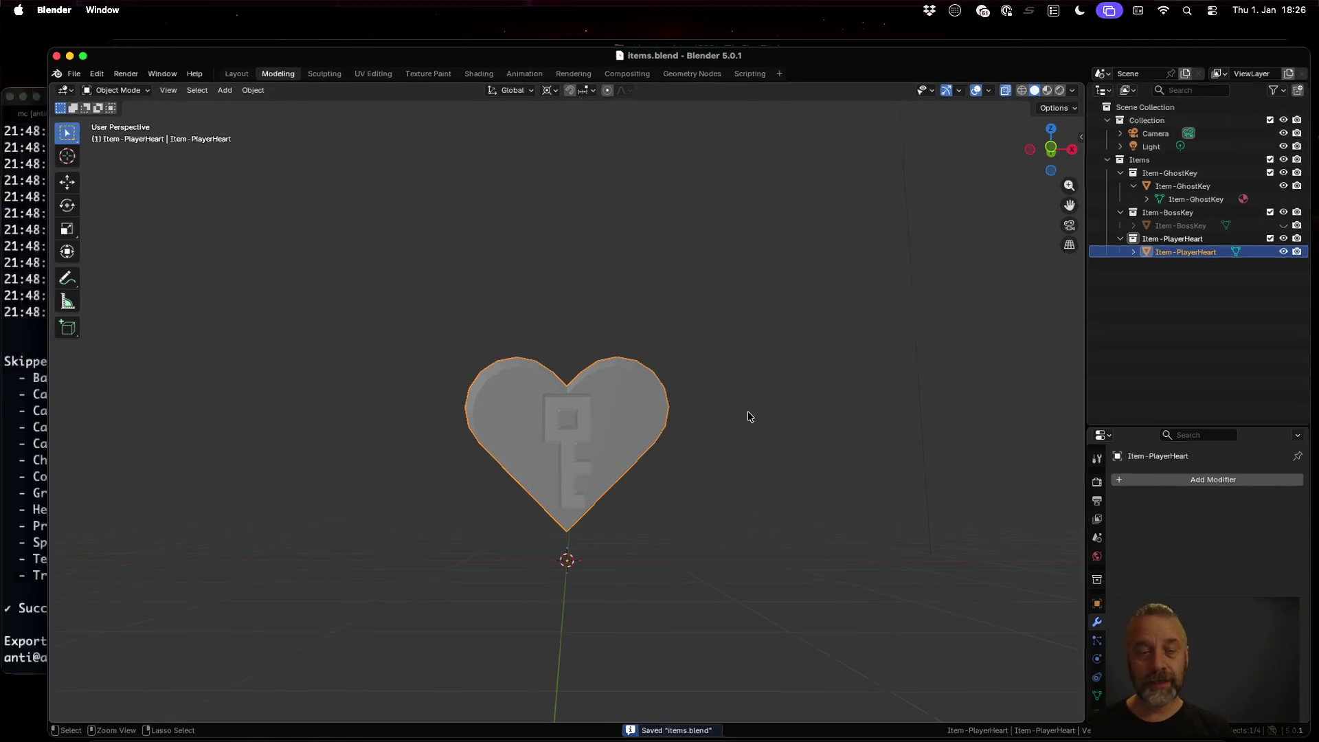
{"action": "left_click", "coordinate": [347, 312]}
Step: Run ./rexport_v2.sh Items/items.blend ../godot to export, then return to Blender
{"action": "key", "text": "Up"}
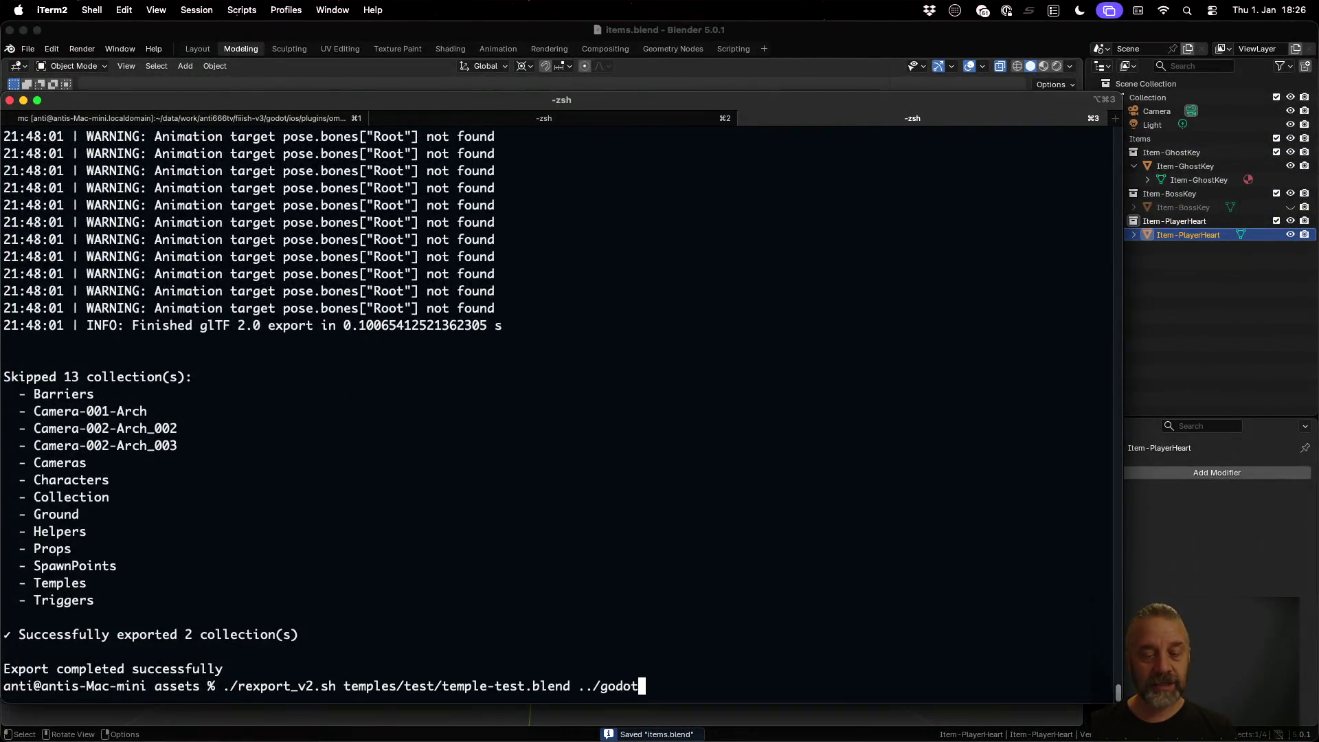
{"action": "key", "text": "Left"}
{"action": "key", "text": "Left"}
{"action": "key", "text": "Left"}
{"action": "key", "text": "BackSpace"}
{"action": "key", "text": "BackSpace"}
{"action": "key", "text": "BackSpace"}
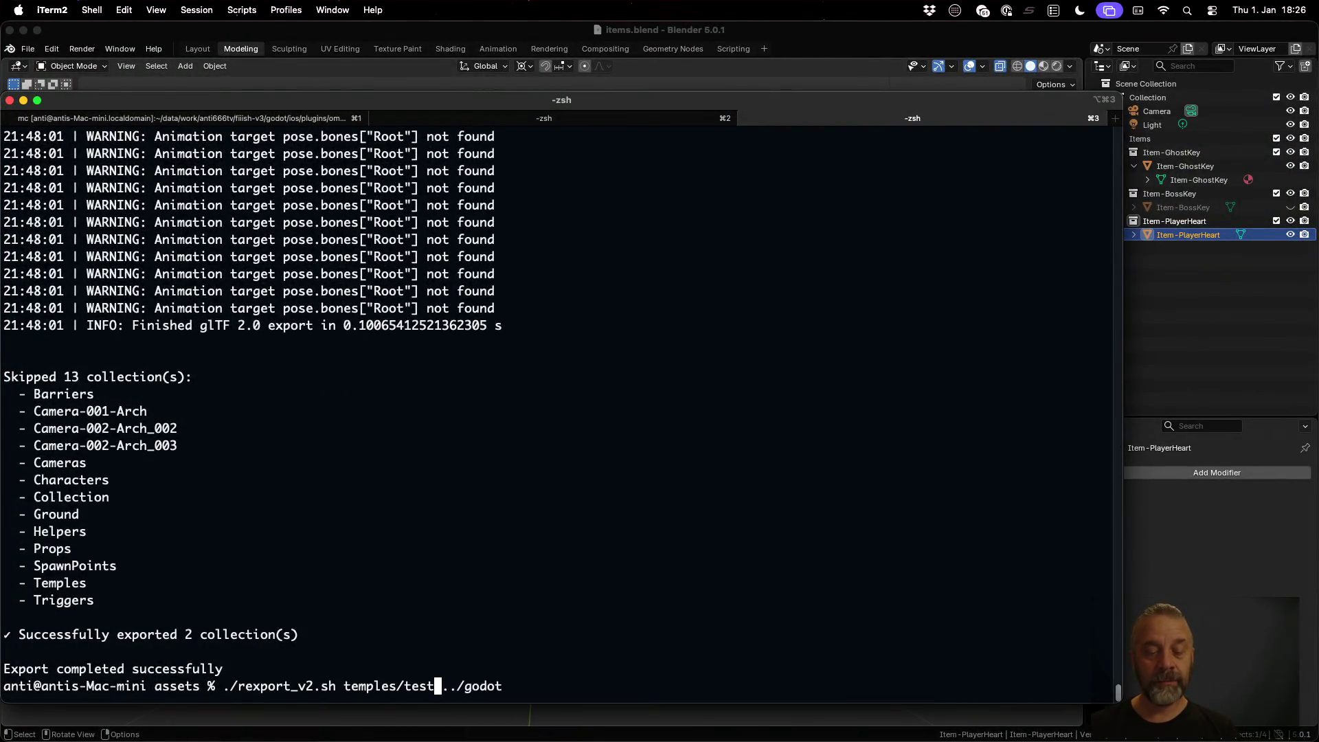
{"action": "key", "text": "BackSpace"}
{"action": "key", "text": "BackSpace"}
{"action": "key", "text": "BackSpace"}
{"action": "type", "text": "it"}
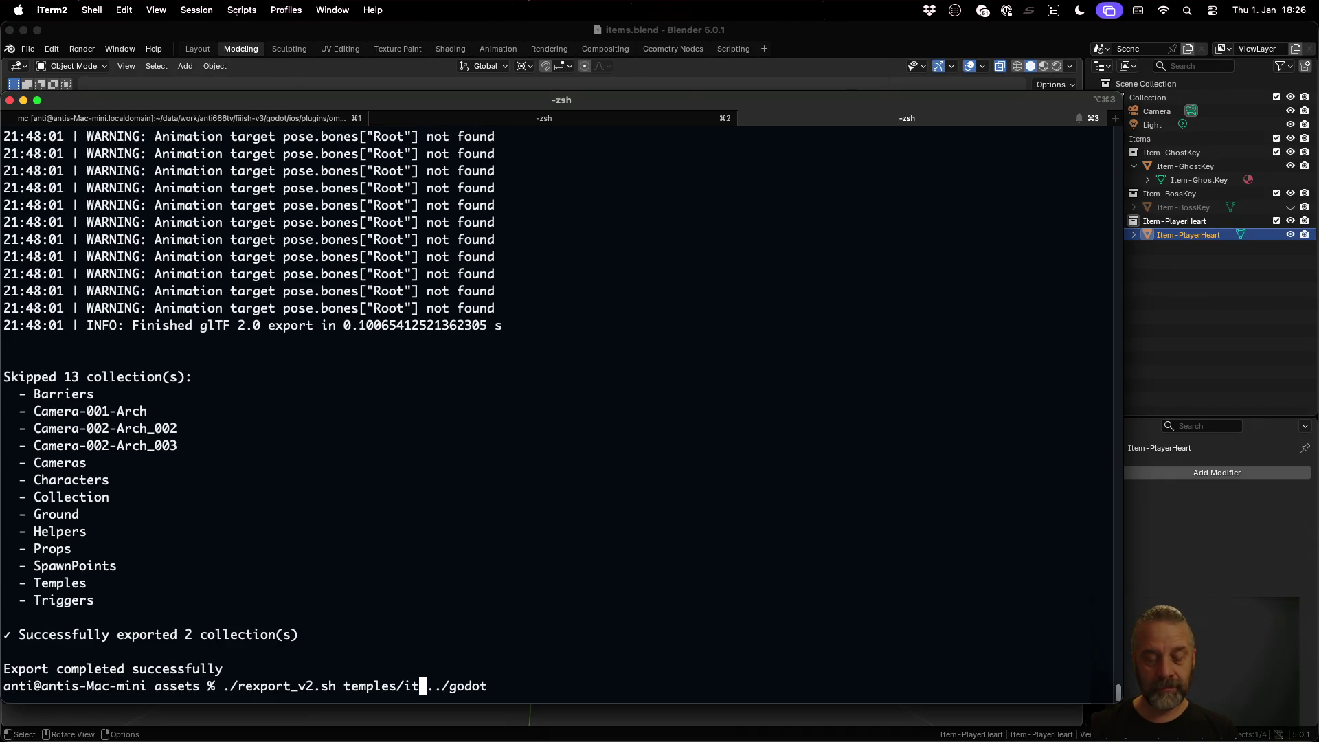
{"action": "key", "text": "BackSpace"}
{"action": "key", "text": "BackSpace"}
{"action": "key", "text": "BackSpace"}
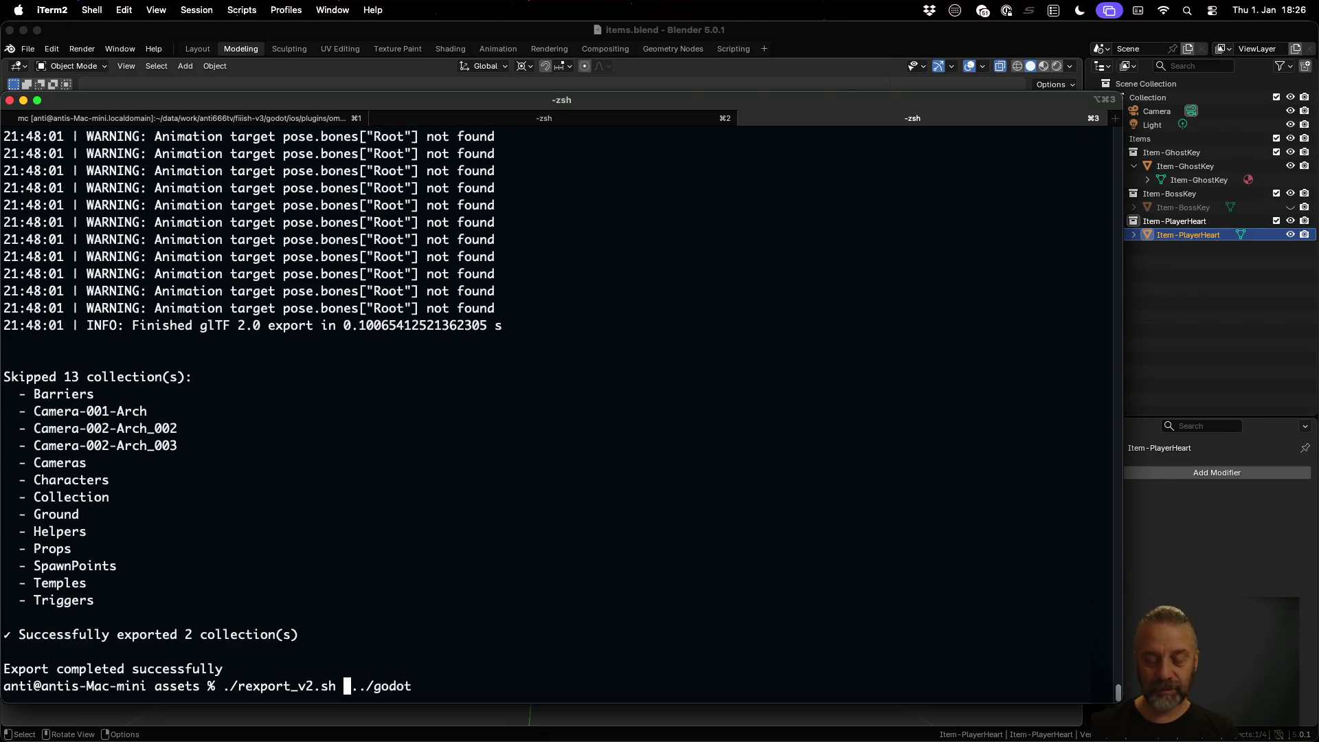
{"action": "type", "text": "item"}
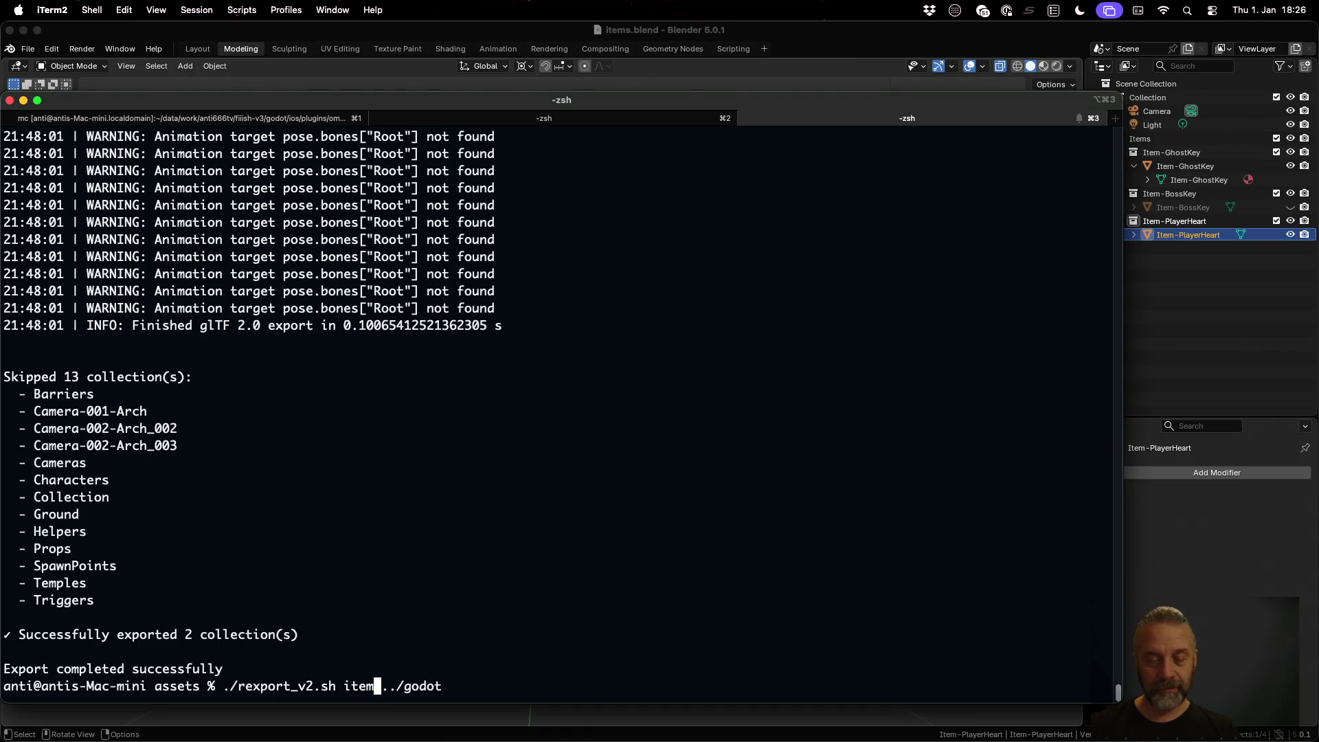
{"action": "key", "text": "BackSpace"}
{"action": "key", "text": "BackSpace"}
{"action": "key", "text": "BackSpace"}
{"action": "key", "text": "Tab"}
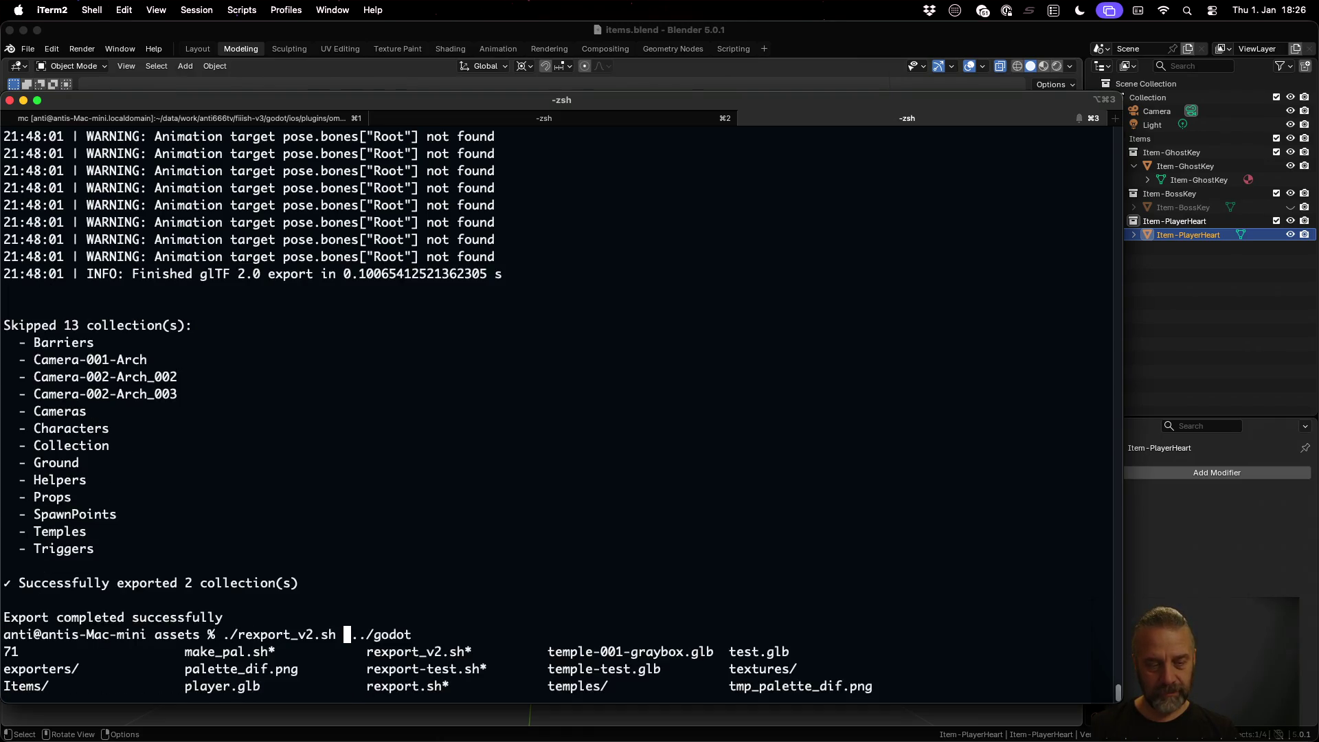
{"action": "type", "text": "I"}
{"action": "key", "text": "Tab"}
{"action": "key", "text": "Tab"}
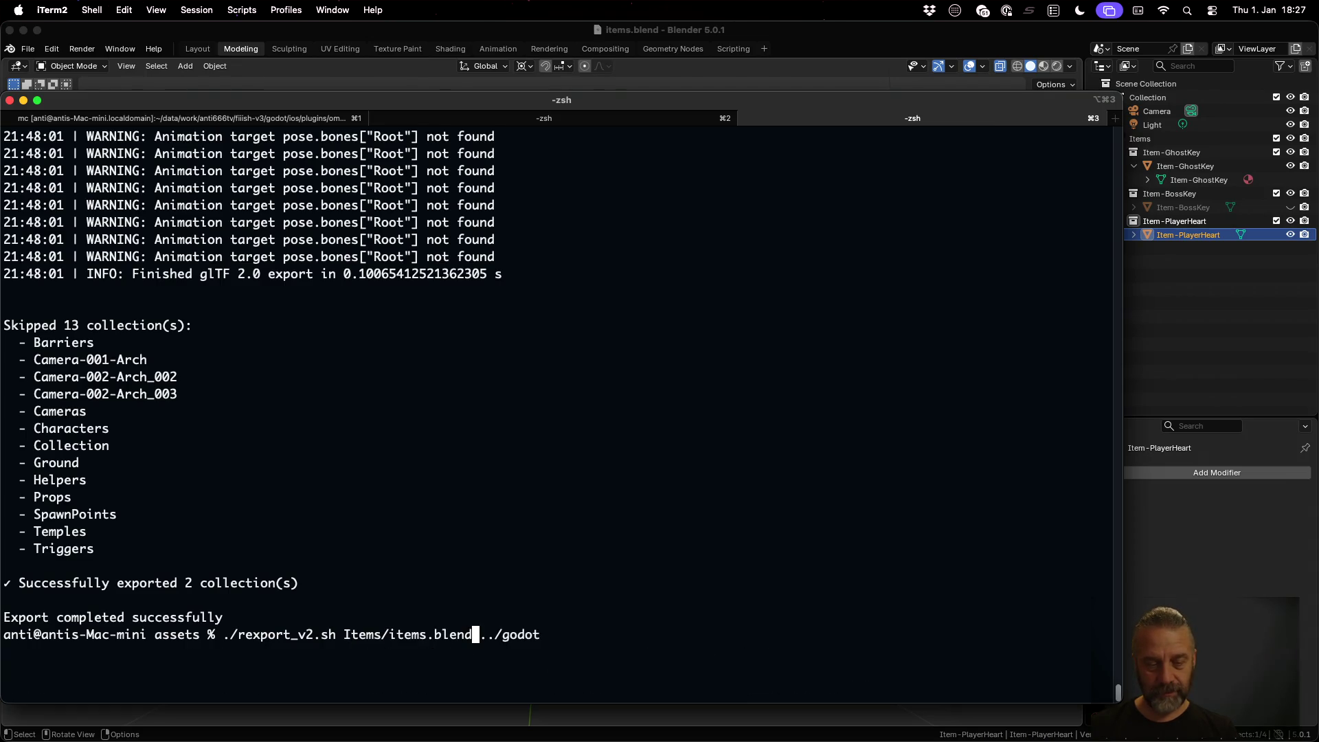
{"action": "key", "text": "Return"}
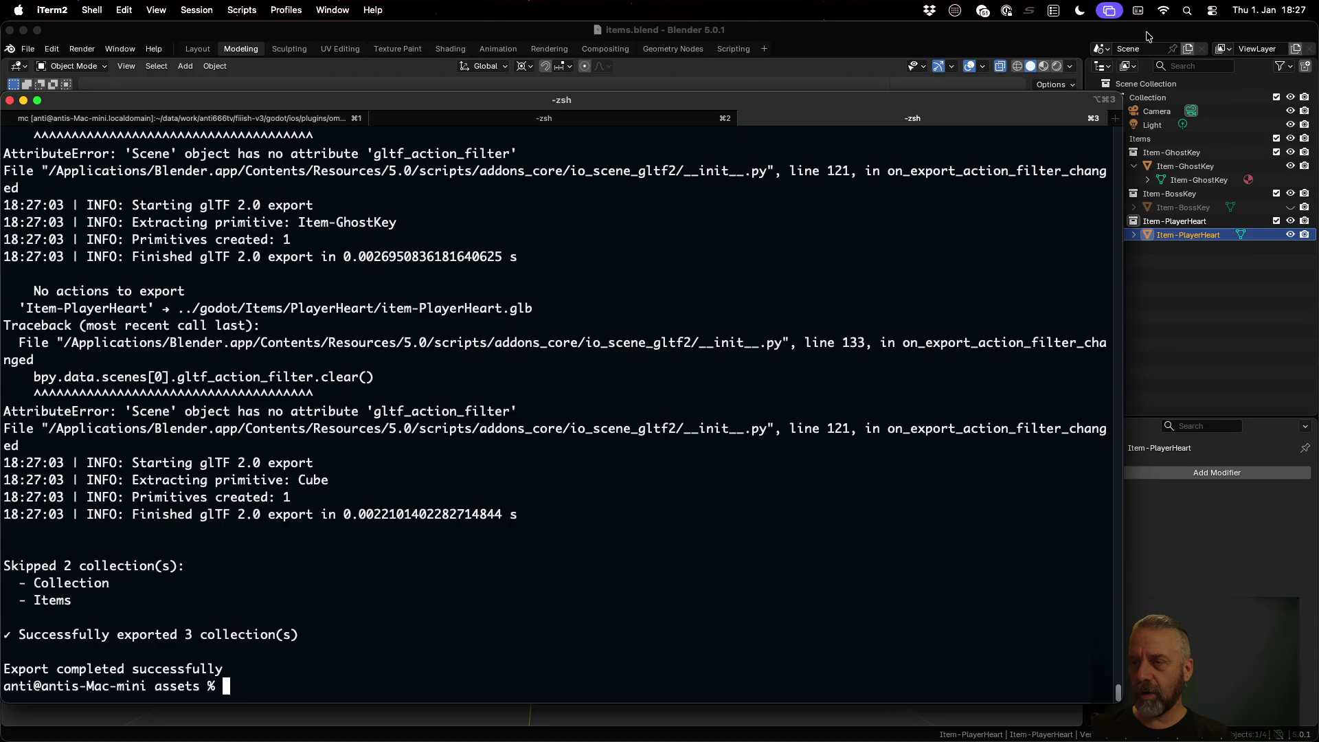
{"action": "left_click", "coordinate": [1133, 234]}
Step: Rename the heart's Cube mesh data to Item-PlayerHeart and save items.blend
{"action": "left_click", "coordinate": [1133, 234]}
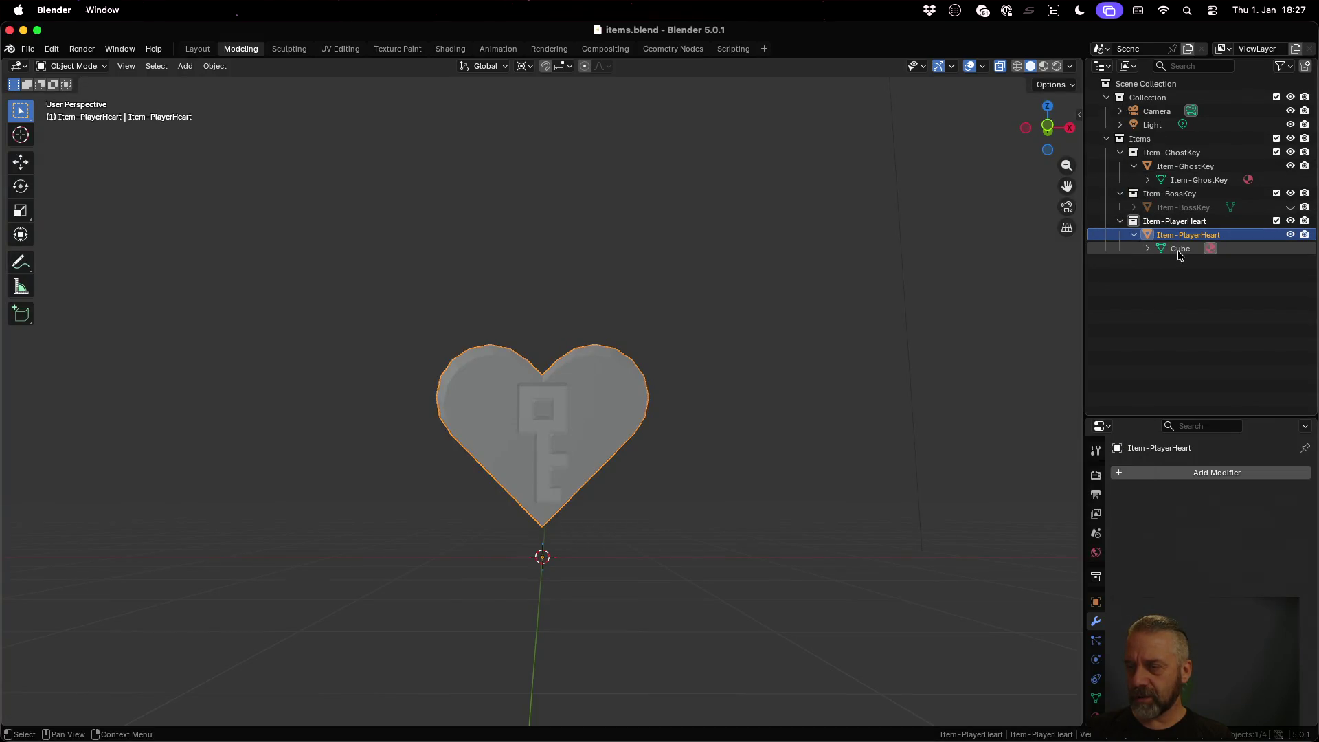
{"action": "double_click", "coordinate": [1179, 249]}
{"action": "type", "text": "Item-PlayerHre"}
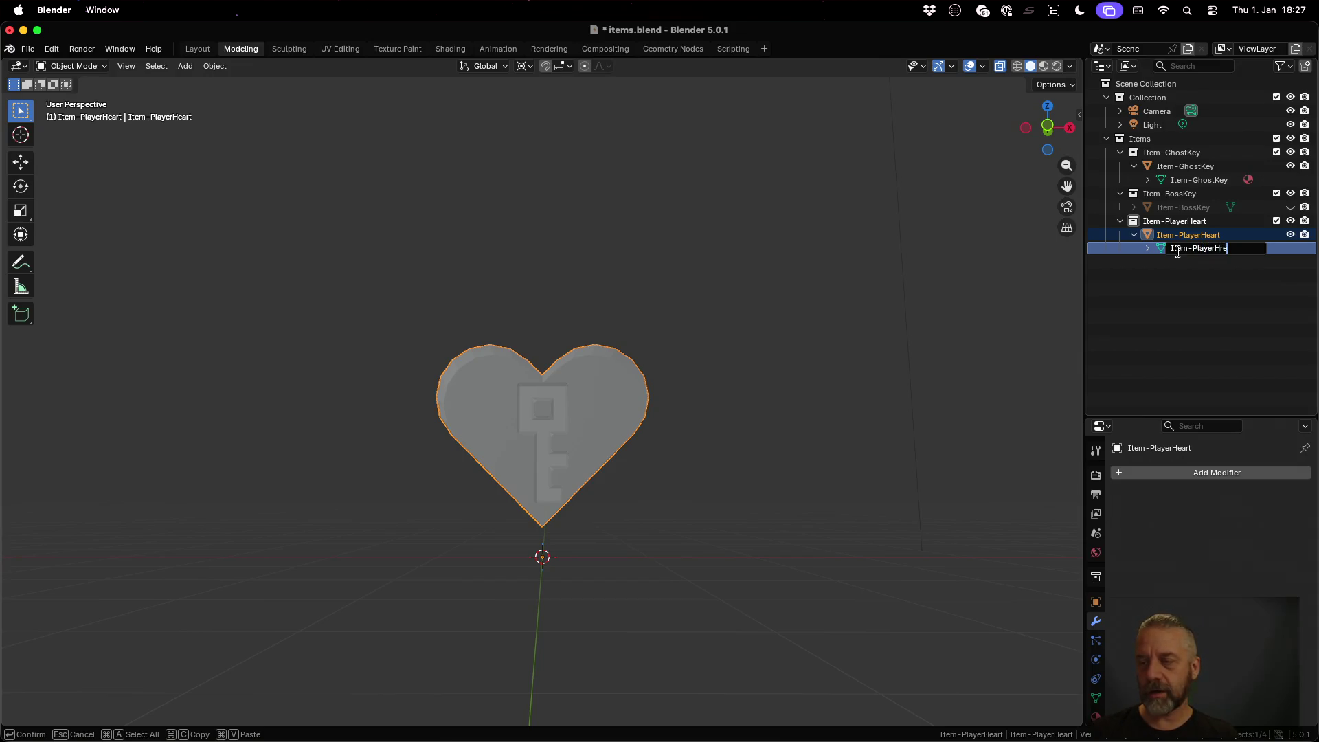
{"action": "type", "text": "at"}
{"action": "key", "text": "Return"}
{"action": "double_click", "coordinate": [1202, 249]}
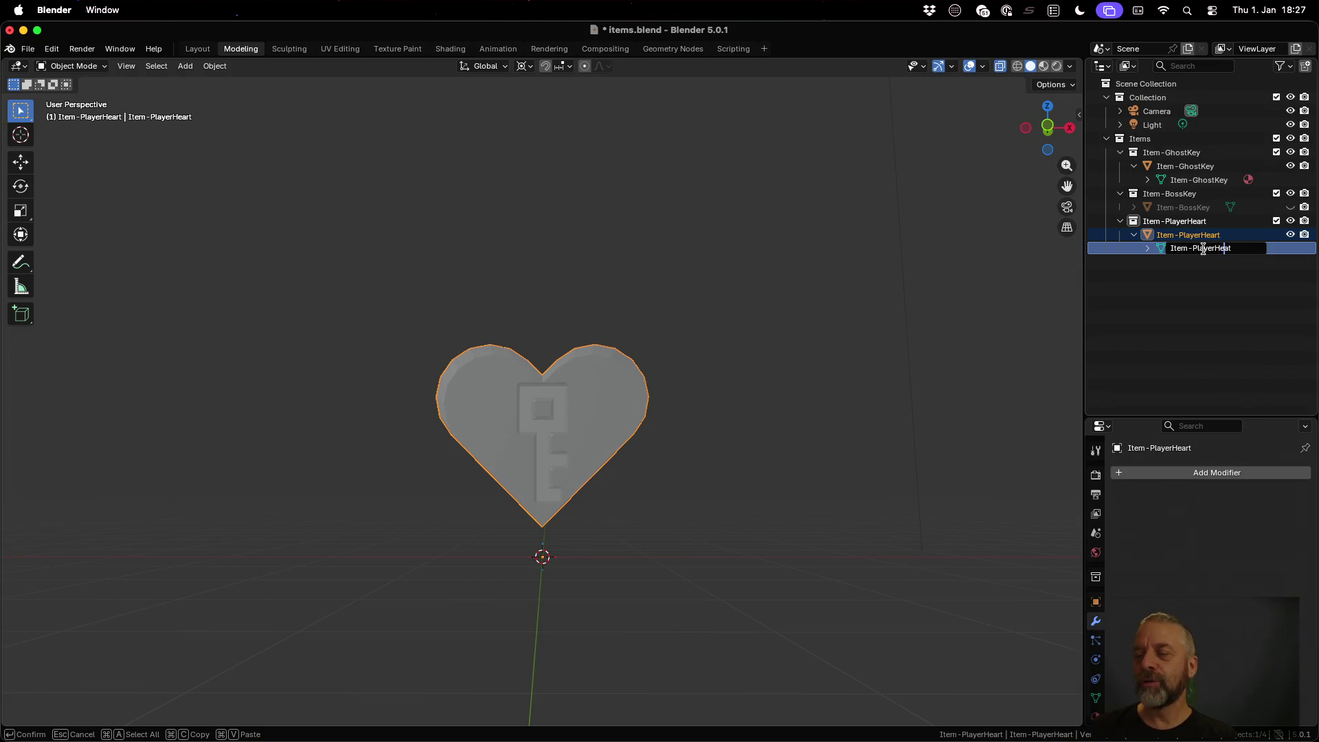
{"action": "key", "text": "BackSpace"}
{"action": "type", "text": "rt"}
{"action": "key", "text": "Return"}
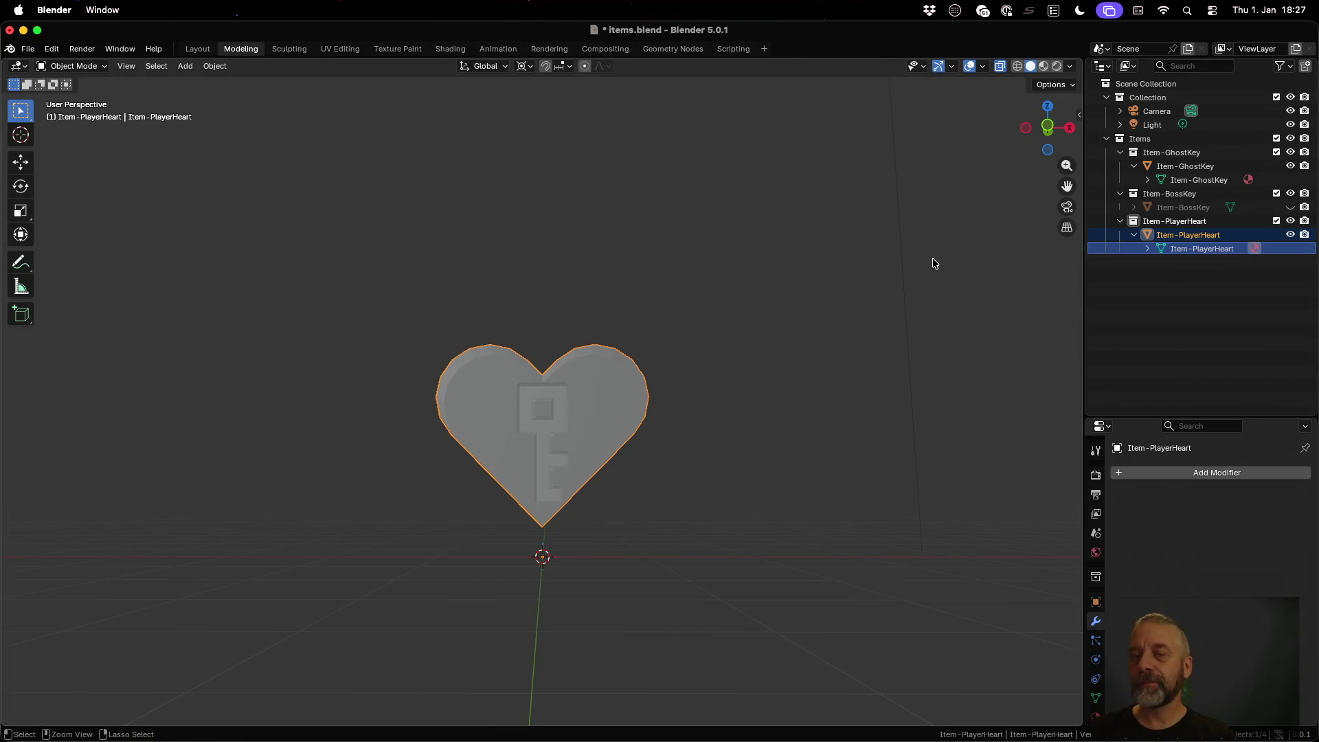
{"action": "key", "text": "cmd+s"}
Step: Rerun the previous glTF export command in iTerm2, then switch to Godot
{"action": "key", "text": "ctrl+Up"}
{"action": "left_click", "coordinate": [407, 225]}
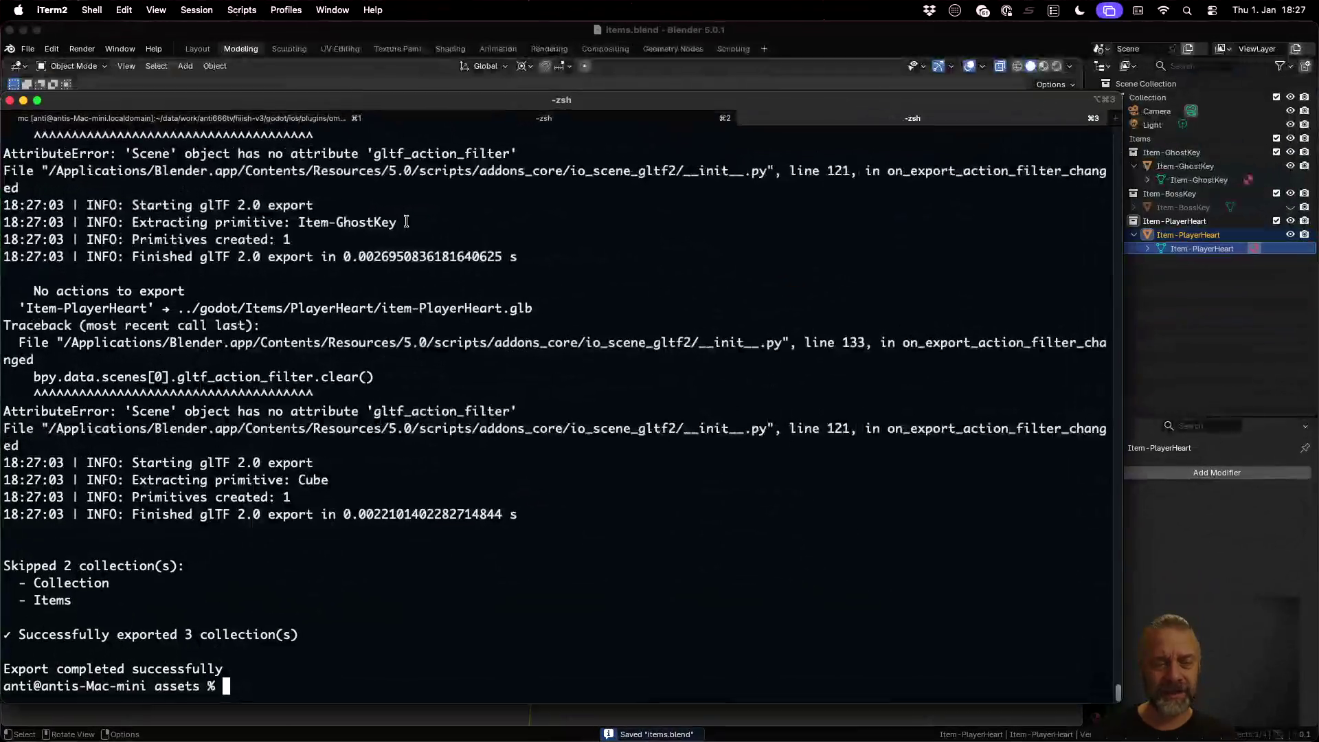
{"action": "key", "text": "Up"}
{"action": "key", "text": "Return"}
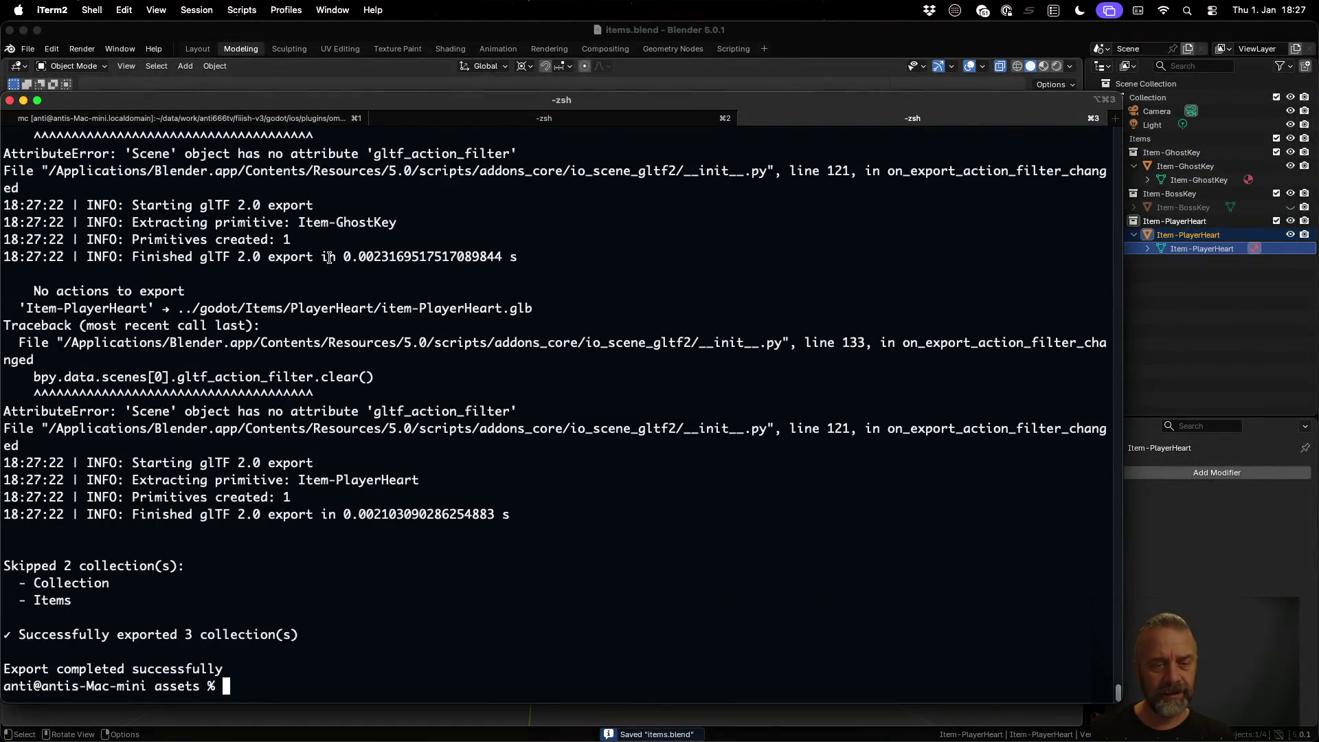
{"action": "left_click_drag", "start_coordinate": [294, 484], "coordinate": [421, 484]}
{"action": "key", "text": "ctrl+Left"}
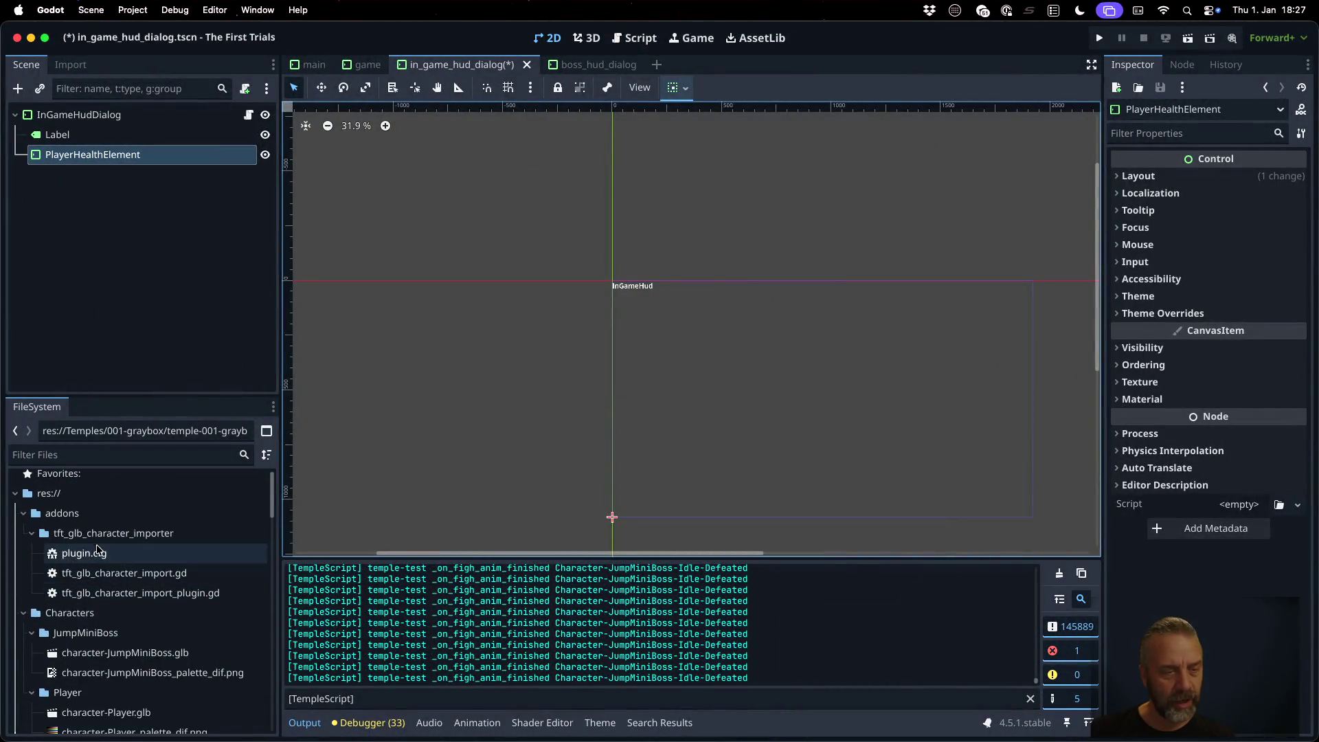
Step: Open item-PlayerHeart.glb from Items/PlayerHeart in the FileSystem dock and dismiss the scene error
{"action": "scroll", "coordinate": [117, 569], "scroll_direction": "down", "scroll_amount": 10}
{"action": "scroll", "coordinate": [117, 569], "scroll_direction": "down", "scroll_amount": 10}
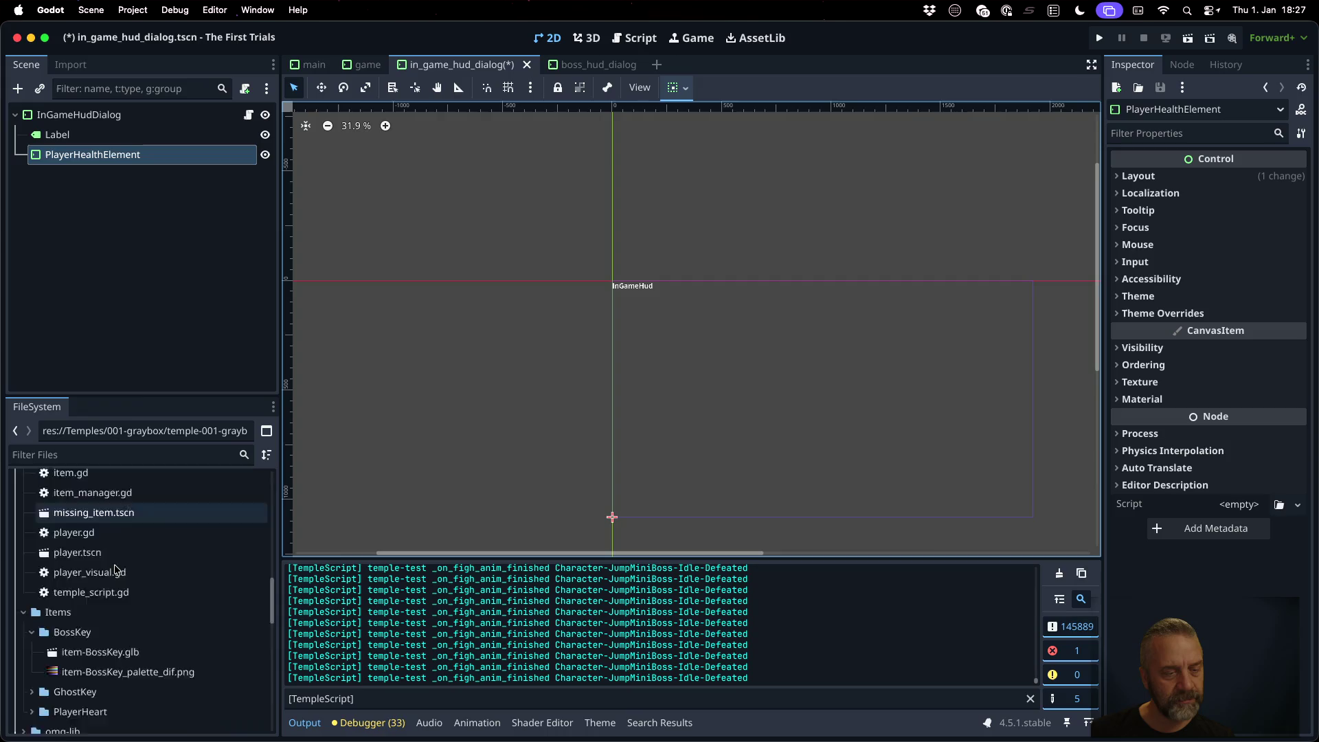
{"action": "scroll", "coordinate": [117, 569], "scroll_direction": "up", "scroll_amount": 5}
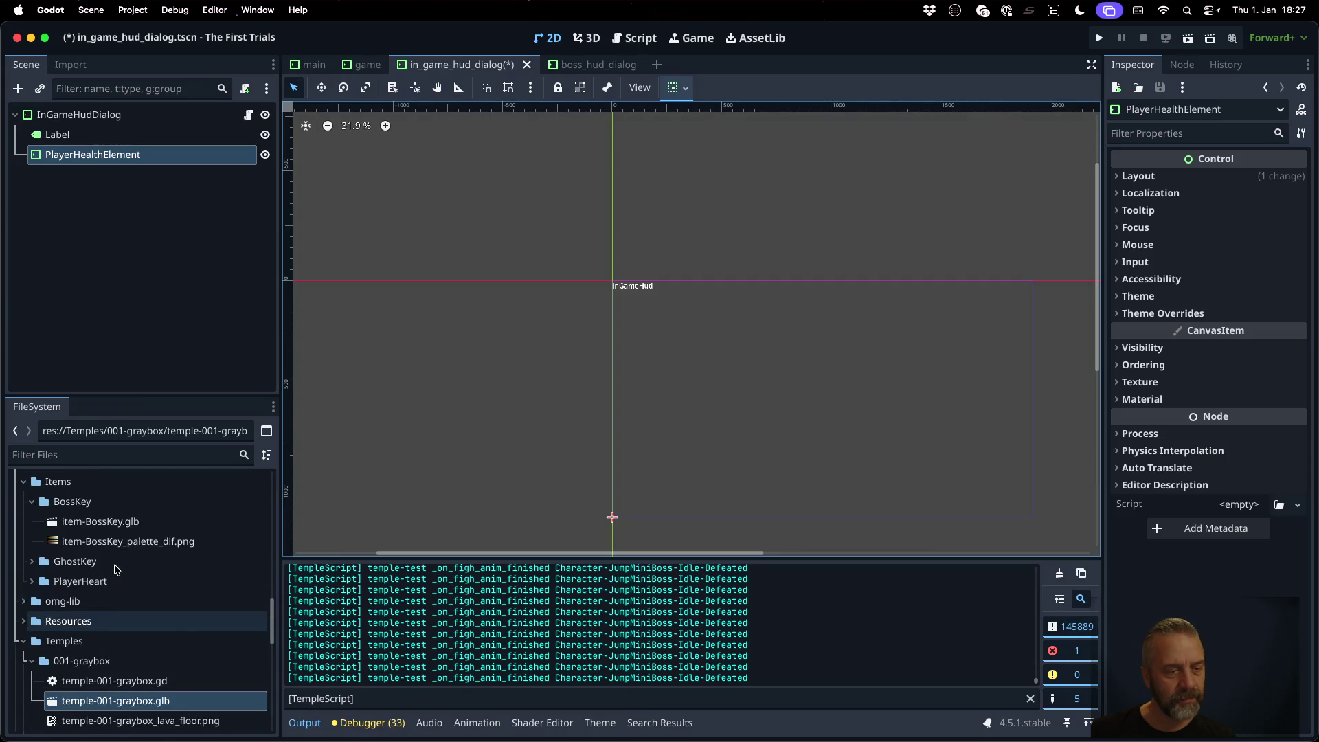
{"action": "double_click", "coordinate": [100, 592]}
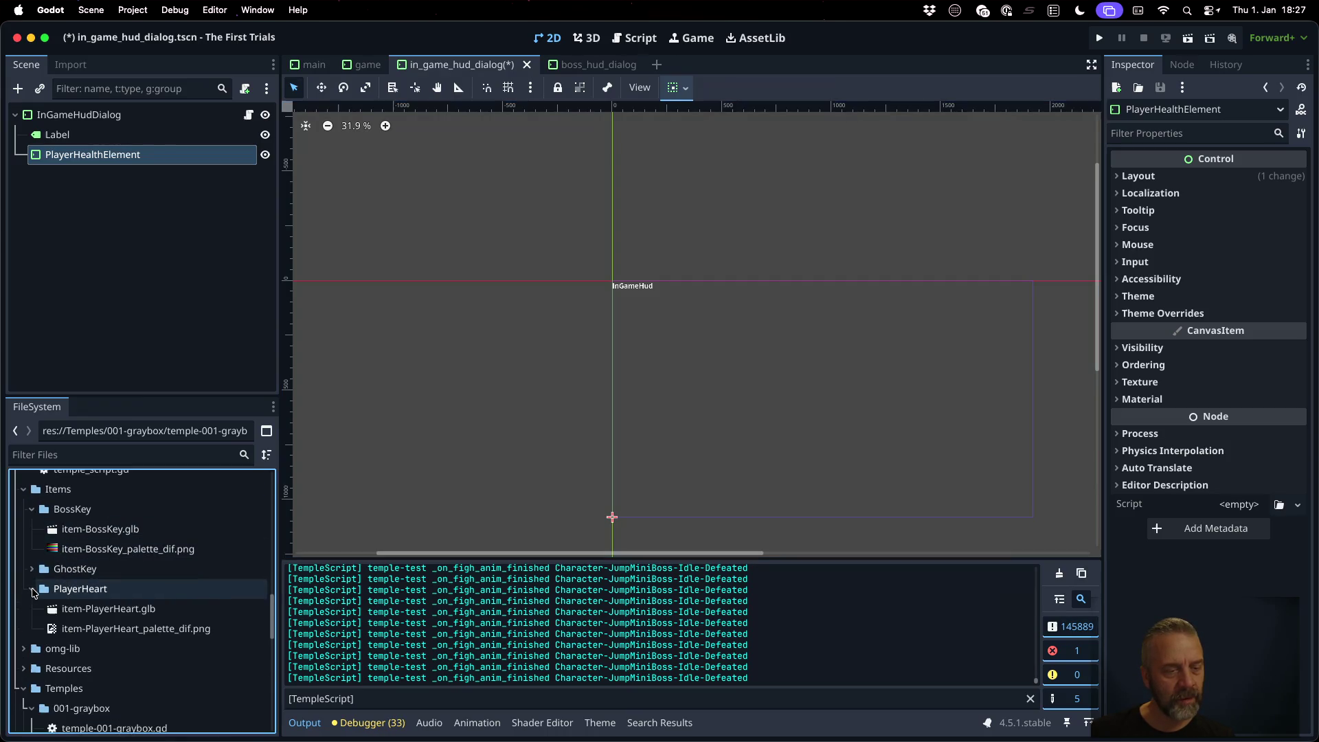
{"action": "double_click", "coordinate": [101, 603]}
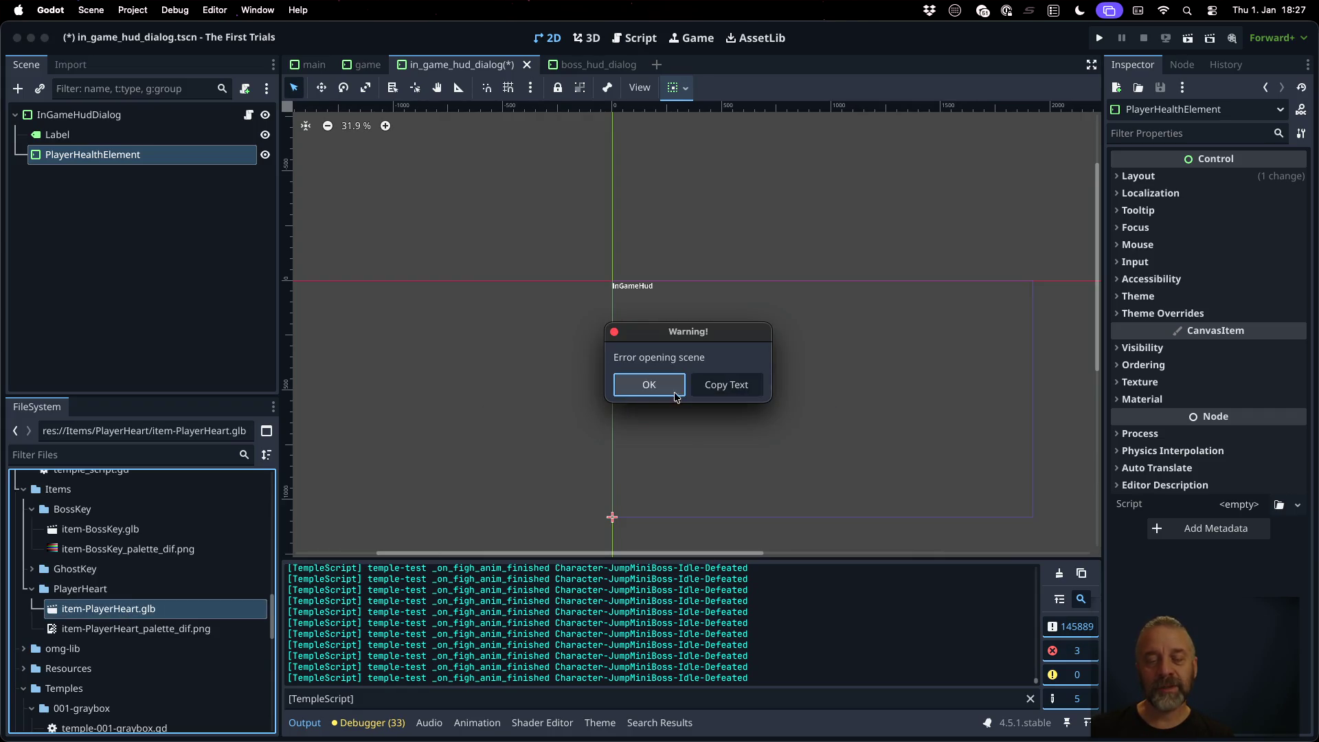
{"action": "left_click", "coordinate": [674, 395]}
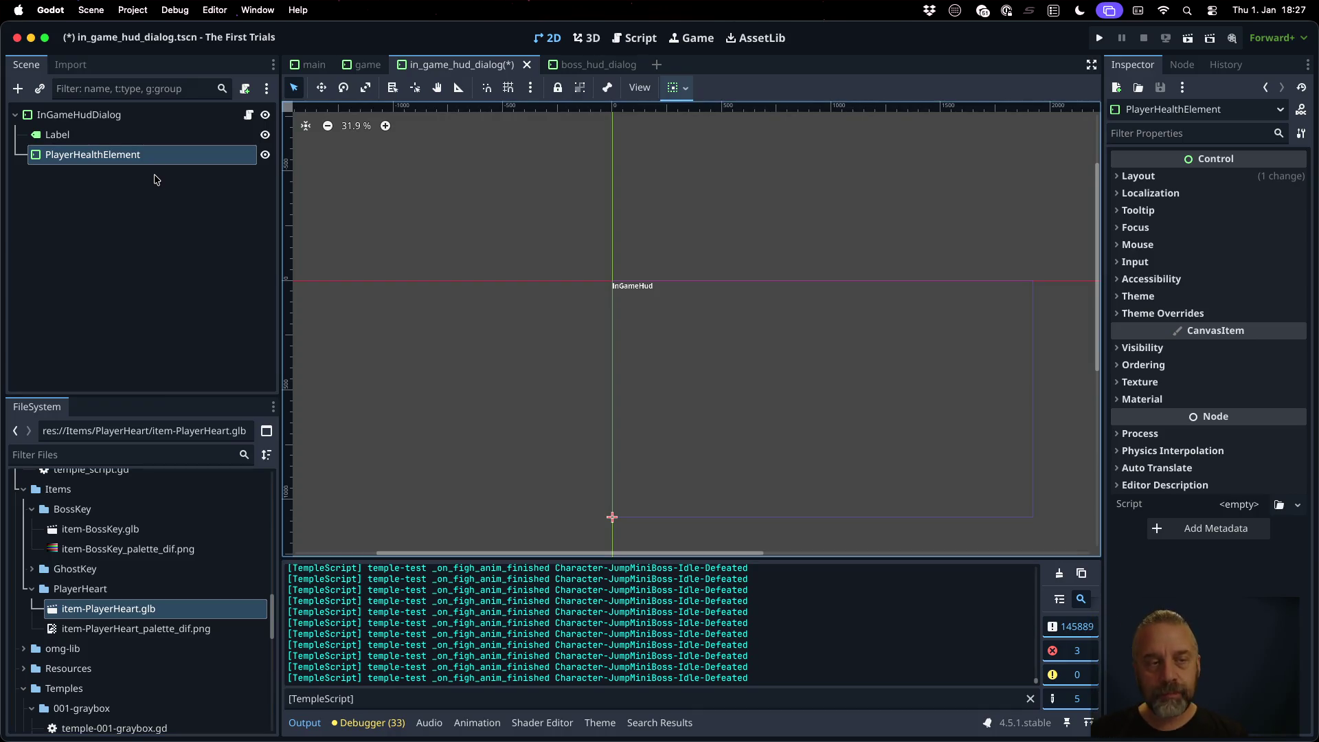
Step: Add a SubViewportContainer under PlayerHealthElement with a SubViewport inside it
{"action": "left_click", "coordinate": [98, 140]}
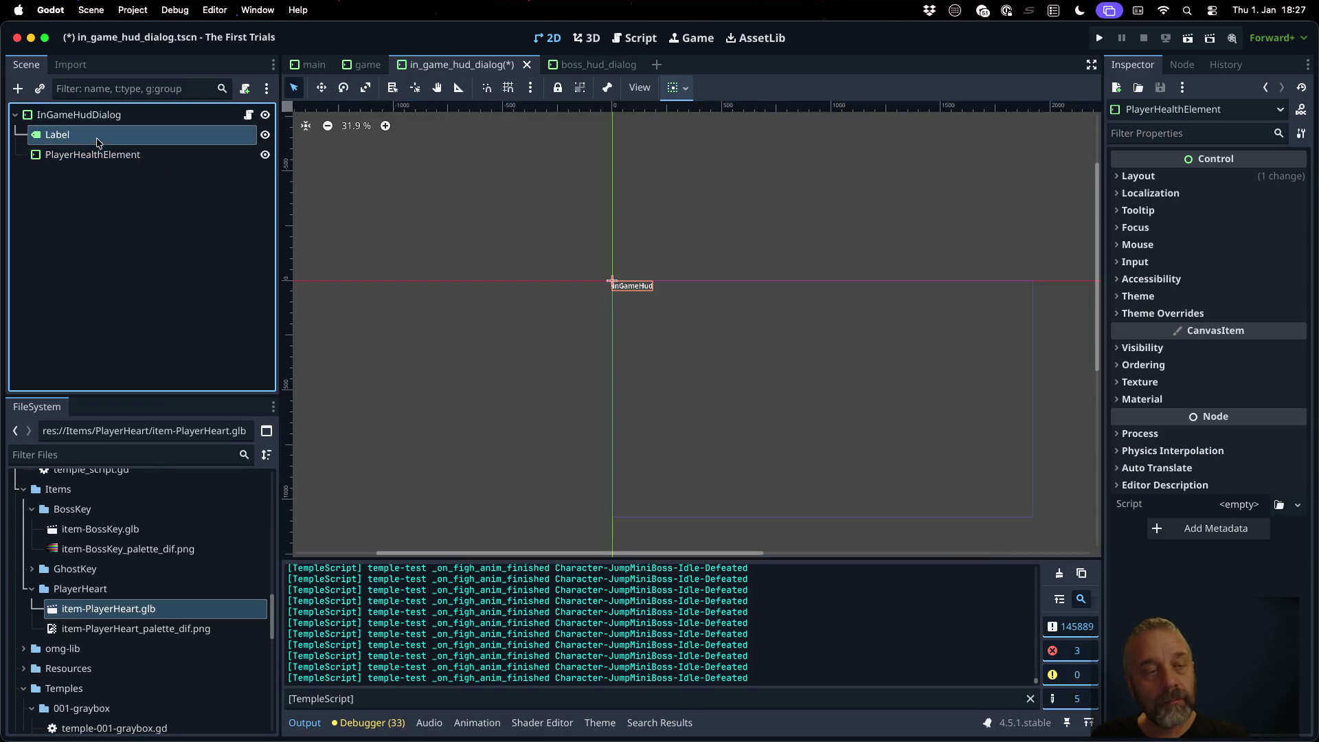
{"action": "left_click", "coordinate": [112, 155]}
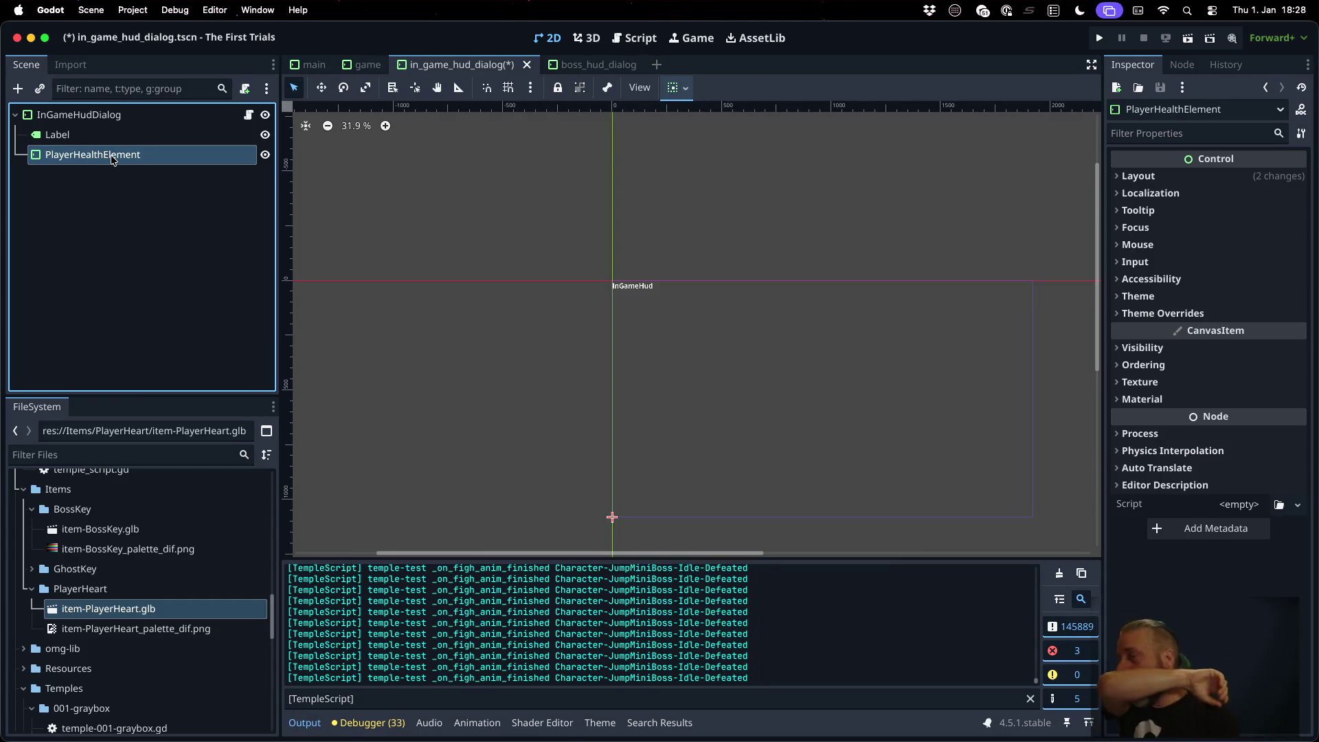
{"action": "key", "text": "ctrl+a"}
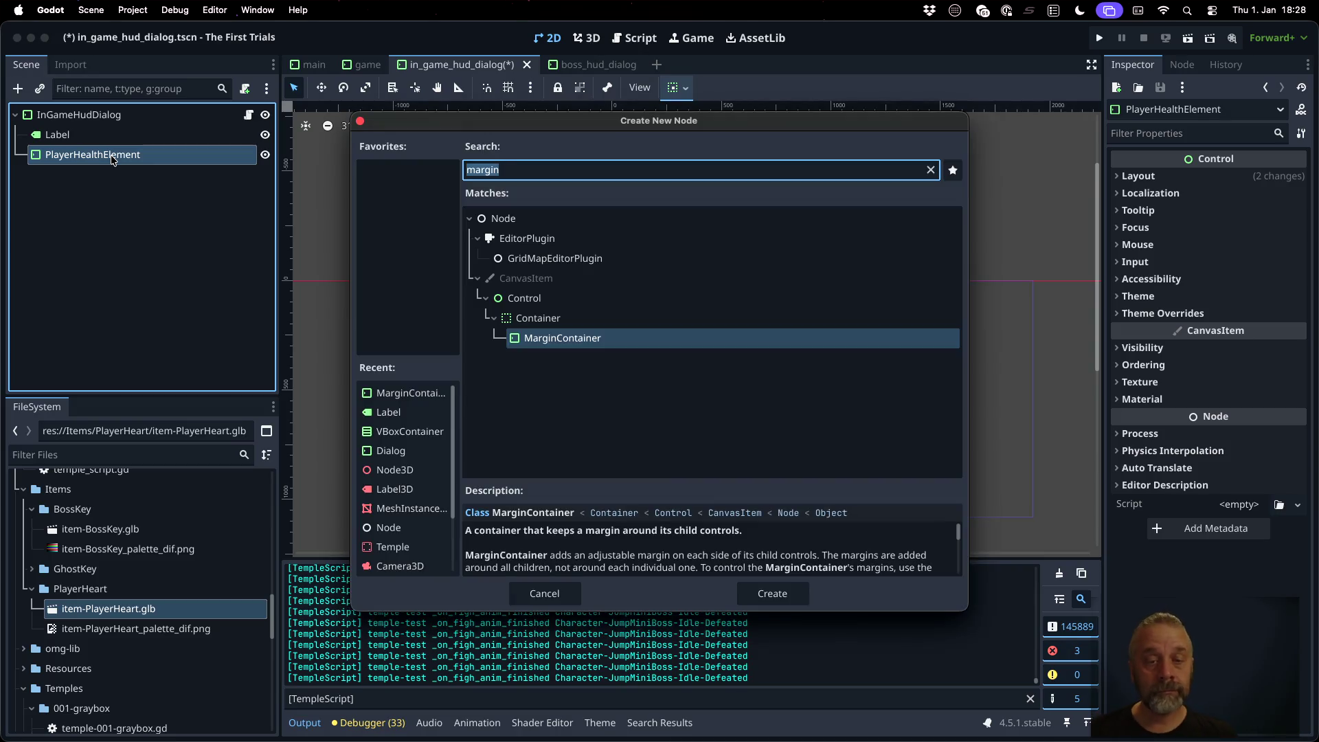
{"action": "type", "text": "sub"}
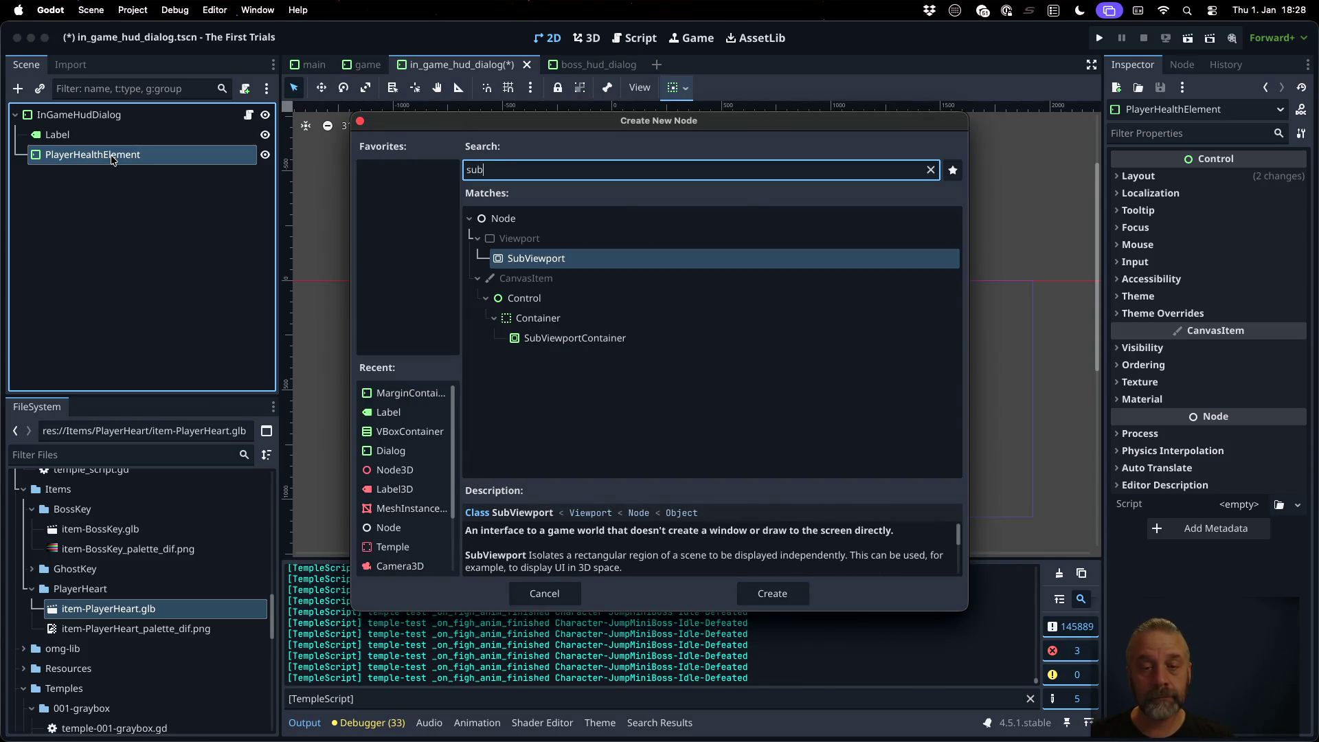
{"action": "key", "text": "Down"}
{"action": "key", "text": "Down"}
{"action": "key", "text": "Down"}
{"action": "key", "text": "Return"}
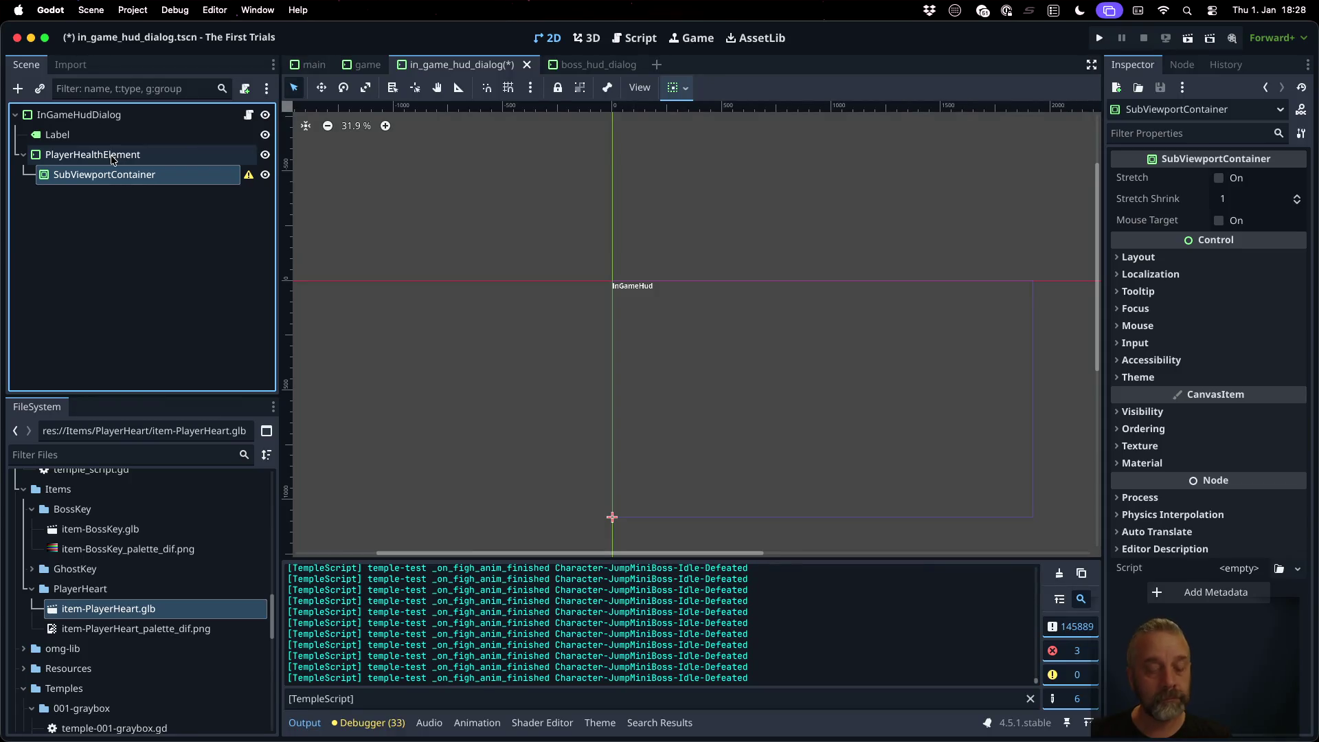
{"action": "key", "text": "ctrl+a"}
{"action": "type", "text": "subv"}
{"action": "key", "text": "Return"}
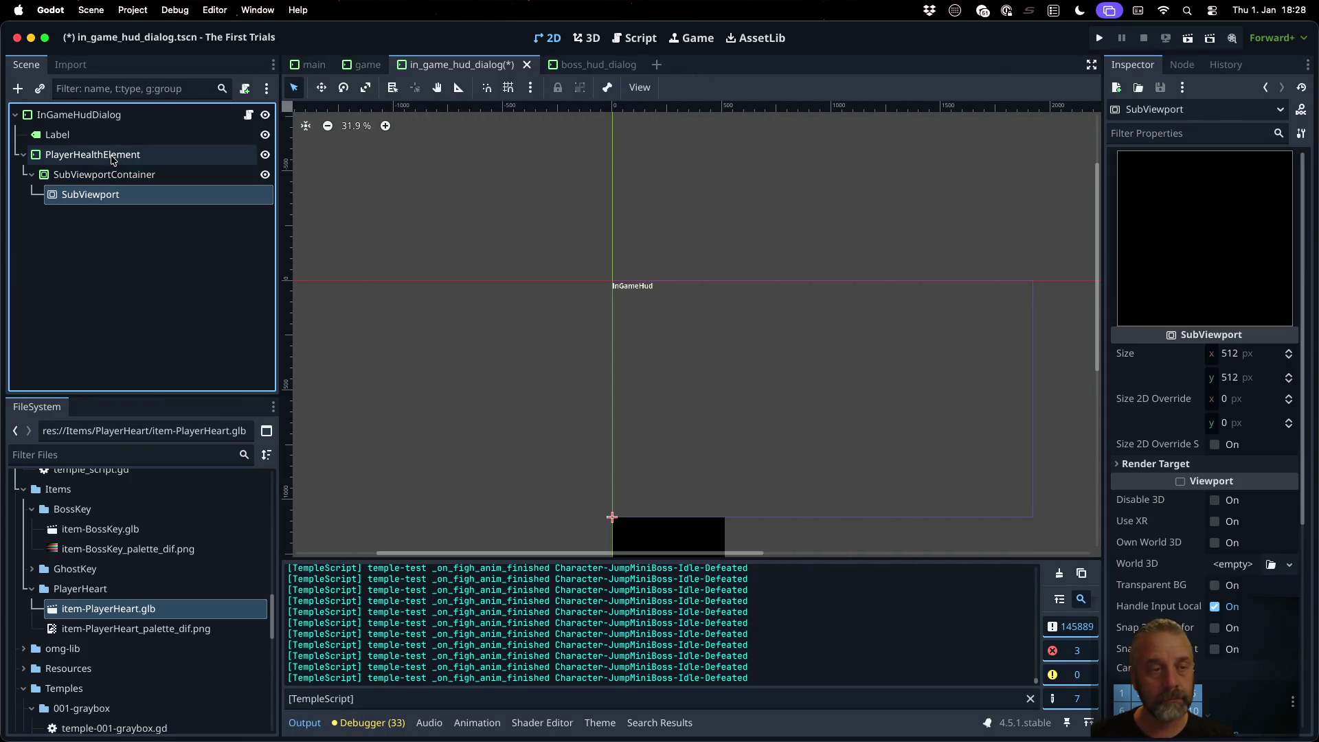
Step: Add a Node3D under the SubViewport and drop item-PlayerHeart.glb into it
{"action": "key", "text": "ctrl+a"}
{"action": "type", "text": "nod3"}
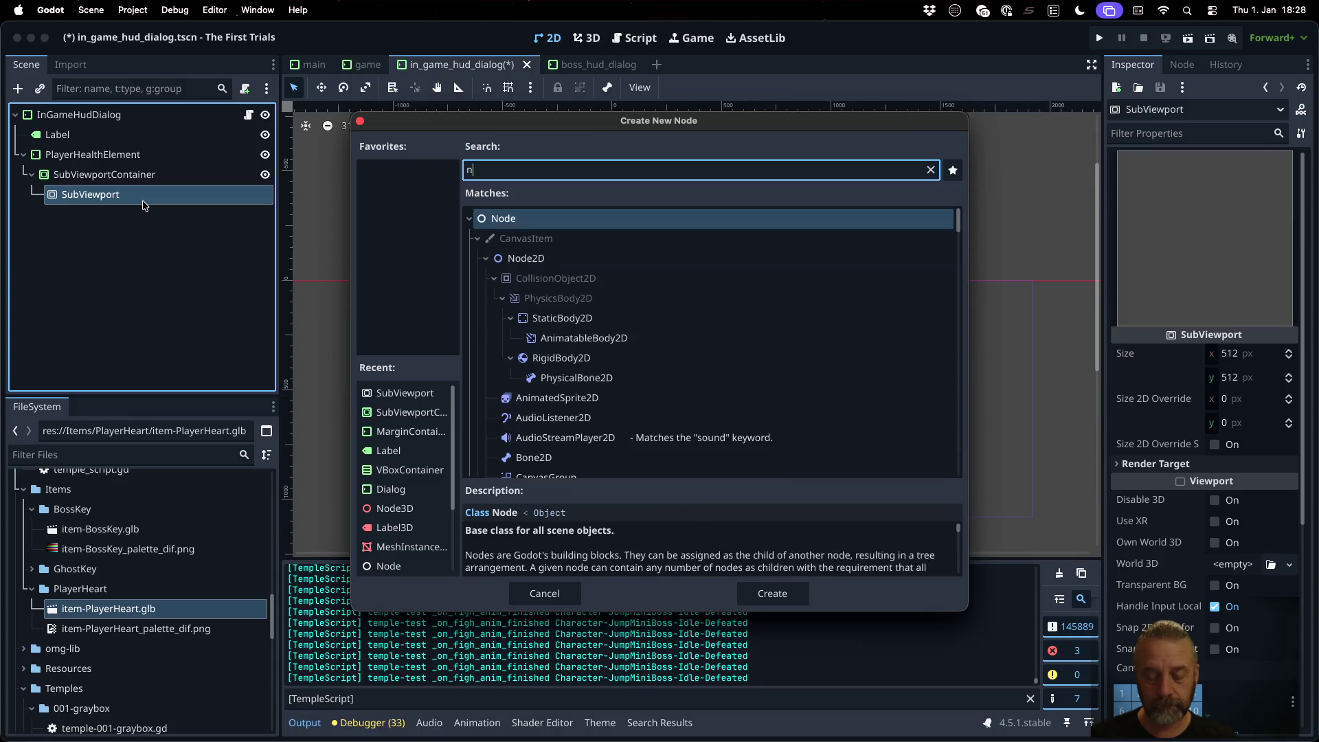
{"action": "key", "text": "Return"}
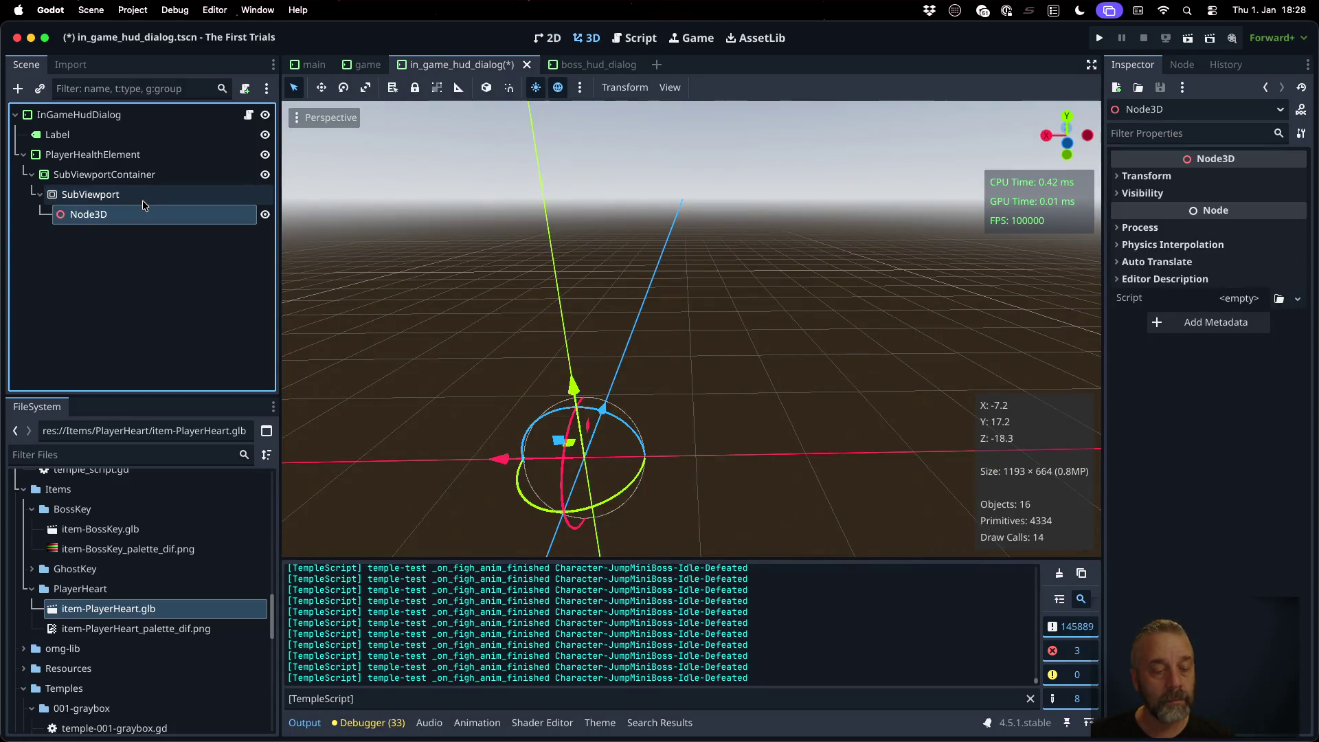
{"action": "mouse_move", "coordinate": [153, 610]}
{"action": "left_mouse_down"}
{"action": "mouse_move", "coordinate": [138, 263]}
{"action": "mouse_move", "coordinate": [110, 217]}
{"action": "left_mouse_up"}
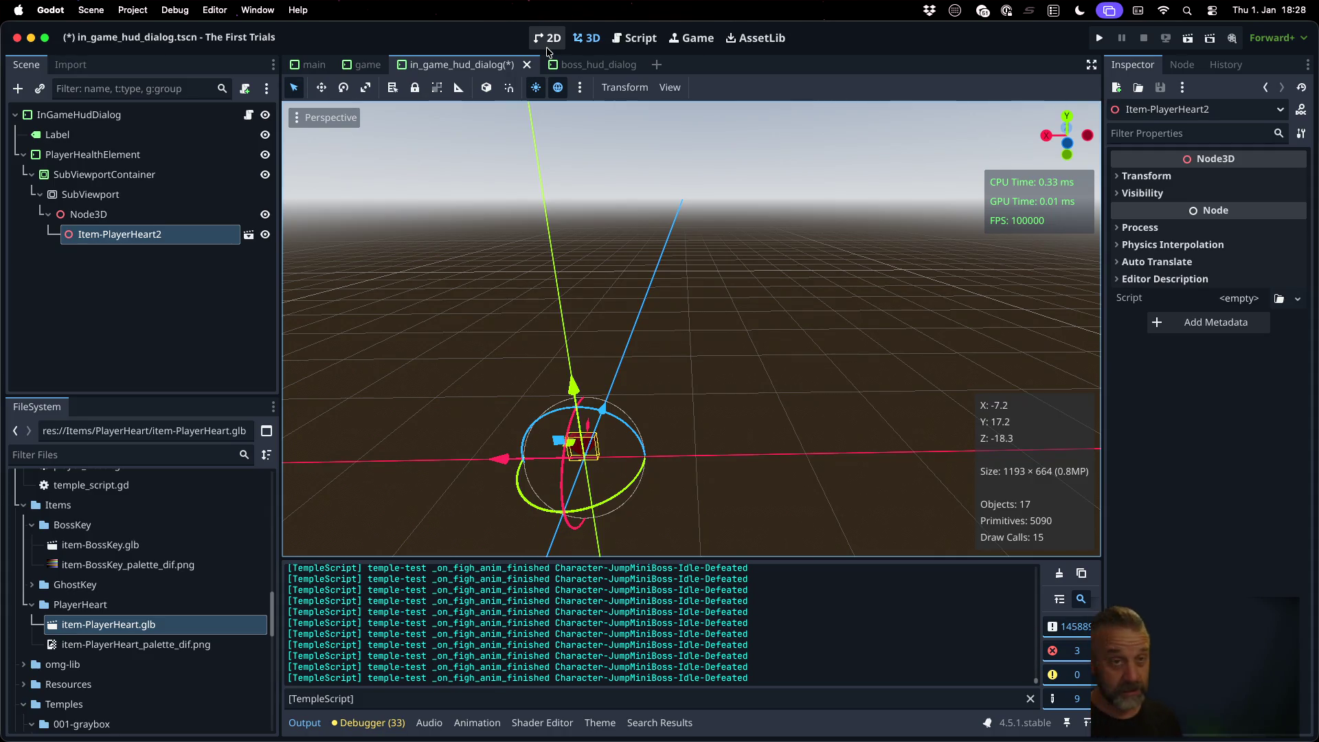
{"action": "left_click", "coordinate": [547, 46]}
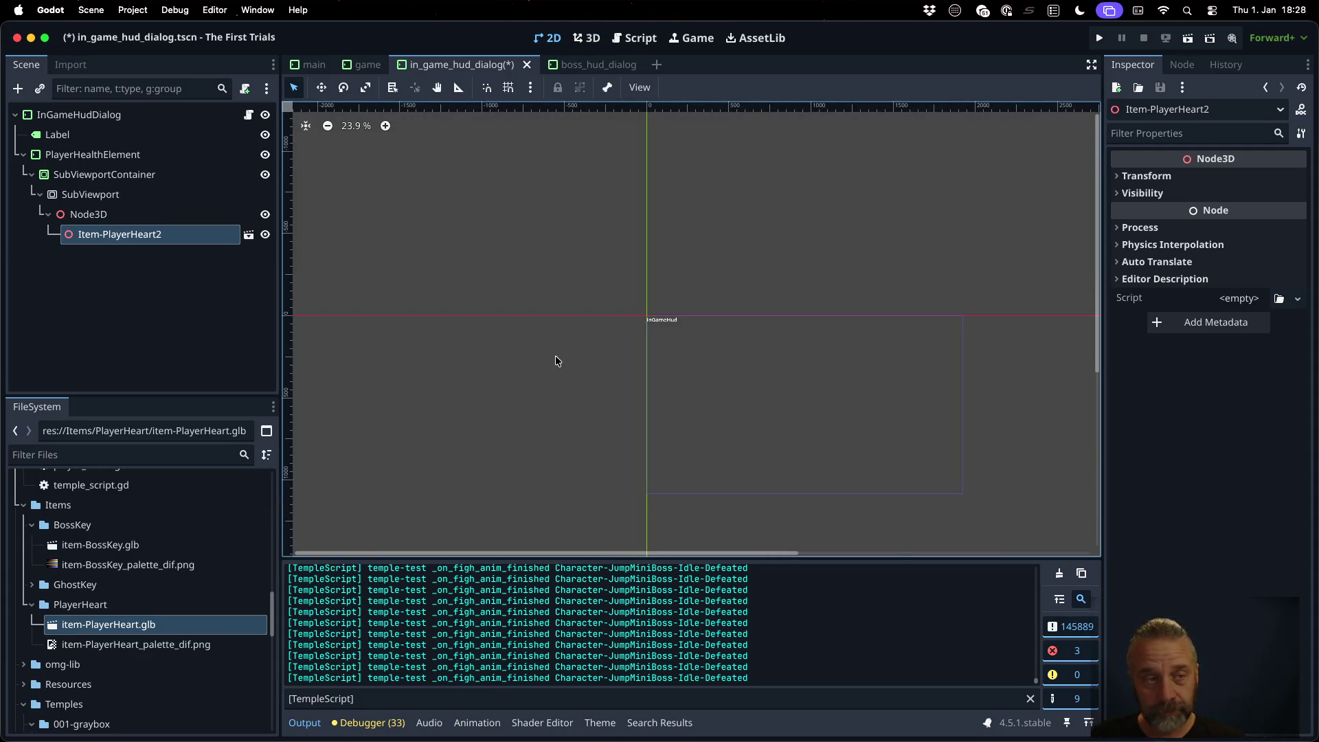
Step: Set PlayerHealthElement's container sizing to fill both directions, aligned bottom-left
{"action": "left_click", "coordinate": [150, 177]}
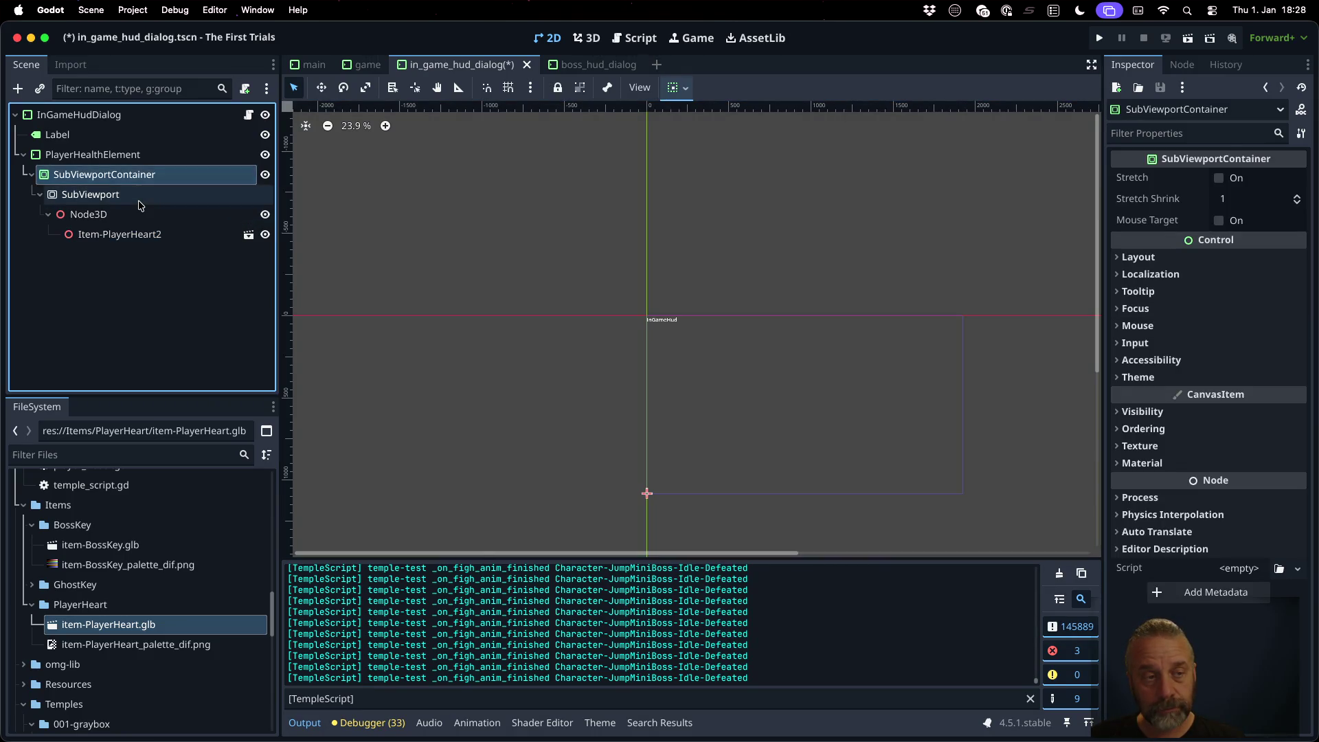
{"action": "left_click", "coordinate": [140, 197]}
{"action": "left_click", "coordinate": [139, 177]}
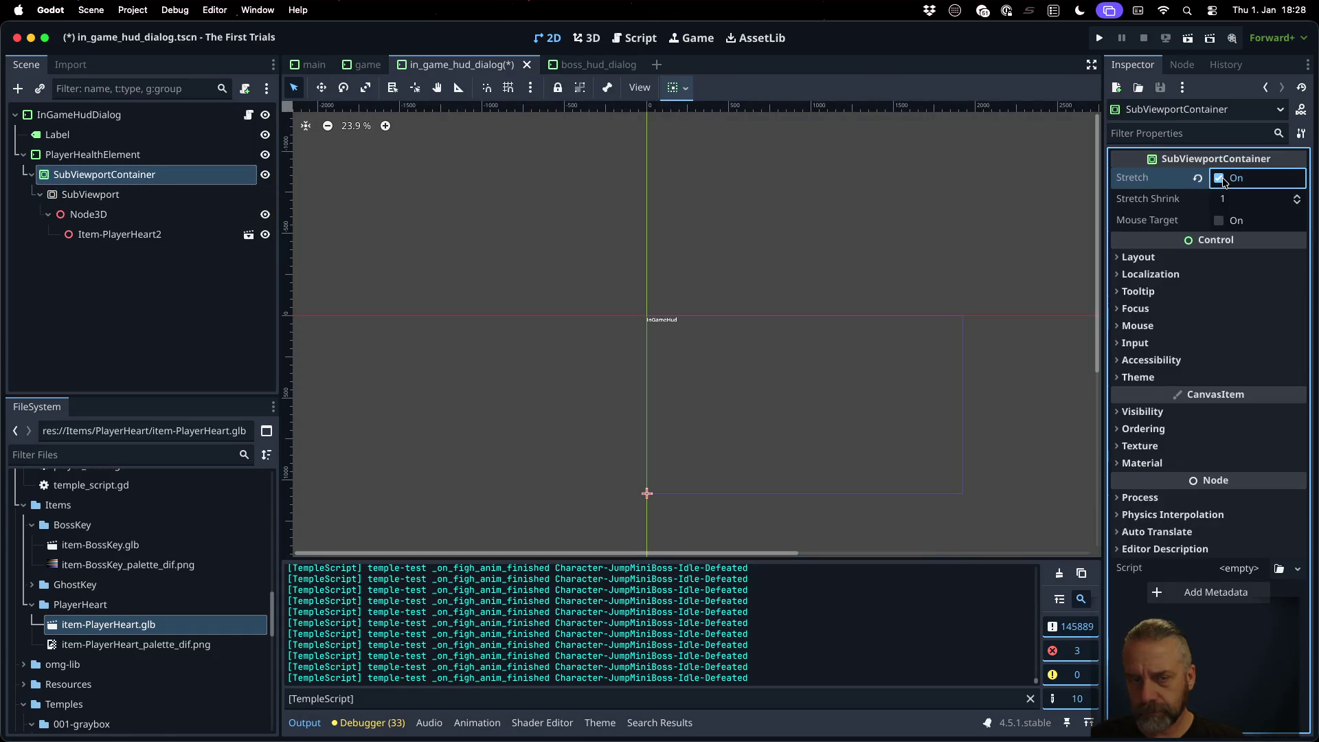
{"action": "left_click", "coordinate": [235, 157]}
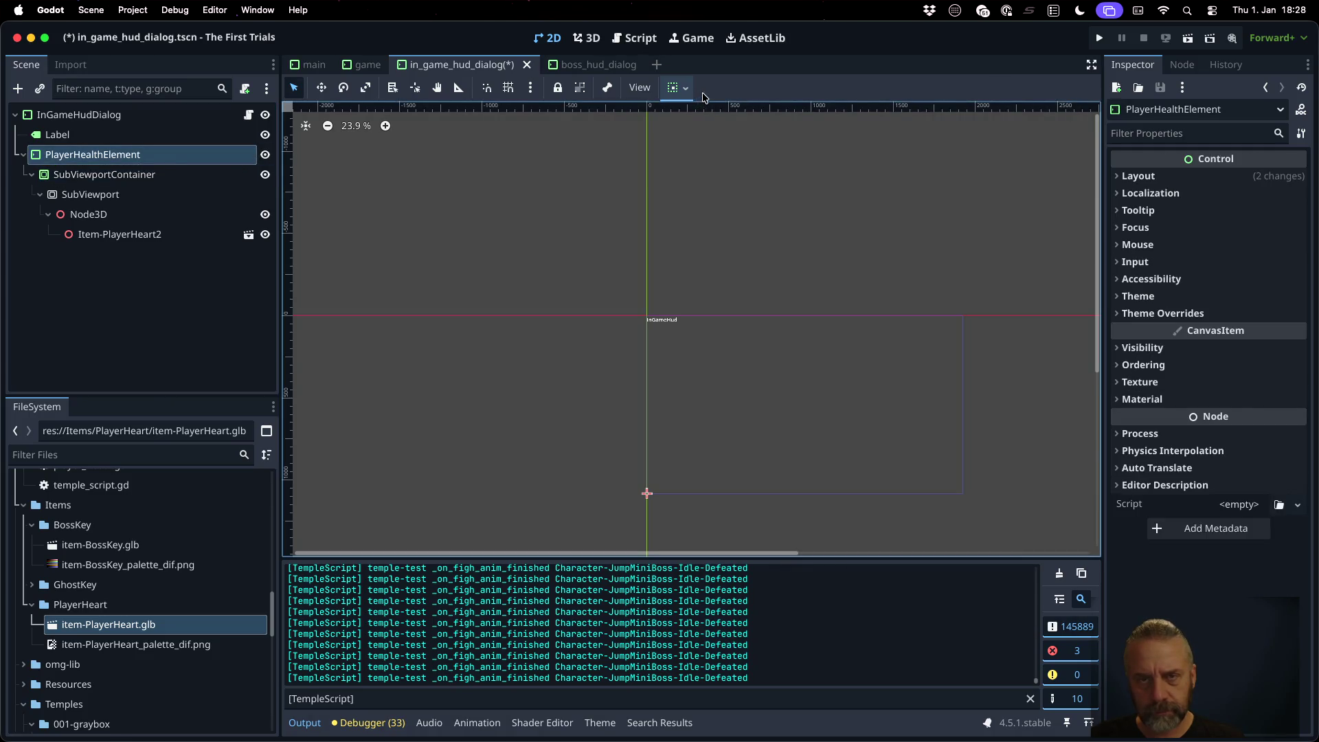
{"action": "left_click", "coordinate": [677, 87]}
{"action": "left_click", "coordinate": [757, 139]}
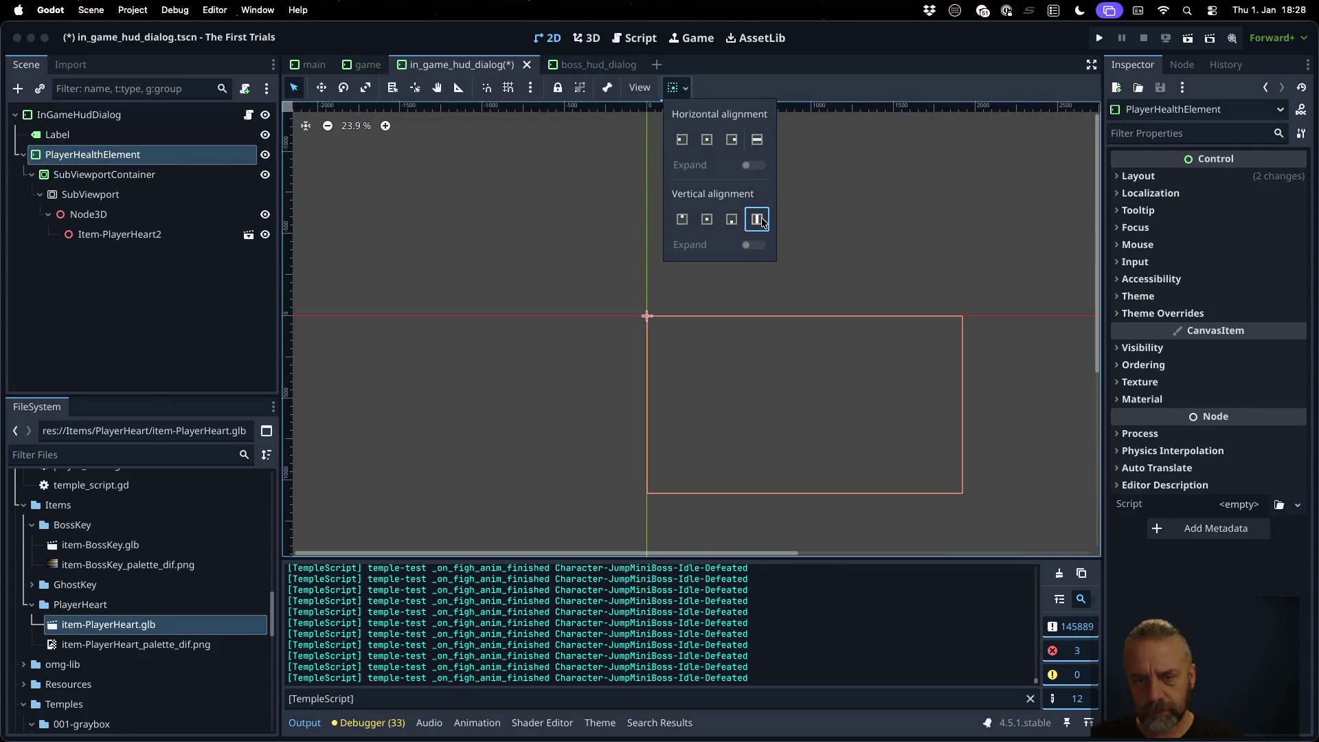
{"action": "left_click", "coordinate": [756, 218]}
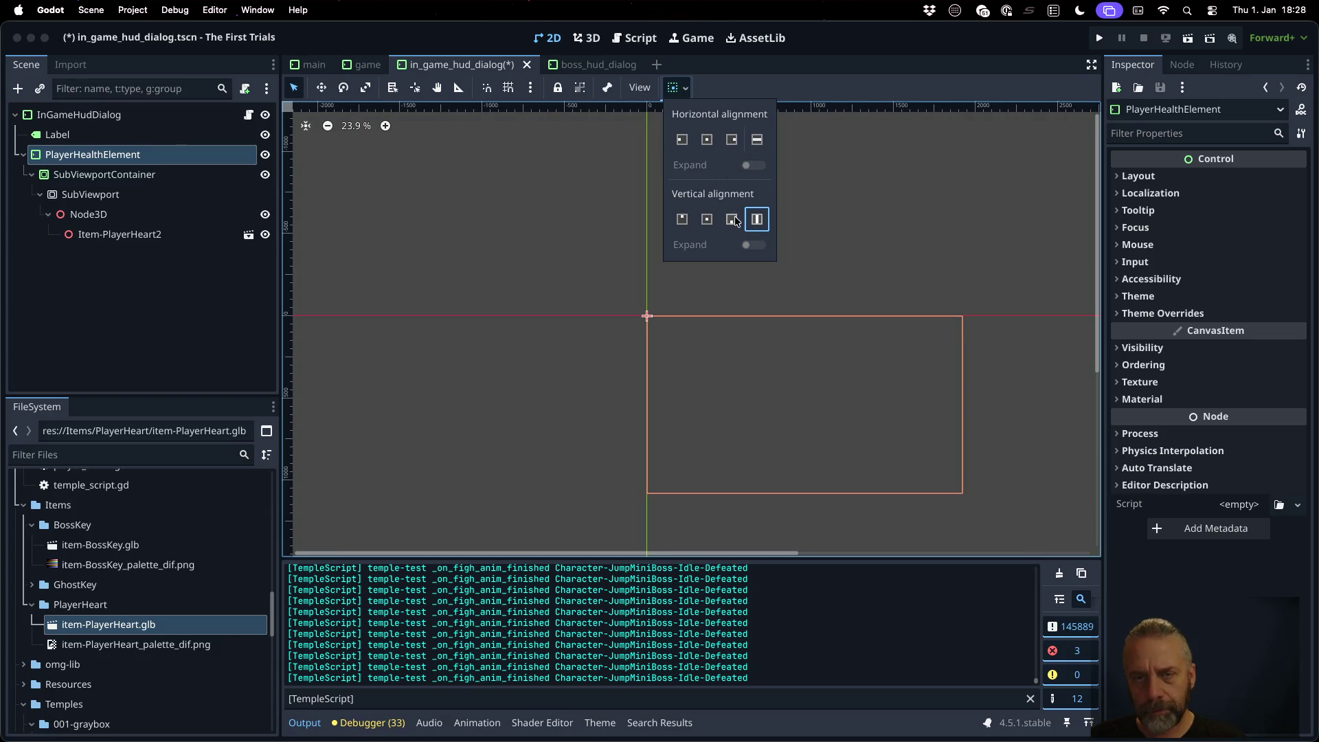
{"action": "left_click", "coordinate": [732, 219]}
{"action": "left_click", "coordinate": [683, 141]}
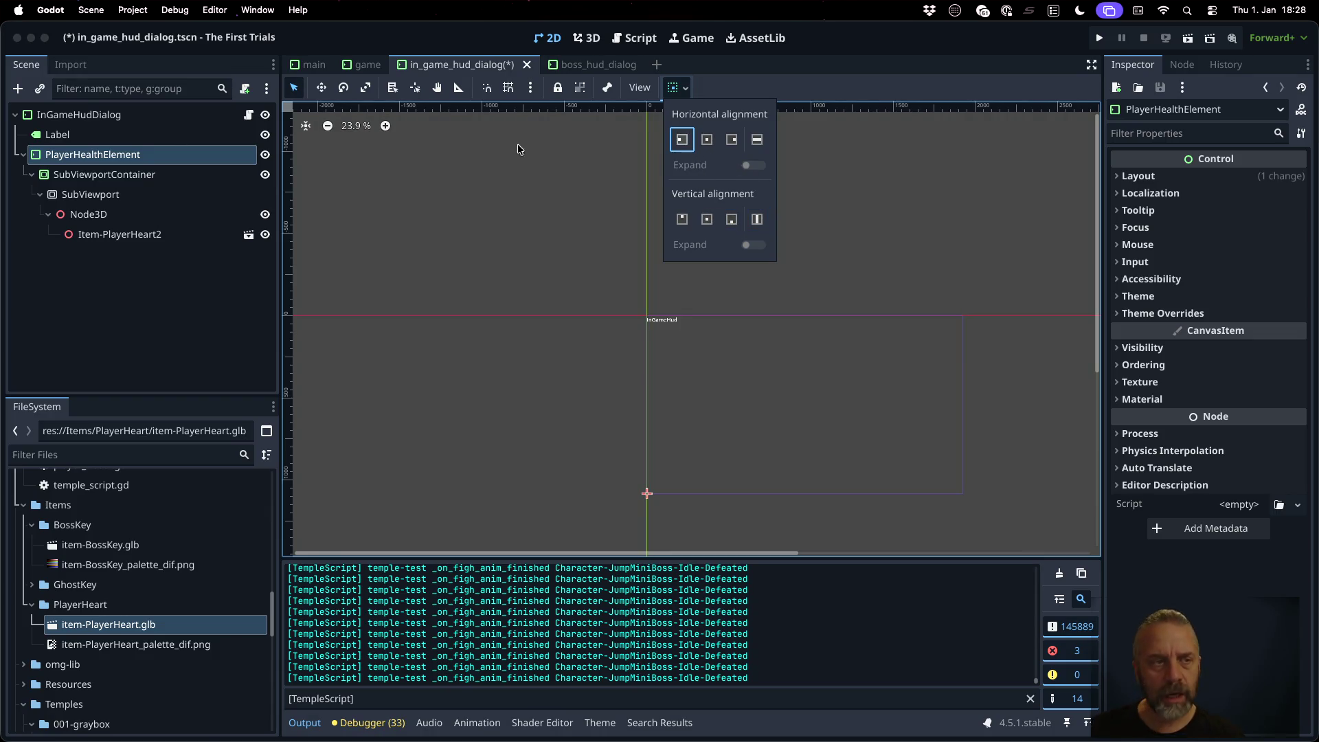
{"action": "left_click", "coordinate": [169, 163]}
Step: Give PlayerHealthElement a custom minimum size of 600 × 200
{"action": "left_click", "coordinate": [175, 174]}
{"action": "left_click", "coordinate": [166, 155]}
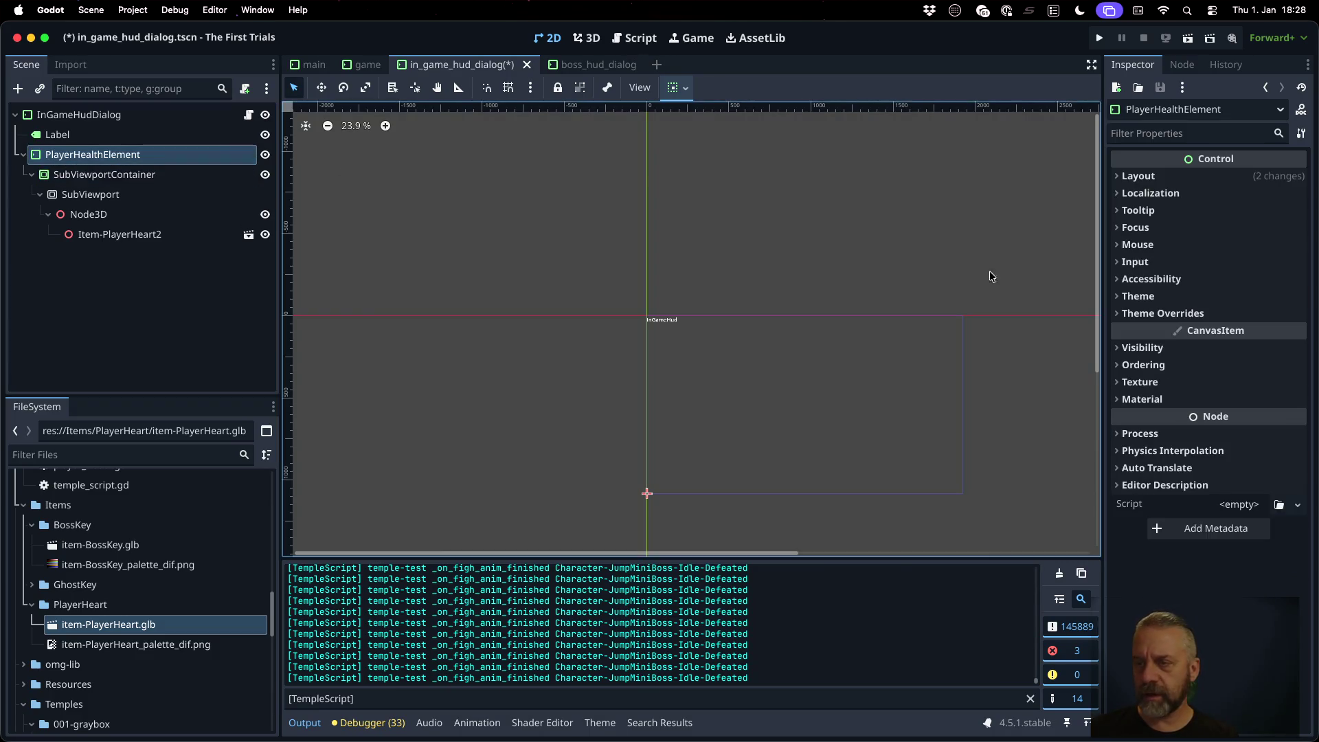
{"action": "left_click", "coordinate": [1138, 176]}
{"action": "left_click", "coordinate": [1259, 248]}
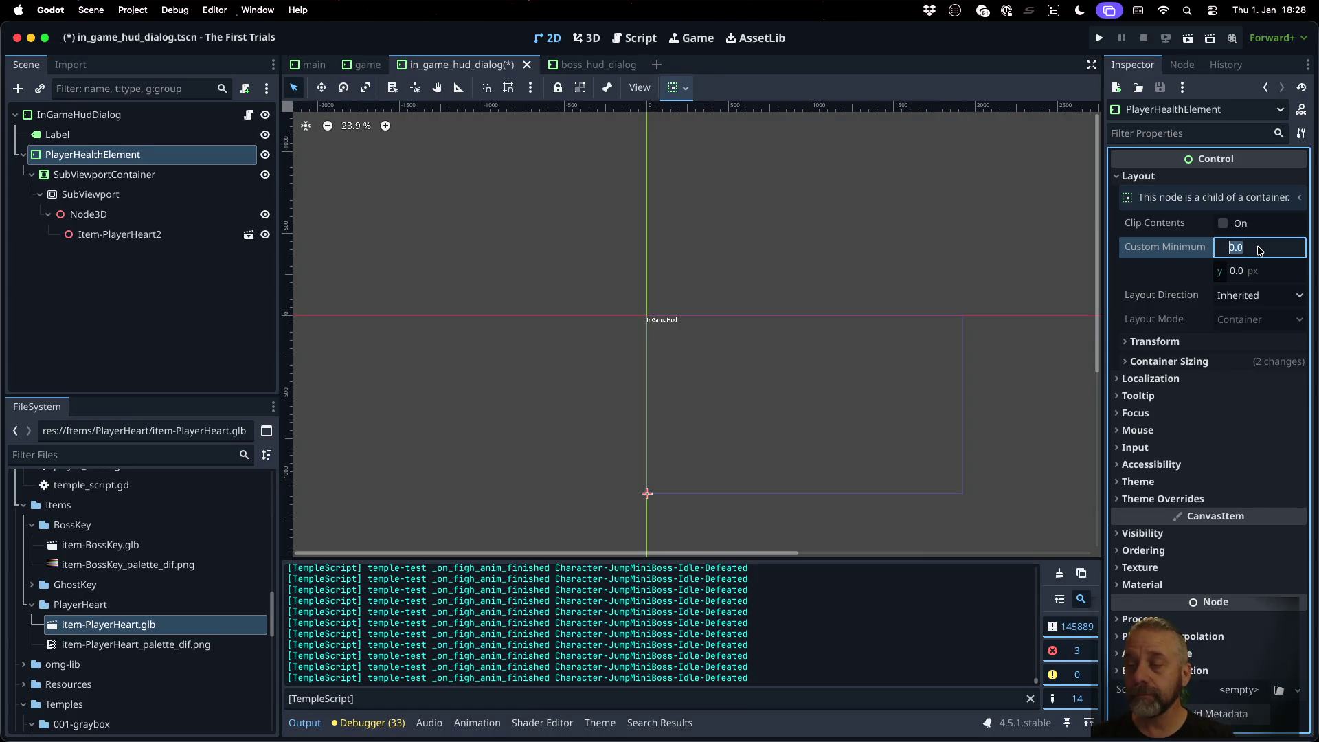
{"action": "type", "text": "600"}
{"action": "key", "text": "Tab"}
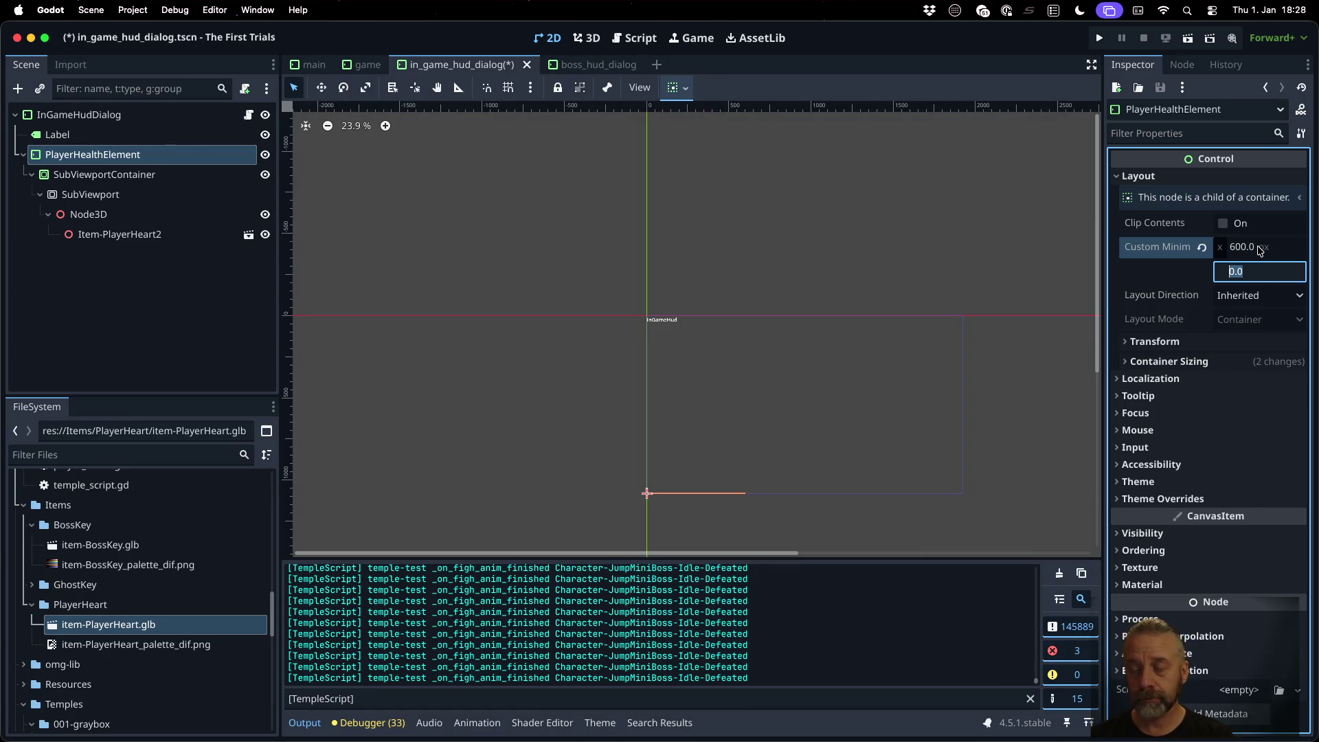
{"action": "type", "text": "200"}
{"action": "key", "text": "Tab"}
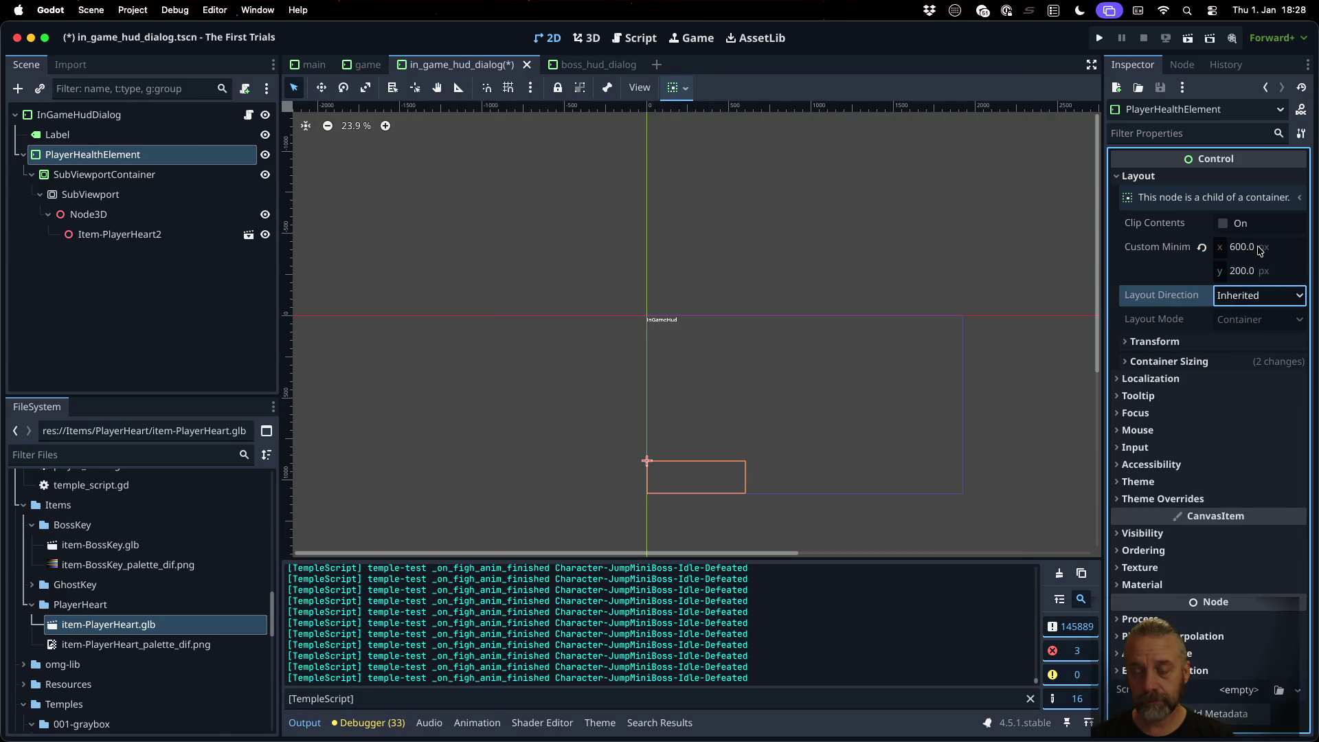
{"action": "scroll", "coordinate": [789, 432], "scroll_direction": "up", "scroll_amount": 4}
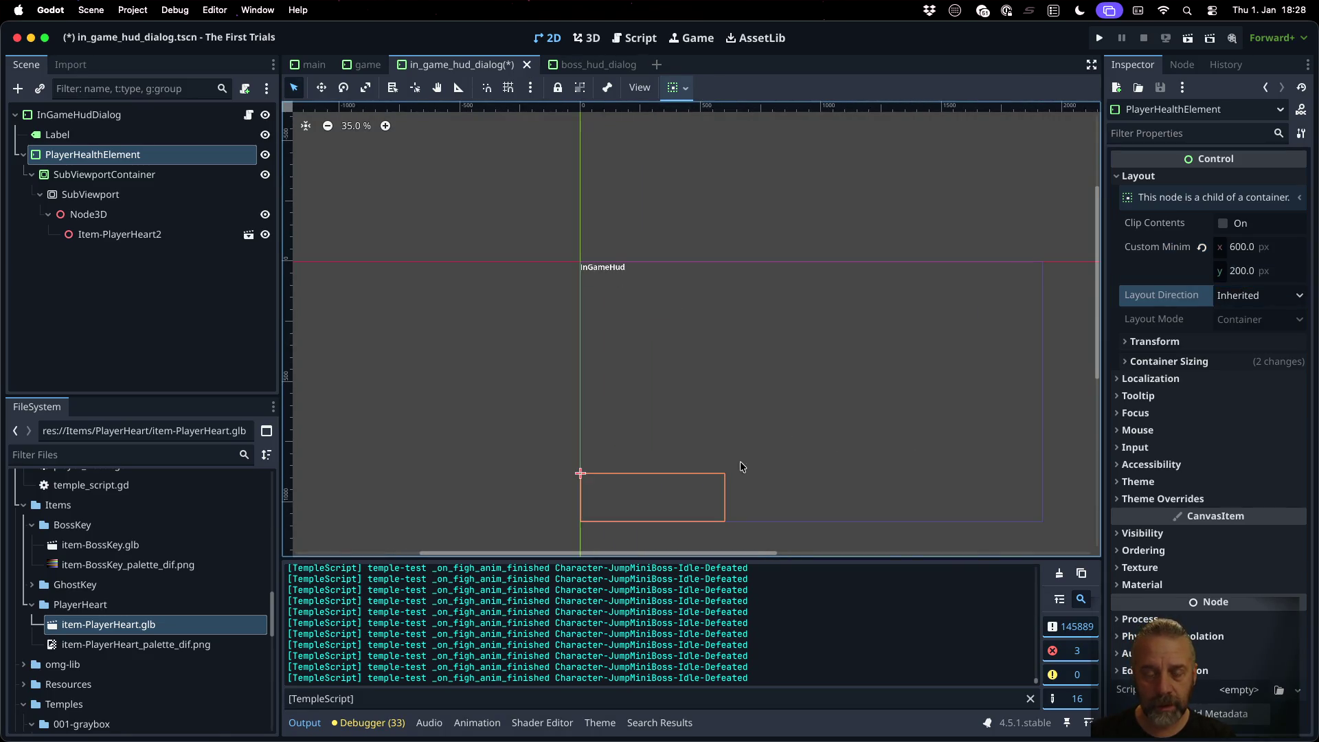
{"action": "scroll", "coordinate": [756, 385], "scroll_direction": "down", "scroll_amount": 5}
{"action": "scroll", "coordinate": [755, 285], "scroll_direction": "up", "scroll_amount": 1}
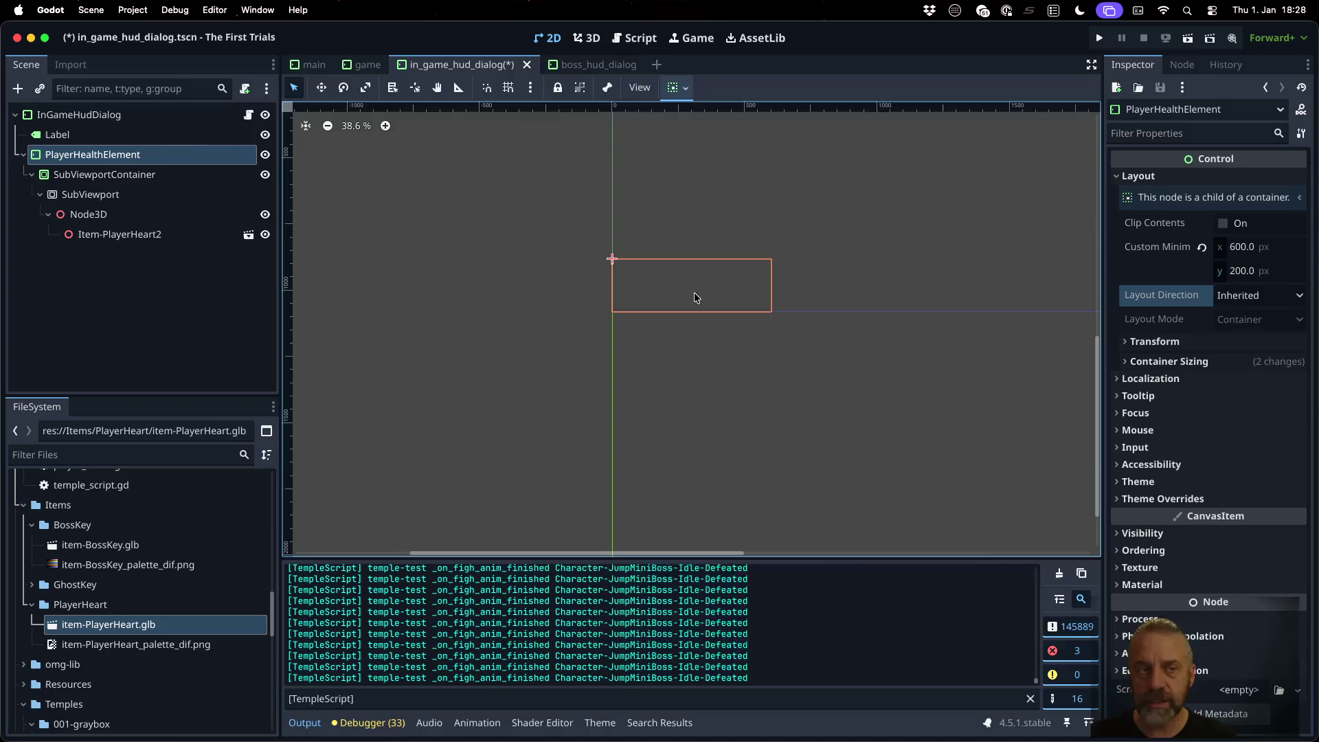
Step: Enable Stretch on the SubViewportContainer and select Node3D to show the 3D scene
{"action": "left_click", "coordinate": [103, 174]}
{"action": "left_click", "coordinate": [1217, 178]}
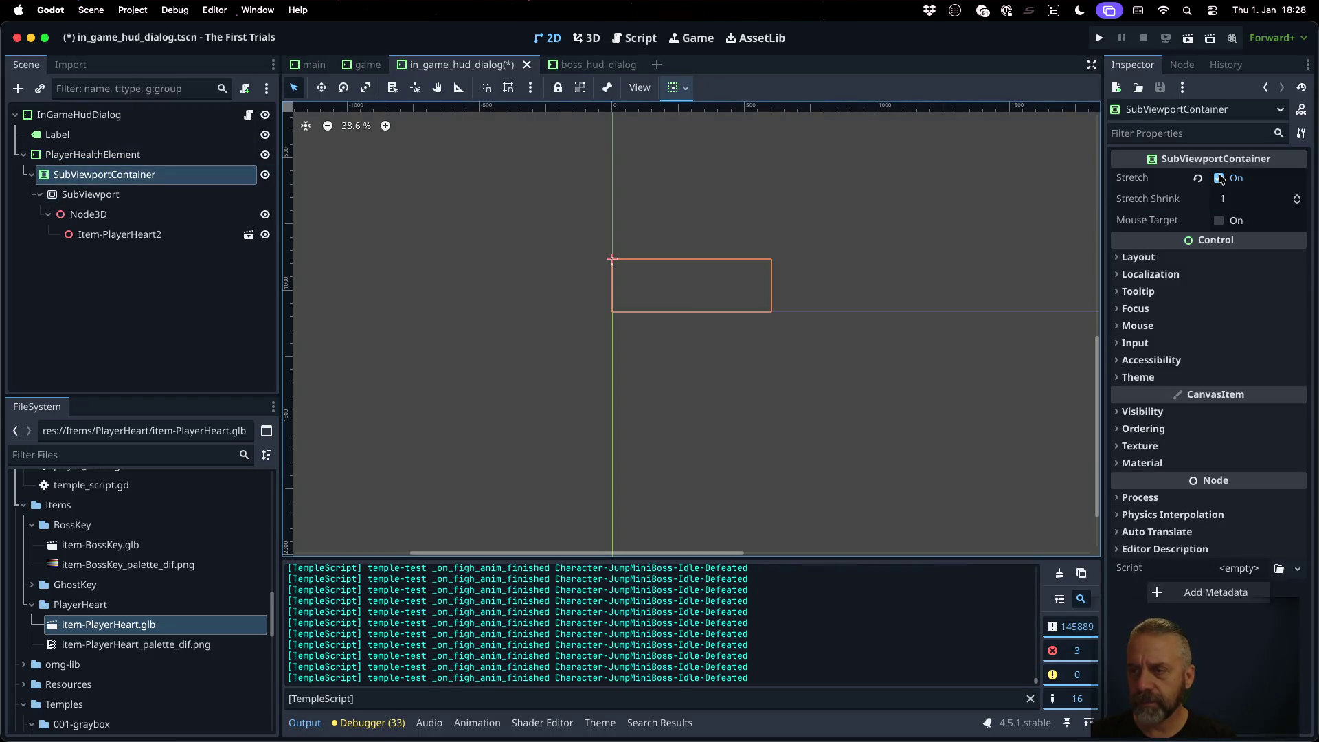
{"action": "left_click", "coordinate": [137, 196]}
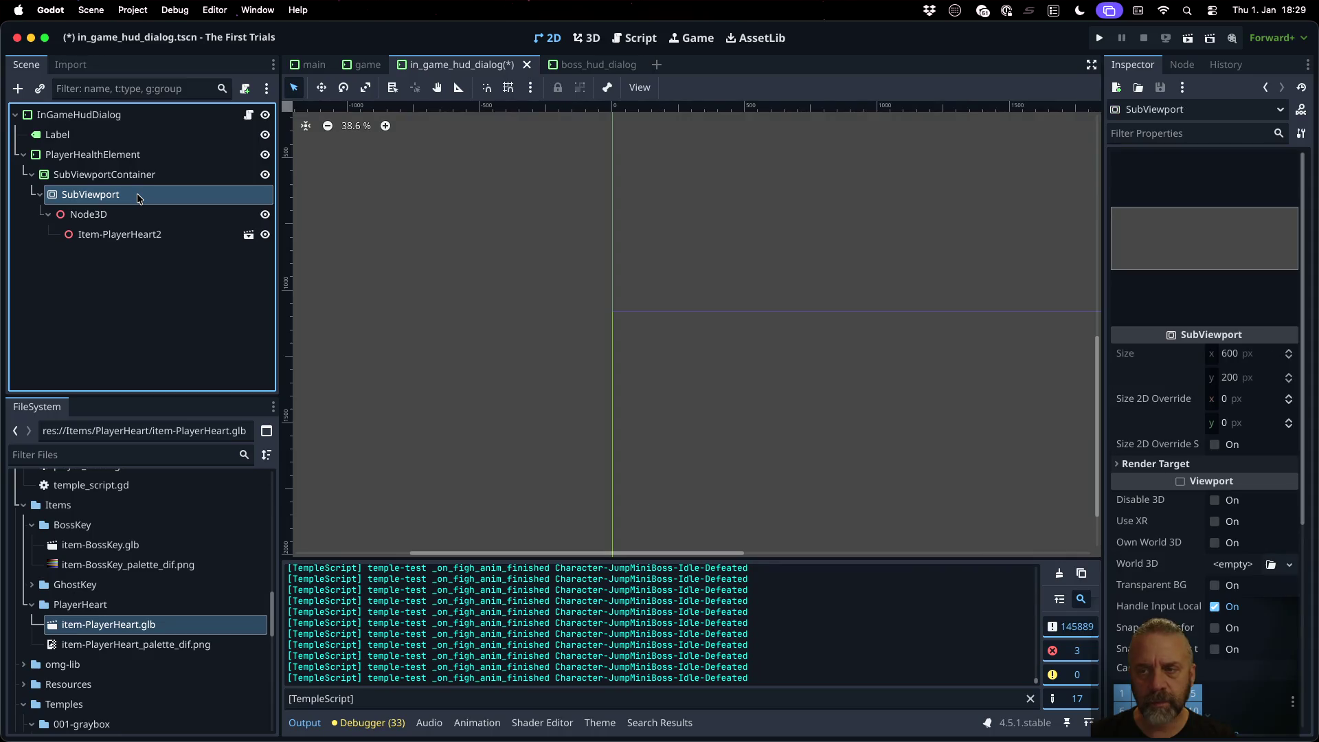
{"action": "left_click", "coordinate": [163, 220]}
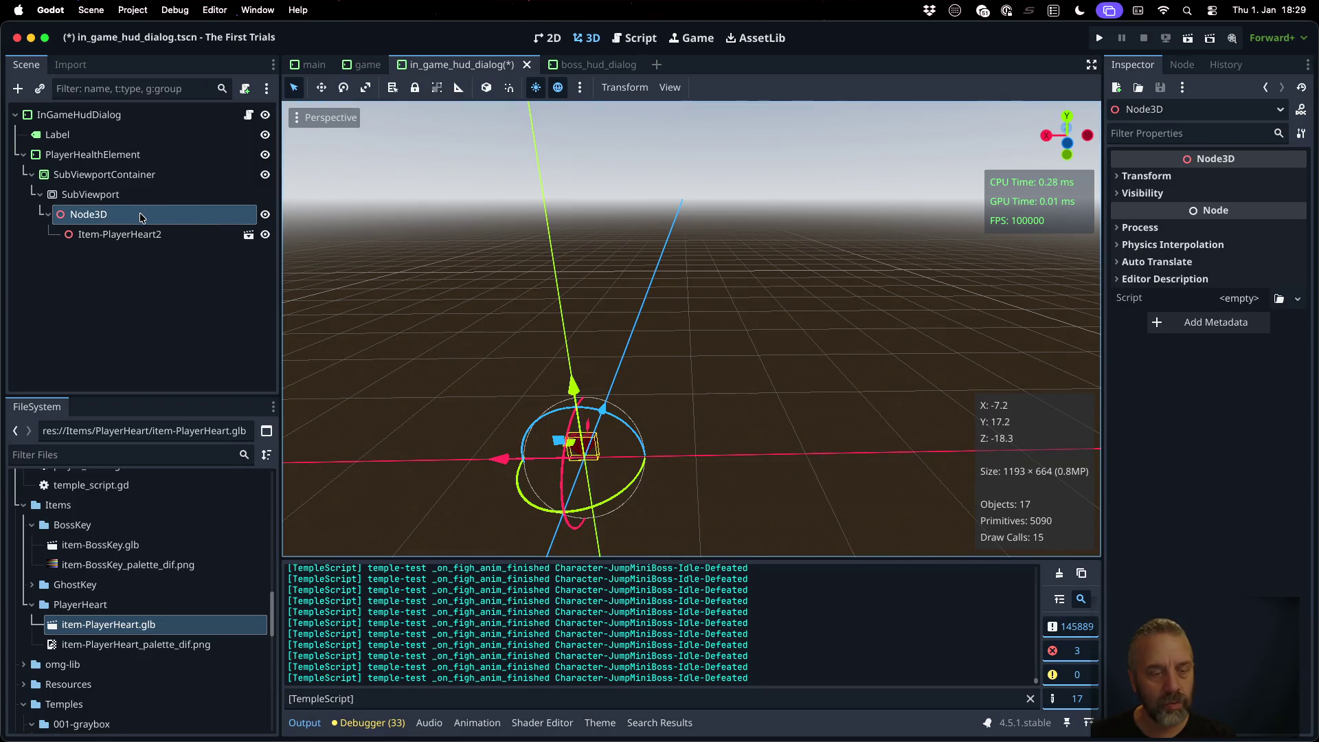
Step: Add a Camera3D under Node3D and move it back along Z to frame the heart
{"action": "key", "text": "super+a"}
{"action": "type", "text": "came"}
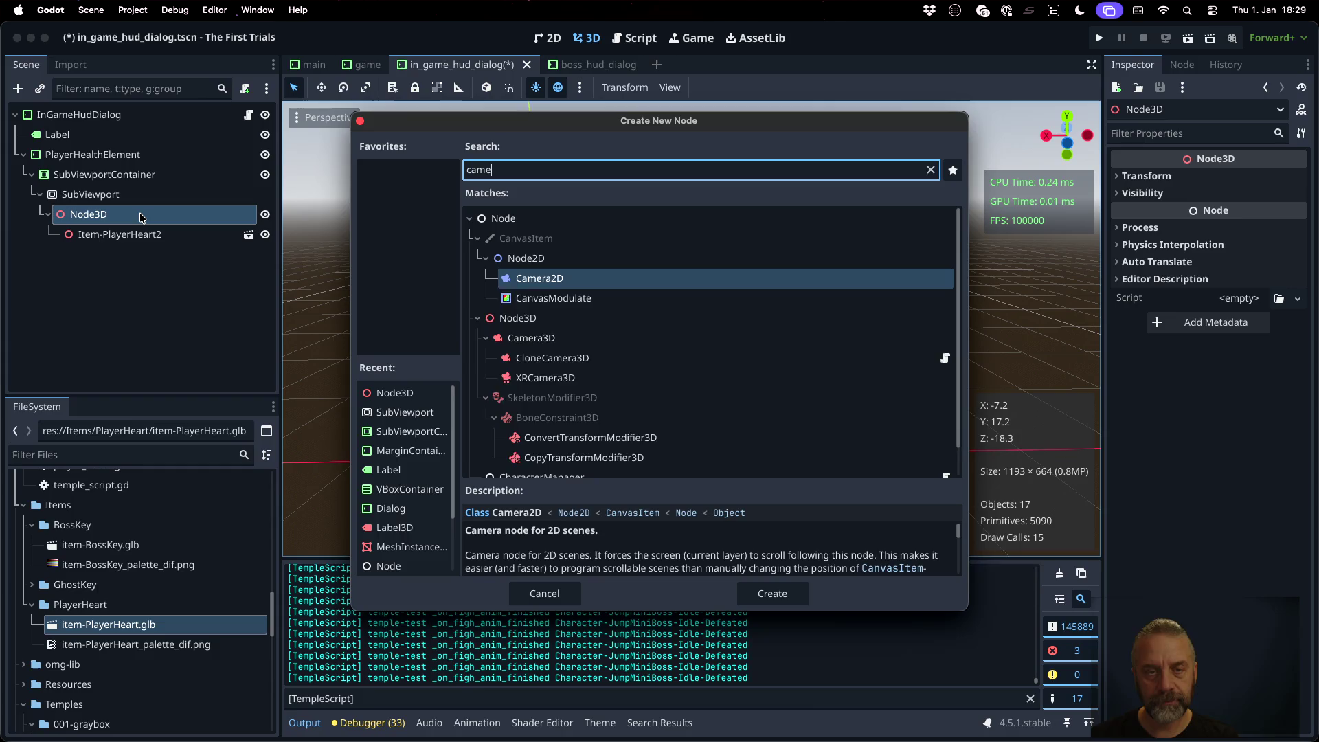
{"action": "type", "text": "r3d"}
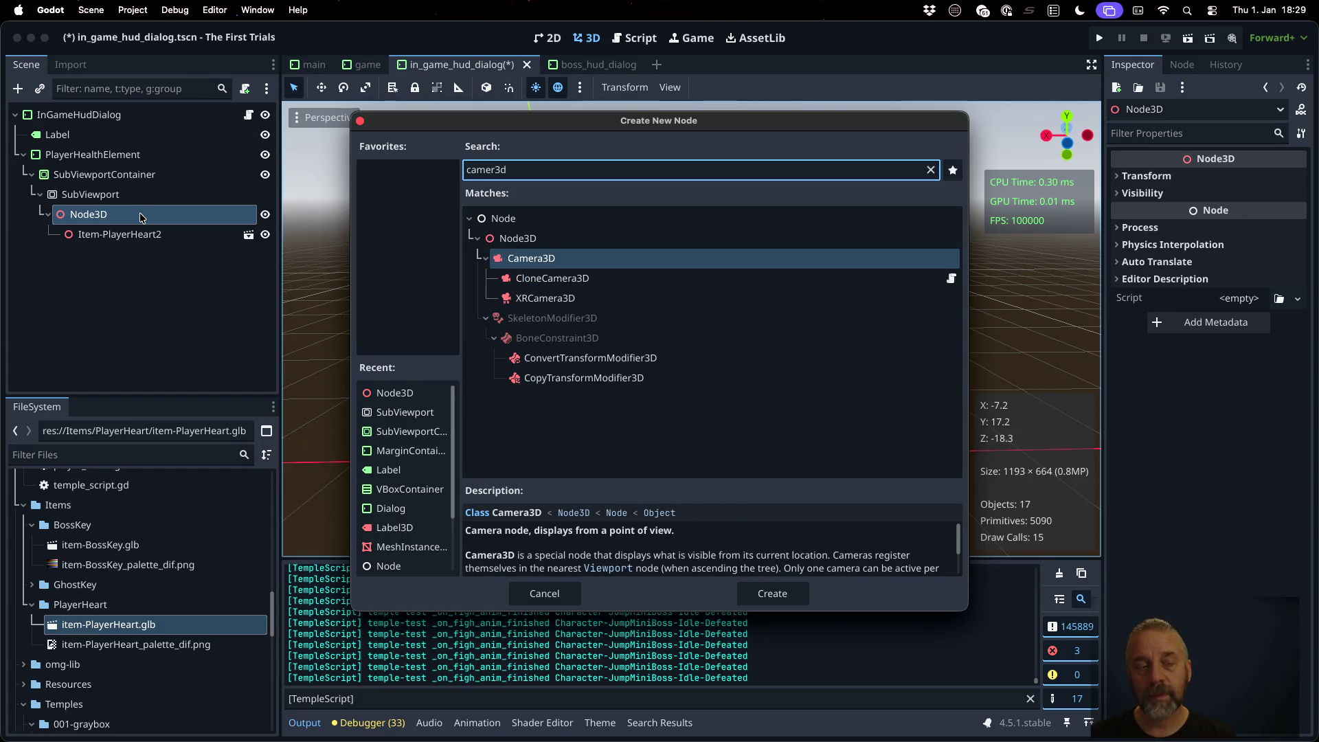
{"action": "key", "text": "Return"}
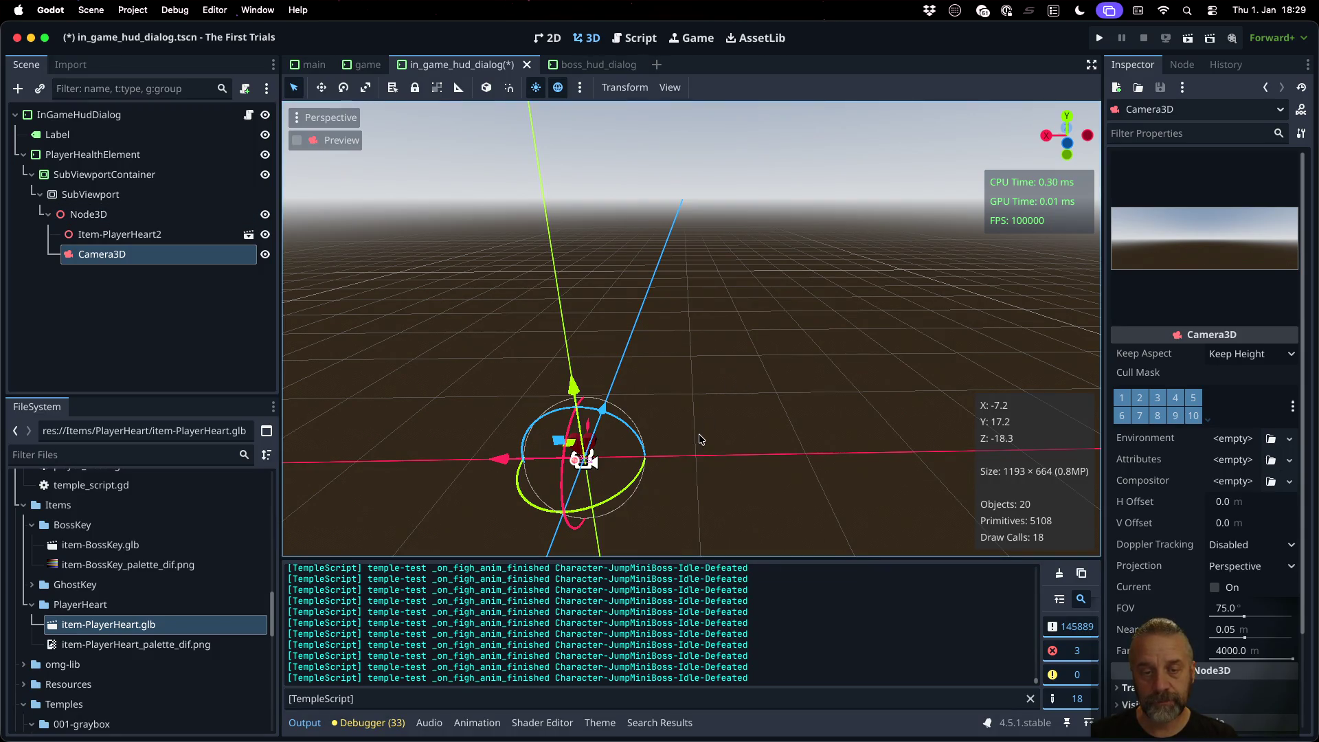
{"action": "left_click_drag", "start_coordinate": [699, 439], "coordinate": [603, 426]}
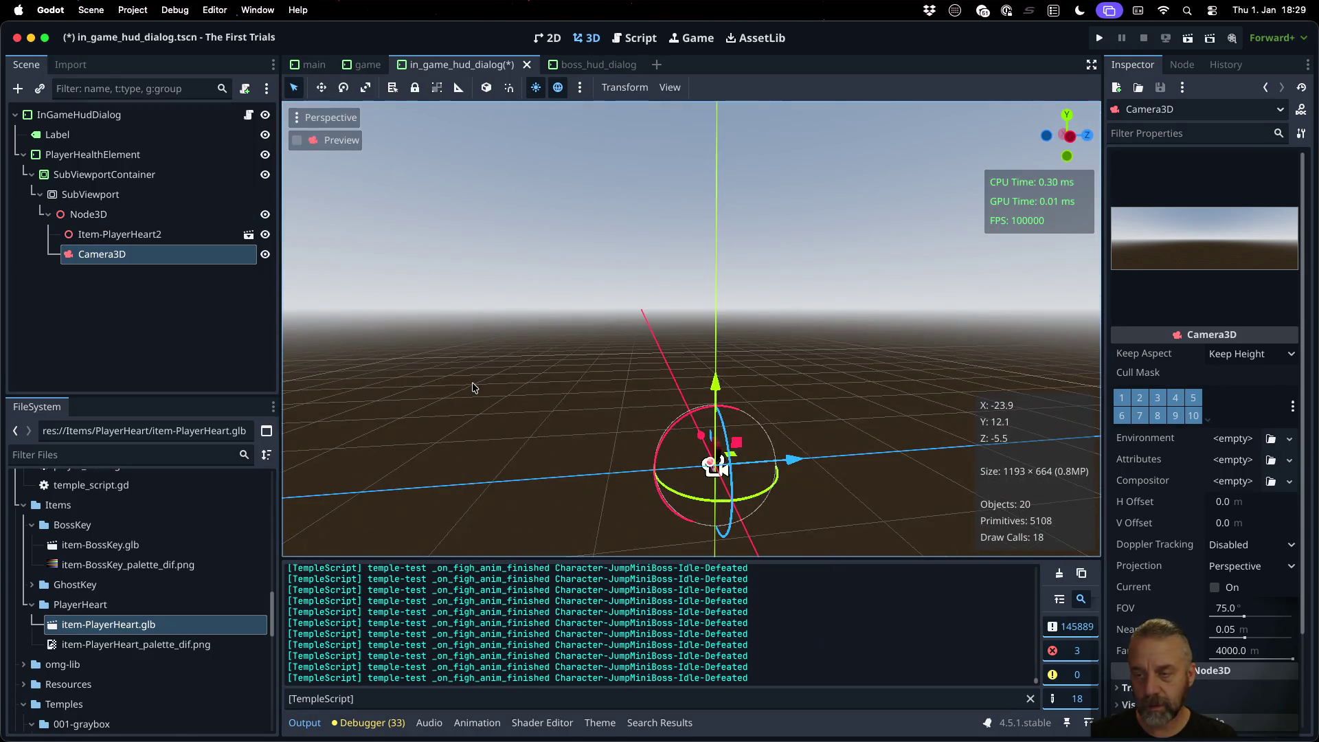
{"action": "mouse_move", "coordinate": [803, 460]}
{"action": "left_mouse_down"}
{"action": "mouse_move", "coordinate": [693, 462]}
{"action": "mouse_move", "coordinate": [714, 457]}
{"action": "left_mouse_up"}
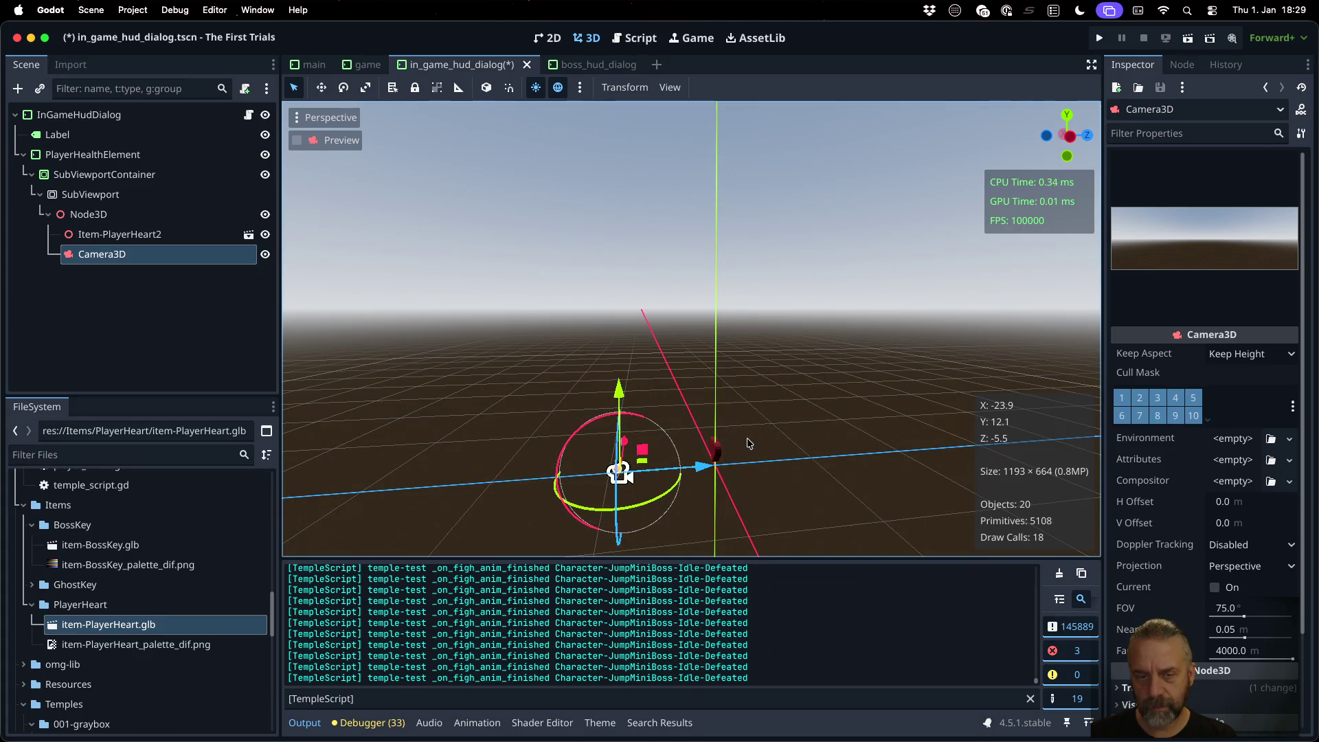
{"action": "scroll", "coordinate": [719, 462], "scroll_direction": "down", "scroll_amount": 5}
{"action": "scroll", "coordinate": [608, 452], "scroll_direction": "up", "scroll_amount": 6}
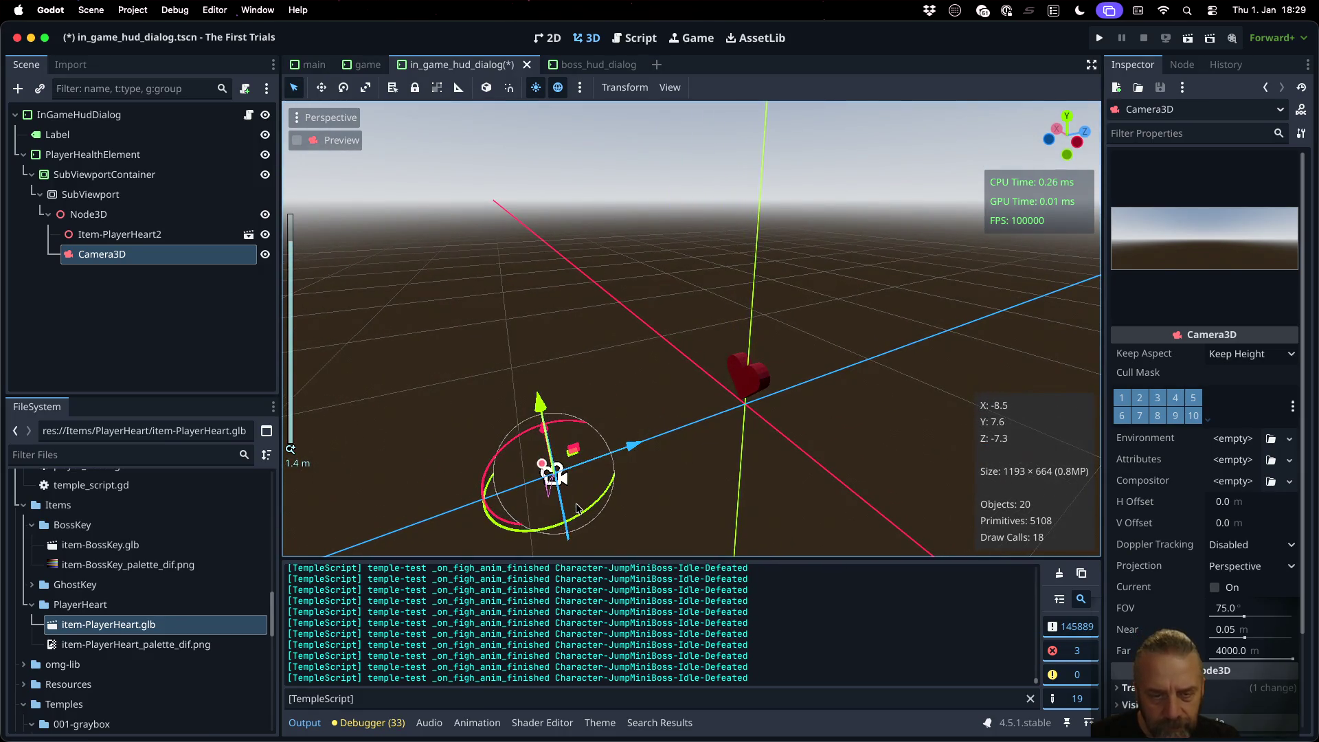
{"action": "mouse_move", "coordinate": [550, 465]}
{"action": "left_mouse_down"}
{"action": "mouse_move", "coordinate": [673, 415]}
{"action": "mouse_move", "coordinate": [577, 432]}
{"action": "mouse_move", "coordinate": [530, 519]}
{"action": "left_mouse_up"}
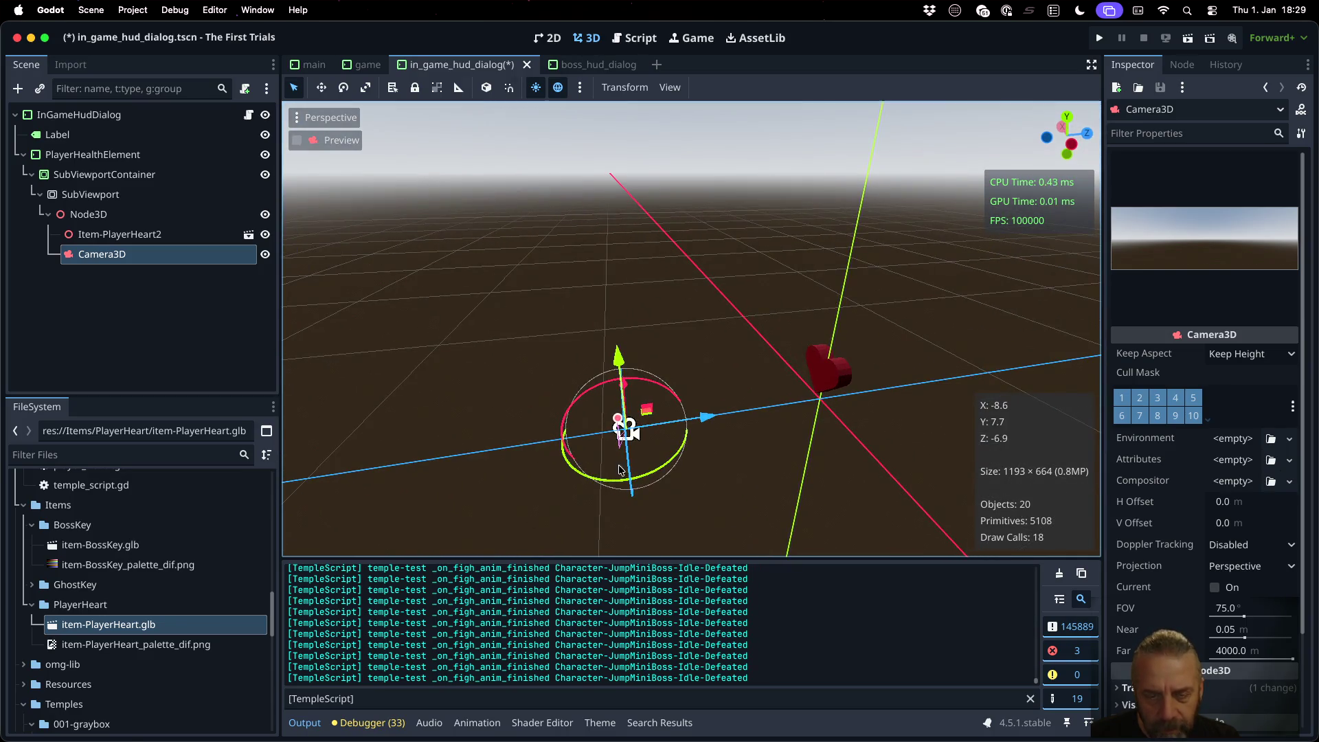
{"action": "mouse_move", "coordinate": [707, 417]}
{"action": "left_mouse_down"}
{"action": "mouse_move", "coordinate": [982, 367]}
{"action": "mouse_move", "coordinate": [877, 385]}
{"action": "left_mouse_up"}
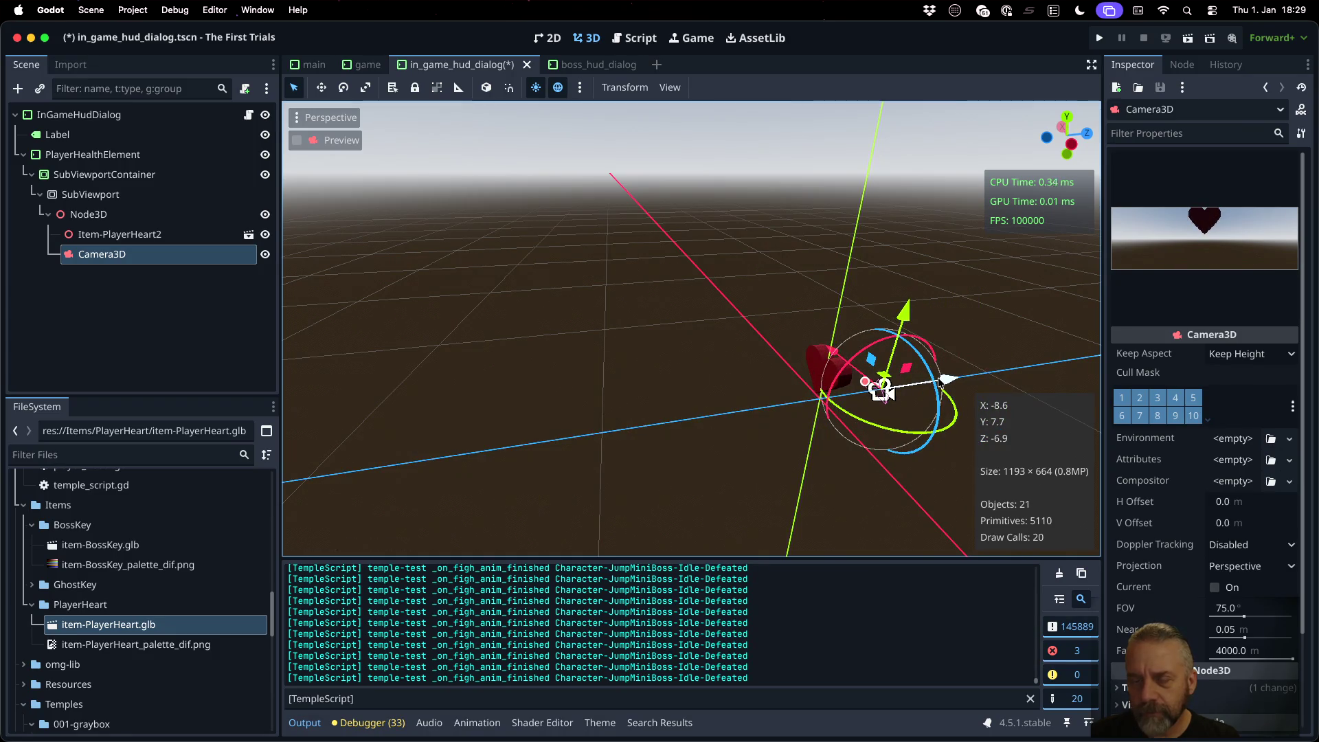
Step: Centre the view on the camera and raise it to the heart's level
{"action": "left_click_drag", "start_coordinate": [872, 470], "coordinate": [719, 454]}
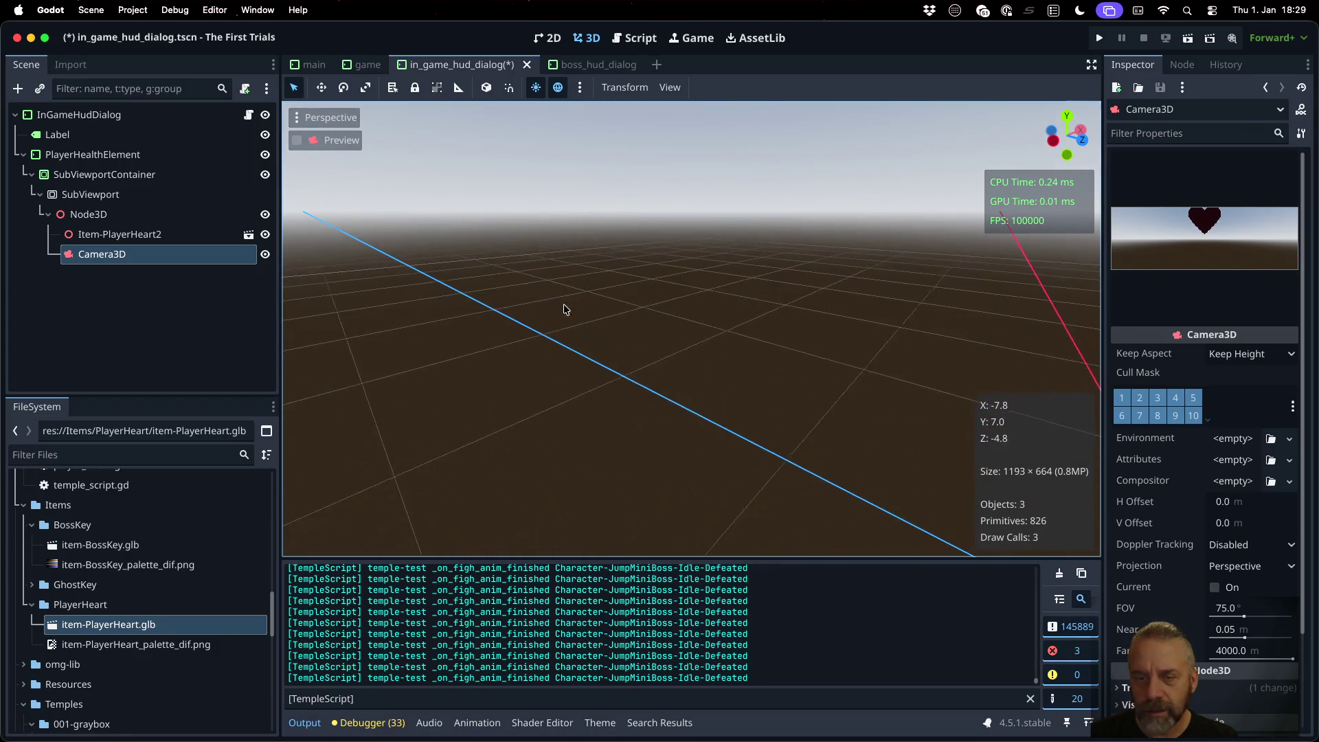
{"action": "scroll", "coordinate": [559, 303], "scroll_direction": "up", "scroll_amount": 2}
{"action": "mouse_move", "coordinate": [963, 544]}
{"action": "left_mouse_down"}
{"action": "mouse_move", "coordinate": [692, 368]}
{"action": "mouse_move", "coordinate": [760, 486]}
{"action": "left_mouse_up"}
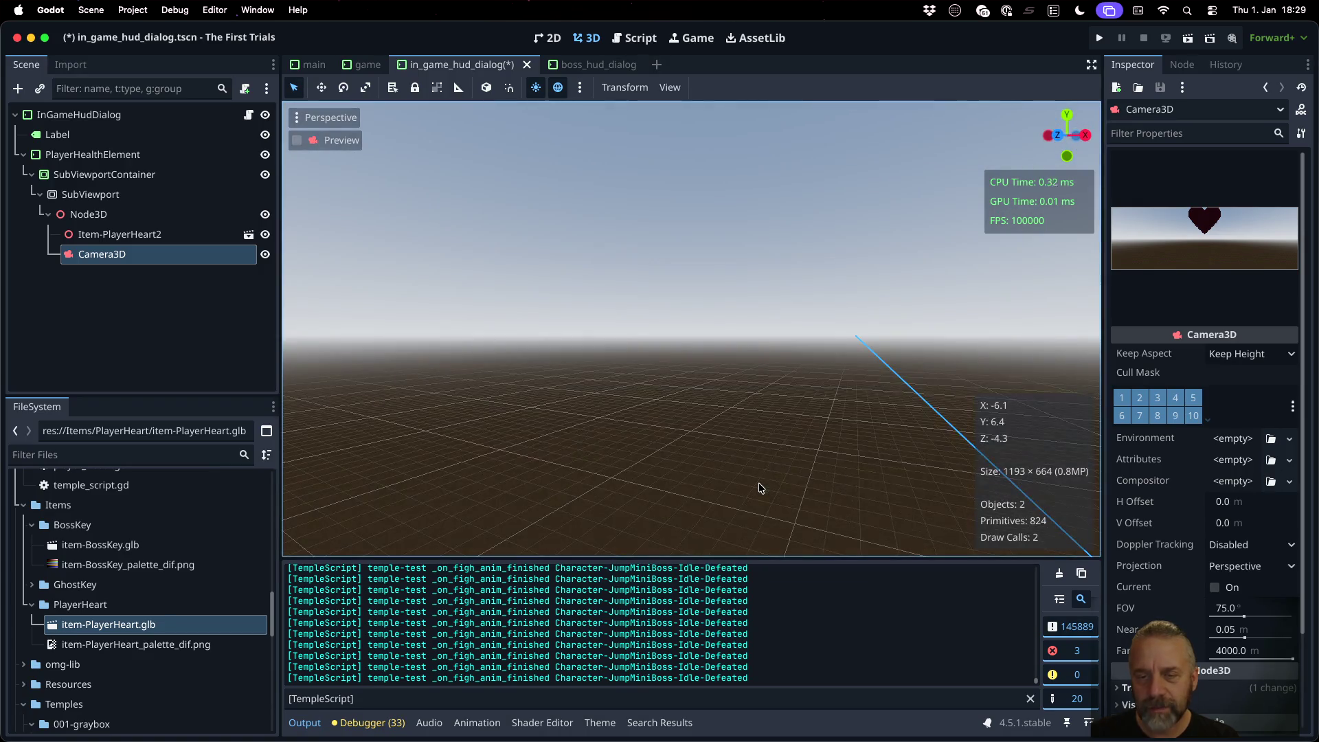
{"action": "scroll", "coordinate": [871, 437], "scroll_direction": "up", "scroll_amount": 1}
{"action": "key", "text": "f"}
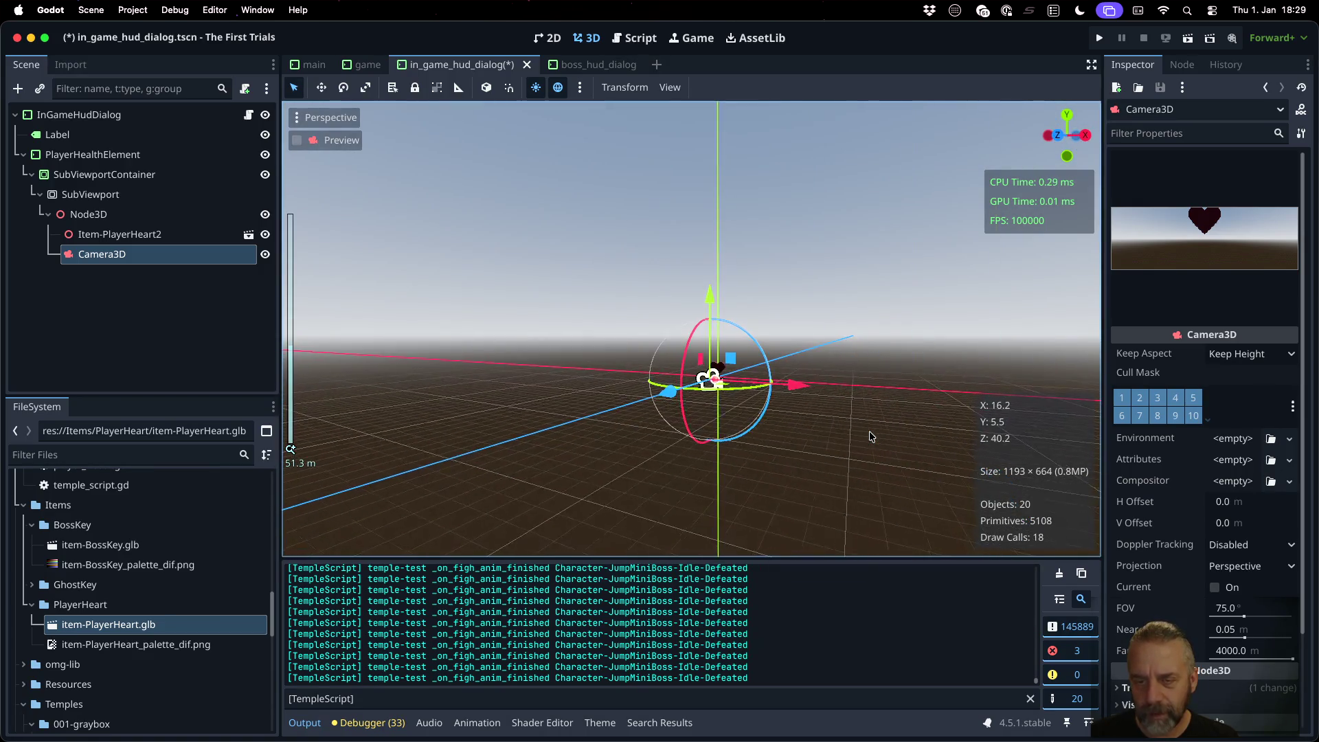
{"action": "mouse_move", "coordinate": [746, 423]}
{"action": "left_mouse_down"}
{"action": "mouse_move", "coordinate": [768, 444]}
{"action": "mouse_move", "coordinate": [759, 384]}
{"action": "mouse_move", "coordinate": [779, 353]}
{"action": "mouse_move", "coordinate": [792, 397]}
{"action": "left_mouse_up"}
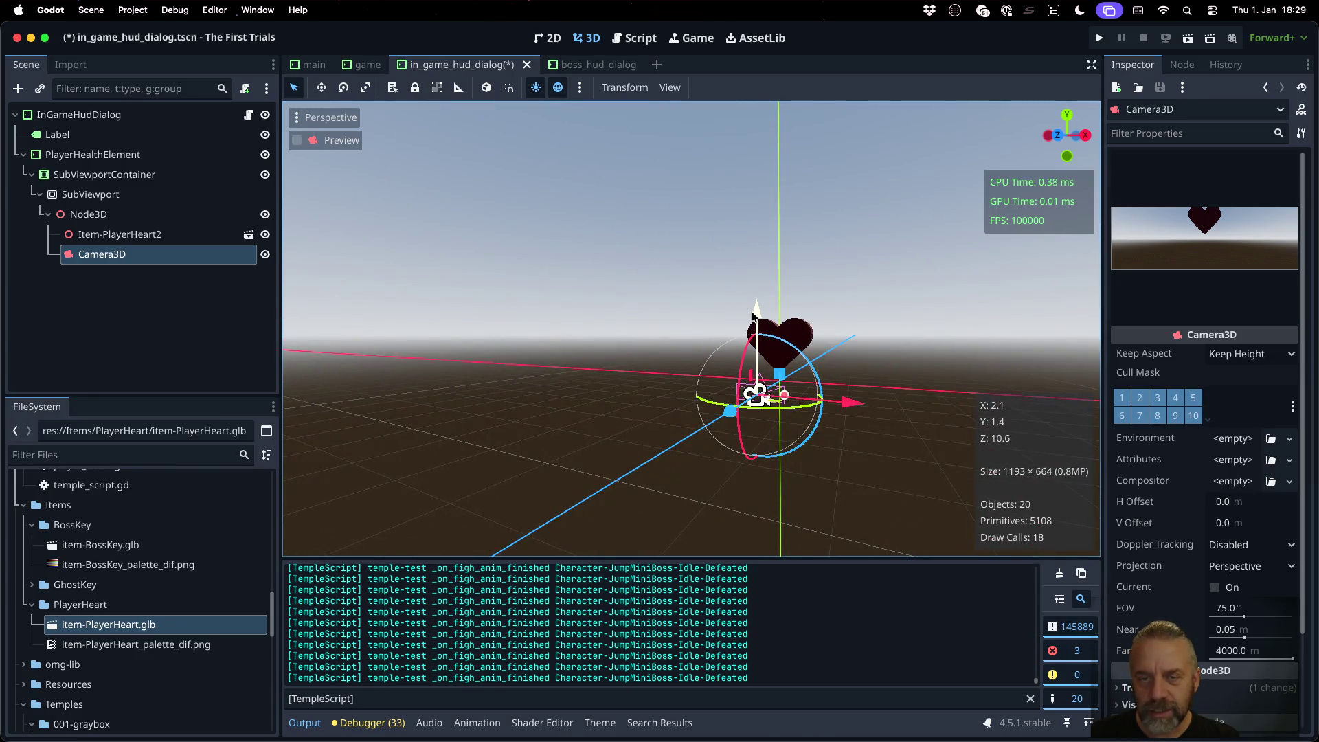
{"action": "mouse_move", "coordinate": [754, 315]}
{"action": "left_mouse_down"}
{"action": "mouse_move", "coordinate": [755, 267]}
{"action": "mouse_move", "coordinate": [756, 329]}
{"action": "left_mouse_up"}
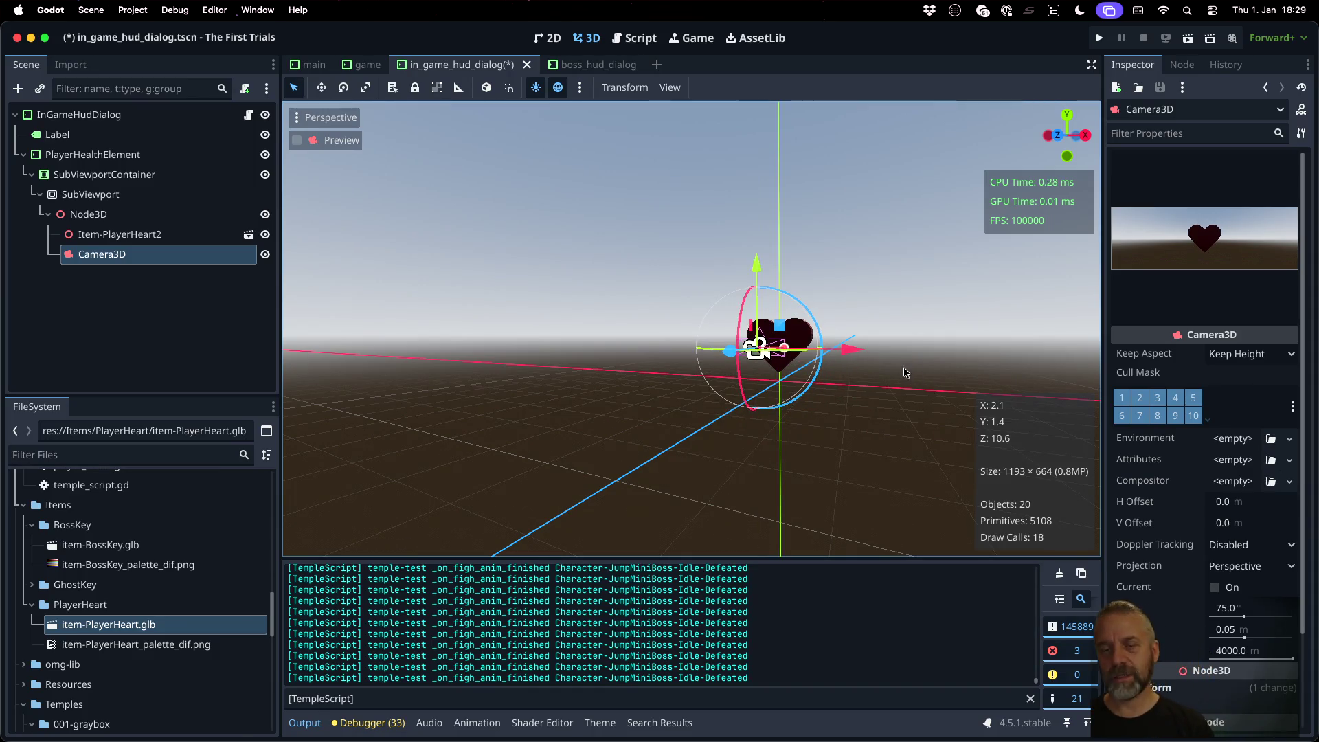
{"action": "scroll", "coordinate": [905, 372], "scroll_direction": "up", "scroll_amount": 5}
{"action": "scroll", "coordinate": [905, 372], "scroll_direction": "down", "scroll_amount": 5}
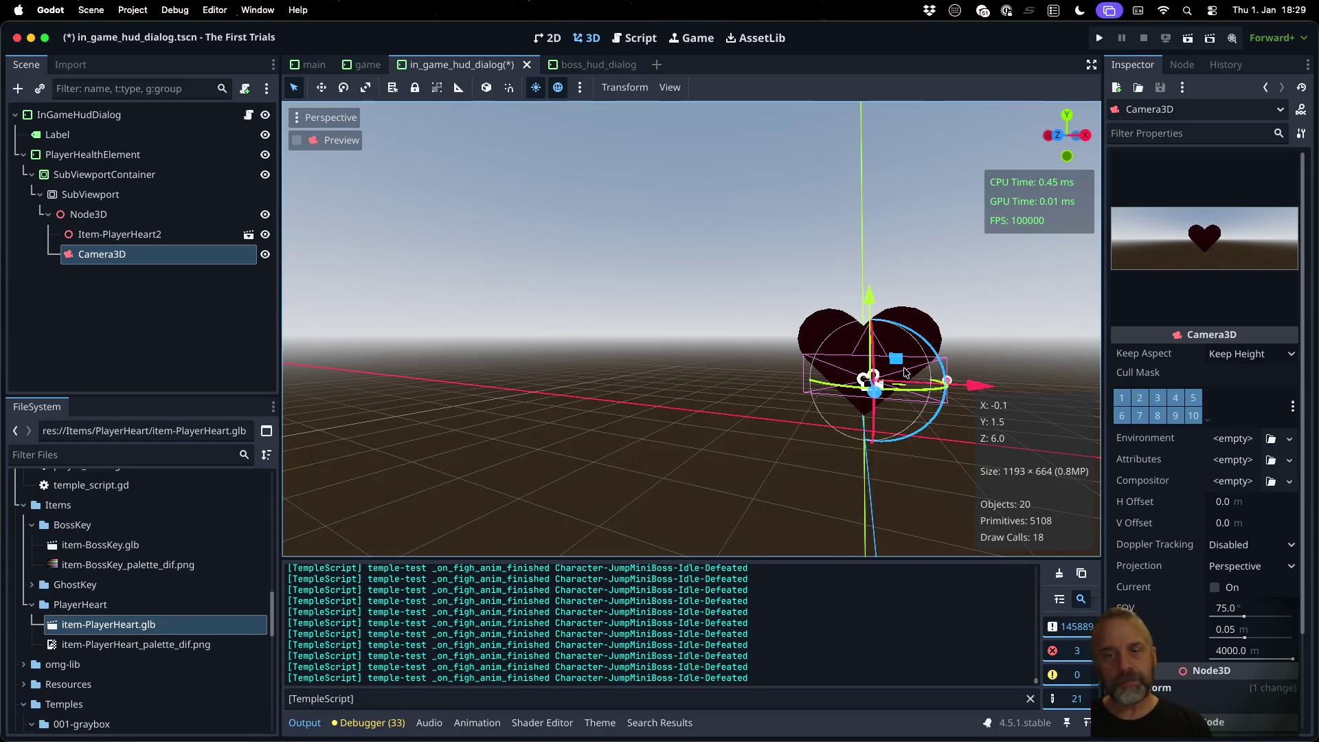
Step: Check the heart in the 2D HUD layout, then return to 3D and select SubViewport
{"action": "left_click", "coordinate": [547, 38]}
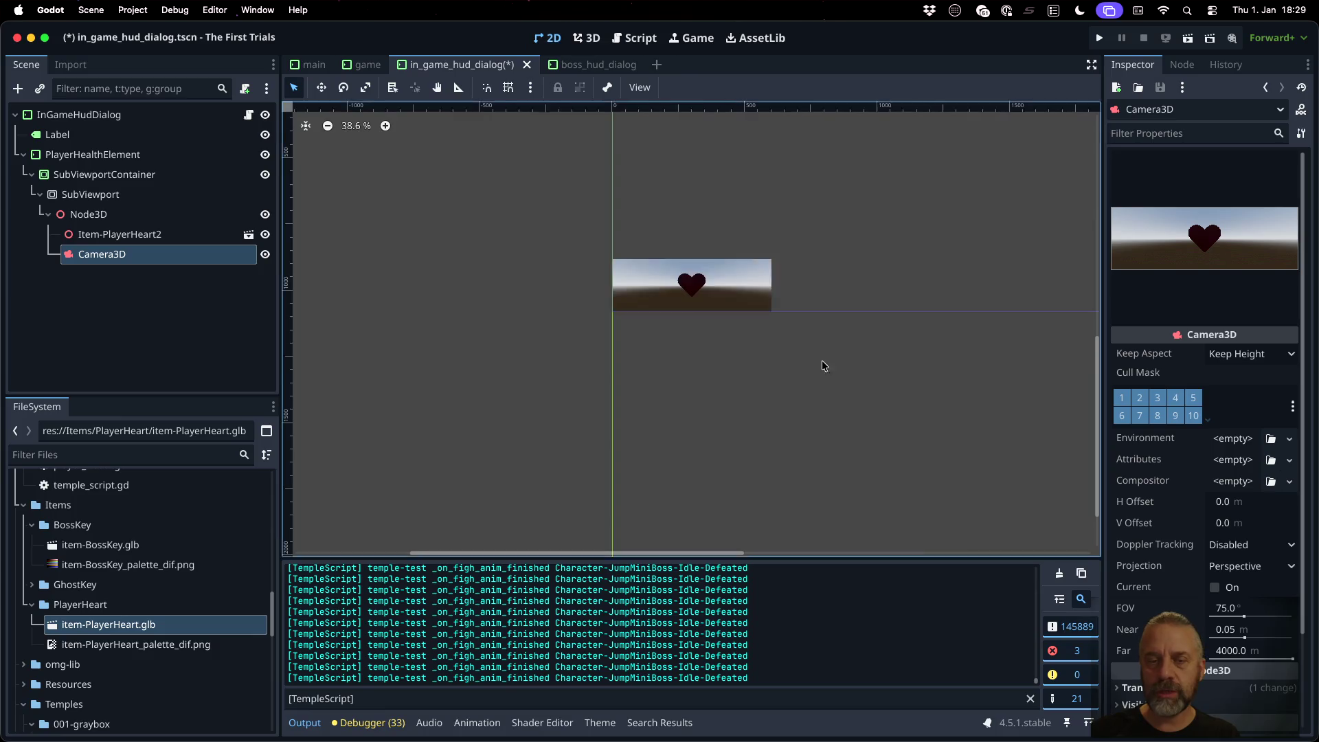
{"action": "scroll", "coordinate": [879, 398], "scroll_direction": "down", "scroll_amount": 3}
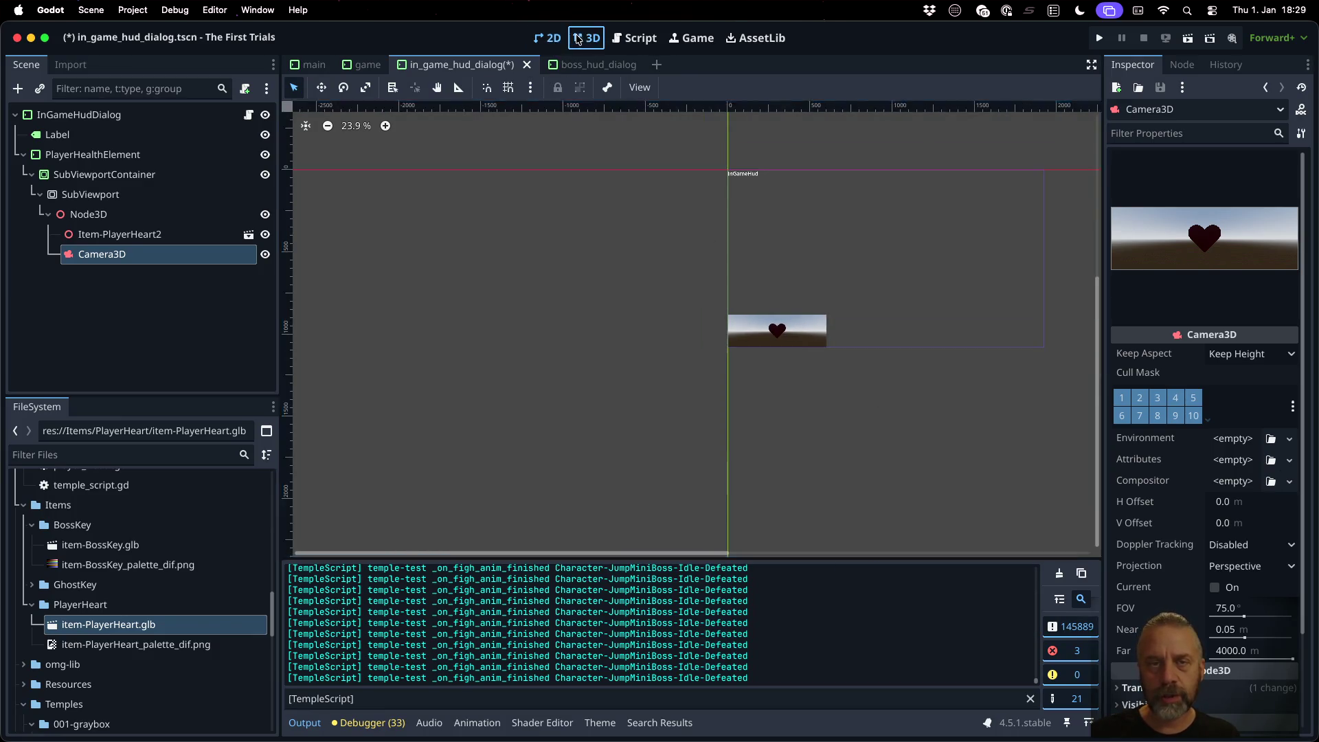
{"action": "left_click", "coordinate": [586, 38]}
{"action": "left_click", "coordinate": [134, 197]}
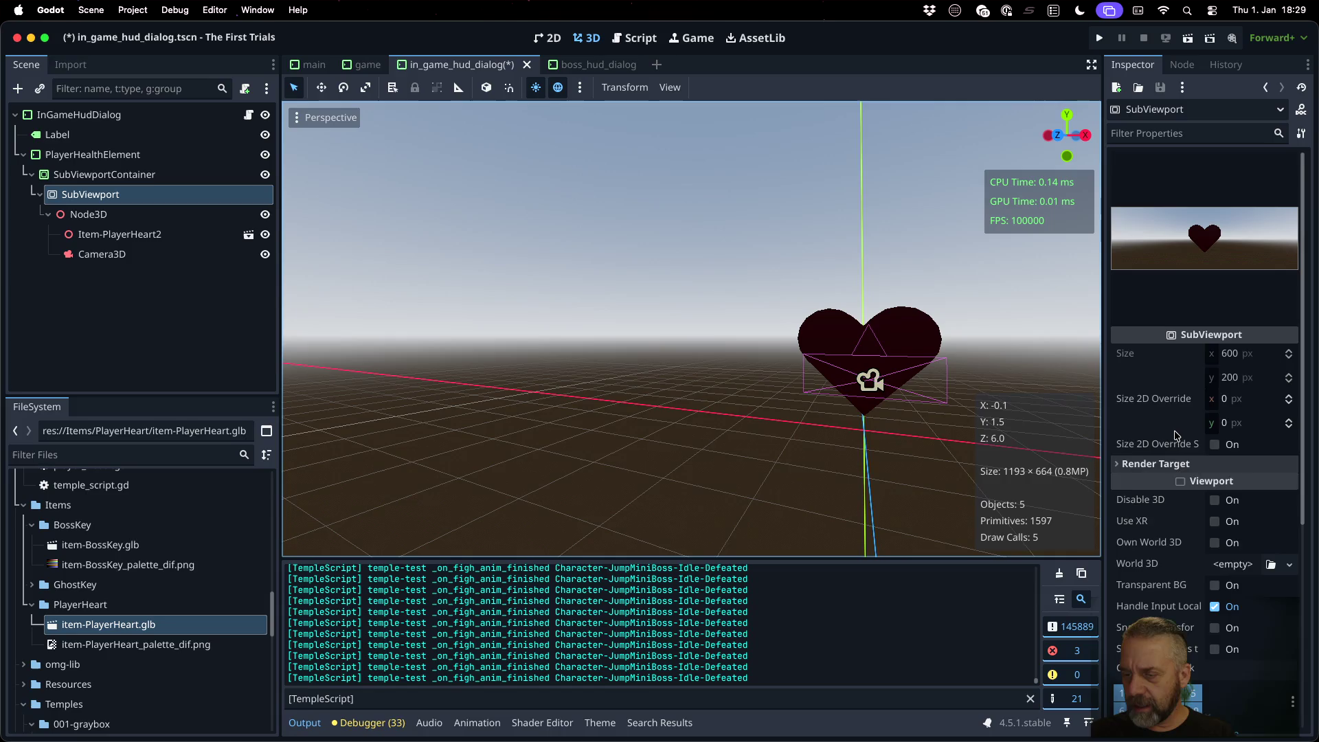
Step: Enable Transparent BG on the SubViewport and check the heart in the HUD
{"action": "scroll", "coordinate": [1177, 433], "scroll_direction": "down", "scroll_amount": 5}
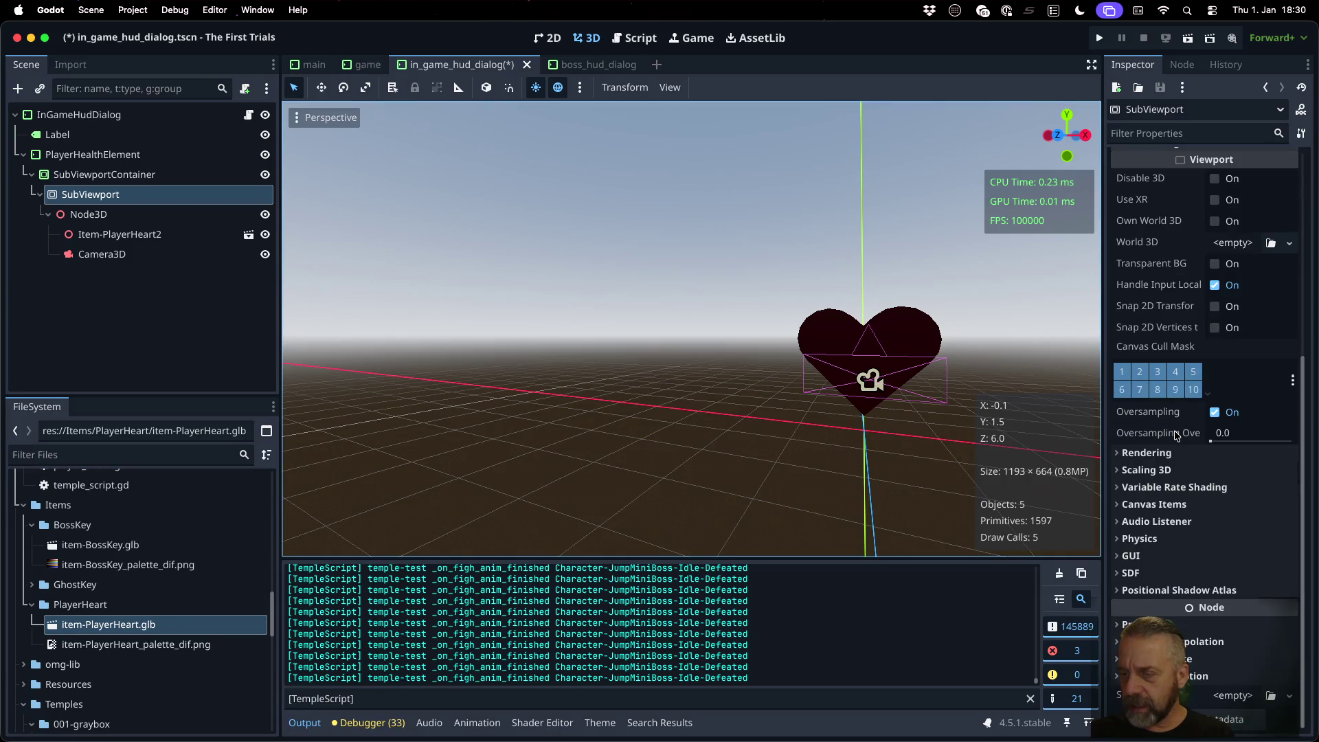
{"action": "left_click", "coordinate": [1215, 264]}
{"action": "left_click", "coordinate": [546, 39]}
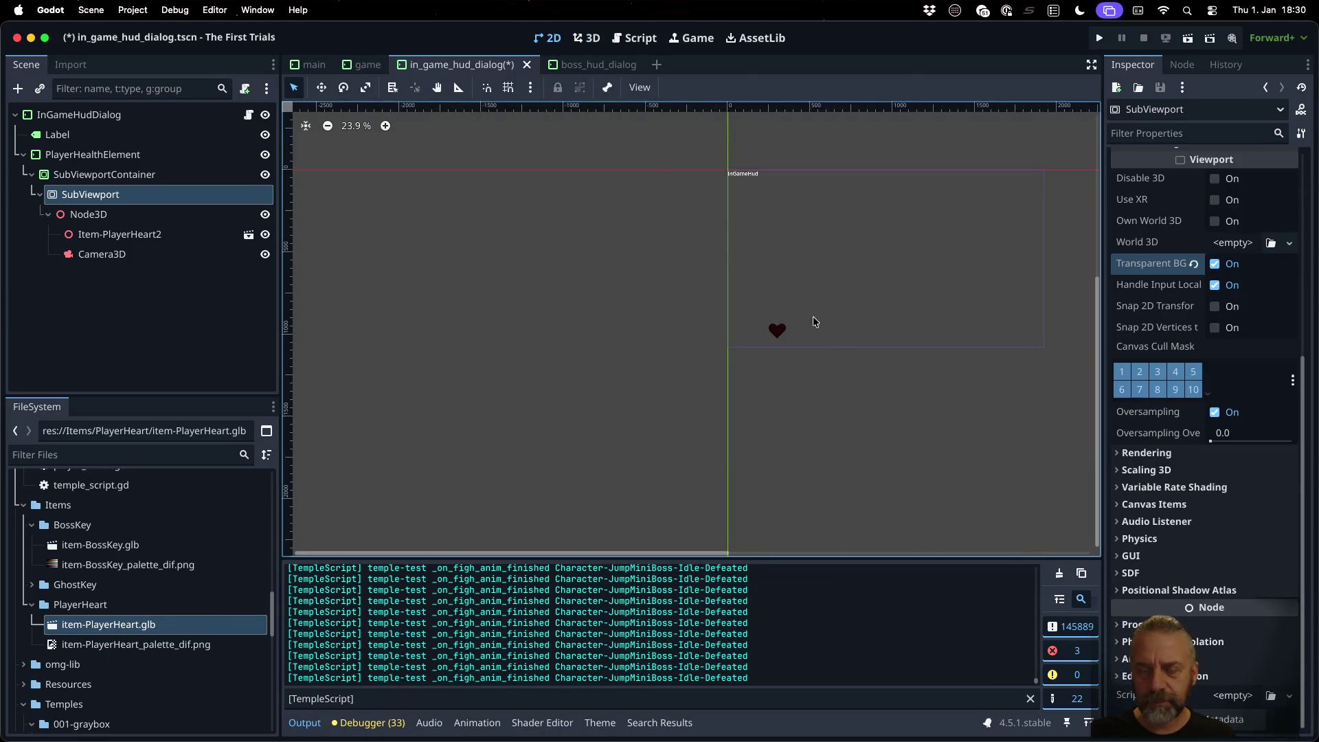
{"action": "left_click", "coordinate": [88, 213]}
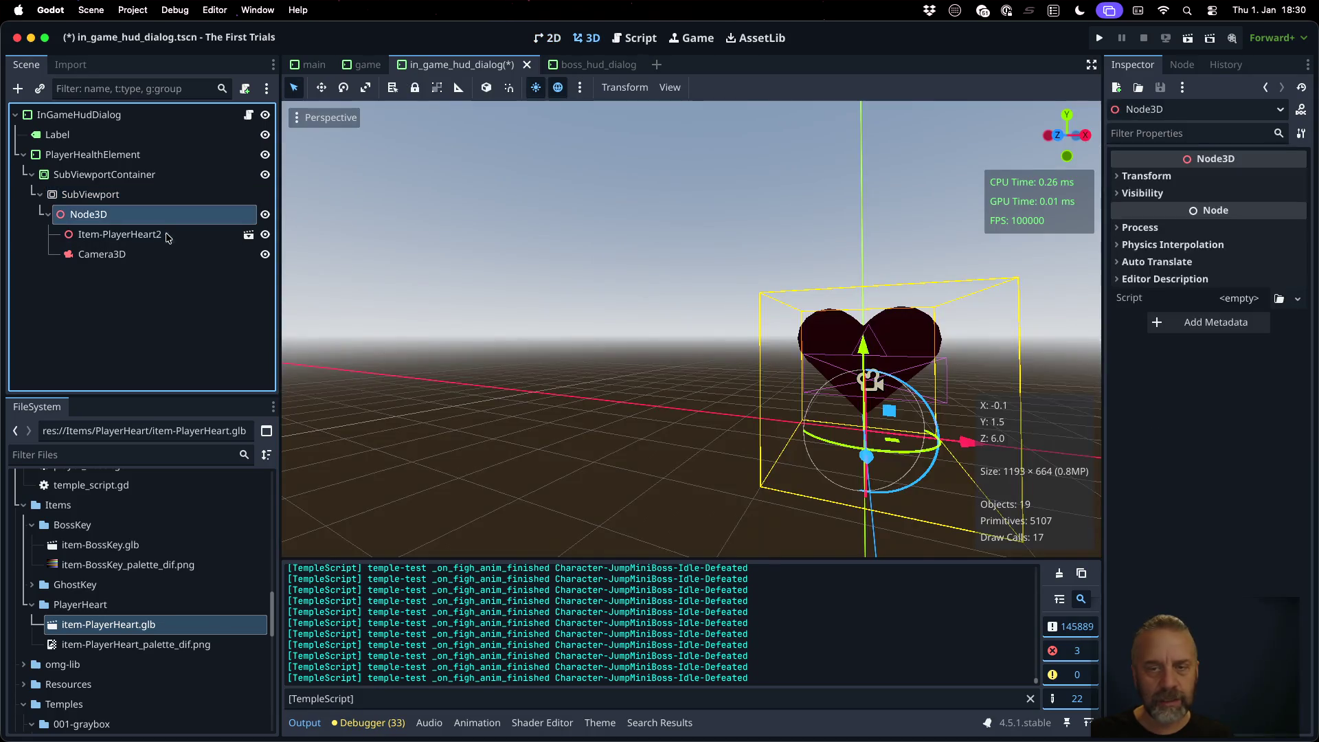
{"action": "left_click", "coordinate": [171, 235]}
{"action": "left_click", "coordinate": [134, 195]}
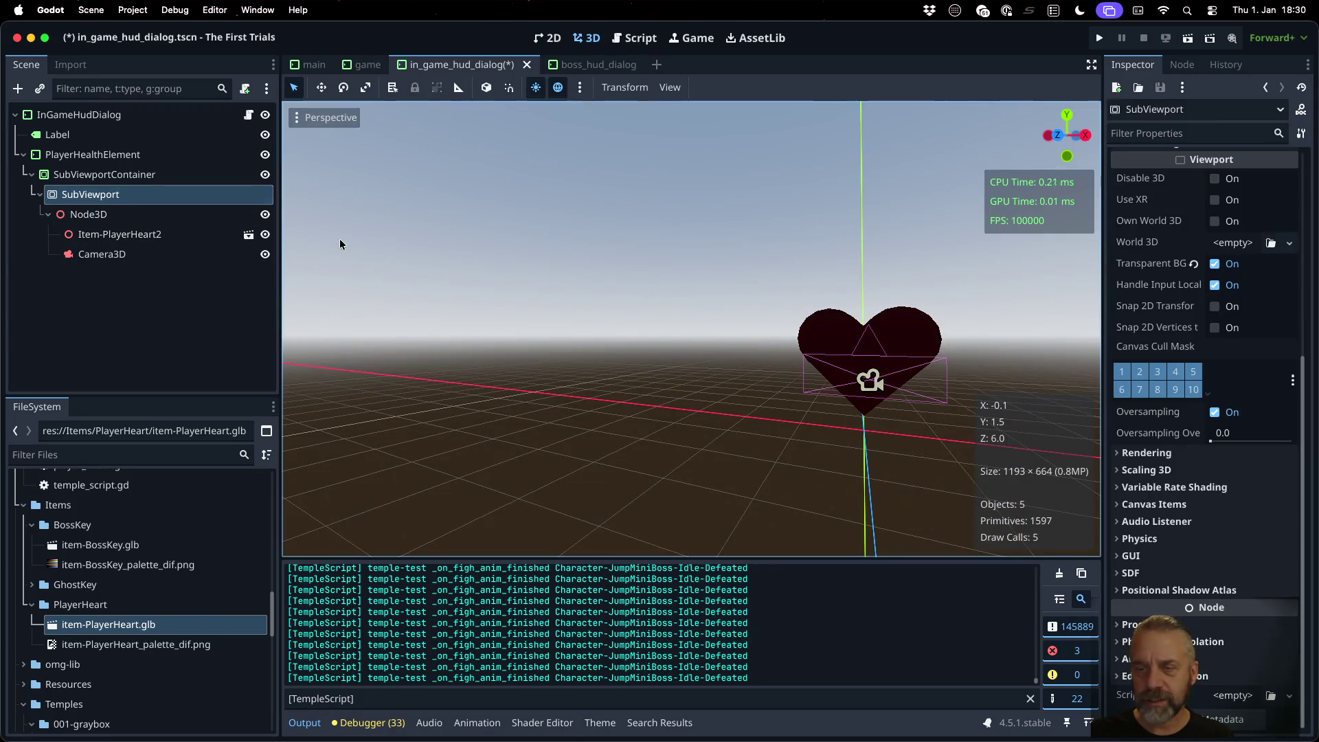
Step: Move Camera3D above Item-PlayerHeart2 in the scene tree
{"action": "left_click", "coordinate": [170, 258]}
{"action": "mouse_move", "coordinate": [171, 263]}
{"action": "left_mouse_down"}
{"action": "mouse_move", "coordinate": [119, 255]}
{"action": "mouse_move", "coordinate": [110, 221]}
{"action": "left_mouse_up"}
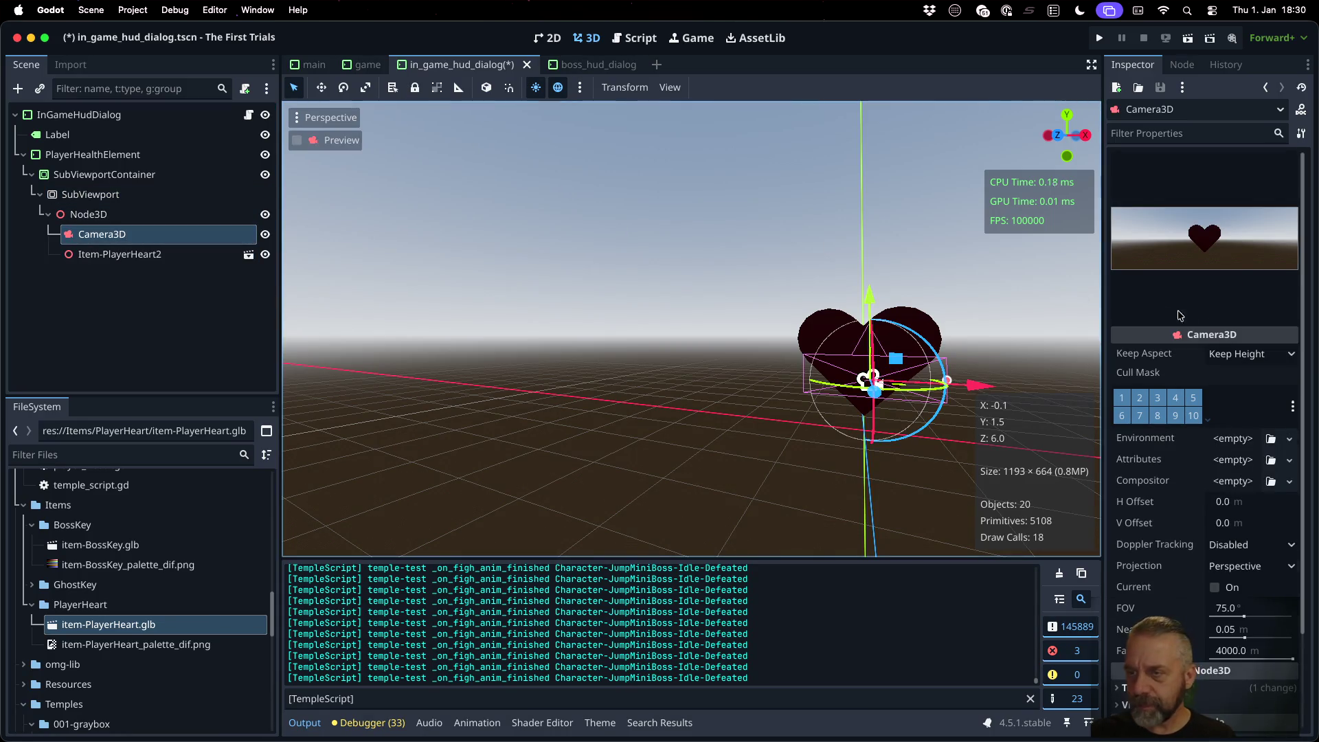
{"action": "scroll", "coordinate": [841, 330], "scroll_direction": "right", "scroll_amount": 10}
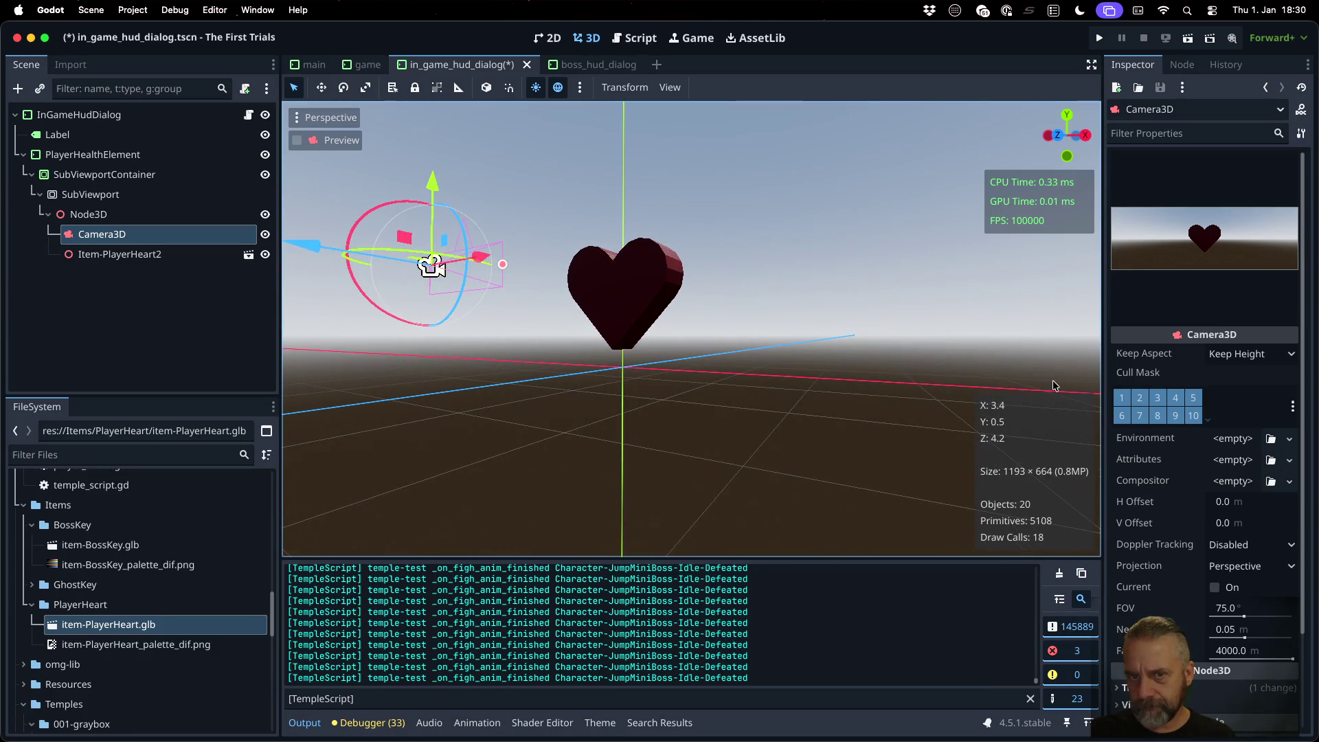
Step: Turn Item-PlayerHeart2 slightly, then view the HUD in 2D via the SubViewportContainer
{"action": "left_click", "coordinate": [117, 254]}
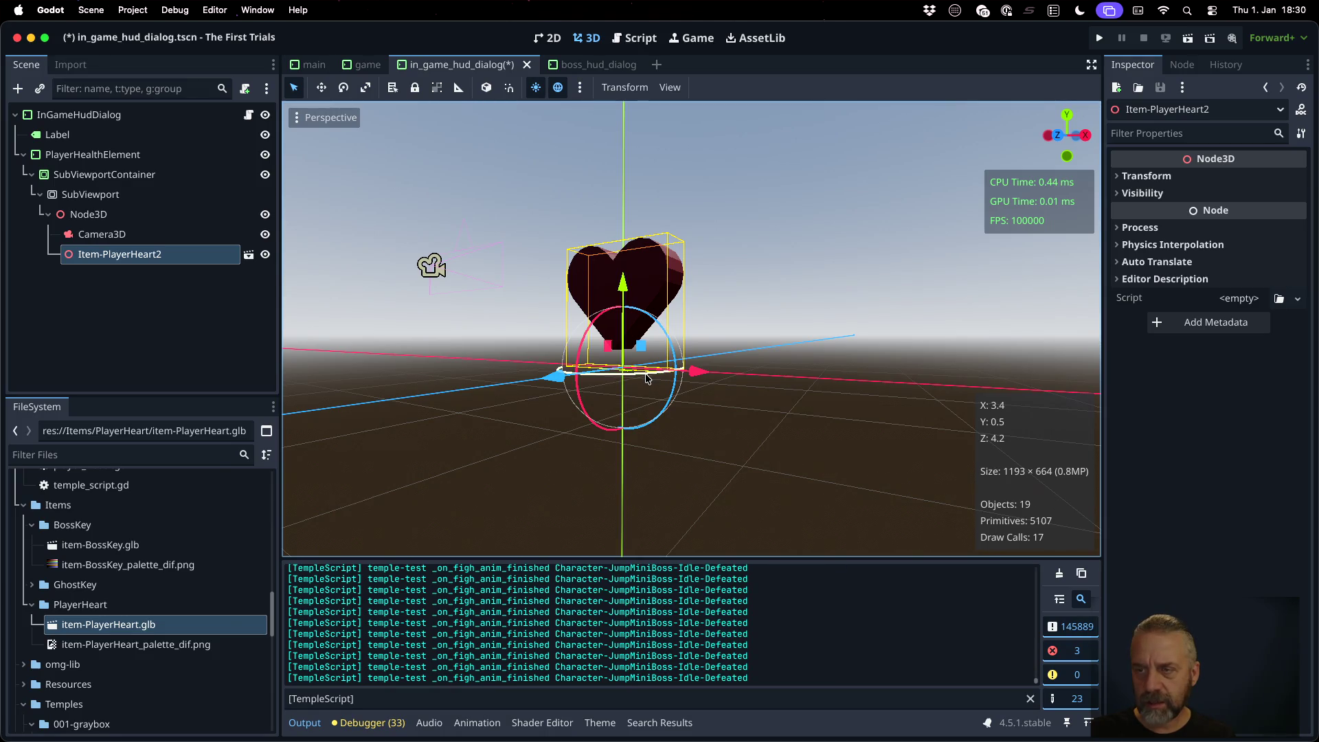
{"action": "mouse_move", "coordinate": [645, 377]}
{"action": "left_mouse_down"}
{"action": "mouse_move", "coordinate": [626, 378]}
{"action": "mouse_move", "coordinate": [681, 375]}
{"action": "left_mouse_up"}
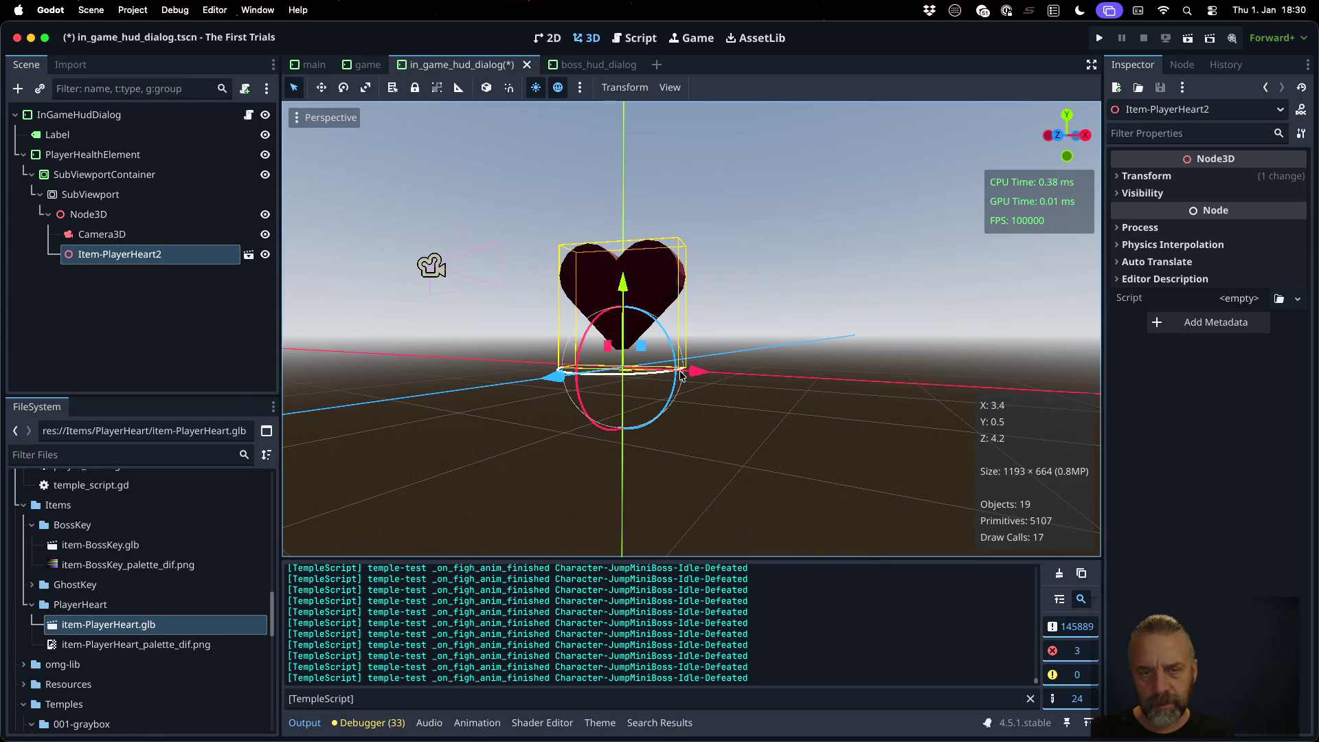
{"action": "left_click", "coordinate": [173, 239]}
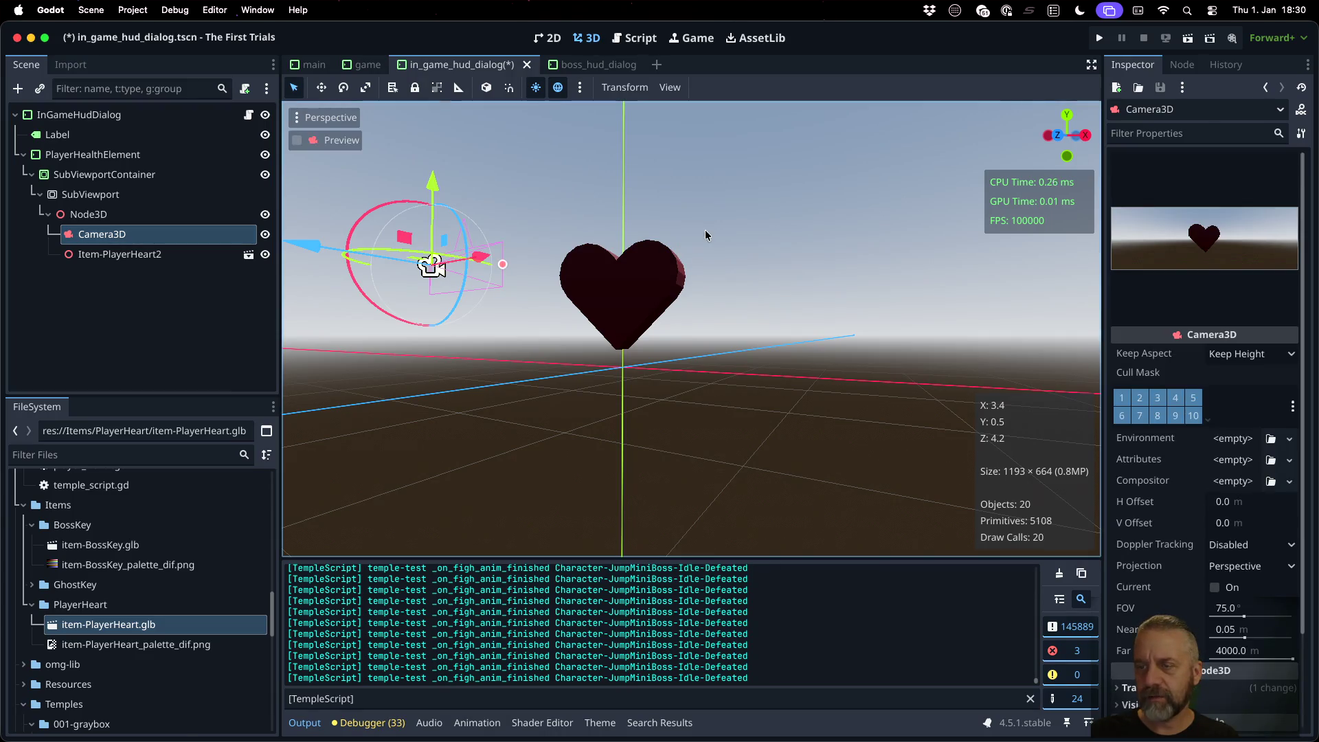
{"action": "left_click", "coordinate": [103, 194]}
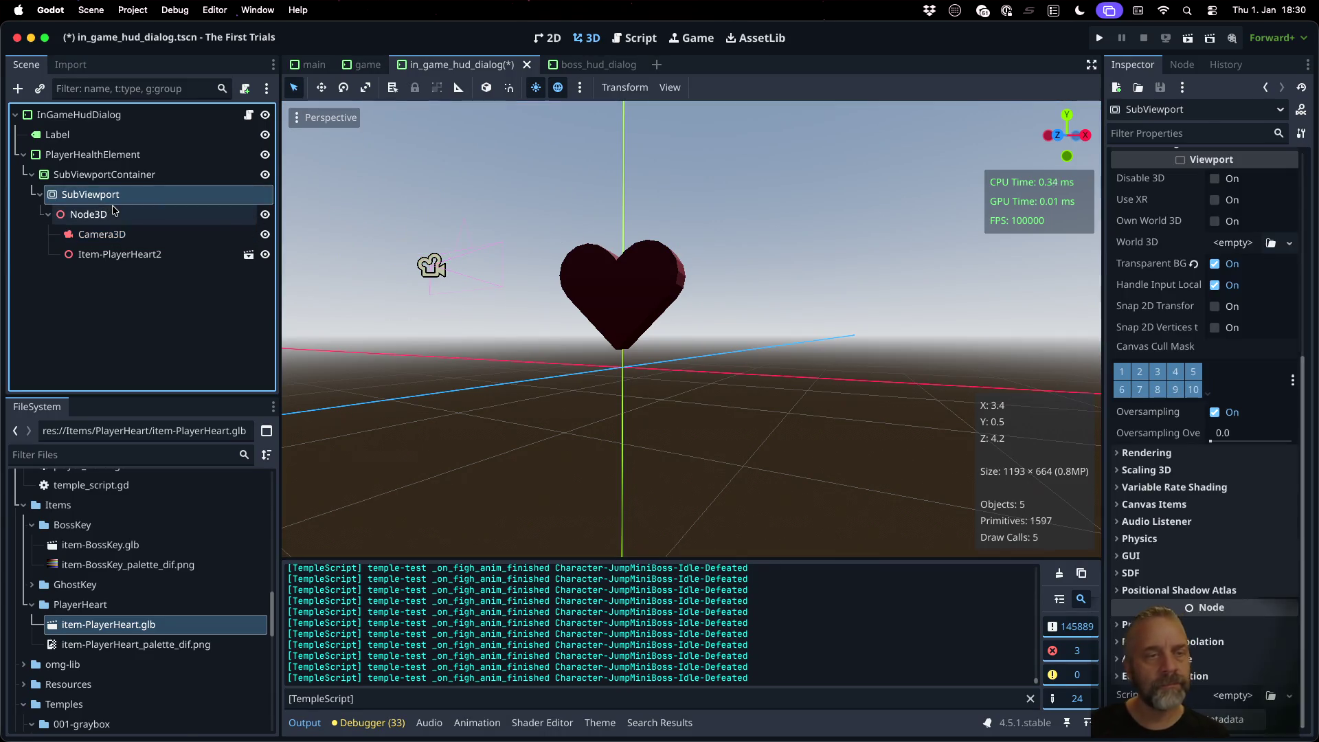
{"action": "left_click", "coordinate": [106, 192]}
{"action": "left_click", "coordinate": [109, 176]}
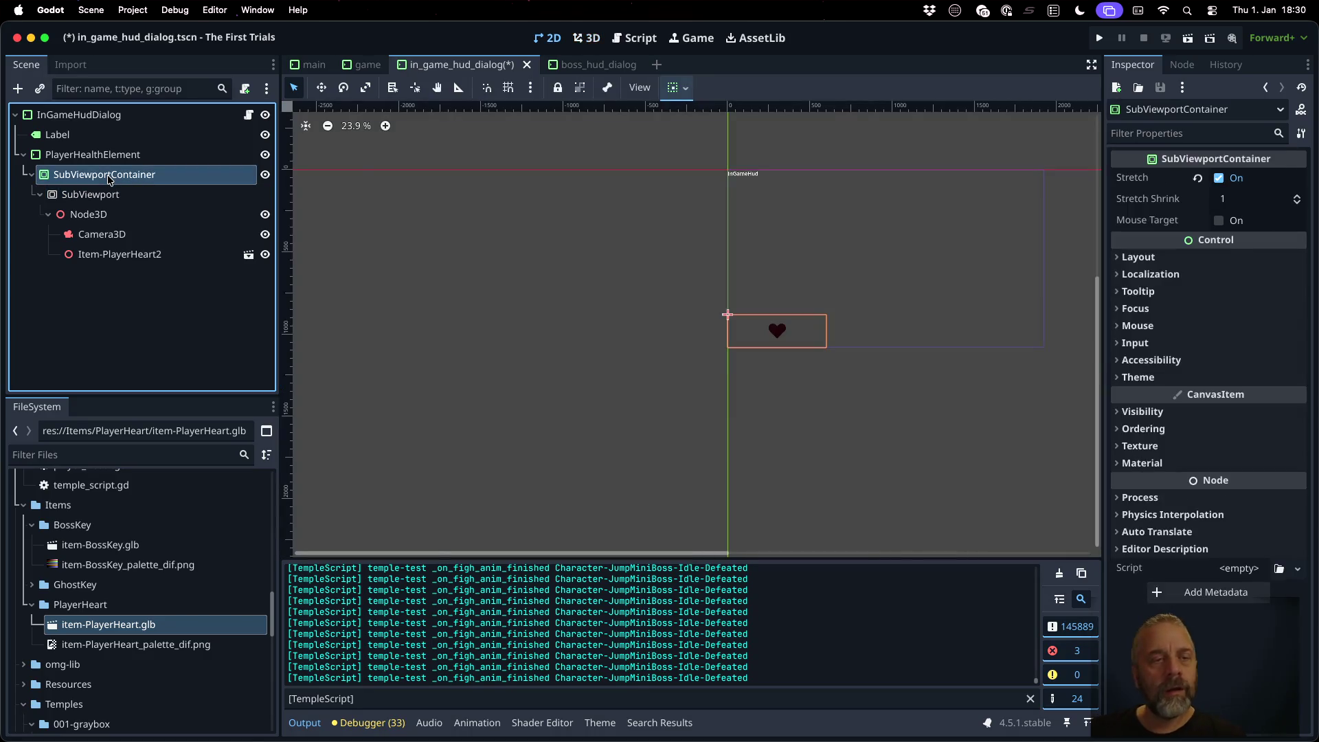
Step: Zoom the 2D canvas in on the dark heart preview, then switch to the terminal's export log
{"action": "scroll", "coordinate": [823, 359], "scroll_direction": "up", "scroll_amount": 5}
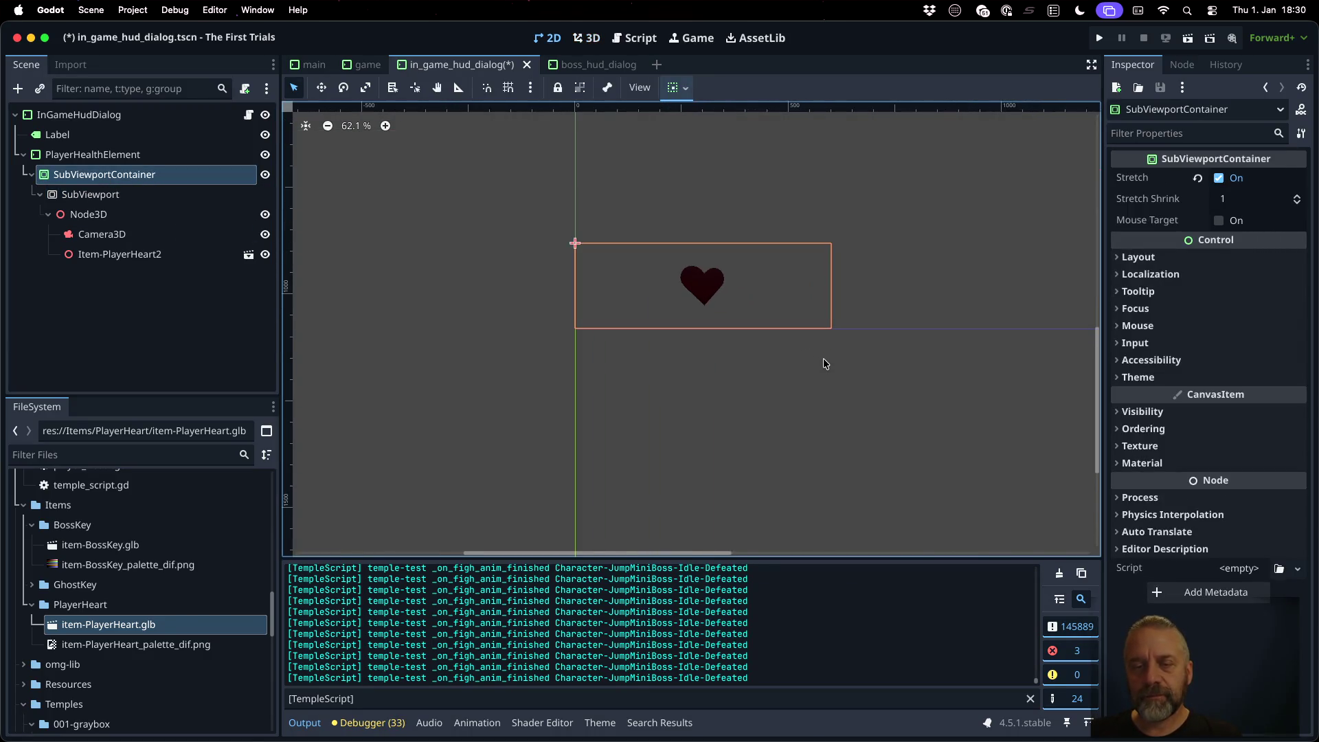
{"action": "scroll", "coordinate": [737, 277], "scroll_direction": "up", "scroll_amount": 5}
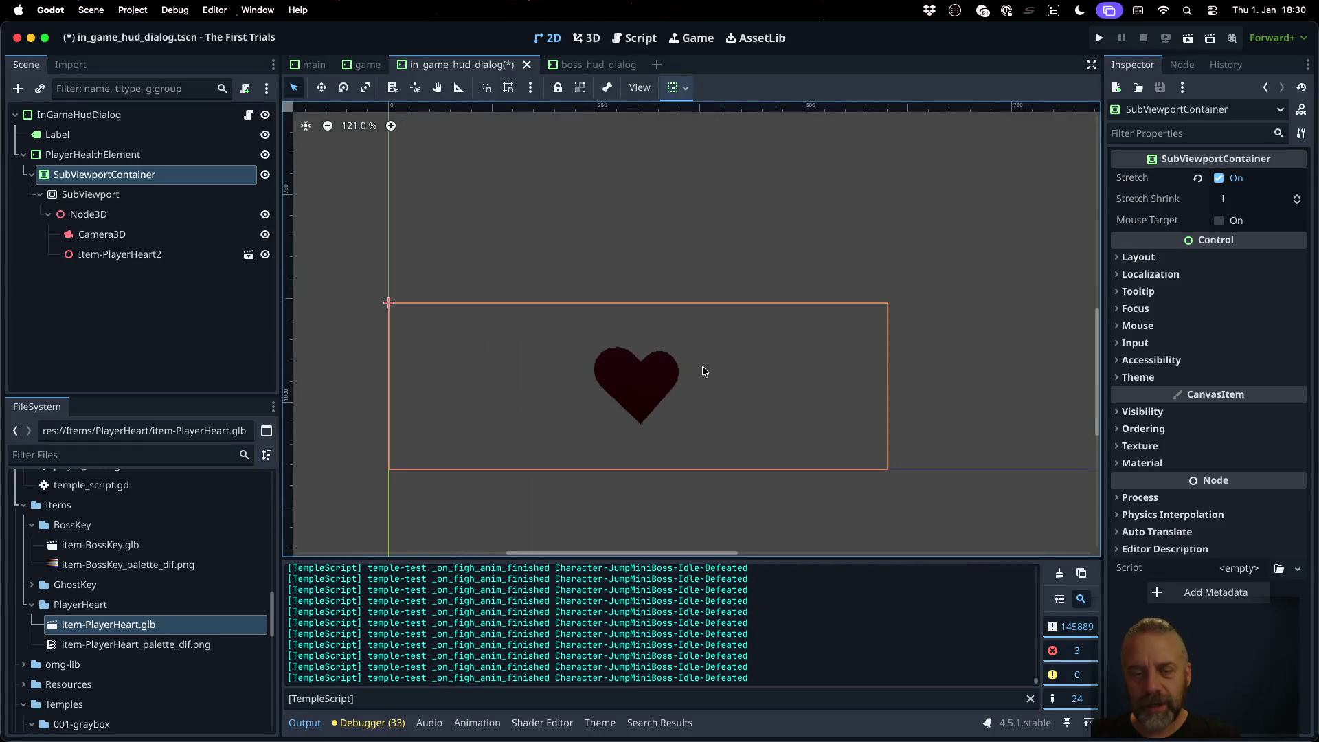
{"action": "scroll", "coordinate": [701, 367], "scroll_direction": "up", "scroll_amount": 2}
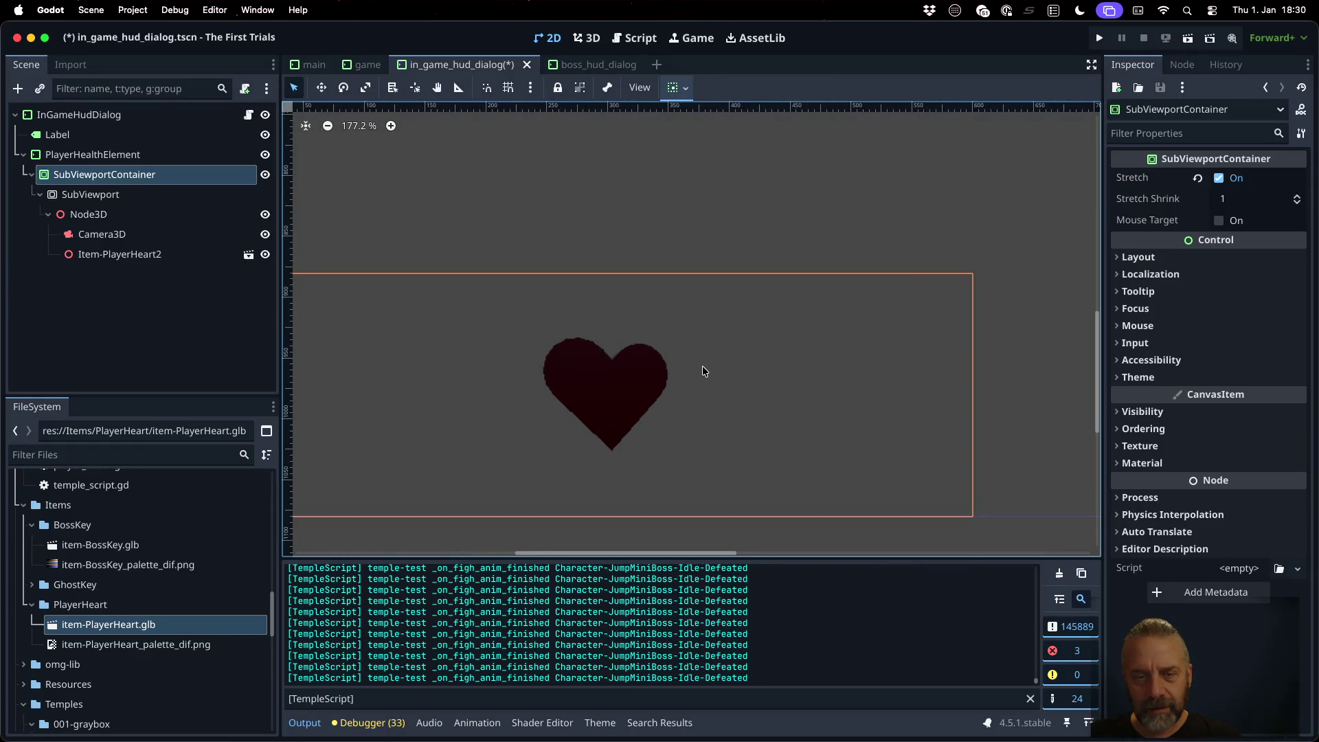
{"action": "scroll", "coordinate": [702, 371], "scroll_direction": "down", "scroll_amount": 3}
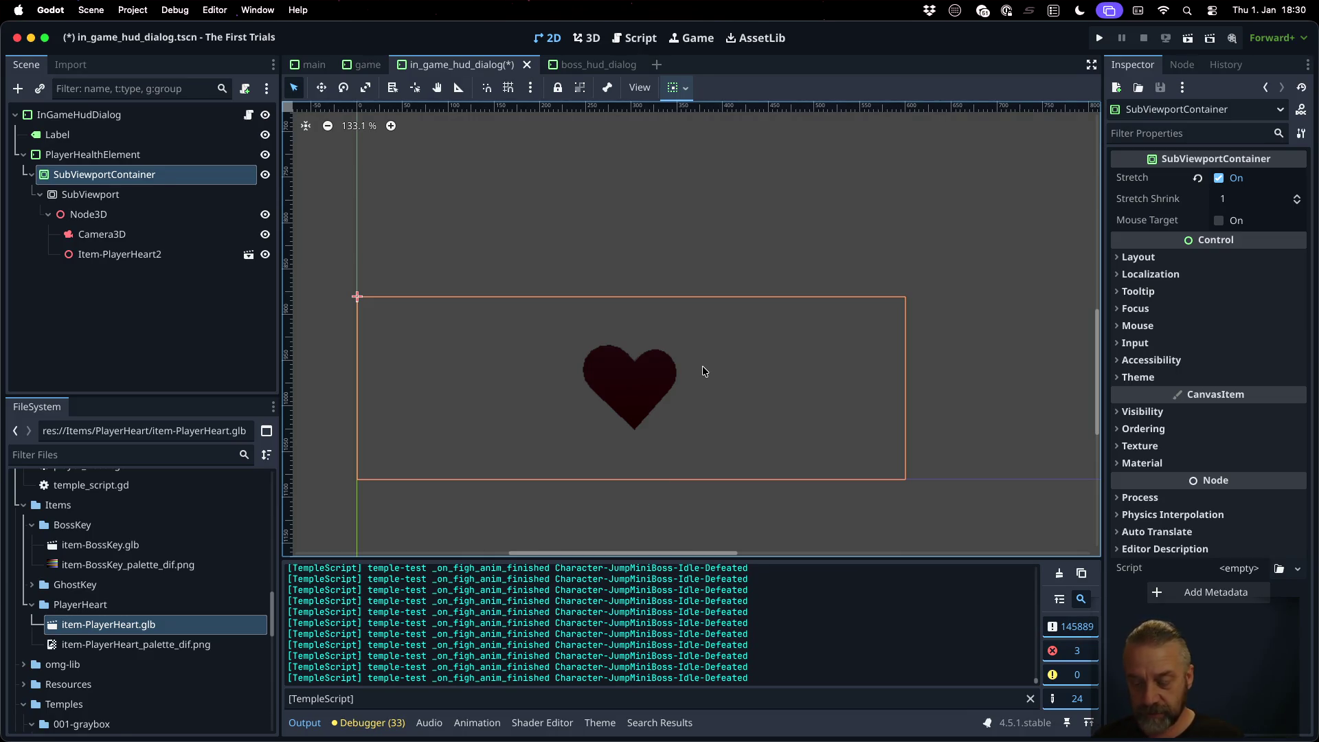
{"action": "key", "text": "super+Tab"}
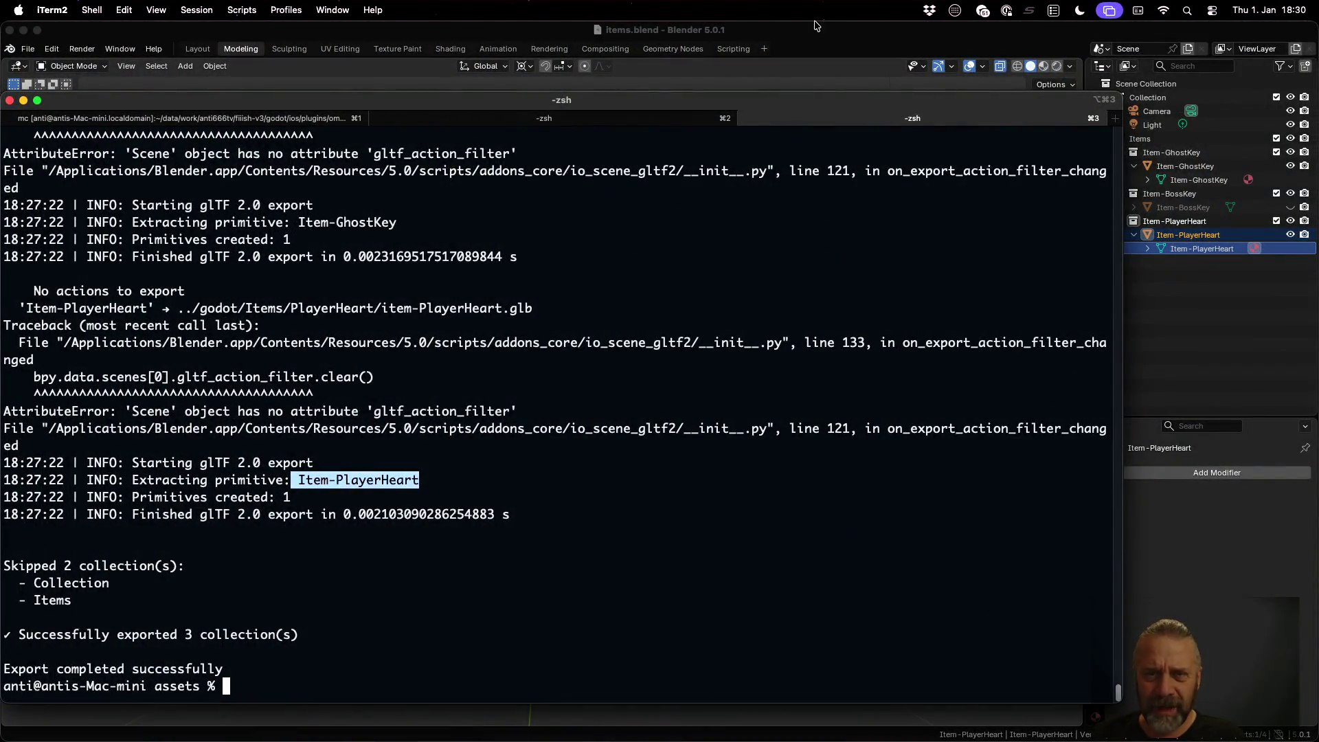
Step: Bring Blender back to the front and return to the Modeling workspace
{"action": "left_click", "coordinate": [812, 30]}
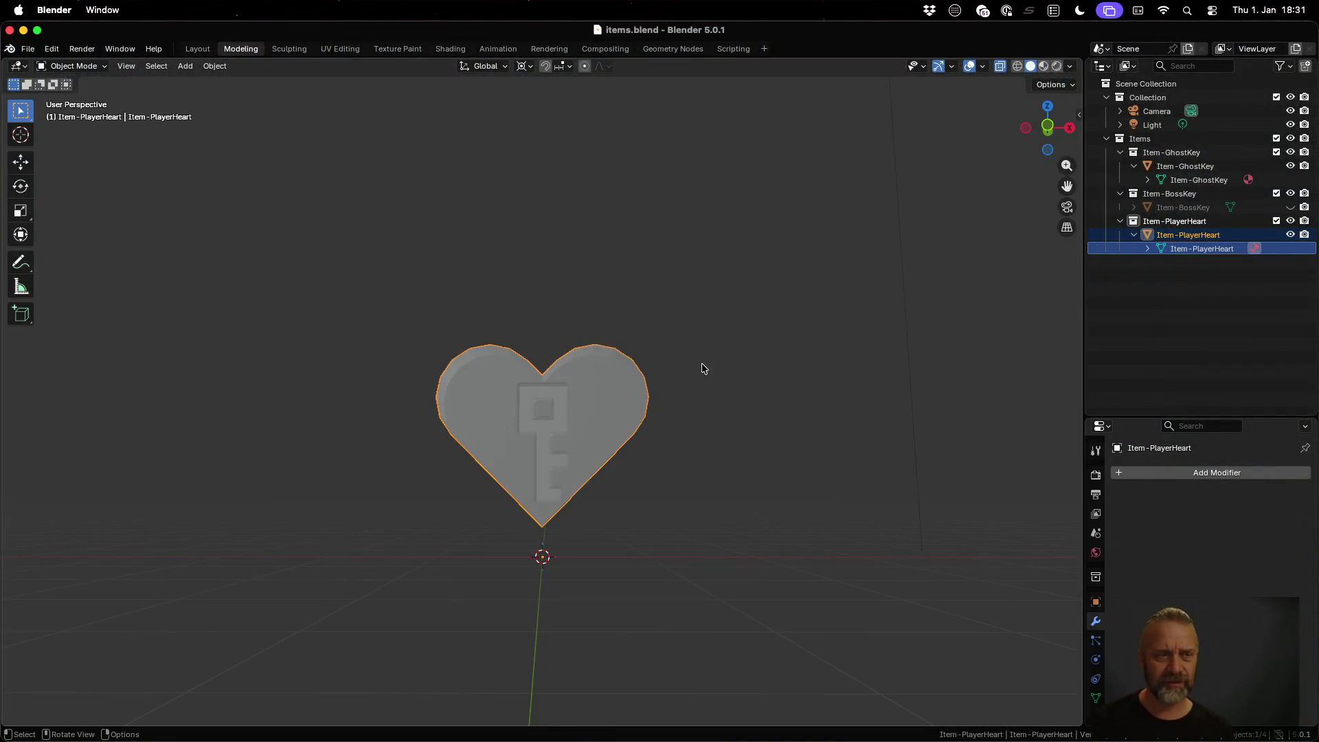
{"action": "left_click", "coordinate": [498, 48]}
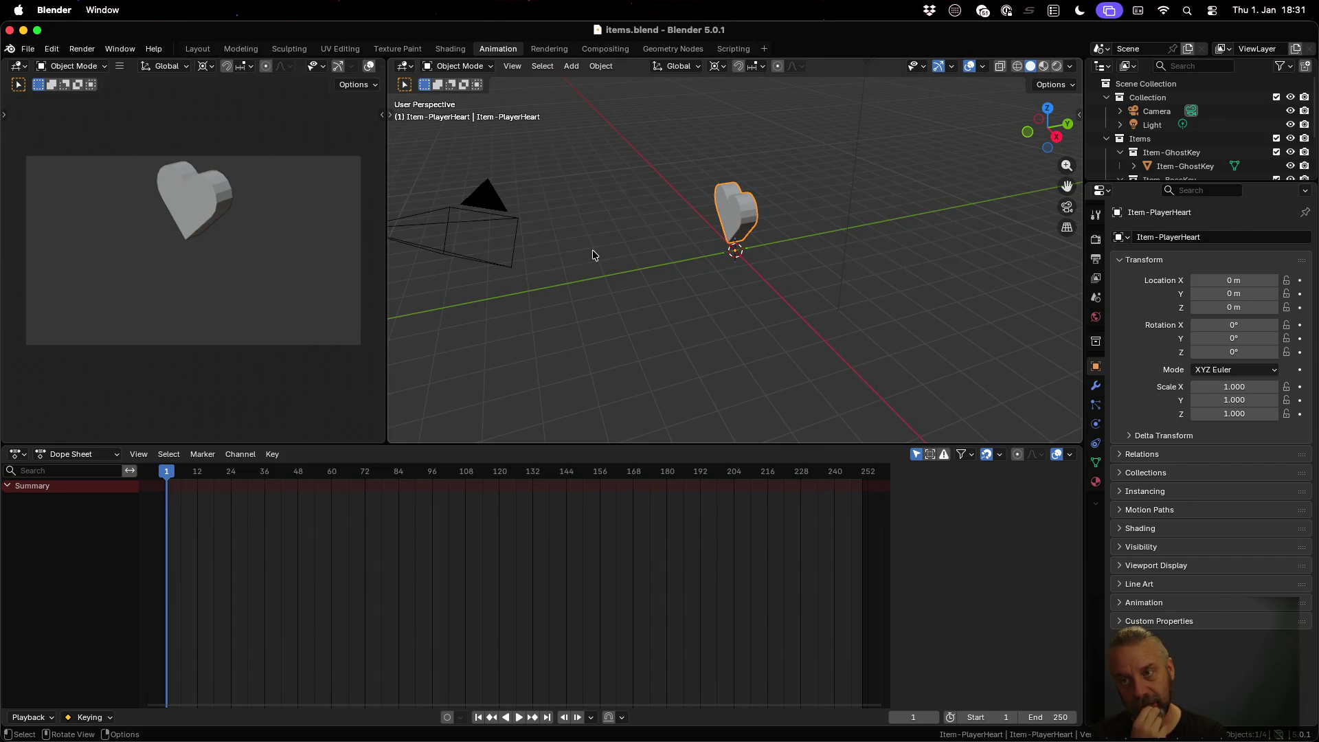
{"action": "left_click", "coordinate": [240, 49]}
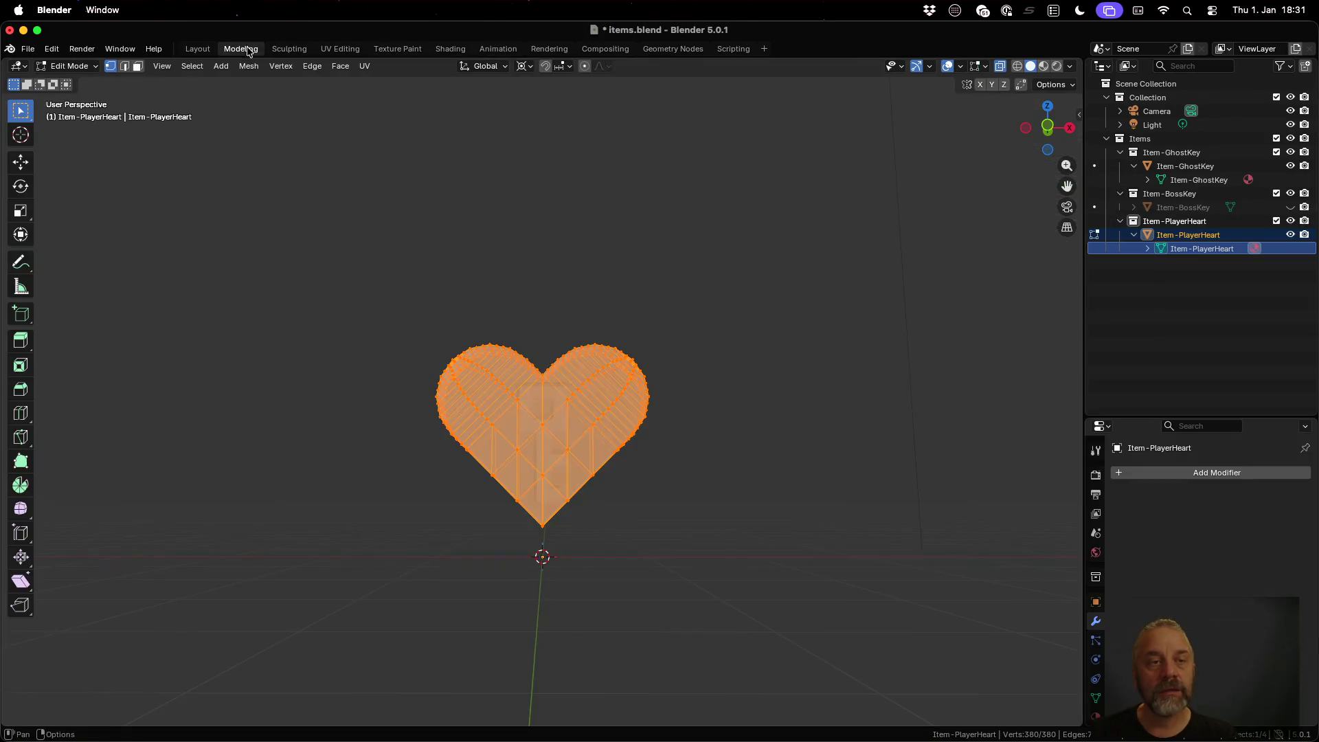
Step: Leave Edit Mode, select the heart model in Object Mode, and bring up the Add menu
{"action": "left_click", "coordinate": [1178, 221]}
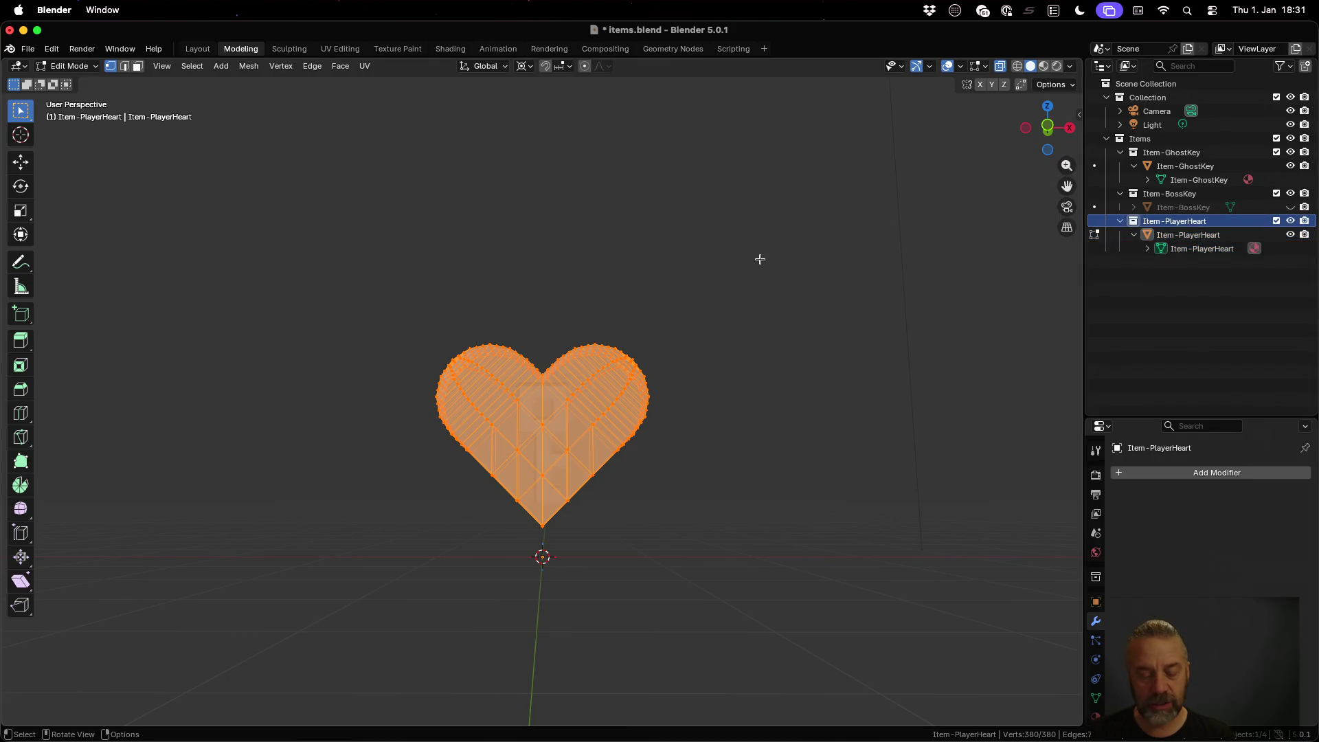
{"action": "key", "text": "shift+a"}
{"action": "key", "text": "Escape"}
{"action": "key", "text": "Tab"}
{"action": "left_click", "coordinate": [633, 383]}
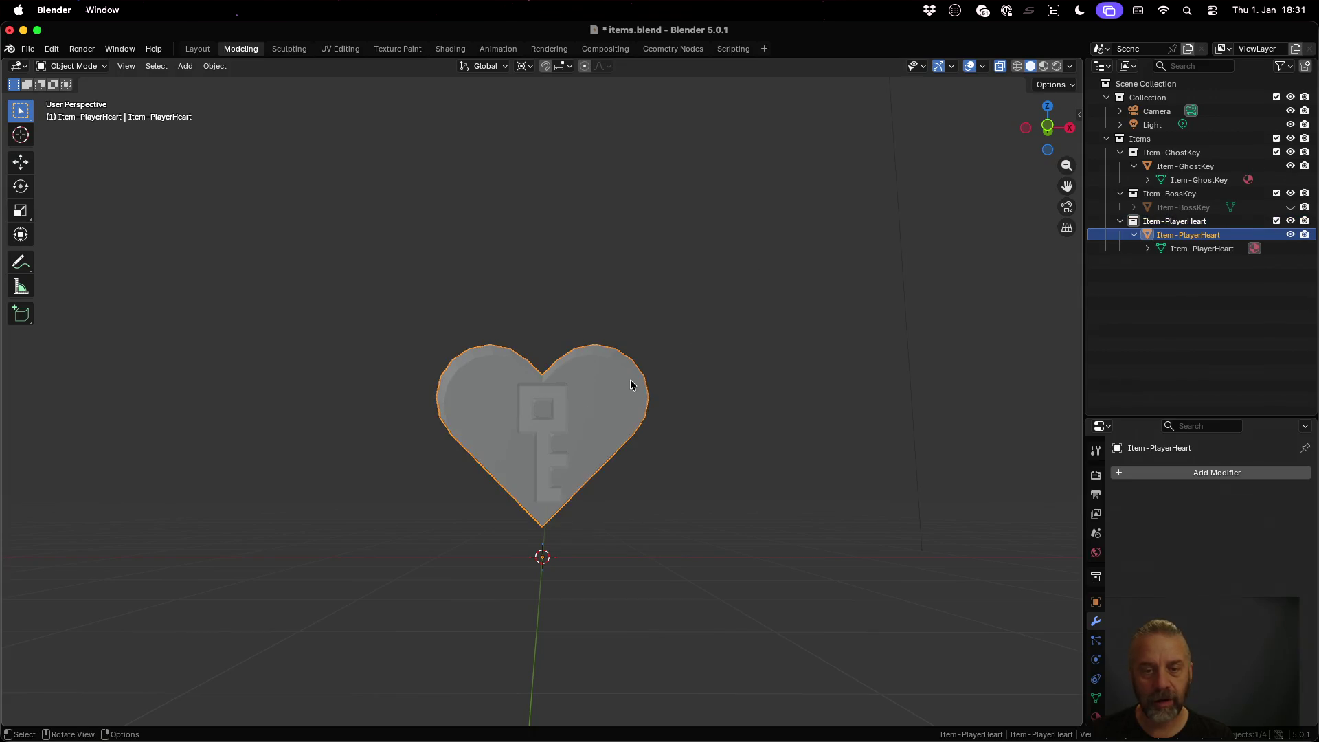
{"action": "key", "text": "shift+a"}
{"action": "mouse_move", "coordinate": [722, 301]}
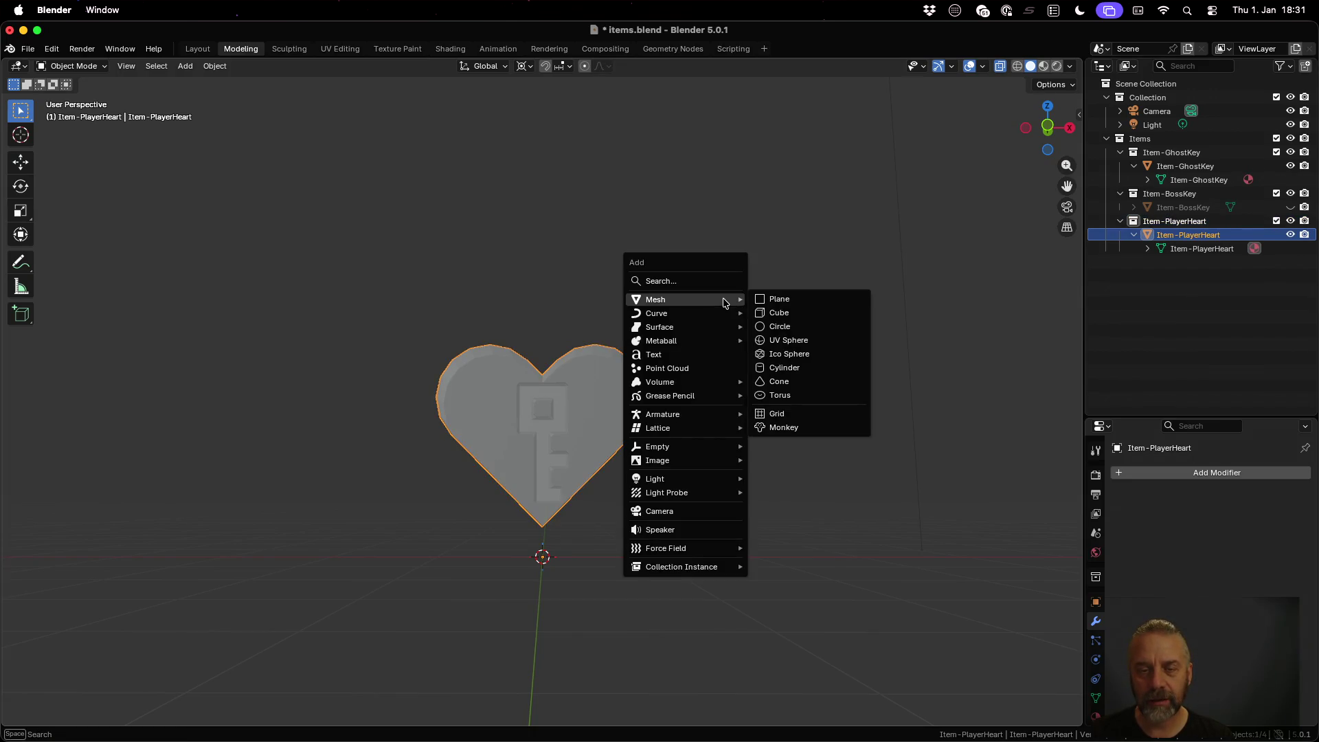
Step: Add a single-bone armature at the heart's base
{"action": "mouse_move", "coordinate": [709, 415]}
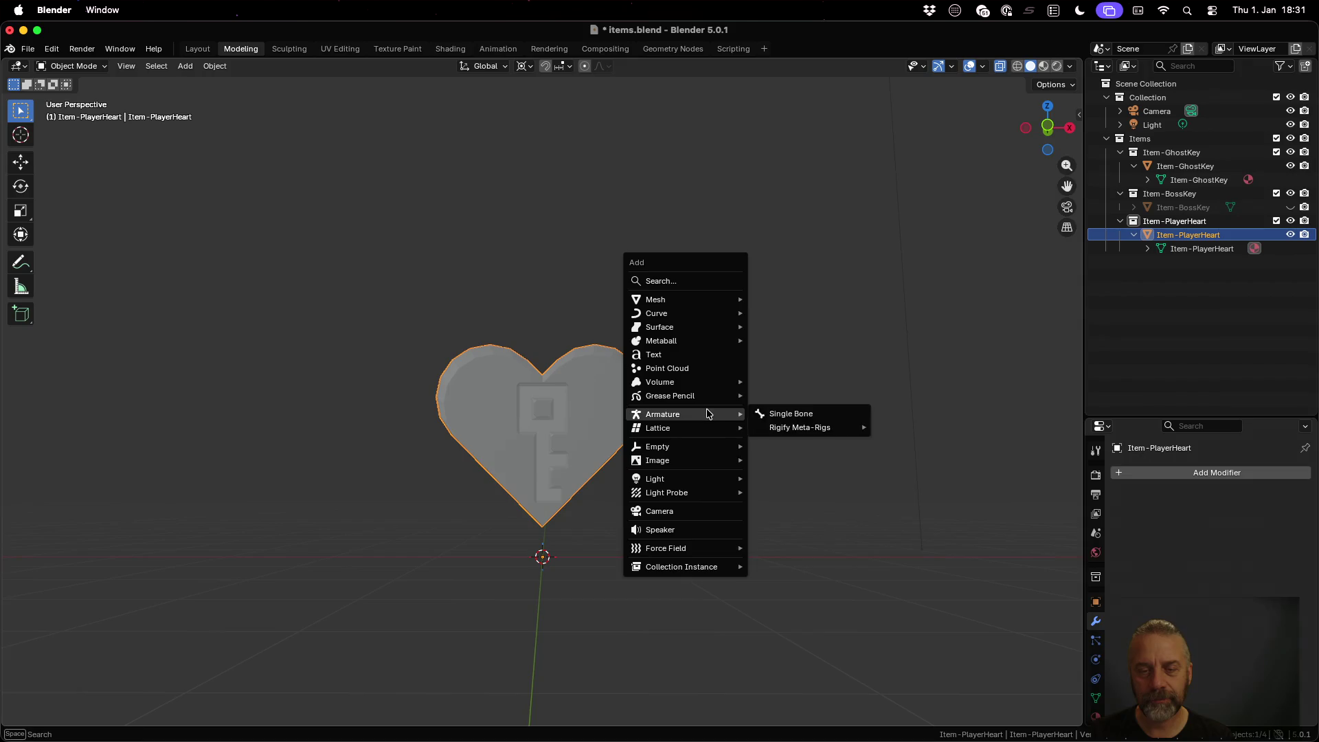
{"action": "left_click", "coordinate": [811, 415]}
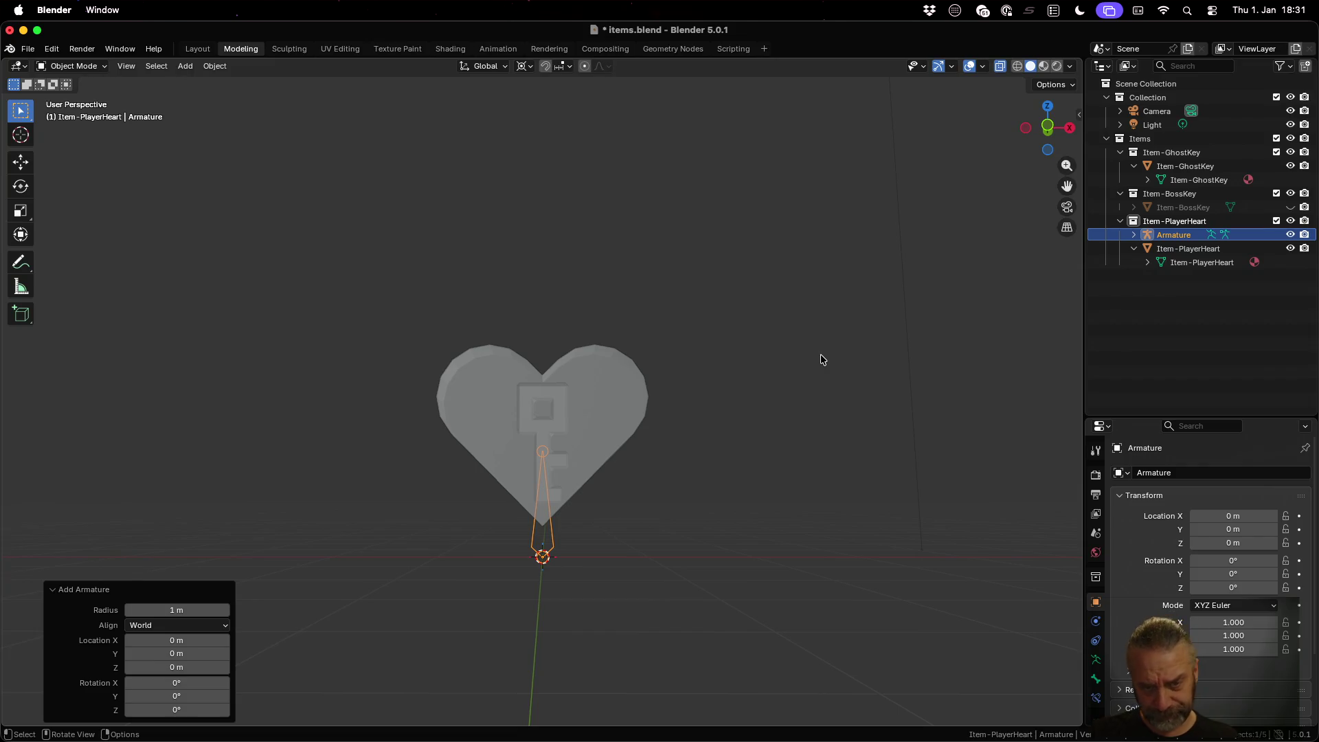
{"action": "left_click", "coordinate": [1195, 249]}
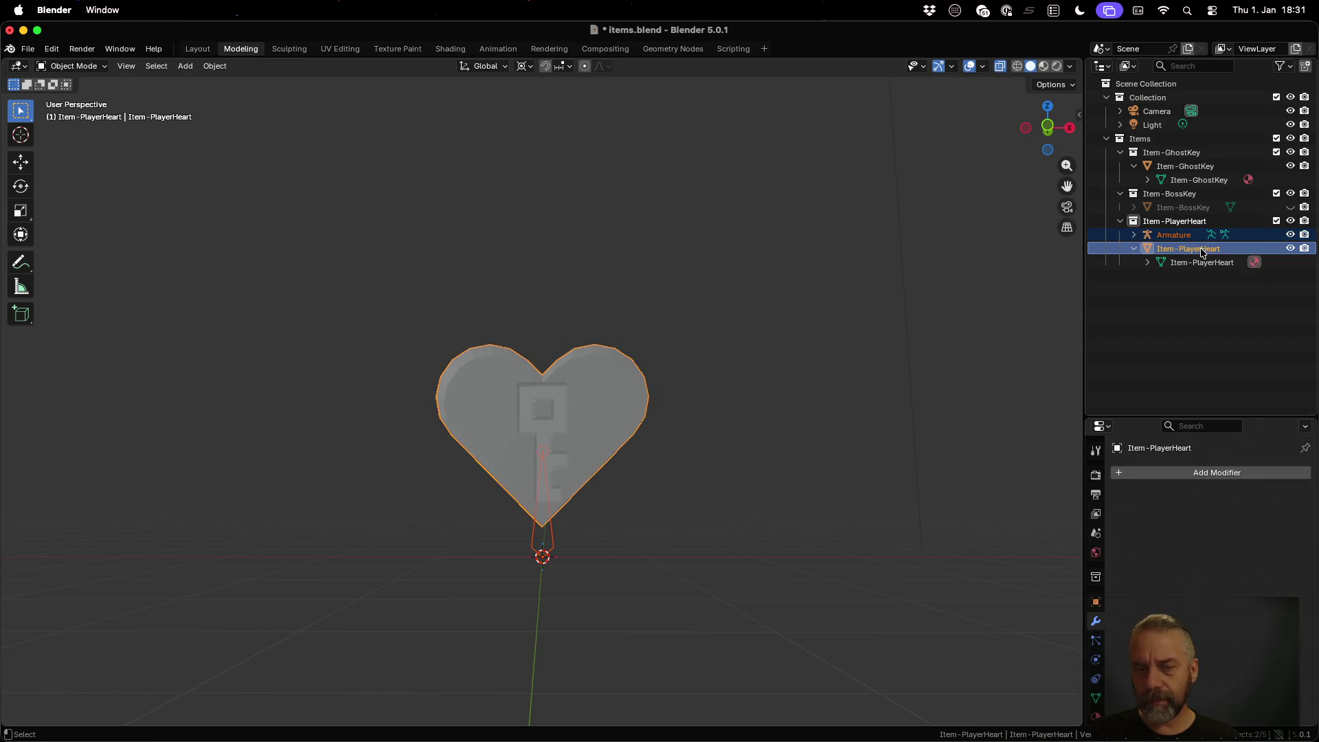
{"action": "key", "text": "super+p"}
{"action": "left_click", "coordinate": [776, 343]}
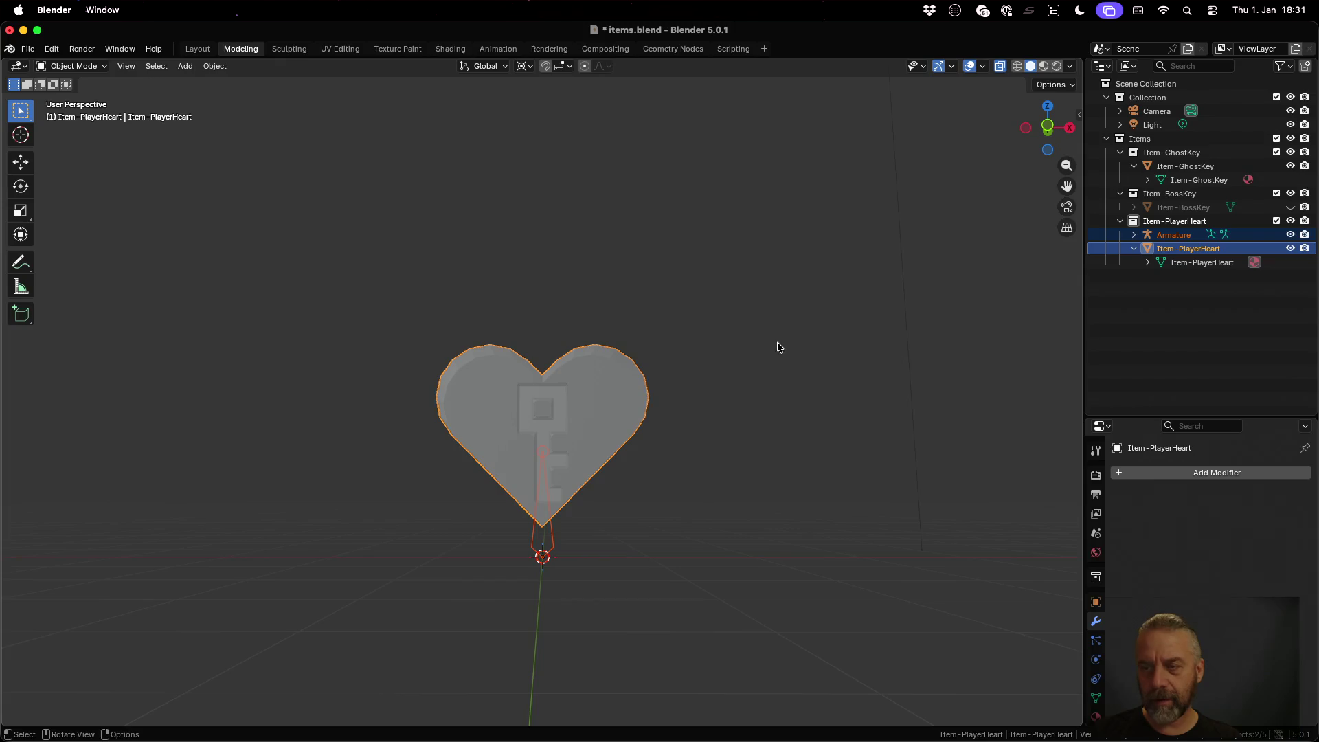
Step: Parent the heart to the armature With Automatic Weights, then undo the parenting
{"action": "left_click", "coordinate": [1181, 251]}
{"action": "left_click", "coordinate": [1181, 237], "text": "super"}
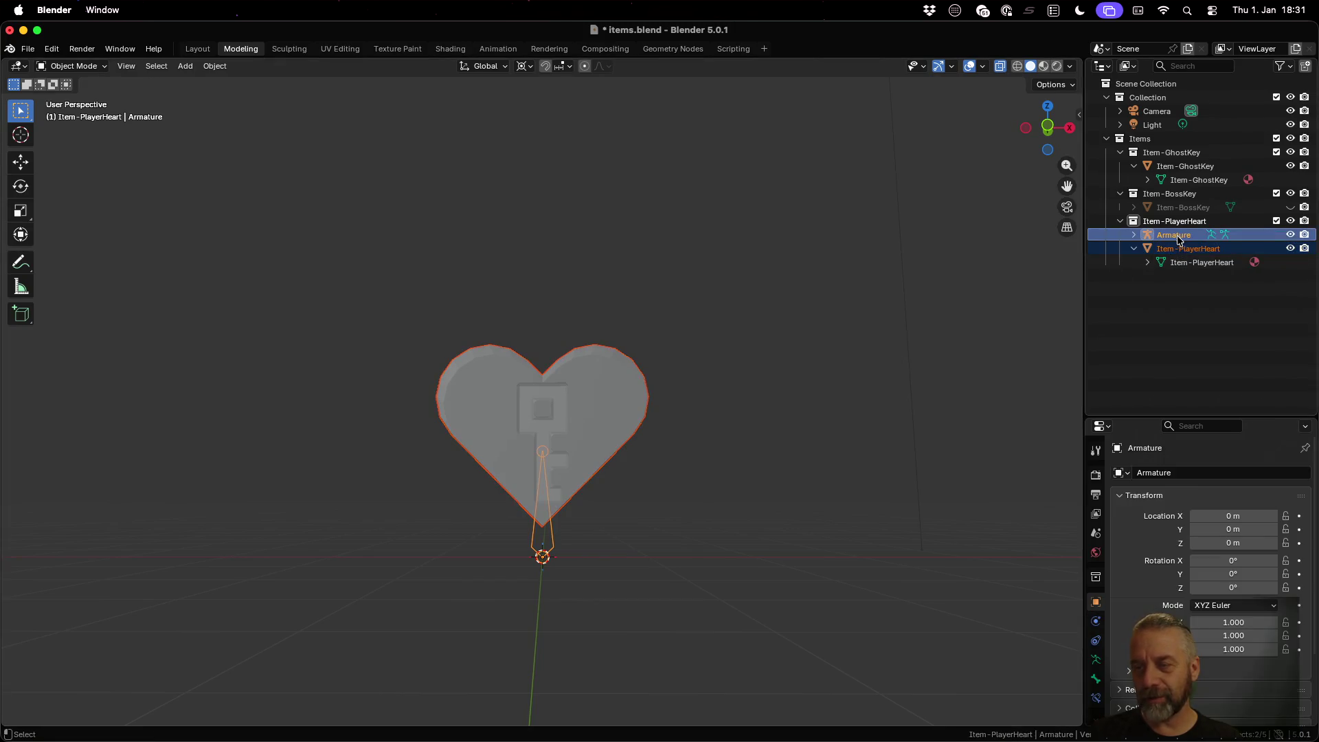
{"action": "key", "text": "super+p"}
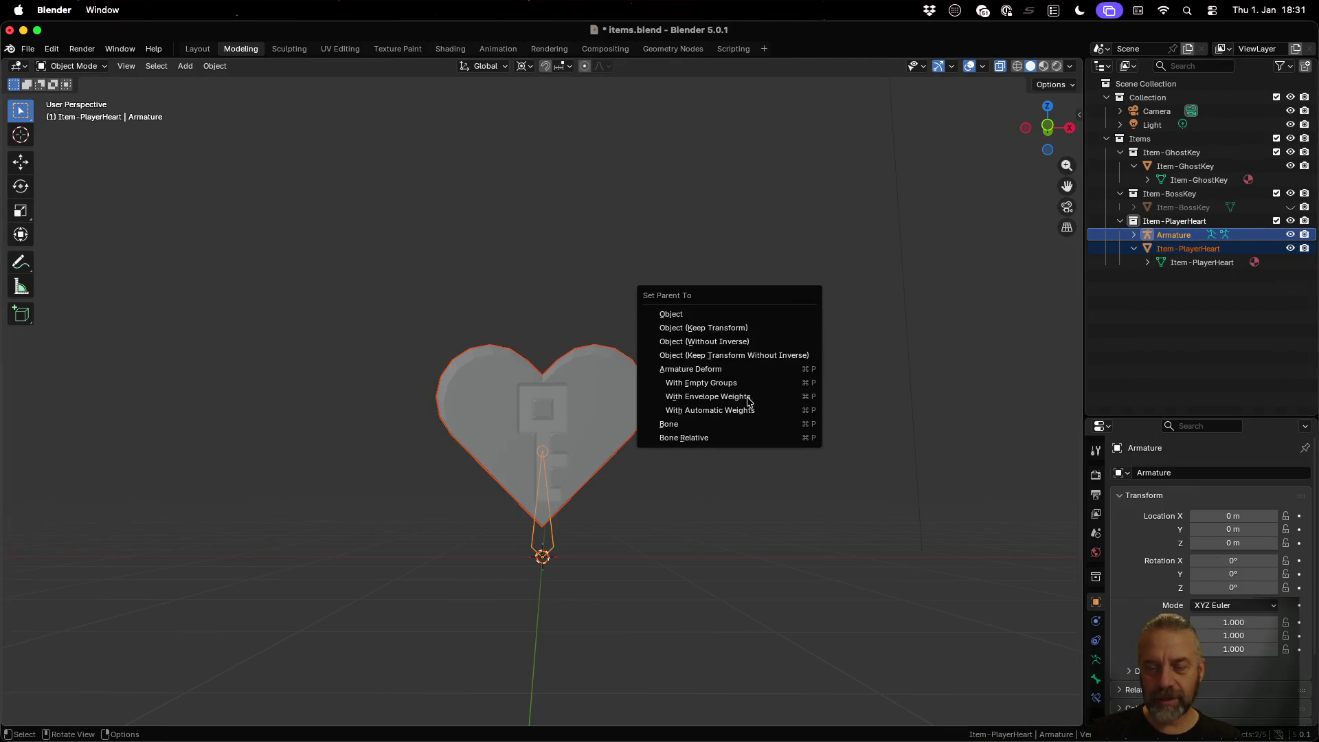
{"action": "left_click", "coordinate": [746, 410]}
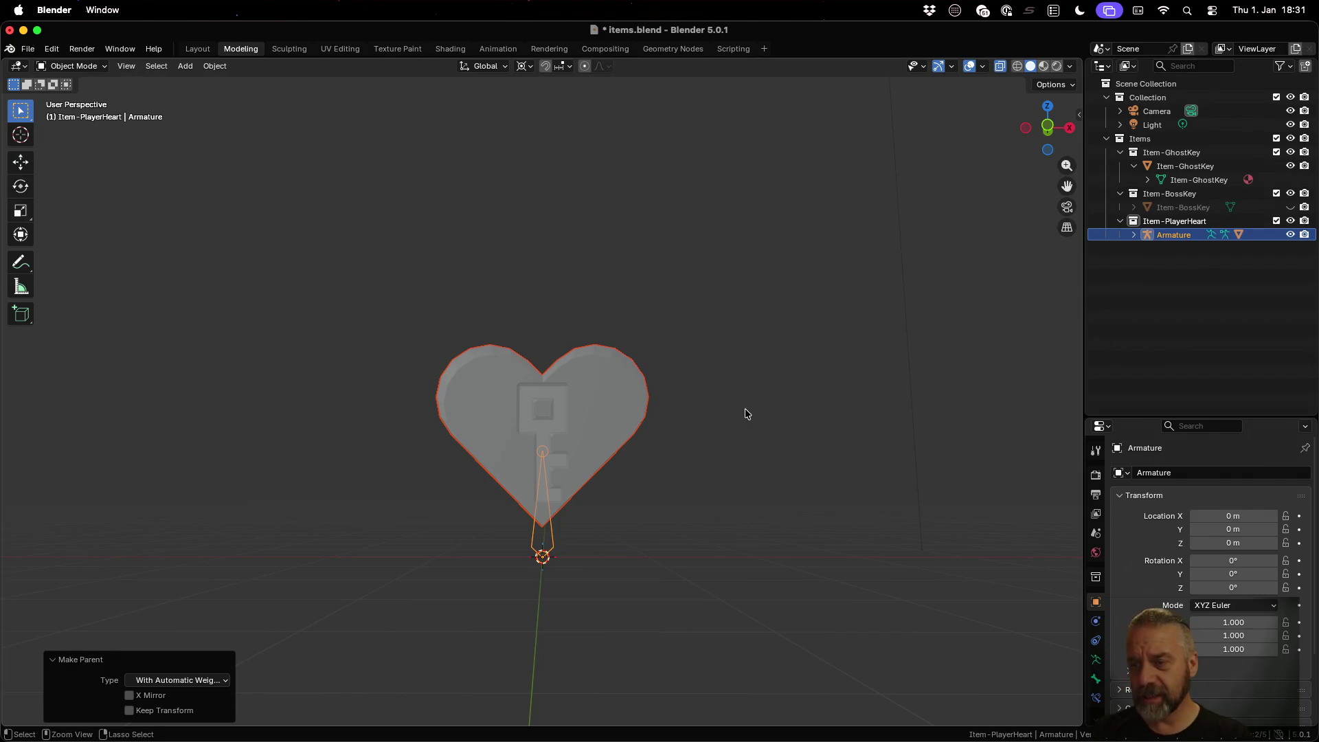
{"action": "key", "text": "super+z"}
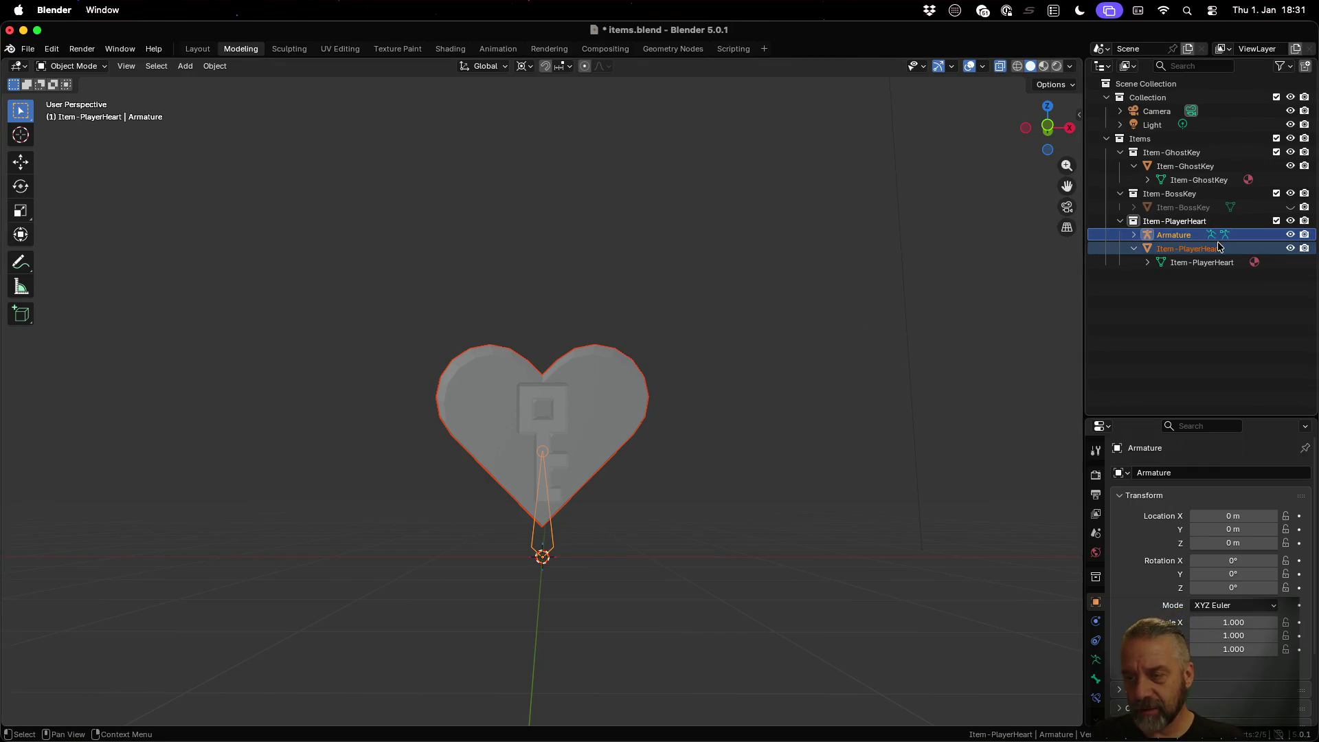
Step: Edit the armature and halve its bone's length along Z (sz0.5)
{"action": "left_click", "coordinate": [1193, 233]}
{"action": "key", "text": "Tab"}
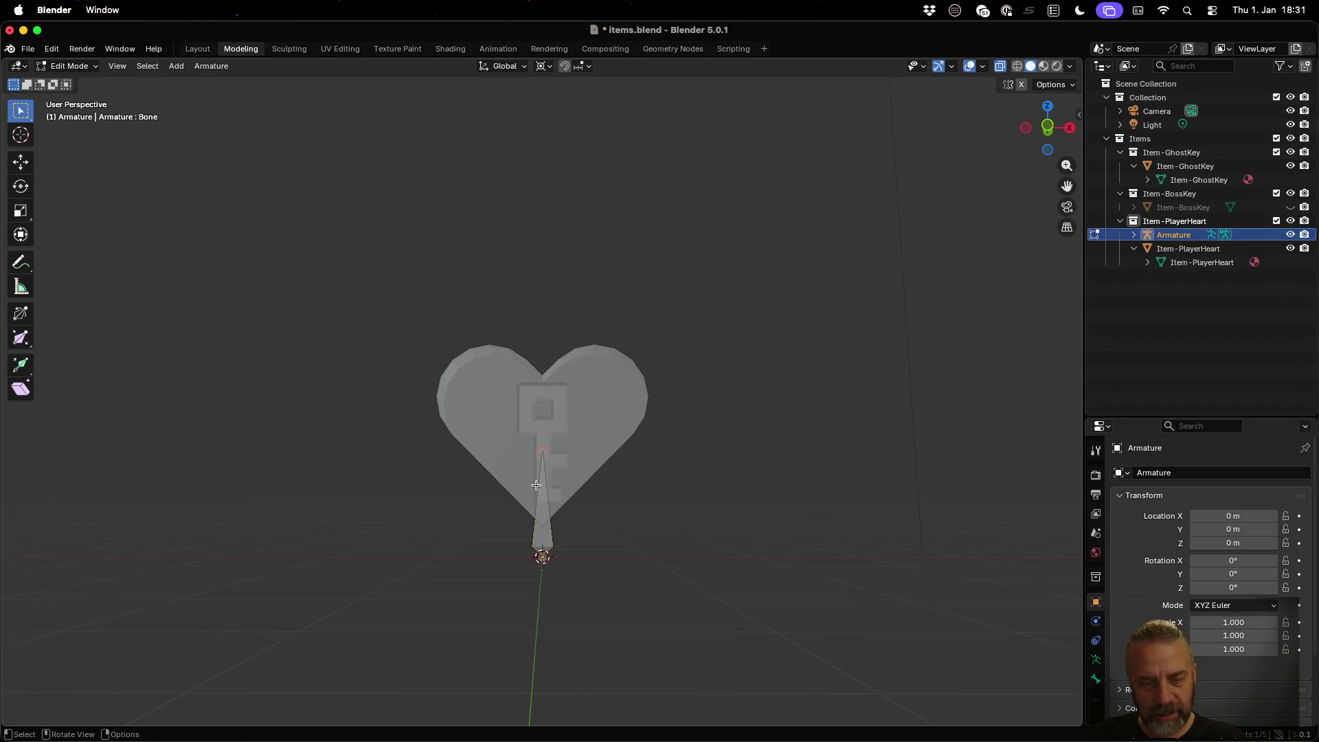
{"action": "key", "text": "a"}
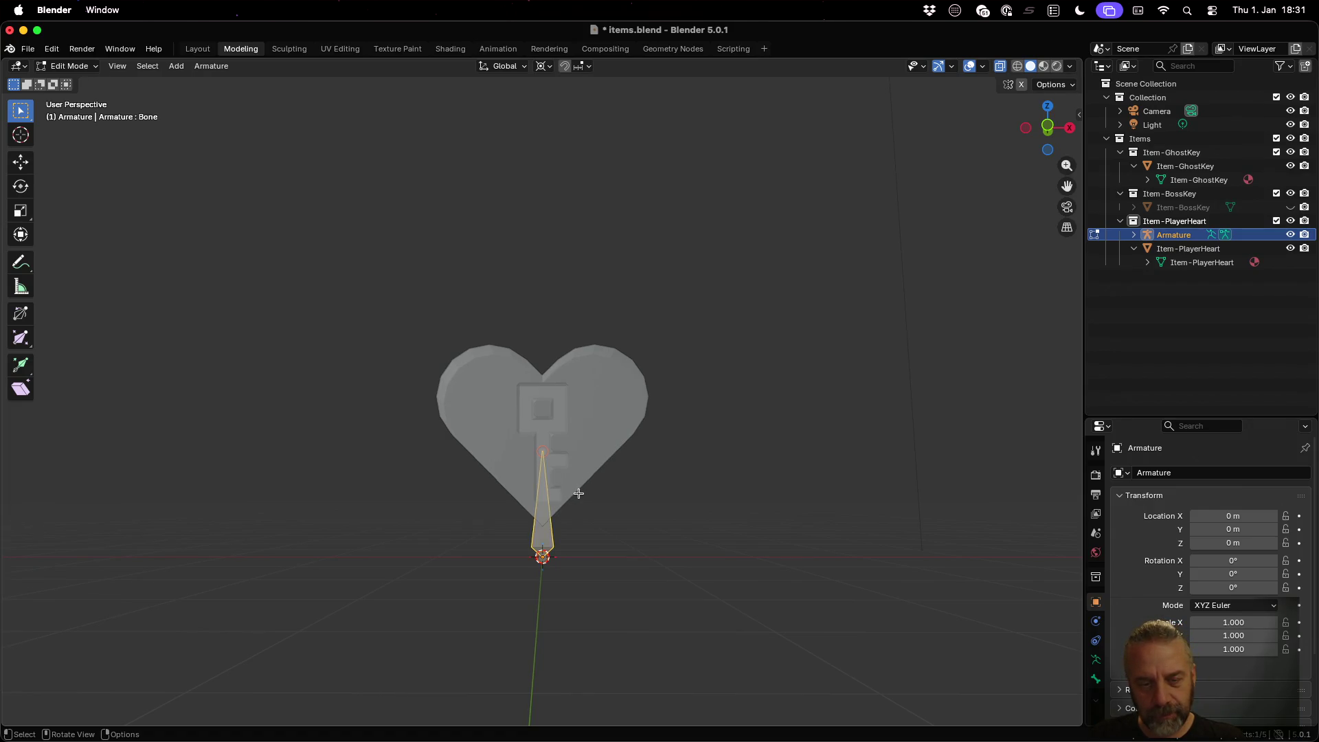
{"action": "type", "text": "sz0.5"}
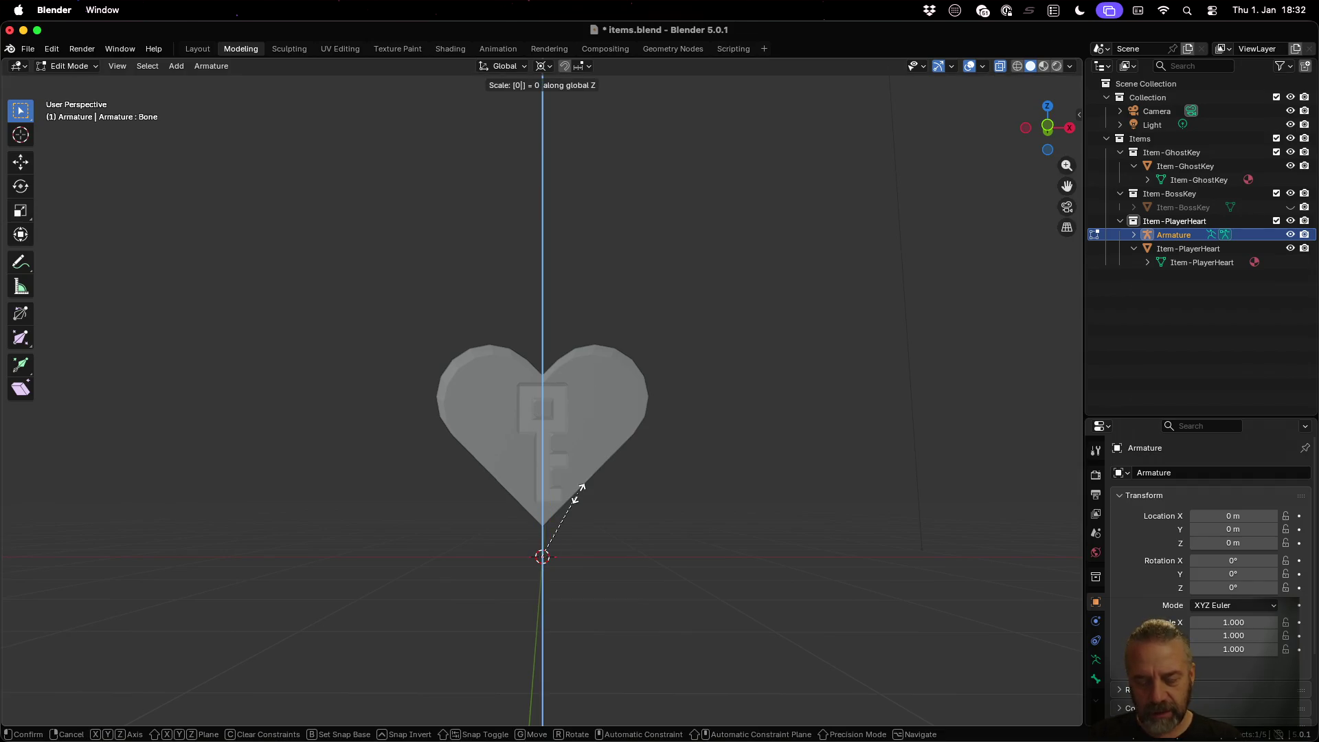
{"action": "key", "text": "Return"}
{"action": "scroll", "coordinate": [561, 506], "scroll_direction": "up", "scroll_amount": 5}
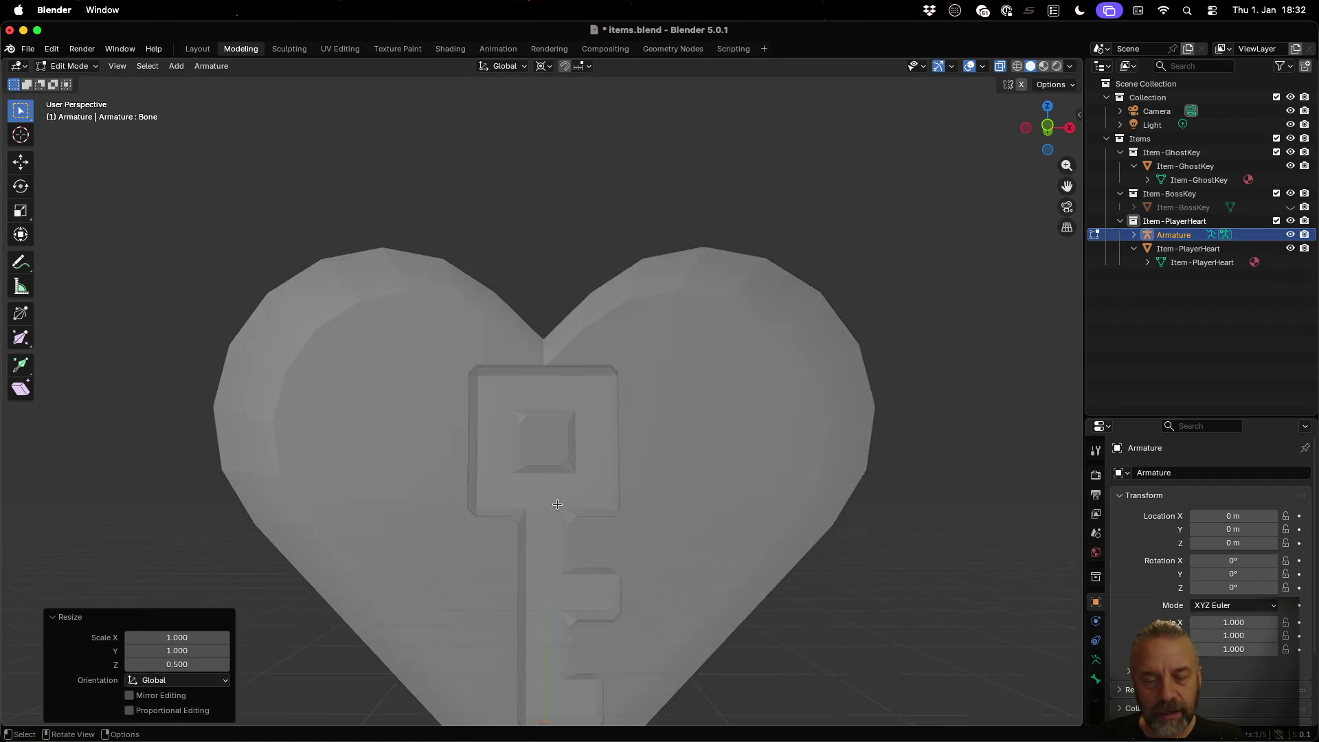
{"action": "scroll", "coordinate": [621, 440], "scroll_direction": "down", "scroll_amount": 2}
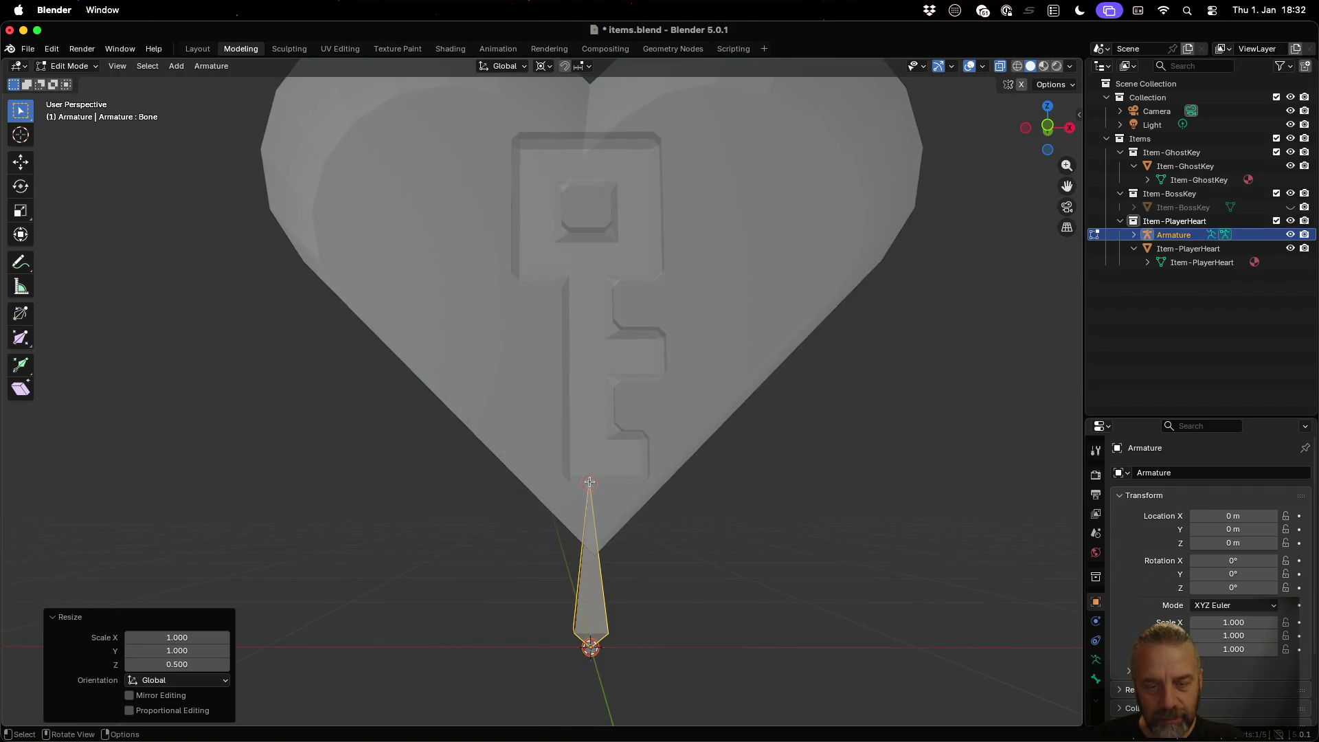
Step: Extrude three 0.5 m bones upward along Z from the bone's tip
{"action": "left_click", "coordinate": [656, 504]}
{"action": "type", "text": "e"}
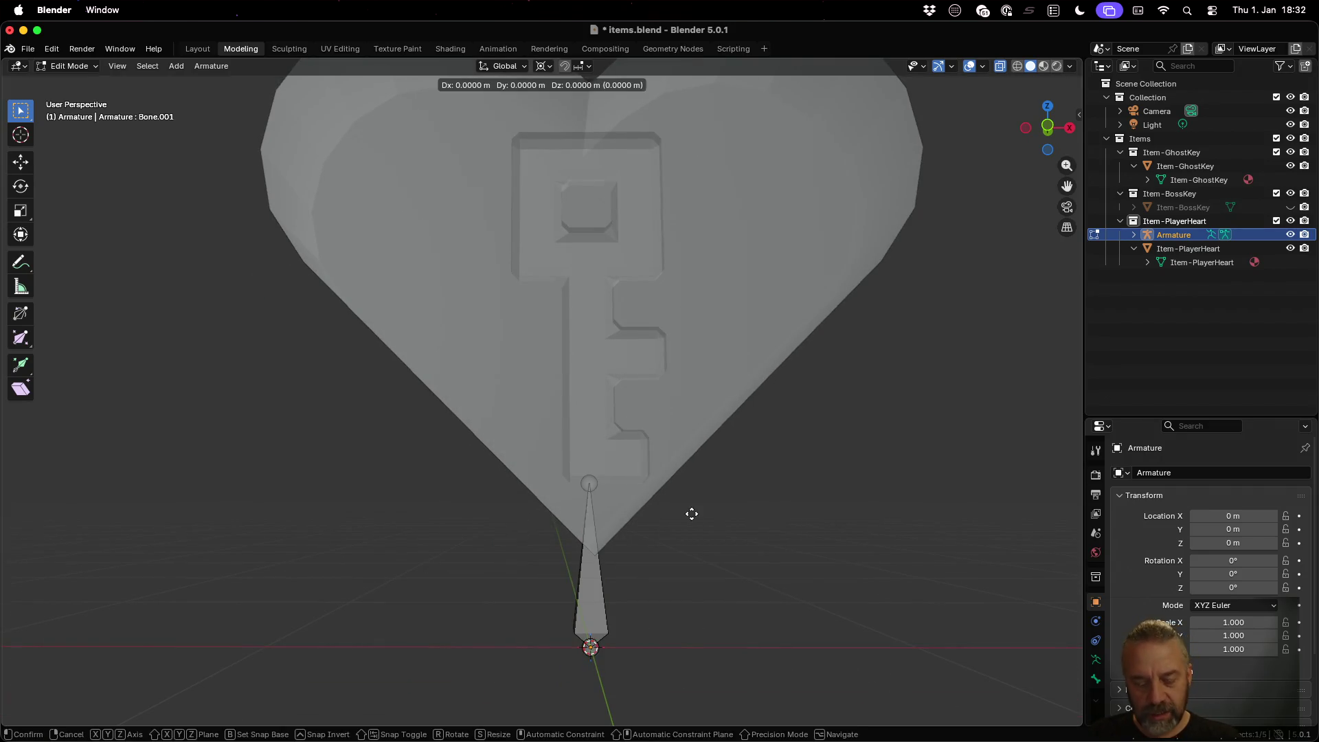
{"action": "type", "text": "z"}
{"action": "type", "text": "0.5"}
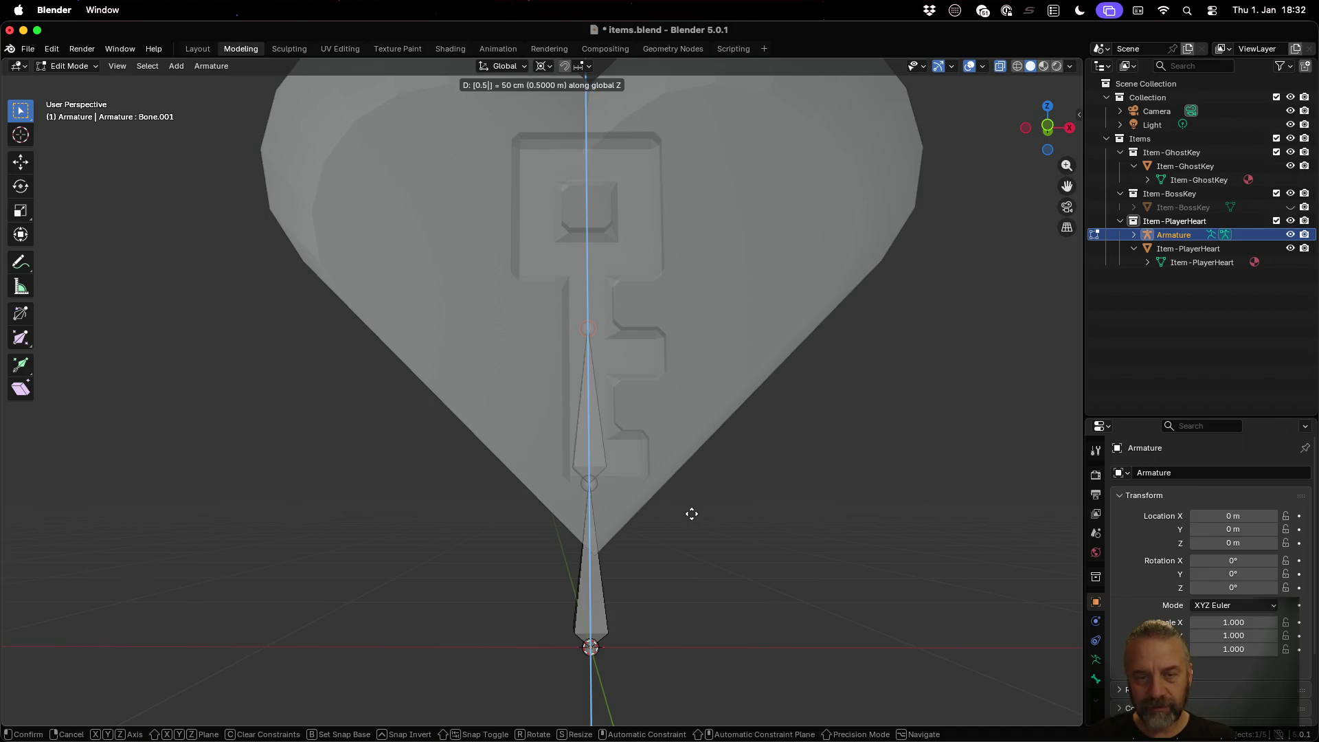
{"action": "key", "text": "Return"}
{"action": "type", "text": "ez0.5"}
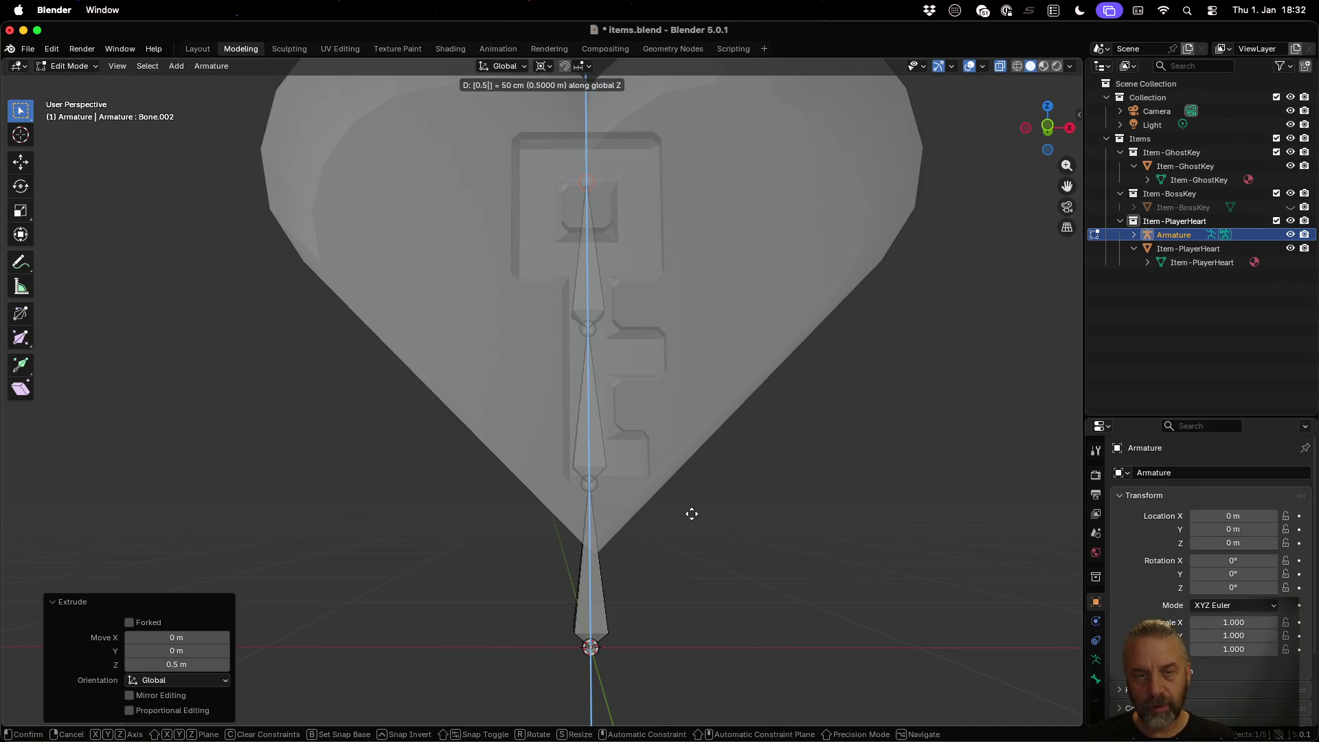
{"action": "key", "text": "Return"}
{"action": "type", "text": "ez"}
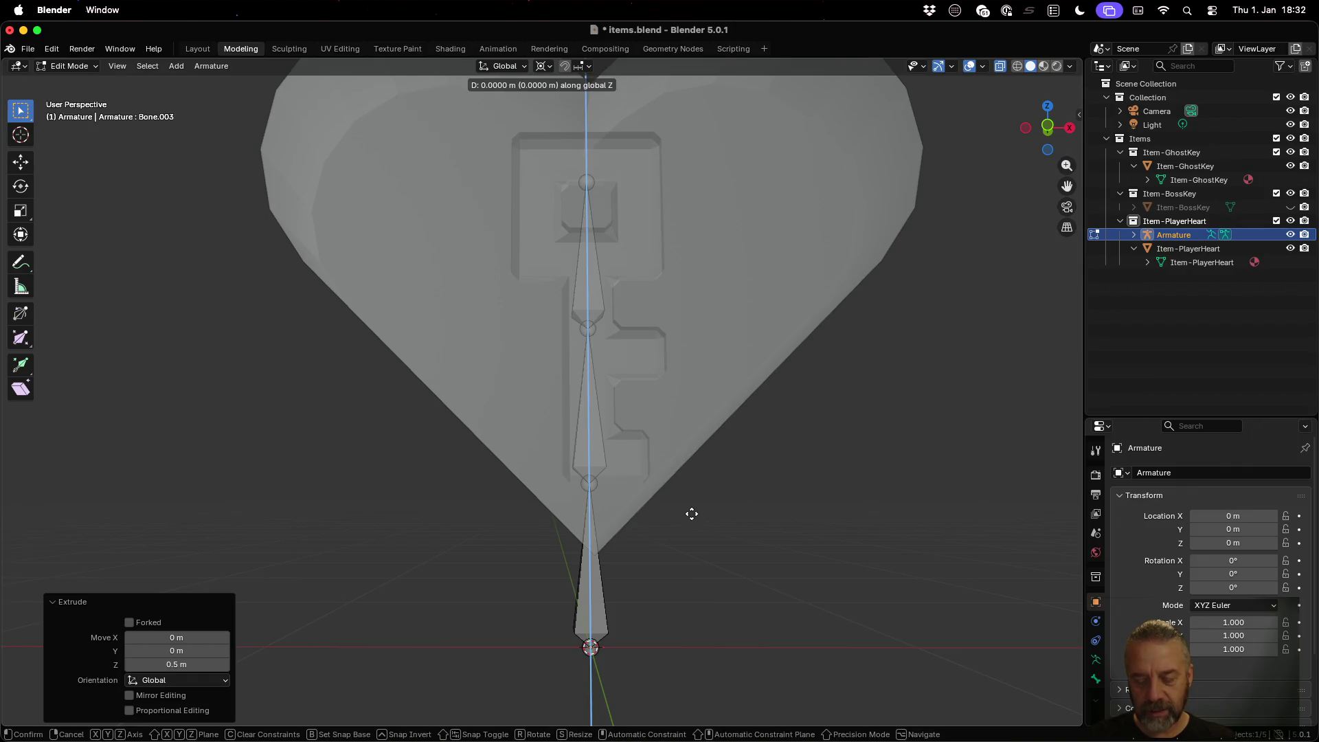
{"action": "type", "text": "0.5"}
{"action": "key", "text": "Return"}
{"action": "scroll", "coordinate": [691, 514], "scroll_direction": "down", "scroll_amount": 3}
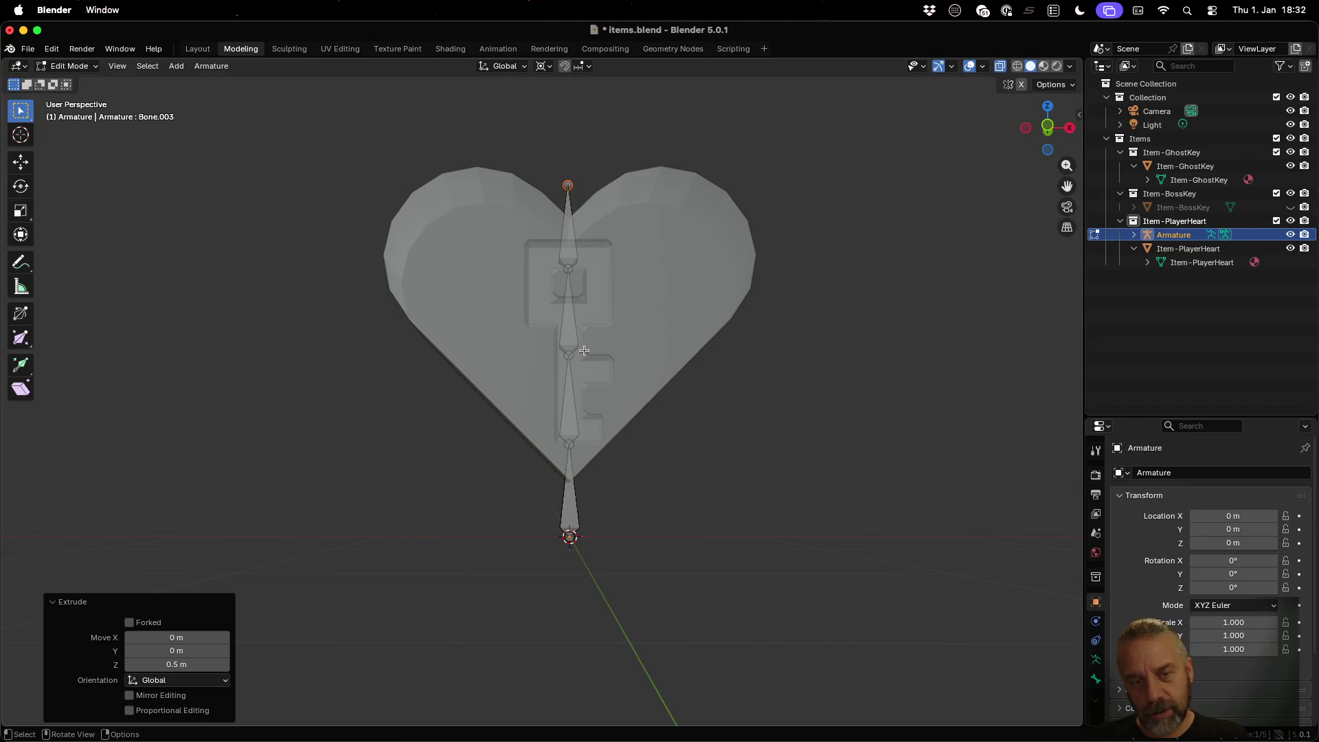
Step: Undo the top two extruded bones and try a new extrusion, then cancel it
{"action": "key", "text": "ctrl+z"}
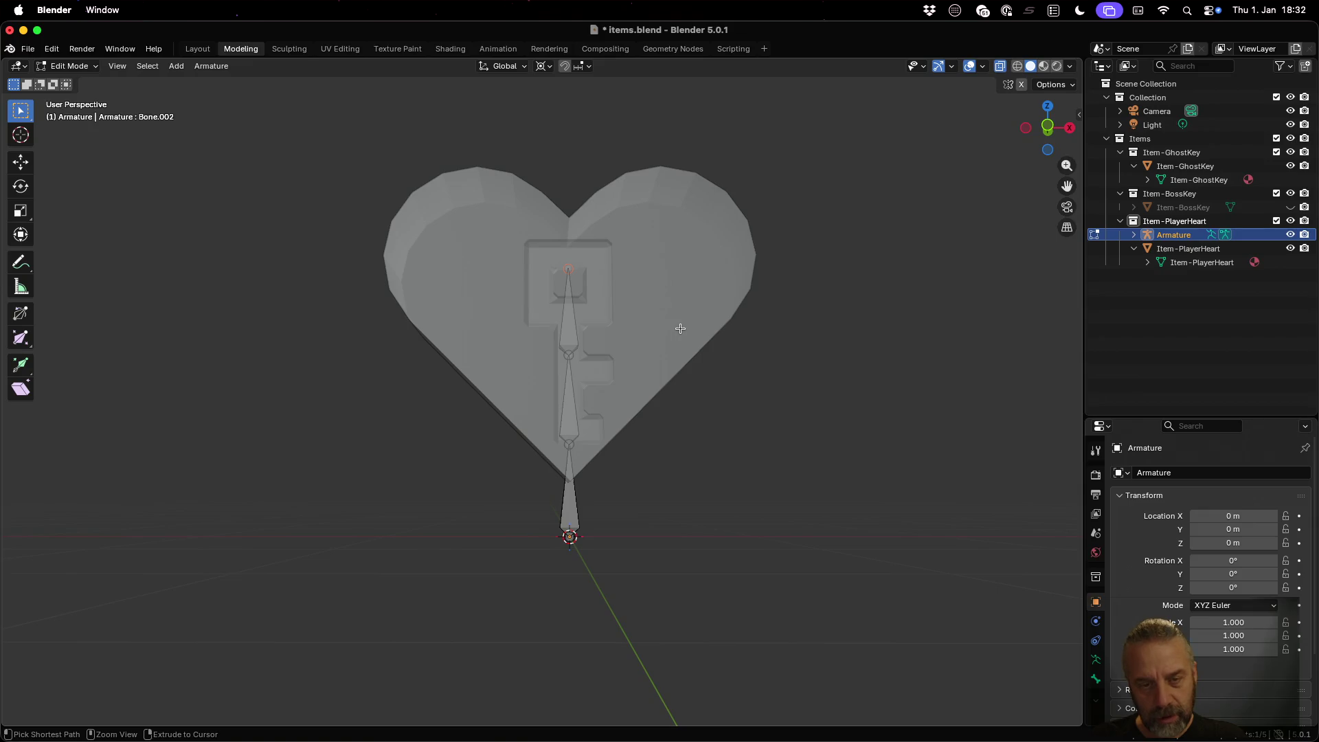
{"action": "key", "text": "ctrl+z"}
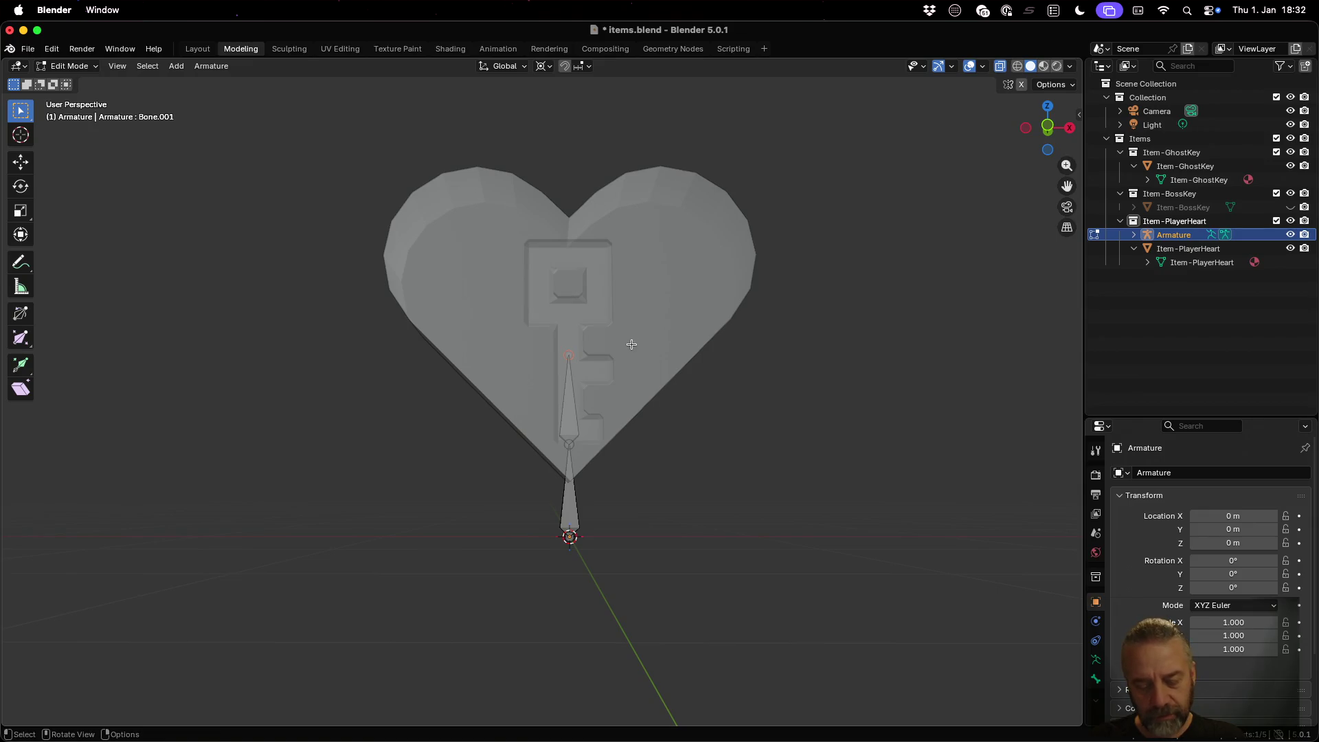
{"action": "key", "text": "e"}
{"action": "key", "text": "Escape"}
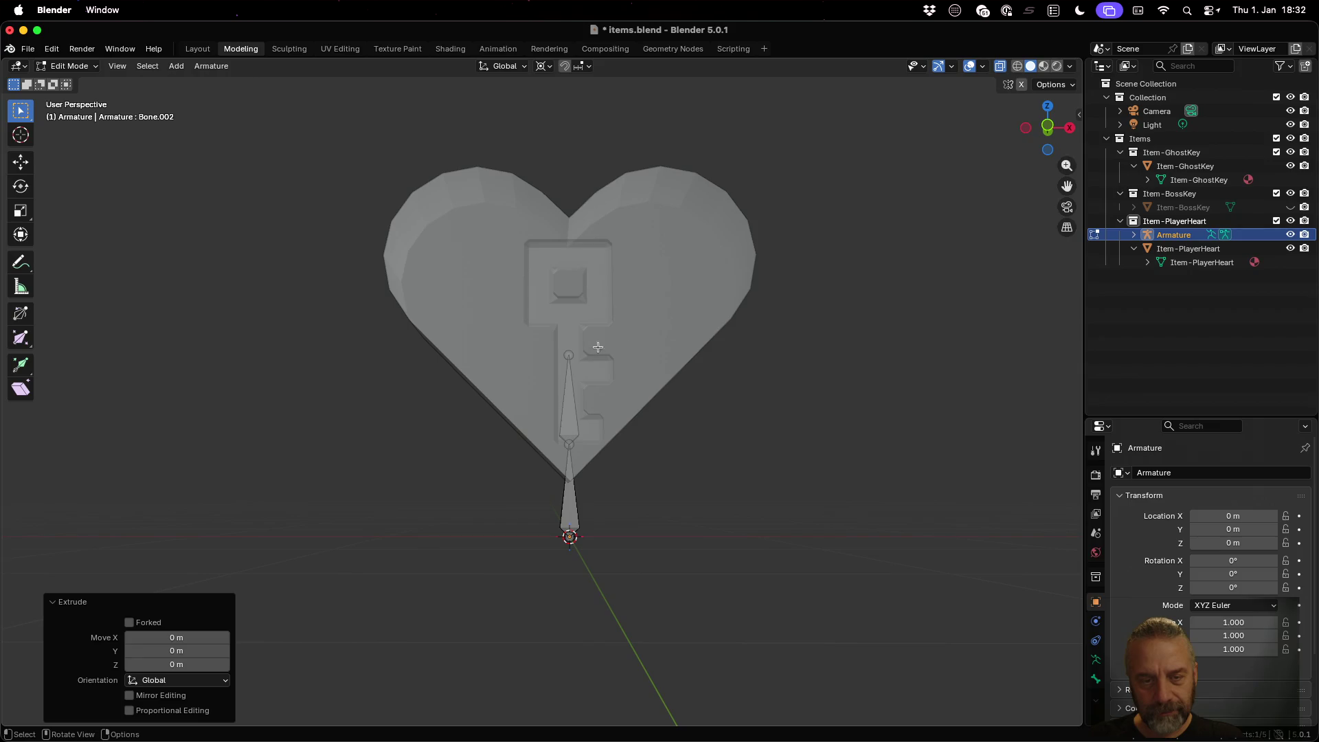
{"action": "key", "text": "ctrl+z"}
{"action": "key", "text": "e"}
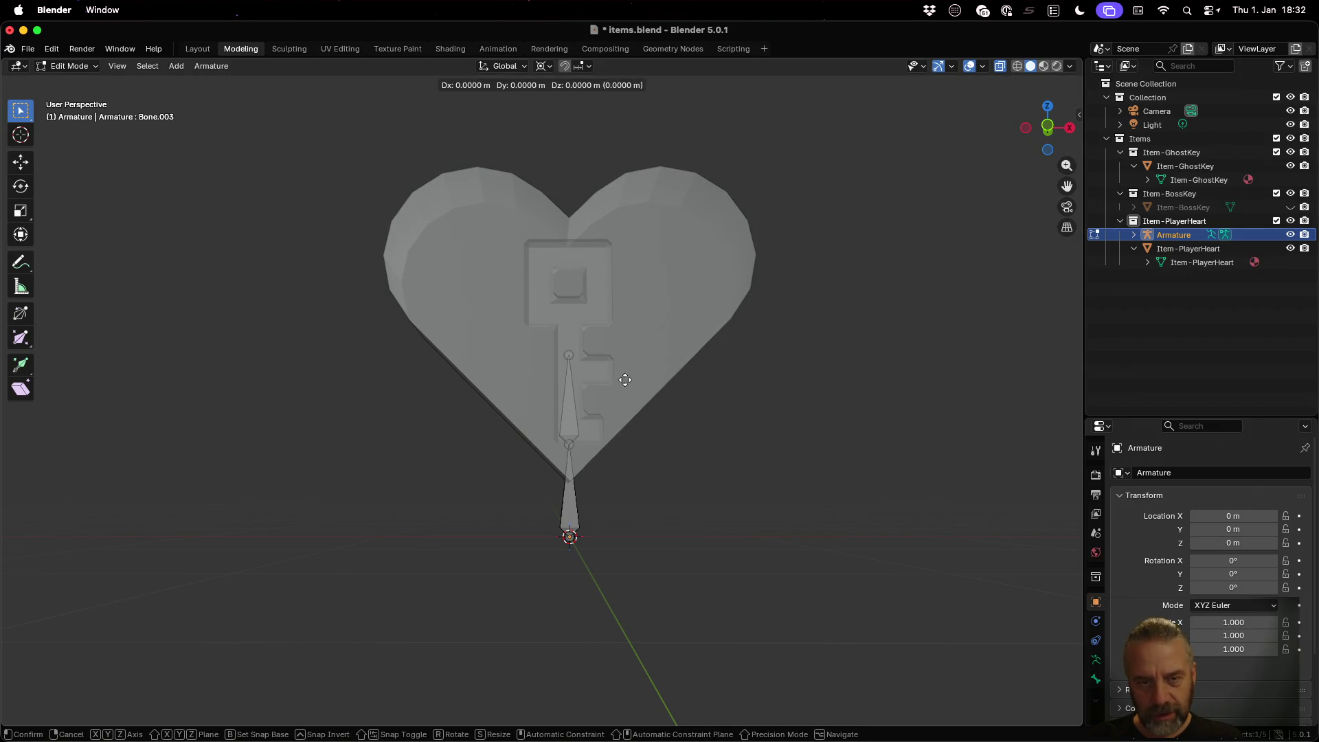
{"action": "key", "text": "shift+z"}
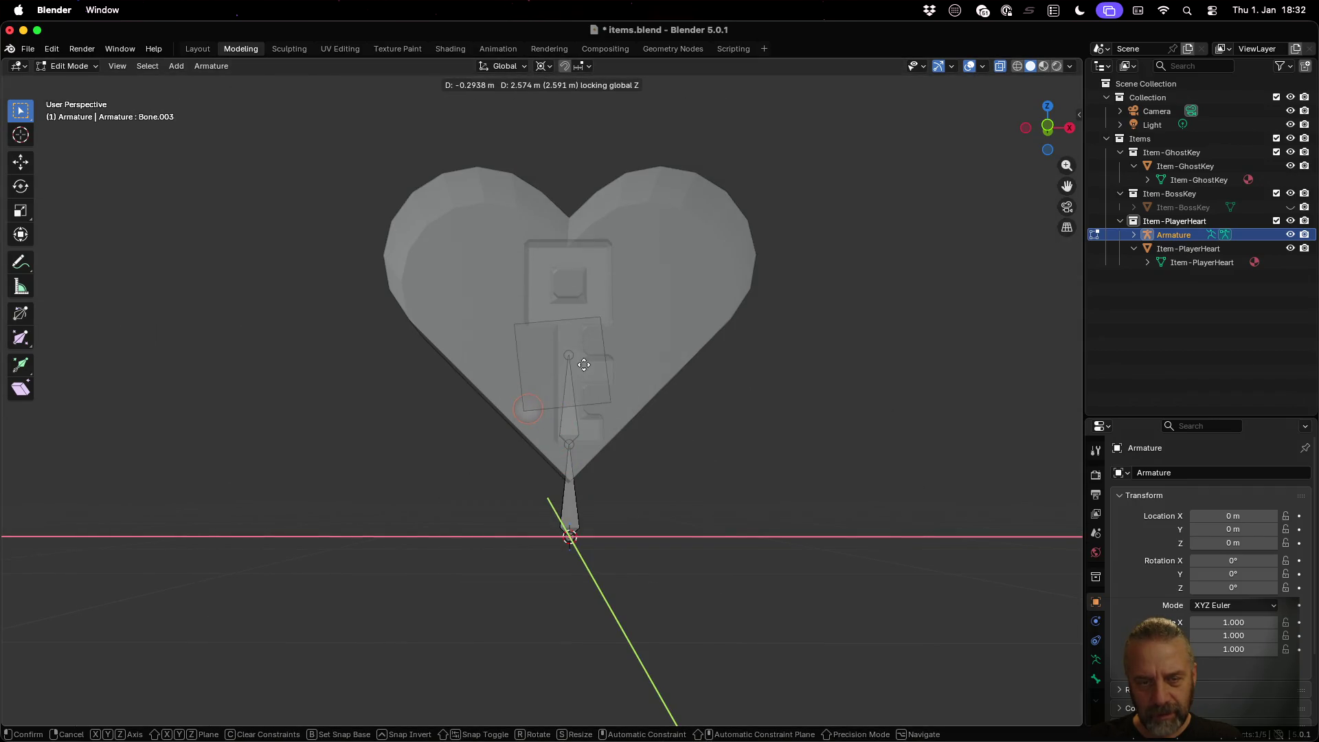
{"action": "right_click", "coordinate": [584, 365]}
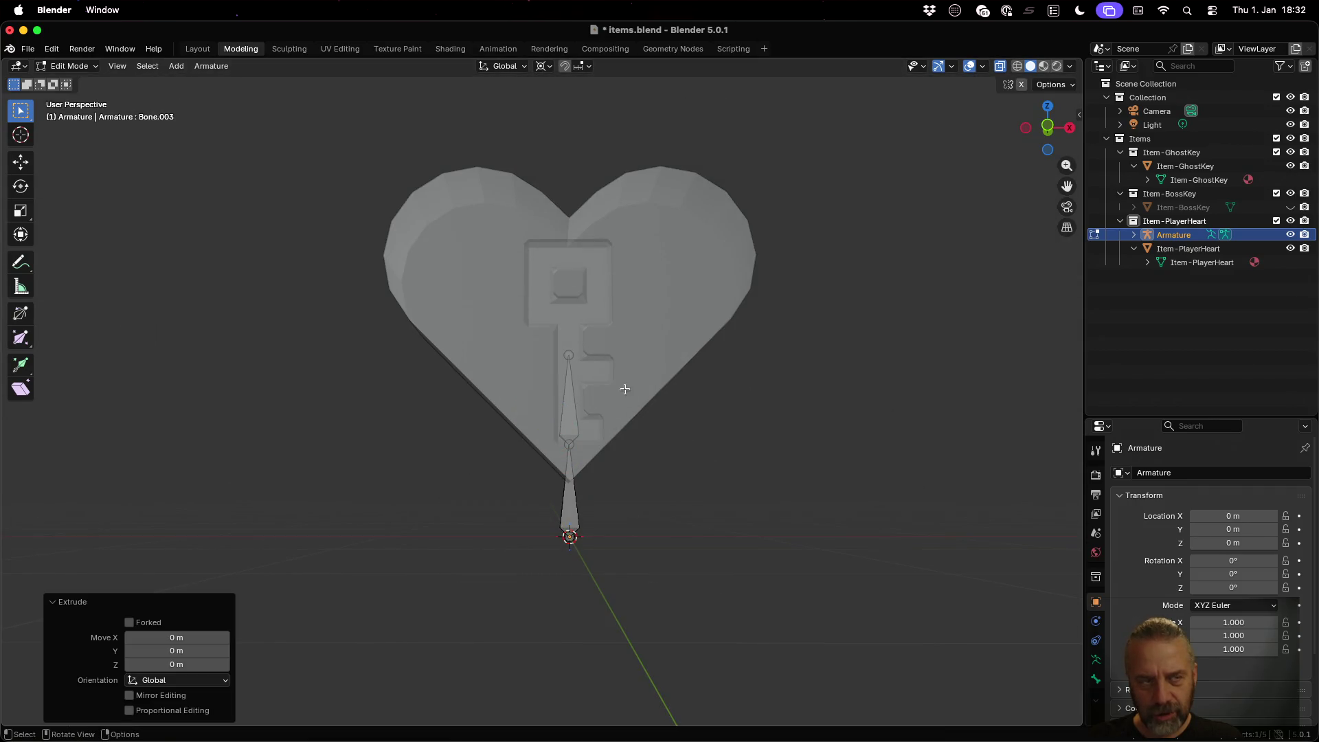
Step: Raise the upper bone's tip 0.5 m along Z, trial a 45° Y tilt, and undo it
{"action": "left_click", "coordinate": [568, 418]}
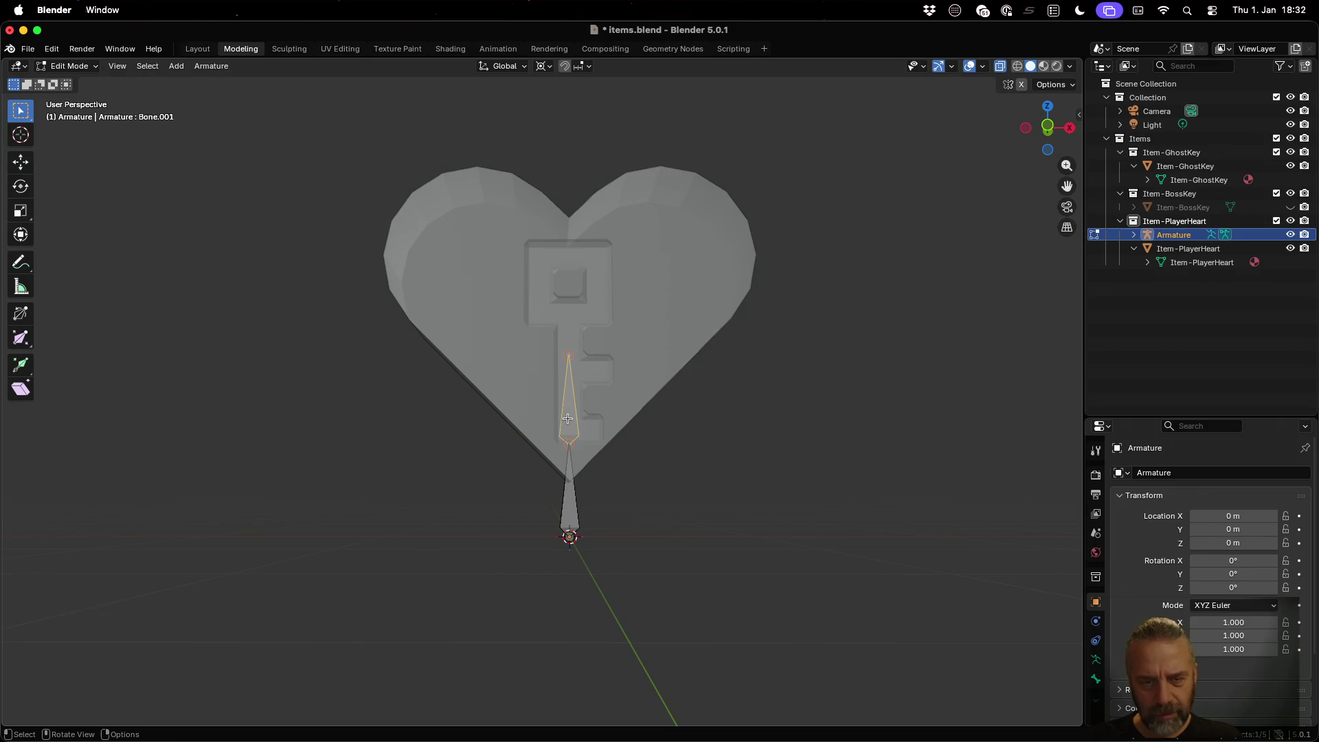
{"action": "left_click", "coordinate": [566, 351]}
{"action": "key", "text": "e"}
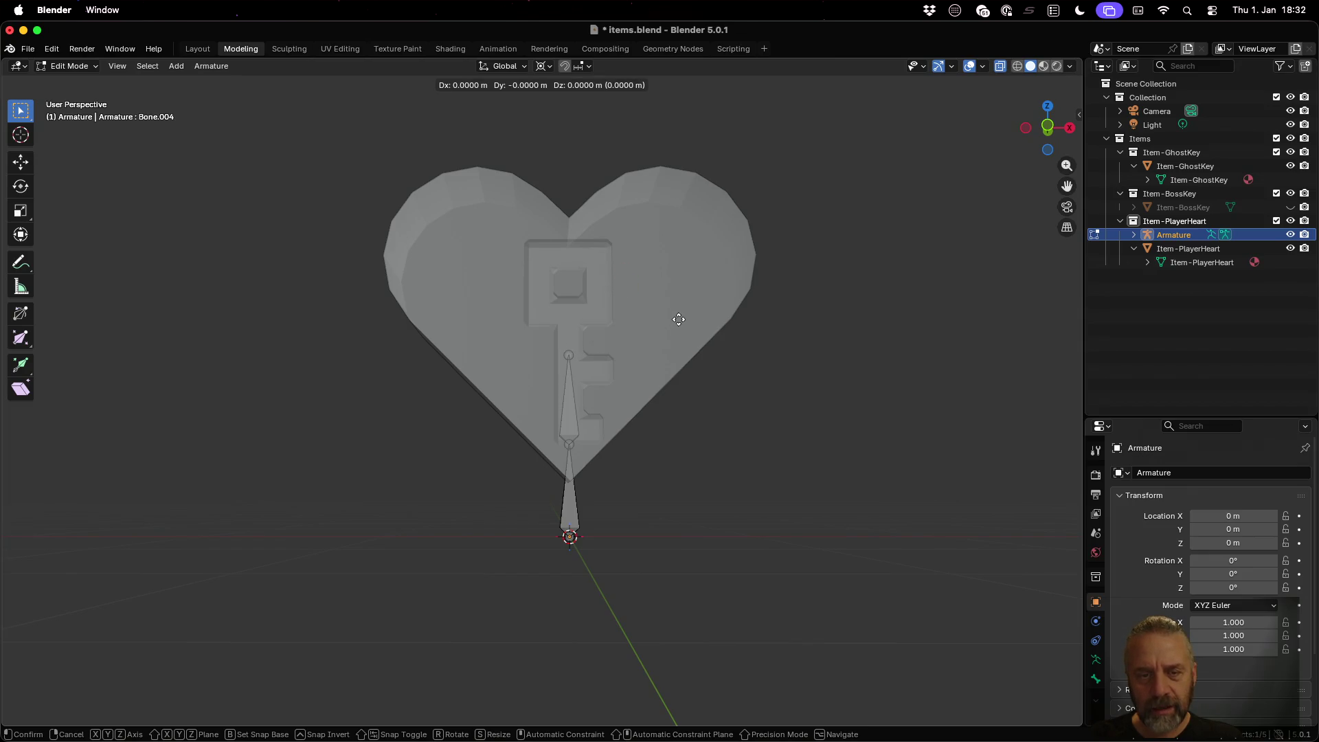
{"action": "right_click", "coordinate": [608, 309]}
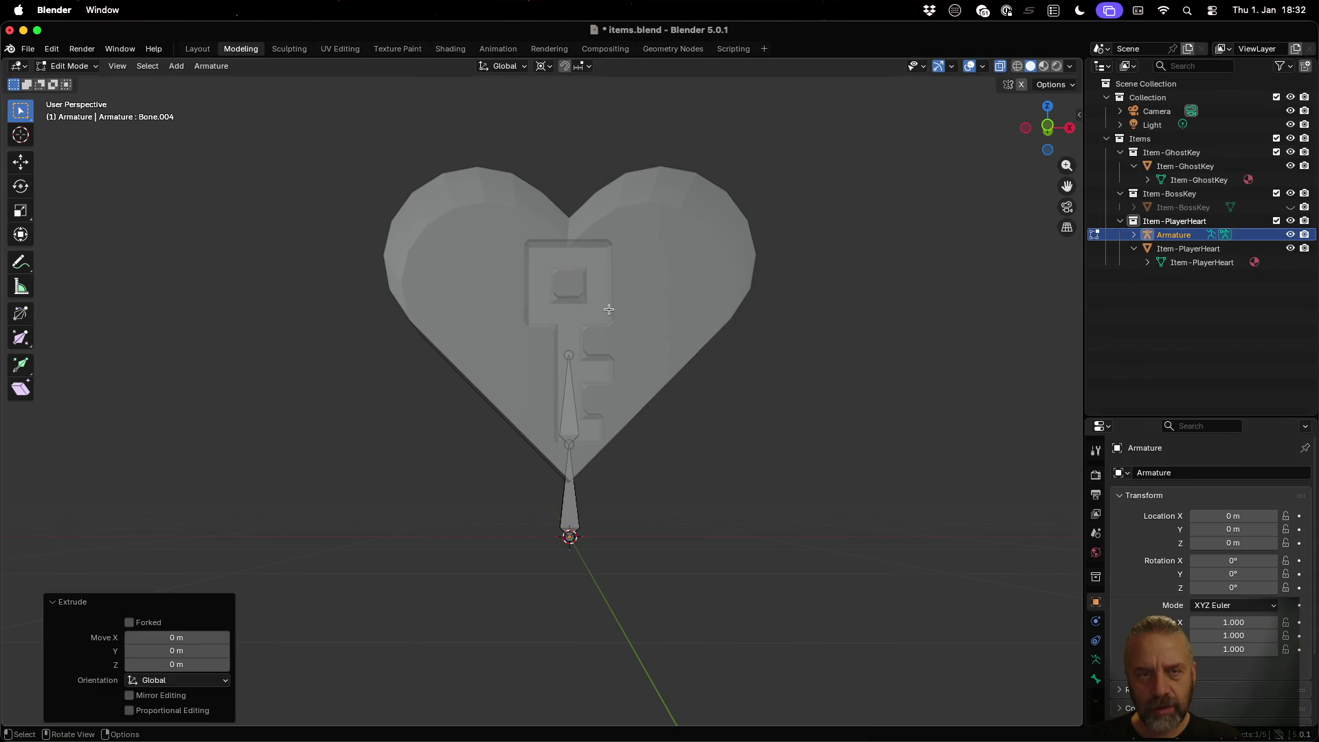
{"action": "key", "text": "g"}
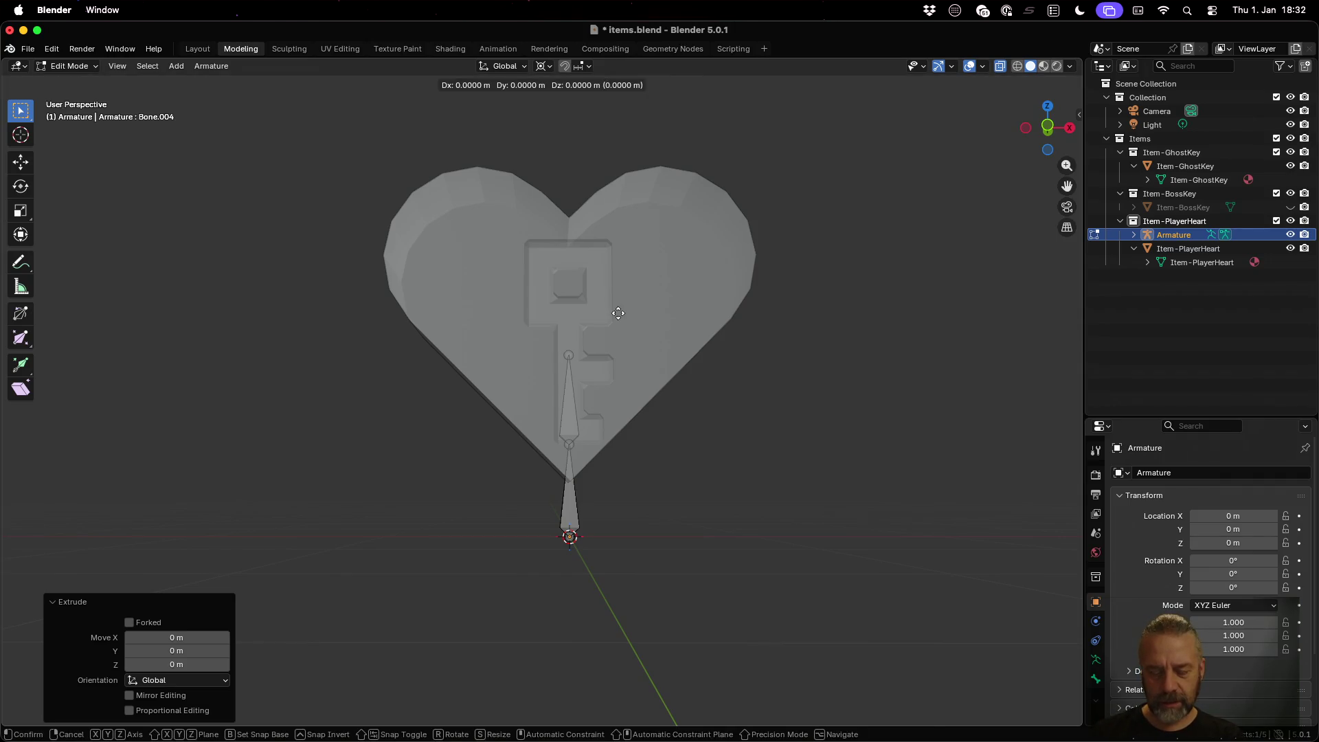
{"action": "type", "text": "z0.5"}
{"action": "key", "text": "Return"}
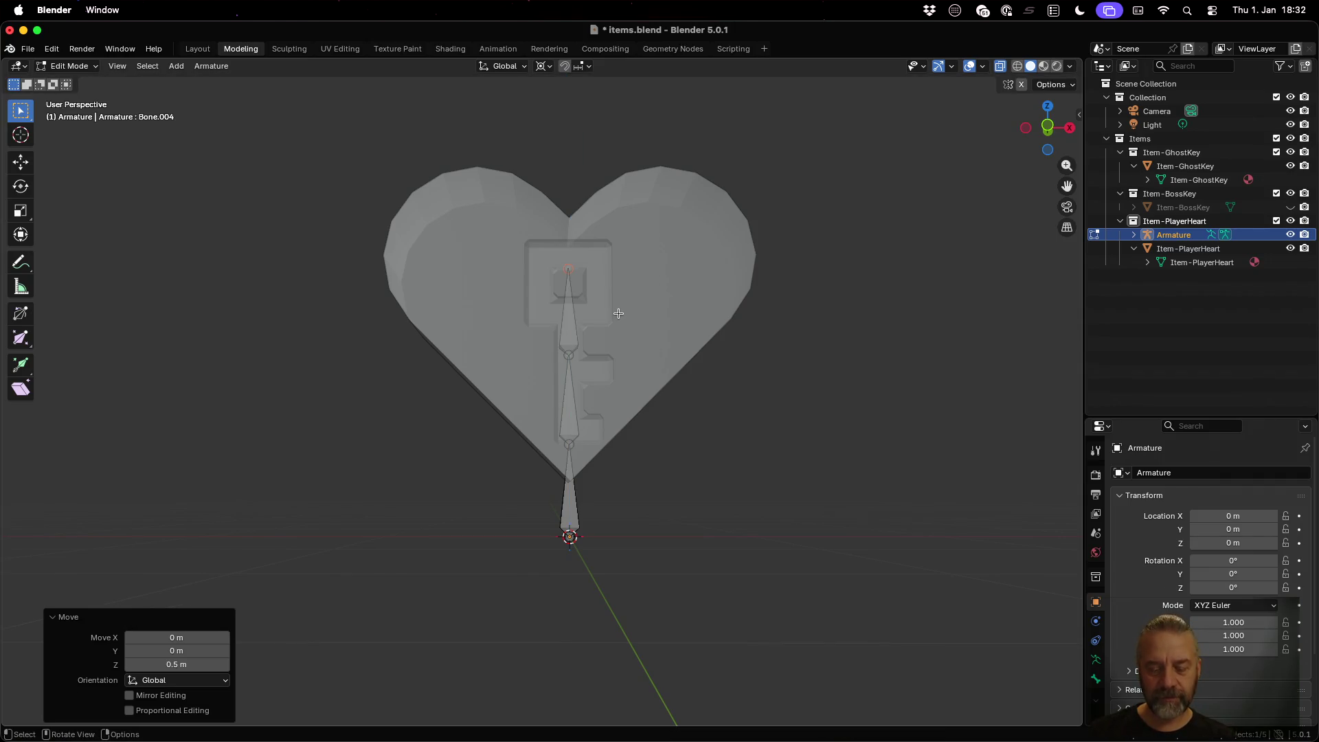
{"action": "type", "text": "r"}
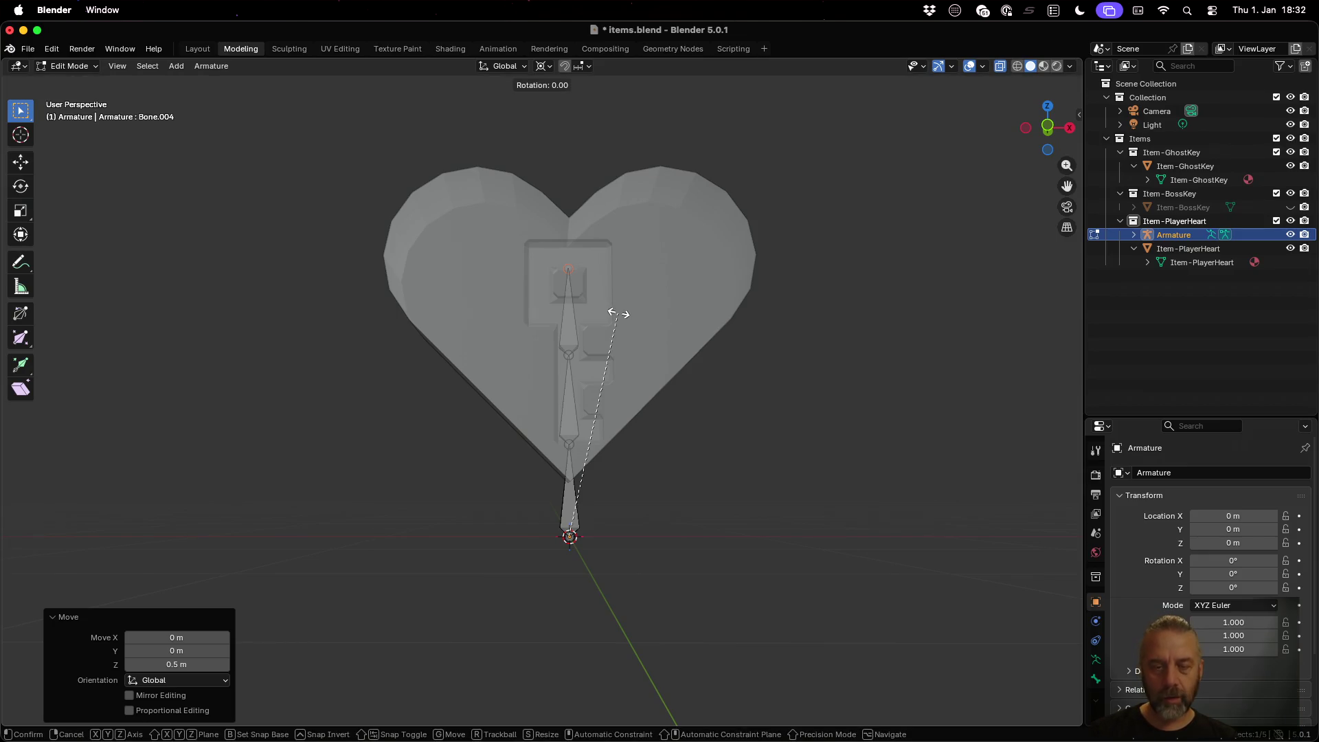
{"action": "type", "text": "y"}
{"action": "type", "text": "45"}
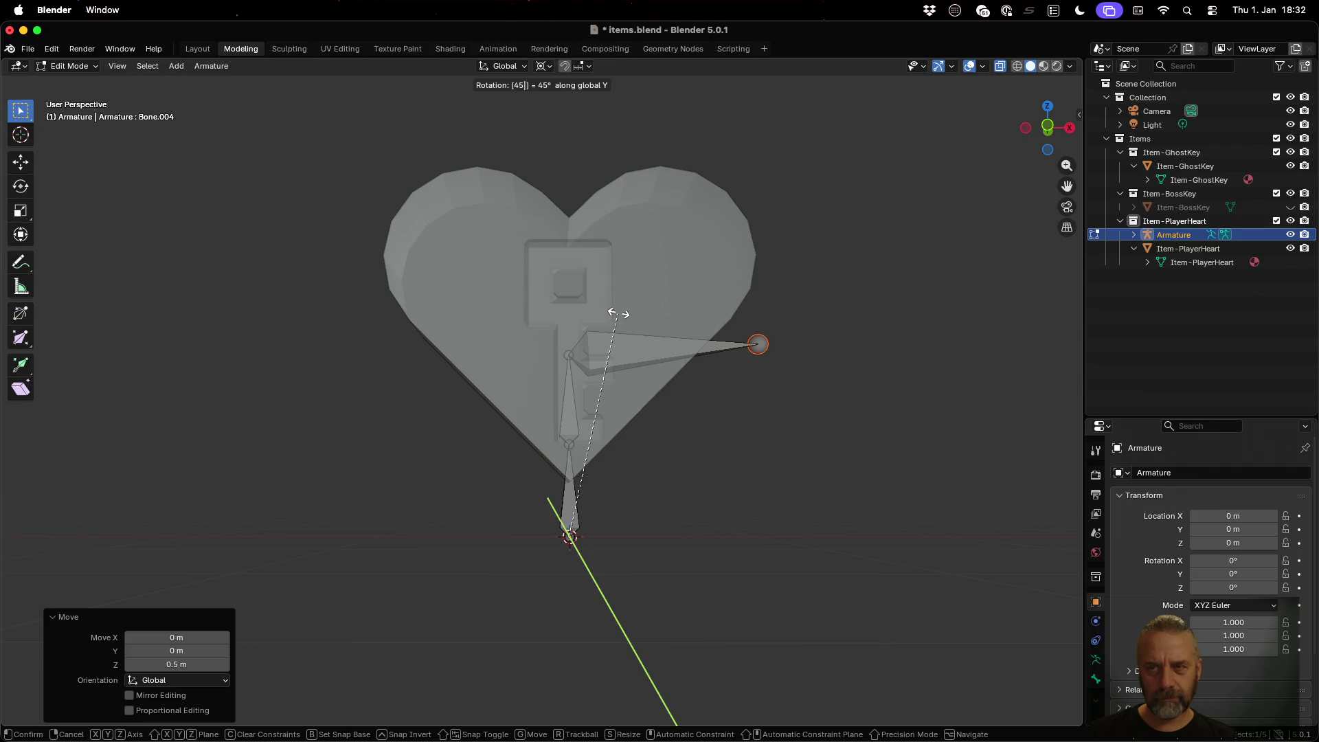
{"action": "key", "text": "Return"}
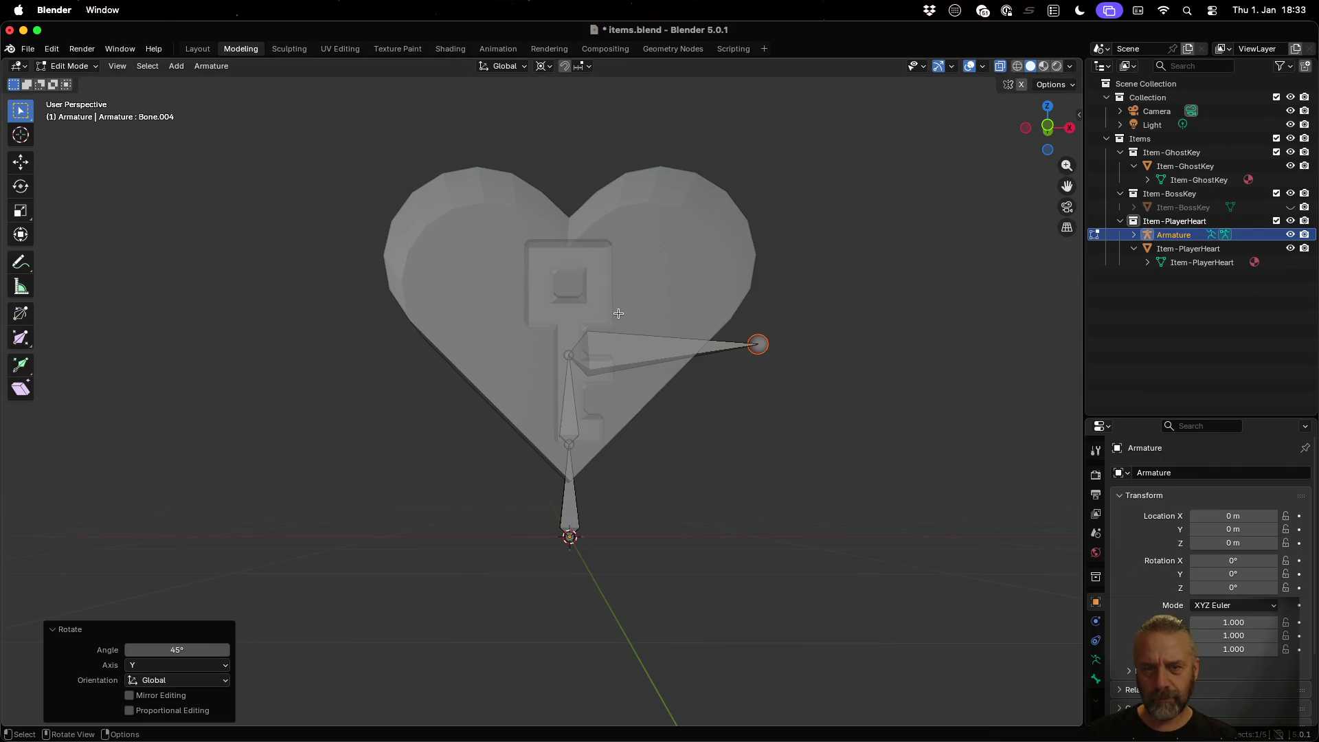
{"action": "mouse_move", "coordinate": [618, 313]}
{"action": "left_mouse_down"}
{"action": "mouse_move", "coordinate": [648, 377]}
{"action": "mouse_move", "coordinate": [687, 415]}
{"action": "mouse_move", "coordinate": [771, 437]}
{"action": "mouse_move", "coordinate": [795, 409]}
{"action": "mouse_move", "coordinate": [754, 394]}
{"action": "left_mouse_up"}
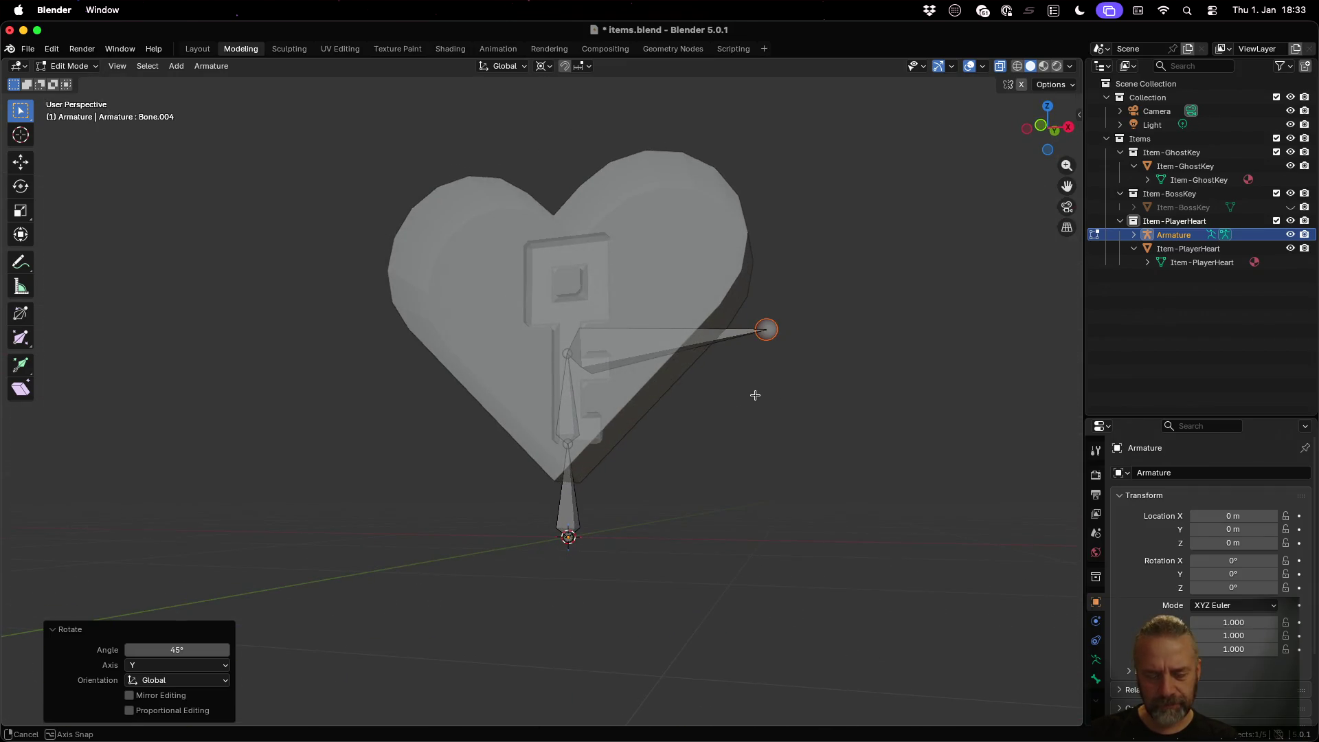
{"action": "key", "text": "super+z"}
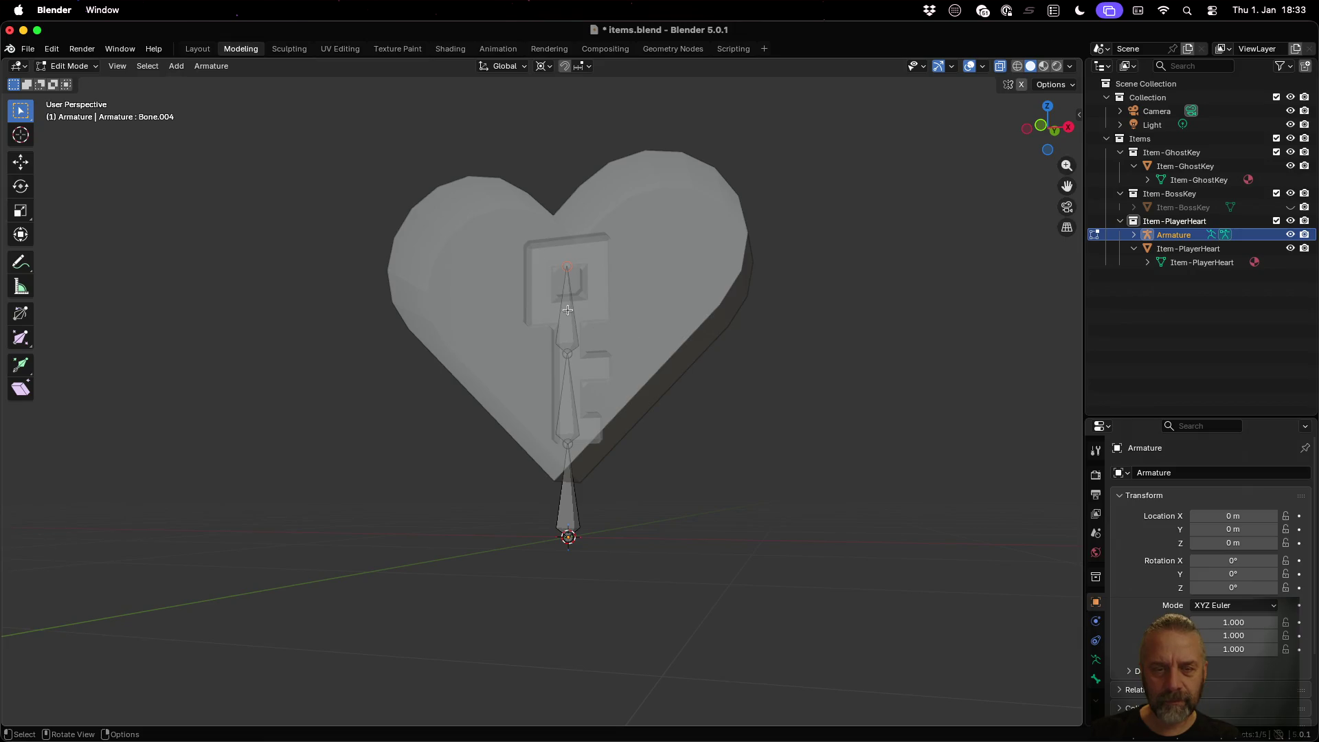
Step: Try another 45° Y rotation of the top bone, cancel it, and undo away the upper bone
{"action": "left_click", "coordinate": [567, 310]}
{"action": "type", "text": "ry"}
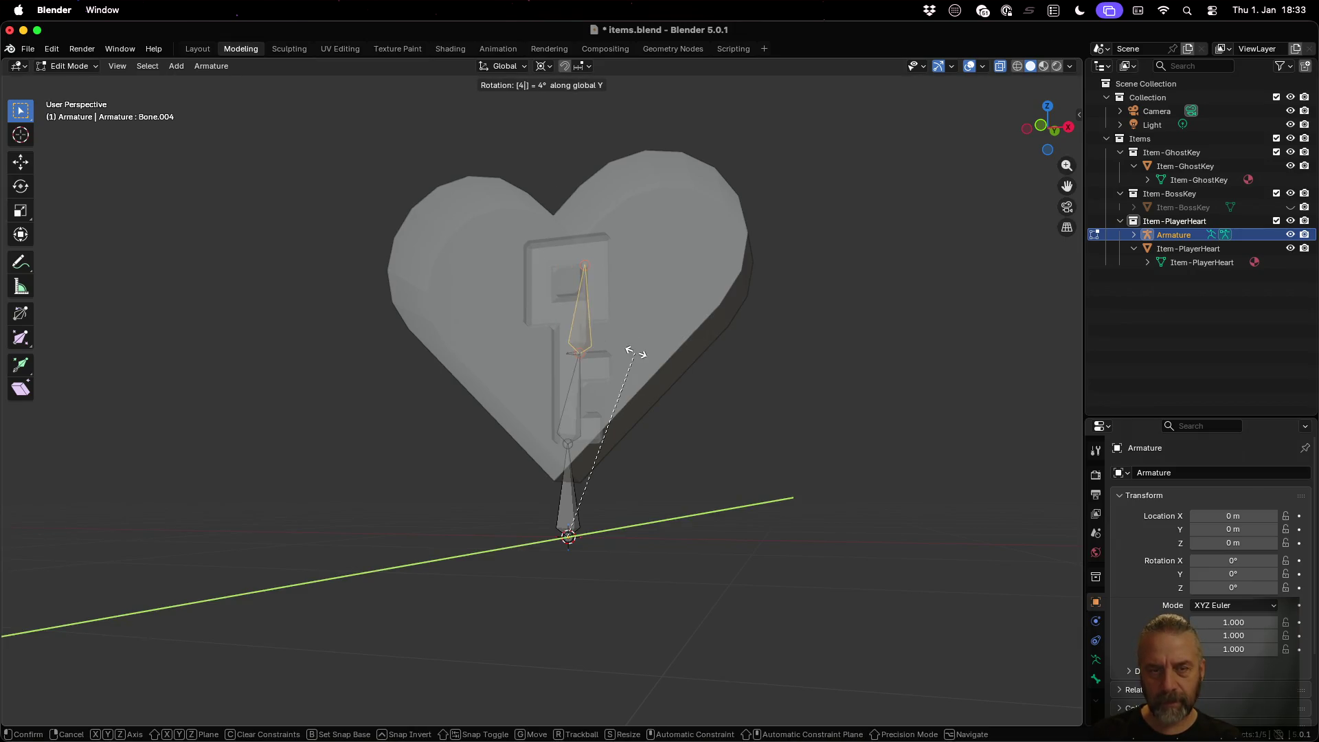
{"action": "type", "text": "45"}
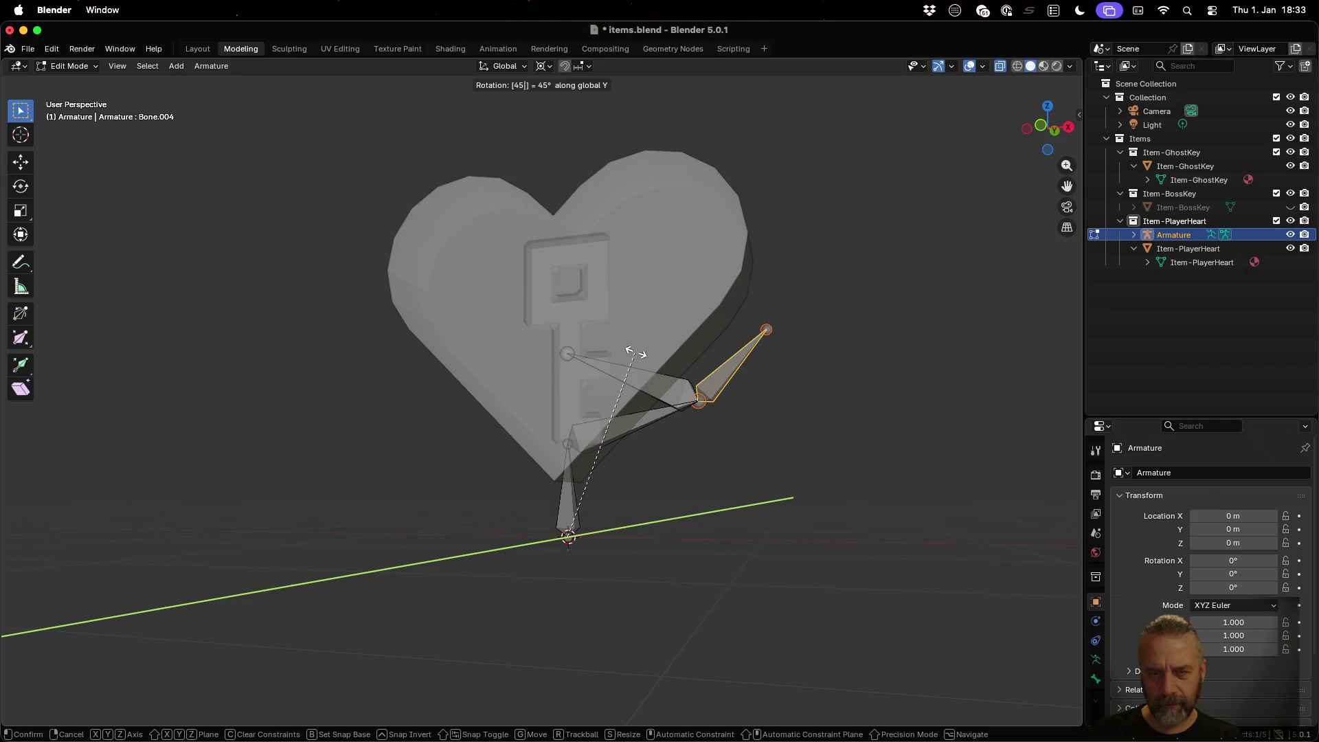
{"action": "key", "text": "Escape"}
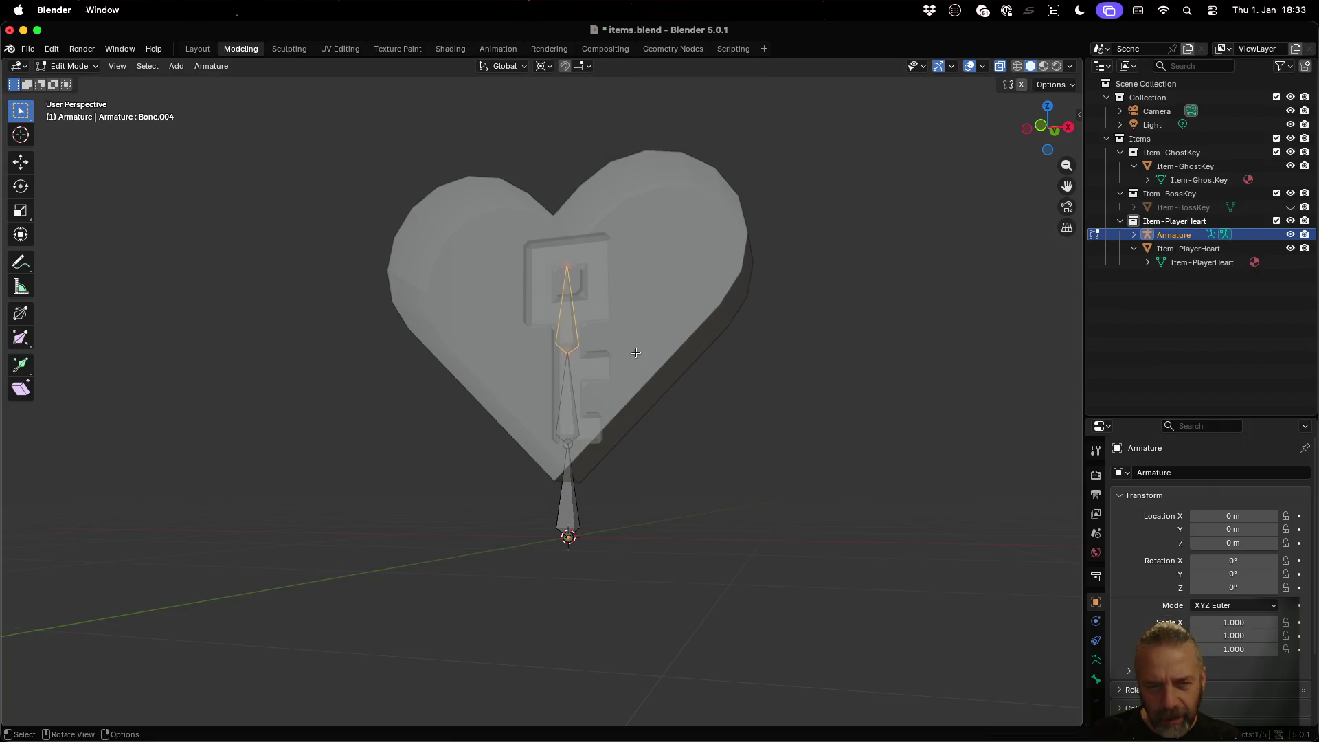
{"action": "key", "text": "ctrl+z"}
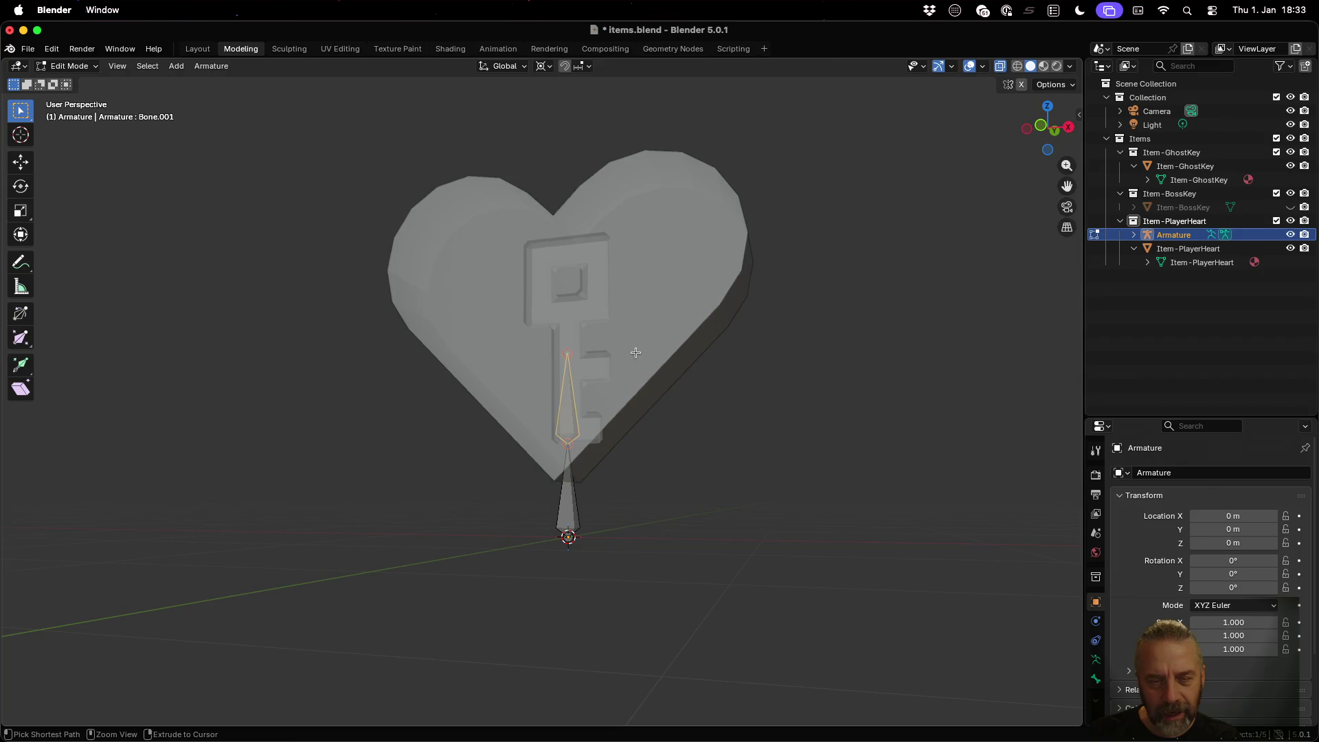
{"action": "key", "text": "ctrl+z"}
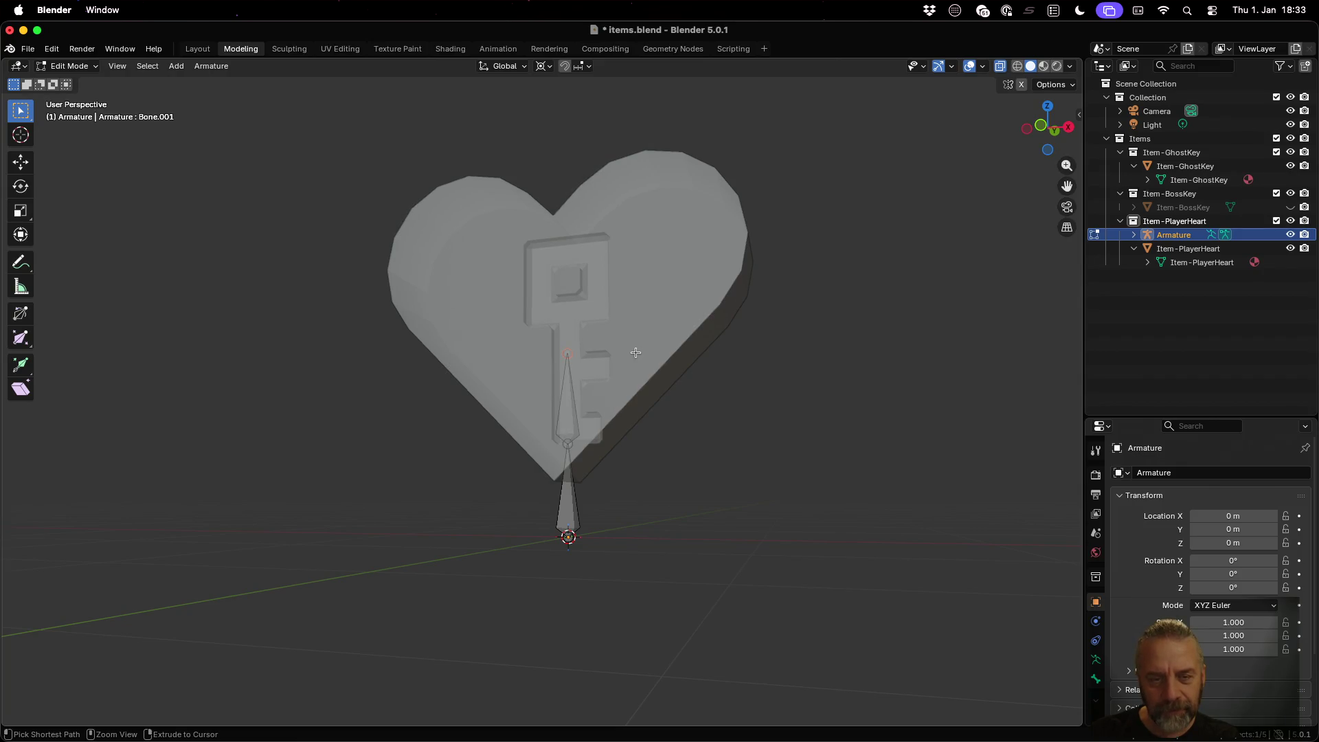
{"action": "key", "text": "ctrl+z"}
Step: Abandon a sideways 0.5 m extrusion and step back to the short base bone, deselected
{"action": "key", "text": "e"}
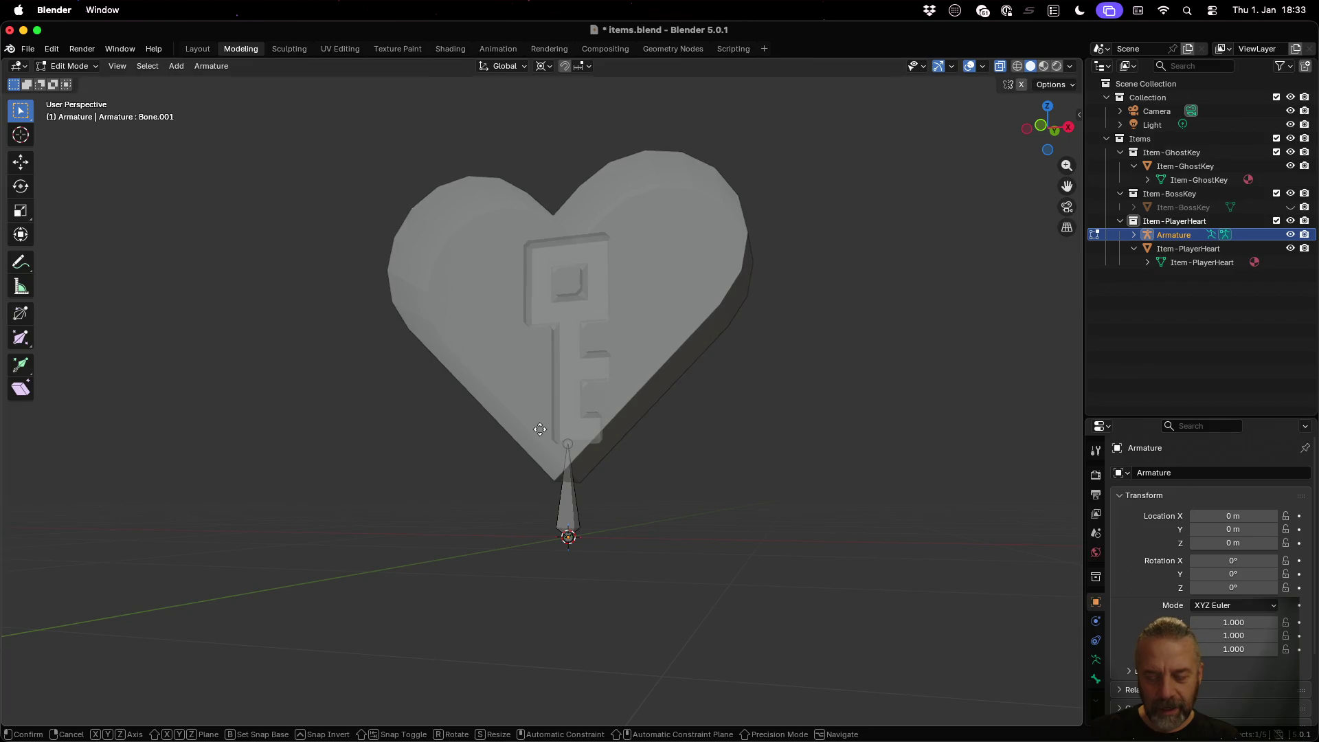
{"action": "type", "text": "x: ["}
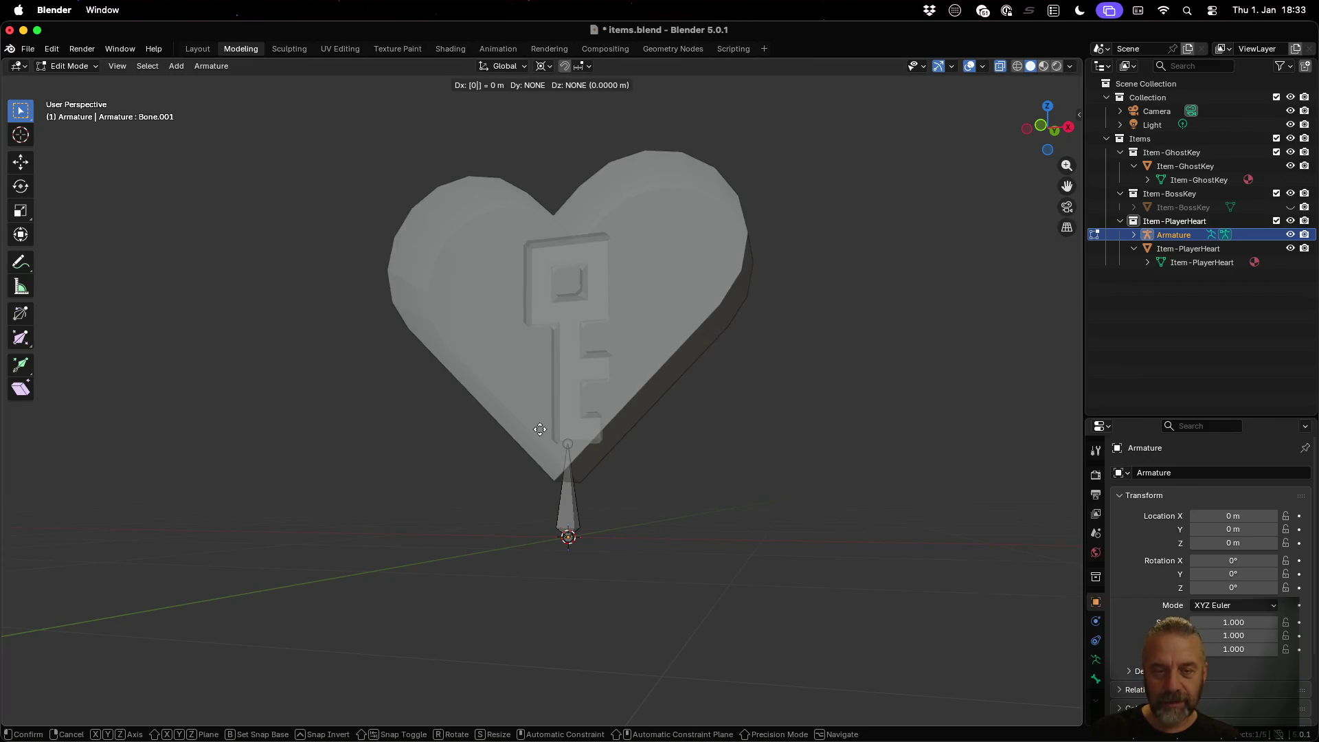
{"action": "type", "text": "0.5"}
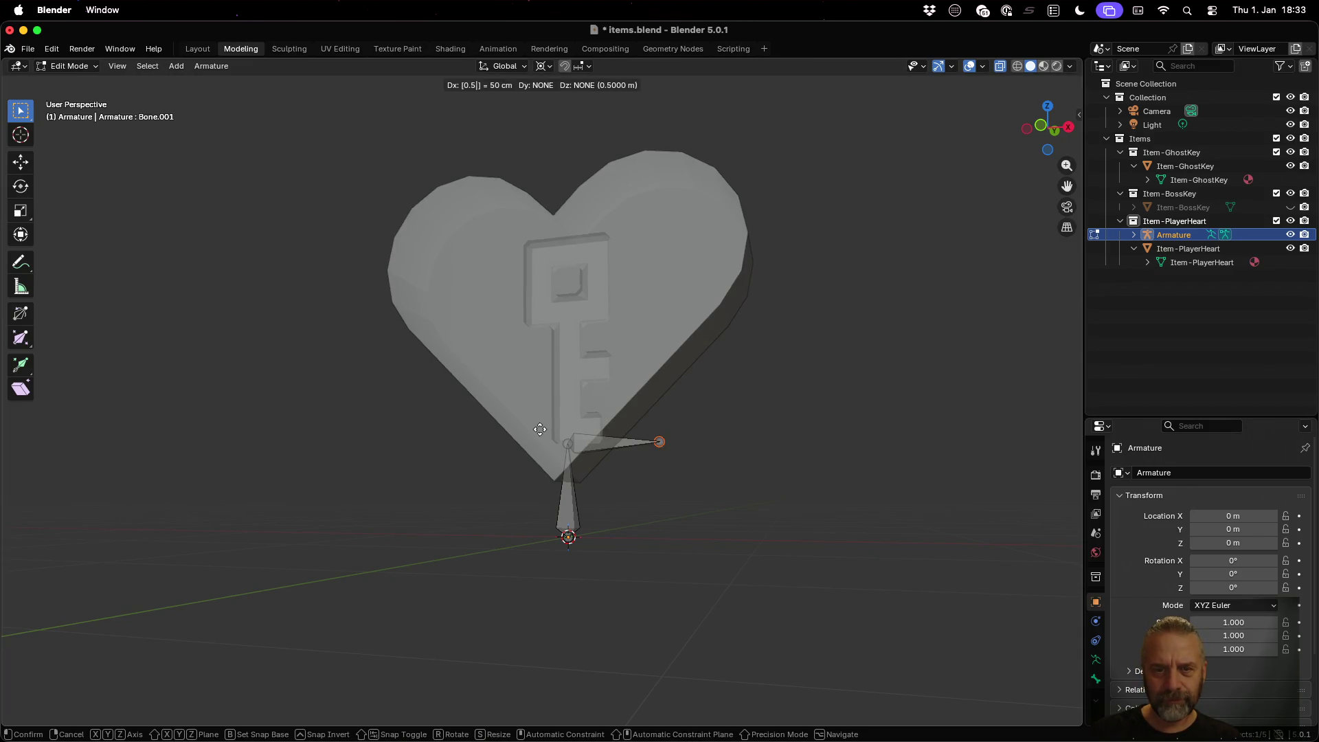
{"action": "key", "text": "Escape"}
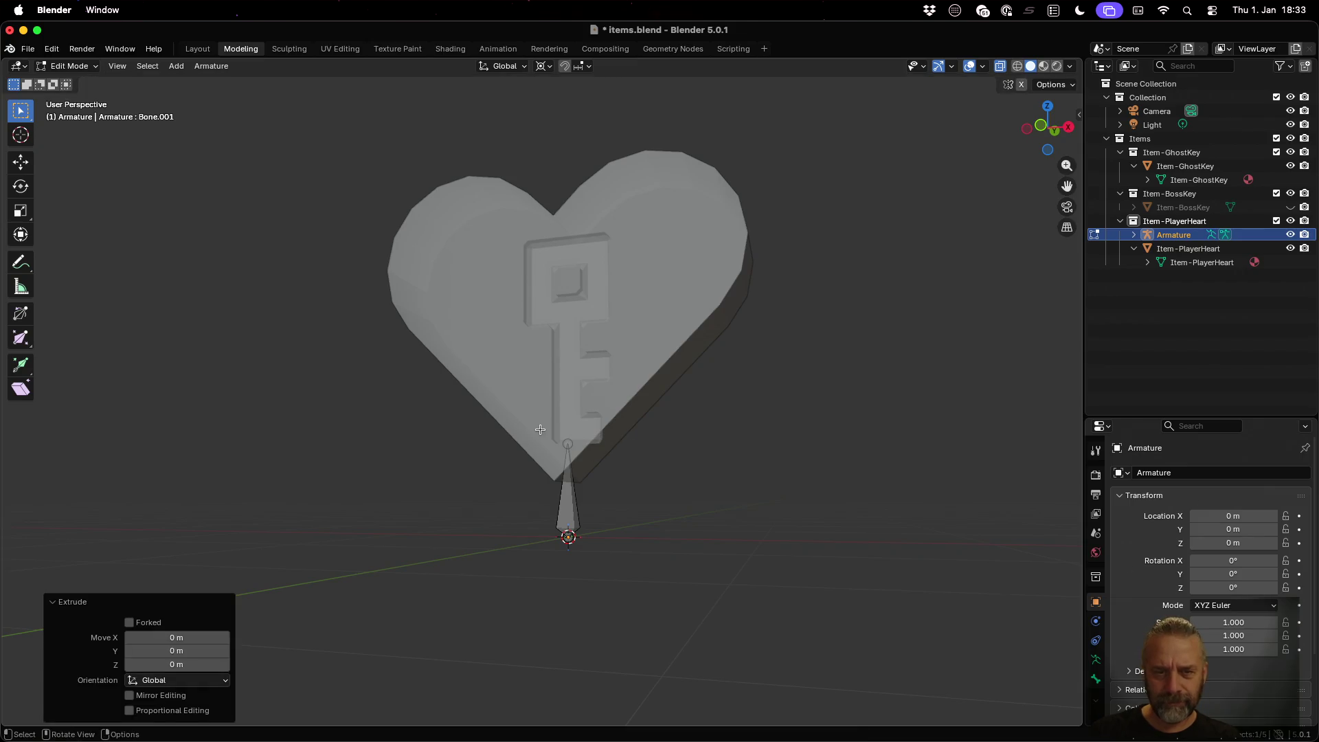
{"action": "key", "text": "ctrl+z"}
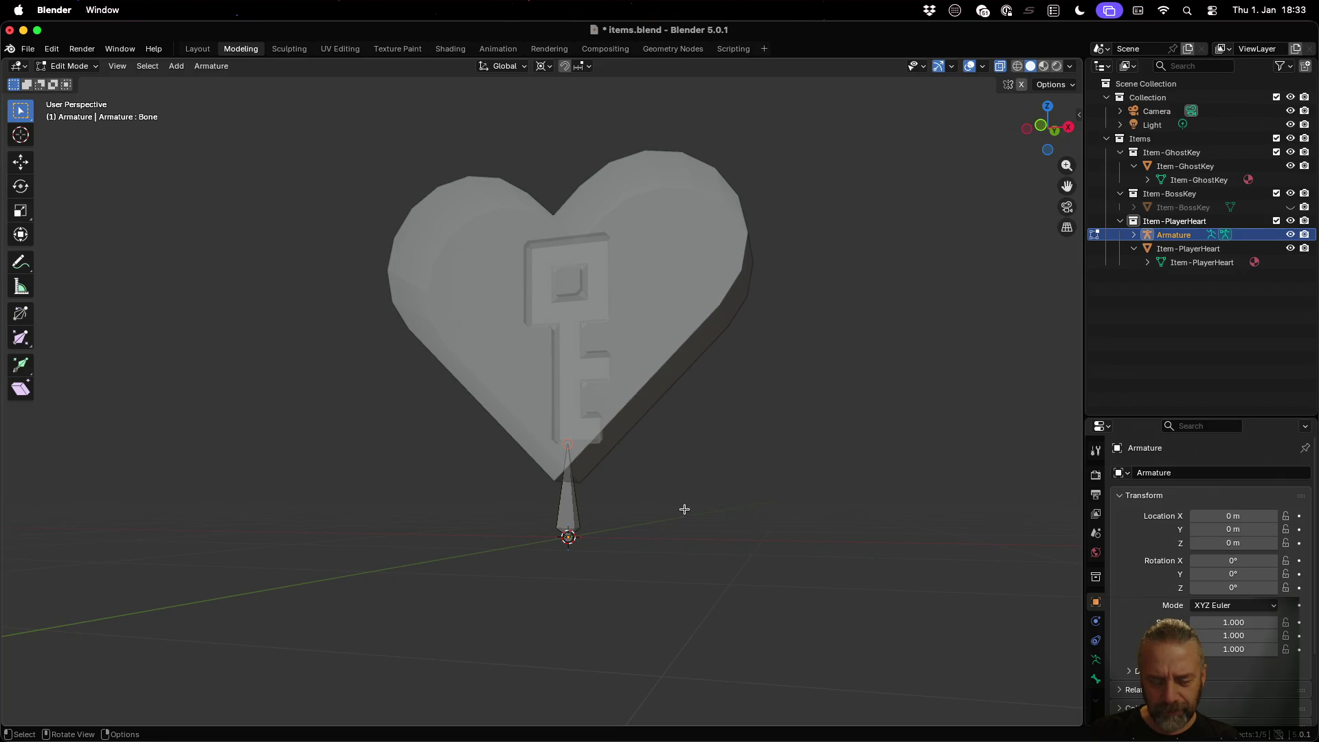
{"action": "key", "text": "ctrl+z"}
{"action": "key", "text": "ctrl+z"}
{"action": "key", "text": "ctrl+z"}
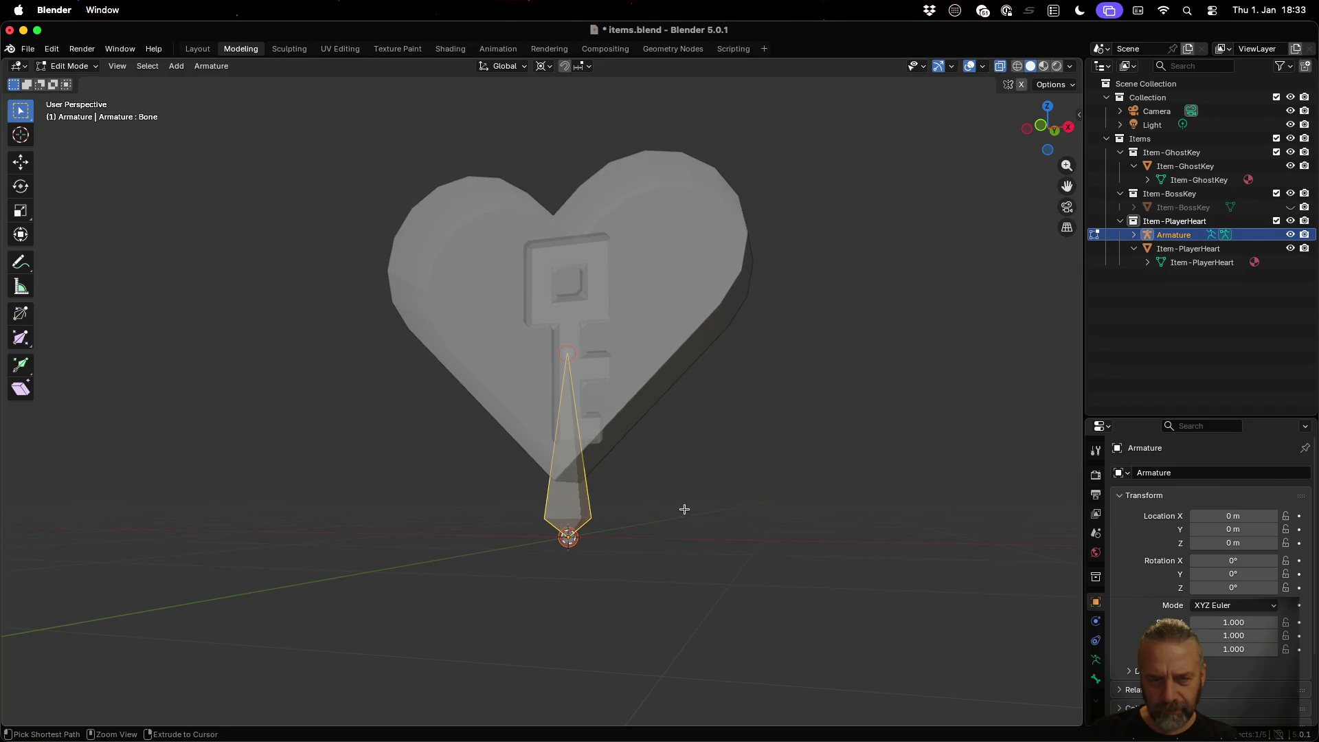
{"action": "key", "text": "ctrl+shift+z"}
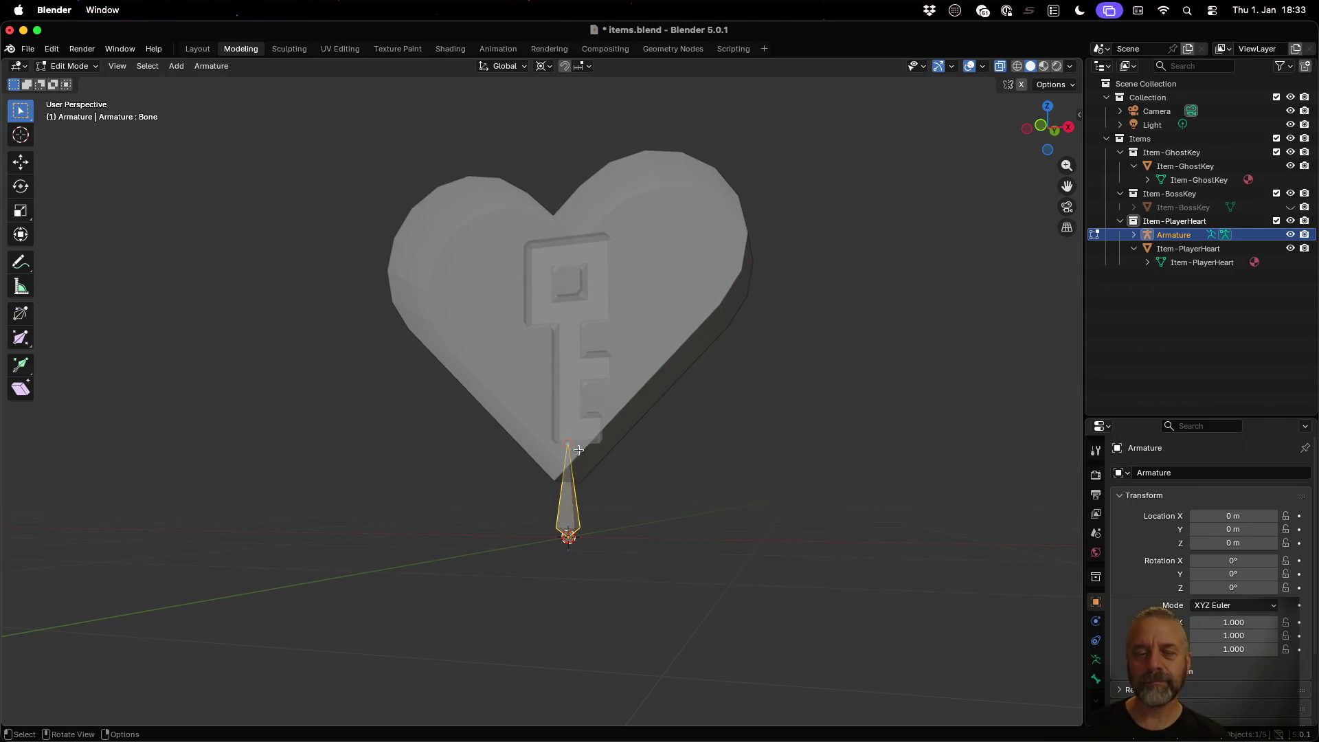
{"action": "key", "text": "alt+a"}
{"action": "mouse_move", "coordinate": [703, 494]}
{"action": "left_mouse_down"}
{"action": "mouse_move", "coordinate": [669, 486]}
{"action": "mouse_move", "coordinate": [685, 505]}
{"action": "left_mouse_up"}
Step: Extrude two 0.5 m bones upward along Z from the base bone
{"action": "type", "text": "ez0.5"}
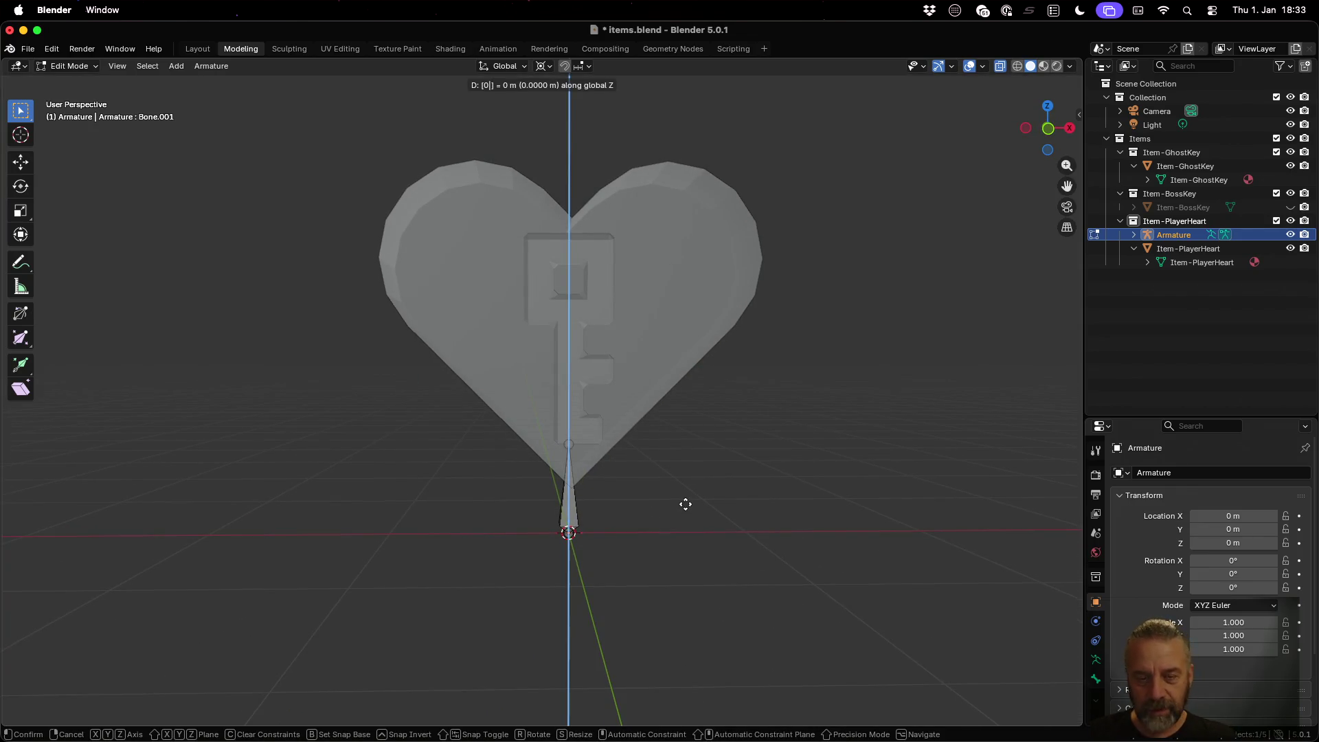
{"action": "key", "text": "Return"}
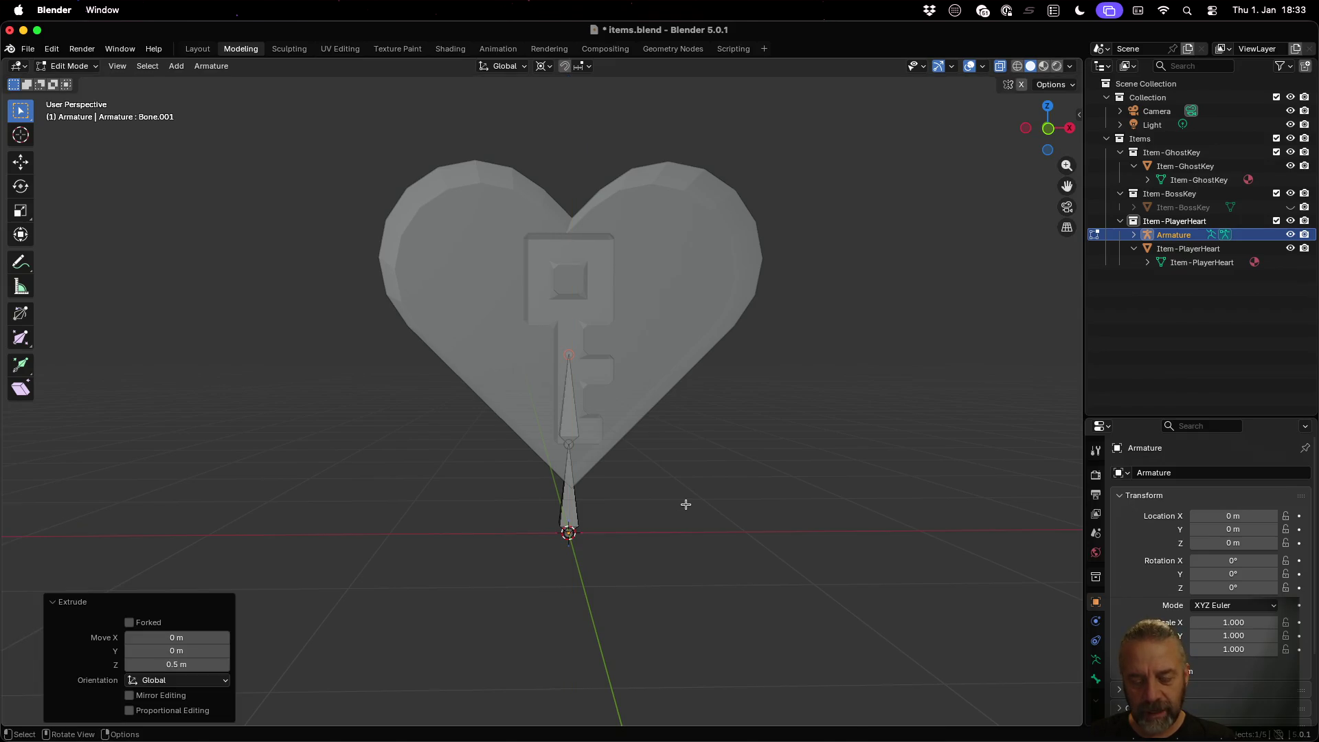
{"action": "type", "text": "ez0.6"}
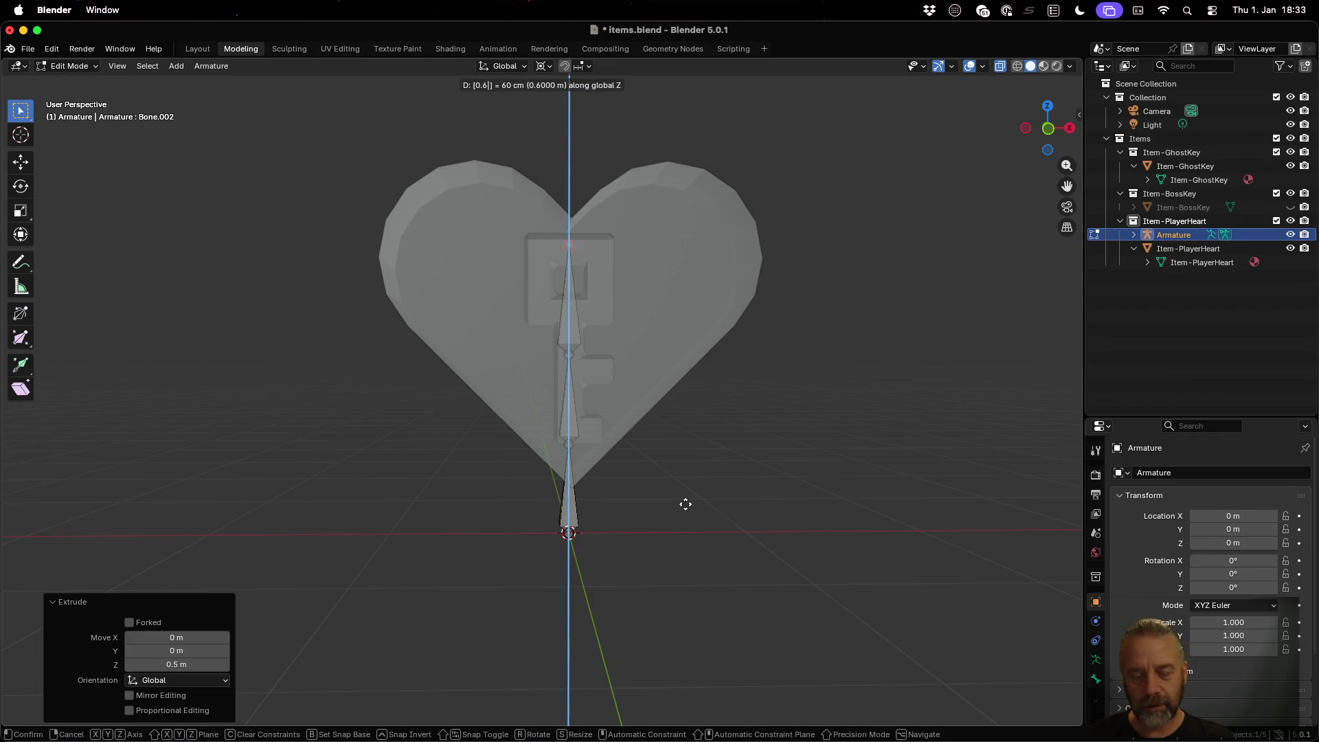
{"action": "key", "text": "BackSpace"}
{"action": "type", "text": "5"}
{"action": "key", "text": "Return"}
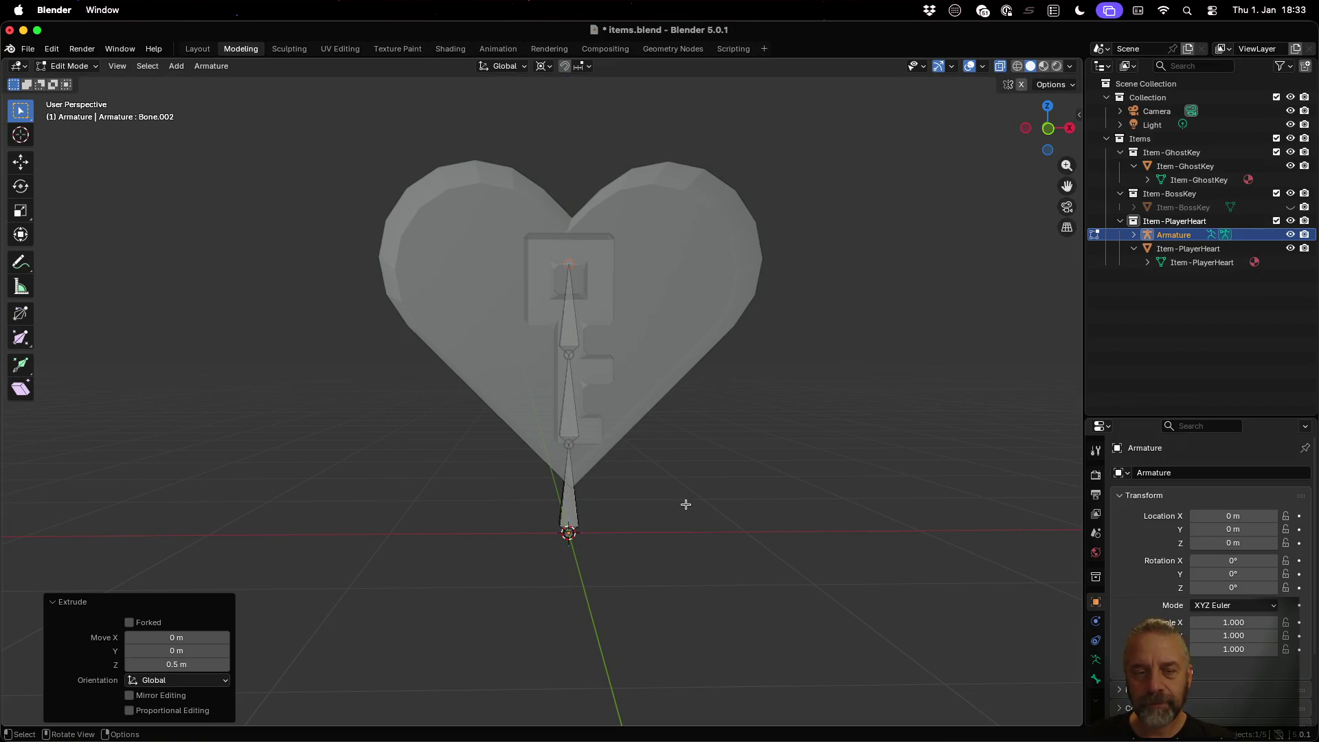
Step: Trial a 45° Y rotation on the top bone, cancel it, and deselect all bones
{"action": "left_click", "coordinate": [568, 323]}
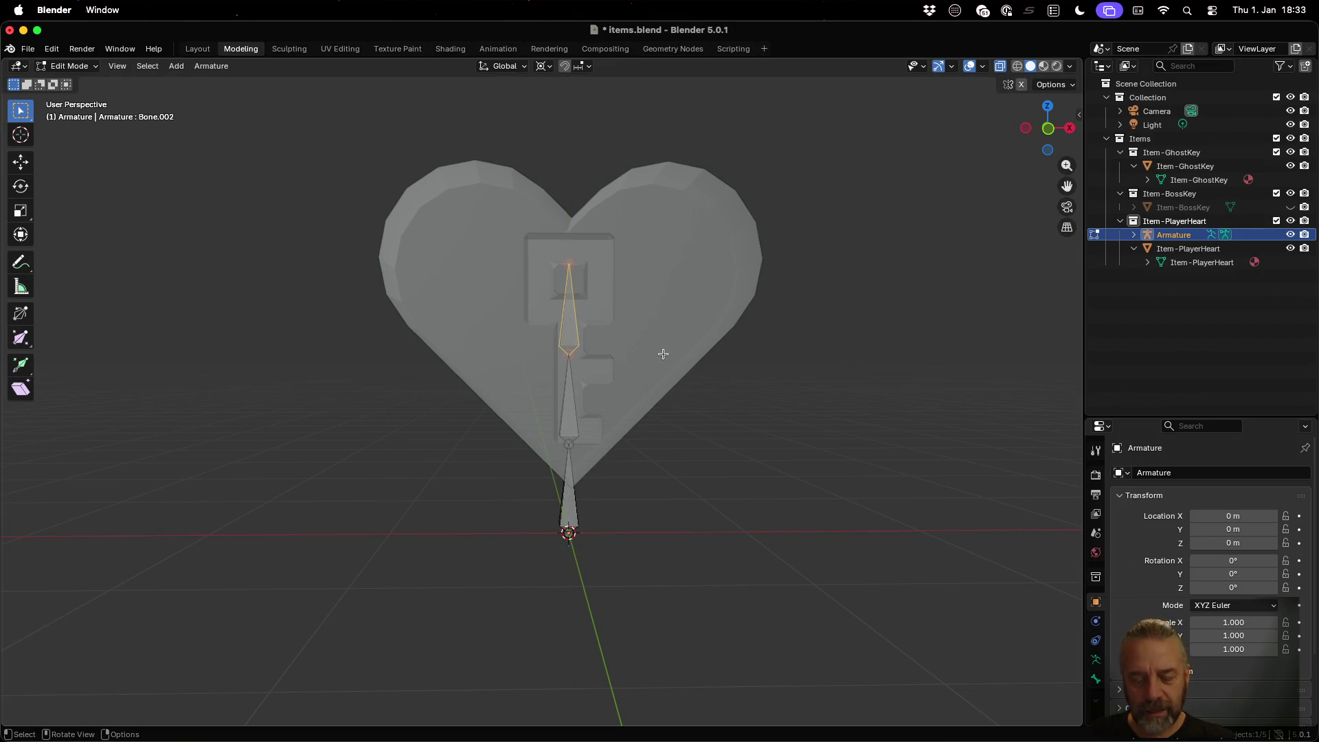
{"action": "type", "text": "r"}
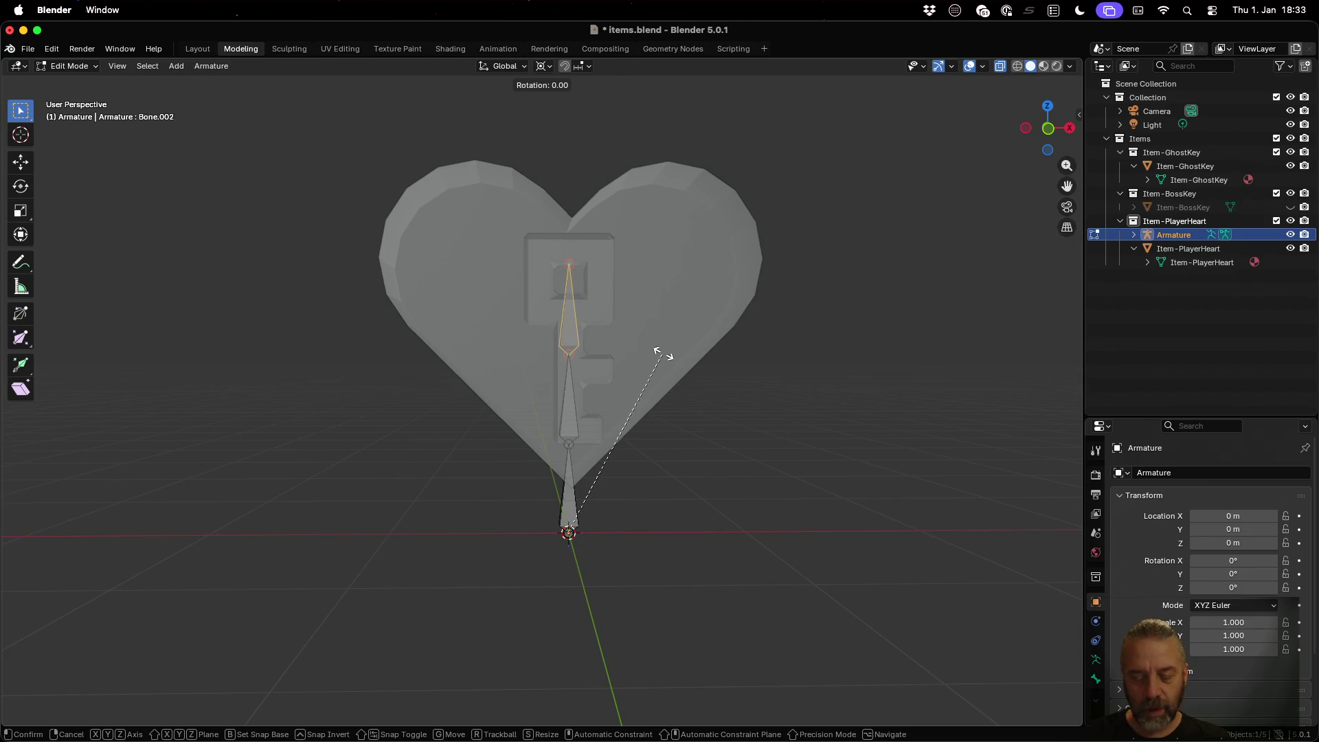
{"action": "type", "text": "y45"}
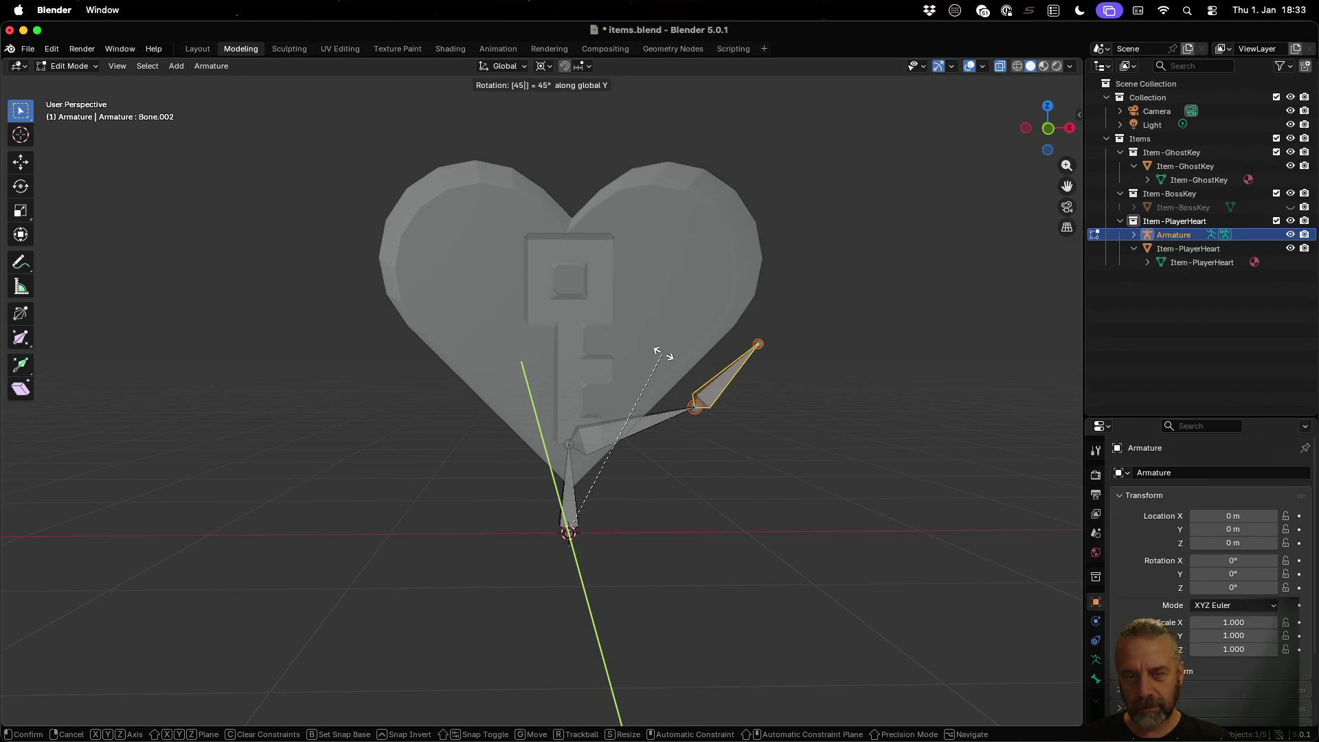
{"action": "key", "text": "Escape"}
{"action": "key", "text": "alt+a"}
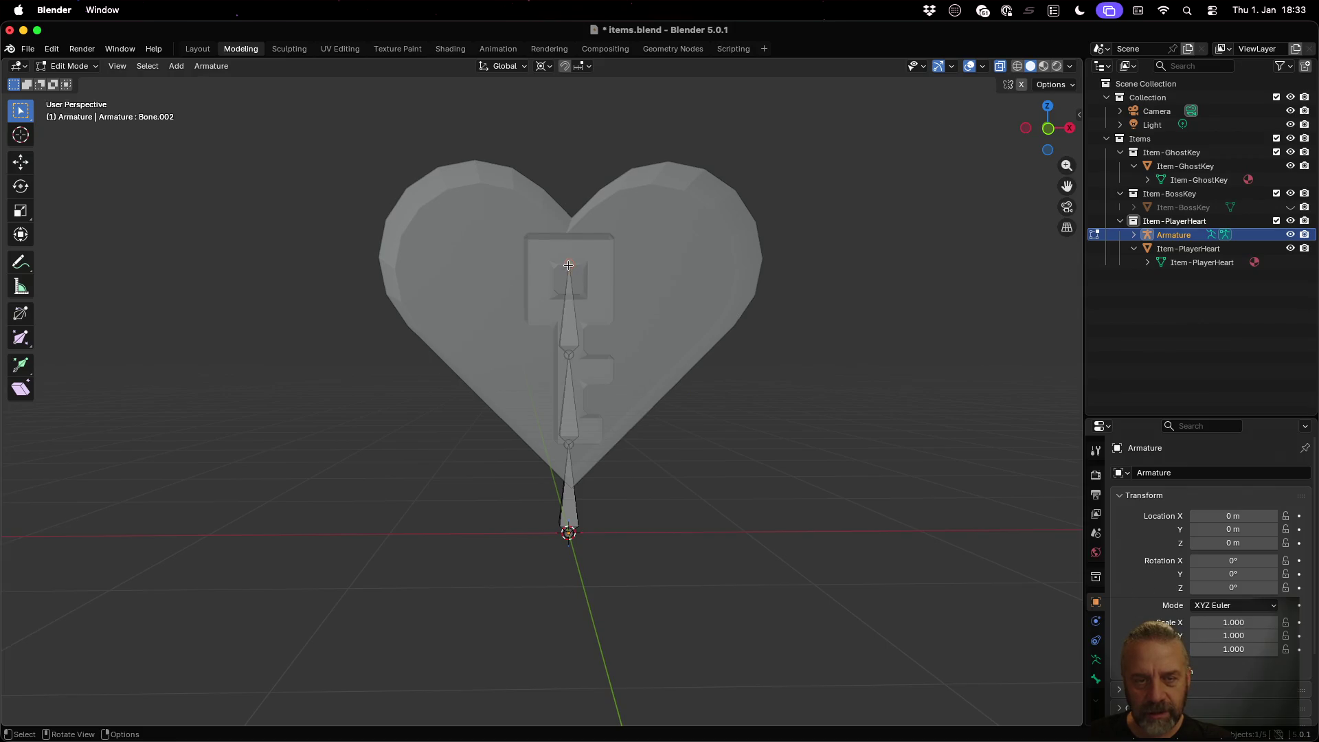
{"action": "type", "text": "ry45"}
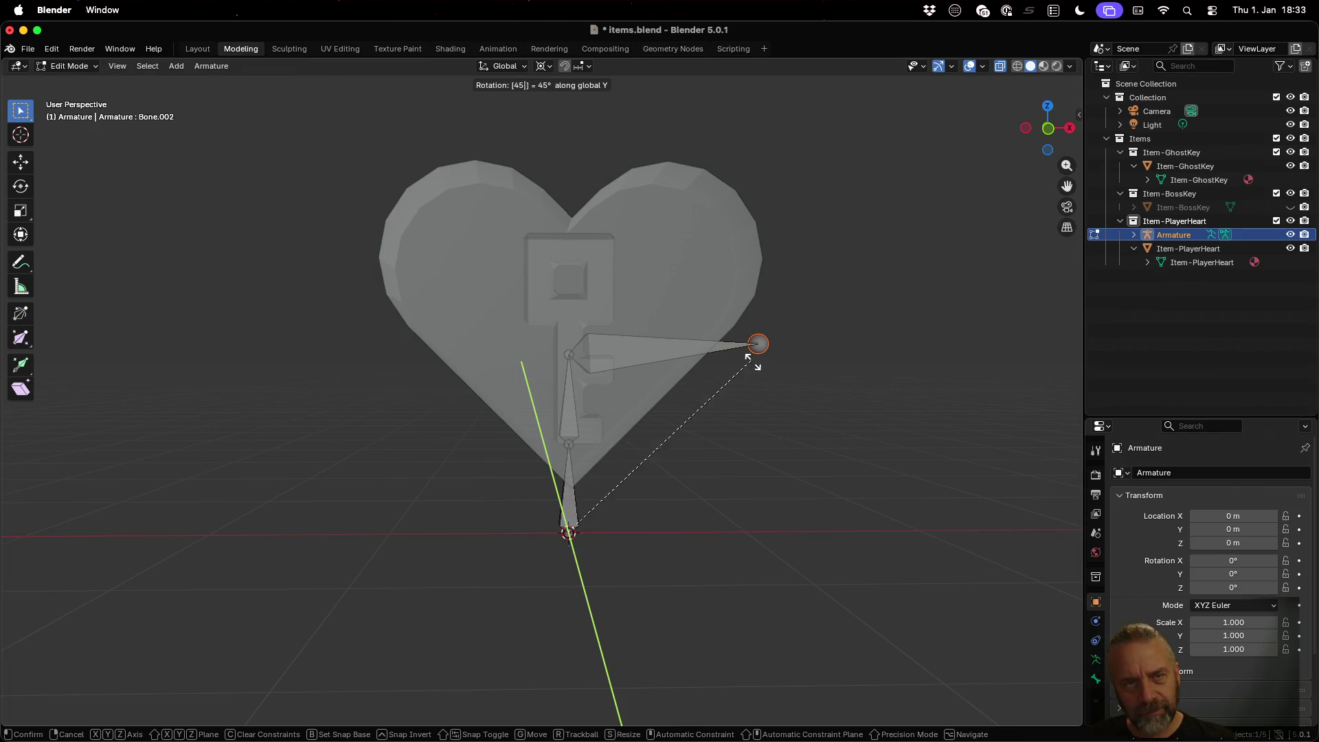
{"action": "key", "text": "Escape"}
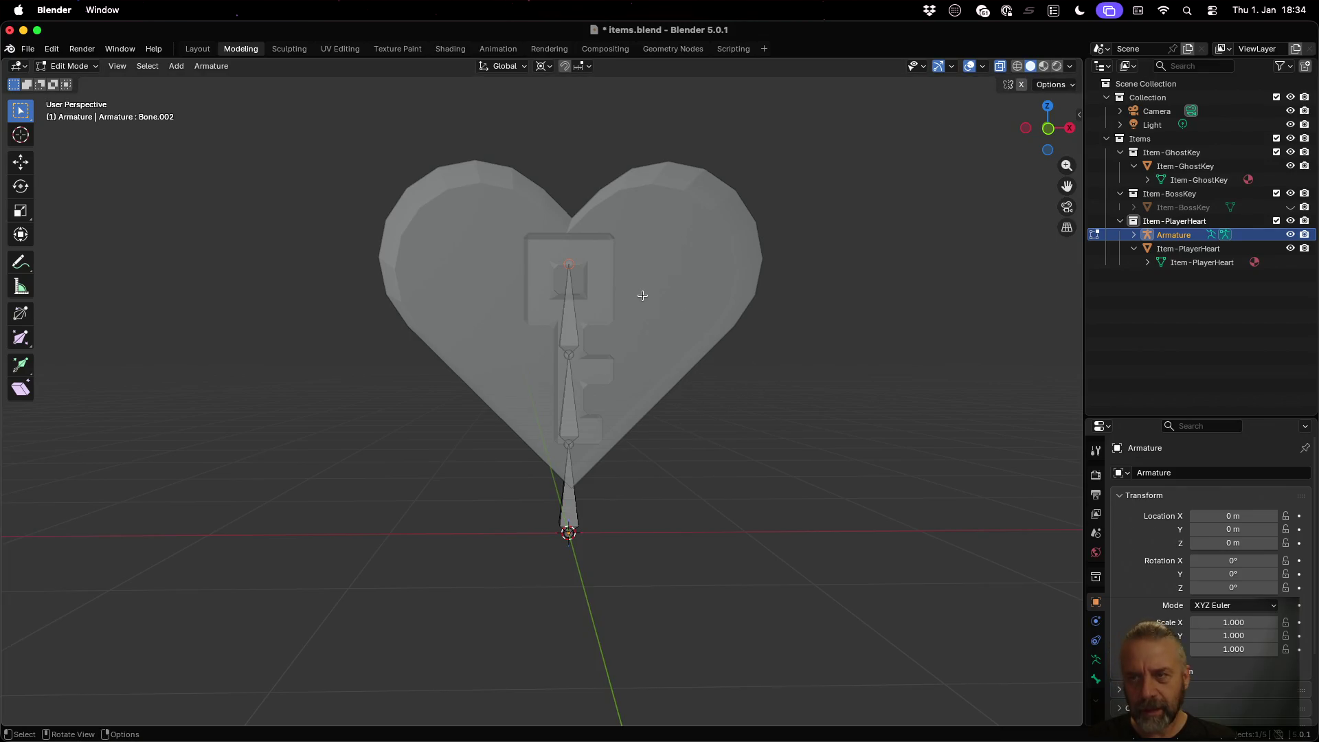
Step: Move one branch tip 0.5 m along X and extrude a second 0.5 m branch moved -0.5 m along X
{"action": "type", "text": "gx0.5"}
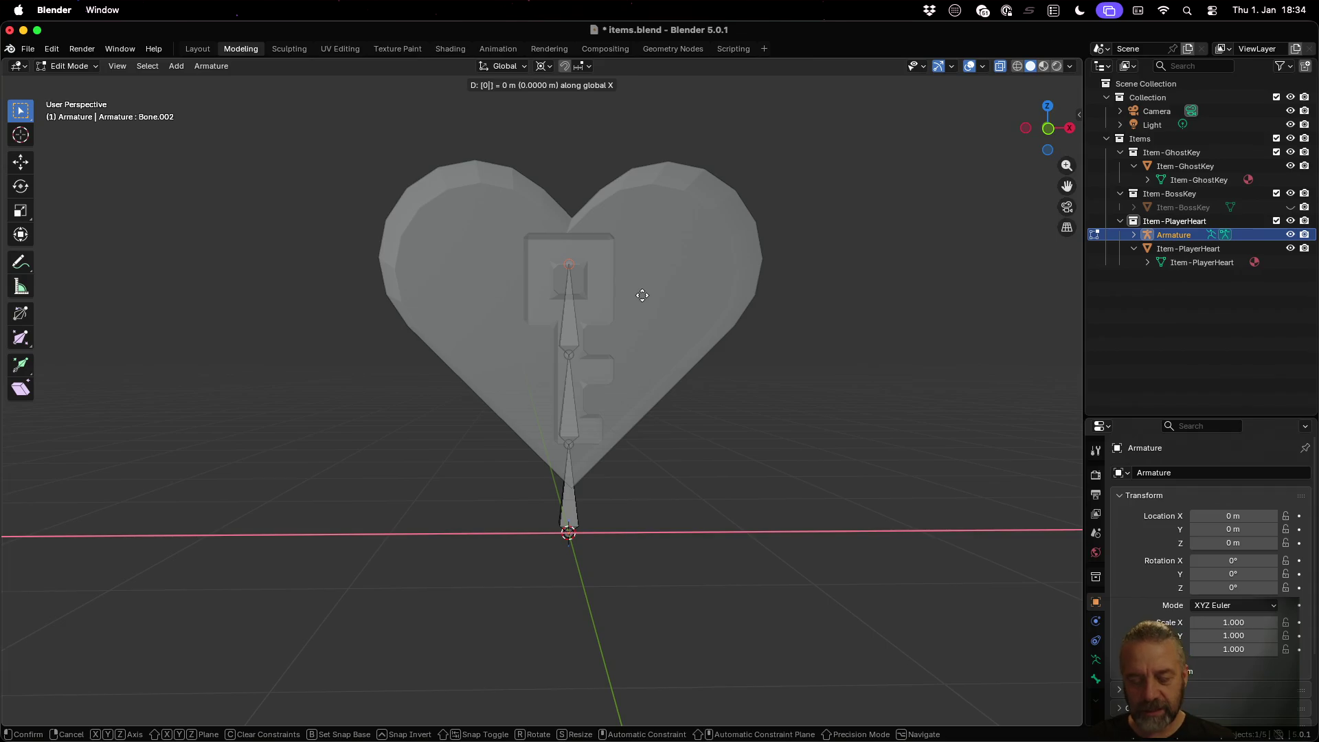
{"action": "key", "text": "Return"}
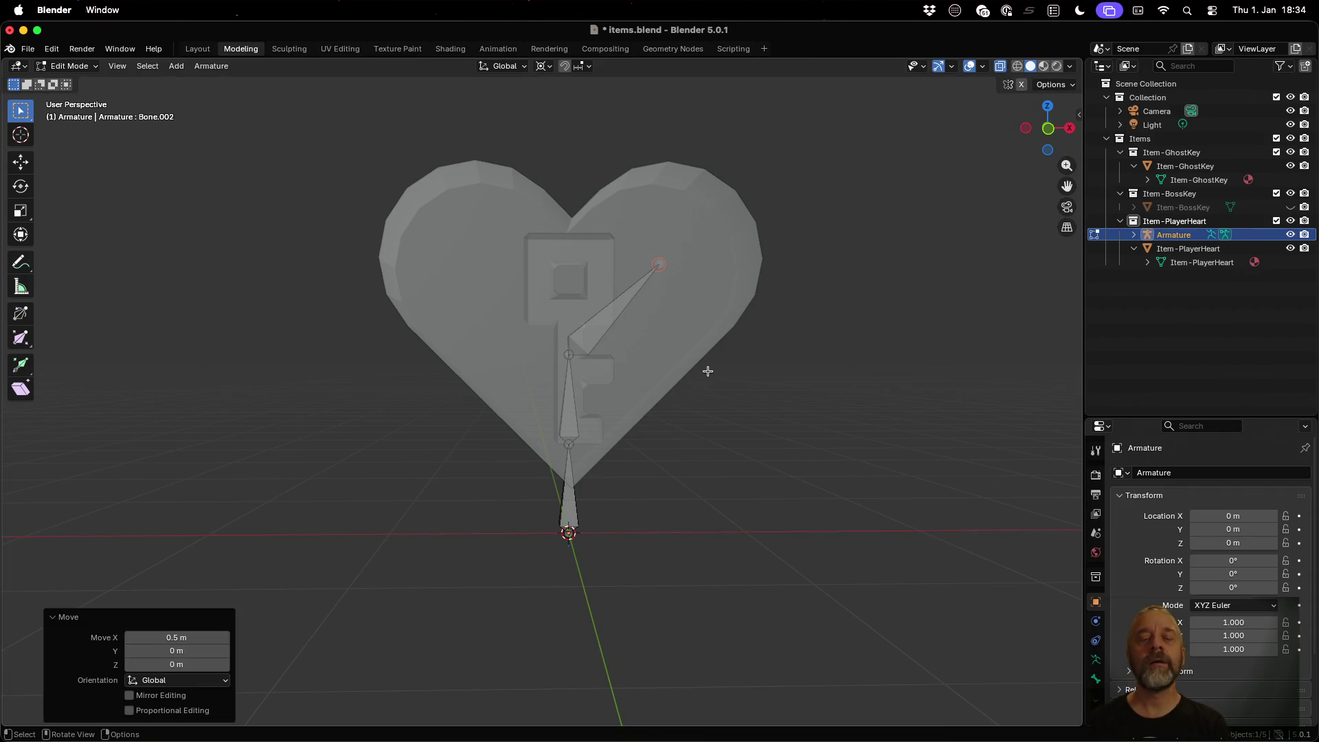
{"action": "left_click", "coordinate": [571, 358]}
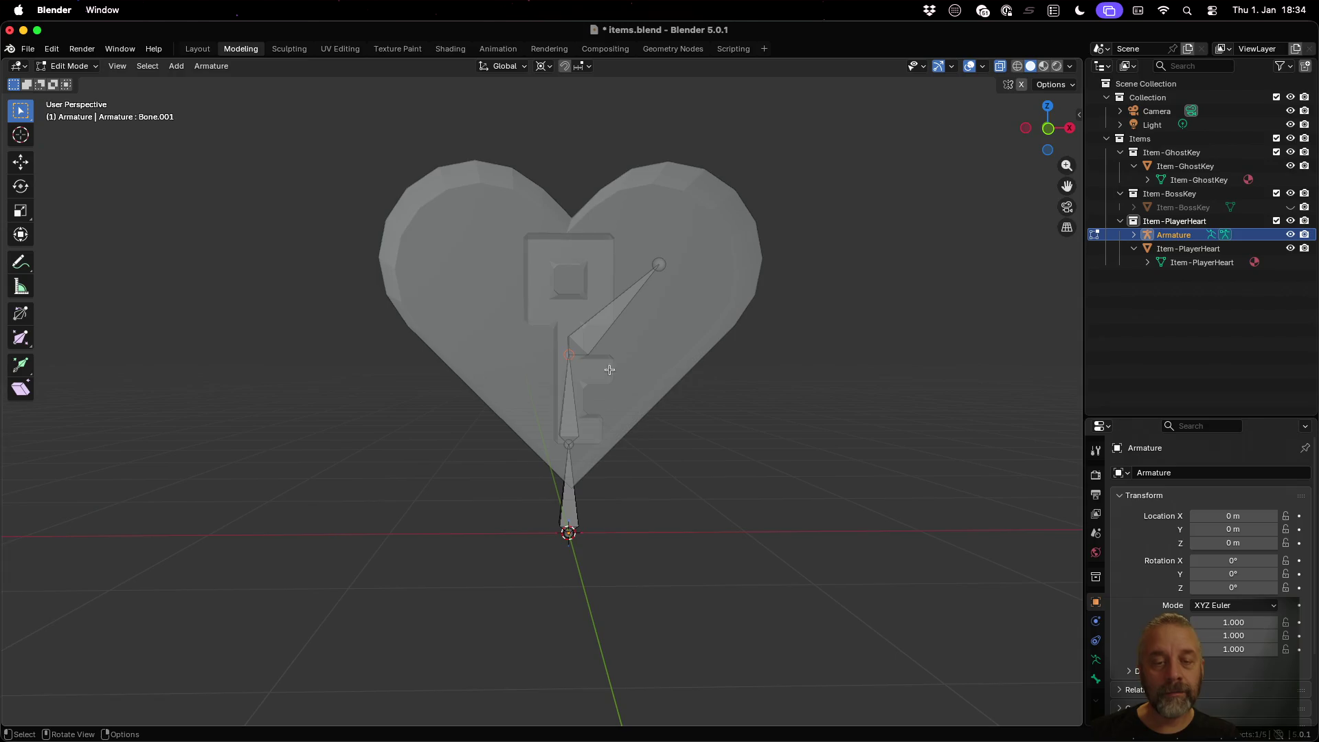
{"action": "type", "text": "ez"}
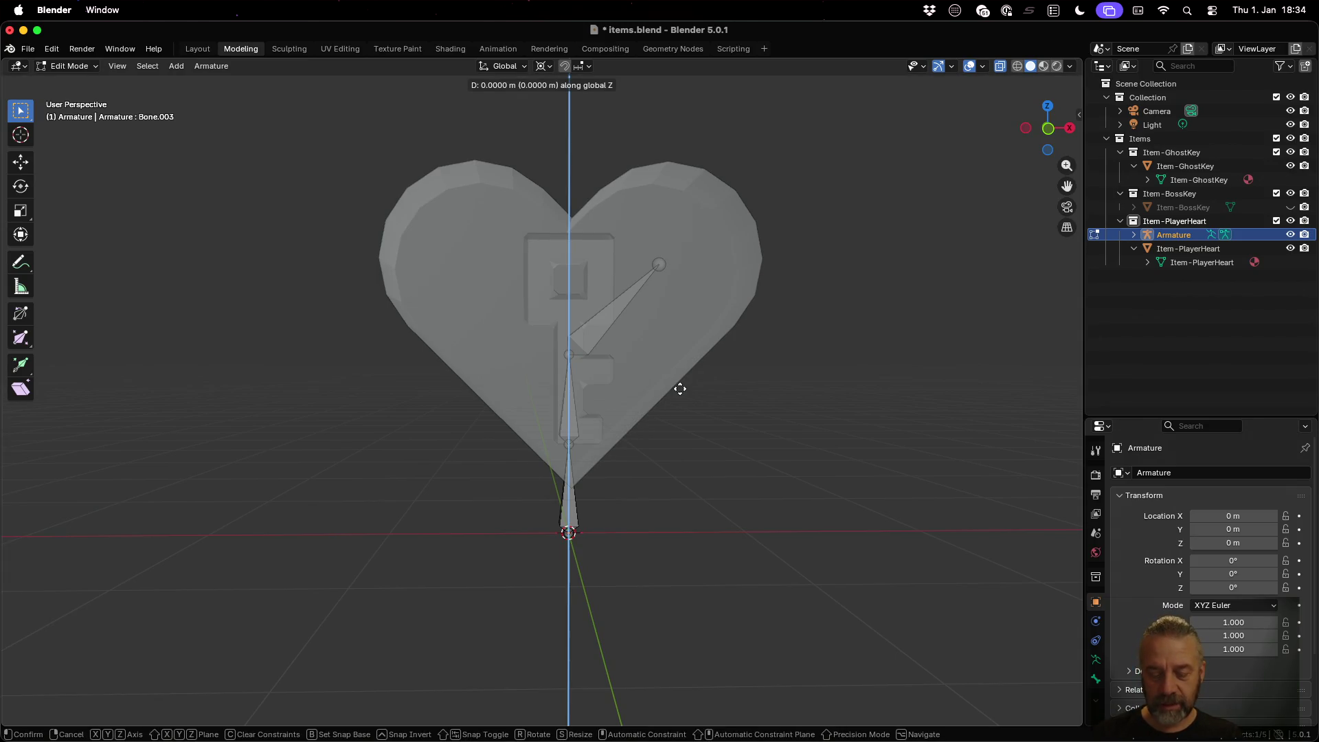
{"action": "type", "text": "0.5"}
{"action": "key", "text": "Return"}
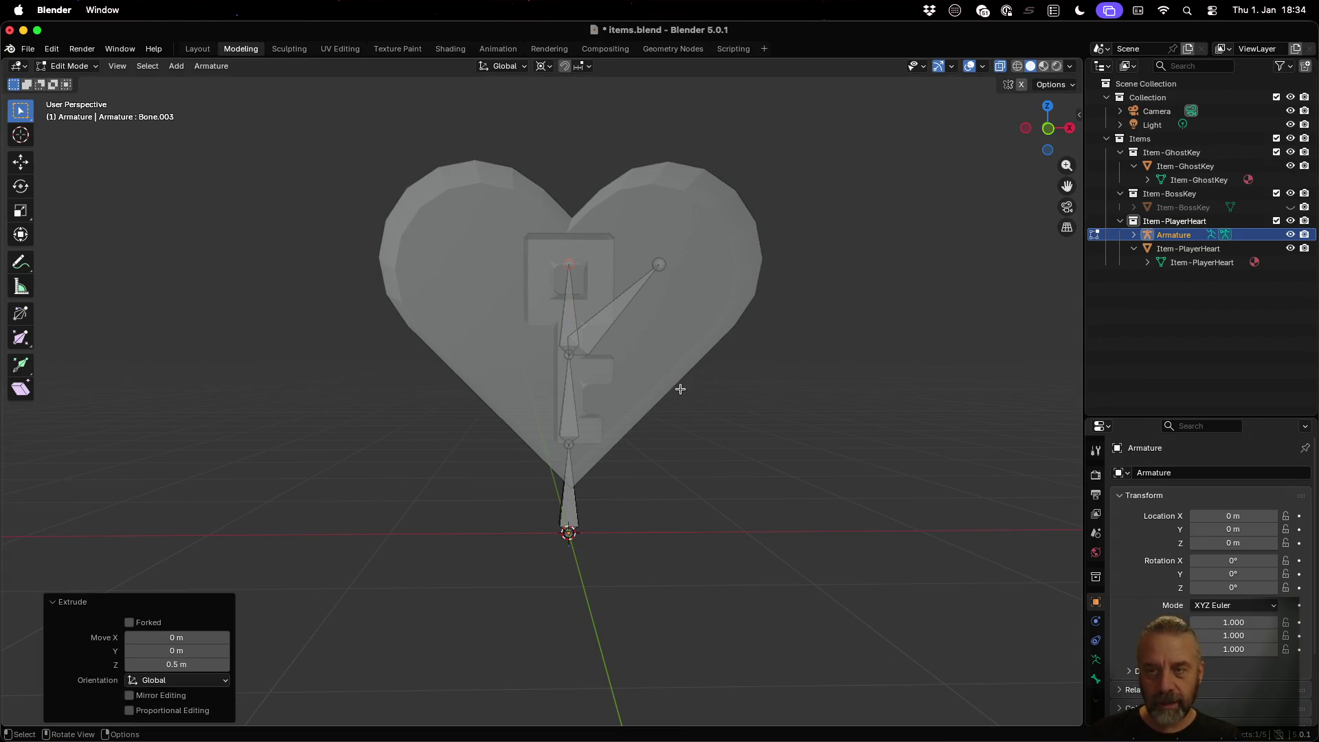
{"action": "type", "text": "gx-0.5"}
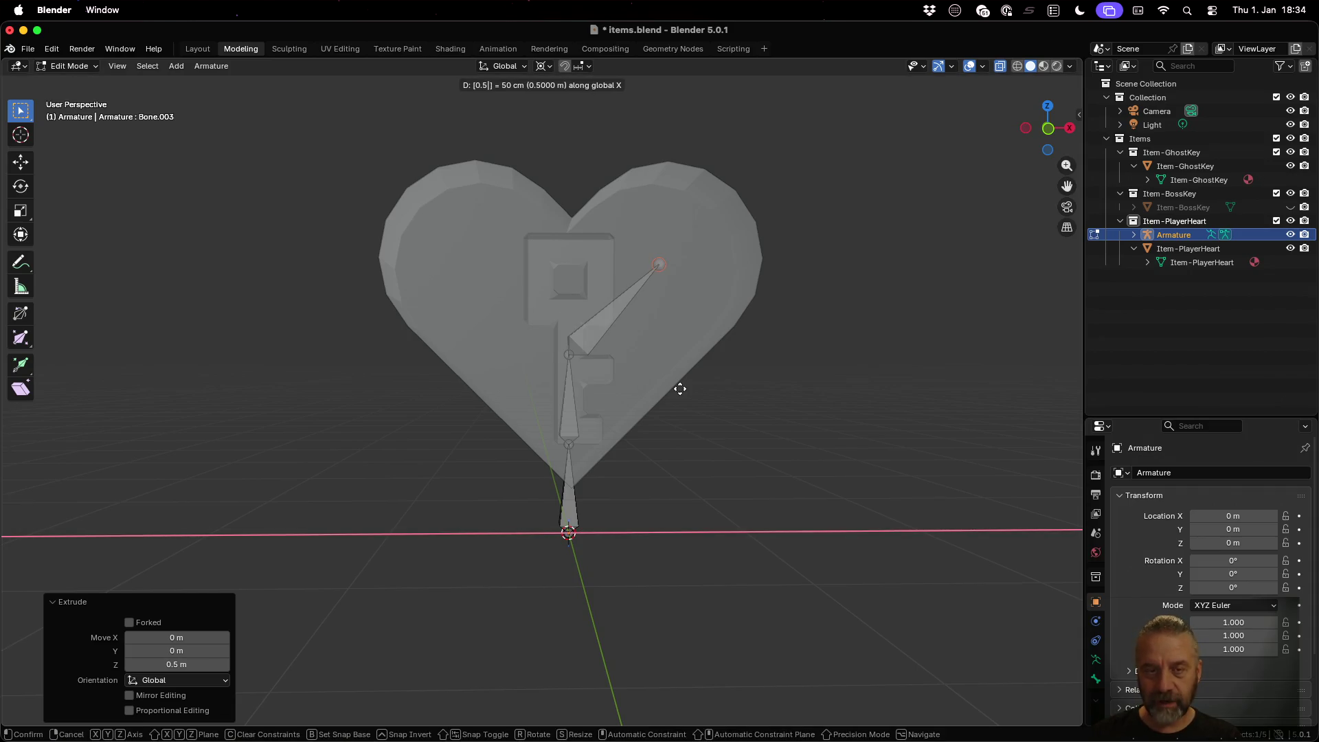
{"action": "key", "text": "Return"}
{"action": "mouse_move", "coordinate": [575, 337]}
{"action": "left_mouse_down"}
{"action": "mouse_move", "coordinate": [804, 365]}
{"action": "mouse_move", "coordinate": [794, 432]}
{"action": "mouse_move", "coordinate": [620, 410]}
{"action": "mouse_move", "coordinate": [593, 343]}
{"action": "mouse_move", "coordinate": [564, 346]}
{"action": "left_mouse_up"}
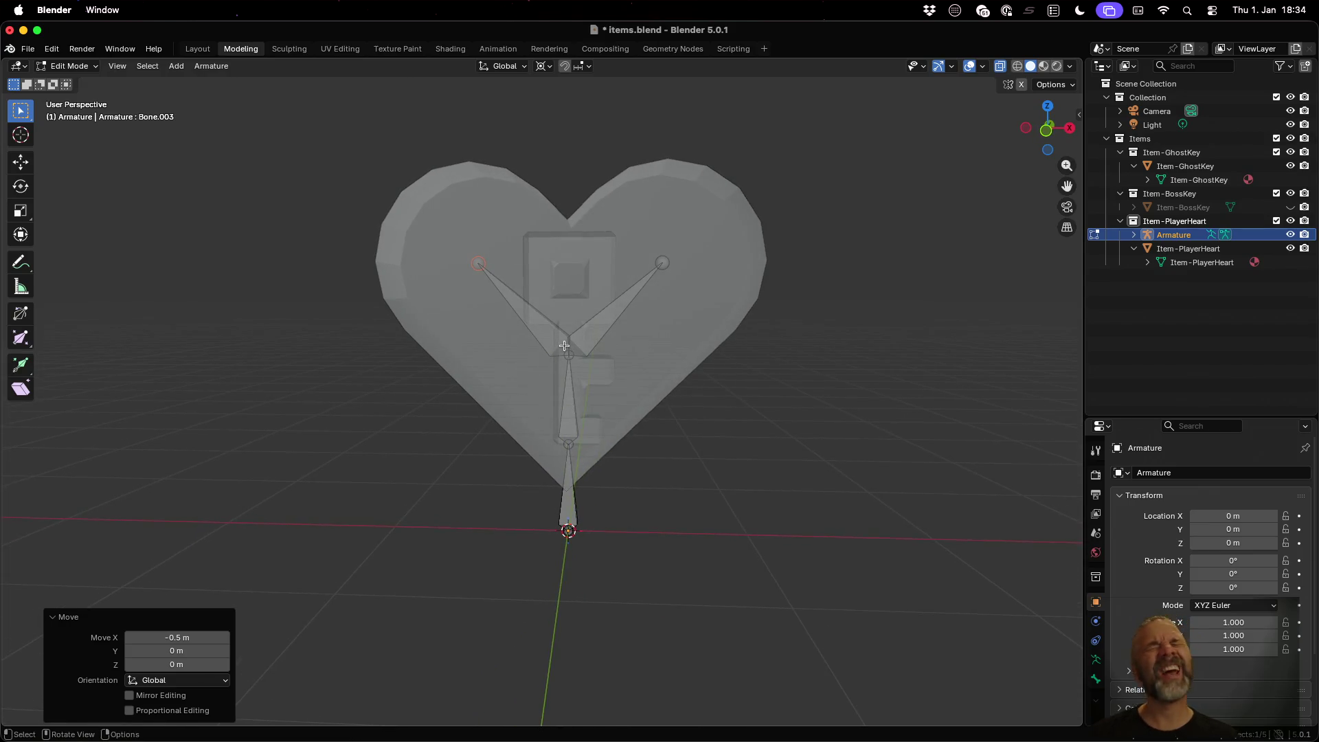
Step: Parent the heart mesh to the armature With Automatic Weights in Object Mode
{"action": "key", "text": "Tab"}
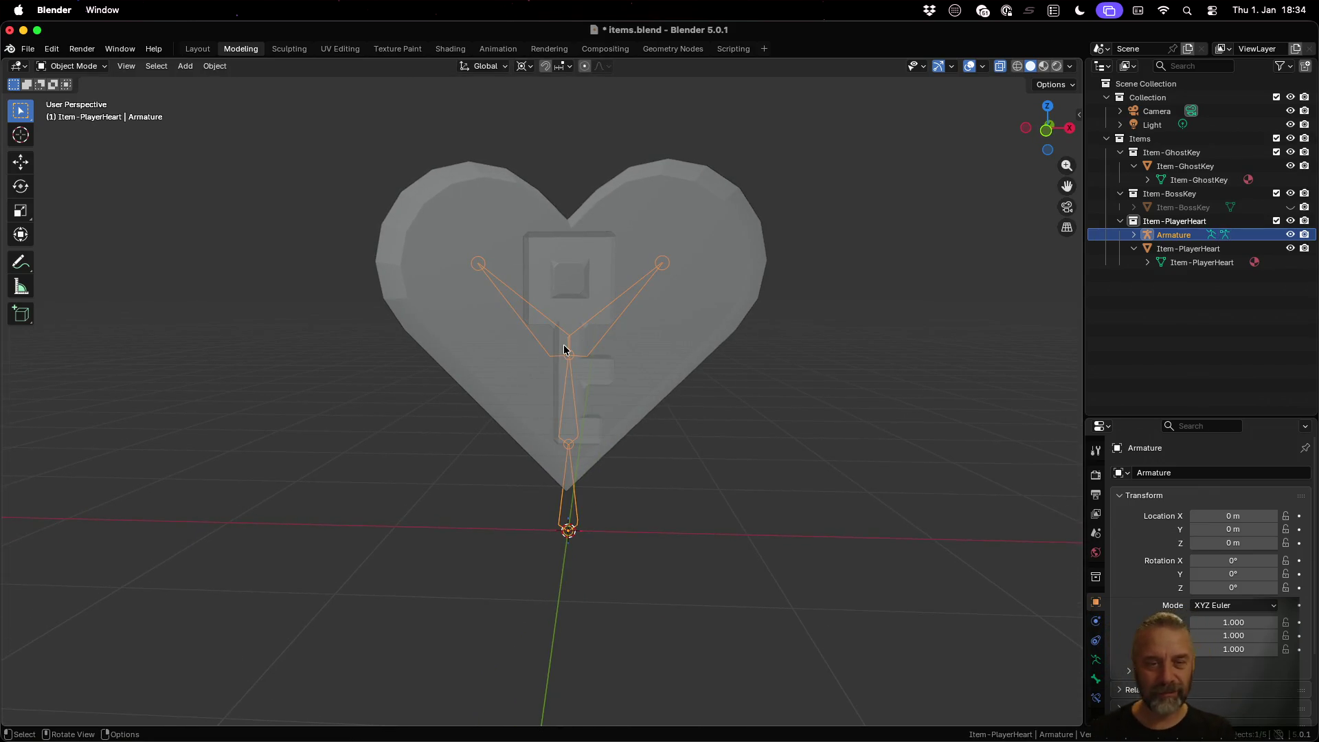
{"action": "left_click", "coordinate": [1187, 248]}
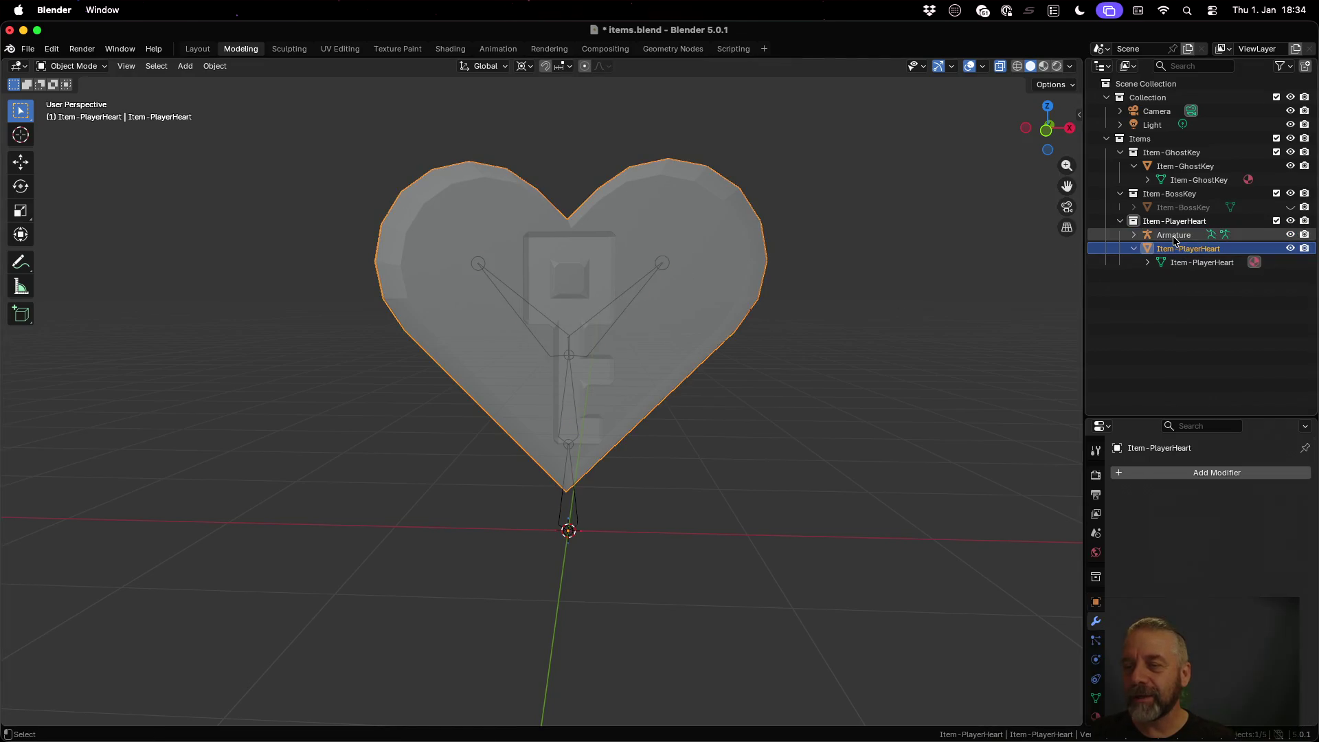
{"action": "left_click", "coordinate": [1173, 234], "text": "ctrl"}
{"action": "key", "text": "ctrl+p"}
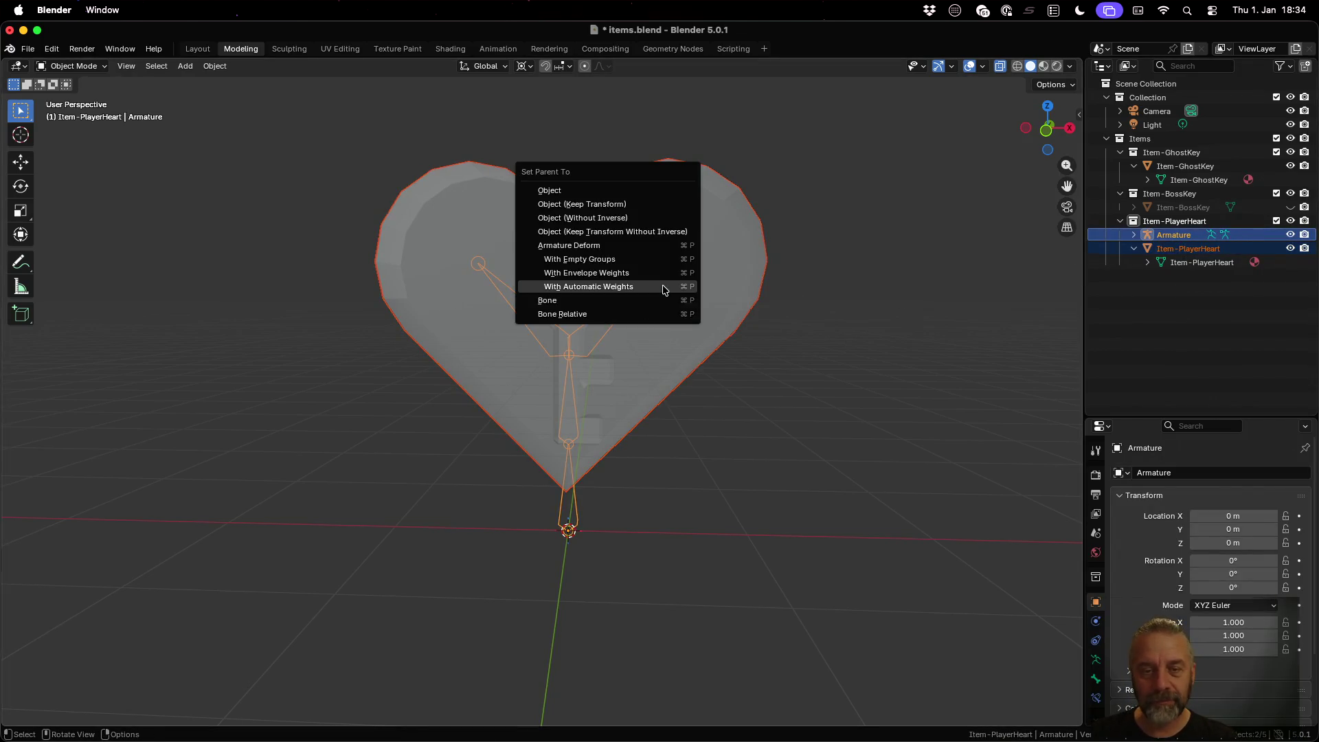
{"action": "left_click", "coordinate": [662, 284]}
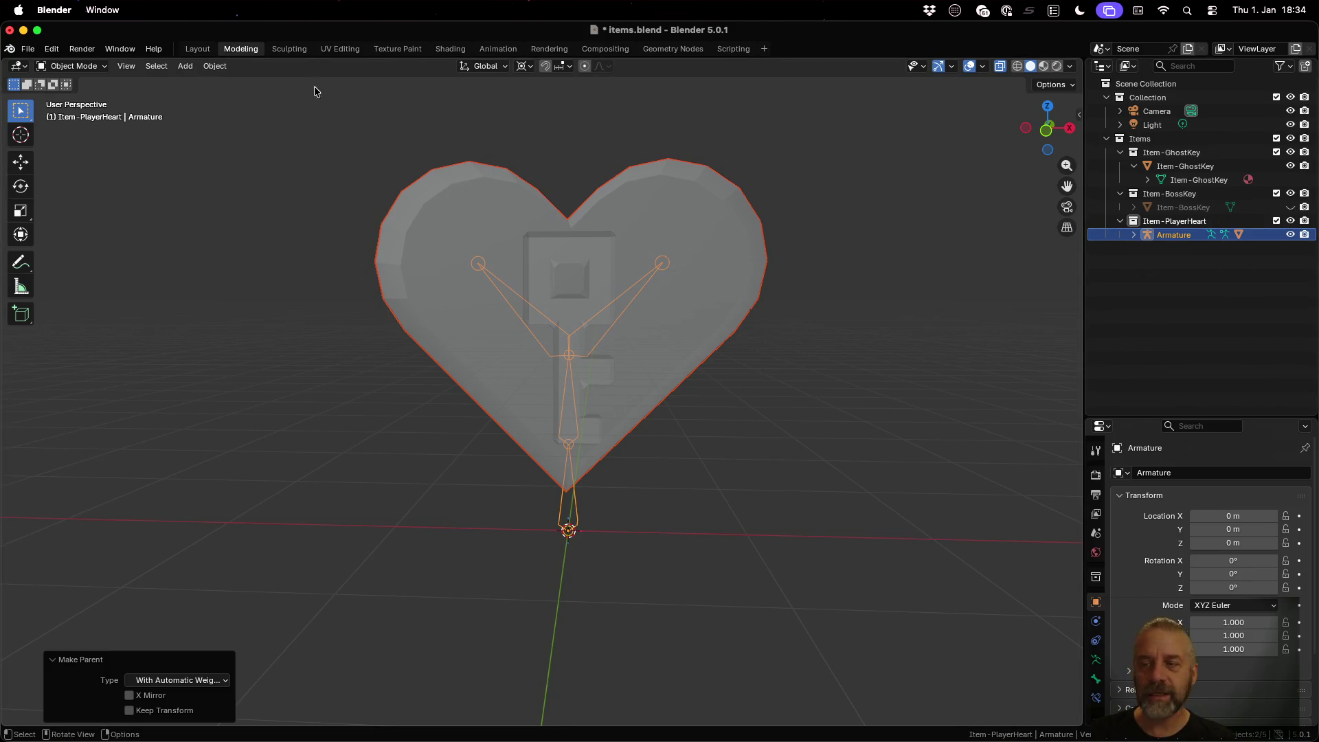
{"action": "left_click", "coordinate": [1133, 234]}
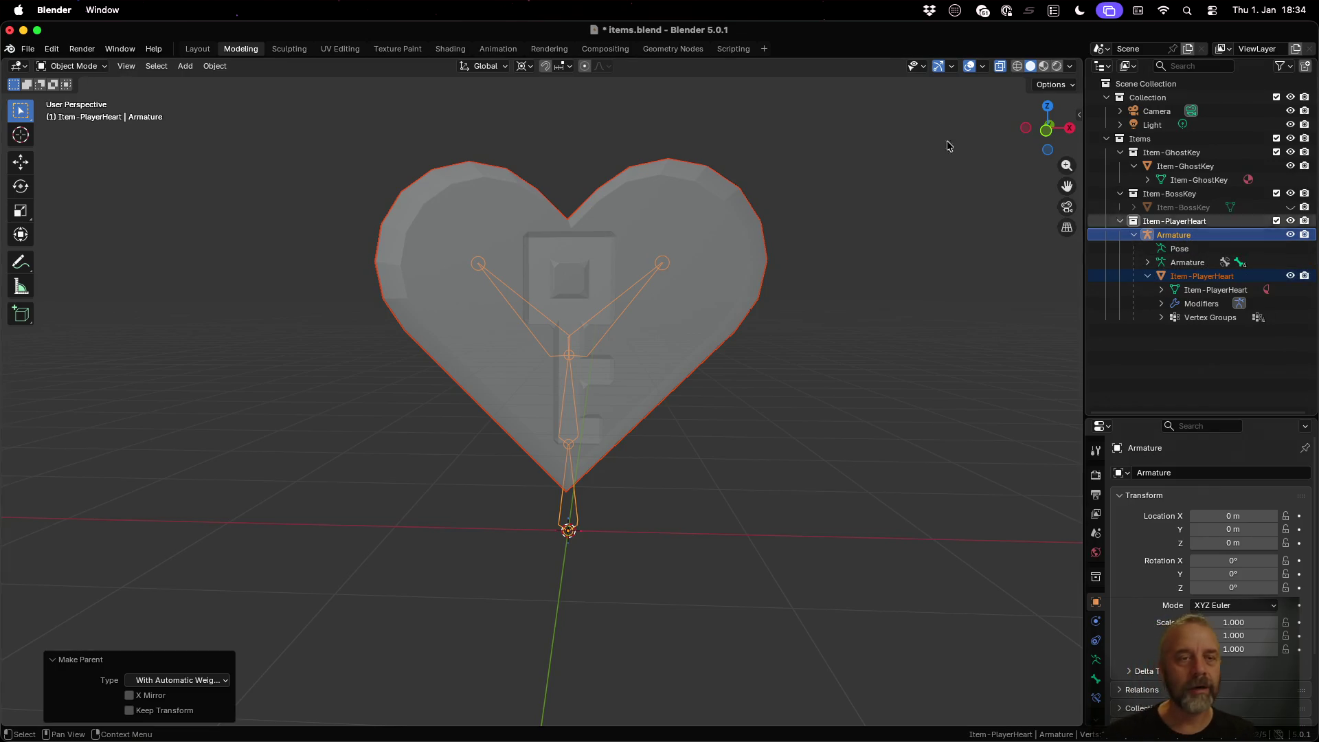
Step: Test-rotate the upper-left bone in Pose Mode, then switch to the Animation workspace
{"action": "left_click", "coordinate": [92, 66]}
{"action": "left_click", "coordinate": [90, 112]}
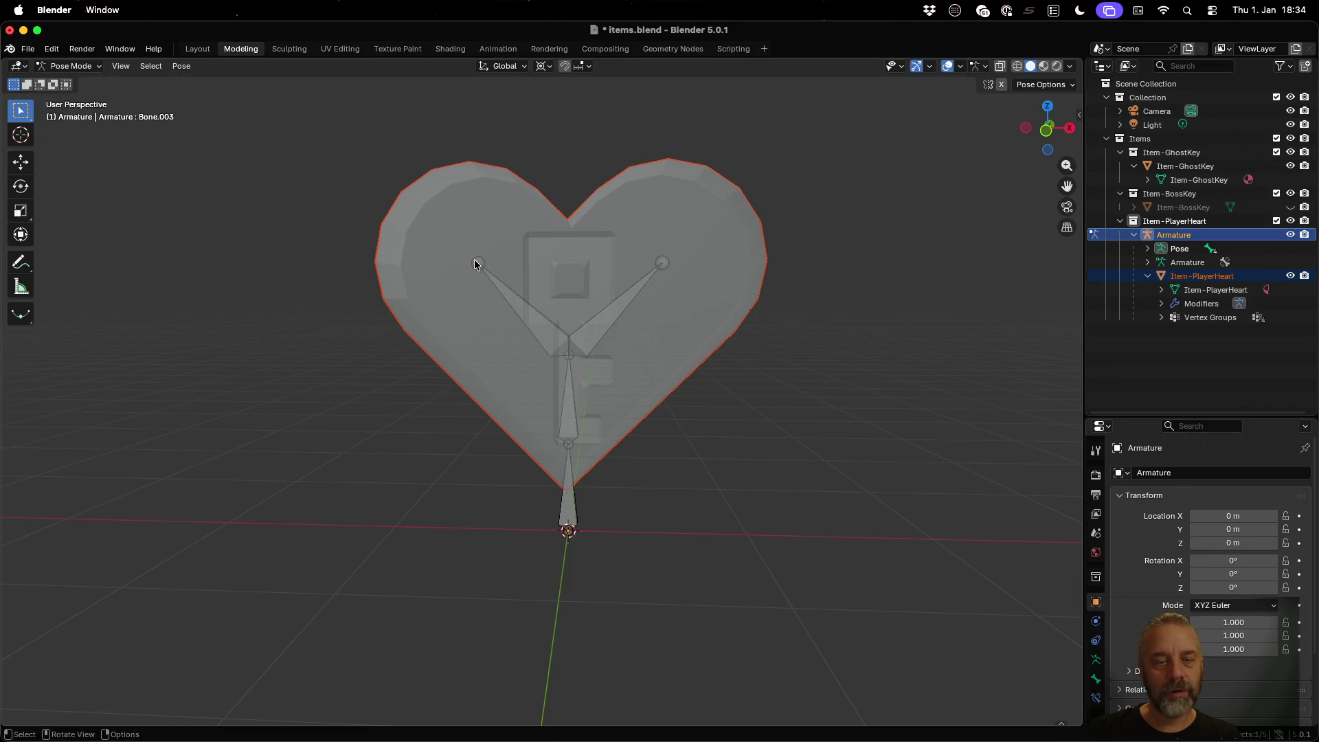
{"action": "left_click", "coordinate": [478, 264]}
{"action": "key", "text": "r"}
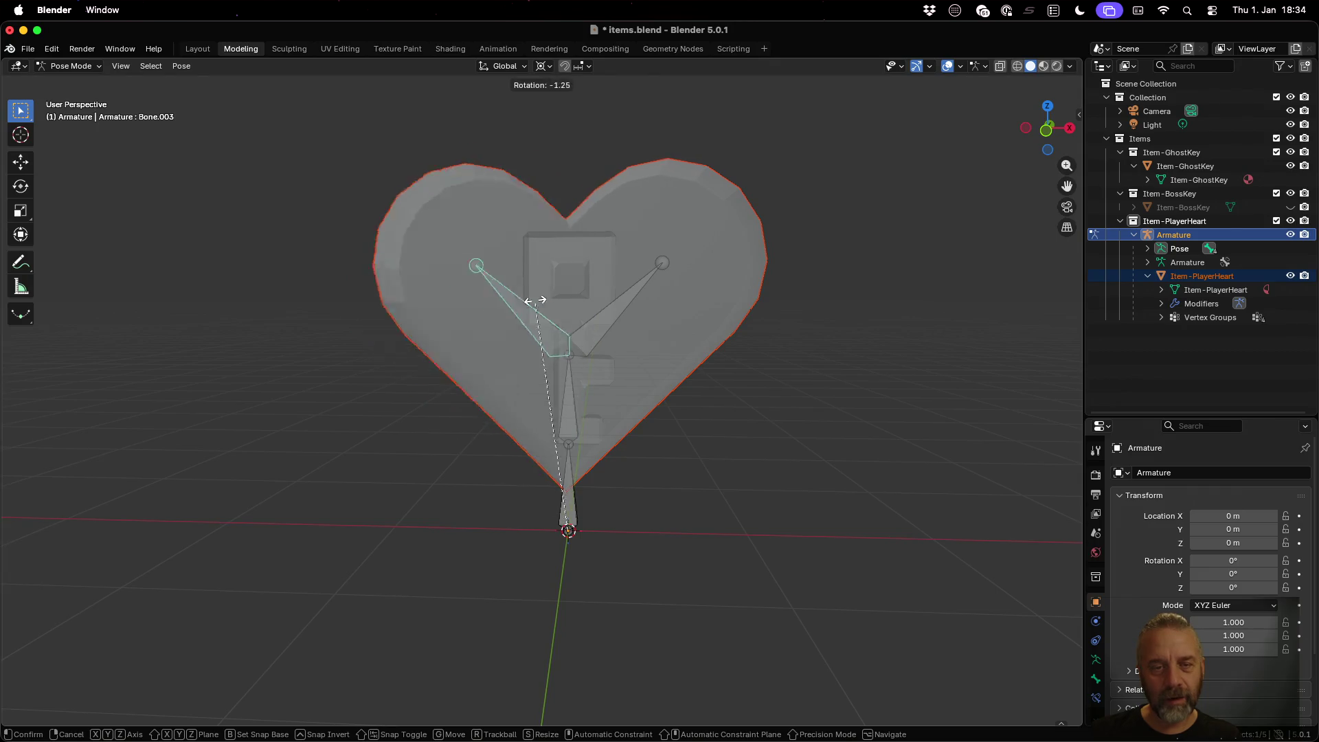
{"action": "left_click", "coordinate": [492, 296]}
{"action": "scroll", "coordinate": [573, 326], "scroll_direction": "left", "scroll_amount": 5}
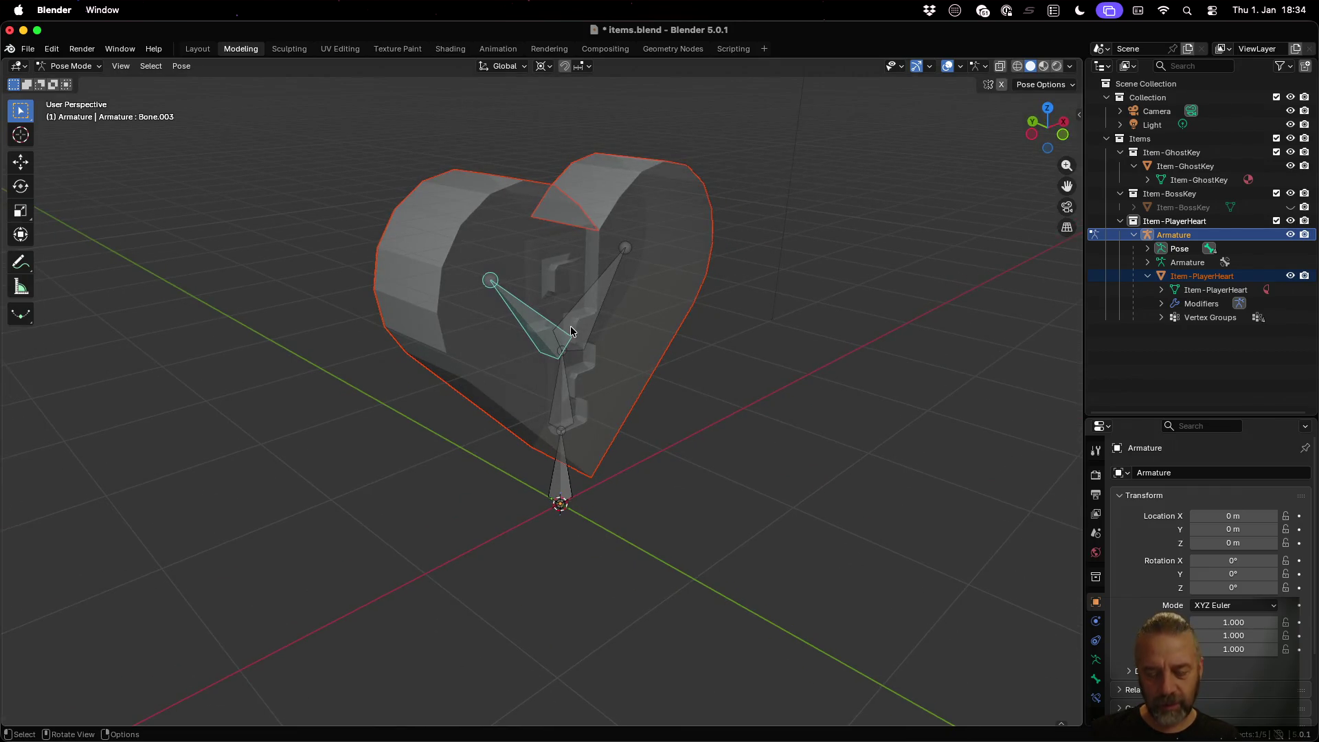
{"action": "key", "text": "r"}
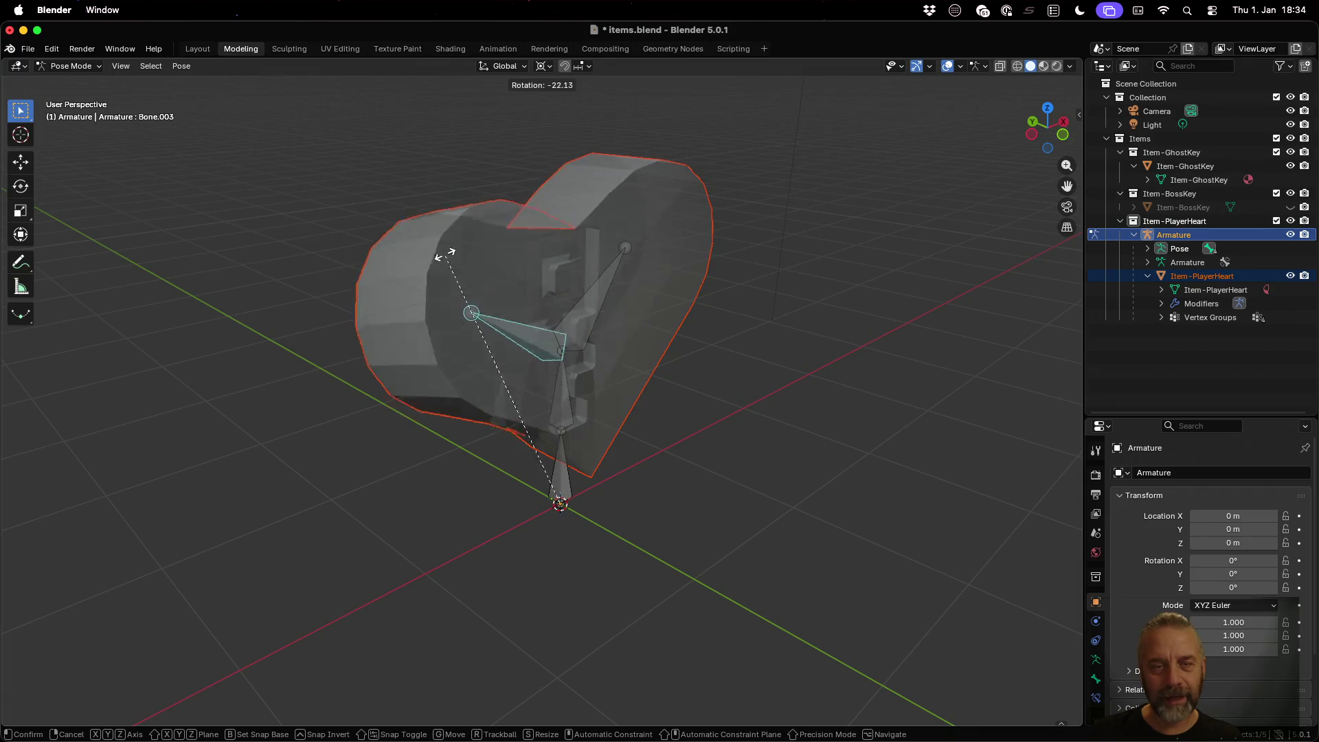
{"action": "left_click", "coordinate": [747, 348]}
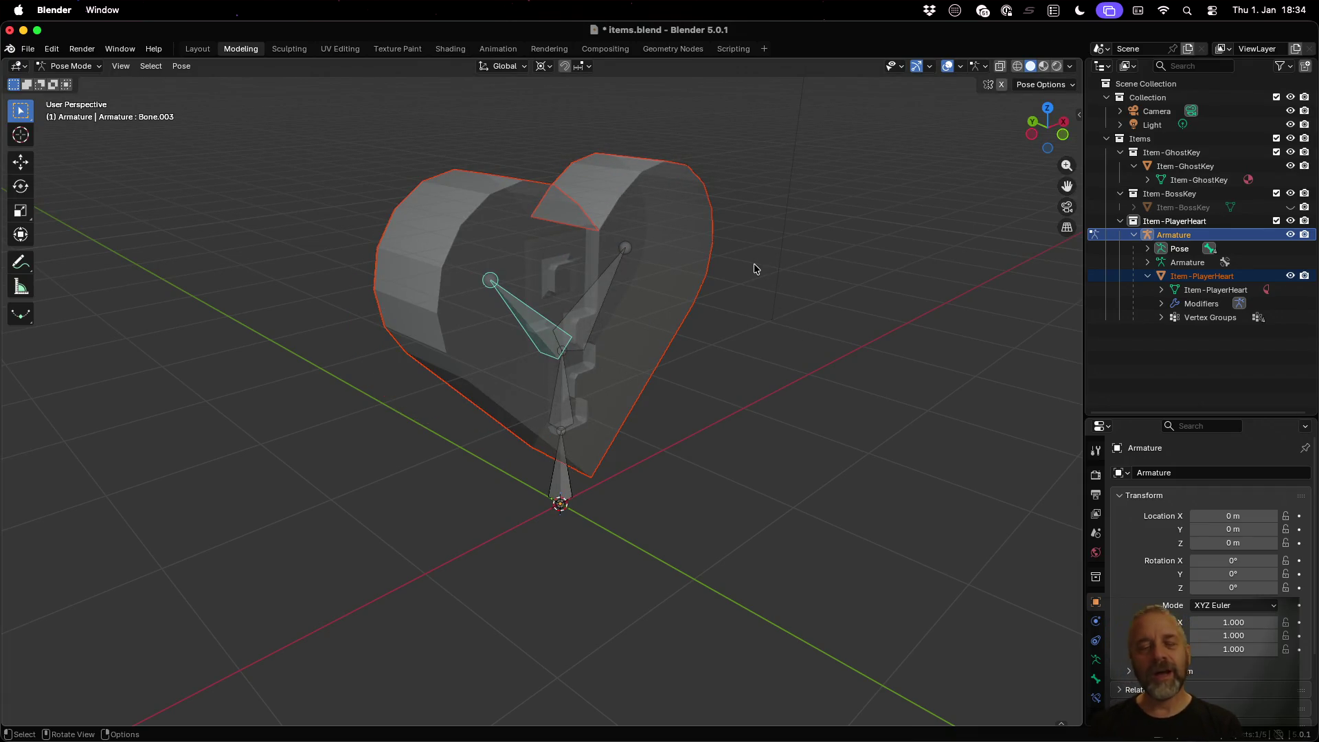
{"action": "left_click", "coordinate": [498, 49]}
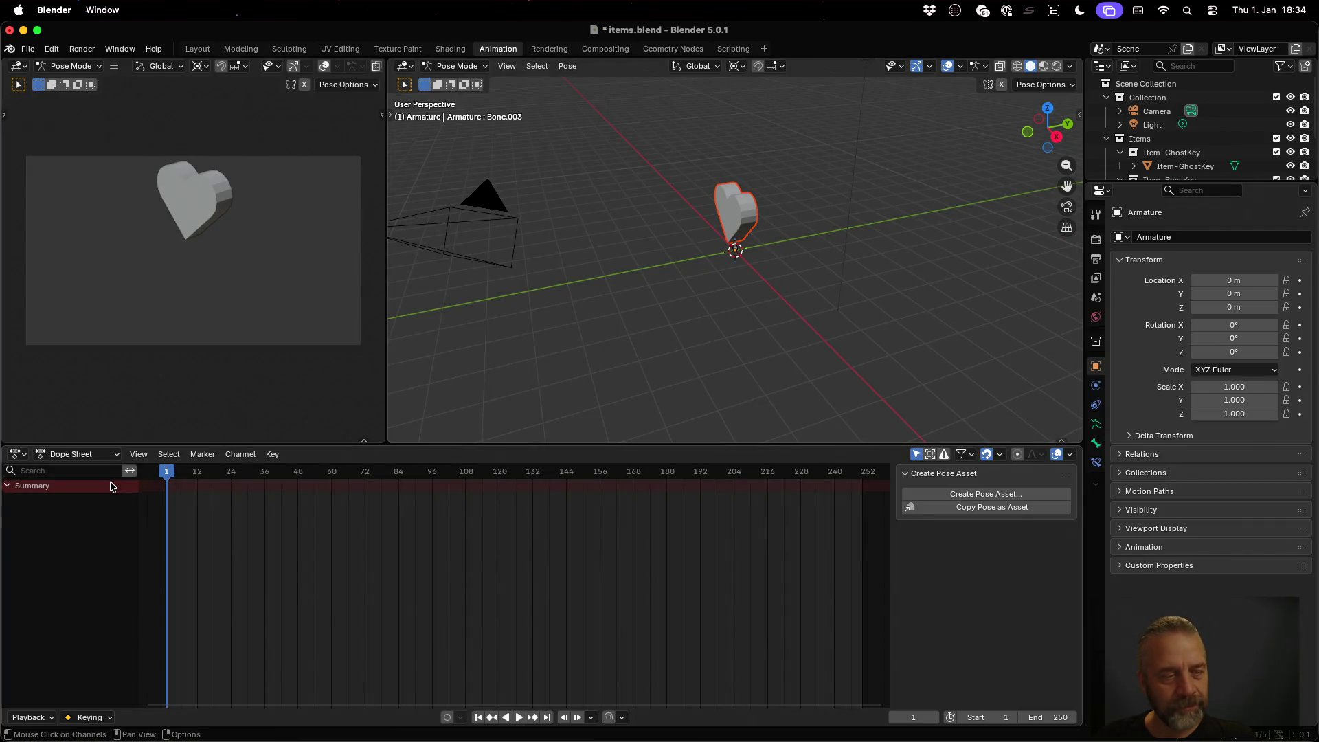
Step: In the Action Editor, create an action named 'Item-PlayerHeart-Idle' and enable its Fake User
{"action": "left_click", "coordinate": [115, 454]}
{"action": "left_click", "coordinate": [103, 506]}
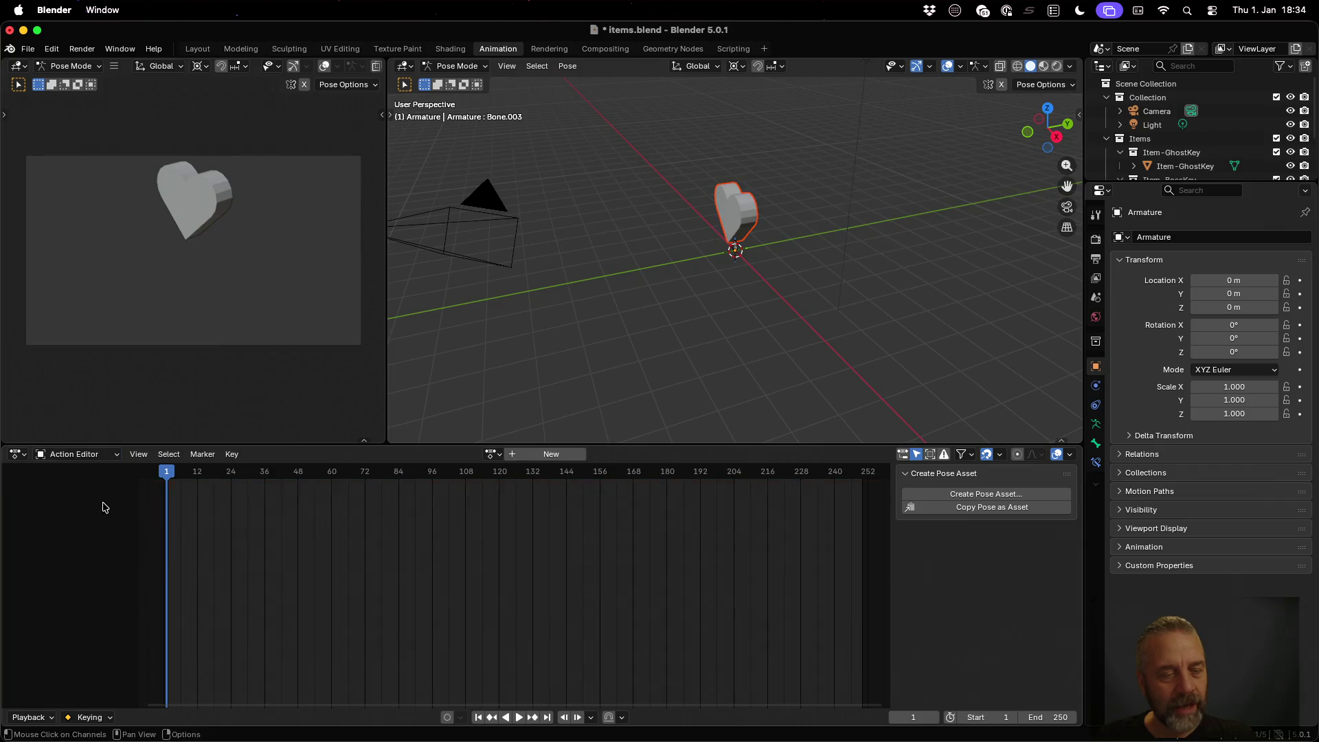
{"action": "left_click", "coordinate": [522, 454]}
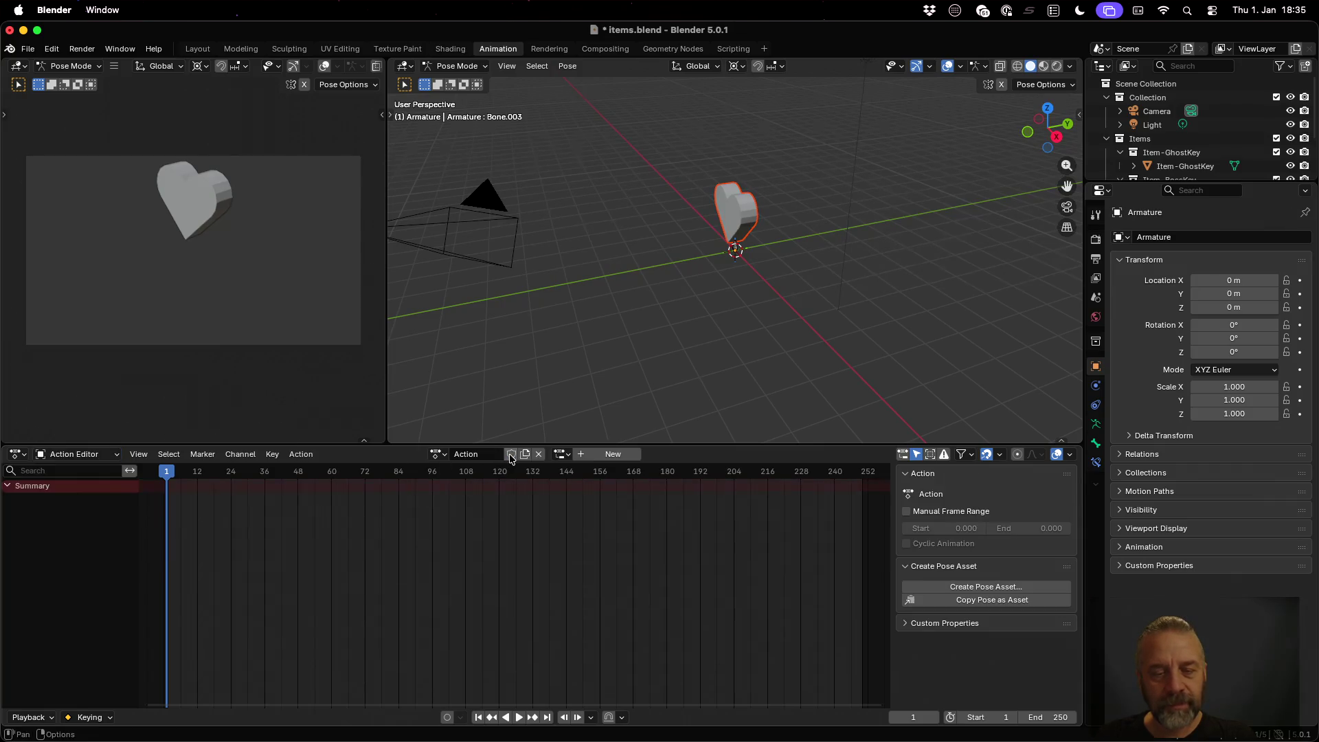
{"action": "left_click", "coordinate": [471, 454]}
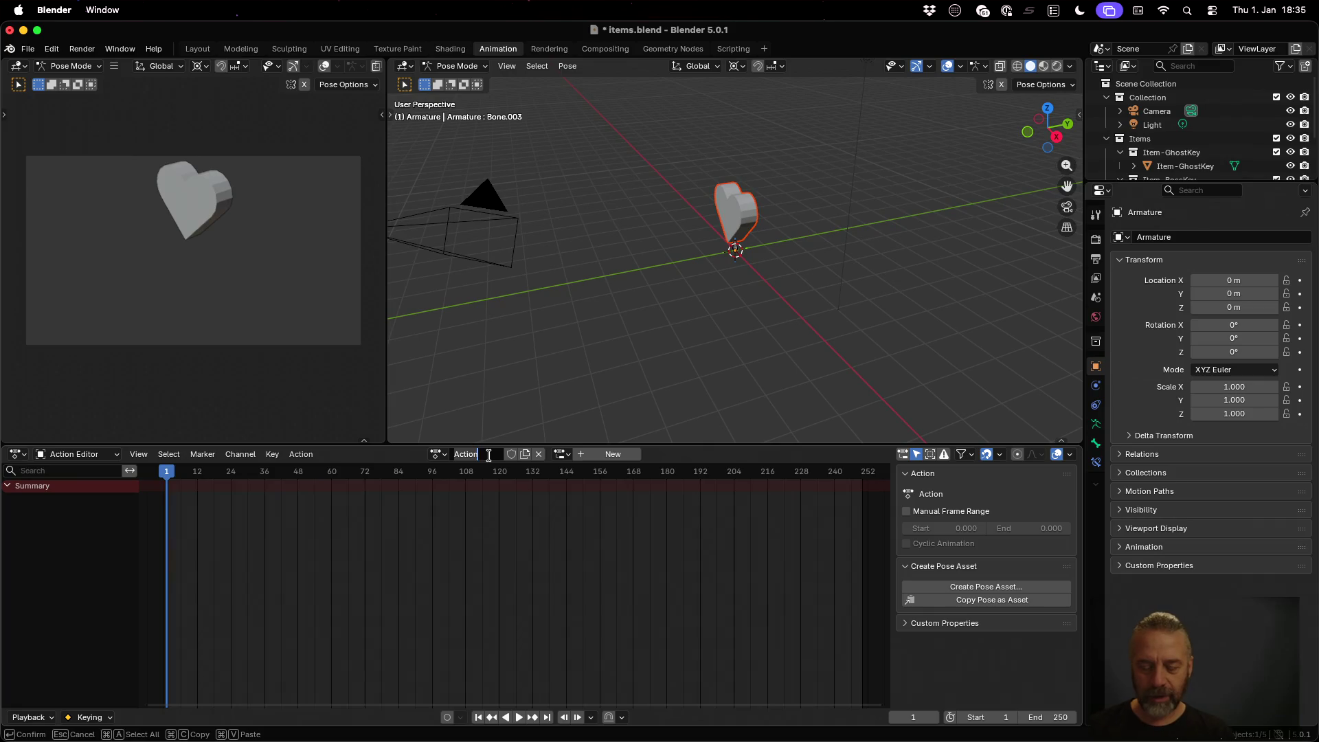
{"action": "type", "text": "Item-Plane"}
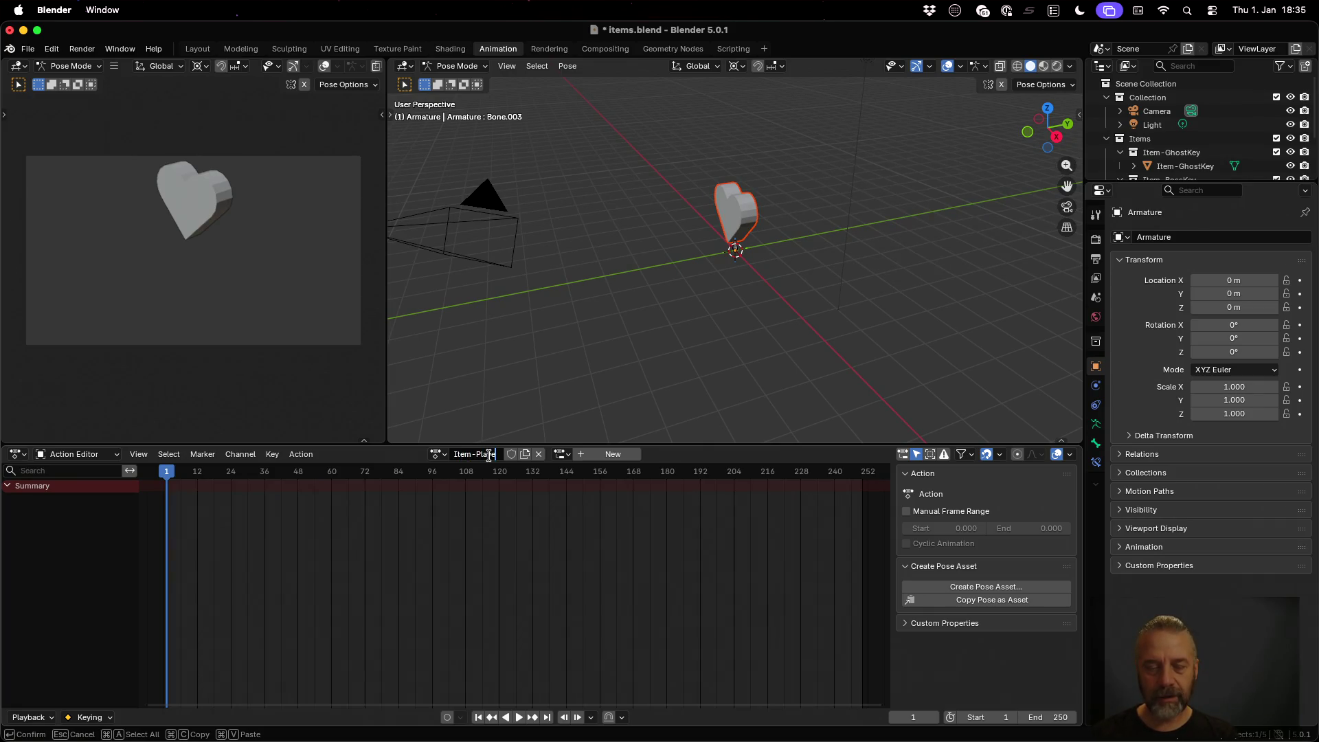
{"action": "key", "text": "super+a"}
{"action": "type", "text": "PlayerHea"}
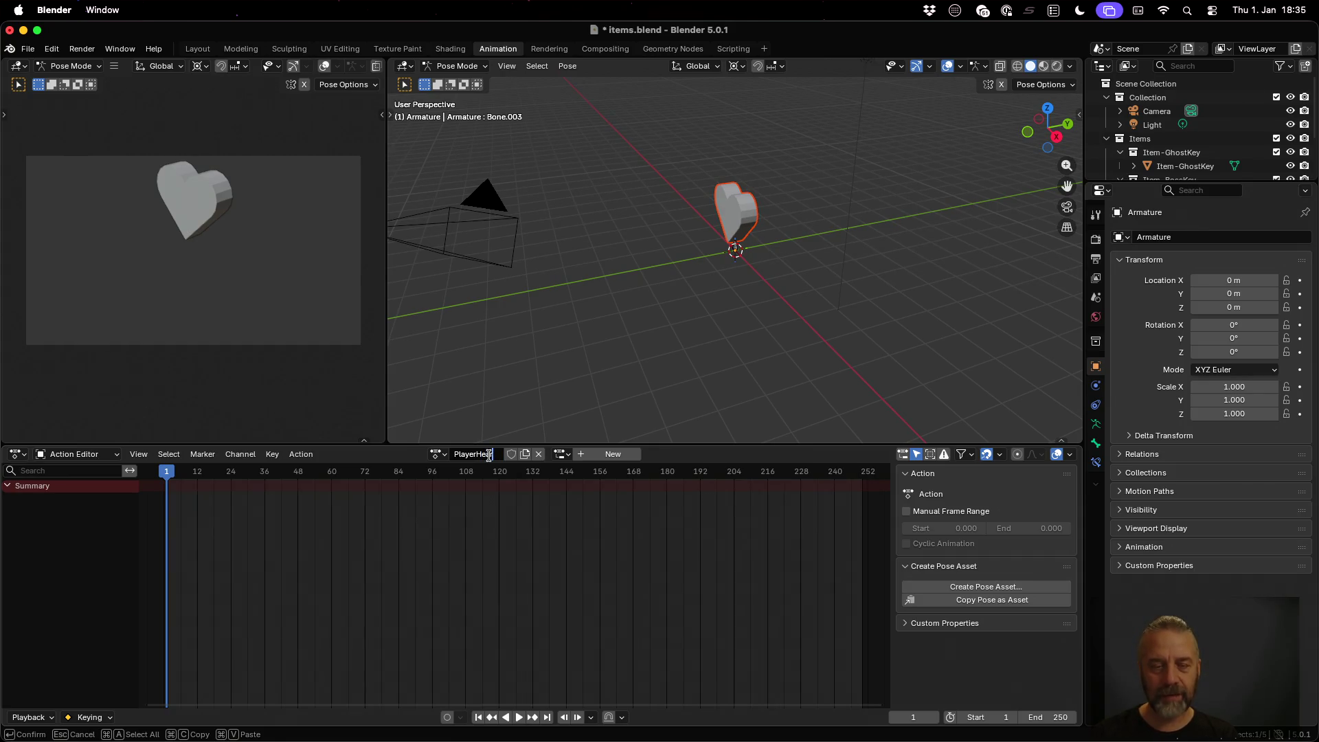
{"action": "type", "text": "rt-Idle"}
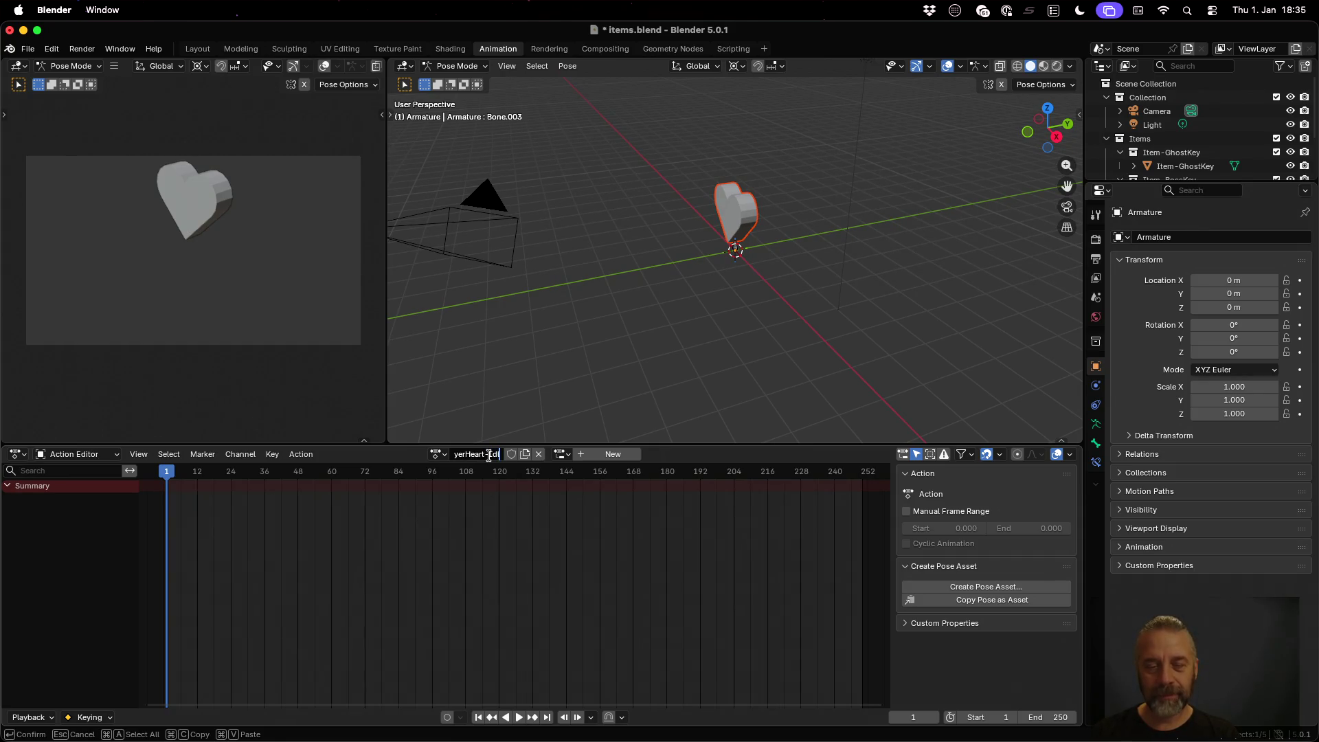
{"action": "key", "text": "Return"}
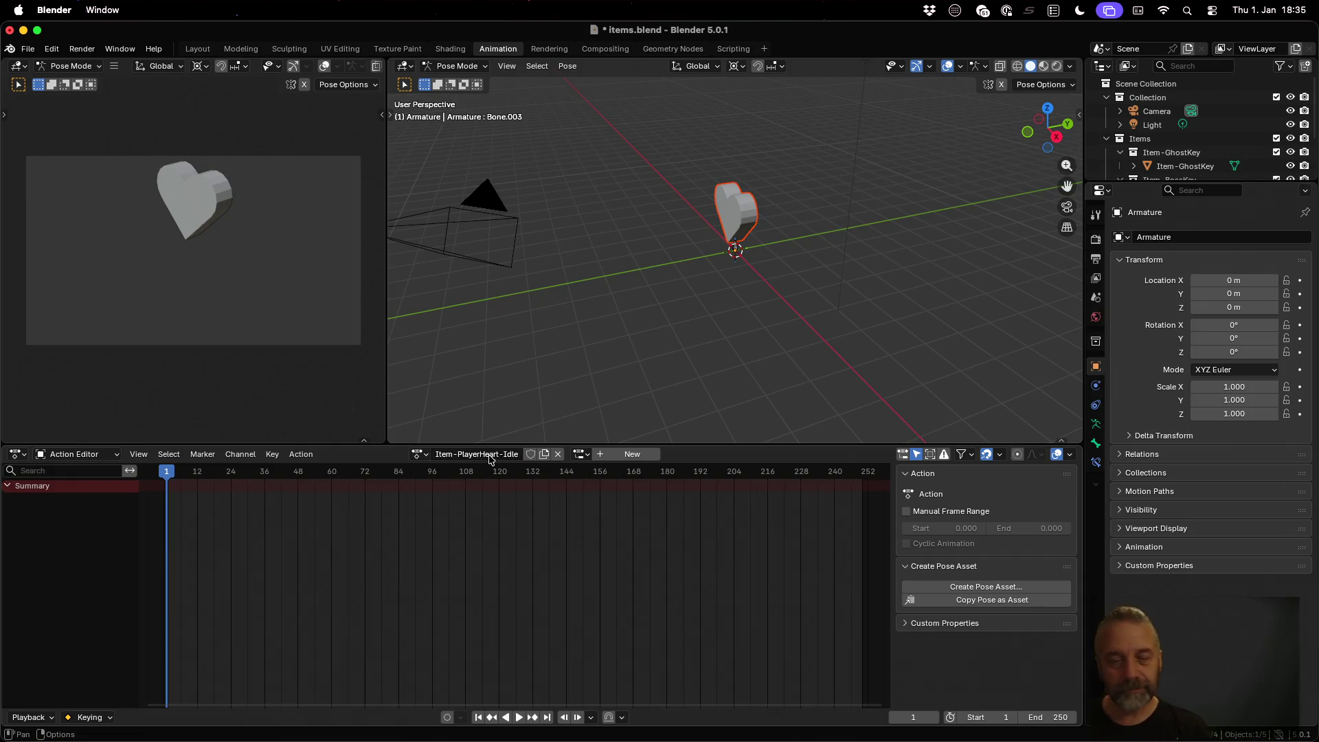
{"action": "left_click", "coordinate": [530, 455]}
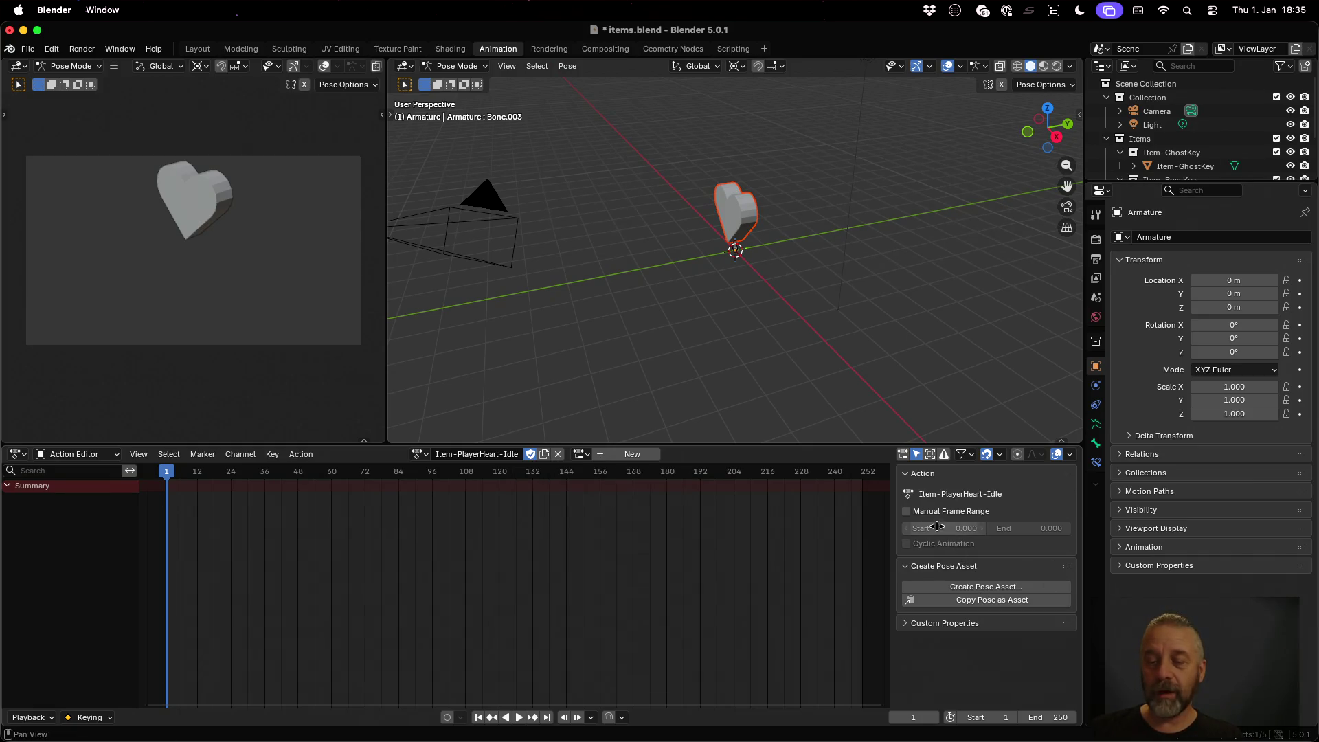
Step: Give the Item-PlayerHeart-Idle action a manual frame range from 1 to 24
{"action": "left_click", "coordinate": [906, 511]}
{"action": "left_click", "coordinate": [960, 529]}
{"action": "key", "text": "Tab"}
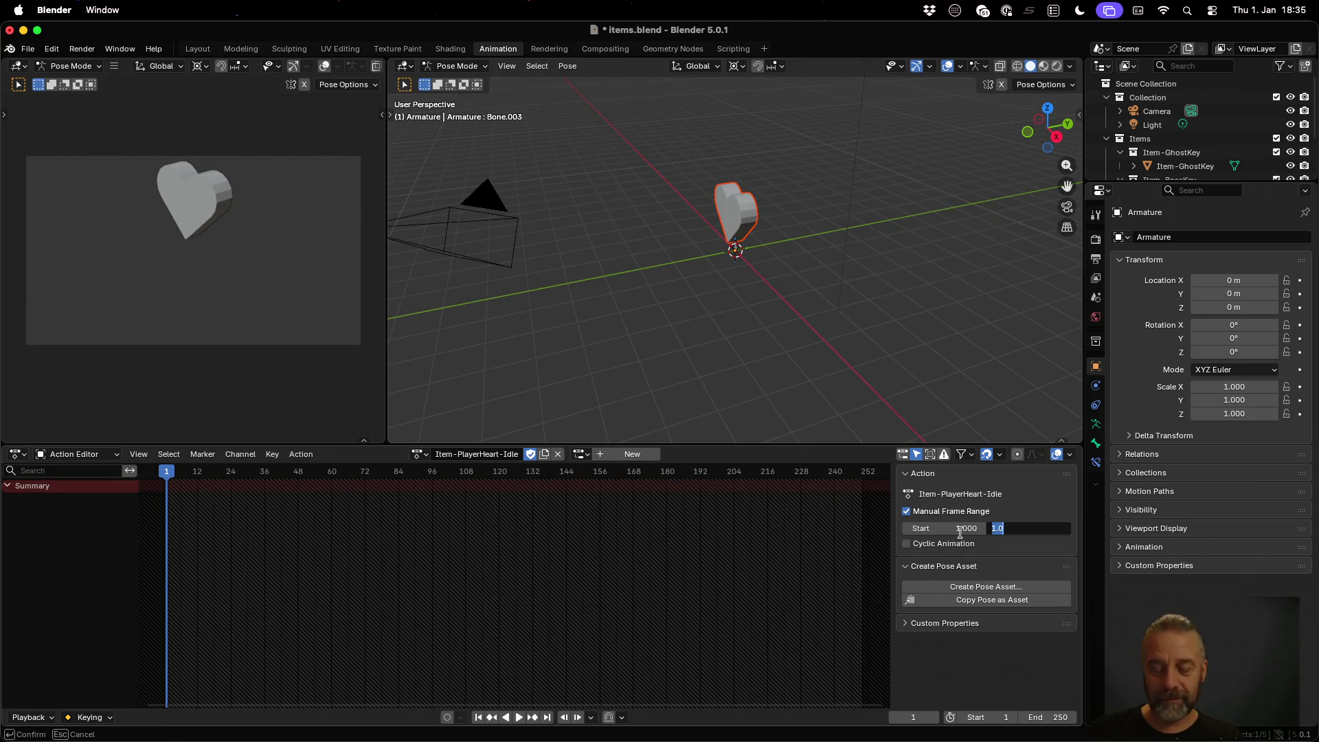
{"action": "type", "text": "24"}
{"action": "key", "text": "Tab"}
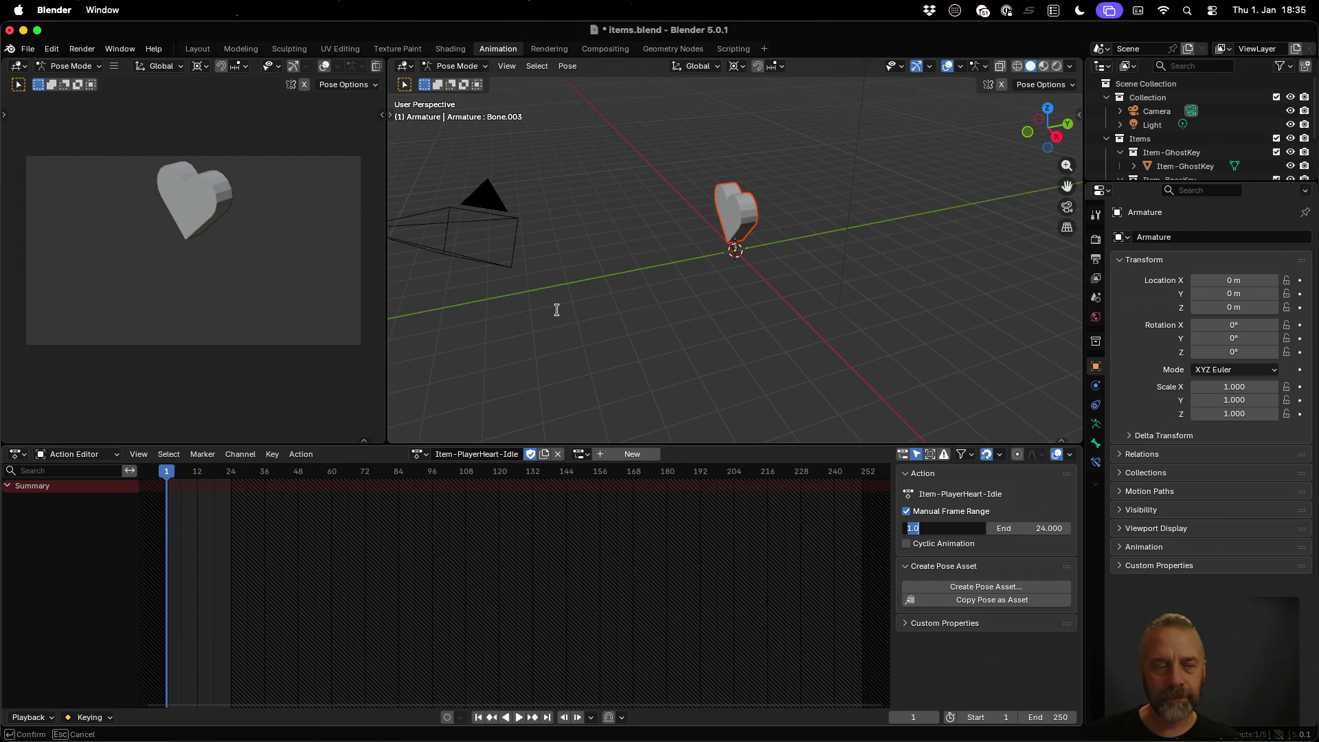
{"action": "key", "text": "Return"}
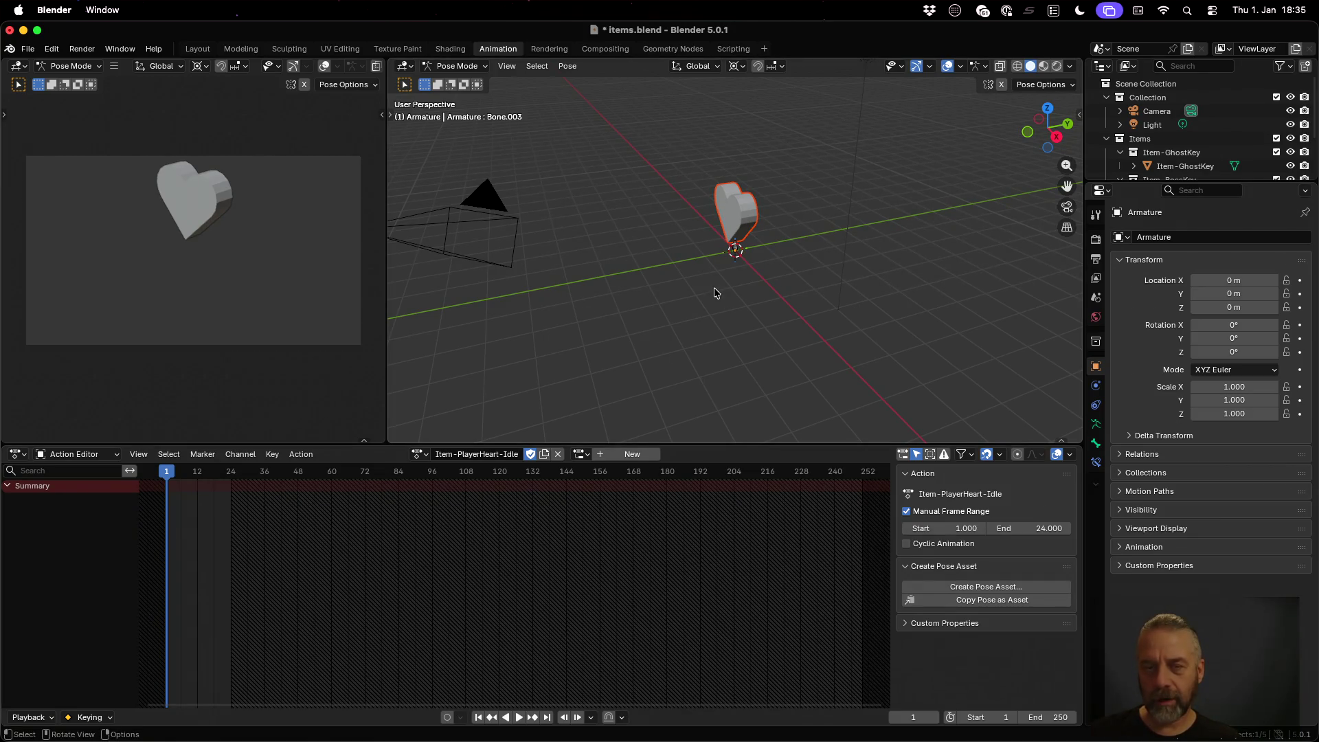
Step: Make the Outliner taller by dragging its lower border down
{"action": "left_click_drag", "start_coordinate": [714, 287], "coordinate": [757, 292]}
{"action": "scroll", "coordinate": [752, 261], "scroll_direction": "up", "scroll_amount": 6}
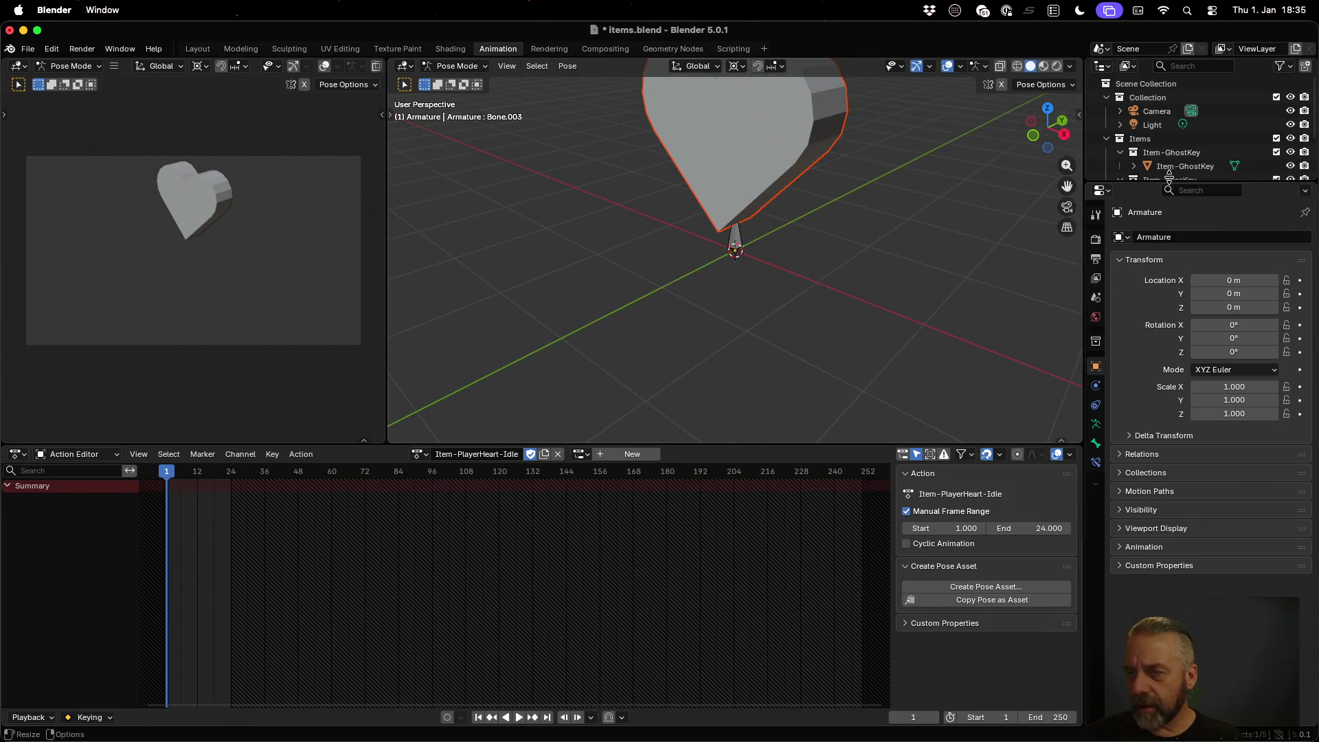
{"action": "mouse_move", "coordinate": [1168, 181]}
{"action": "left_mouse_down"}
{"action": "mouse_move", "coordinate": [1169, 339]}
{"action": "mouse_move", "coordinate": [1169, 233]}
{"action": "mouse_move", "coordinate": [1168, 301]}
{"action": "left_mouse_up"}
Step: Expand the Armature, enable Viewport Display In Front, and orbit to face the heart head-on
{"action": "left_click", "coordinate": [1133, 220]}
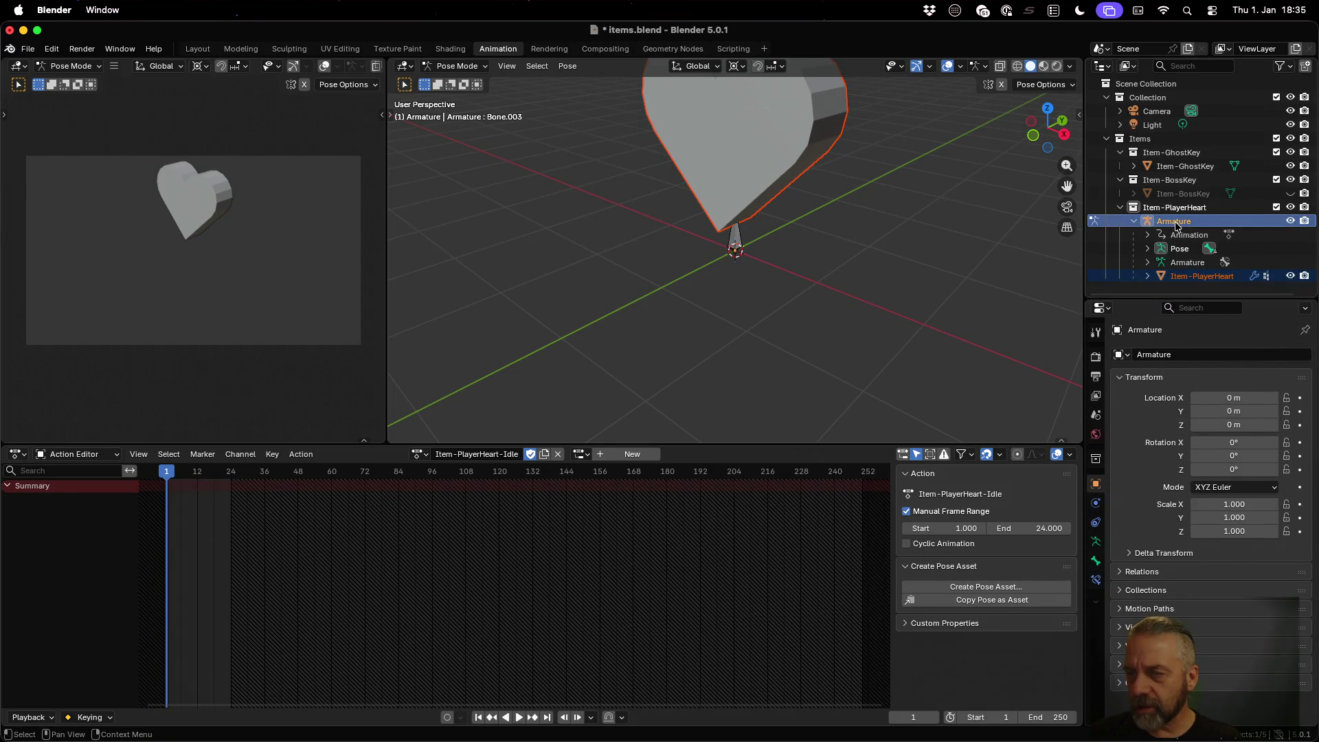
{"action": "left_click", "coordinate": [1176, 223]}
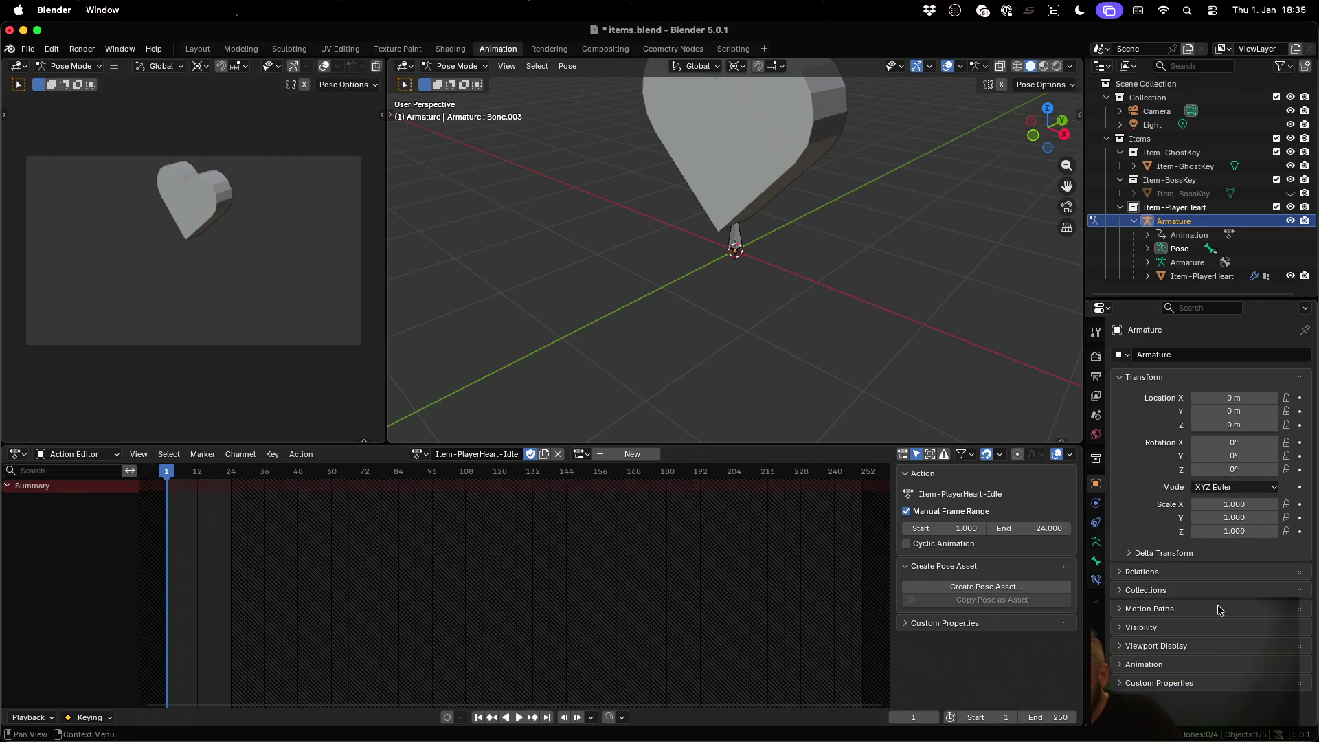
{"action": "left_click", "coordinate": [1206, 649]}
{"action": "scroll", "coordinate": [1196, 639], "scroll_direction": "down", "scroll_amount": 2}
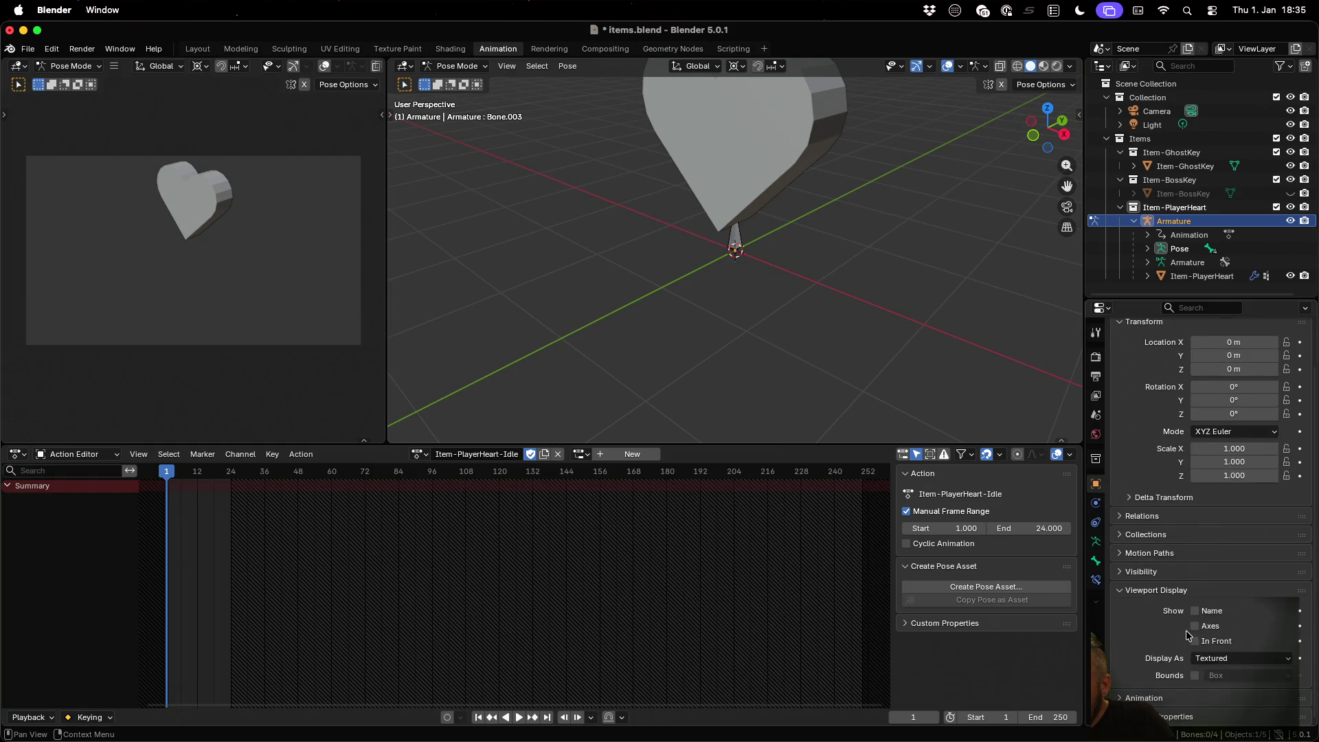
{"action": "left_click", "coordinate": [1199, 644]}
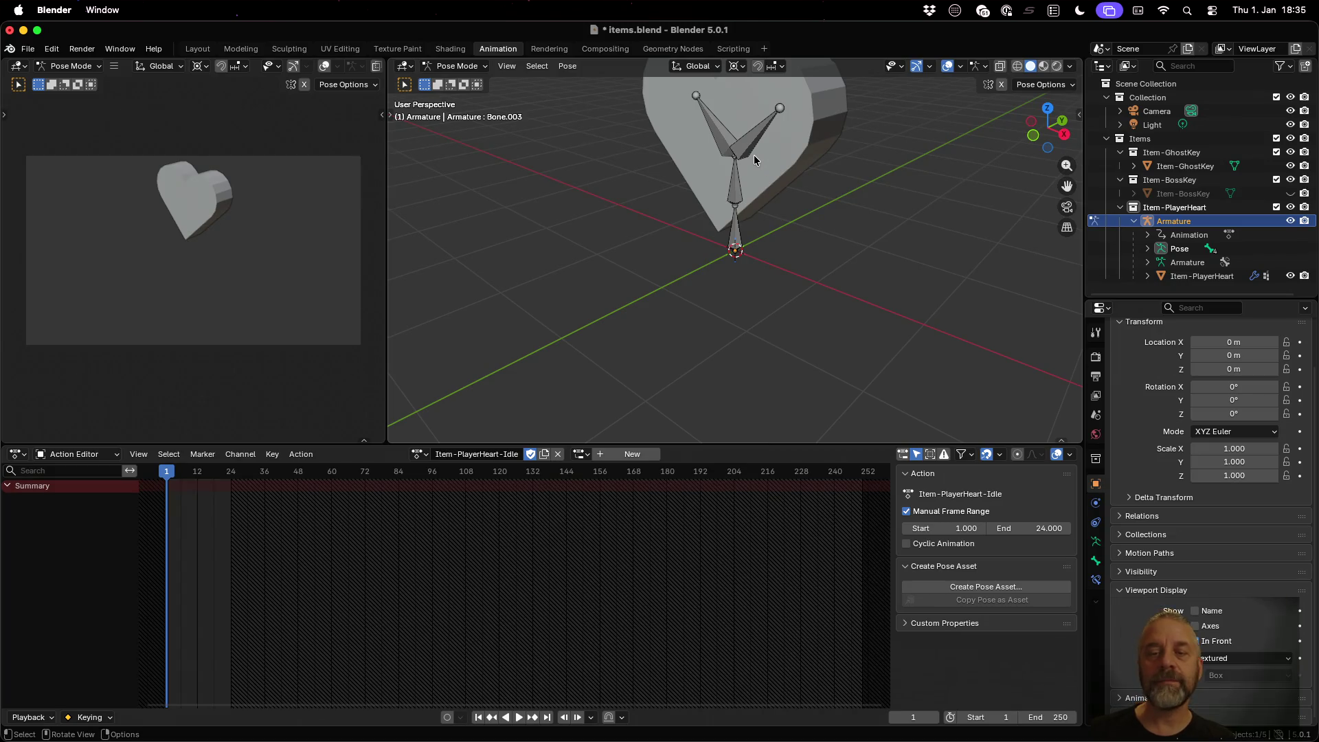
{"action": "mouse_move", "coordinate": [753, 155]}
{"action": "left_mouse_down"}
{"action": "mouse_move", "coordinate": [769, 242]}
{"action": "mouse_move", "coordinate": [838, 240]}
{"action": "left_mouse_up"}
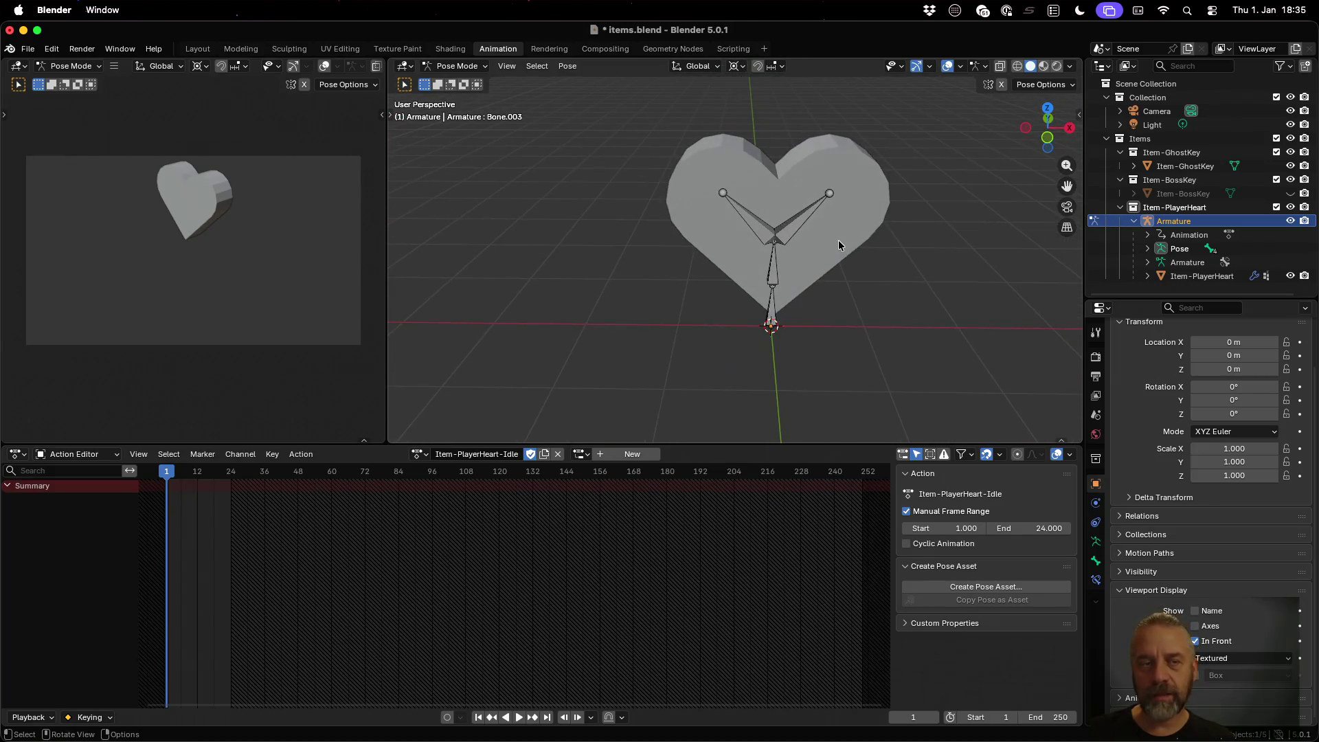
Step: Select all bones and key them at frame 1 and frame 24, then scrub the timeline
{"action": "key", "text": "a"}
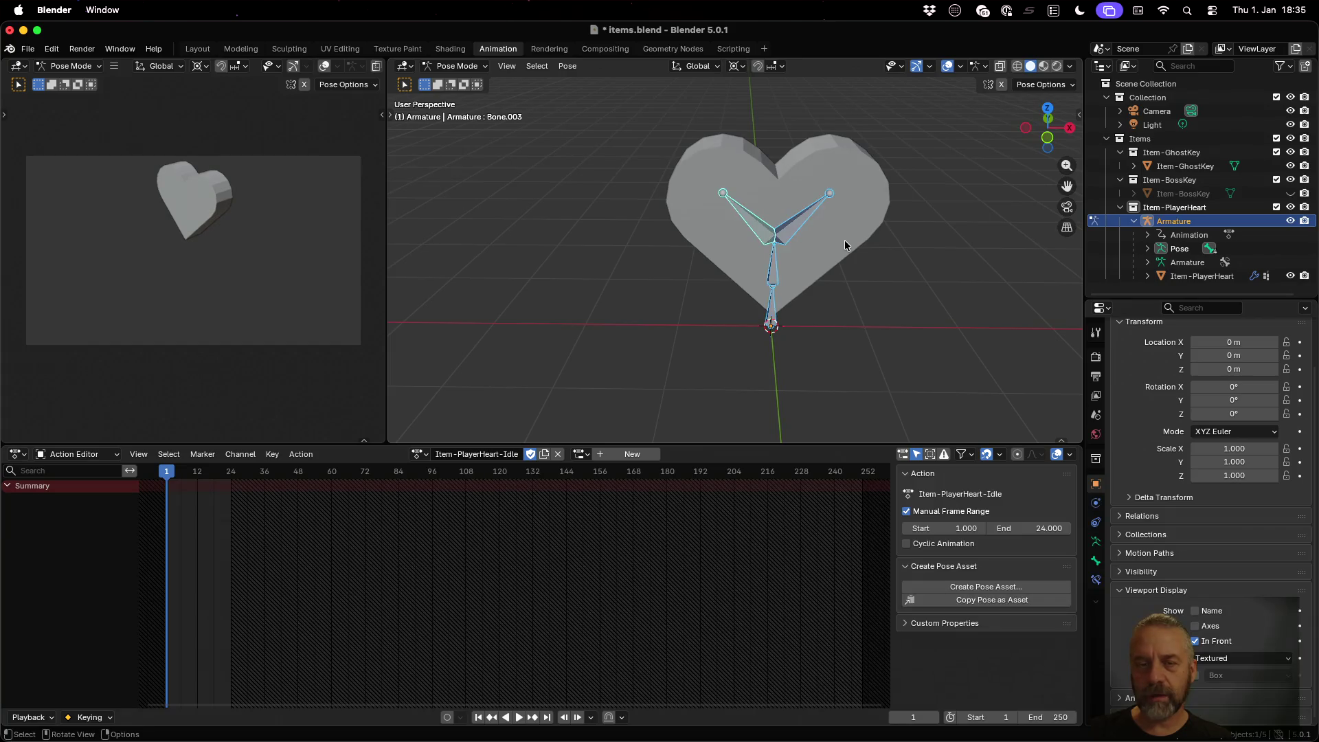
{"action": "key", "text": "i"}
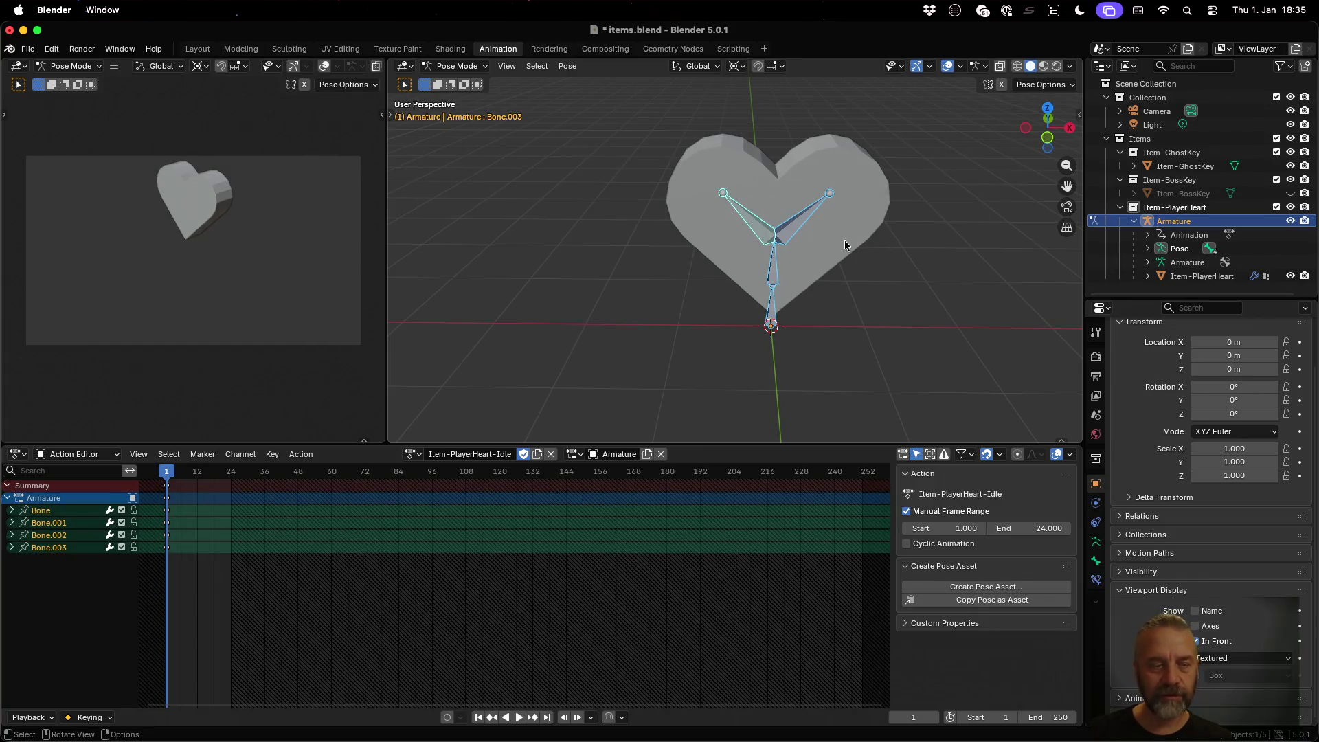
{"action": "key", "text": "Right"}
{"action": "key", "text": "Right"}
{"action": "key", "text": "Right"}
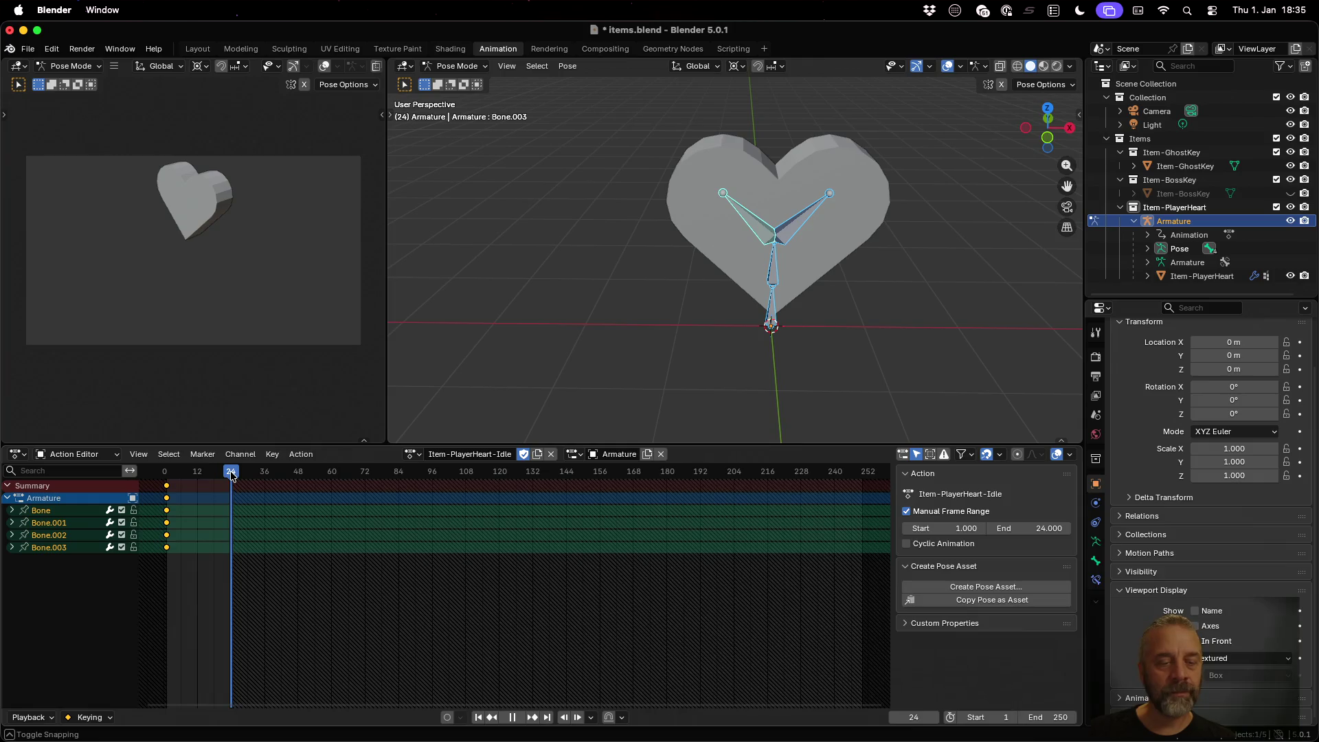
{"action": "key", "text": "i"}
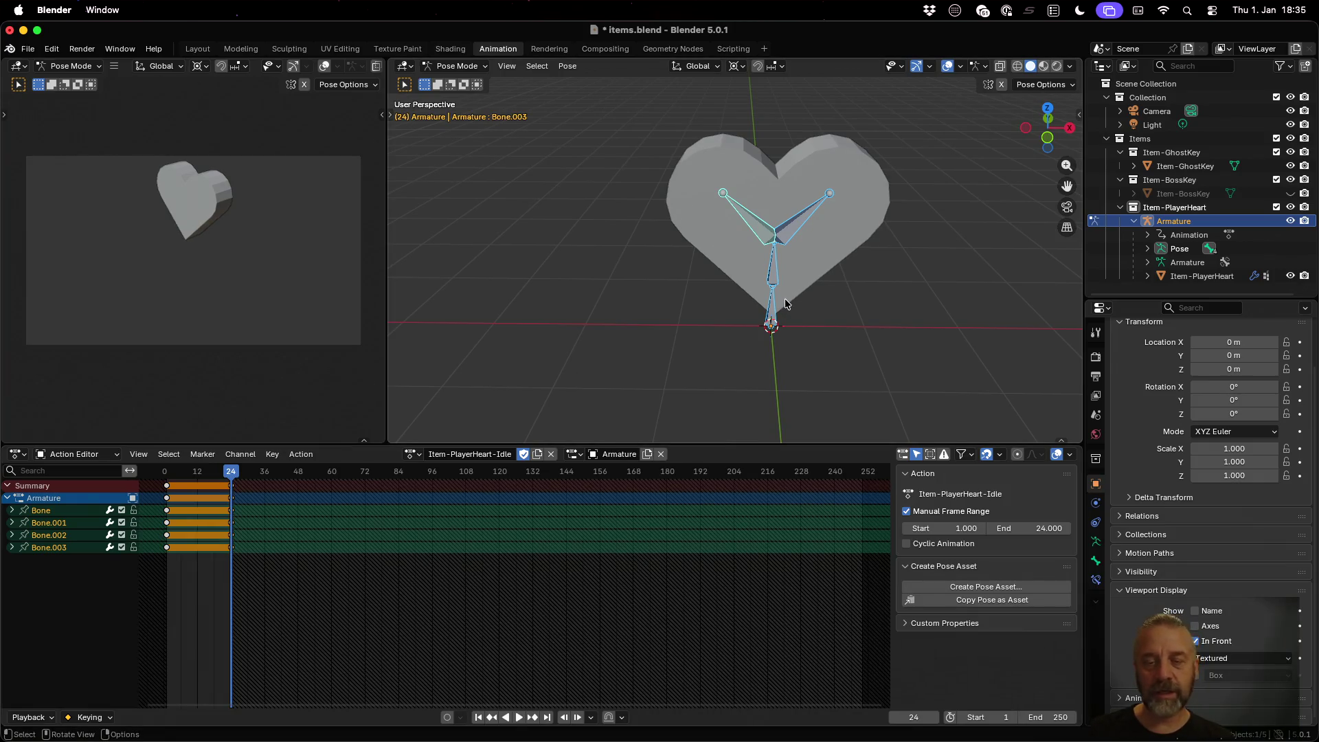
{"action": "mouse_move", "coordinate": [233, 479]}
{"action": "left_mouse_down"}
{"action": "mouse_move", "coordinate": [206, 480]}
{"action": "mouse_move", "coordinate": [230, 484]}
{"action": "left_mouse_up"}
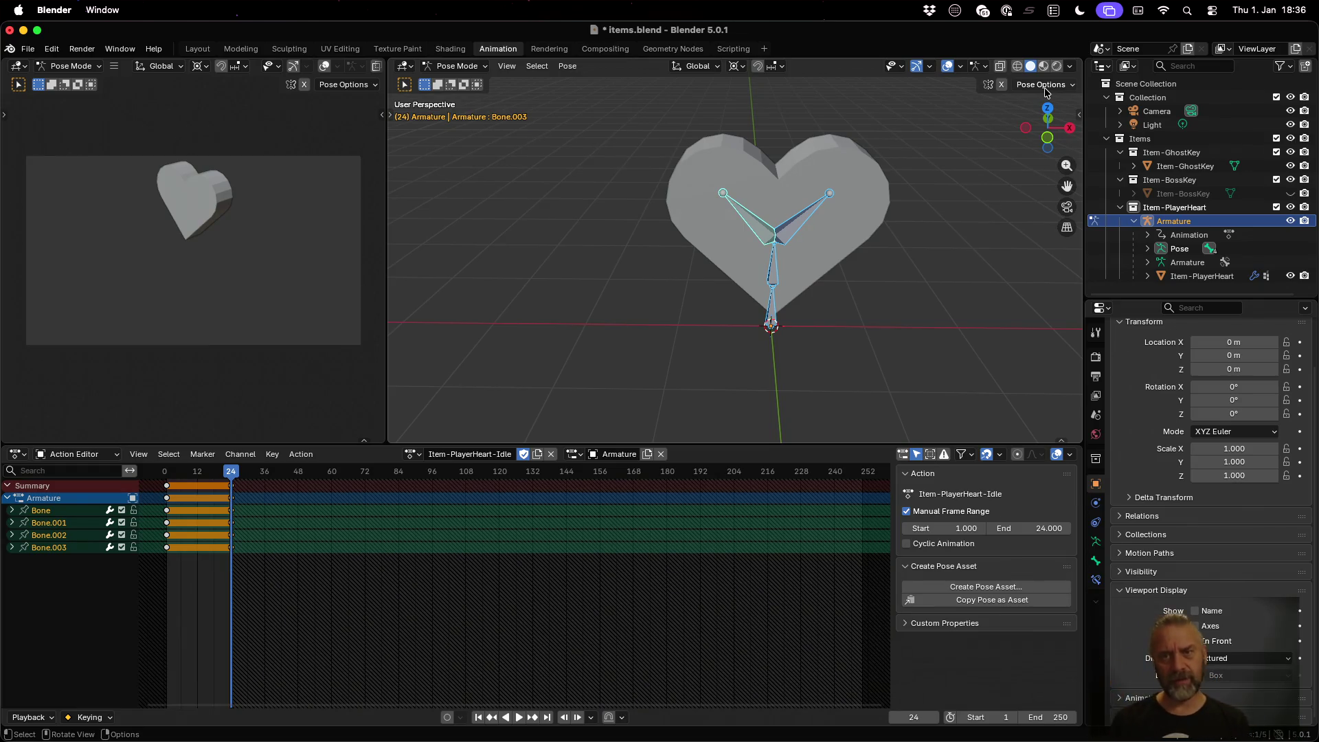
Step: Change Bone.003's rotation mode to XYZ Euler and re-key the bones at frames 24 and 1
{"action": "left_click", "coordinate": [1045, 88]}
{"action": "left_click", "coordinate": [1045, 88]}
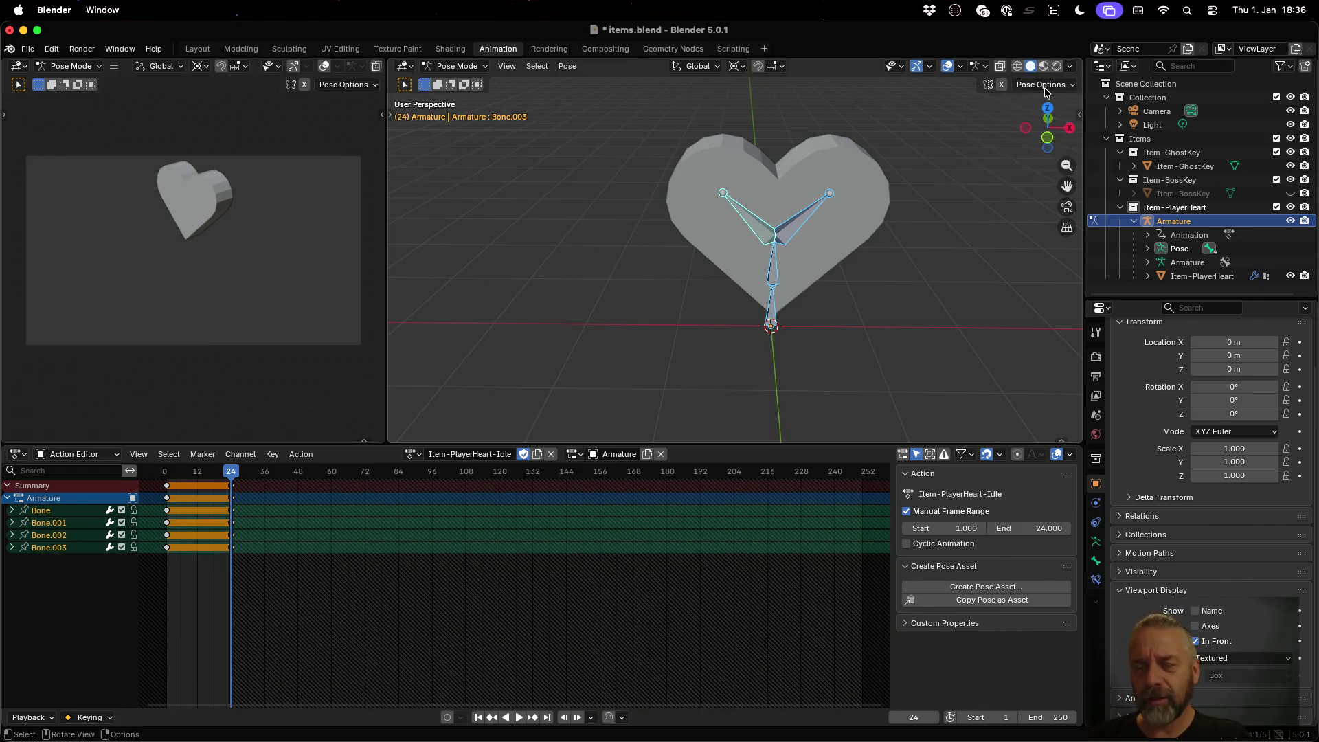
{"action": "key", "text": "n"}
{"action": "left_click", "coordinate": [1016, 251]}
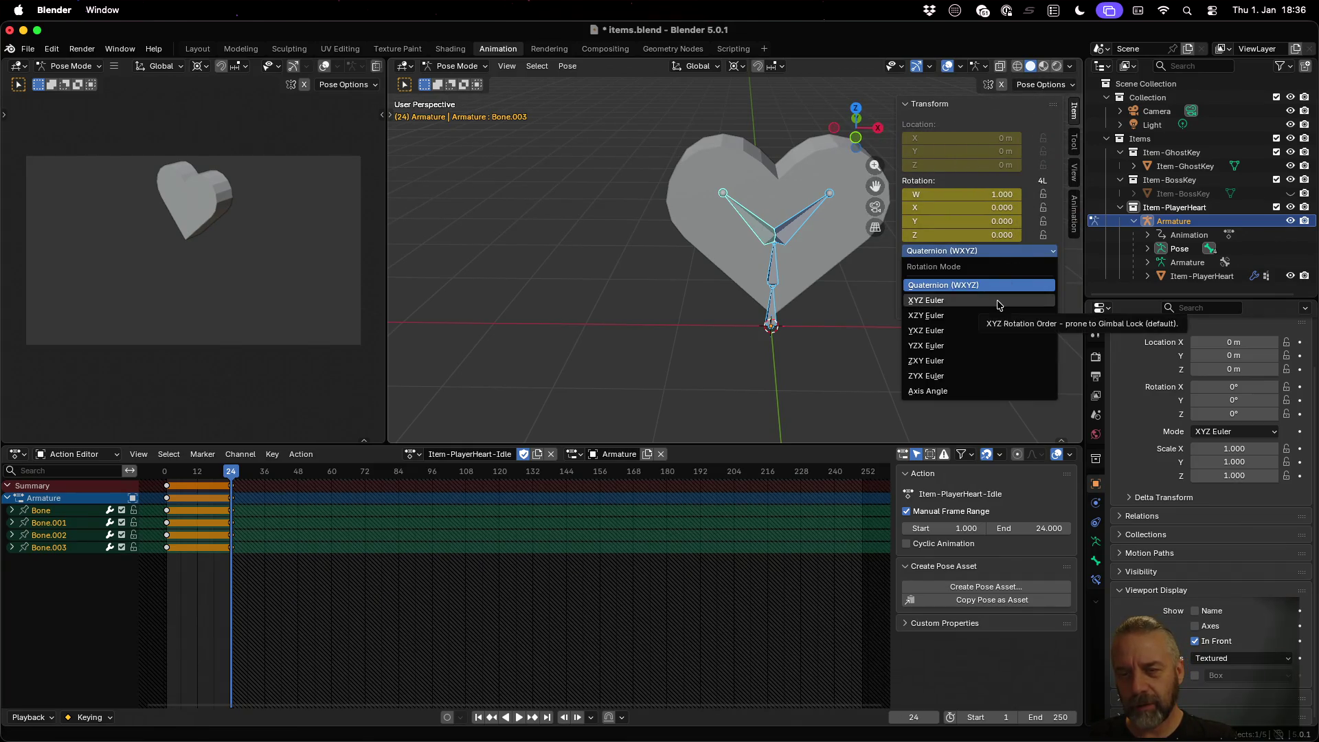
{"action": "left_click", "coordinate": [1000, 301]}
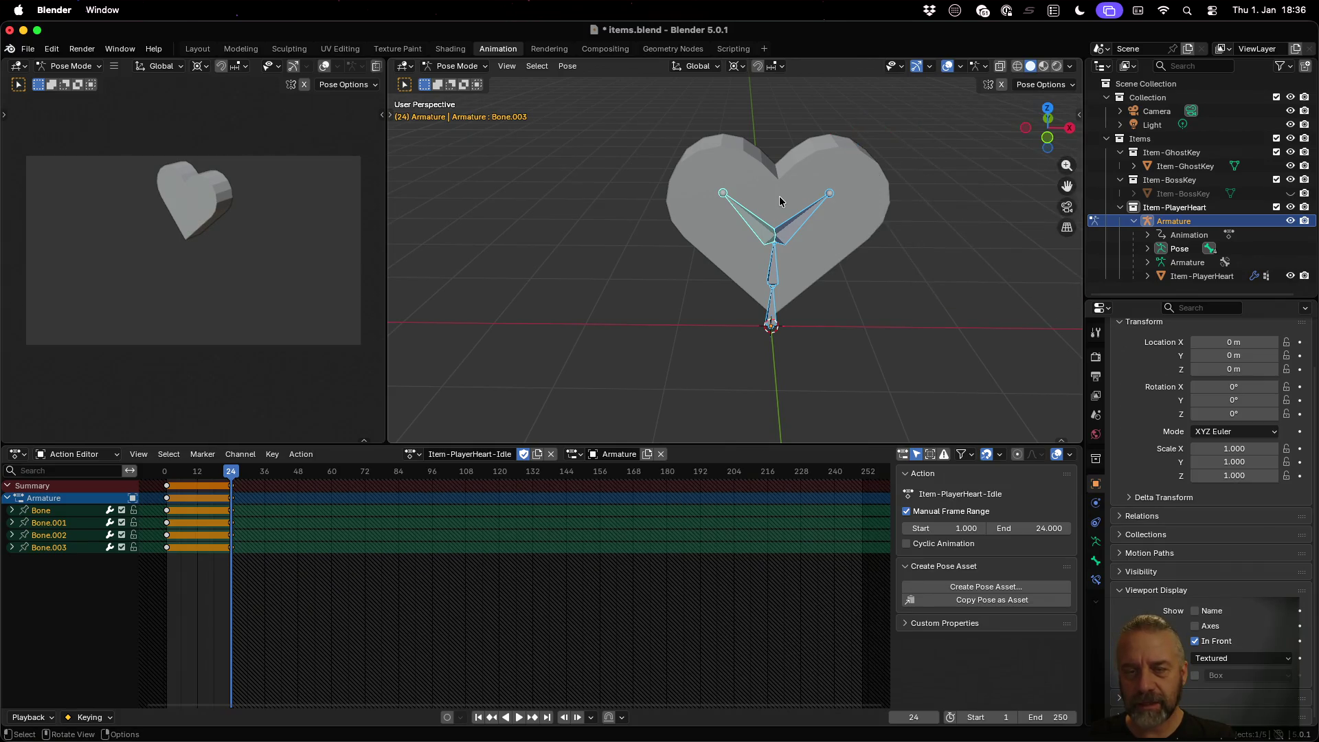
{"action": "key", "text": "n"}
{"action": "key", "text": "i"}
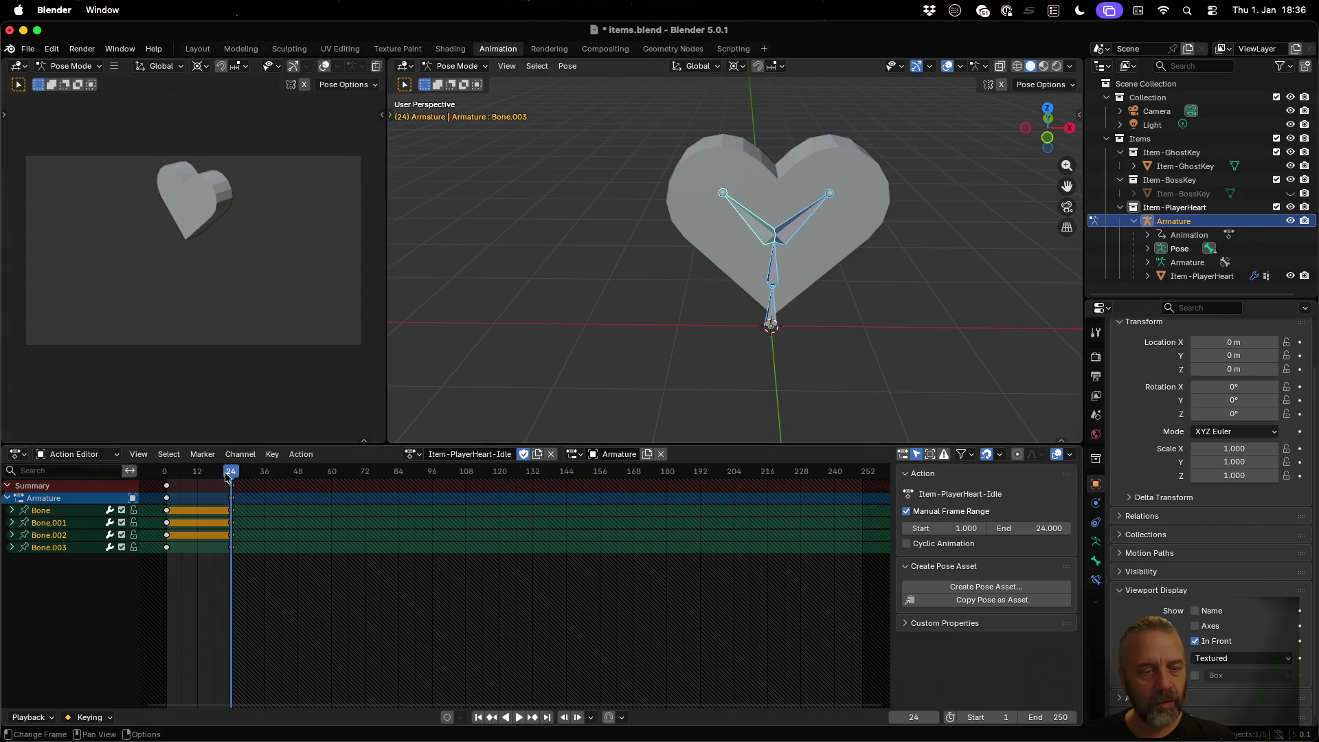
{"action": "left_click_drag", "start_coordinate": [228, 476], "coordinate": [166, 475]}
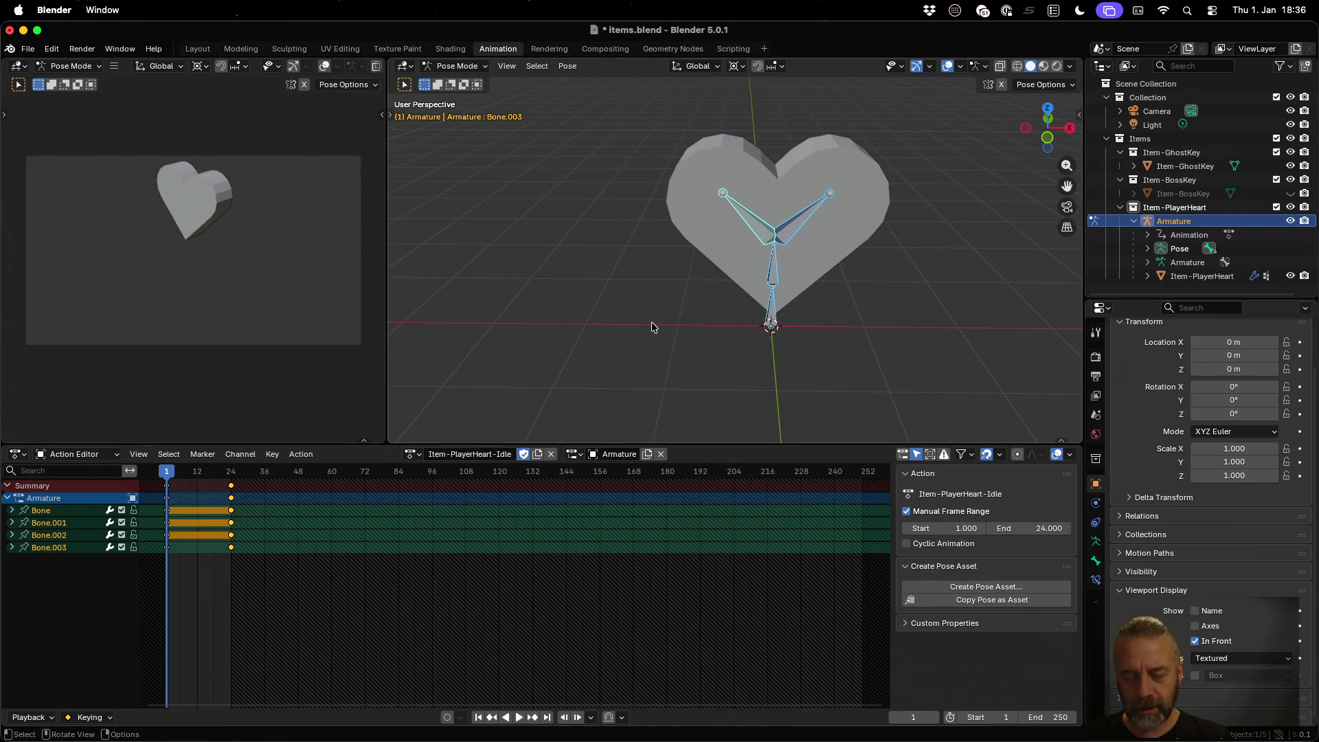
{"action": "key", "text": "i"}
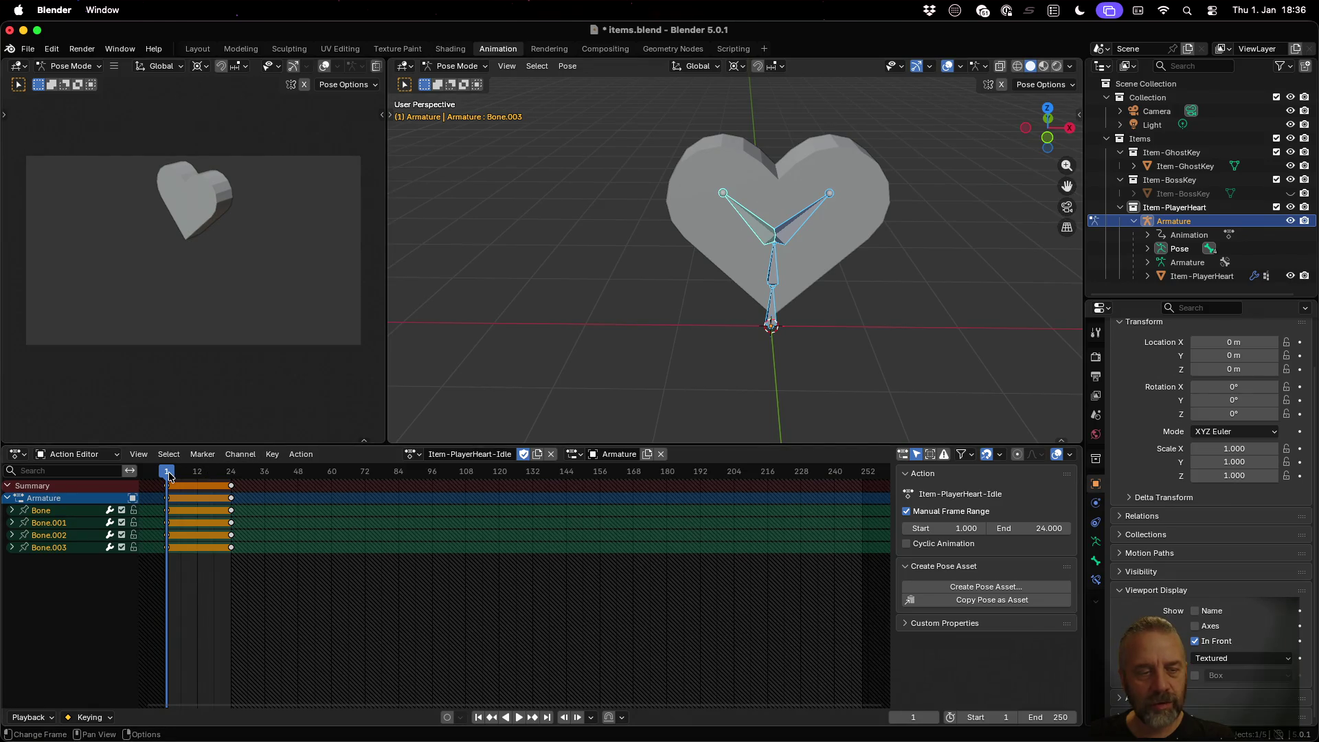
Step: At frame 12, rotate the bones 30° about Z and insert a keyframe
{"action": "key", "text": "space"}
{"action": "left_click_drag", "start_coordinate": [204, 483], "coordinate": [197, 483]}
{"action": "key", "text": "space"}
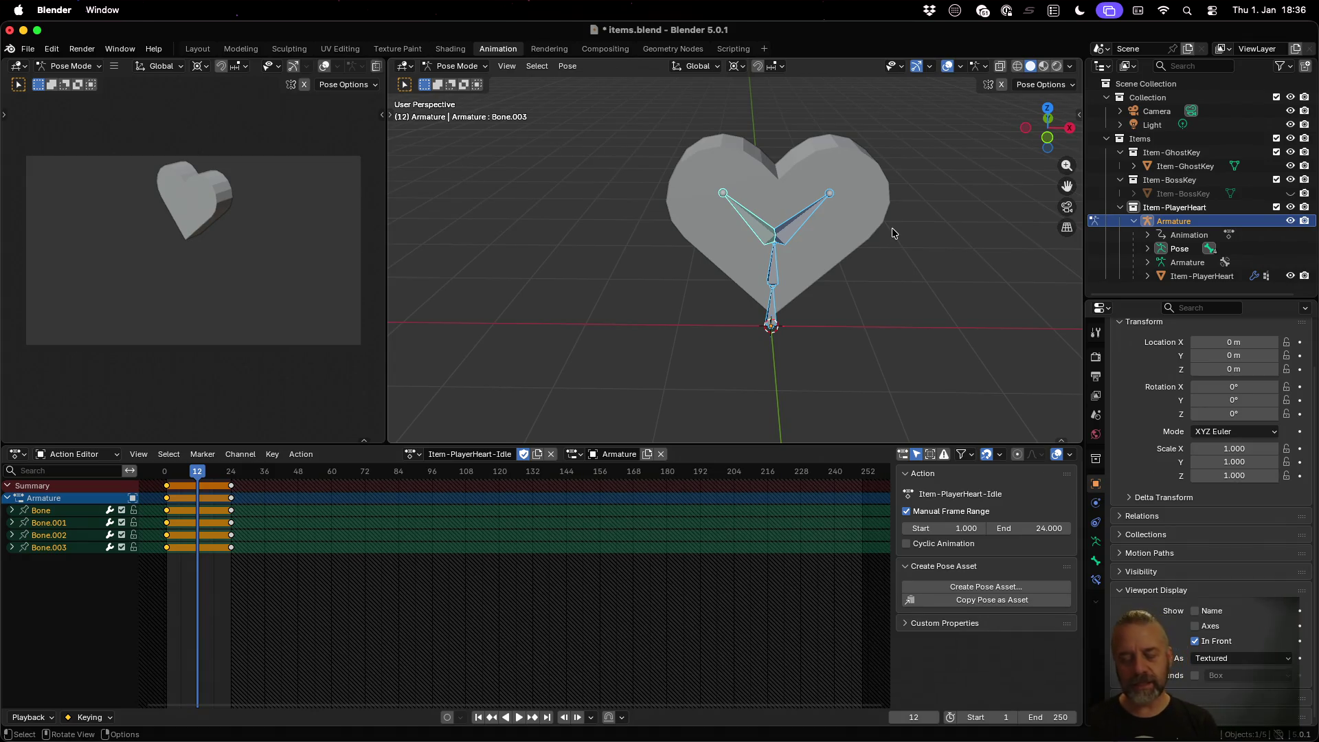
{"action": "key", "text": "r"}
{"action": "type", "text": "z"}
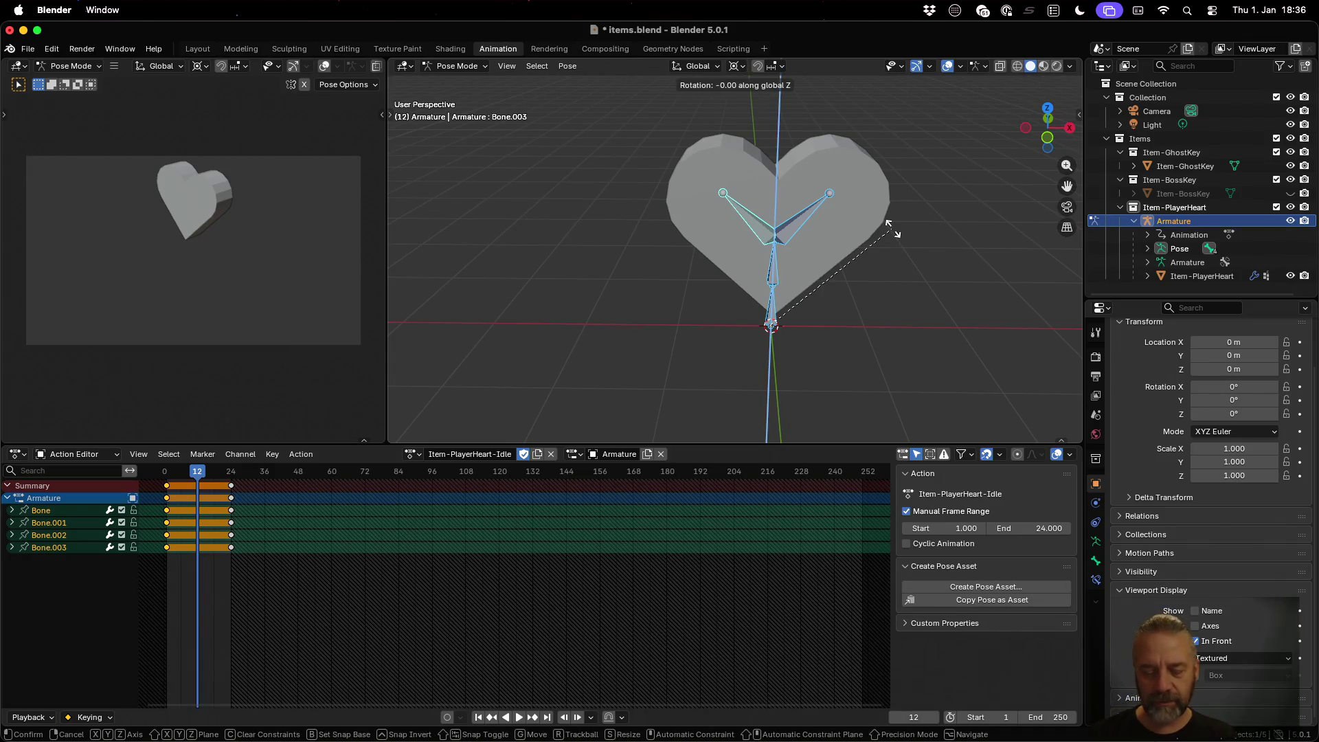
{"action": "type", "text": "30"}
{"action": "key", "text": "Return"}
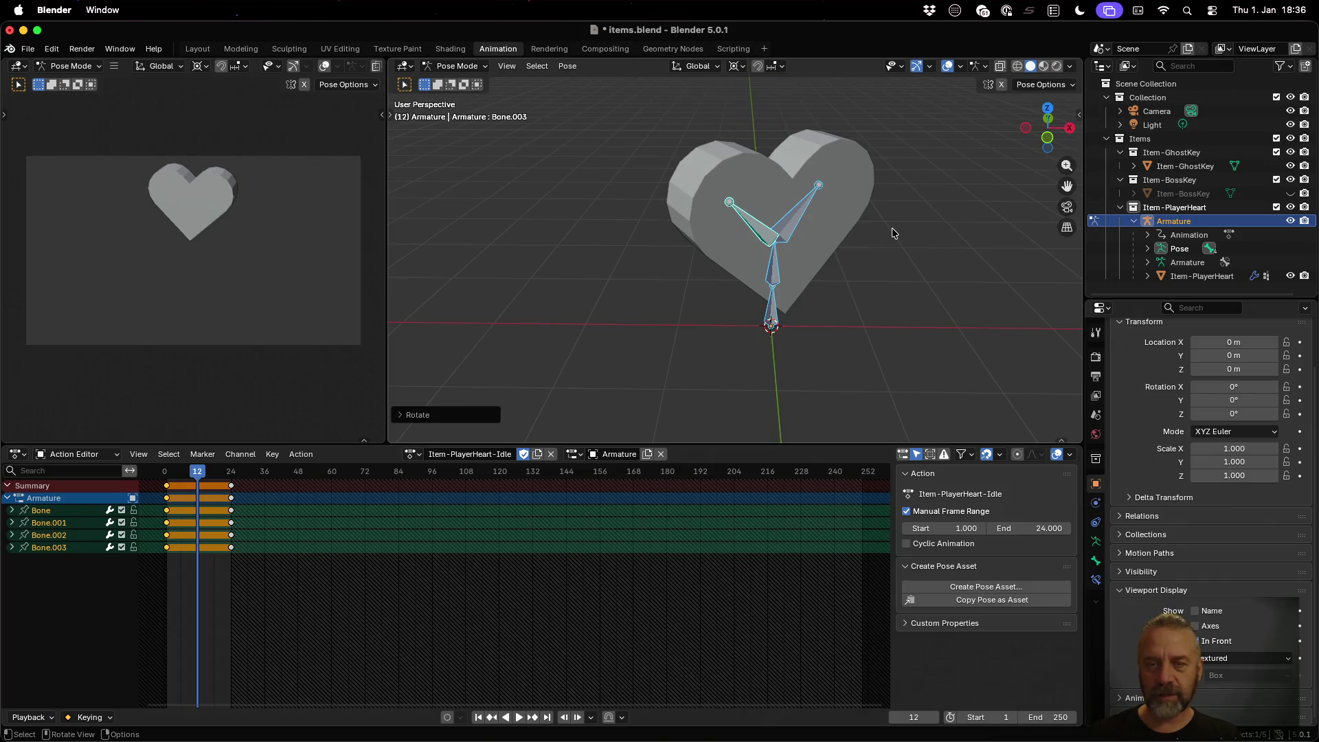
{"action": "key", "text": "i"}
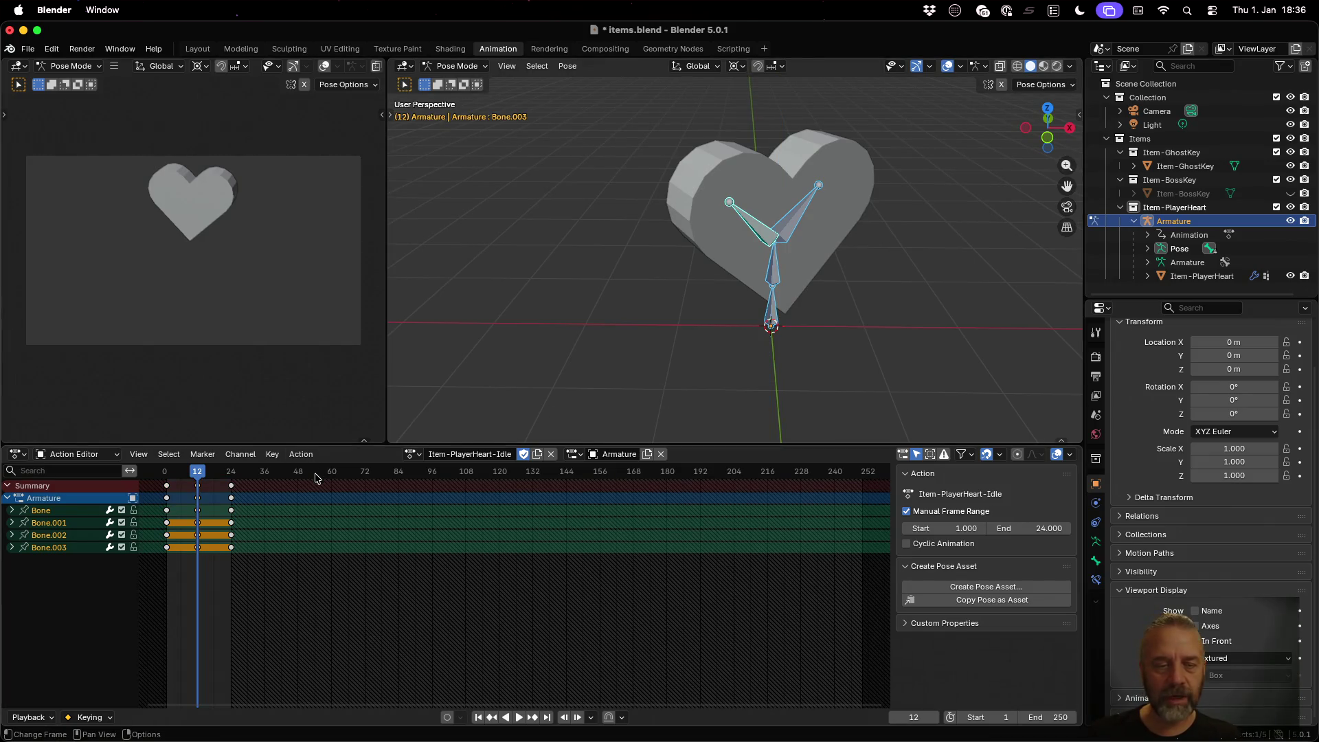
Step: Play the idle animation from frame 1 and scrub to frame 23 to review the turn
{"action": "left_click", "coordinate": [166, 474]}
{"action": "key", "text": "space"}
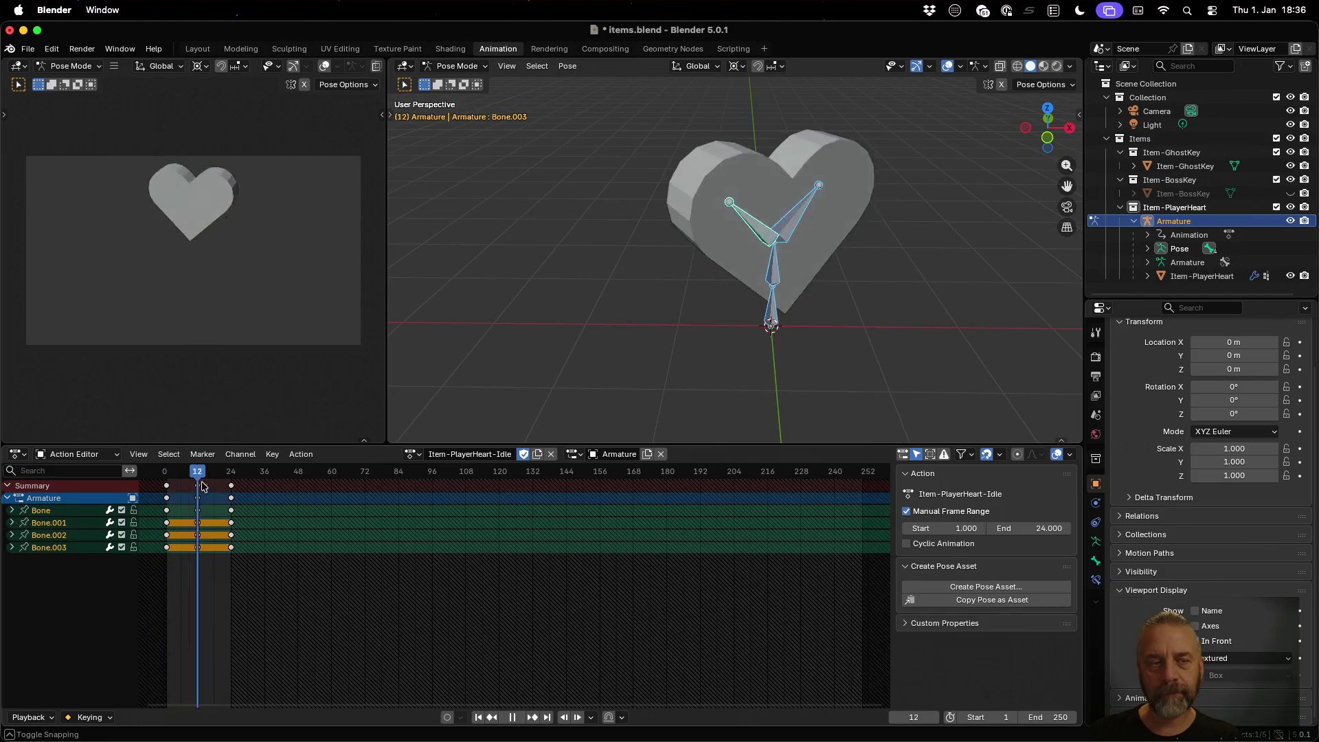
{"action": "mouse_move", "coordinate": [169, 493]}
{"action": "left_mouse_down"}
{"action": "mouse_move", "coordinate": [232, 498]}
{"action": "mouse_move", "coordinate": [167, 500]}
{"action": "left_mouse_up"}
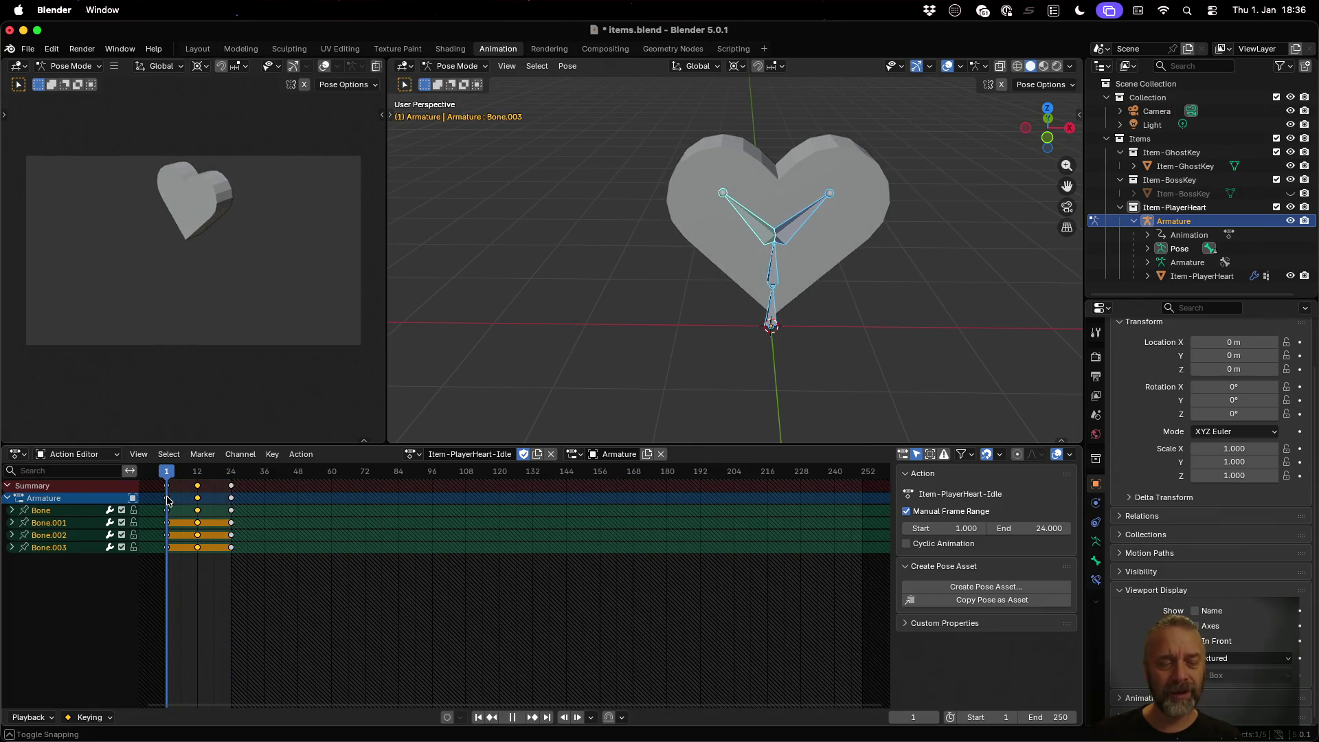
Step: Toggle the animation editor between Dope Sheet and Action Editor, then save items.blend
{"action": "left_click", "coordinate": [88, 457]}
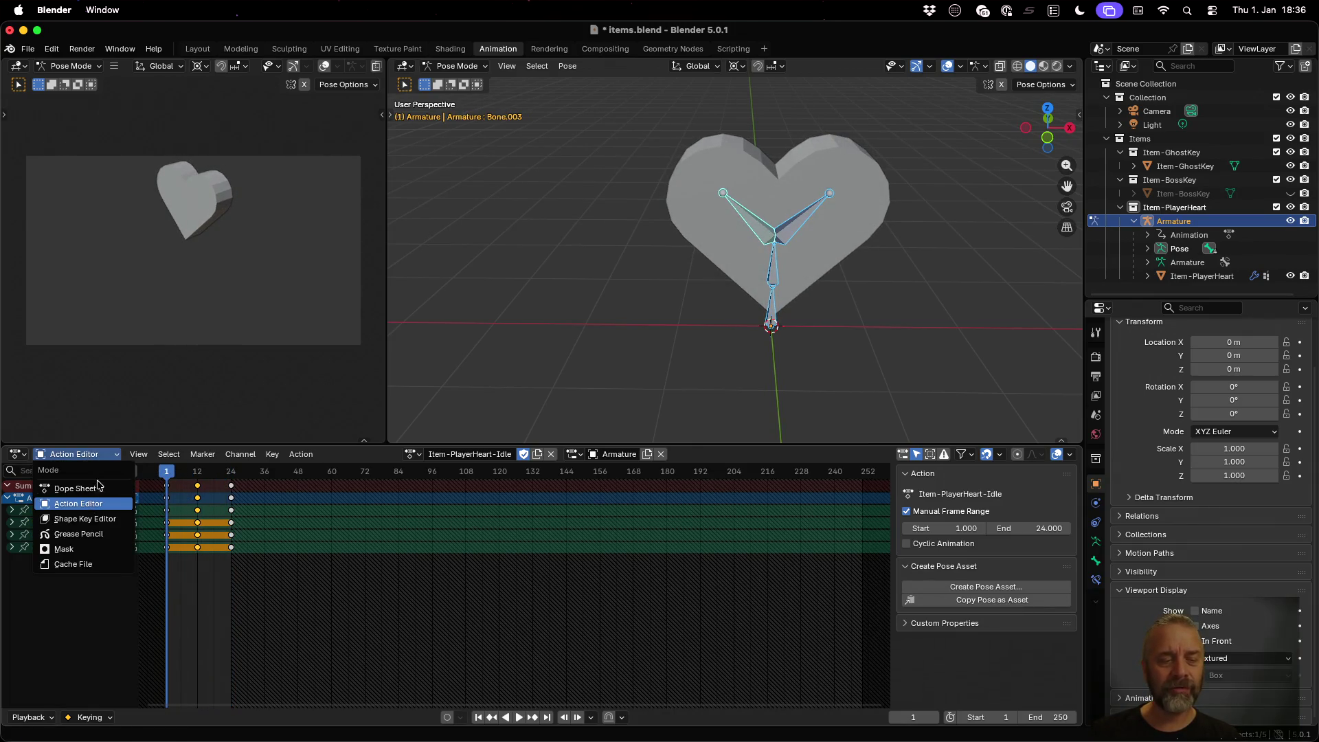
{"action": "left_click", "coordinate": [101, 489]}
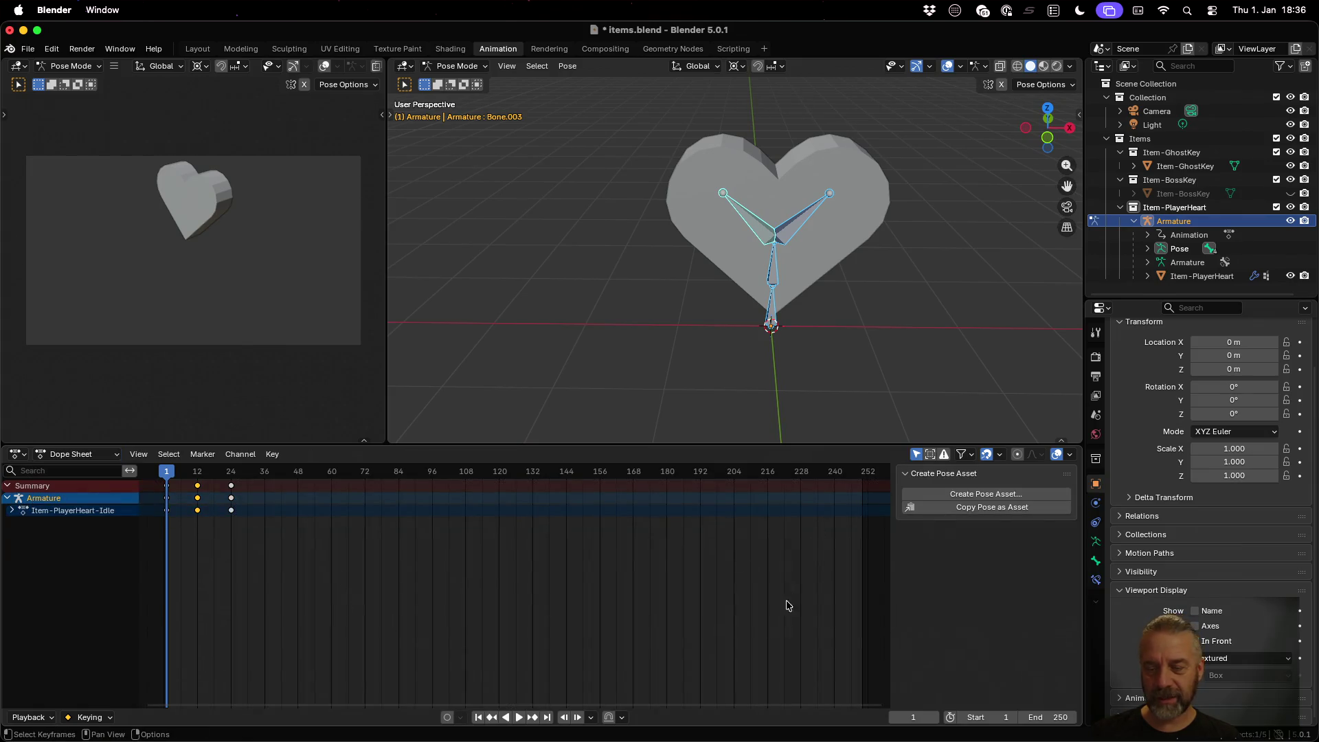
{"action": "left_click", "coordinate": [82, 455]}
{"action": "left_click", "coordinate": [91, 504]}
{"action": "key", "text": "super+s"}
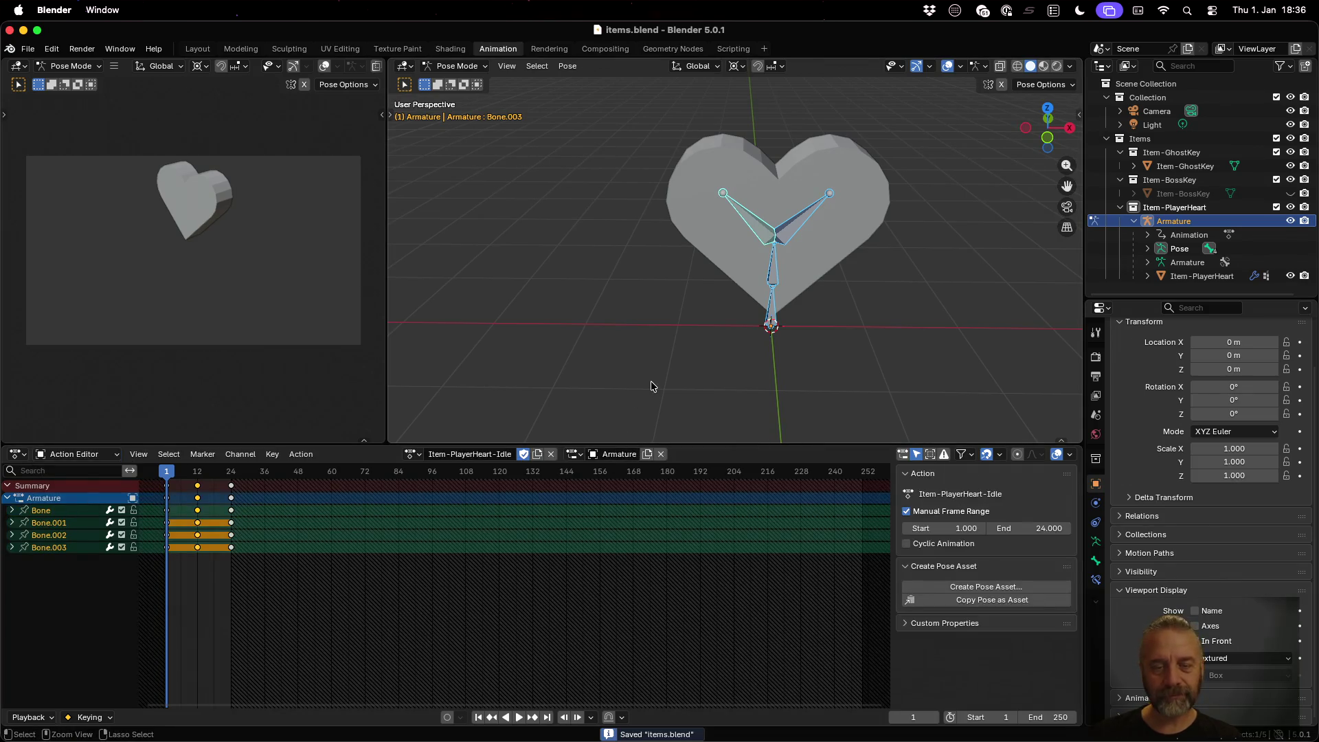
Step: Rerun the glTF export script in the terminal to regenerate item-PlayerHeart.glb, then return to Godot
{"action": "key", "text": "ctrl+Up"}
{"action": "left_click", "coordinate": [450, 297]}
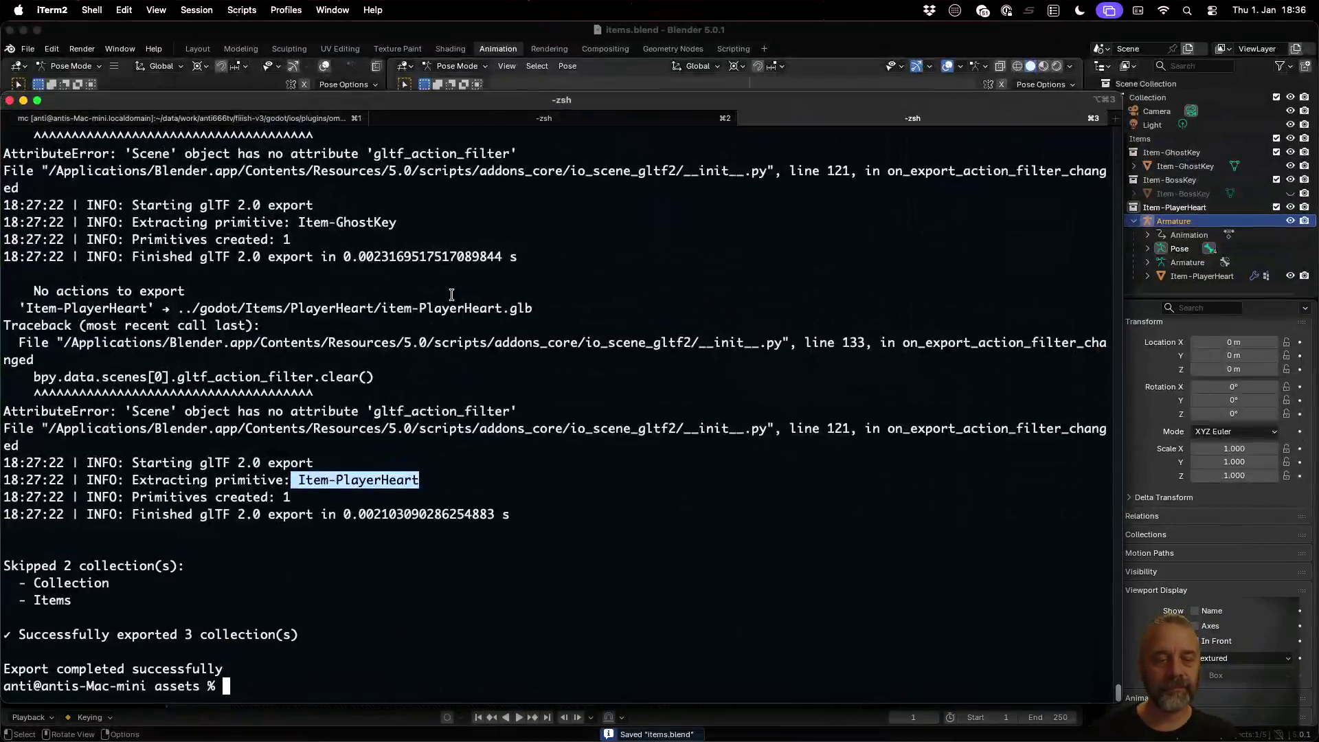
{"action": "key", "text": "Up"}
{"action": "key", "text": "Return"}
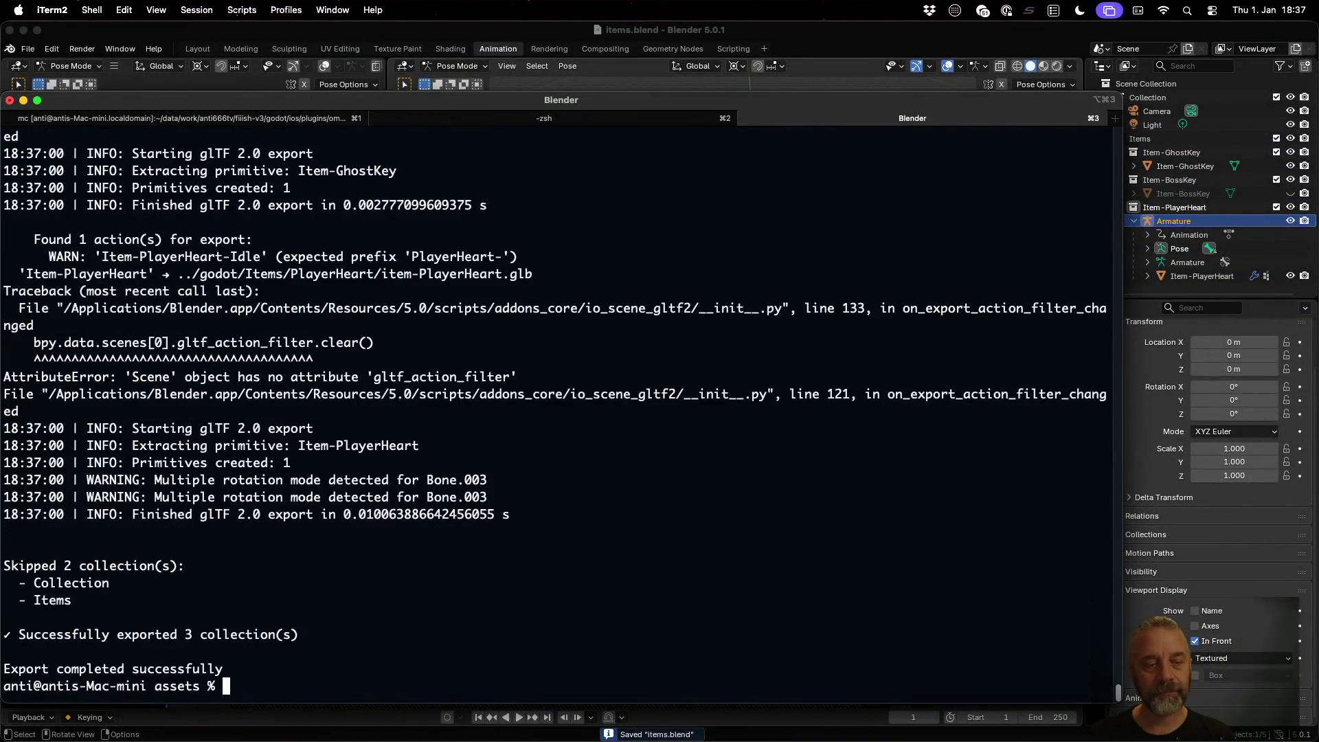
{"action": "key", "text": "ctrl+Left"}
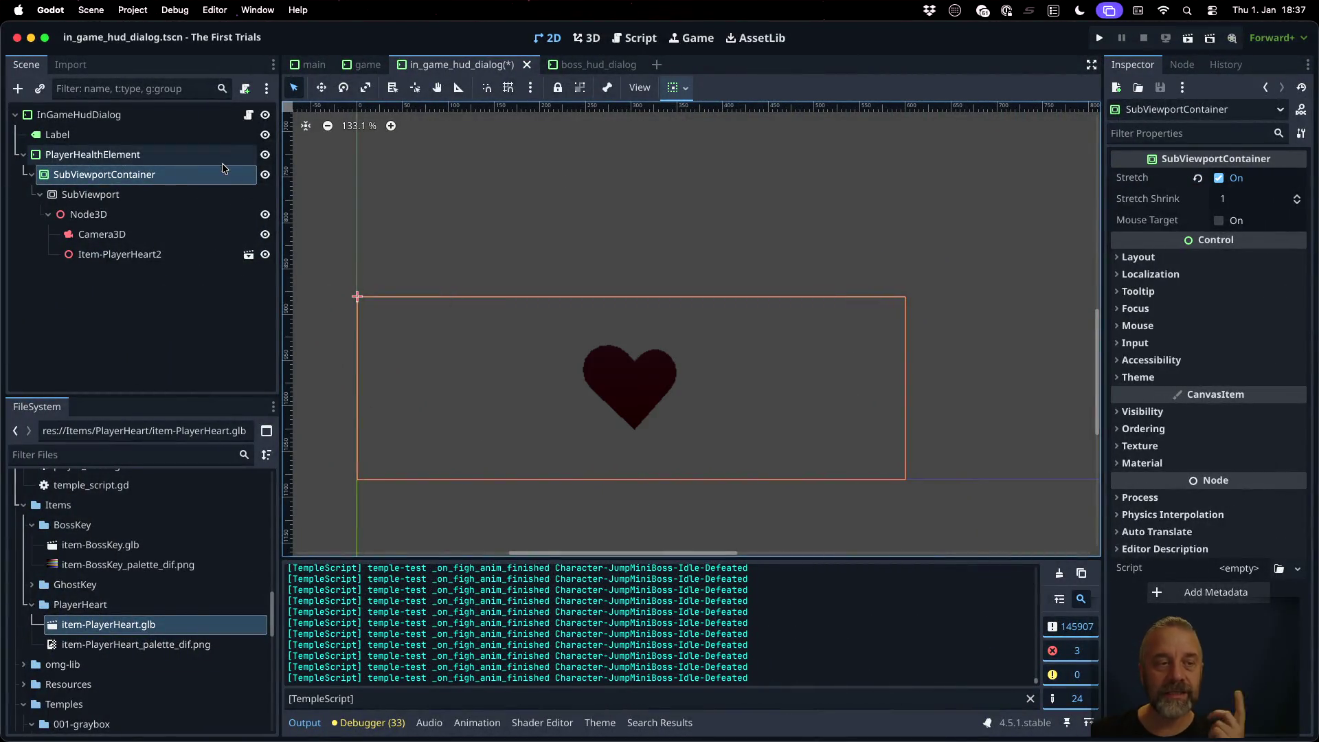
Step: Open item-PlayerHeart.glb anyway and play Item-PlayerHeart-Idle on its AnimationPlayer
{"action": "left_click", "coordinate": [248, 254]}
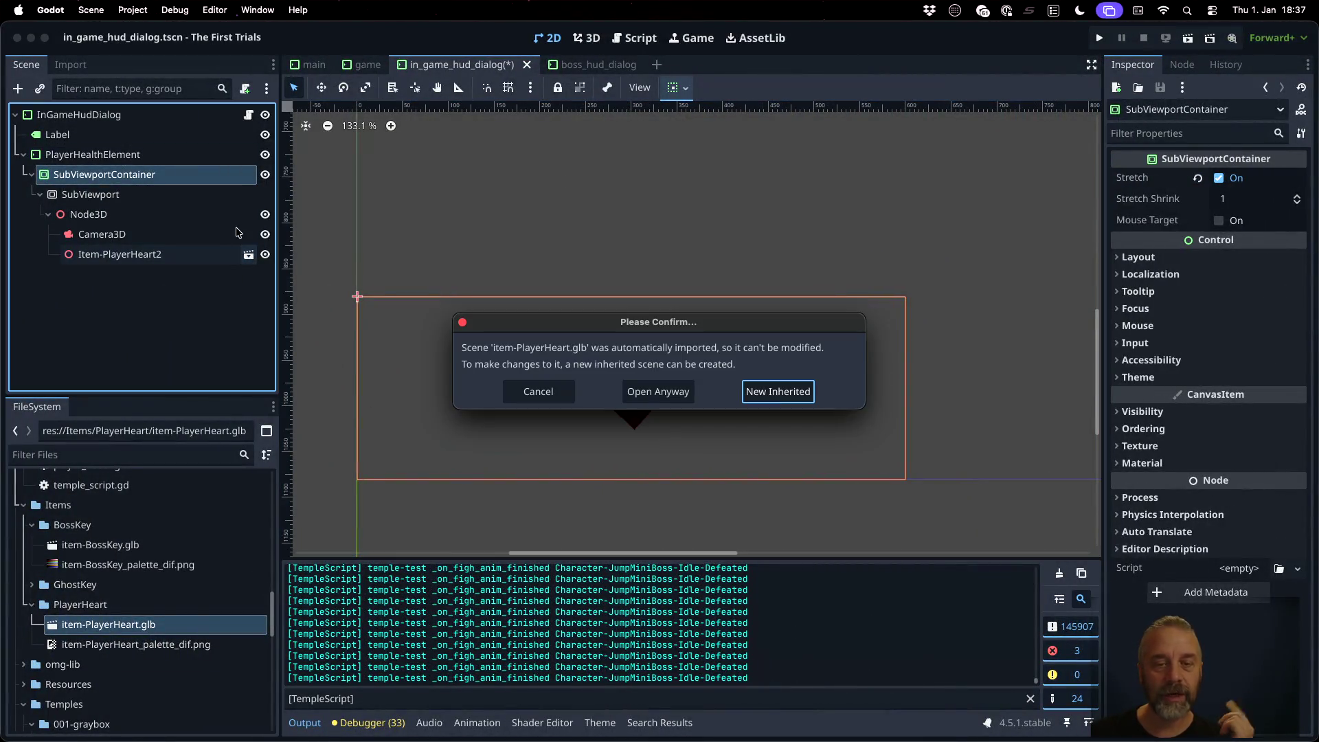
{"action": "left_click", "coordinate": [623, 388]}
{"action": "left_click", "coordinate": [90, 195]}
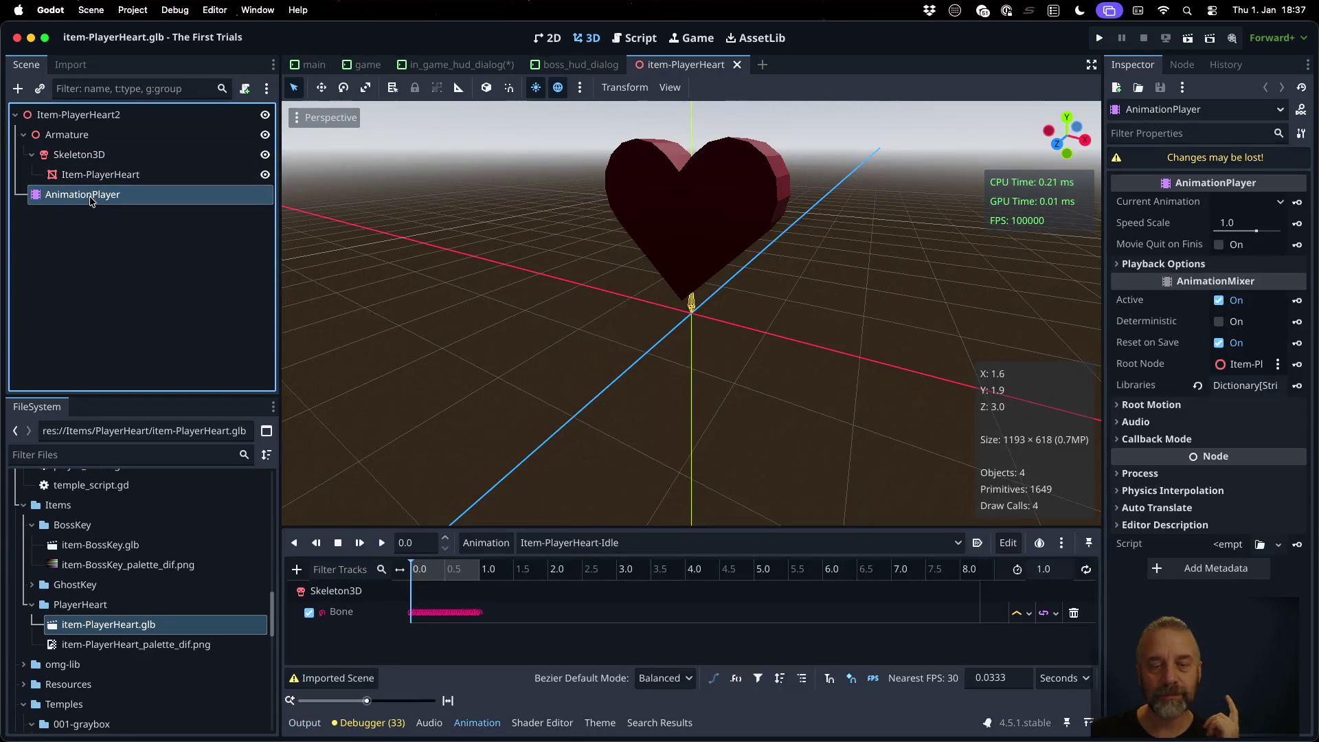
{"action": "left_click", "coordinate": [380, 543]}
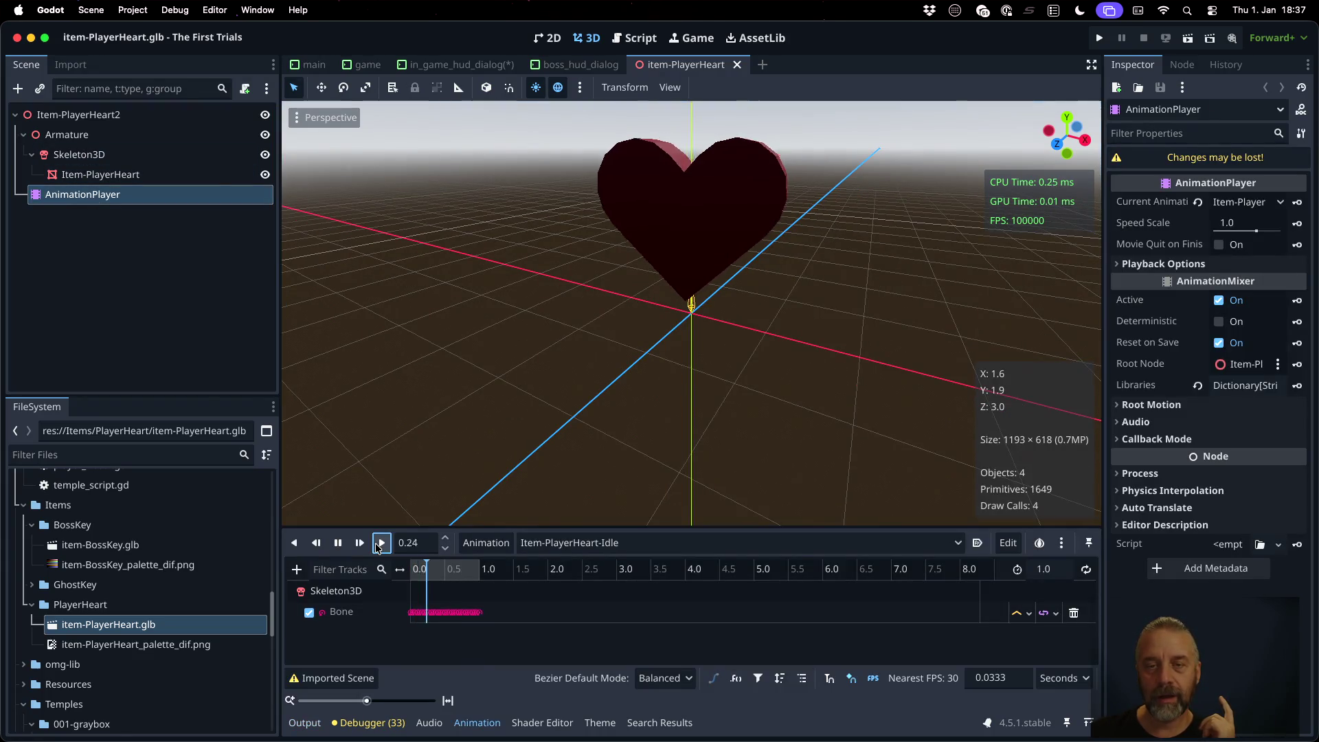
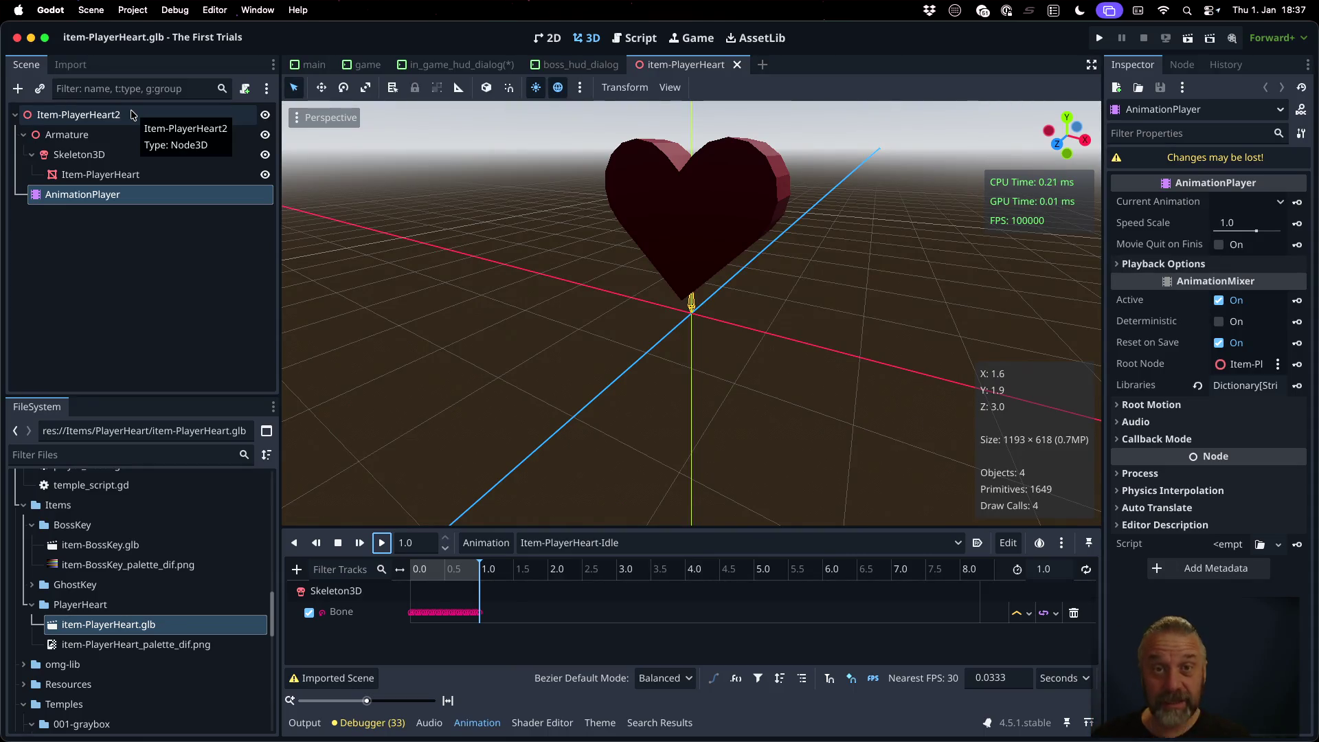
Step: Find temple_import.gd with the script quick-open search, open it, and scroll through its import code
{"action": "left_click", "coordinate": [634, 38]}
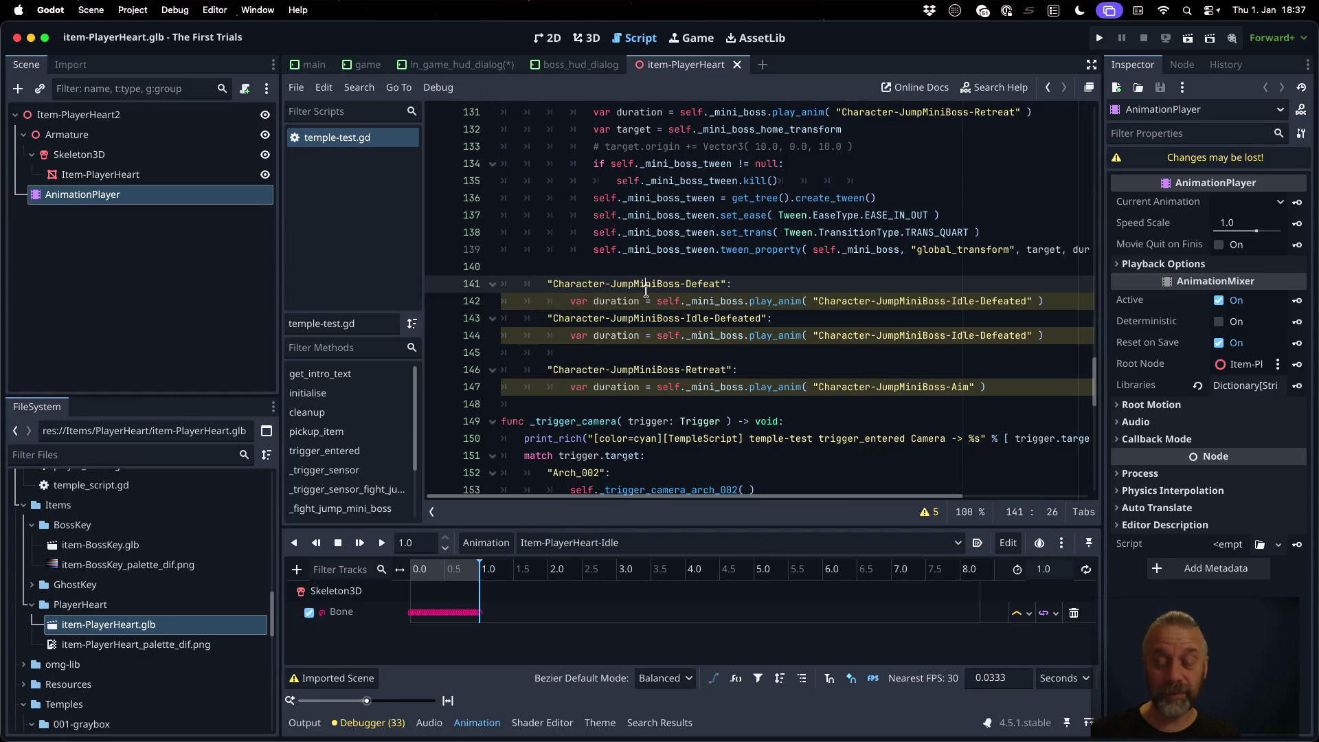
{"action": "key", "text": "super+alt+o"}
{"action": "type", "text": "_importy"}
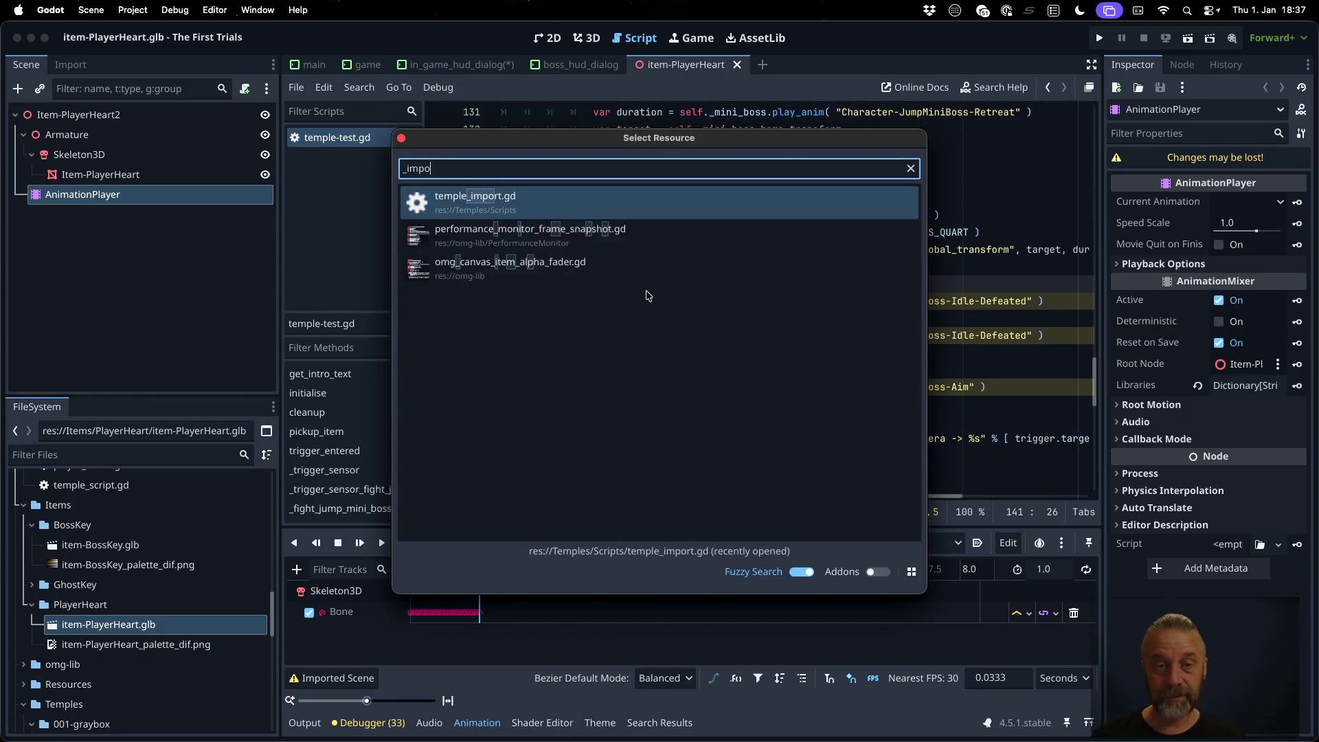
{"action": "key", "text": "Return"}
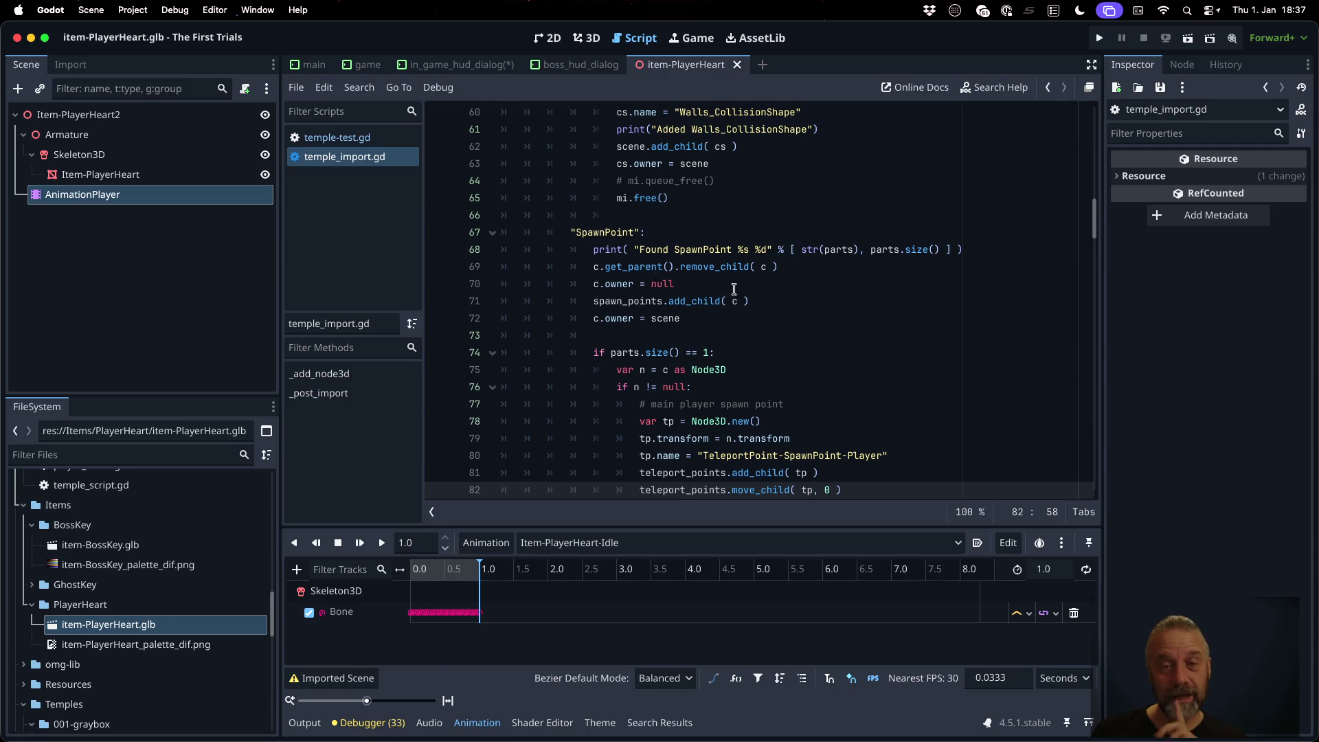
{"action": "scroll", "coordinate": [742, 344], "scroll_direction": "up", "scroll_amount": 10}
{"action": "scroll", "coordinate": [742, 345], "scroll_direction": "up", "scroll_amount": 10}
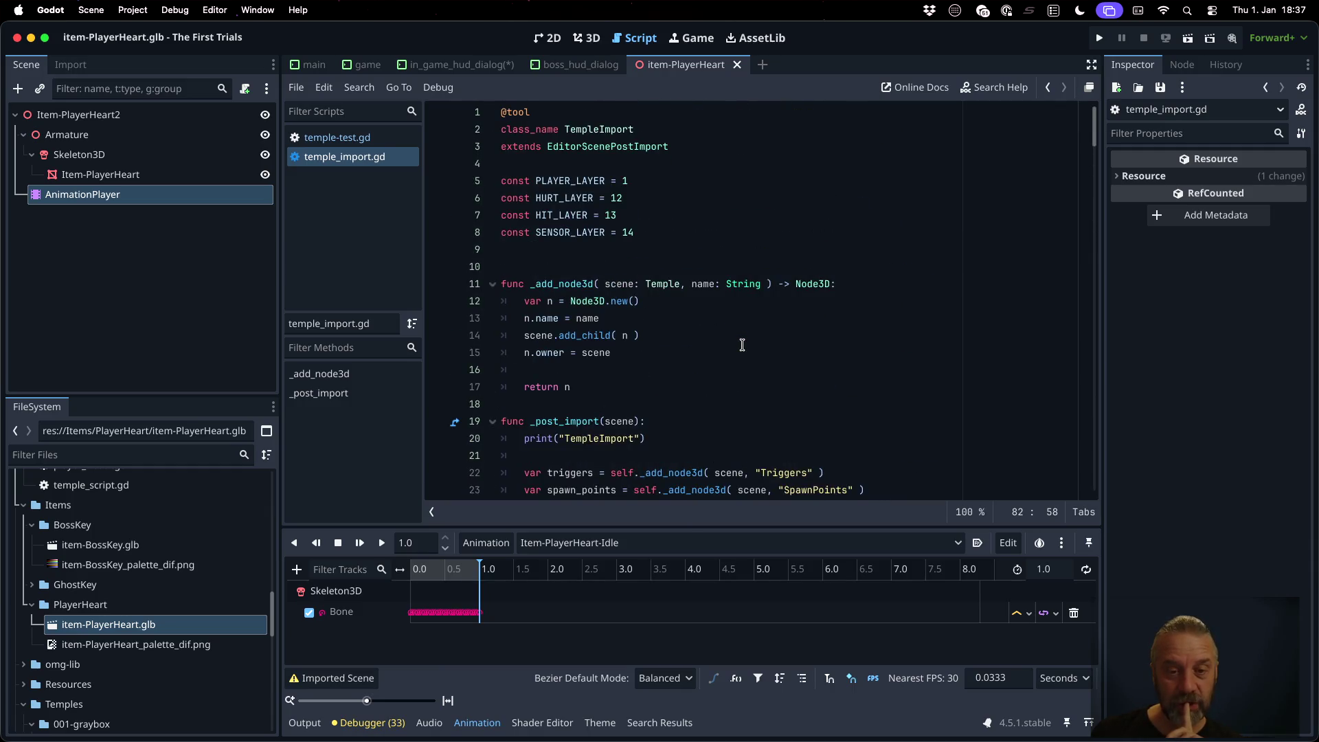
{"action": "scroll", "coordinate": [741, 345], "scroll_direction": "down", "scroll_amount": 5}
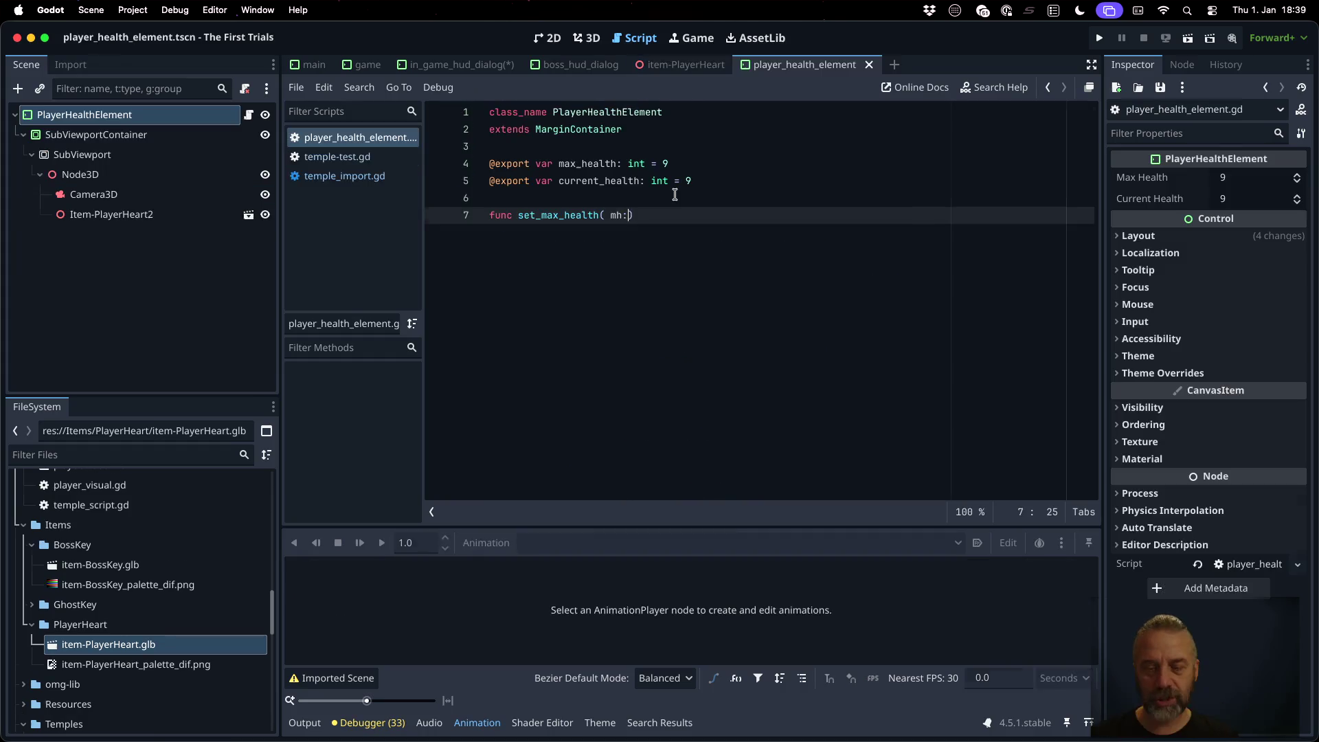
Step: Write a set_max_health(mh) -> void function that assigns the value to max_health
{"action": "type", "text": "int ) -"}
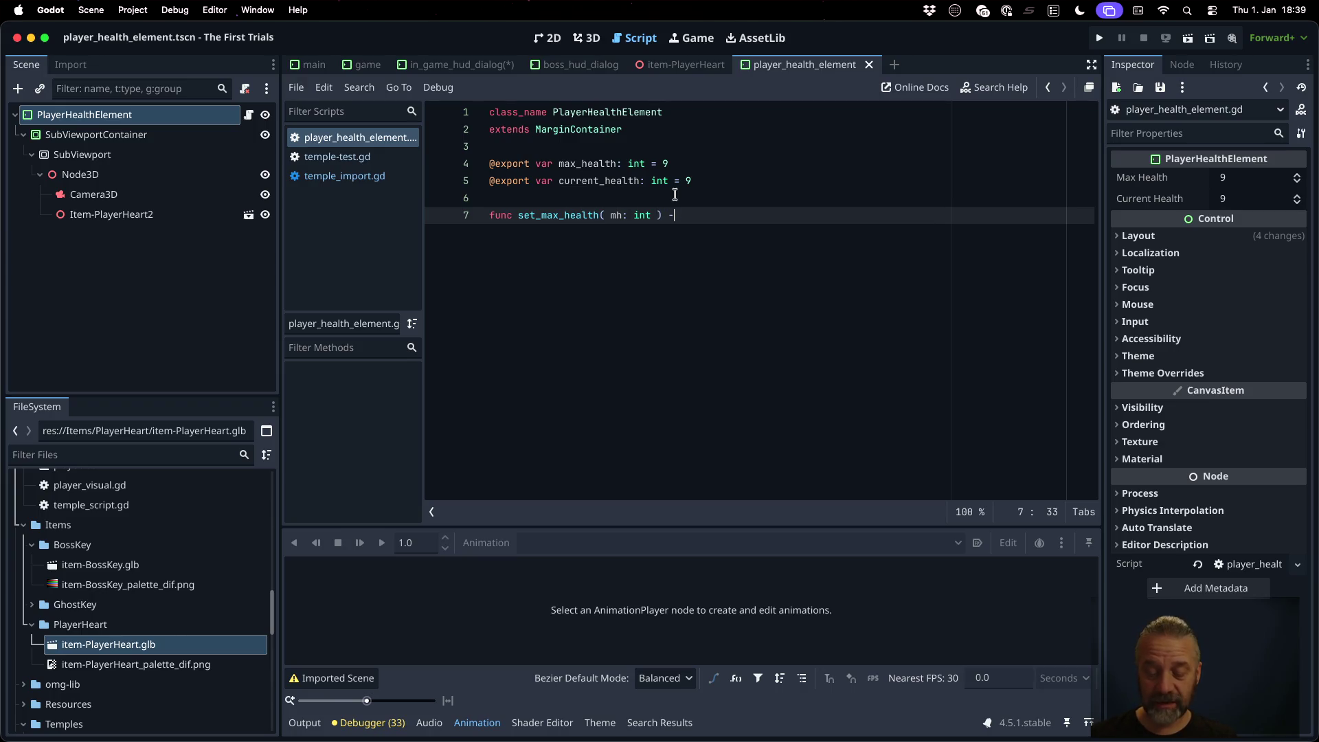
{"action": "type", "text": "> void:"}
{"action": "key", "text": "Return"}
{"action": "type", "text": "ma"}
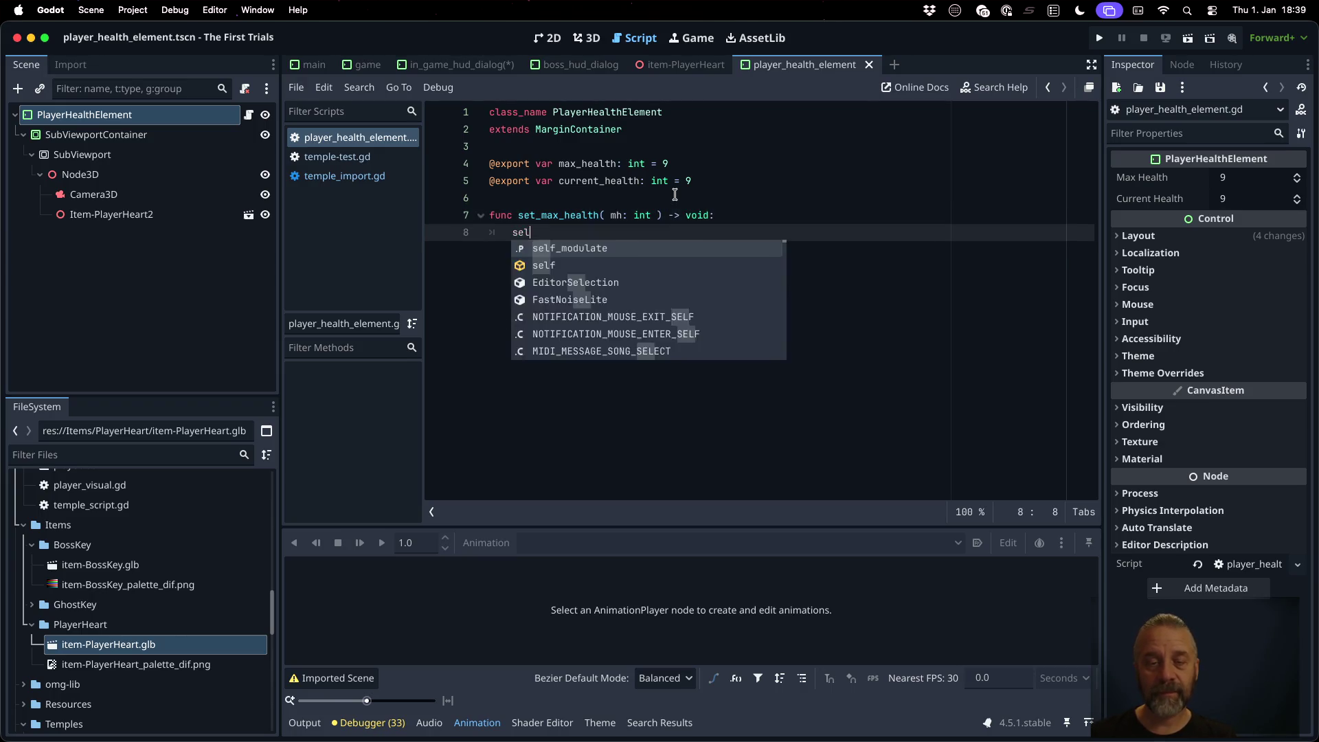
{"action": "key", "text": "Escape"}
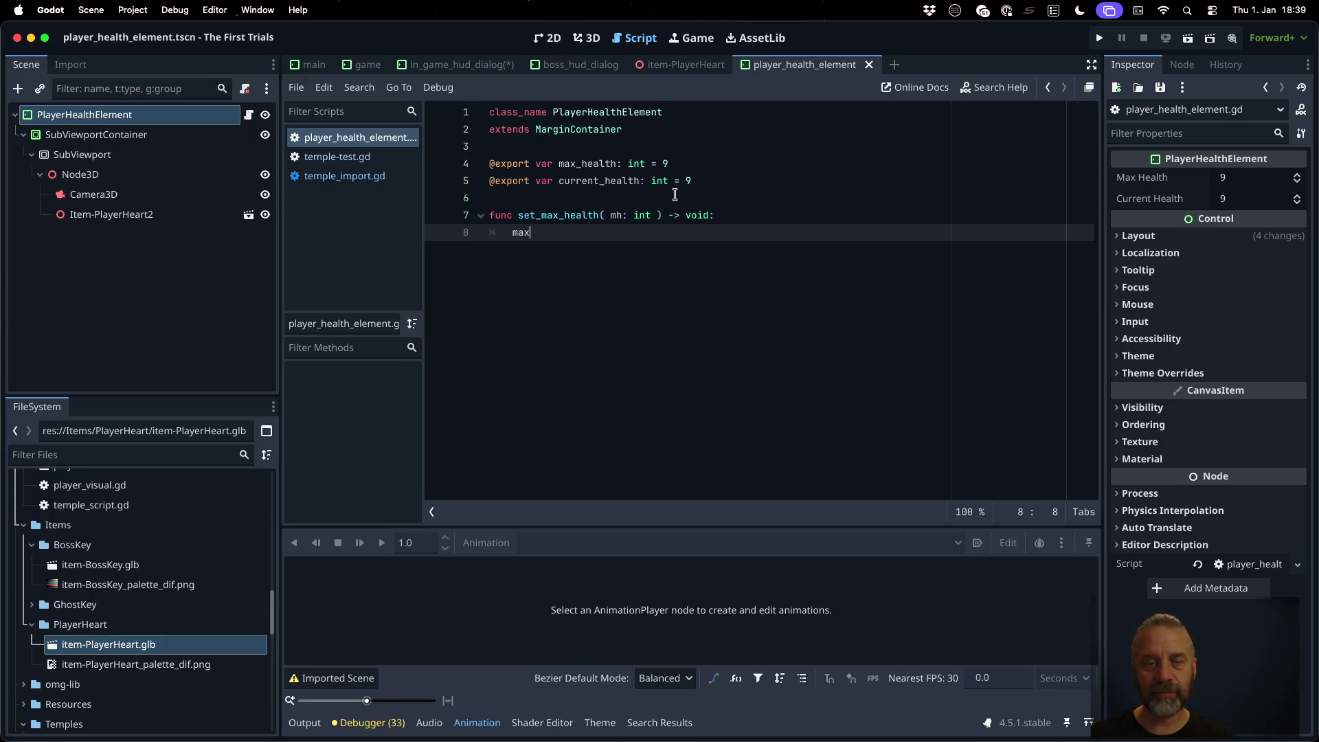
{"action": "type", "text": "_"}
{"action": "key", "text": "Return"}
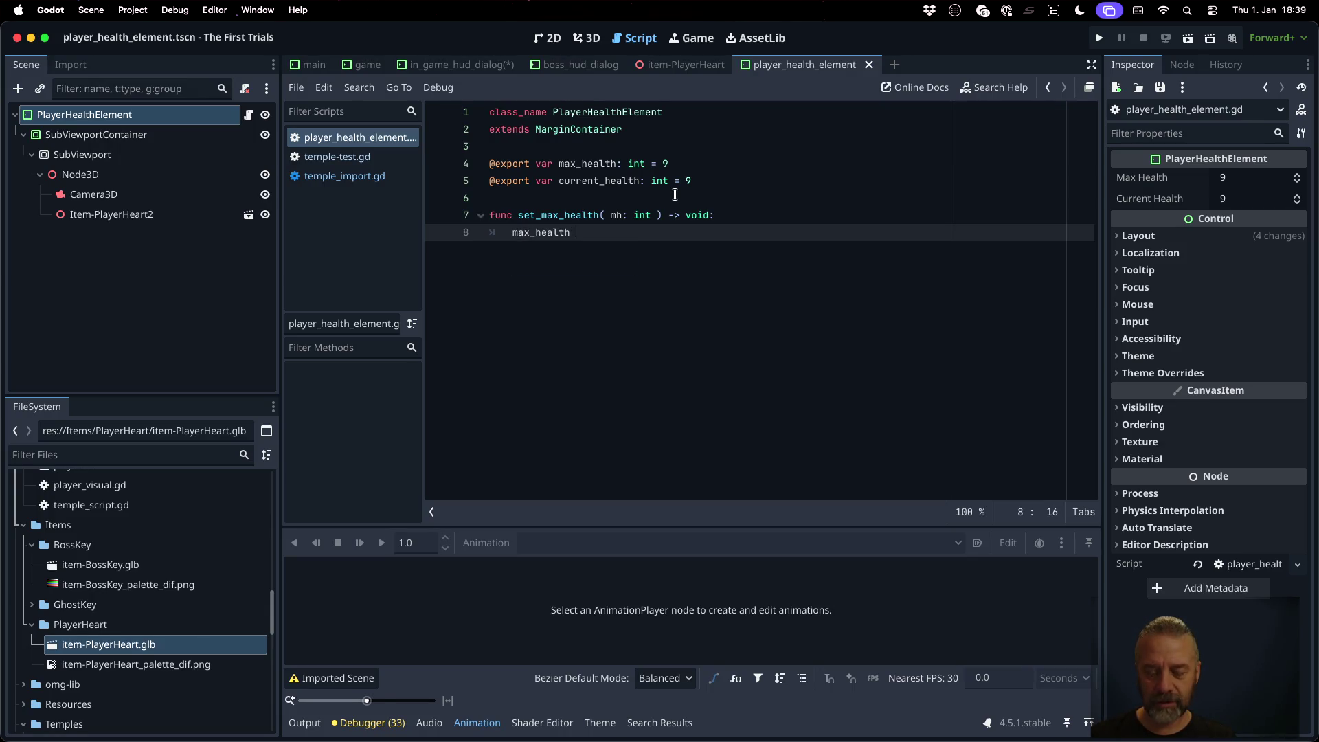
{"action": "type", "text": "= mh"}
{"action": "key", "text": "Escape"}
{"action": "key", "text": "Return"}
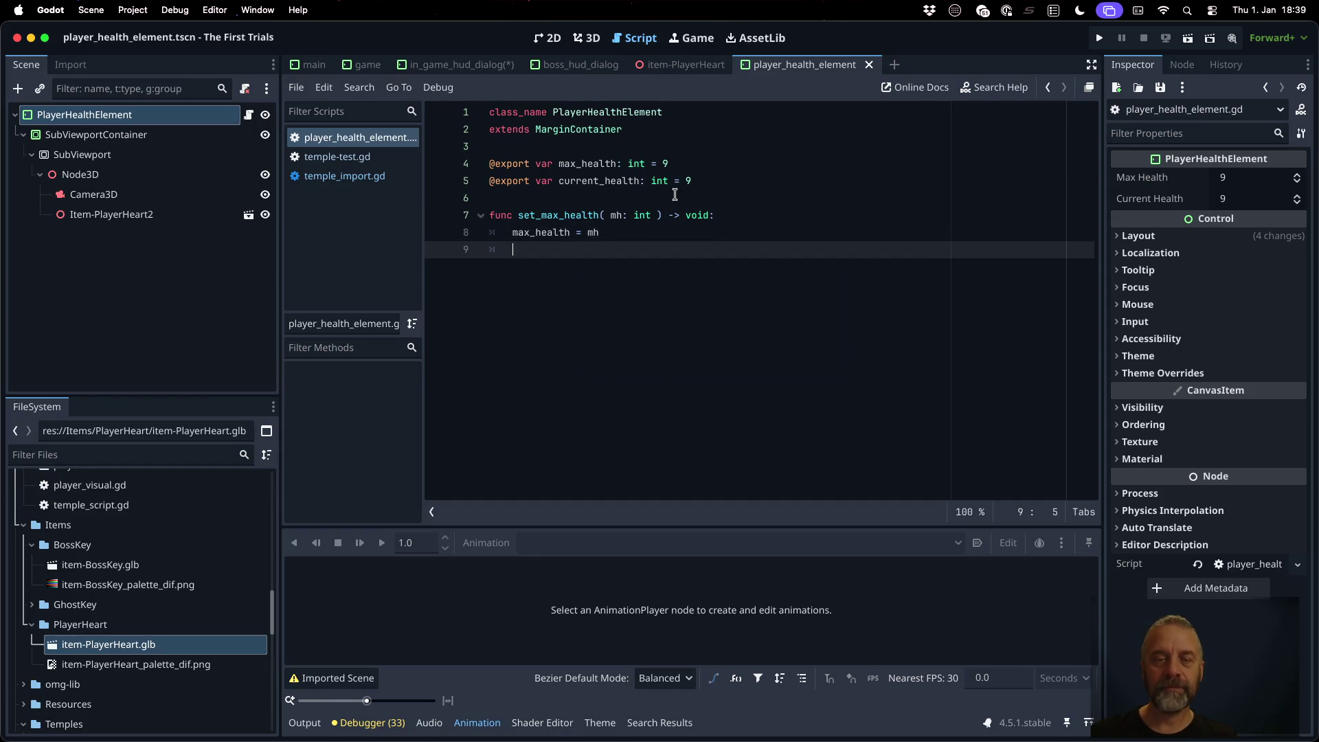
{"action": "key", "text": "BackSpace"}
Step: Duplicate it as set_current_health(h), assigning to current_health instead
{"action": "key", "text": "shift+Up"}
{"action": "key", "text": "shift+Up"}
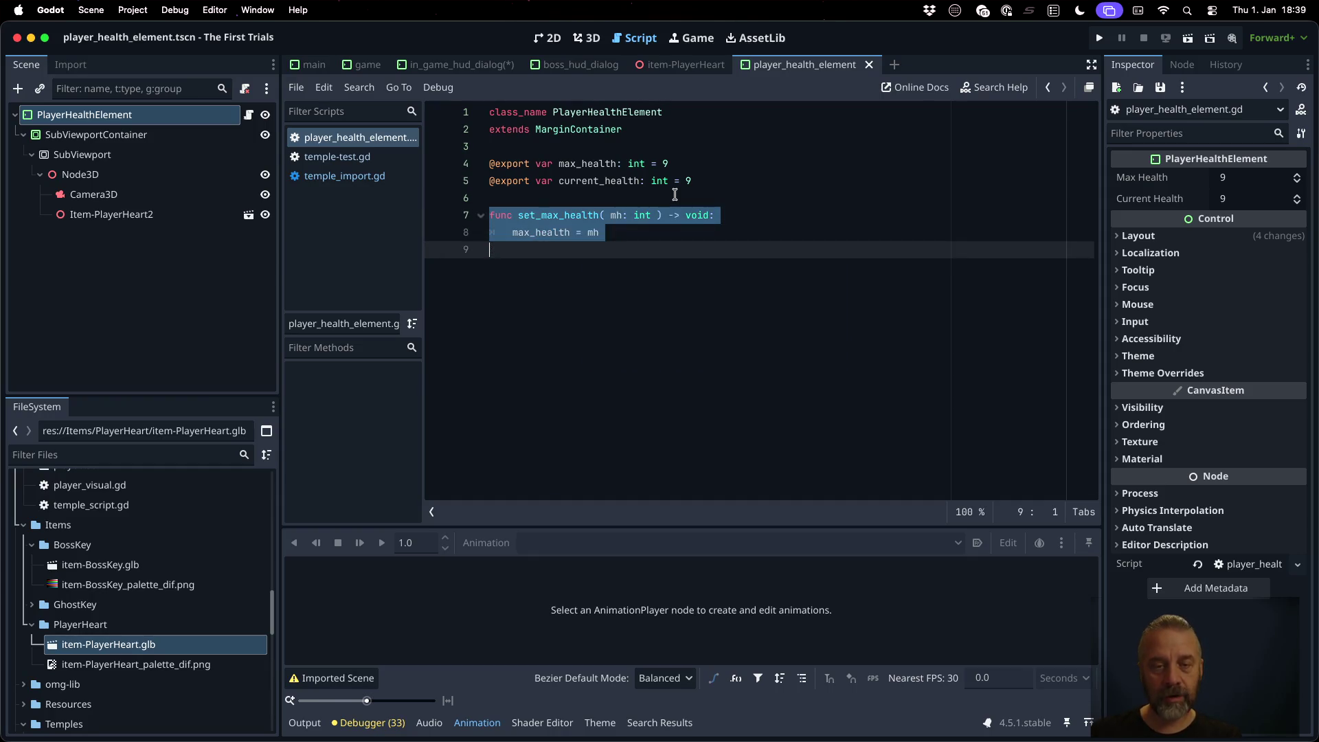
{"action": "key", "text": "ctrl+alt+Down"}
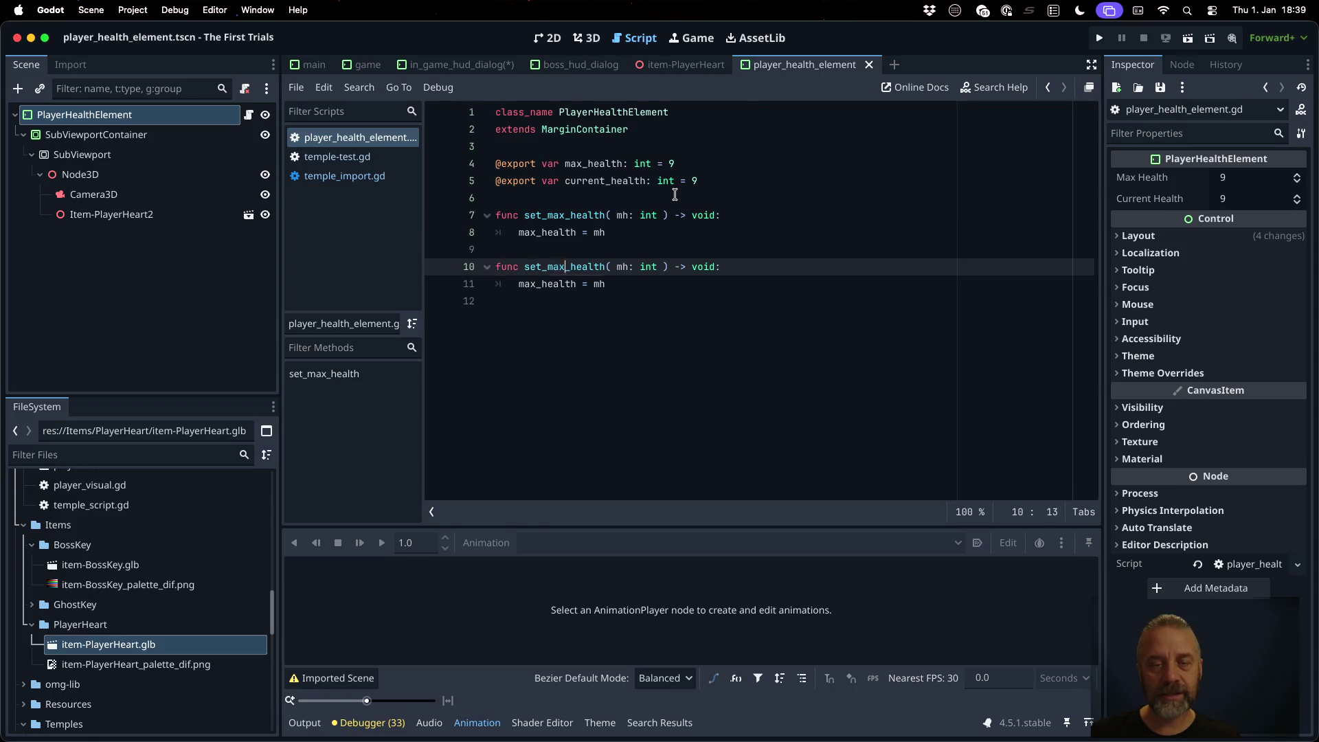
{"action": "key", "text": "BackSpace"}
{"action": "key", "text": "BackSpace"}
{"action": "key", "text": "BackSpace"}
{"action": "type", "text": "current"}
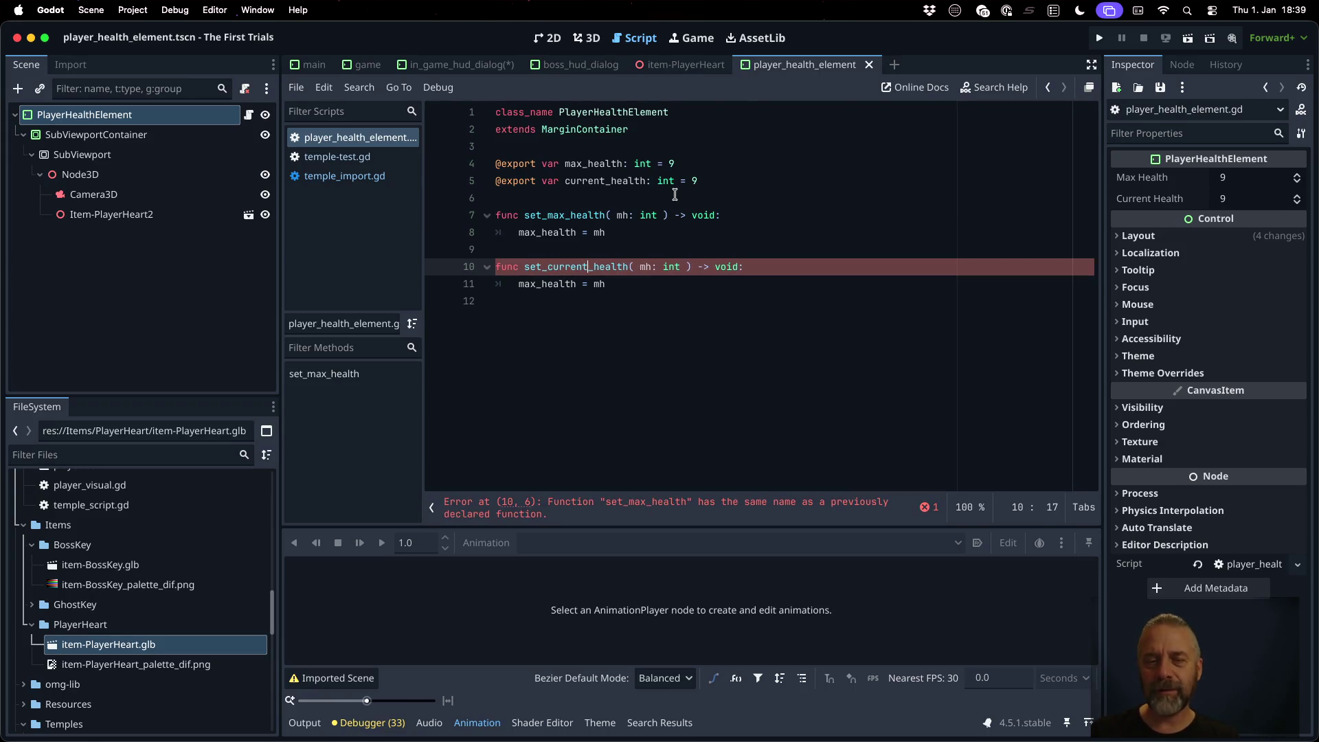
{"action": "double_click", "coordinate": [573, 182]}
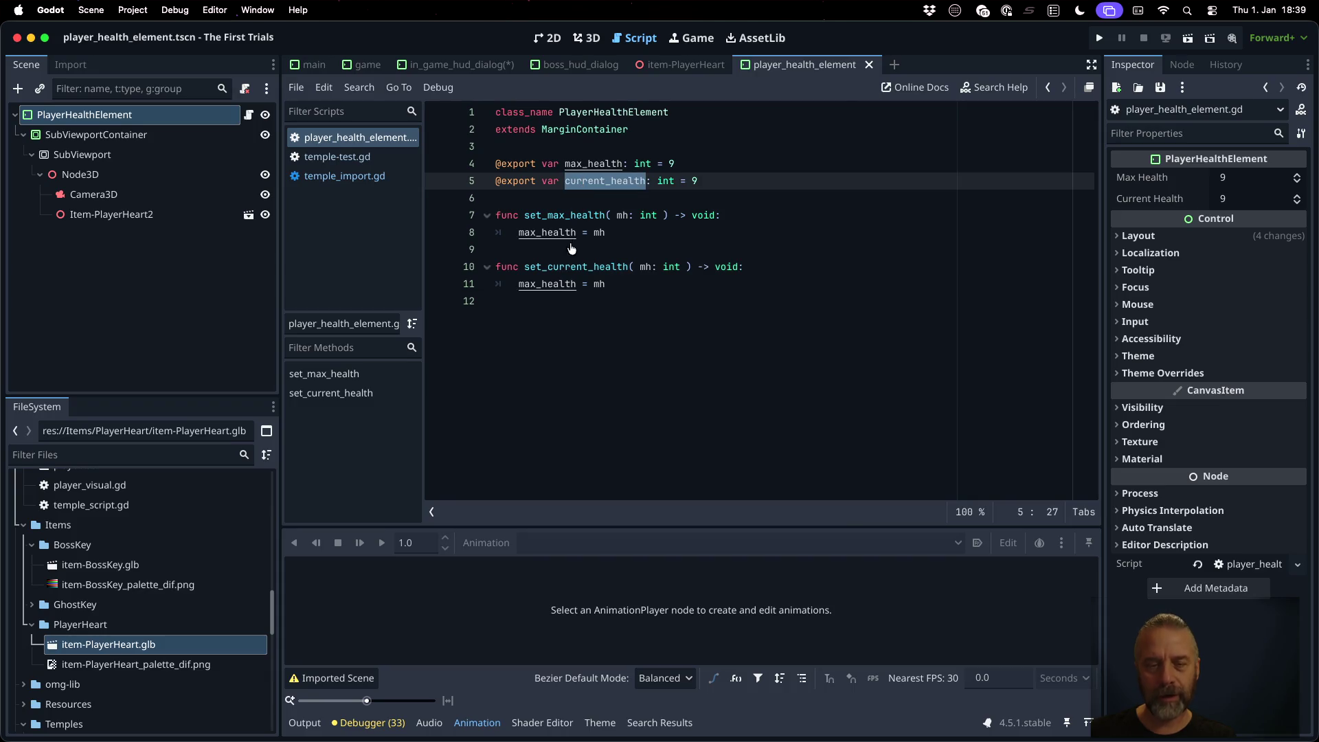
{"action": "key", "text": "ctrl+c"}
{"action": "double_click", "coordinate": [550, 283]}
{"action": "key", "text": "ctrl+v"}
{"action": "left_click", "coordinate": [646, 266]}
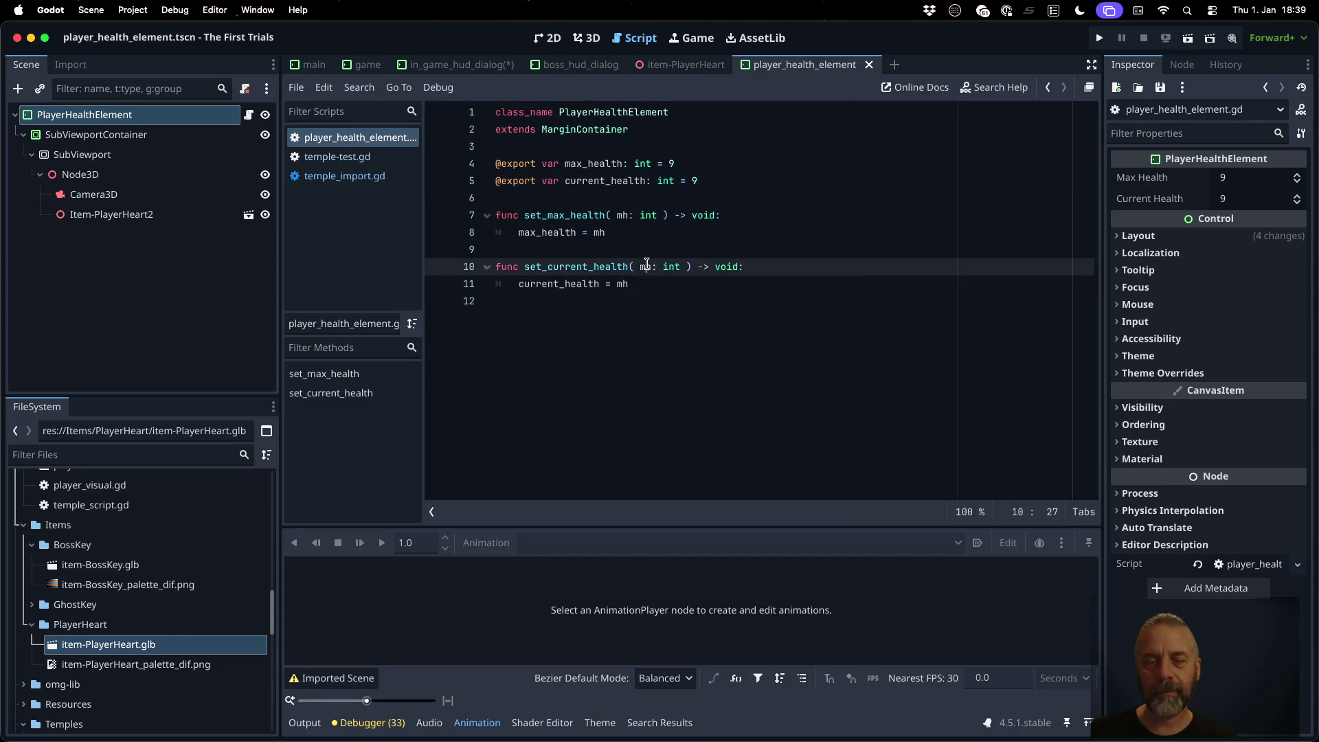
{"action": "key", "text": "BackSpace"}
{"action": "key", "text": "Down"}
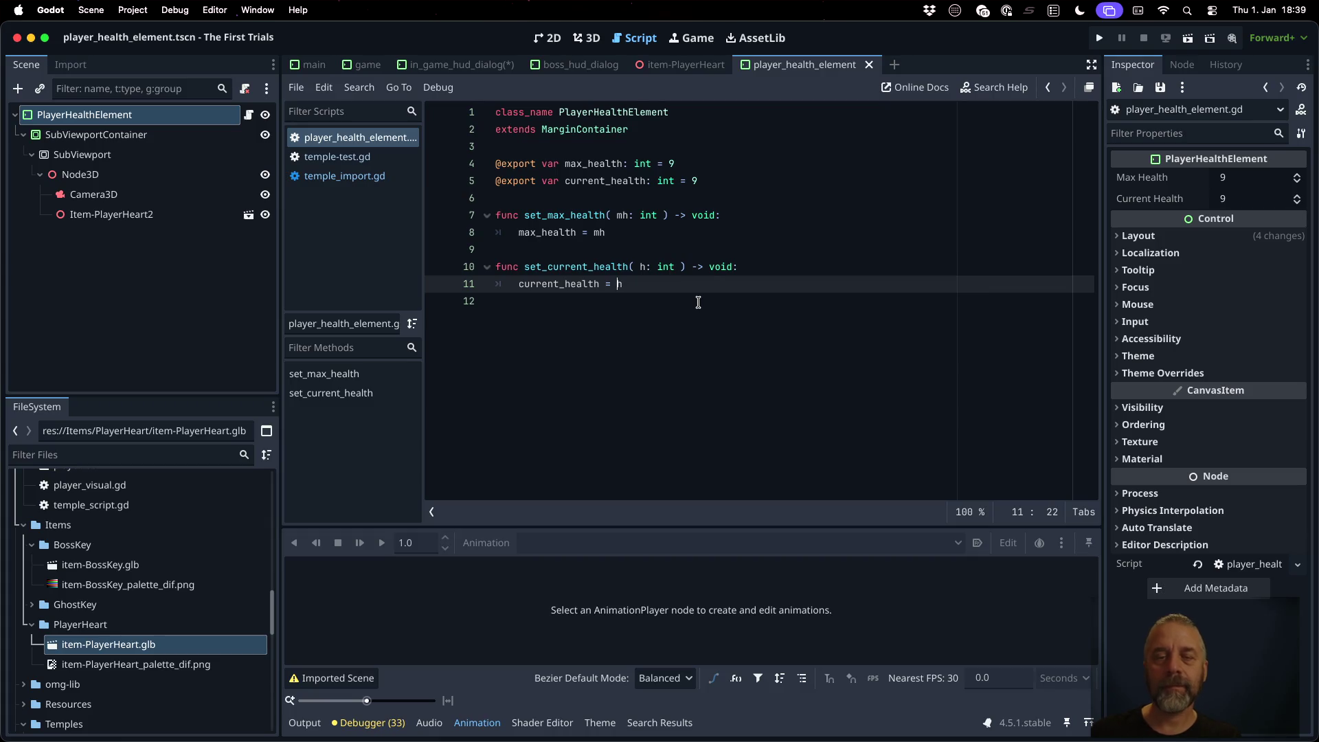
Step: Attach set = set_max_health and set = set_current_health to the two exported variables
{"action": "left_click", "coordinate": [705, 166]}
{"action": "type", "text": ": set ="}
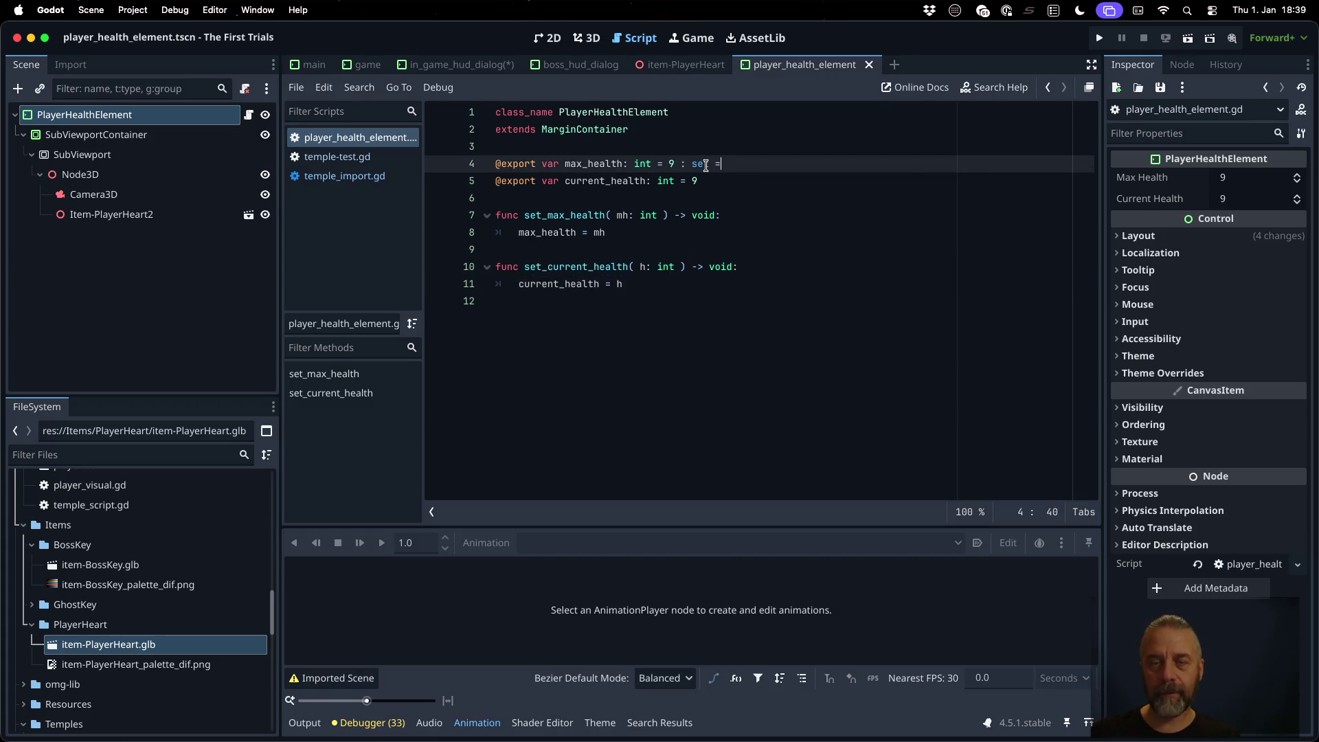
{"action": "type", "text": "set_m"}
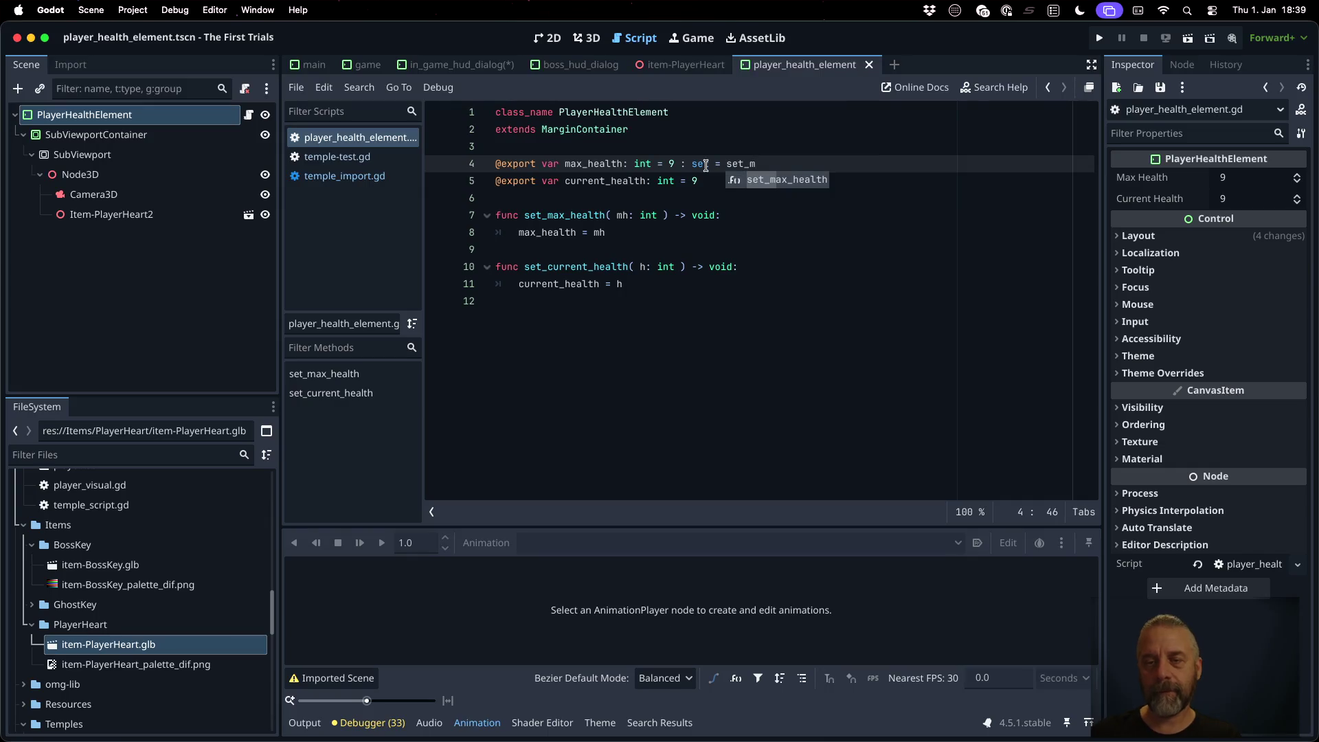
{"action": "key", "text": "Return"}
{"action": "key", "text": "Down"}
{"action": "type", "text": "set "}
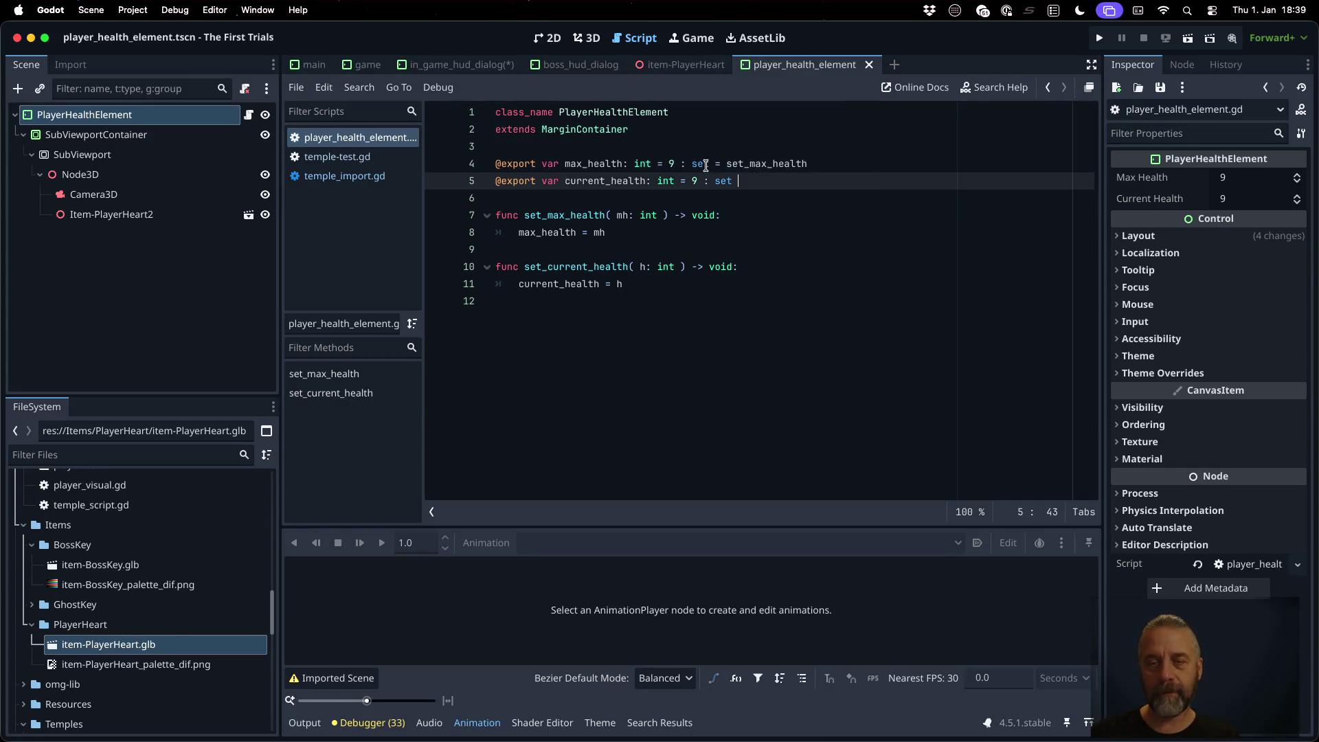
{"action": "type", "text": "= set_cuy"}
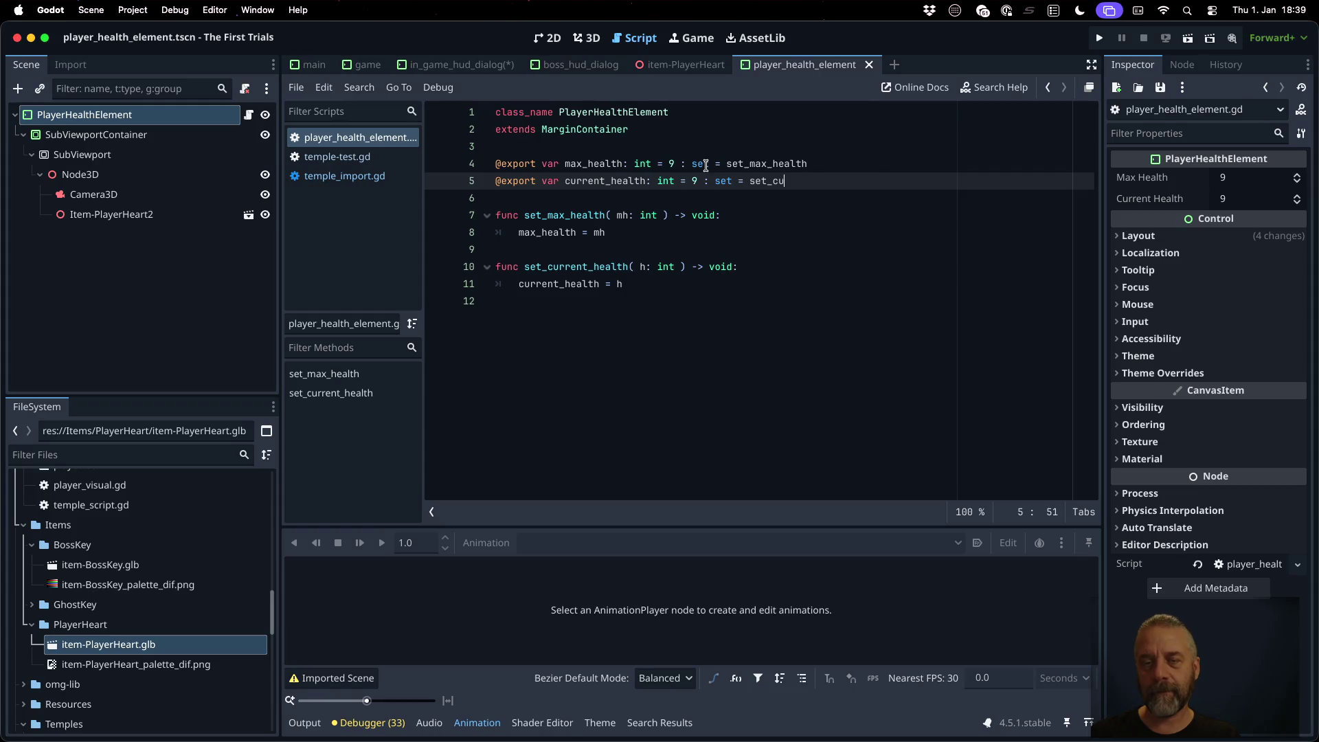
{"action": "key", "text": "Return"}
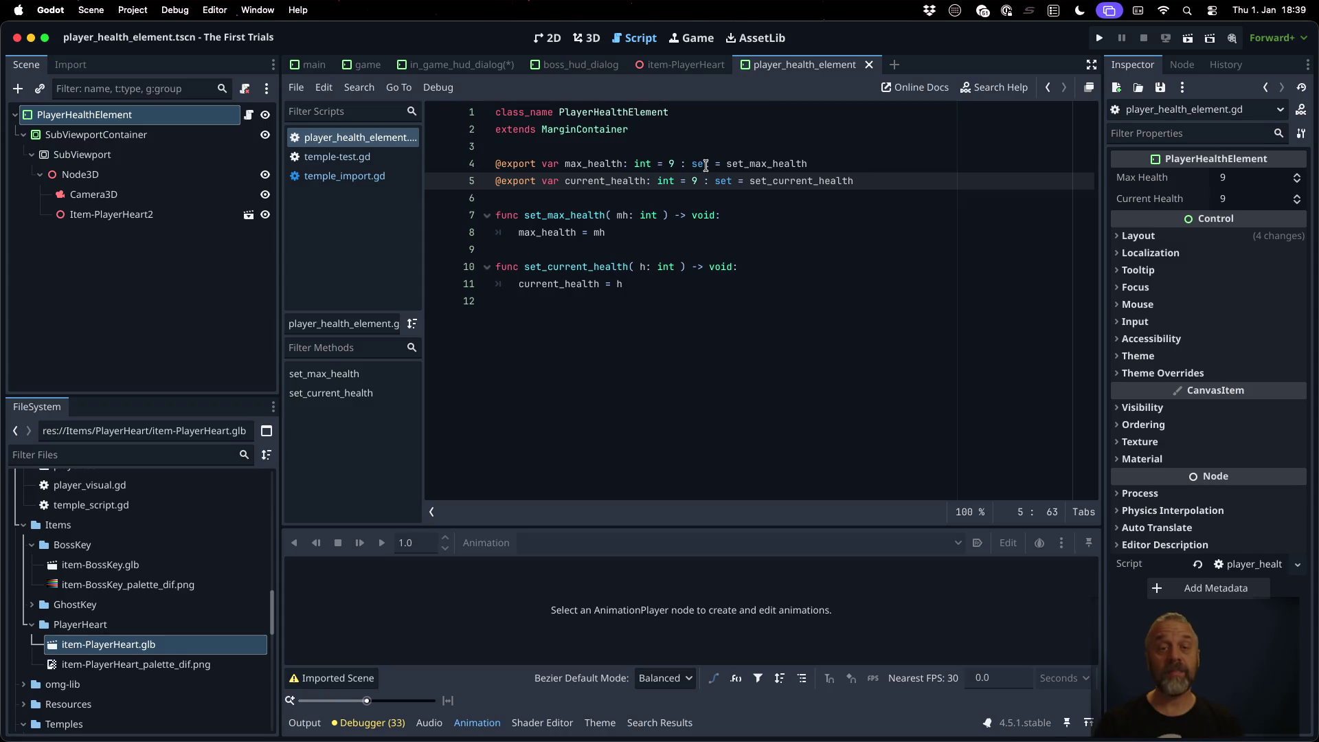
{"action": "key", "text": "Down"}
{"action": "key", "text": "Return"}
{"action": "key", "text": "Return"}
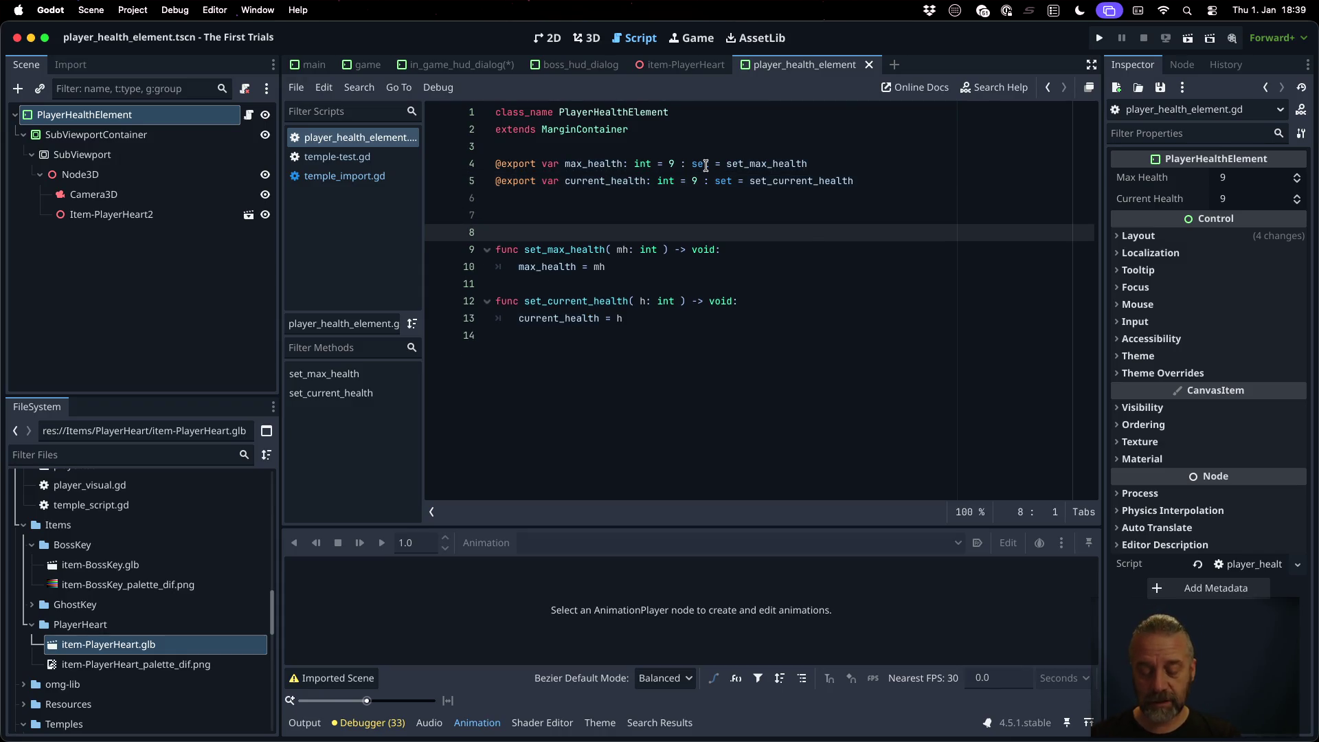
Step: Define an _update() -> void function with a pass placeholder
{"action": "type", "text": "func _update()"}
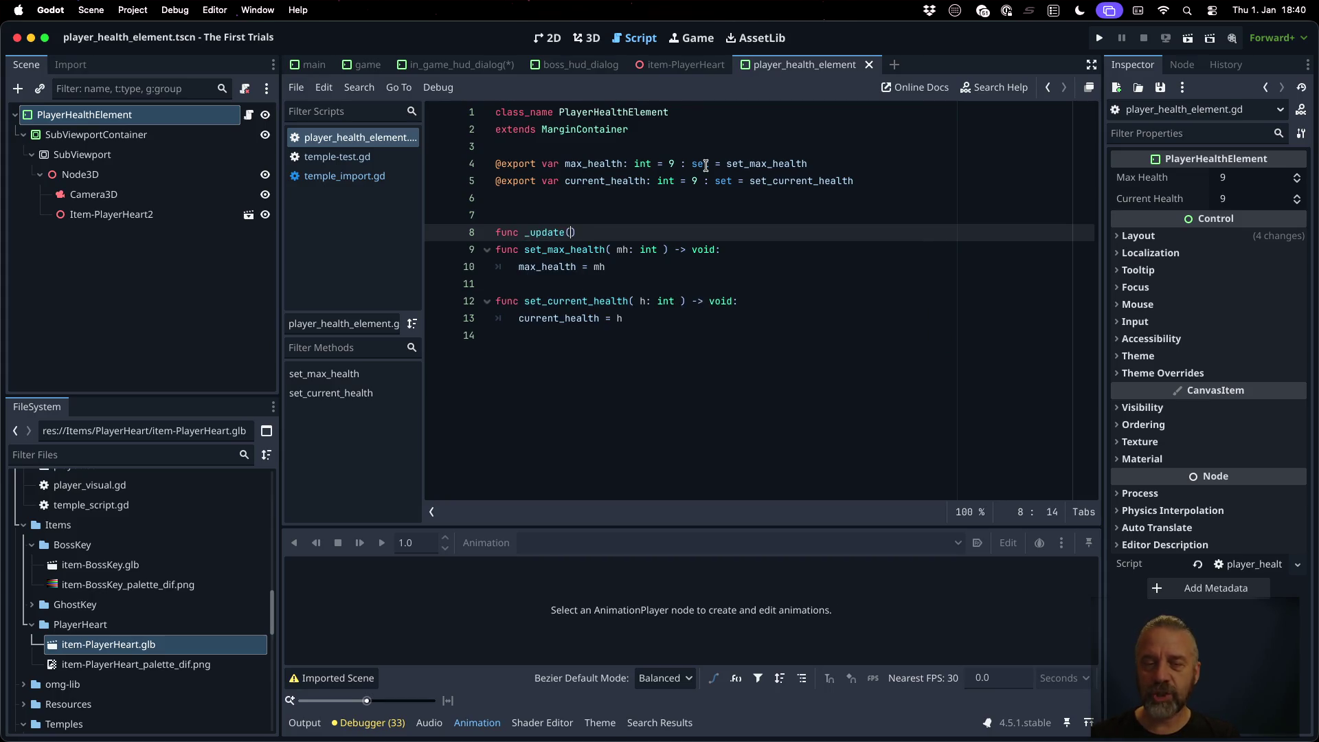
{"action": "type", "text": " -> void:"}
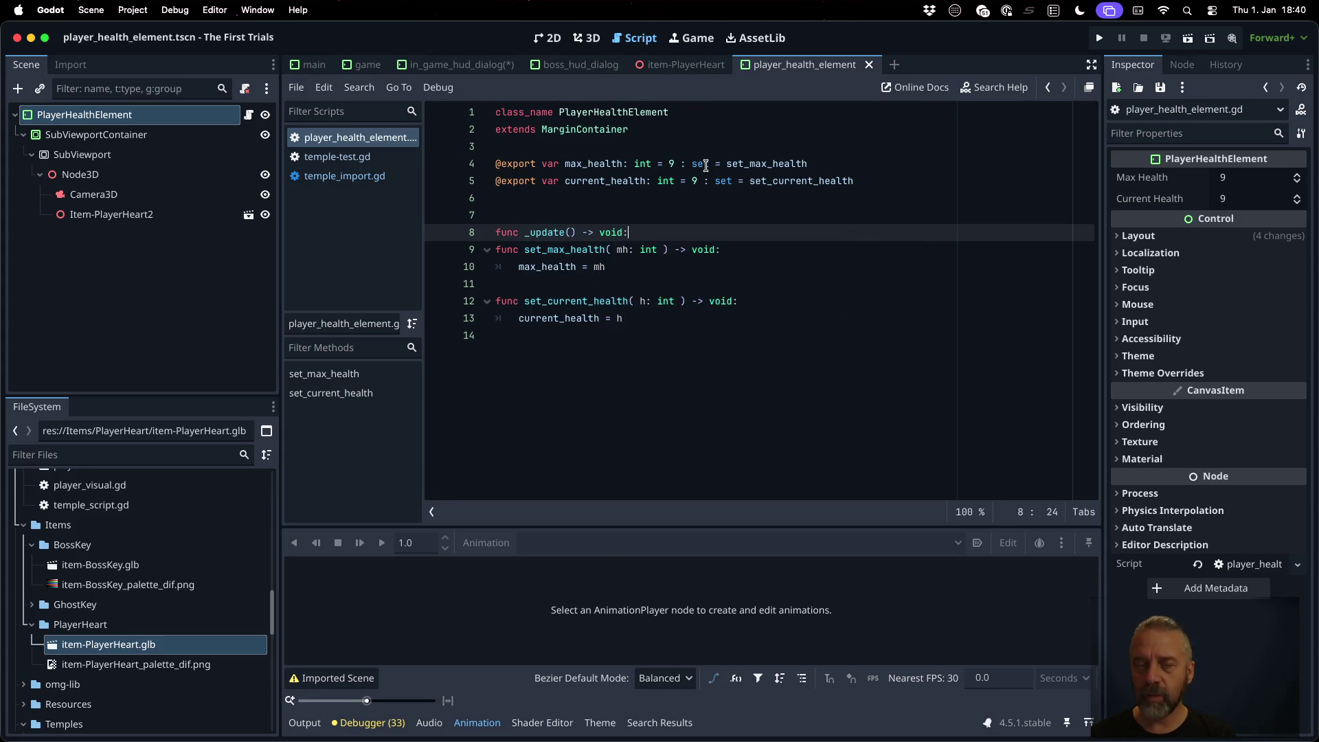
{"action": "key", "text": "Return"}
{"action": "type", "text": "ss"}
{"action": "key", "text": "Return"}
{"action": "key", "text": "Up"}
{"action": "key", "text": "Up"}
{"action": "key", "text": "Up"}
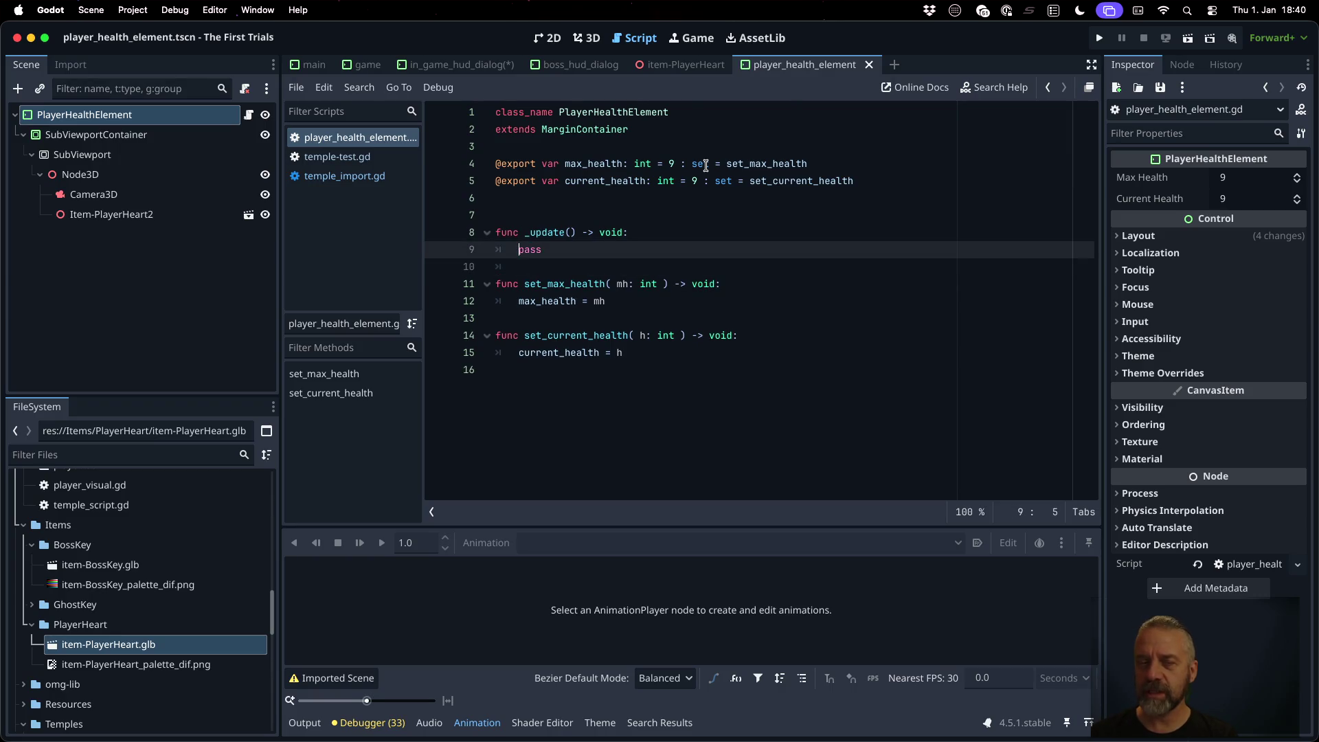
Step: Add a _ready() -> void function above it that calls self._update(), and save
{"action": "type", "text": "func"}
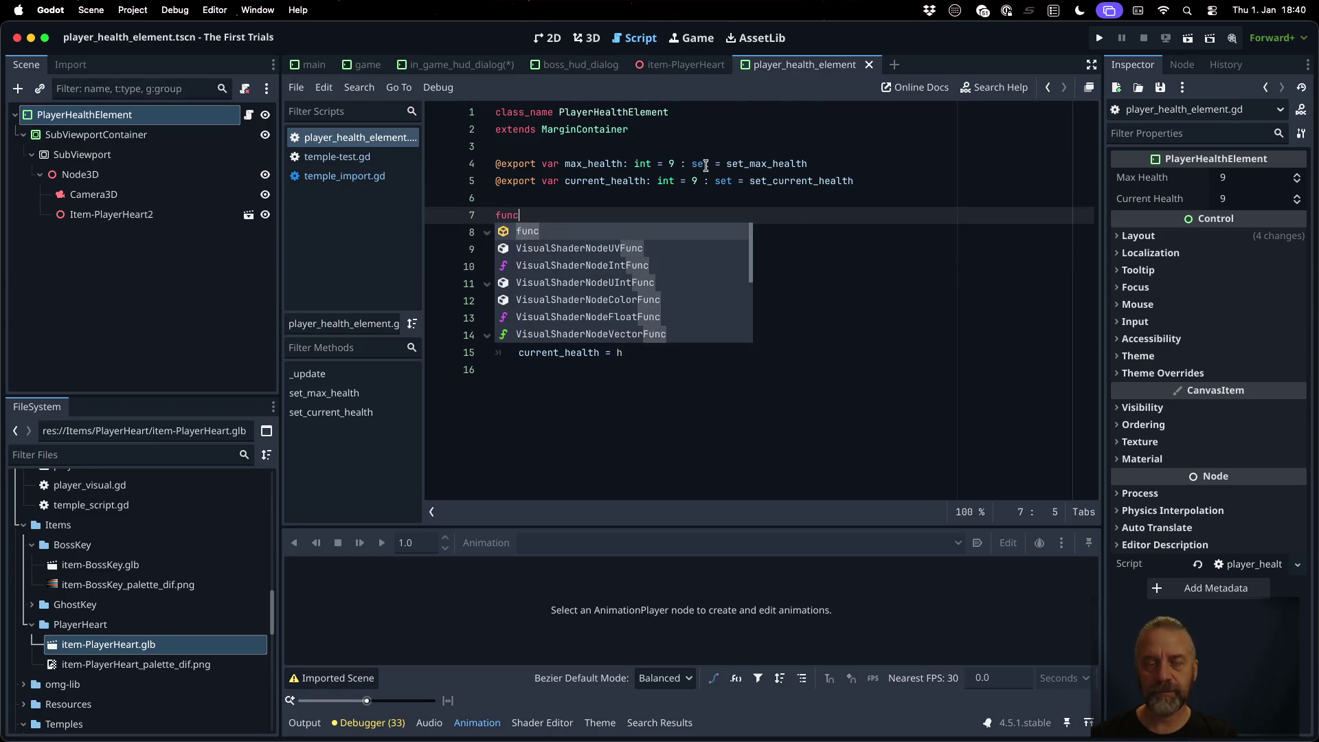
{"action": "type", "text": " _ready("}
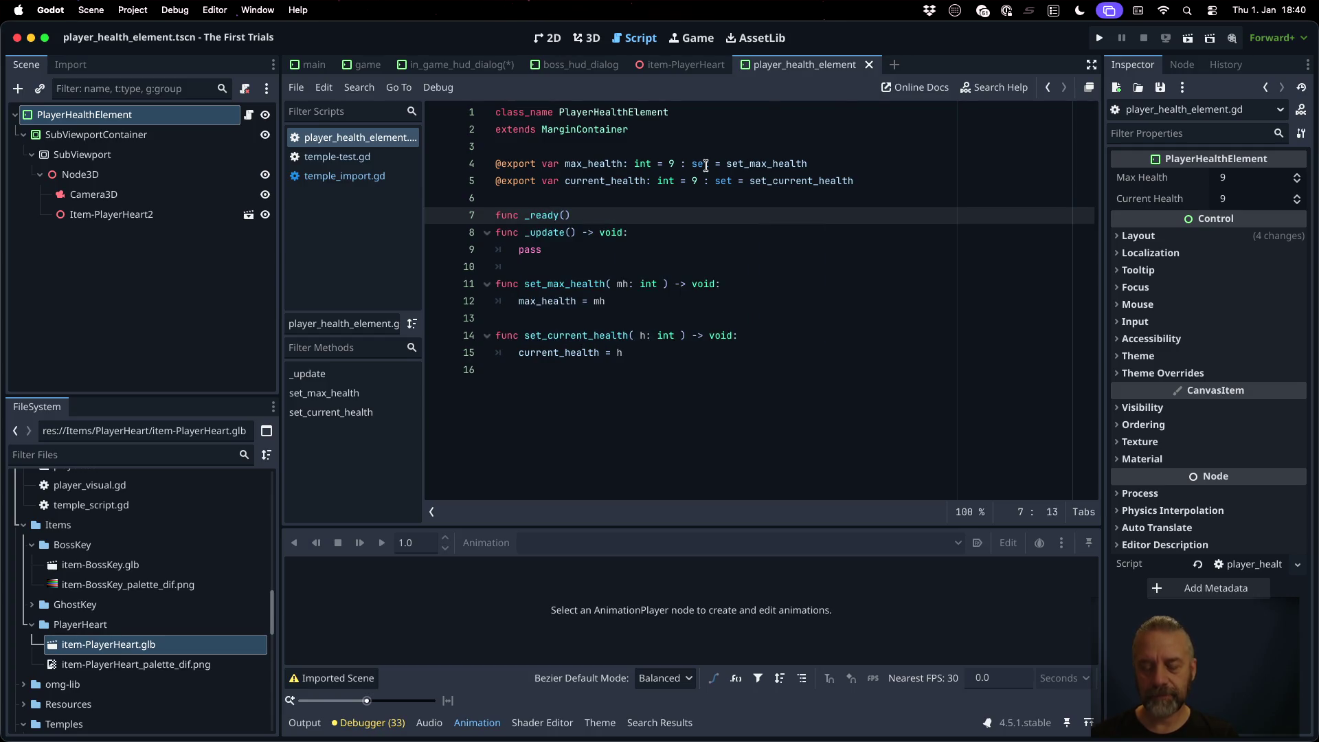
{"action": "key", "text": "BackSpace"}
{"action": "key", "text": "BackSpace"}
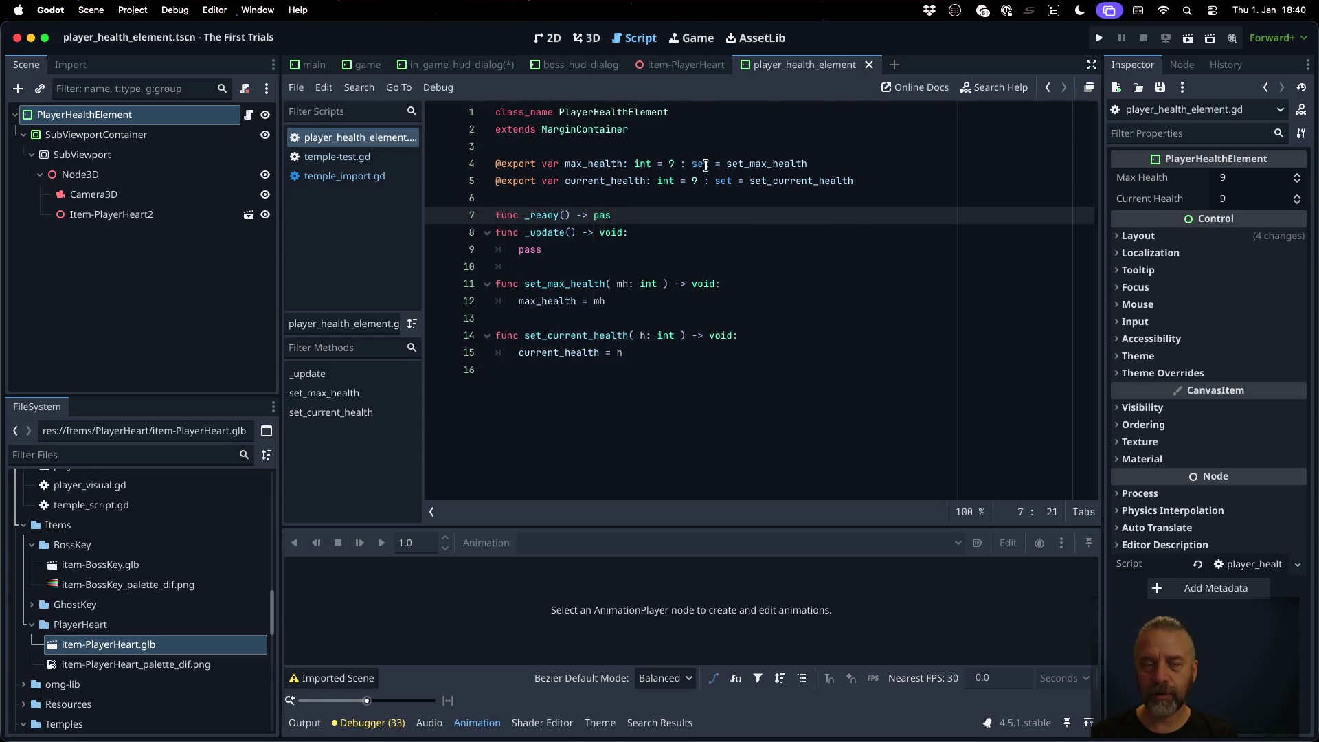
{"action": "type", "text": "vpo"}
{"action": "key", "text": "BackSpace"}
{"action": "key", "text": "BackSpace"}
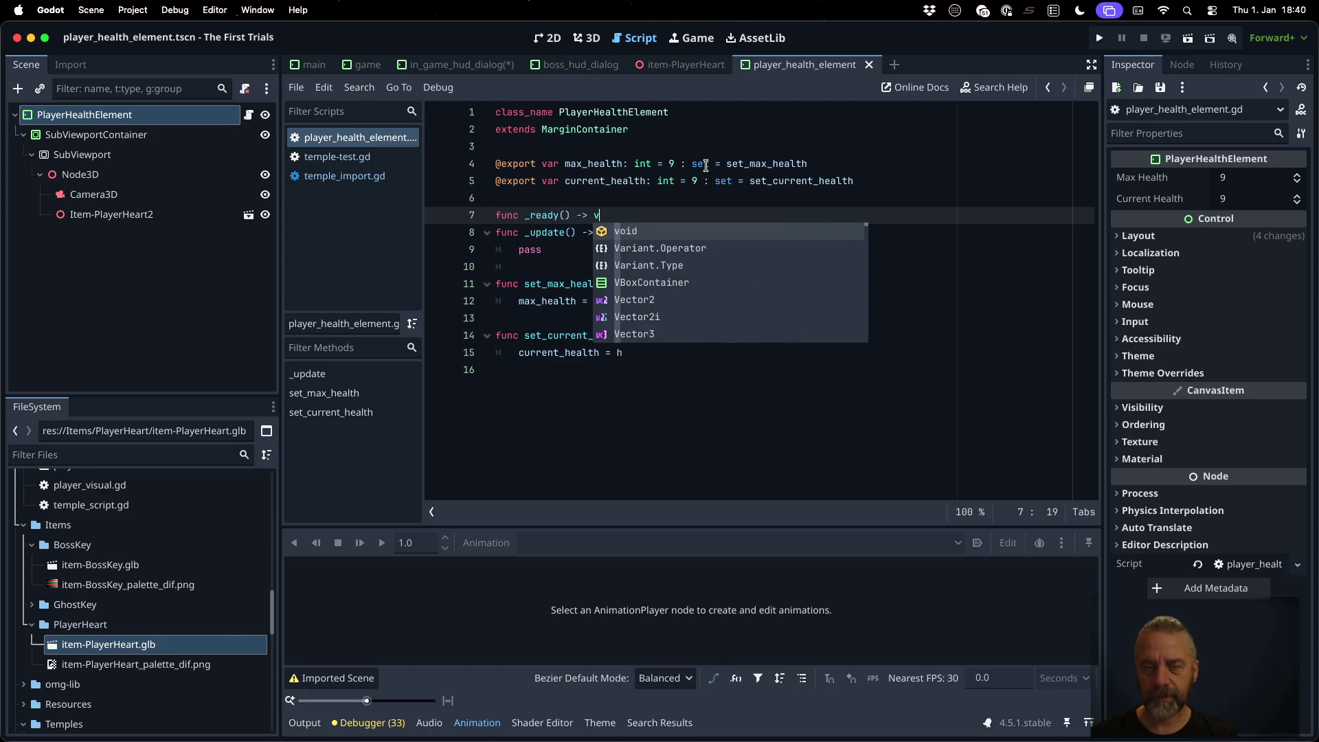
{"action": "type", "text": "oid:"}
{"action": "key", "text": "Return"}
{"action": "type", "text": "self._u"}
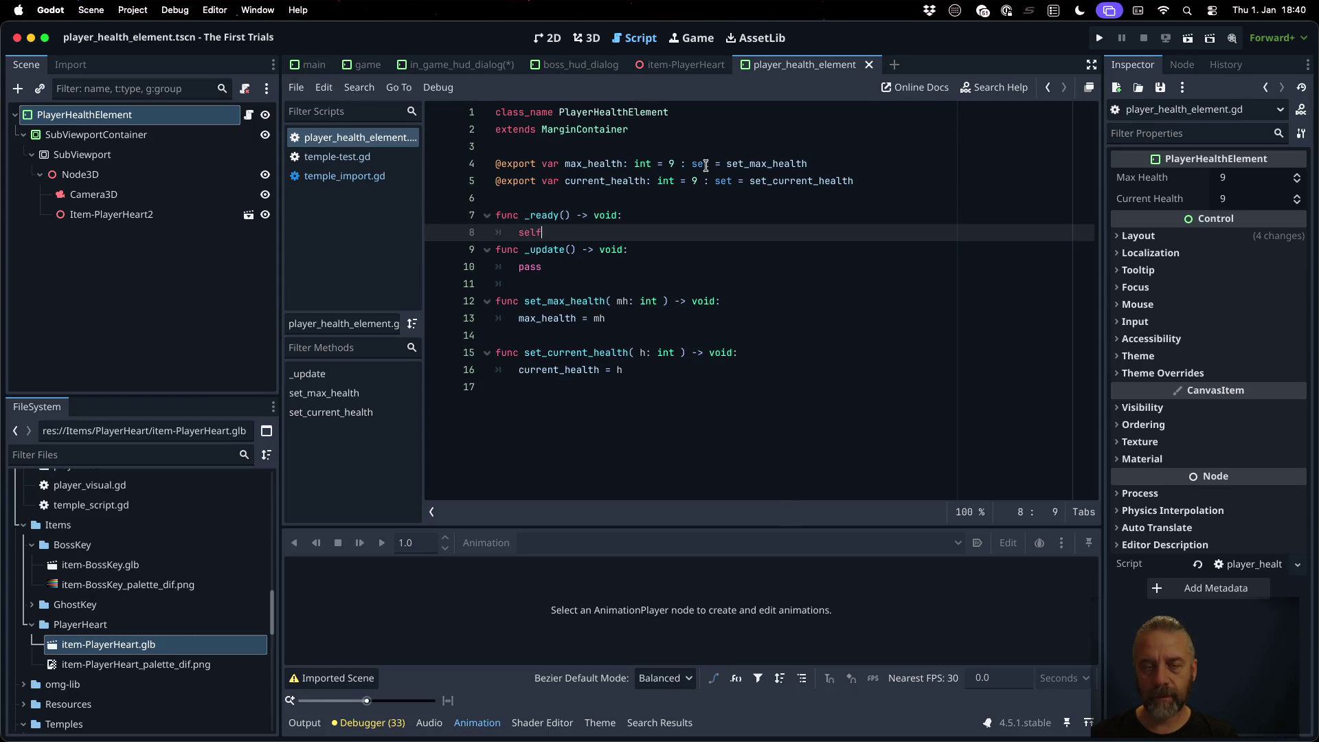
{"action": "key", "text": "Return"}
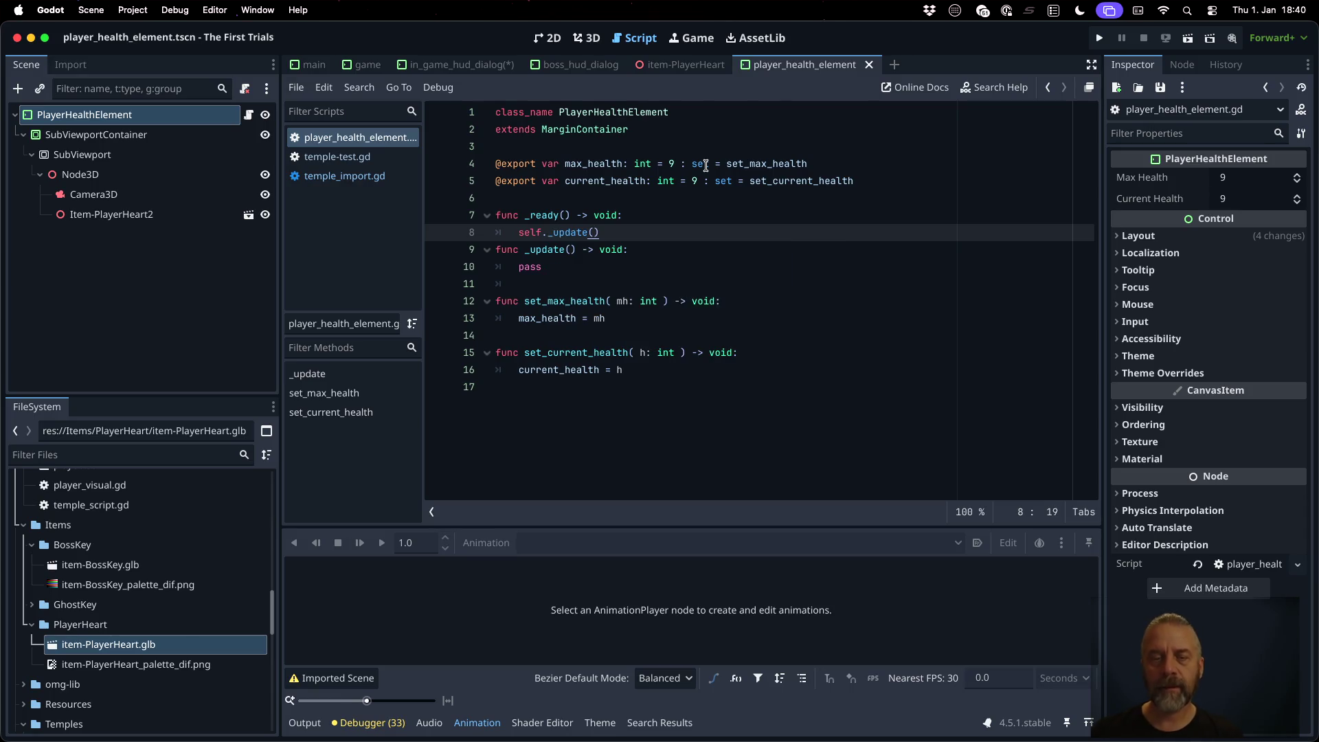
{"action": "key", "text": "Return"}
{"action": "key", "text": "ctrl+s"}
{"action": "key", "text": "Down"}
{"action": "key", "text": "Down"}
{"action": "key", "text": "Down"}
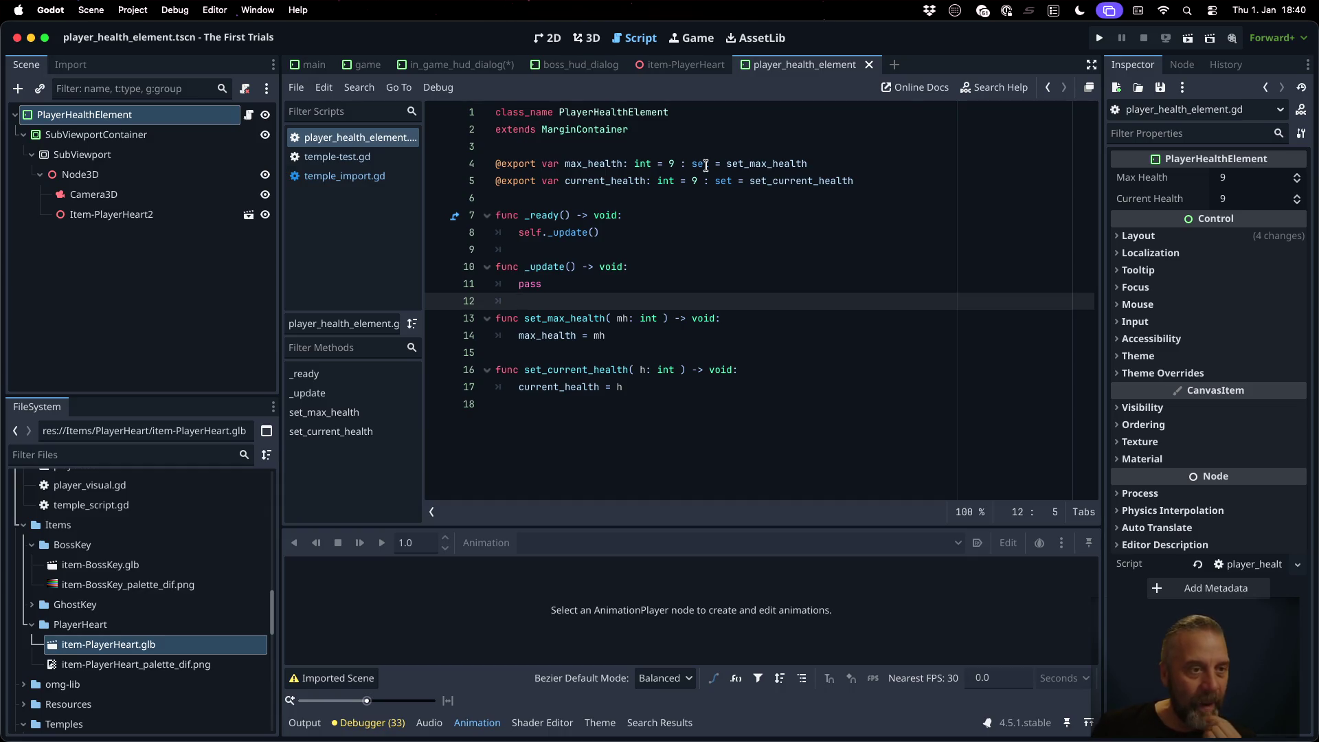
Step: Add a Node3D child under Node3D, rename it Hearts, and give it a scene-unique name
{"action": "left_click", "coordinate": [120, 174]}
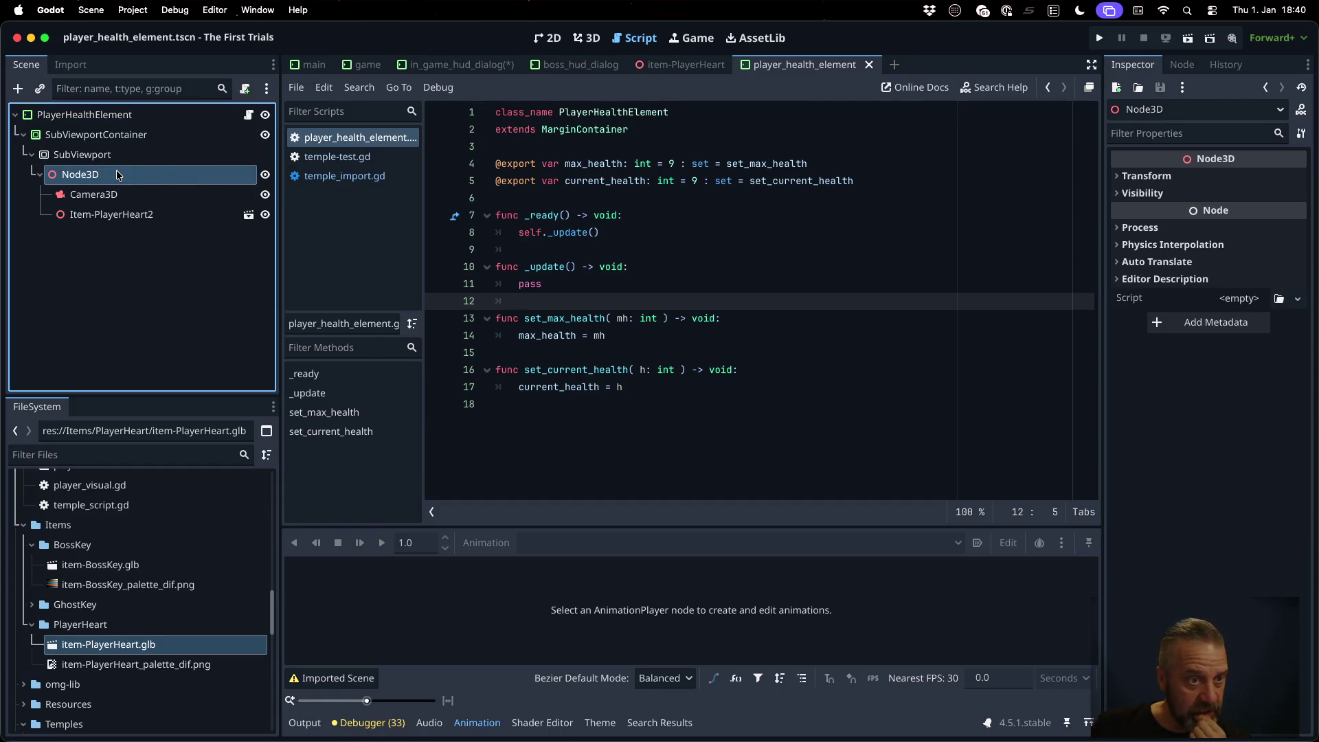
{"action": "right_click", "coordinate": [121, 175]}
{"action": "left_click", "coordinate": [155, 182]}
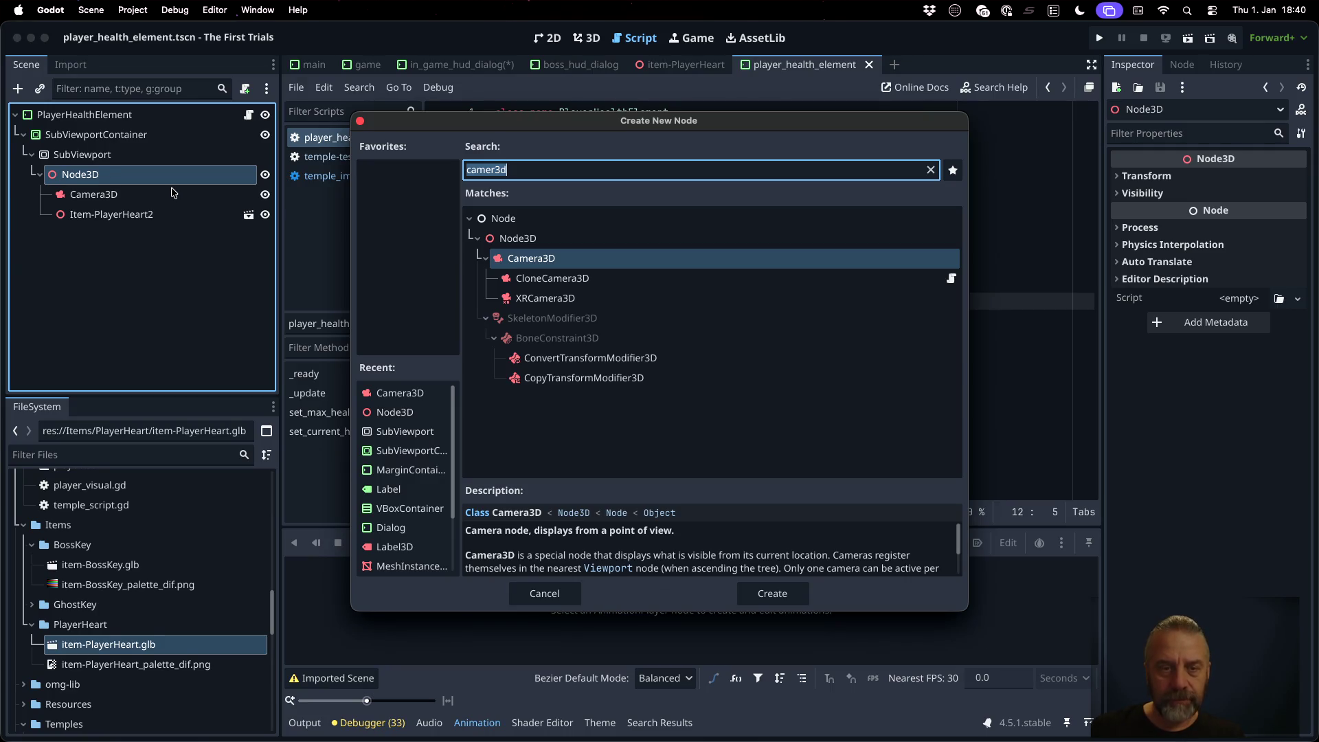
{"action": "type", "text": "node3d"}
{"action": "key", "text": "Return"}
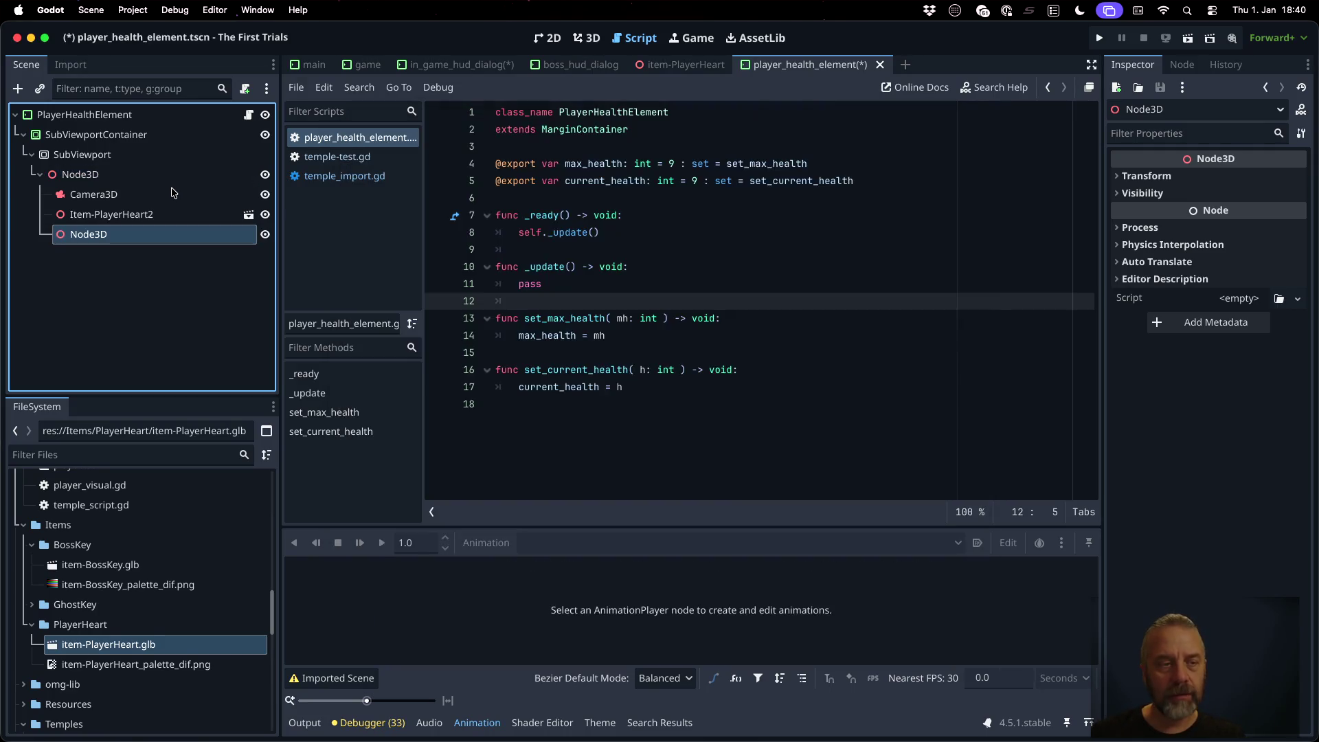
{"action": "double_click", "coordinate": [150, 233]}
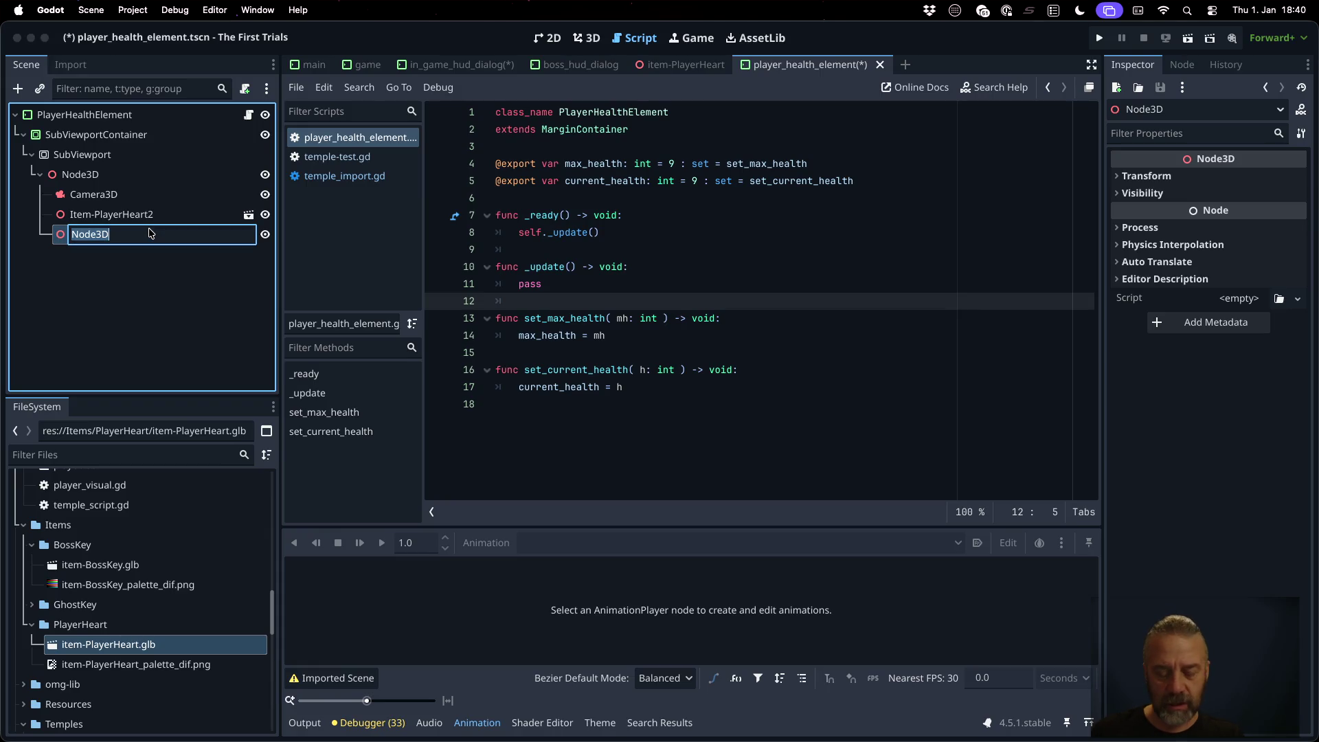
{"action": "type", "text": "Hearts"}
{"action": "key", "text": "Return"}
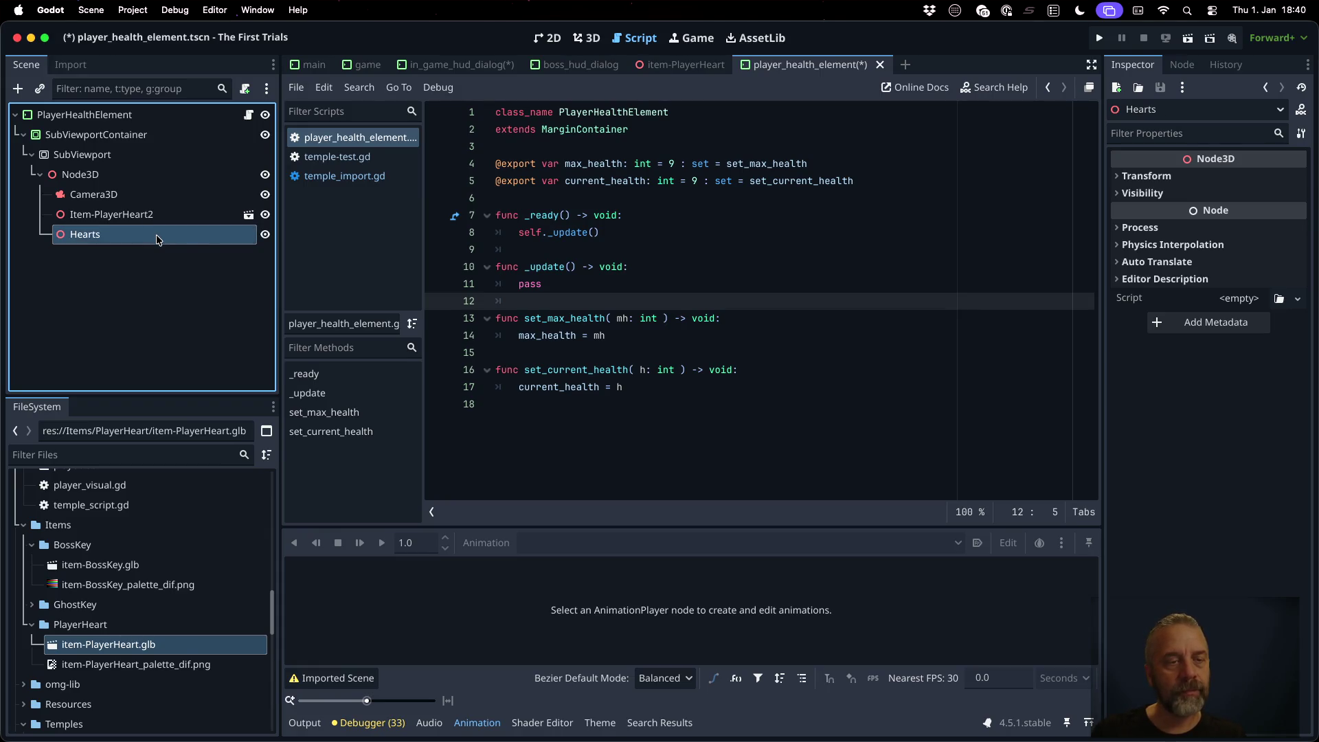
{"action": "right_click", "coordinate": [157, 238]}
{"action": "left_click", "coordinate": [340, 599]}
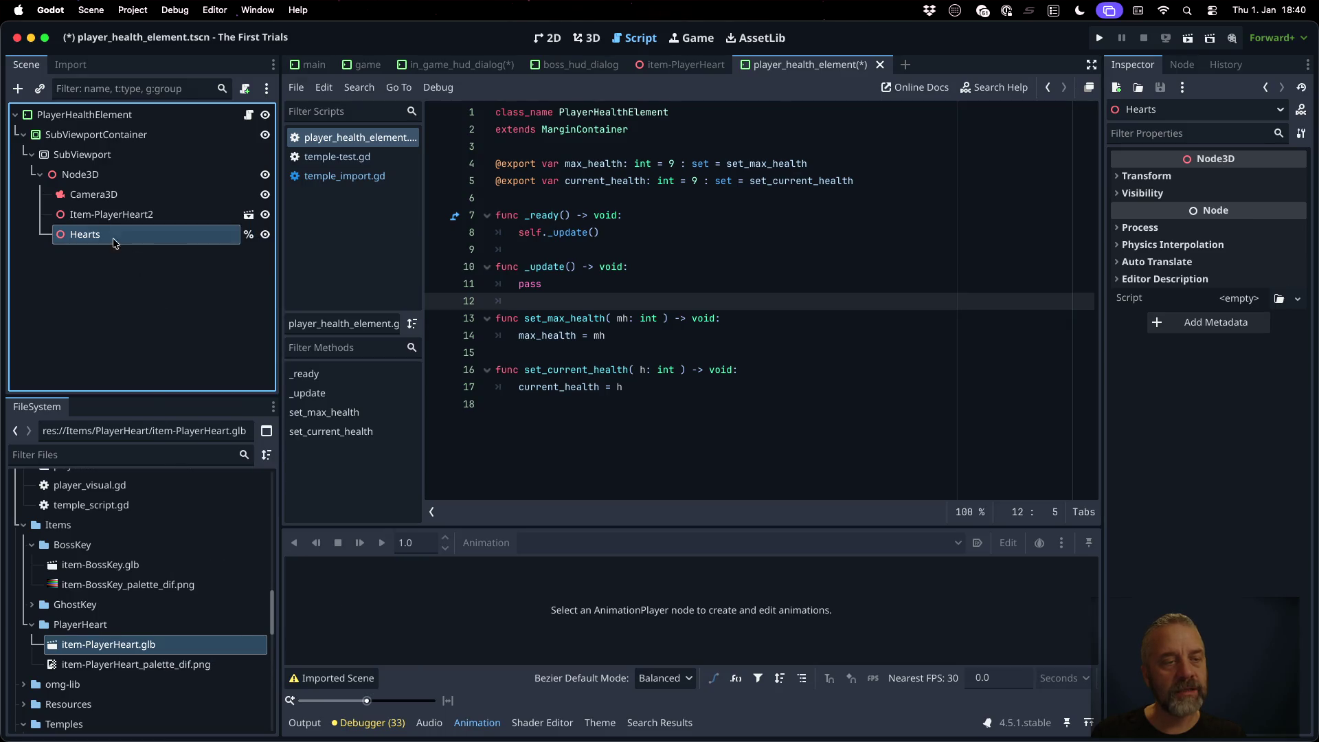
{"action": "left_click_drag", "start_coordinate": [115, 242], "coordinate": [555, 205]}
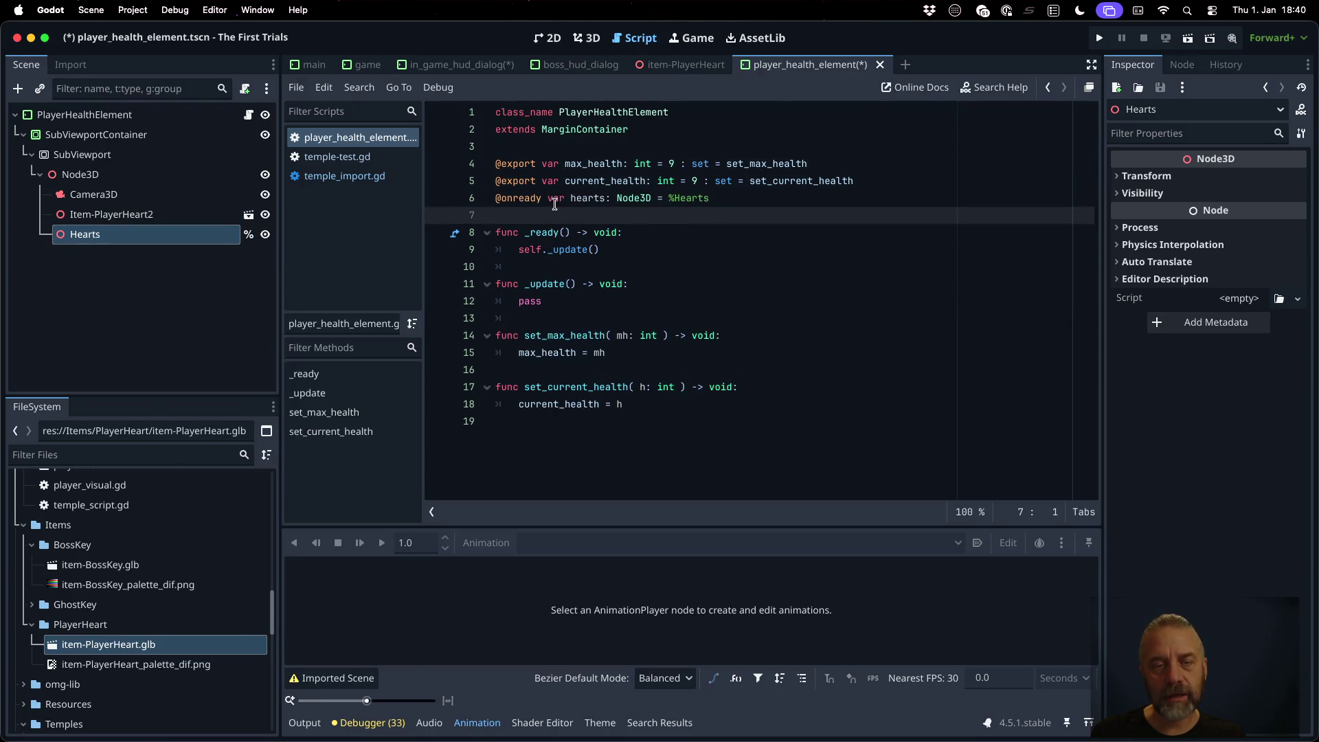
{"action": "left_click", "coordinate": [929, 182]}
{"action": "key", "text": "Return"}
{"action": "key", "text": "Down"}
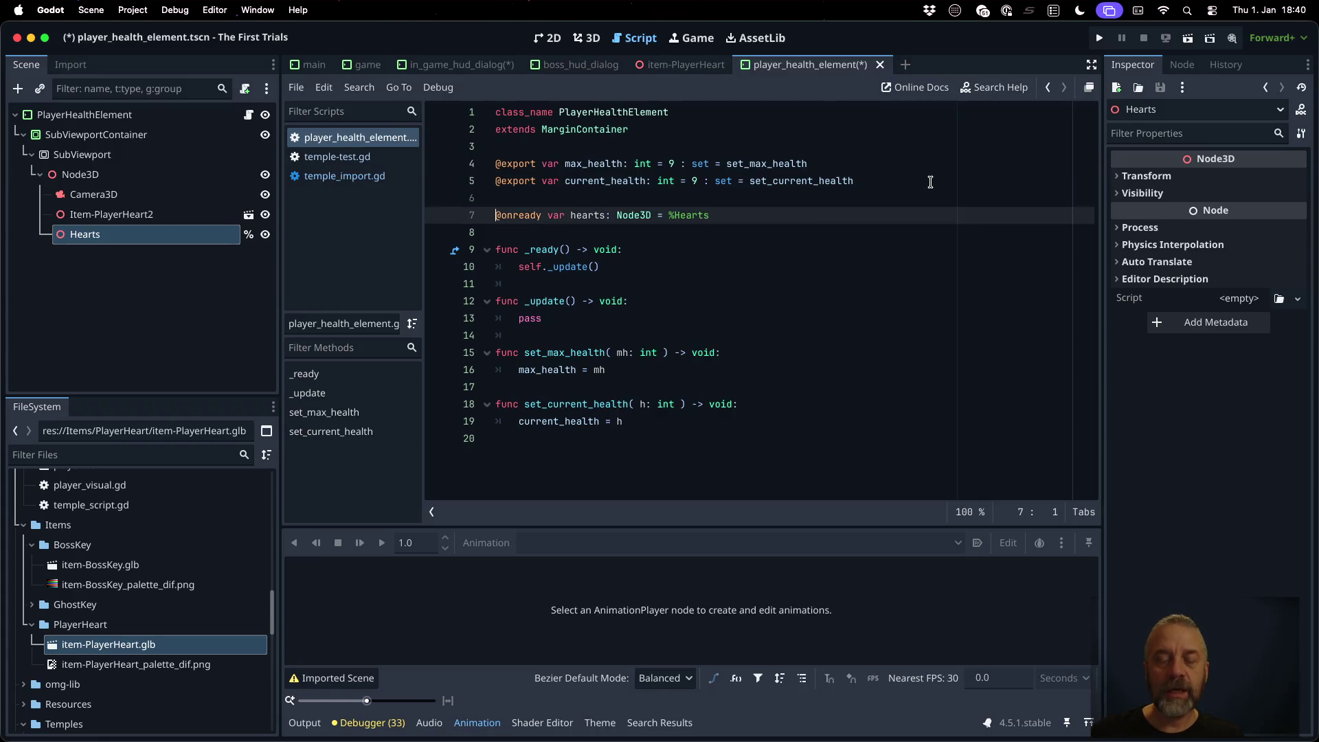
{"action": "key", "text": "Down"}
{"action": "key", "text": "Down"}
{"action": "key", "text": "Down"}
{"action": "key", "text": "End"}
{"action": "key", "text": "Return"}
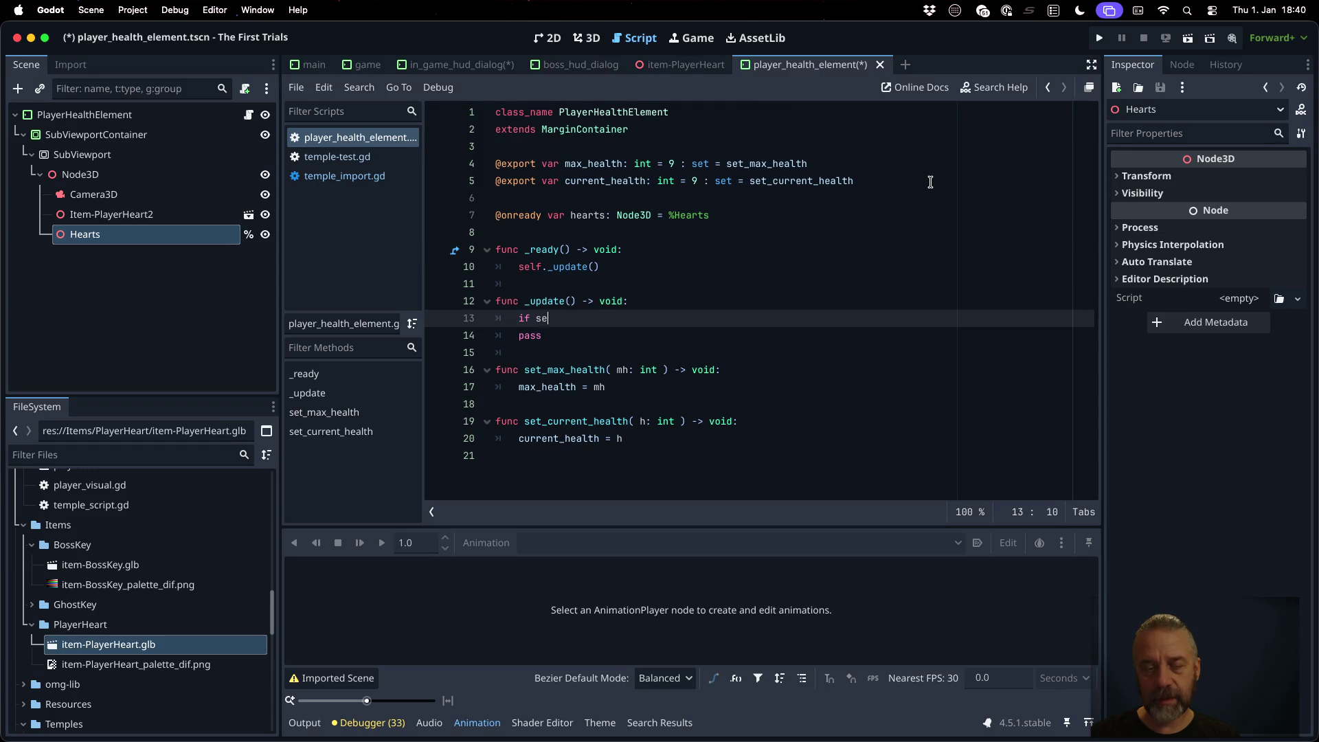
Step: Write 'if self.hearts == null: return' at the start of _update
{"action": "type", "text": "lf._h"}
{"action": "key", "text": "BackSpace"}
{"action": "key", "text": "BackSpace"}
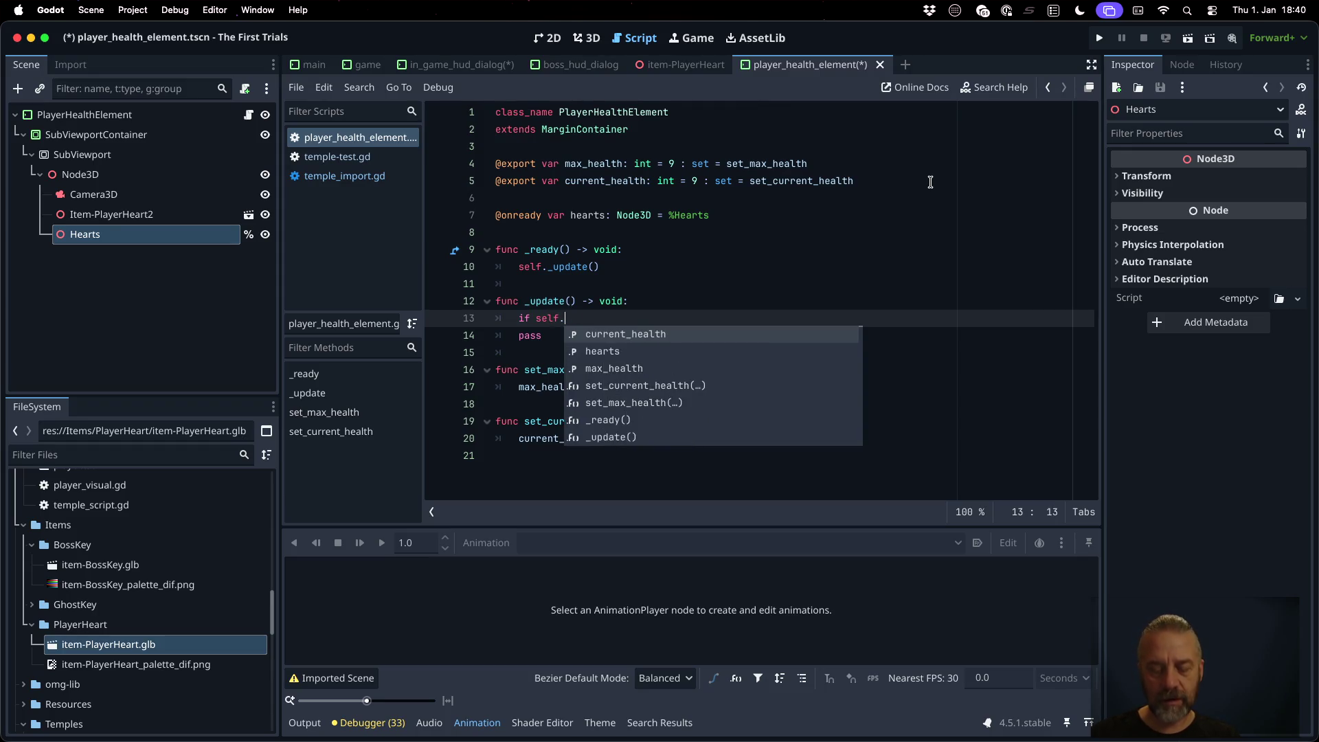
{"action": "type", "text": "he"}
{"action": "key", "text": "Return"}
{"action": "key", "text": "BackSpace"}
{"action": "type", "text": "= nu"}
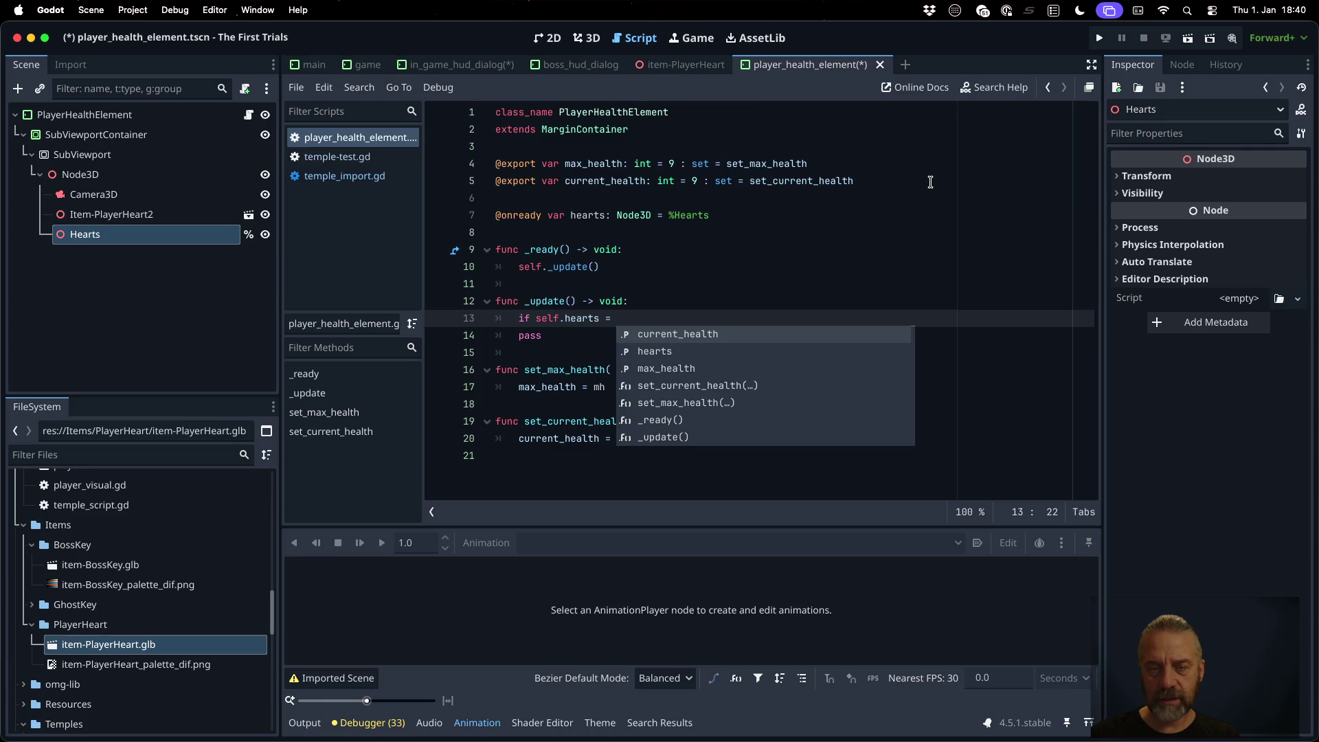
{"action": "type", "text": ":"}
{"action": "key", "text": "Return"}
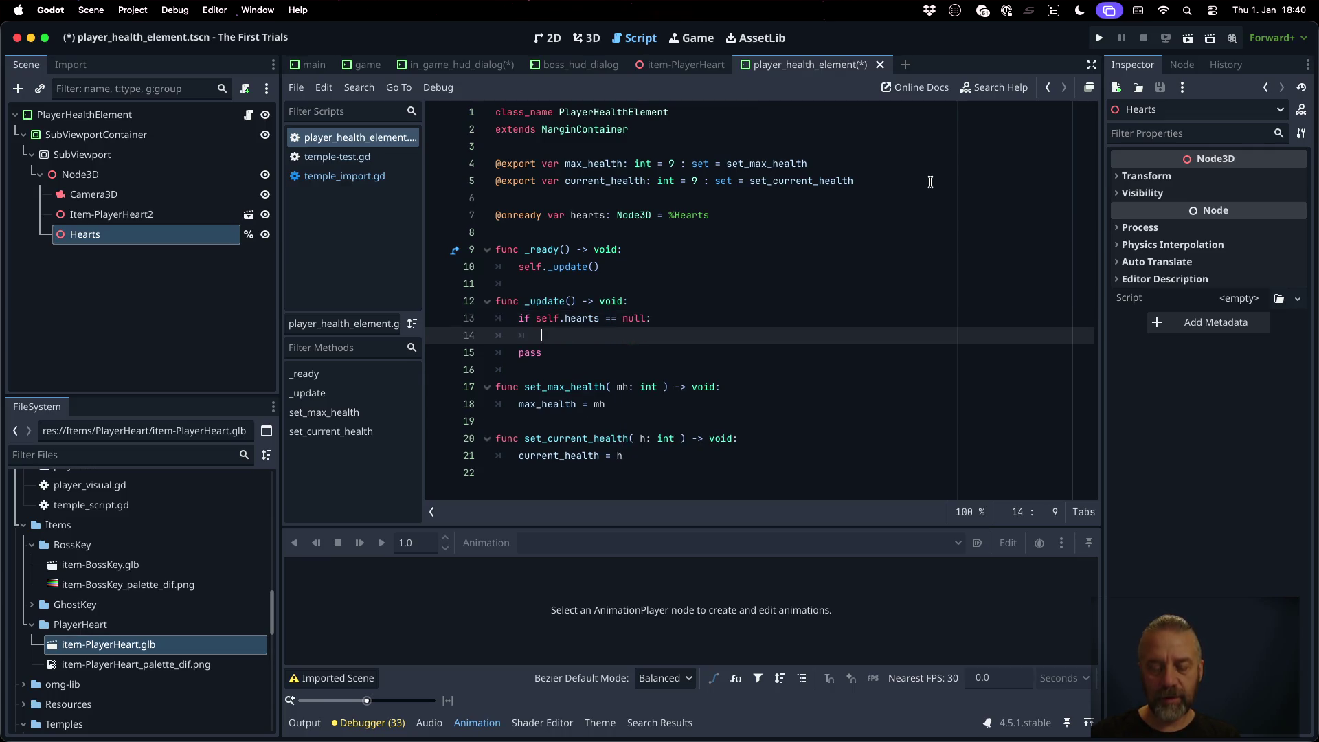
{"action": "type", "text": "return"}
Step: Delete the leftover pass line and save the scene
{"action": "key", "text": "Down"}
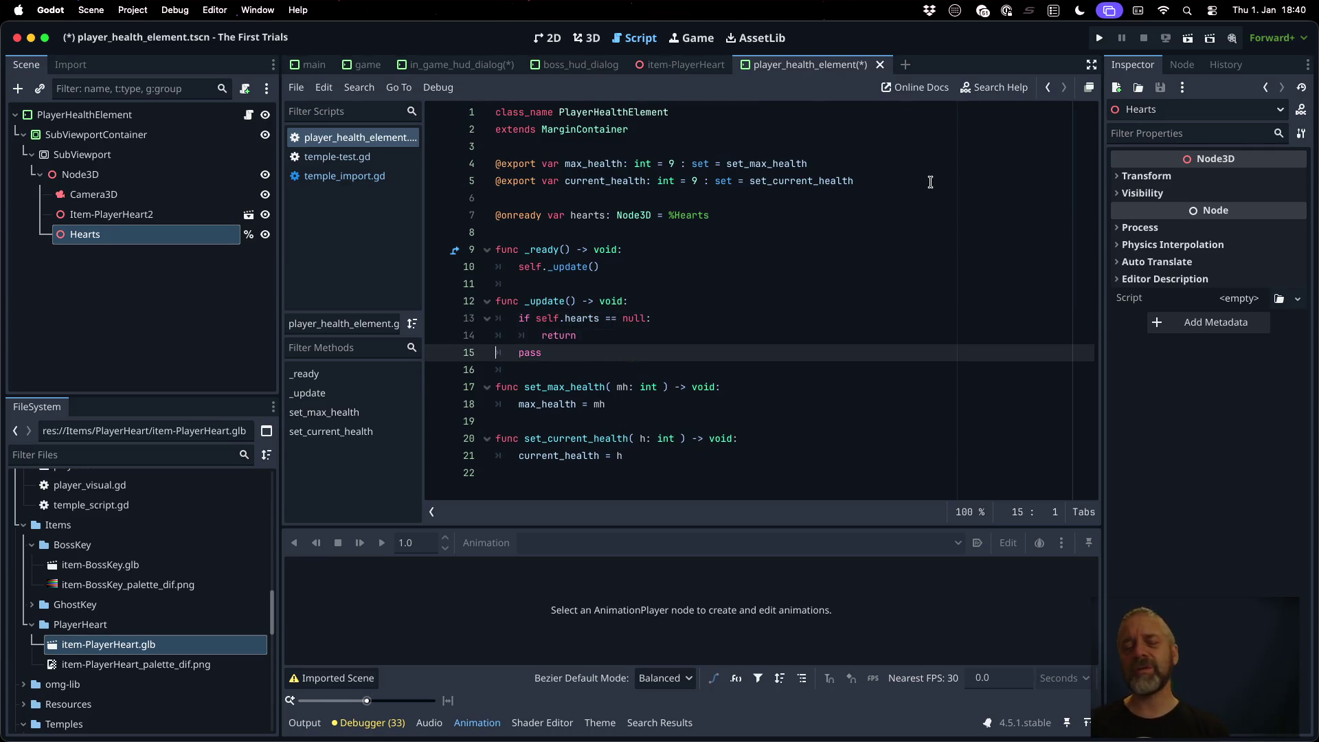
{"action": "key", "text": "ctrl+shift+k"}
{"action": "key", "text": "ctrl+s"}
{"action": "key", "text": "Up"}
{"action": "key", "text": "Up"}
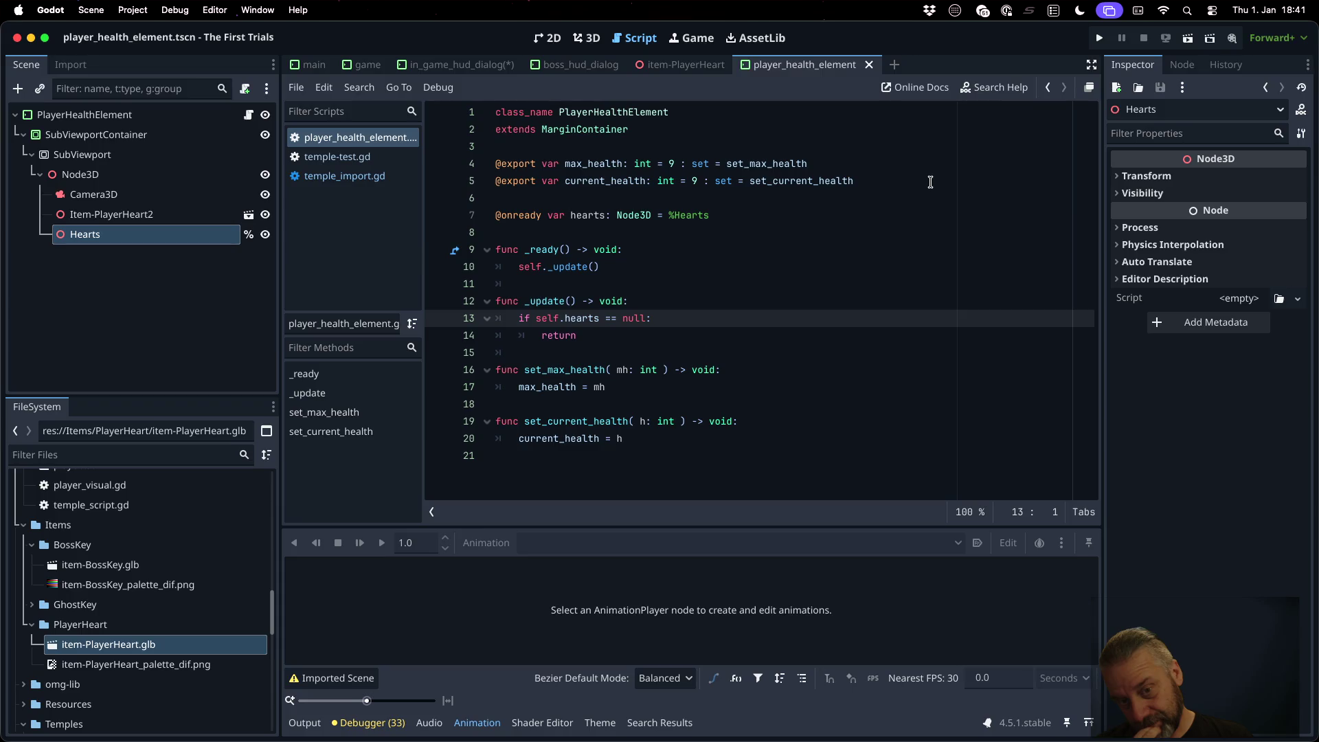
{"action": "key", "text": "Down"}
{"action": "key", "text": "Down"}
{"action": "key", "text": "Down"}
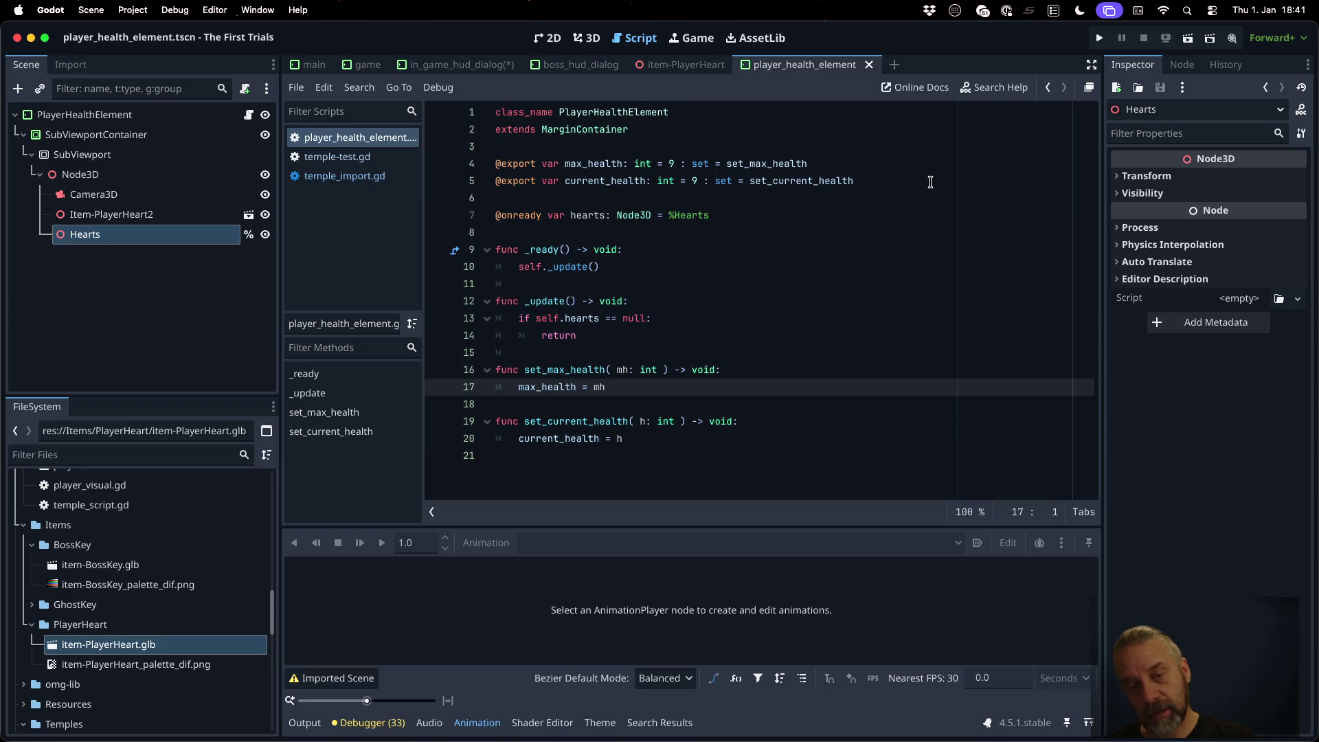
{"action": "key", "text": "Up"}
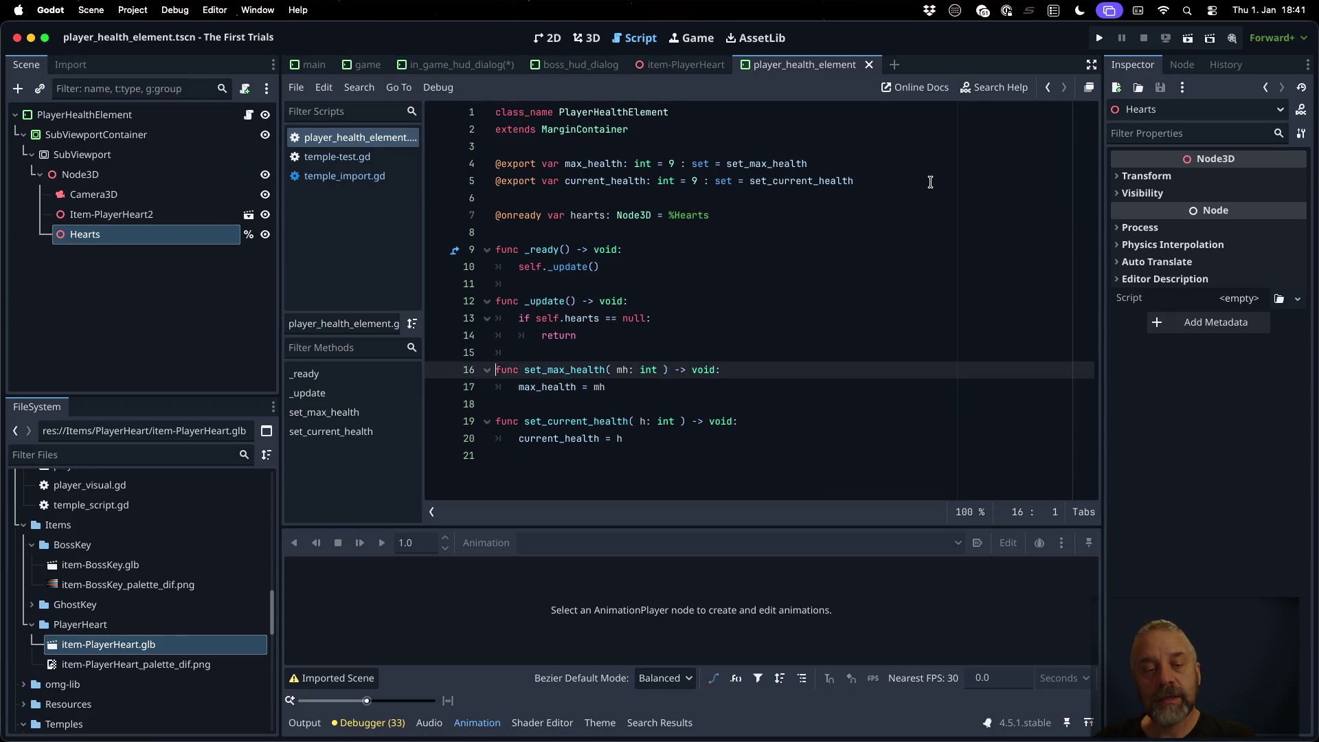
{"action": "key", "text": "Up"}
{"action": "key", "text": "Up"}
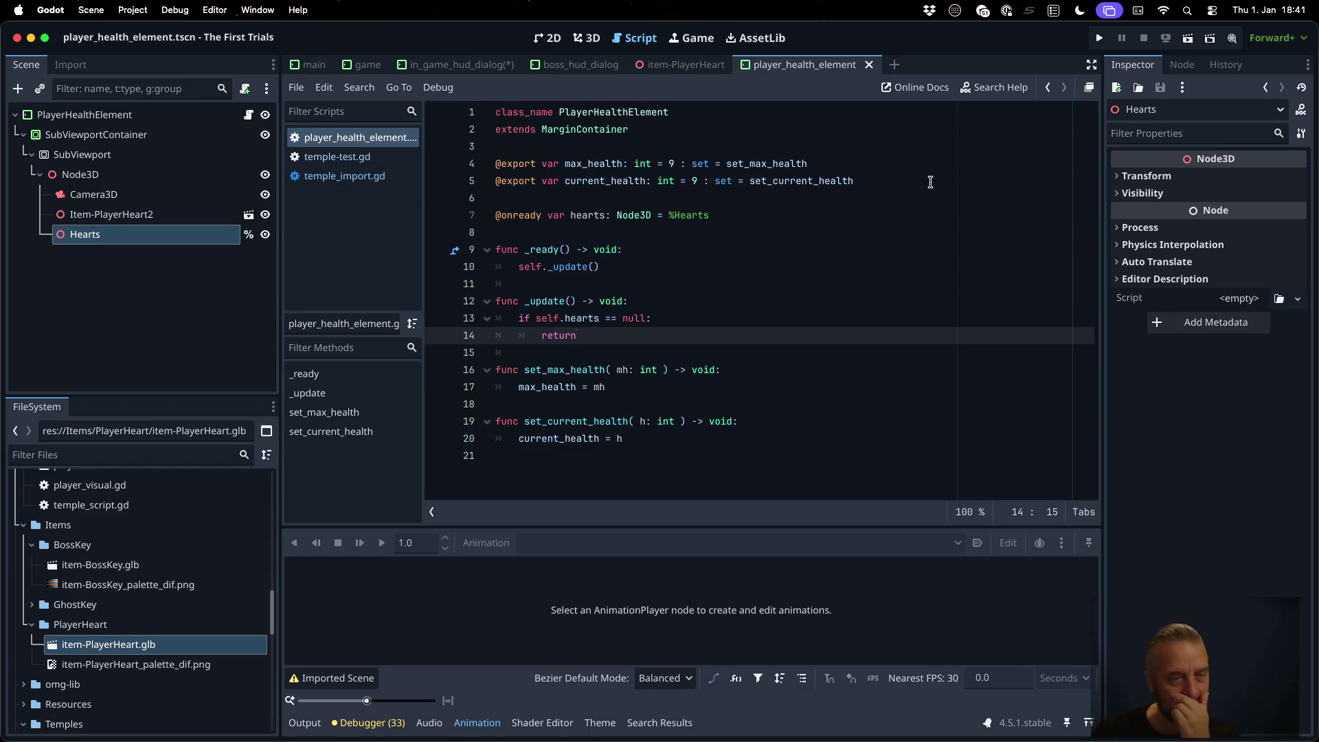
Step: Move the heart under Hearts and rename it Item-PlayerHeart_1
{"action": "left_click_drag", "start_coordinate": [146, 218], "coordinate": [148, 235]}
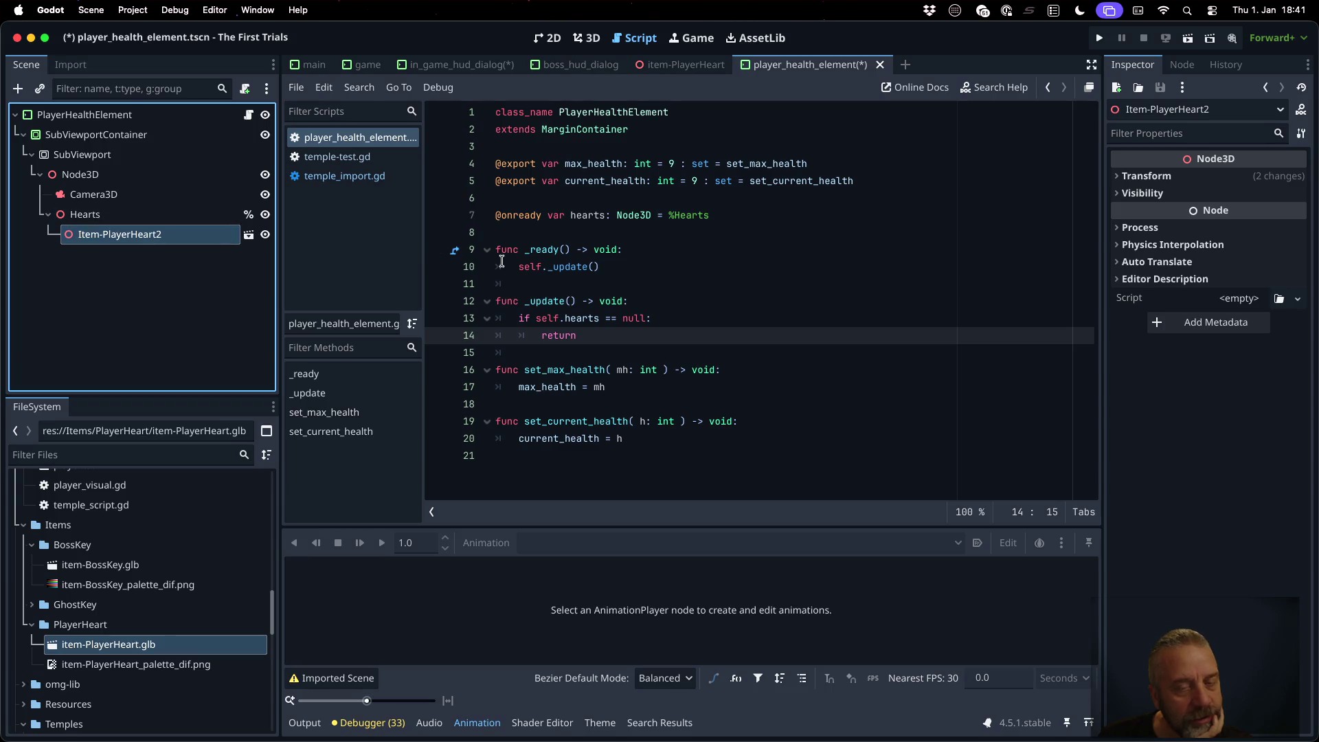
{"action": "left_click", "coordinate": [656, 286]}
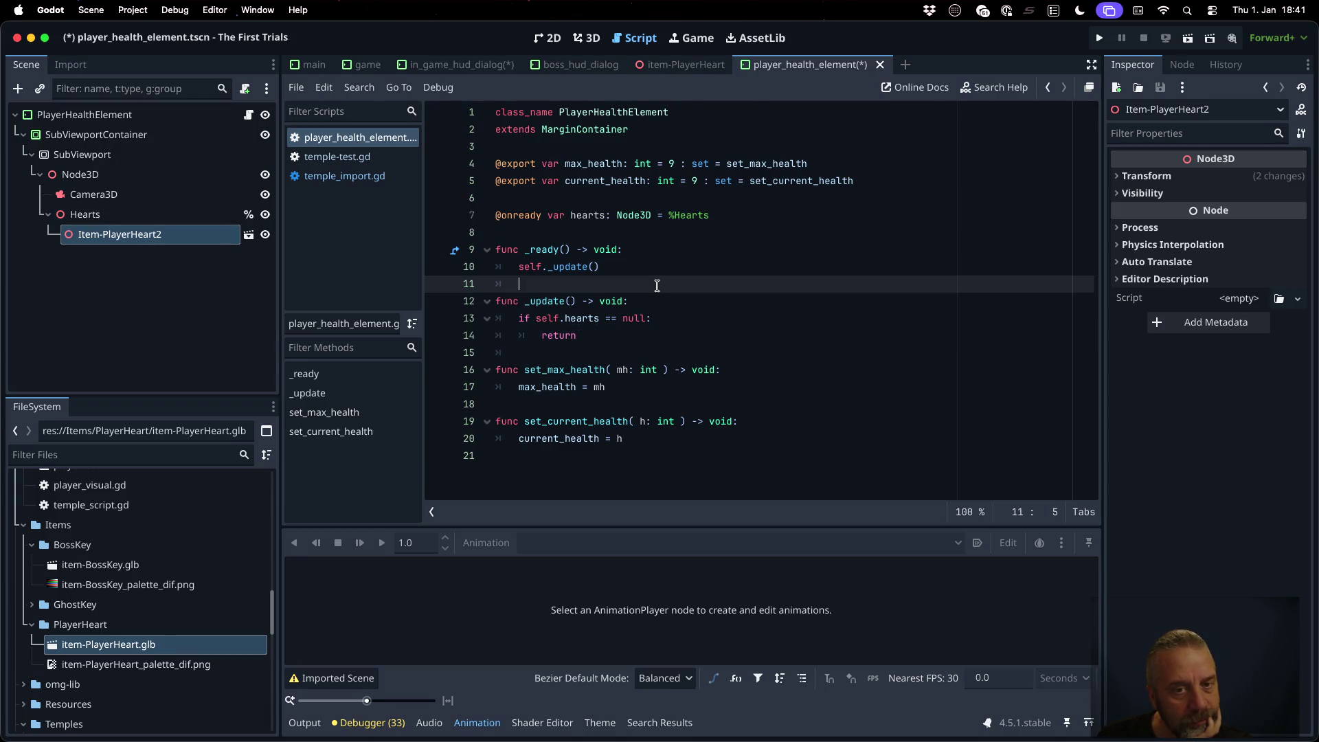
{"action": "left_click", "coordinate": [587, 38]}
{"action": "double_click", "coordinate": [165, 239]}
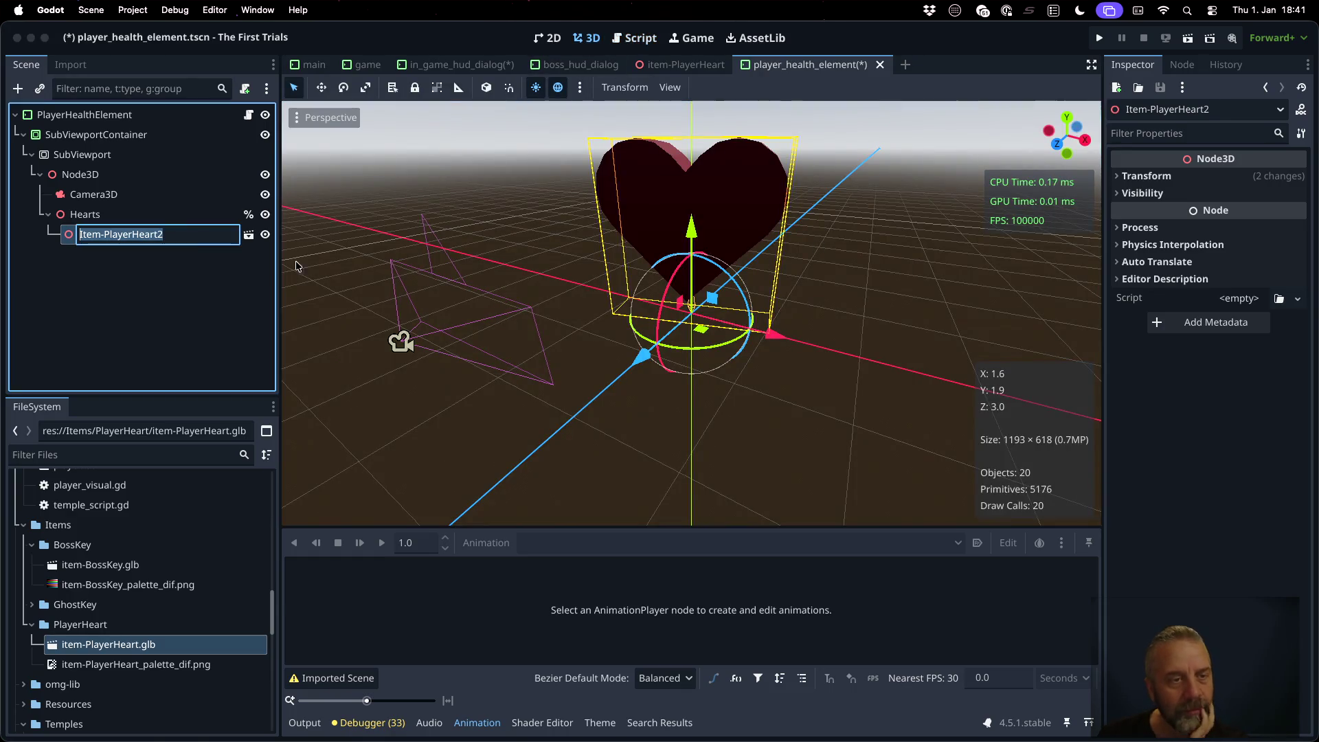
{"action": "key", "text": "End"}
{"action": "key", "text": "BackSpace"}
{"action": "type", "text": "_1"}
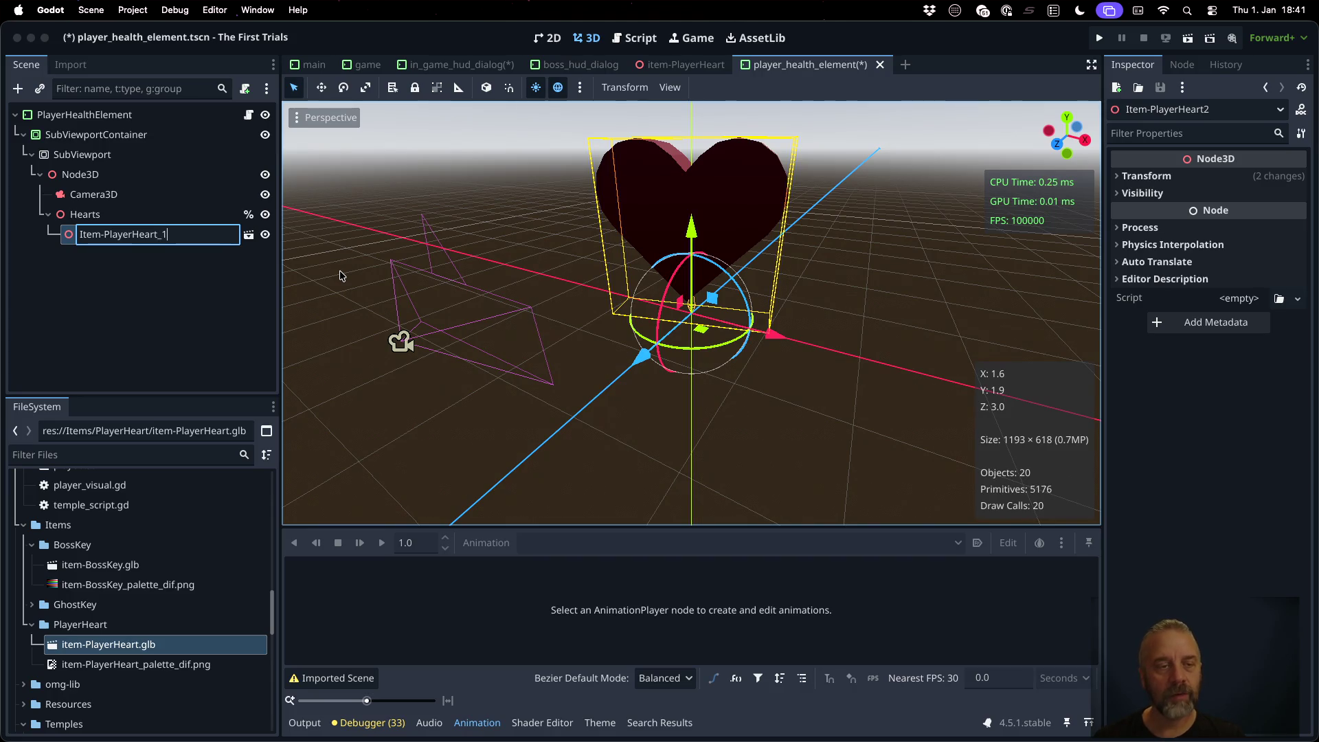
{"action": "key", "text": "BackSpace"}
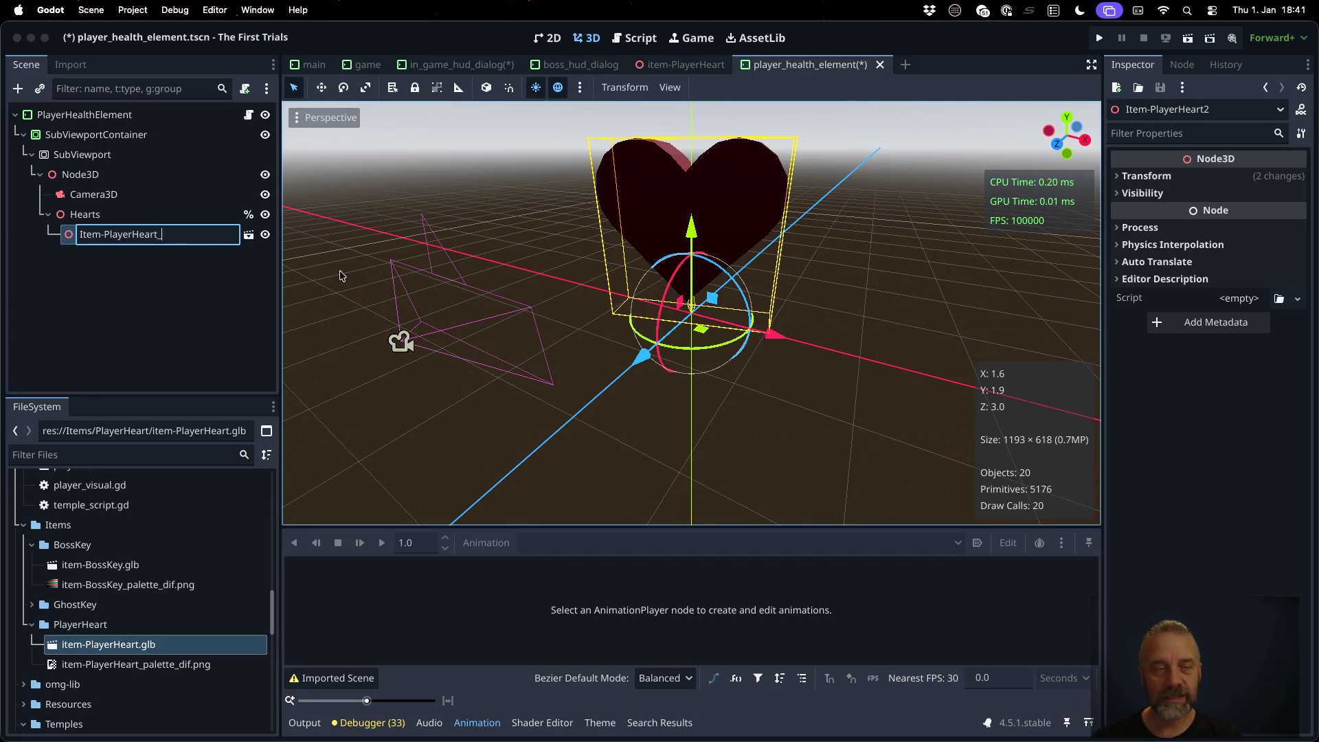
{"action": "type", "text": "1"}
{"action": "key", "text": "Return"}
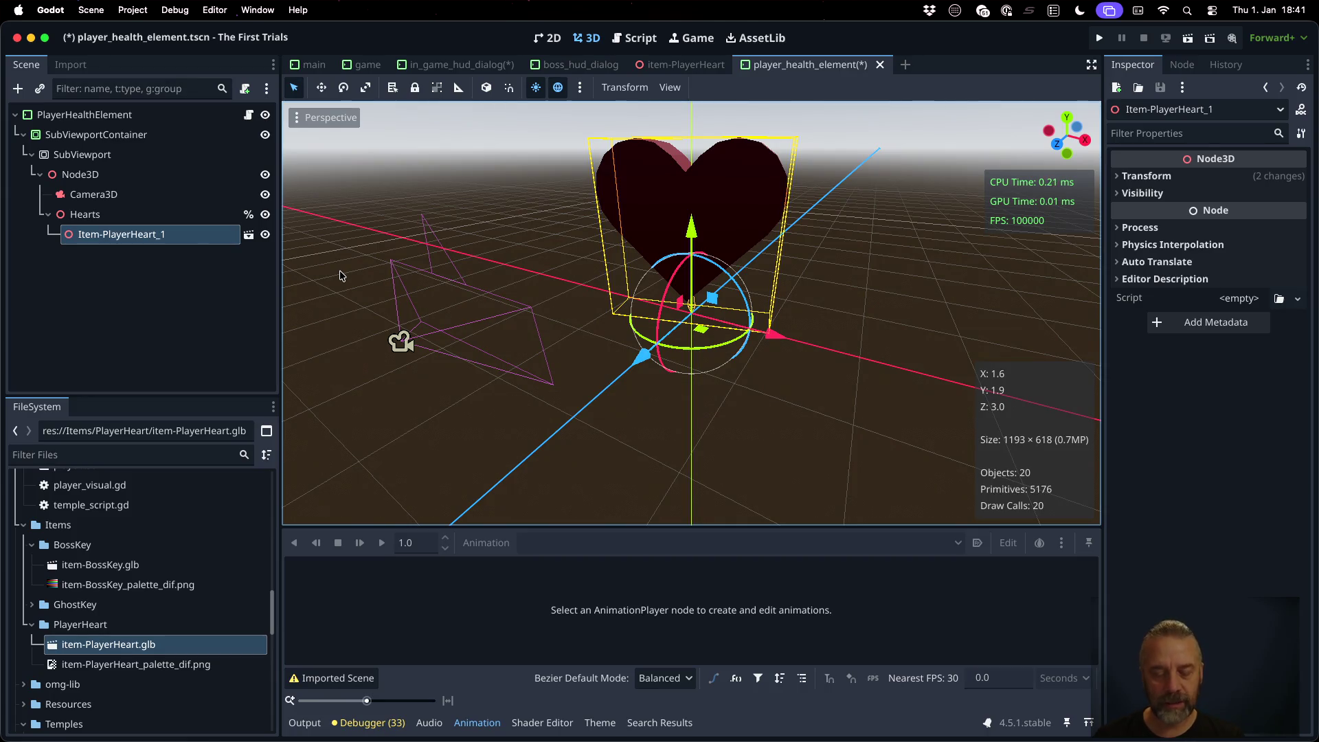
Step: Duplicate Item-PlayerHeart_1 to create the remaining hearts up to Item-PlayerHeart_5
{"action": "key", "text": "super+d"}
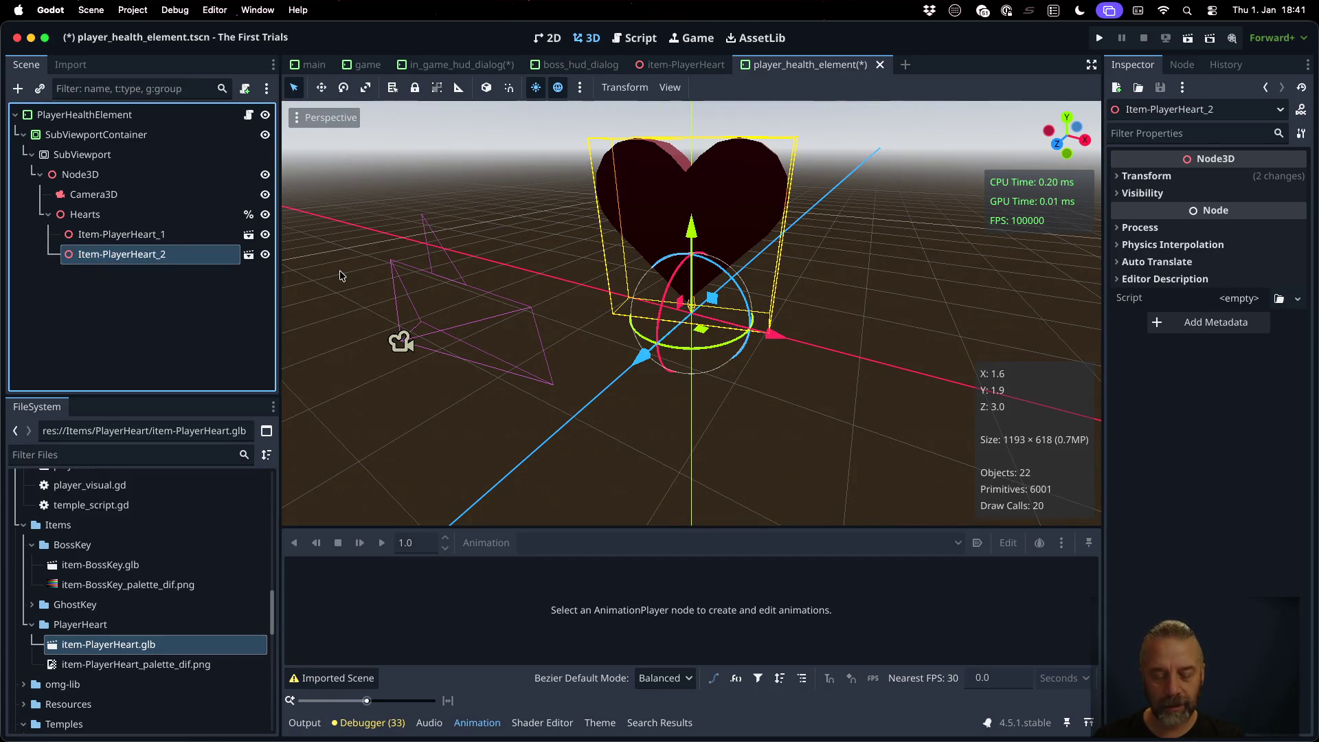
{"action": "key", "text": "super+d"}
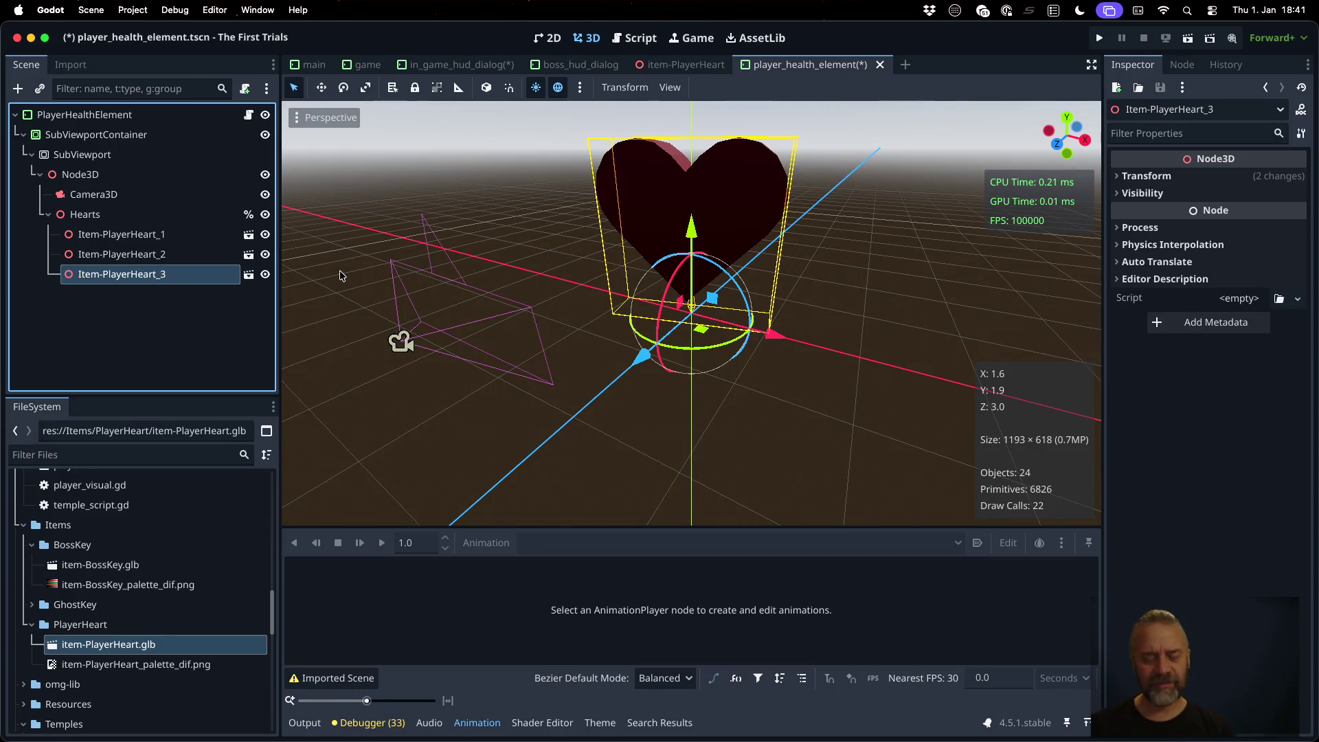
{"action": "key", "text": "super+d"}
{"action": "key", "text": "super+d"}
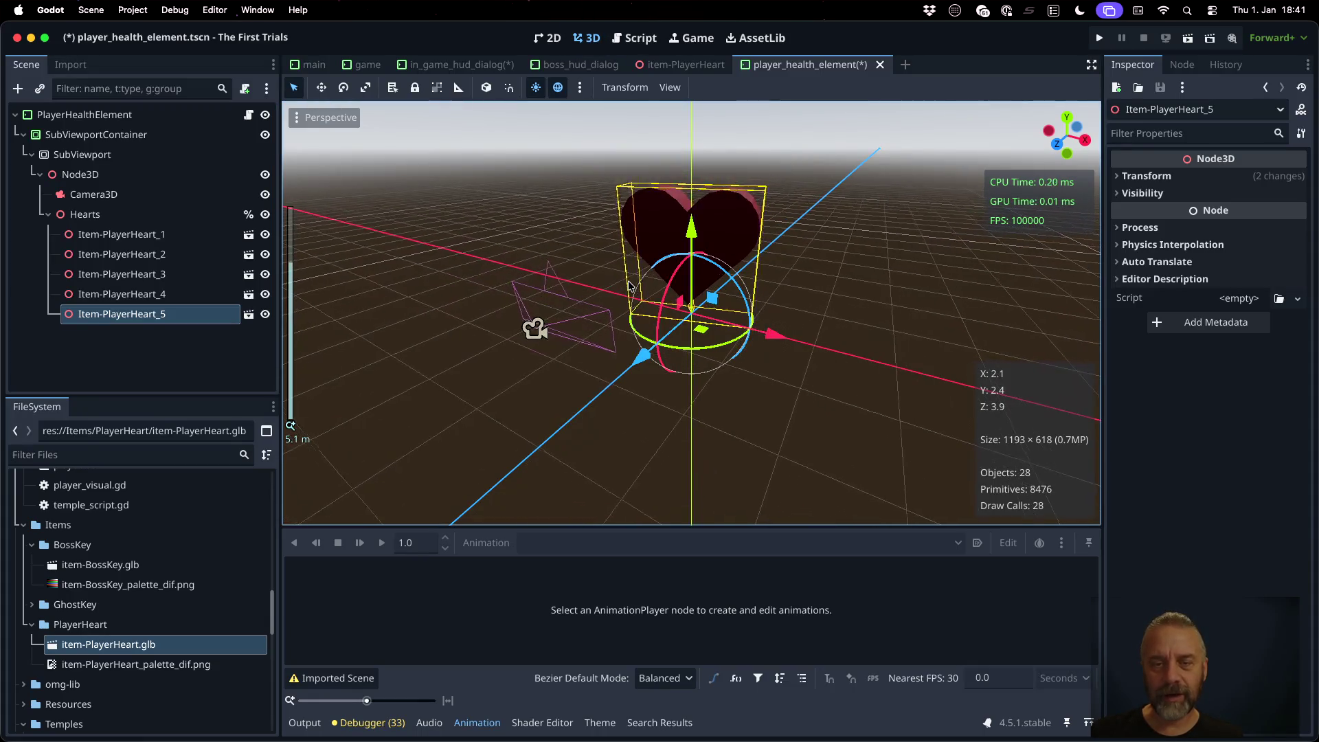
{"action": "left_click", "coordinate": [560, 41]}
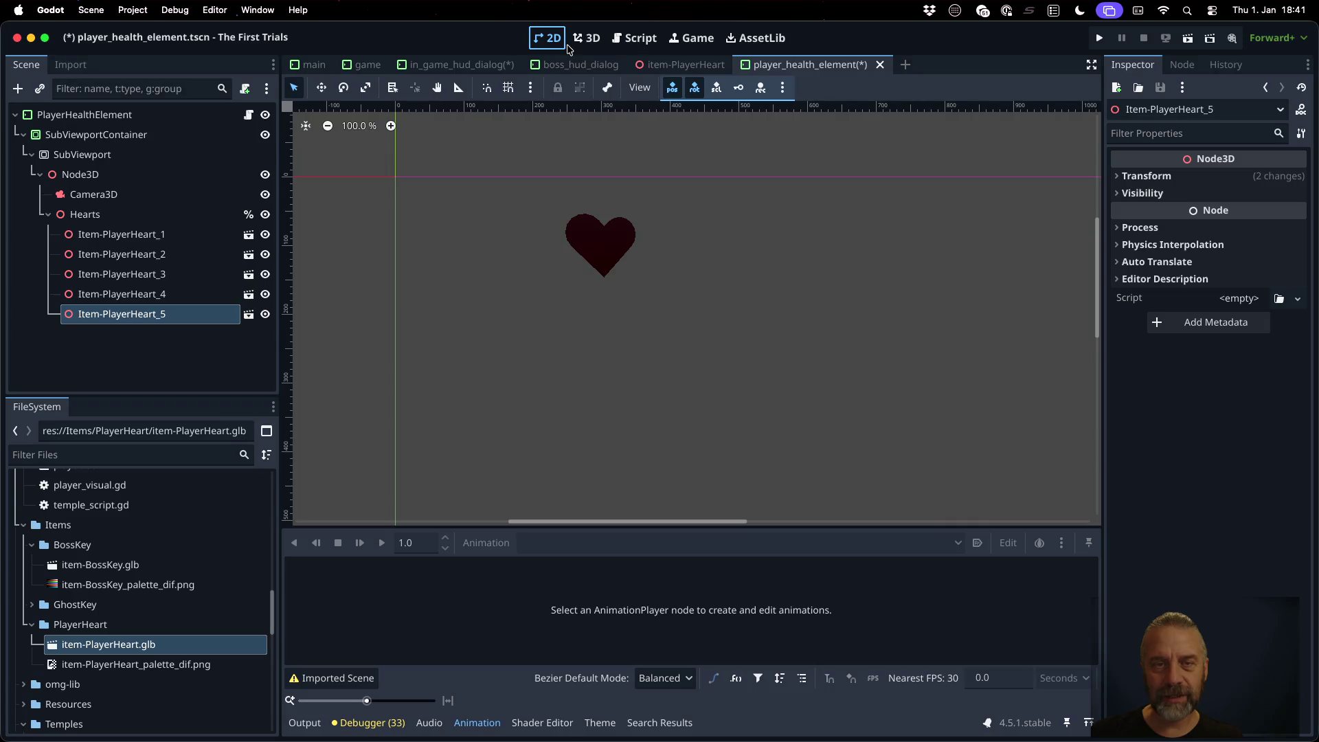
{"action": "left_click", "coordinate": [587, 39]}
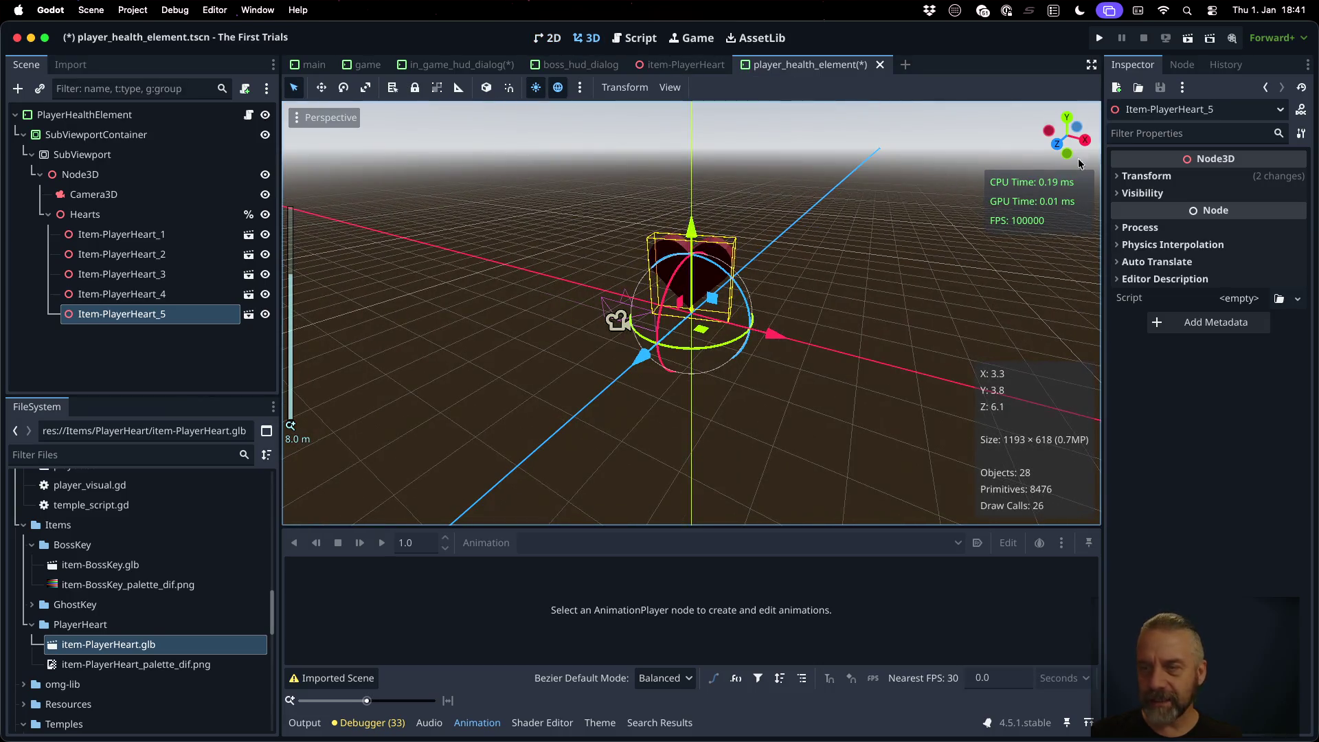
Step: Split the 3D editor into 2 viewports and preview Camera3D in the lower one
{"action": "left_click", "coordinate": [93, 194]}
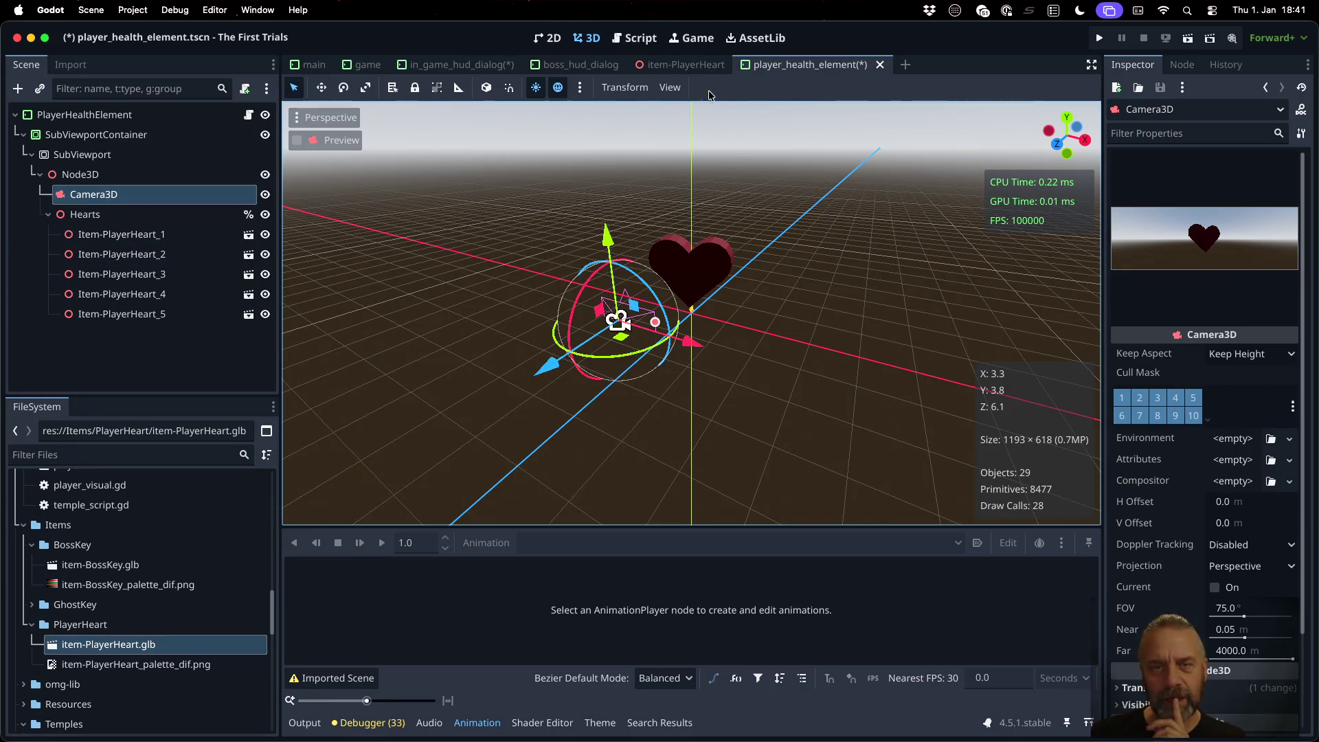
{"action": "left_click", "coordinate": [580, 89]}
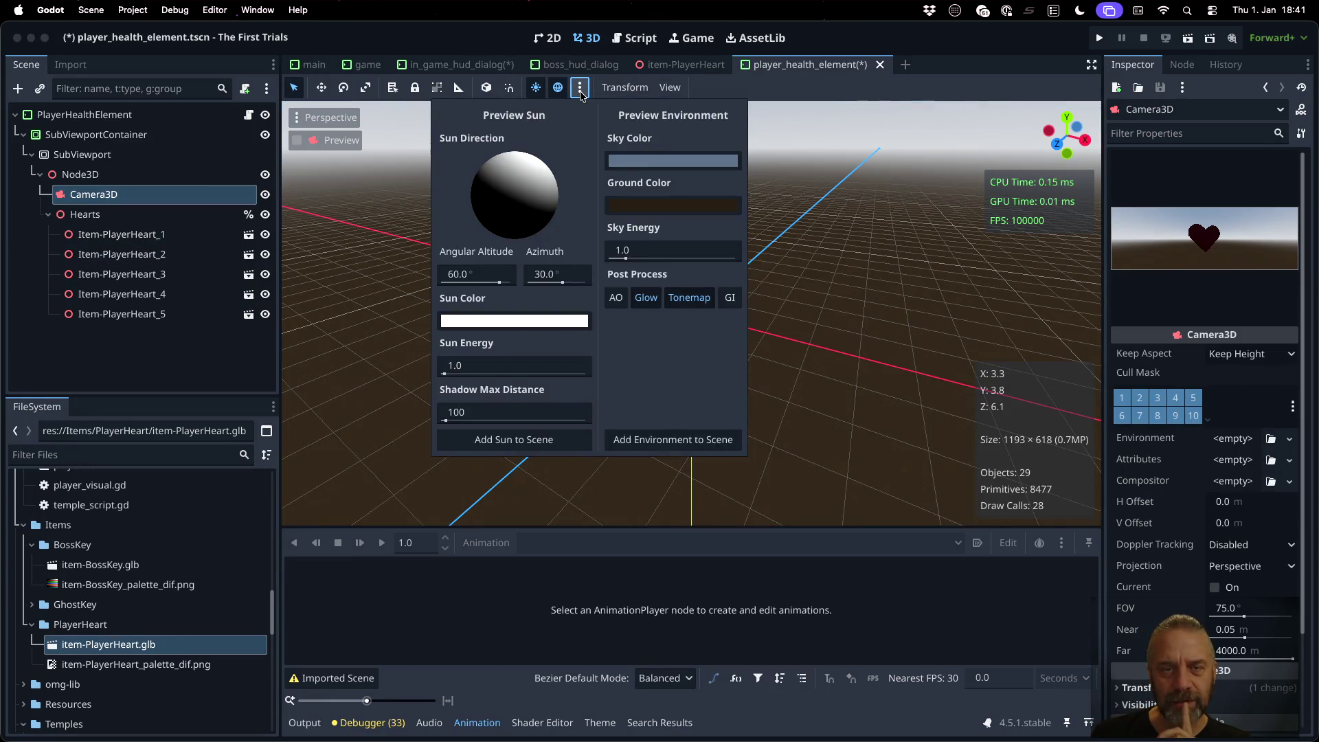
{"action": "left_click", "coordinate": [580, 89]}
{"action": "left_click", "coordinate": [666, 92]}
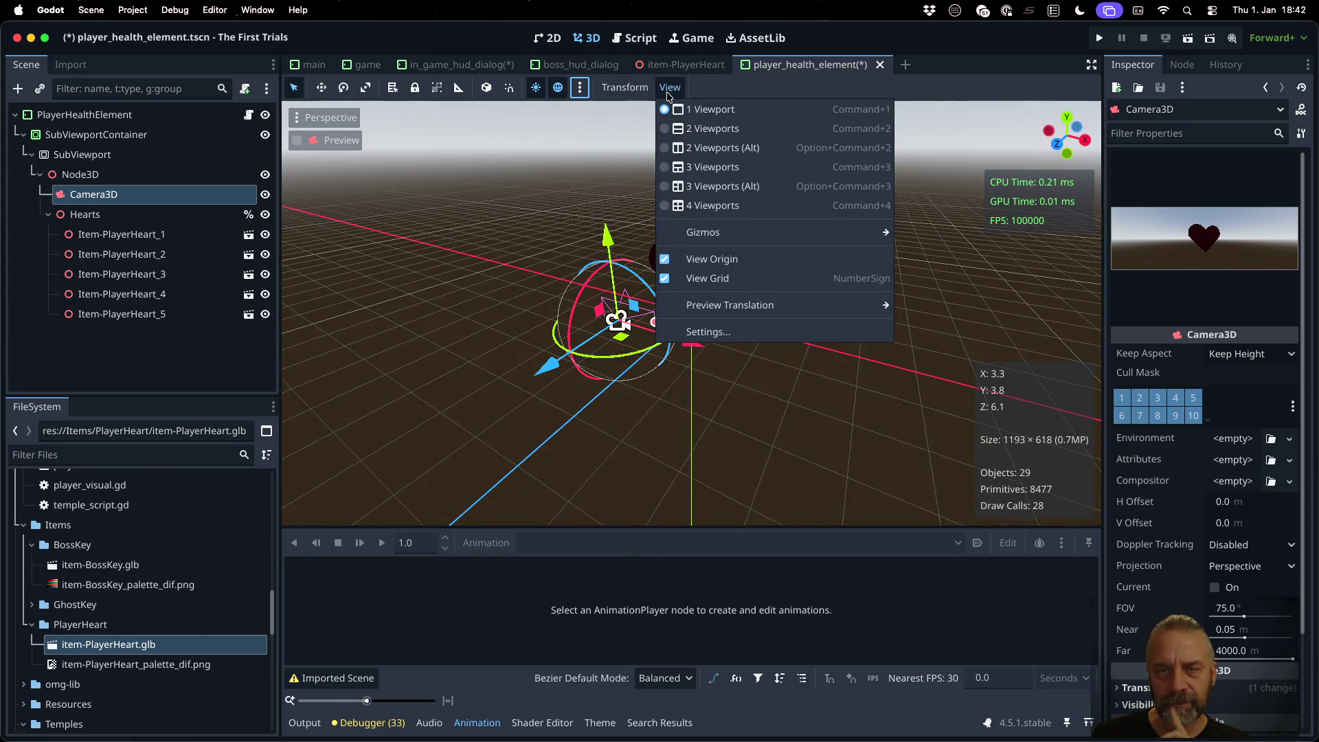
{"action": "left_click", "coordinate": [691, 124]}
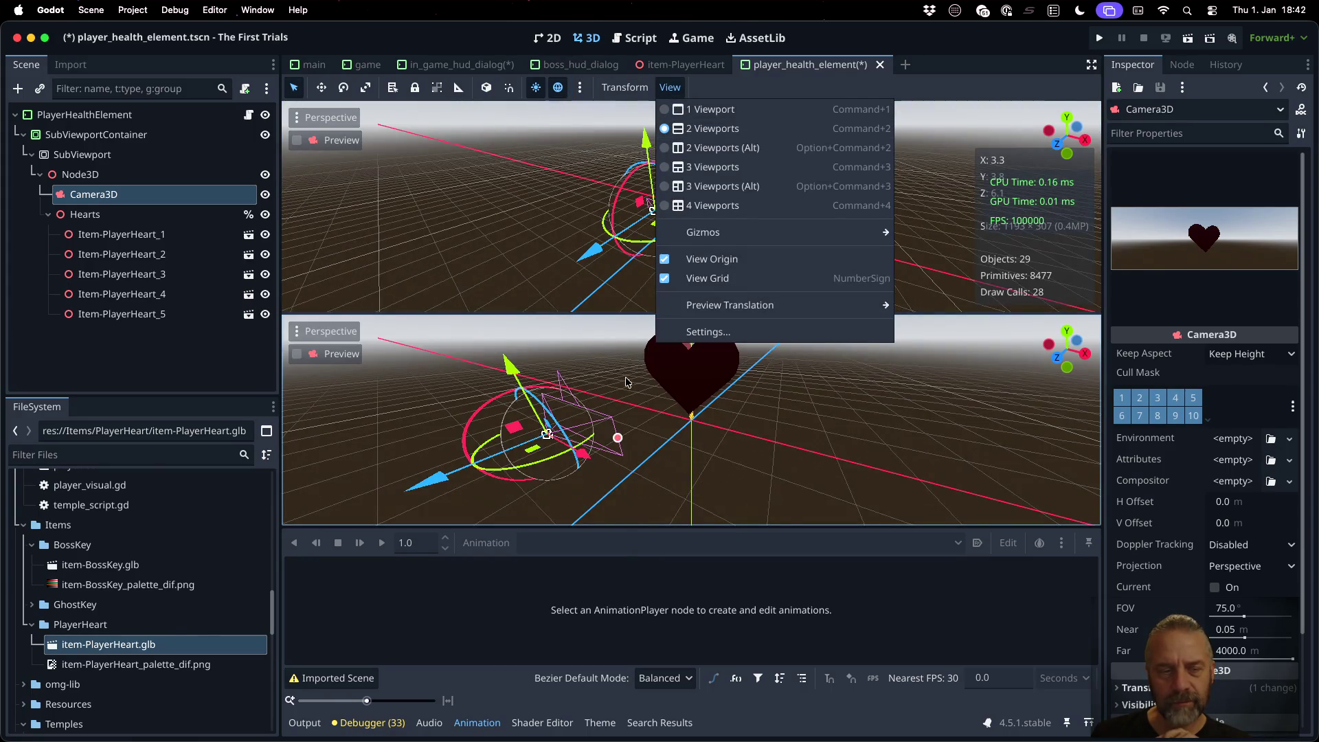
{"action": "left_click", "coordinate": [297, 354]}
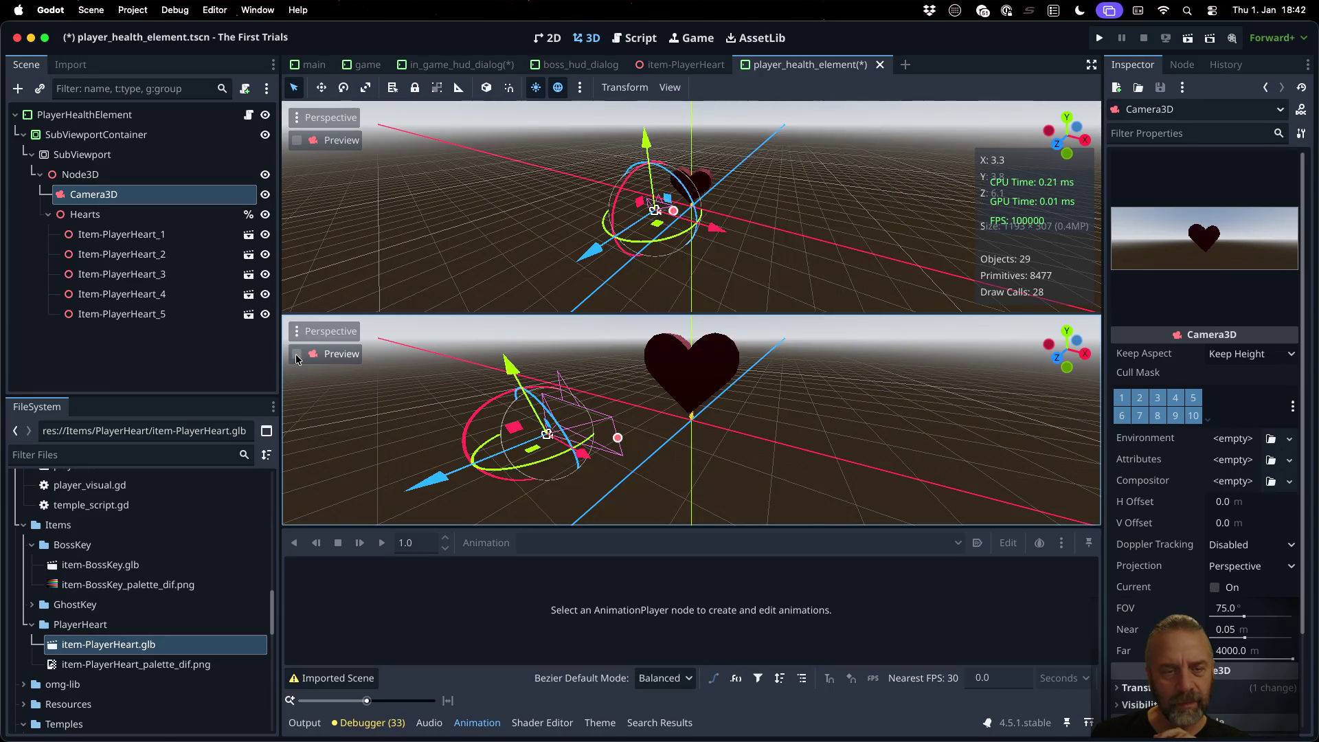
{"action": "left_click", "coordinate": [300, 353]}
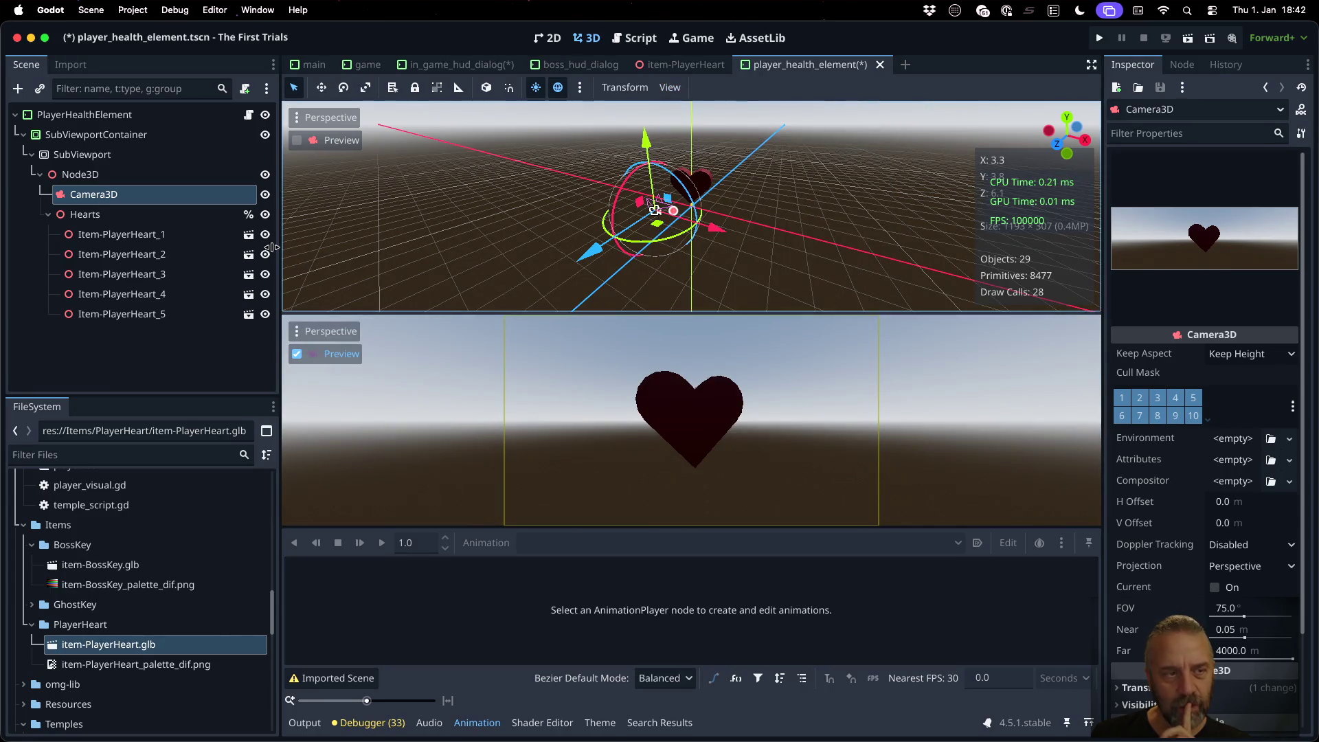
{"action": "left_click", "coordinate": [173, 234]}
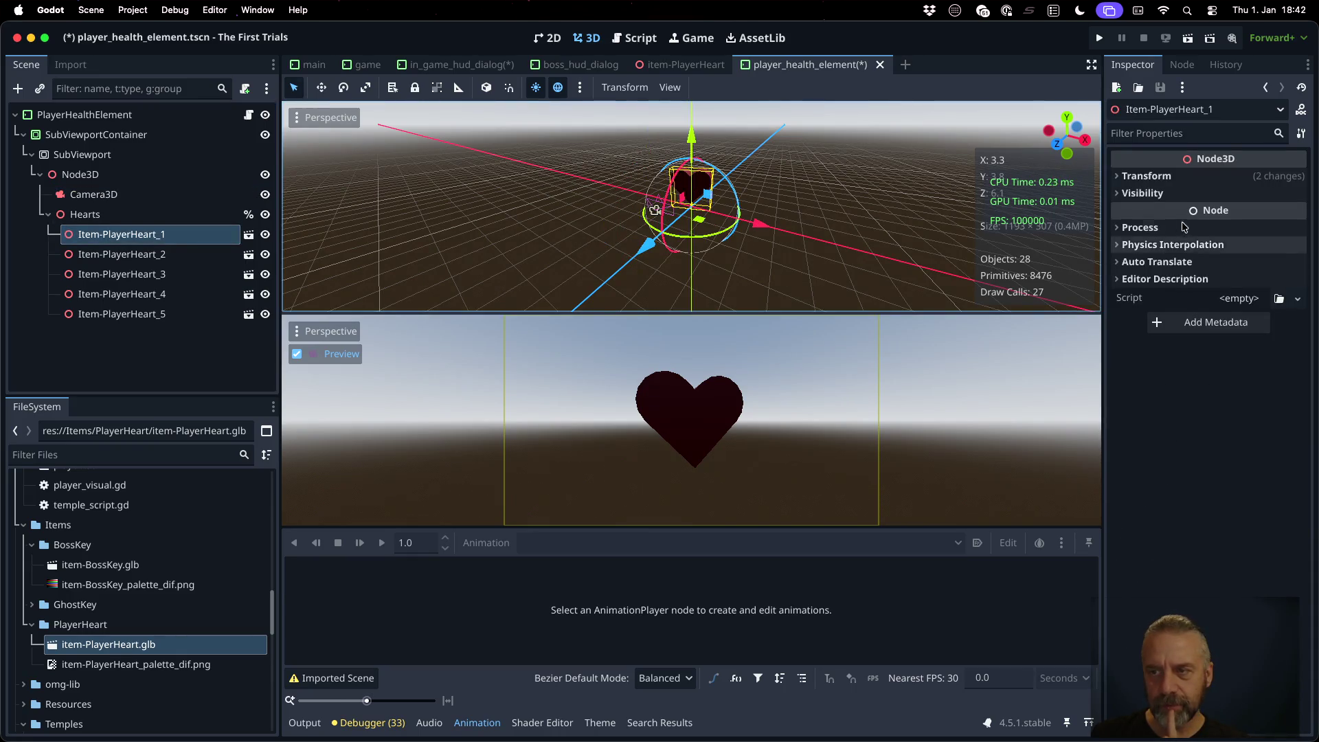
Step: Set Item-PlayerHeart_2's Position X to 2.5 in the Inspector transform
{"action": "left_click", "coordinate": [1152, 177]}
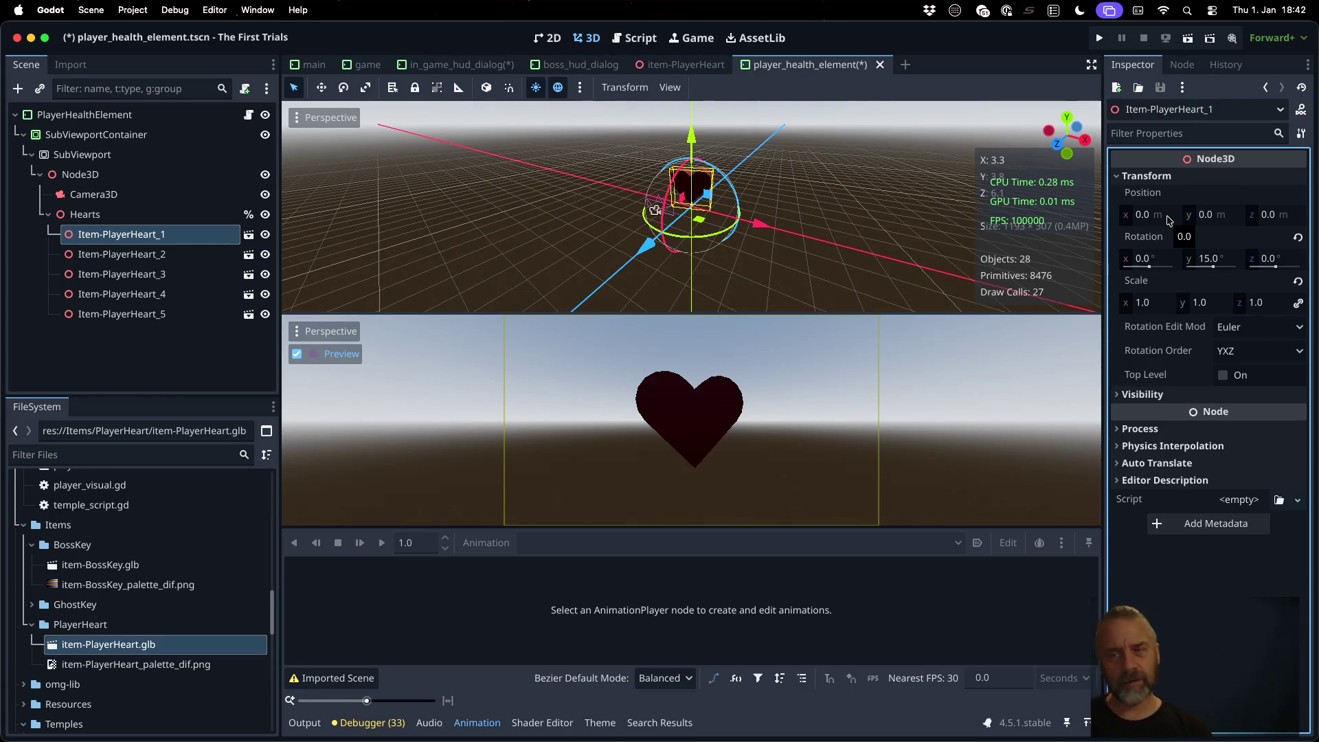
{"action": "left_click", "coordinate": [121, 254]}
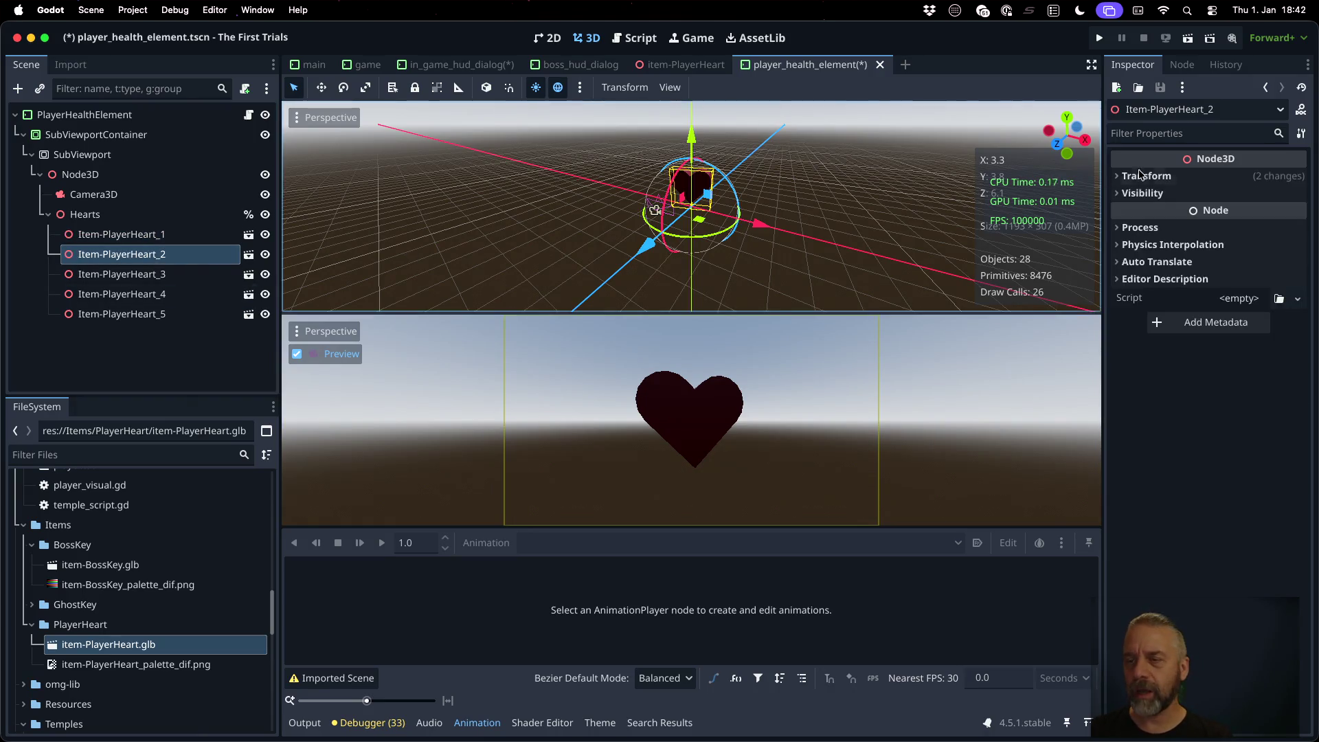
{"action": "left_click", "coordinate": [1164, 180]}
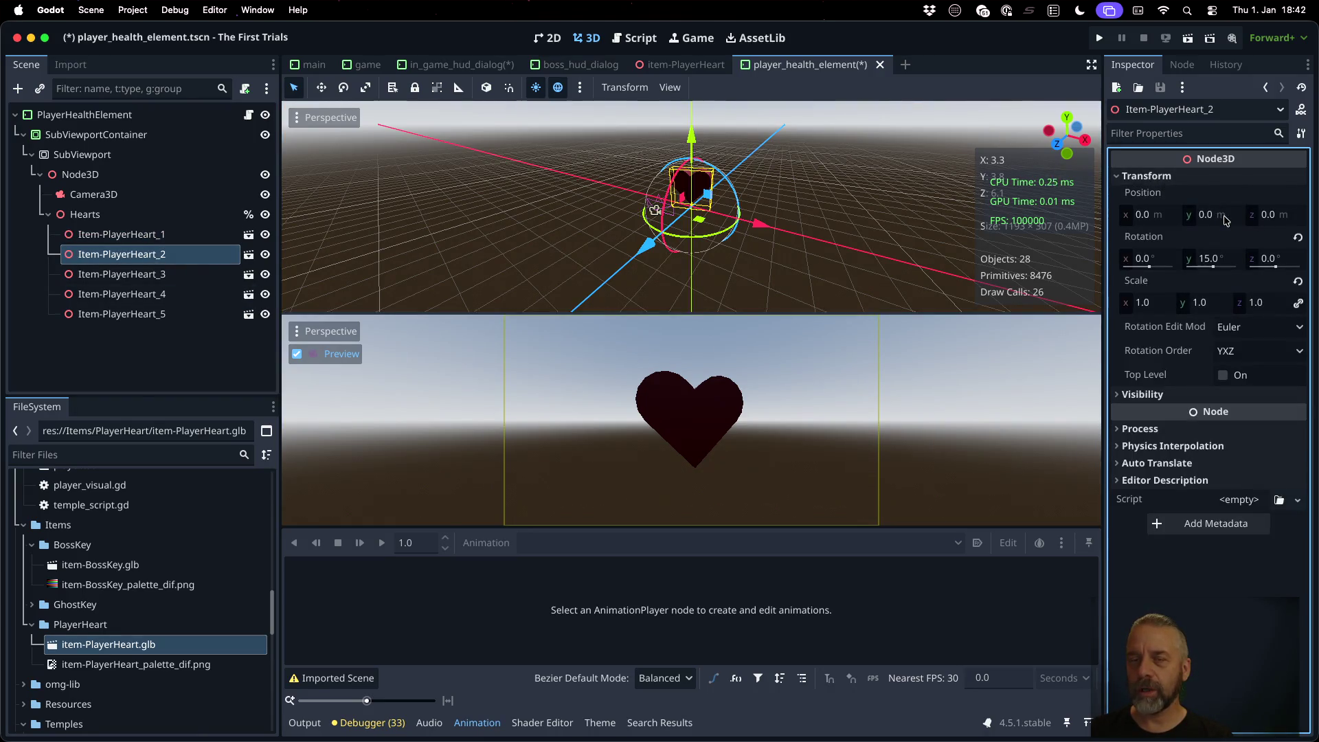
{"action": "left_click", "coordinate": [1158, 217]}
{"action": "type", "text": "1"}
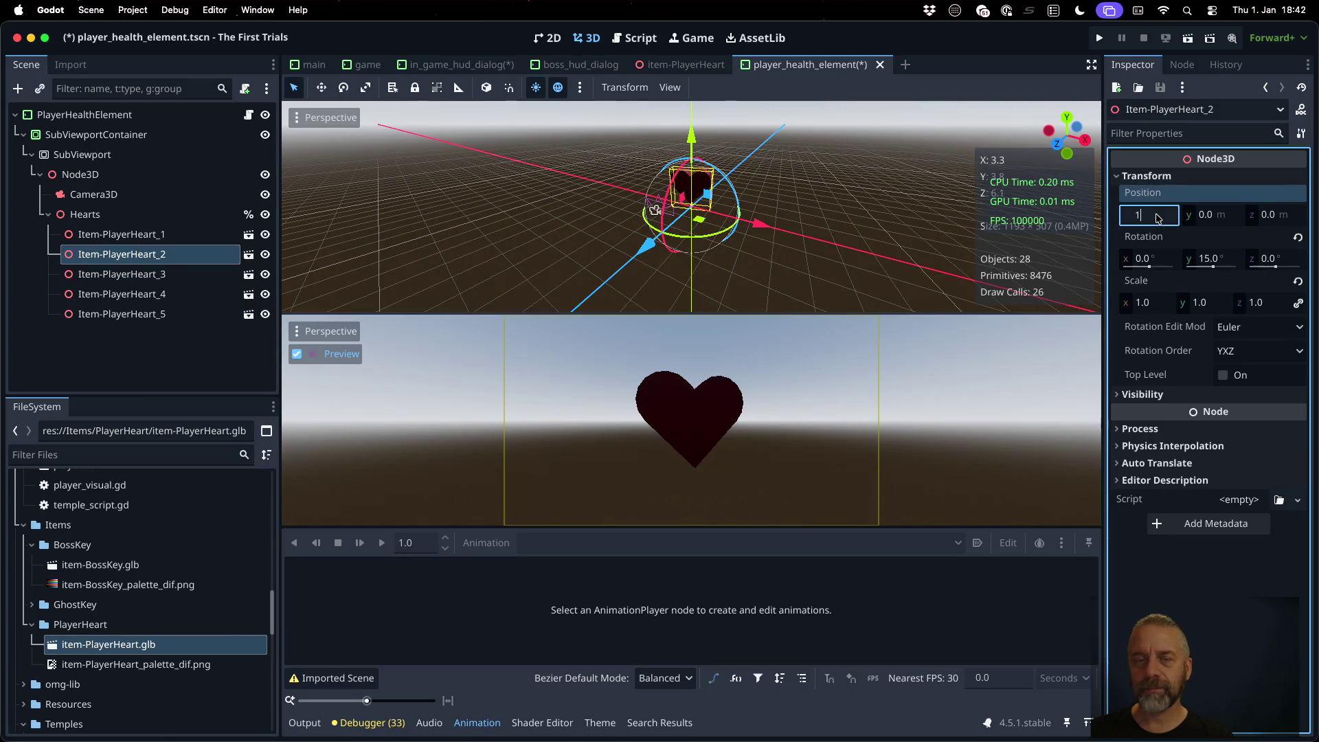
{"action": "key", "text": "Tab"}
{"action": "left_click", "coordinate": [1158, 217]}
{"action": "type", "text": "2"}
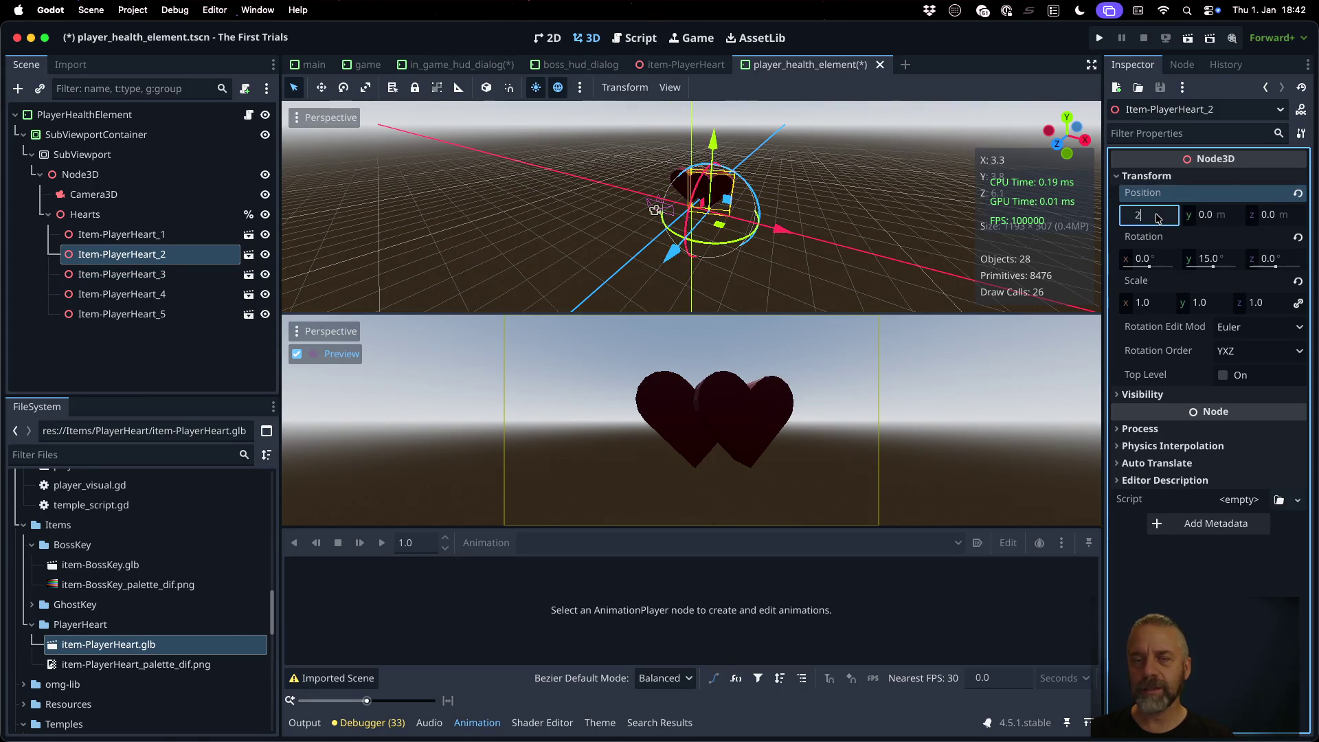
{"action": "key", "text": "Tab"}
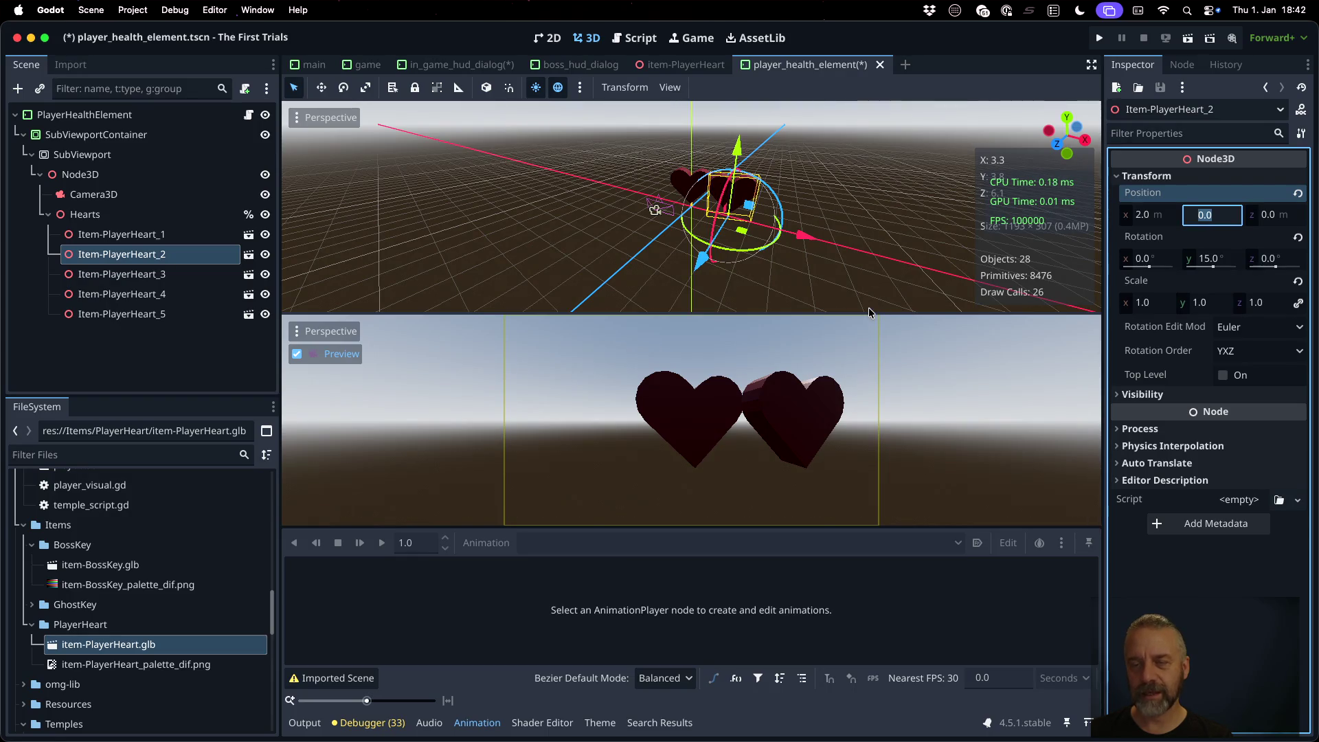
{"action": "left_click", "coordinate": [1154, 215]}
{"action": "type", "text": "2.5"}
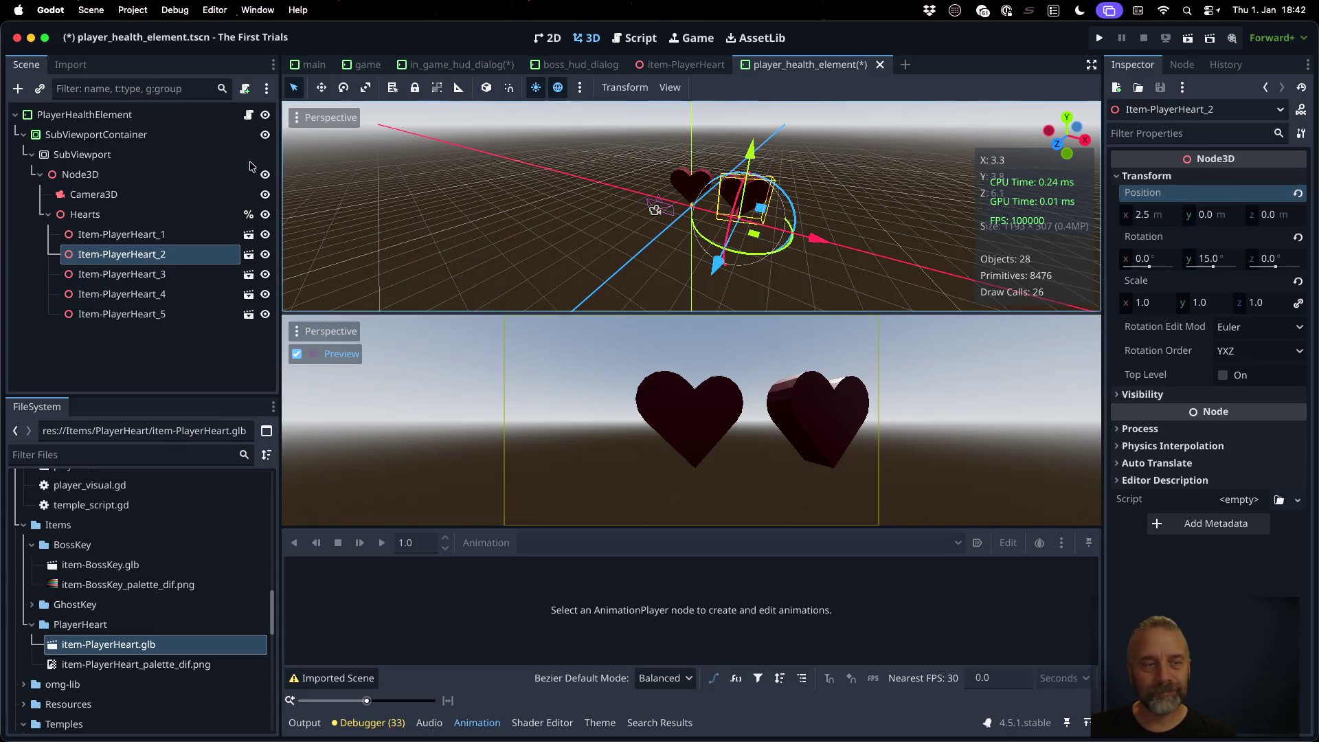
Step: Set Position X of Item-PlayerHeart_3 to 5 and Item-PlayerHeart_4 to 7.5
{"action": "left_click", "coordinate": [727, 205]}
{"action": "left_click", "coordinate": [1147, 176]}
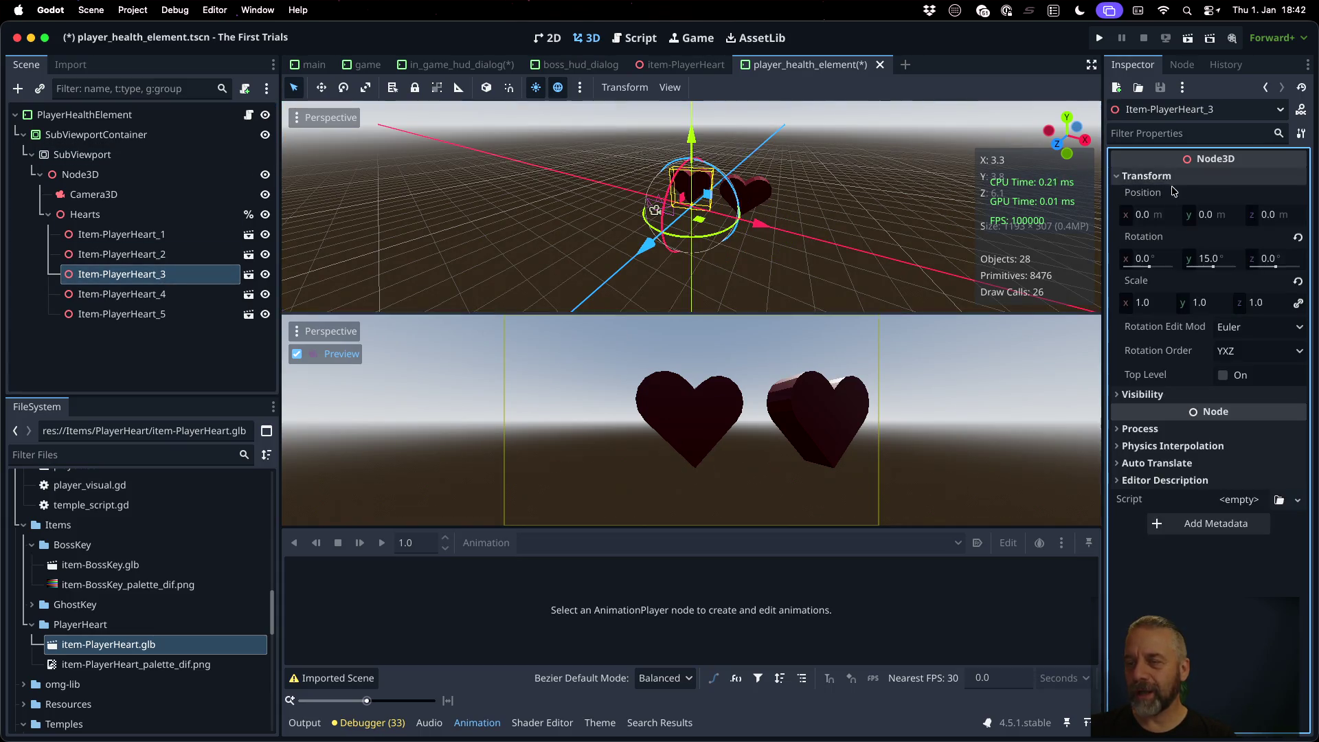
{"action": "left_click", "coordinate": [1163, 216]}
{"action": "type", "text": "5"}
{"action": "key", "text": "Return"}
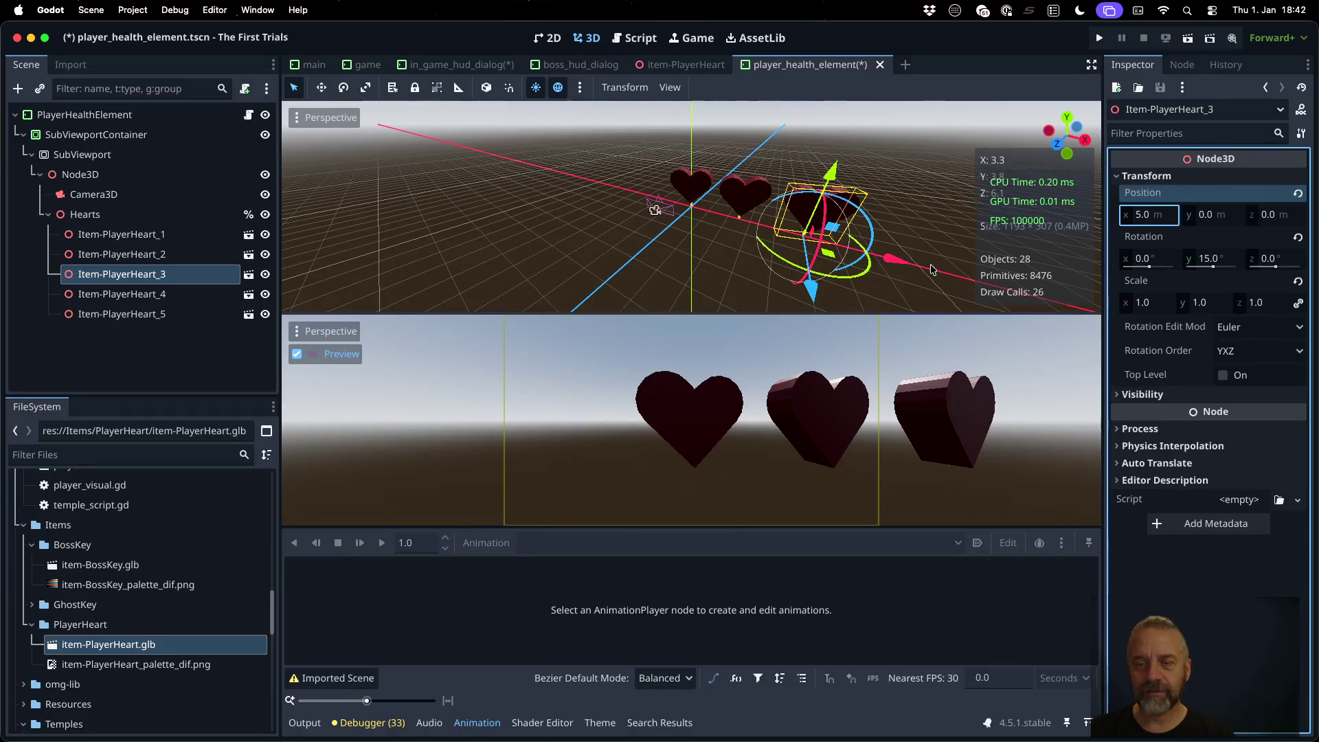
{"action": "left_click", "coordinate": [145, 296]}
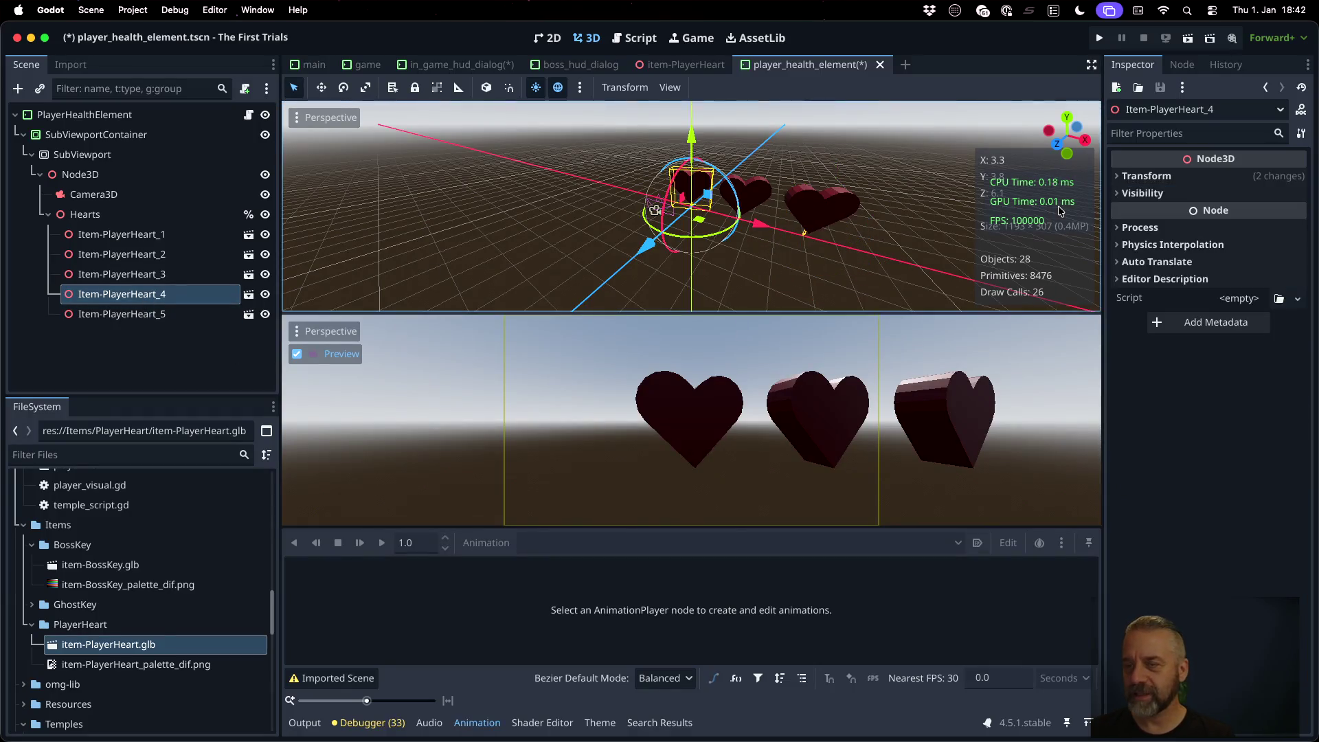
{"action": "left_click", "coordinate": [1149, 176]}
{"action": "left_click", "coordinate": [1151, 216]}
{"action": "type", "text": "7.5"}
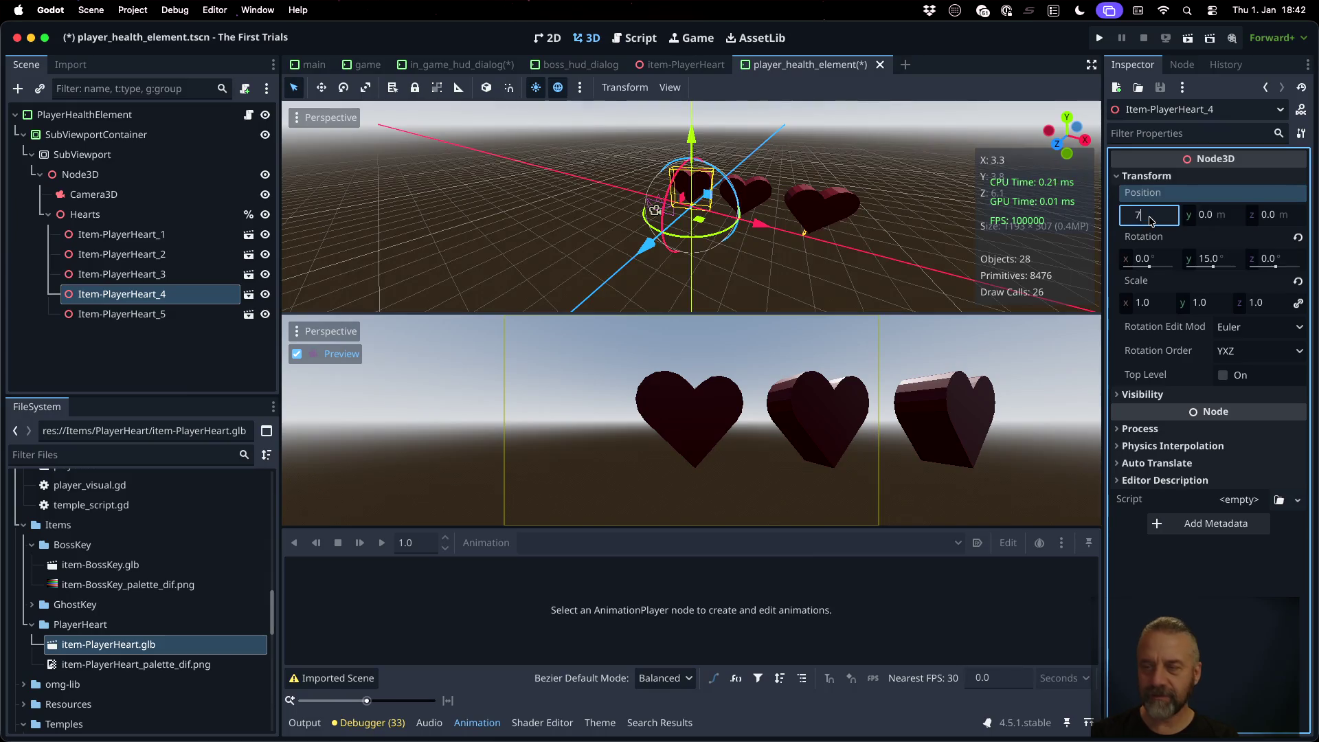
{"action": "key", "text": "Return"}
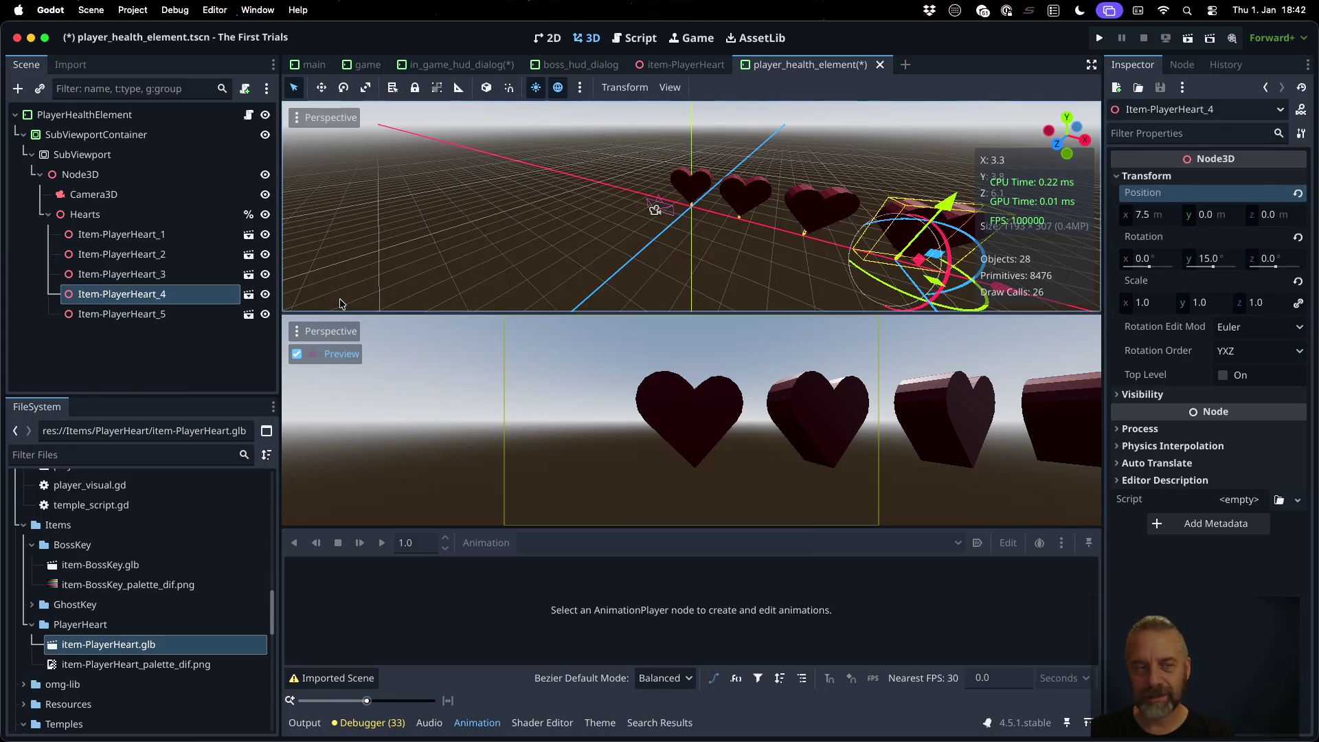
Step: Set Item-PlayerHeart_5's Position X to 10 and frame it in the viewport
{"action": "left_click", "coordinate": [177, 312]}
{"action": "left_click", "coordinate": [1146, 176]}
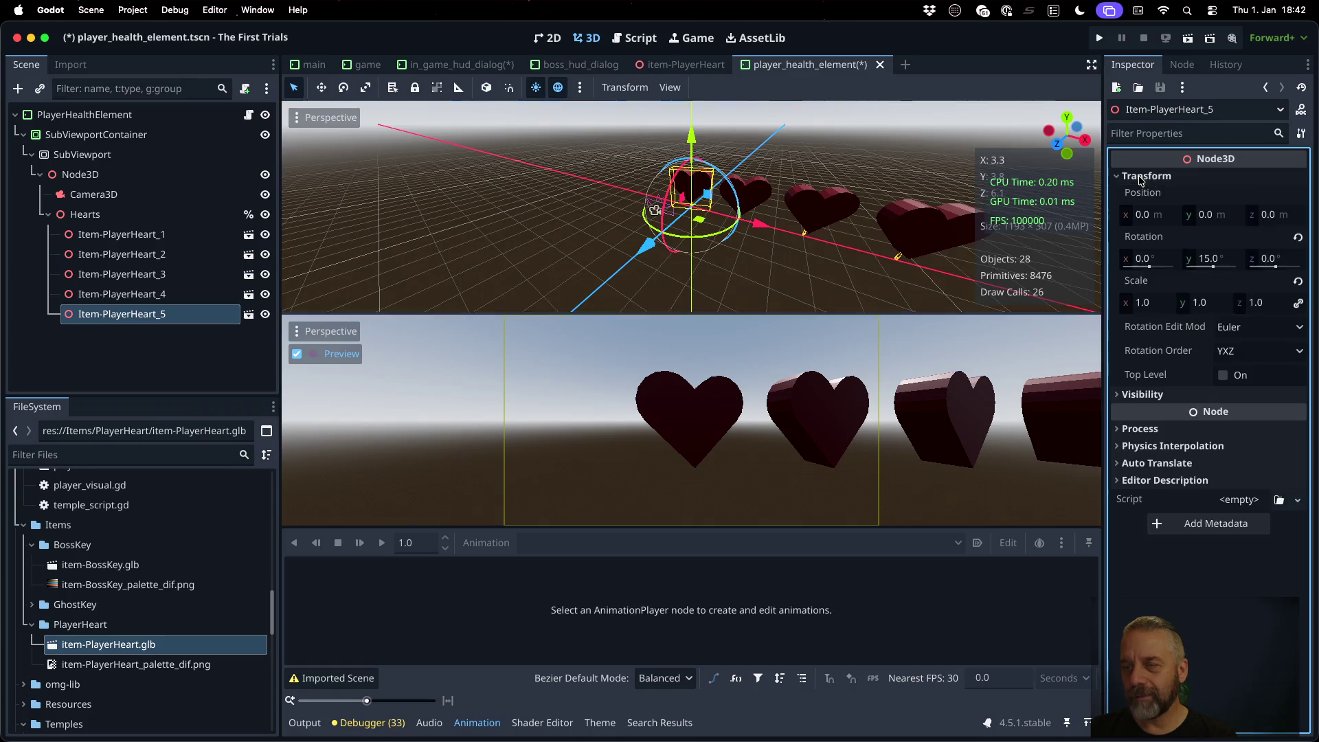
{"action": "left_click", "coordinate": [1144, 216]}
{"action": "type", "text": "10"}
{"action": "key", "text": "Return"}
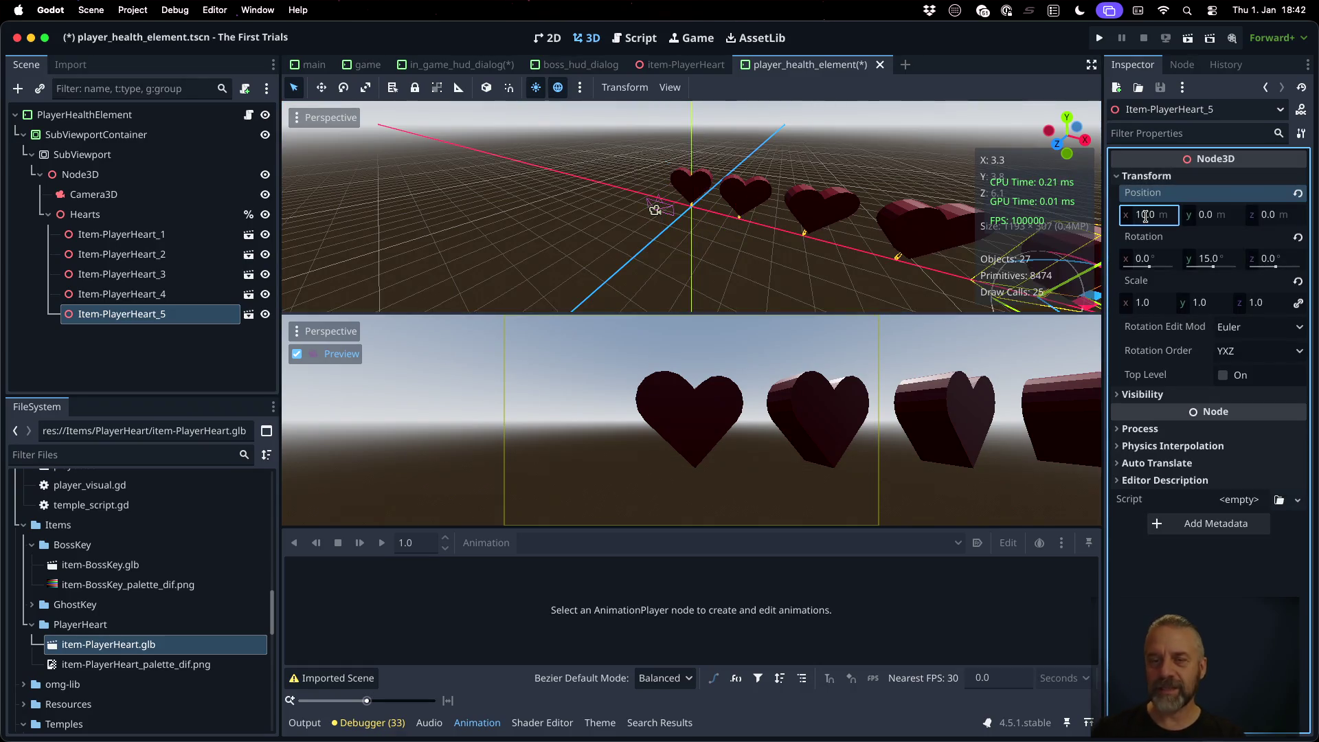
{"action": "key", "text": "f"}
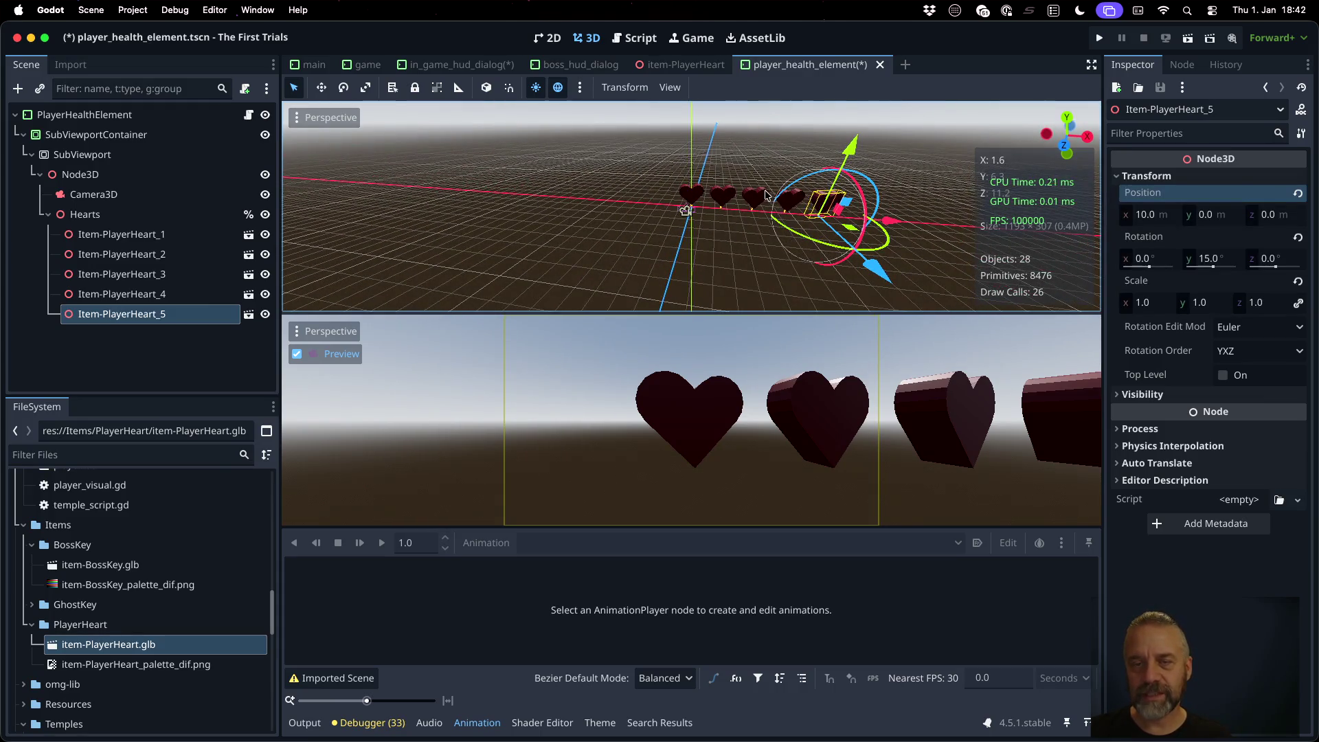
Step: Select Camera3D and set its position to Y 1.25 and Z 20
{"action": "left_click", "coordinate": [93, 194]}
{"action": "key", "text": "f"}
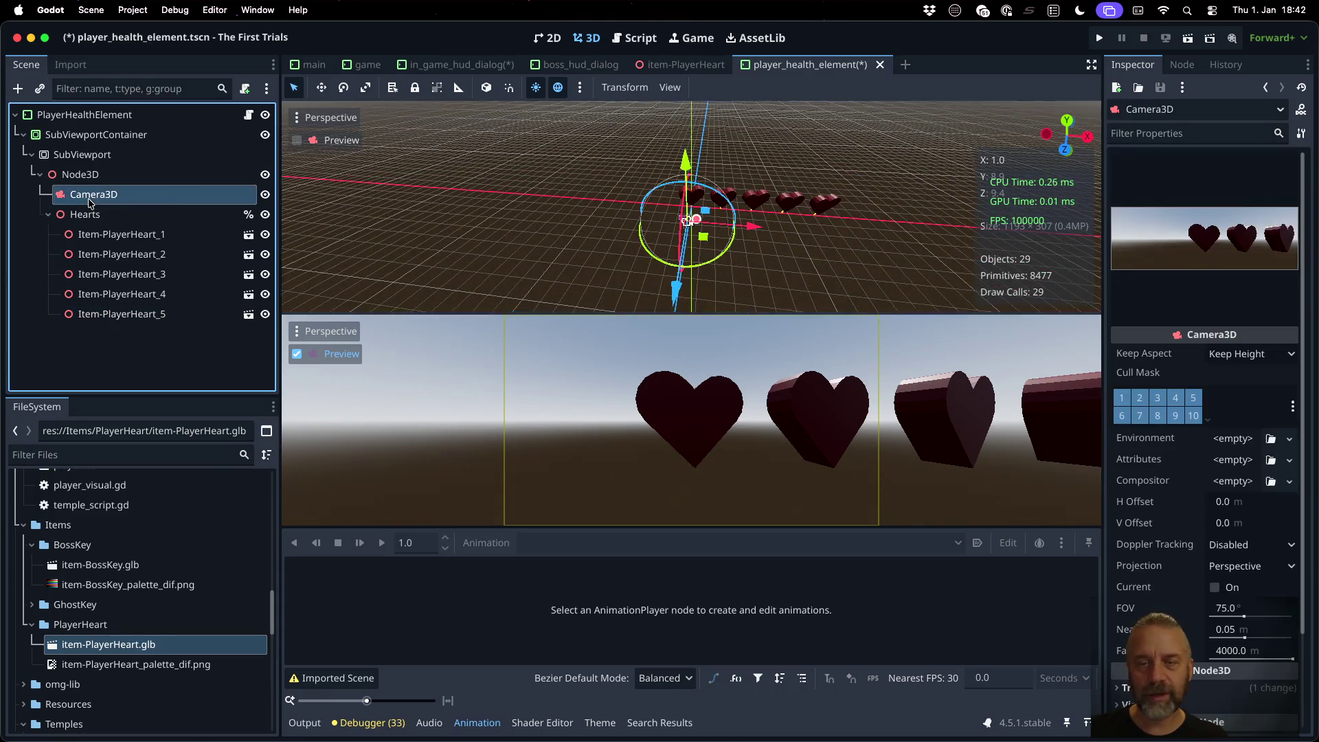
{"action": "scroll", "coordinate": [754, 212], "scroll_direction": "down", "scroll_amount": 5}
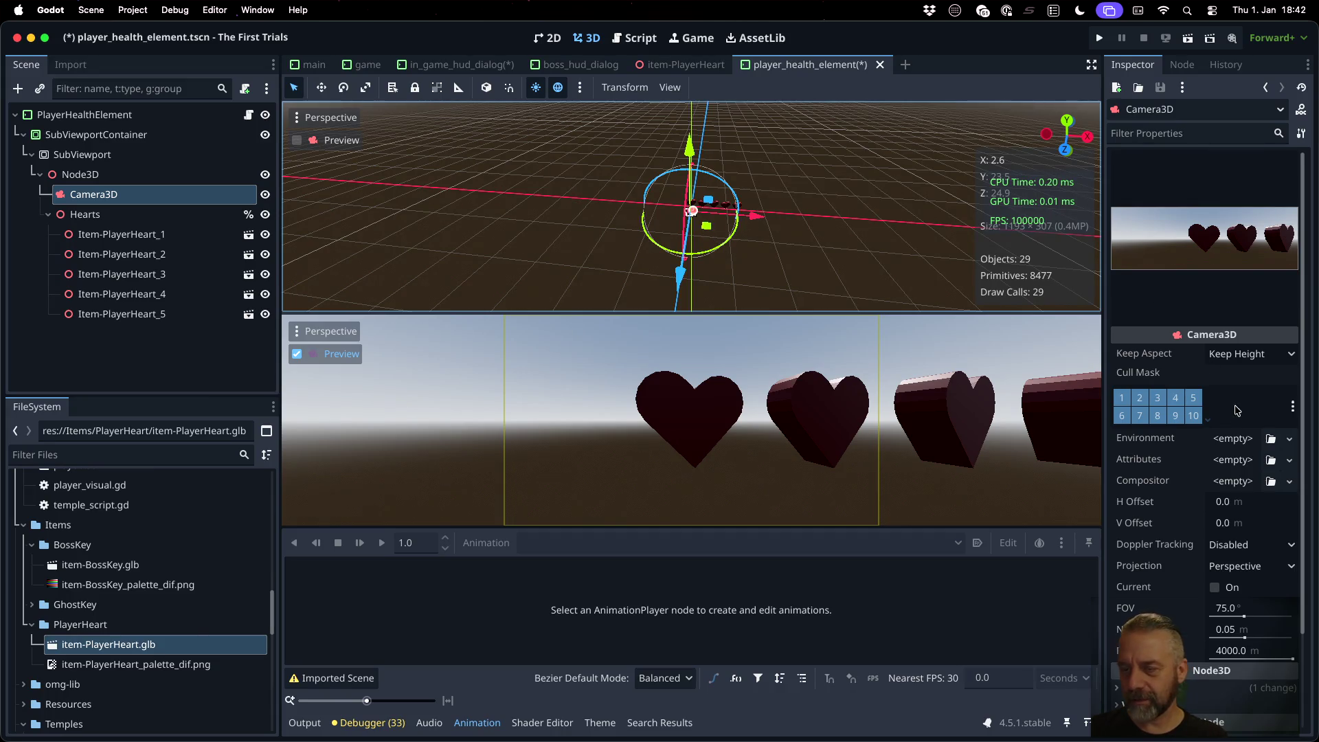
{"action": "scroll", "coordinate": [1236, 412], "scroll_direction": "down", "scroll_amount": 3}
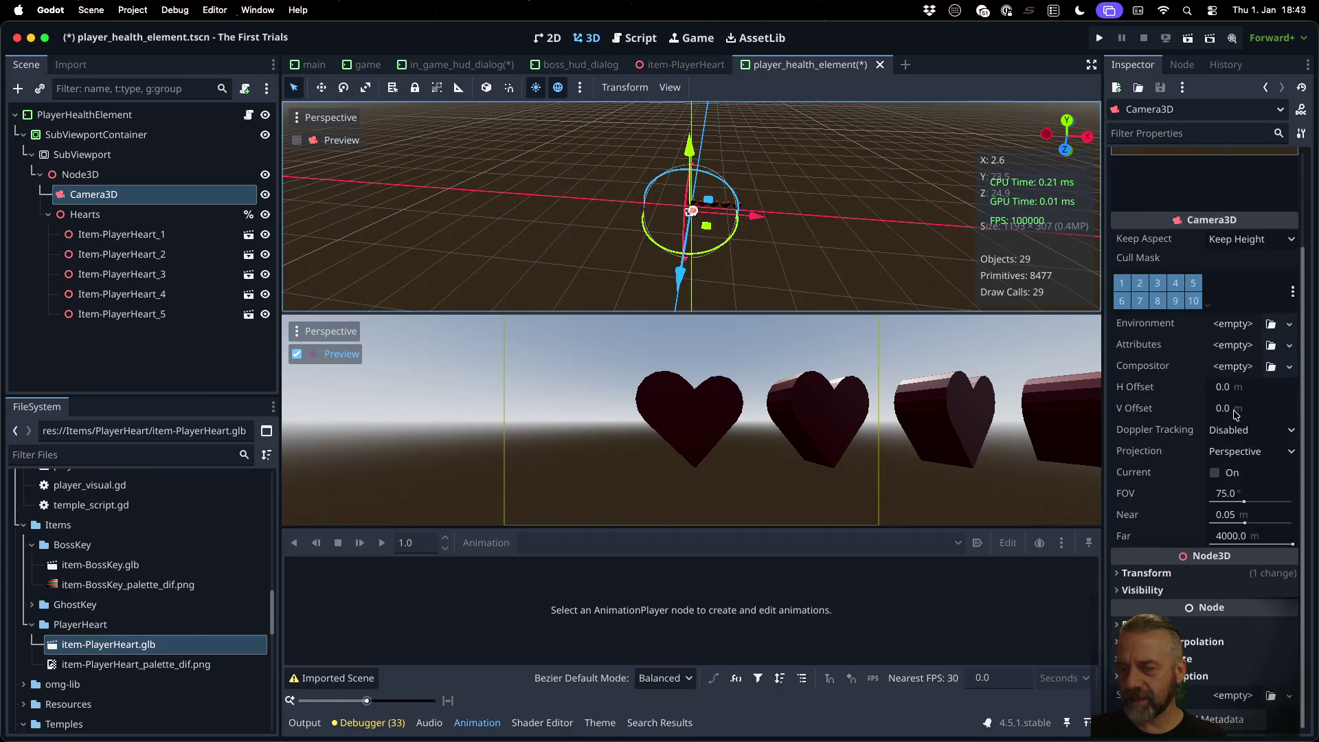
{"action": "left_click", "coordinate": [1161, 573]}
{"action": "scroll", "coordinate": [1172, 526], "scroll_direction": "down", "scroll_amount": 5}
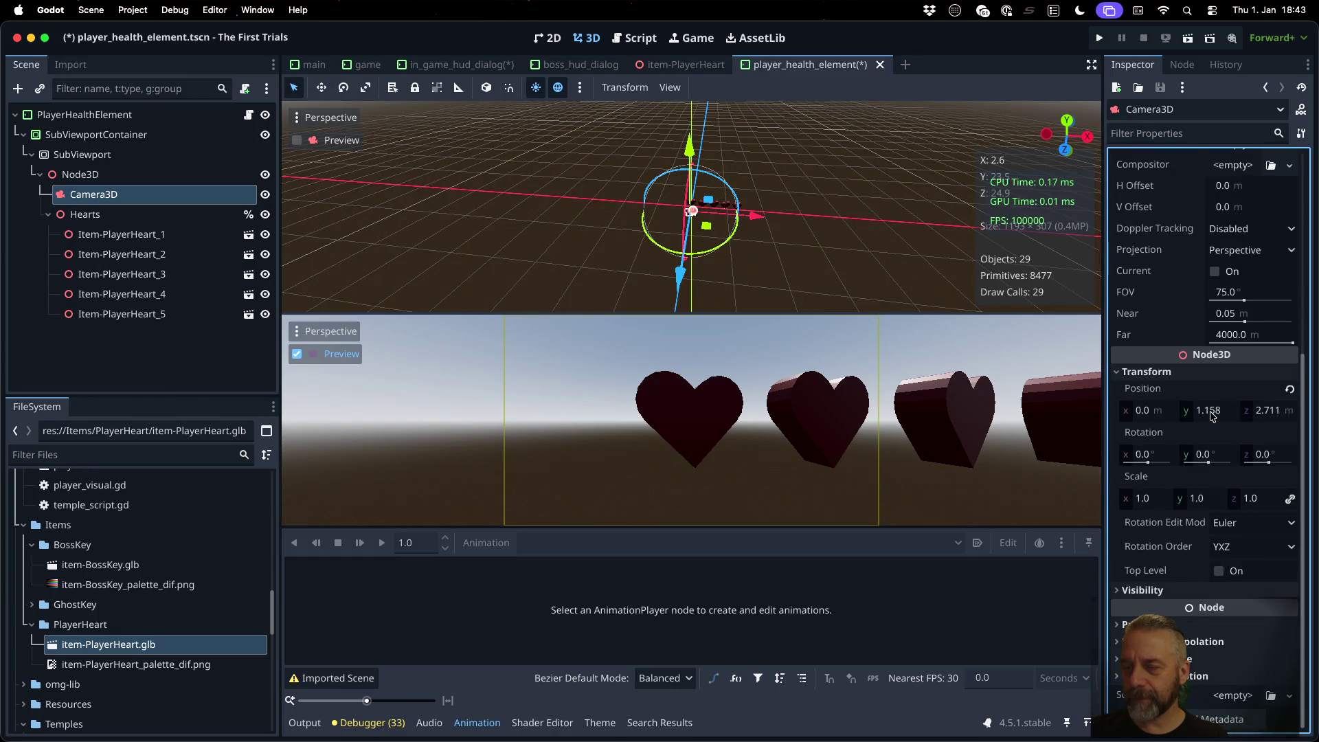
{"action": "left_click", "coordinate": [1211, 415]}
{"action": "type", "text": "1.25"}
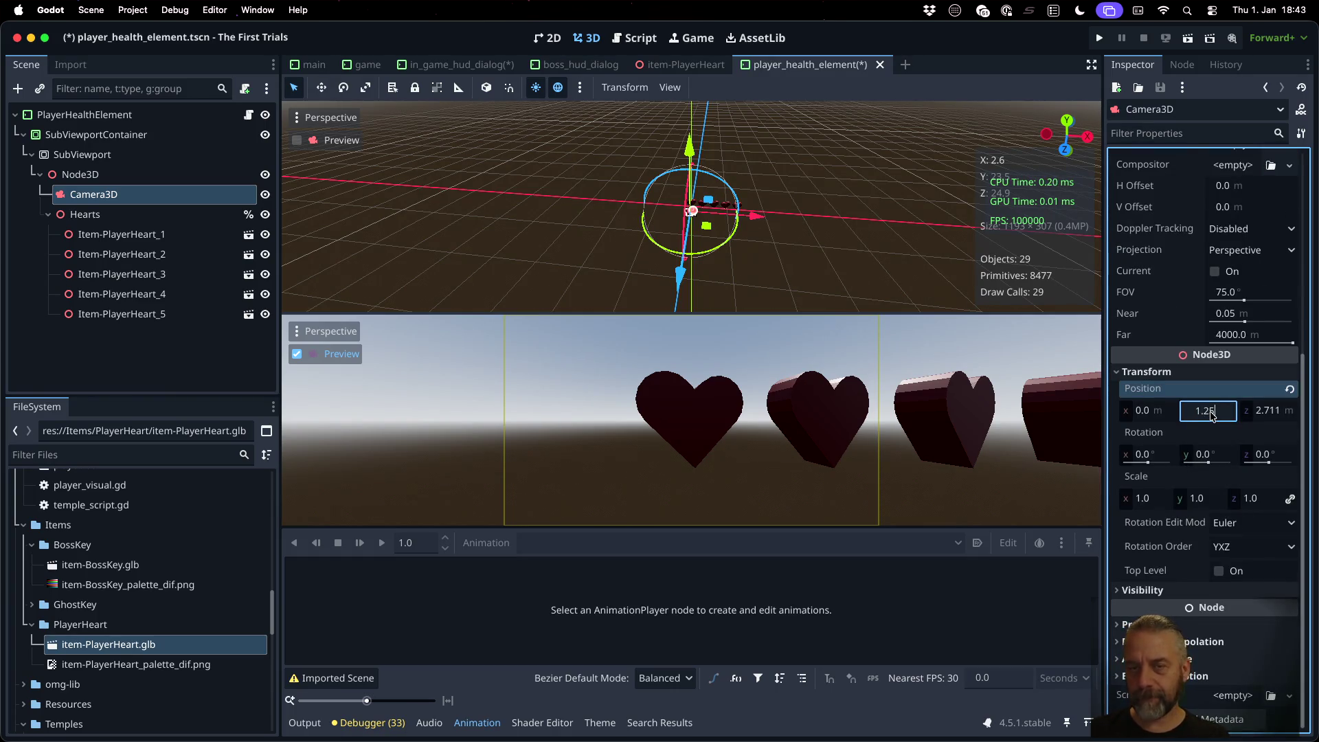
{"action": "key", "text": "Return"}
{"action": "left_click", "coordinate": [1279, 418]}
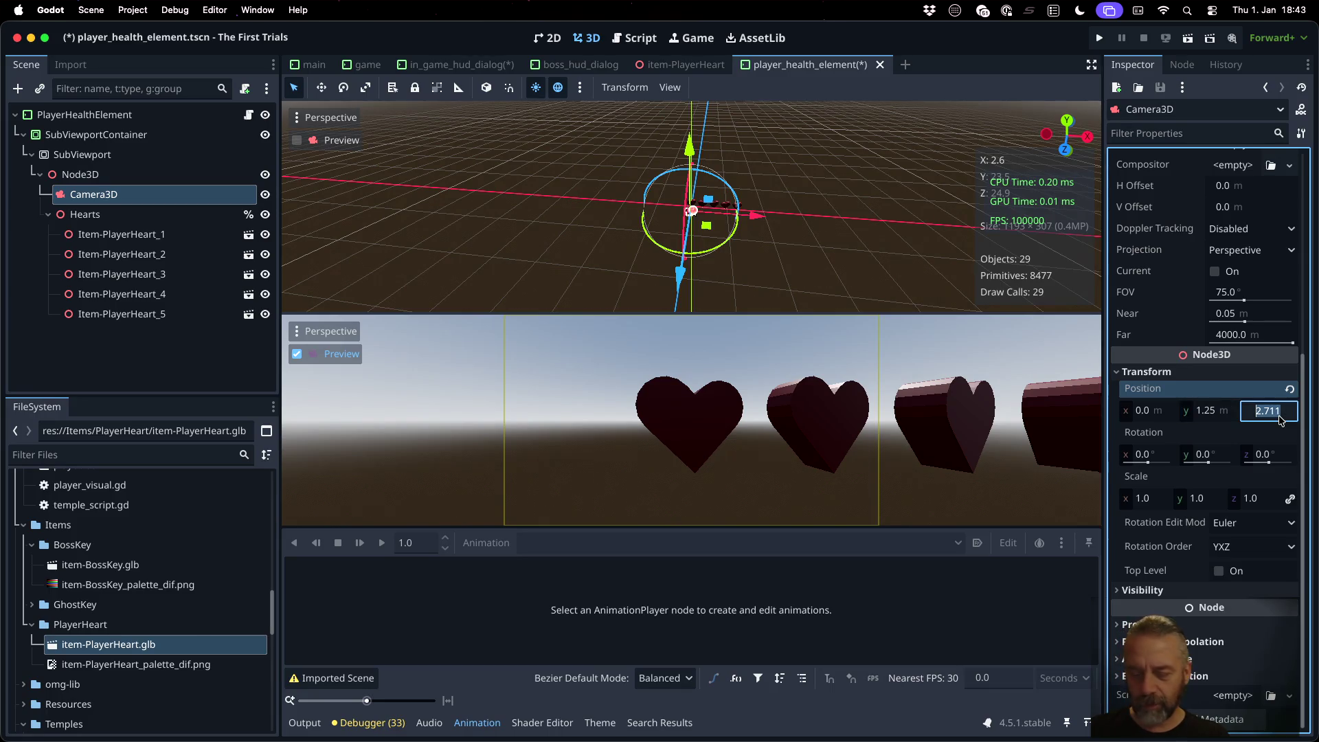
{"action": "type", "text": "20"}
{"action": "key", "text": "Return"}
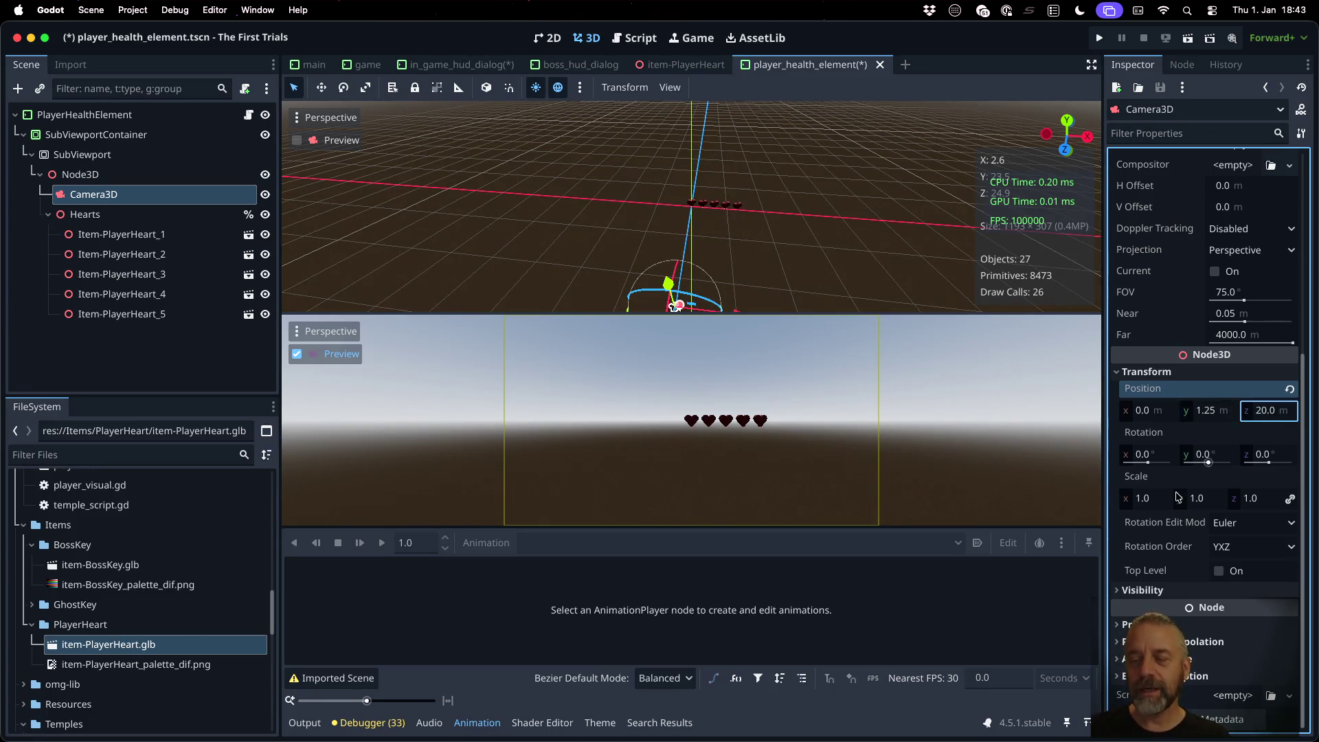
Step: Set the camera's field of view to 20° and bring up the projection choices
{"action": "left_click", "coordinate": [1230, 295]}
{"action": "type", "text": "20"}
{"action": "key", "text": "Return"}
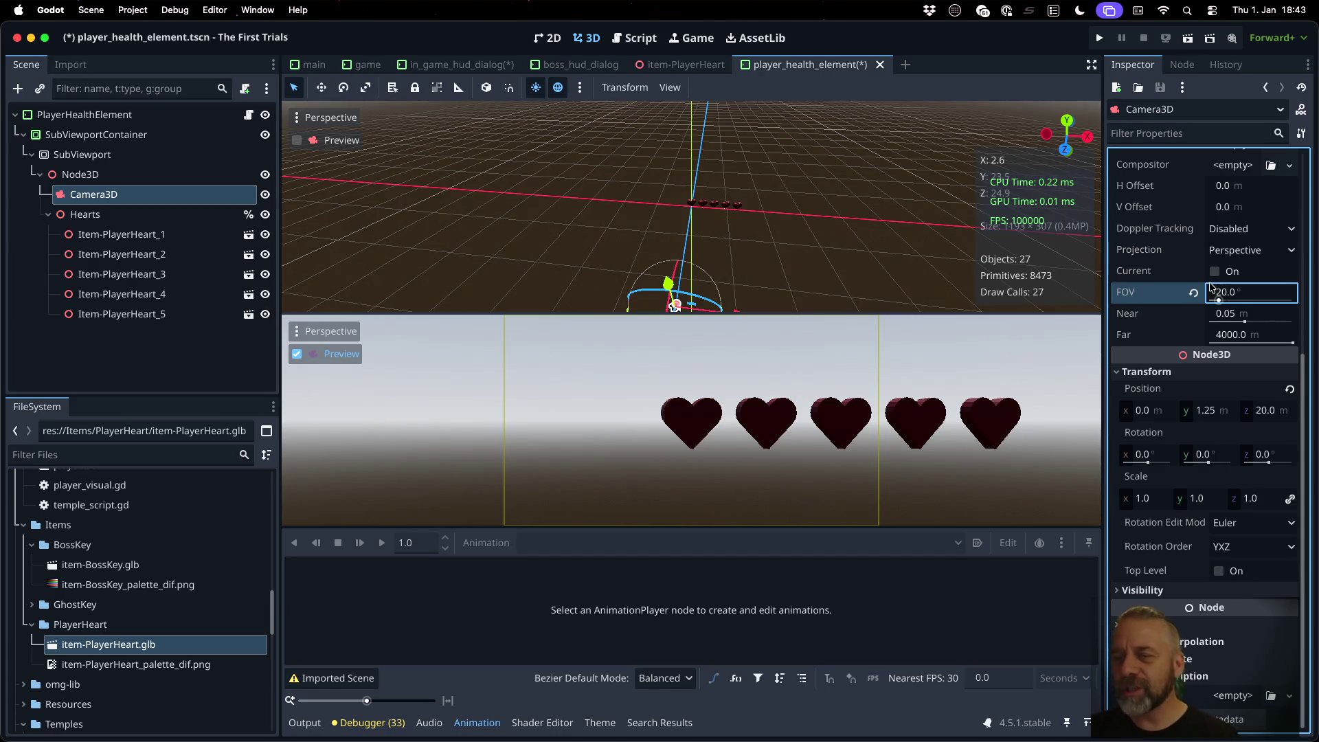
{"action": "left_click", "coordinate": [1223, 253]}
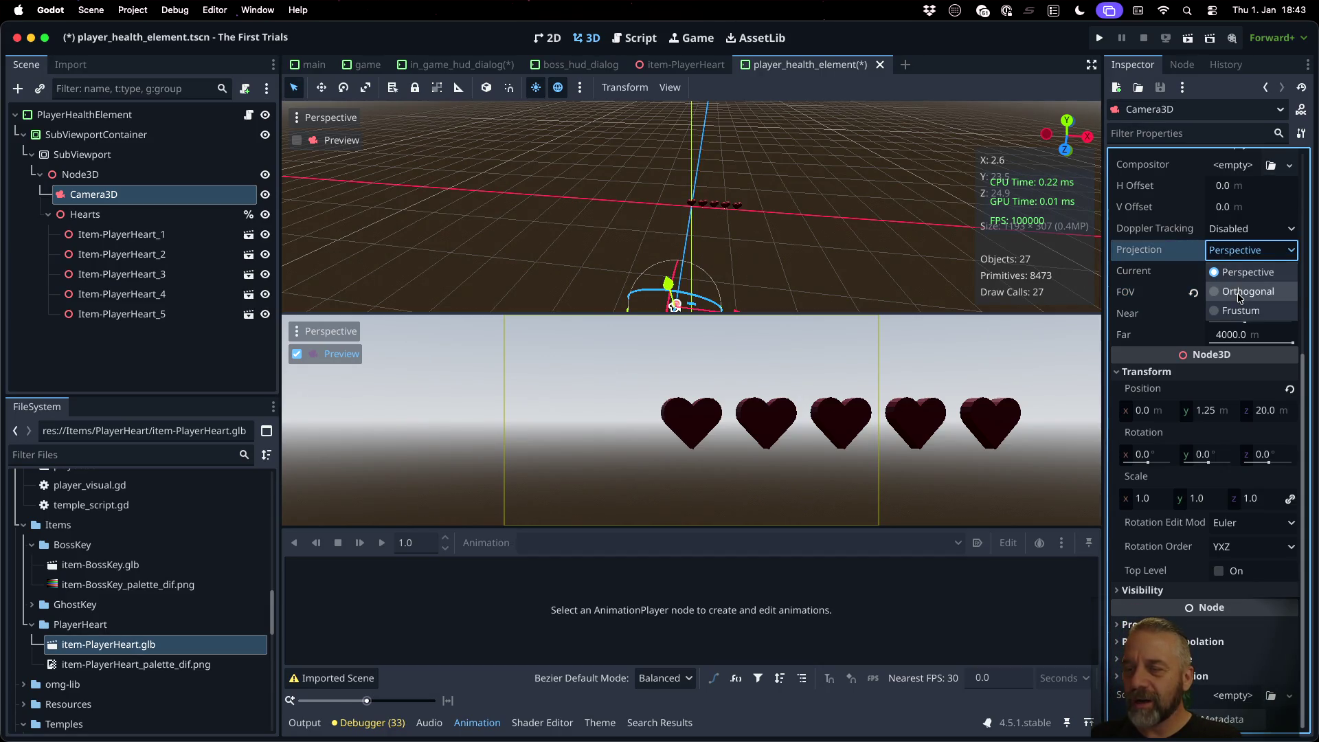
Step: Switch Camera3D to Orthogonal projection and set its size to 5, then 2.5
{"action": "left_click", "coordinate": [1239, 294]}
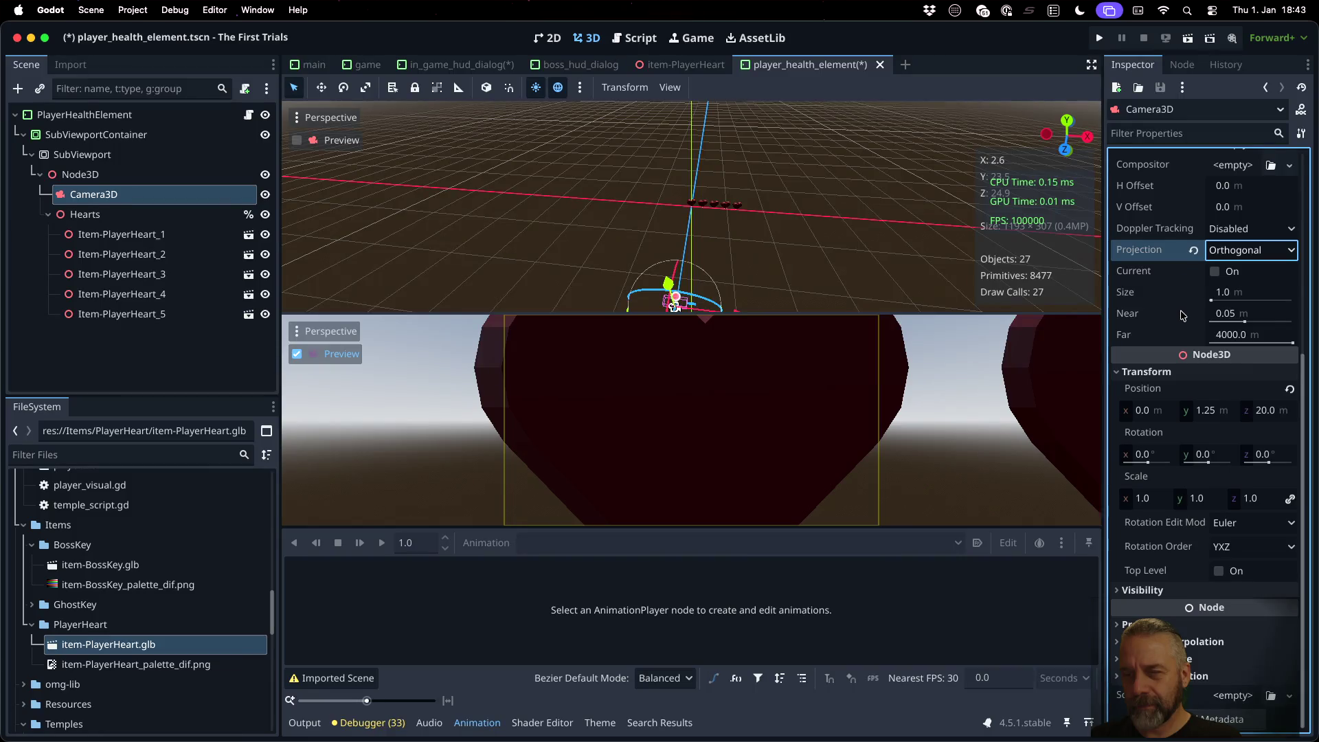
{"action": "left_click_drag", "start_coordinate": [1216, 302], "coordinate": [1218, 301]}
{"action": "left_click", "coordinate": [1219, 300]}
{"action": "type", "text": "5"}
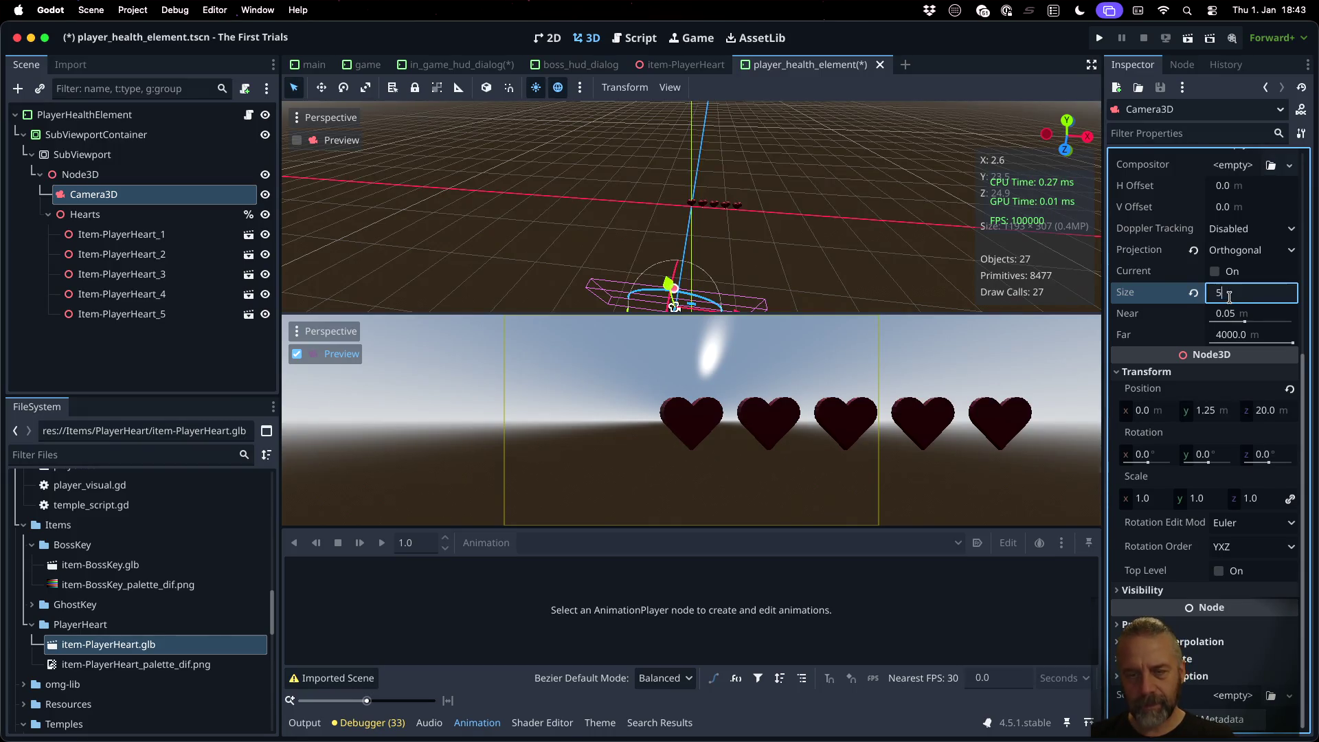
{"action": "key", "text": "Return"}
{"action": "left_click", "coordinate": [1229, 296]}
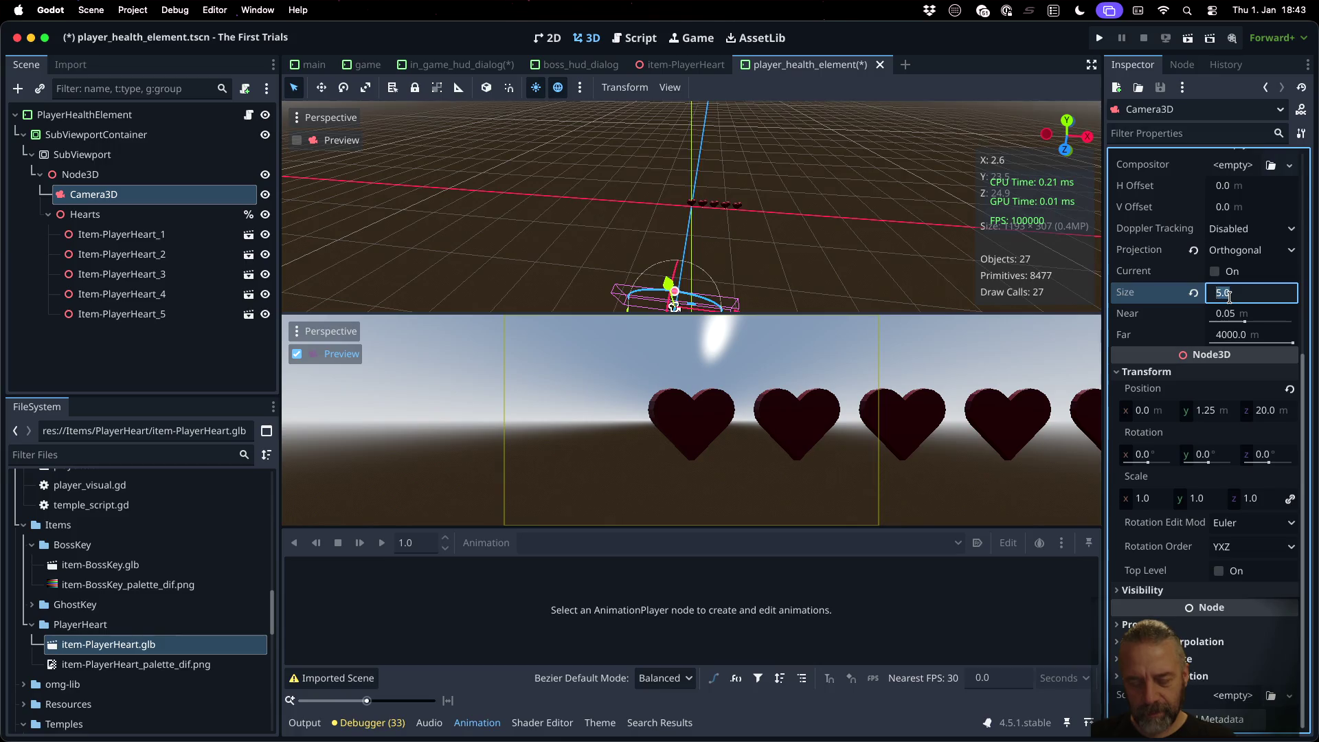
{"action": "type", "text": "2.5"}
{"action": "key", "text": "Return"}
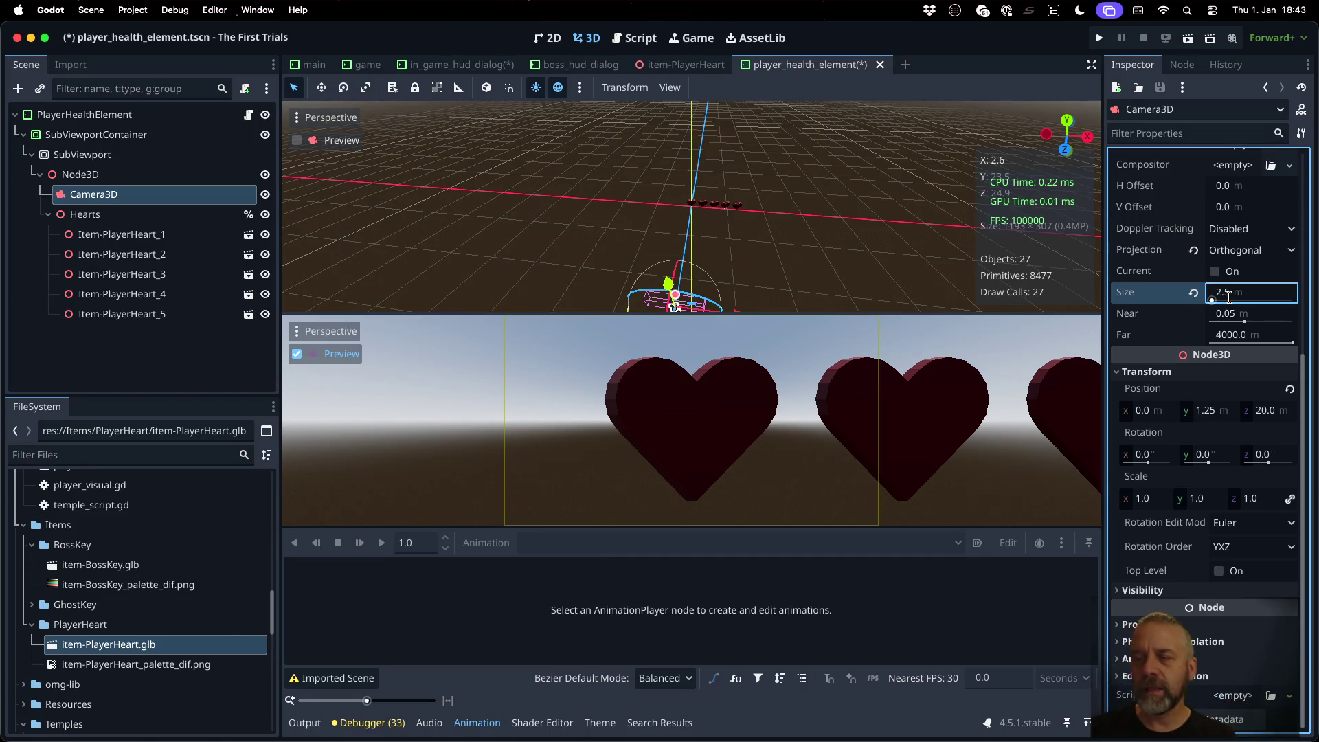
{"action": "key", "text": "Return"}
Step: Move the camera to z 200, then back to z 20
{"action": "scroll", "coordinate": [838, 299], "scroll_direction": "up", "scroll_amount": 2}
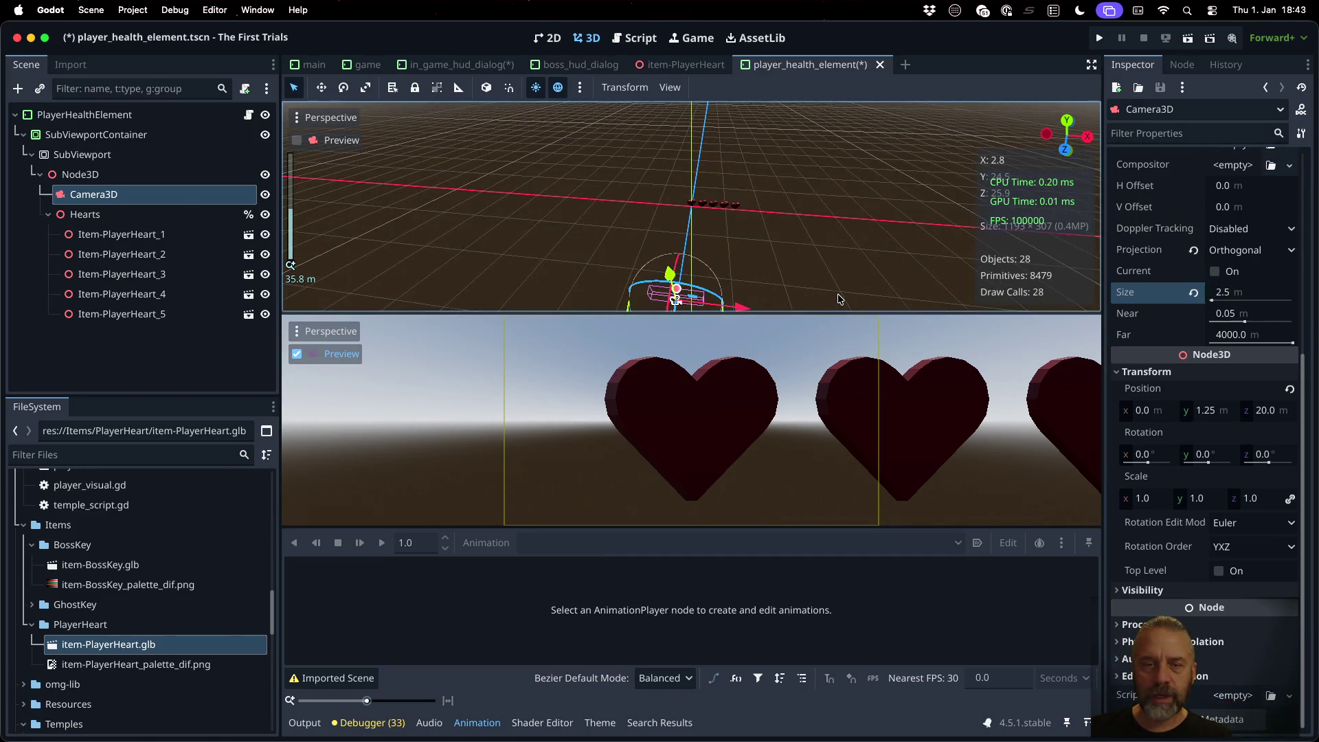
{"action": "key", "text": "f"}
{"action": "scroll", "coordinate": [788, 255], "scroll_direction": "down", "scroll_amount": 10}
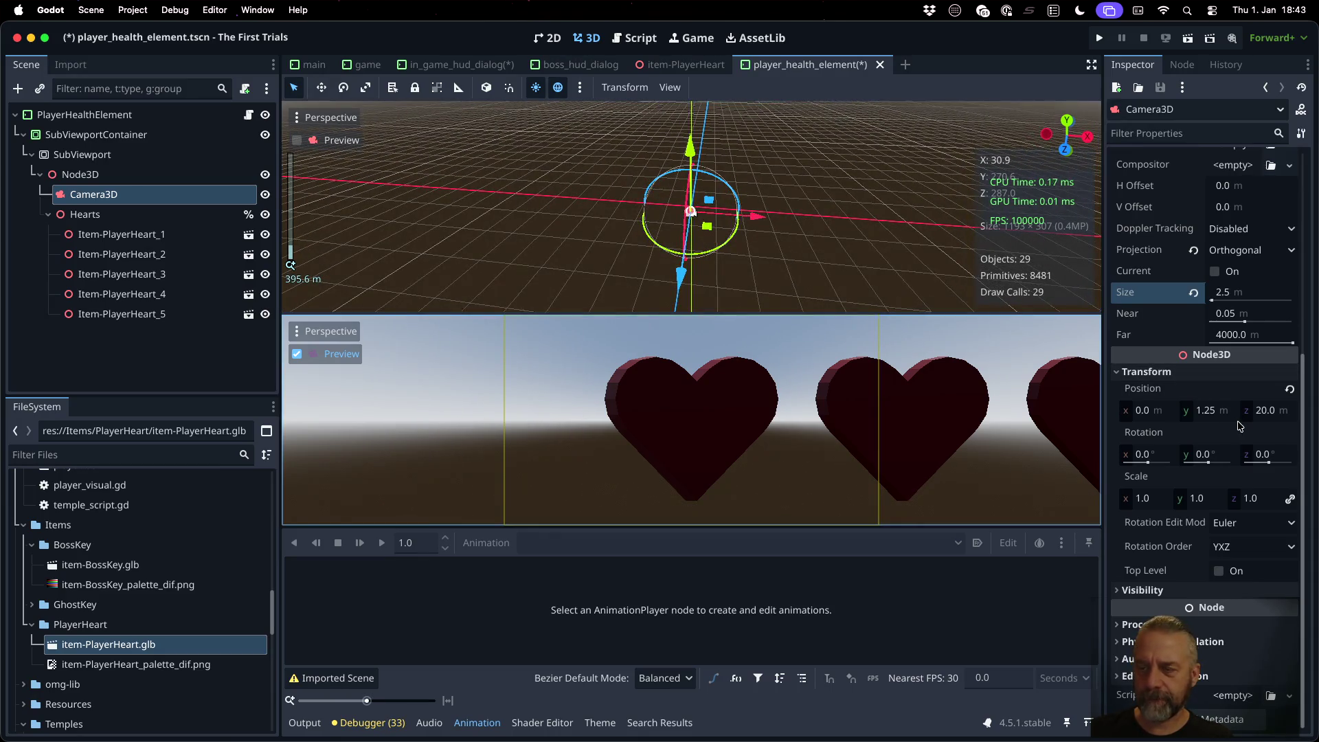
{"action": "left_click", "coordinate": [1270, 414]}
{"action": "type", "text": "200"}
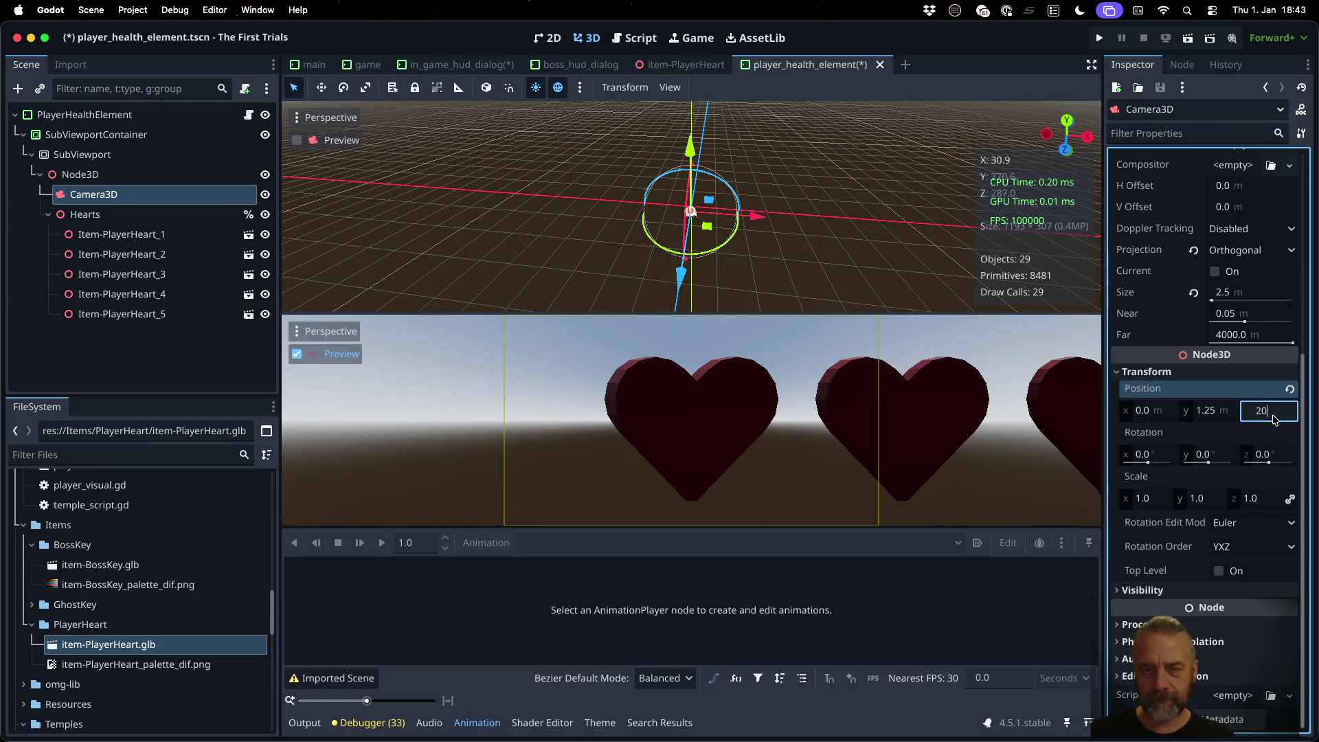
{"action": "key", "text": "Return"}
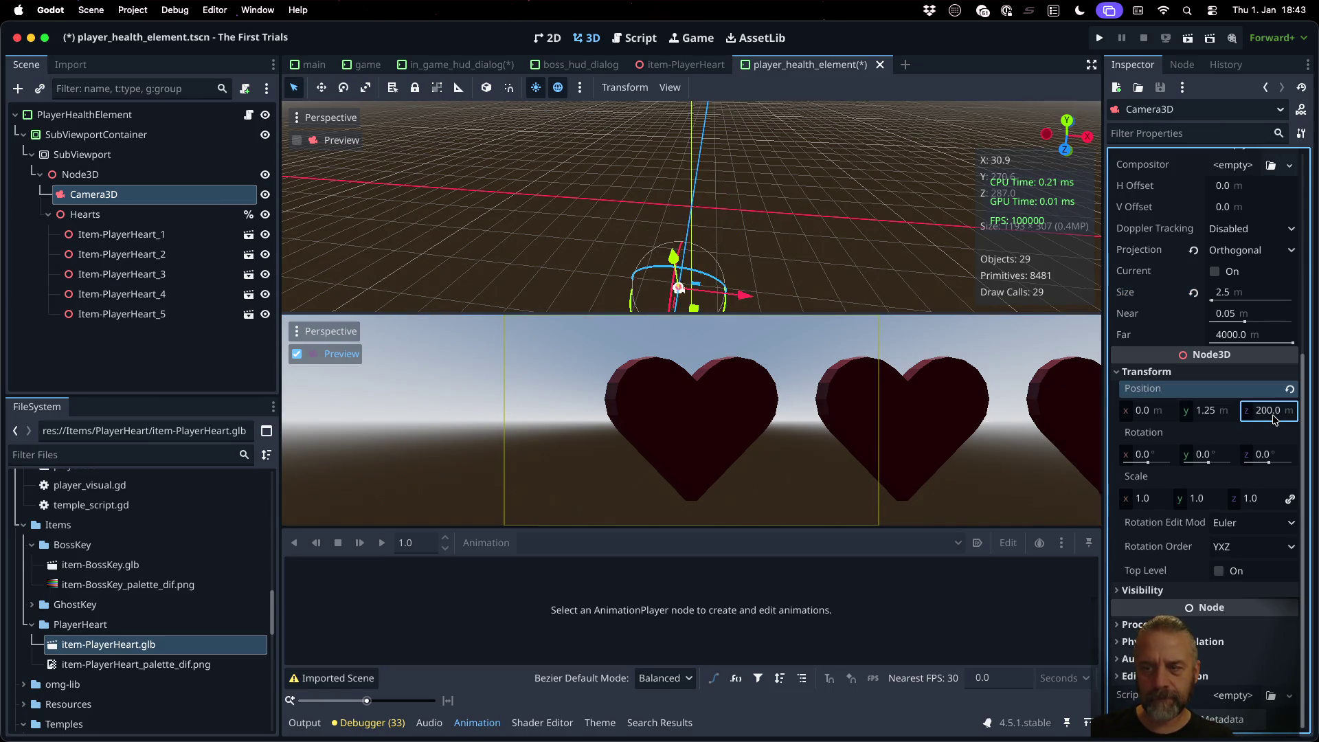
{"action": "left_click", "coordinate": [1272, 420]}
{"action": "type", "text": "20"}
{"action": "key", "text": "Return"}
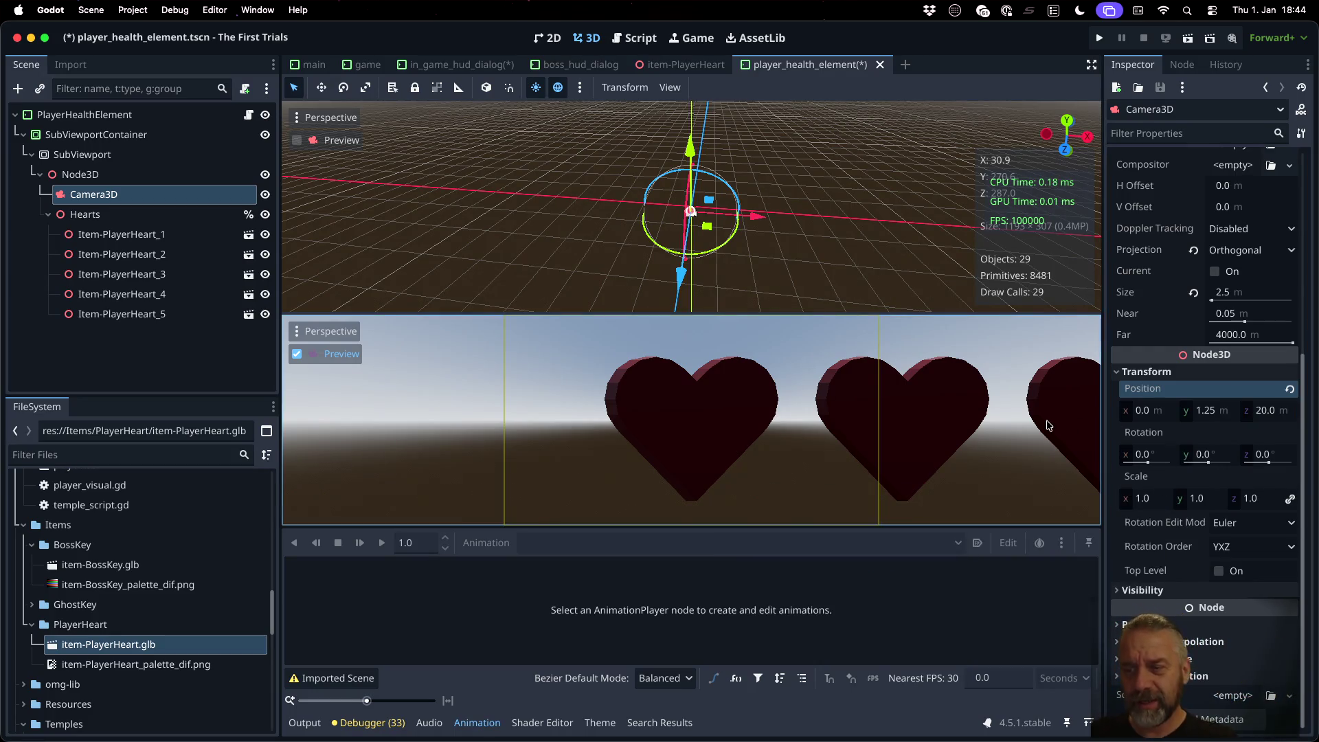
Step: Switch Camera3D back to Perspective projection
{"action": "left_click", "coordinate": [1241, 251]}
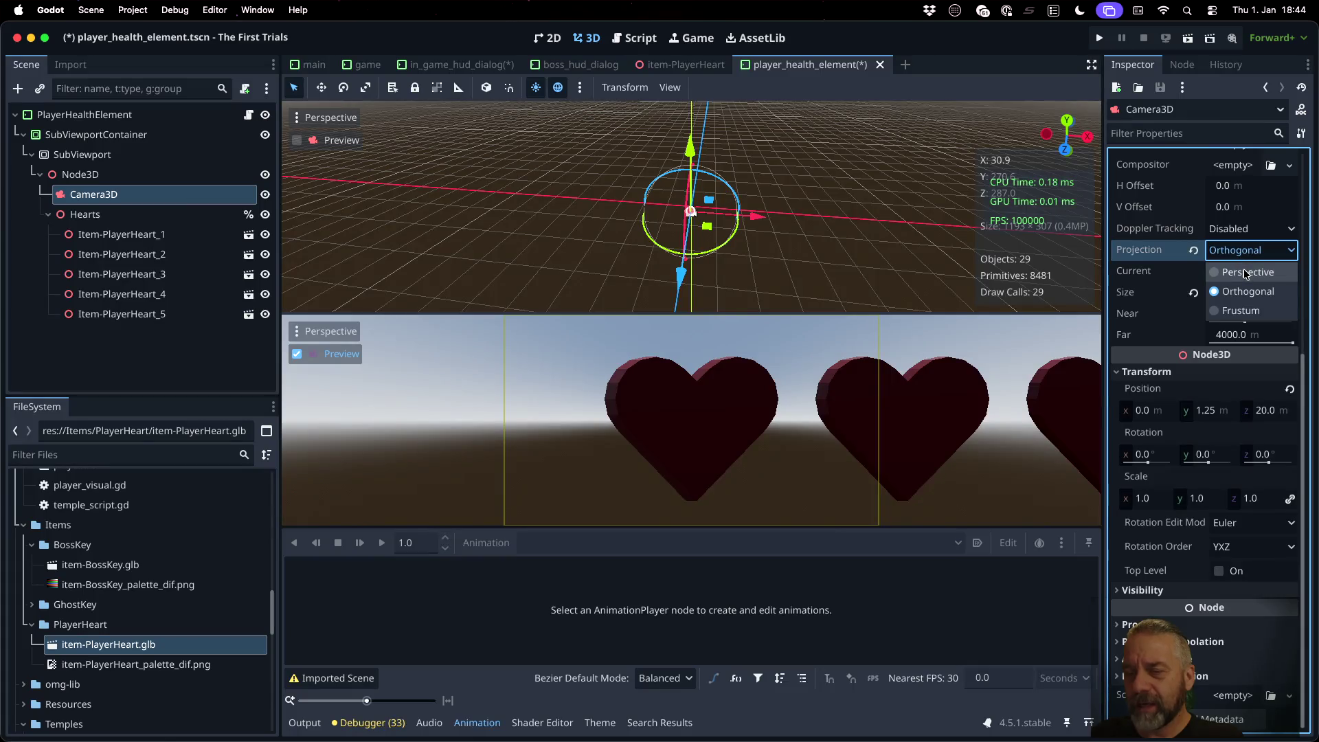
{"action": "left_click", "coordinate": [1245, 272]}
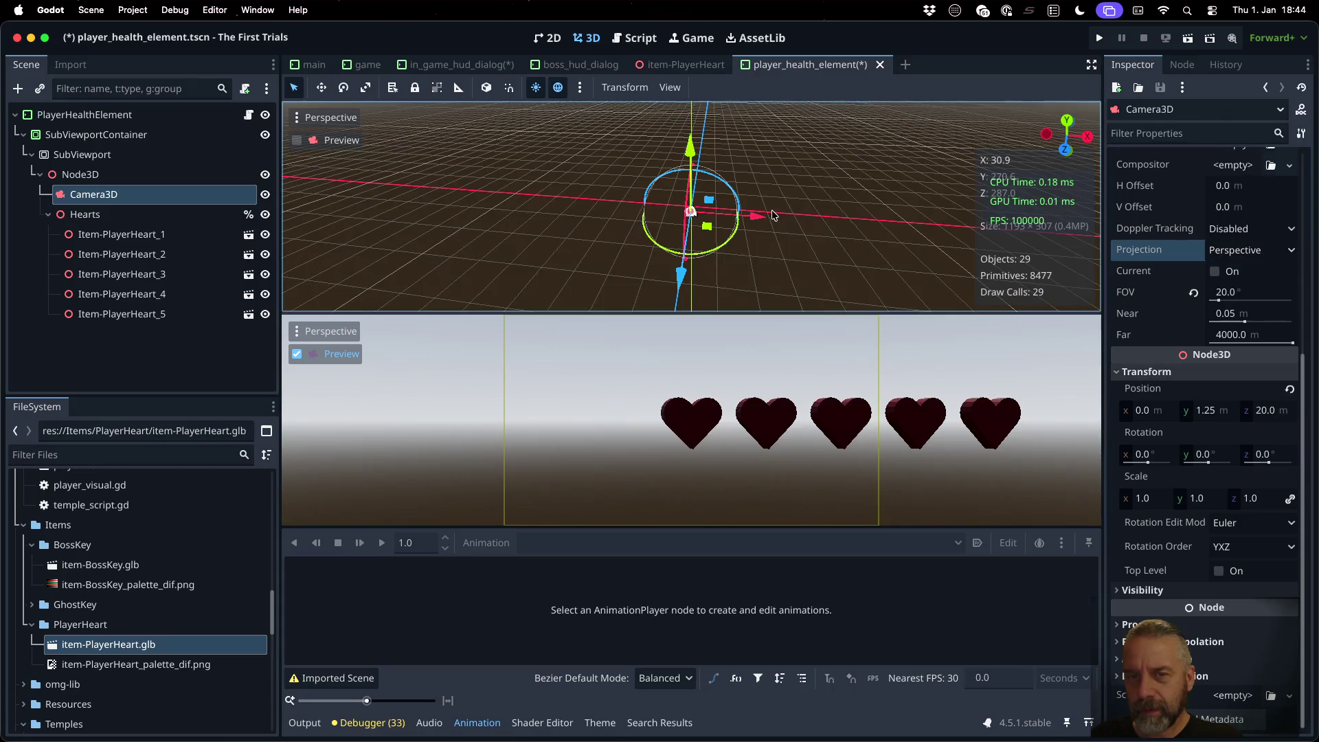
{"action": "scroll", "coordinate": [768, 231], "scroll_direction": "up", "scroll_amount": 10}
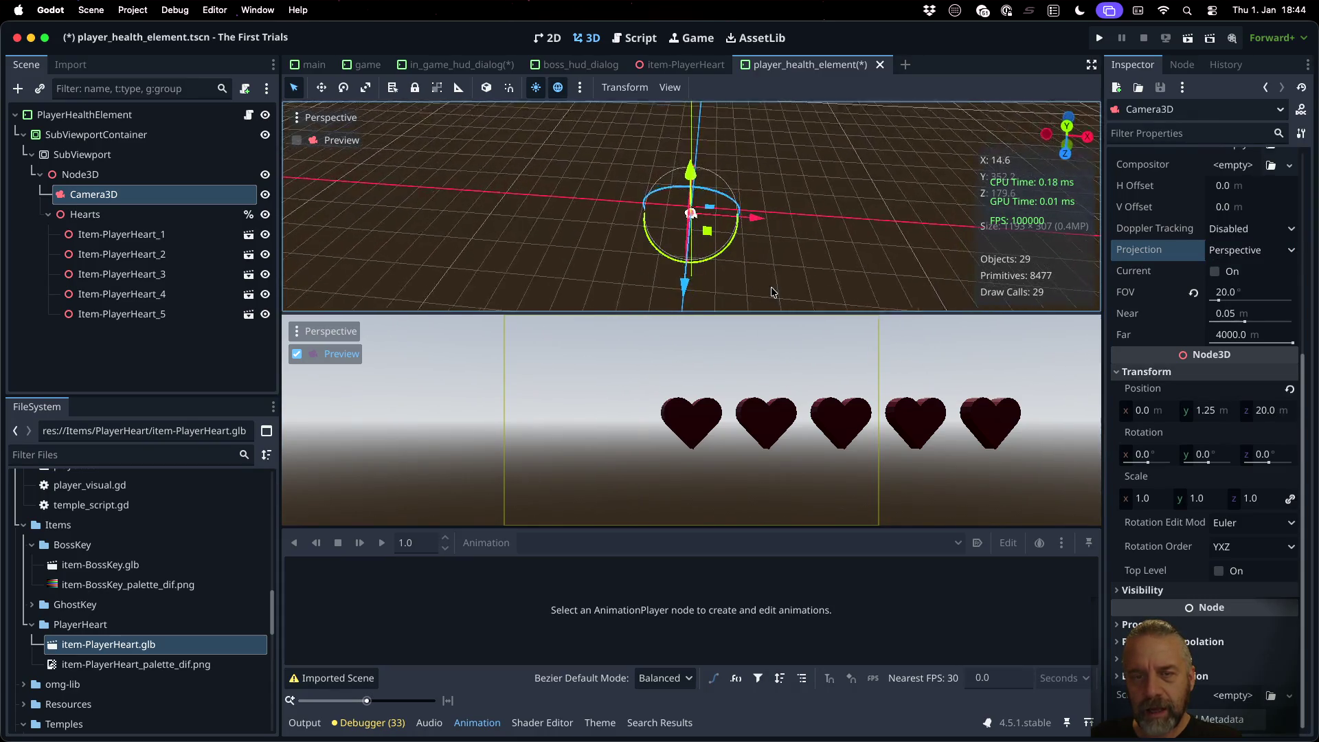
{"action": "scroll", "coordinate": [763, 191], "scroll_direction": "up", "scroll_amount": 3}
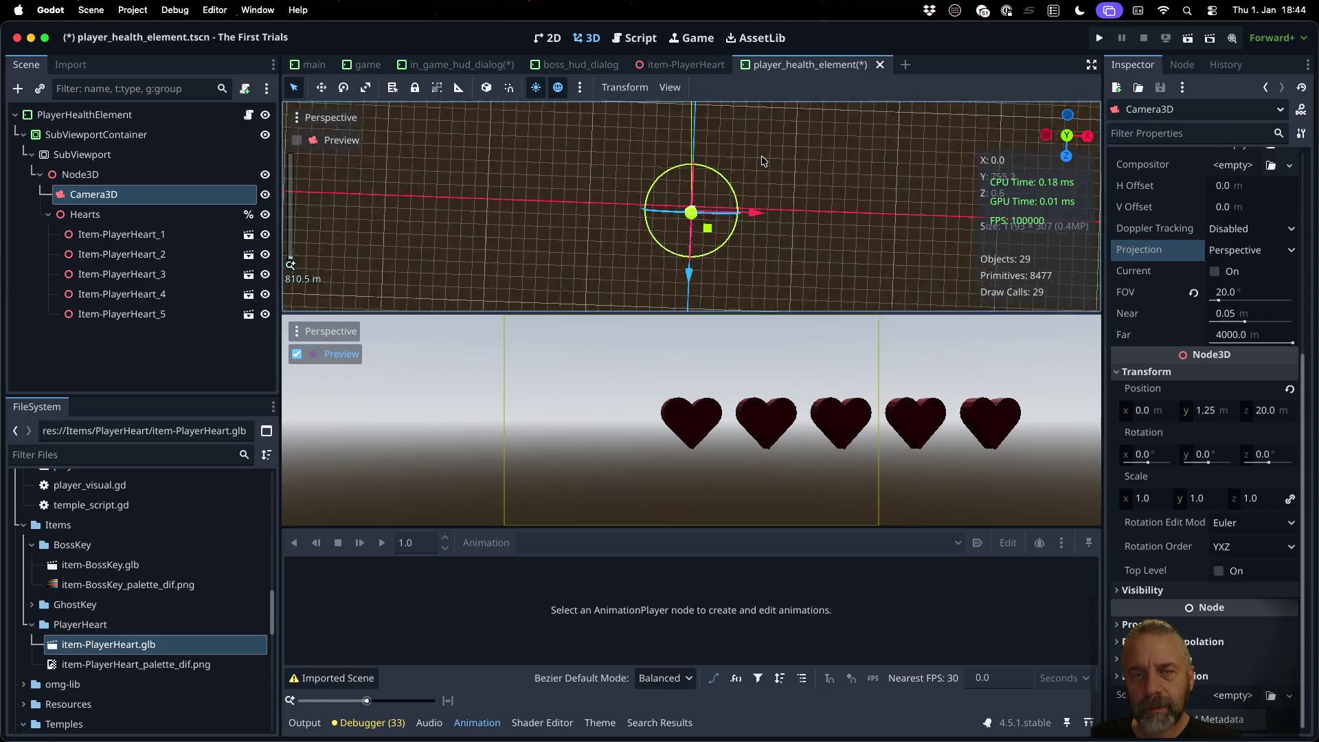
{"action": "scroll", "coordinate": [756, 195], "scroll_direction": "up", "scroll_amount": 10}
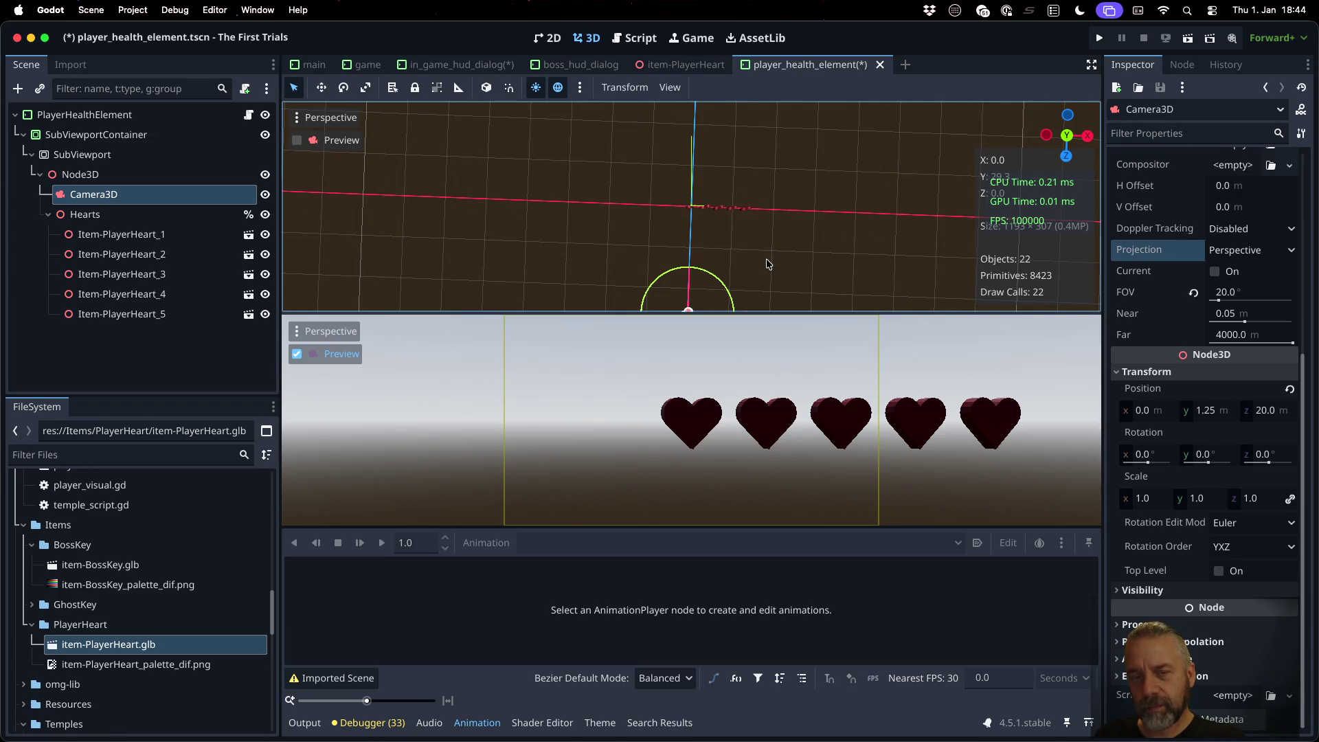
{"action": "scroll", "coordinate": [767, 264], "scroll_direction": "down", "scroll_amount": 2}
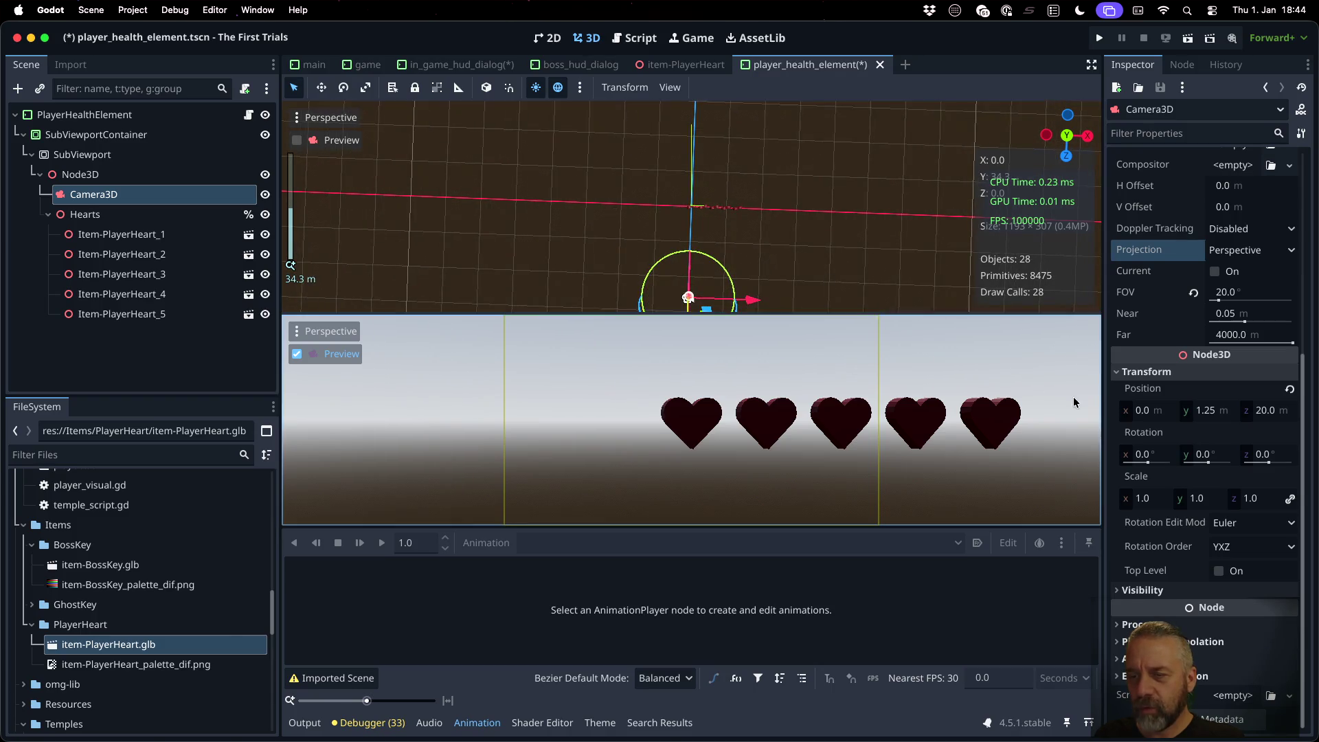
Step: Set the camera's Position x to 5.0 (6.25 - 1.25) and save the scene
{"action": "left_click", "coordinate": [1146, 412]}
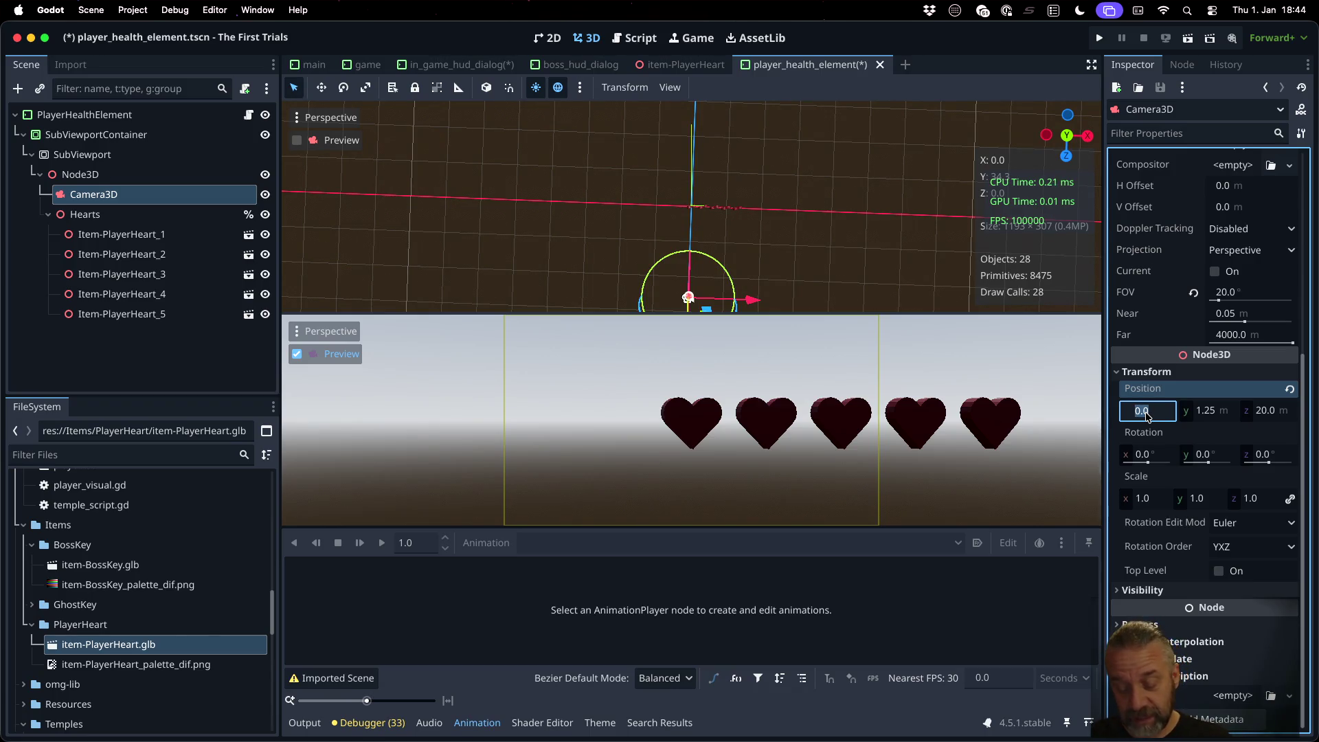
{"action": "type", "text": "6.25"}
{"action": "key", "text": "Return"}
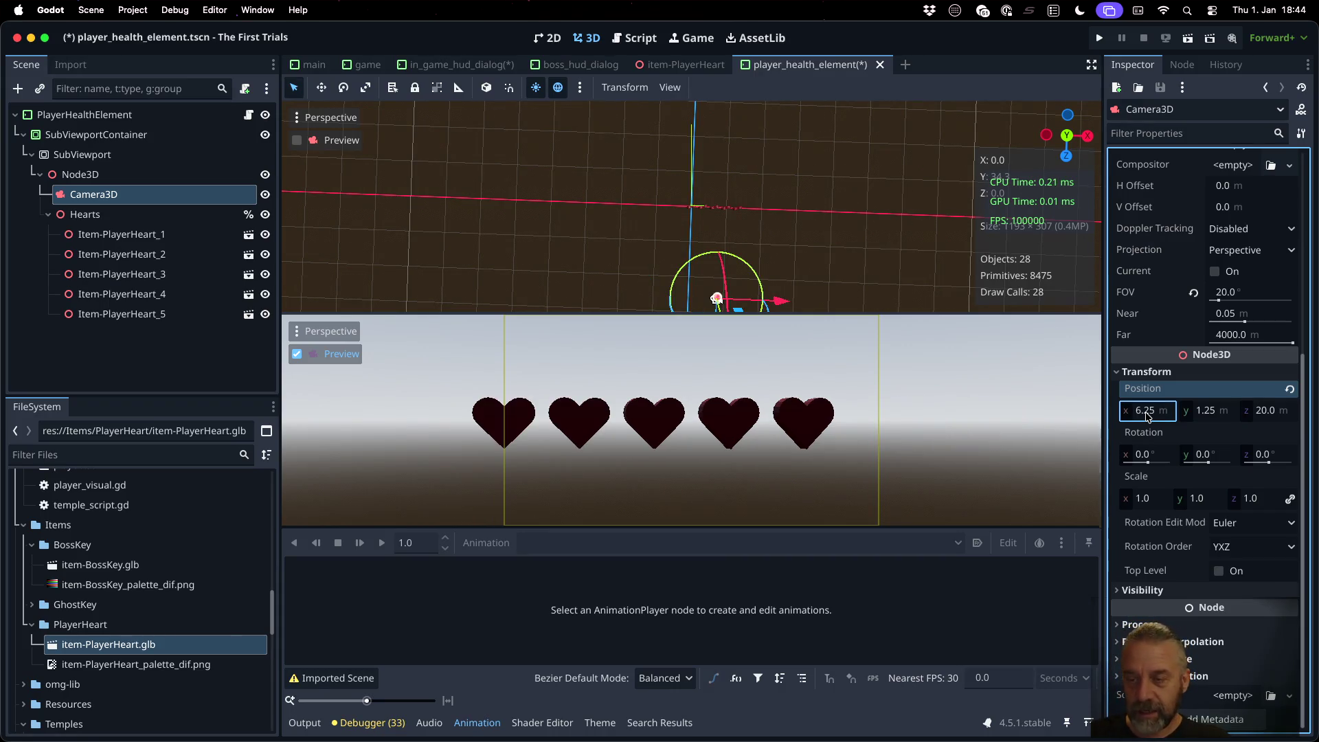
{"action": "left_click", "coordinate": [1146, 415]}
{"action": "type", "text": "-1"}
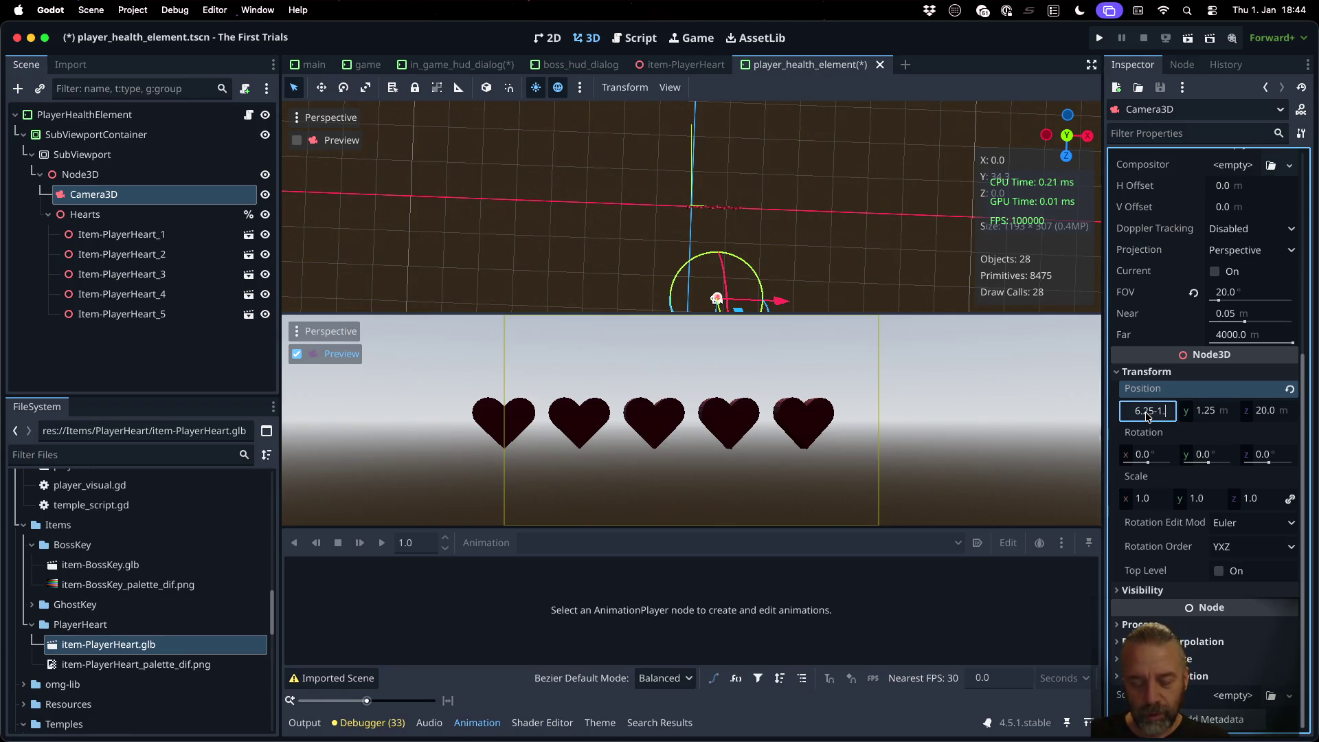
{"action": "type", "text": "25"}
{"action": "key", "text": "Return"}
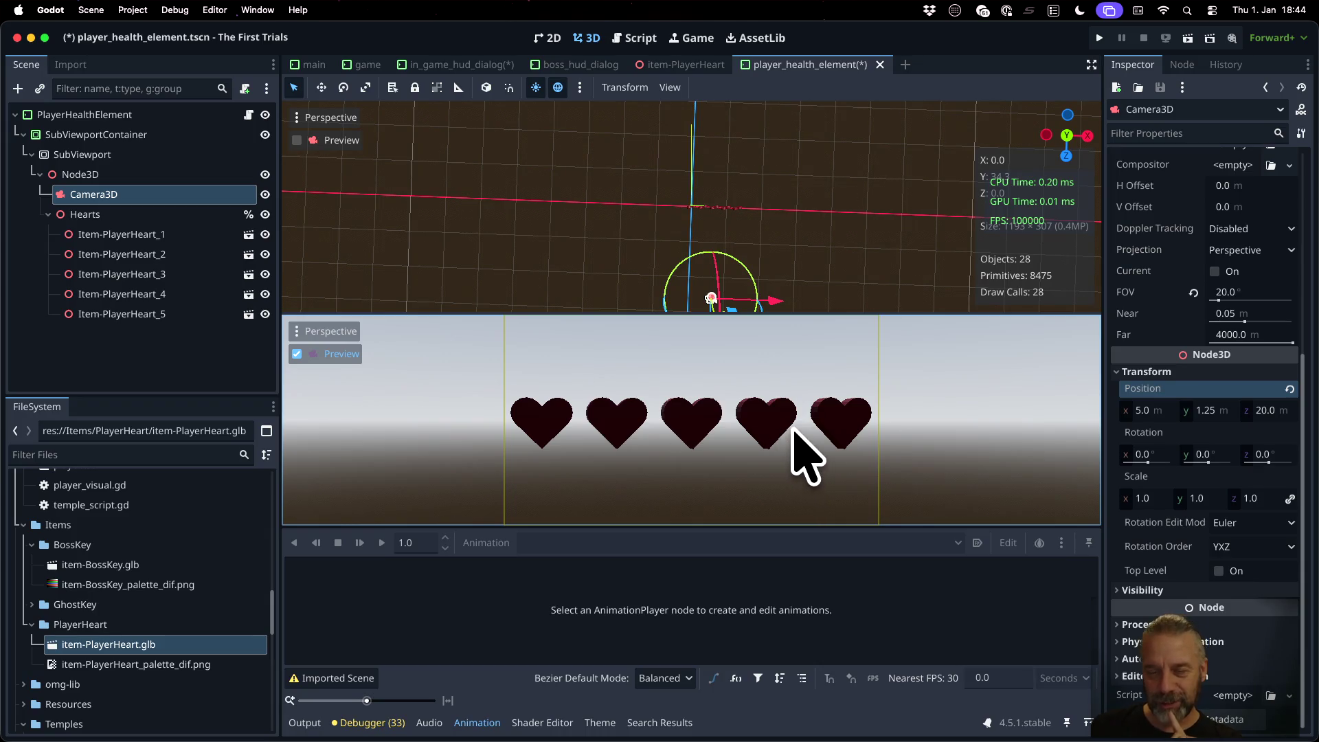
{"action": "key", "text": "ctrl+s"}
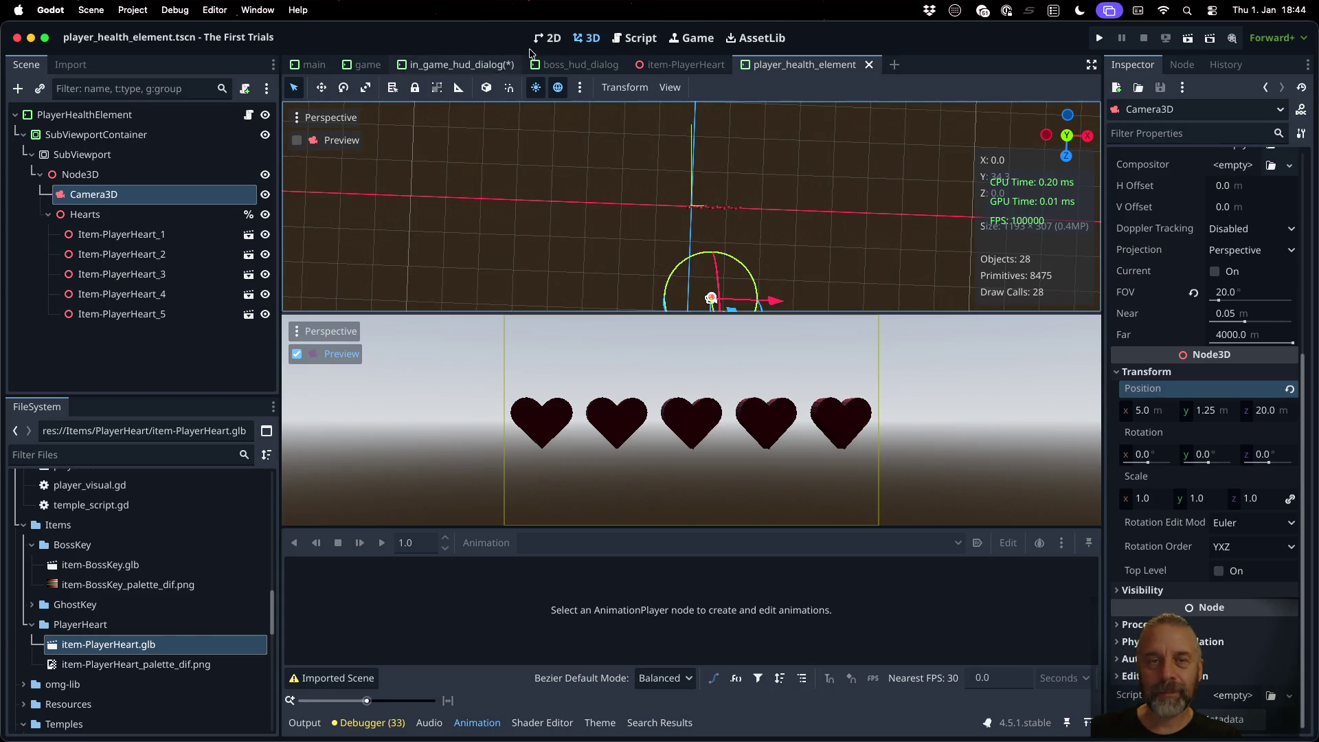
{"action": "left_click", "coordinate": [547, 38]}
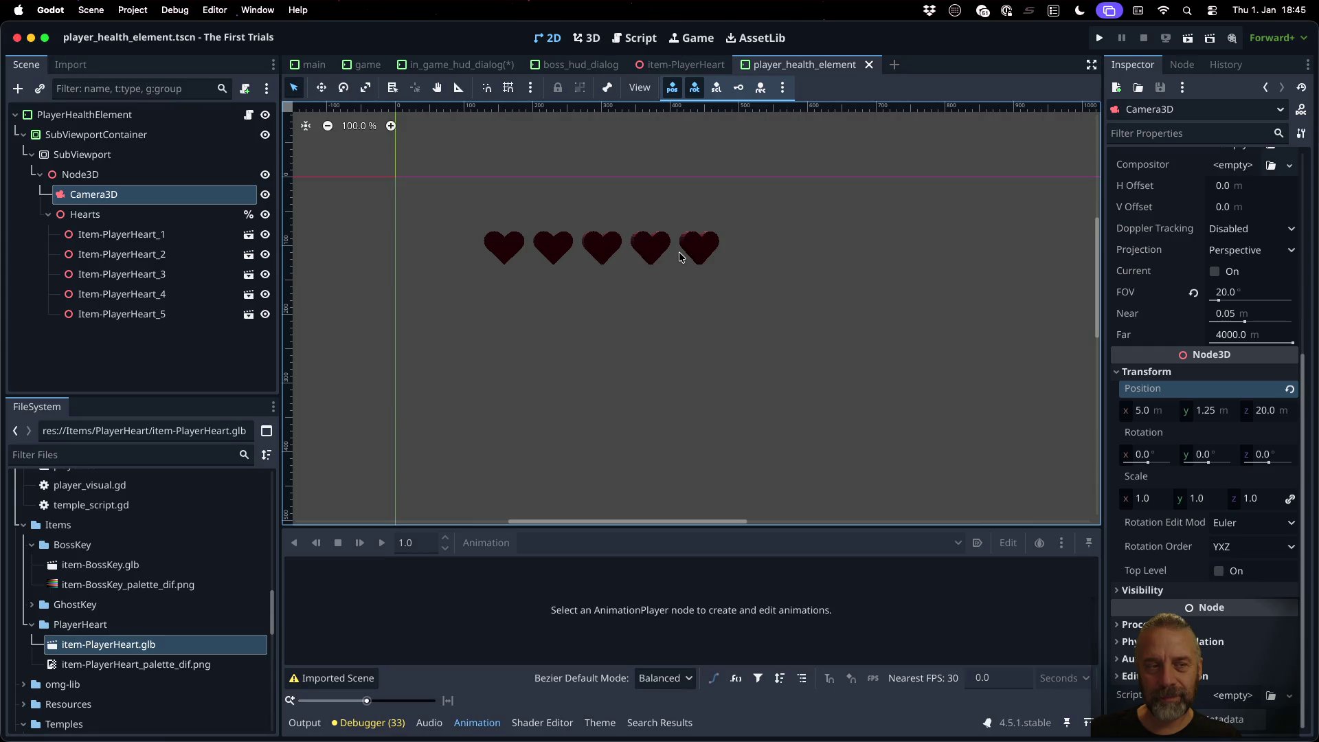
{"action": "left_click", "coordinate": [182, 234]}
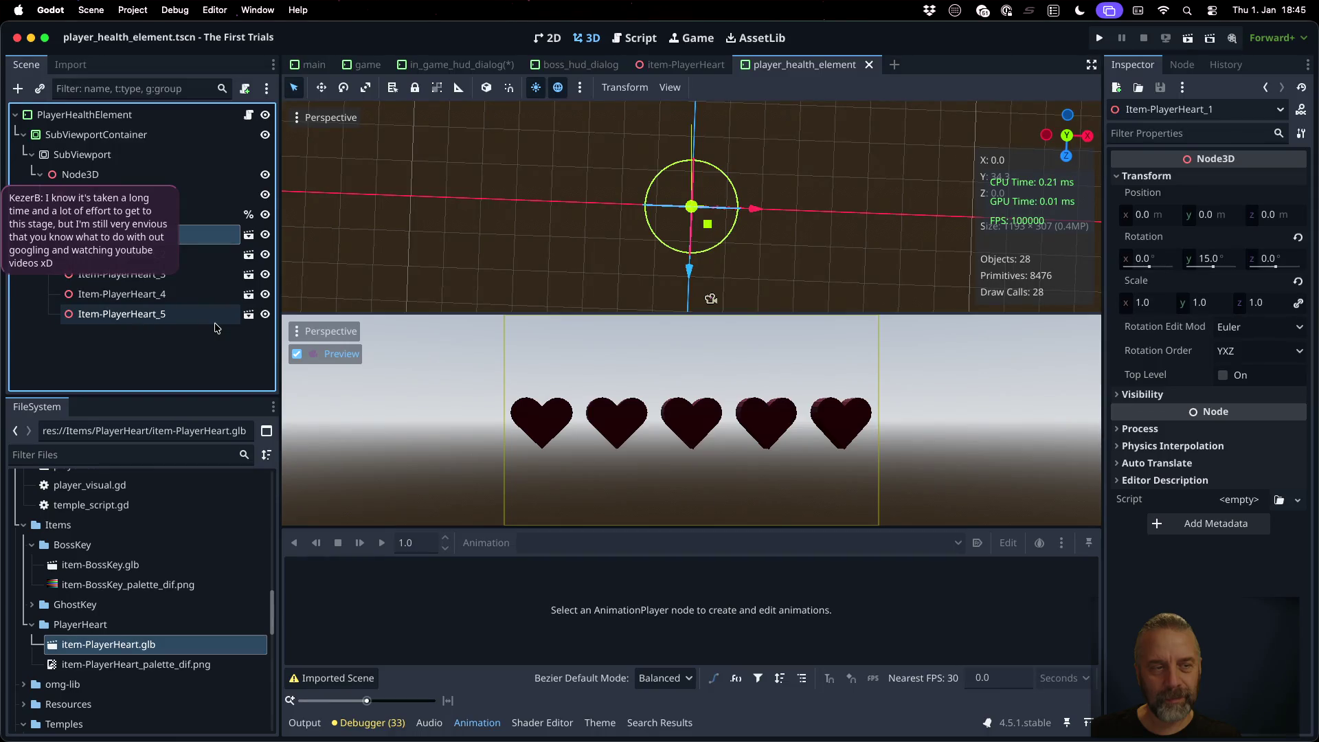
{"action": "left_click", "coordinate": [184, 257]}
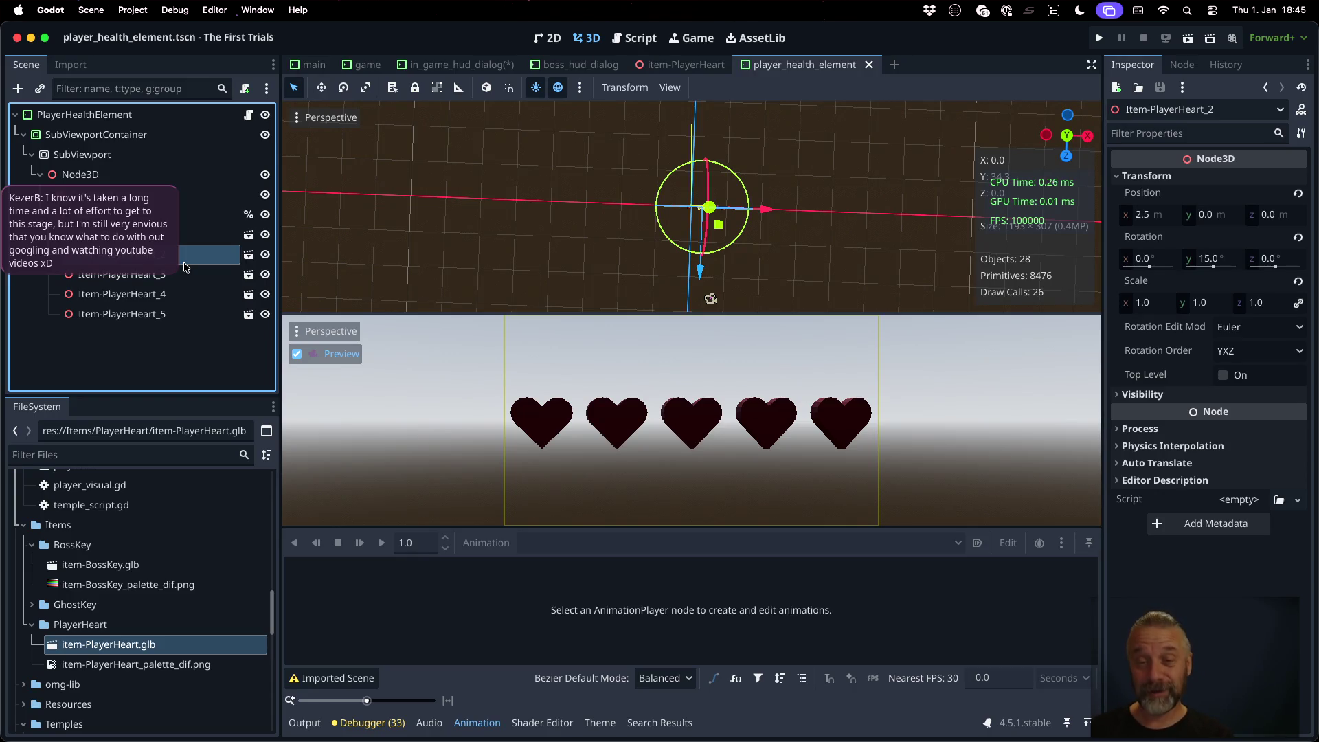
{"action": "scroll", "coordinate": [759, 177], "scroll_direction": "up", "scroll_amount": 5}
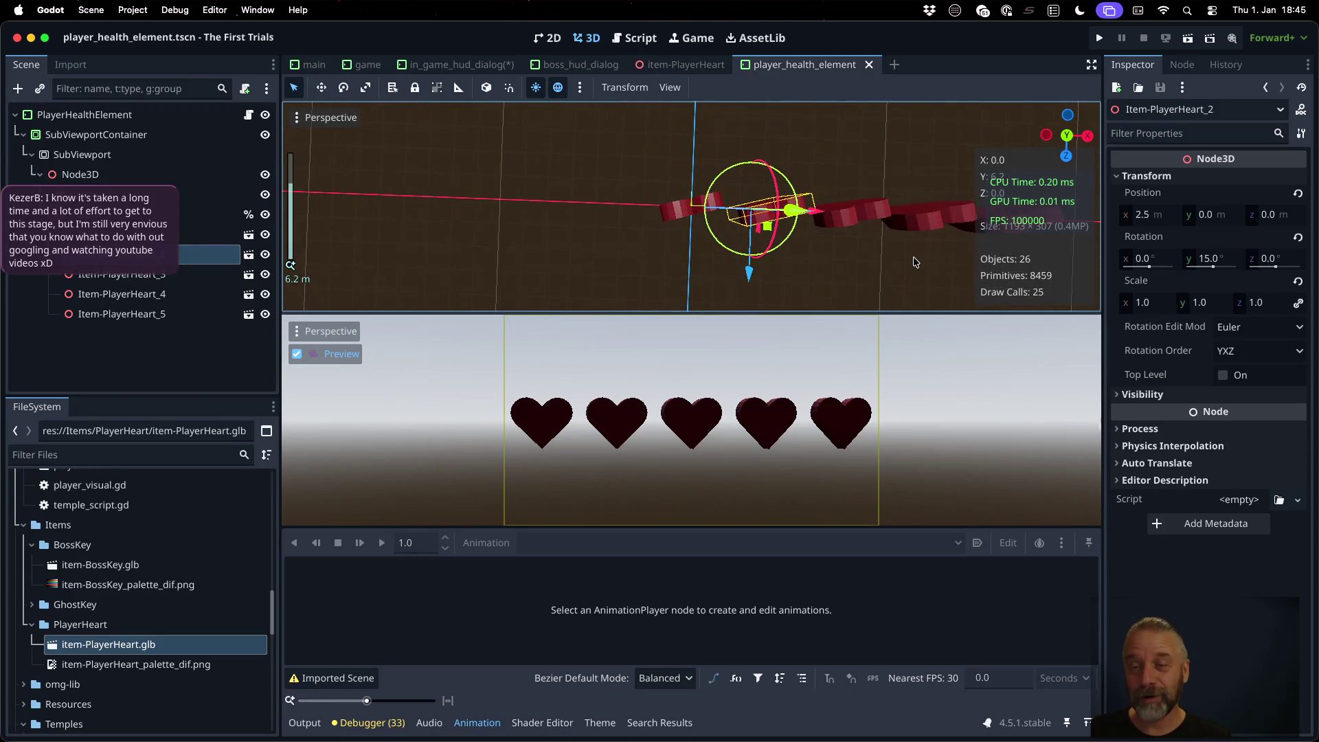
{"action": "scroll", "coordinate": [914, 262], "scroll_direction": "right", "scroll_amount": 5}
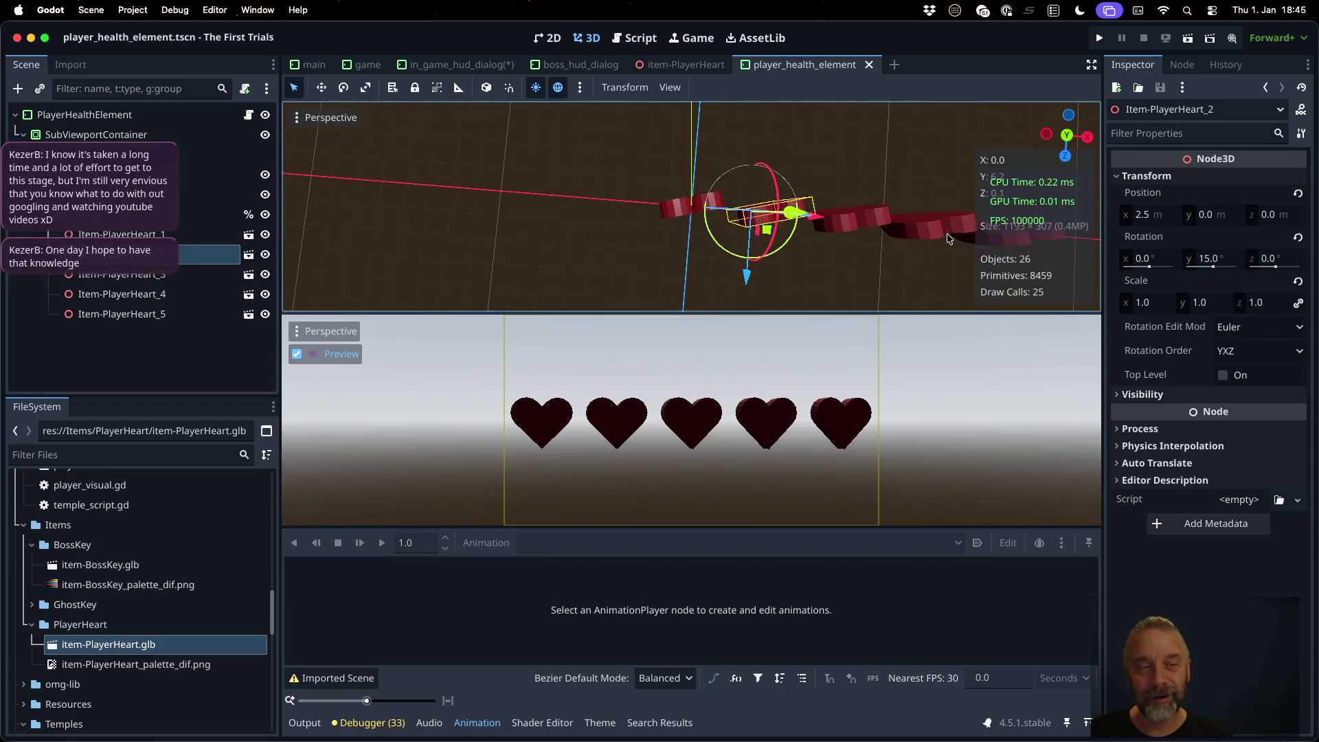
{"action": "scroll", "coordinate": [852, 233], "scroll_direction": "right", "scroll_amount": 5}
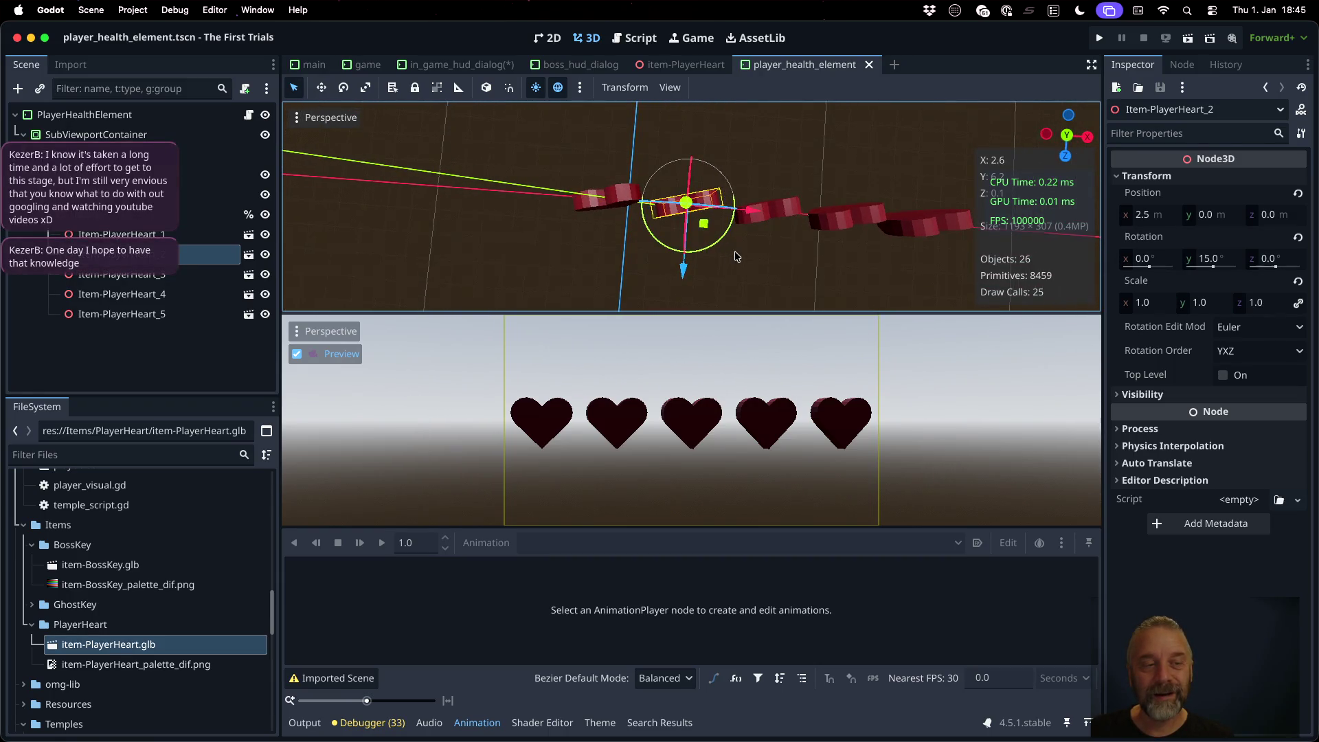
{"action": "scroll", "coordinate": [742, 257], "scroll_direction": "right", "scroll_amount": 3}
{"action": "scroll", "coordinate": [789, 245], "scroll_direction": "right", "scroll_amount": 5}
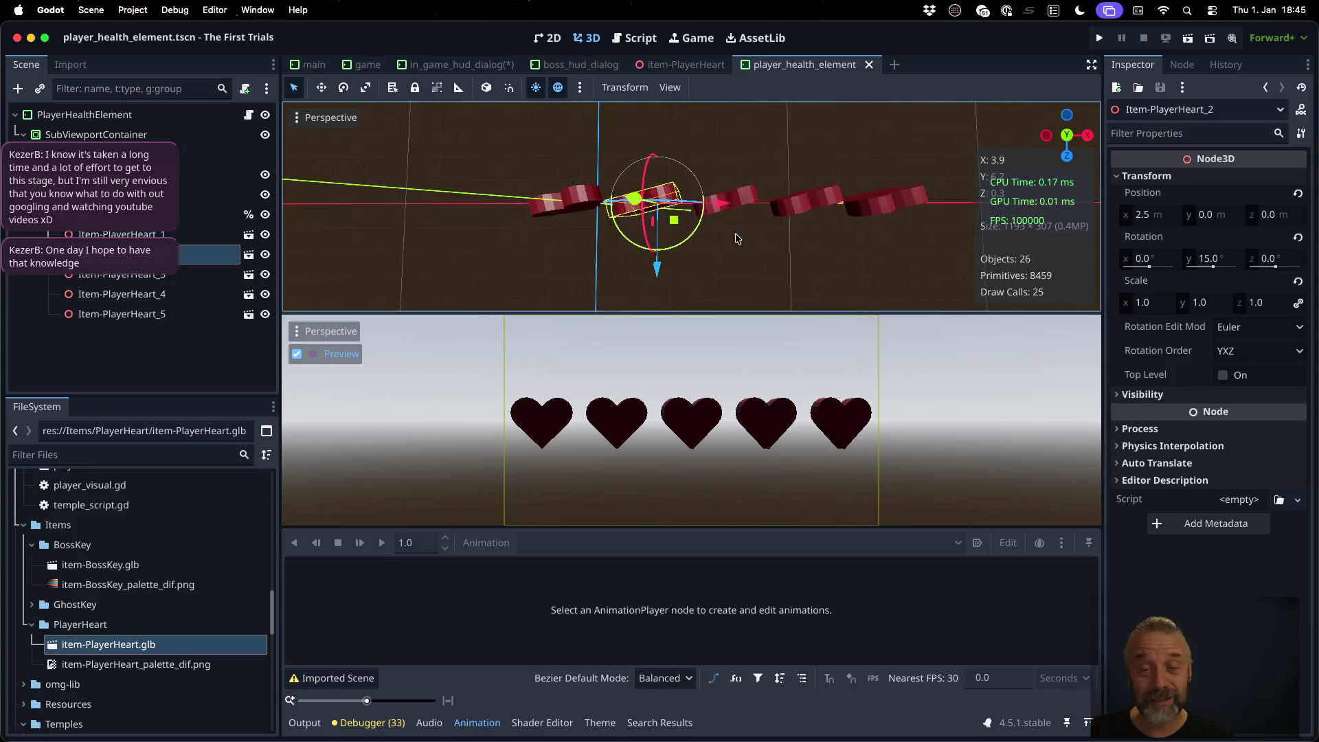
{"action": "scroll", "coordinate": [759, 241], "scroll_direction": "up", "scroll_amount": 5}
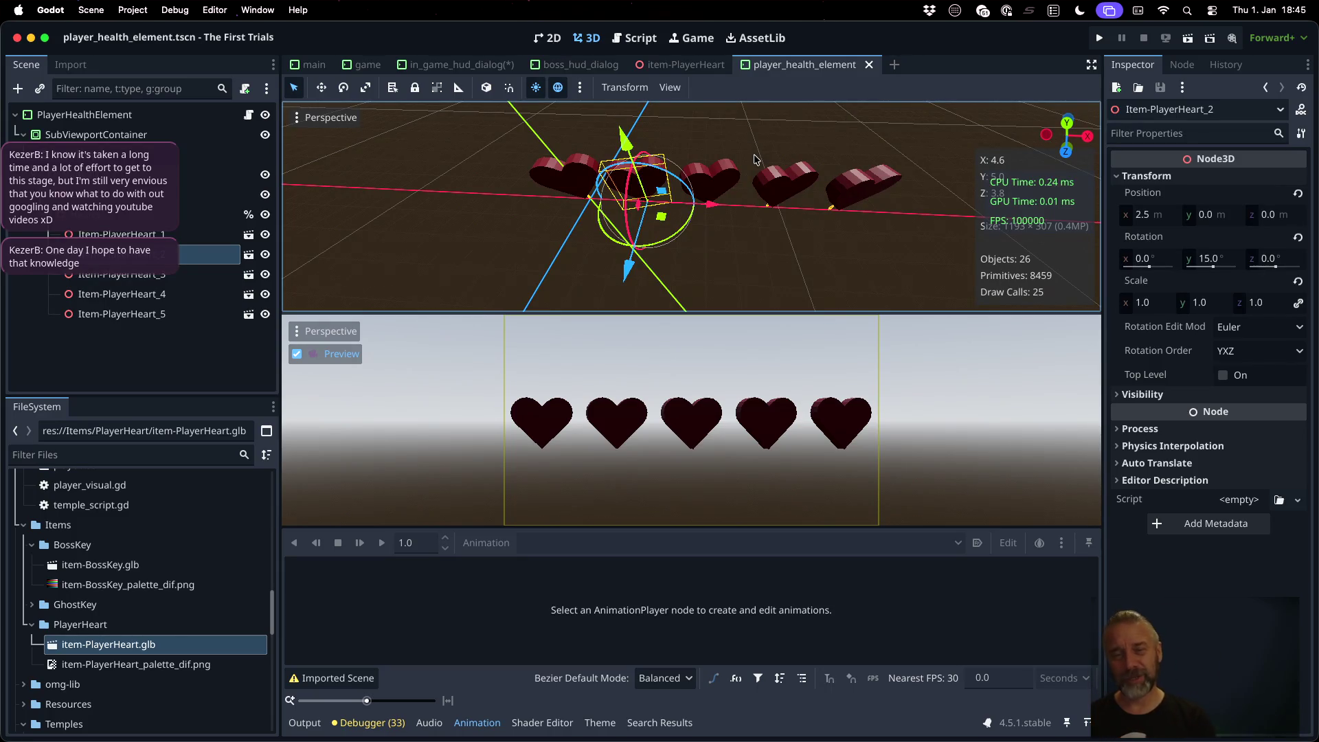
{"action": "scroll", "coordinate": [755, 240], "scroll_direction": "down", "scroll_amount": 3}
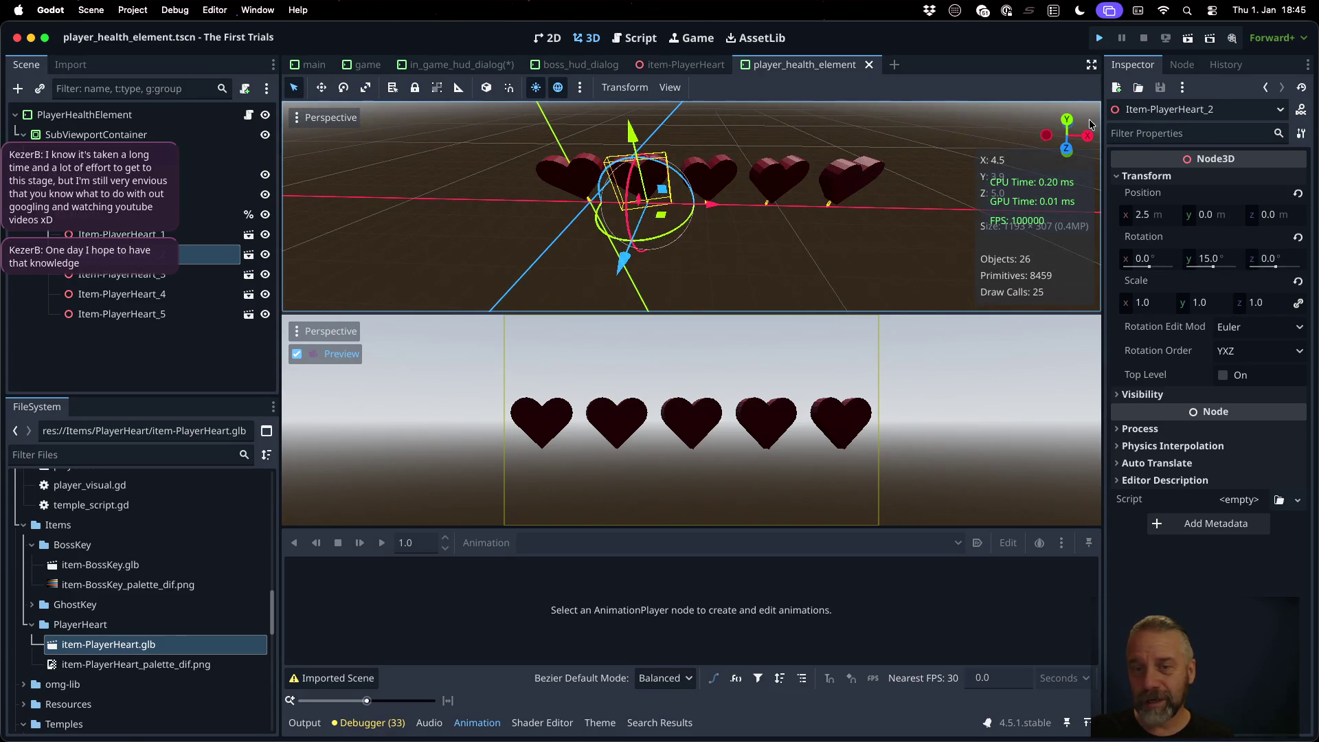
Step: Run the game, orbit the game camera to check the HUD, then stop it
{"action": "key", "text": "super+b"}
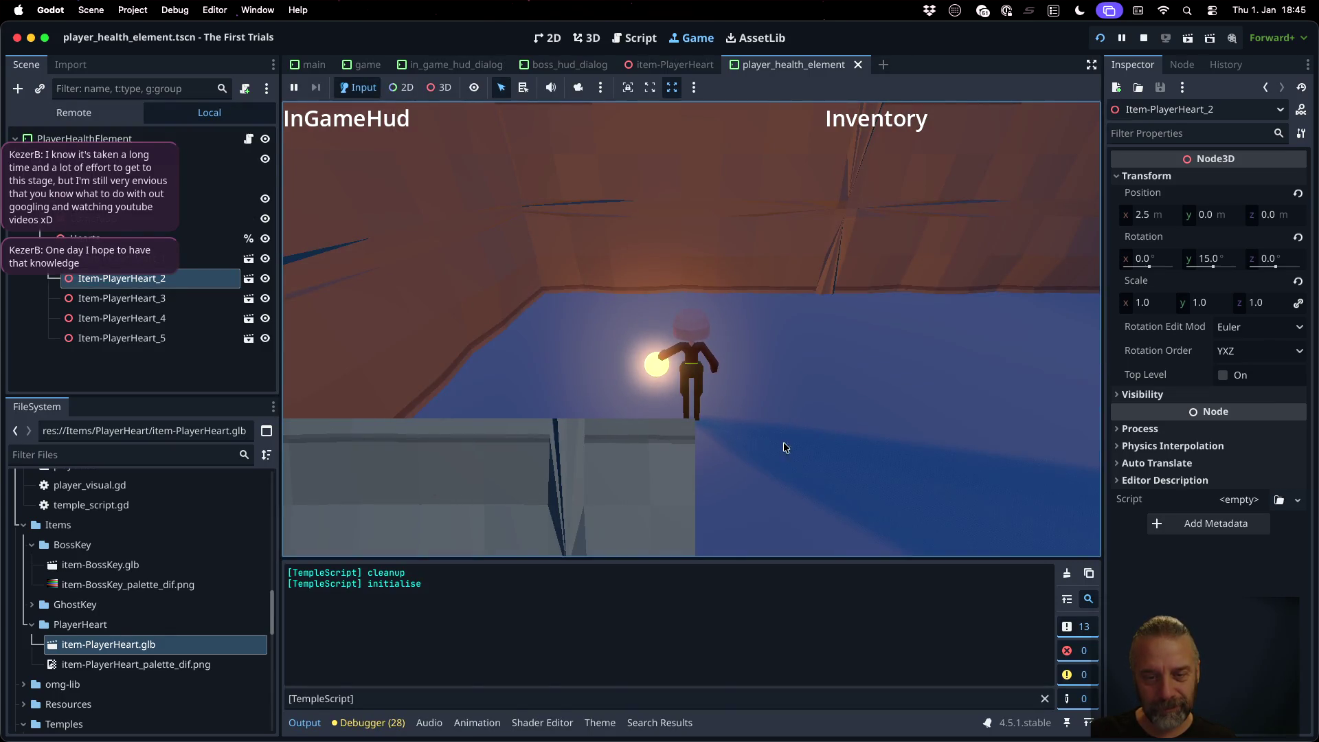
{"action": "left_click", "coordinate": [755, 406]}
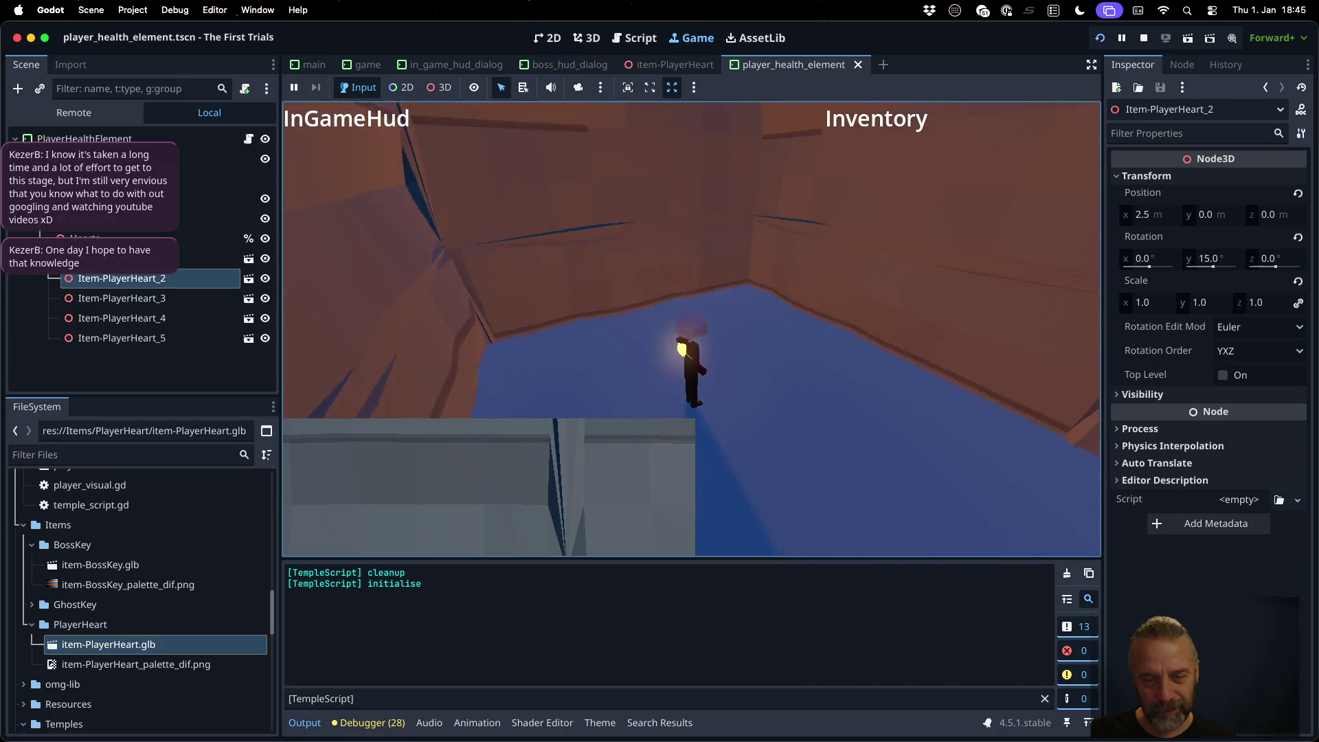
{"action": "left_click_drag", "start_coordinate": [755, 407], "coordinate": [569, 451]}
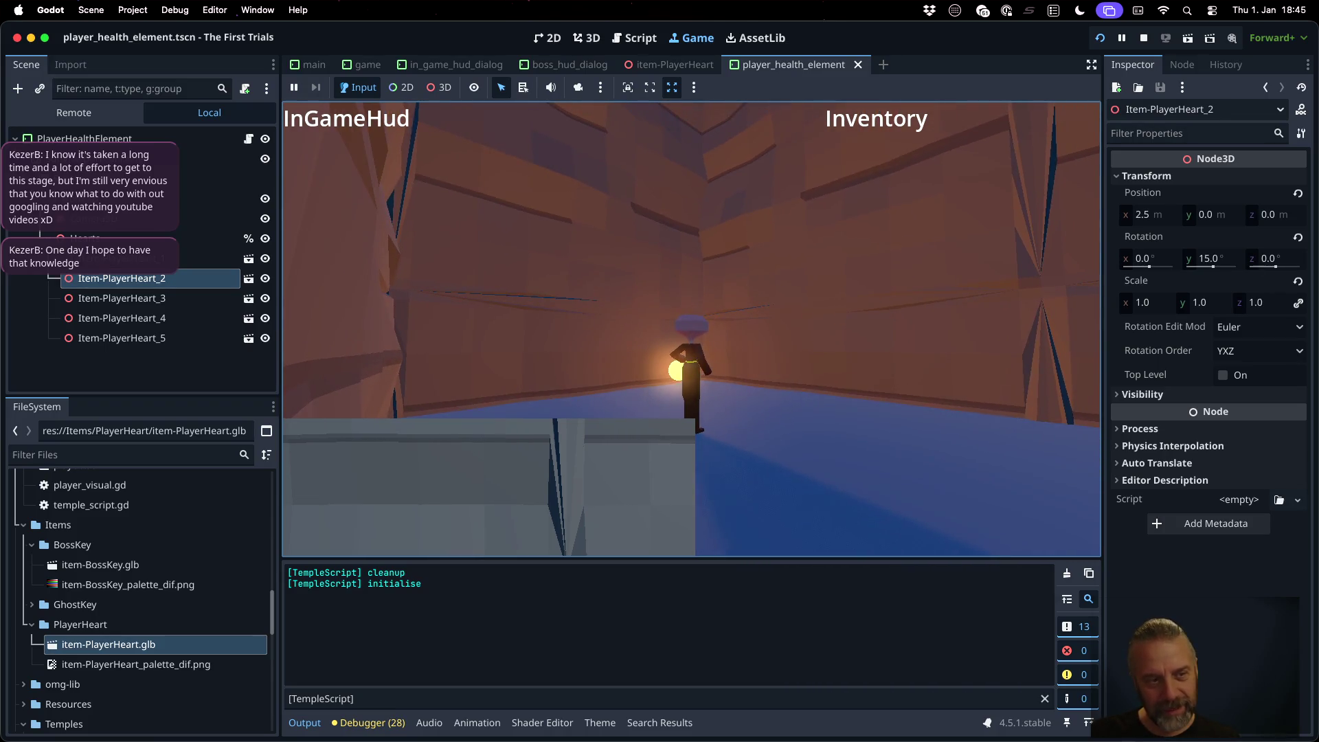
{"action": "left_click", "coordinate": [1144, 39]}
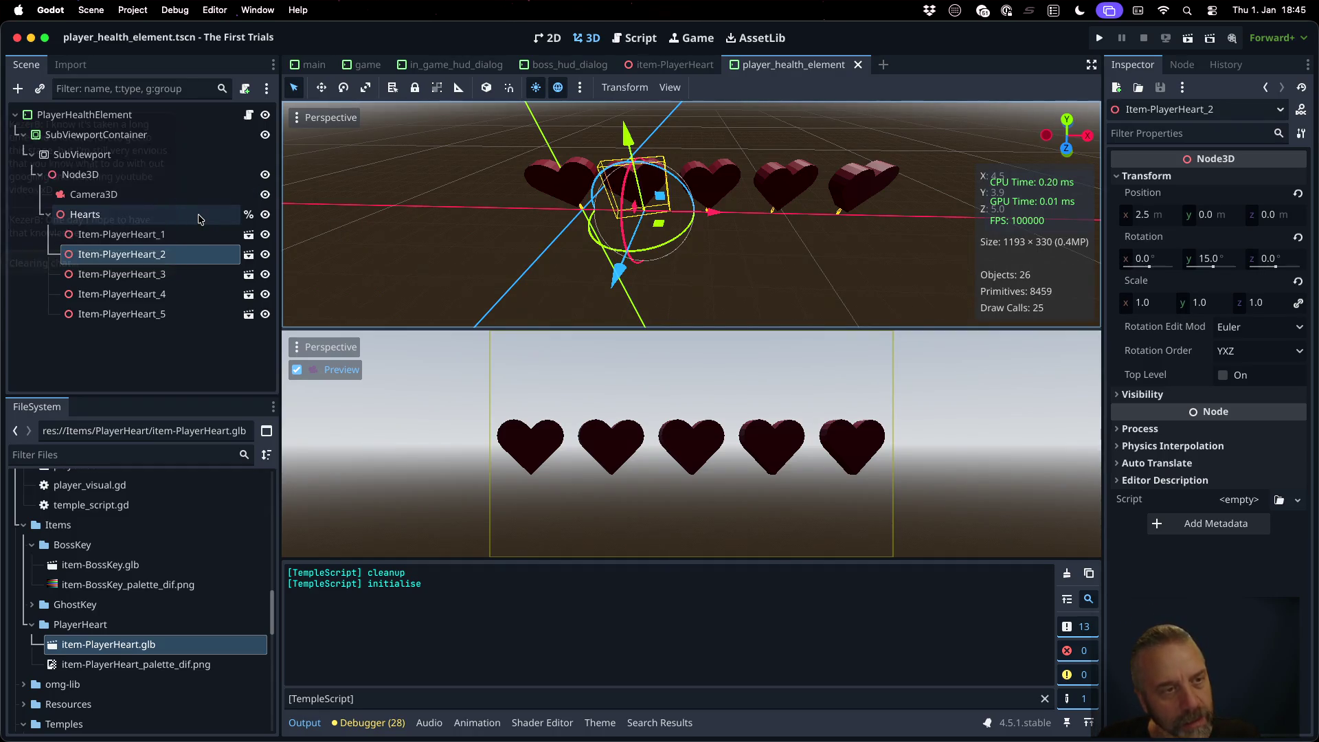
Step: Select the SubViewport node, comparing it with the camera that renders the hearts
{"action": "left_click", "coordinate": [113, 196]}
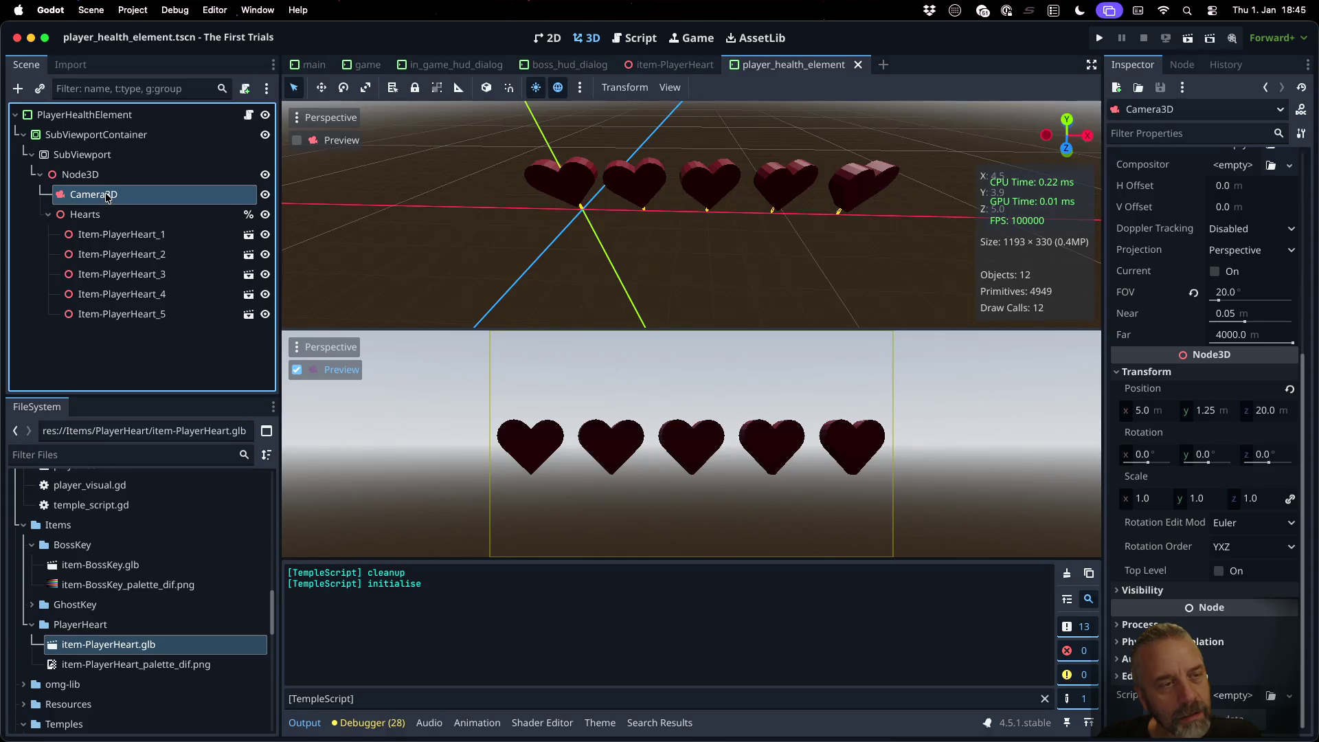
{"action": "left_click", "coordinate": [96, 156]}
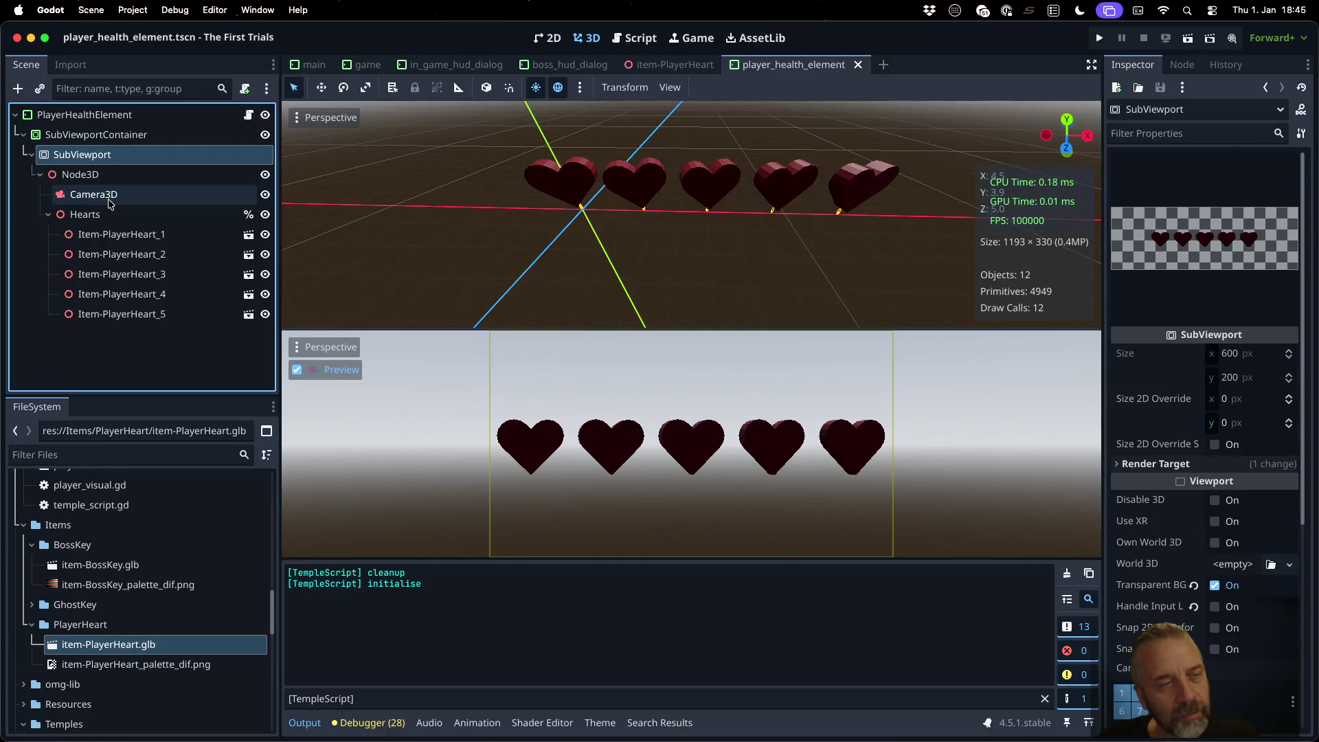
{"action": "left_click", "coordinate": [108, 197]}
{"action": "left_click", "coordinate": [101, 162]}
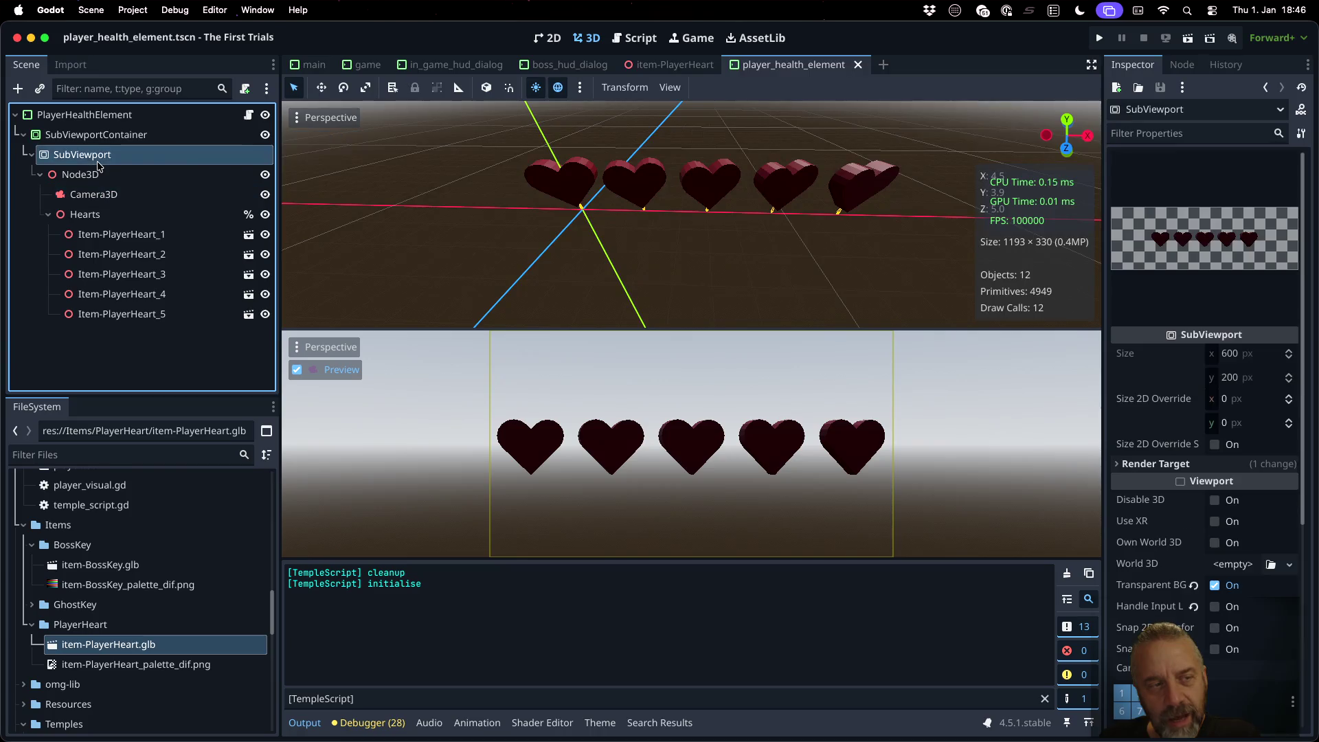
{"action": "right_click", "coordinate": [100, 162]}
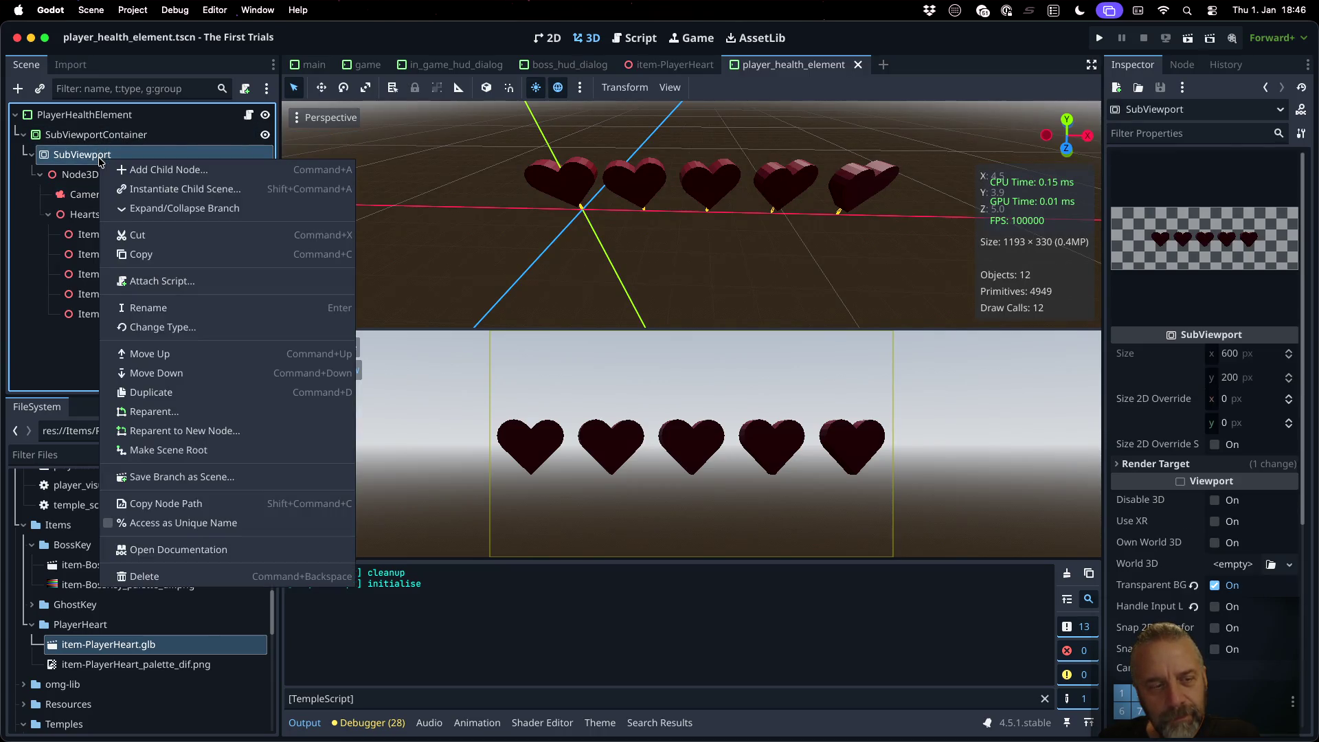
{"action": "left_click", "coordinate": [1309, 112]}
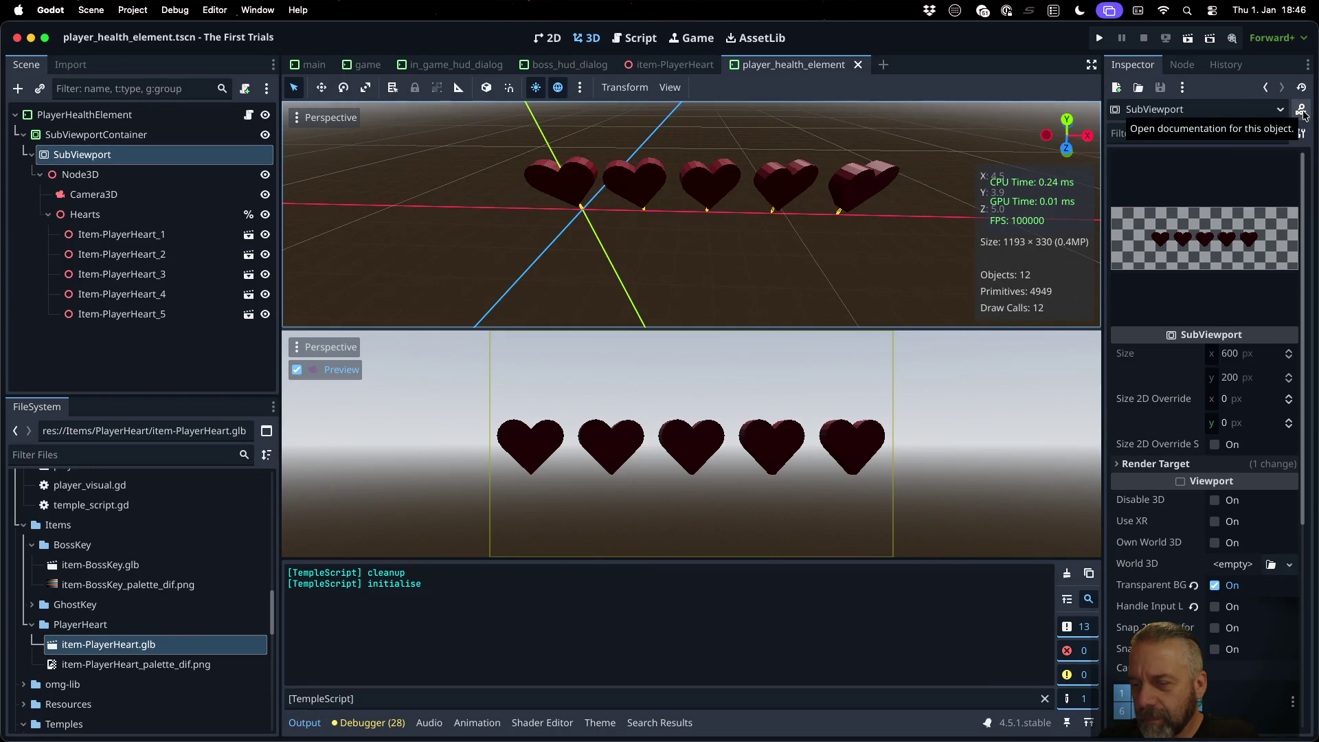
Step: Toggle the SubViewport's Own World 3D on and off, leaving it off
{"action": "left_click", "coordinate": [1159, 541]}
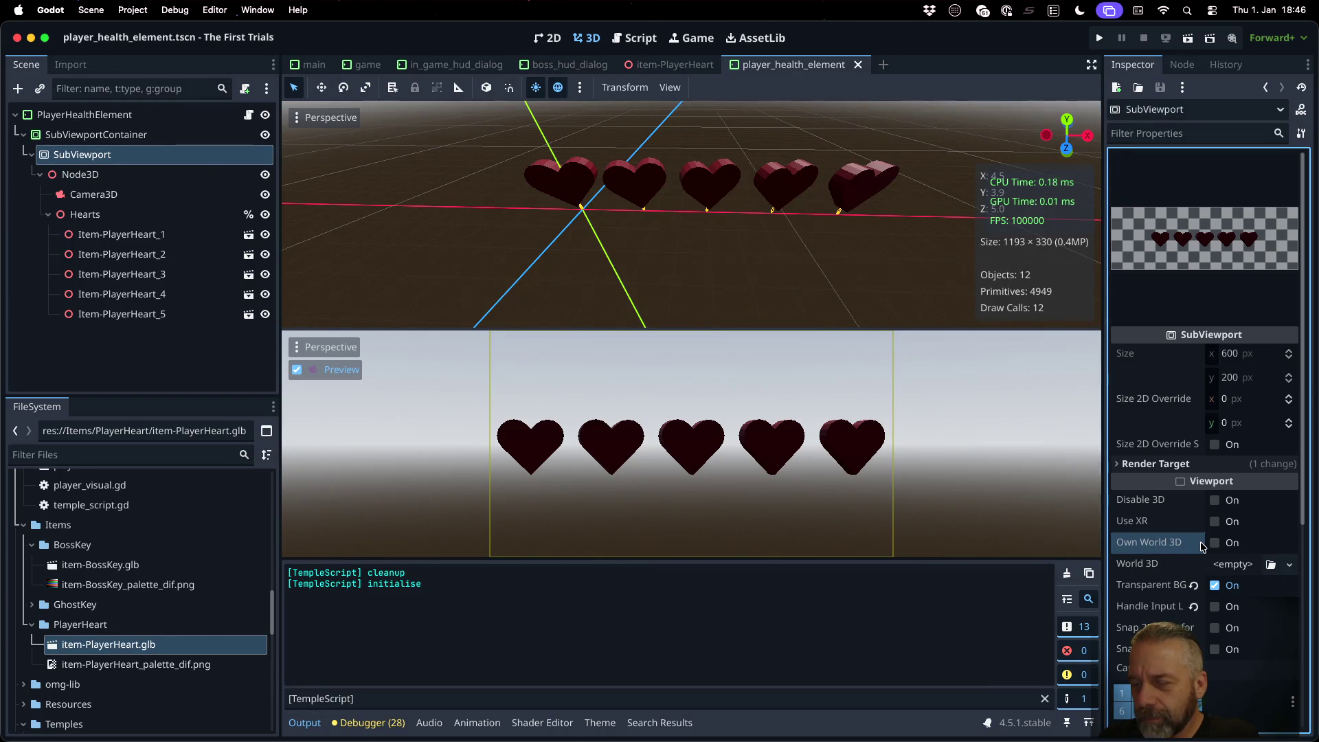
{"action": "mouse_move", "coordinate": [1162, 544]}
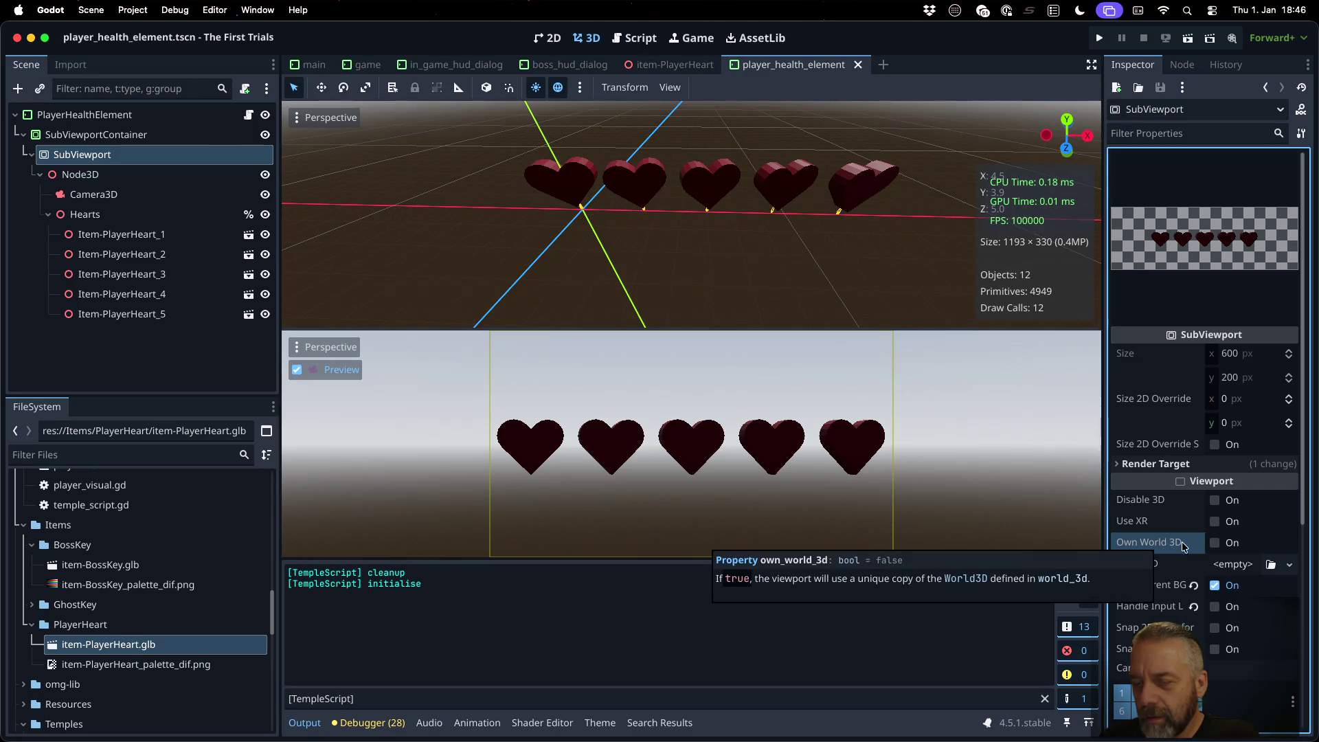
{"action": "left_click", "coordinate": [1214, 542]}
{"action": "left_click", "coordinate": [1214, 542]}
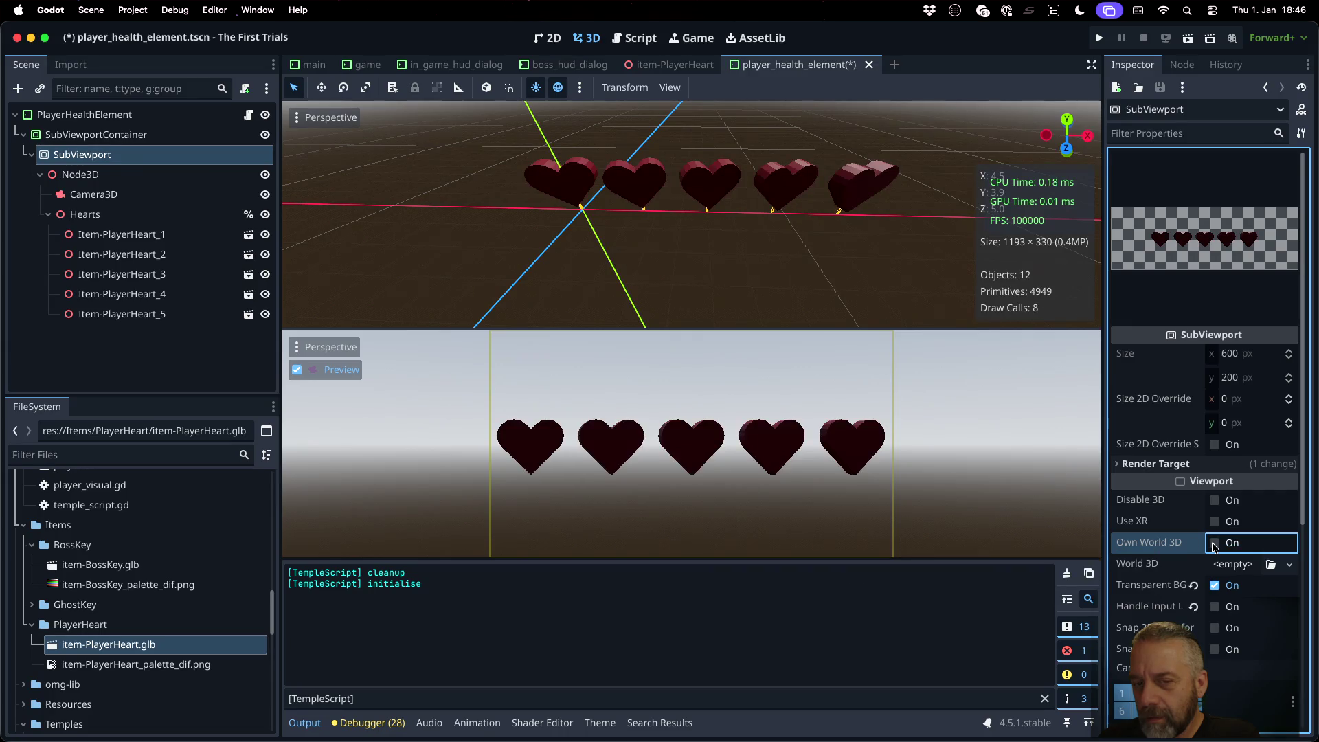
{"action": "left_click", "coordinate": [1214, 542]}
{"action": "left_click", "coordinate": [1214, 542]}
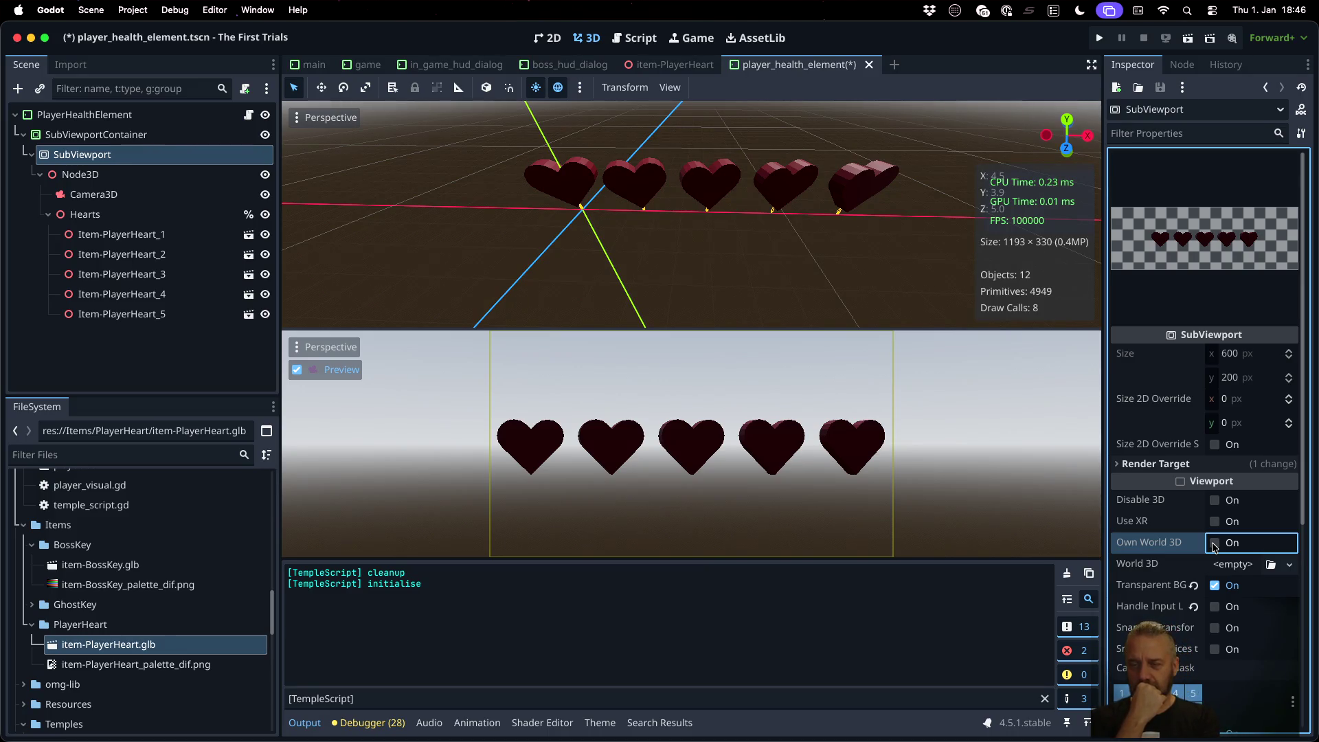
Step: Expand Render Target and switch to the game scene
{"action": "left_click", "coordinate": [1119, 465]}
{"action": "scroll", "coordinate": [1140, 618], "scroll_direction": "down", "scroll_amount": 5}
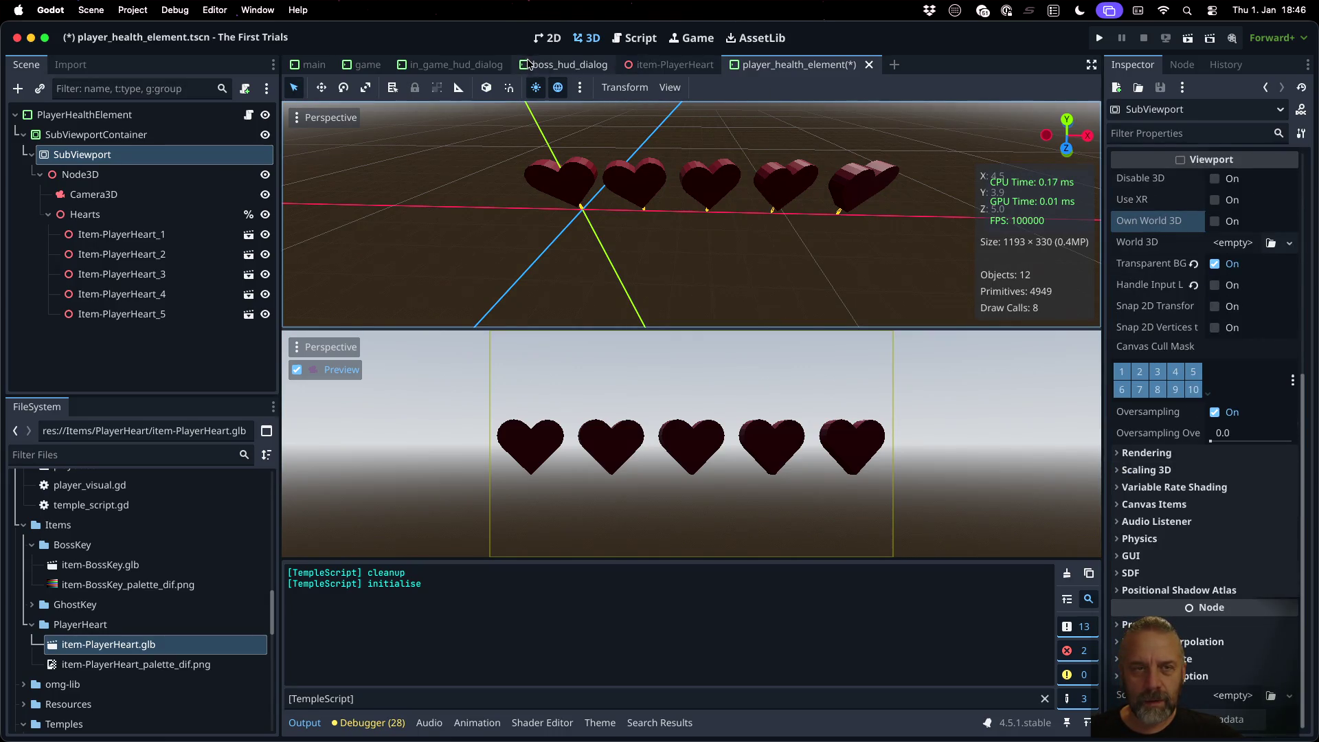
{"action": "left_click", "coordinate": [368, 67]}
Step: Select FrontDialogContainer in game.tscn, then switch to the boss_hud_dialog scene
{"action": "scroll", "coordinate": [694, 344], "scroll_direction": "down", "scroll_amount": 3}
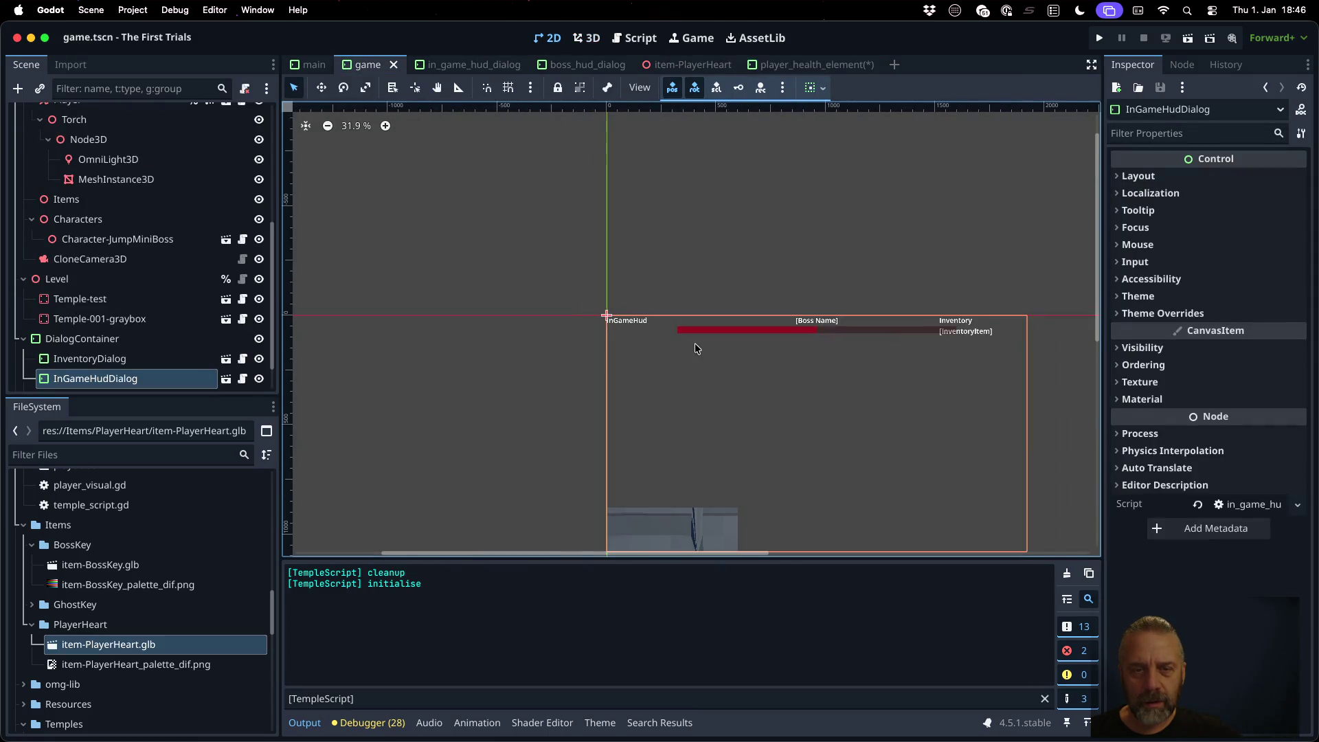
{"action": "scroll", "coordinate": [742, 472], "scroll_direction": "up", "scroll_amount": 10}
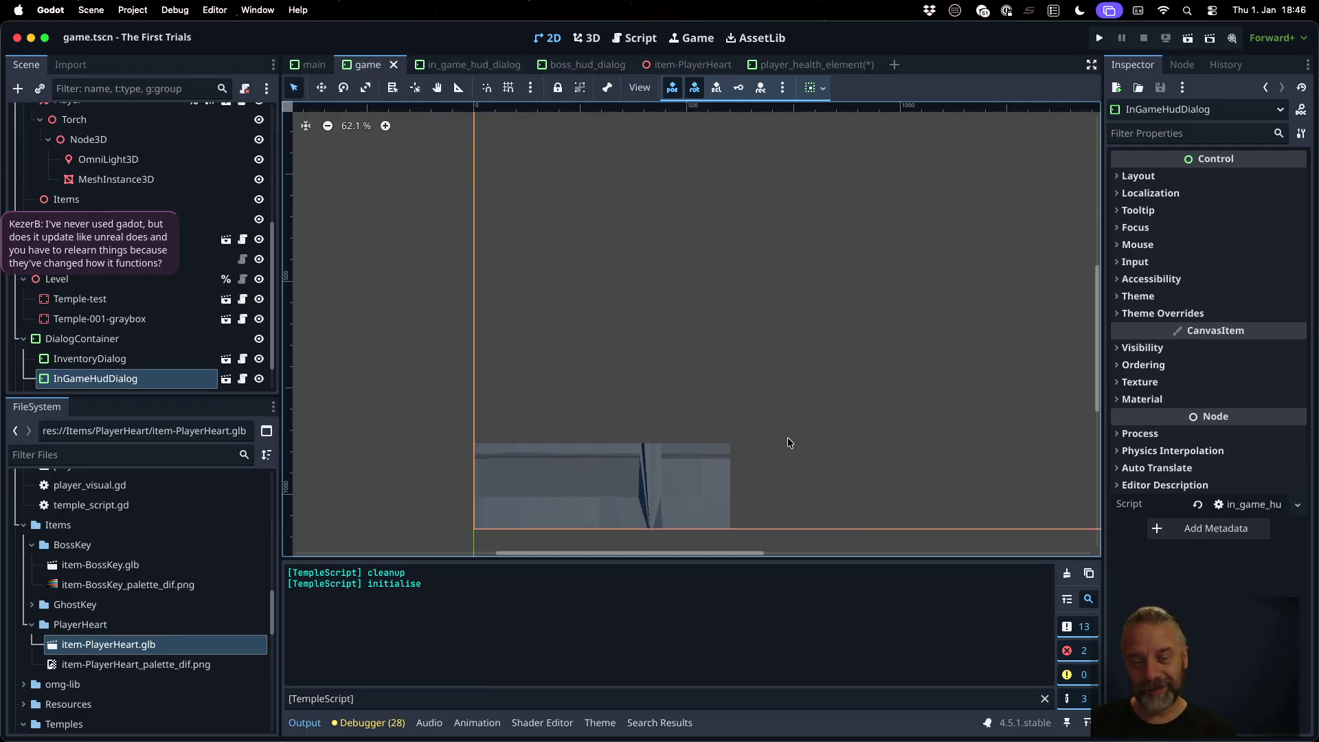
{"action": "scroll", "coordinate": [789, 442], "scroll_direction": "down", "scroll_amount": 1}
{"action": "key", "text": "Down"}
{"action": "key", "text": "Down"}
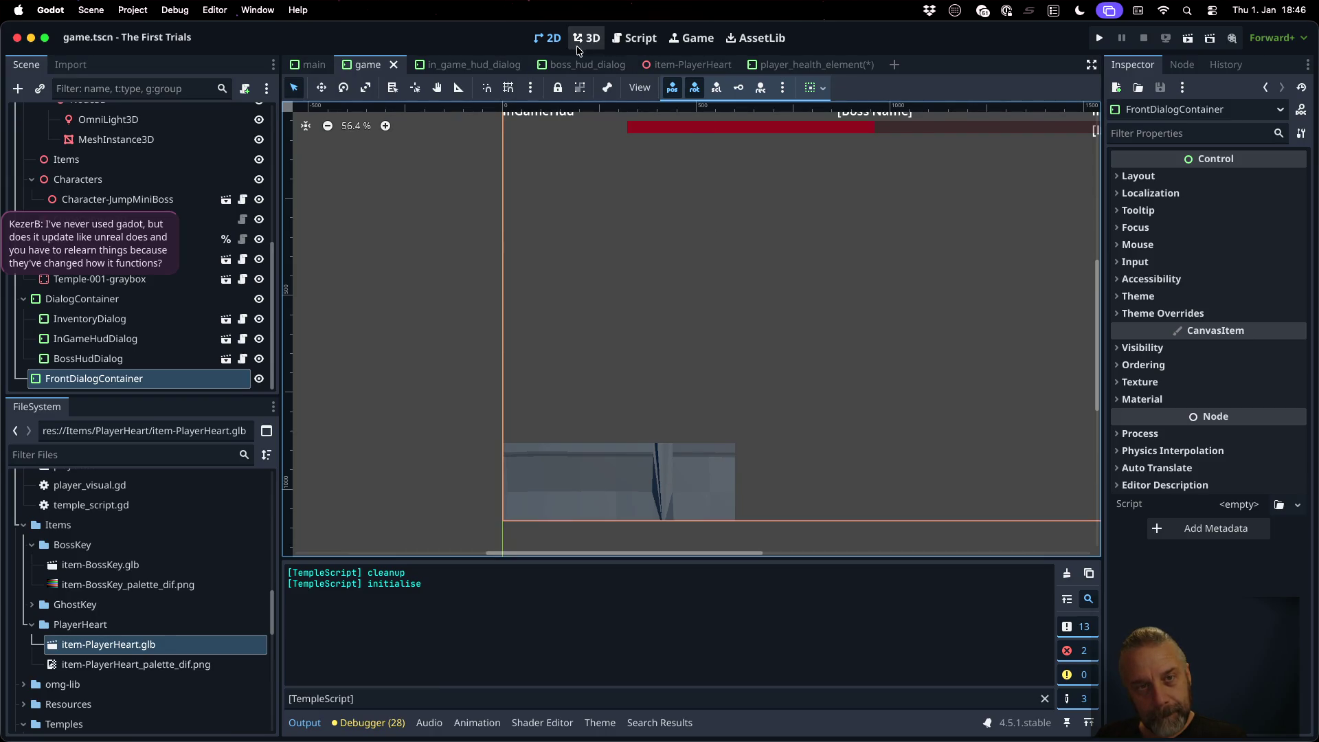
{"action": "left_click", "coordinate": [585, 64]}
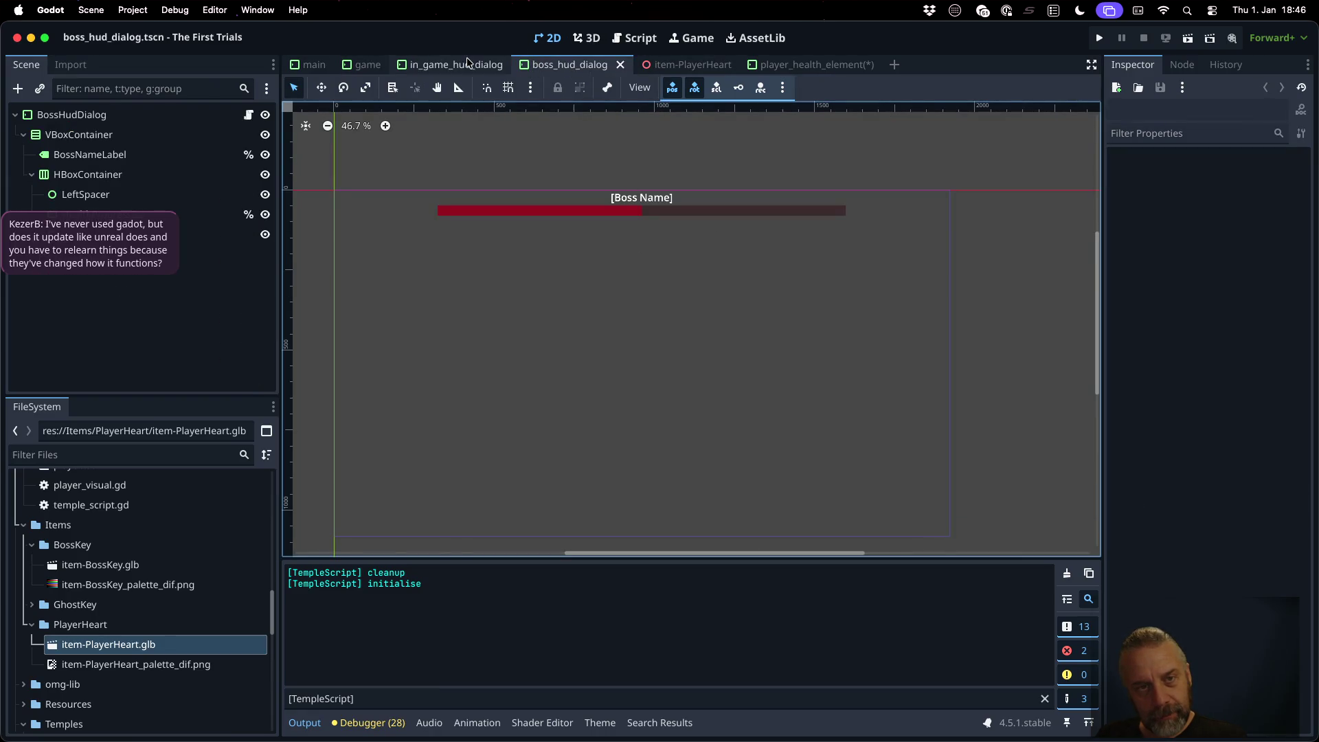
Step: View the player_health_element scene, then the boss_hud_dialog scene
{"action": "left_click", "coordinate": [834, 66]}
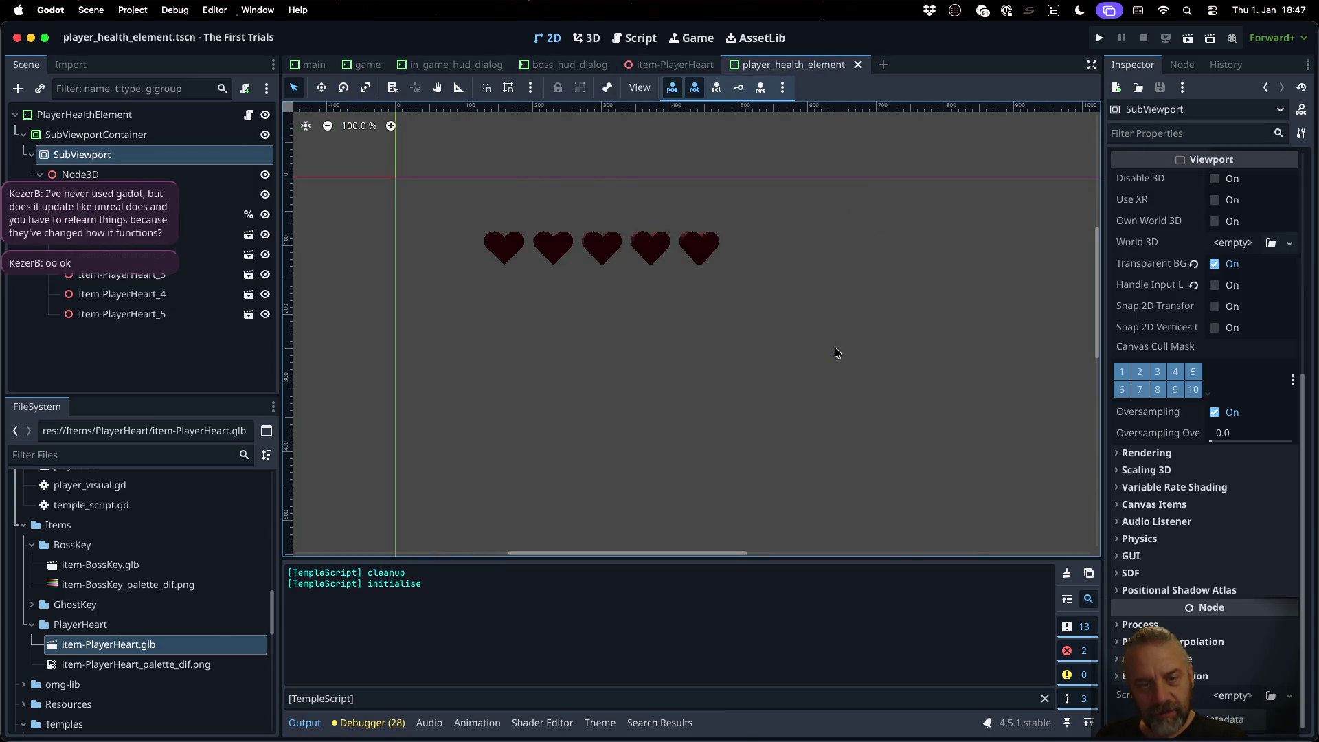
{"action": "scroll", "coordinate": [661, 336], "scroll_direction": "down", "scroll_amount": 2}
{"action": "scroll", "coordinate": [661, 336], "scroll_direction": "up", "scroll_amount": 2}
{"action": "left_click", "coordinate": [569, 65]}
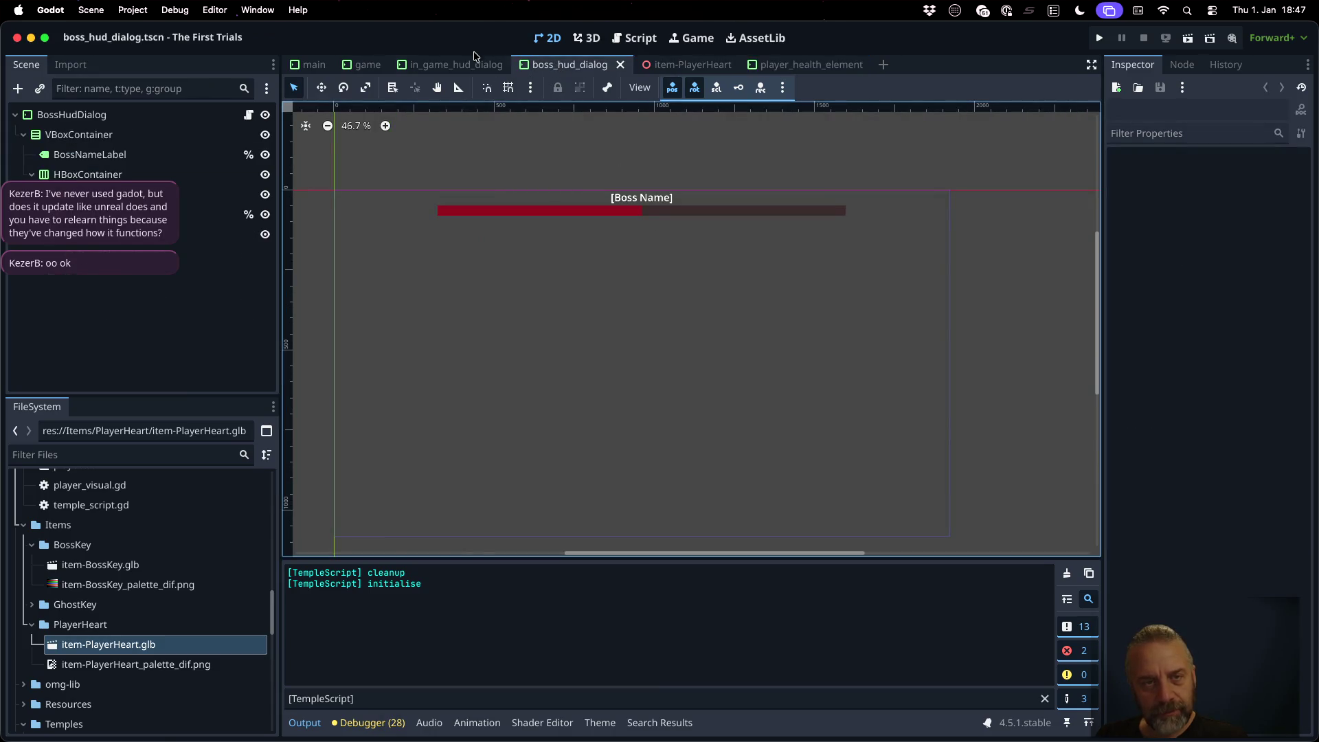
Step: Inspect the hearts box in in_game_hud_dialog, check the game scene, and return to player_health_element
{"action": "left_click", "coordinate": [467, 64]}
{"action": "scroll", "coordinate": [714, 362], "scroll_direction": "down", "scroll_amount": 16}
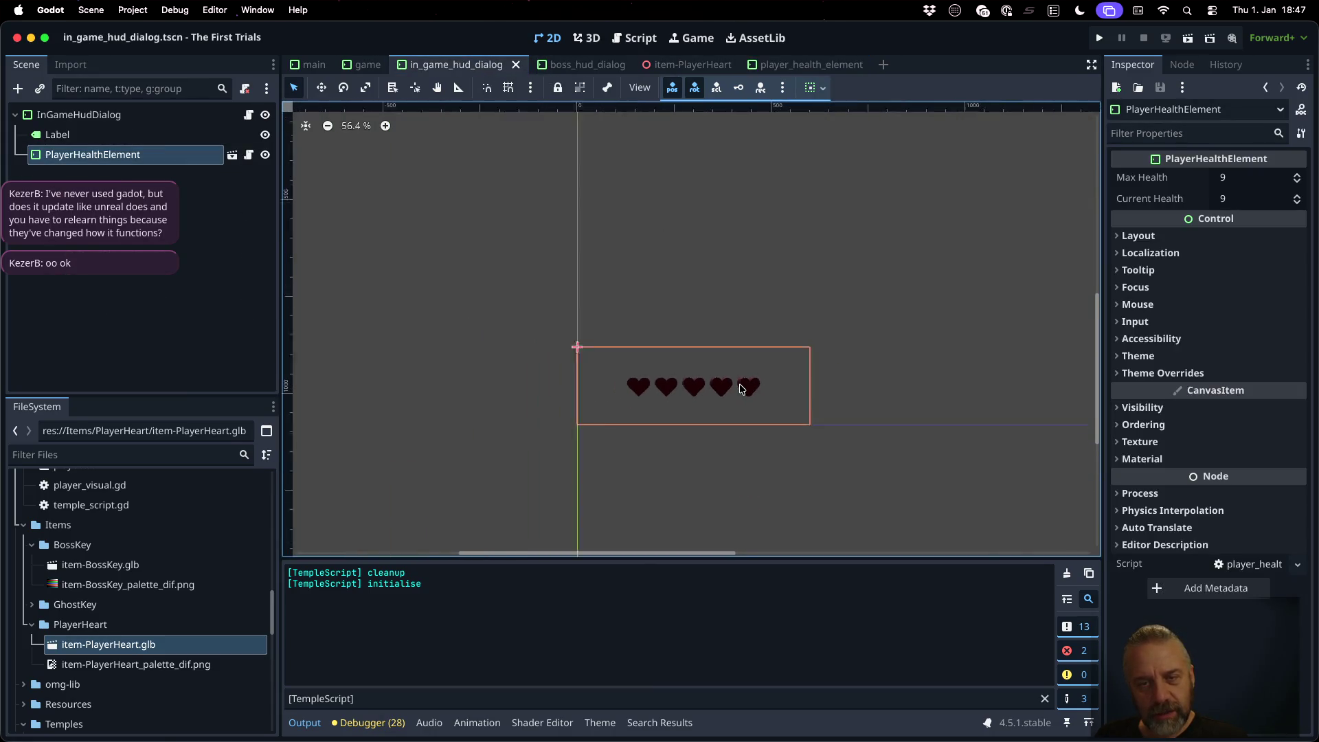
{"action": "scroll", "coordinate": [897, 246], "scroll_direction": "up", "scroll_amount": 2}
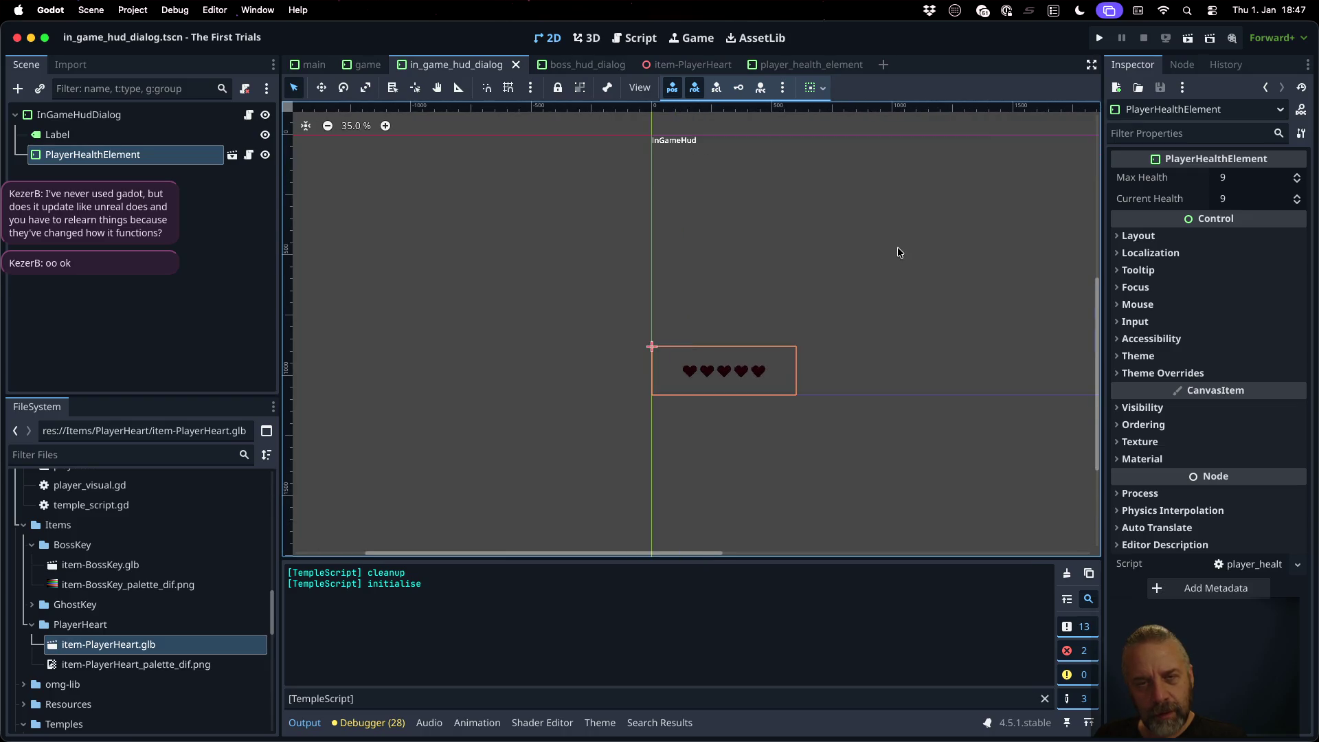
{"action": "left_click_drag", "start_coordinate": [897, 248], "coordinate": [727, 315]}
{"action": "scroll", "coordinate": [727, 315], "scroll_direction": "up", "scroll_amount": 1}
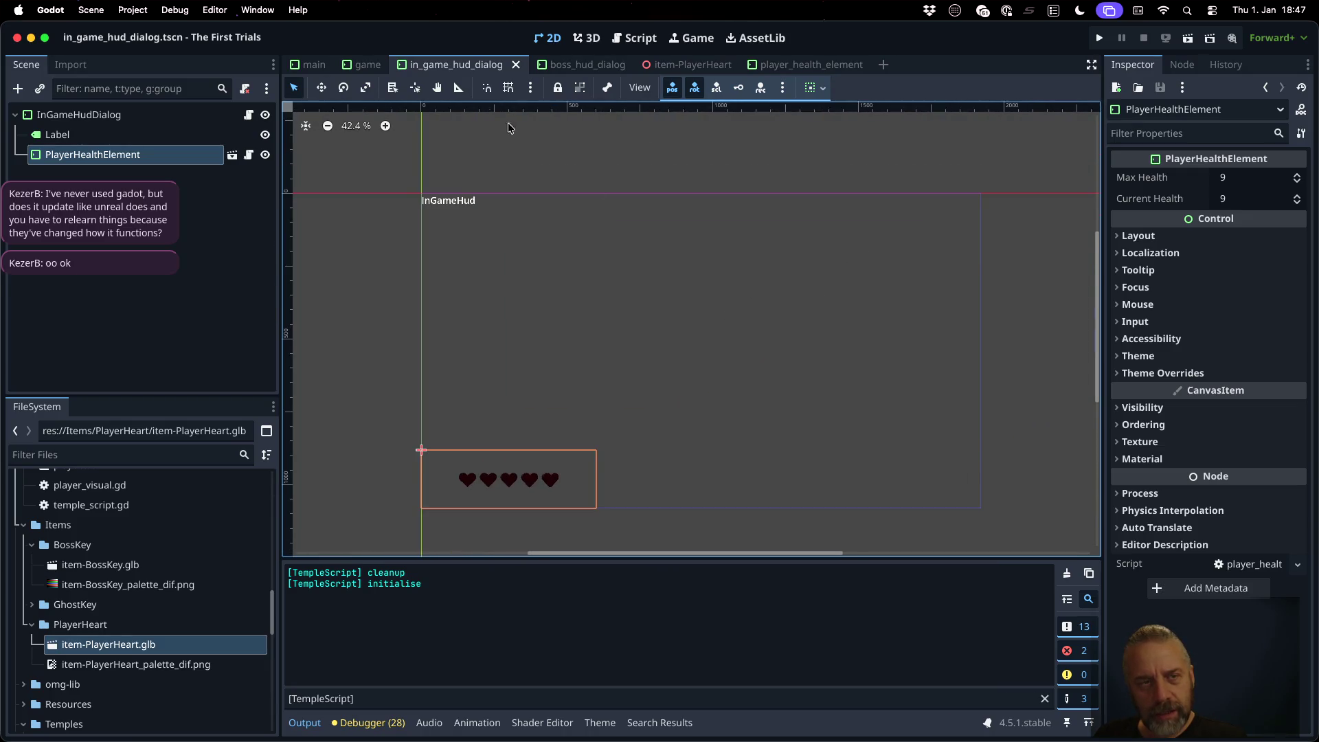
{"action": "left_click", "coordinate": [366, 65]}
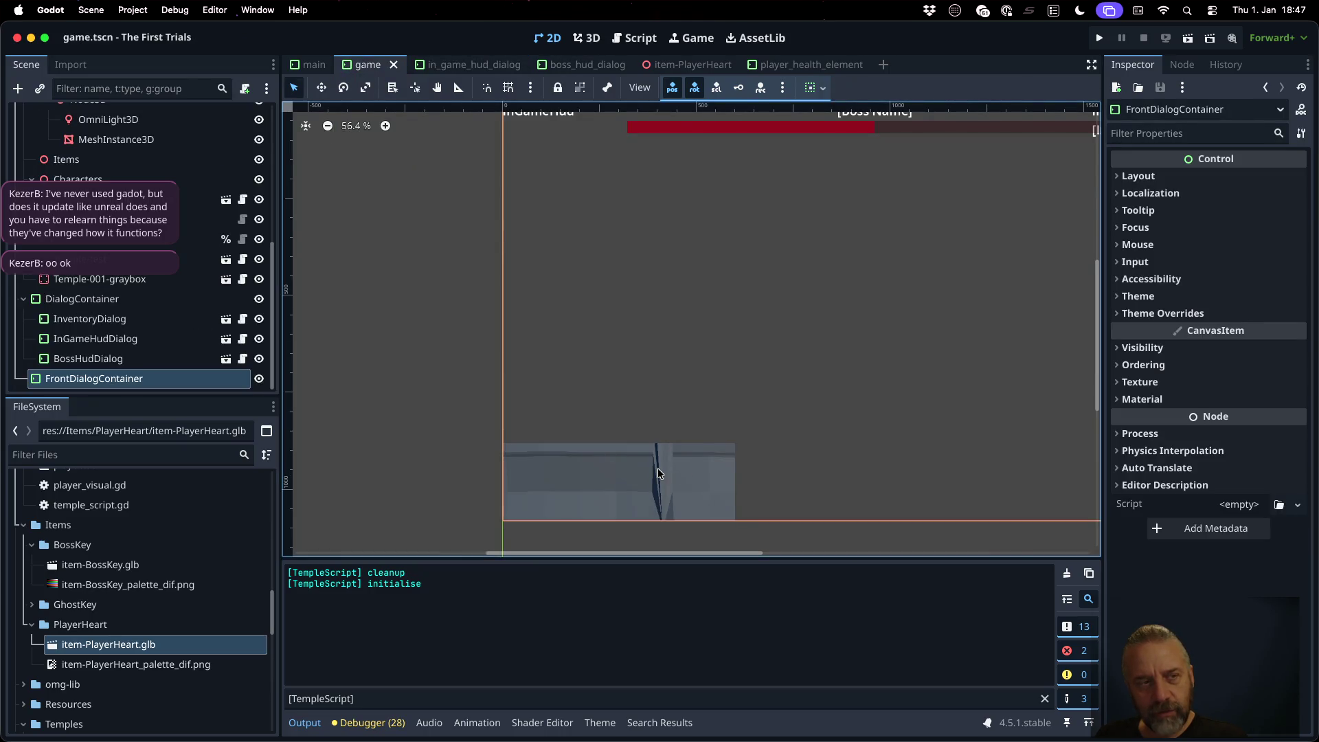
{"action": "scroll", "coordinate": [188, 297], "scroll_direction": "up", "scroll_amount": 5}
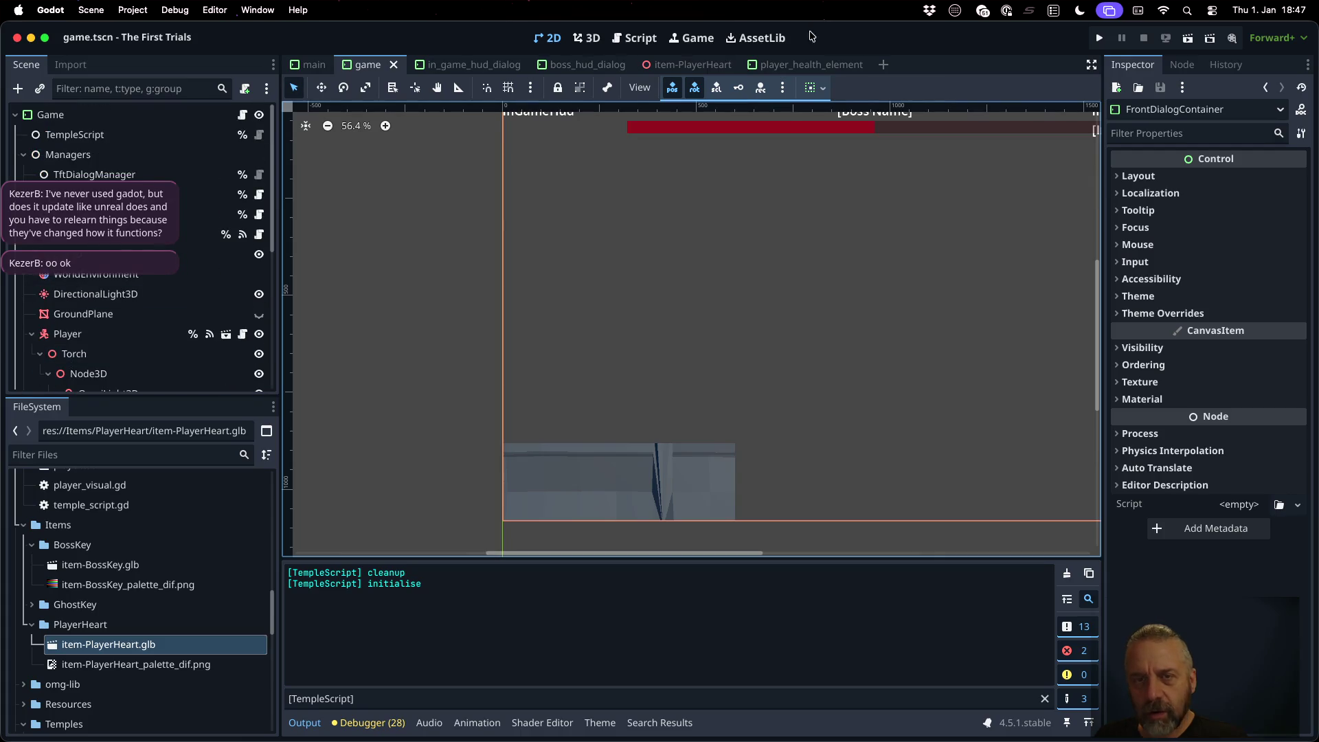
{"action": "left_click", "coordinate": [802, 68]}
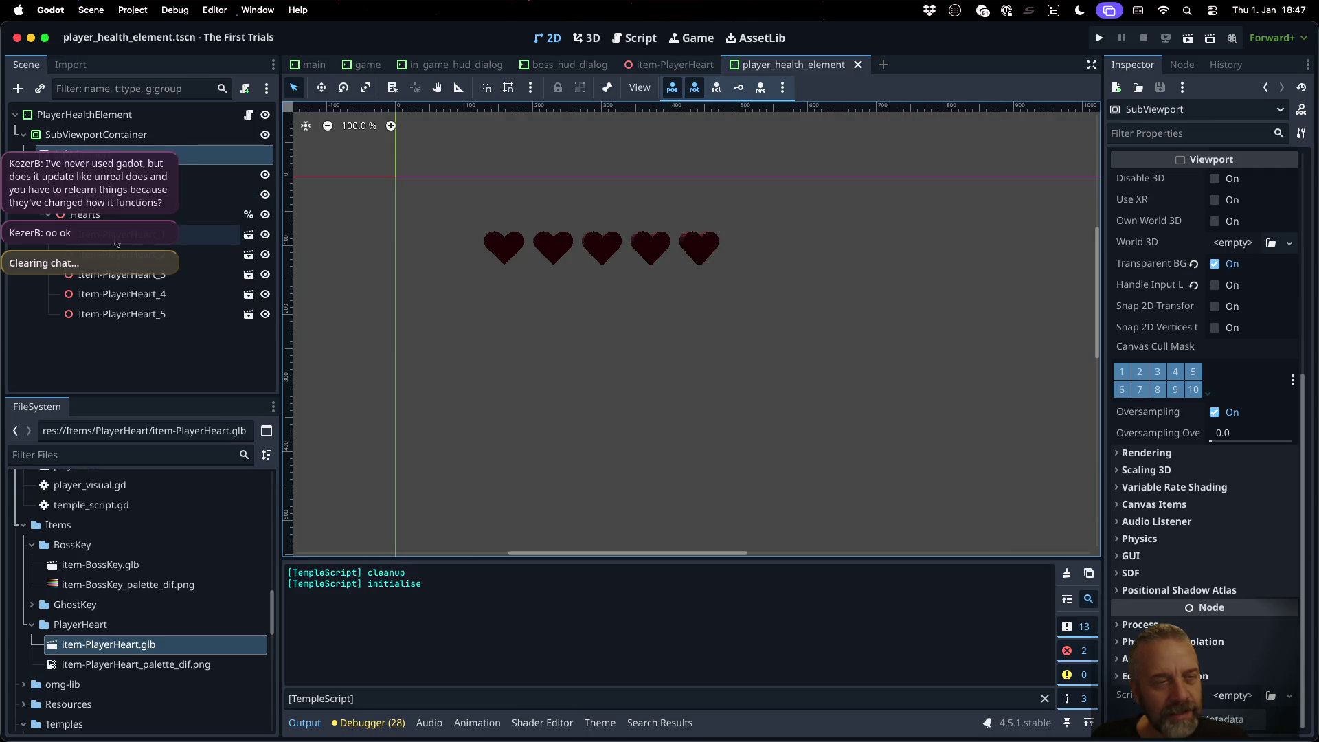
Step: Try parenting the Hearts group under the camera, test-run the game, then move Hearts back
{"action": "left_click", "coordinate": [127, 193]}
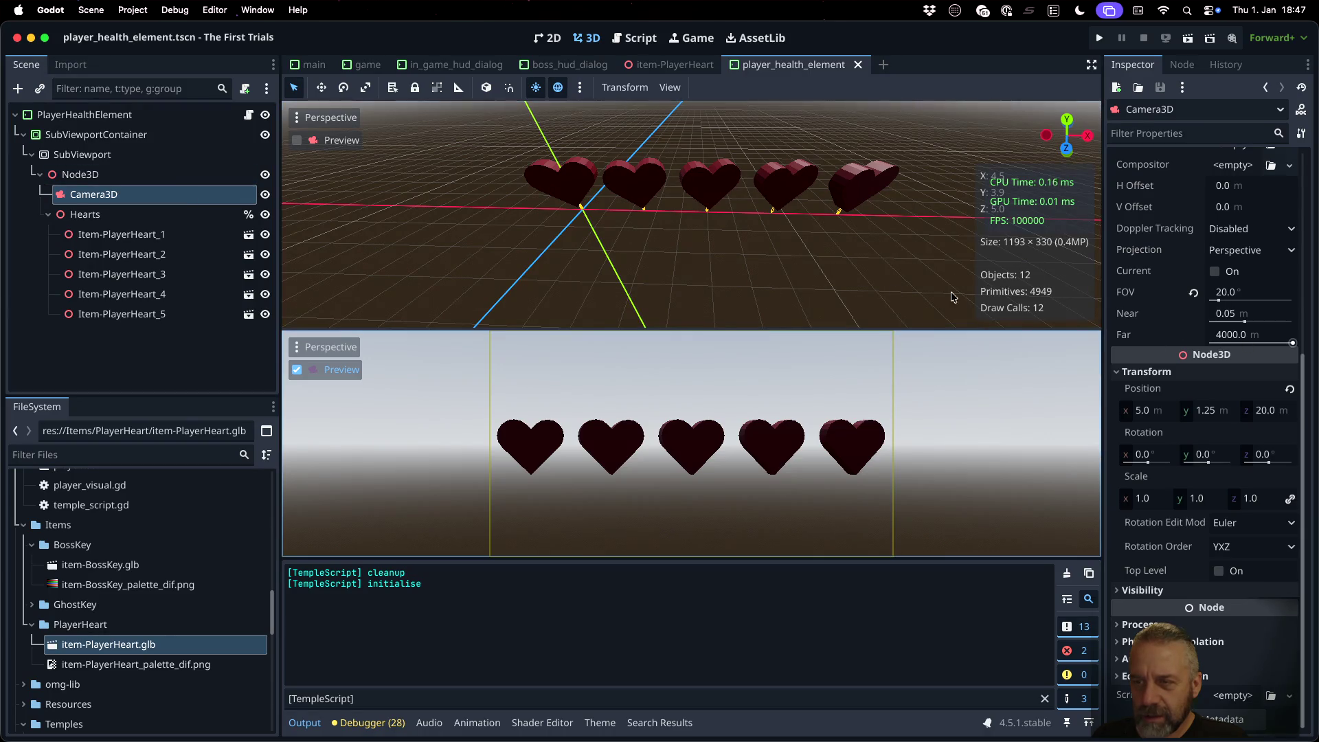
{"action": "scroll", "coordinate": [1168, 324], "scroll_direction": "up", "scroll_amount": 5}
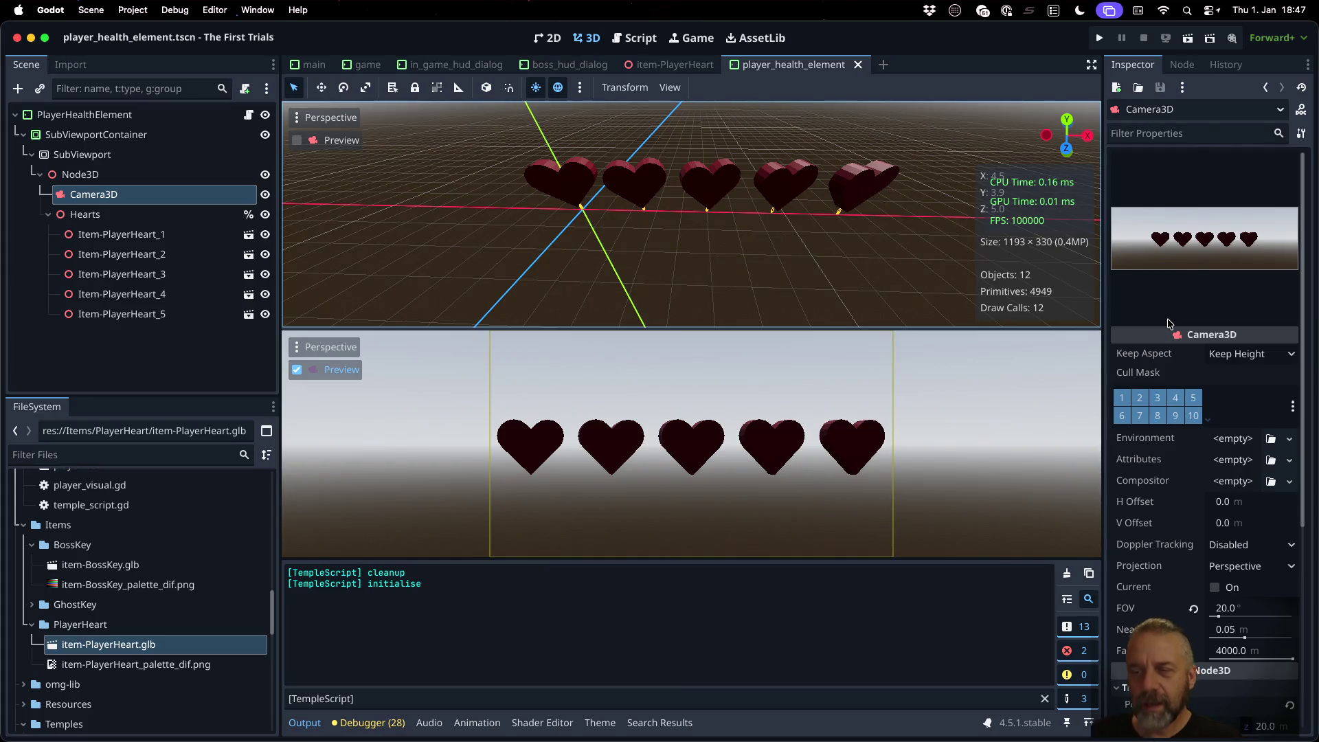
{"action": "scroll", "coordinate": [1169, 323], "scroll_direction": "down", "scroll_amount": 5}
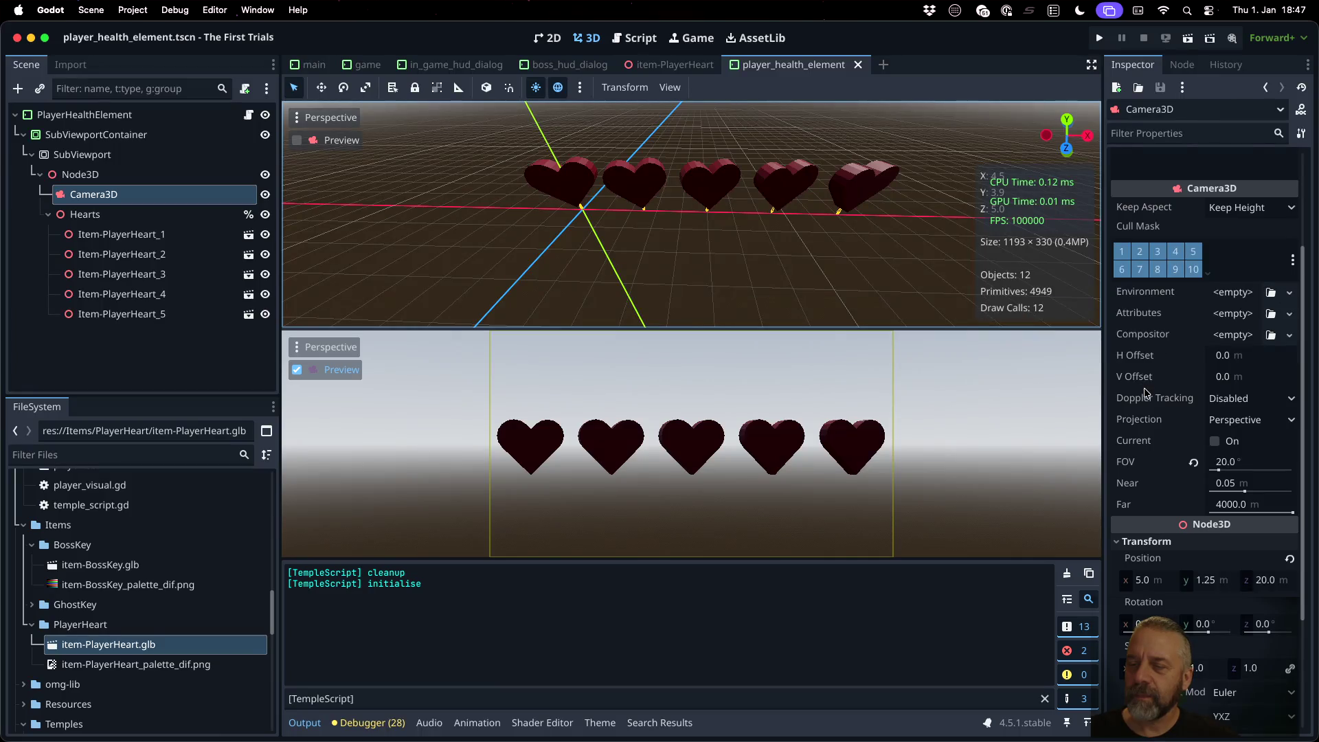
{"action": "left_click", "coordinate": [85, 215]}
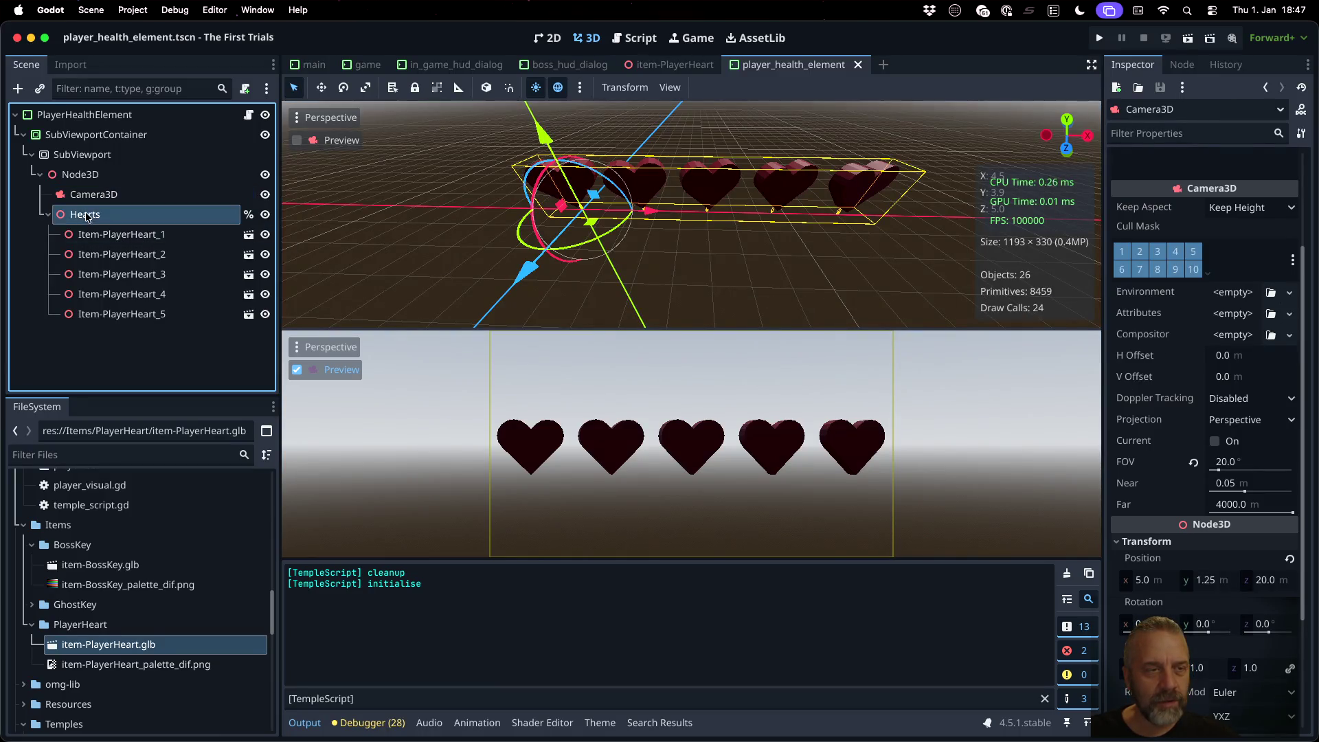
{"action": "left_click_drag", "start_coordinate": [86, 215], "coordinate": [92, 195]}
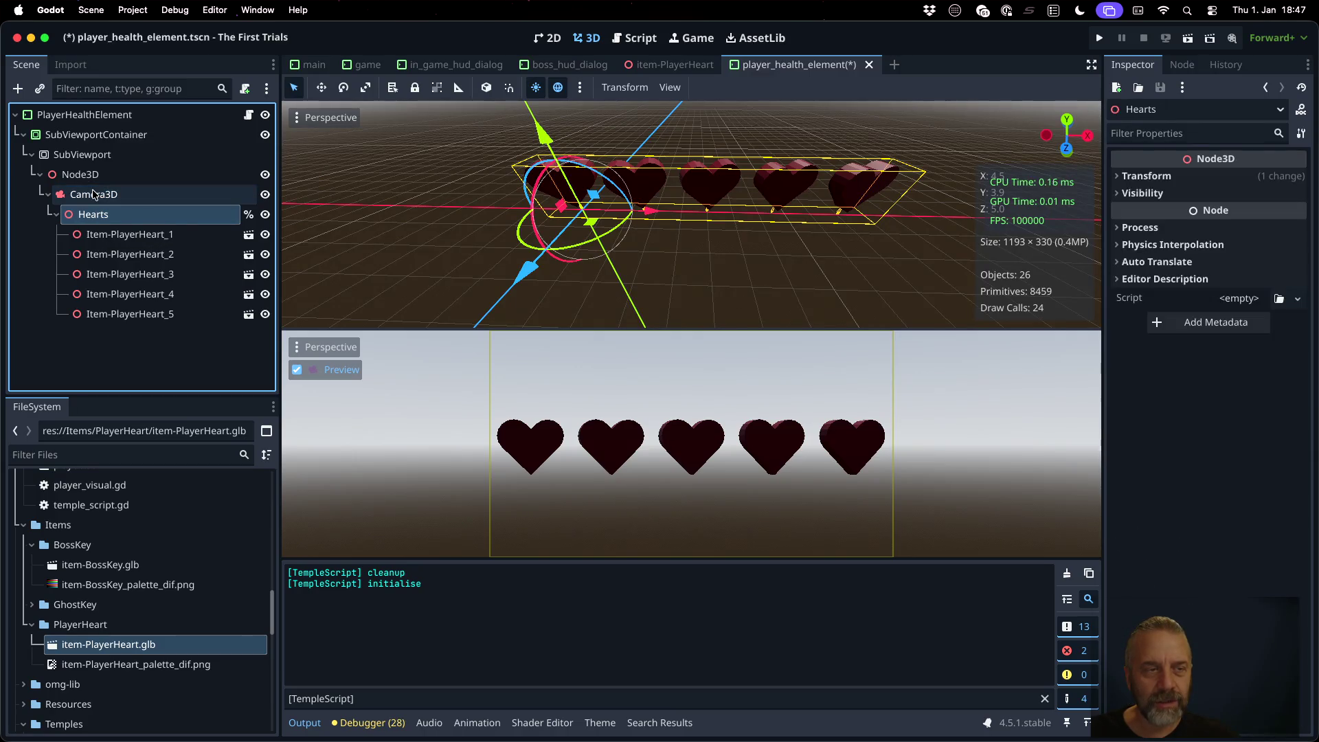
{"action": "left_click", "coordinate": [1099, 38]}
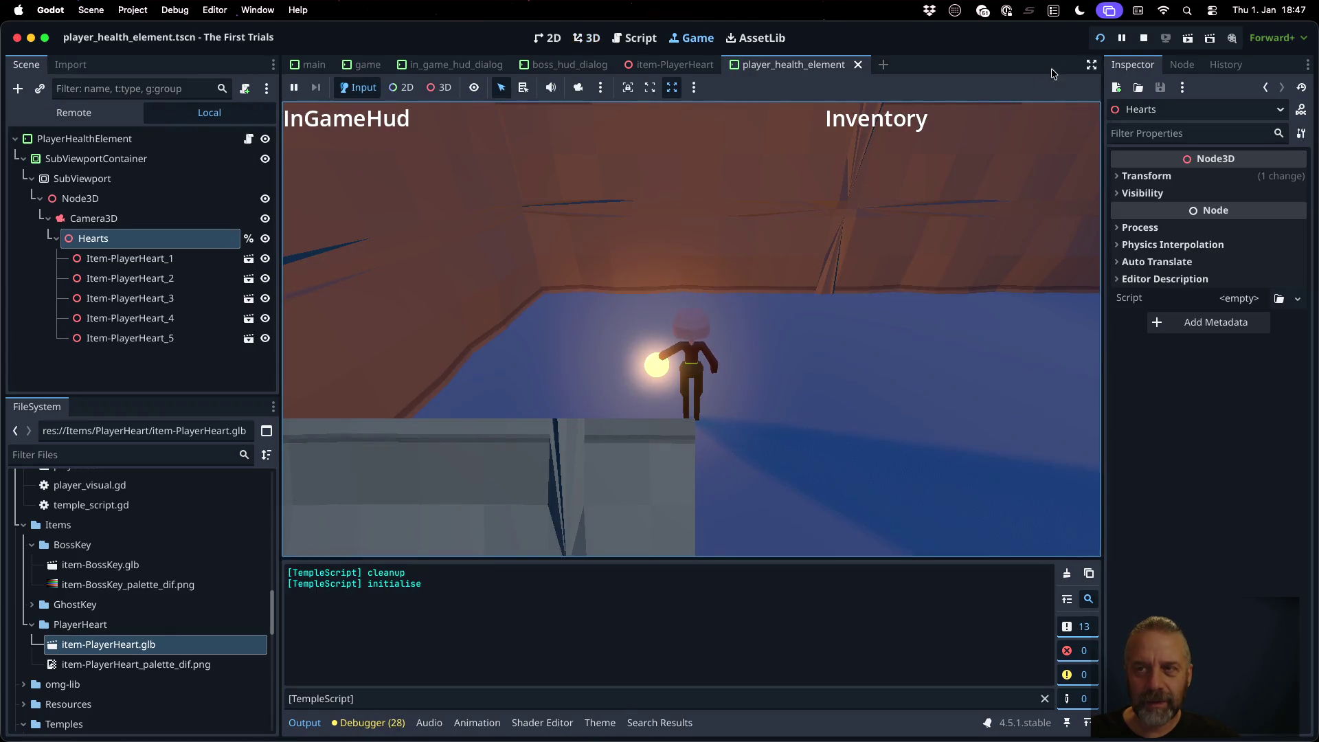
{"action": "left_click", "coordinate": [1148, 39]}
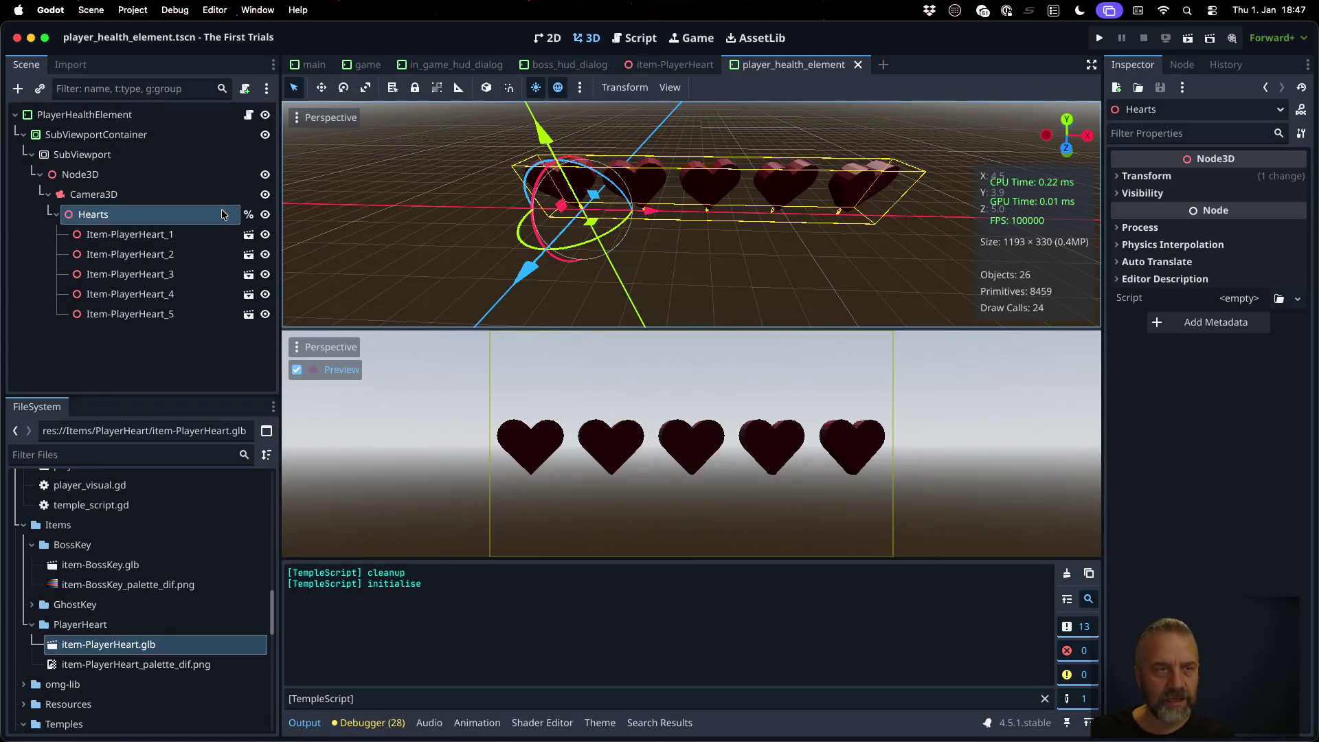
{"action": "left_click_drag", "start_coordinate": [158, 215], "coordinate": [161, 200]}
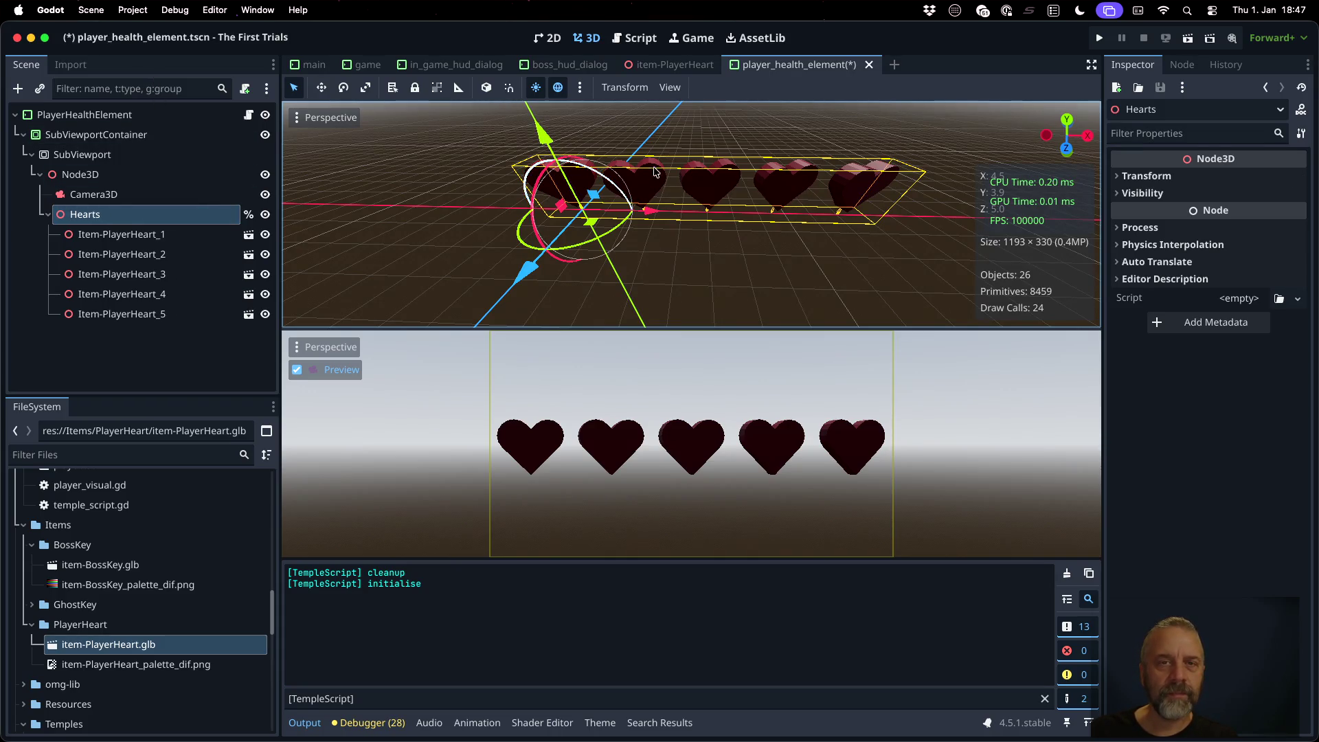
Step: Select Camera3D and scroll its Inspector to review H Offset, FOV and Transform
{"action": "left_click", "coordinate": [93, 195]}
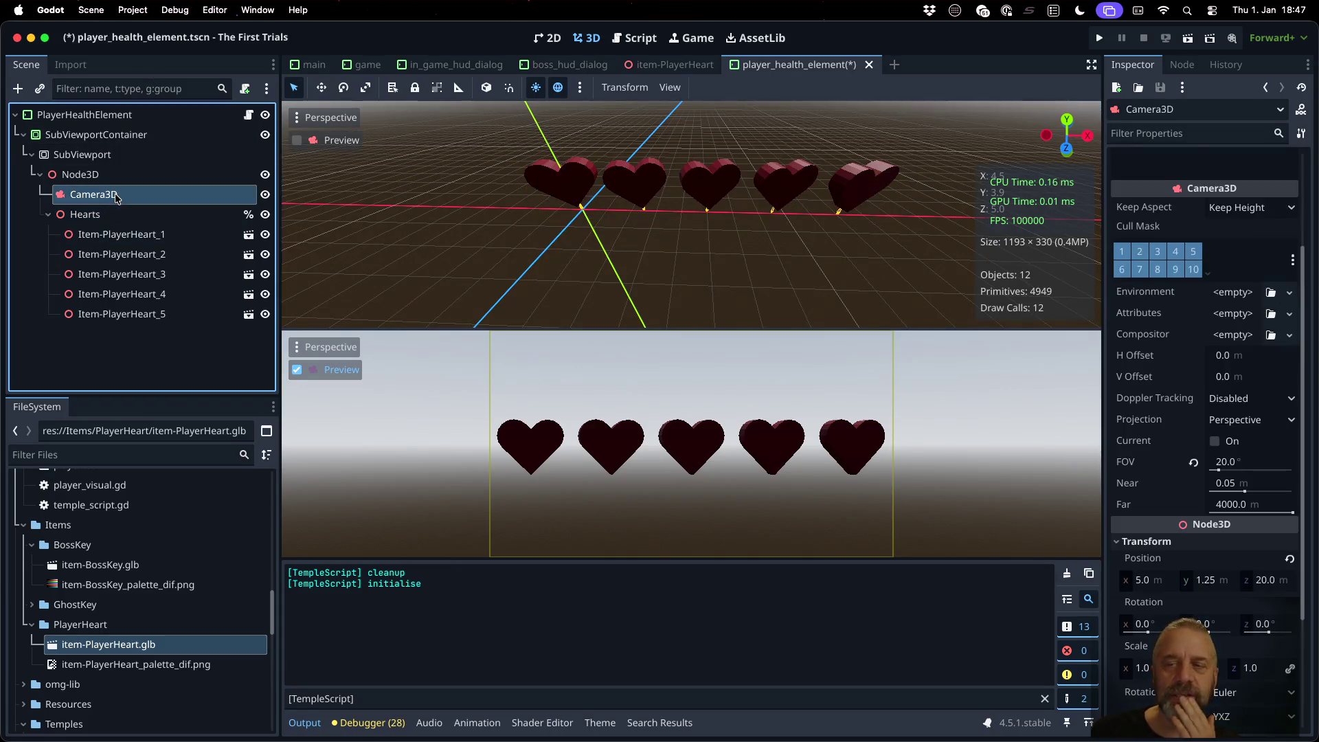
{"action": "mouse_move", "coordinate": [1146, 353]}
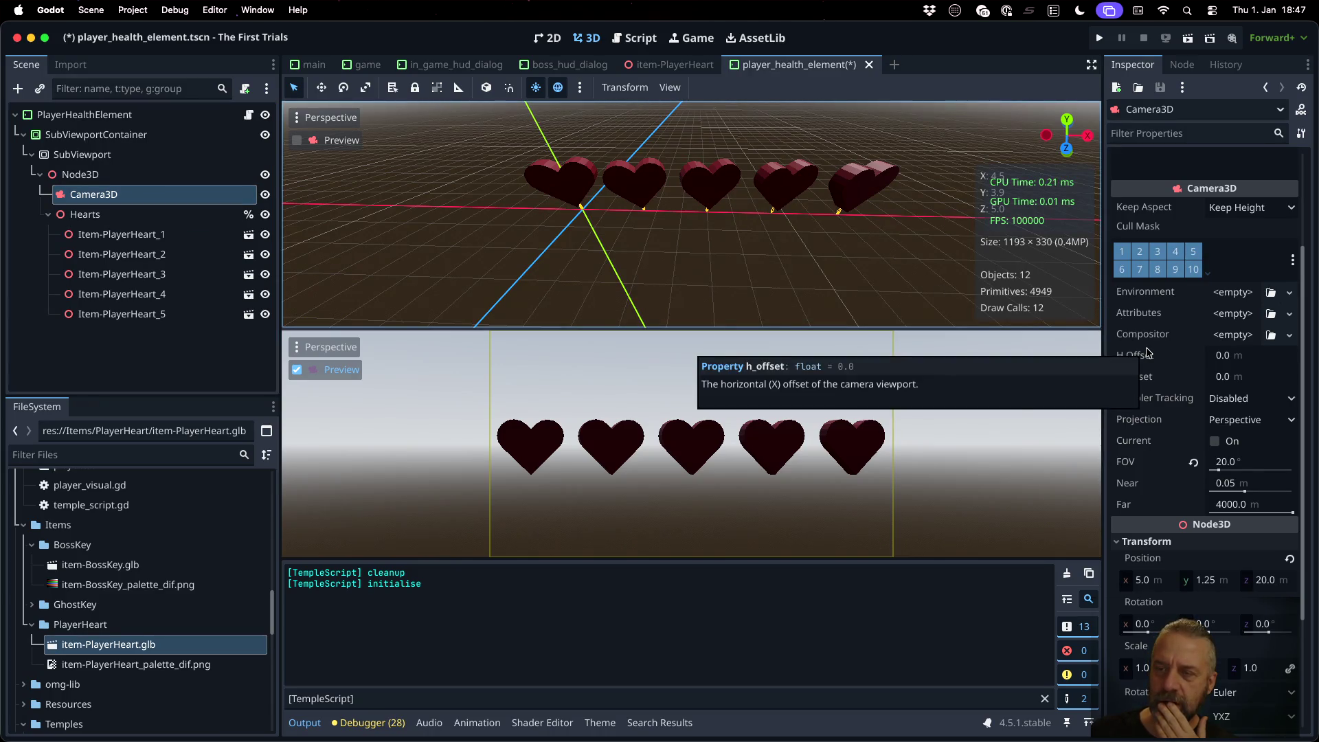
{"action": "scroll", "coordinate": [1175, 441], "scroll_direction": "down", "scroll_amount": 3}
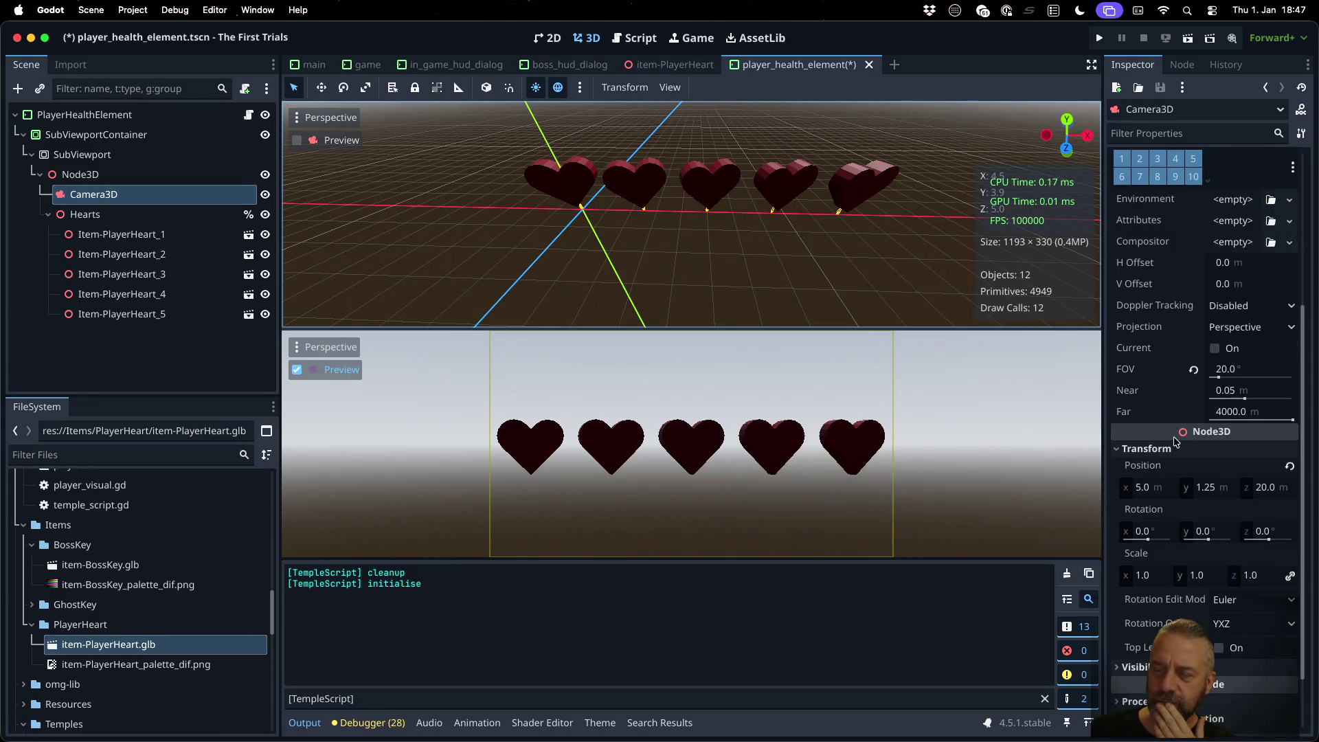
{"action": "scroll", "coordinate": [1174, 441], "scroll_direction": "down", "scroll_amount": 2}
Step: Review SubViewport's Canvas Items settings, glance at SubViewportContainer, and return to SubViewport's top properties
{"action": "left_click", "coordinate": [128, 161]}
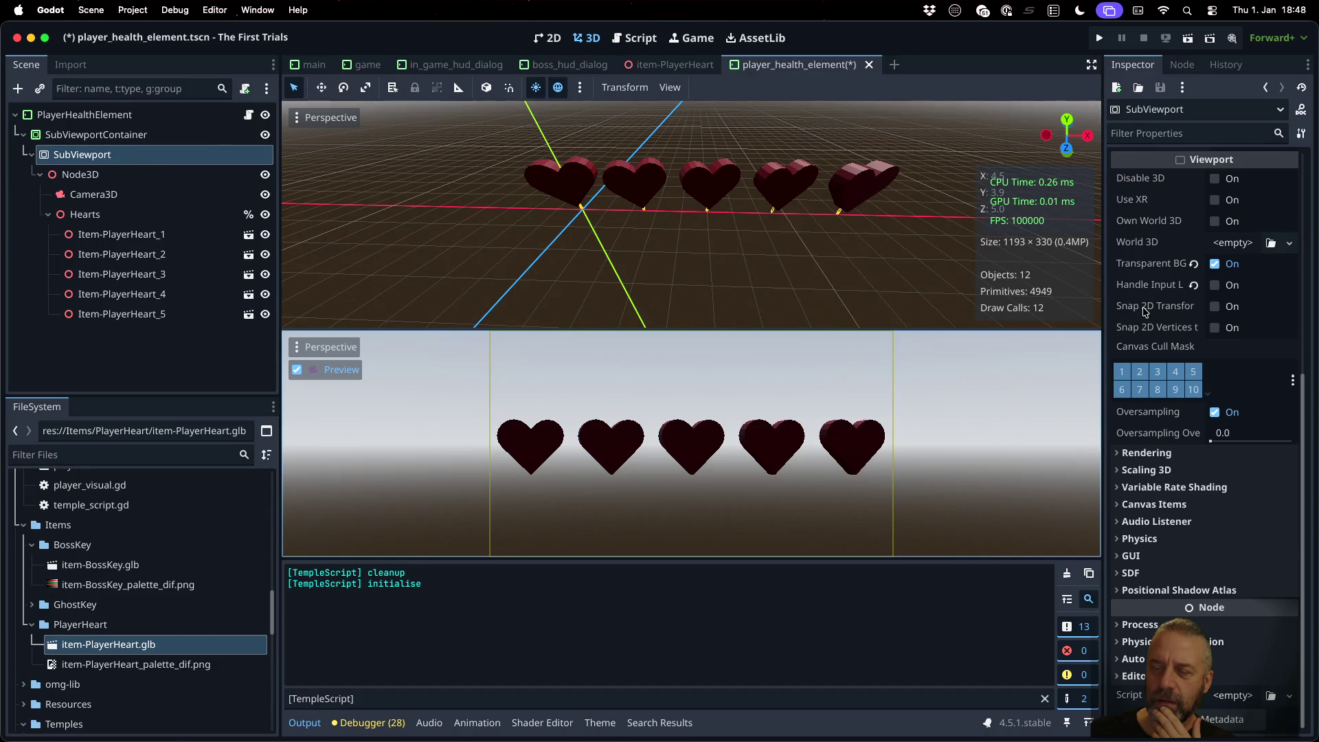
{"action": "left_click", "coordinate": [1137, 505]}
{"action": "scroll", "coordinate": [1134, 508], "scroll_direction": "down", "scroll_amount": 3}
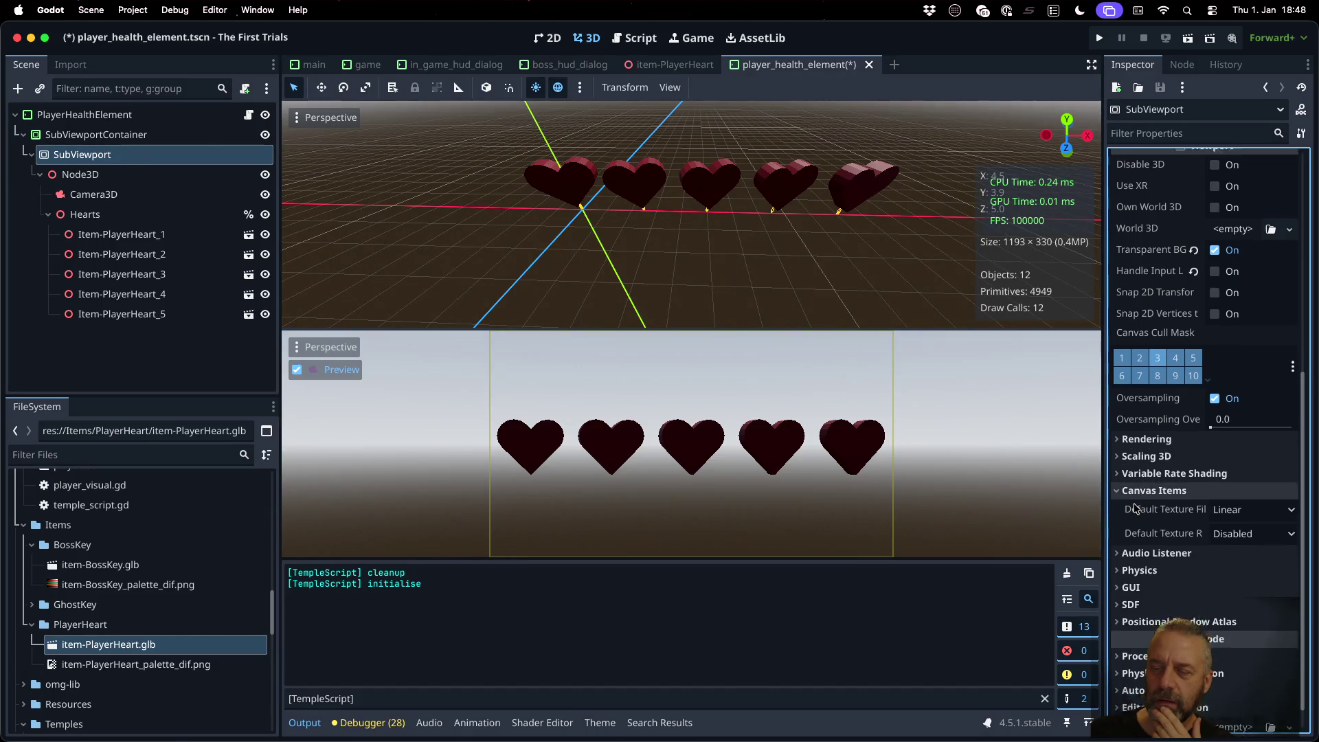
{"action": "left_click", "coordinate": [187, 134]}
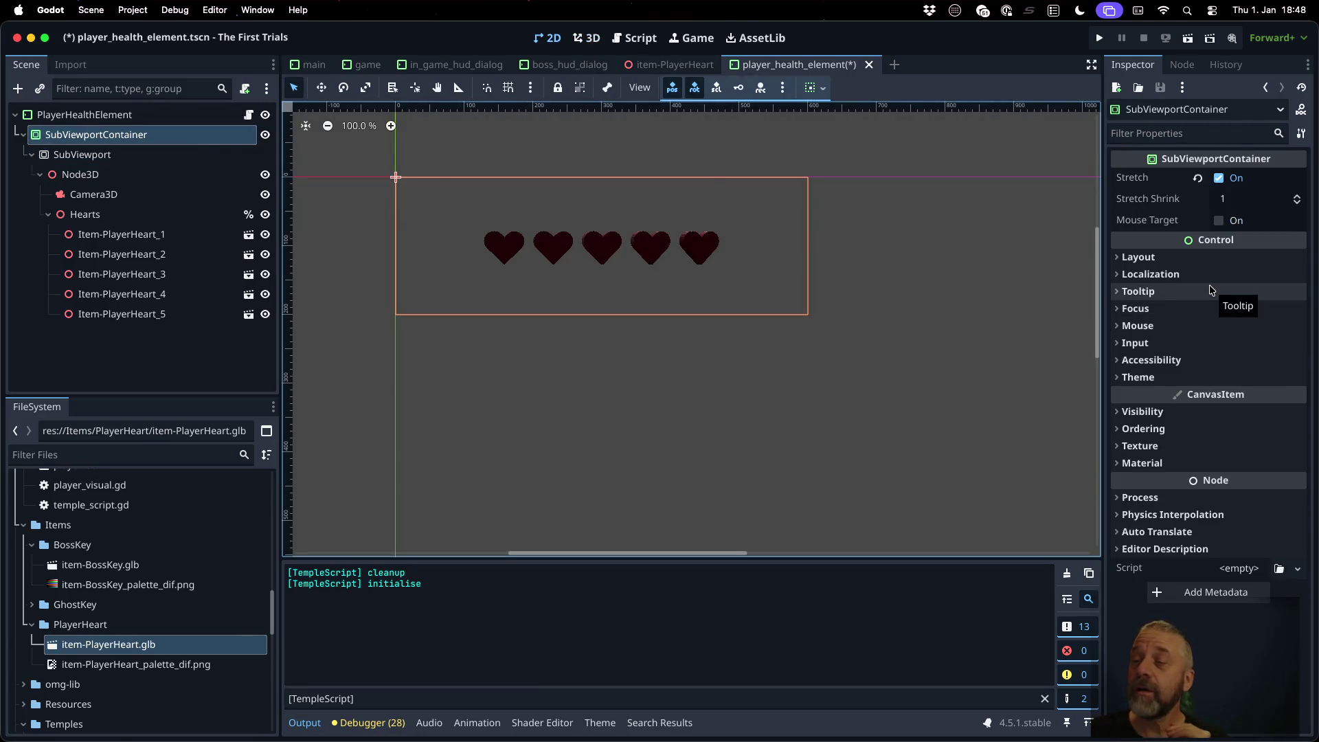
{"action": "left_click", "coordinate": [109, 155]}
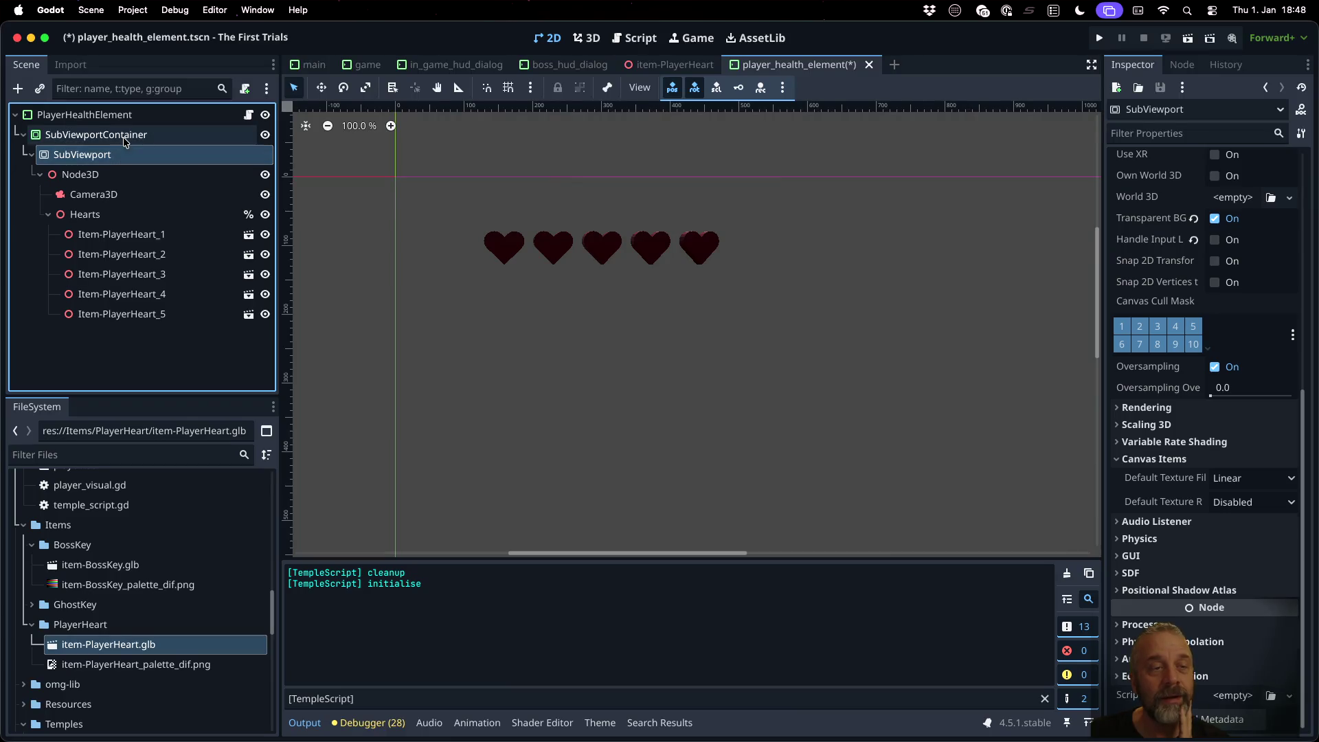
{"action": "mouse_move", "coordinate": [1138, 235]}
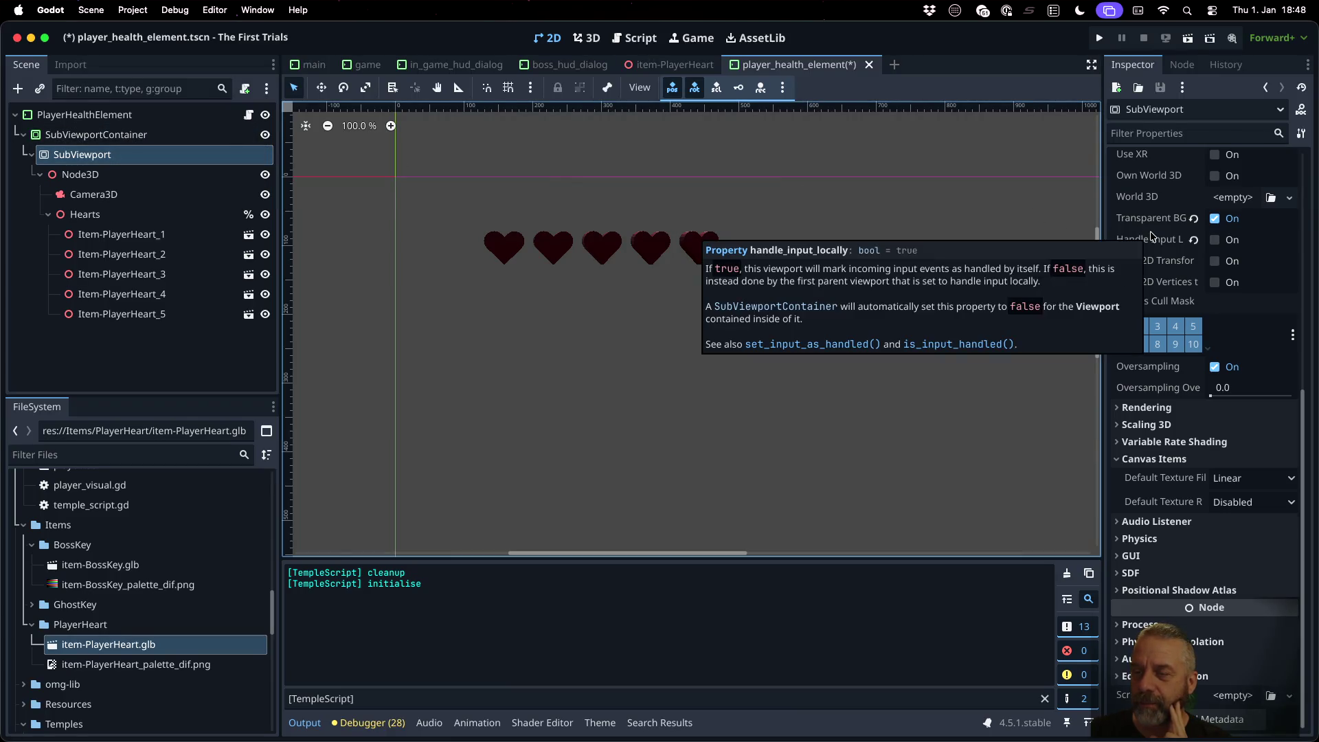
{"action": "scroll", "coordinate": [1199, 223], "scroll_direction": "up", "scroll_amount": 5}
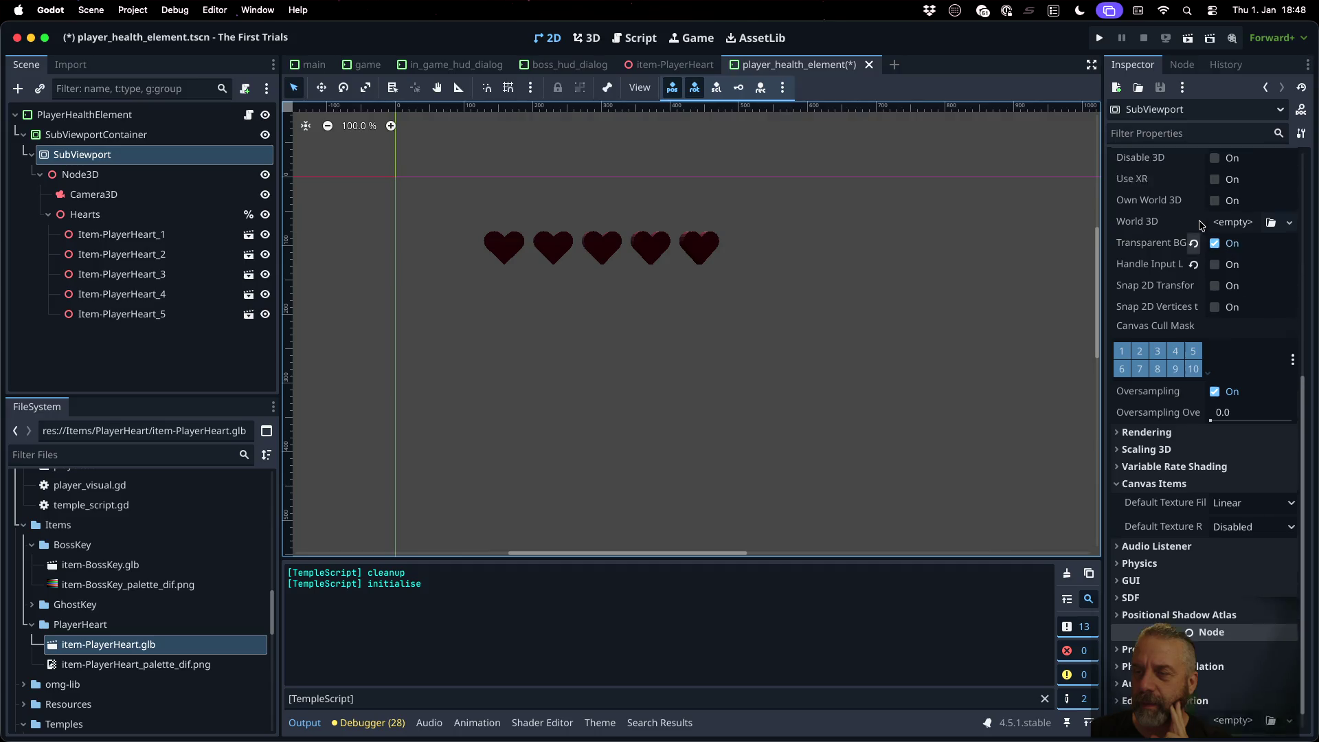
{"action": "scroll", "coordinate": [1200, 224], "scroll_direction": "up", "scroll_amount": 5}
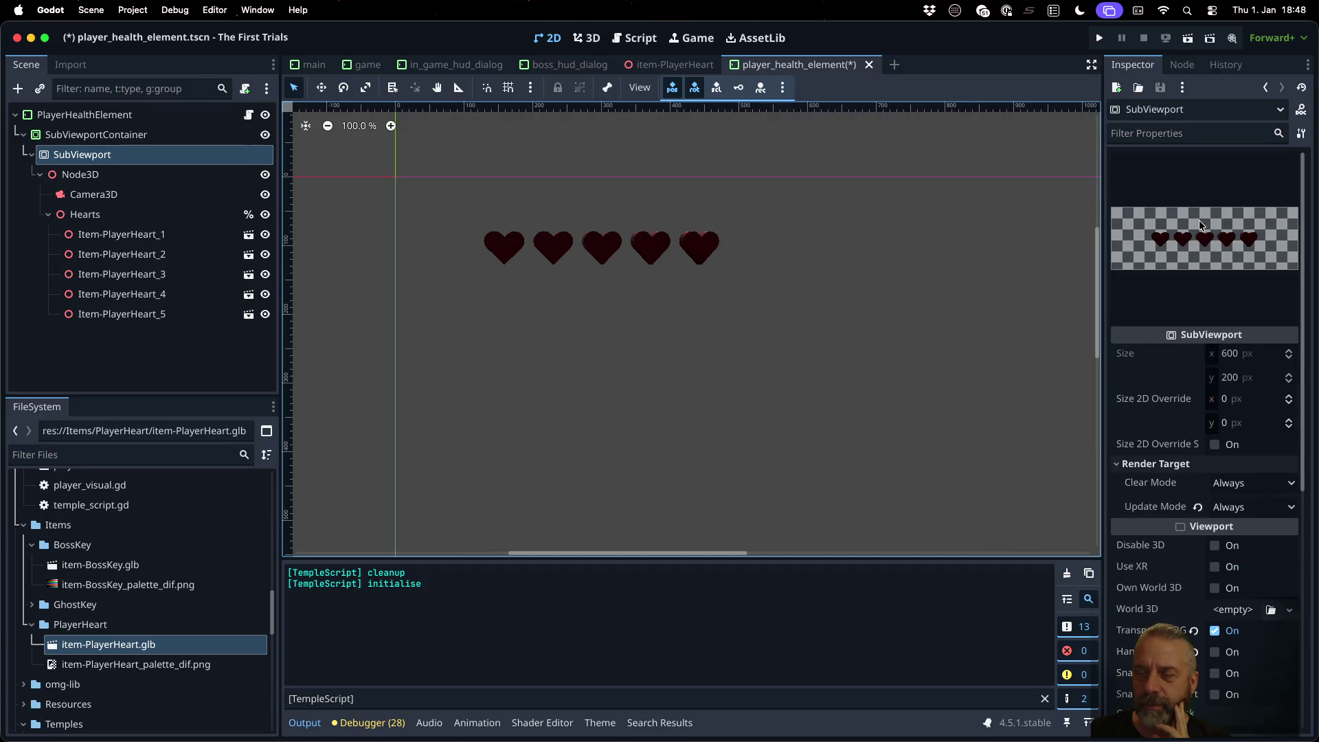
Step: Add a WorldEnvironment node and make it Node3D's first child
{"action": "left_click", "coordinate": [169, 197]}
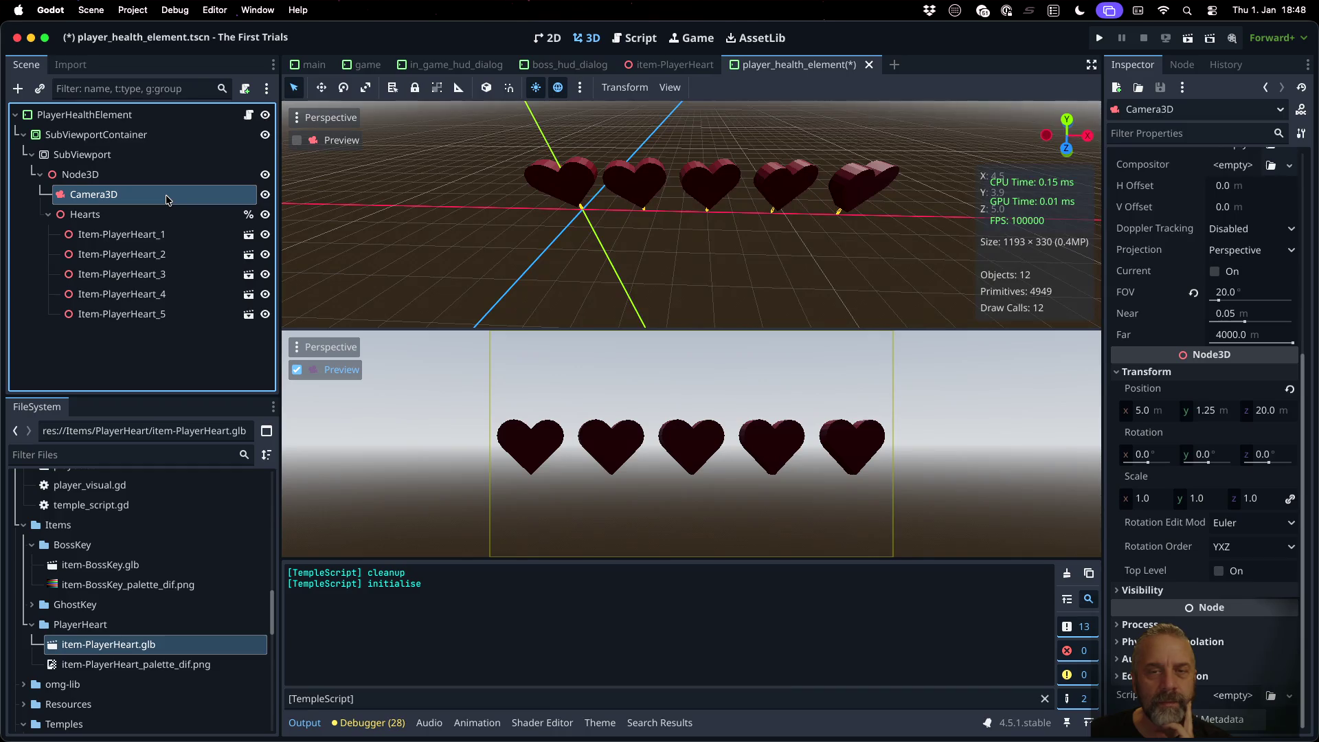
{"action": "left_click", "coordinate": [116, 184]}
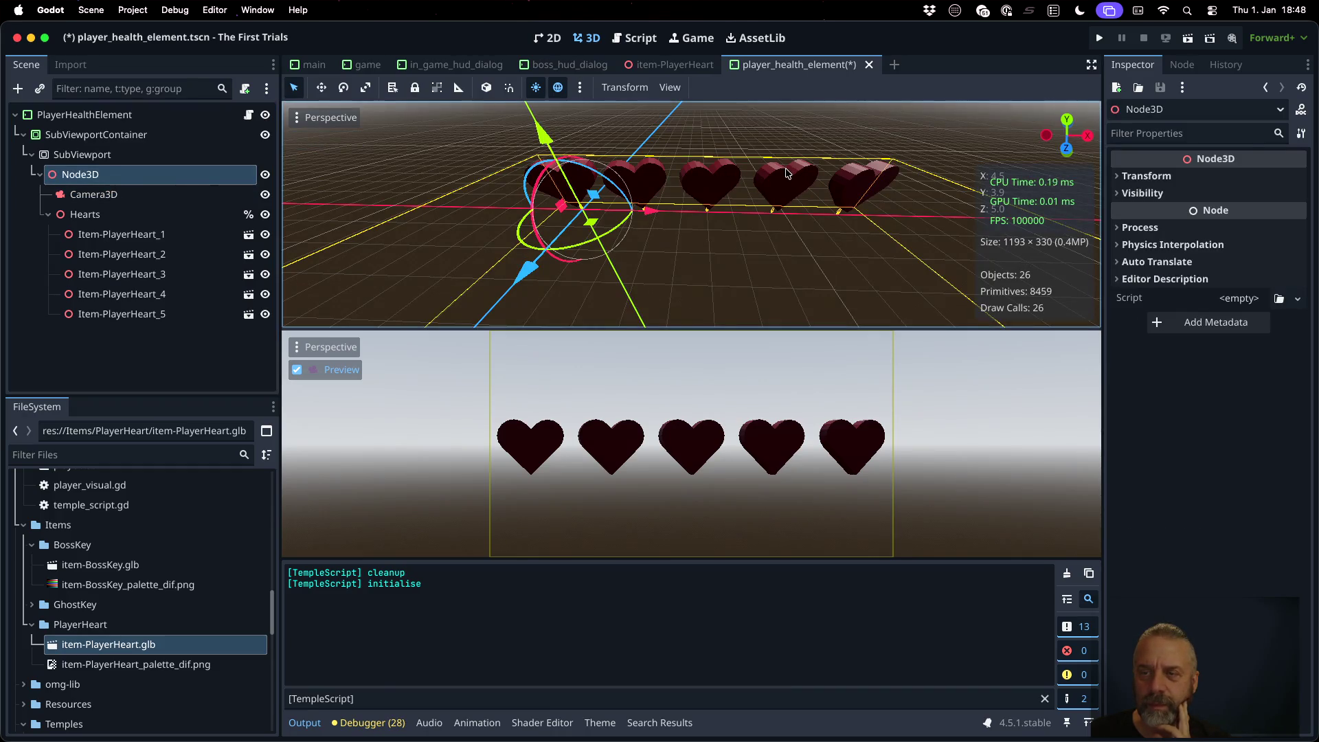
{"action": "left_click", "coordinate": [159, 199]}
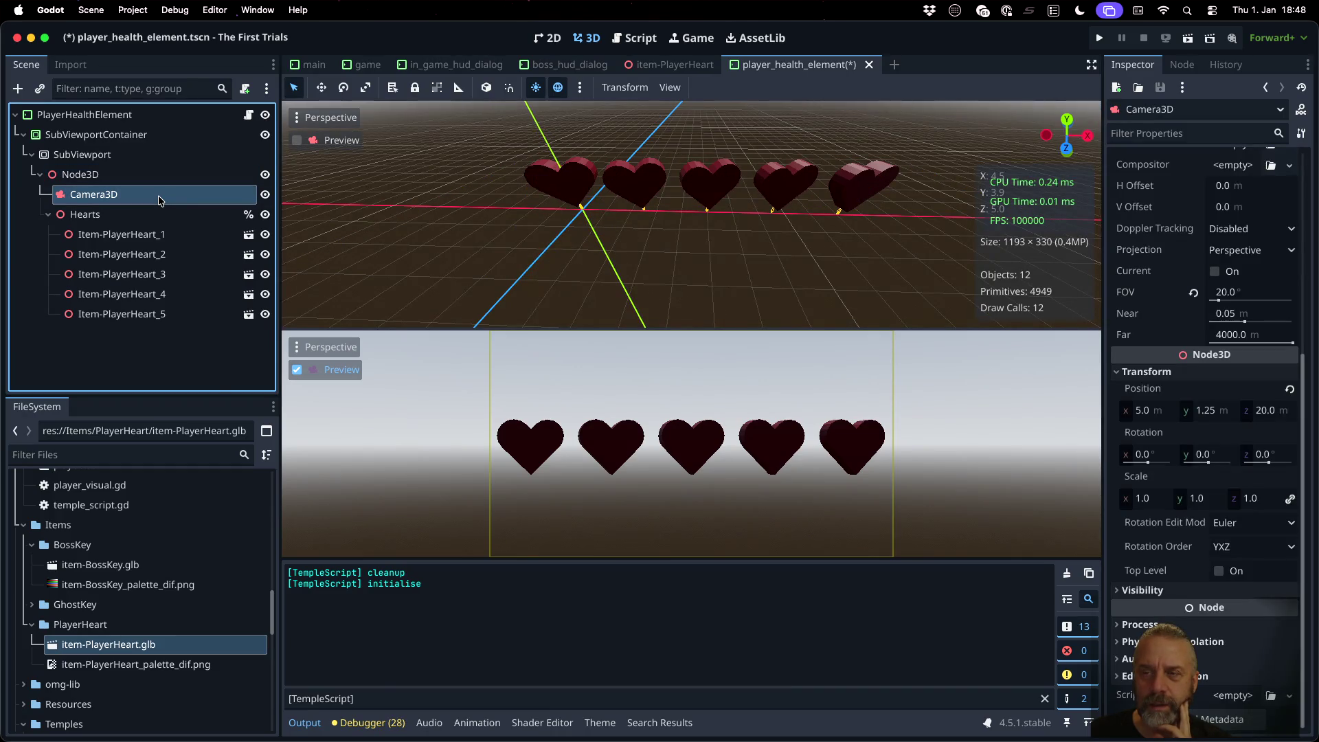
{"action": "left_click", "coordinate": [140, 176]}
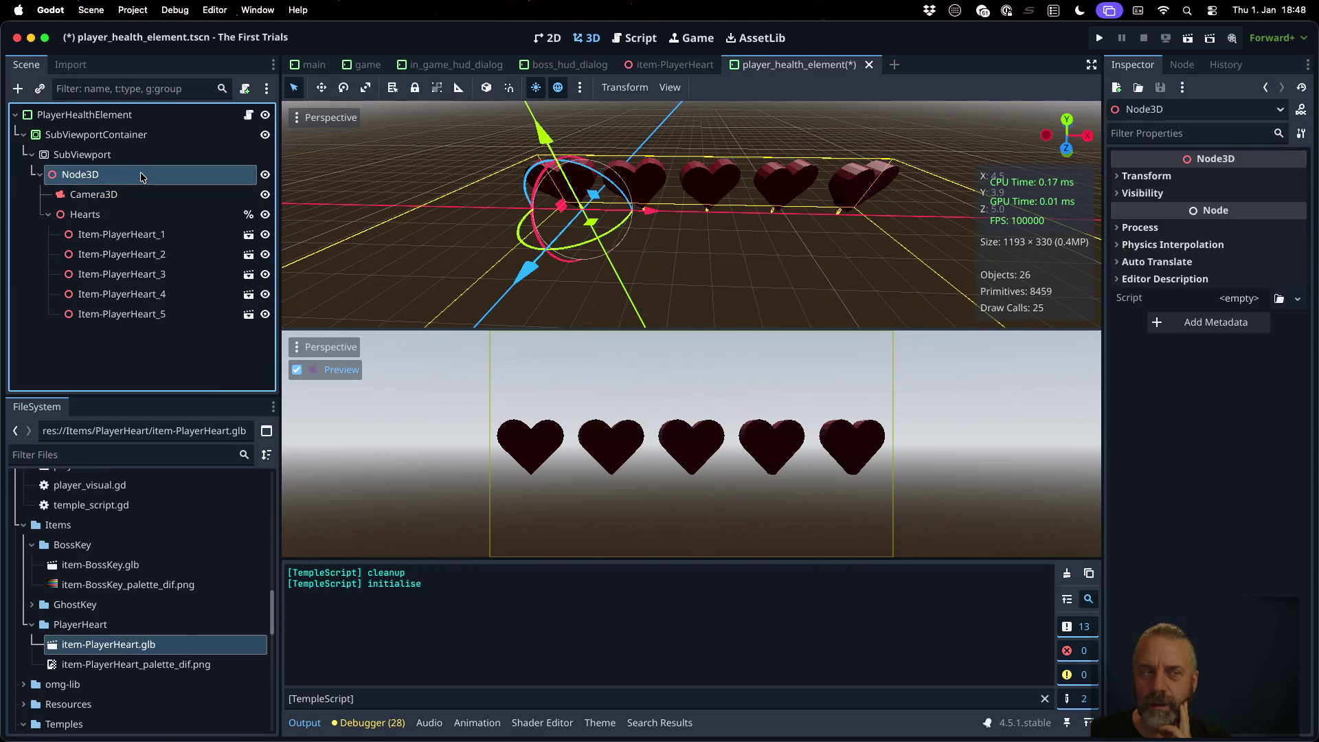
{"action": "key", "text": "super+a"}
{"action": "type", "text": "world"}
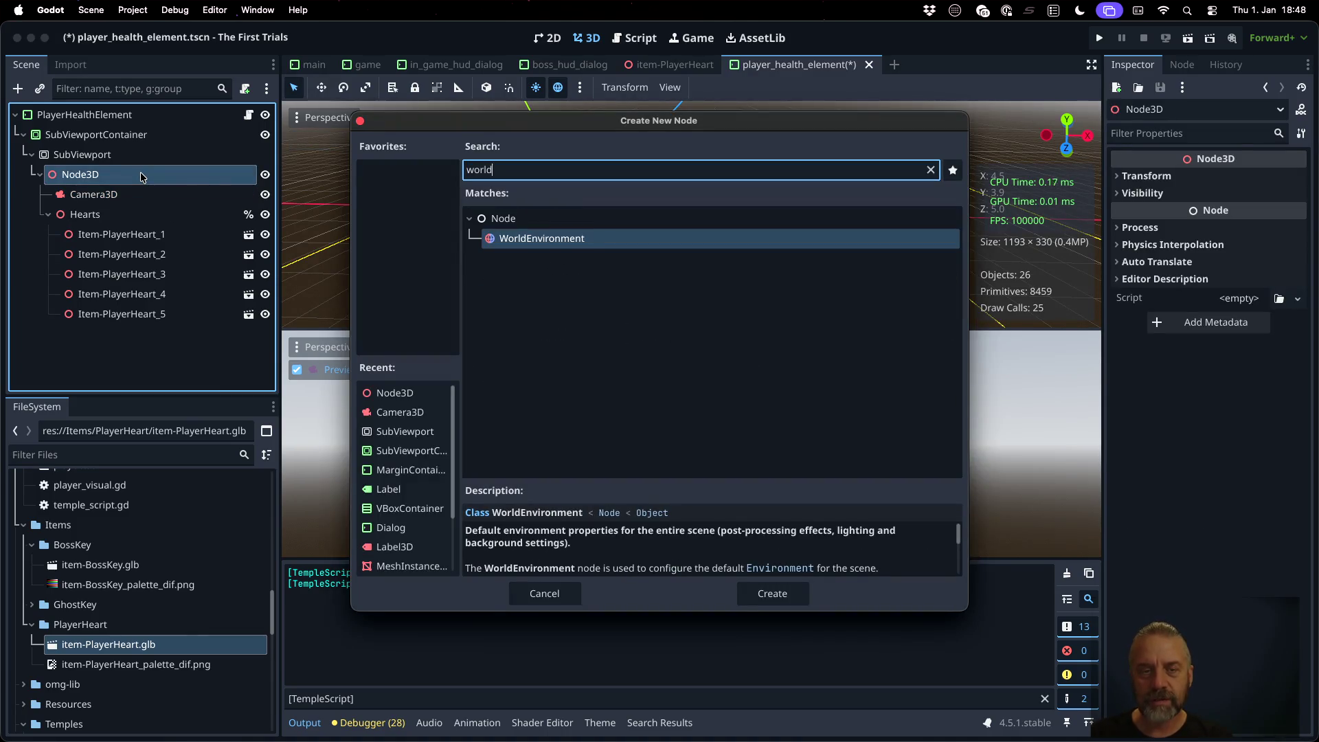
{"action": "key", "text": "Return"}
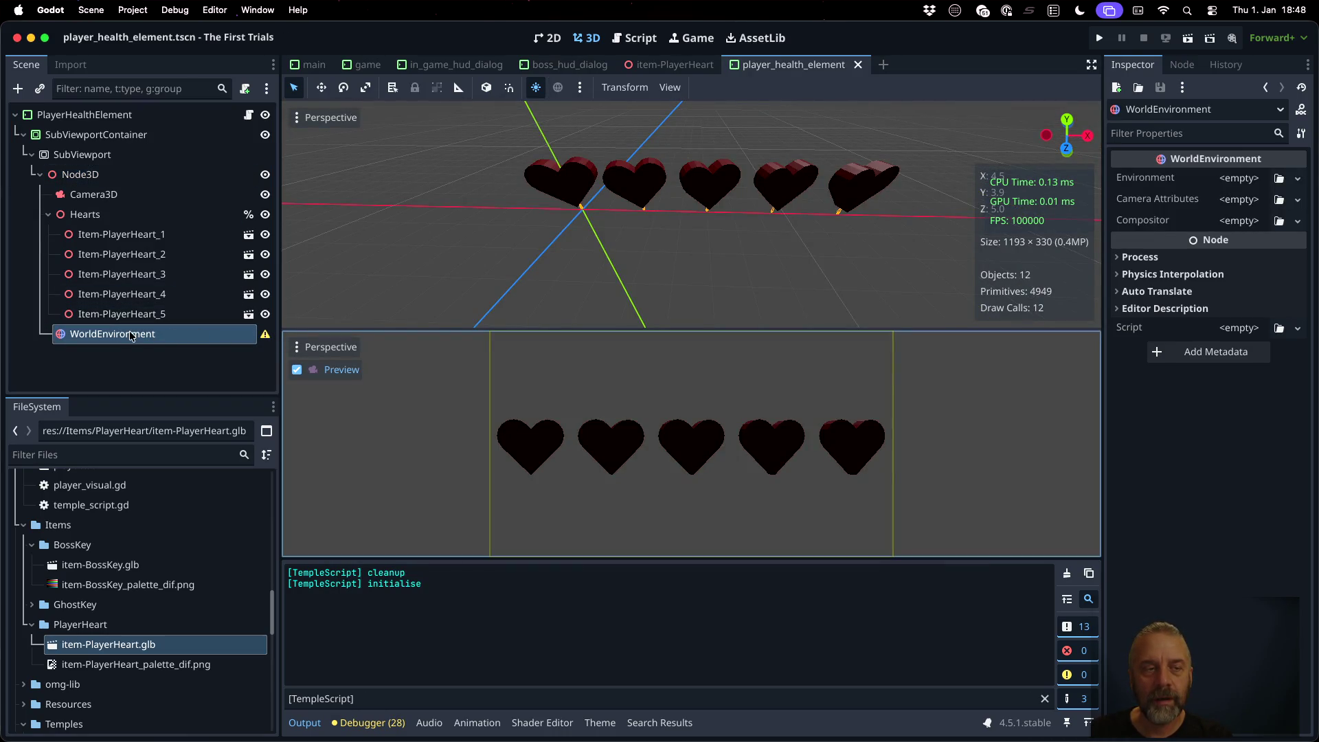
{"action": "left_click_drag", "start_coordinate": [131, 335], "coordinate": [134, 187]}
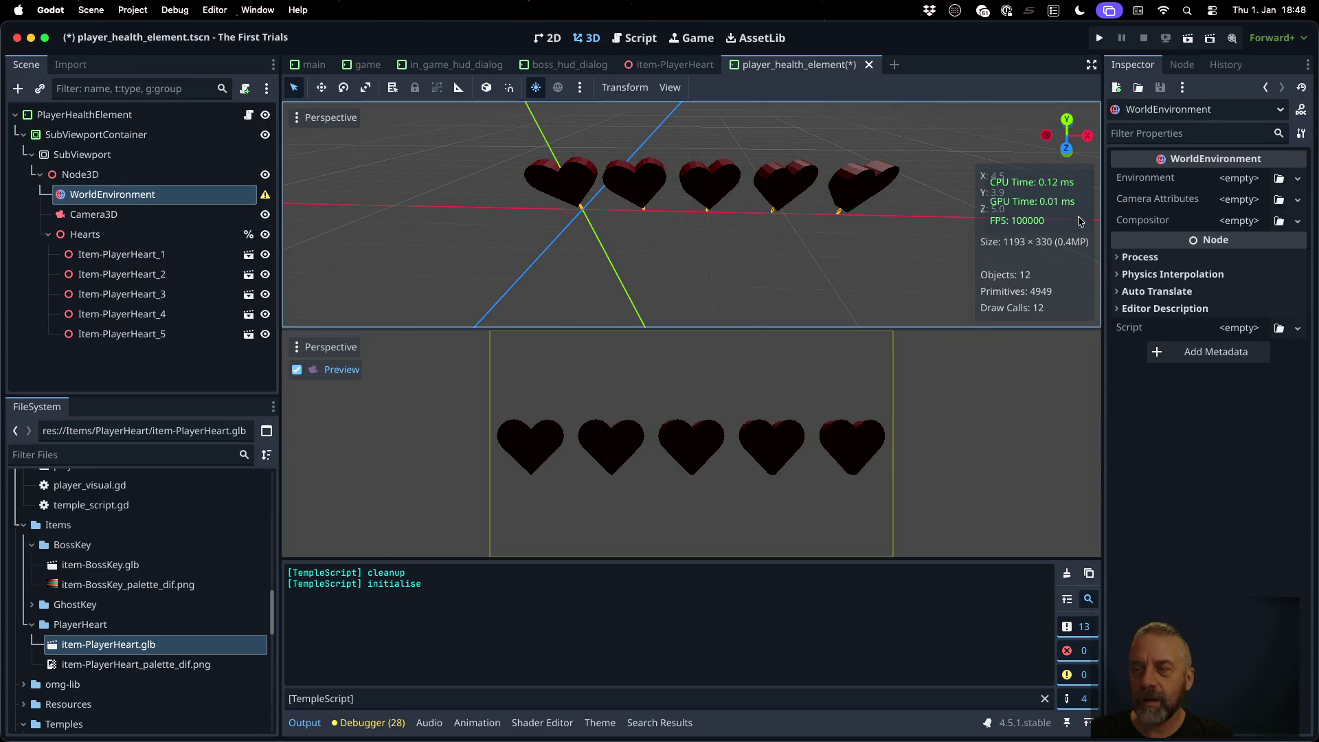
Step: Assign a New Environment resource to WorldEnvironment, leaving Camera Attributes and Compositor unset
{"action": "left_click", "coordinate": [1238, 178]}
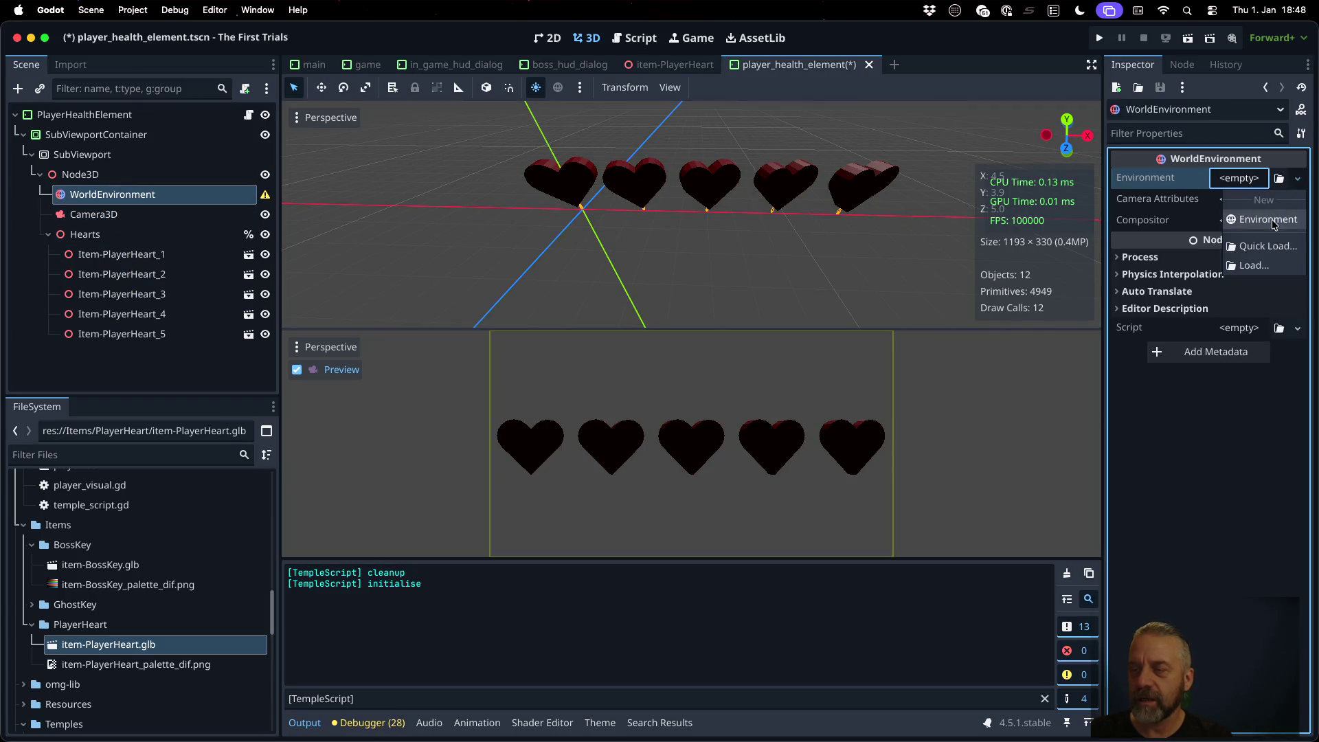
{"action": "left_click", "coordinate": [1271, 219]}
{"action": "left_click", "coordinate": [1248, 177]}
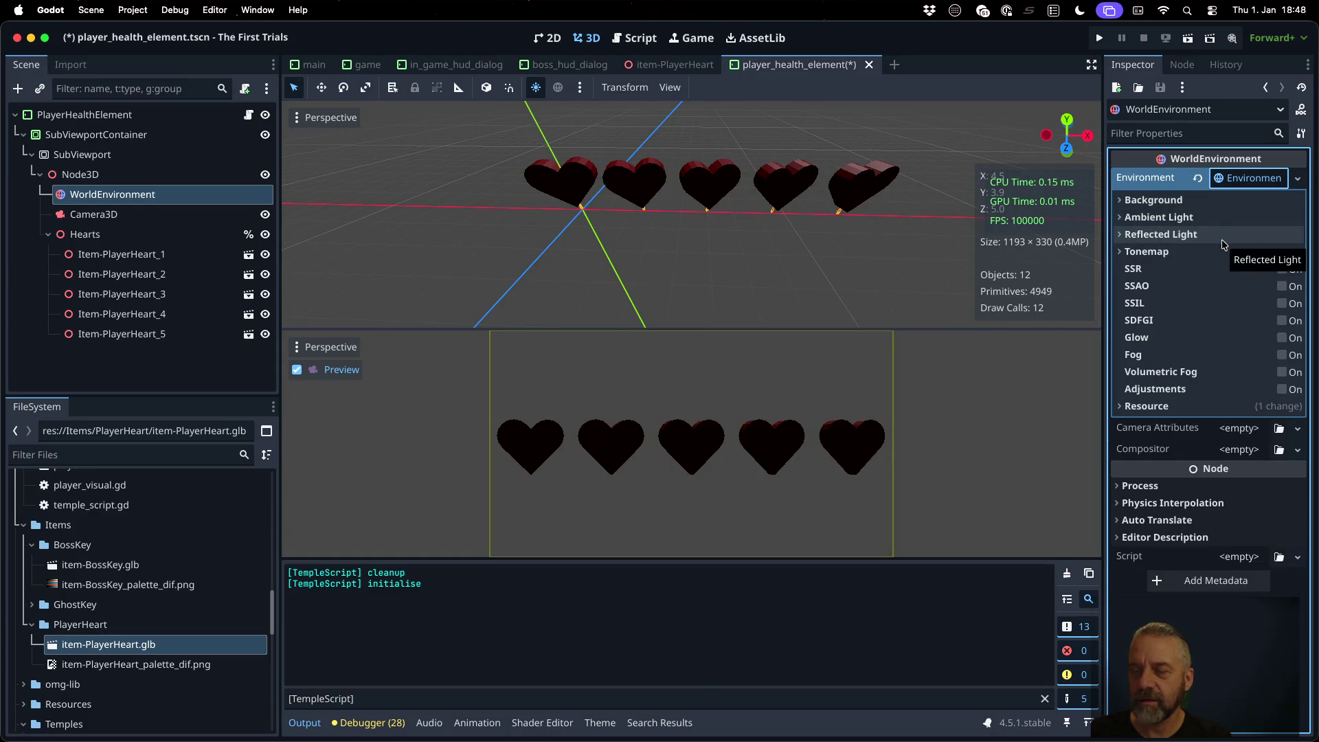
{"action": "left_click", "coordinate": [1240, 428]}
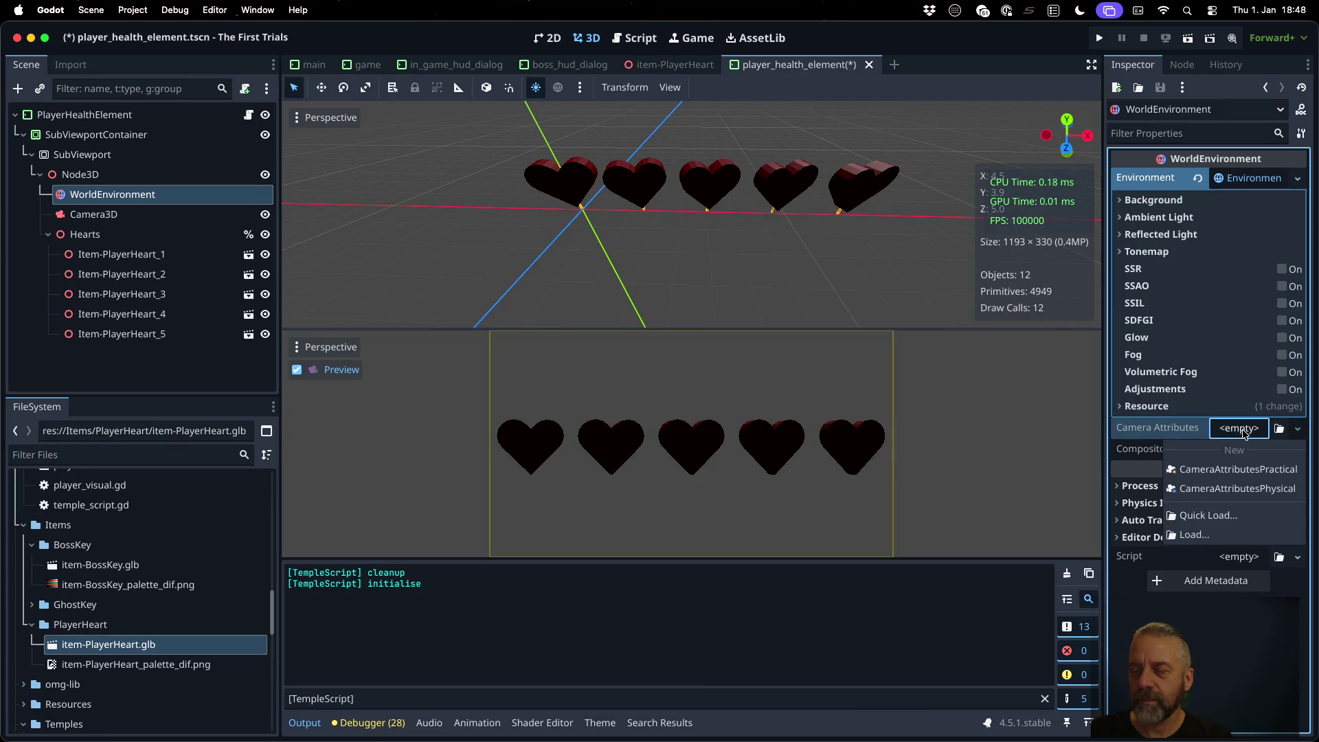
{"action": "left_click", "coordinate": [1243, 431]}
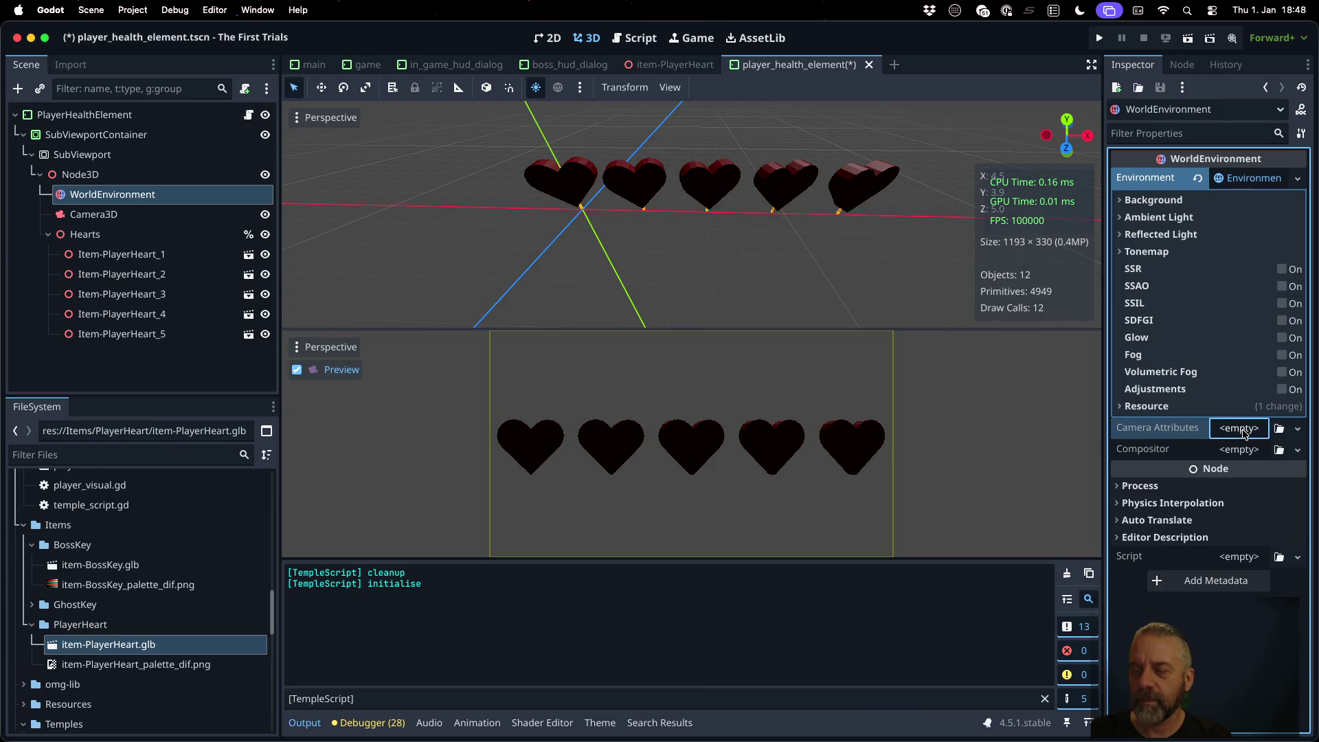
{"action": "left_click", "coordinate": [1246, 451]}
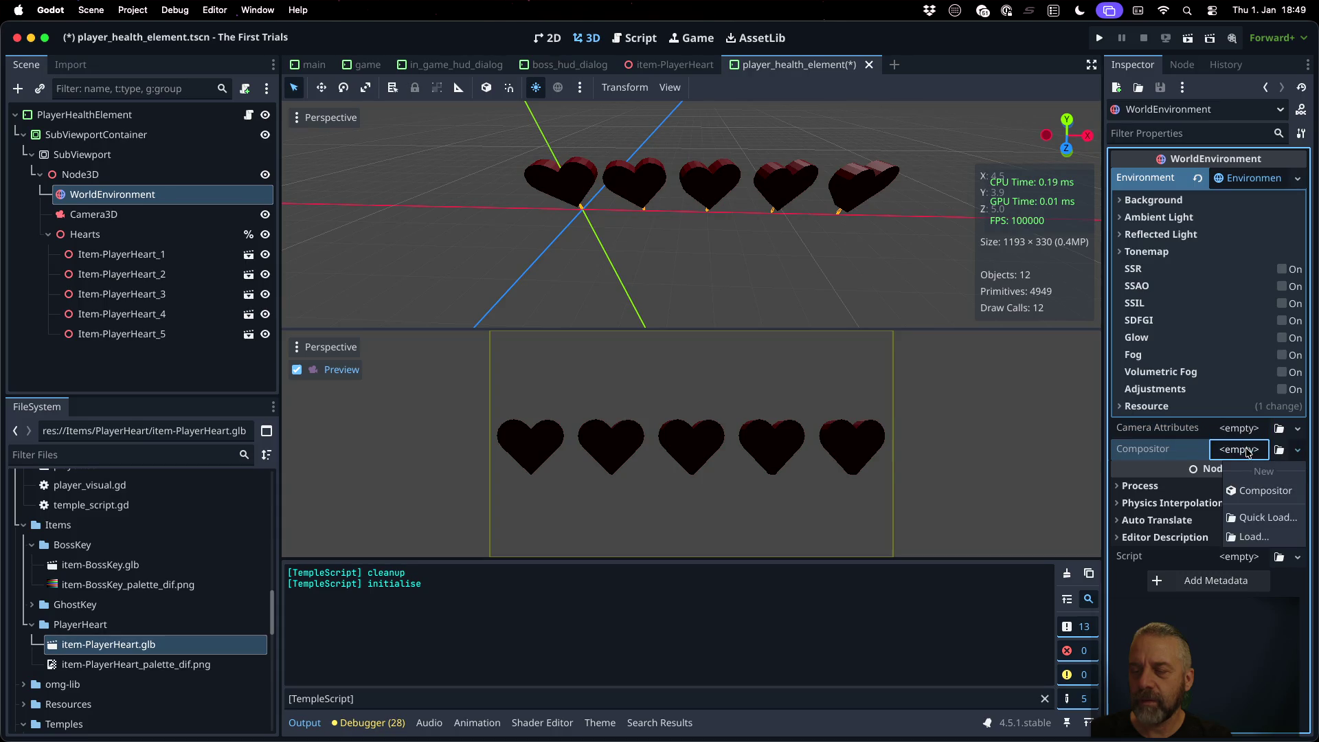
{"action": "left_click", "coordinate": [912, 315]}
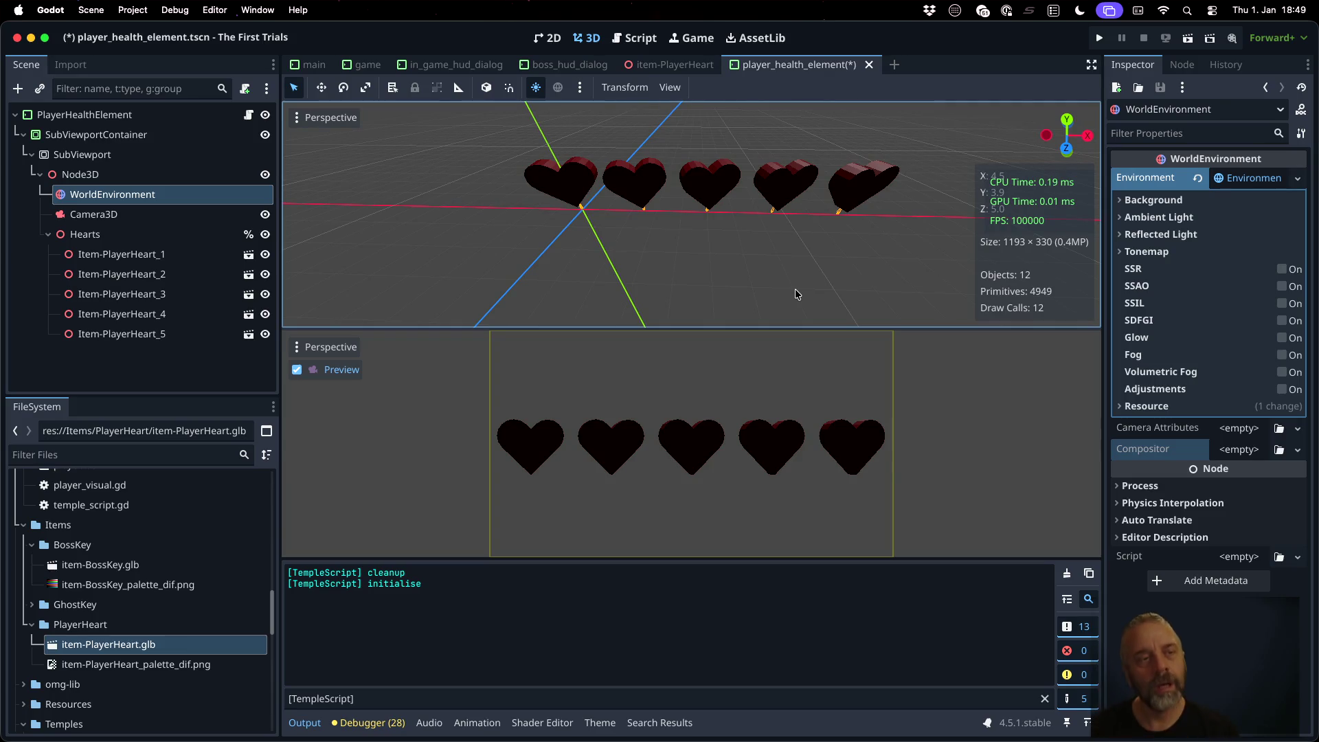
Step: In a new Firefox tab, search for 'godot use separate tree for subviewport'
{"action": "key", "text": "ctrl+Left"}
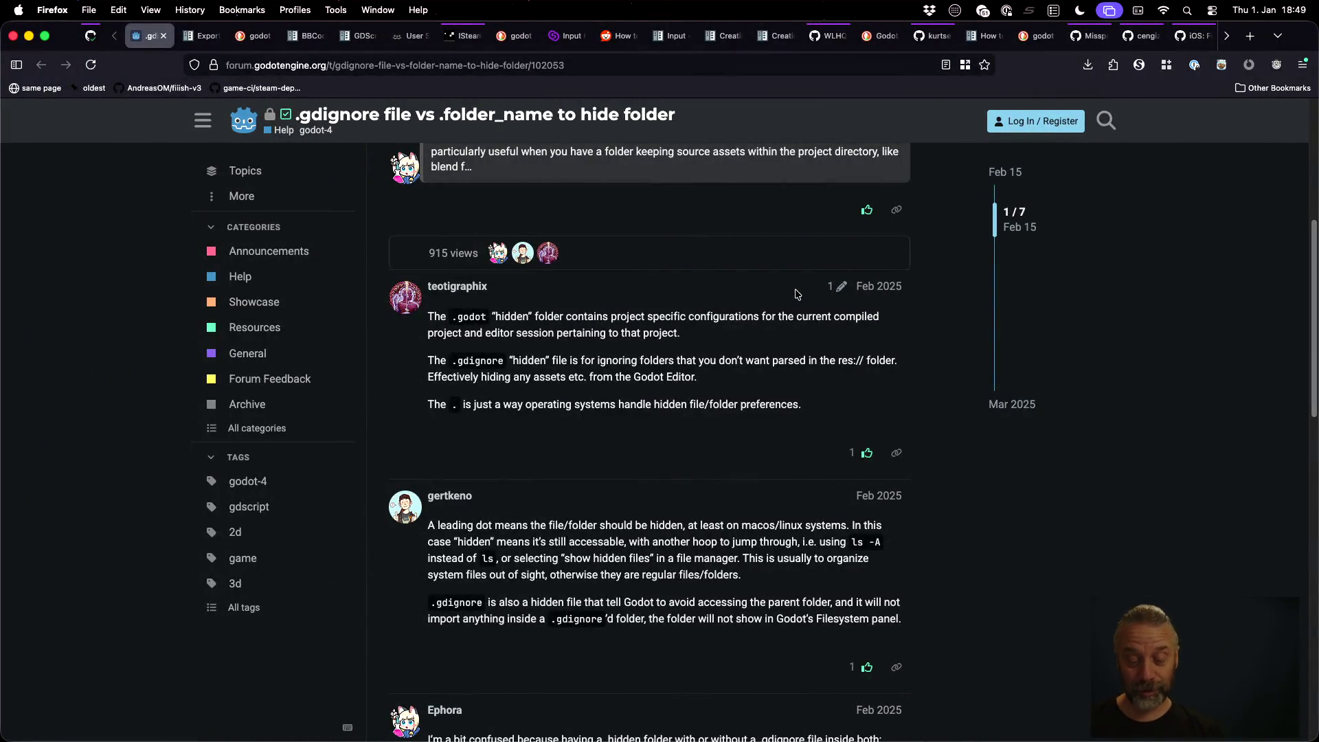
{"action": "key", "text": "super+t"}
{"action": "type", "text": "godot"}
{"action": "key", "text": "BackSpace"}
{"action": "key", "text": "BackSpace"}
{"action": "key", "text": "BackSpace"}
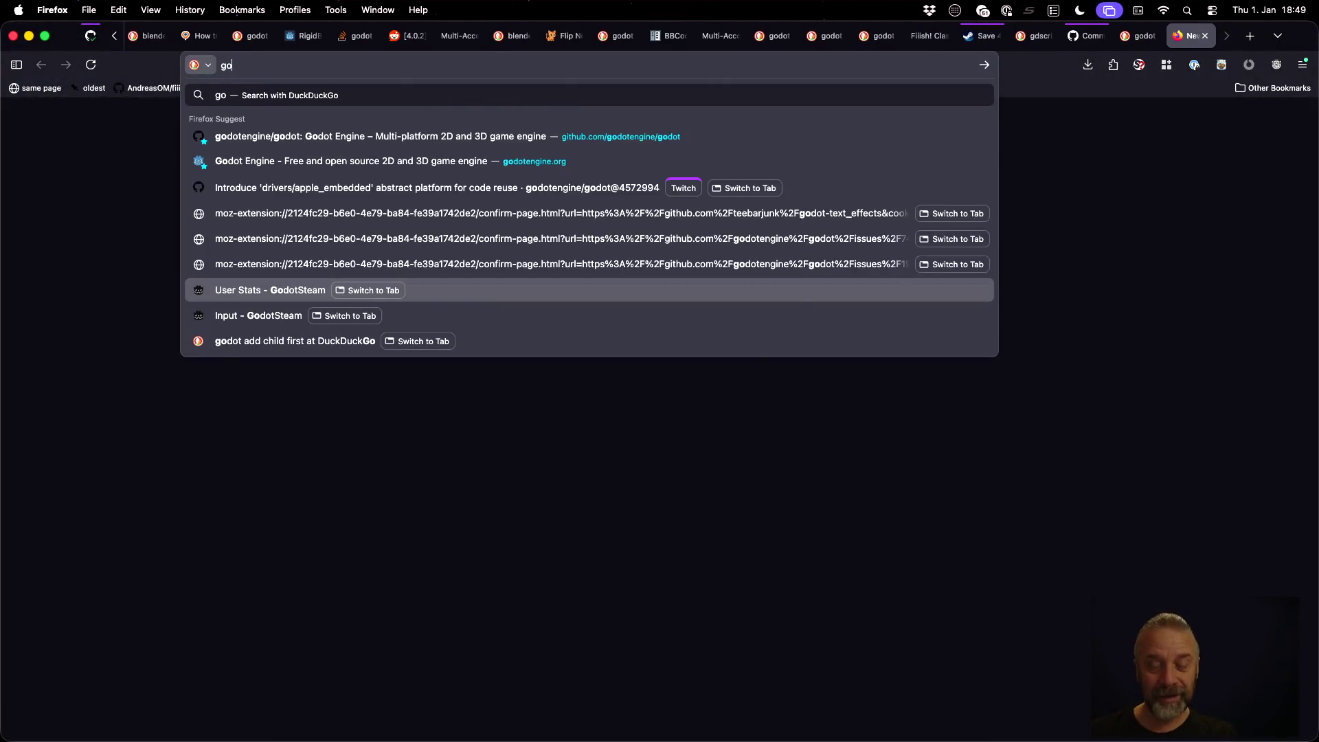
{"action": "type", "text": "oto"}
{"action": "key", "text": "BackSpace"}
{"action": "key", "text": "BackSpace"}
{"action": "key", "text": "BackSpace"}
{"action": "type", "text": "doto"}
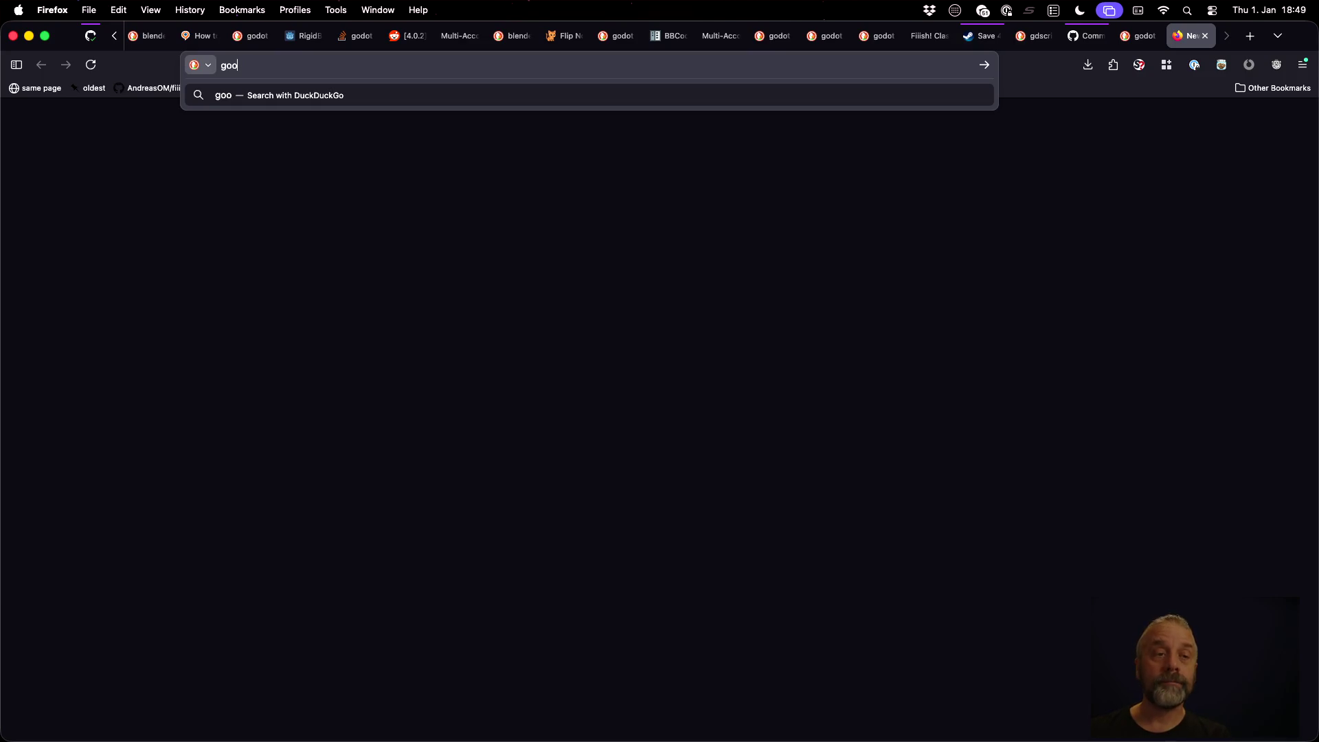
{"action": "key", "text": "BackSpace"}
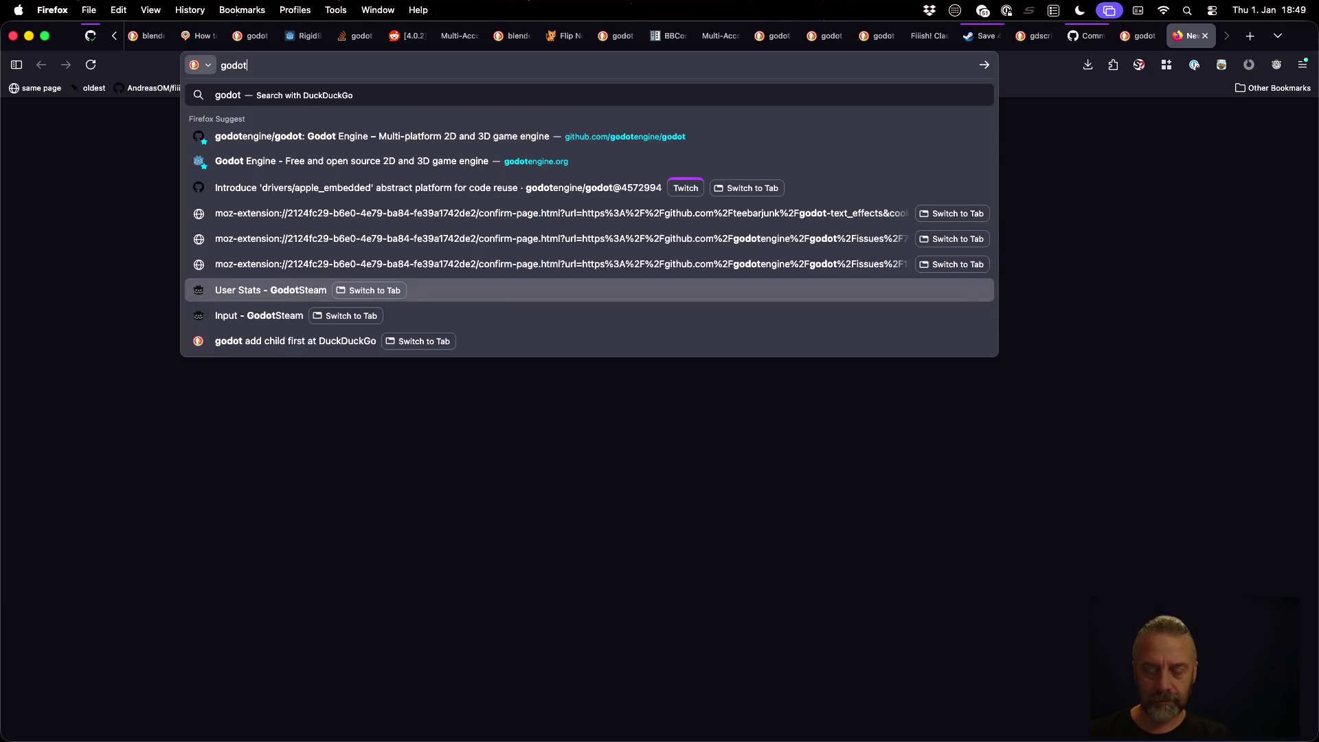
{"action": "type", "text": "use separ"}
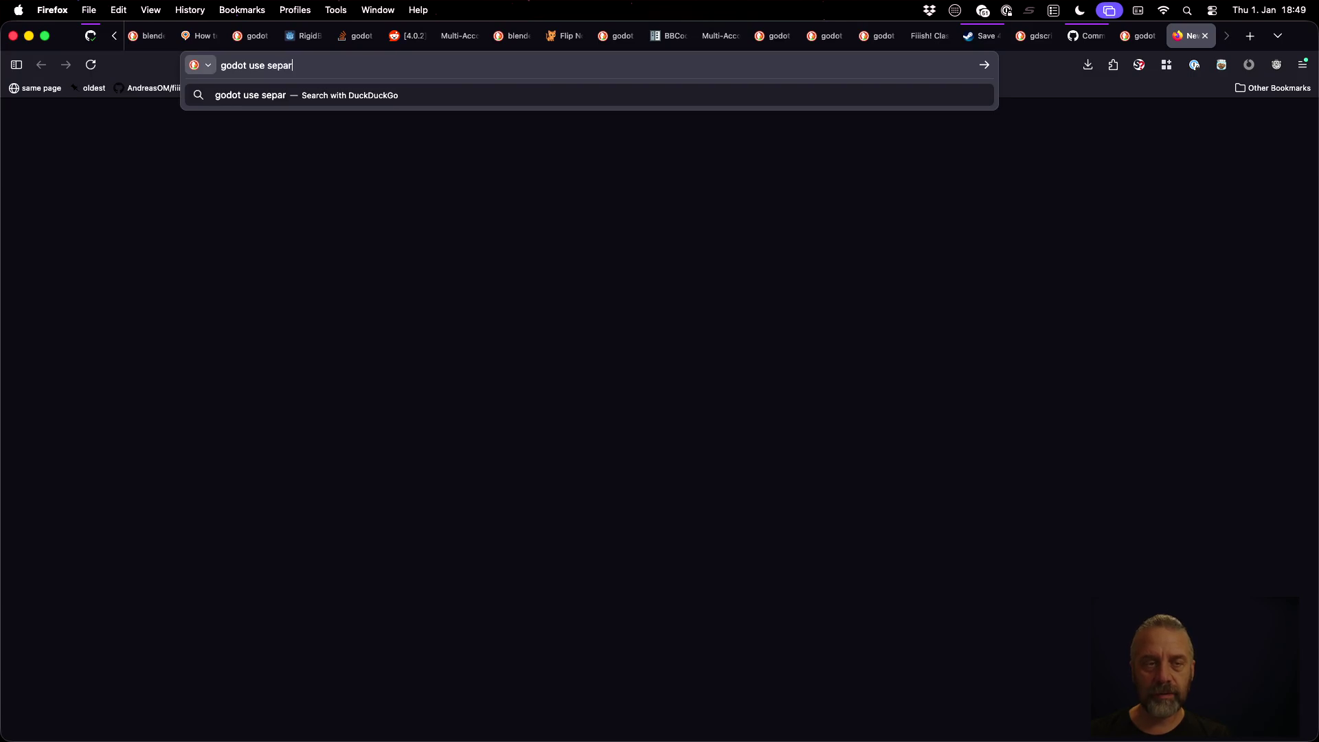
{"action": "type", "text": "ate "}
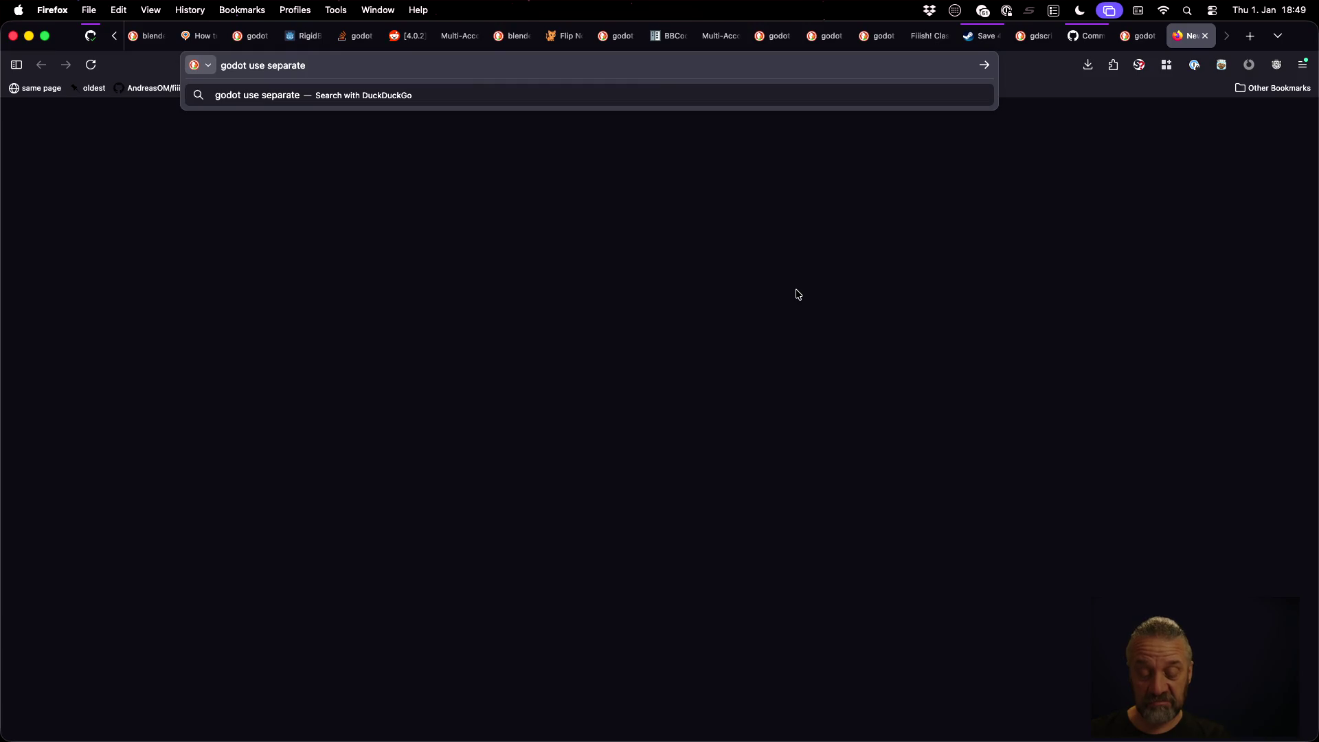
{"action": "type", "text": "tree for"}
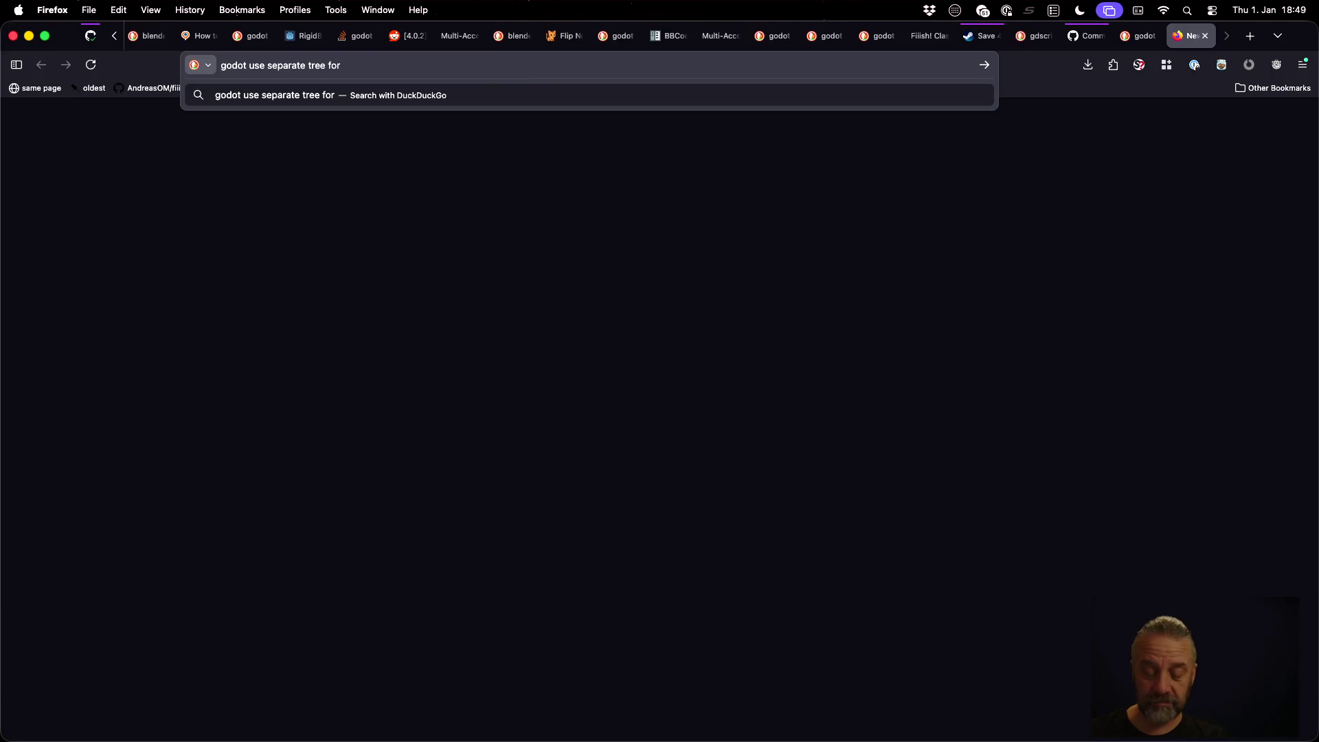
{"action": "type", "text": " subviewe"}
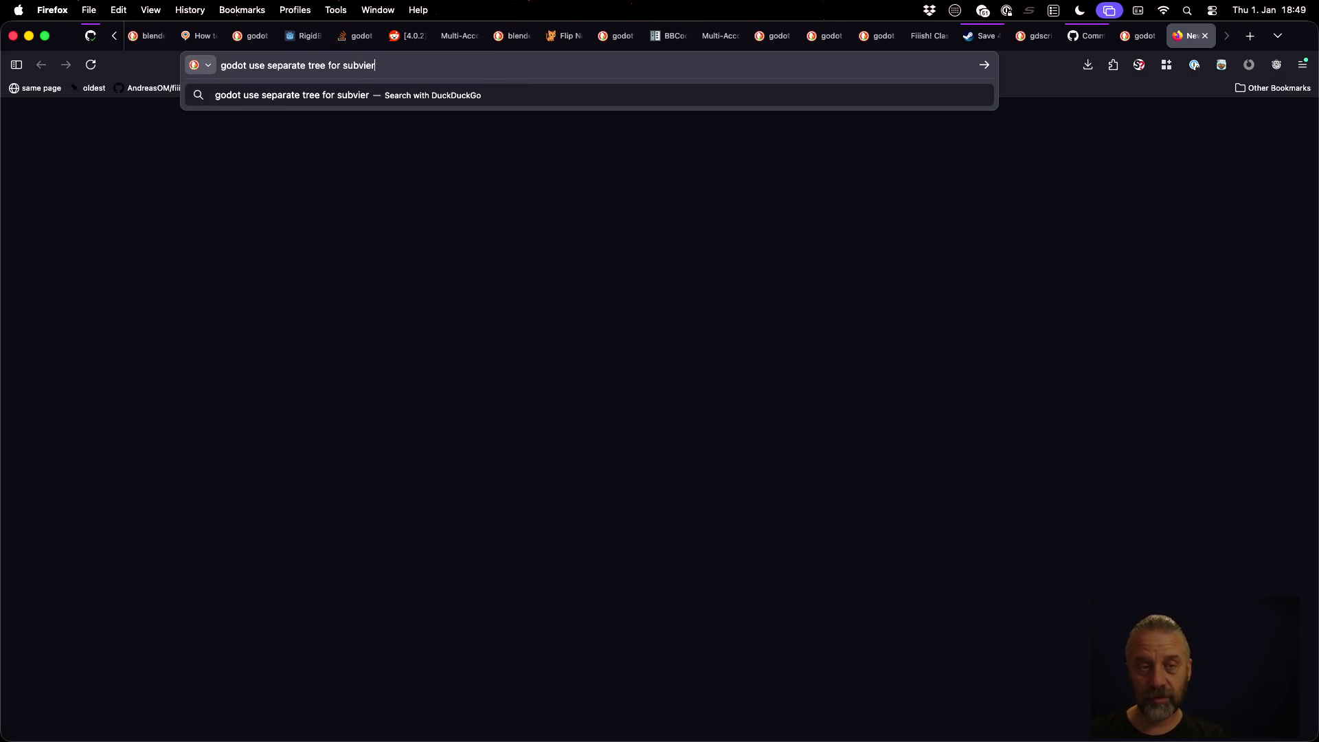
{"action": "key", "text": "BackSpace"}
{"action": "key", "text": "BackSpace"}
{"action": "type", "text": "r"}
{"action": "key", "text": "BackSpace"}
{"action": "type", "text": "wport"}
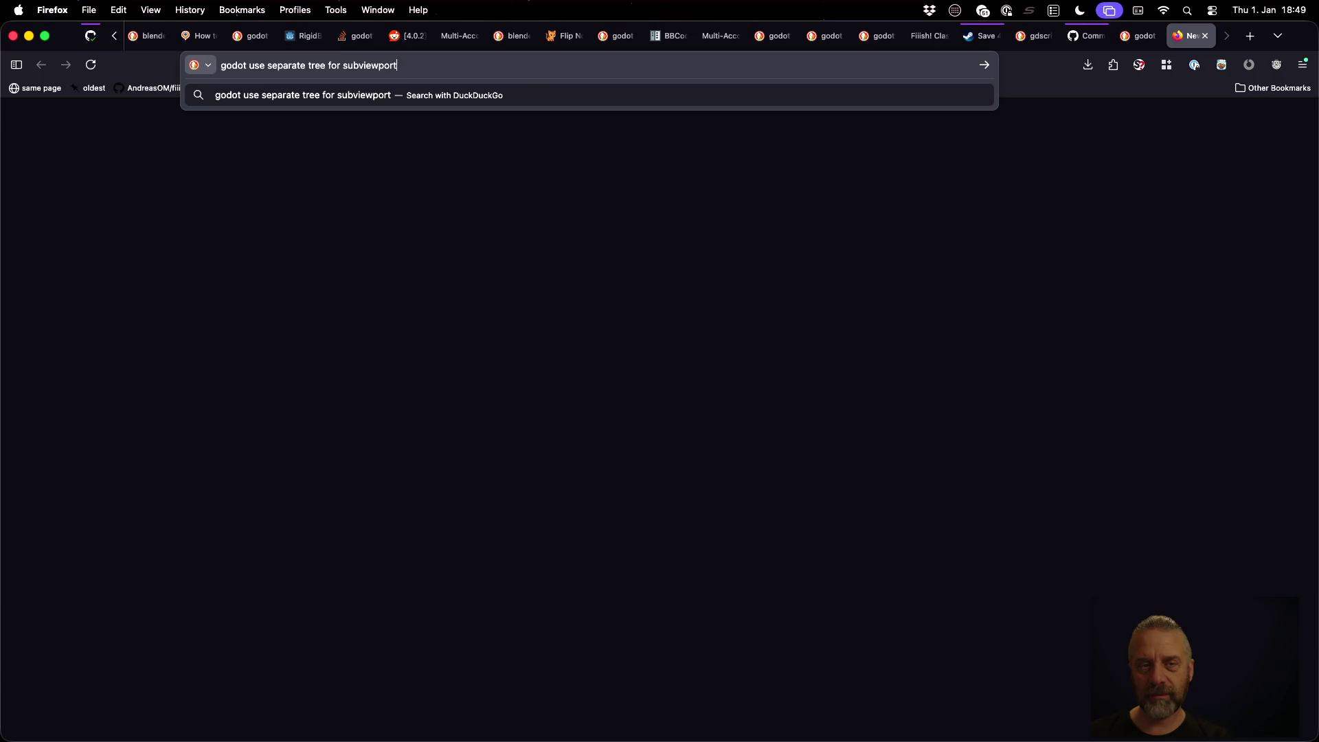
{"action": "key", "text": "Return"}
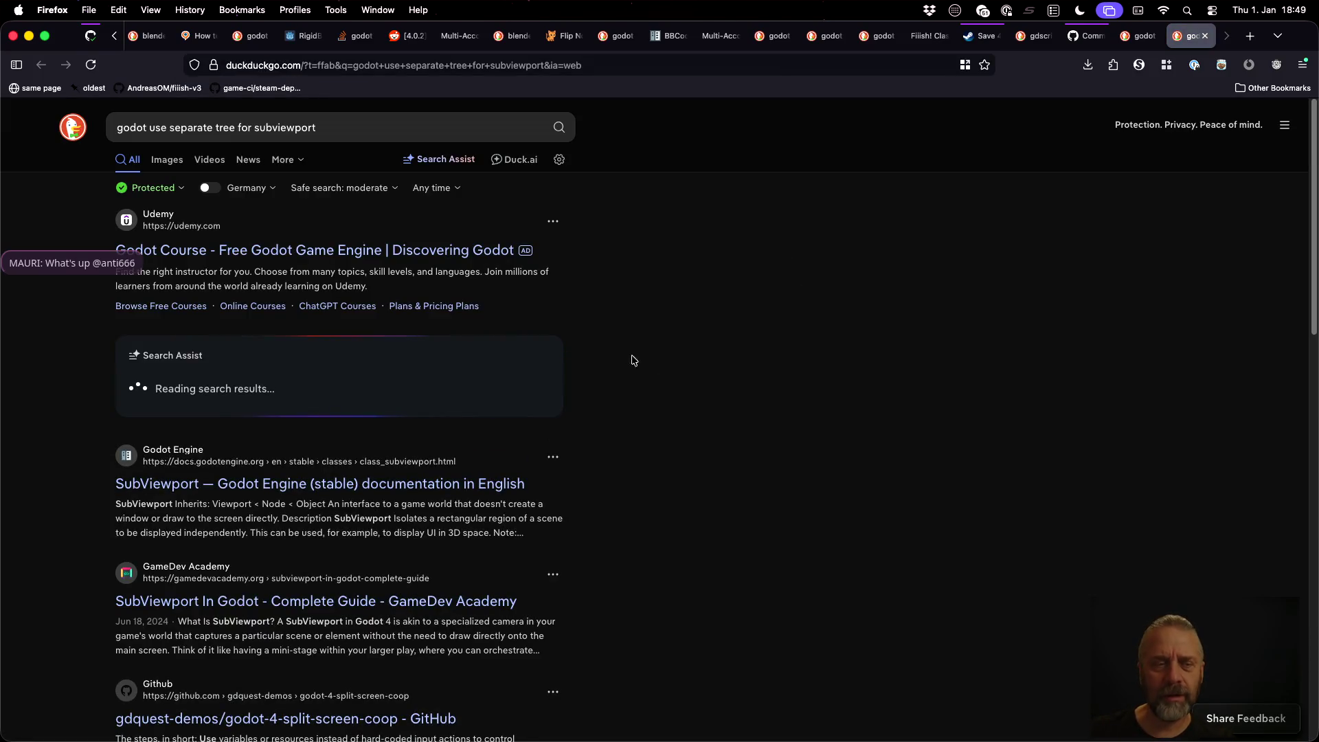
Step: Open the 'Using Viewports | Godot' result in a new tab and switch to it
{"action": "scroll", "coordinate": [671, 408], "scroll_direction": "down", "scroll_amount": 3}
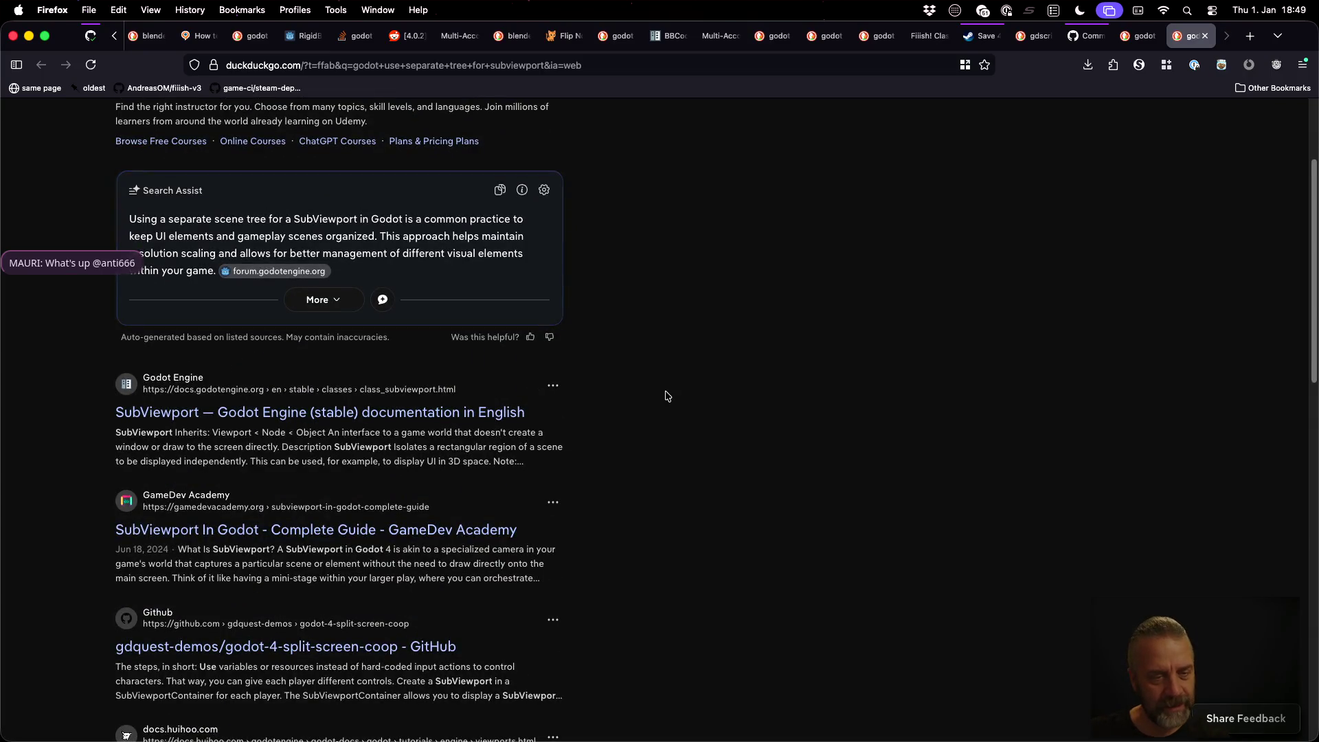
{"action": "scroll", "coordinate": [666, 396], "scroll_direction": "down", "scroll_amount": 2}
{"action": "scroll", "coordinate": [666, 397], "scroll_direction": "down", "scroll_amount": 1}
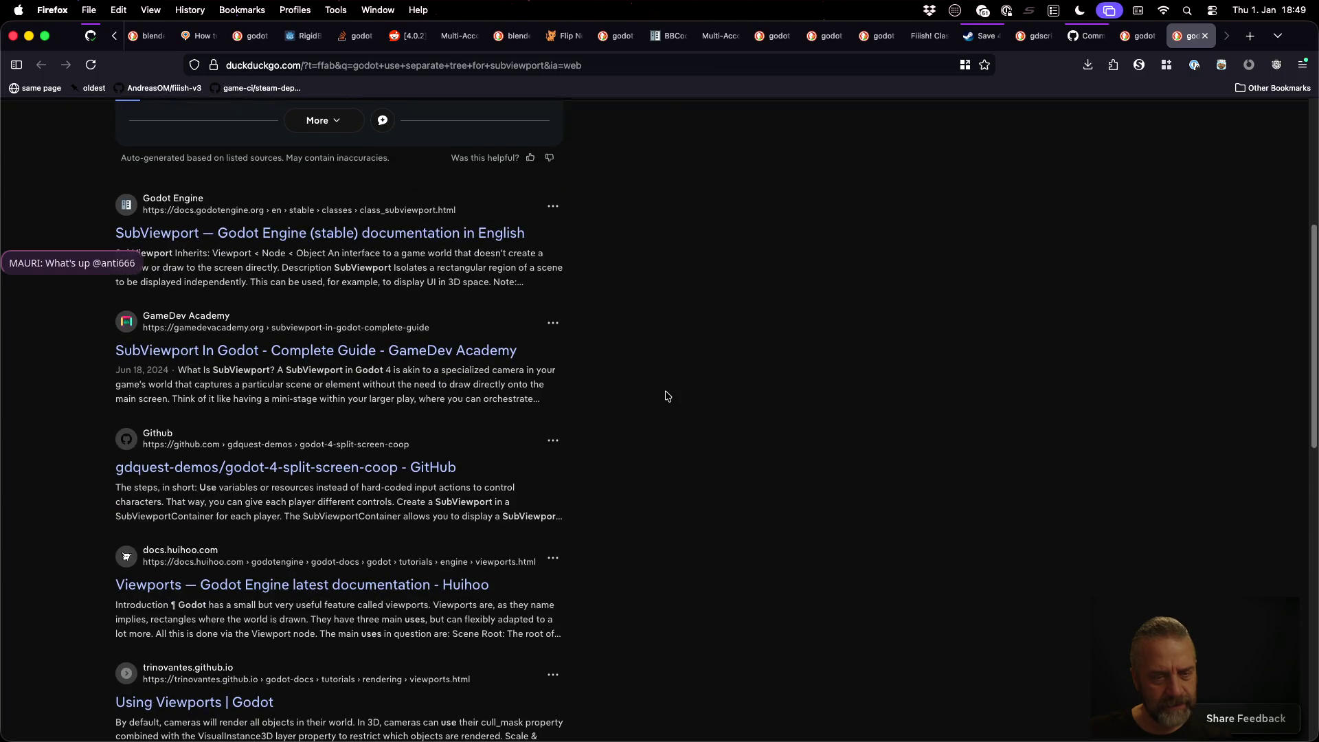
{"action": "scroll", "coordinate": [665, 396], "scroll_direction": "down", "scroll_amount": 2}
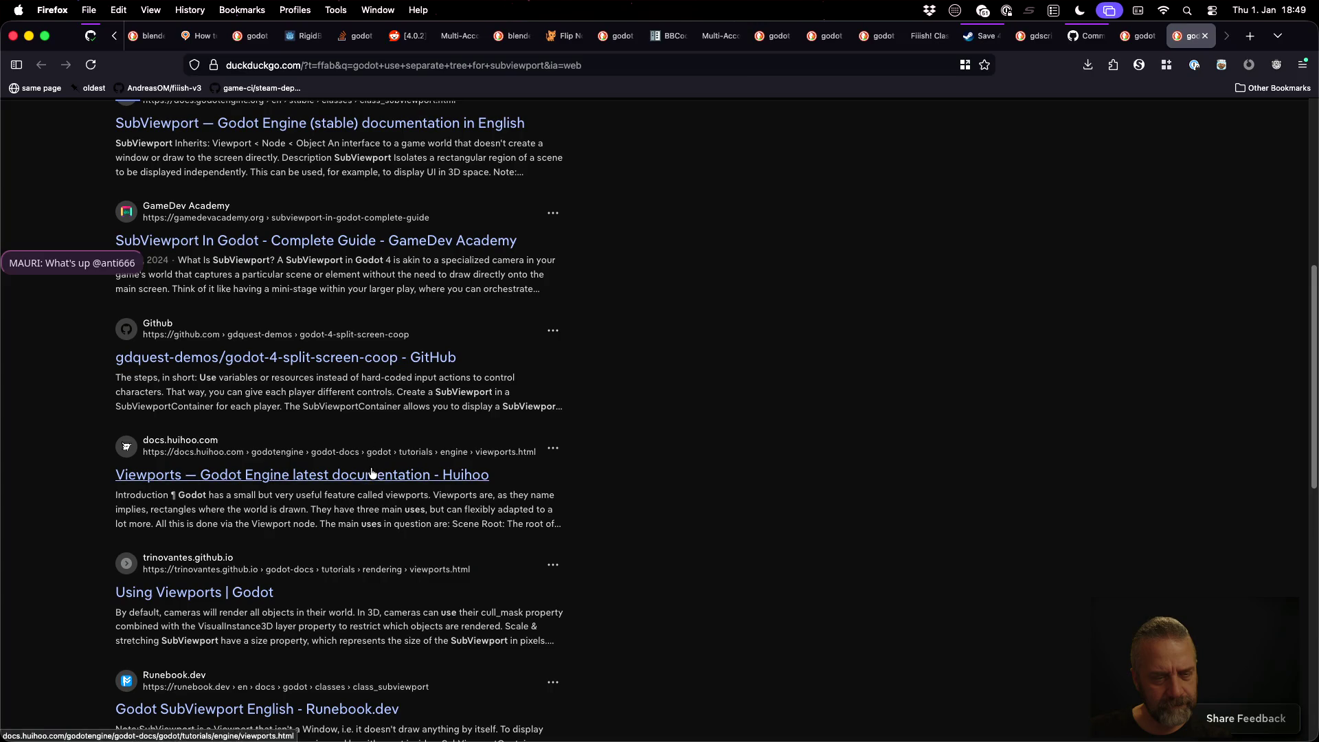
{"action": "middle_click", "coordinate": [206, 593]}
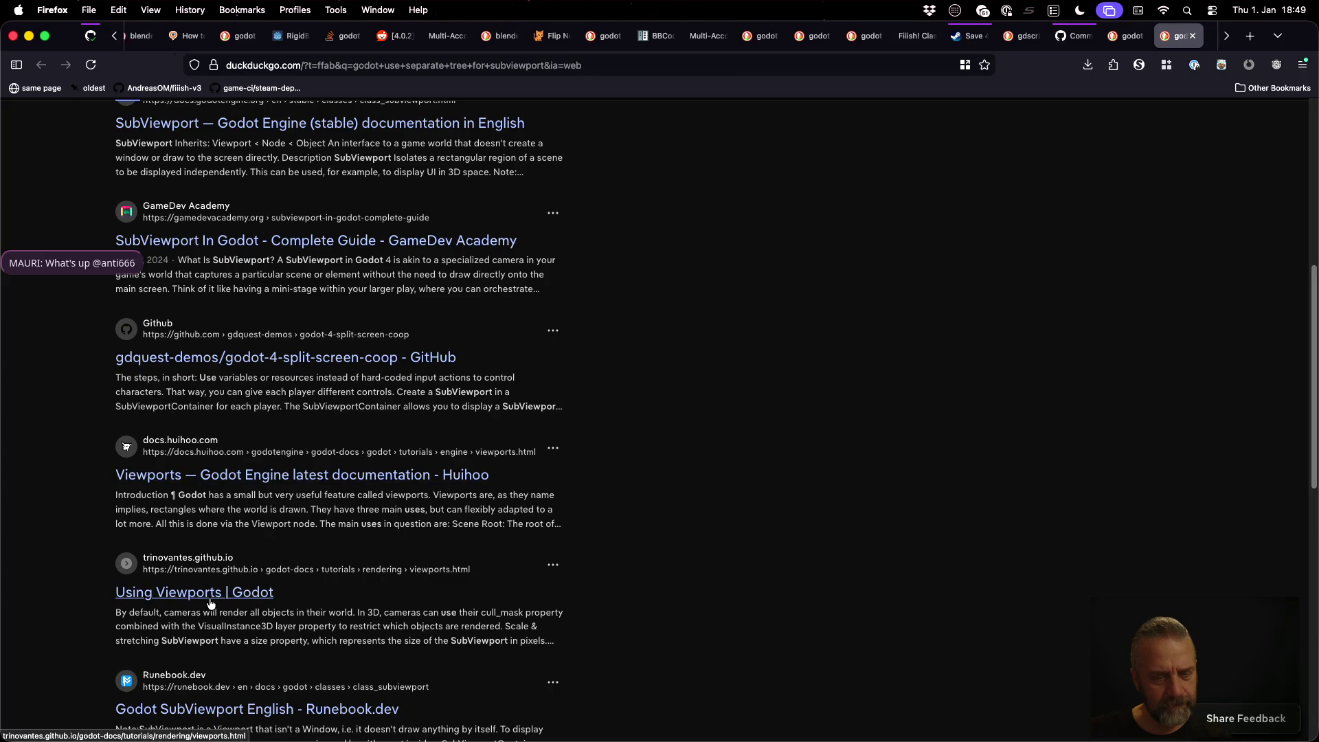
{"action": "key", "text": "ctrl+Tab"}
Step: Read the guide's 'Cameras (2D & 3D)' section, then return to the Godot editor
{"action": "scroll", "coordinate": [772, 439], "scroll_direction": "down", "scroll_amount": 4}
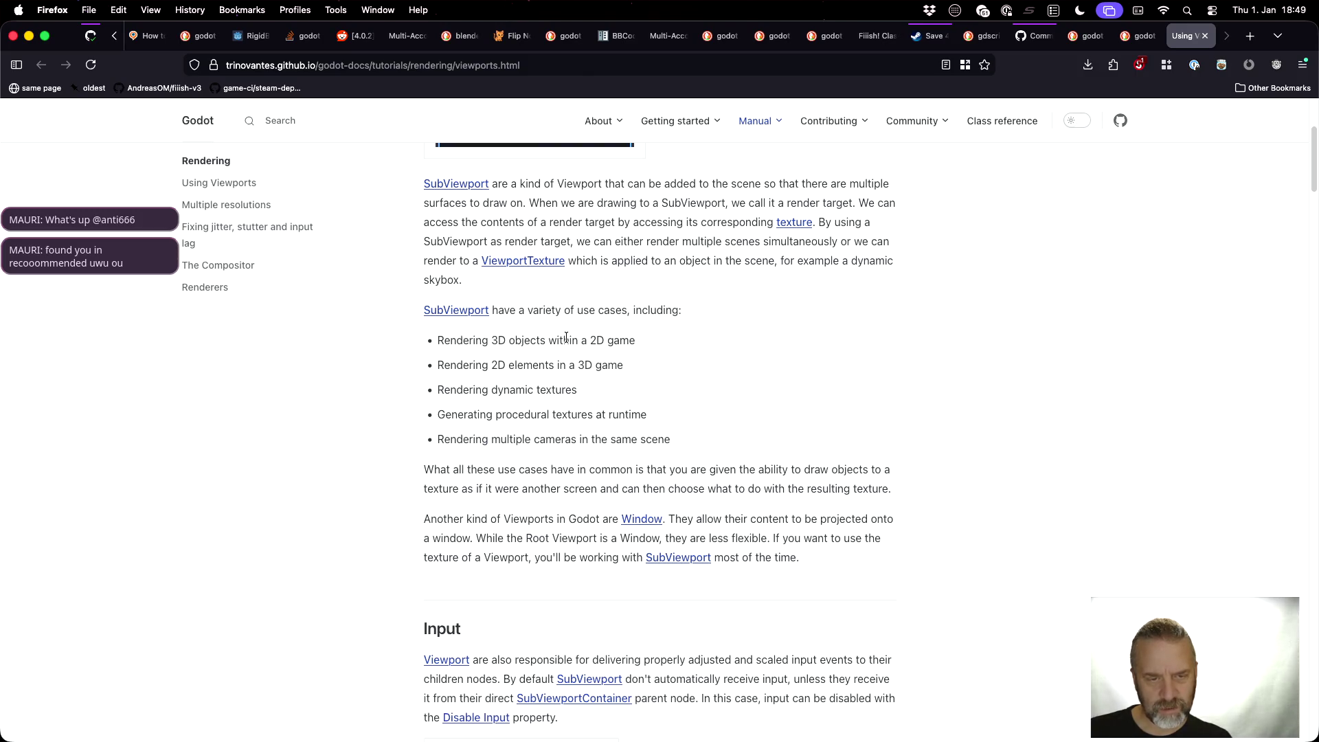
{"action": "scroll", "coordinate": [566, 337], "scroll_direction": "down", "scroll_amount": 5}
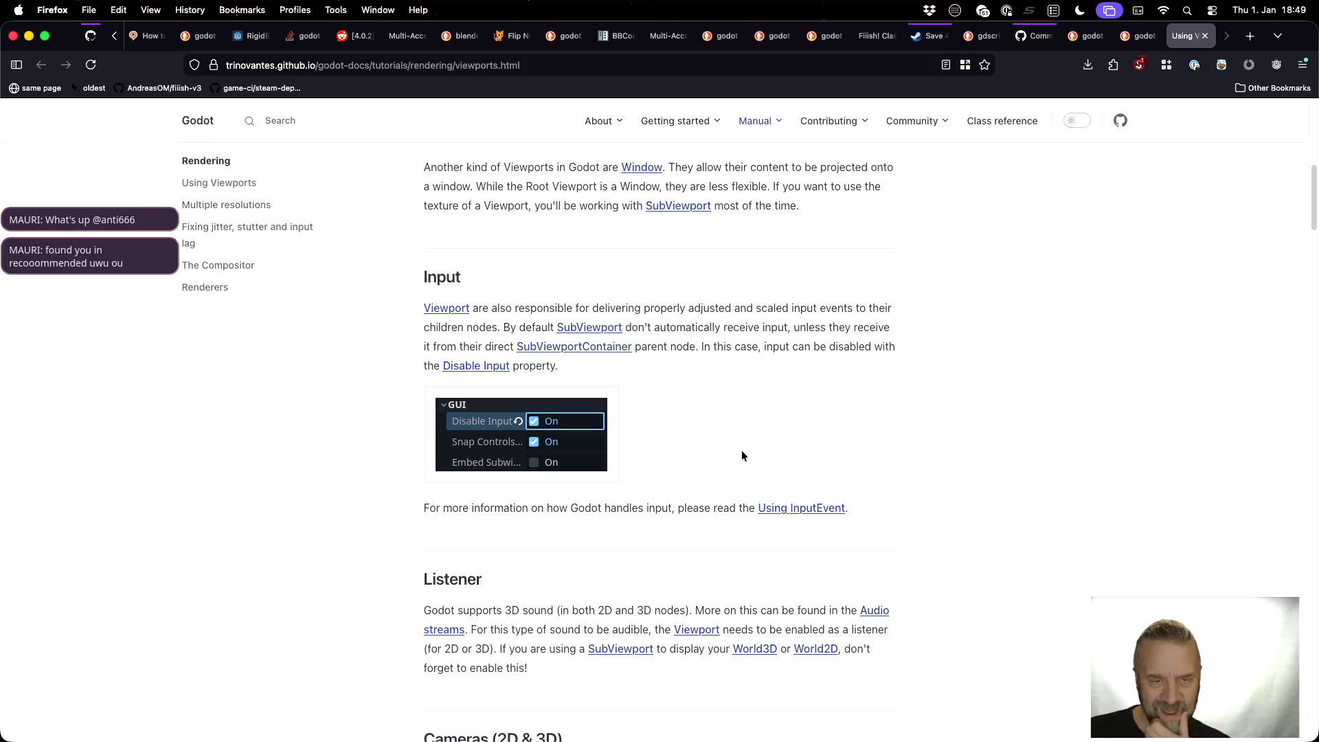
{"action": "scroll", "coordinate": [741, 450], "scroll_direction": "down", "scroll_amount": 5}
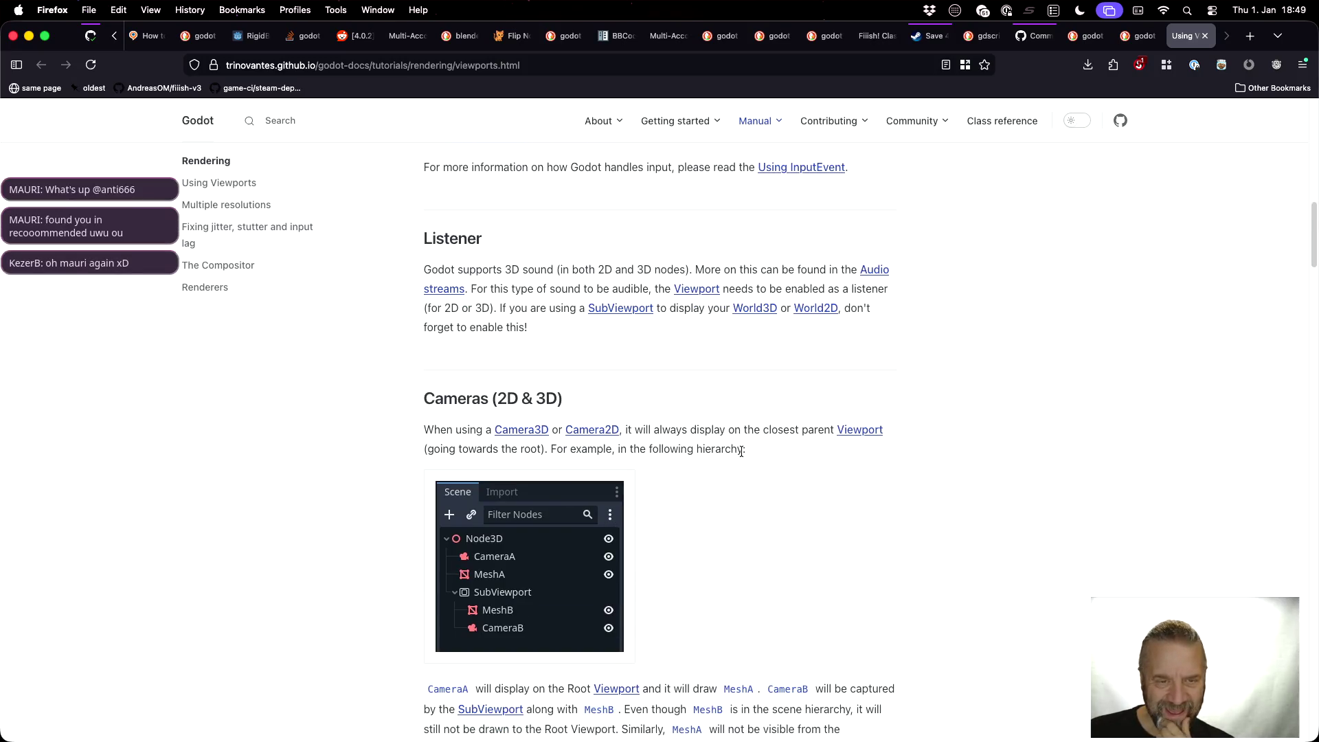
{"action": "scroll", "coordinate": [741, 451], "scroll_direction": "down", "scroll_amount": 4}
{"action": "scroll", "coordinate": [740, 451], "scroll_direction": "up", "scroll_amount": 1}
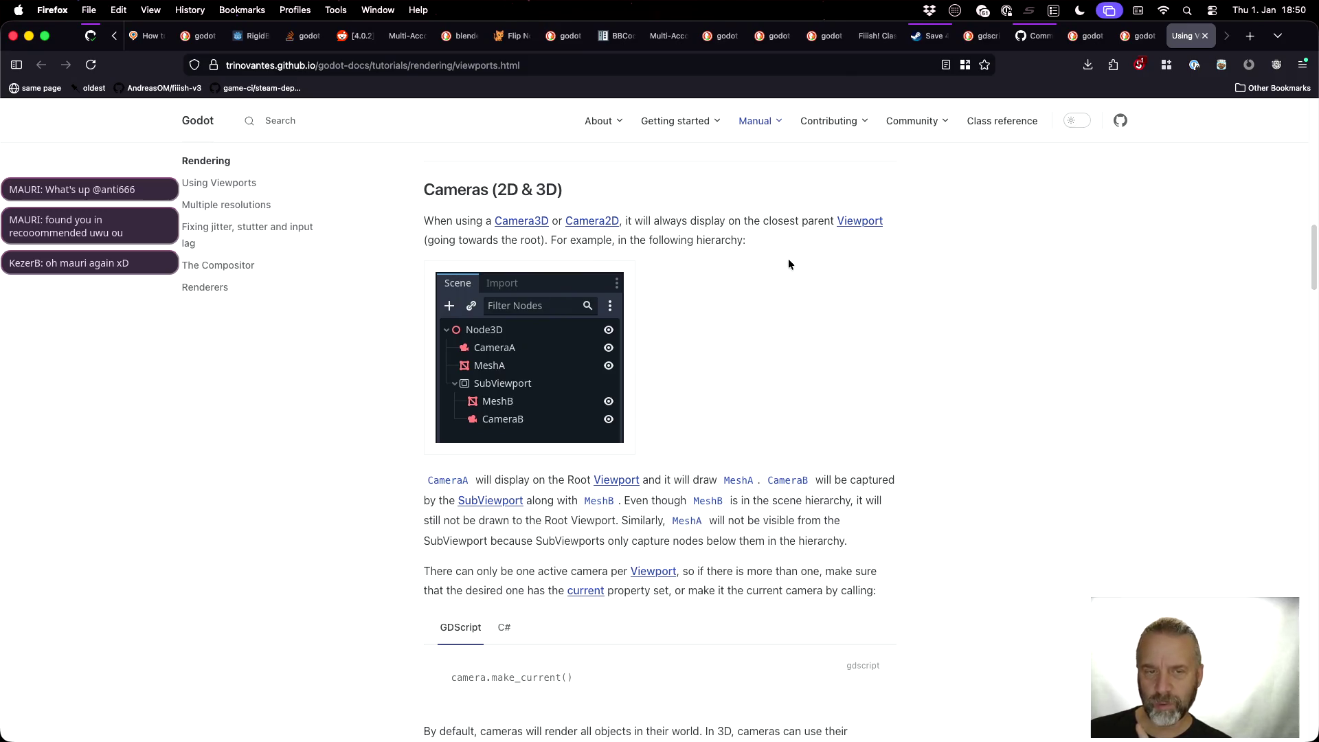
{"action": "scroll", "coordinate": [745, 341], "scroll_direction": "down", "scroll_amount": 1}
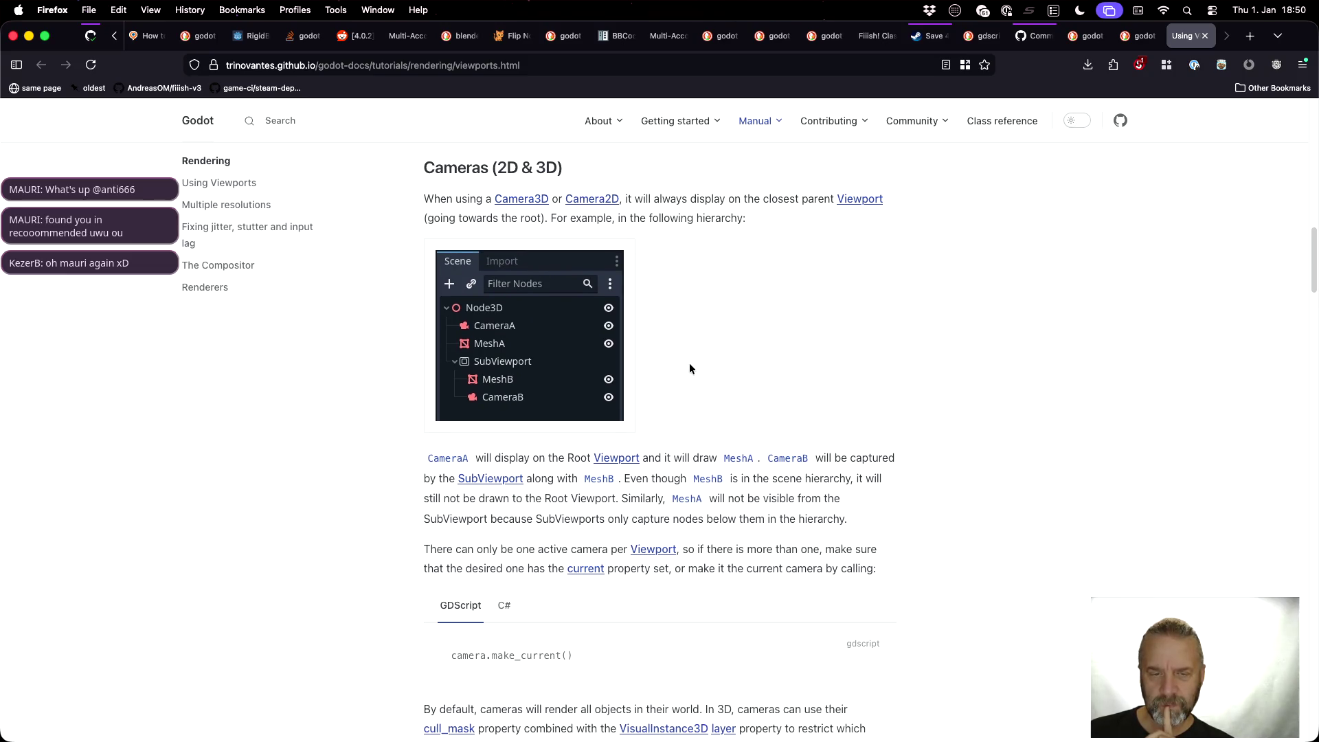
{"action": "scroll", "coordinate": [690, 364], "scroll_direction": "down", "scroll_amount": 1}
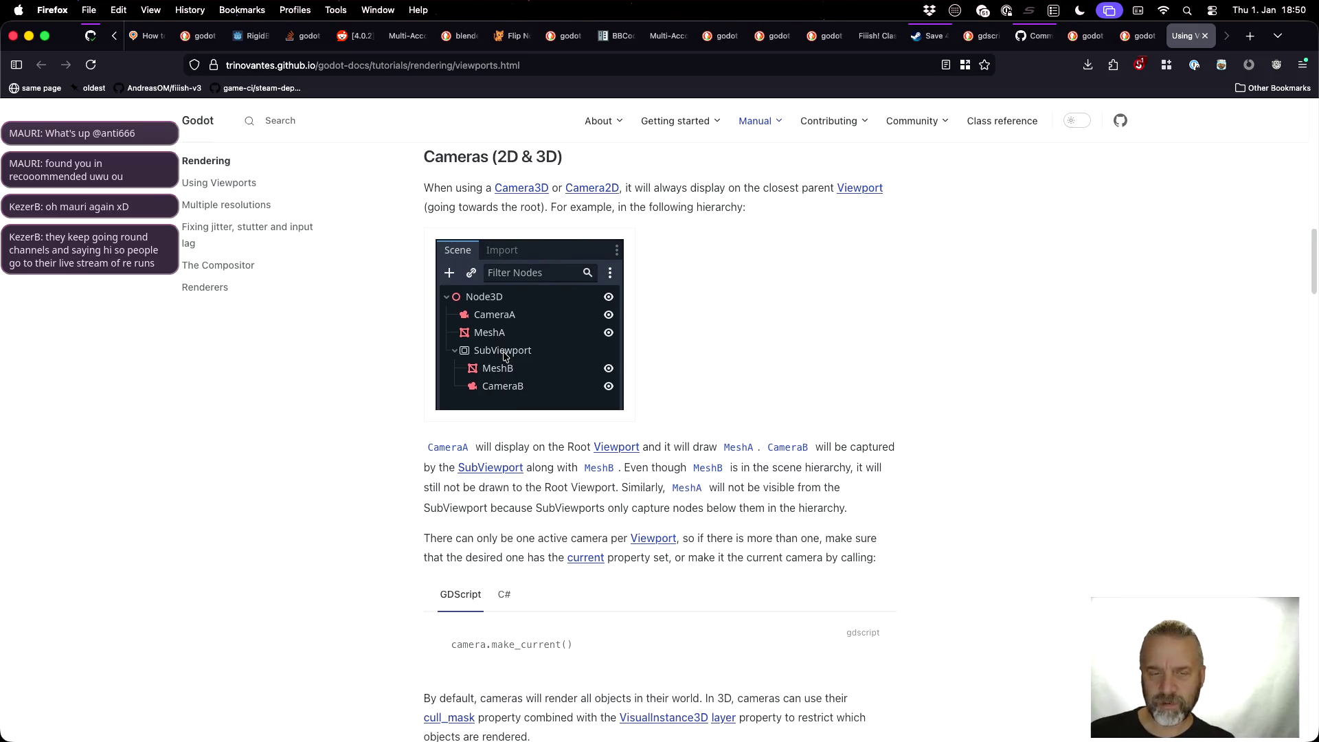
{"action": "scroll", "coordinate": [618, 397], "scroll_direction": "down", "scroll_amount": 3}
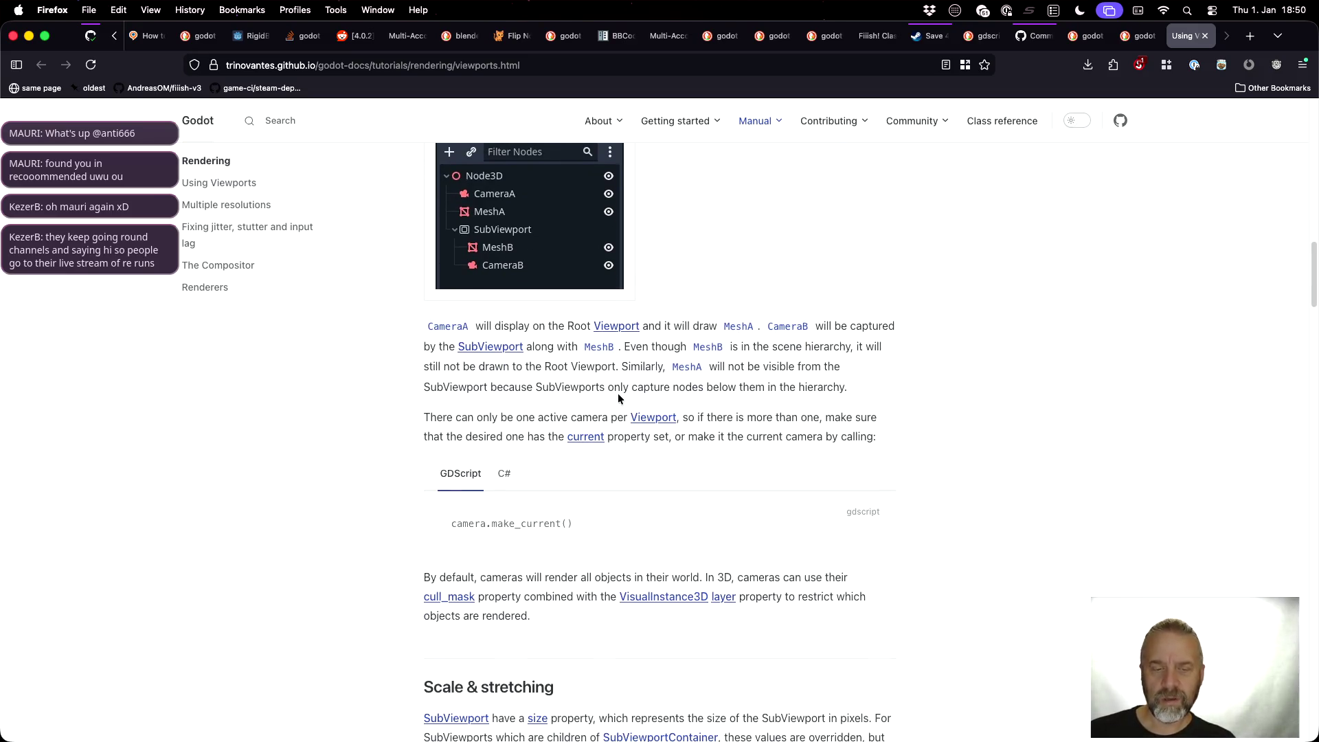
{"action": "key", "text": "super+Tab"}
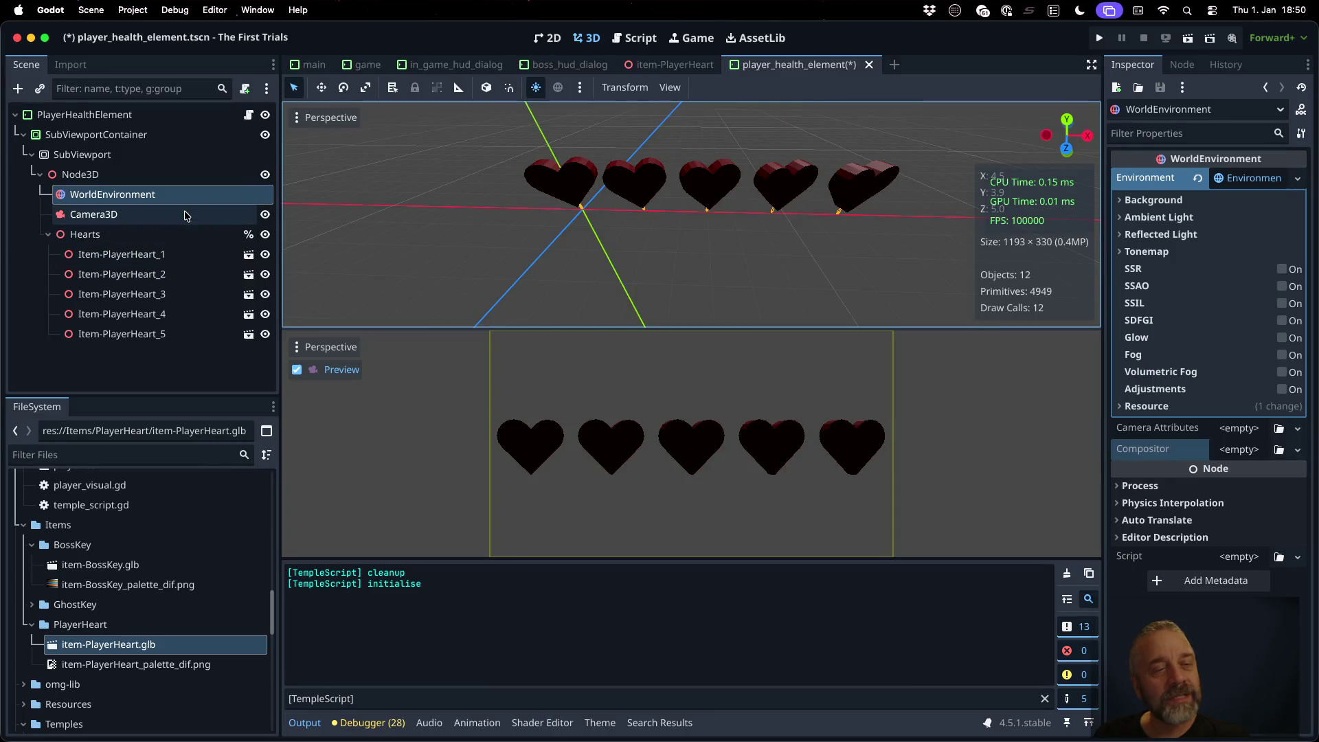
Step: Compare the Camera3D and SubViewport properties, stop the test run, and return to the docs
{"action": "left_click", "coordinate": [157, 206]}
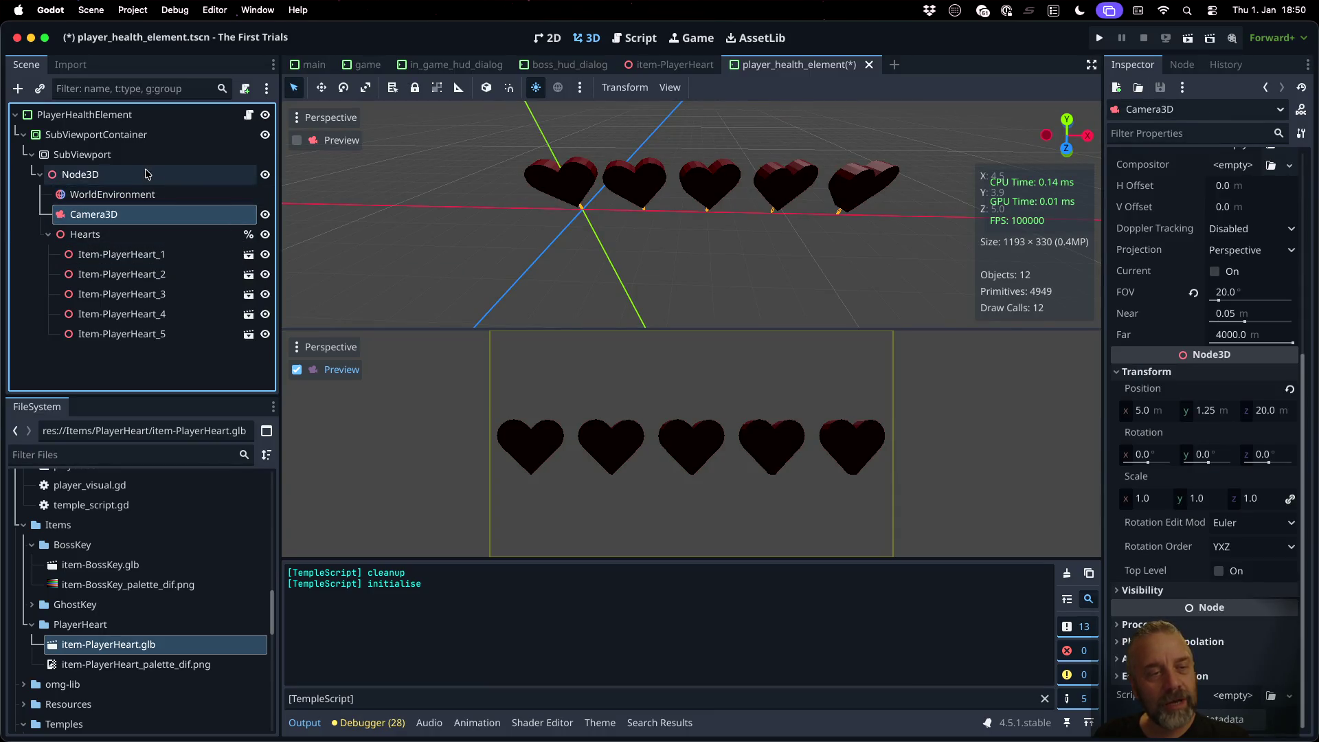
{"action": "left_click", "coordinate": [110, 153]}
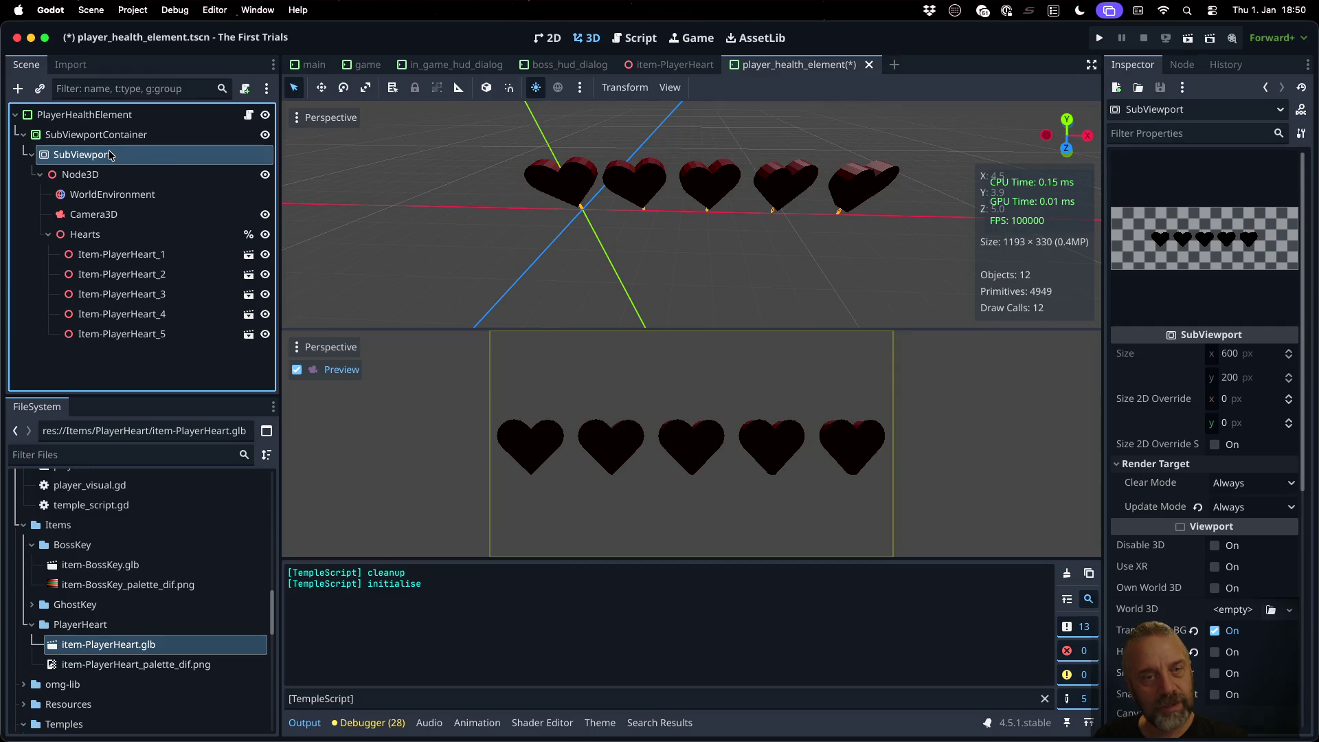
{"action": "left_click", "coordinate": [96, 213]}
{"action": "left_click", "coordinate": [98, 157]}
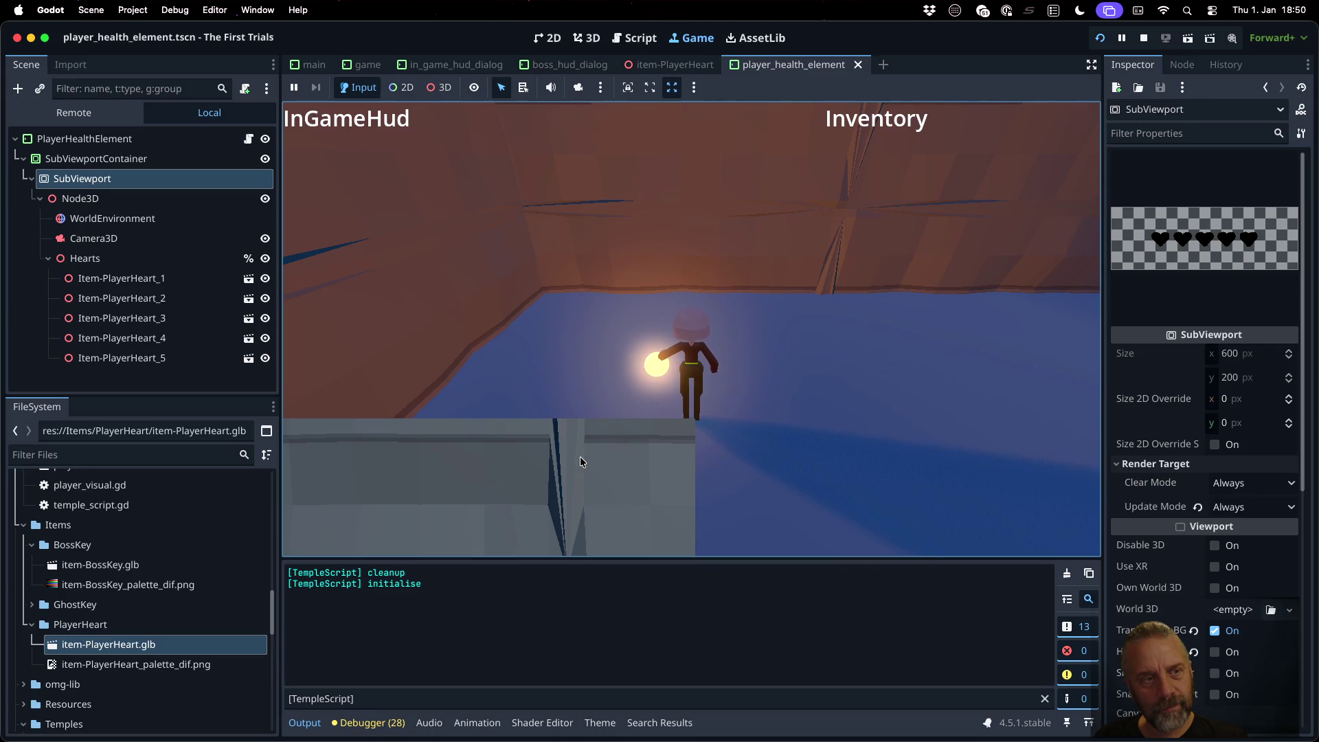
{"action": "left_click", "coordinate": [1143, 38]}
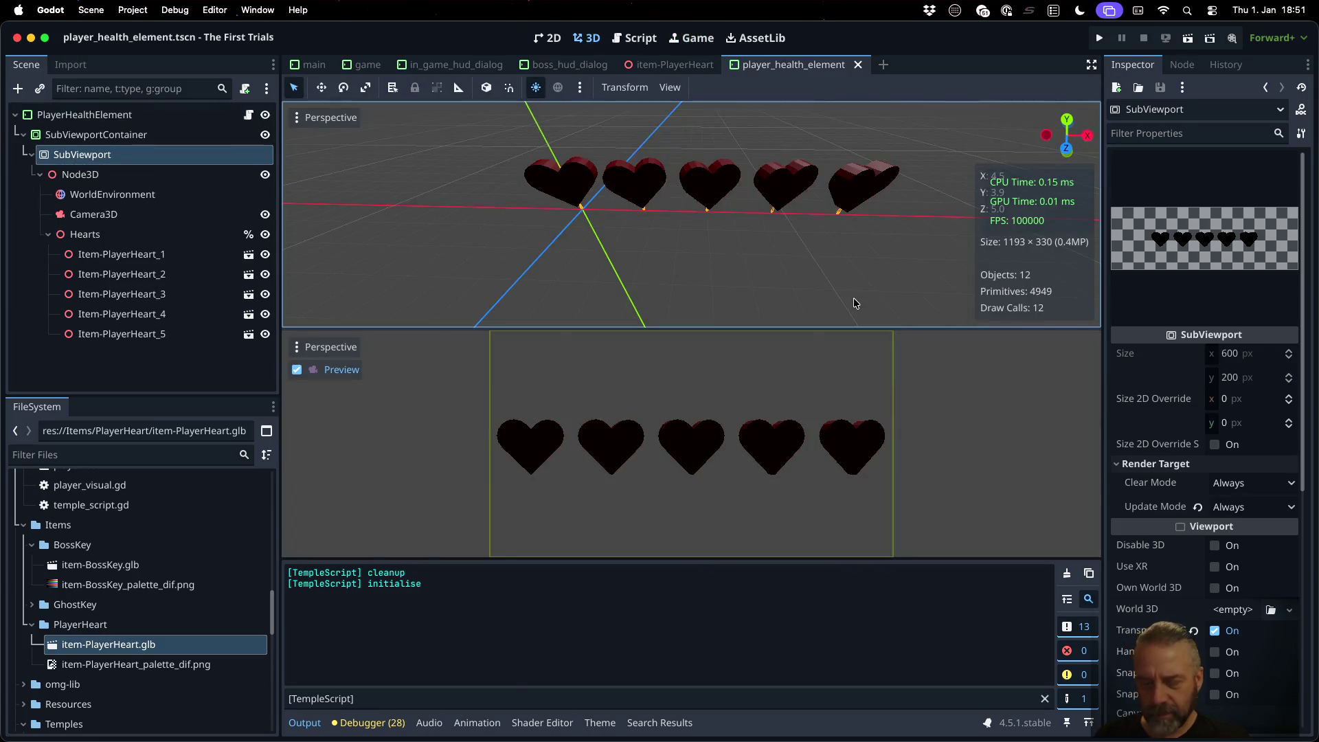
{"action": "key", "text": "super+Tab"}
Step: Scroll the docs to the note on setting a camera's current property, then return to Godot
{"action": "scroll", "coordinate": [570, 378], "scroll_direction": "up", "scroll_amount": 1}
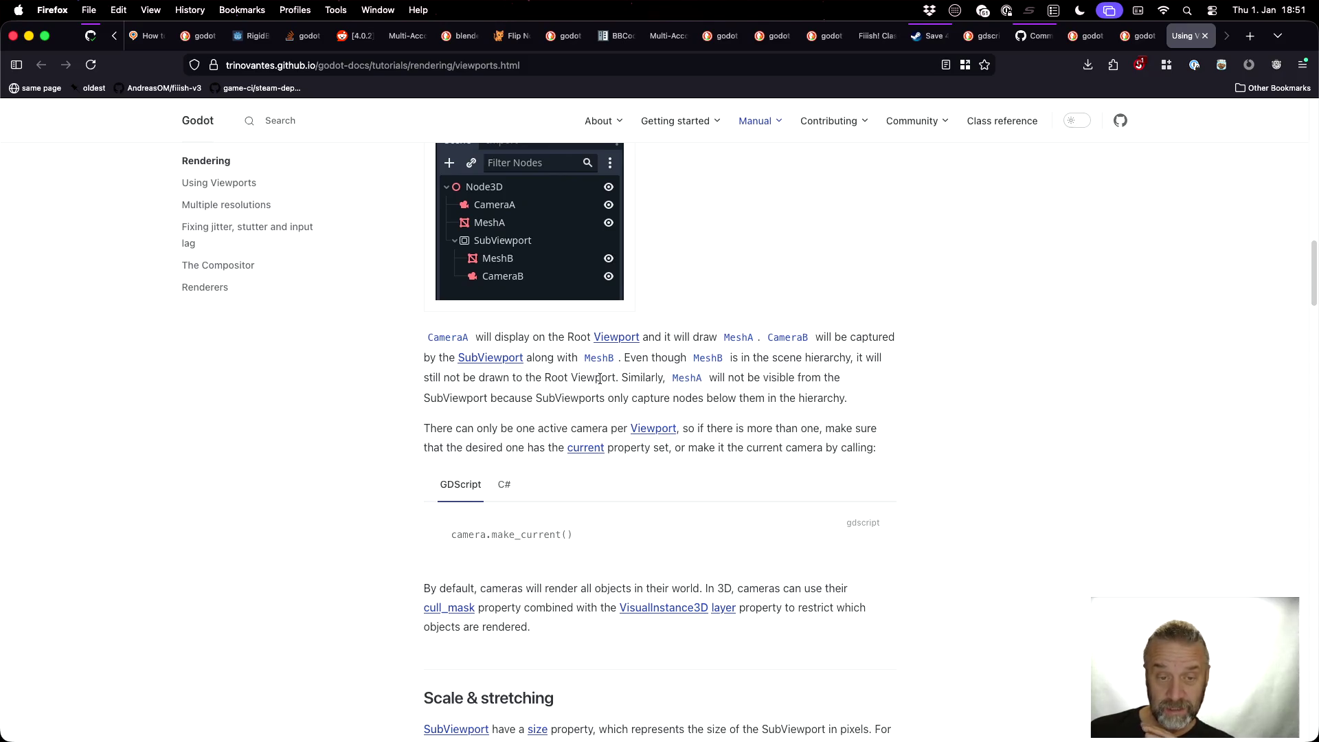
{"action": "scroll", "coordinate": [599, 379], "scroll_direction": "down", "scroll_amount": 1}
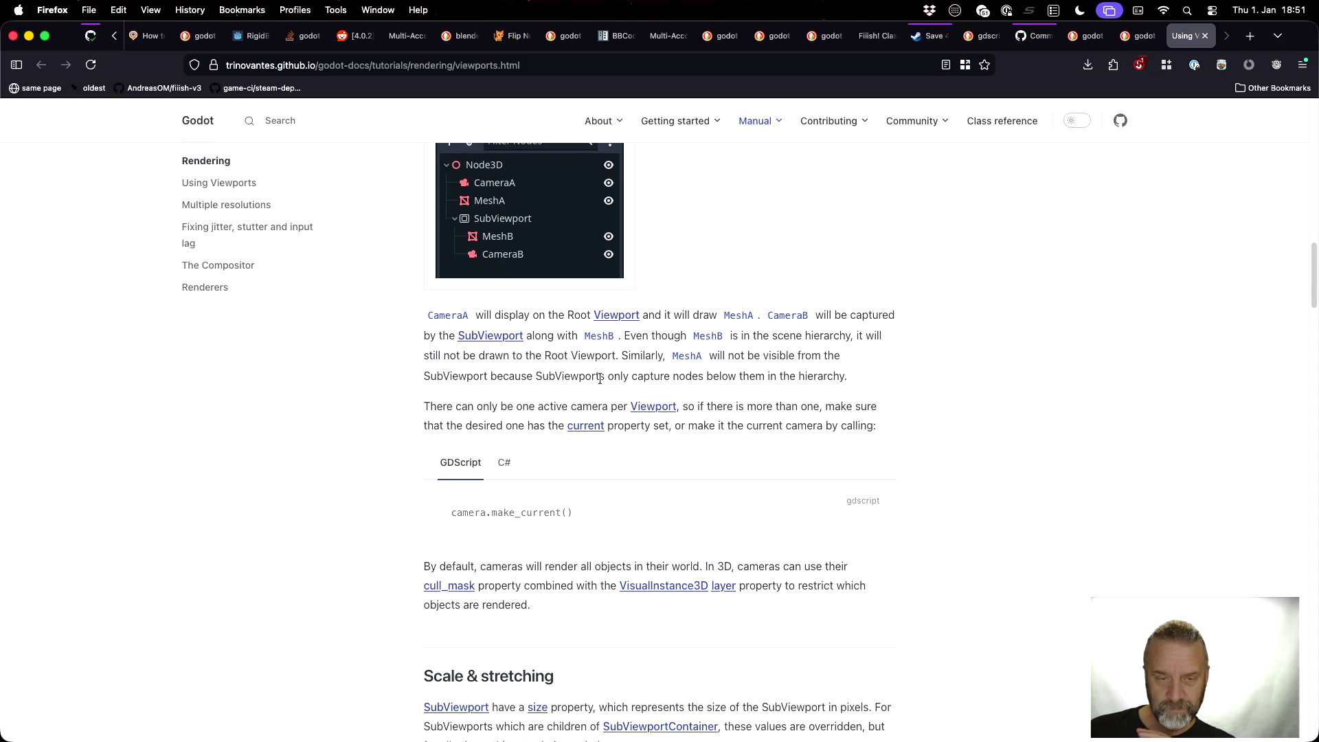
{"action": "scroll", "coordinate": [599, 379], "scroll_direction": "down", "scroll_amount": 2}
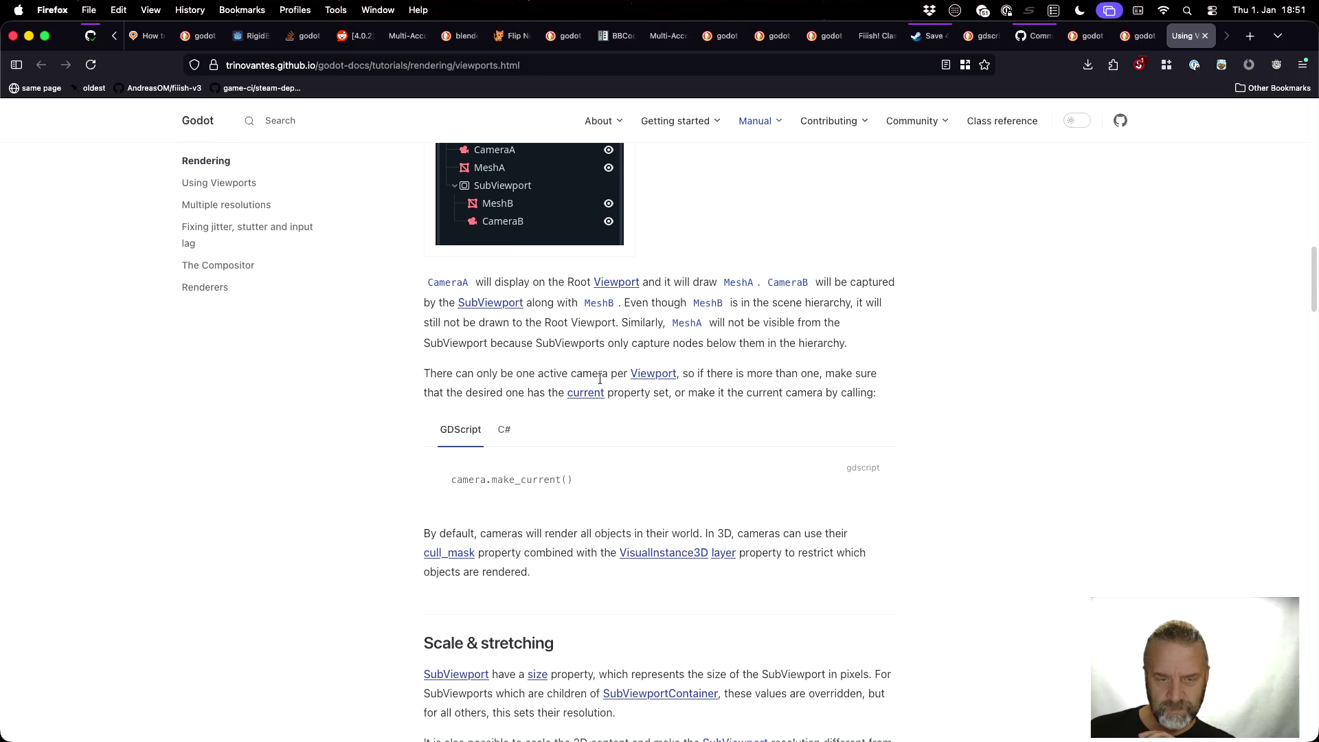
{"action": "key", "text": "ctrl+Right"}
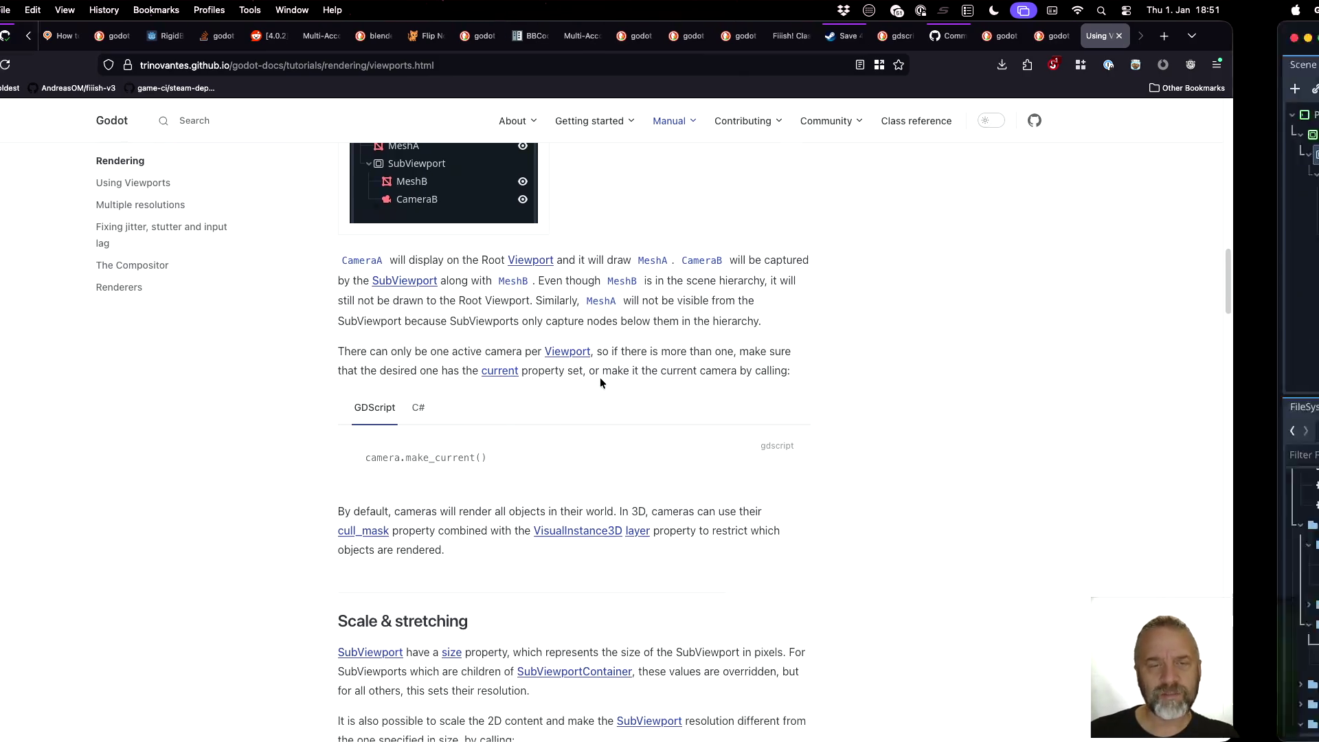
Step: Make the SubViewport's Camera3D current, then test-run the game by walking the character to the boss door
{"action": "left_click", "coordinate": [94, 214]}
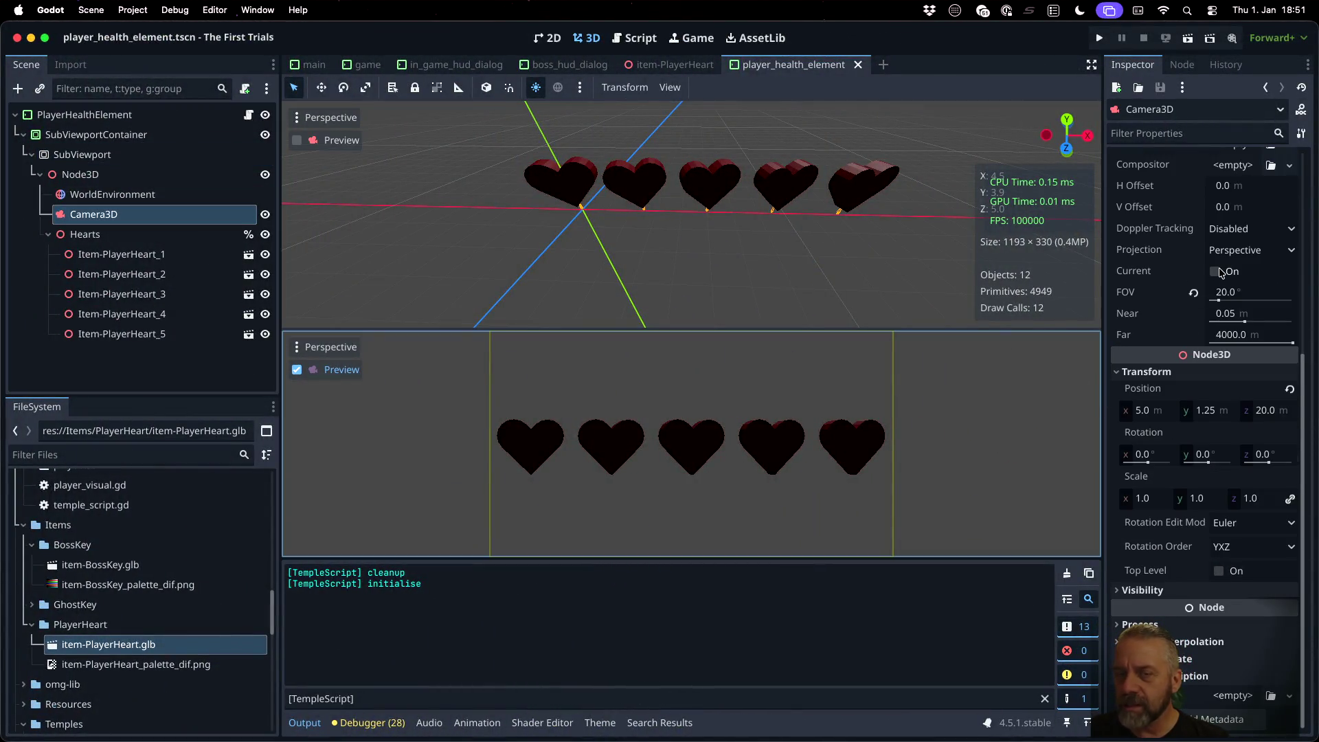
{"action": "left_click", "coordinate": [1216, 271]}
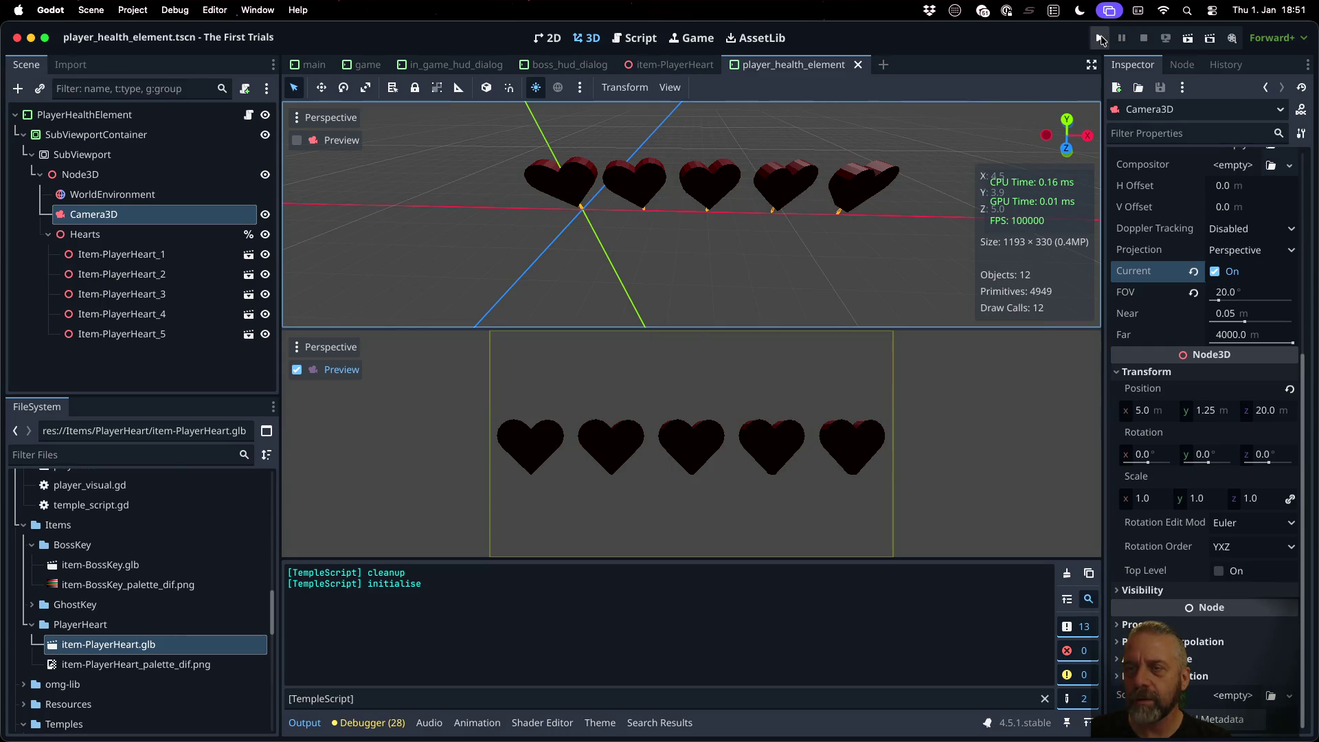
{"action": "left_click", "coordinate": [1099, 39]}
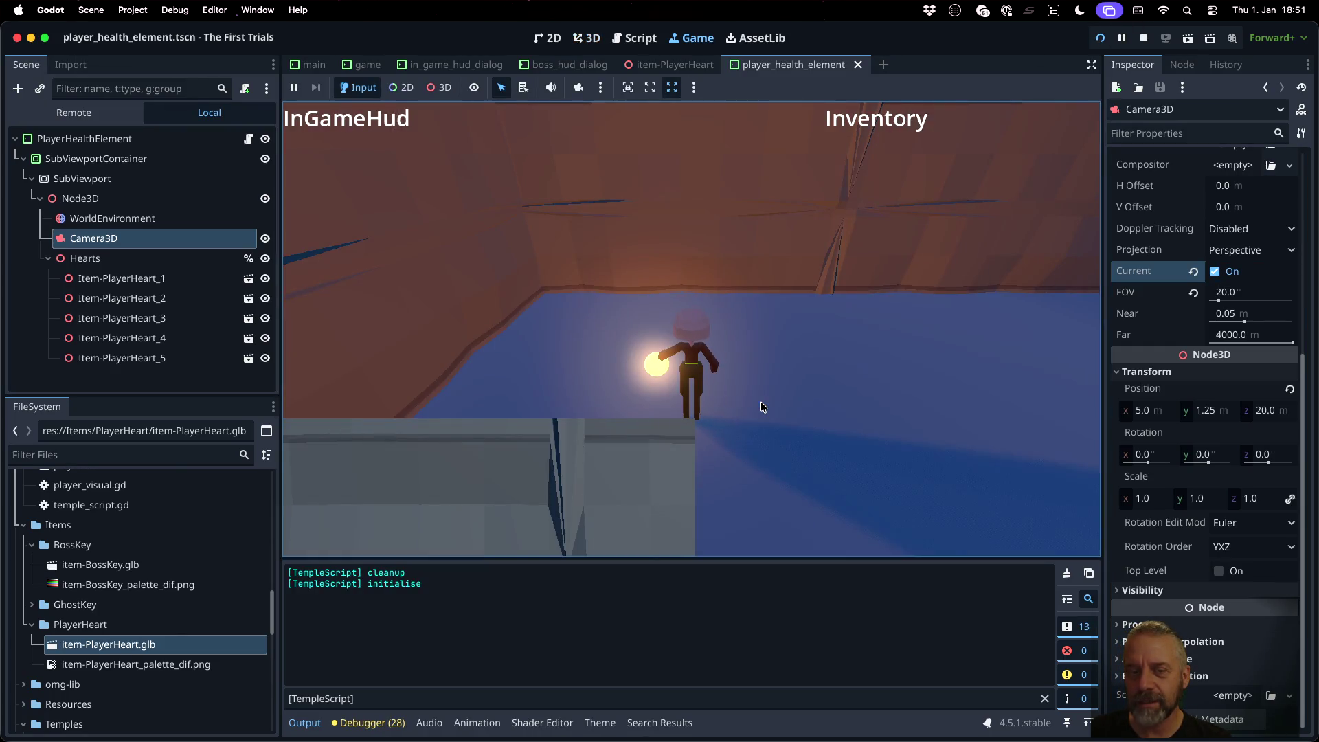
{"action": "left_click", "coordinate": [760, 401]}
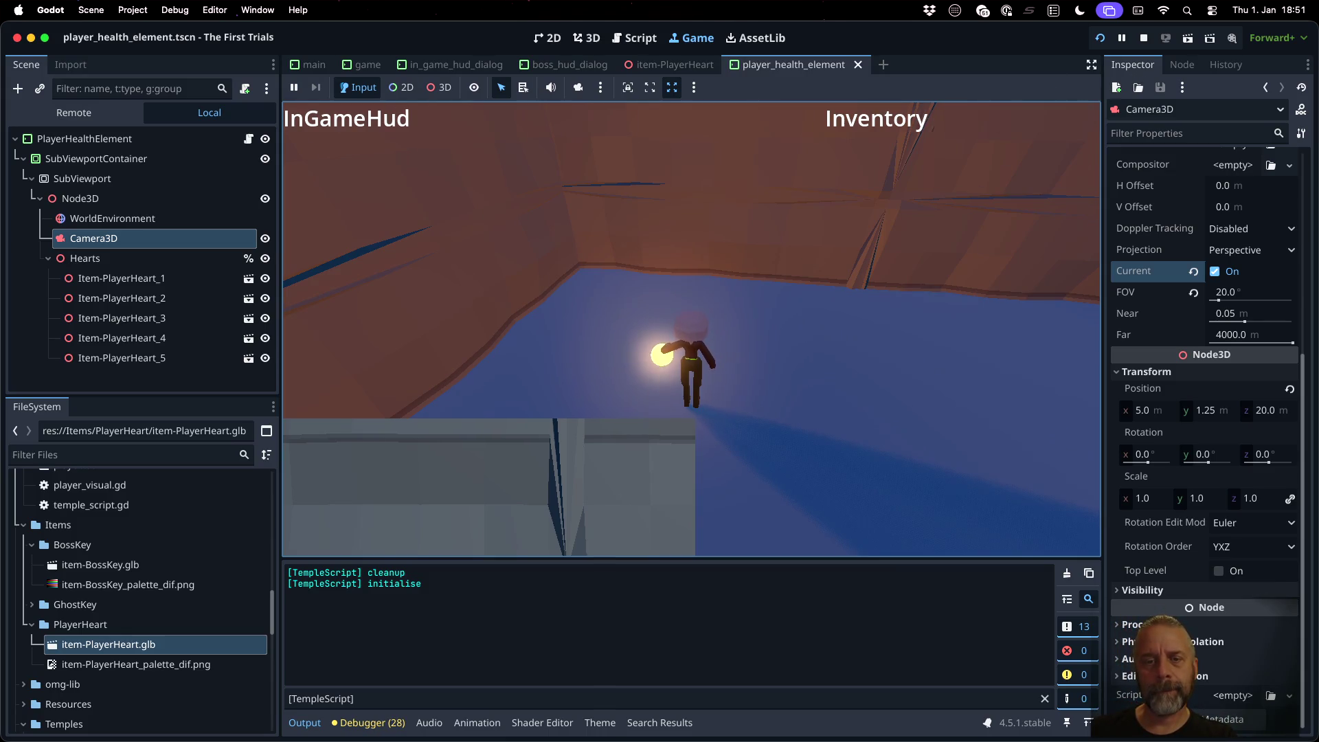
{"action": "key", "text": "w"}
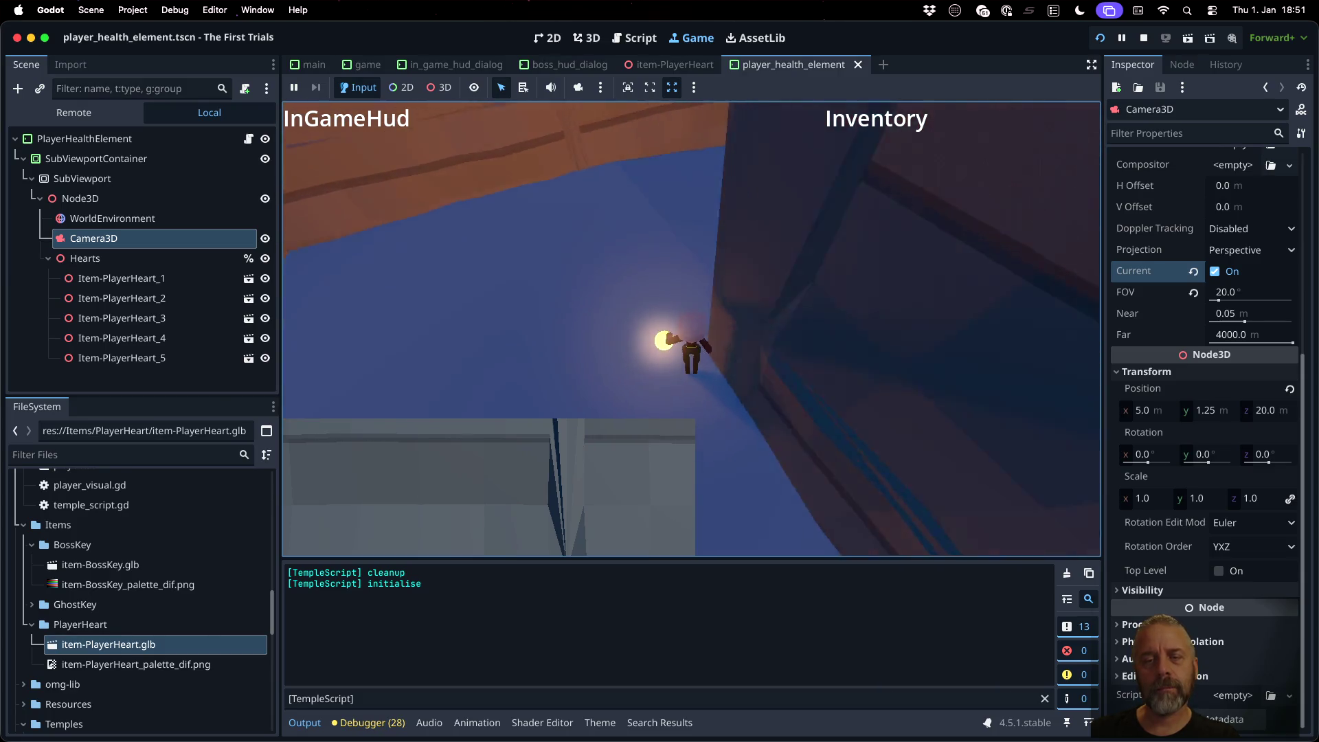
{"action": "key", "text": "w"}
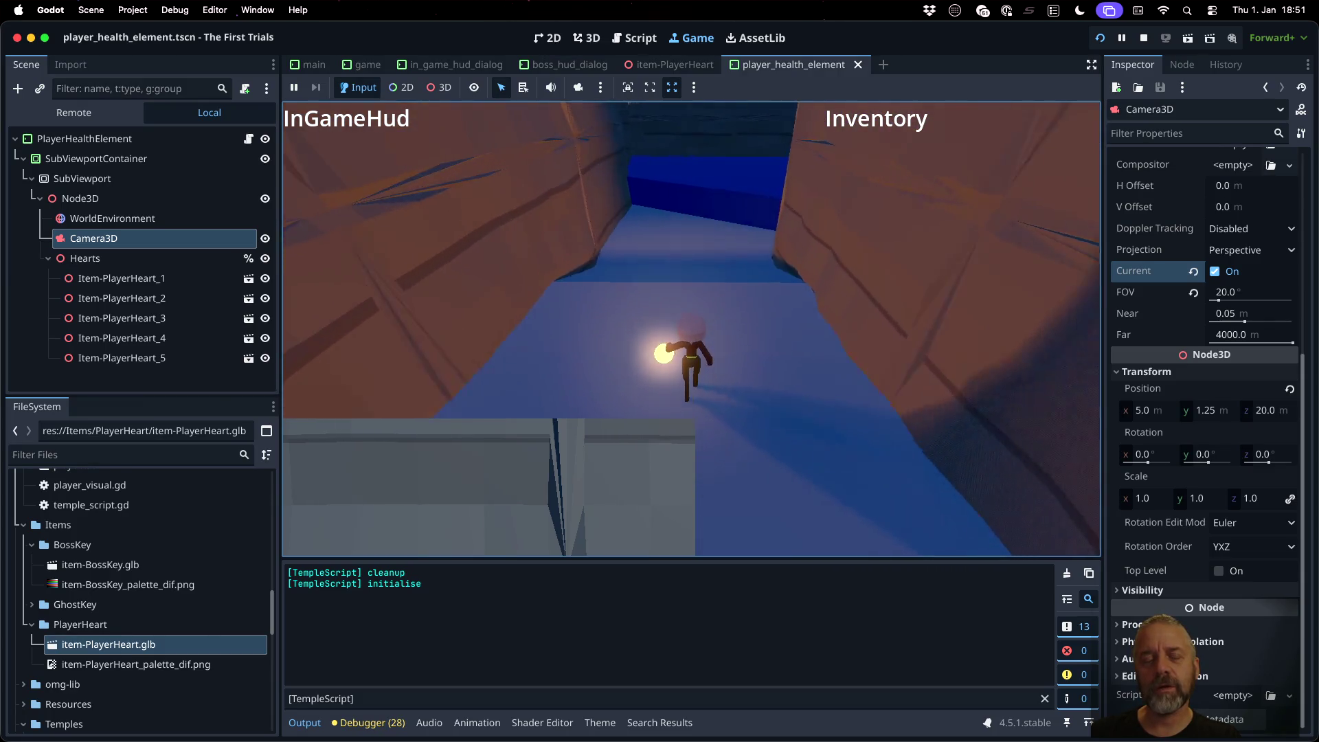
{"action": "key", "text": "w"}
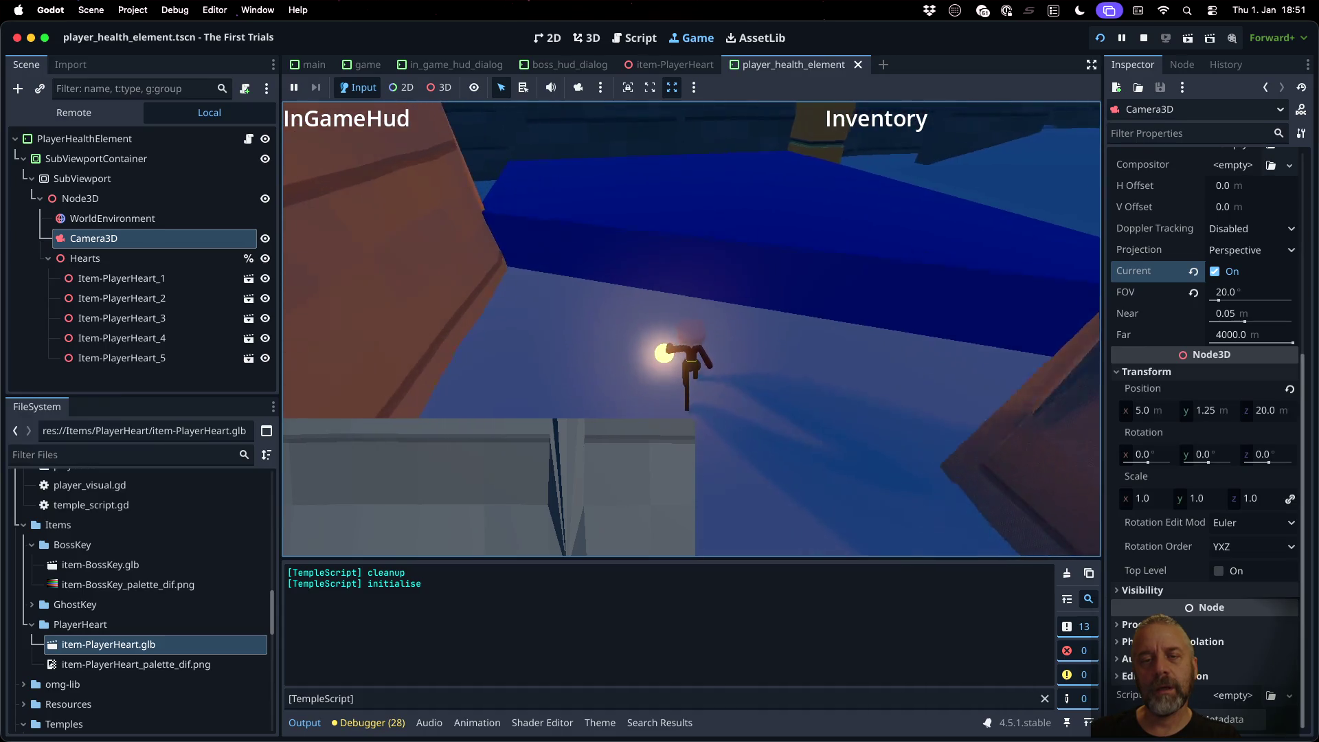
{"action": "key", "text": "w"}
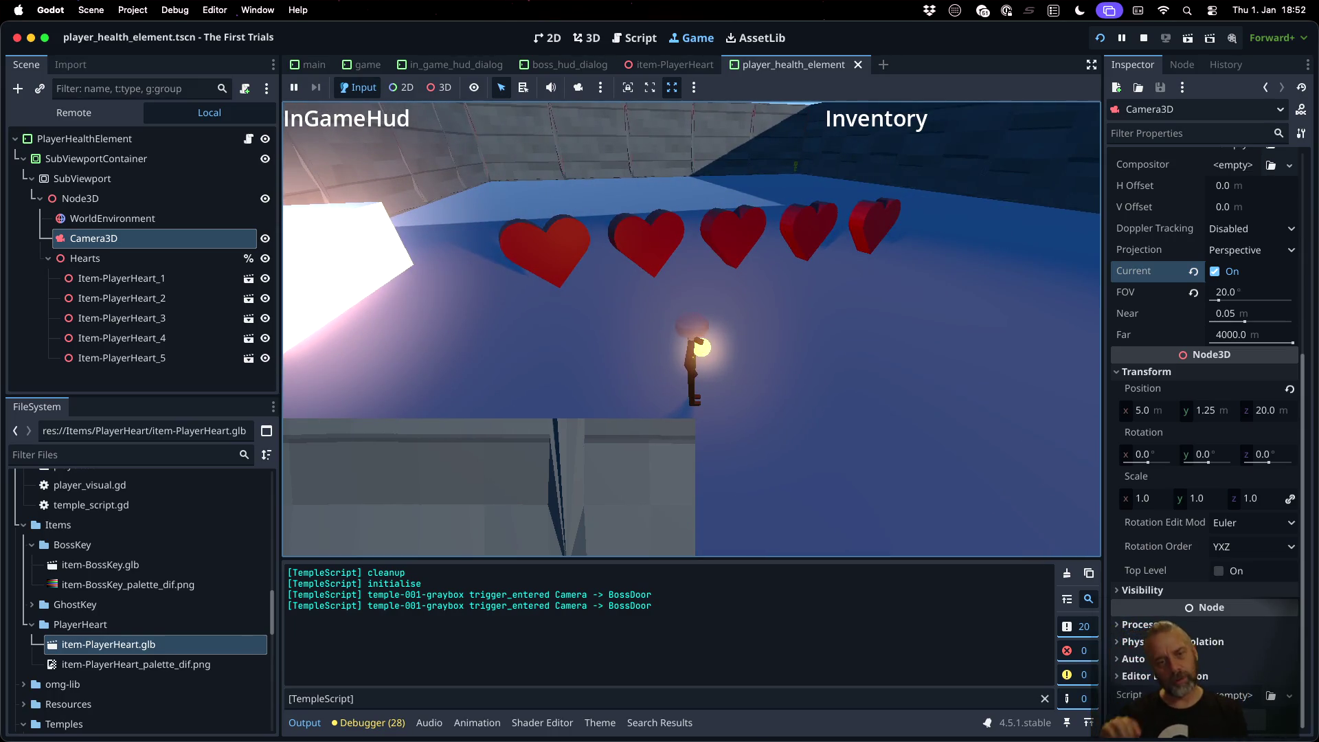
{"action": "left_click", "coordinate": [1144, 38]}
Step: Select Node3D in game.tscn to view its 3D world, then go to the viewport docs
{"action": "left_click", "coordinate": [144, 182]}
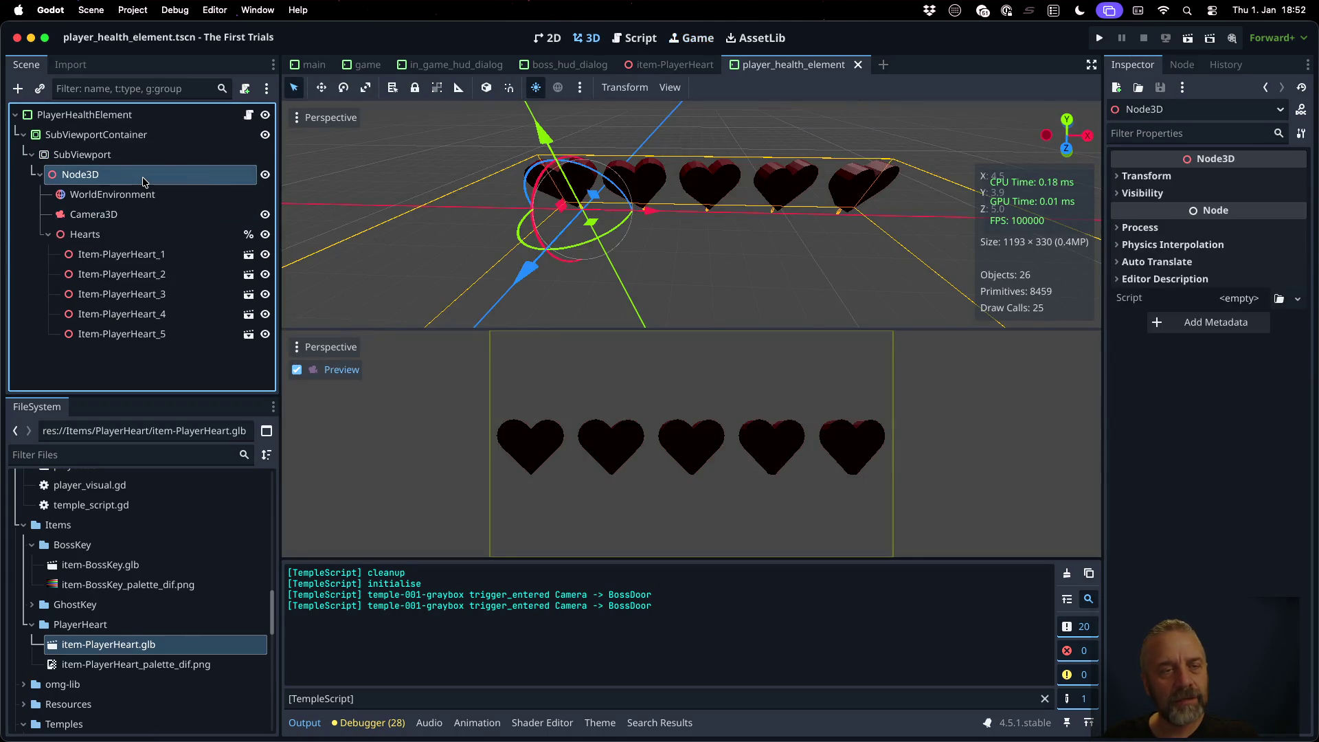
{"action": "left_click", "coordinate": [367, 63]}
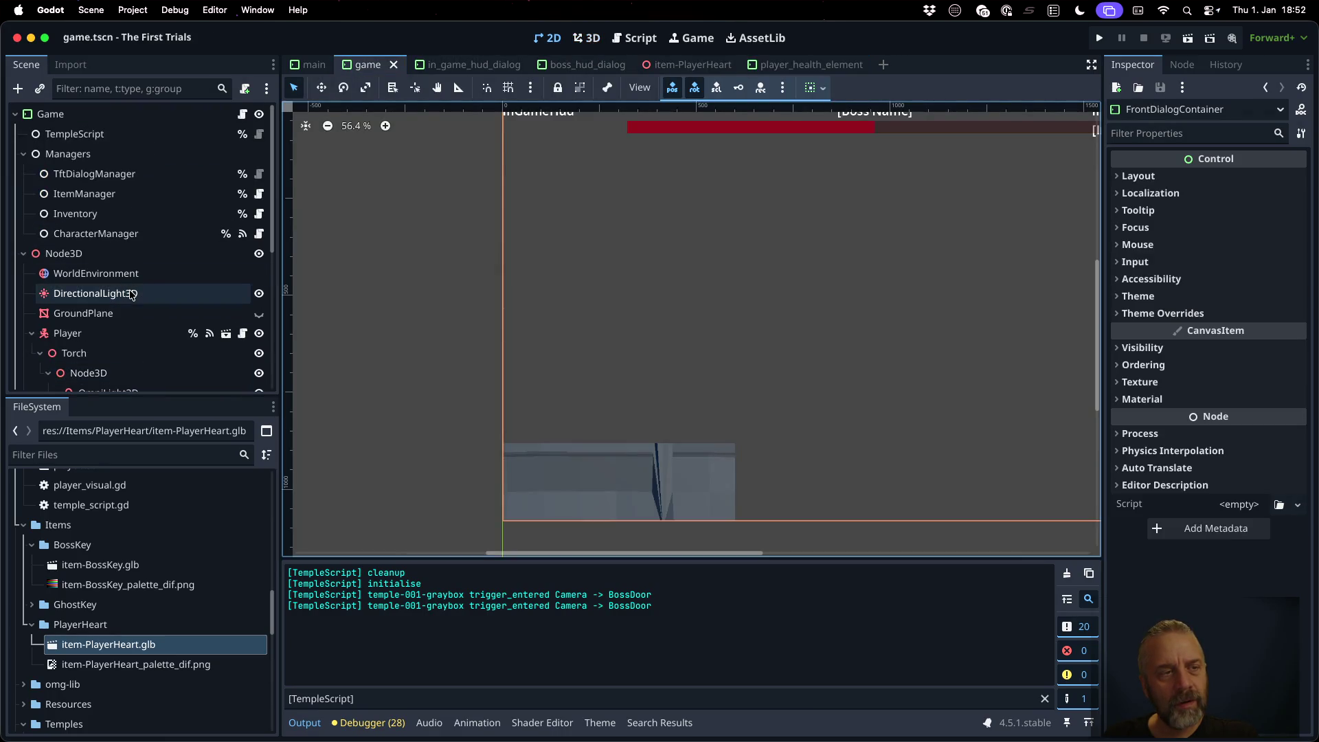
{"action": "left_click", "coordinate": [81, 253]}
{"action": "scroll", "coordinate": [151, 297], "scroll_direction": "down", "scroll_amount": 3}
{"action": "scroll", "coordinate": [151, 297], "scroll_direction": "down", "scroll_amount": 5}
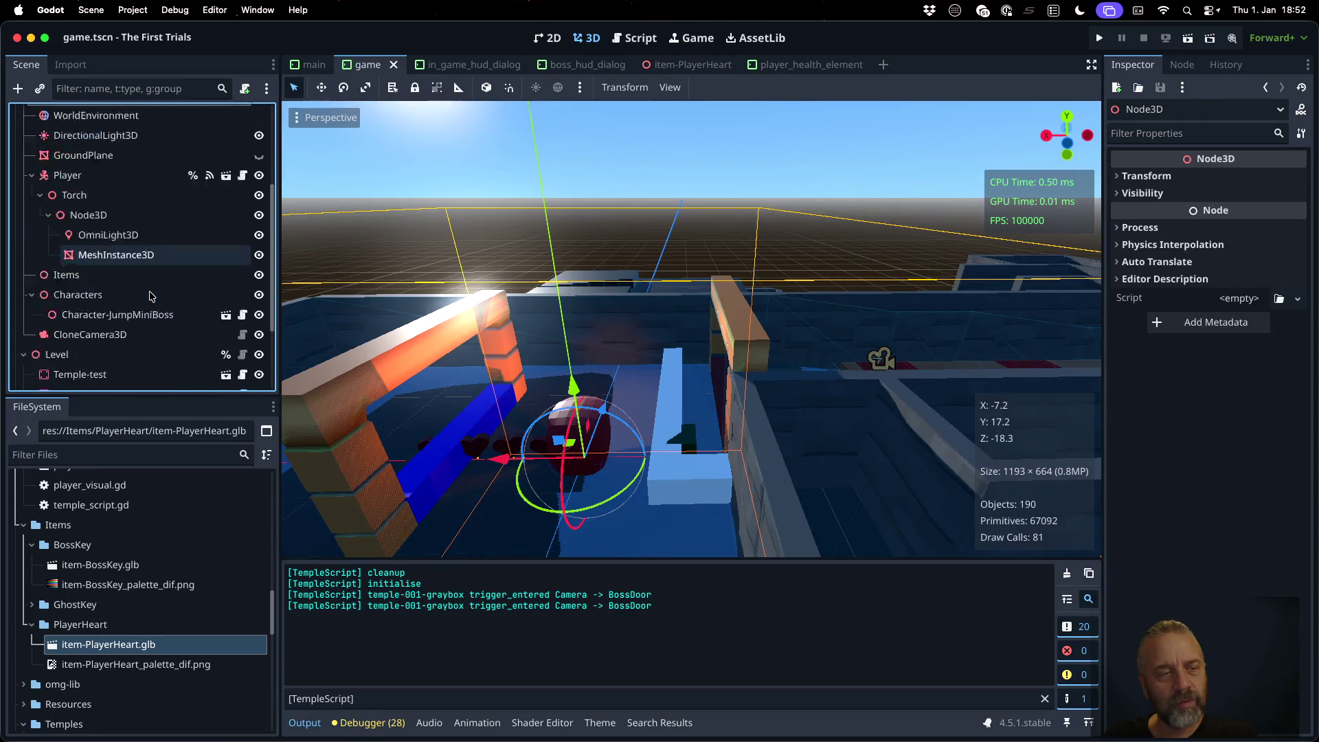
{"action": "scroll", "coordinate": [151, 297], "scroll_direction": "up", "scroll_amount": 8}
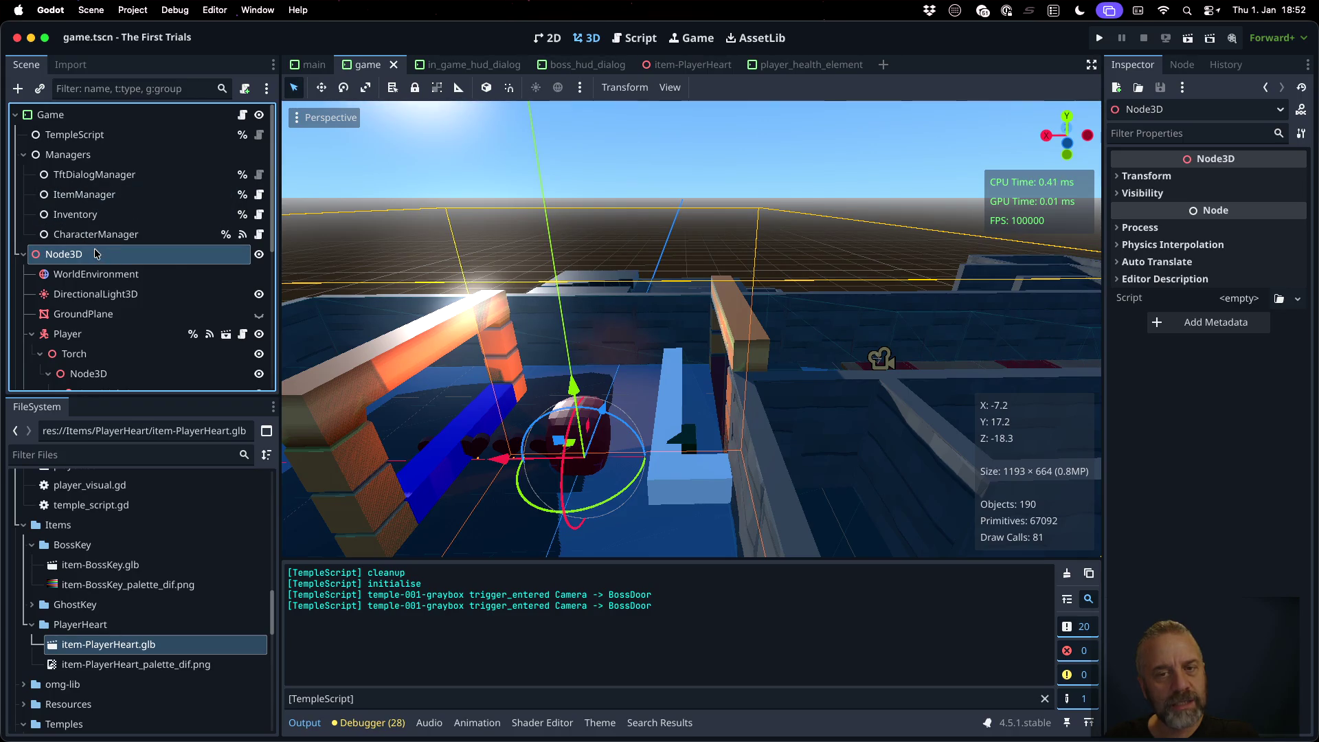
{"action": "key", "text": "super+Tab"}
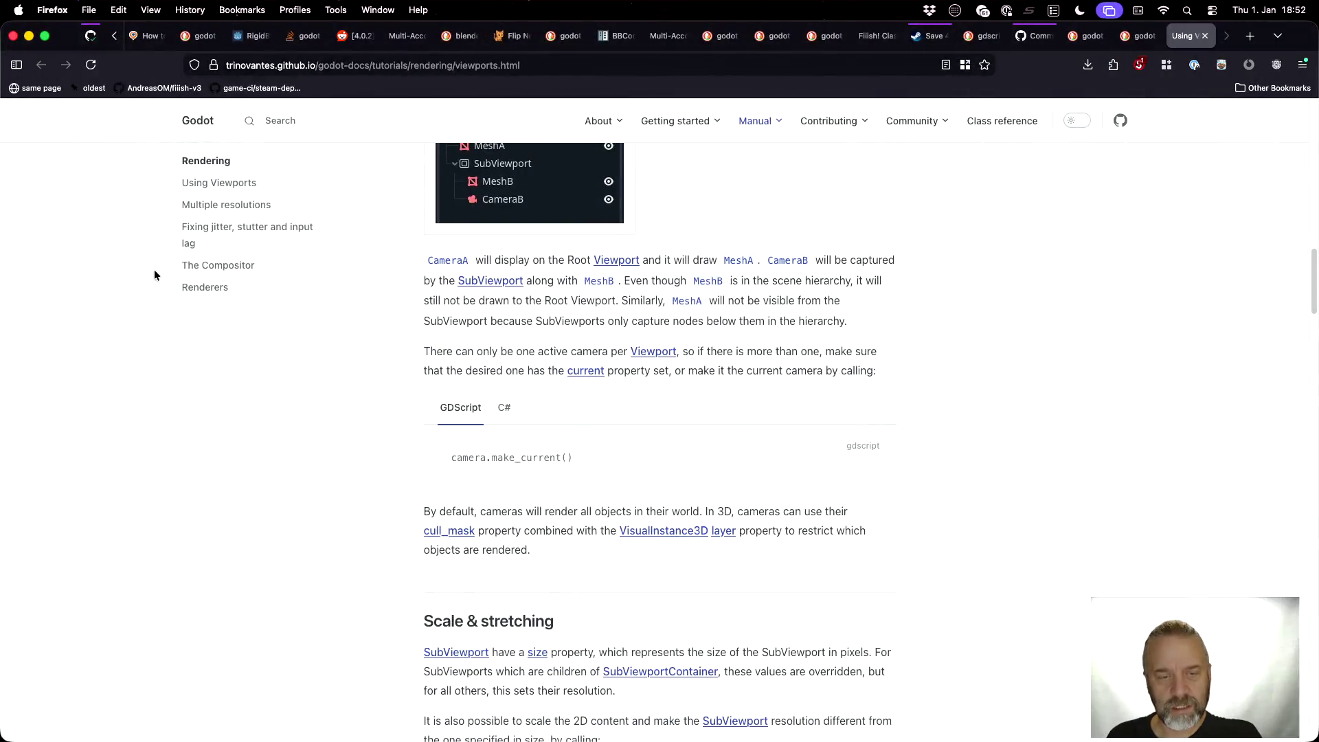
Step: Scroll down to the docs' Worlds section on World3D, then return to Godot
{"action": "scroll", "coordinate": [673, 456], "scroll_direction": "down", "scroll_amount": 10}
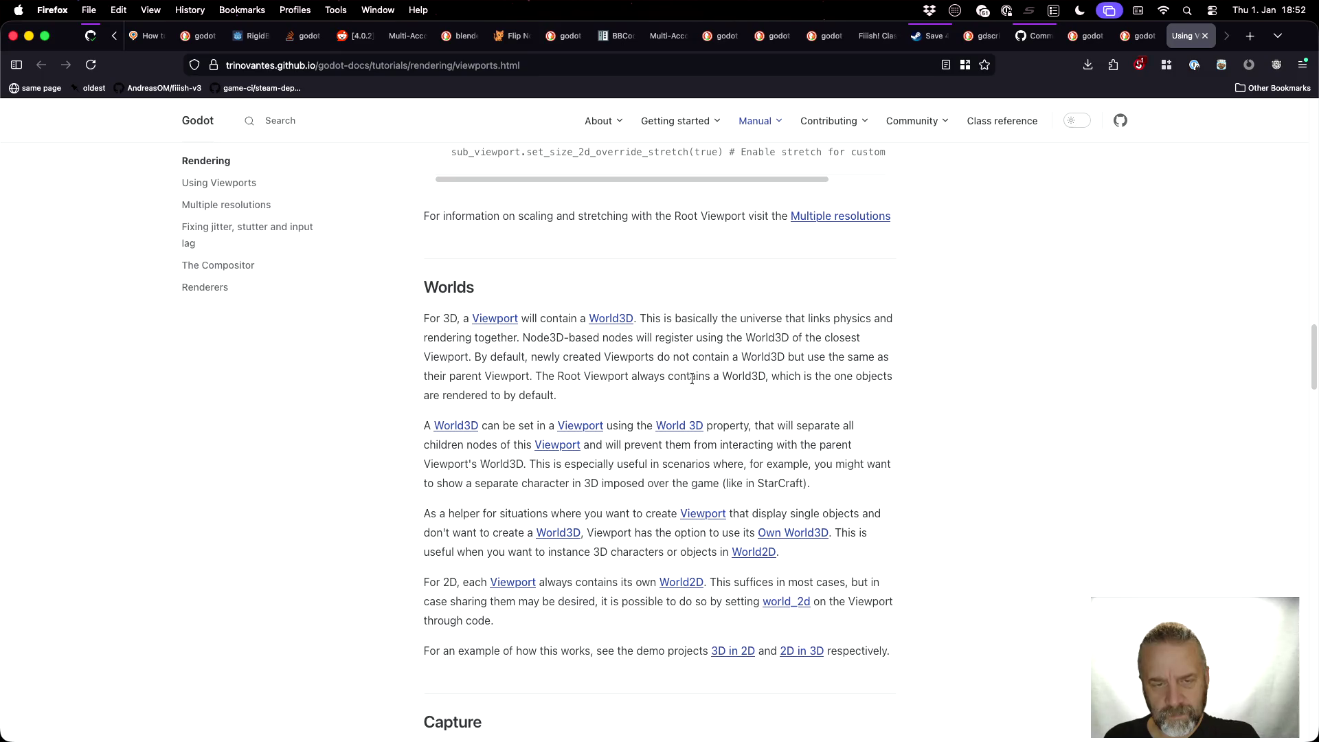
{"action": "scroll", "coordinate": [609, 396], "scroll_direction": "down", "scroll_amount": 1}
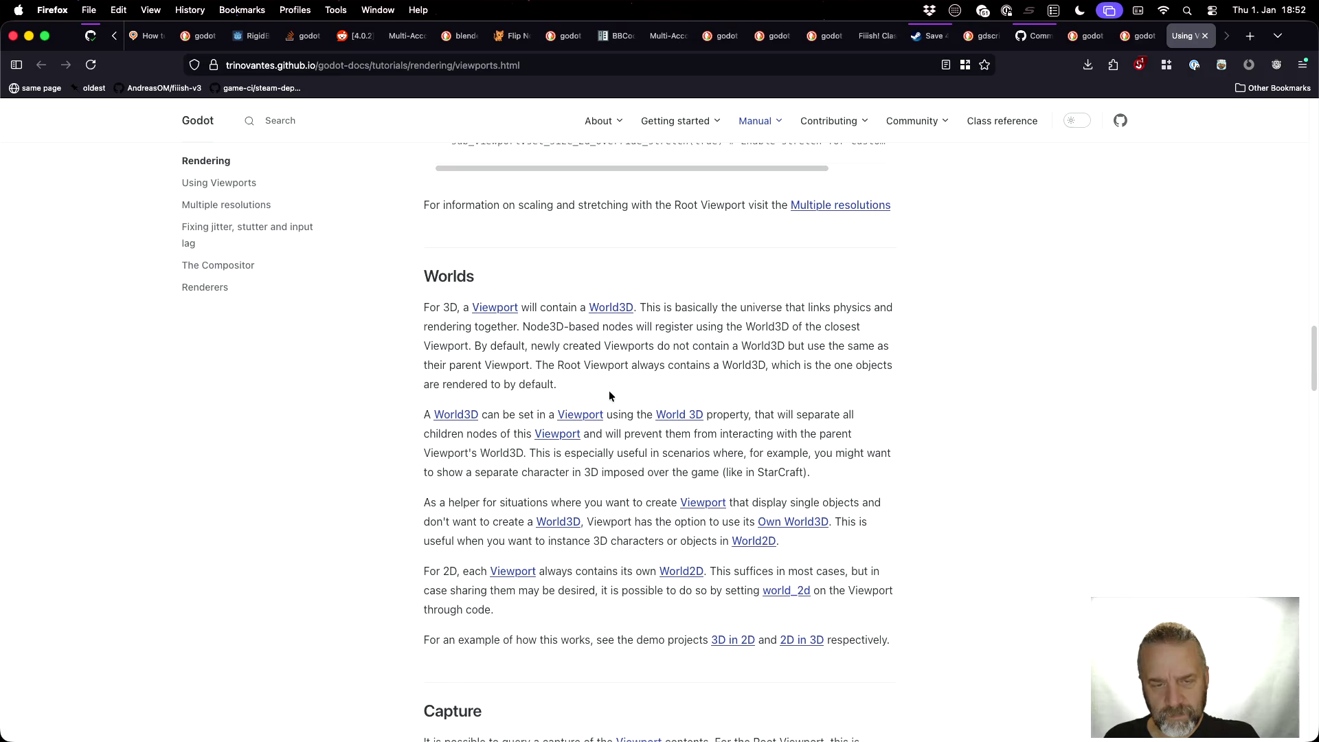
{"action": "key", "text": "super+Tab"}
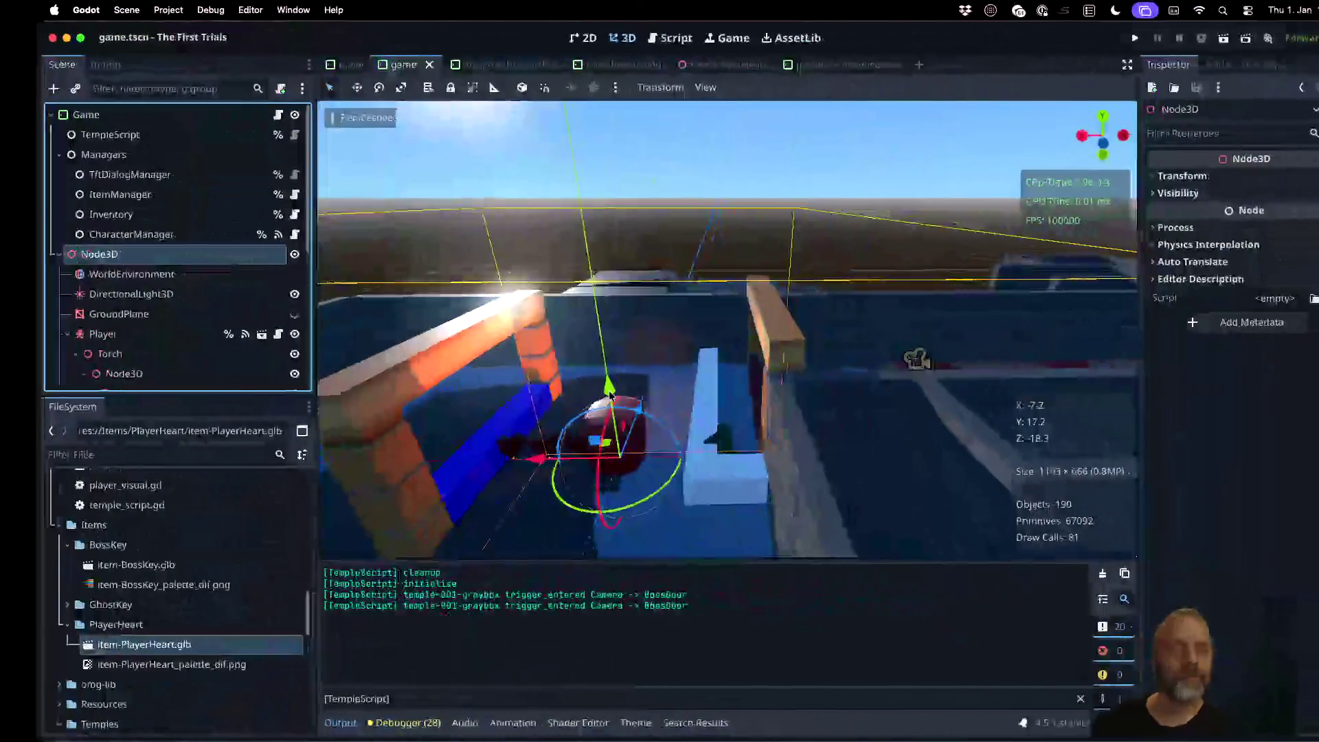
Step: Open the player_health_element scene and select its SubViewport
{"action": "left_click", "coordinate": [496, 62]}
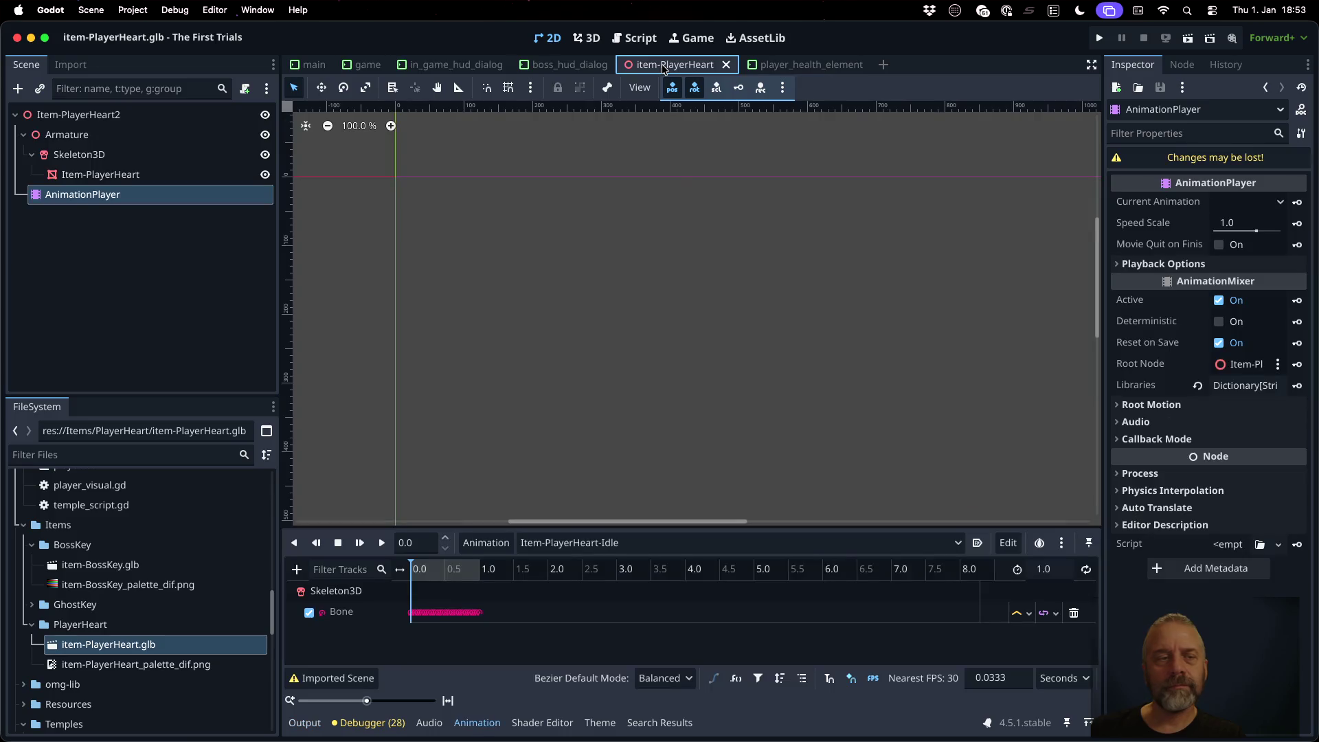
{"action": "left_click", "coordinate": [664, 66]}
{"action": "left_click", "coordinate": [569, 66]}
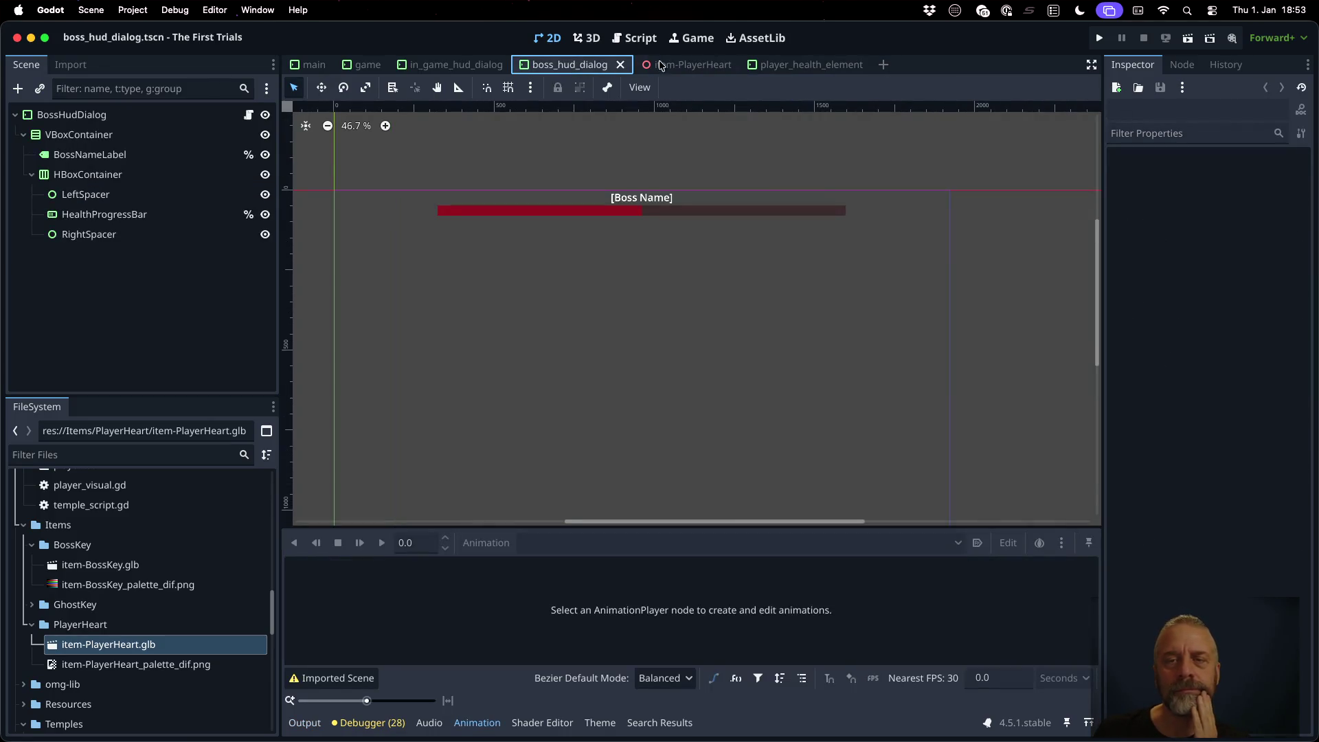
{"action": "left_click", "coordinate": [789, 66]}
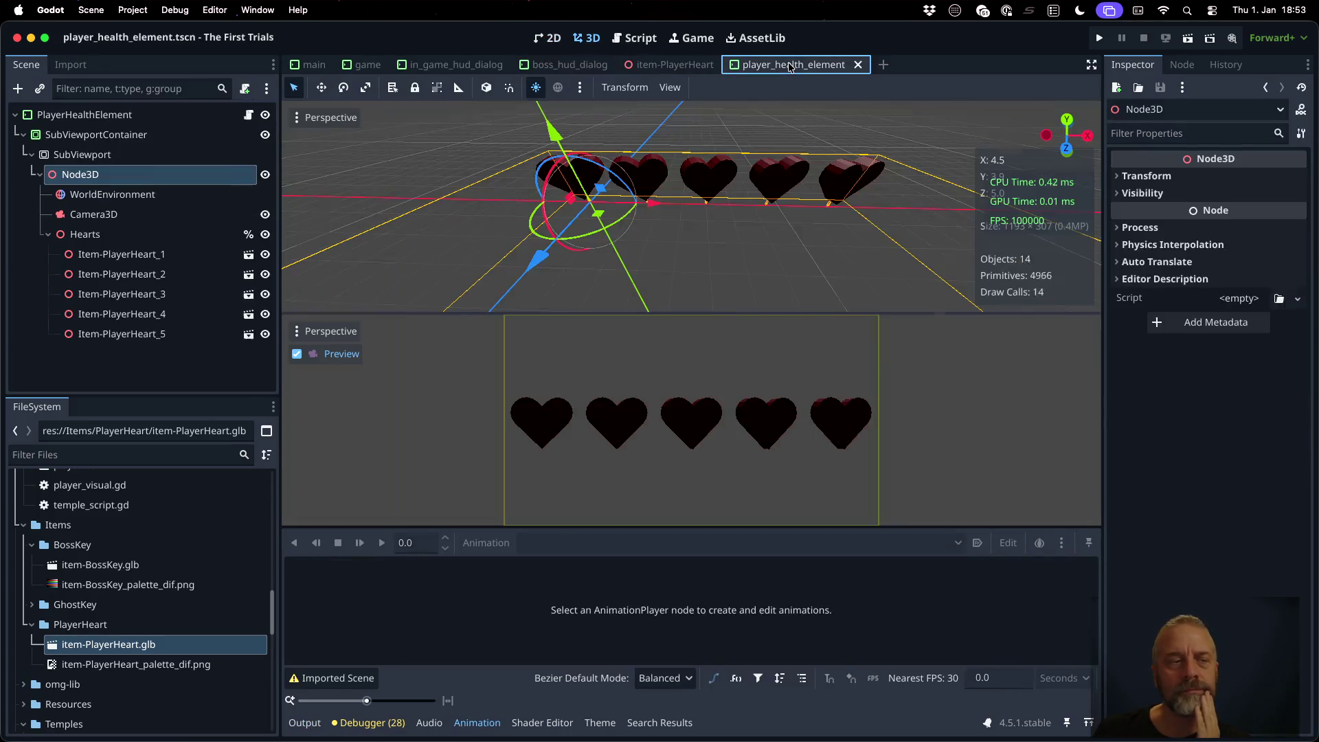
{"action": "left_click", "coordinate": [86, 155]}
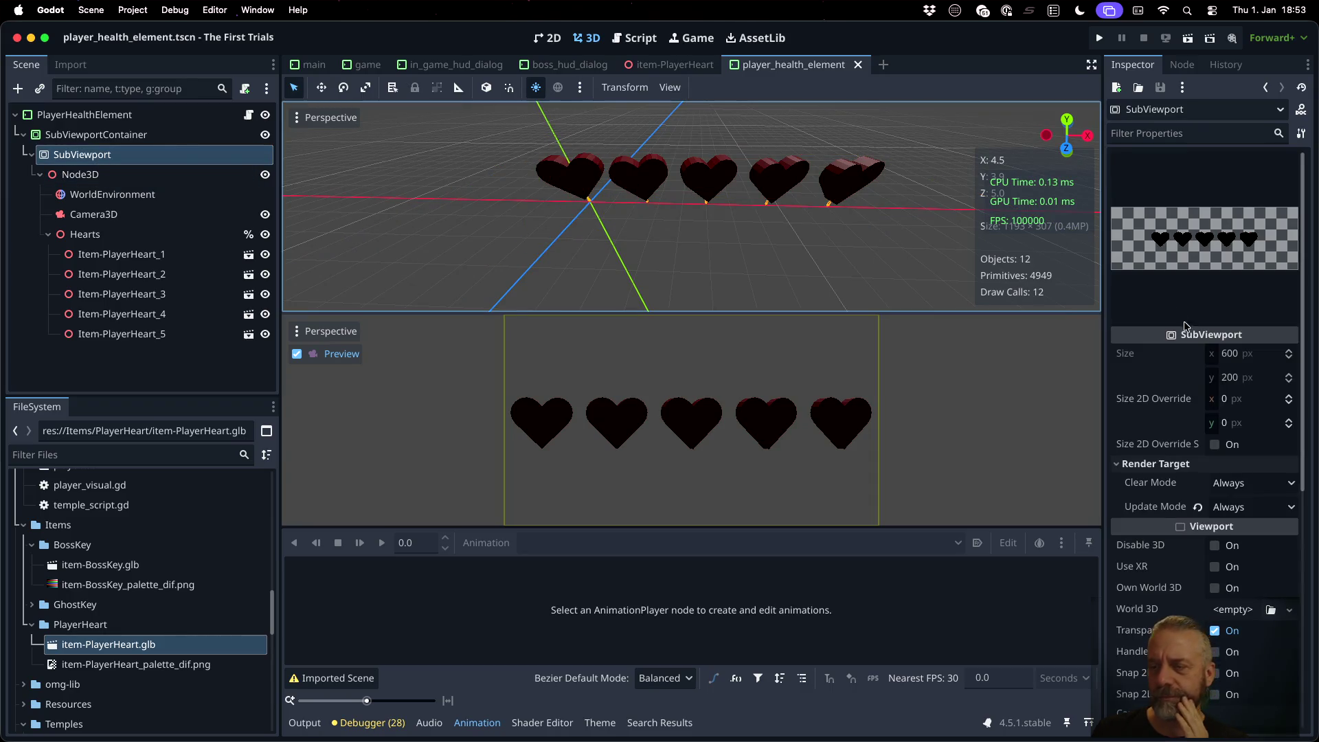
Step: Set the SubViewport's World 3D property to New World3D, then view in_game_hud_dialog
{"action": "mouse_move", "coordinate": [1184, 397]}
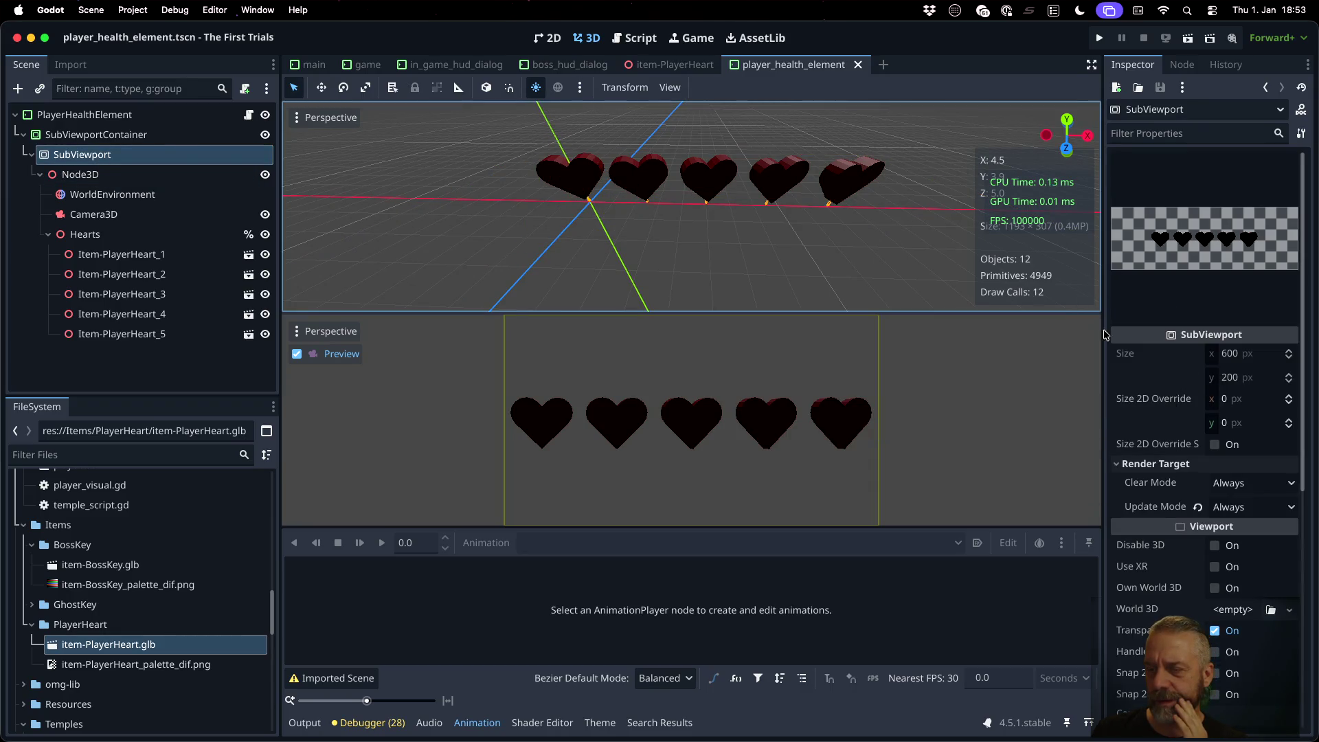
{"action": "scroll", "coordinate": [1146, 405], "scroll_direction": "down", "scroll_amount": 5}
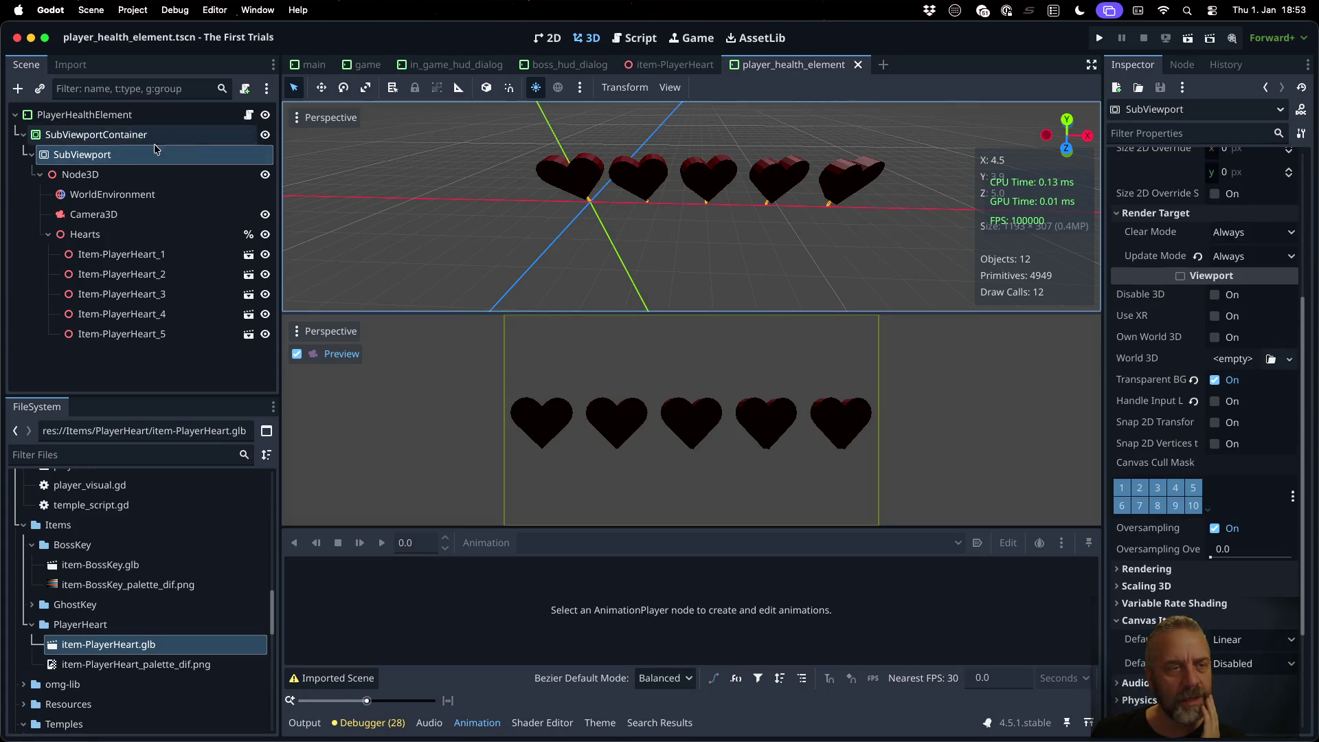
{"action": "mouse_move", "coordinate": [112, 194]}
{"action": "left_mouse_down"}
{"action": "mouse_move", "coordinate": [1288, 350]}
{"action": "mouse_move", "coordinate": [1210, 356]}
{"action": "left_mouse_up"}
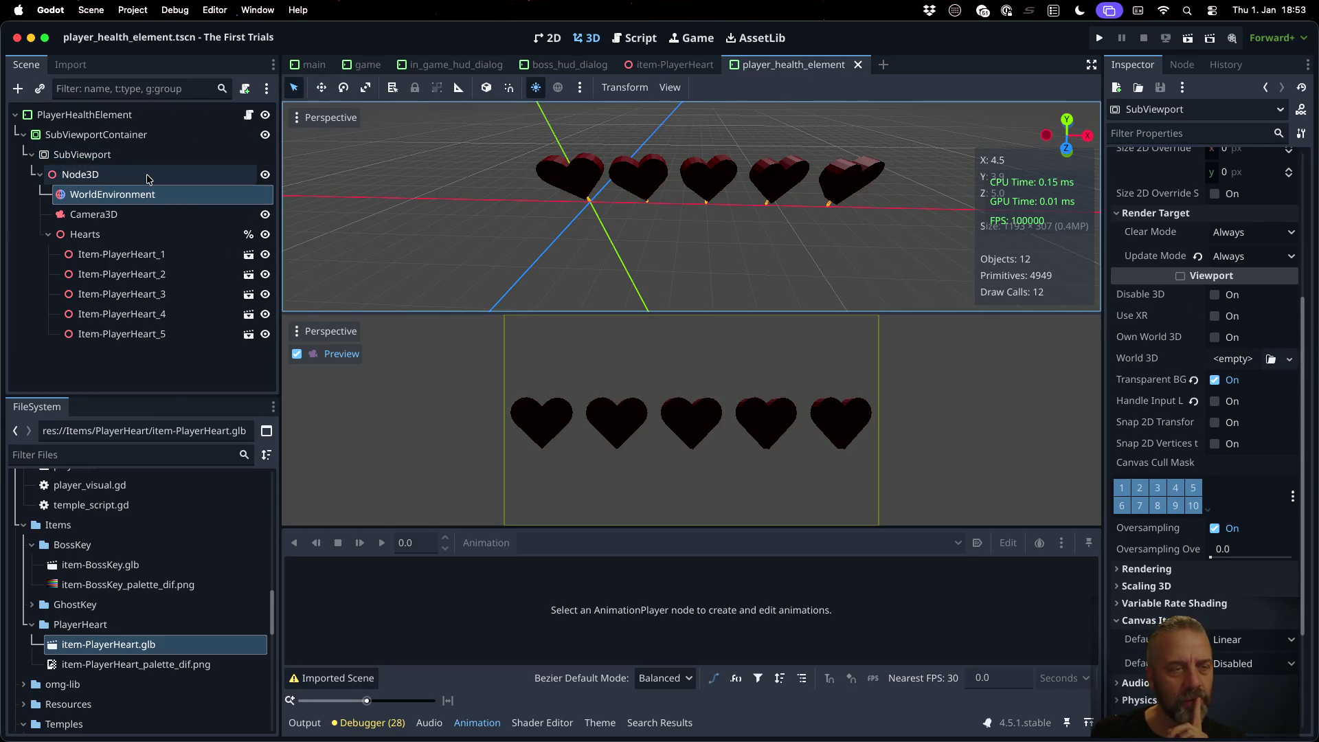
{"action": "left_click", "coordinate": [1234, 359]}
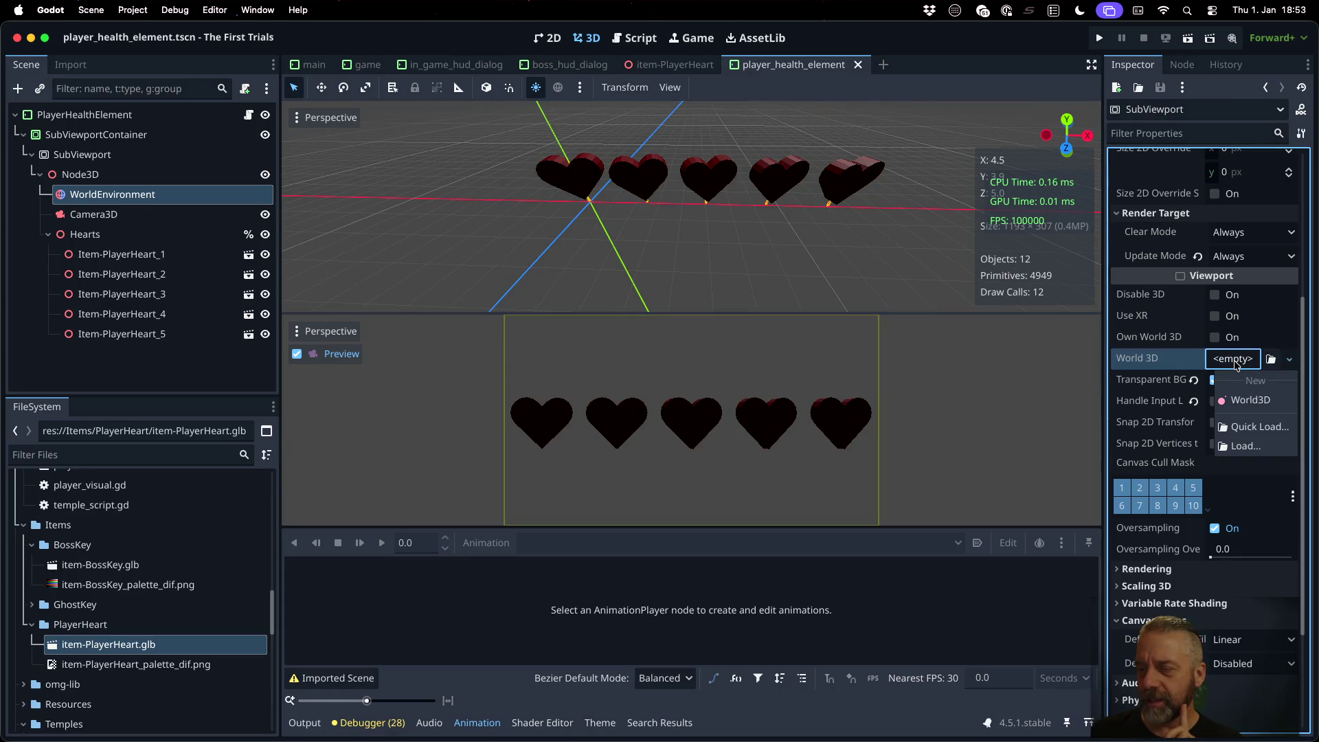
{"action": "left_click", "coordinate": [1254, 401]}
{"action": "scroll", "coordinate": [706, 259], "scroll_direction": "down", "scroll_amount": 5}
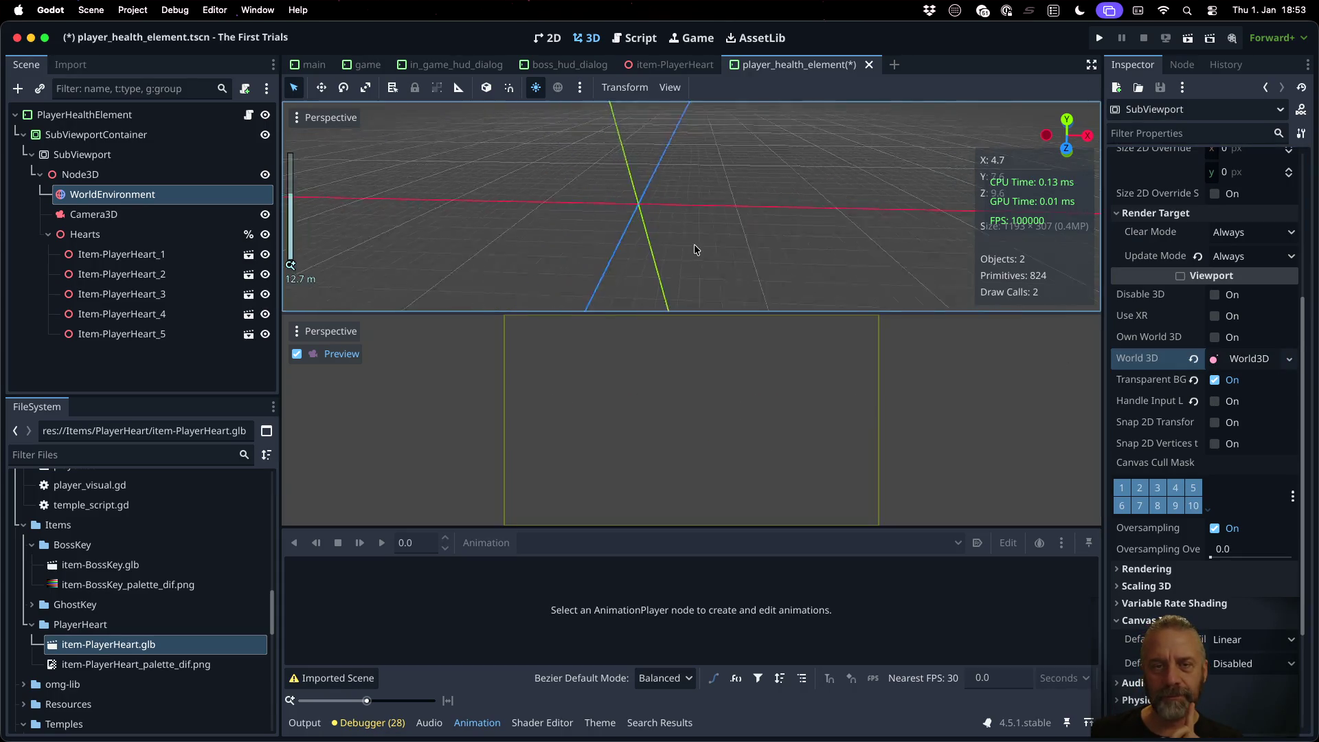
{"action": "left_click", "coordinate": [485, 66]}
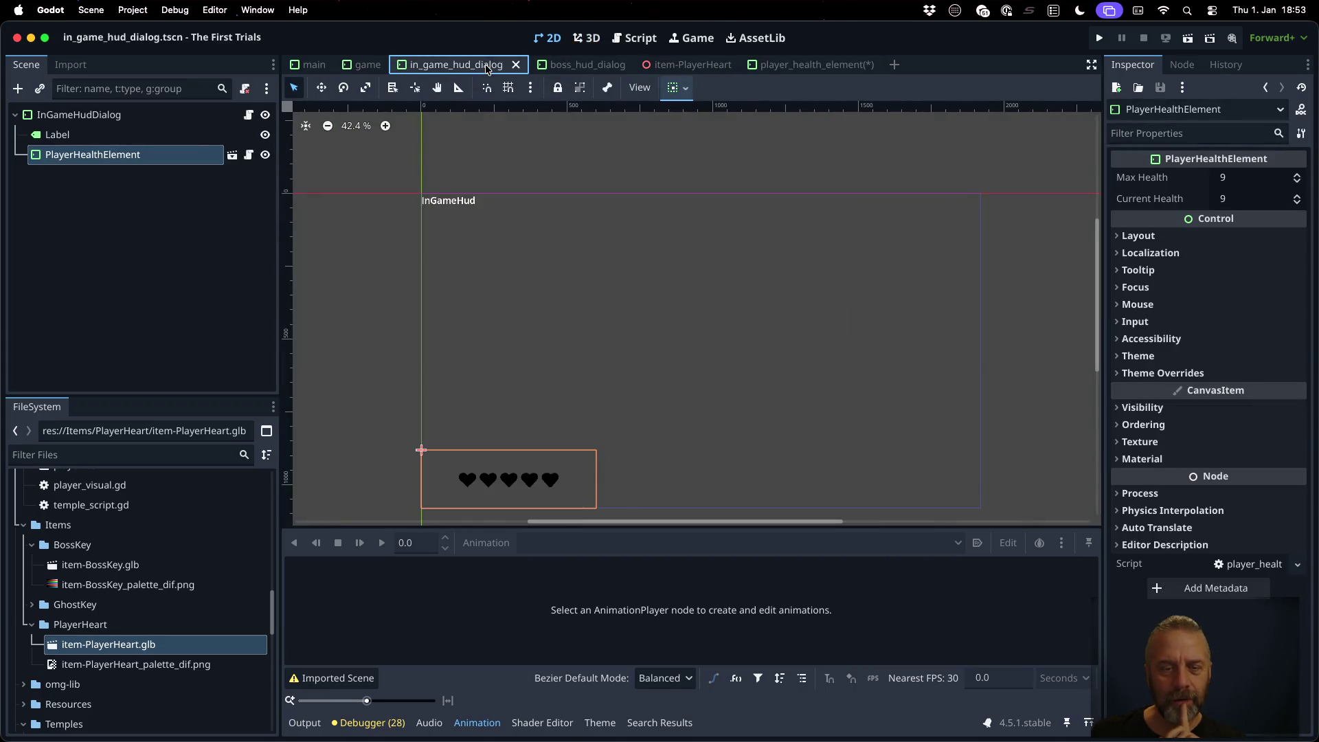
Step: Select the Game root in game.tscn, play the project, and walk forward with W
{"action": "left_click", "coordinate": [364, 64]}
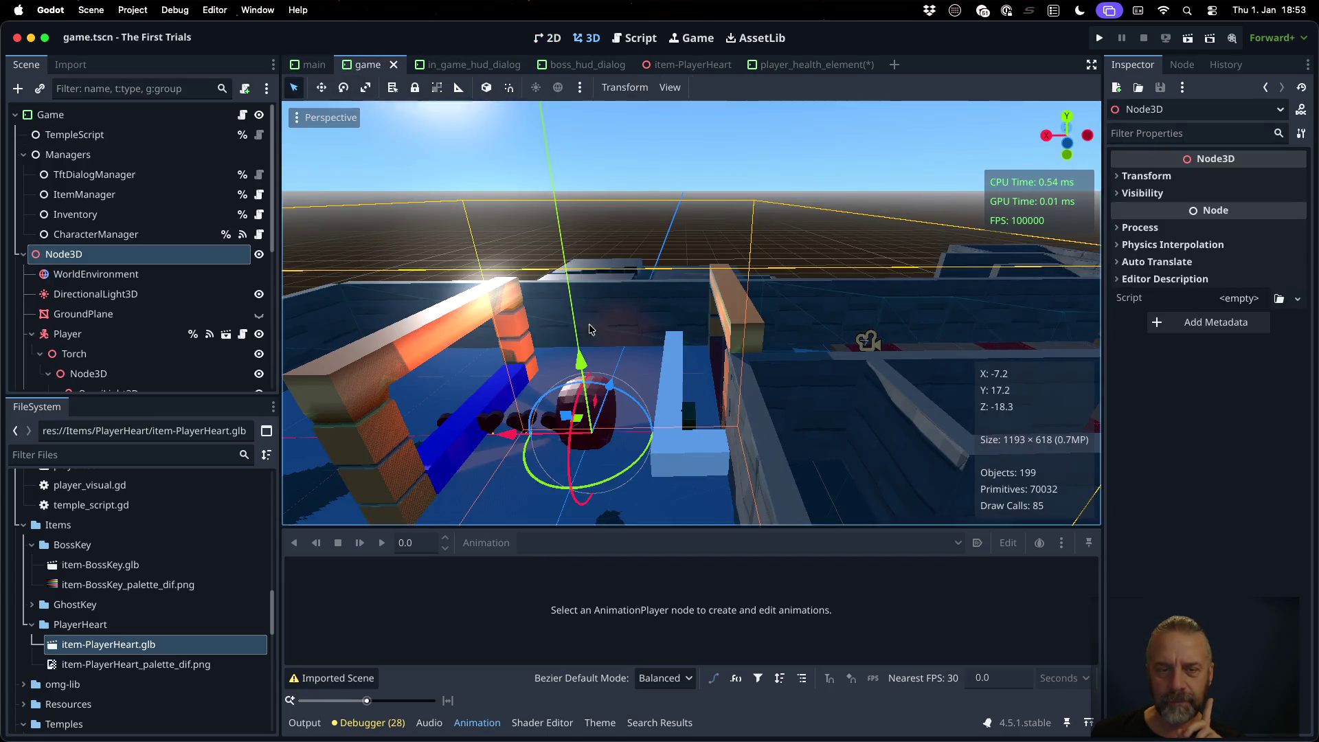
{"action": "scroll", "coordinate": [633, 371], "scroll_direction": "down", "scroll_amount": 4}
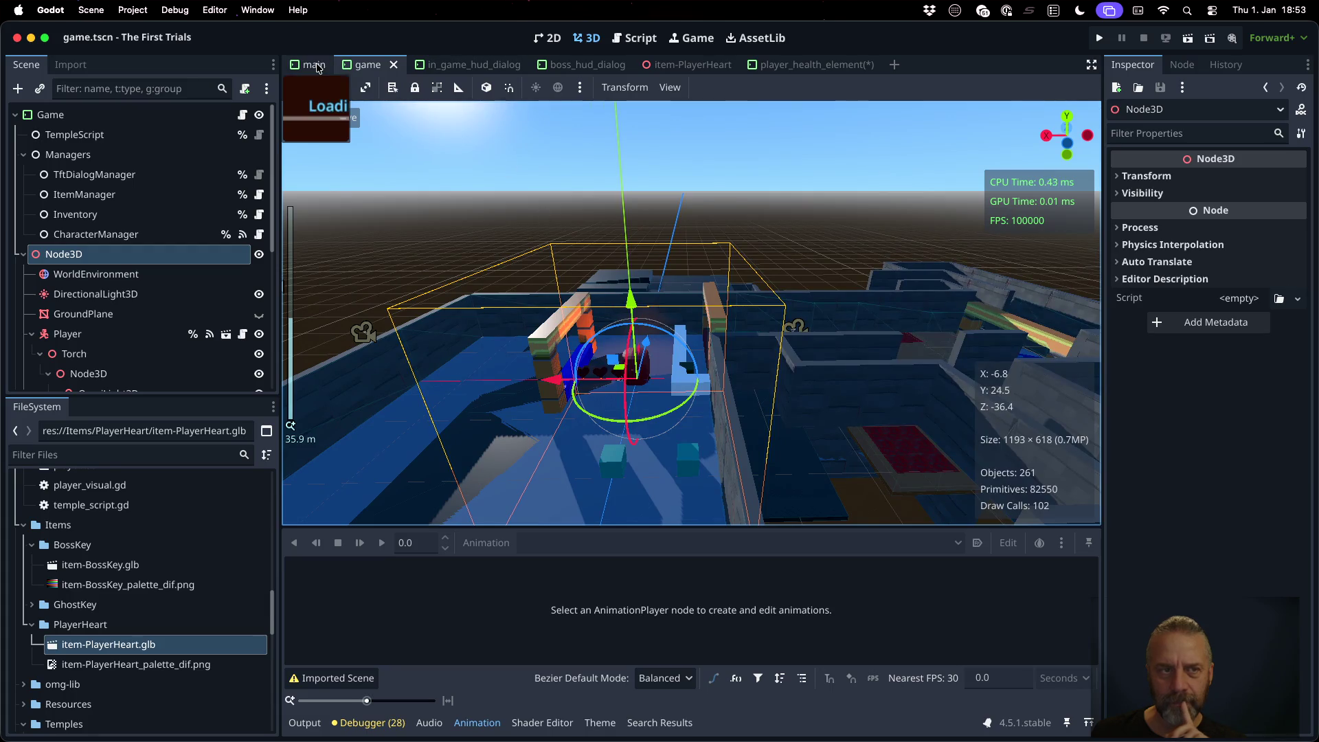
{"action": "left_click", "coordinate": [134, 118]}
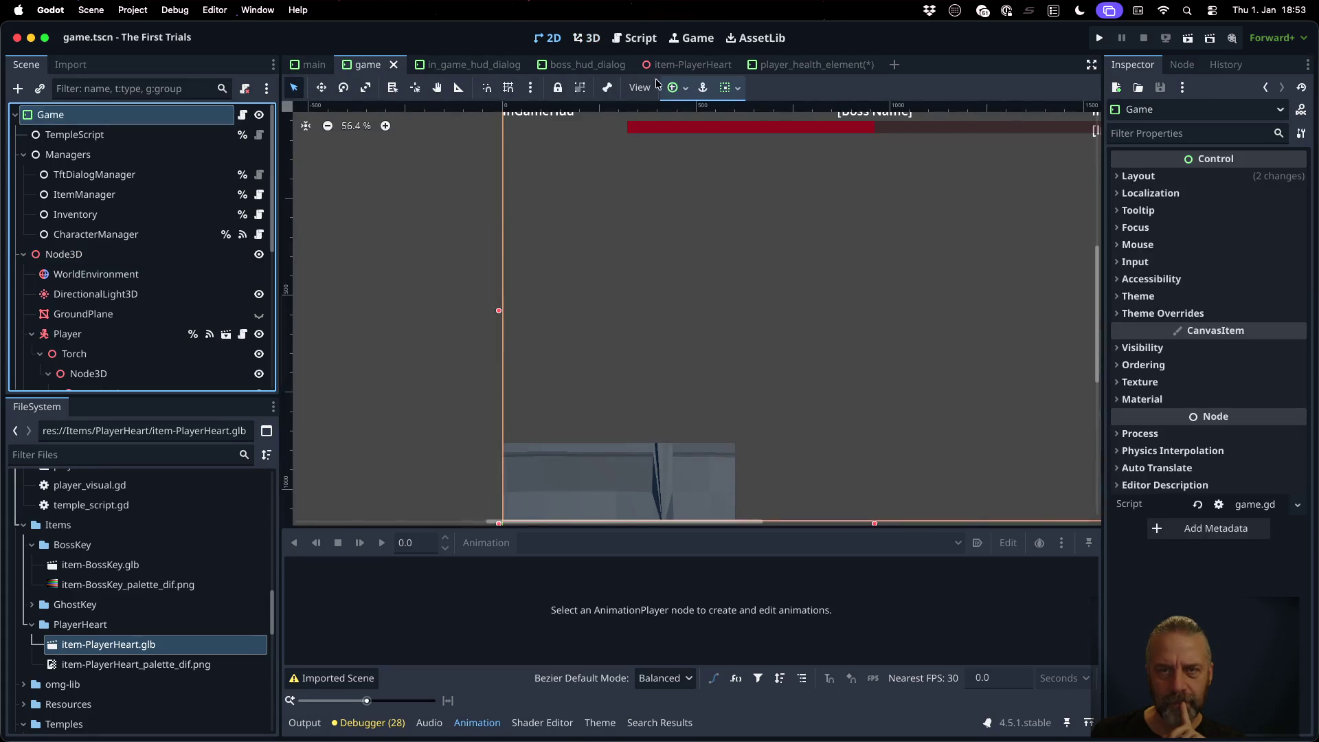
{"action": "scroll", "coordinate": [757, 378], "scroll_direction": "down", "scroll_amount": 2}
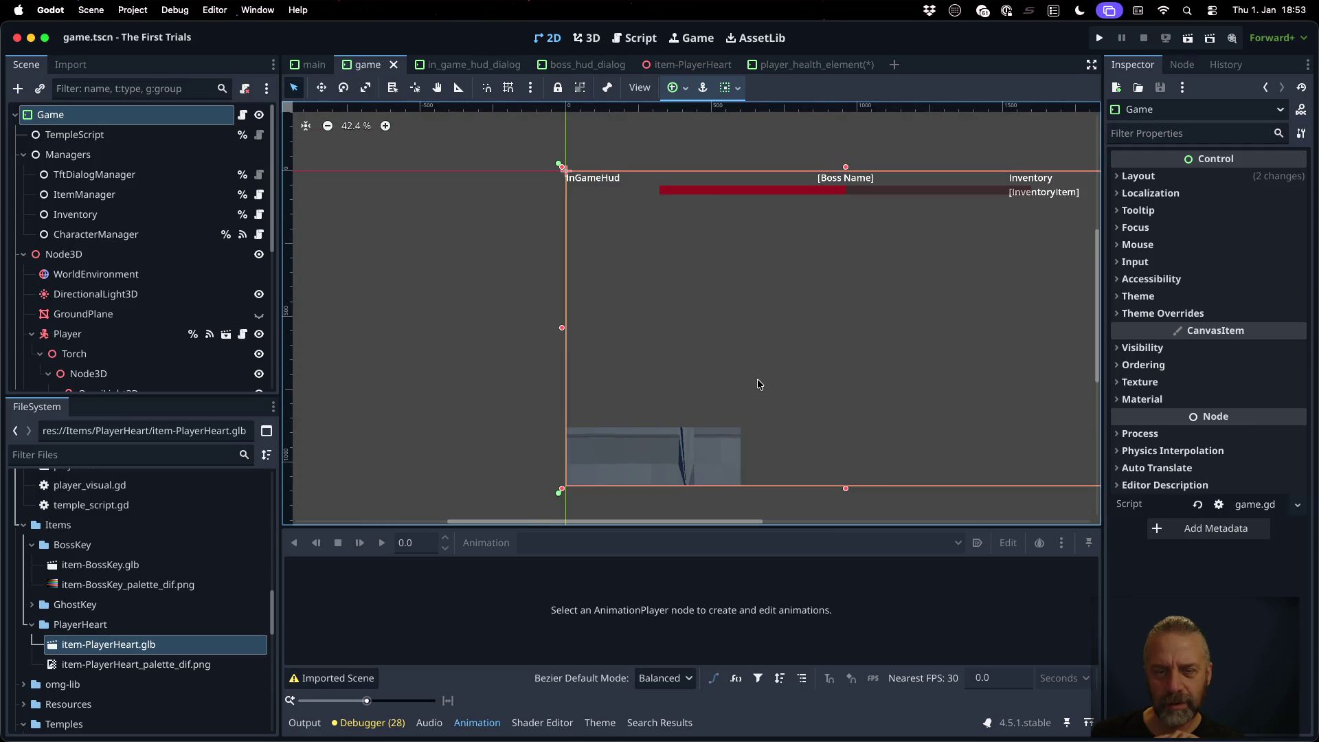
{"action": "left_click", "coordinate": [1103, 44]}
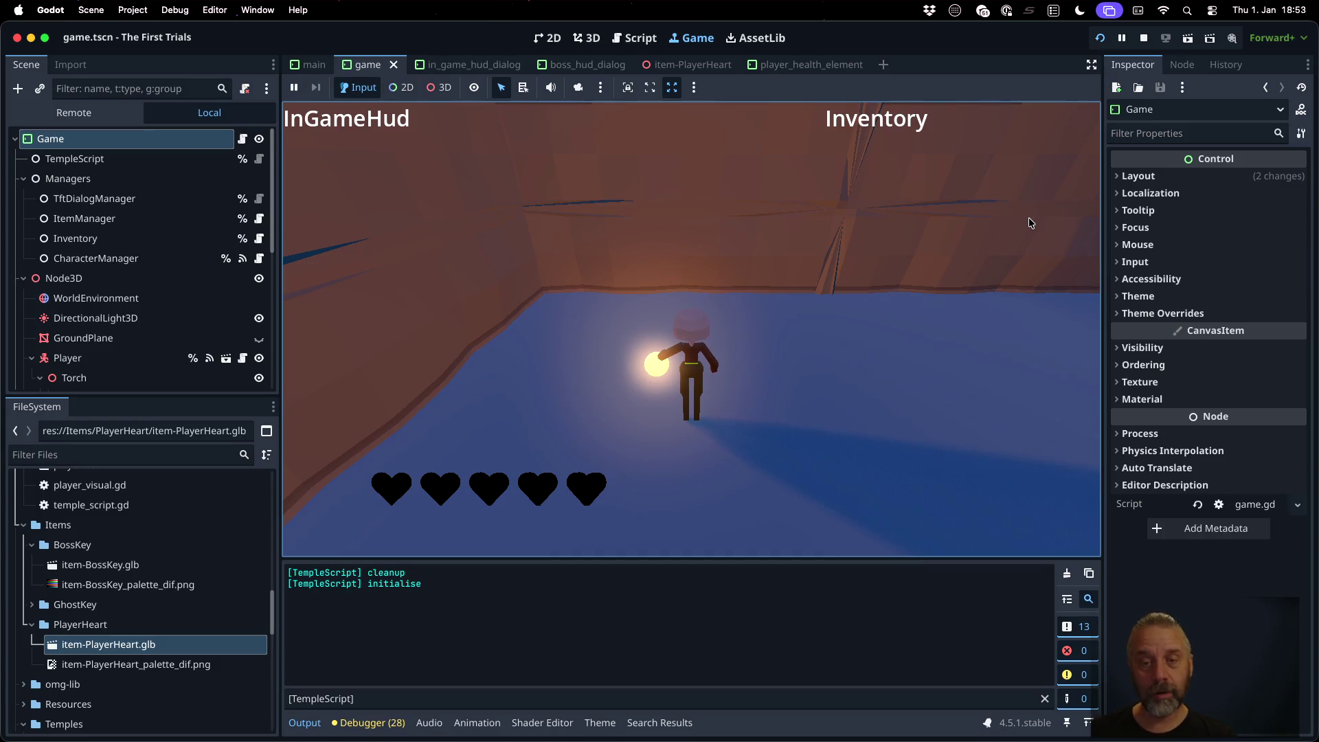
{"action": "left_click", "coordinate": [828, 260]}
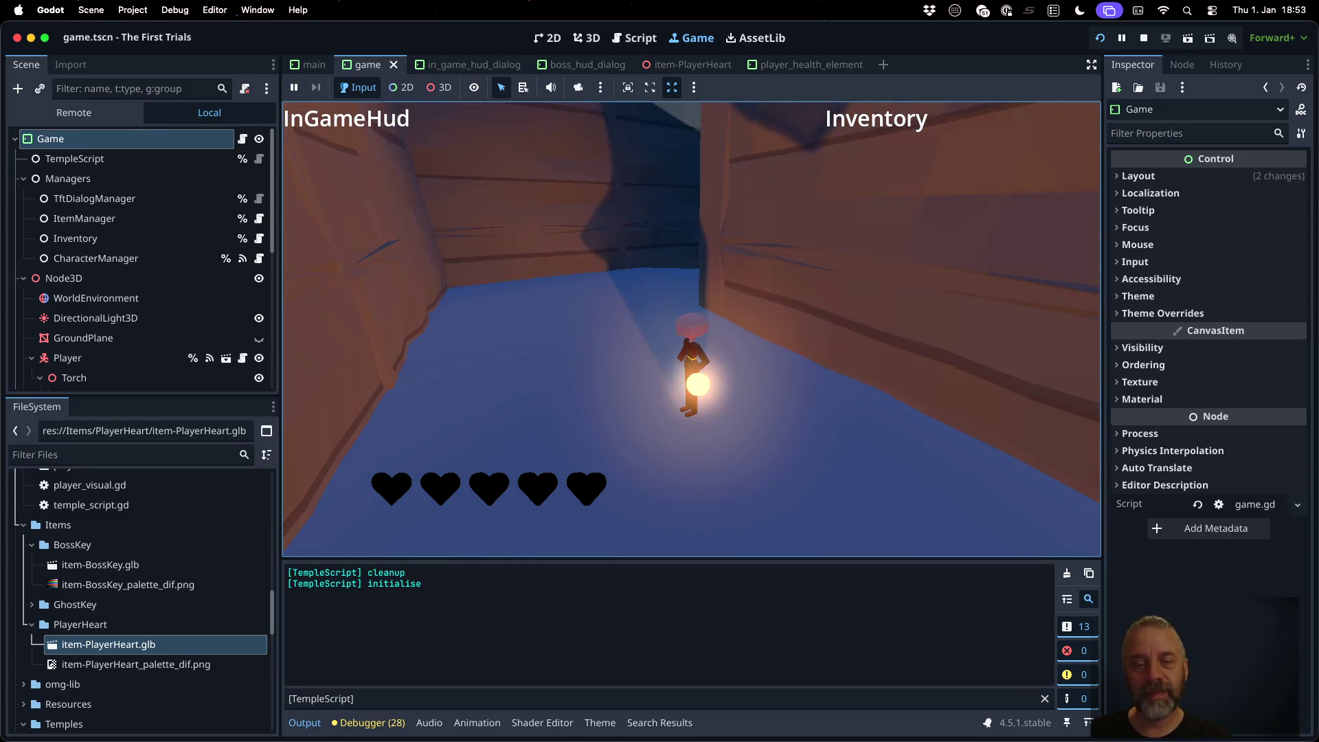
{"action": "key", "text": "w"}
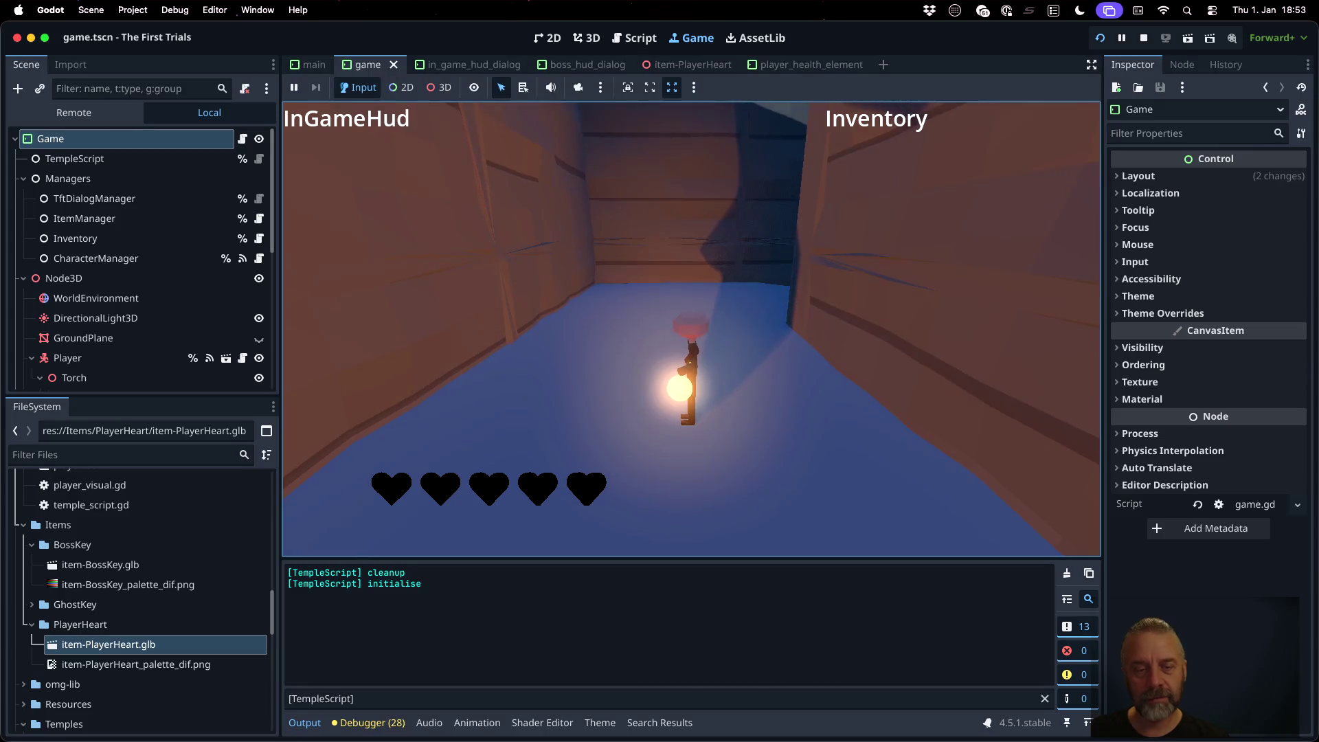
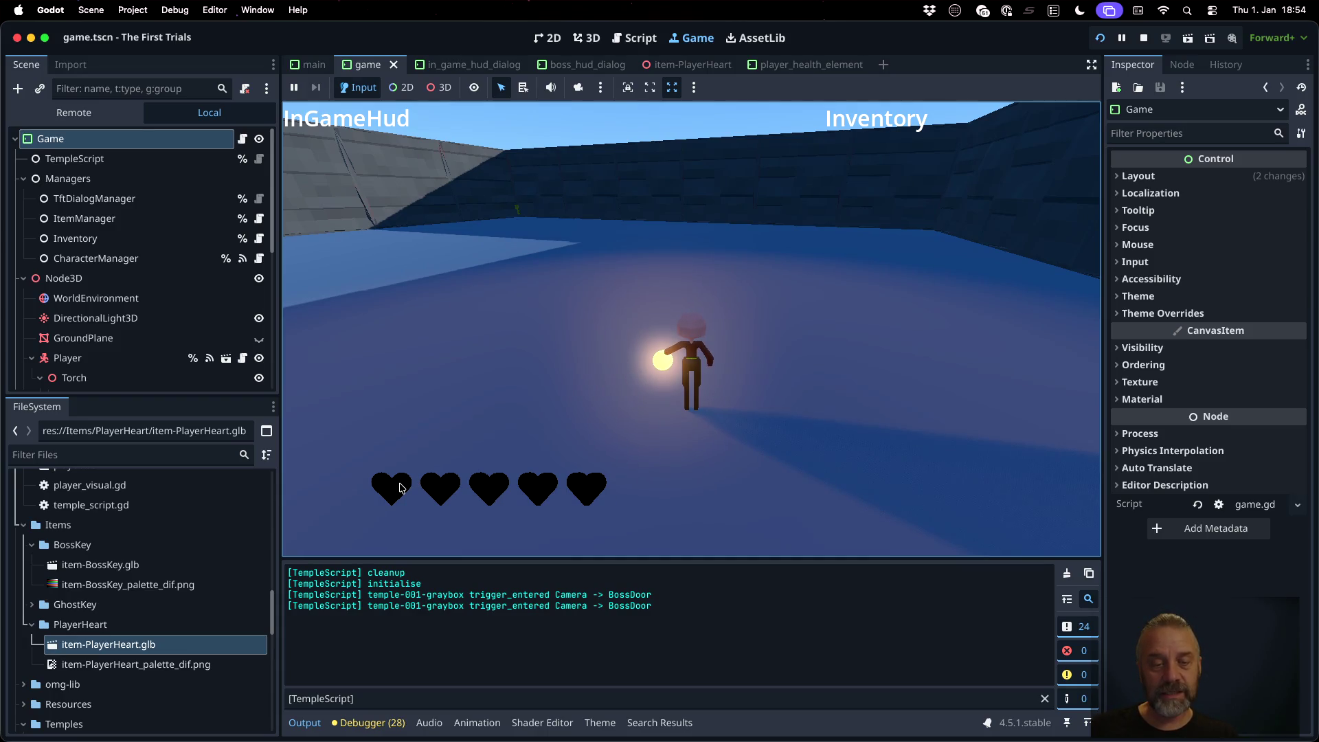
Step: Stop the game and toggle the InGameHudDialog's visibility off and on in the game scene
{"action": "left_click", "coordinate": [1144, 38]}
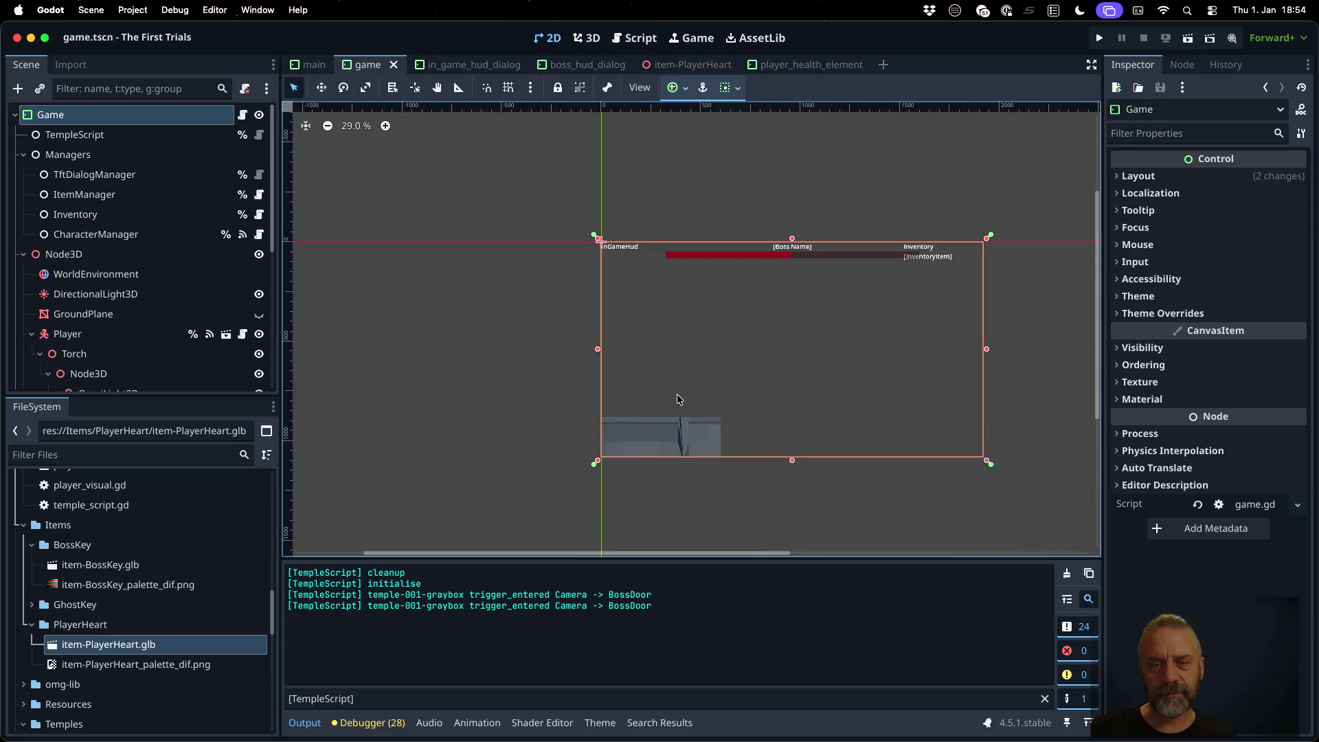
{"action": "left_click", "coordinate": [680, 451]}
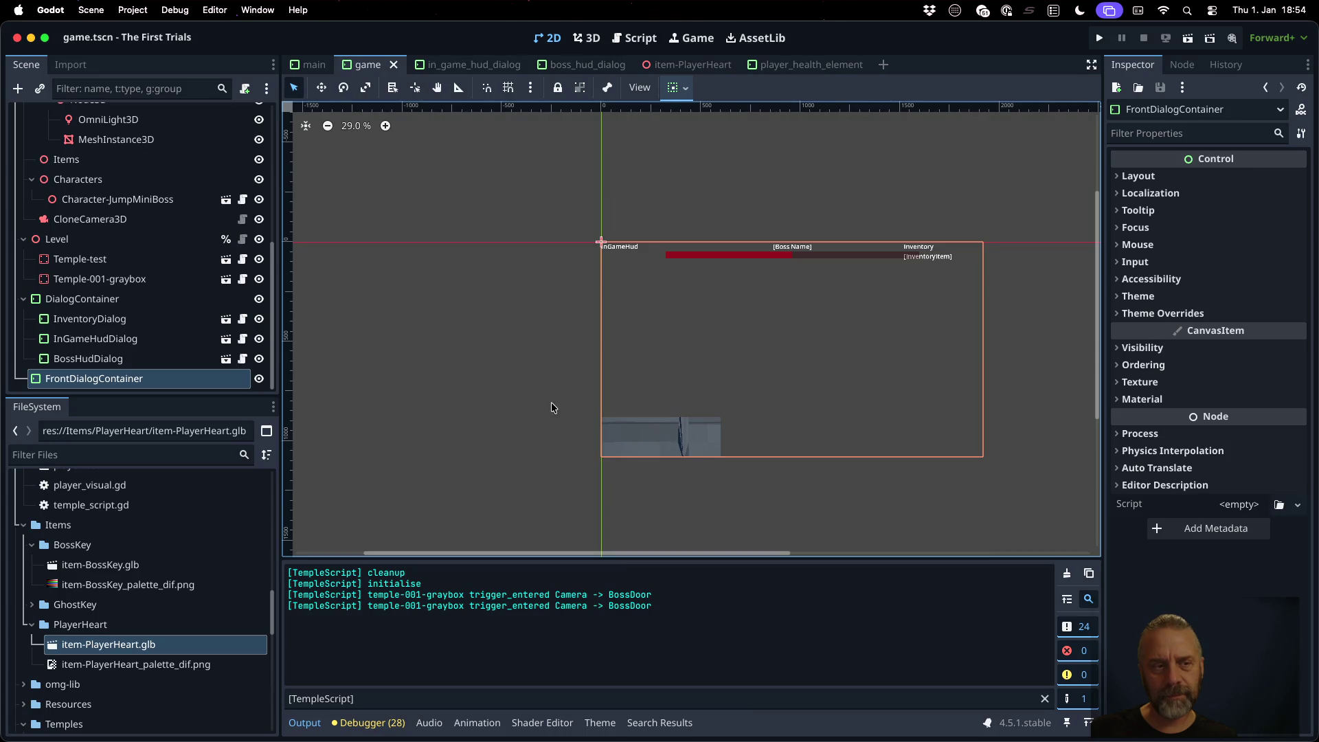
{"action": "left_click", "coordinate": [146, 360]}
{"action": "left_click", "coordinate": [167, 341]}
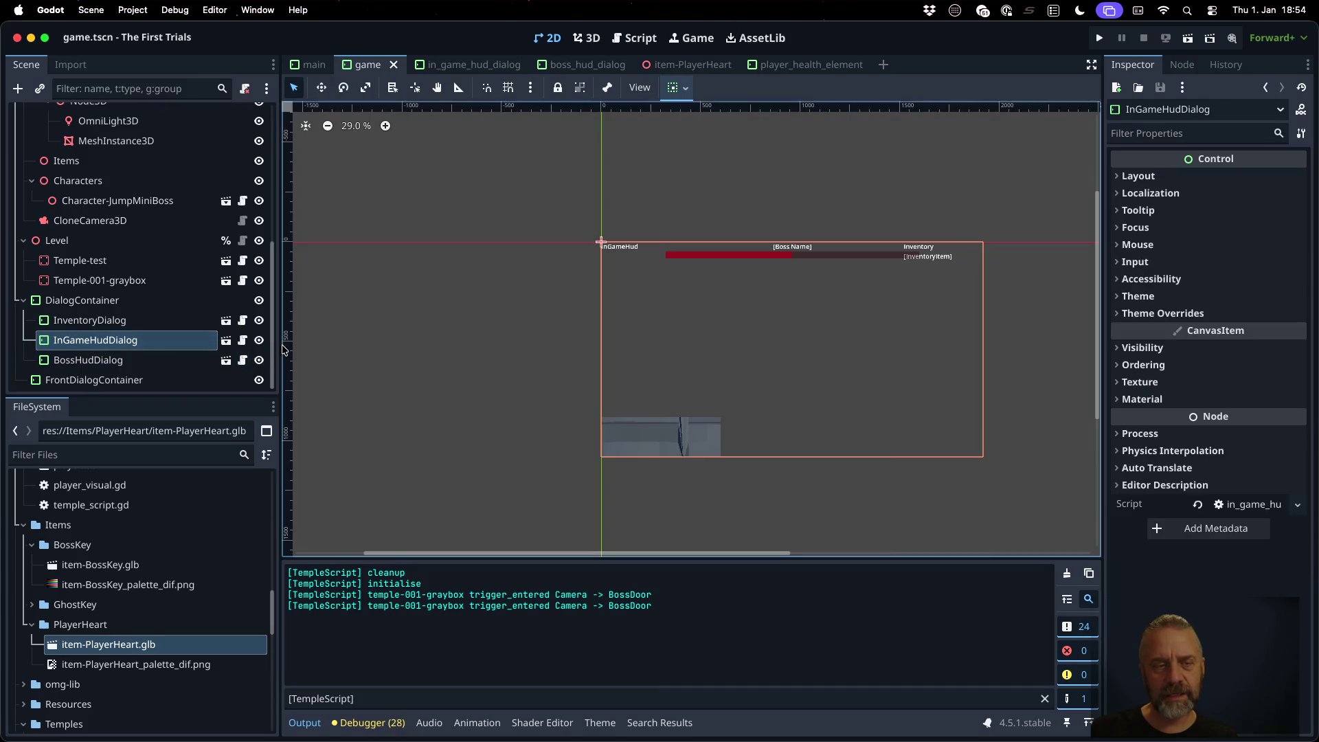
{"action": "left_click", "coordinate": [259, 341]}
{"action": "left_click", "coordinate": [260, 342]}
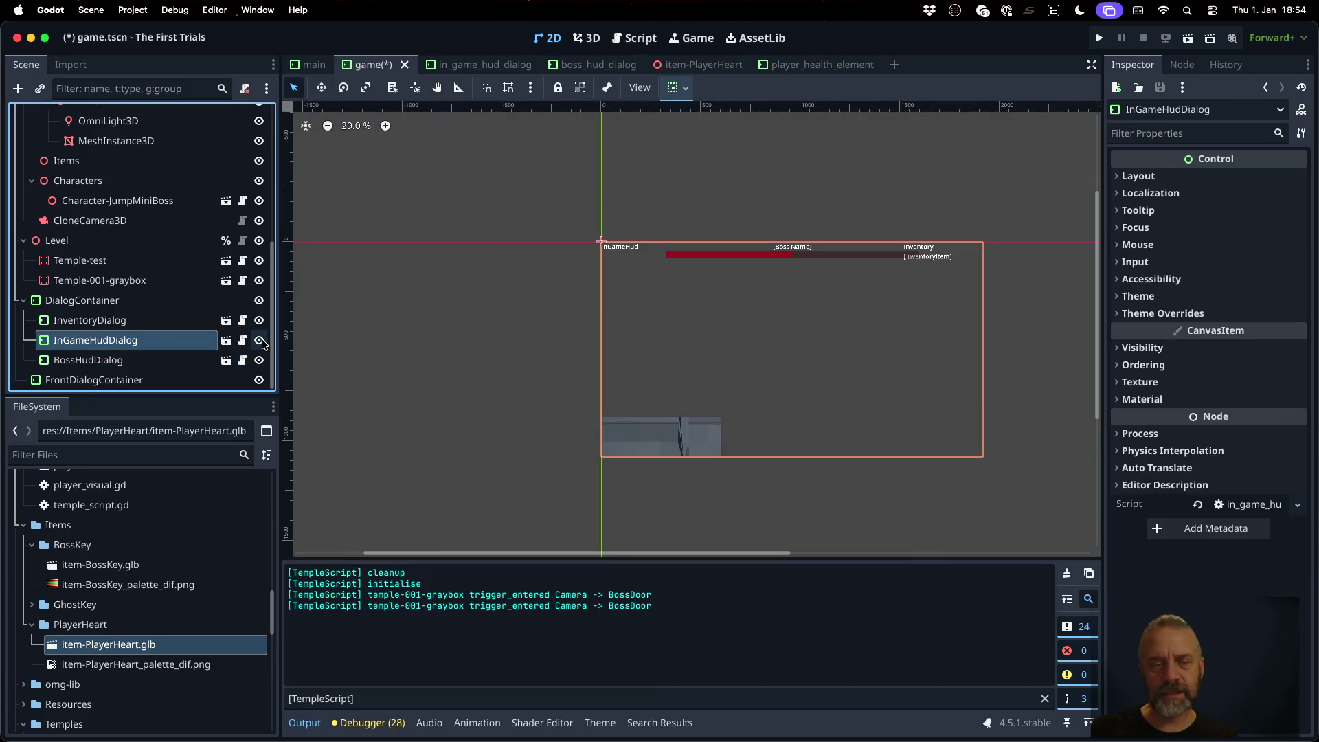
Step: Open the in_game_hud_dialog scene, then the player_health_element scene from it
{"action": "left_click", "coordinate": [225, 340]}
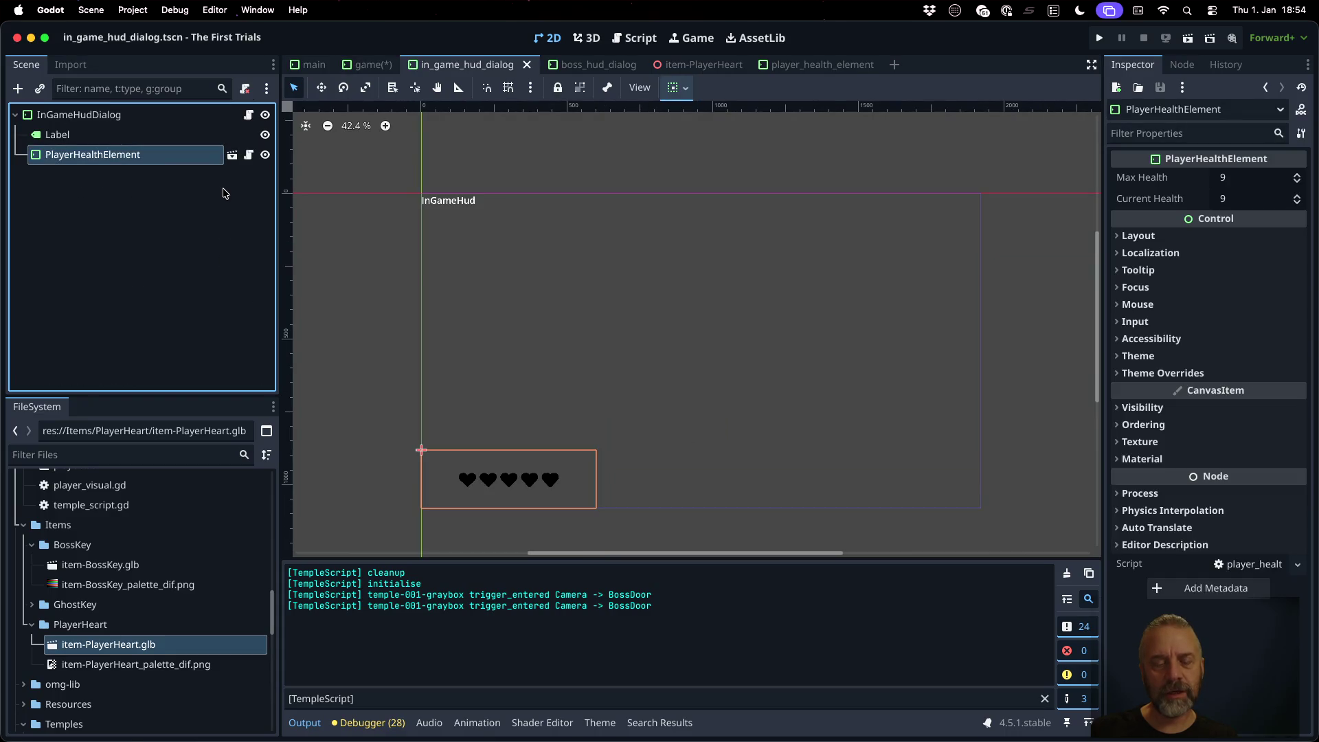
{"action": "left_click", "coordinate": [367, 64]}
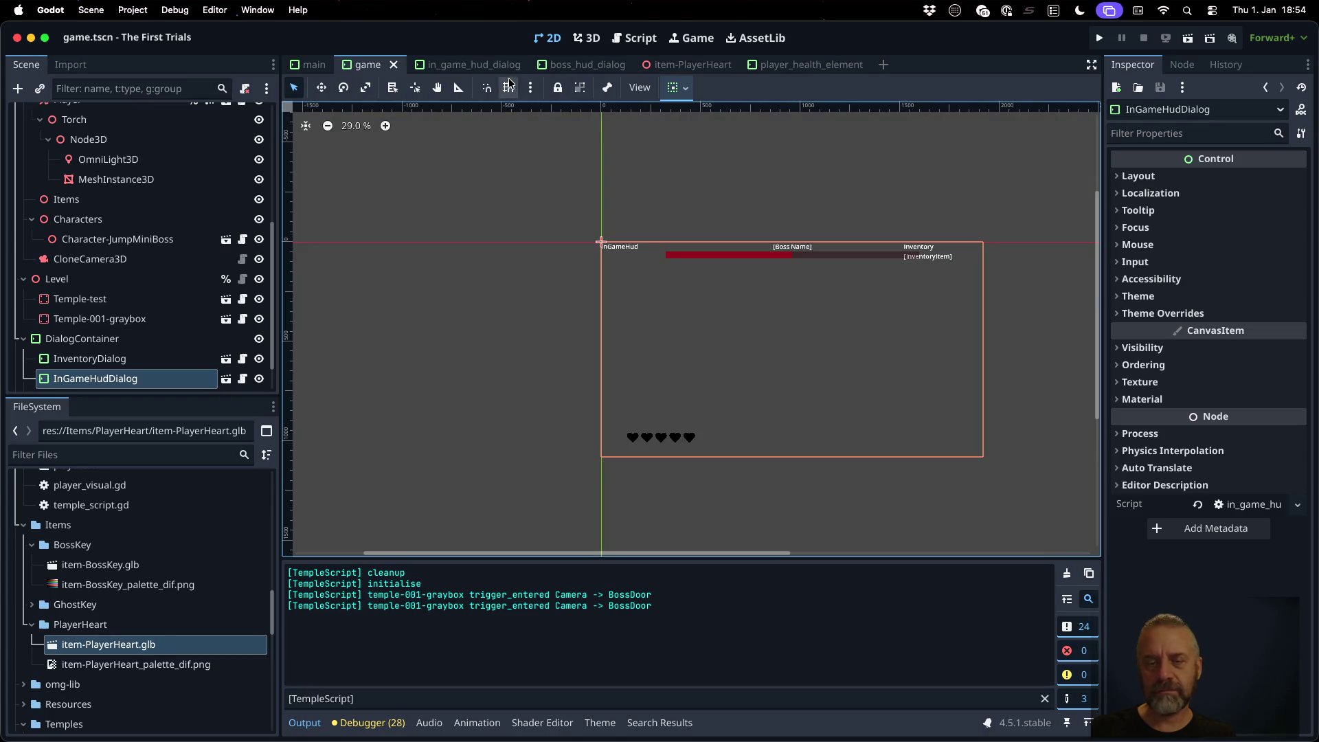
{"action": "left_click", "coordinate": [483, 73]}
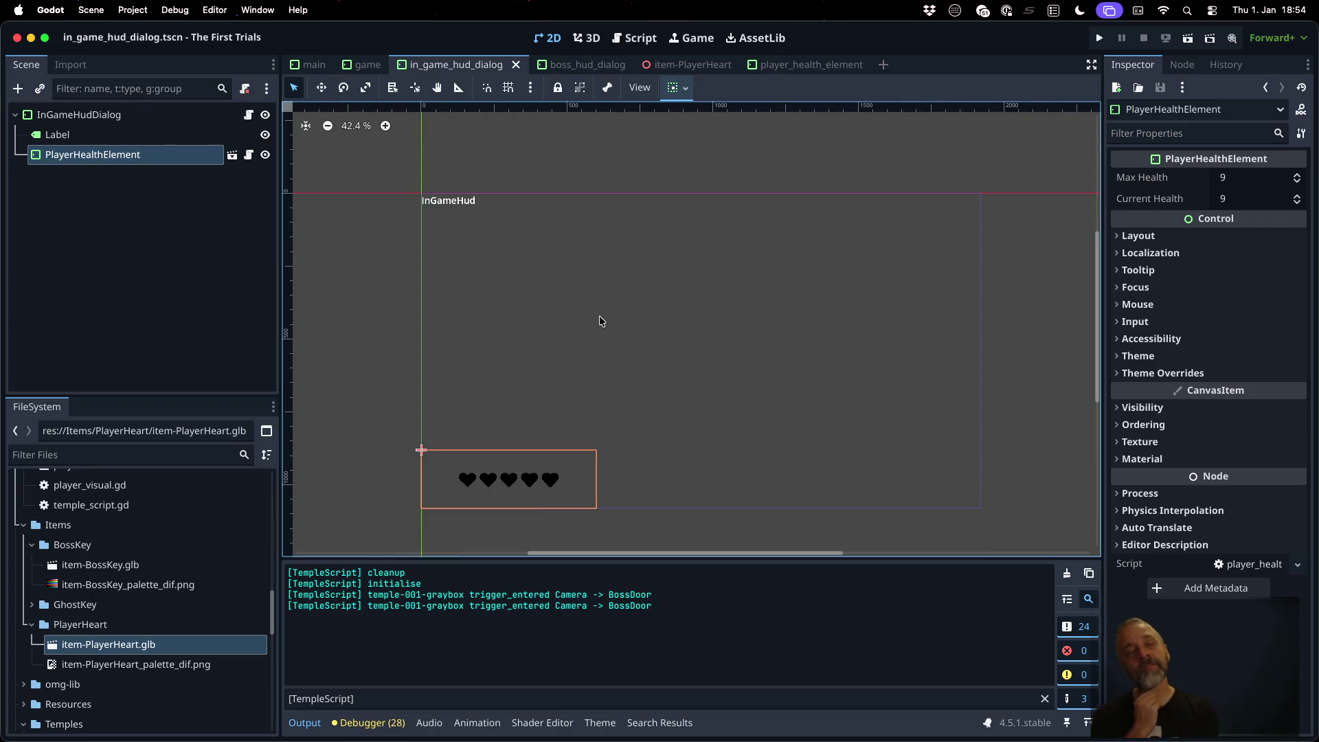
{"action": "left_click", "coordinate": [232, 156]}
Step: Select the SubViewport's Camera3D and switch the 3D editor to a single viewport
{"action": "scroll", "coordinate": [680, 296], "scroll_direction": "down", "scroll_amount": 4}
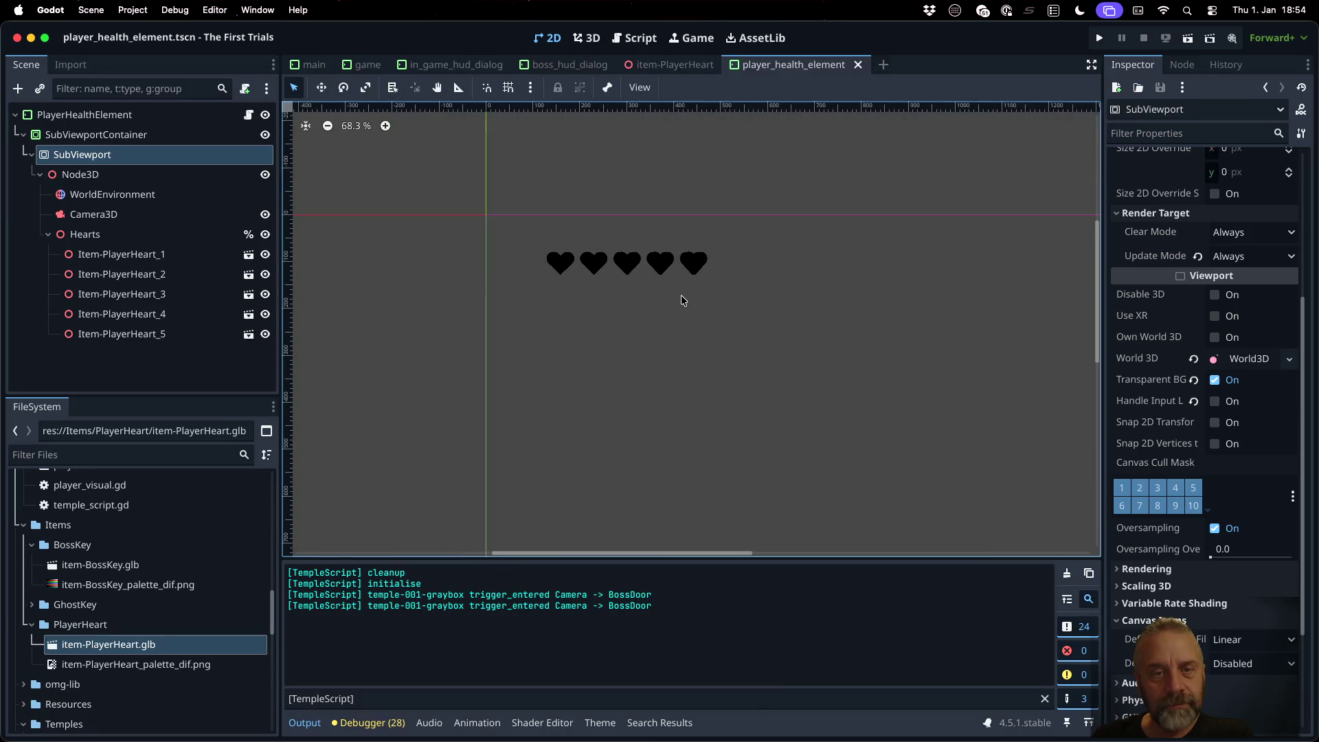
{"action": "left_click", "coordinate": [140, 140]}
{"action": "left_click", "coordinate": [141, 155]}
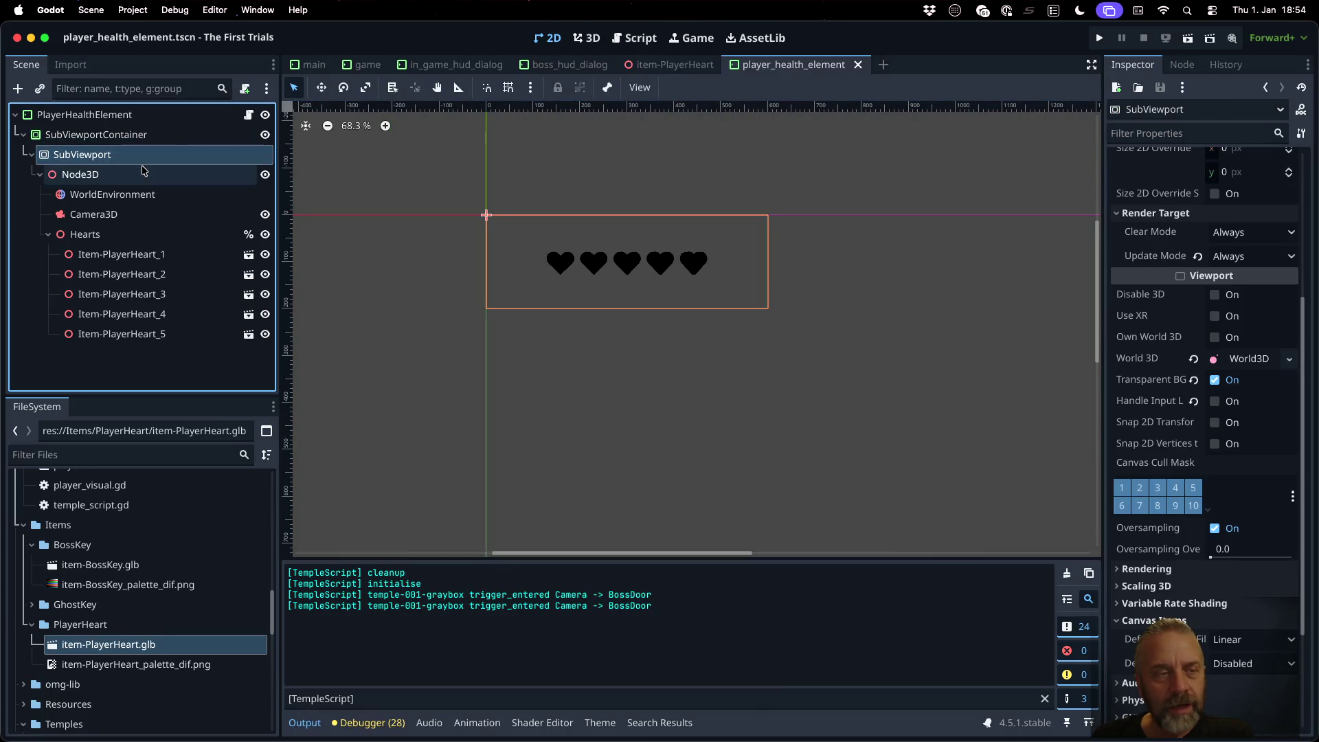
{"action": "left_click", "coordinate": [148, 216]}
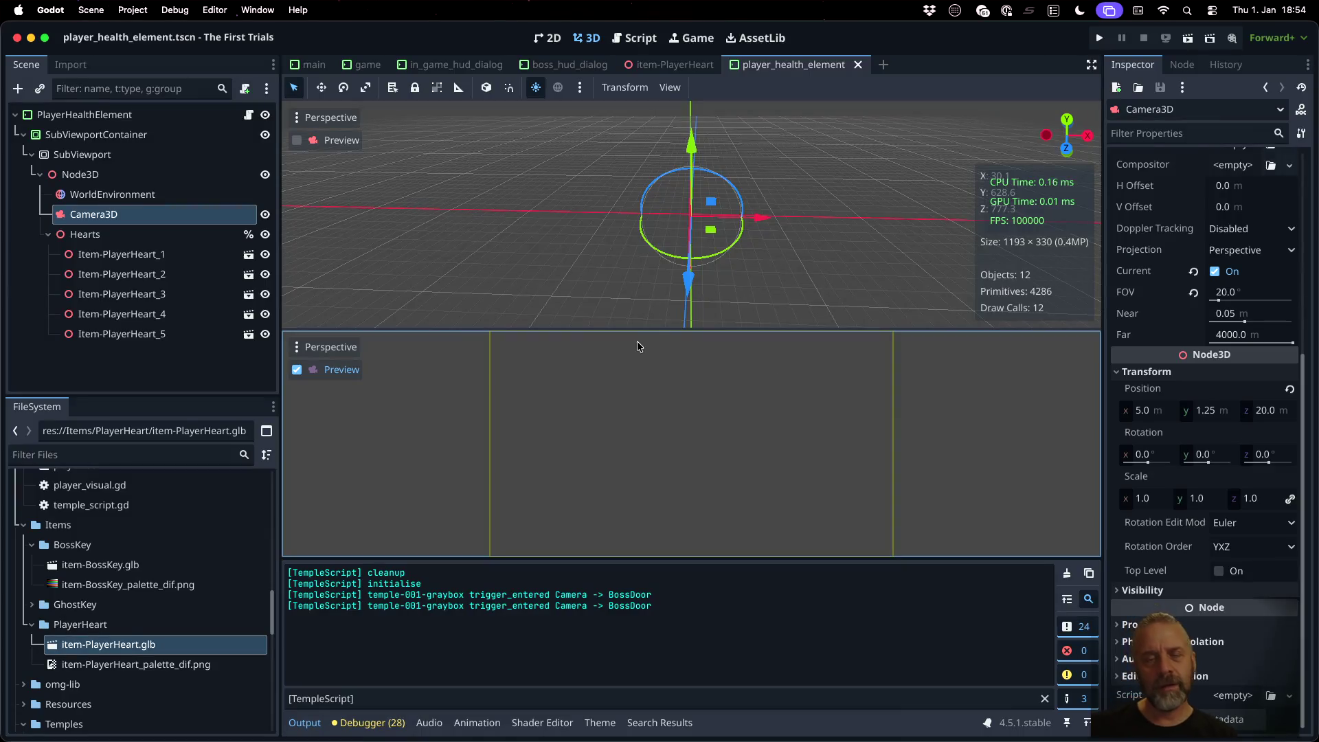
{"action": "left_click", "coordinate": [661, 88]}
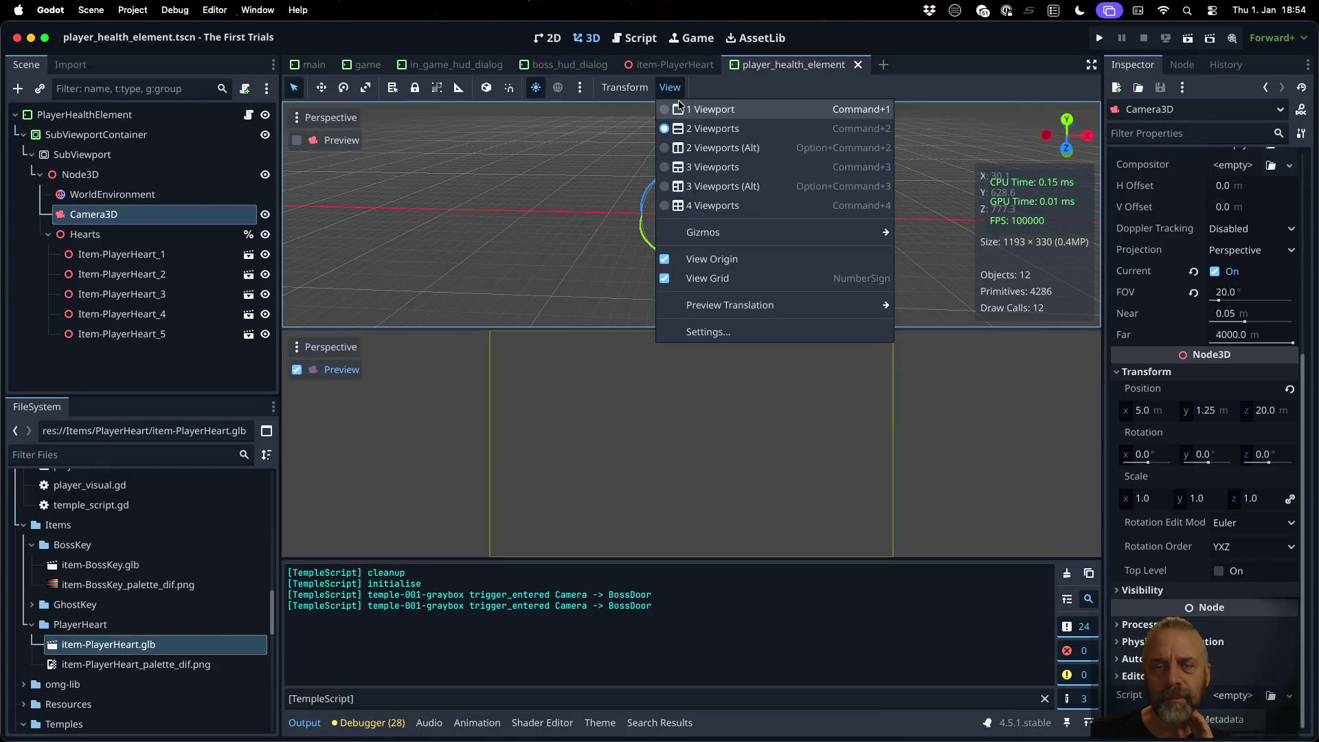
{"action": "left_click", "coordinate": [687, 109]}
{"action": "left_click", "coordinate": [677, 94]}
Step: Frame Item-PlayerHeart_1 in the viewport and orbit around the first heart model
{"action": "scroll", "coordinate": [736, 343], "scroll_direction": "down", "scroll_amount": 2}
{"action": "left_click", "coordinate": [699, 307]}
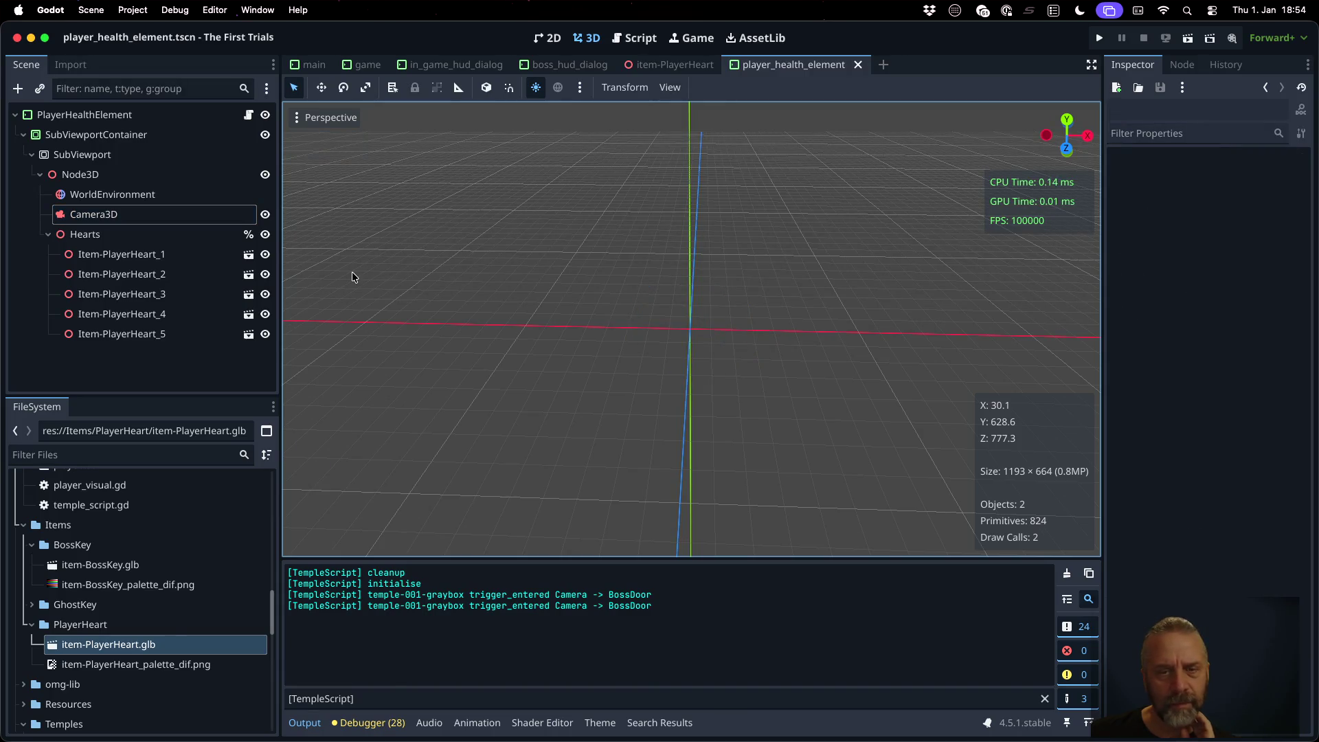
{"action": "scroll", "coordinate": [756, 376], "scroll_direction": "down", "scroll_amount": 4}
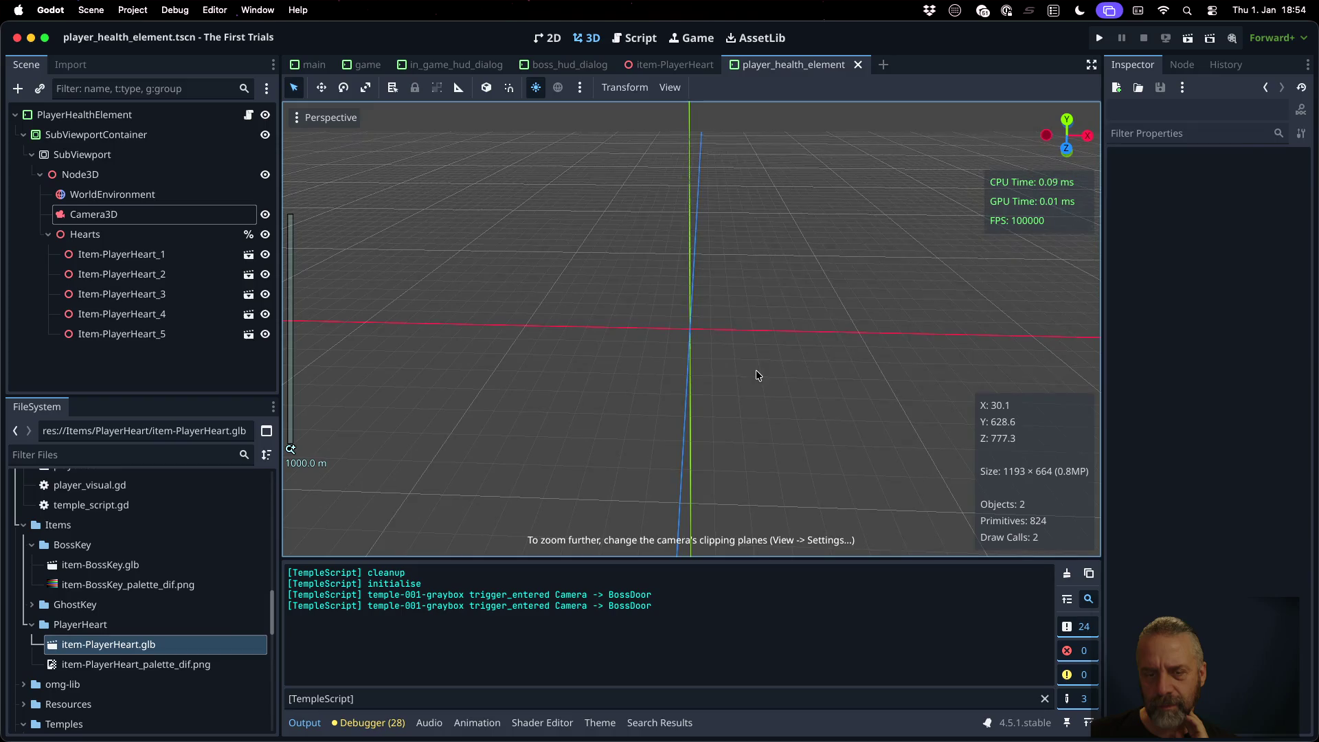
{"action": "scroll", "coordinate": [756, 362], "scroll_direction": "up", "scroll_amount": 10}
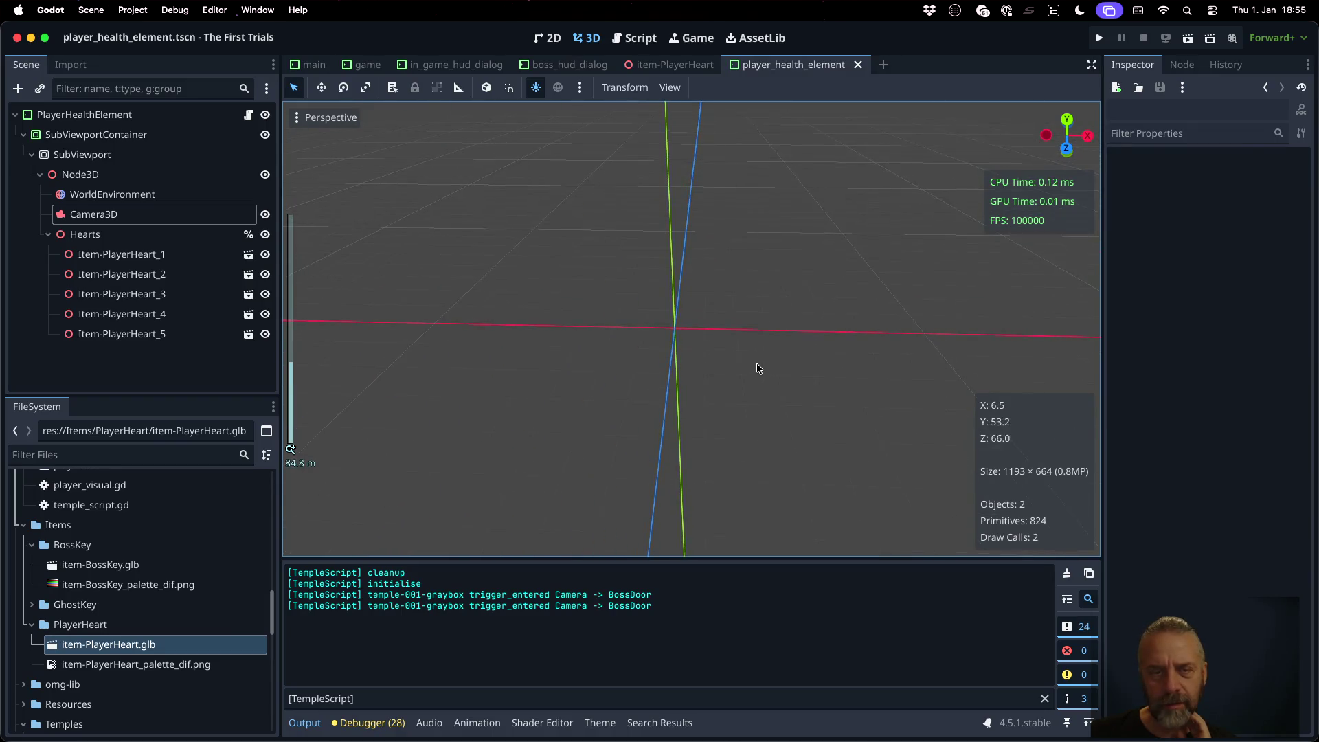
{"action": "double_click", "coordinate": [124, 254]}
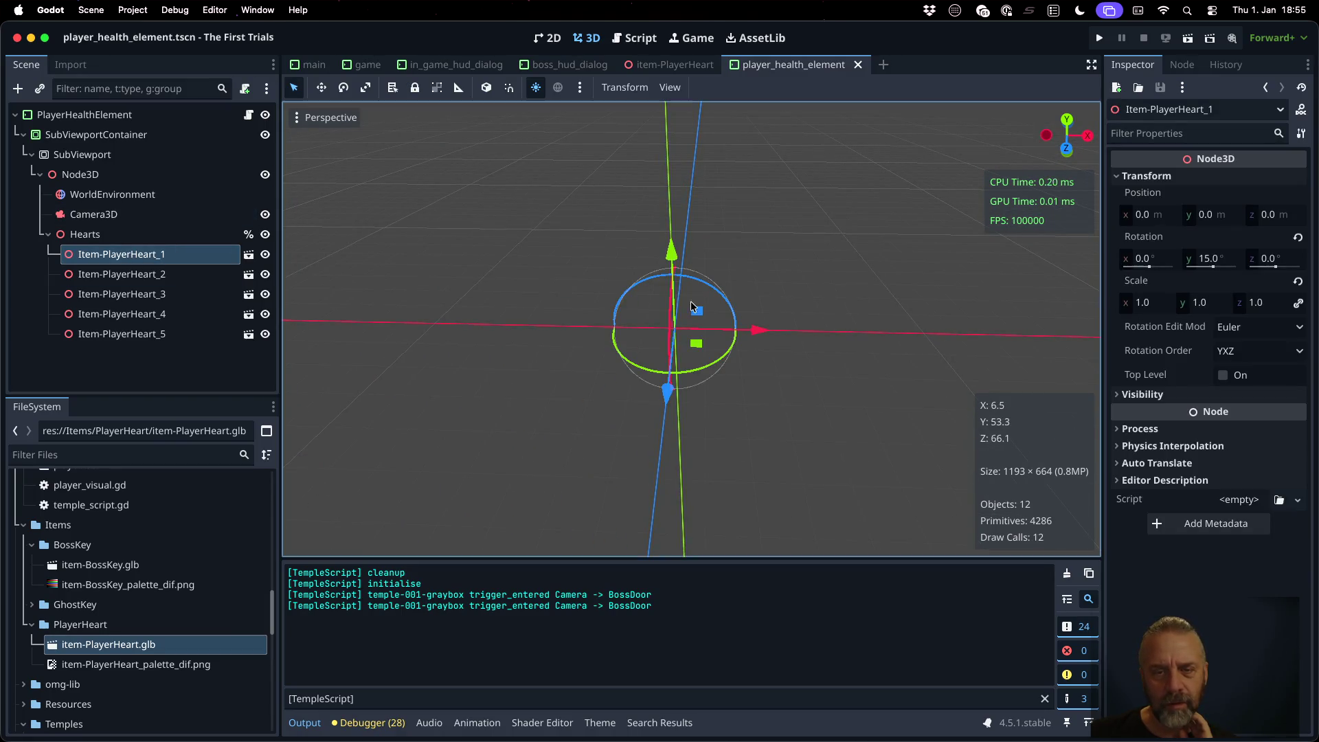
{"action": "scroll", "coordinate": [638, 314], "scroll_direction": "up", "scroll_amount": 3}
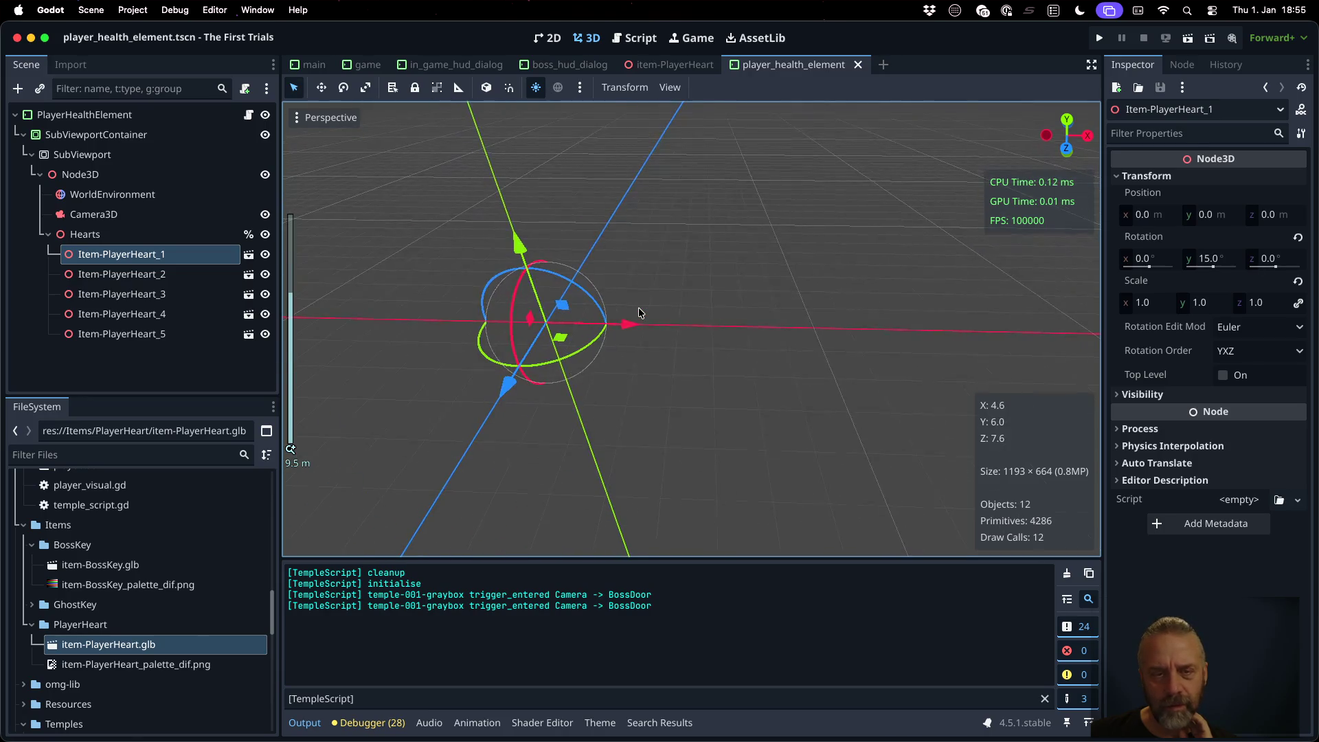
{"action": "scroll", "coordinate": [724, 330], "scroll_direction": "left", "scroll_amount": 10}
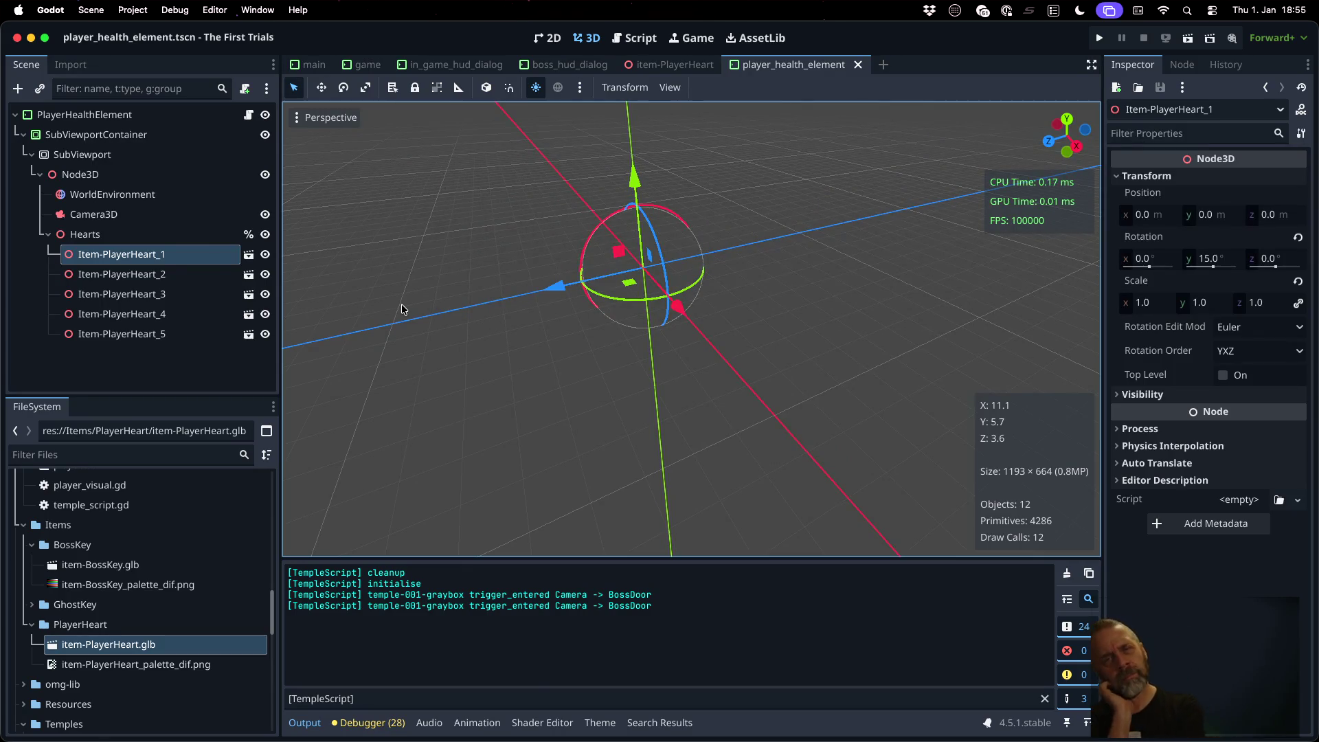
{"action": "left_click", "coordinate": [138, 5]}
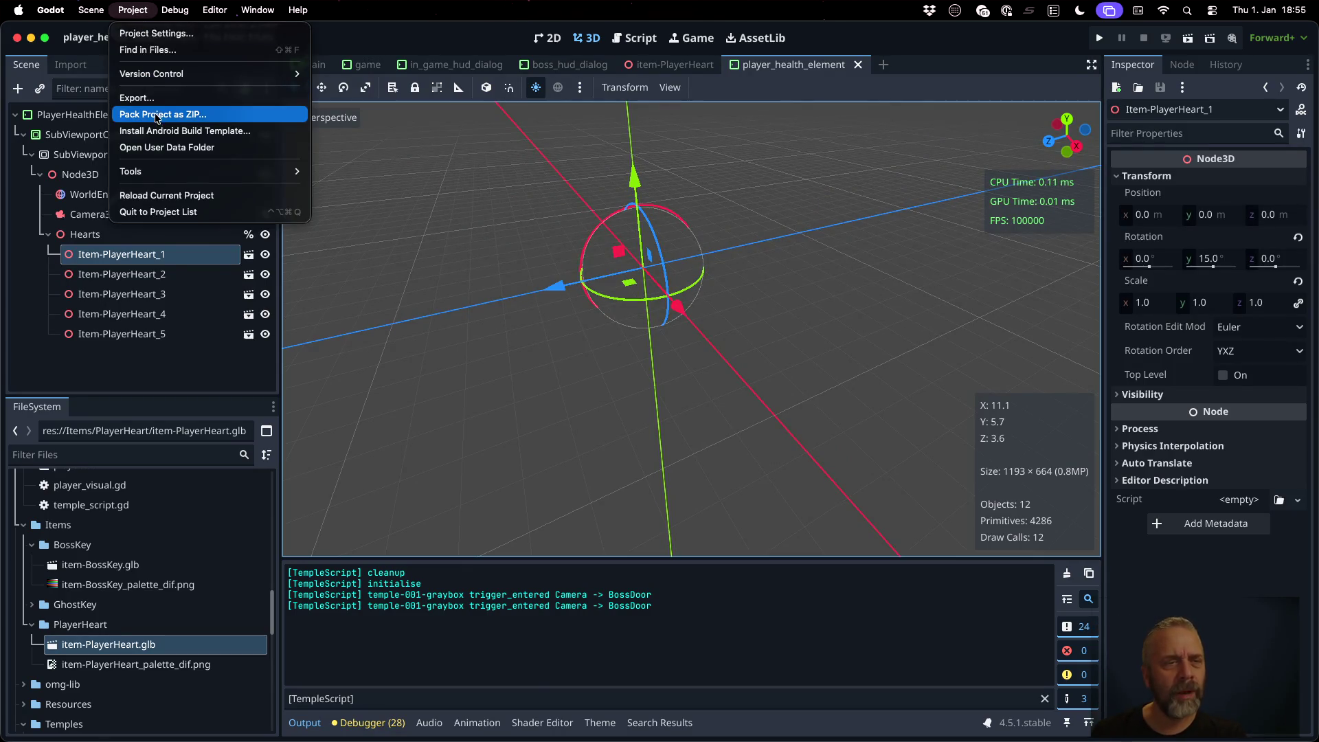
Step: Reload the current project, opening it anyway, and return to the player_health_element scene
{"action": "left_click", "coordinate": [441, 228]}
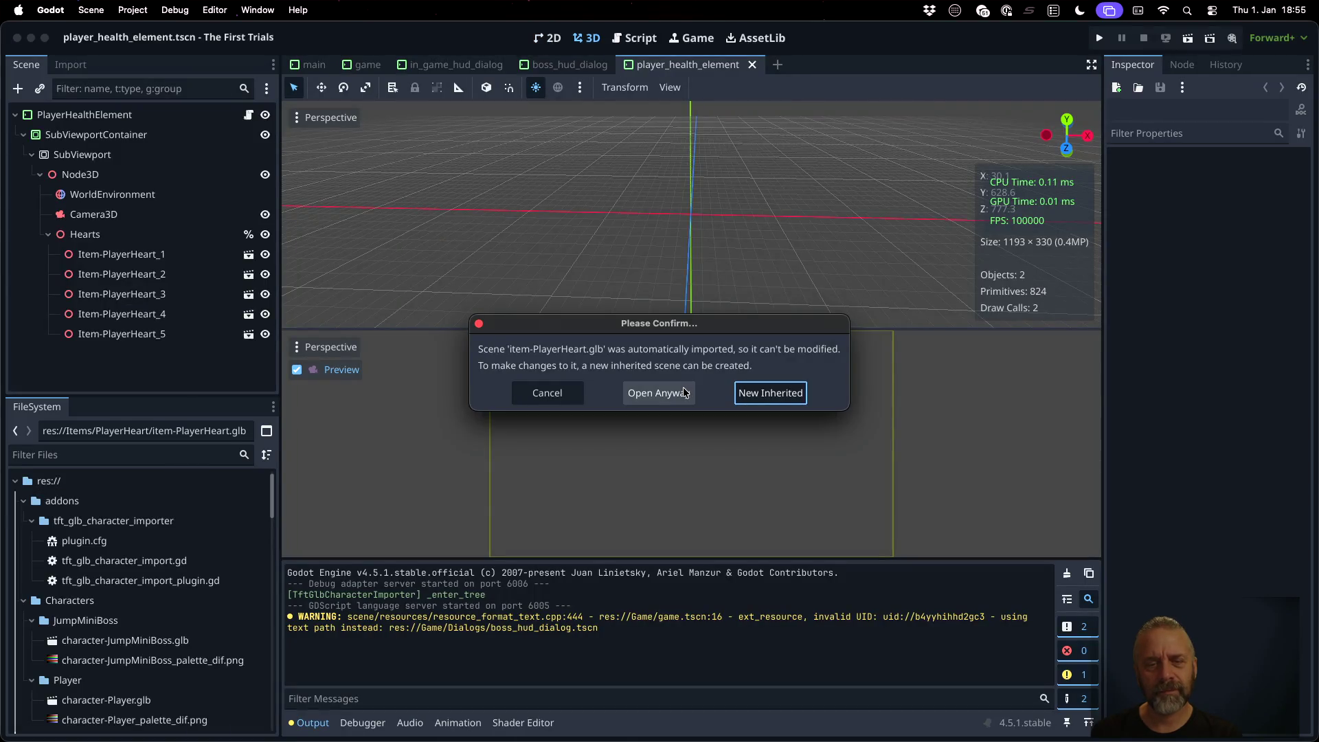
{"action": "left_click", "coordinate": [658, 392]}
{"action": "left_click", "coordinate": [467, 67]}
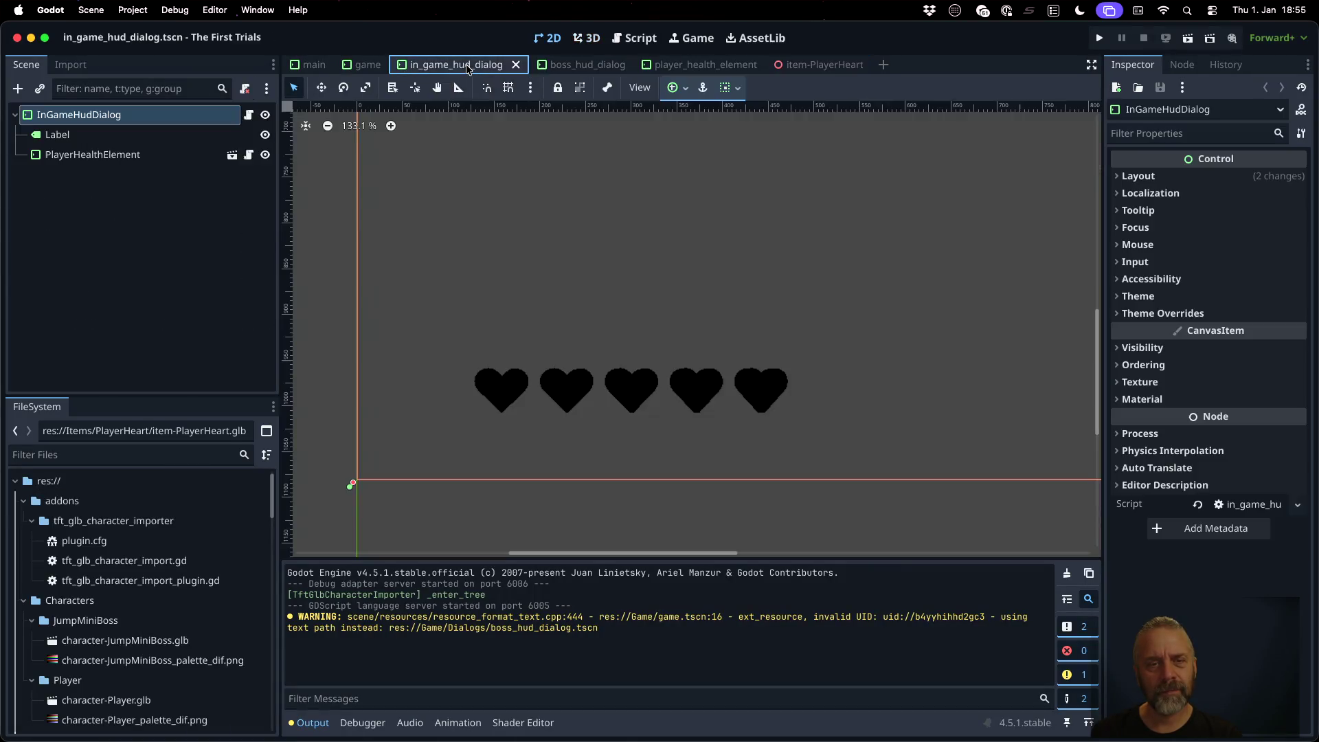
{"action": "left_click", "coordinate": [688, 64]}
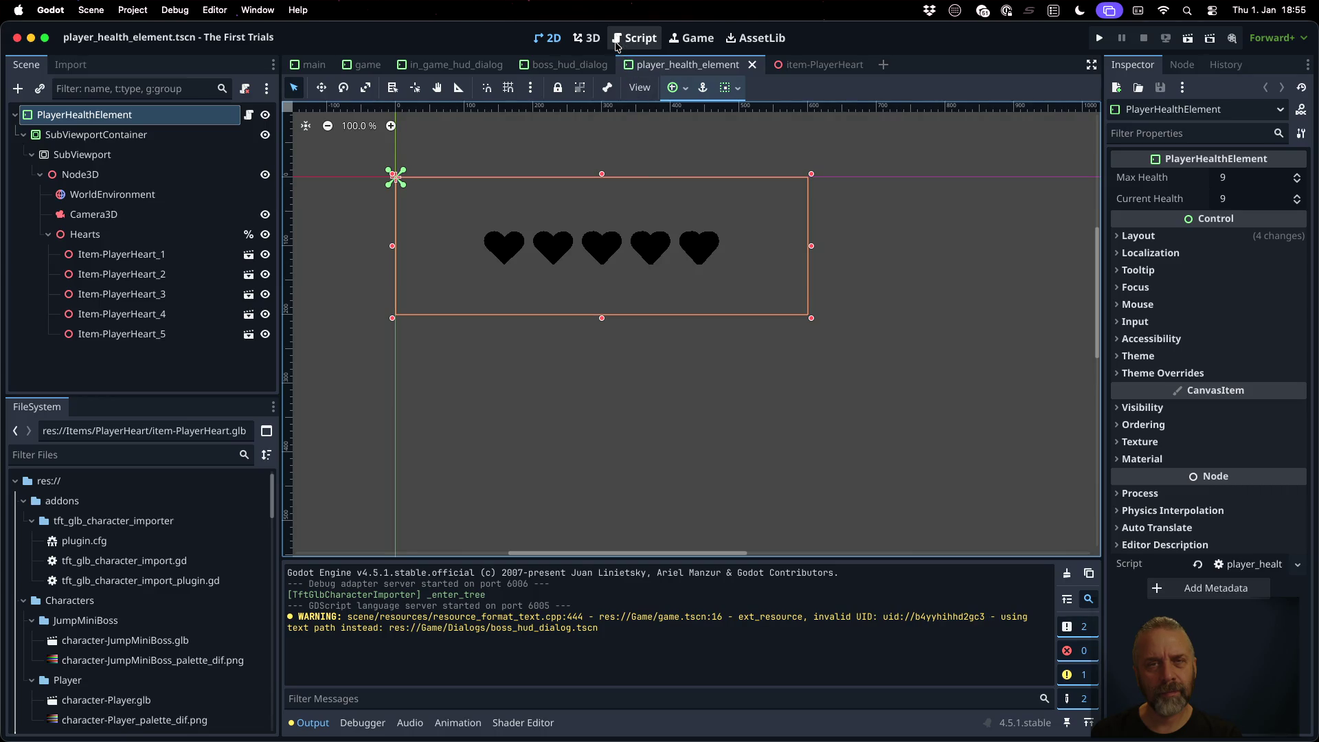
Step: Select the Node3D and its Camera3D so the camera appears in the 3D view
{"action": "left_click", "coordinate": [590, 40]}
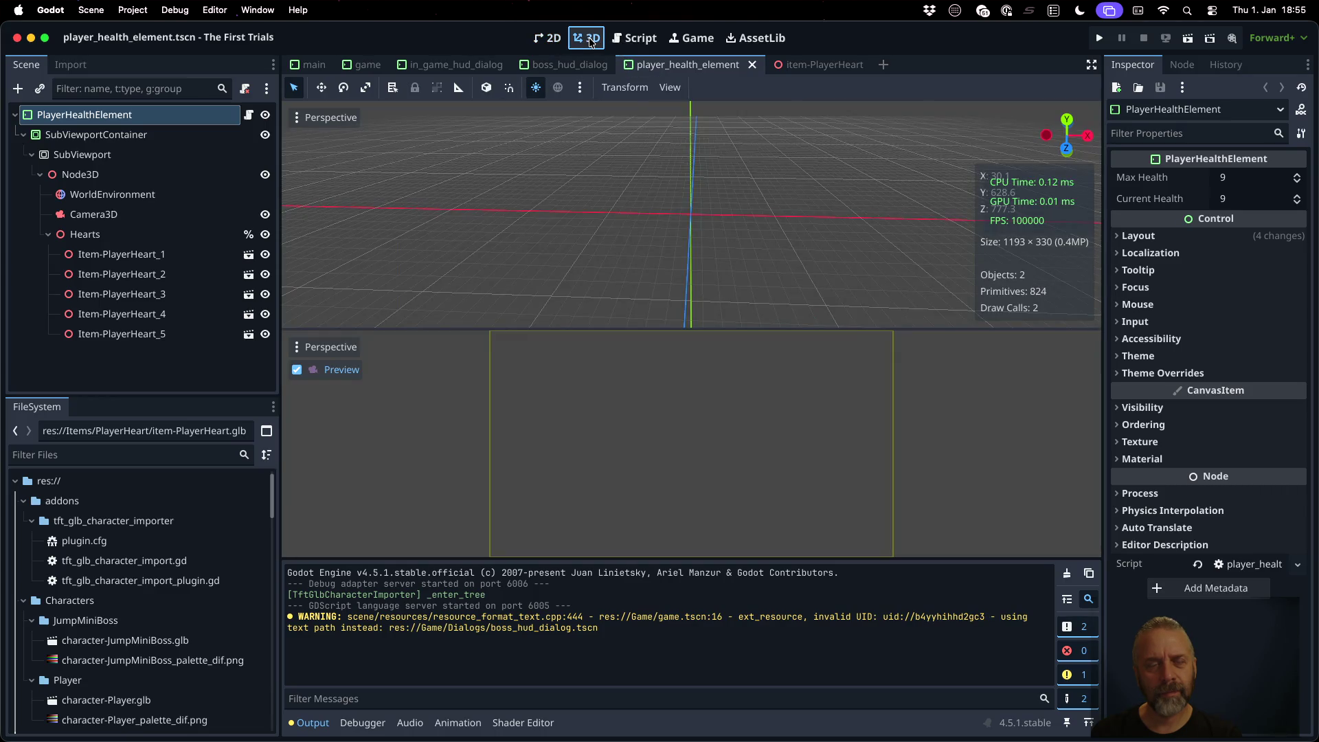
{"action": "left_click", "coordinate": [547, 38]}
{"action": "left_click", "coordinate": [206, 175]}
{"action": "left_click", "coordinate": [190, 214]}
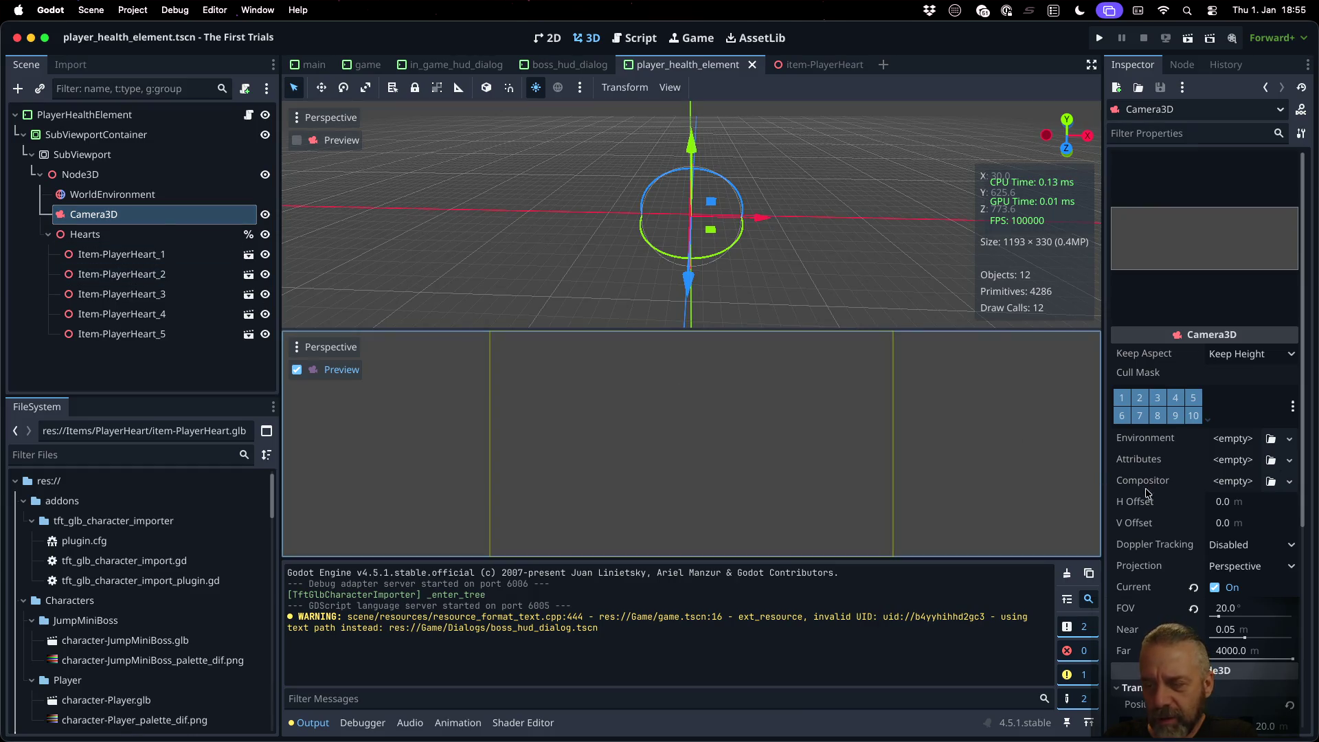
Step: Switch the 3D editor back to one large viewport via View > 1 Viewport
{"action": "scroll", "coordinate": [1173, 500], "scroll_direction": "down", "scroll_amount": 5}
{"action": "scroll", "coordinate": [553, 211], "scroll_direction": "up", "scroll_amount": 5}
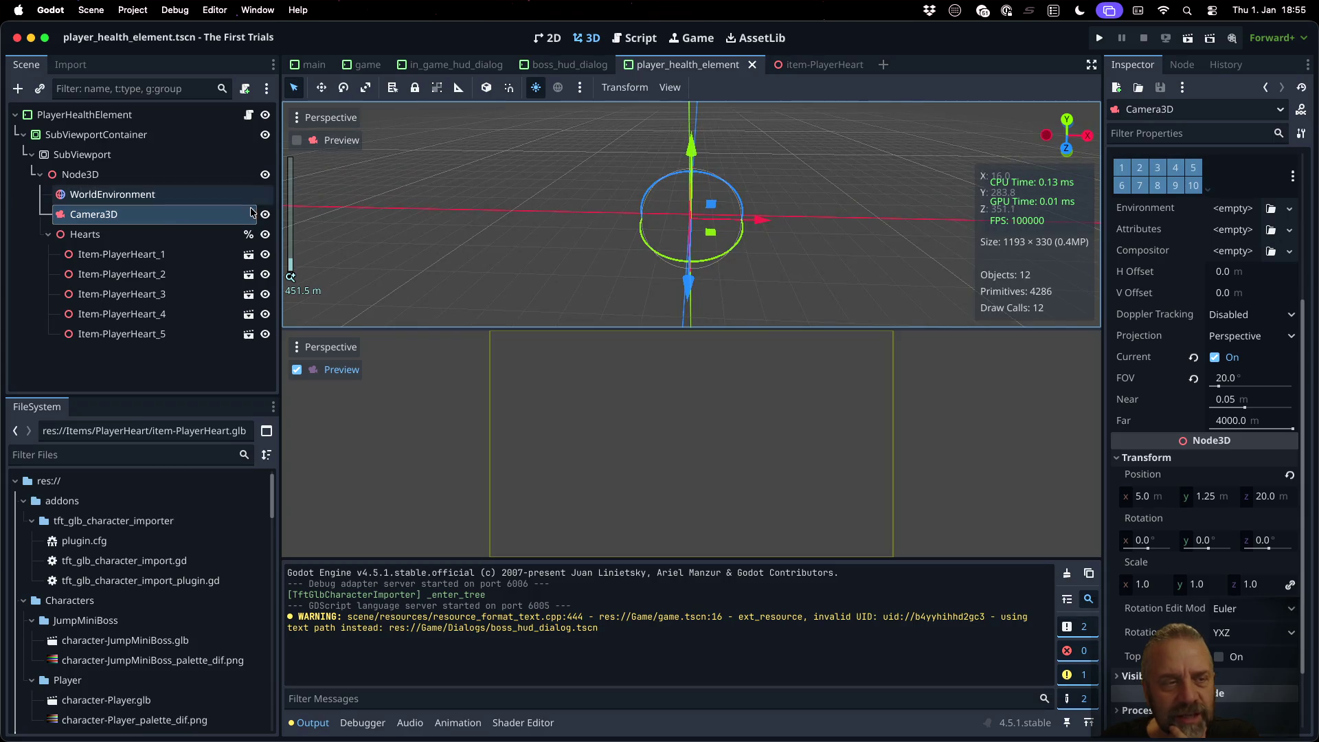
{"action": "right_click", "coordinate": [155, 220]}
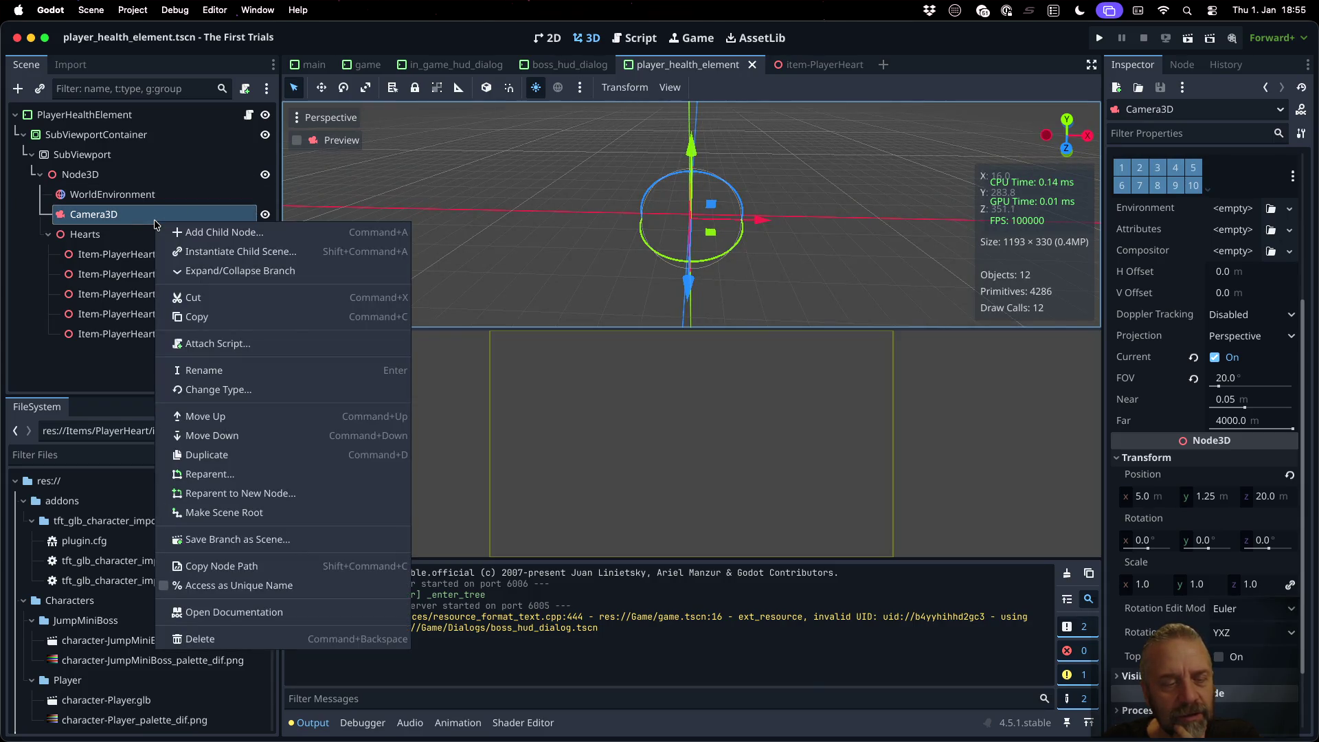
{"action": "left_click", "coordinate": [652, 205]}
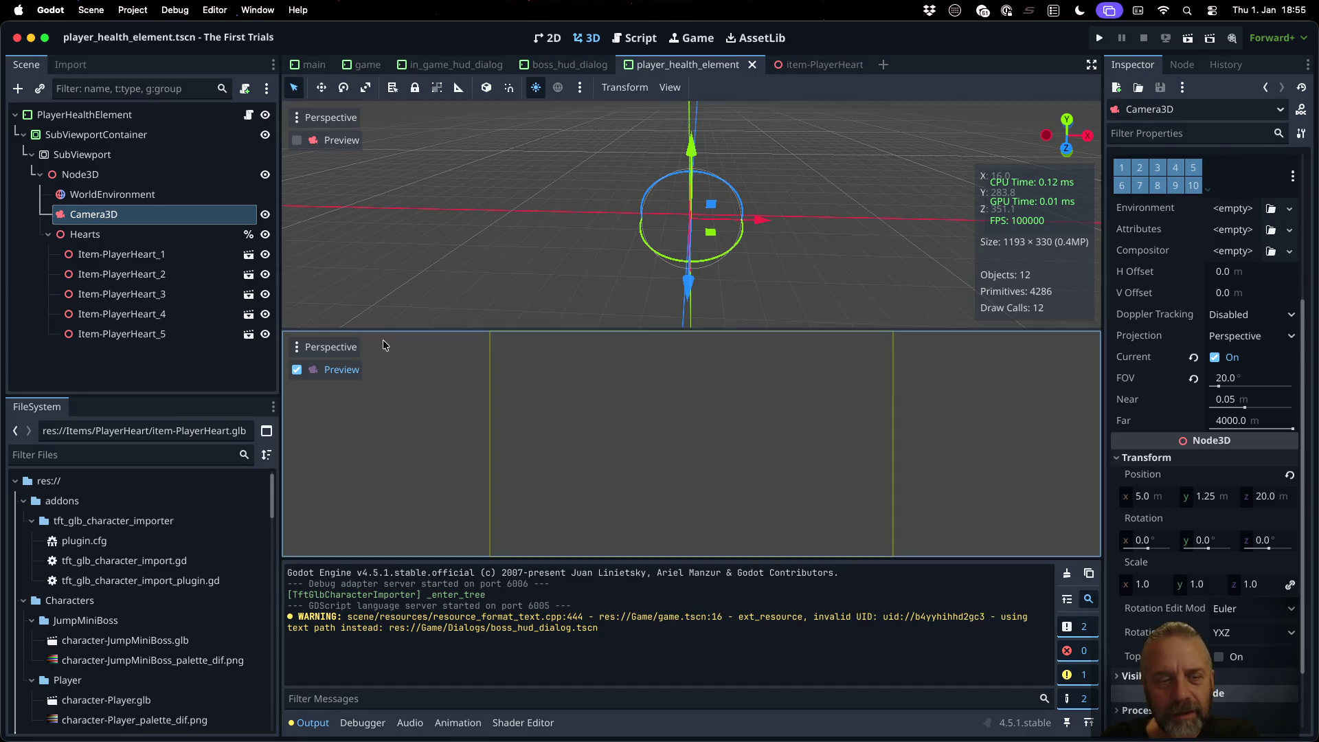
{"action": "left_click", "coordinate": [669, 87]}
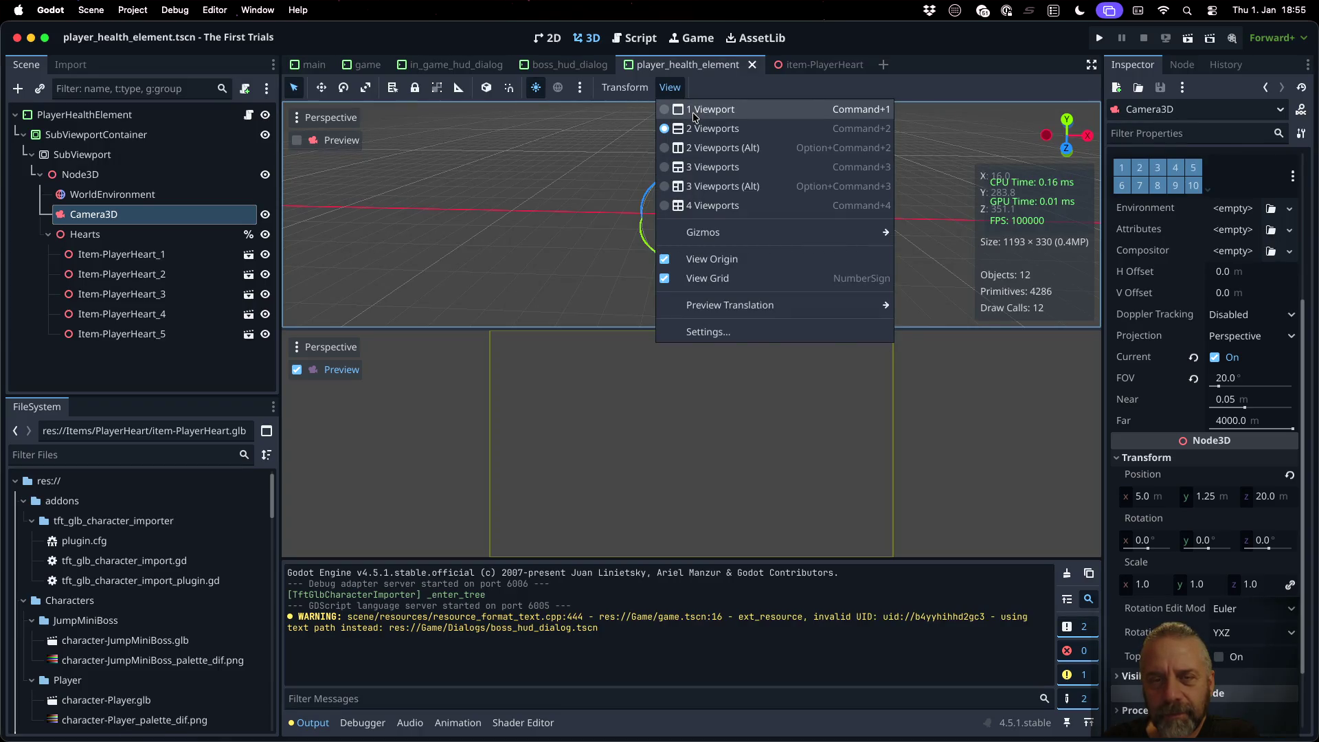
{"action": "left_click", "coordinate": [693, 112]}
{"action": "left_click", "coordinate": [471, 248]}
Step: Toggle the camera preview on and off, then select WorldEnvironment and Node3D
{"action": "left_click", "coordinate": [297, 140]}
{"action": "left_click", "coordinate": [297, 140]}
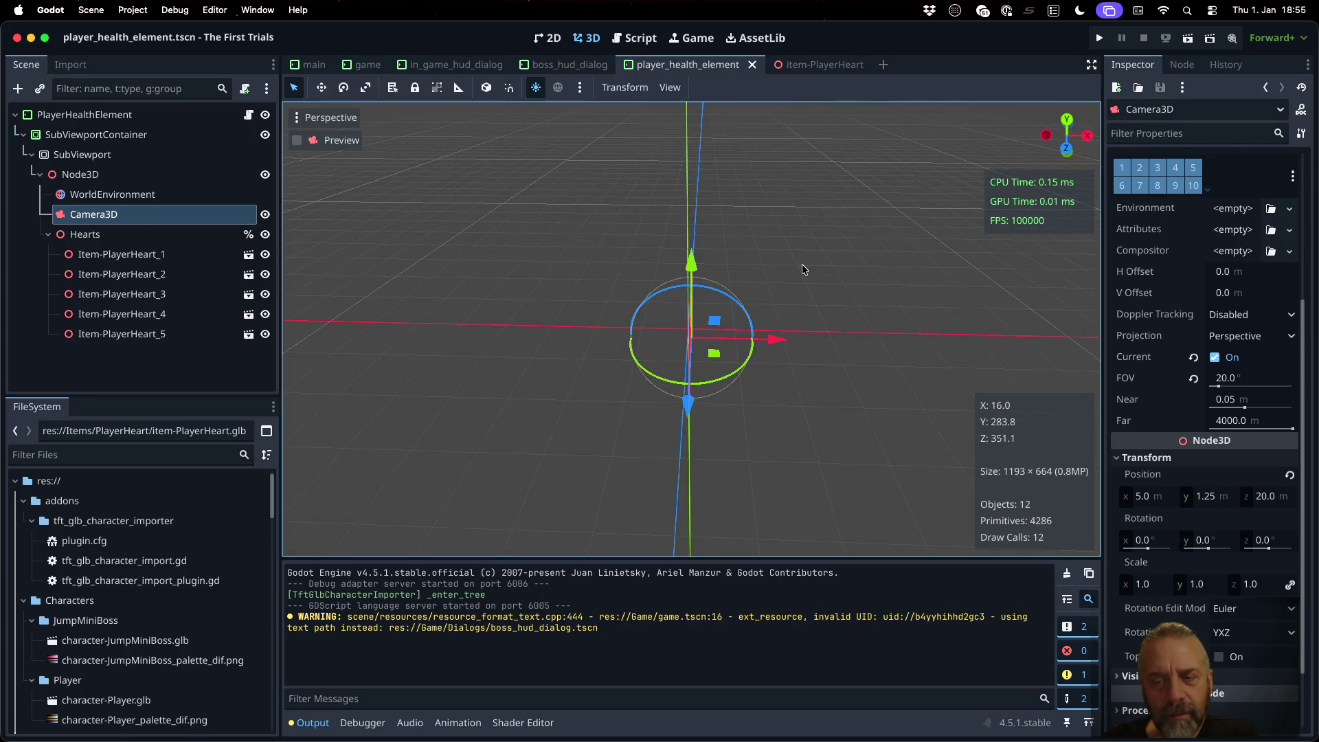
{"action": "scroll", "coordinate": [802, 265], "scroll_direction": "down", "scroll_amount": 5}
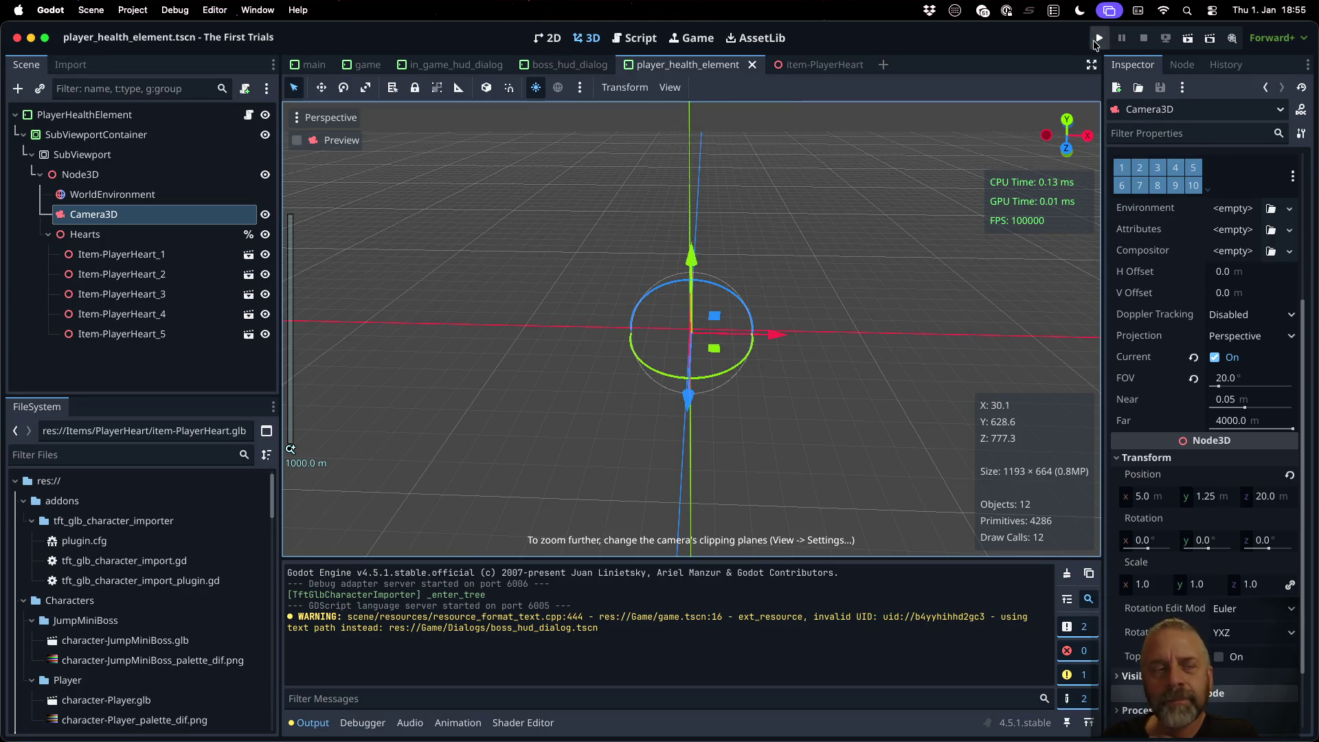
{"action": "left_click", "coordinate": [147, 203]}
{"action": "left_click", "coordinate": [128, 176]}
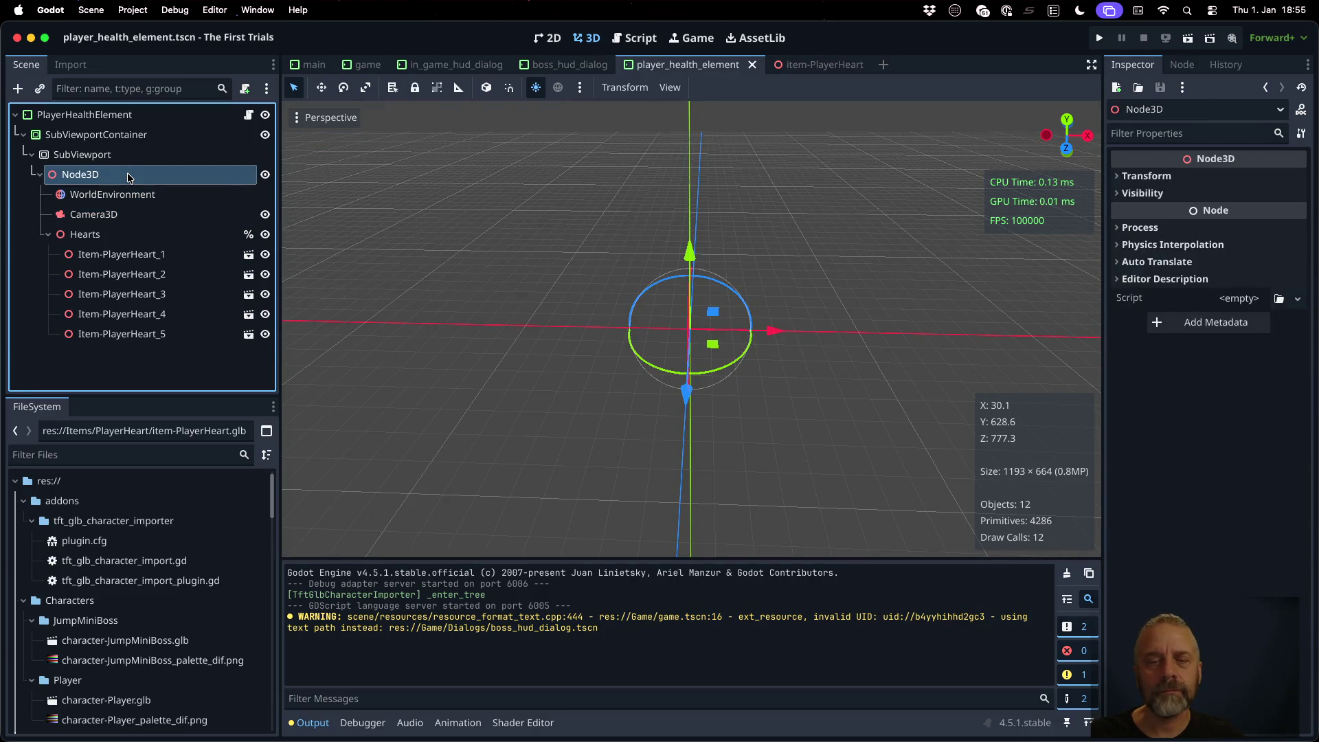
Step: Expand the SubViewport's World3D resource and its Environment settings in the Inspector
{"action": "left_click", "coordinate": [125, 163]}
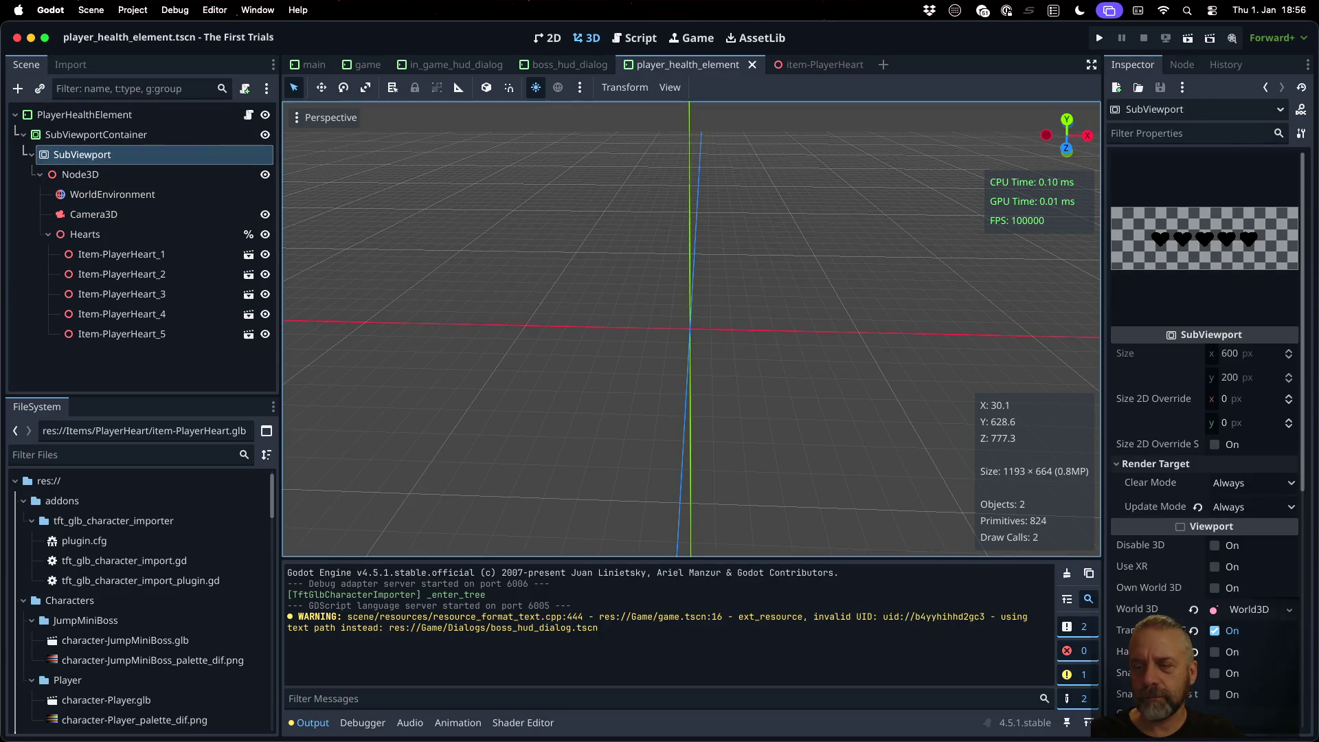
{"action": "scroll", "coordinate": [1245, 376], "scroll_direction": "down", "scroll_amount": 5}
{"action": "scroll", "coordinate": [1245, 376], "scroll_direction": "down", "scroll_amount": 2}
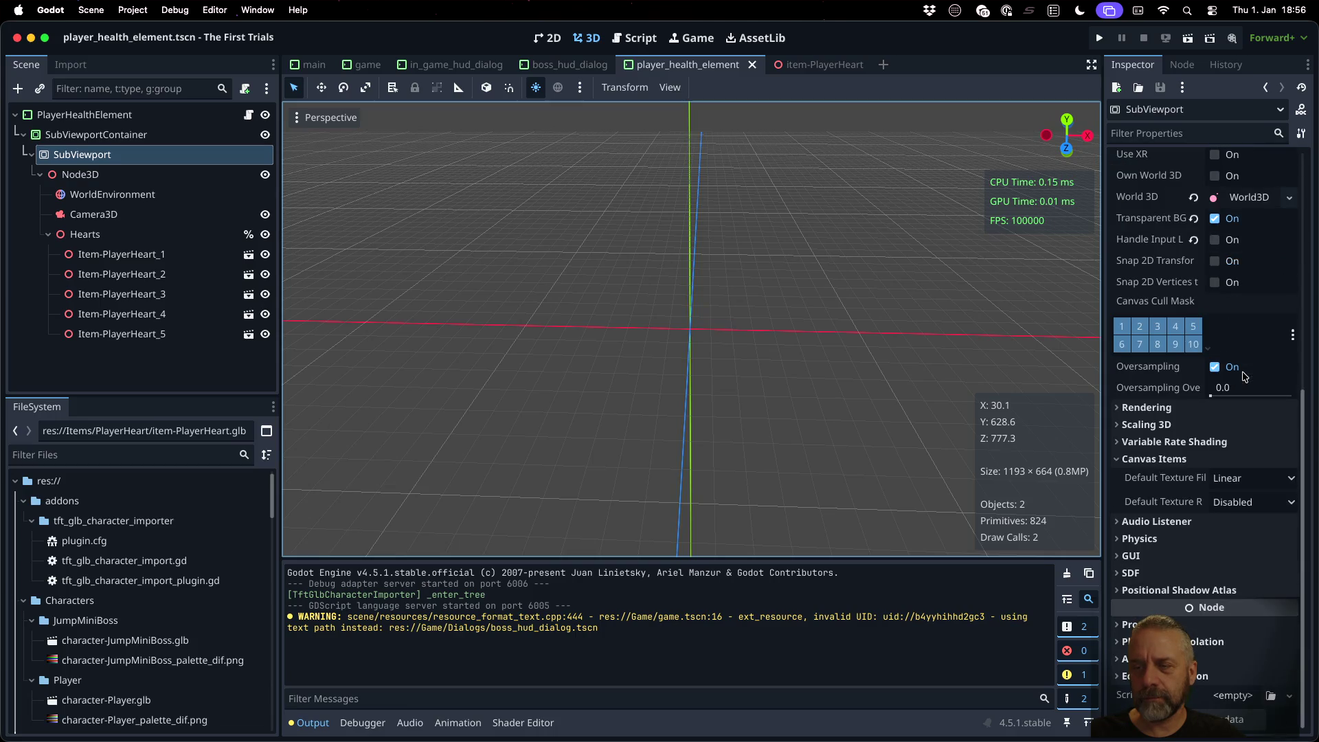
{"action": "left_click", "coordinate": [1245, 198]}
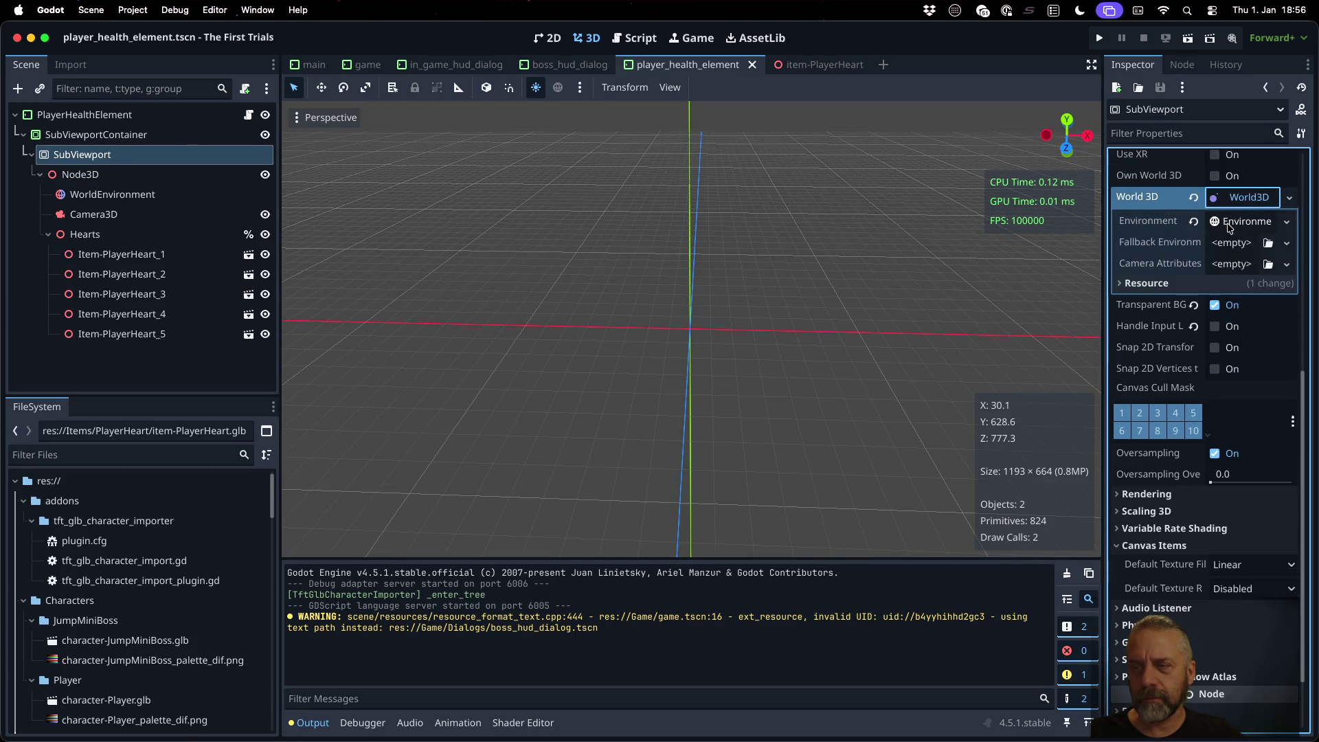
{"action": "left_click", "coordinate": [1232, 222]}
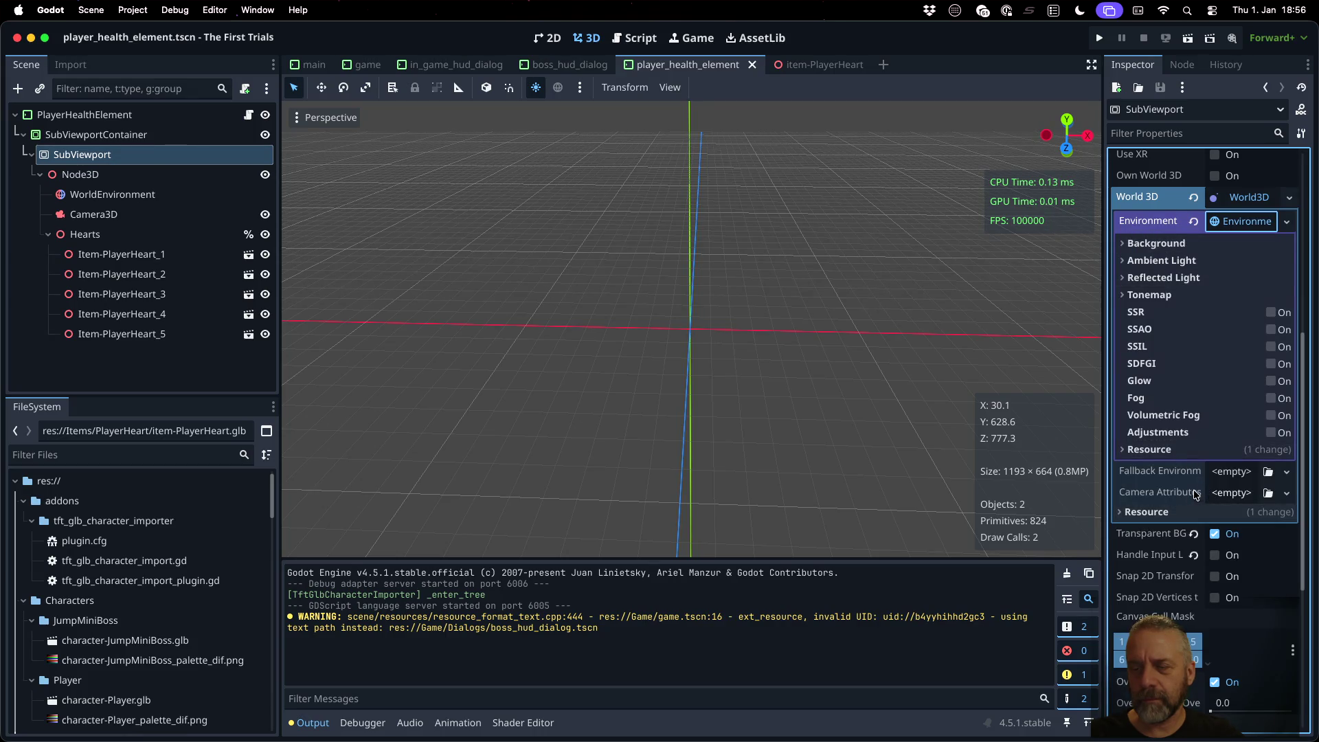
{"action": "scroll", "coordinate": [1154, 503], "scroll_direction": "up", "scroll_amount": 10}
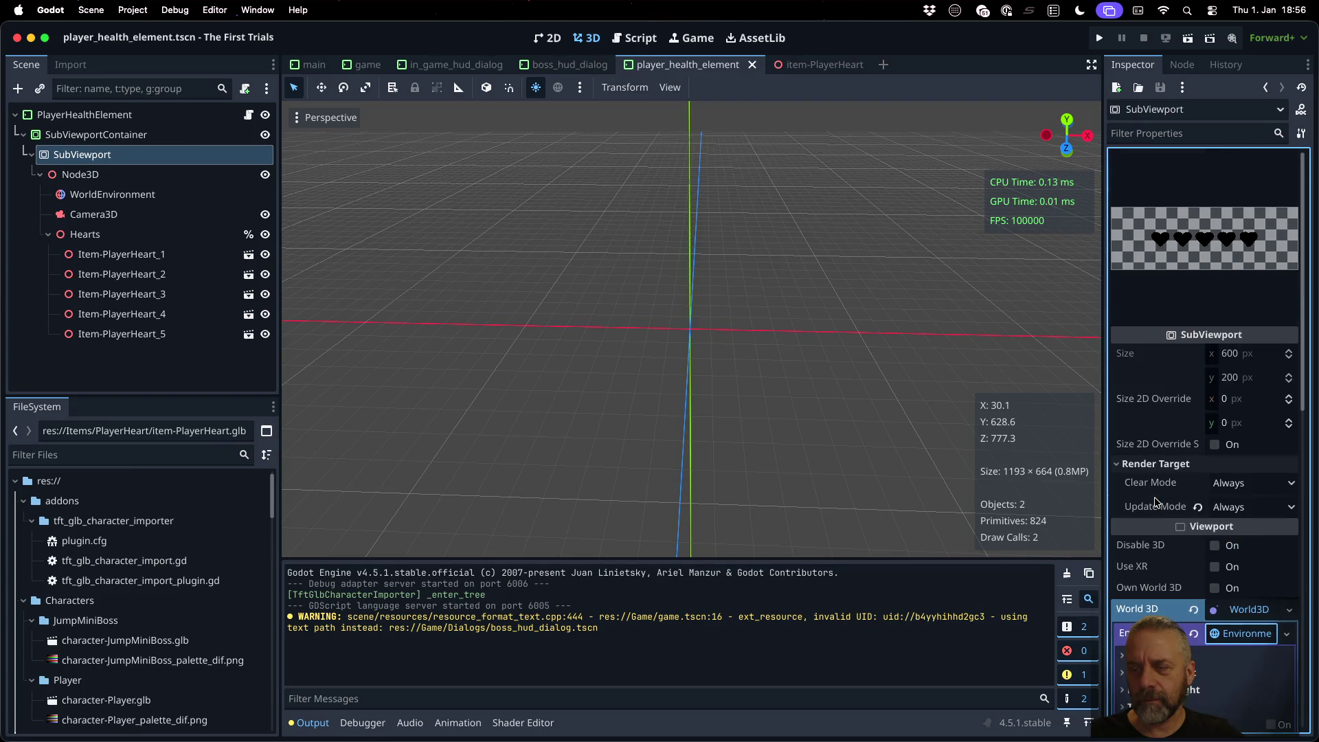
{"action": "scroll", "coordinate": [1154, 503], "scroll_direction": "down", "scroll_amount": 3}
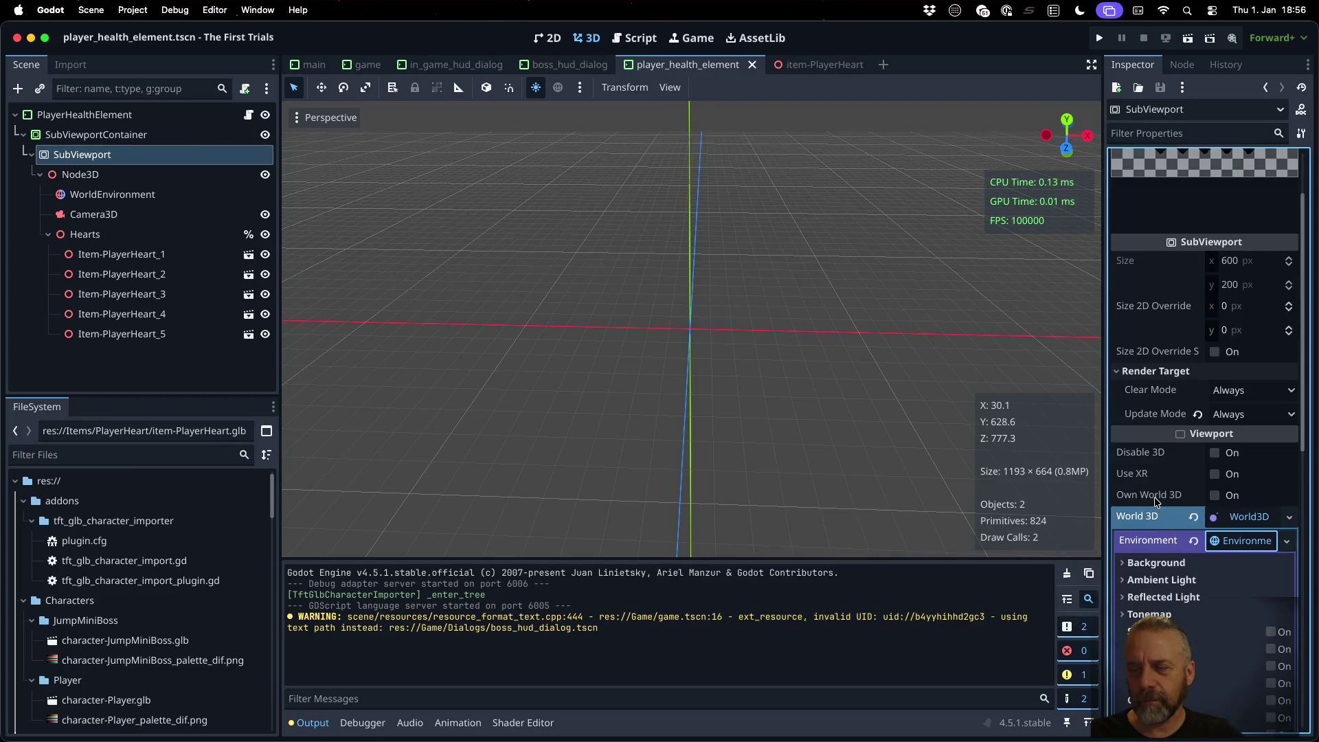
{"action": "scroll", "coordinate": [1154, 501], "scroll_direction": "down", "scroll_amount": 5}
{"action": "scroll", "coordinate": [1154, 501], "scroll_direction": "up", "scroll_amount": 8}
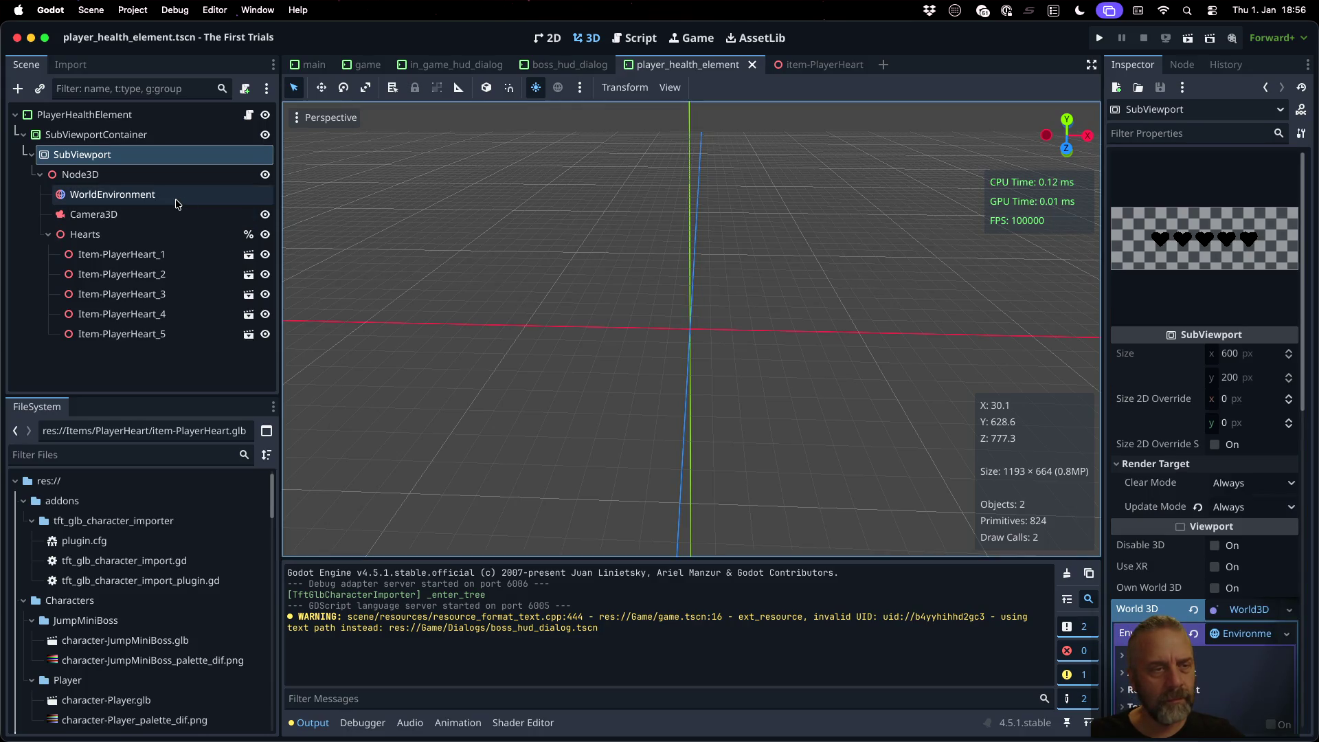
Step: Delete the WorldEnvironment node, then view the in_game_hud_dialog and item-PlayerHeart scenes
{"action": "left_click", "coordinate": [218, 199]}
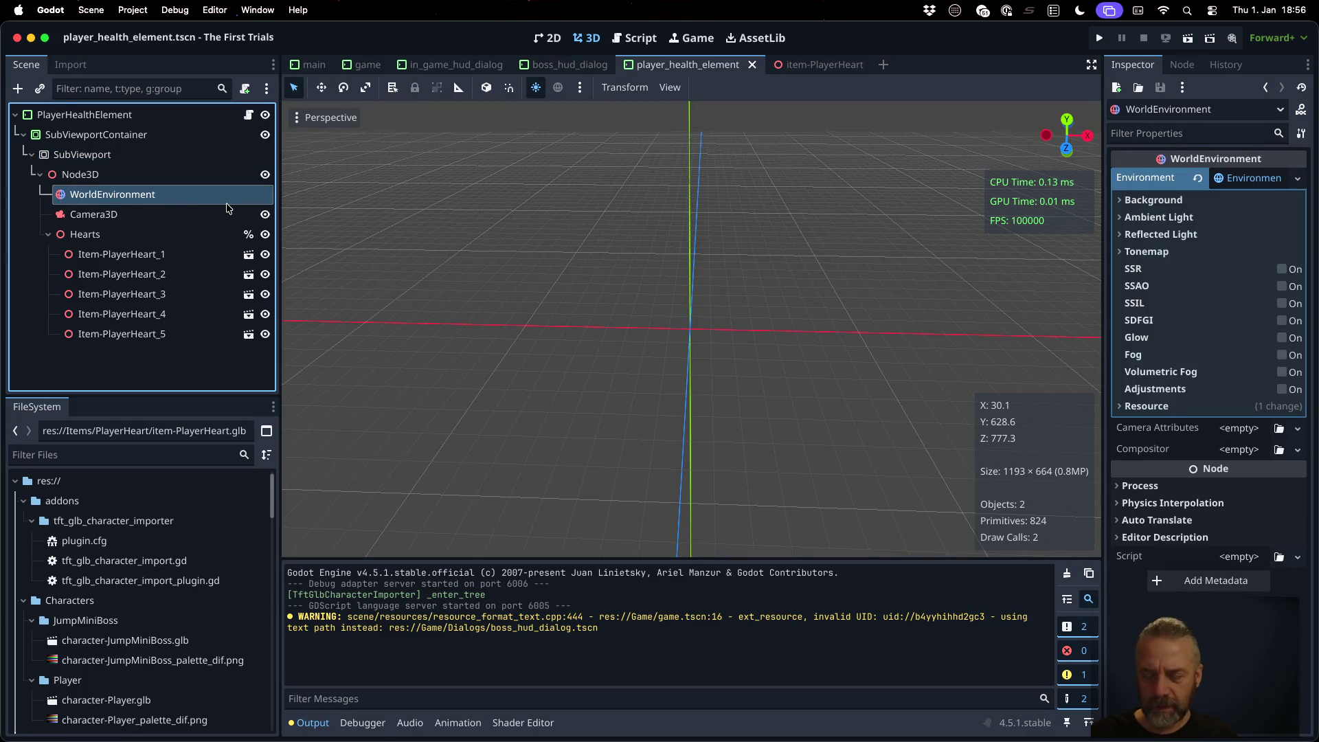
{"action": "key", "text": "Delete"}
{"action": "key", "text": "Return"}
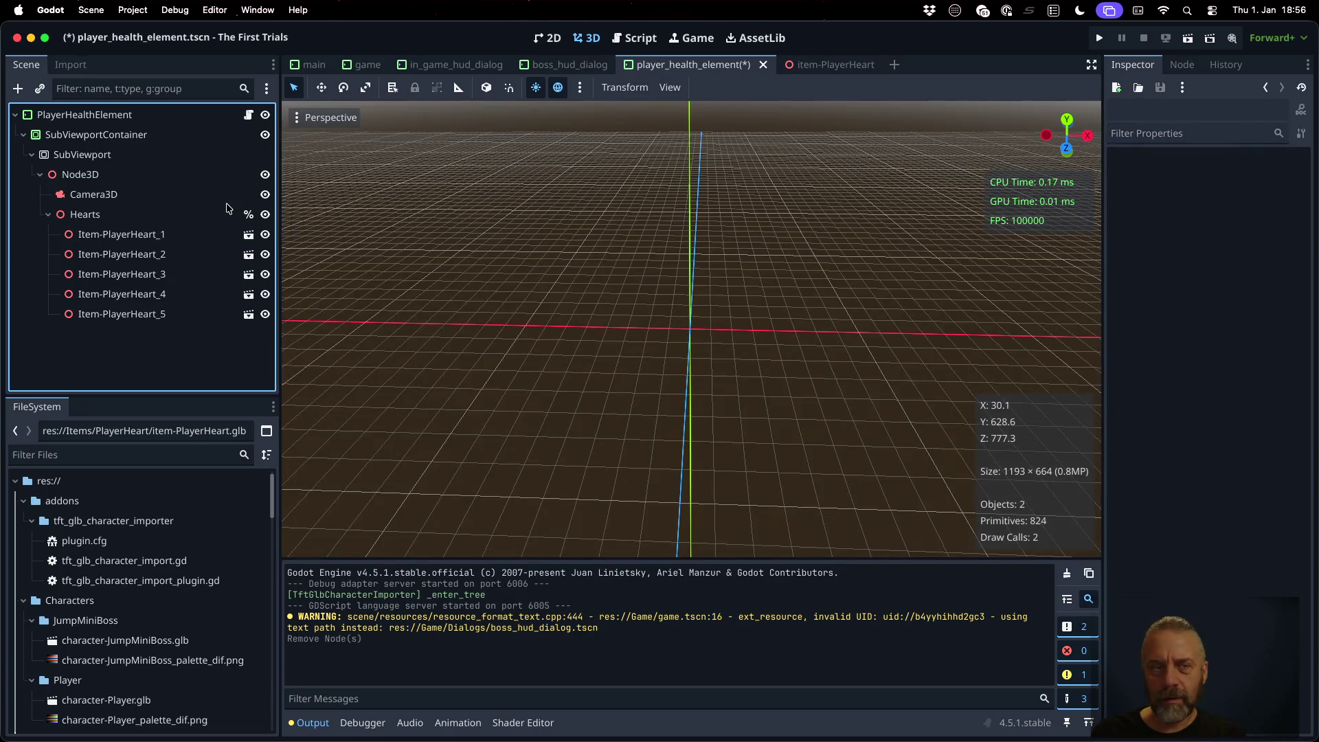
{"action": "left_click", "coordinate": [226, 204]}
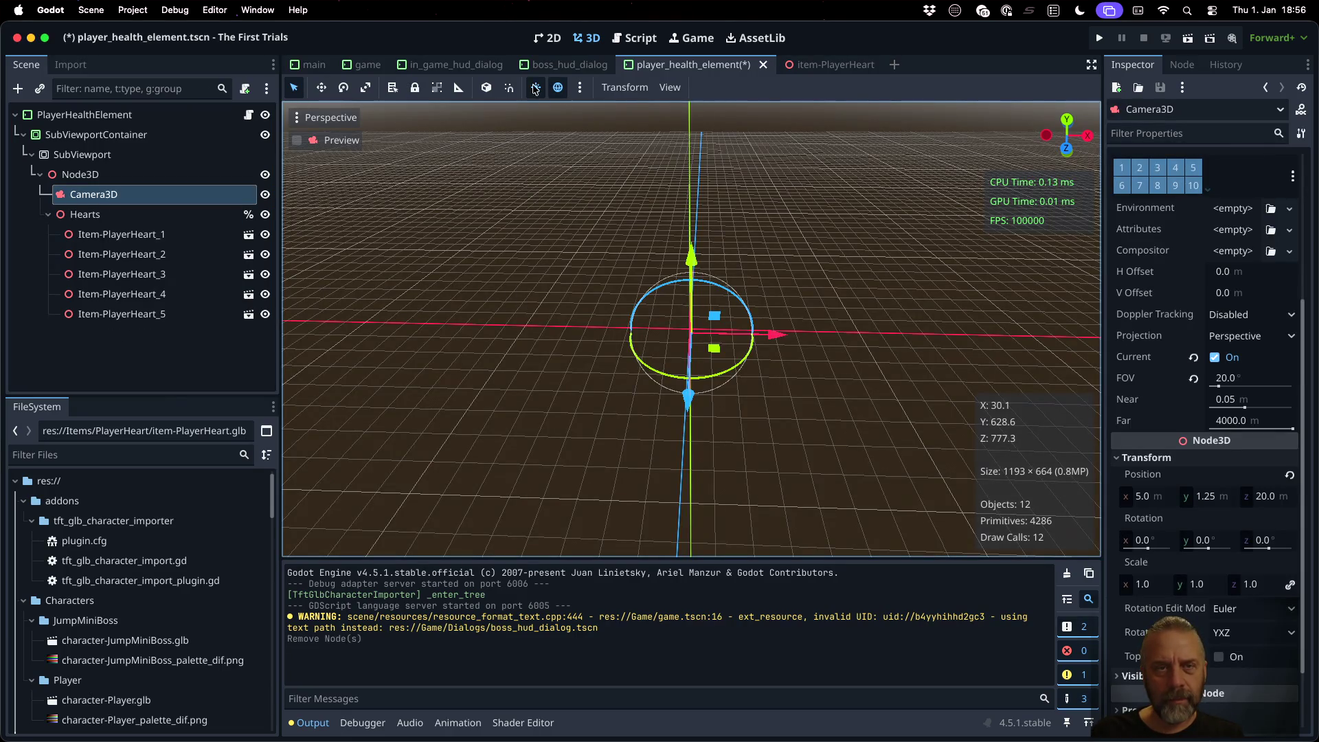
{"action": "left_click", "coordinate": [450, 65]}
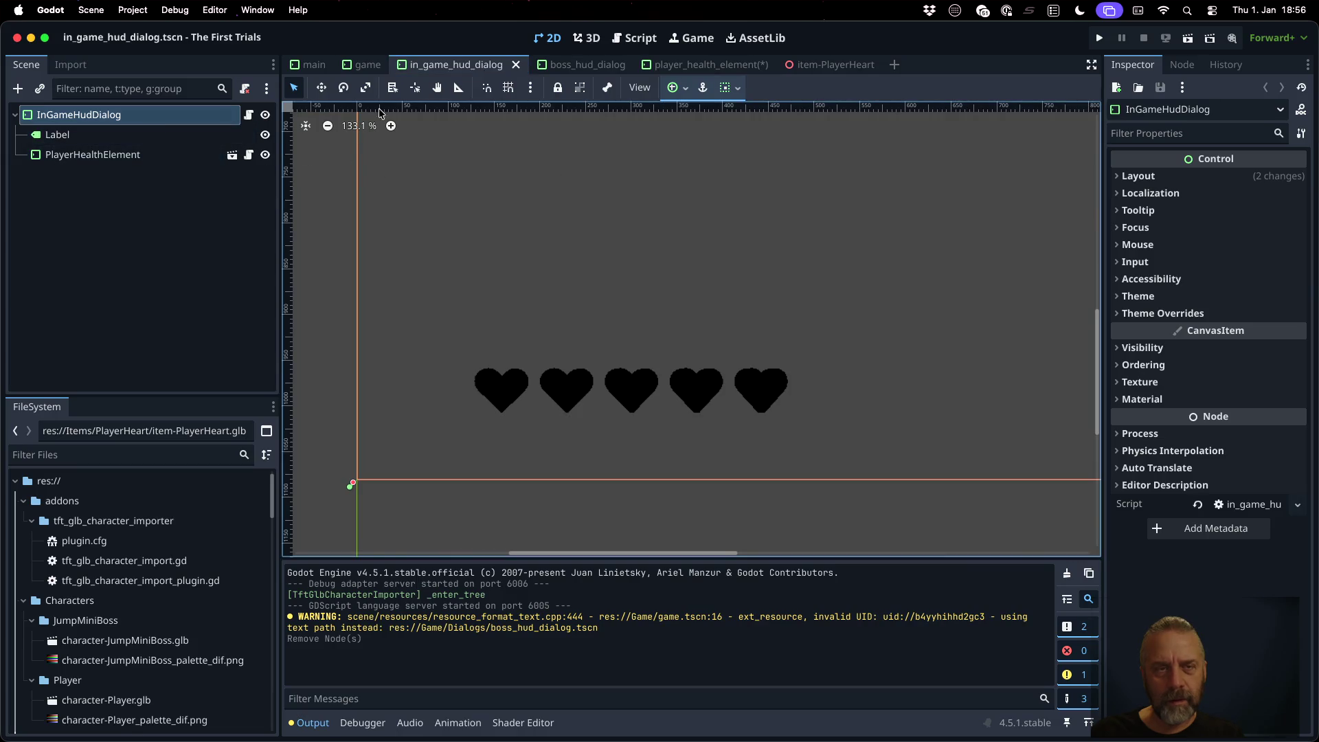
{"action": "left_click", "coordinate": [800, 65]}
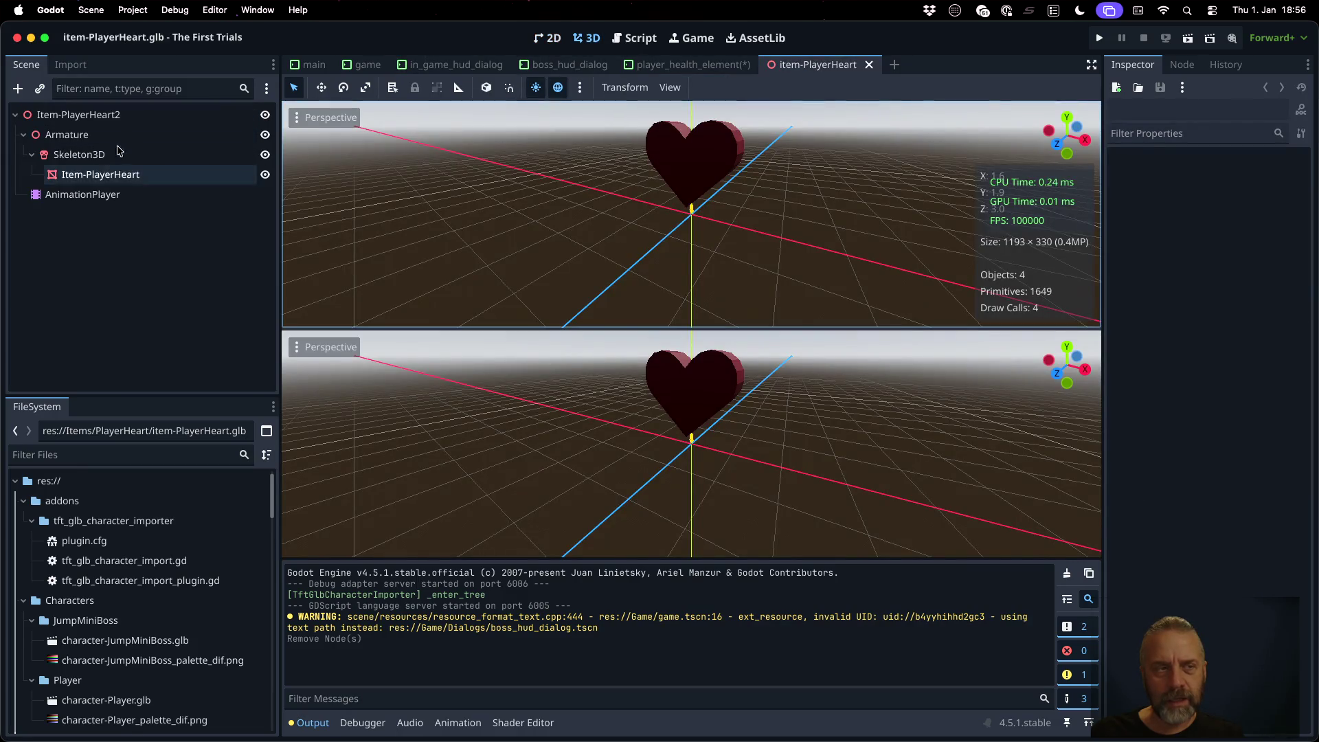
Step: Switch back to the player_health_element scene and save it with Cmd+S
{"action": "left_click", "coordinate": [667, 64]}
{"action": "key", "text": "super+s"}
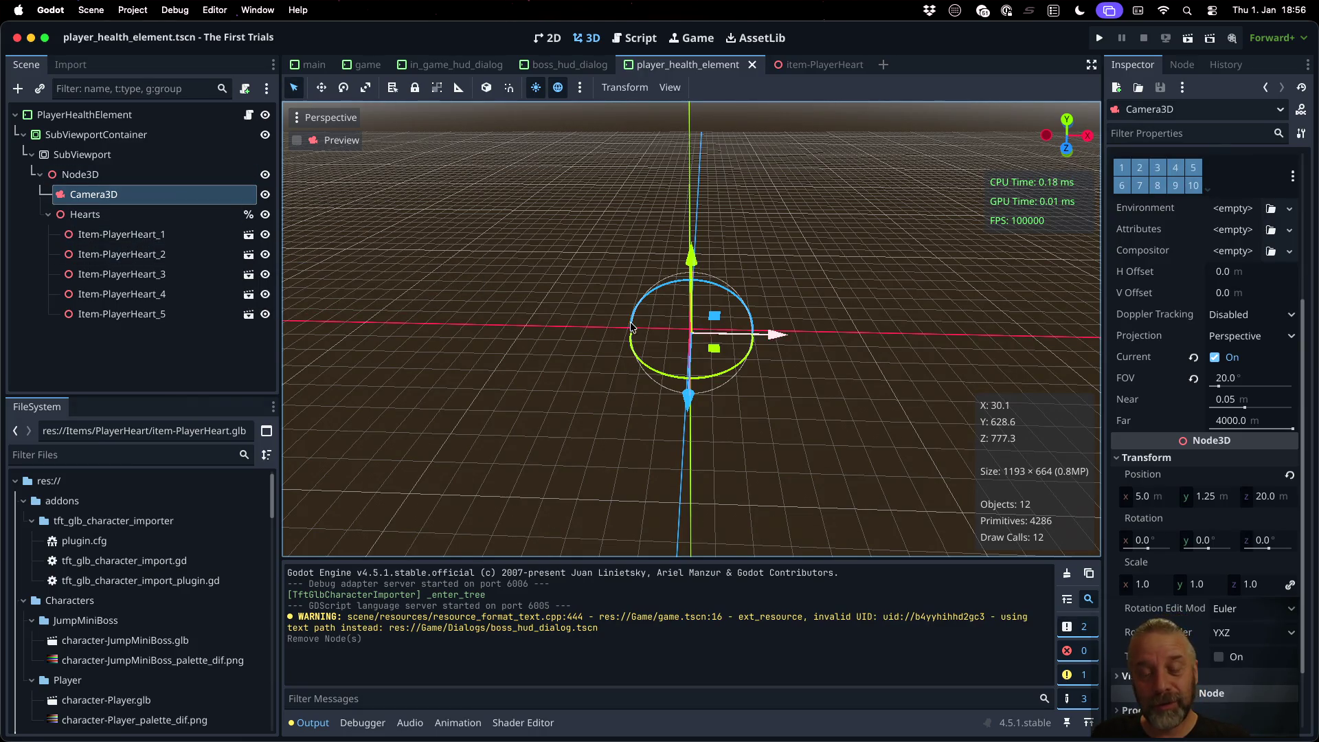
{"action": "scroll", "coordinate": [763, 315], "scroll_direction": "up", "scroll_amount": 10}
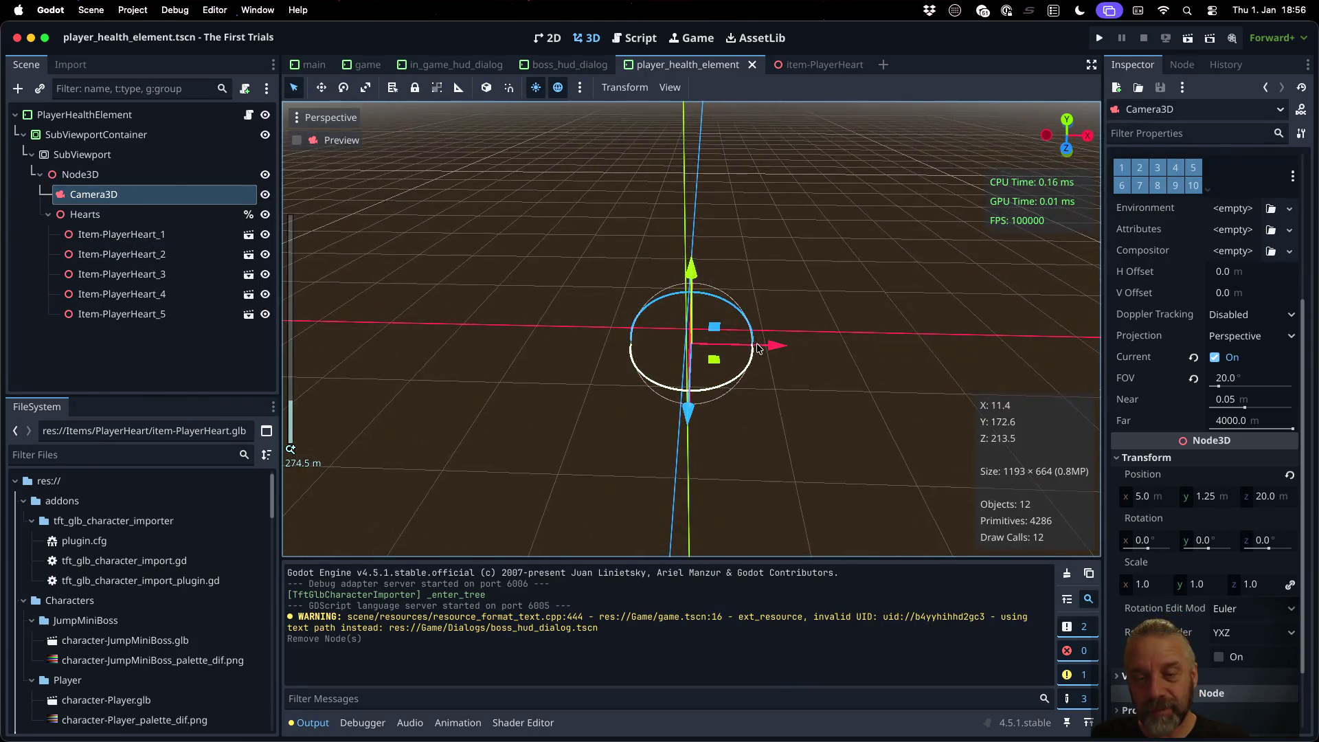
{"action": "left_click", "coordinate": [143, 176]}
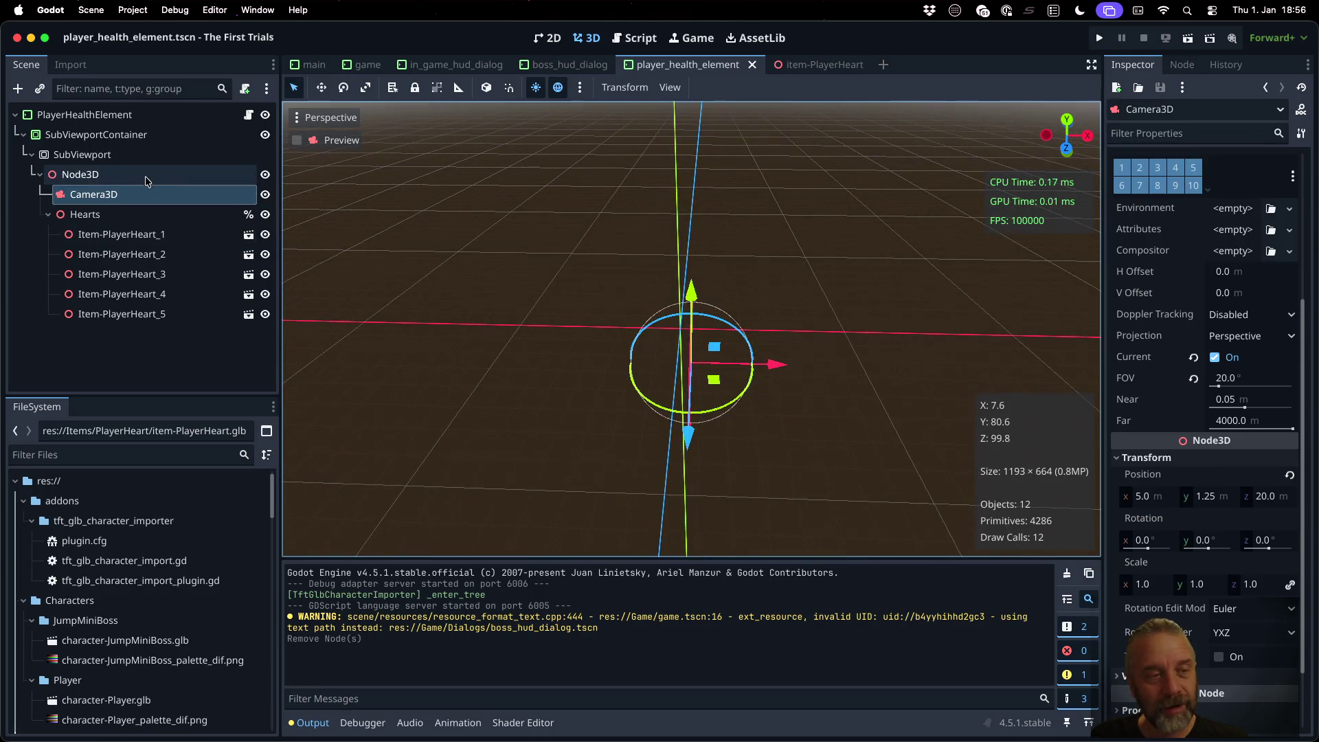
Step: Add a DirectionalLight3D under Node3D and place it between Camera3D and Hearts
{"action": "key", "text": "super+a"}
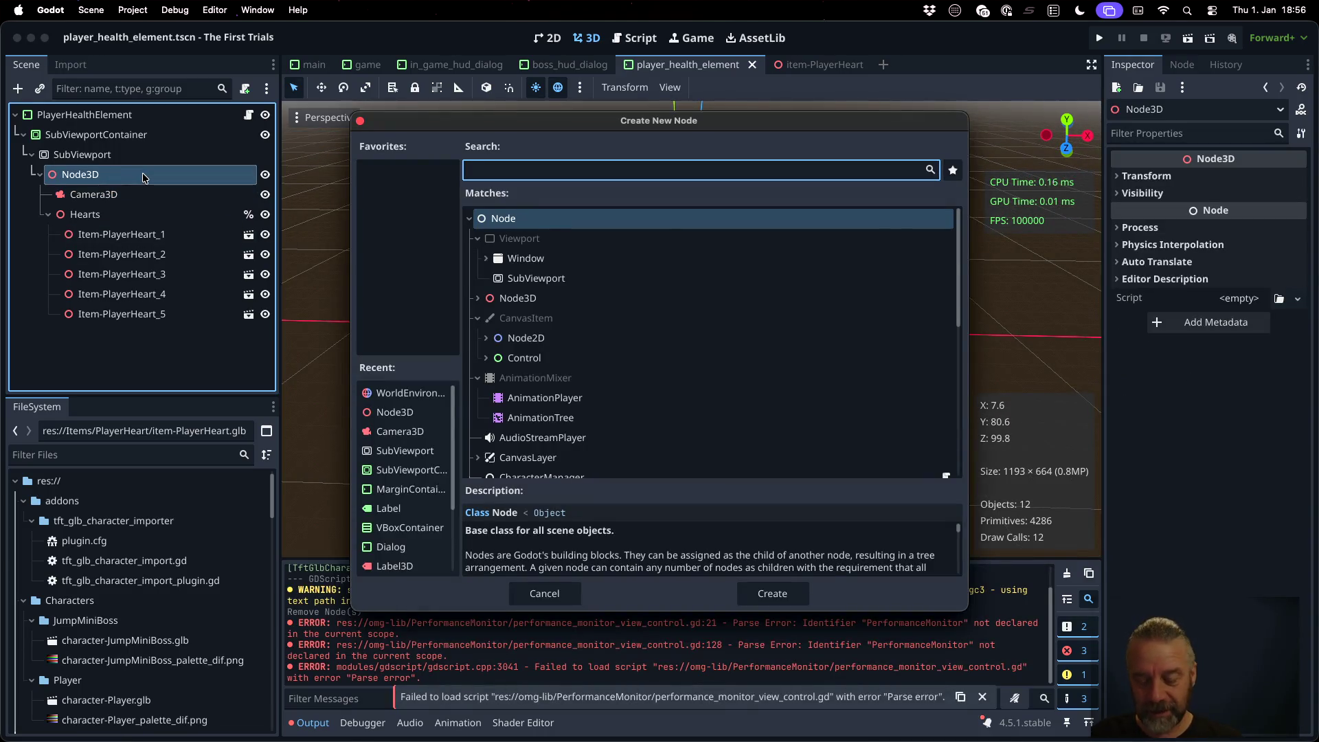
{"action": "type", "text": "ligh"}
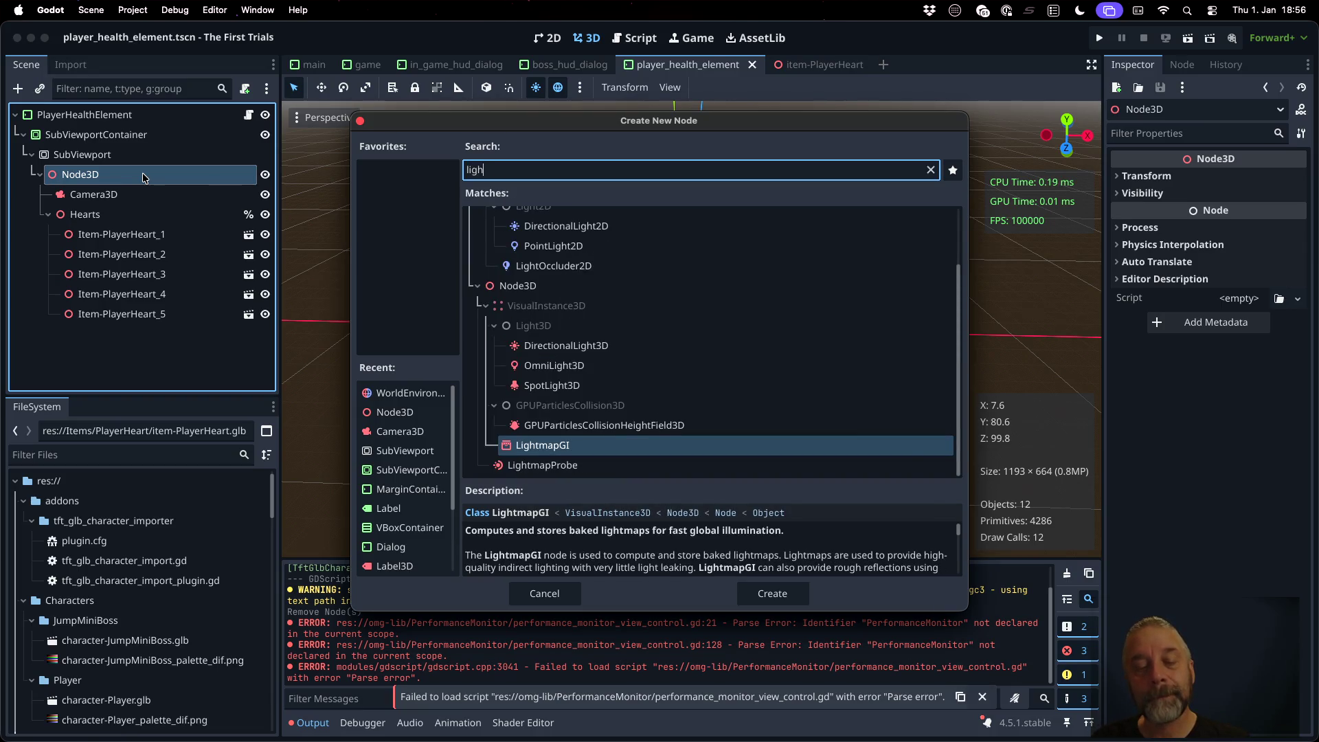
{"action": "key", "text": "Up"}
{"action": "key", "text": "Up"}
{"action": "key", "text": "Up"}
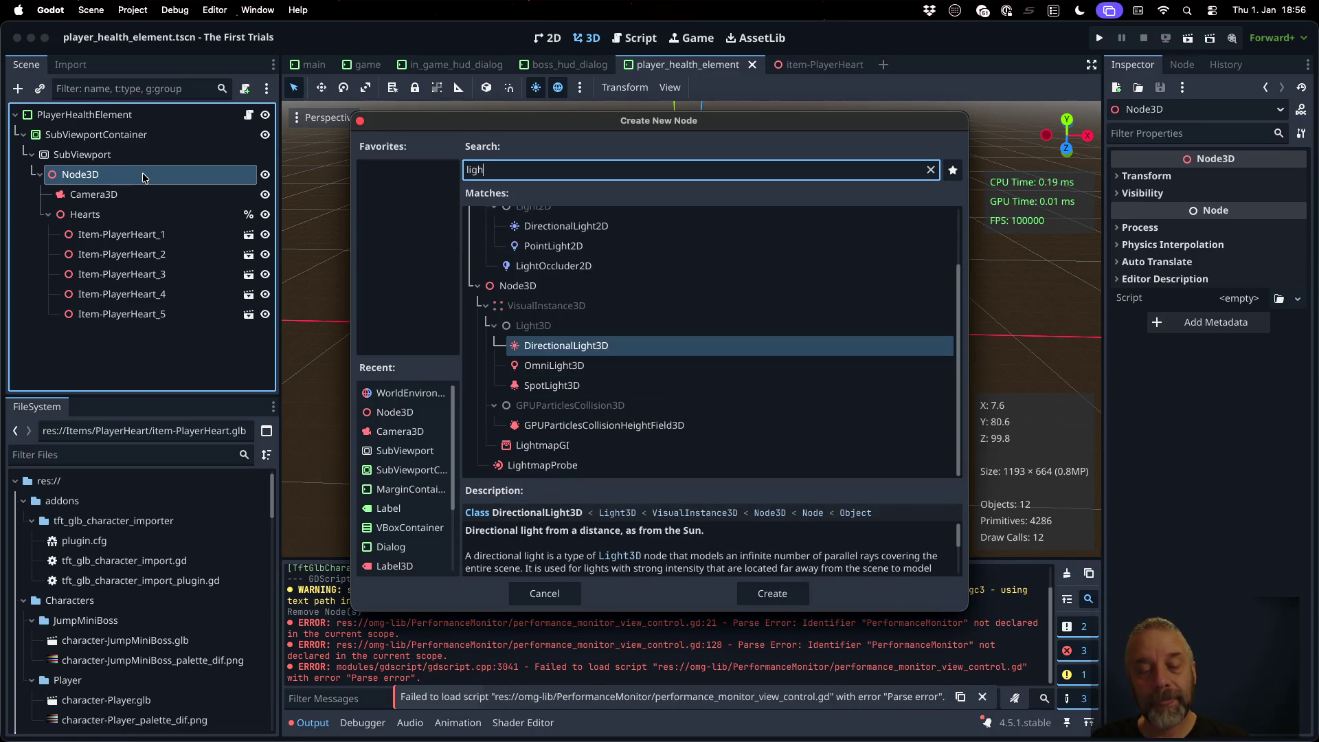
{"action": "key", "text": "Return"}
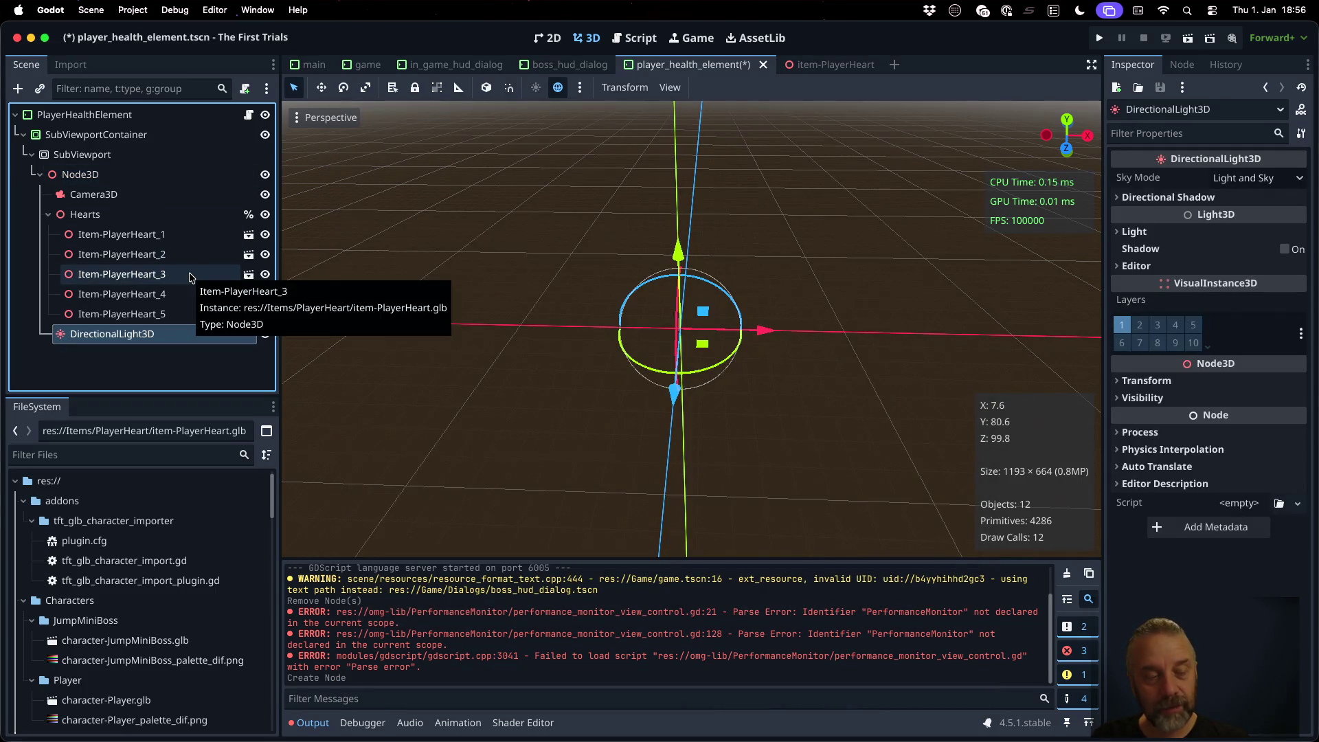
{"action": "left_click_drag", "start_coordinate": [125, 334], "coordinate": [113, 207]}
Step: Move the DirectionalLight3D about 19.6 units along Z and 27 units upward
{"action": "scroll", "coordinate": [712, 383], "scroll_direction": "up", "scroll_amount": 10}
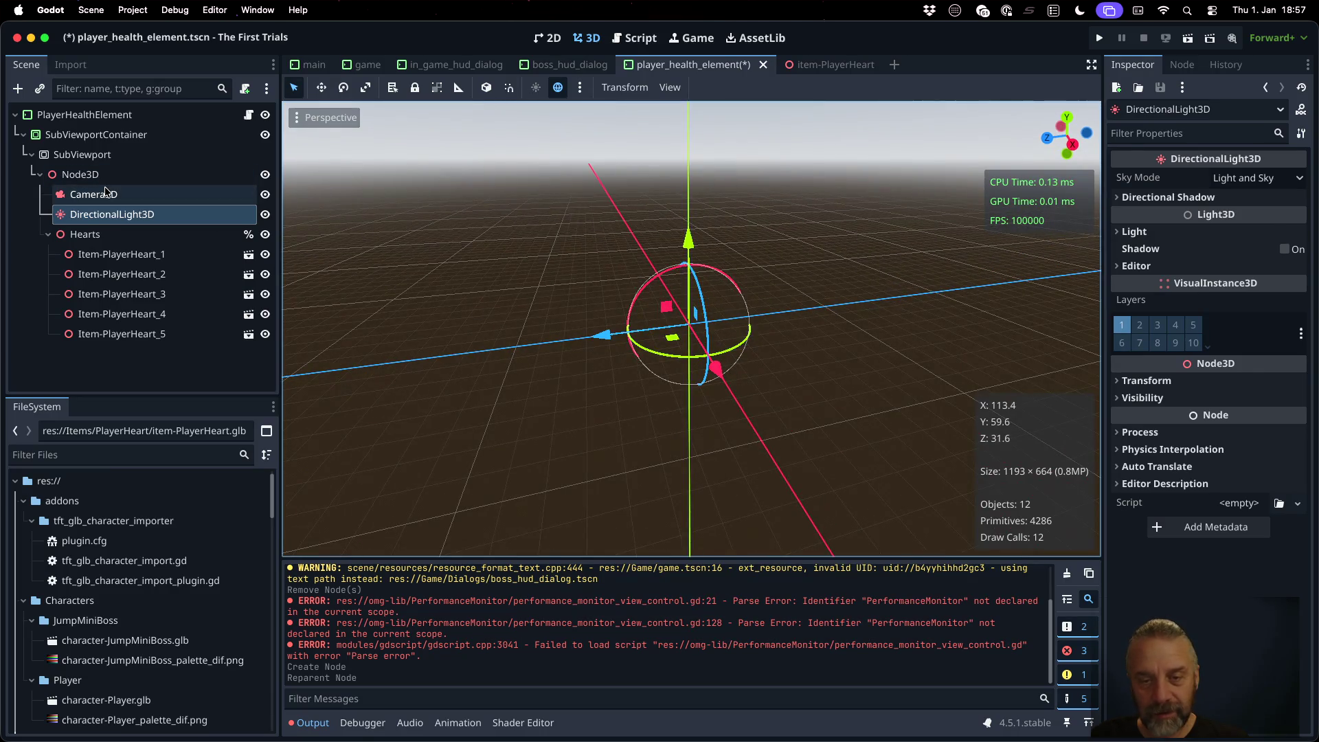
{"action": "left_click", "coordinate": [107, 193]}
{"action": "left_click", "coordinate": [110, 213]}
{"action": "left_click", "coordinate": [118, 199]}
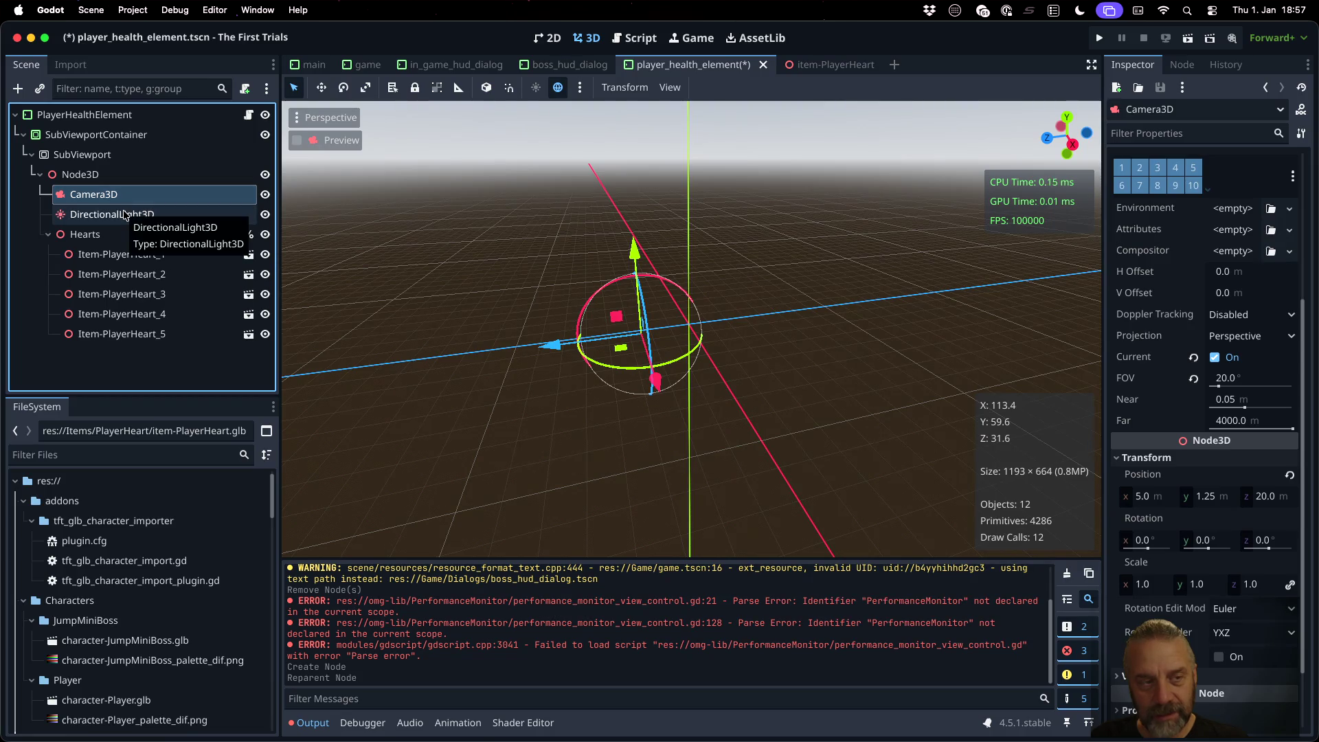
{"action": "left_click", "coordinate": [125, 214]}
{"action": "left_click", "coordinate": [103, 195]}
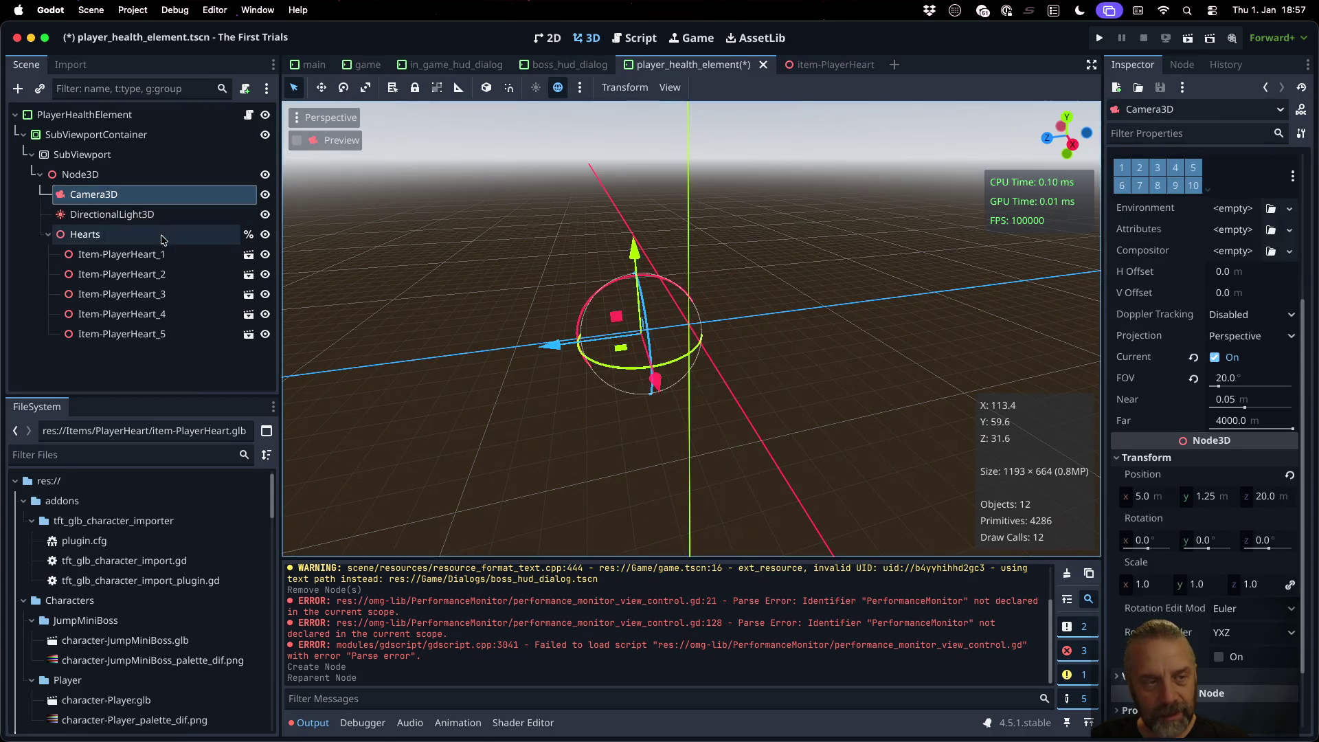
{"action": "left_click", "coordinate": [206, 215]}
{"action": "left_click_drag", "start_coordinate": [601, 335], "coordinate": [555, 341]}
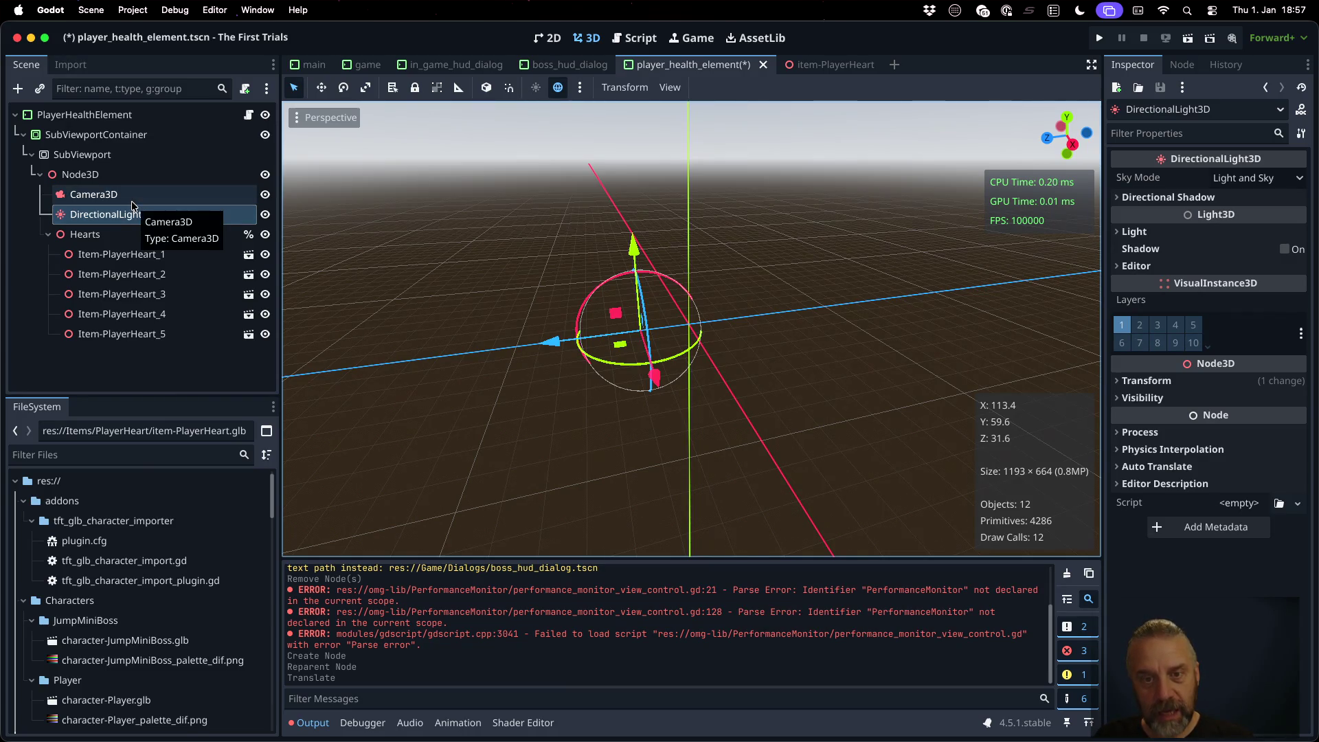
{"action": "left_click_drag", "start_coordinate": [633, 243], "coordinate": [638, 154]}
Step: Tilt the light about 28 degrees on its local axes, then run the game
{"action": "mouse_move", "coordinate": [592, 207]}
{"action": "left_mouse_down"}
{"action": "mouse_move", "coordinate": [619, 192]}
{"action": "mouse_move", "coordinate": [566, 189]}
{"action": "left_mouse_up"}
{"action": "right_click", "coordinate": [566, 188]}
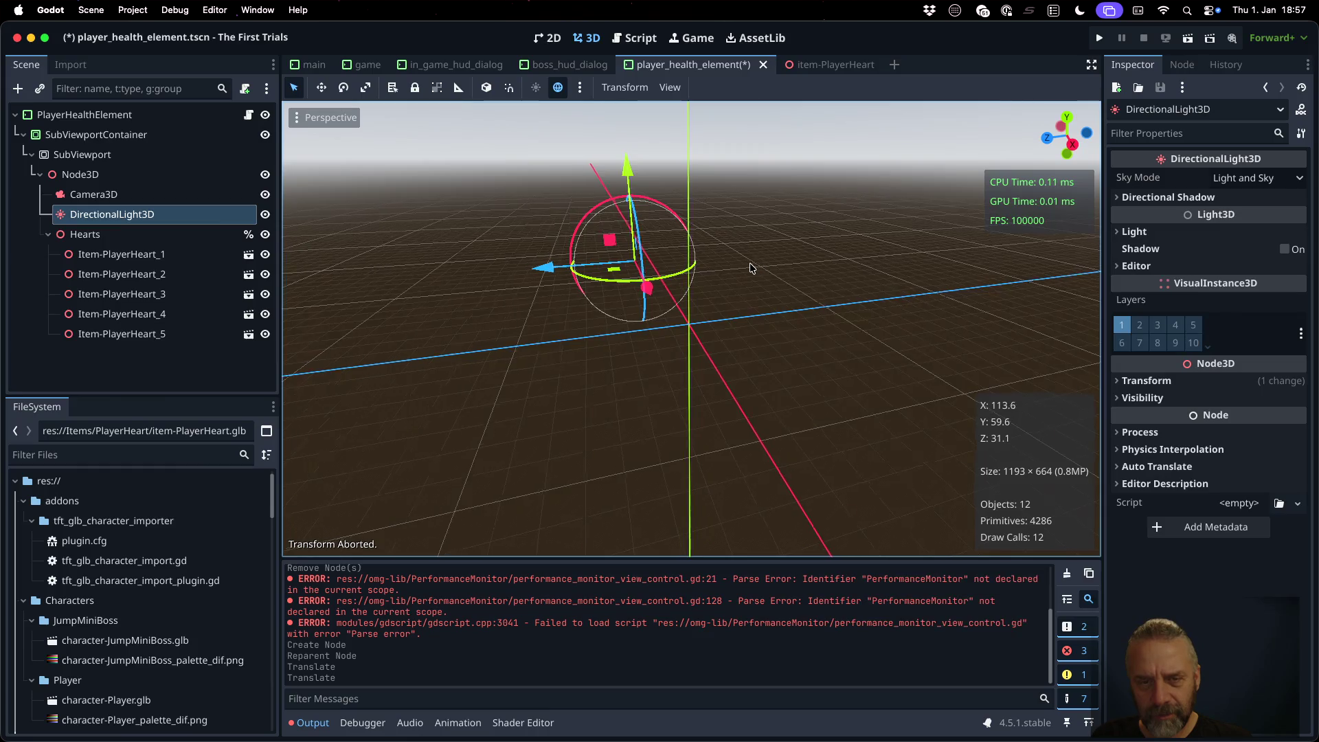
{"action": "scroll", "coordinate": [665, 284], "scroll_direction": "left", "scroll_amount": 5}
{"action": "left_click_drag", "start_coordinate": [697, 268], "coordinate": [695, 231]}
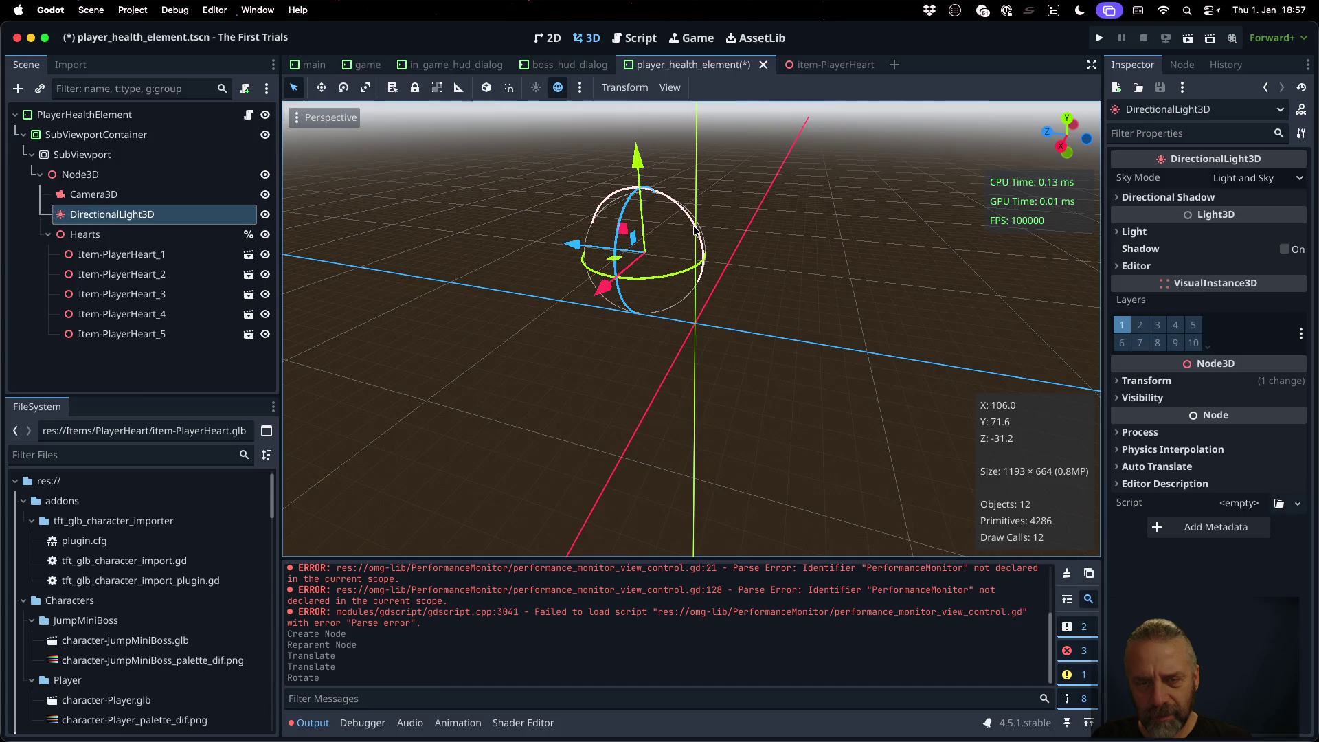
{"action": "key", "text": "ctrl+z"}
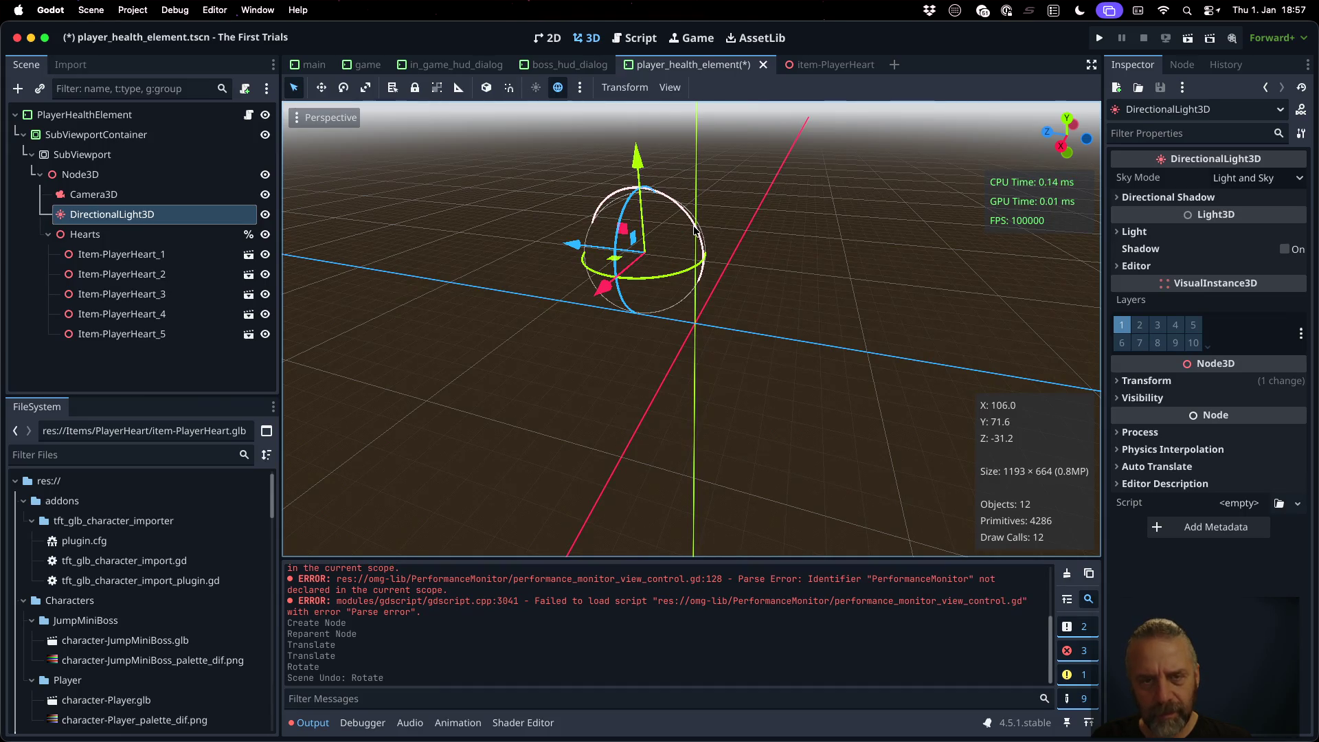
{"action": "key", "text": "t"}
{"action": "left_click_drag", "start_coordinate": [694, 231], "coordinate": [711, 248]}
{"action": "left_click_drag", "start_coordinate": [725, 264], "coordinate": [728, 273]}
{"action": "key", "text": "t"}
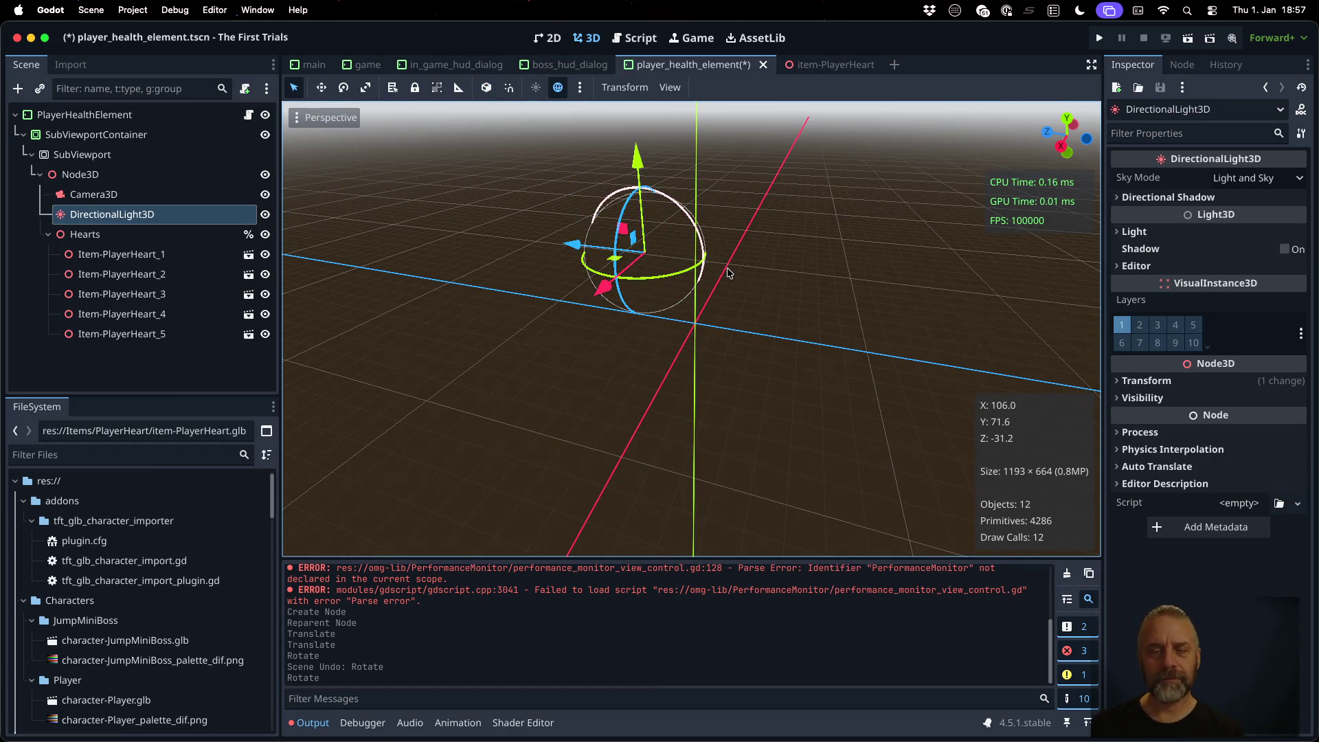
{"action": "key", "text": "super+r"}
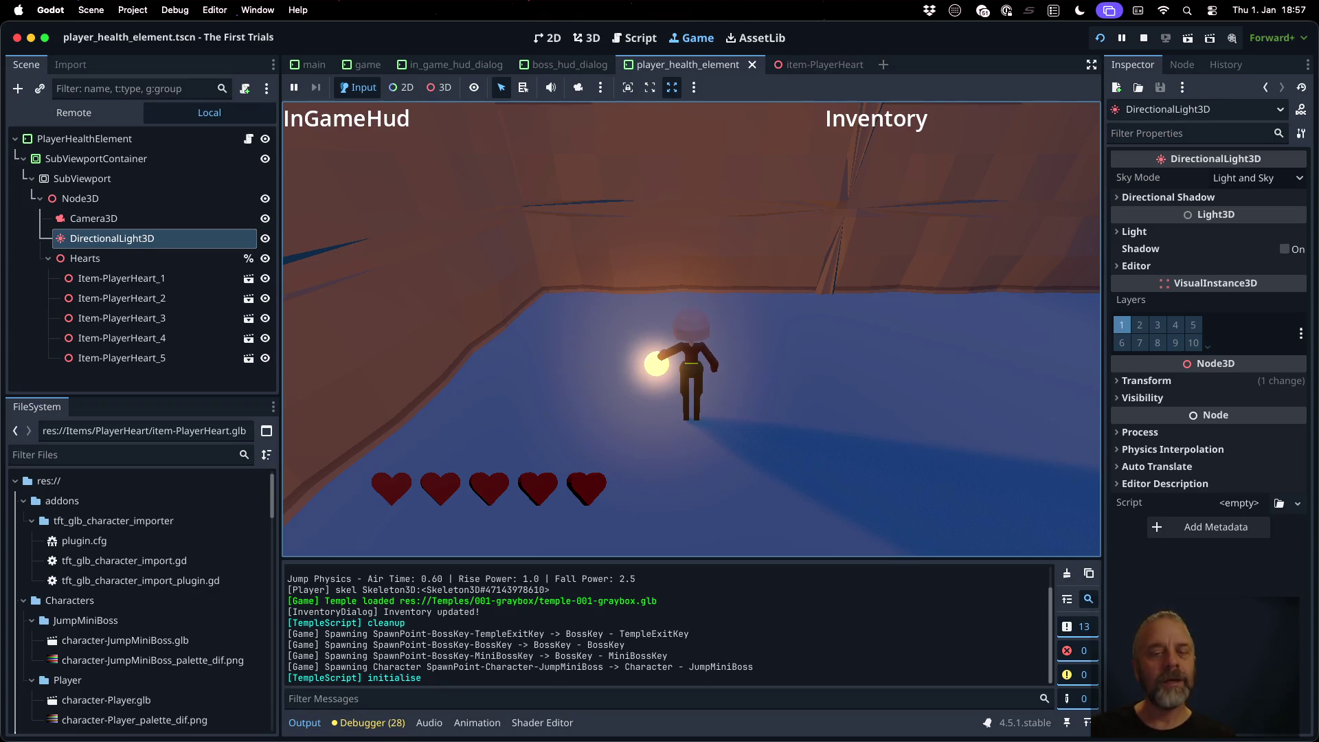
Step: Walk the character around with W and D, then stop the game with Cmd+
{"action": "key", "text": "w"}
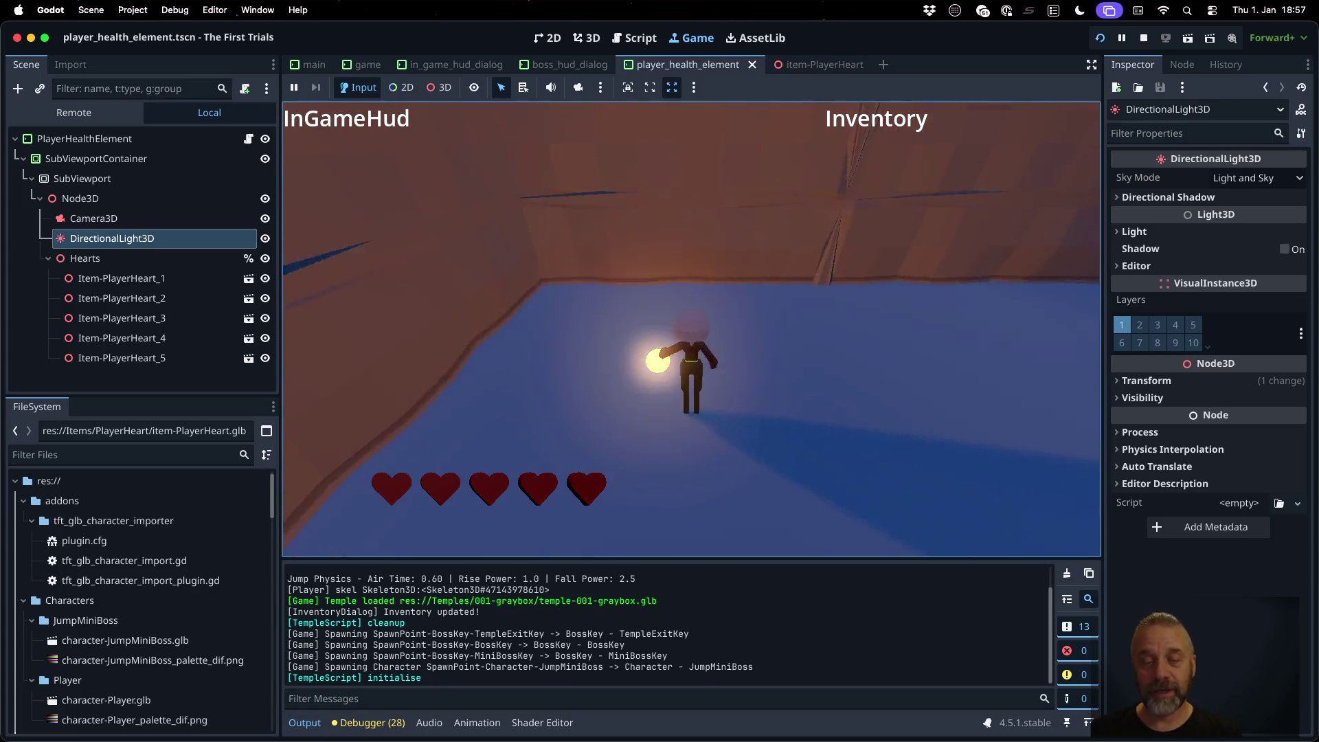
{"action": "key", "text": "d"}
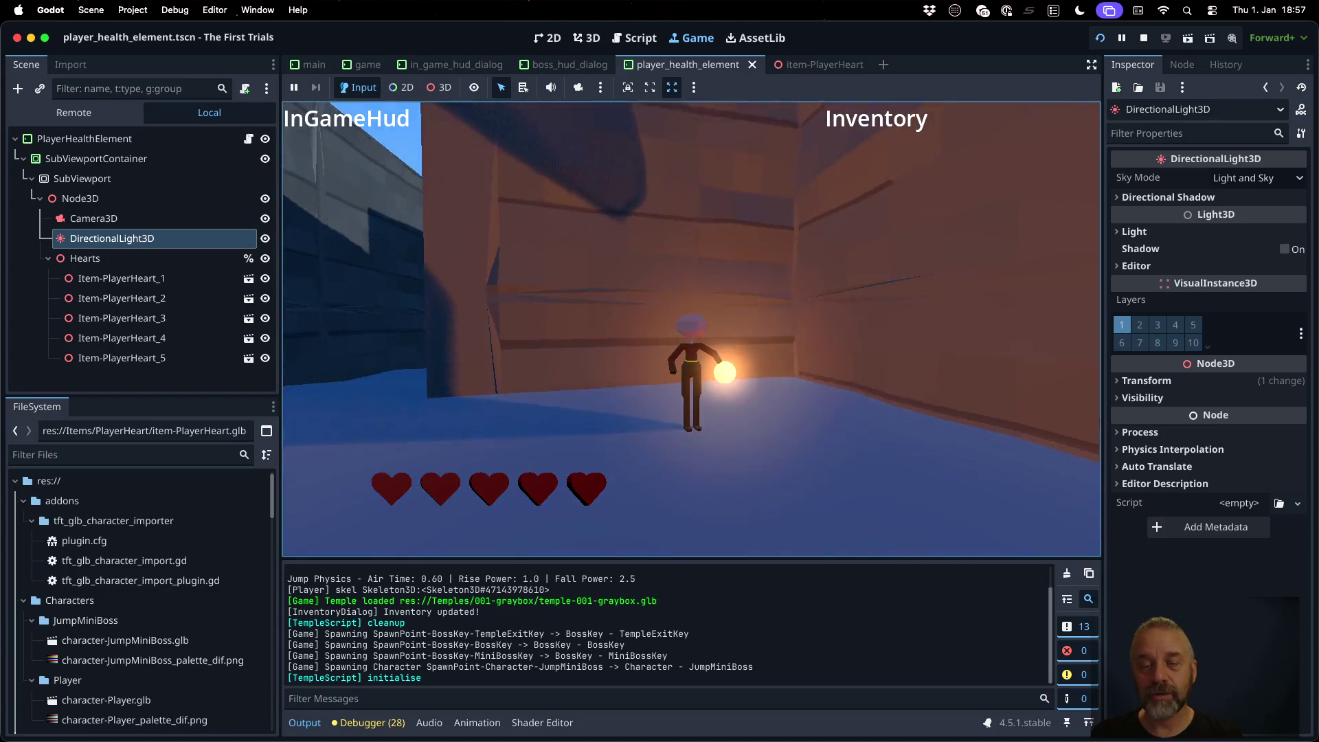
{"action": "key", "text": "w"}
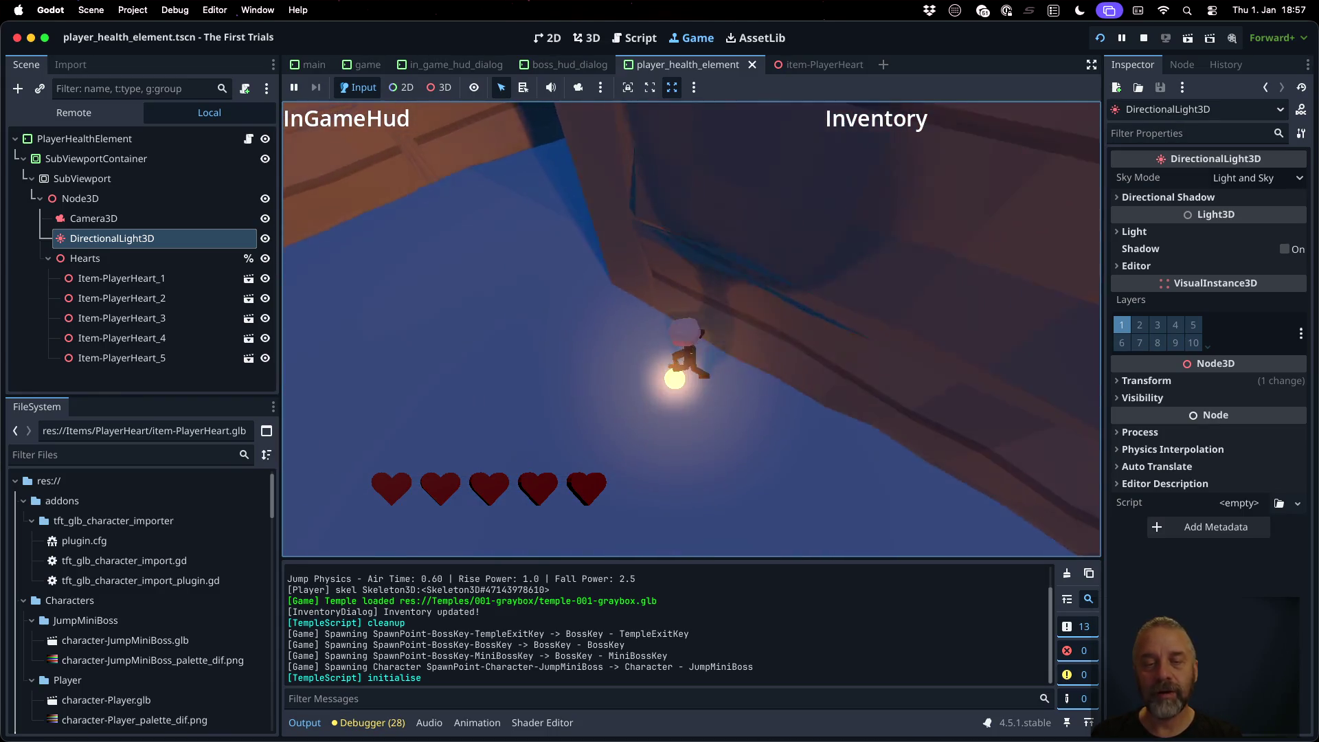
{"action": "key", "text": "w"}
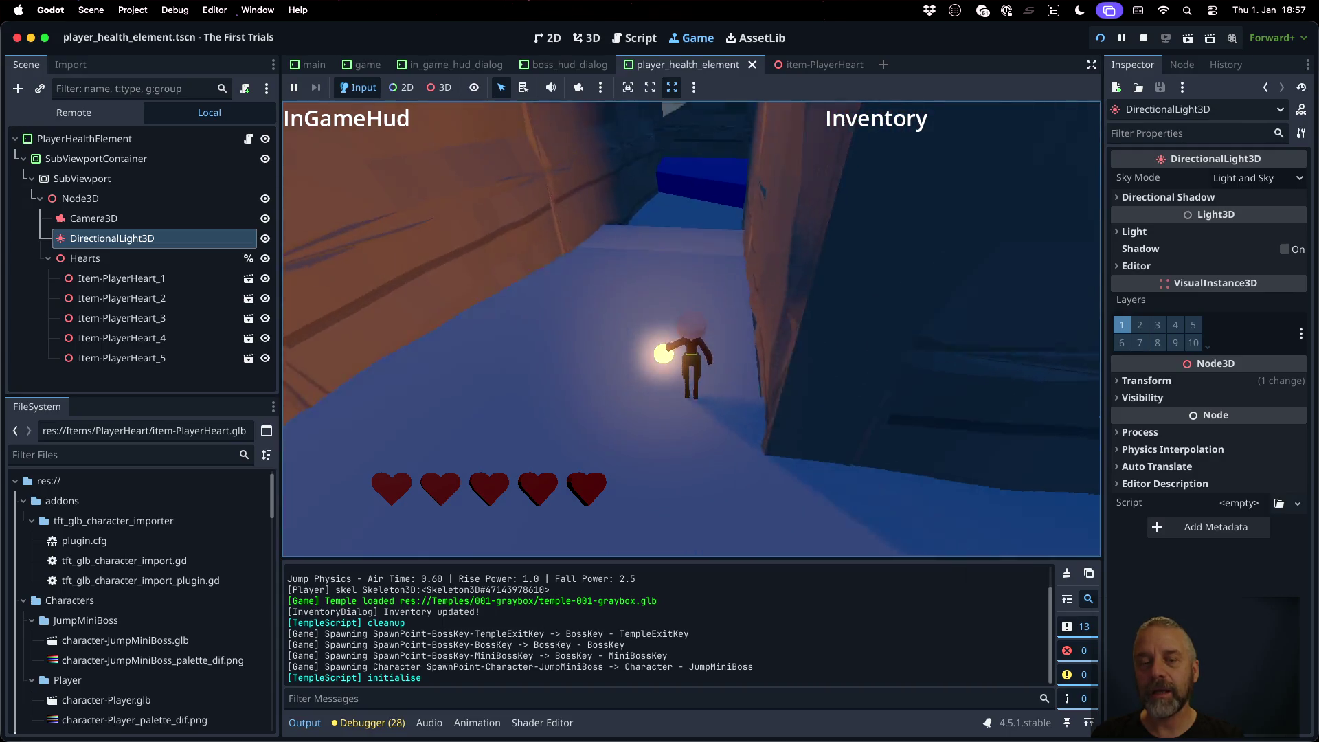
{"action": "key", "text": "super+period"}
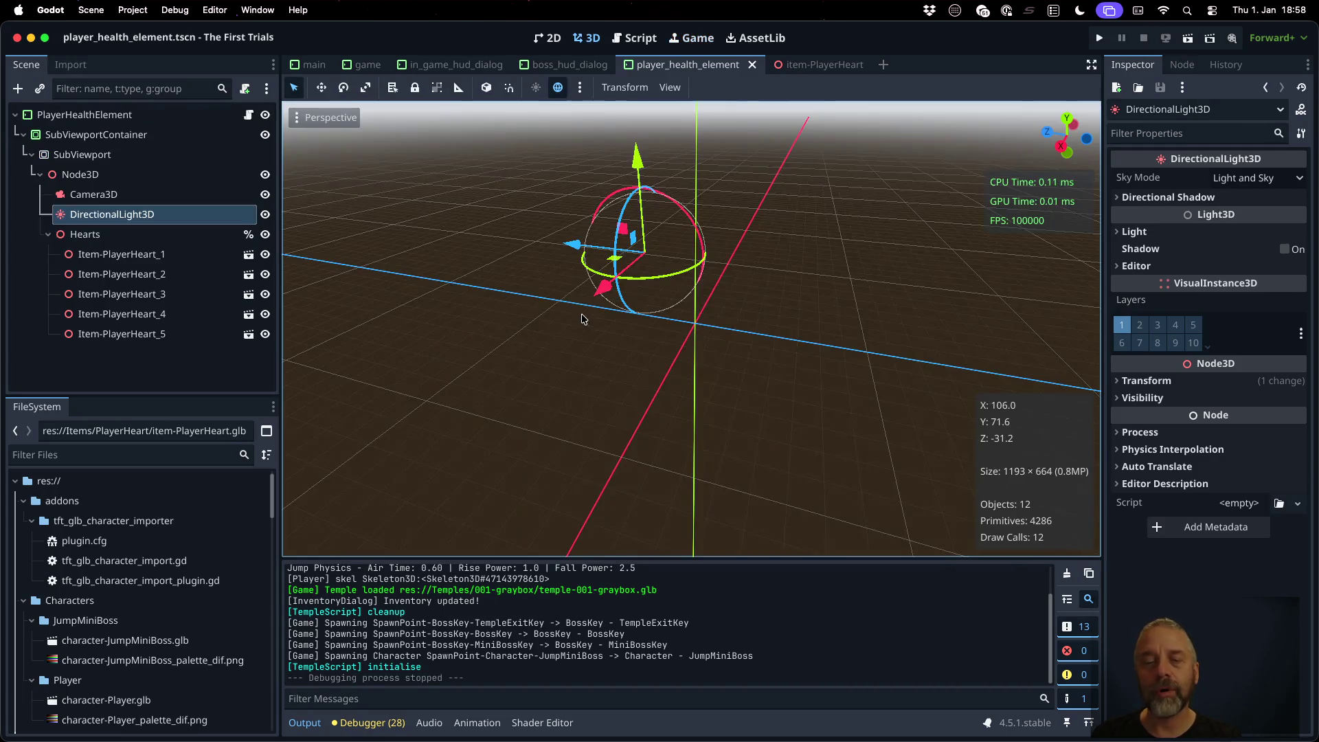
Step: Inspect the Camera3D, Node3D, SubViewport and DirectionalLight3D properties in turn
{"action": "left_click", "coordinate": [93, 194]}
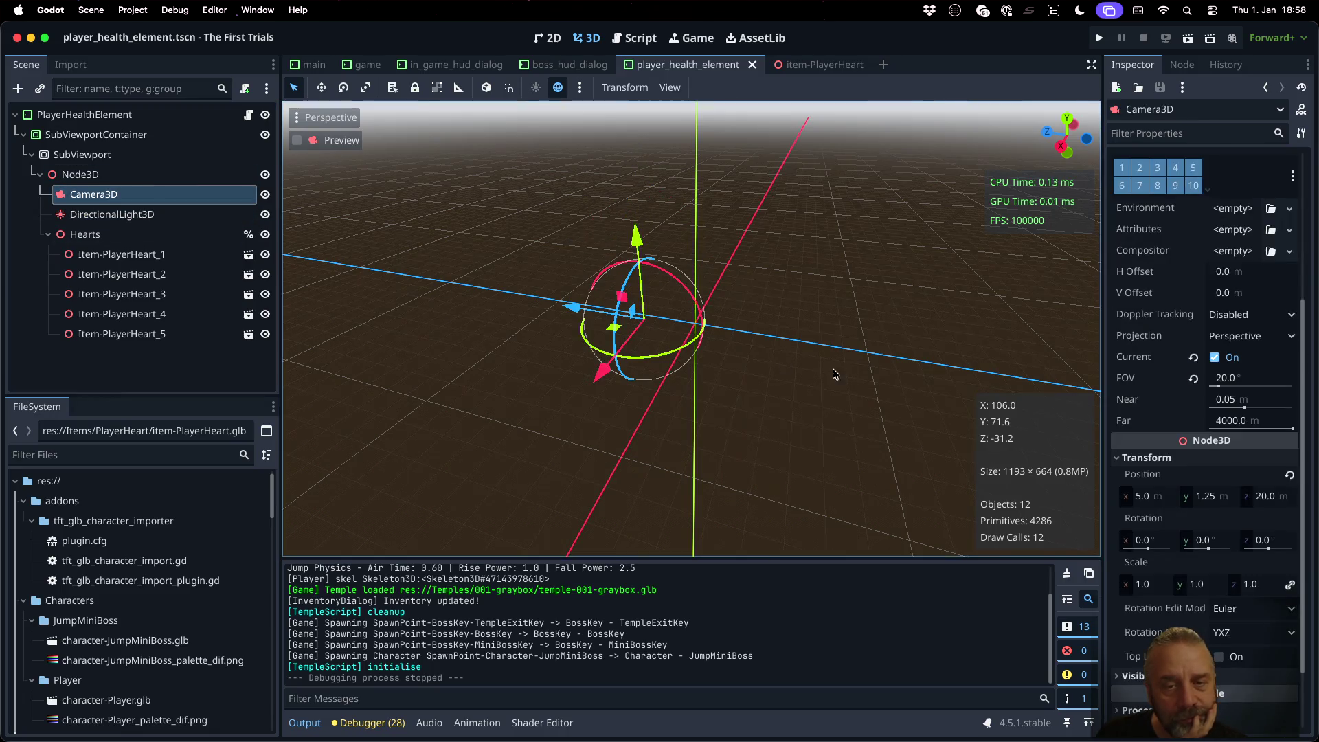
{"action": "scroll", "coordinate": [705, 302], "scroll_direction": "up", "scroll_amount": 5}
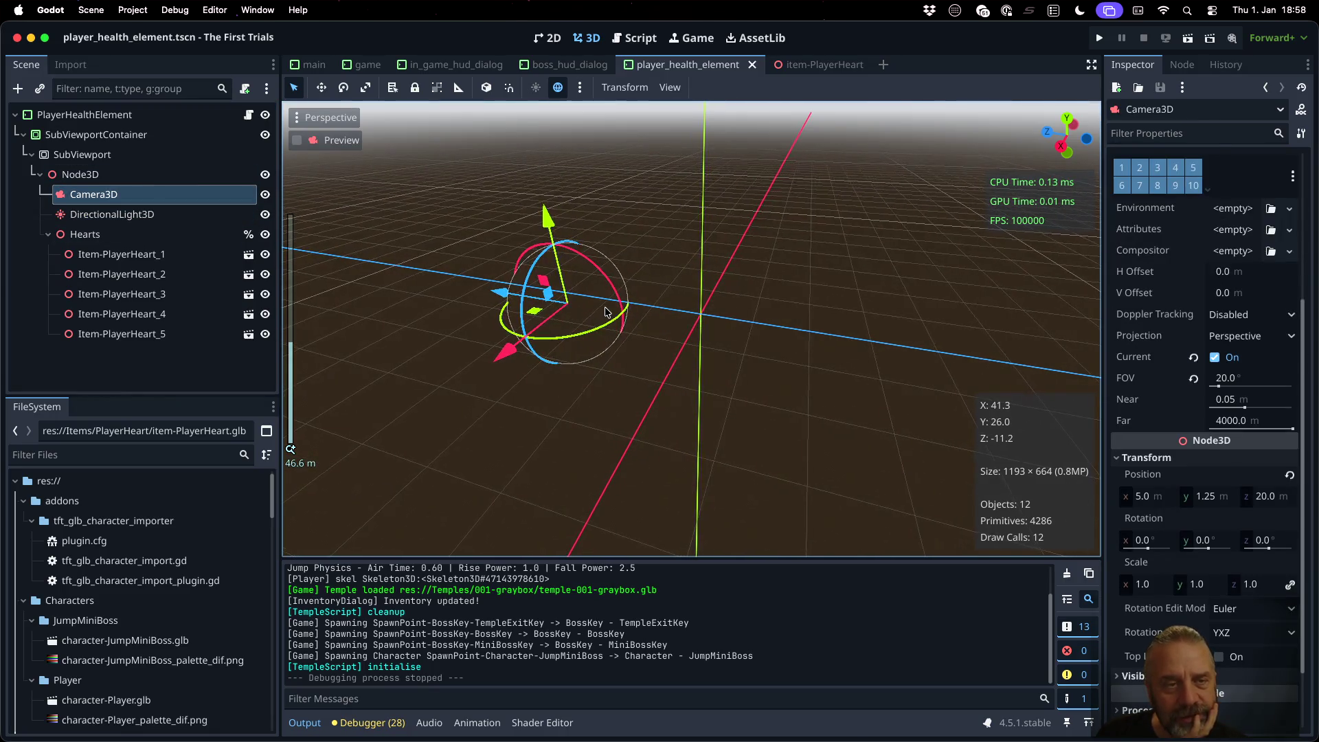
{"action": "left_click", "coordinate": [80, 174]}
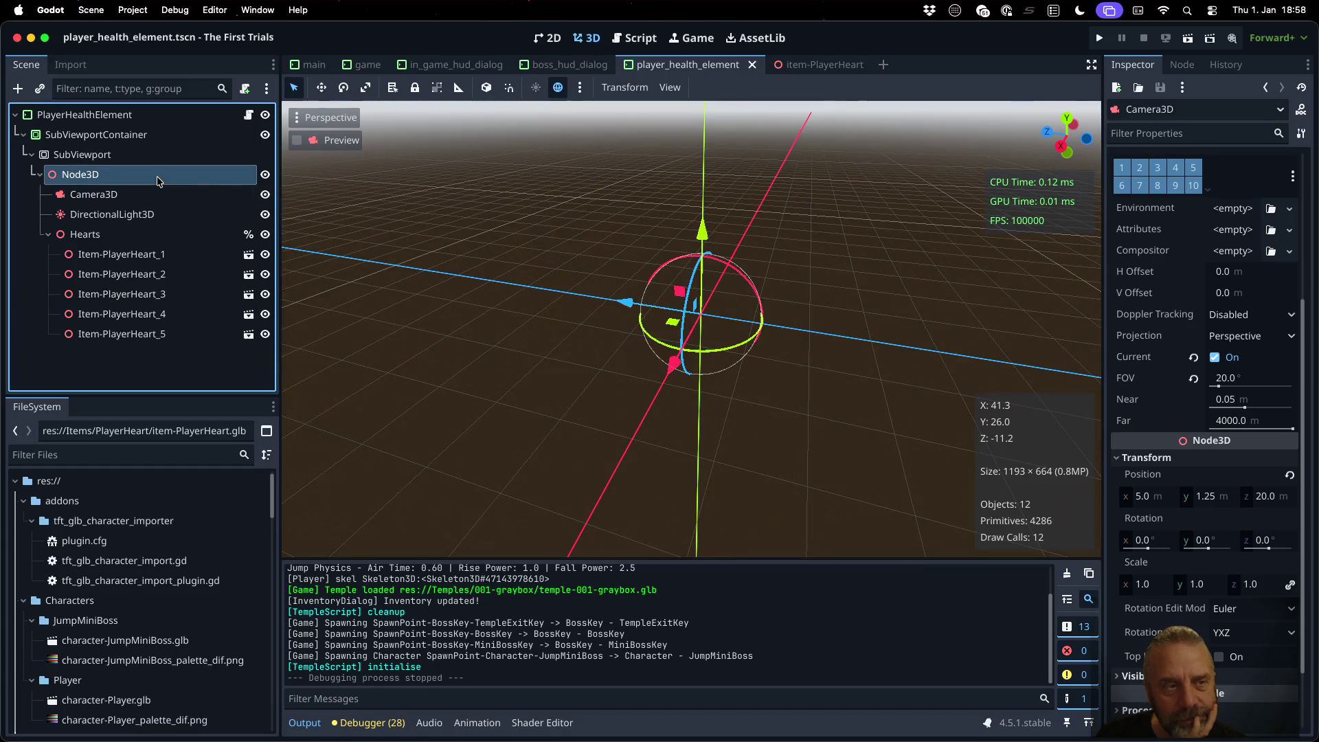
{"action": "left_click", "coordinate": [144, 137]}
{"action": "left_click", "coordinate": [141, 158]}
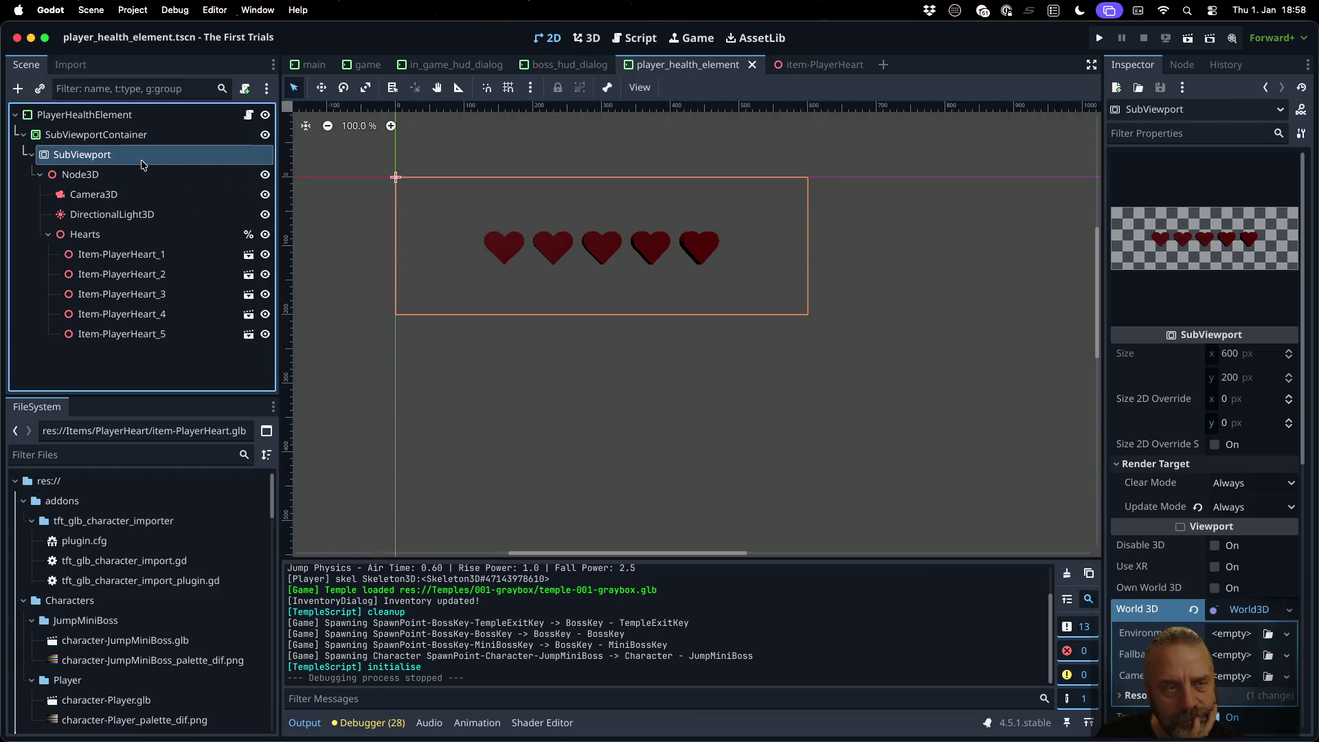
{"action": "left_click", "coordinate": [141, 174]}
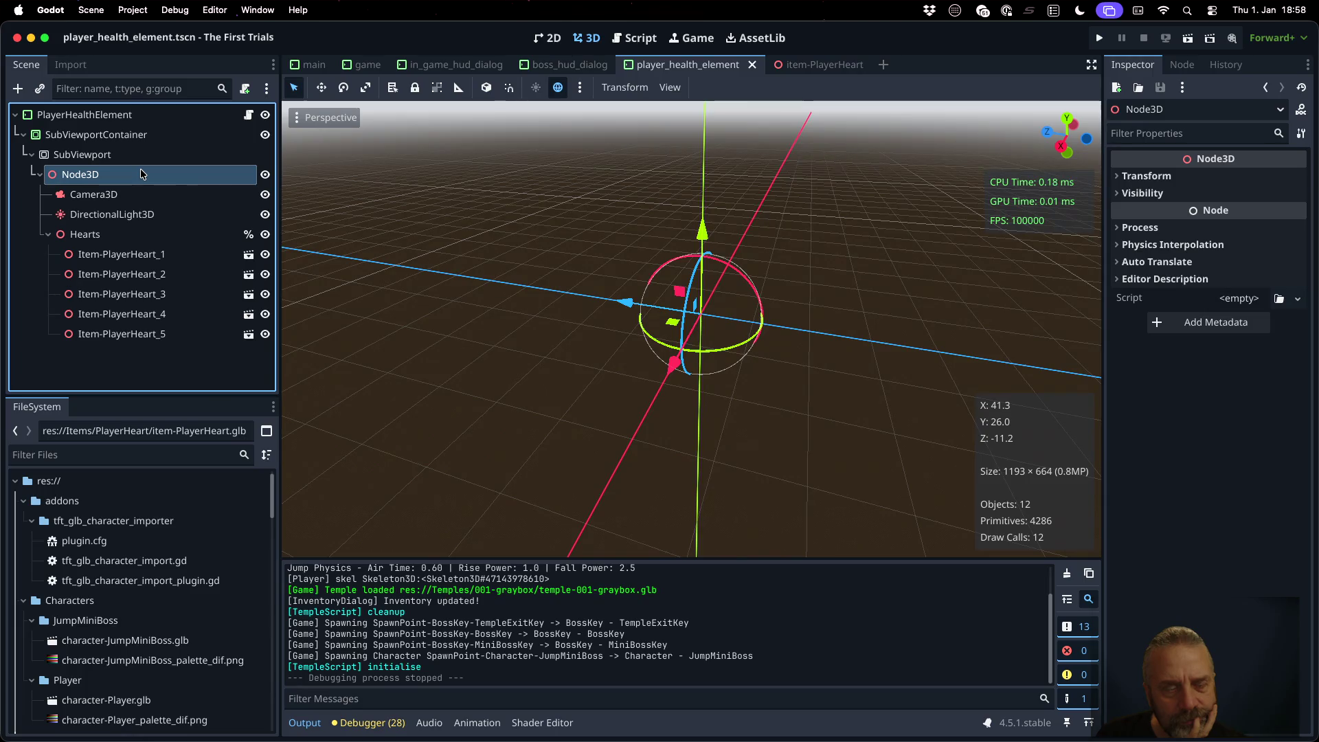
{"action": "left_click", "coordinate": [142, 219]}
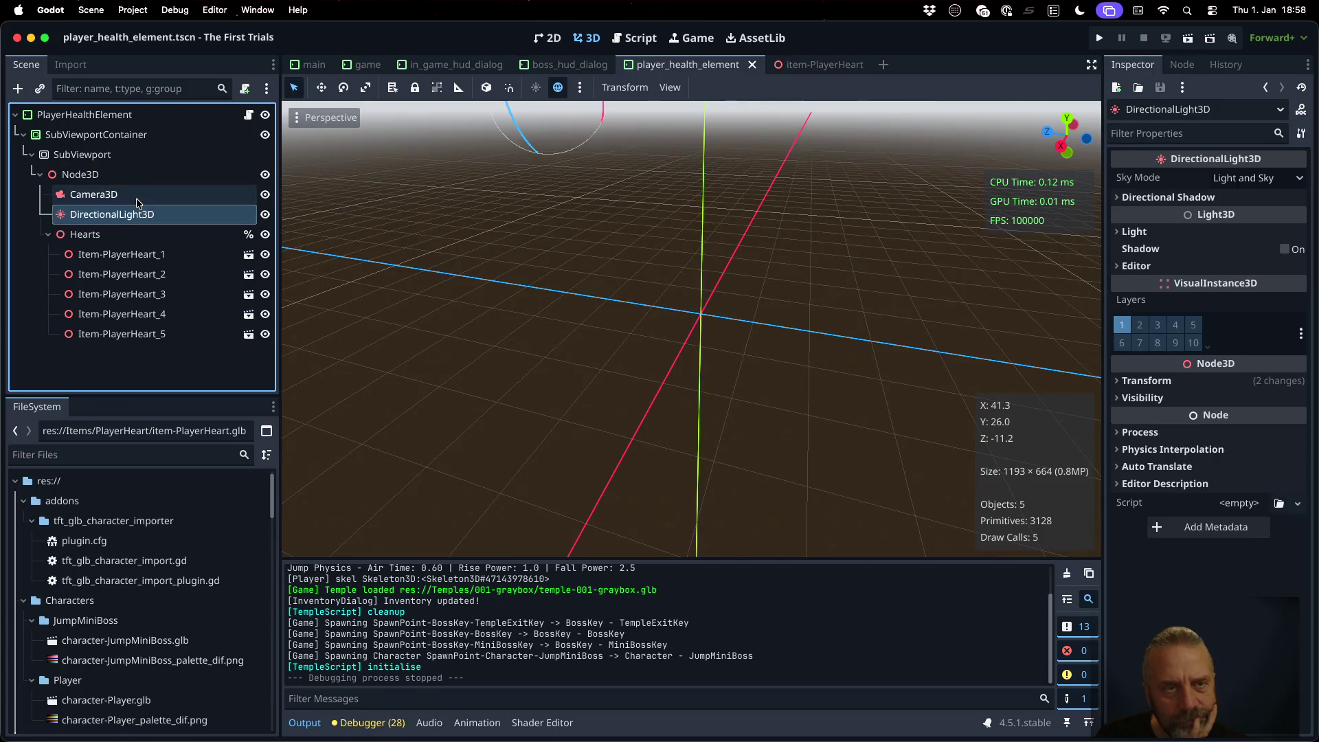
{"action": "left_click", "coordinate": [124, 195]}
Step: Toggle the editor's preview environment and sunlight, then orbit the 3D view
{"action": "left_click", "coordinate": [579, 89]}
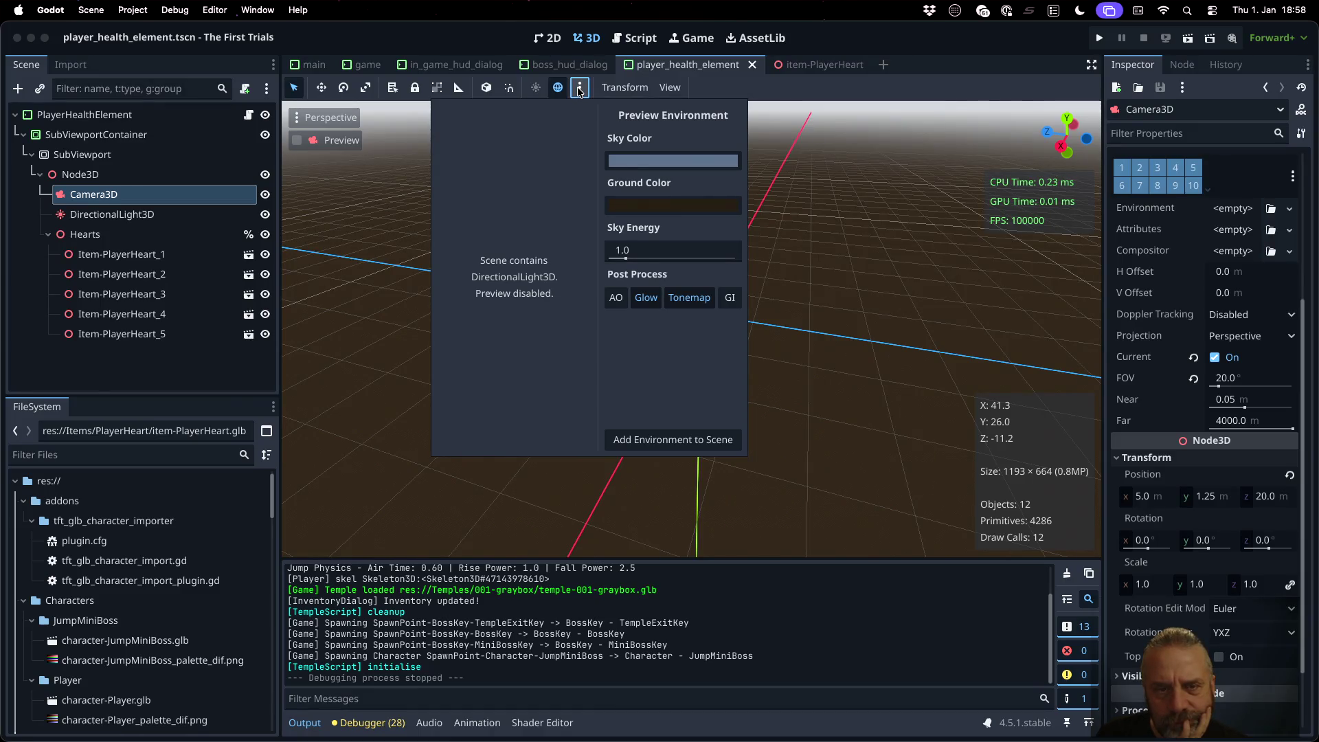
{"action": "left_click", "coordinate": [579, 89]}
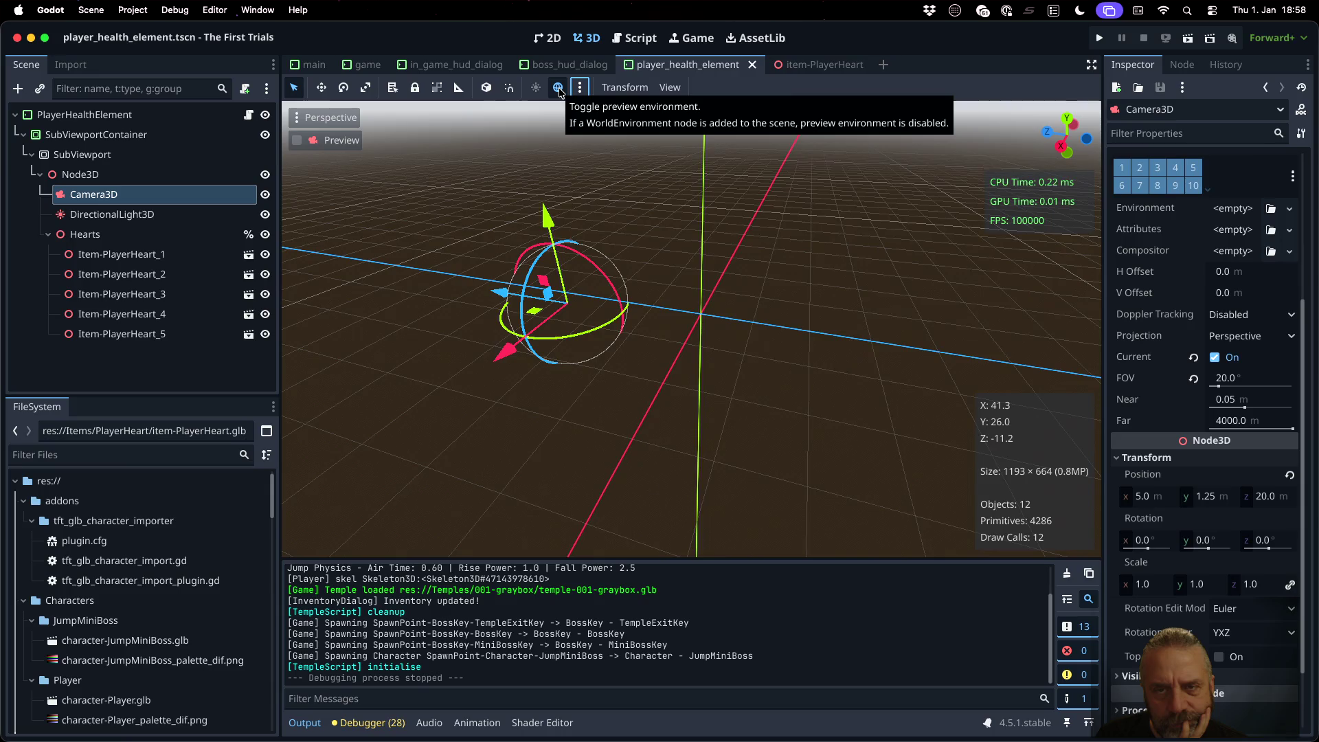
{"action": "left_click", "coordinate": [557, 89]}
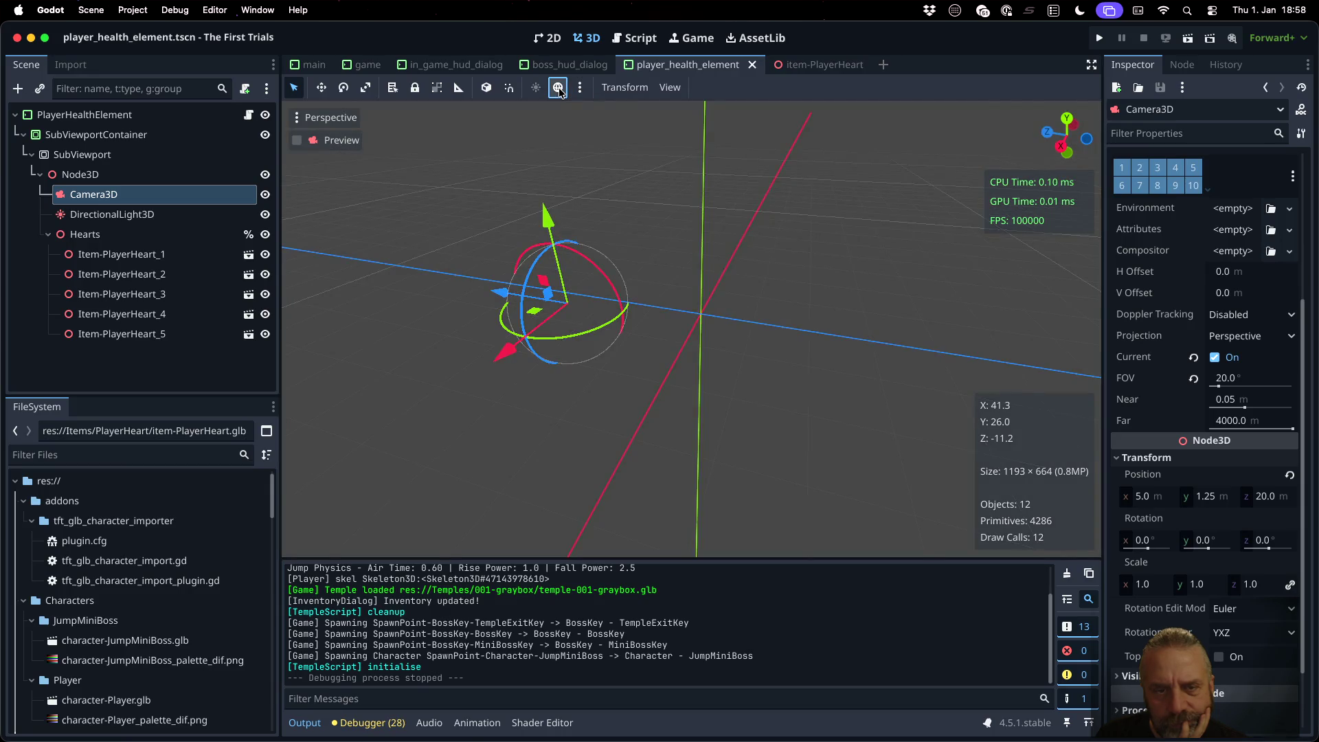
{"action": "left_click", "coordinate": [558, 89]}
{"action": "left_click", "coordinate": [537, 89]}
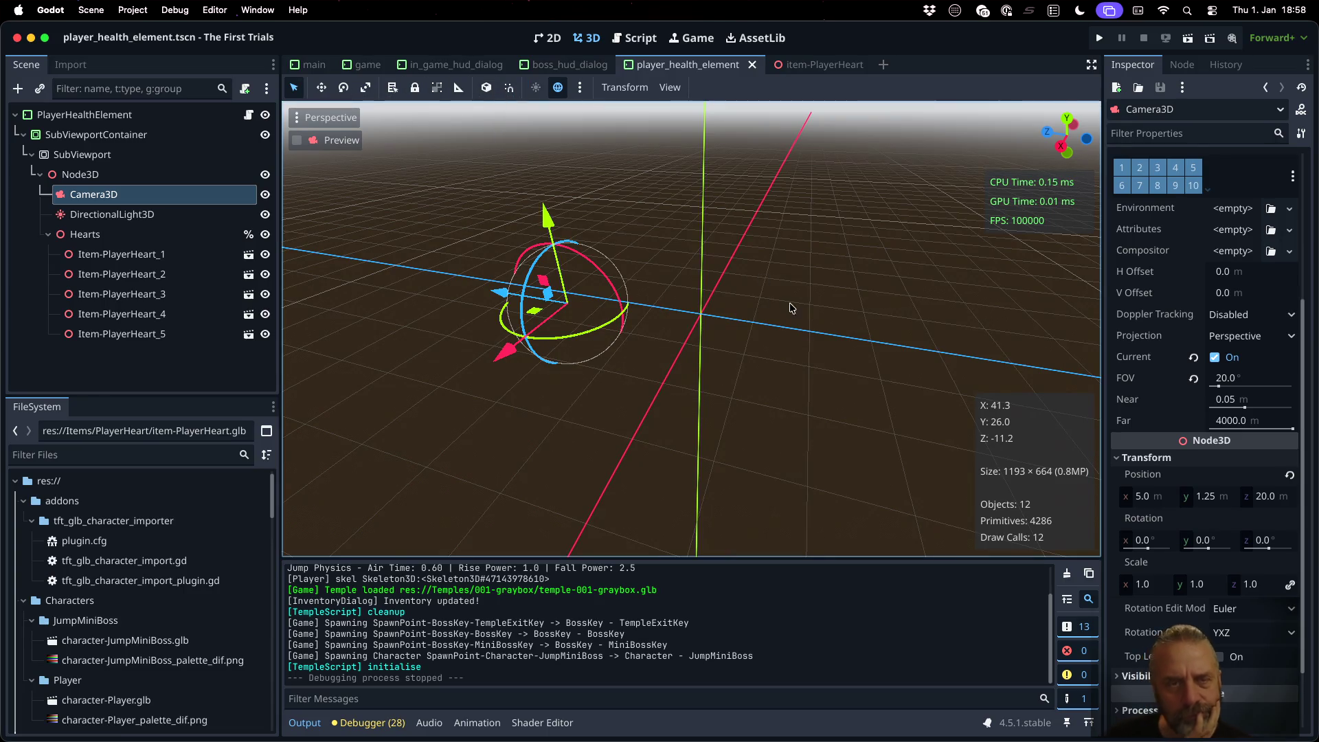
{"action": "scroll", "coordinate": [748, 298], "scroll_direction": "up", "scroll_amount": 2}
{"action": "left_click_drag", "start_coordinate": [780, 289], "coordinate": [598, 277]}
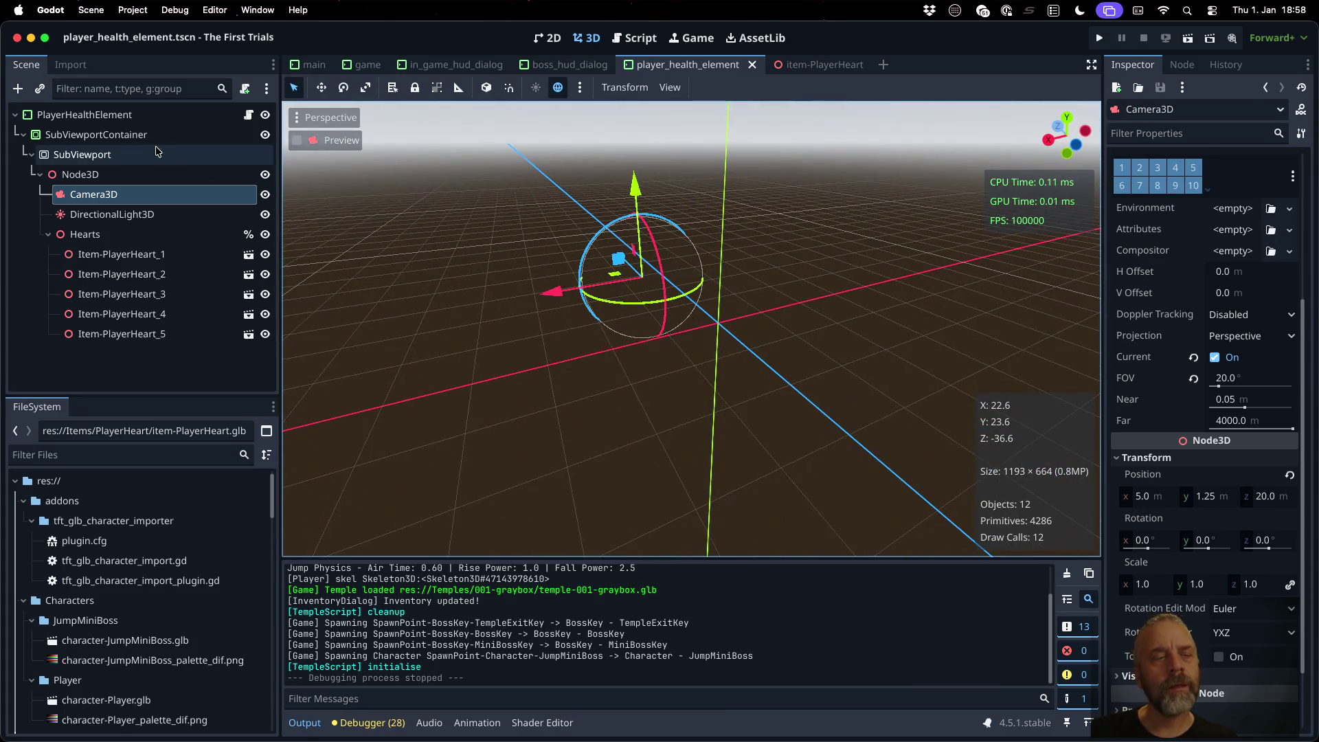
Step: Select the SubViewport to show its 600×200 size and World 3D settings
{"action": "left_click", "coordinate": [130, 176]}
{"action": "left_click", "coordinate": [94, 195]}
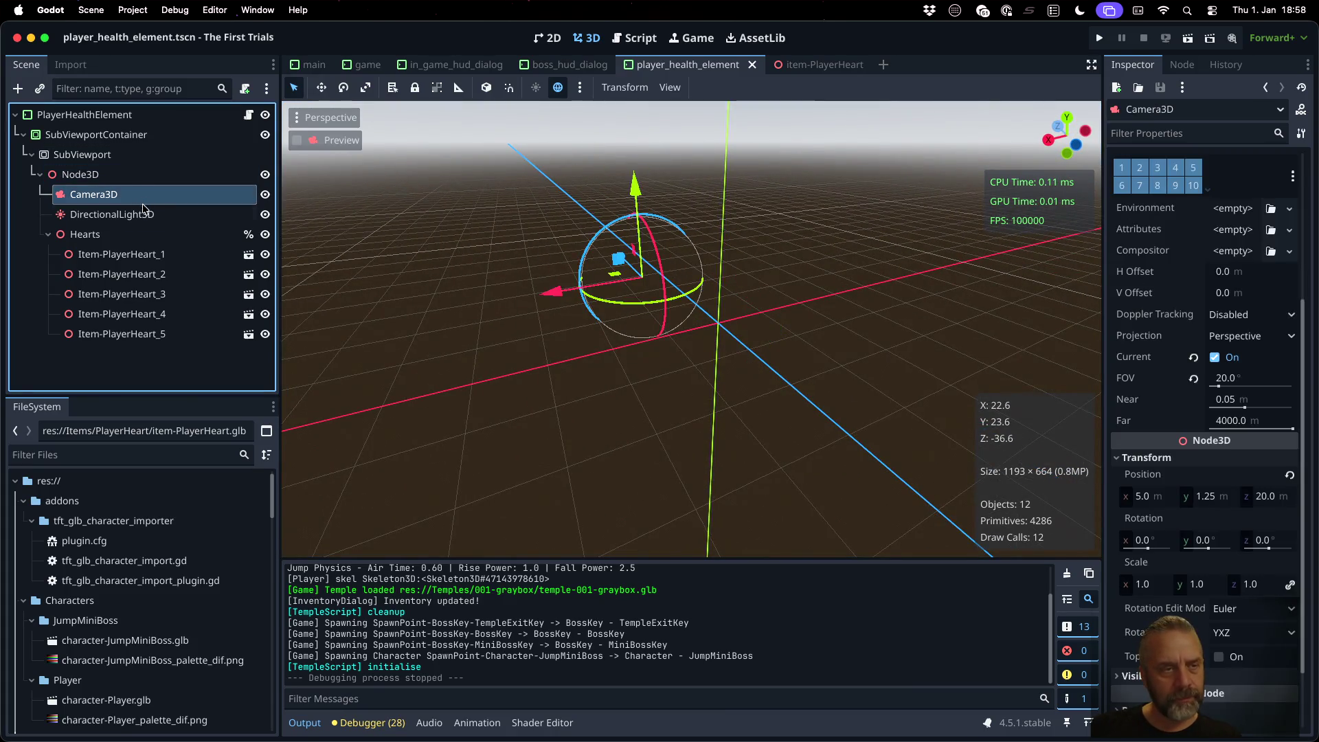
{"action": "left_click", "coordinate": [83, 155]}
{"action": "scroll", "coordinate": [1190, 423], "scroll_direction": "down", "scroll_amount": 10}
{"action": "scroll", "coordinate": [1190, 423], "scroll_direction": "up", "scroll_amount": 5}
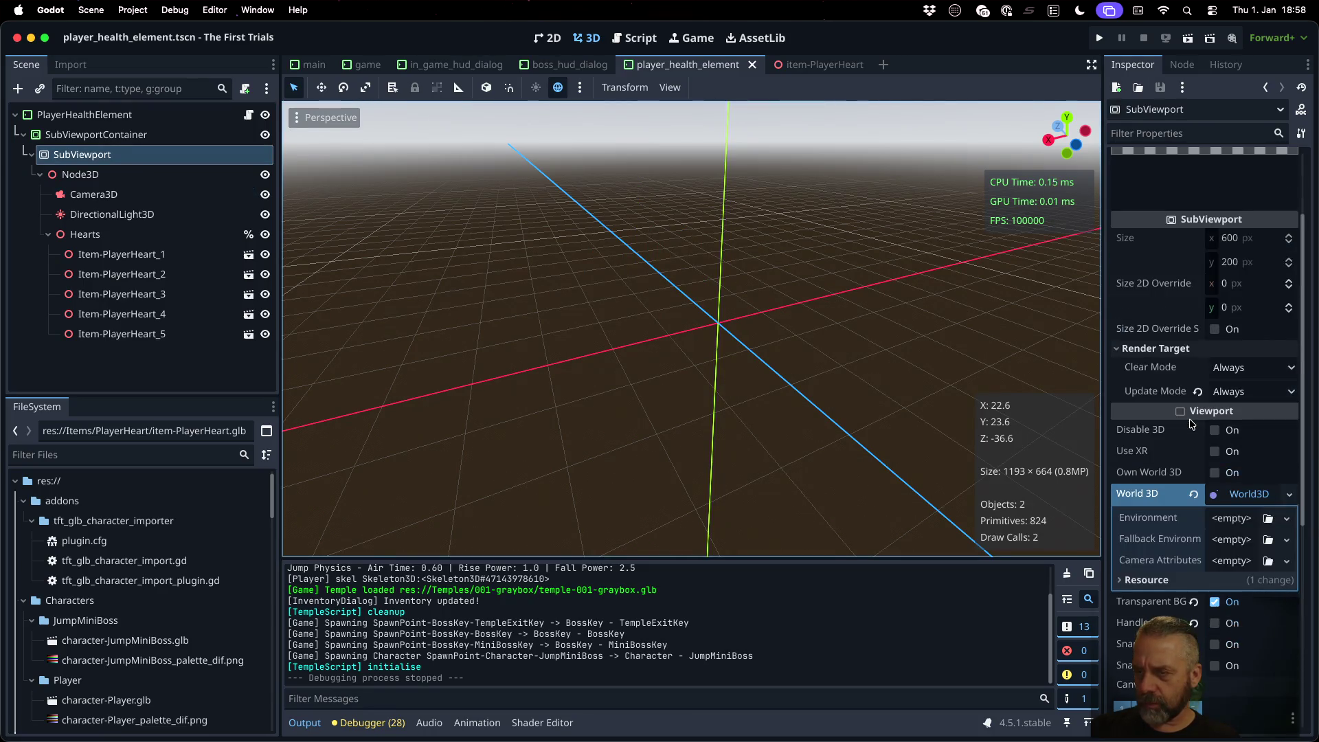
Step: Toggle the SubViewport's Own World 3D, Disable 3D and Transparent BG, leaving them at defaults
{"action": "mouse_move", "coordinate": [1151, 474]}
{"action": "left_click", "coordinate": [1217, 475]}
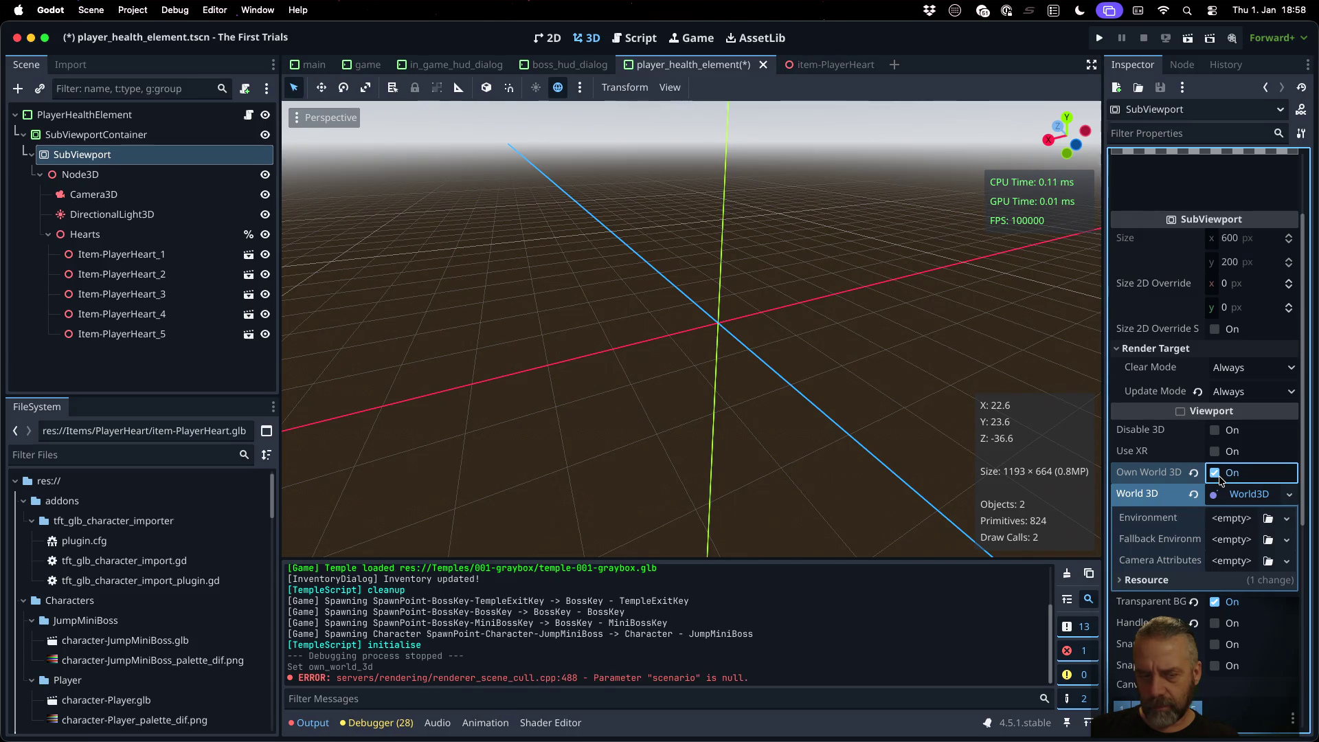
{"action": "left_click", "coordinate": [1217, 475]}
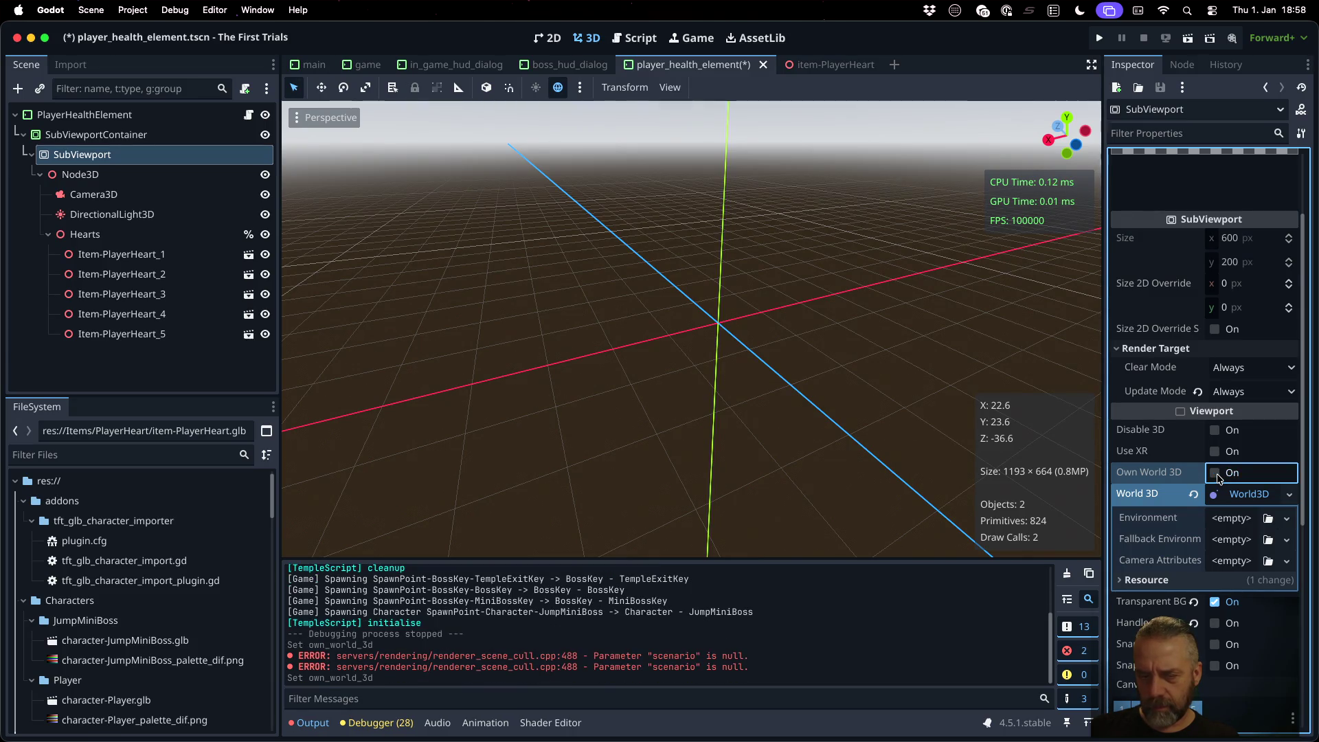
{"action": "left_click", "coordinate": [1217, 475]}
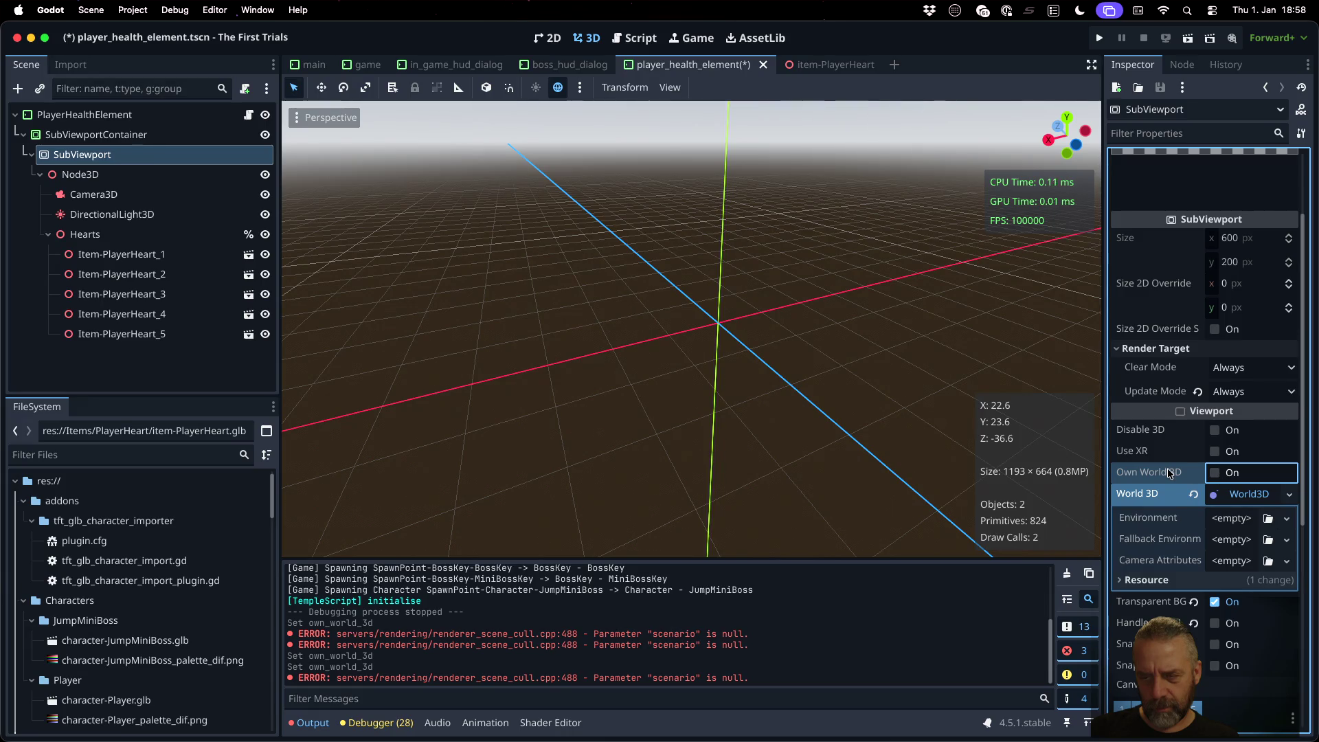
{"action": "scroll", "coordinate": [1168, 473], "scroll_direction": "down", "scroll_amount": 3}
{"action": "left_click", "coordinate": [1215, 321]}
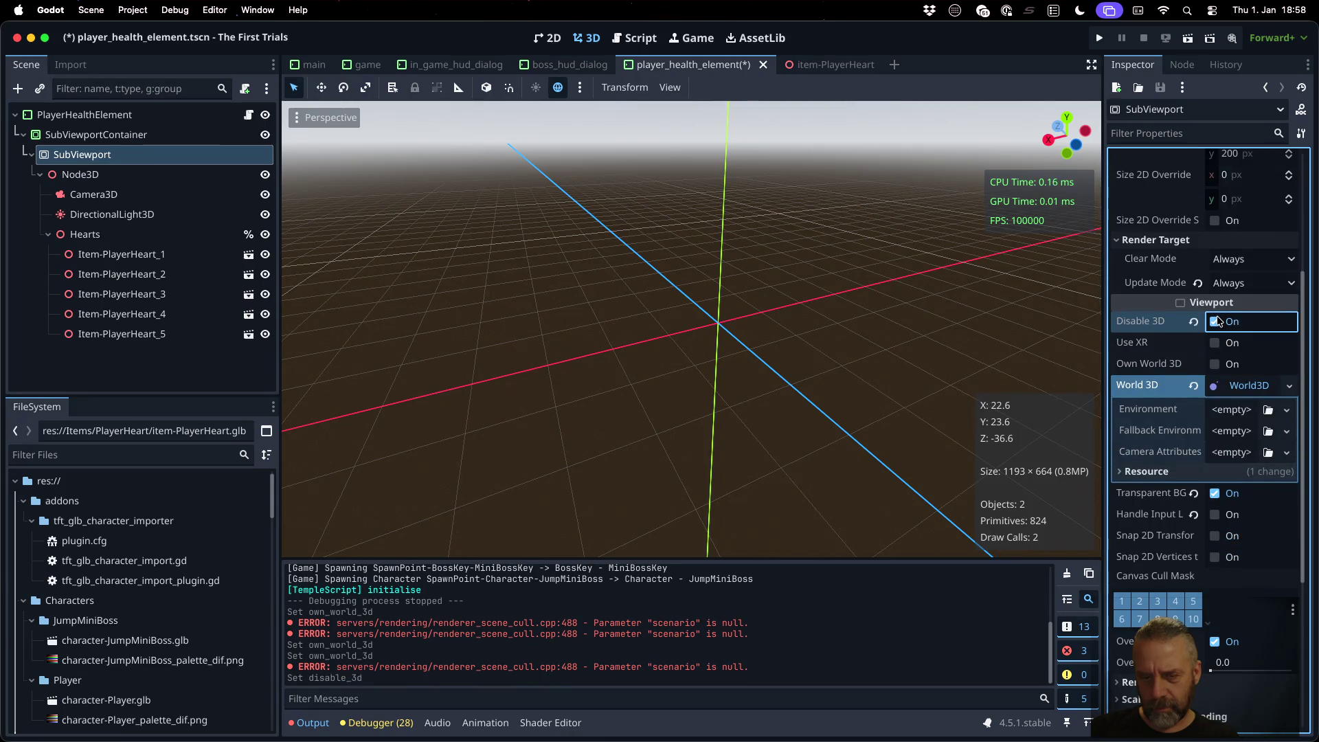
{"action": "left_click", "coordinate": [1216, 321]}
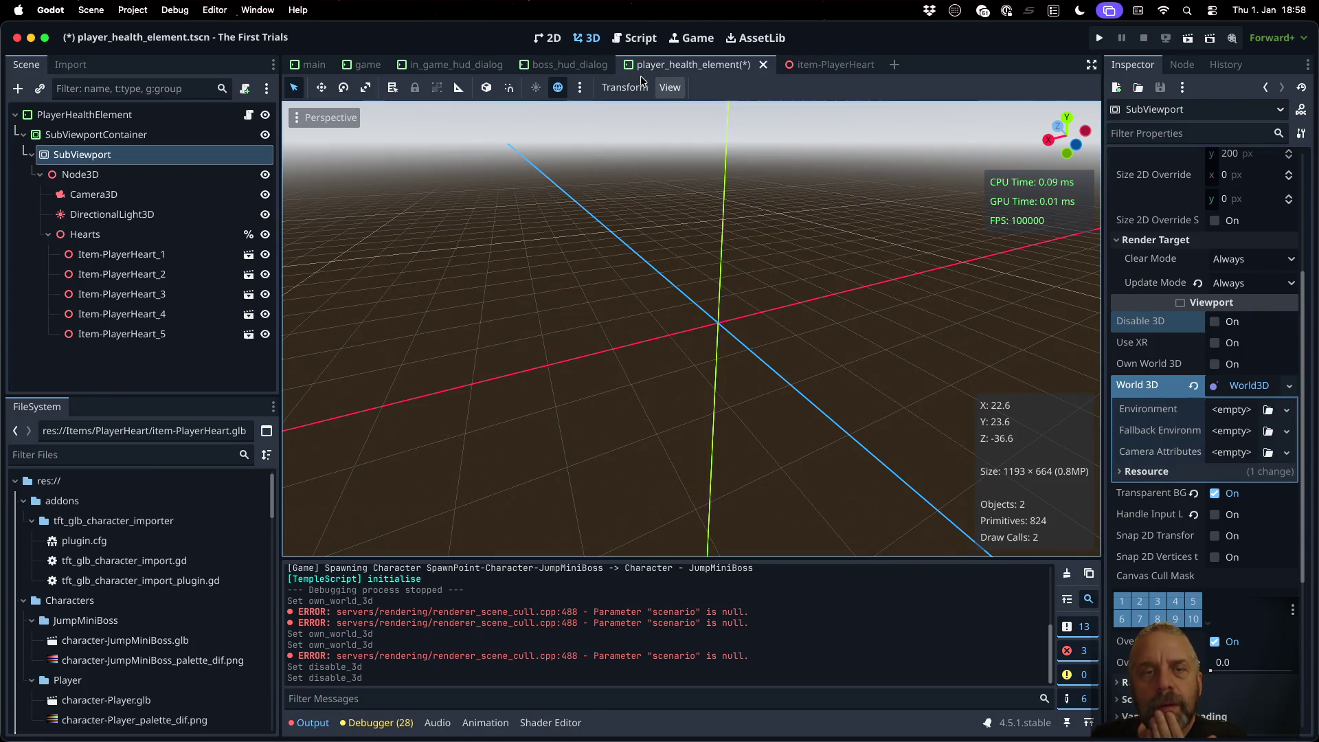
{"action": "left_click", "coordinate": [547, 38]}
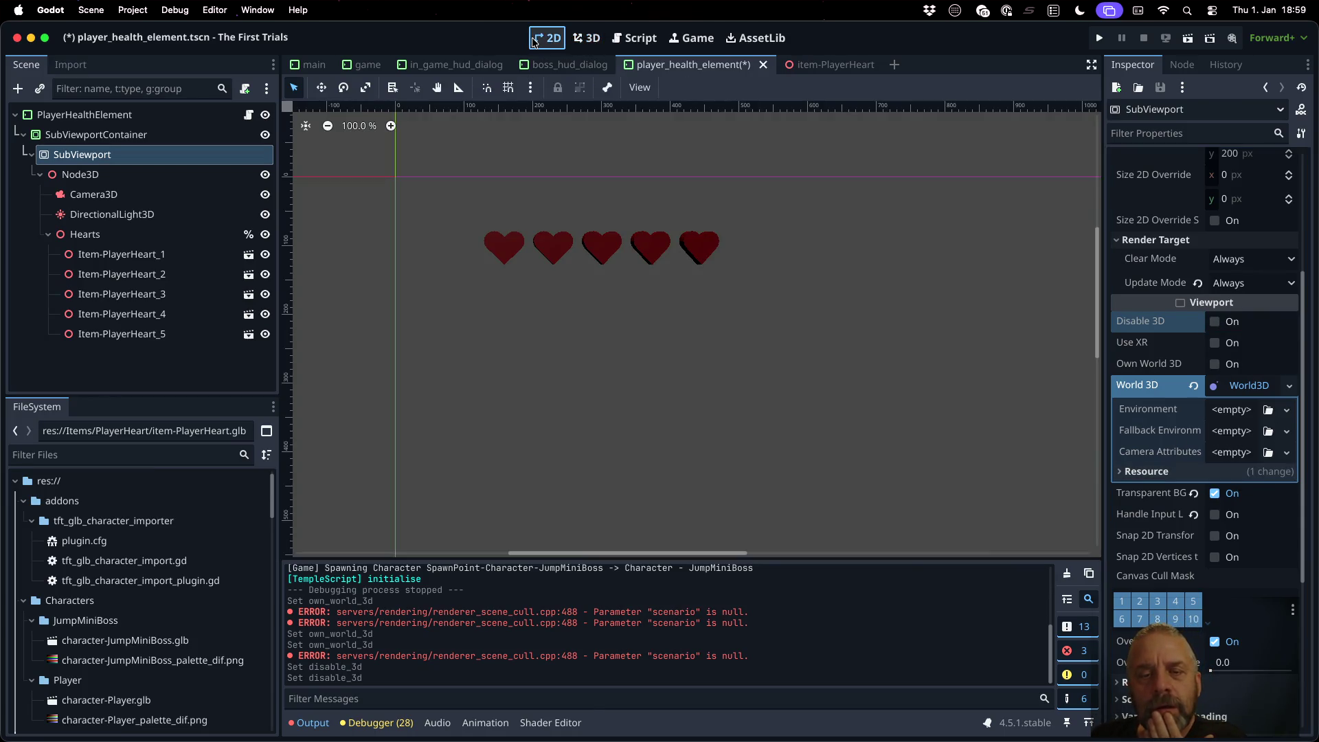
{"action": "left_click", "coordinate": [1216, 493]}
{"action": "left_click", "coordinate": [1215, 494]}
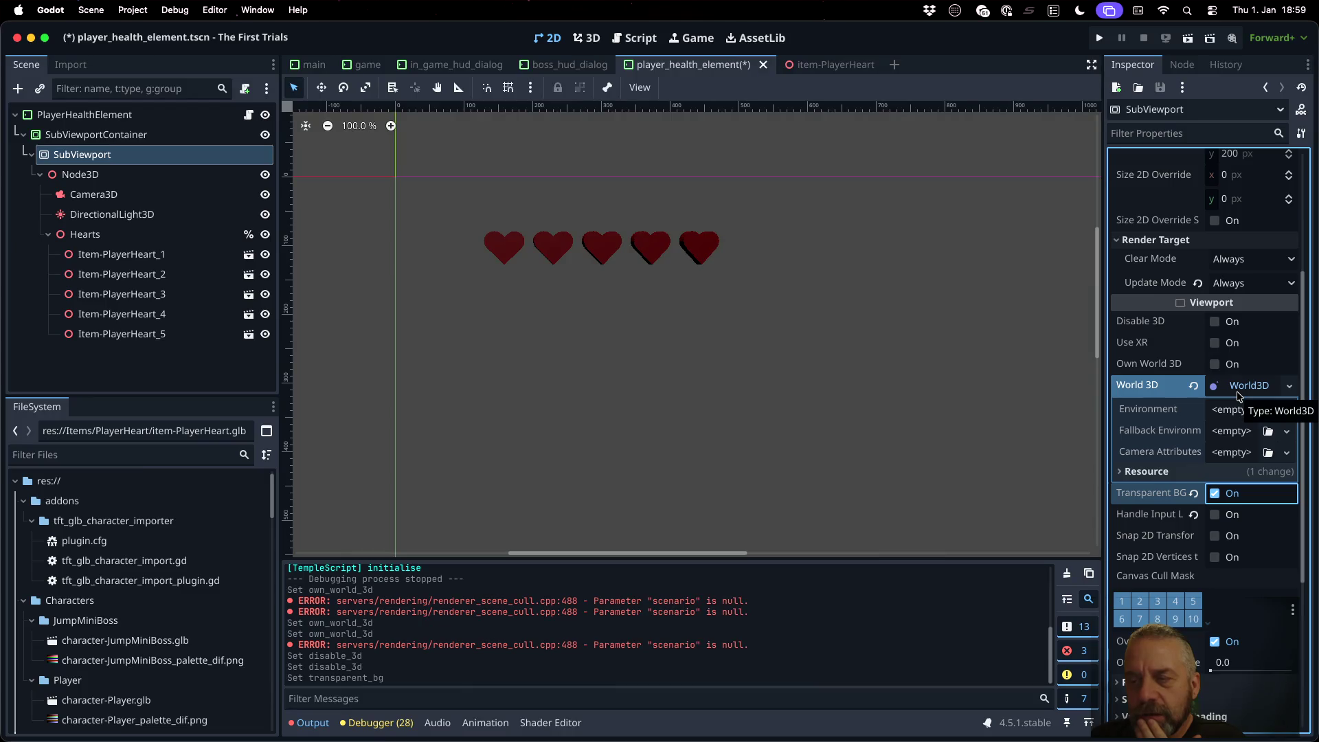
Step: Check the SubViewportContainer's stretch settings and save the player_health_element scene
{"action": "left_click", "coordinate": [148, 197]}
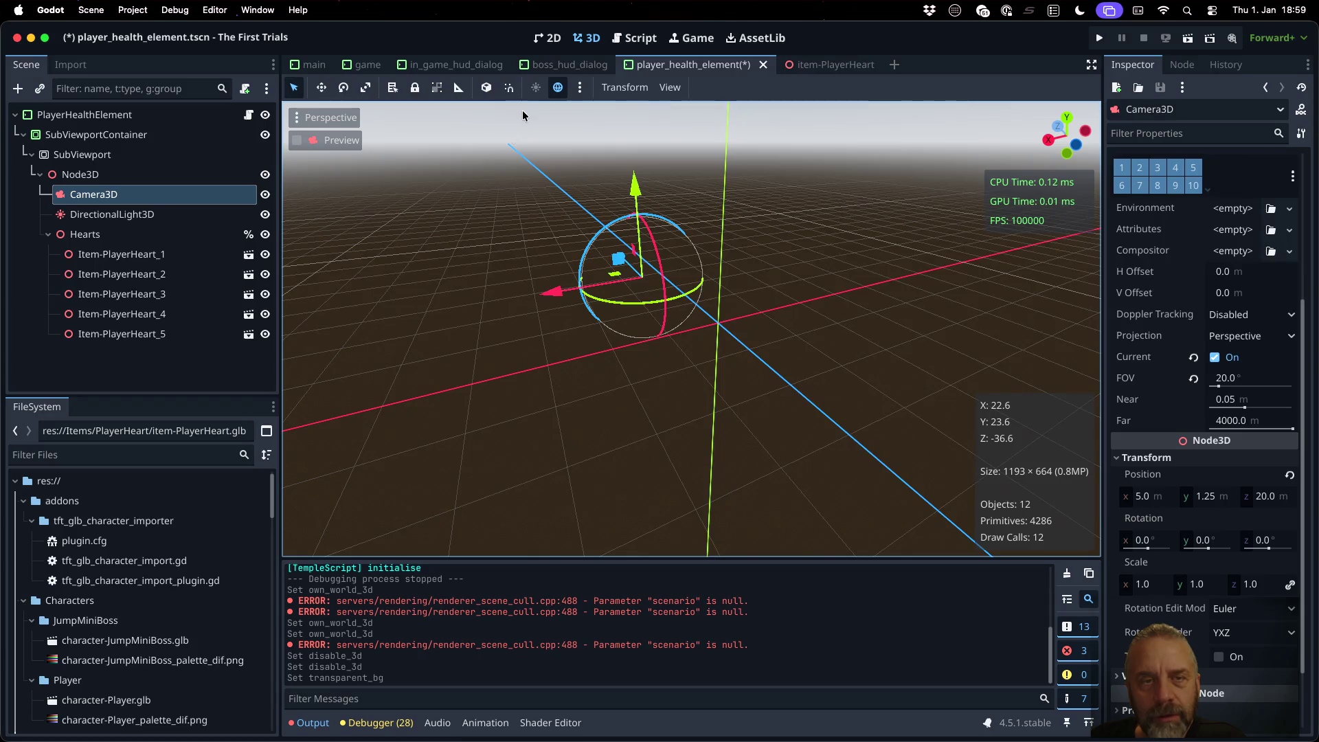
{"action": "left_click", "coordinate": [81, 154]}
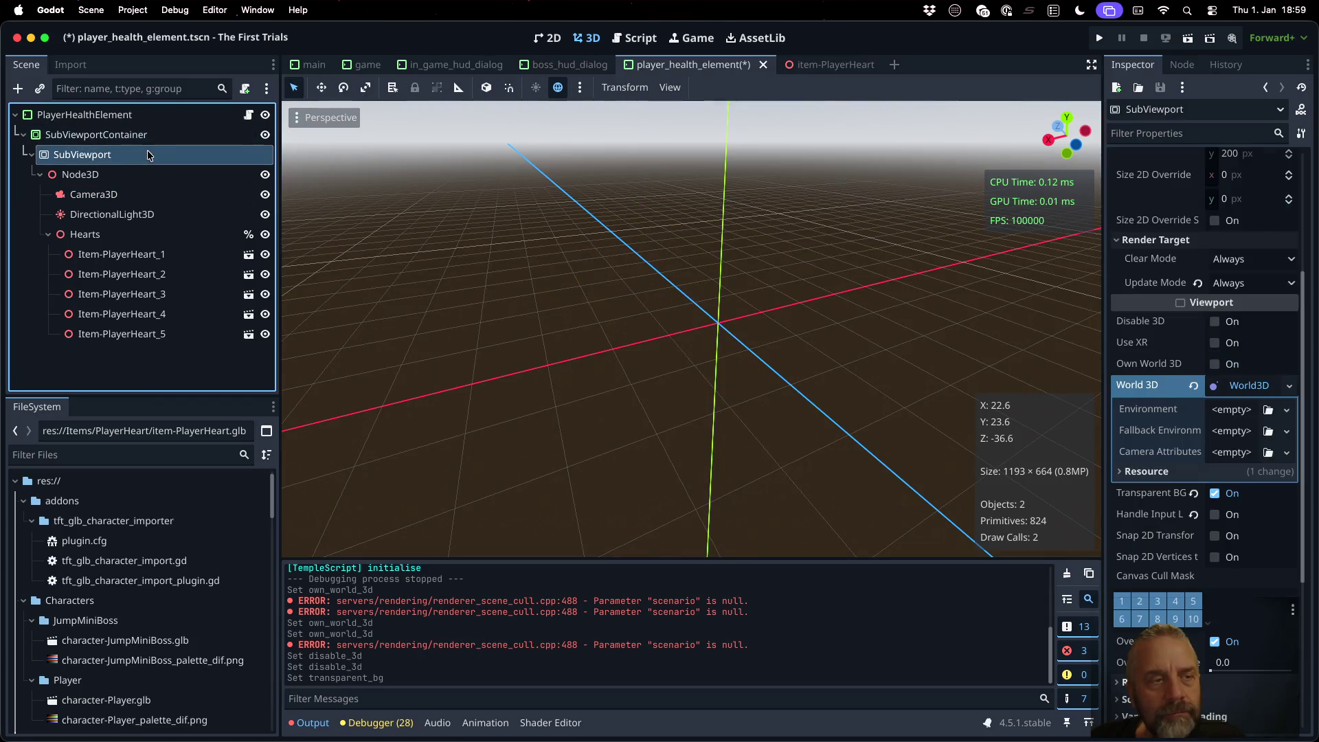
{"action": "left_click", "coordinate": [96, 134]}
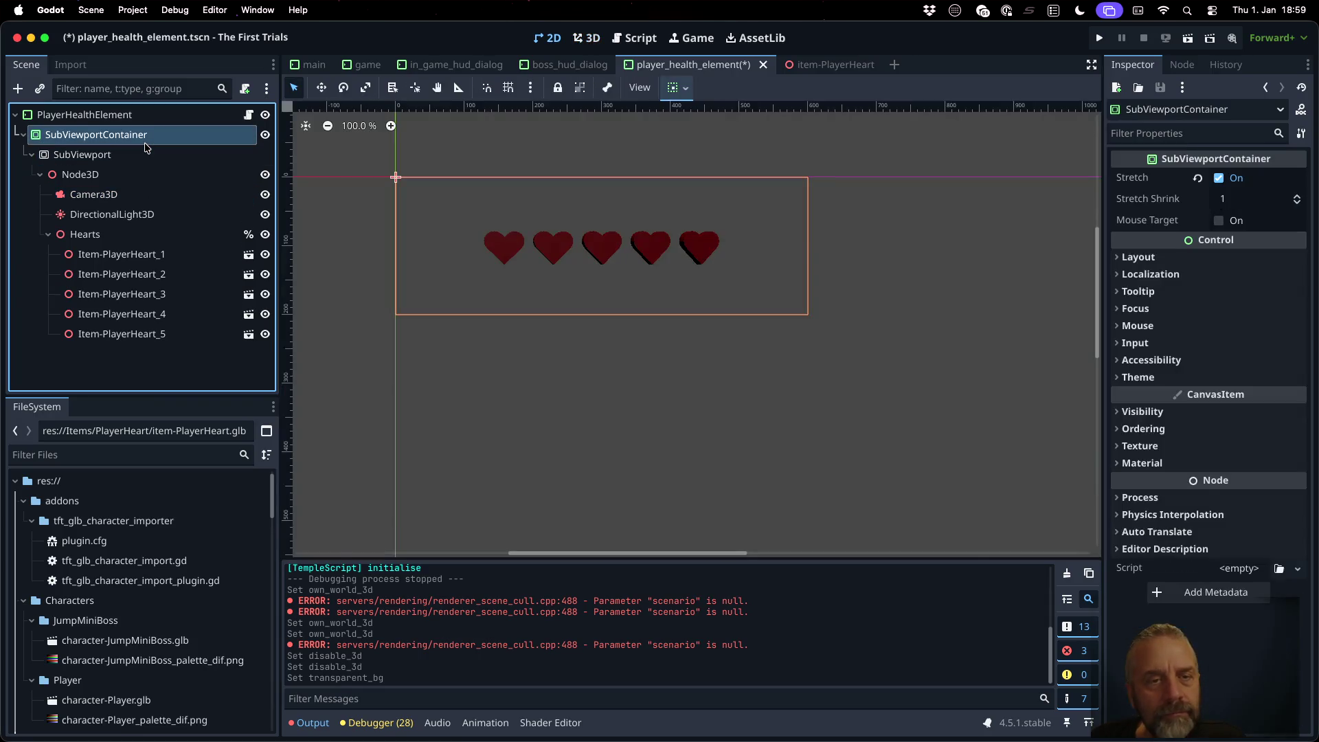
{"action": "left_click", "coordinate": [643, 87]}
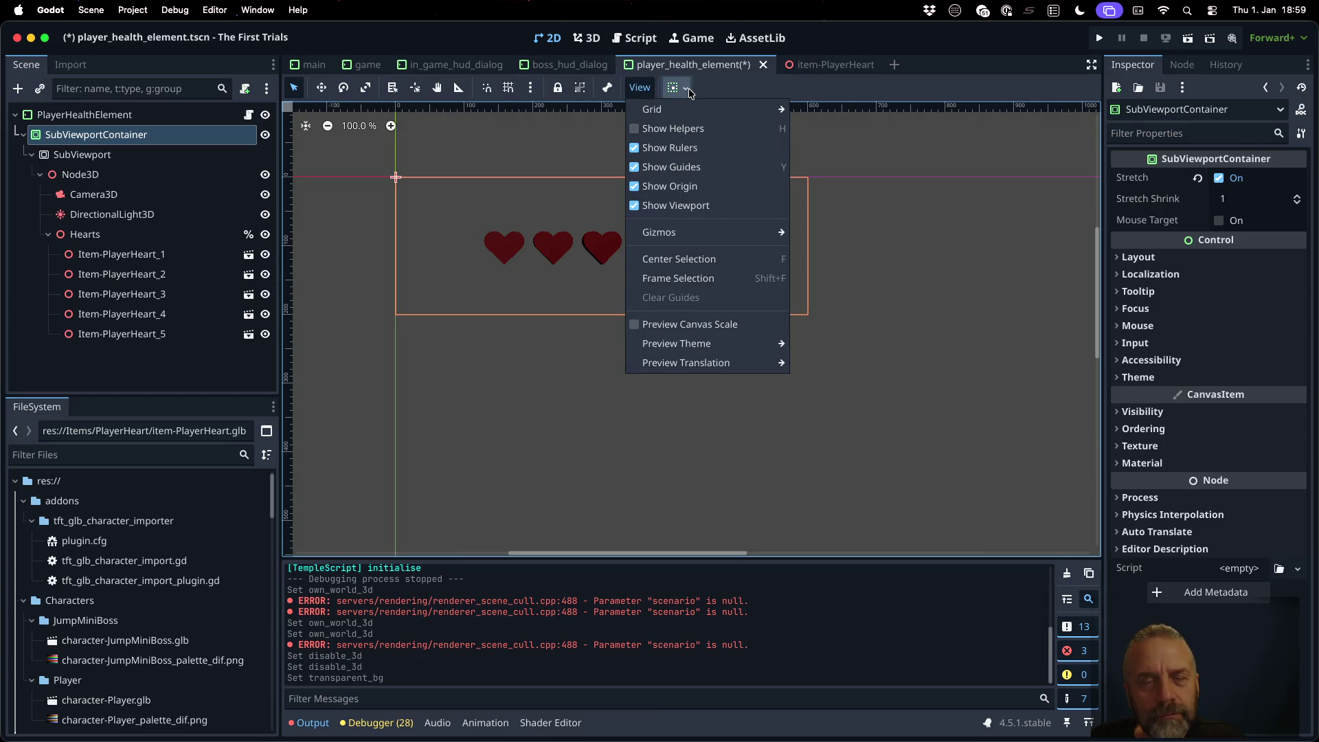
{"action": "mouse_move", "coordinate": [607, 87]}
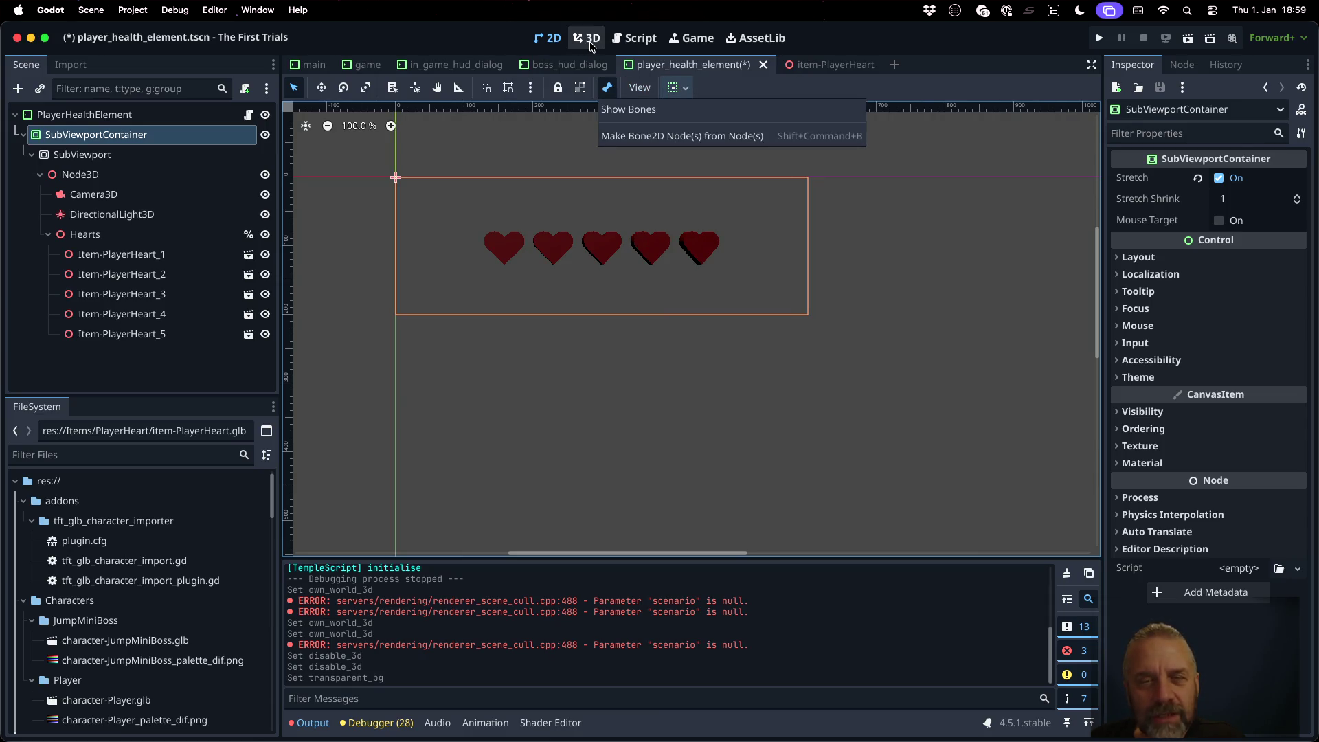
{"action": "left_click", "coordinate": [902, 86]}
{"action": "key", "text": "super+s"}
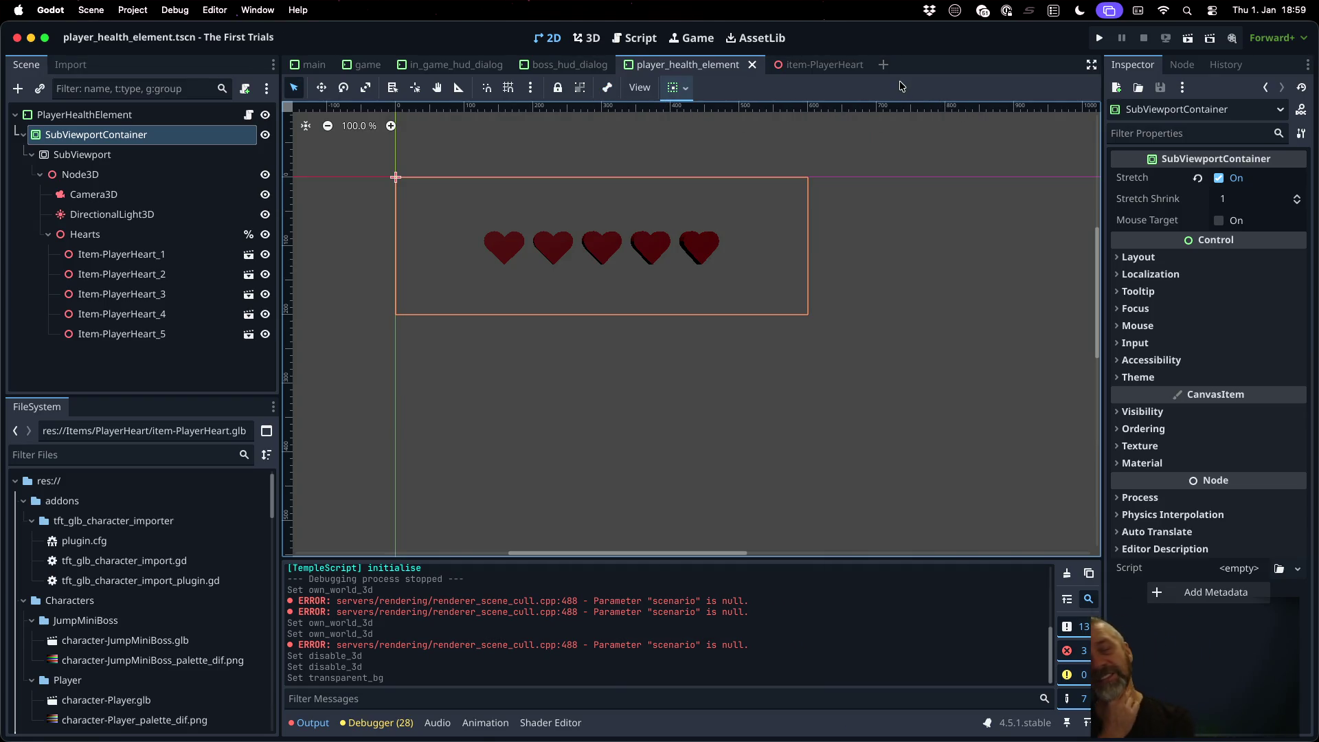
{"action": "left_click", "coordinate": [150, 176]}
{"action": "left_click", "coordinate": [159, 193]}
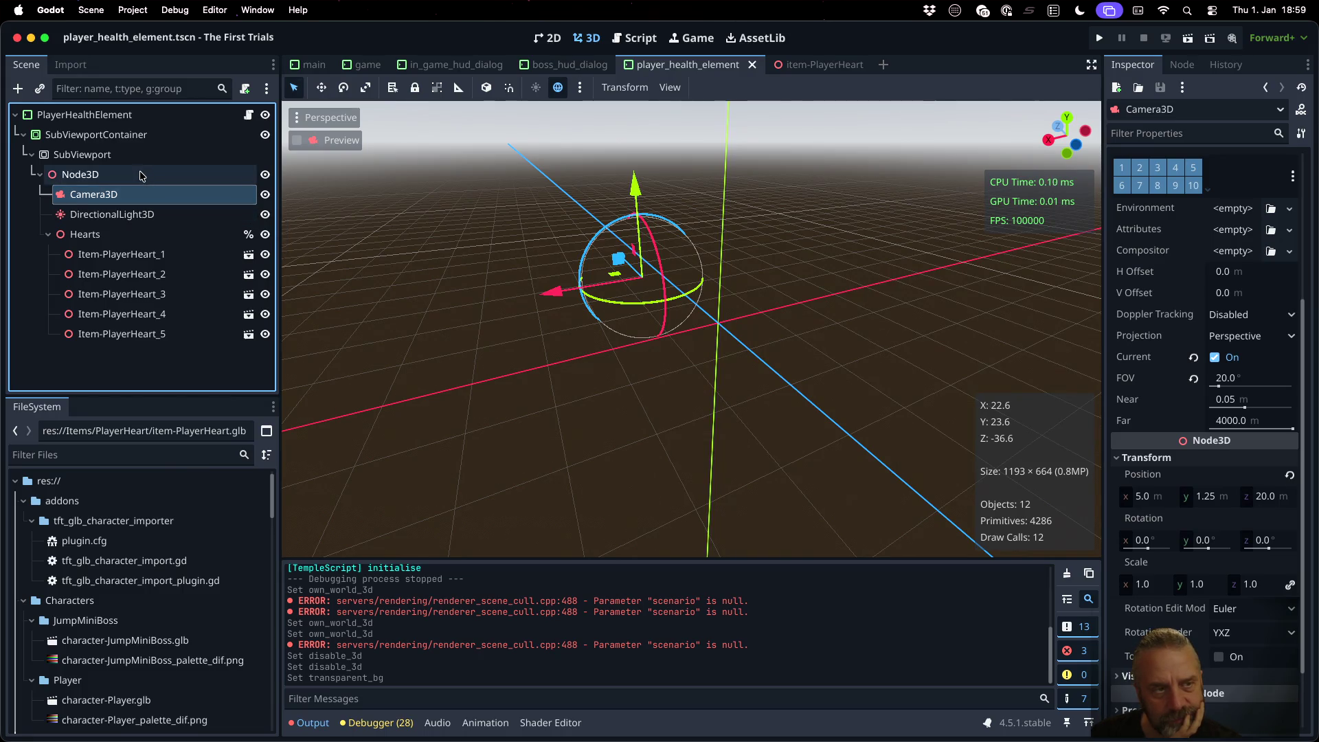
Step: Clear the SubViewport's custom World 3D so the hearts render again
{"action": "left_click", "coordinate": [103, 154]}
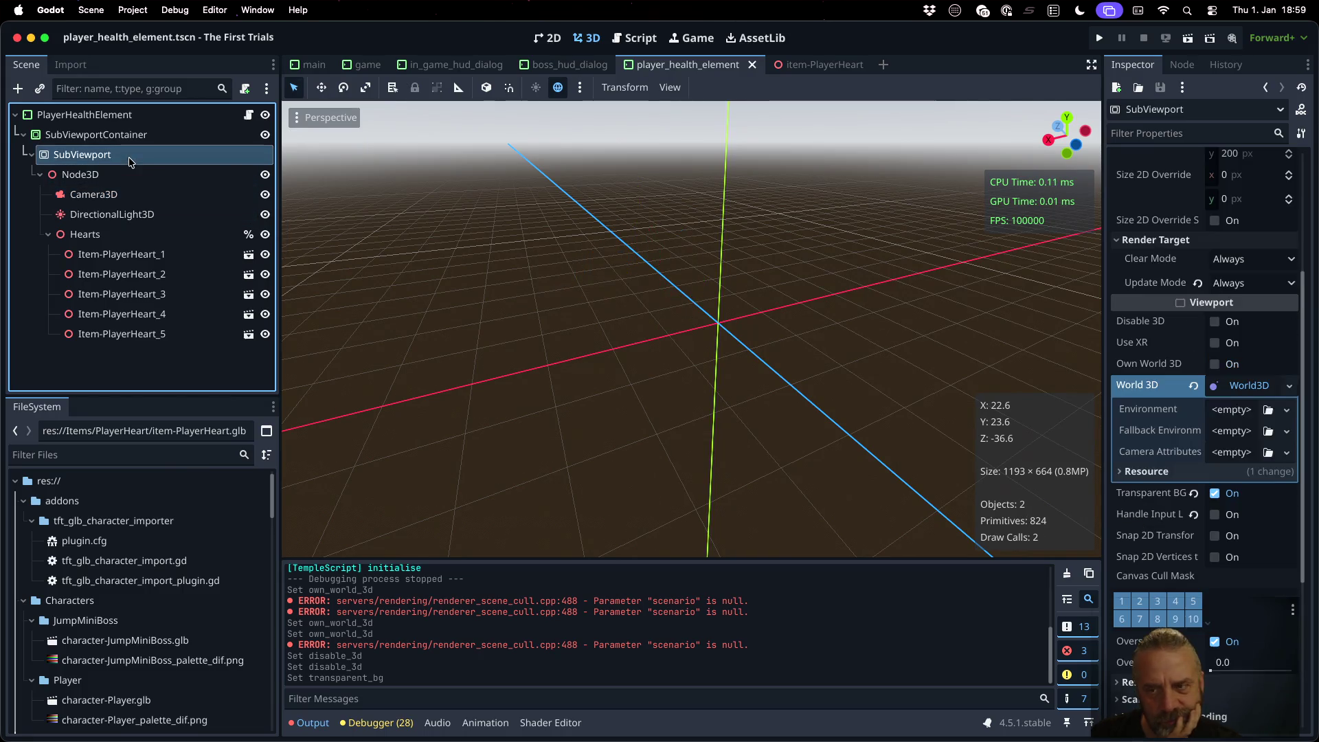
{"action": "left_click", "coordinate": [1193, 386]}
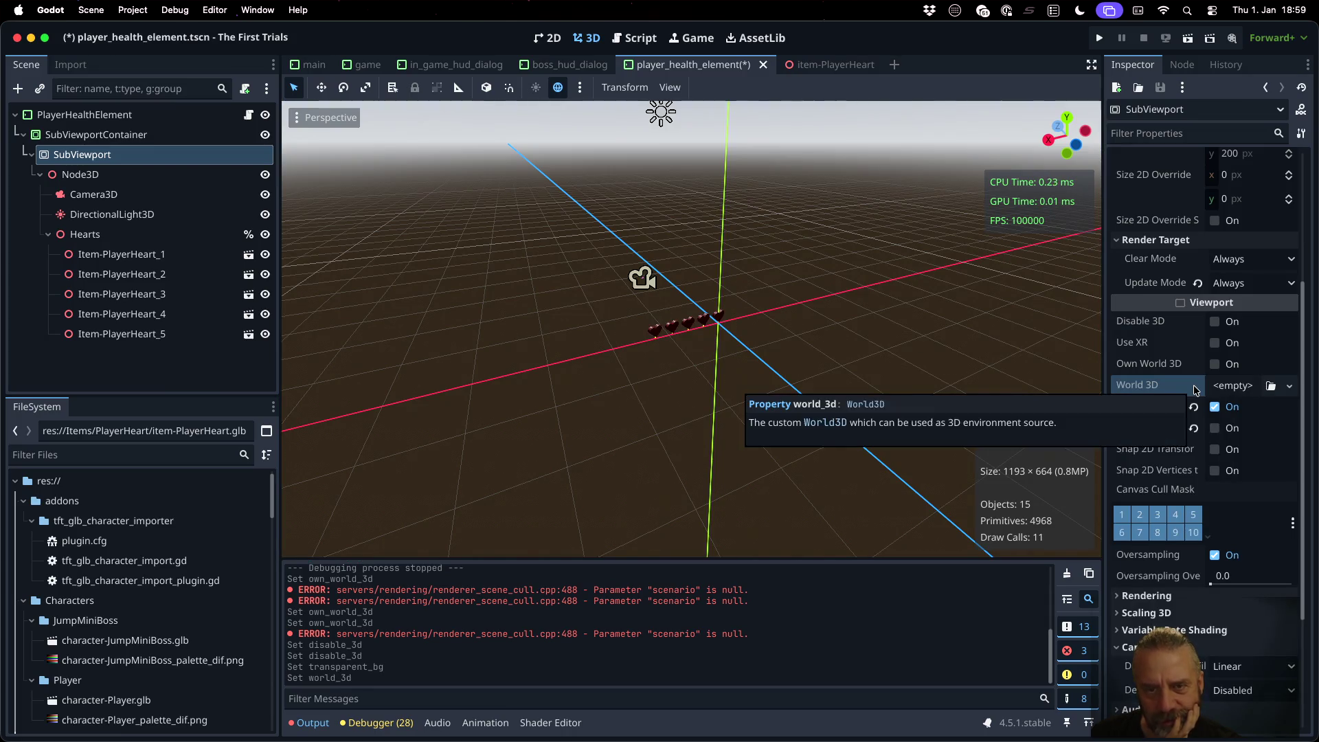
{"action": "scroll", "coordinate": [785, 326], "scroll_direction": "up", "scroll_amount": 5}
{"action": "scroll", "coordinate": [786, 326], "scroll_direction": "up", "scroll_amount": 4}
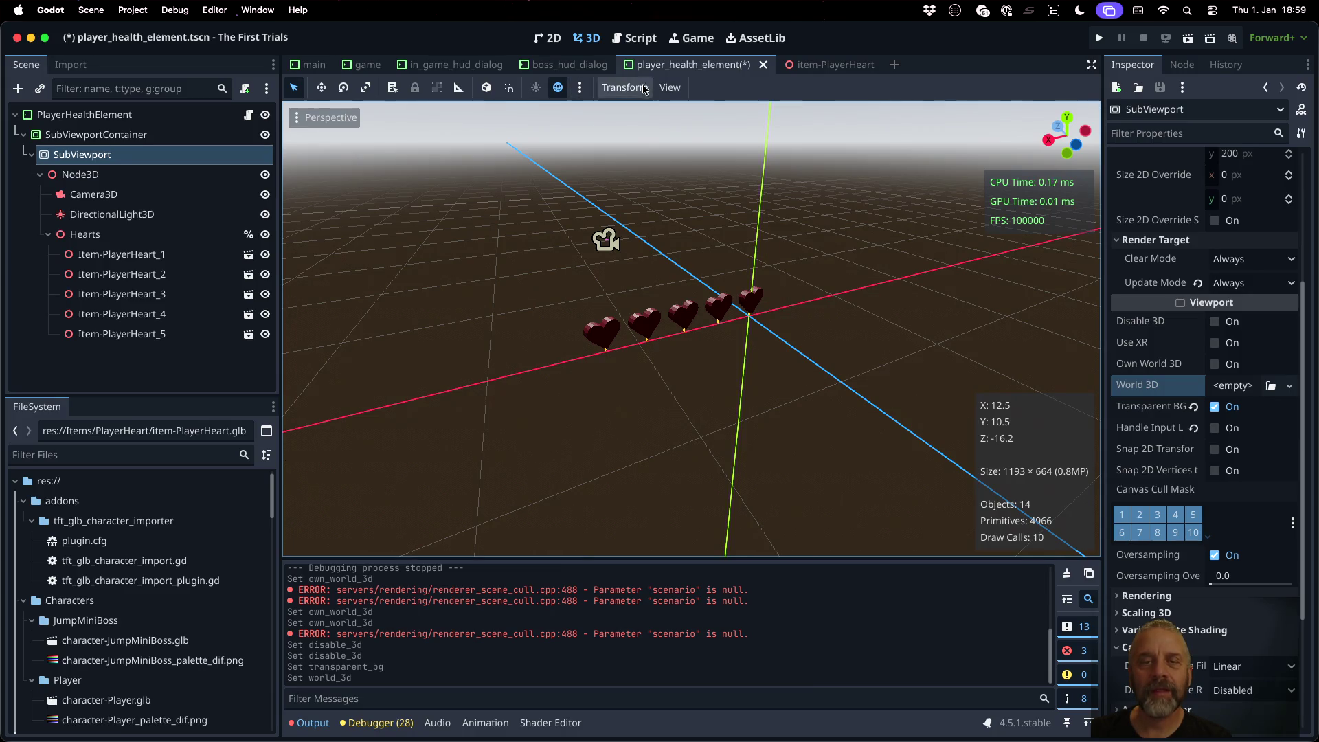
Step: Preview through the camera with a 2-viewport layout, then view the five hearts on the 2D canvas
{"action": "left_click", "coordinate": [666, 89]}
{"action": "left_click", "coordinate": [701, 129]}
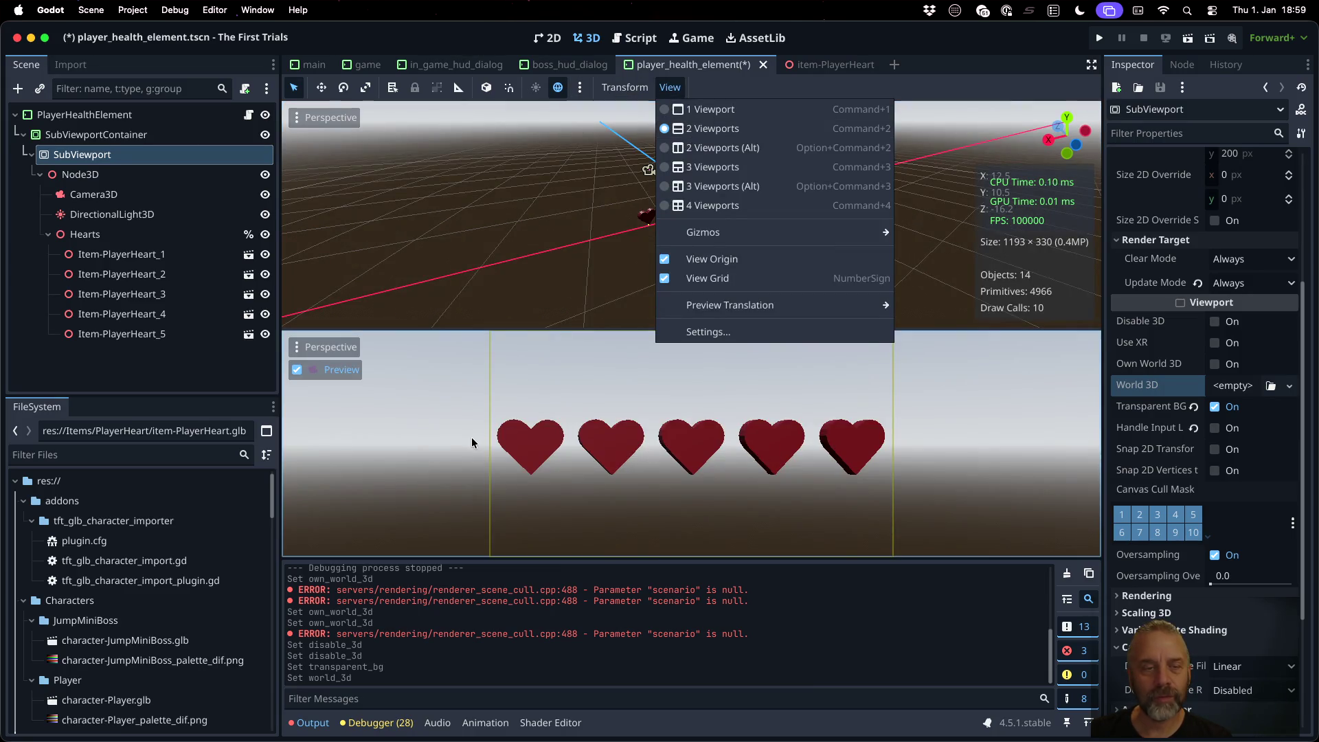
{"action": "left_click", "coordinate": [698, 443]}
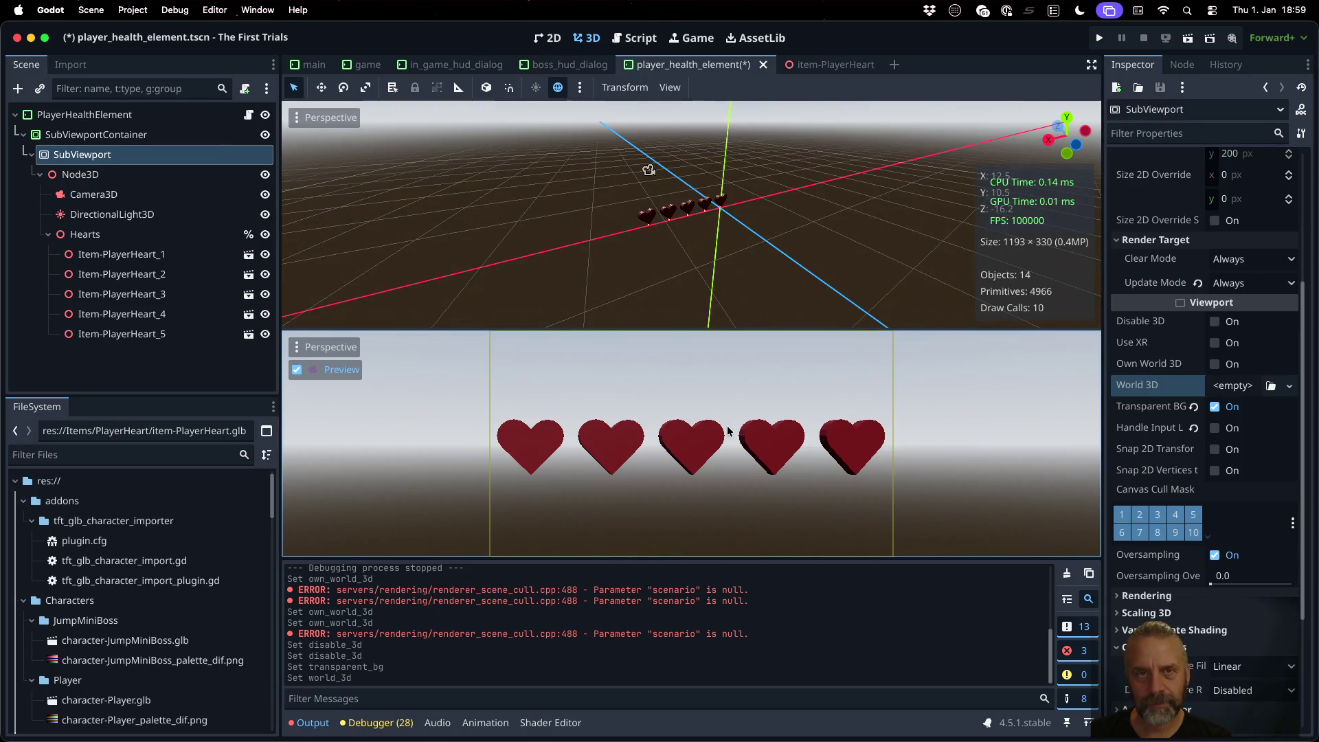
{"action": "left_click", "coordinate": [547, 40]}
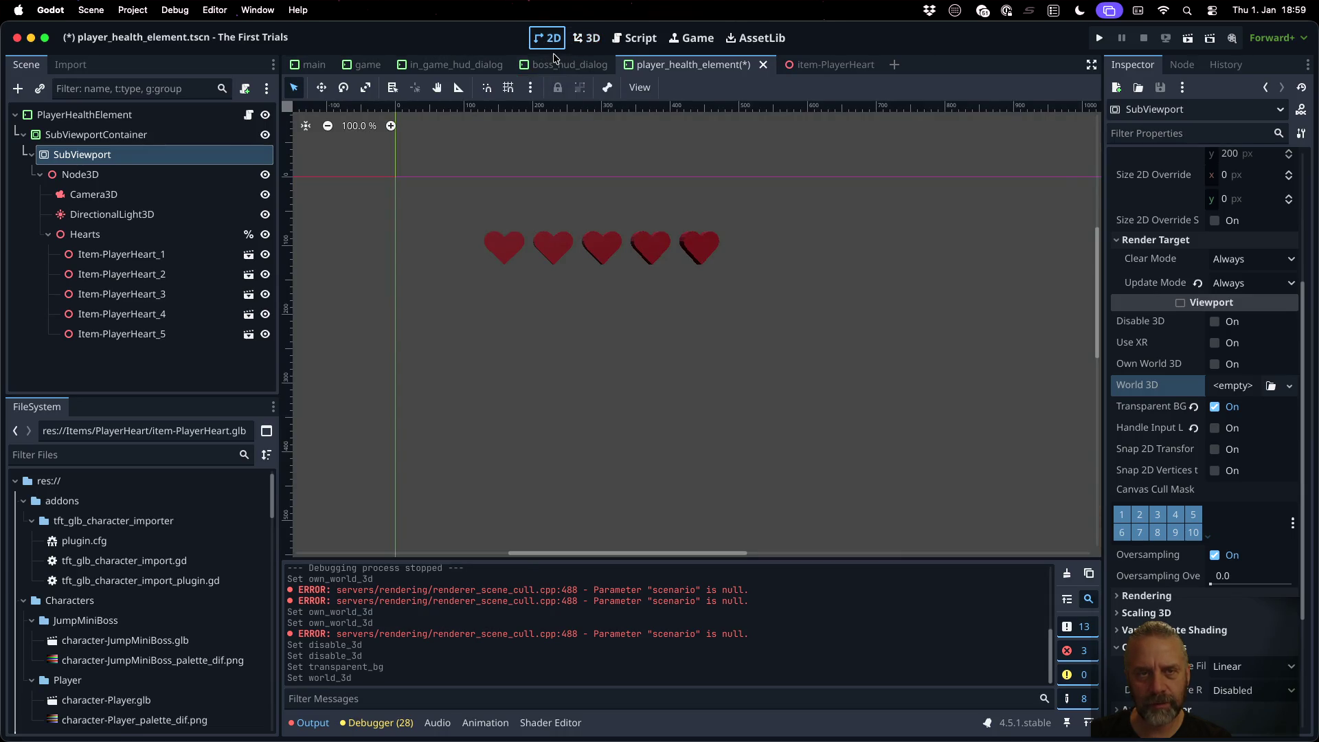
{"action": "left_click", "coordinate": [557, 65]}
{"action": "left_click", "coordinate": [502, 65]}
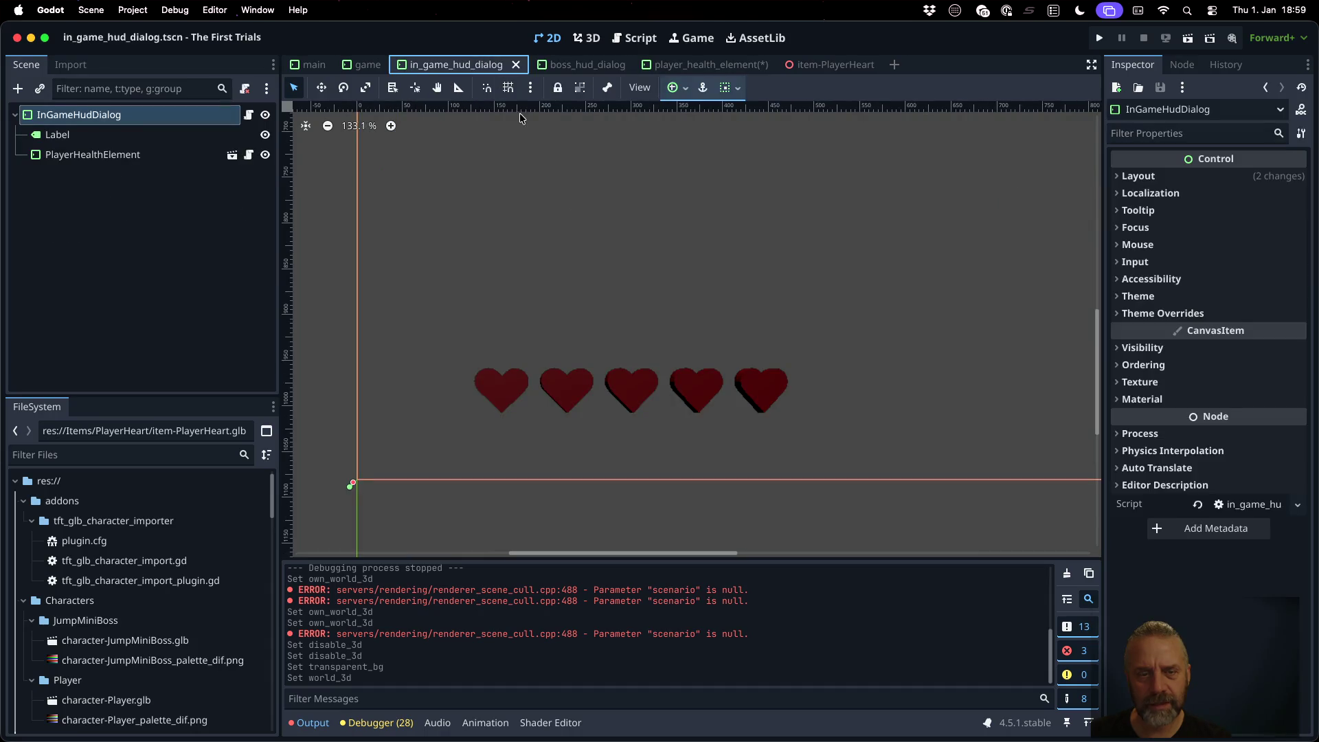
{"action": "left_click", "coordinate": [594, 378]}
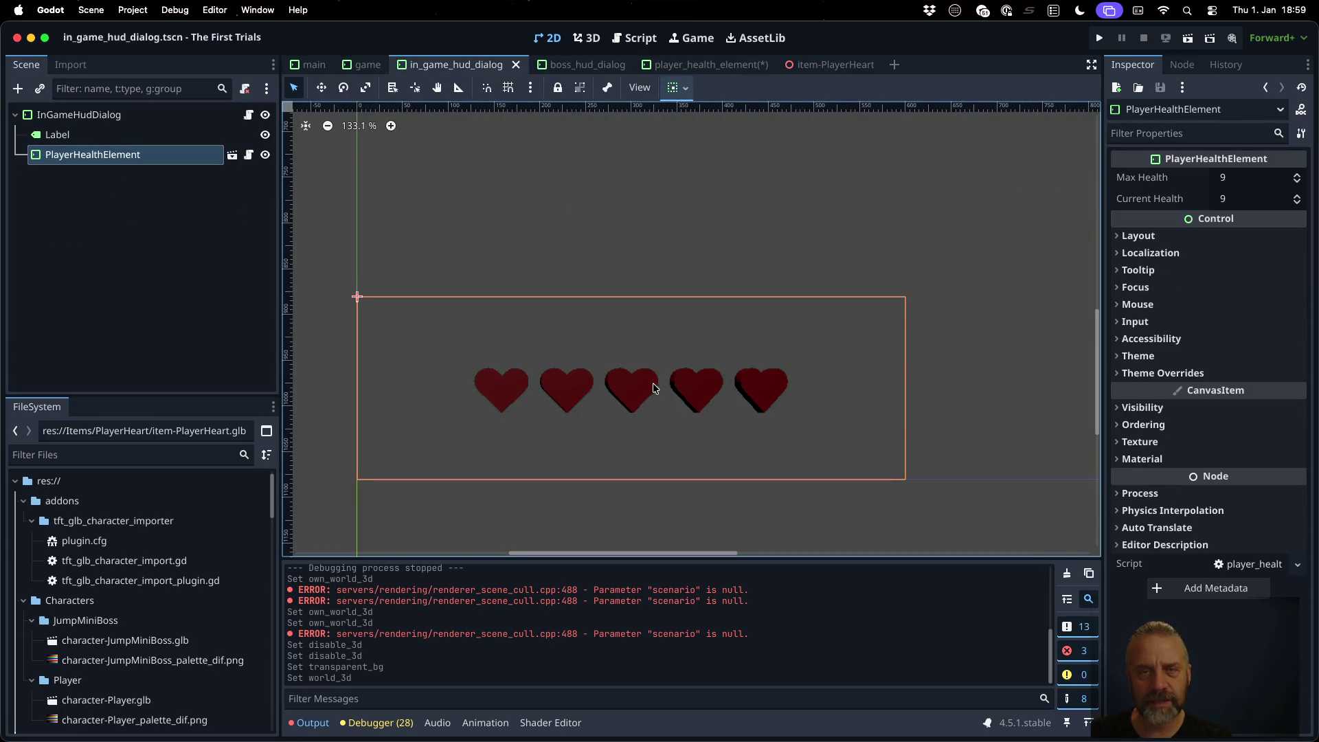
{"action": "left_click", "coordinate": [712, 66]}
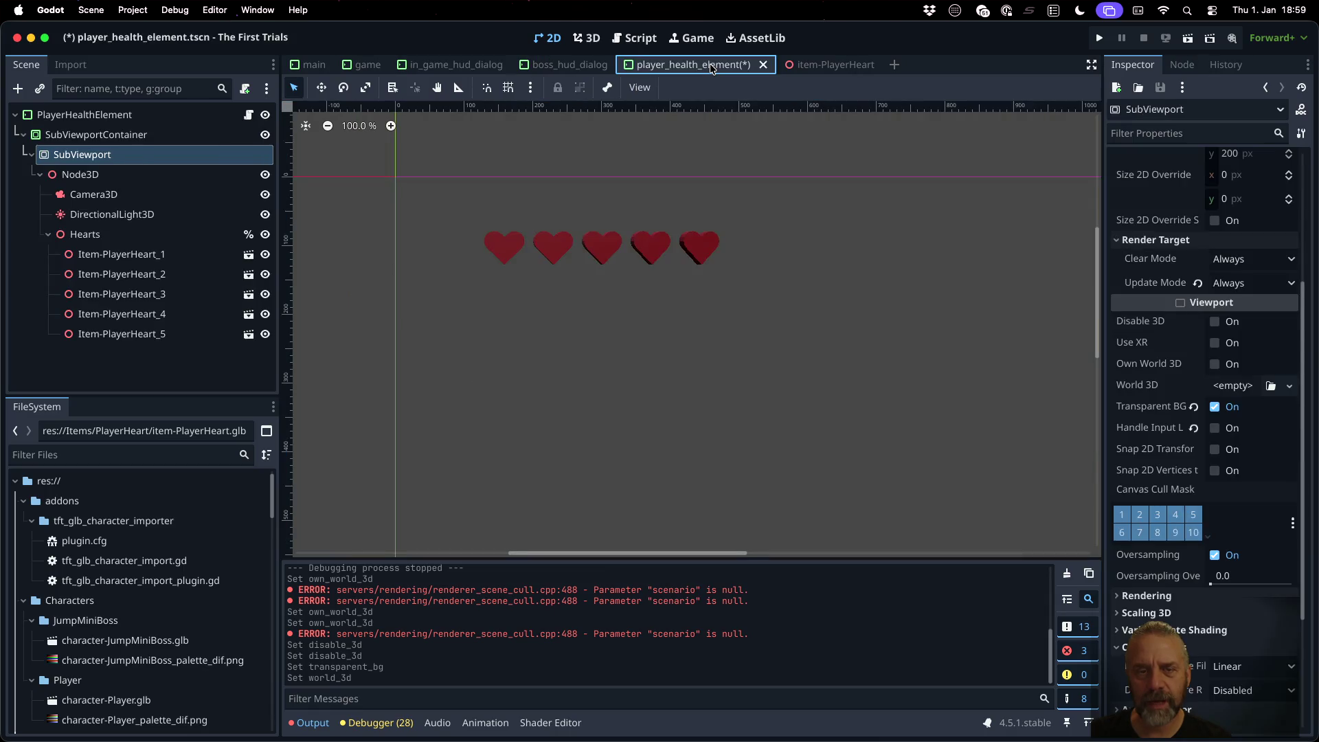
{"action": "left_click", "coordinate": [165, 135]}
{"action": "left_click", "coordinate": [165, 156]}
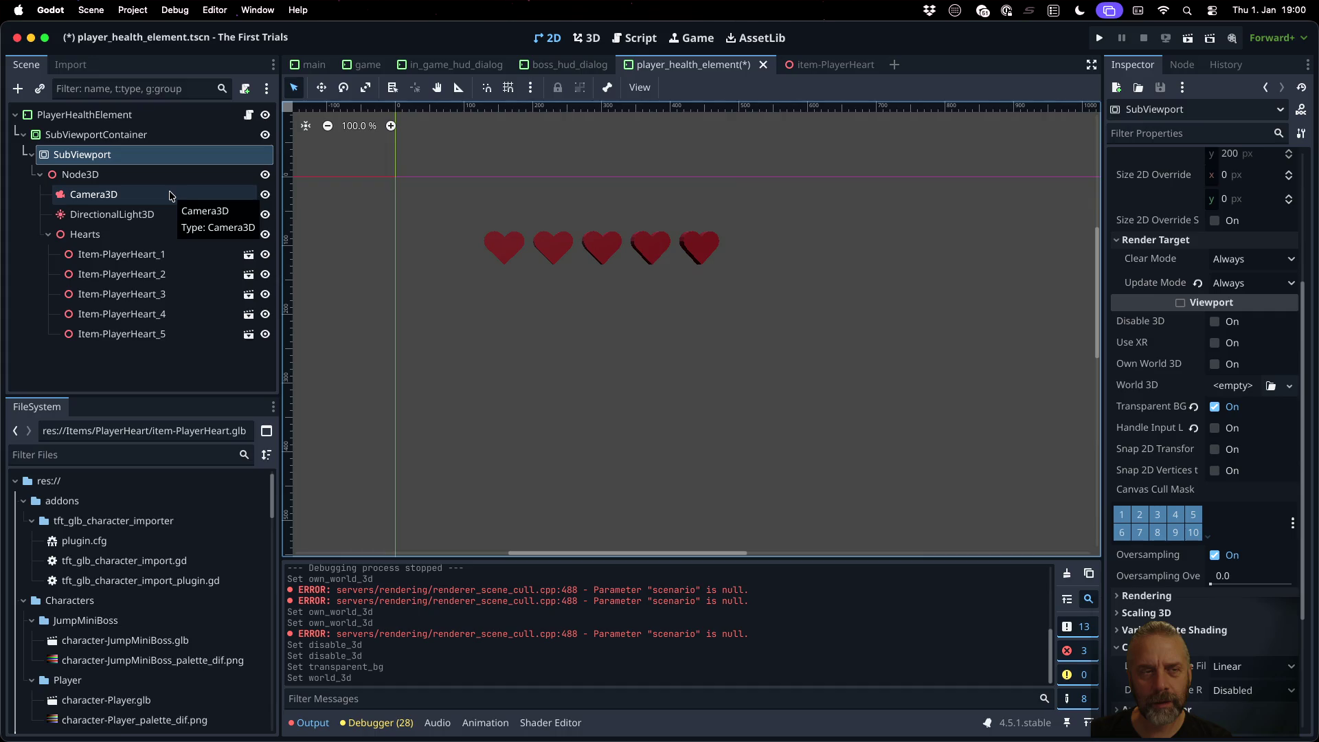
Step: Set the Camera3D's Transform position x to 7.5 and save the scene
{"action": "left_click", "coordinate": [163, 214]}
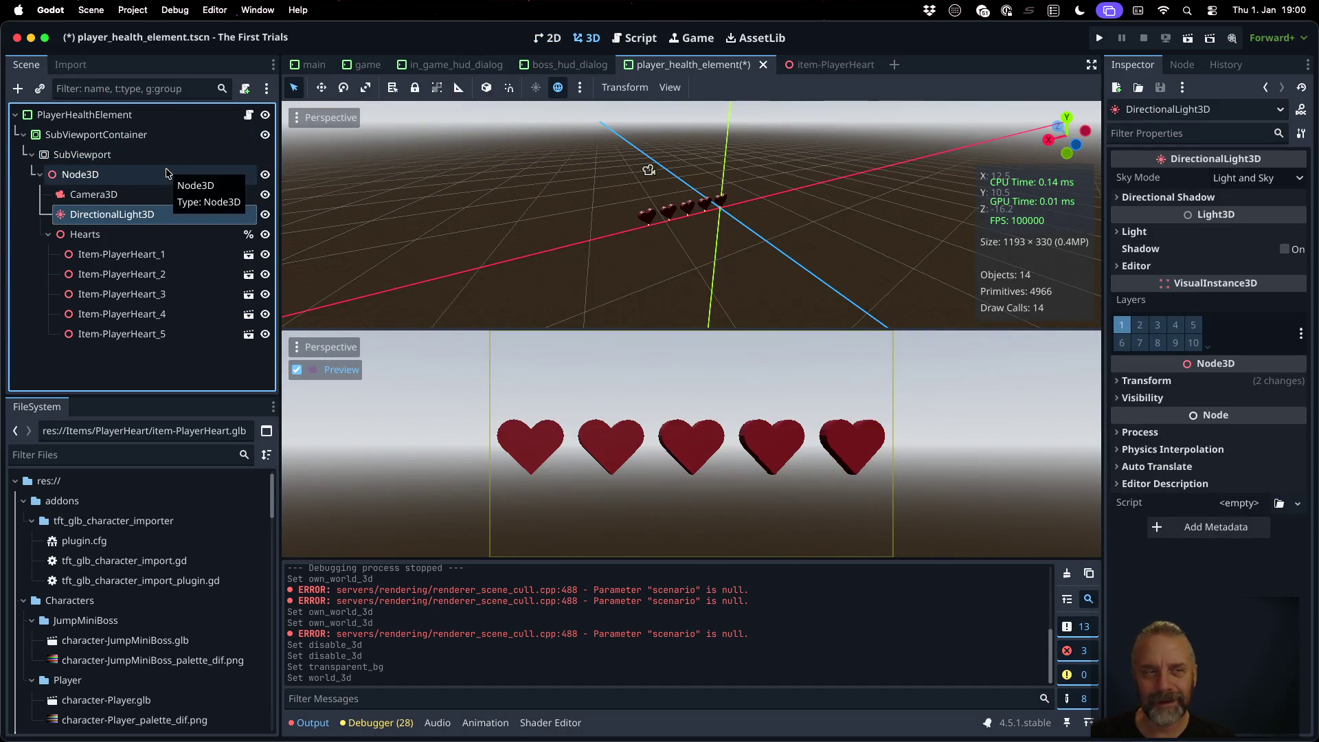
{"action": "left_click", "coordinate": [169, 195]}
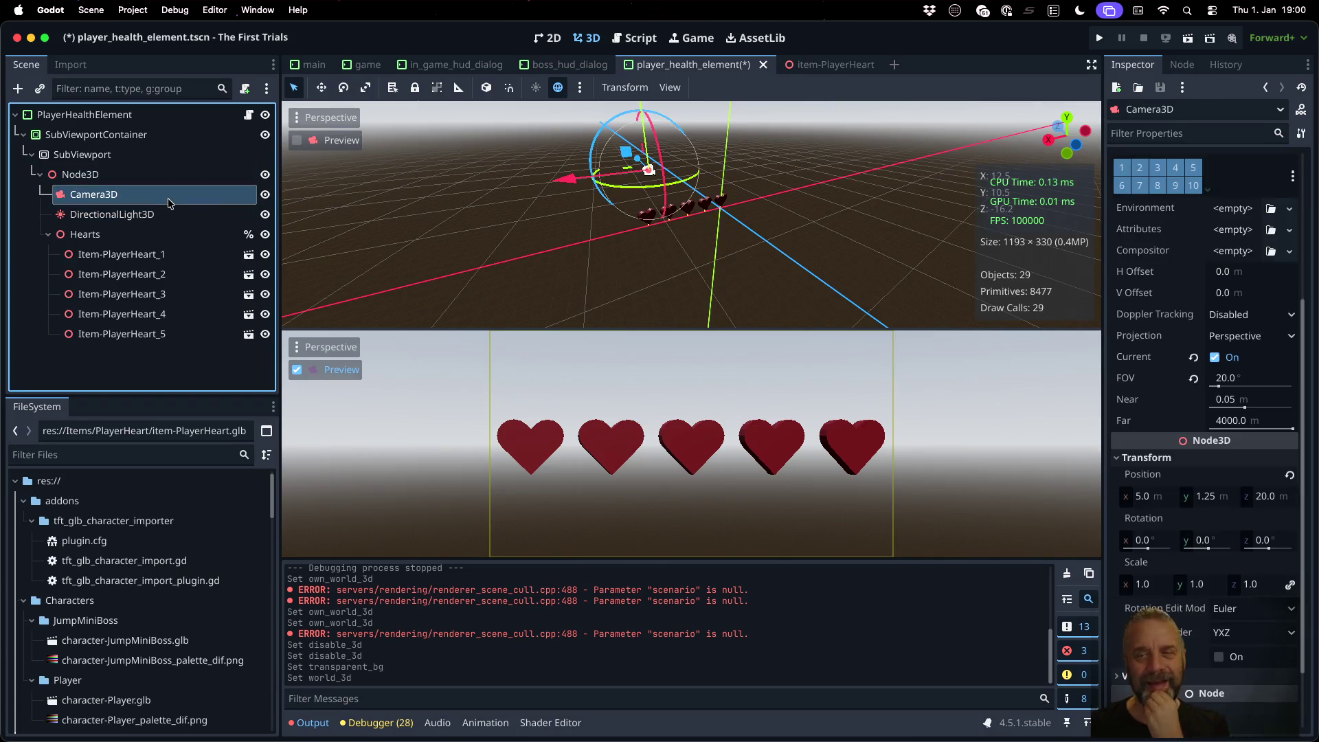
{"action": "scroll", "coordinate": [1168, 426], "scroll_direction": "down", "scroll_amount": 3}
{"action": "left_click", "coordinate": [1148, 410]}
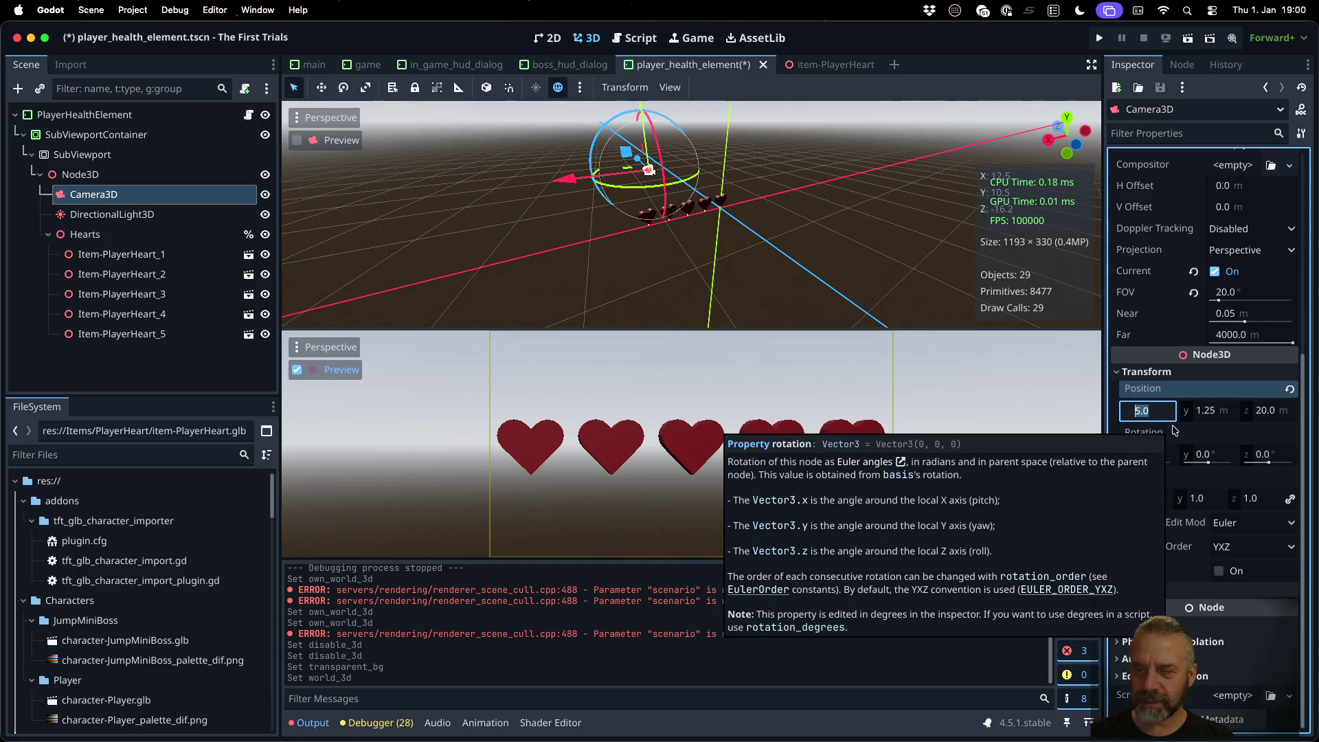
{"action": "key", "text": "Left"}
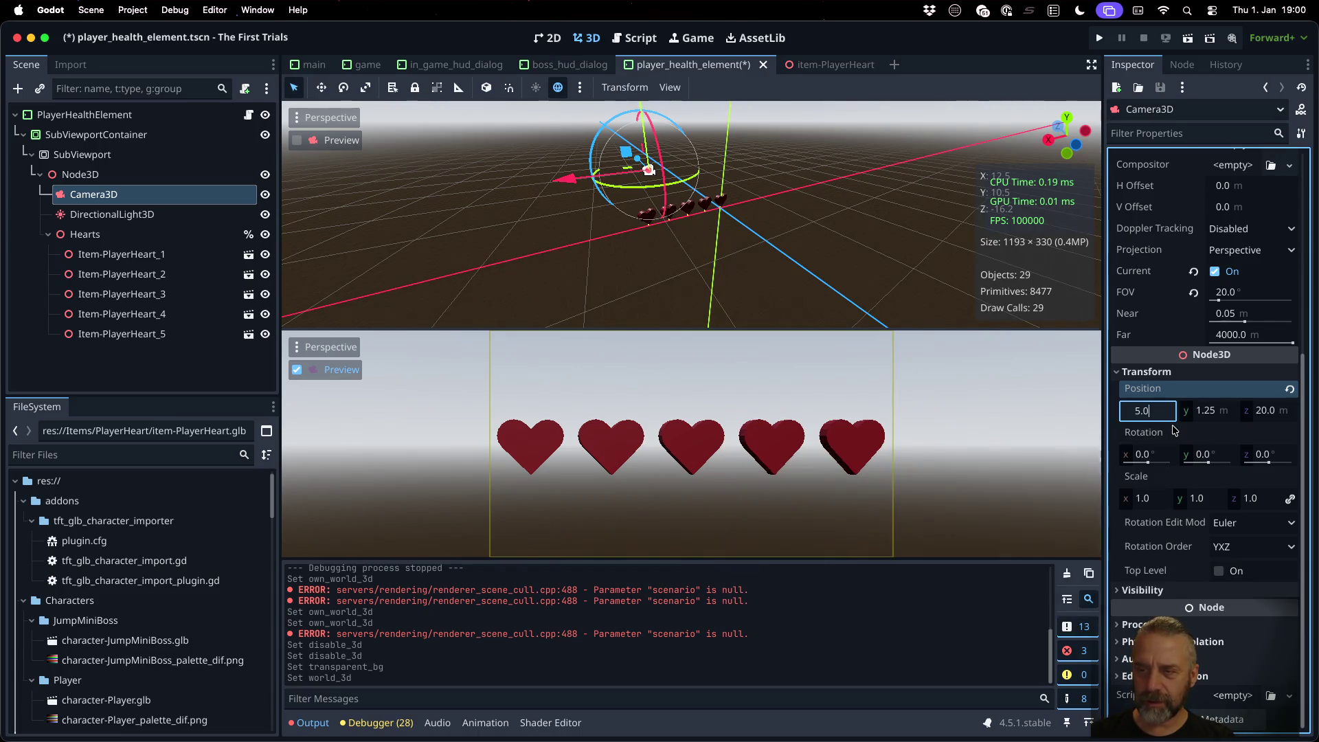
{"action": "key", "text": "Right"}
{"action": "key", "text": "Right"}
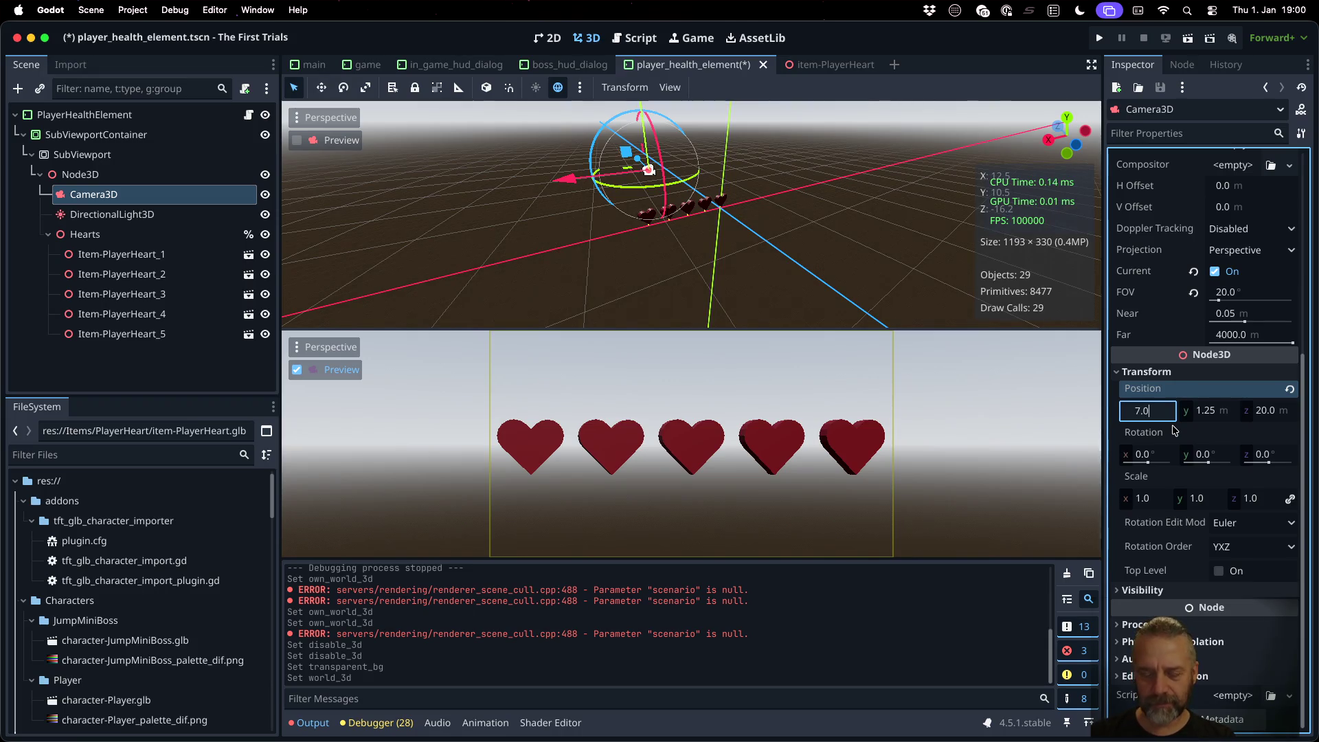
{"action": "key", "text": "Return"}
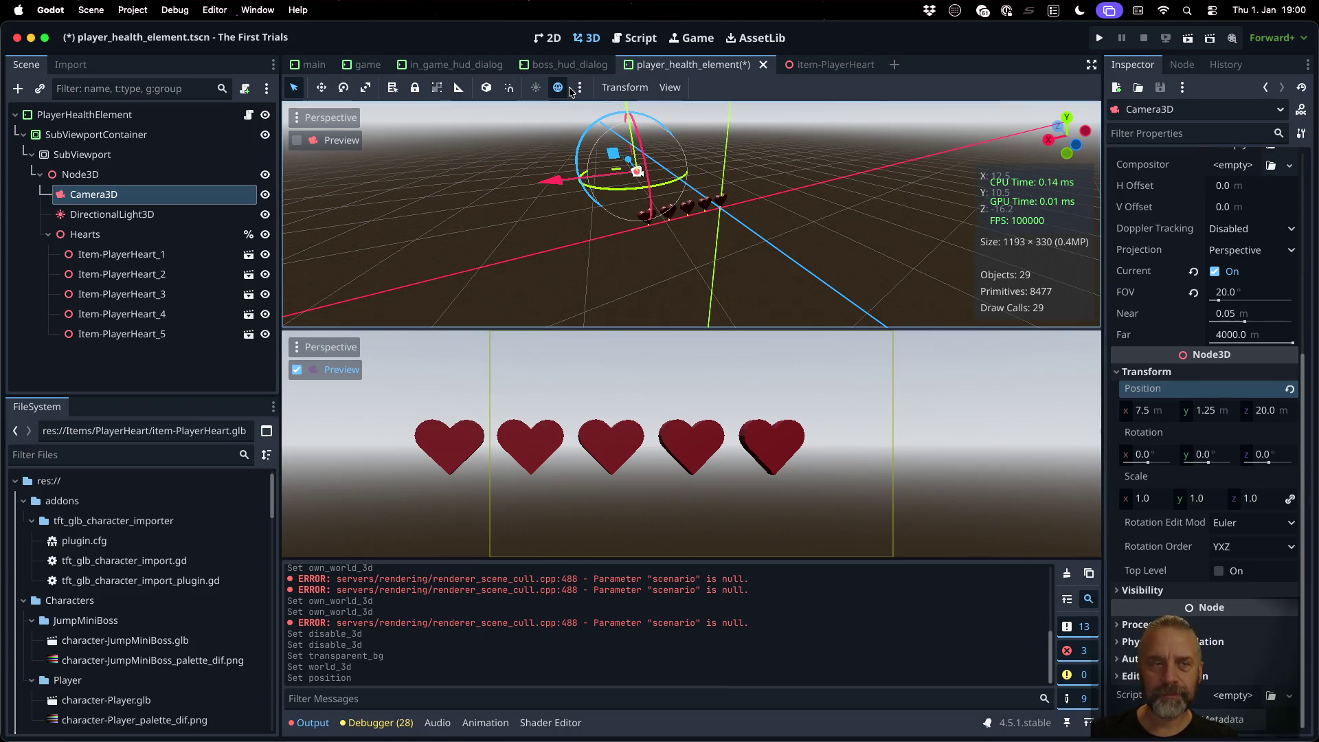
{"action": "key", "text": "ctrl+s"}
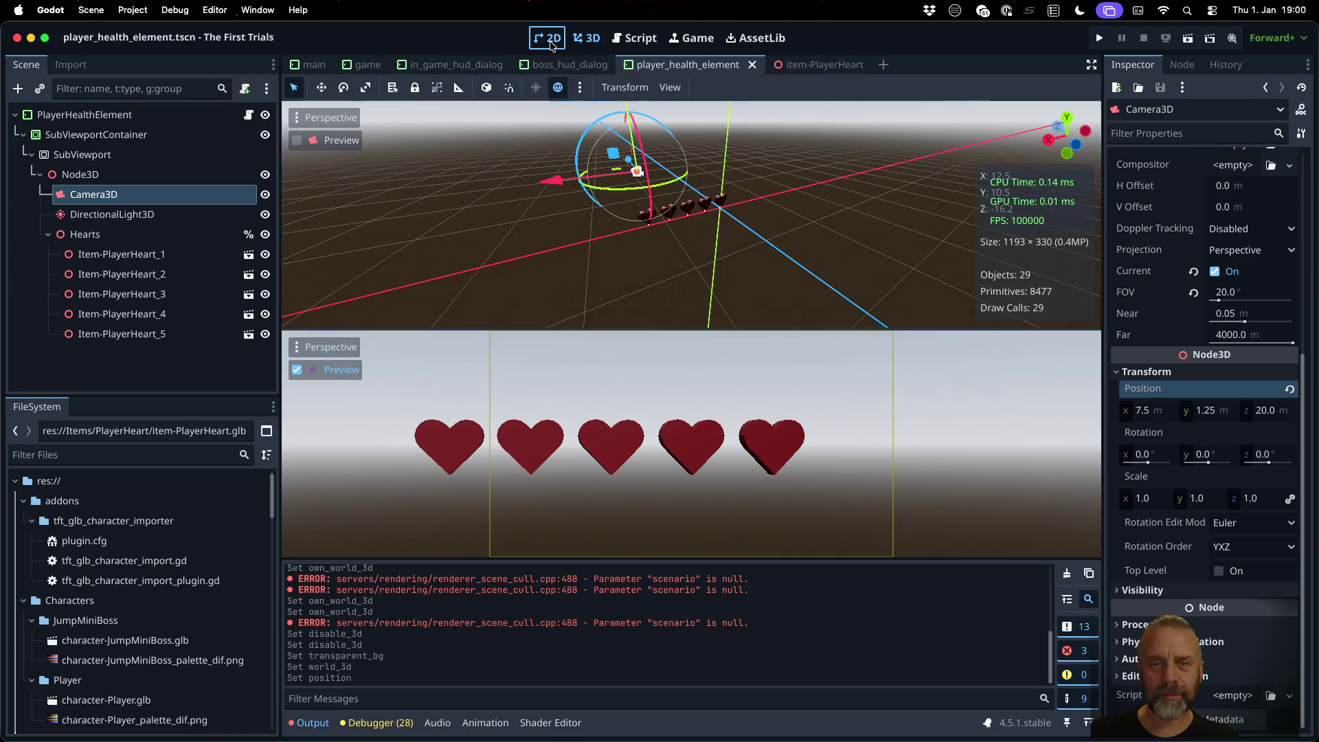
Step: Try camera x values 8 and 10 on the 2D canvas, settle on 9.0, and save
{"action": "left_click", "coordinate": [550, 42]}
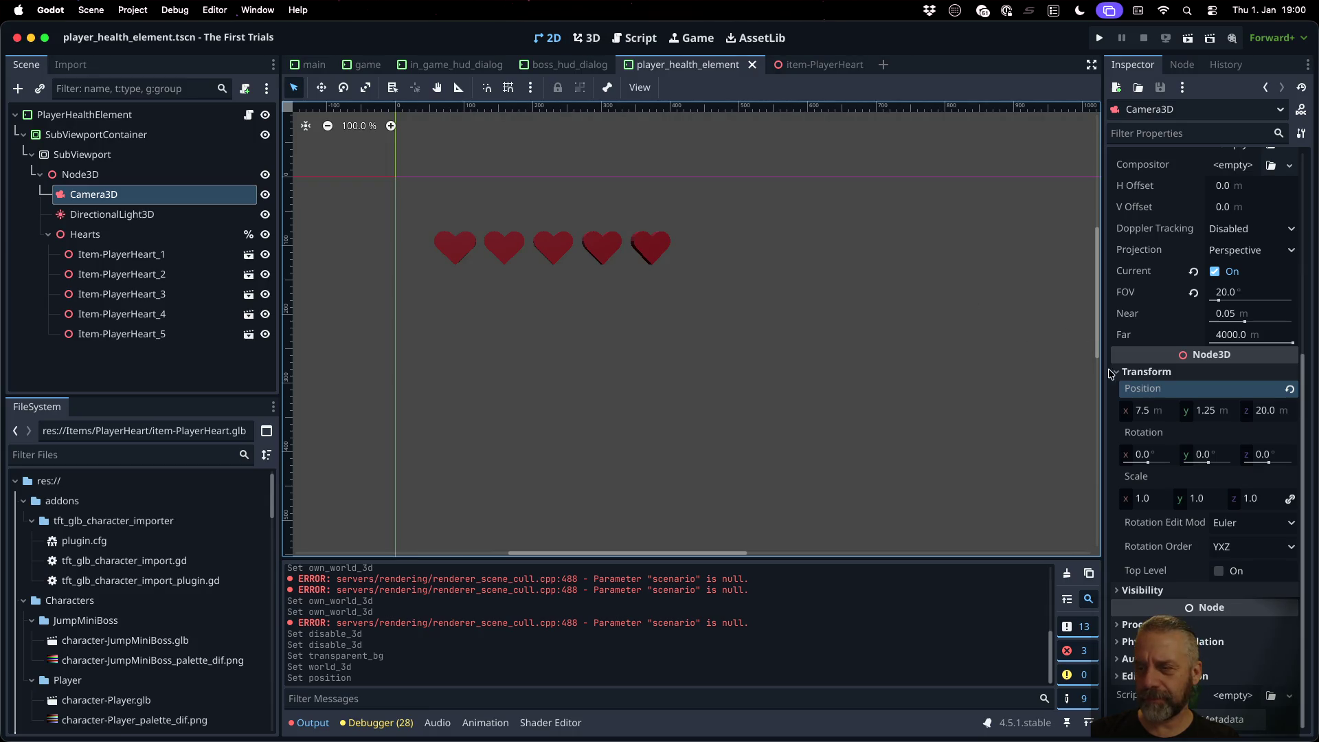
{"action": "left_click", "coordinate": [1163, 411]}
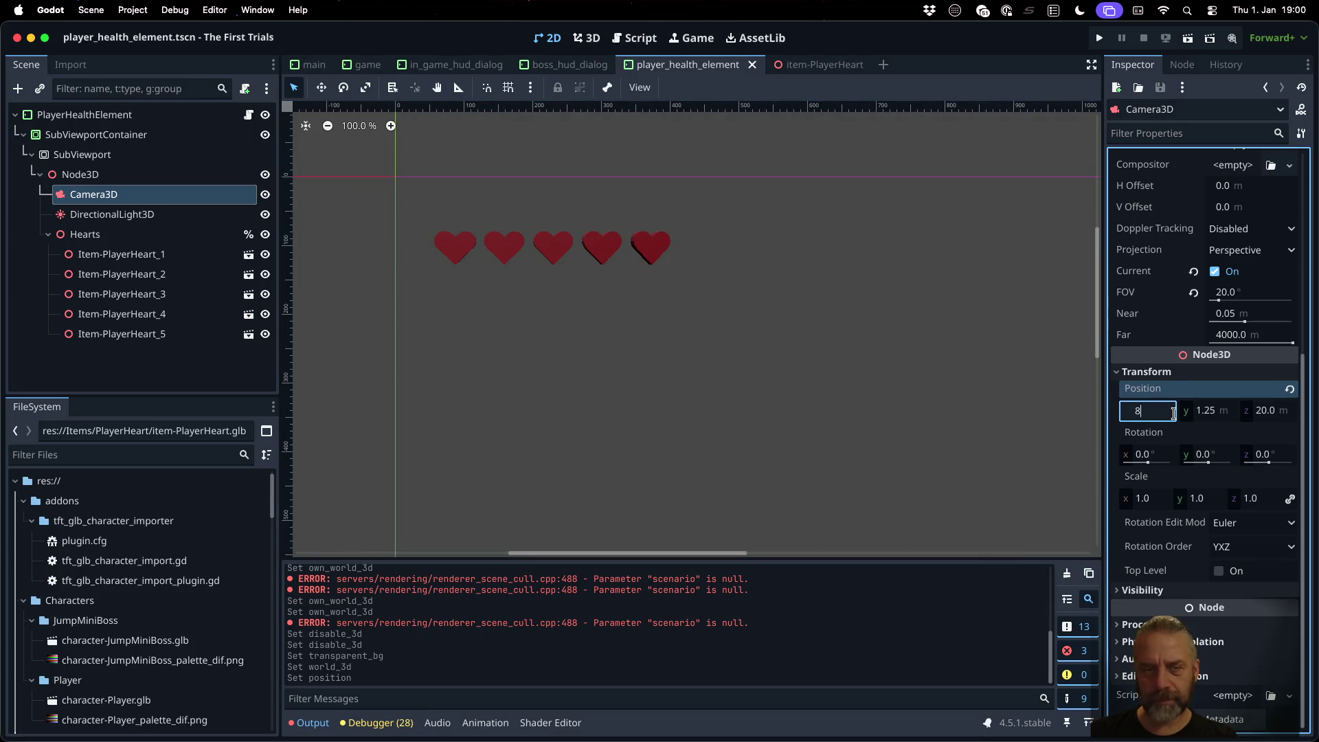
{"action": "key", "text": "Return"}
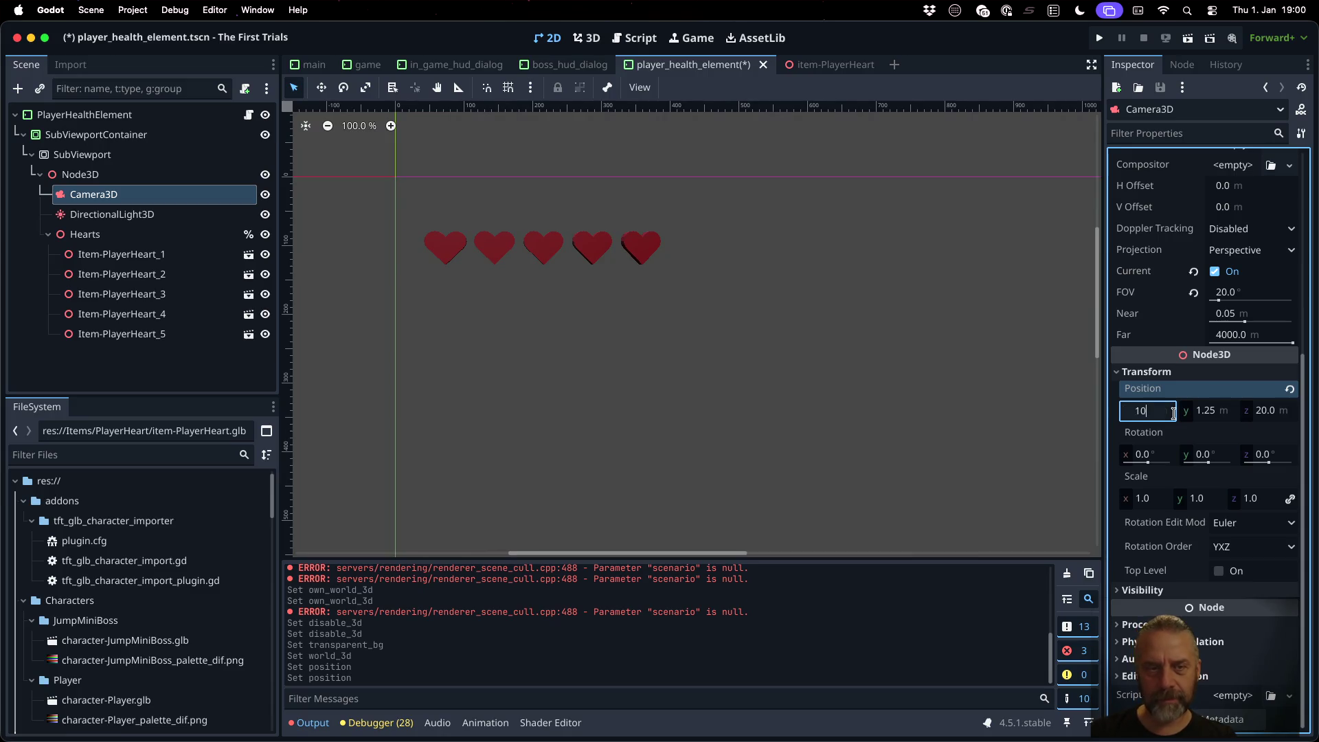
{"action": "key", "text": "Return"}
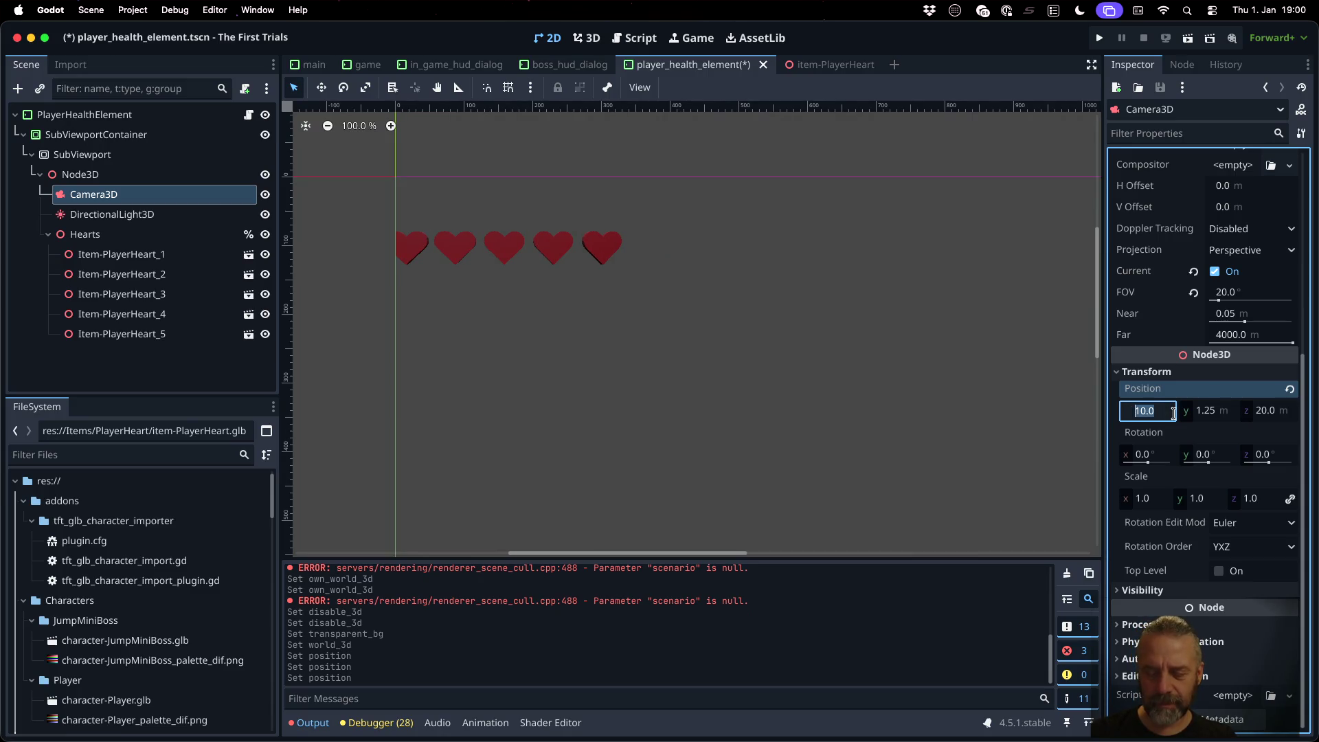
{"action": "key", "text": "Return"}
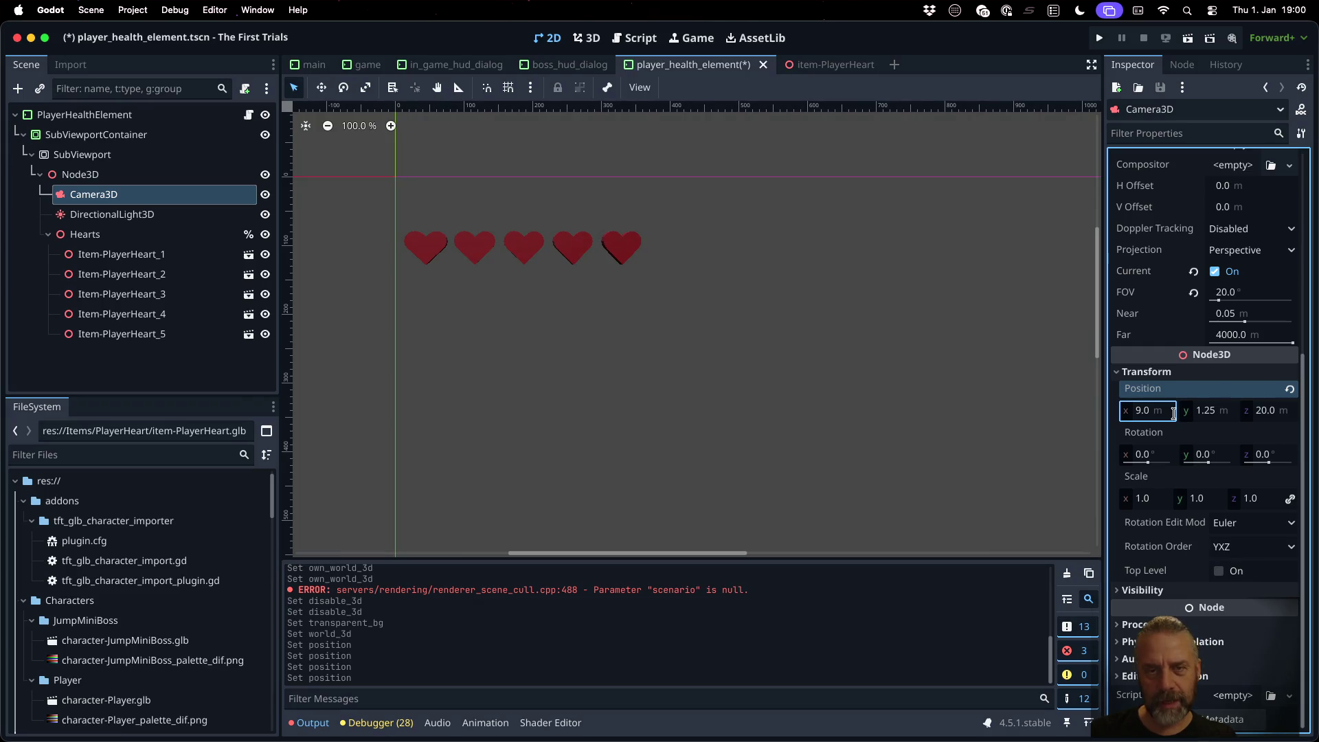
{"action": "key", "text": "ctrl+s"}
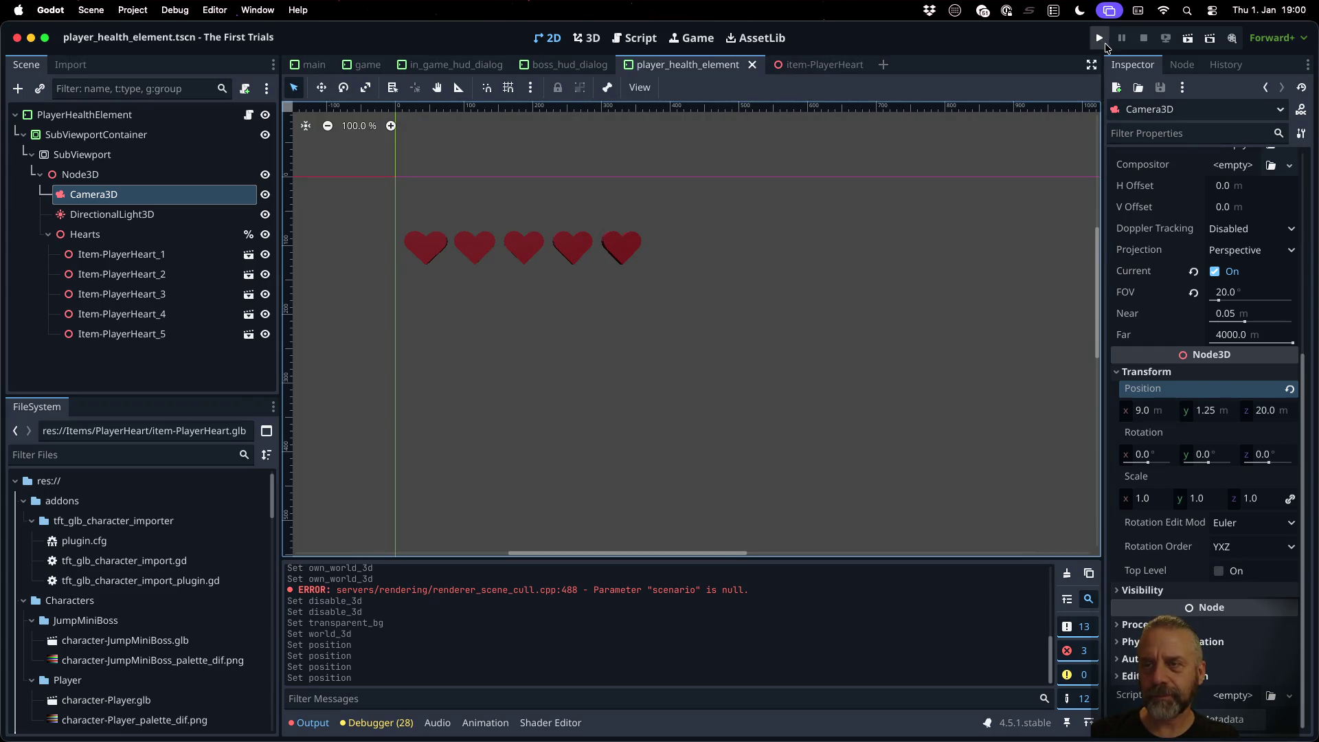
Step: After a quick test run, assign a New World3D to the SubViewport's World 3D property
{"action": "left_click", "coordinate": [1099, 37]}
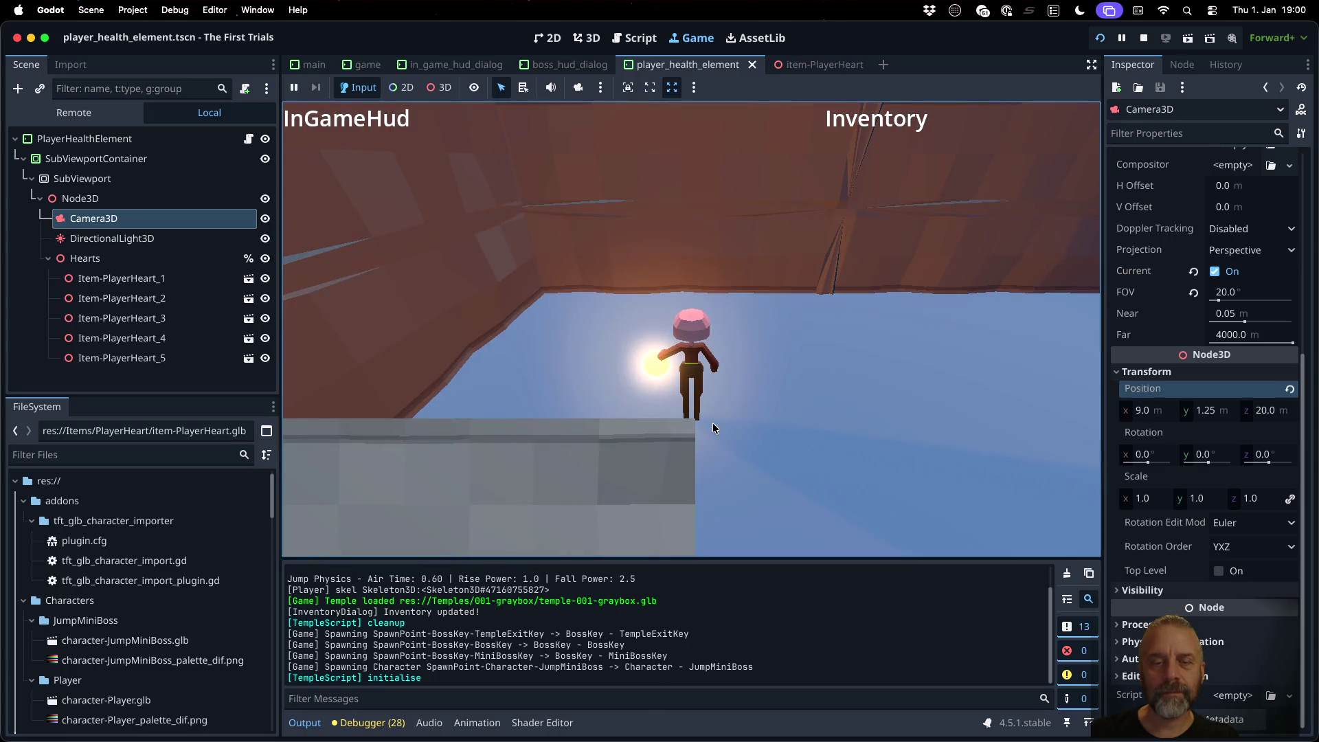
{"action": "left_click", "coordinate": [1143, 38]}
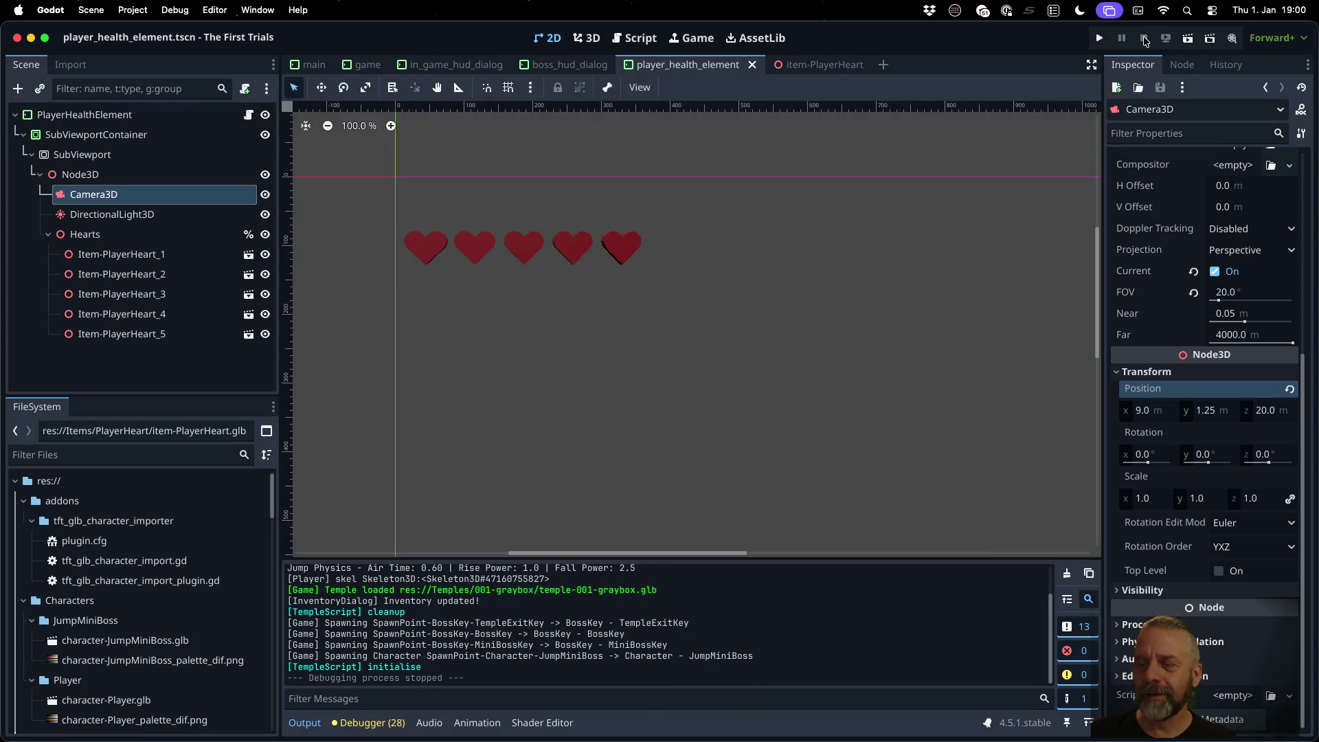
{"action": "left_click", "coordinate": [96, 135]}
{"action": "left_click", "coordinate": [83, 154]}
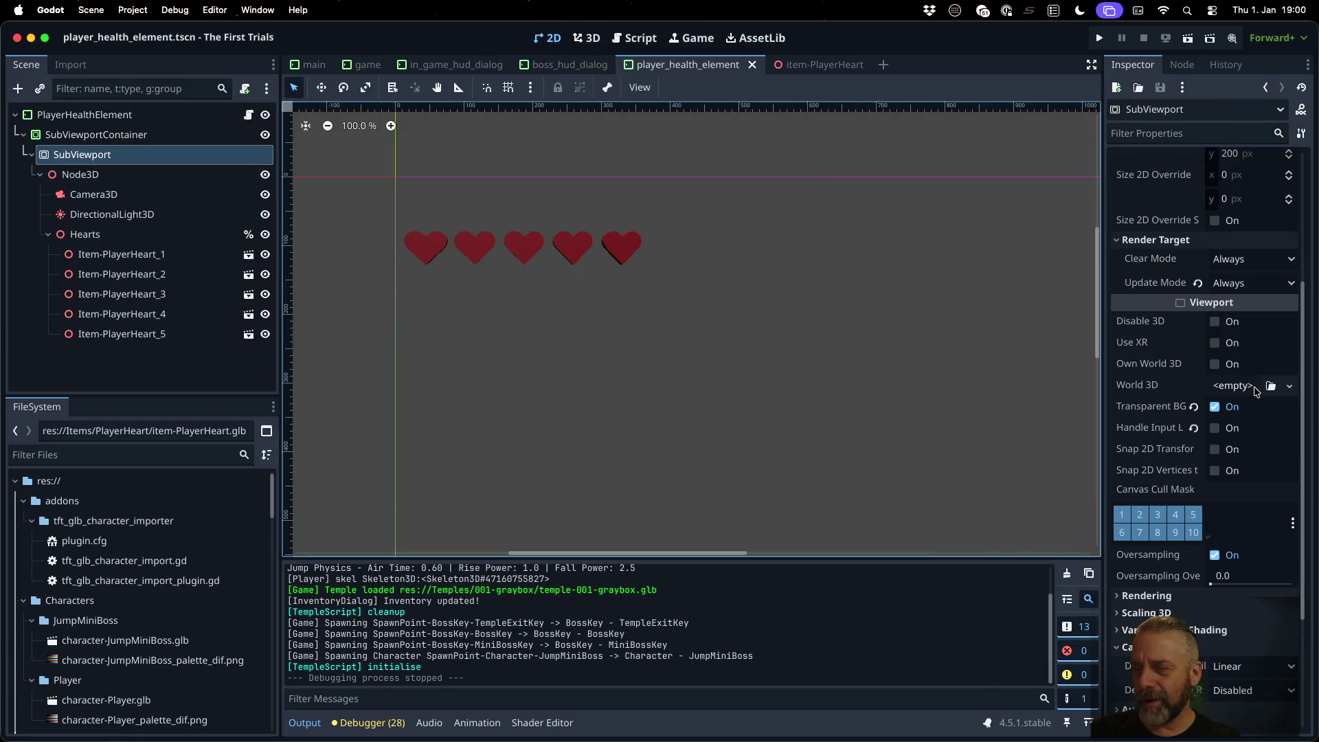
{"action": "left_click", "coordinate": [1289, 385]}
{"action": "left_click", "coordinate": [1267, 427]}
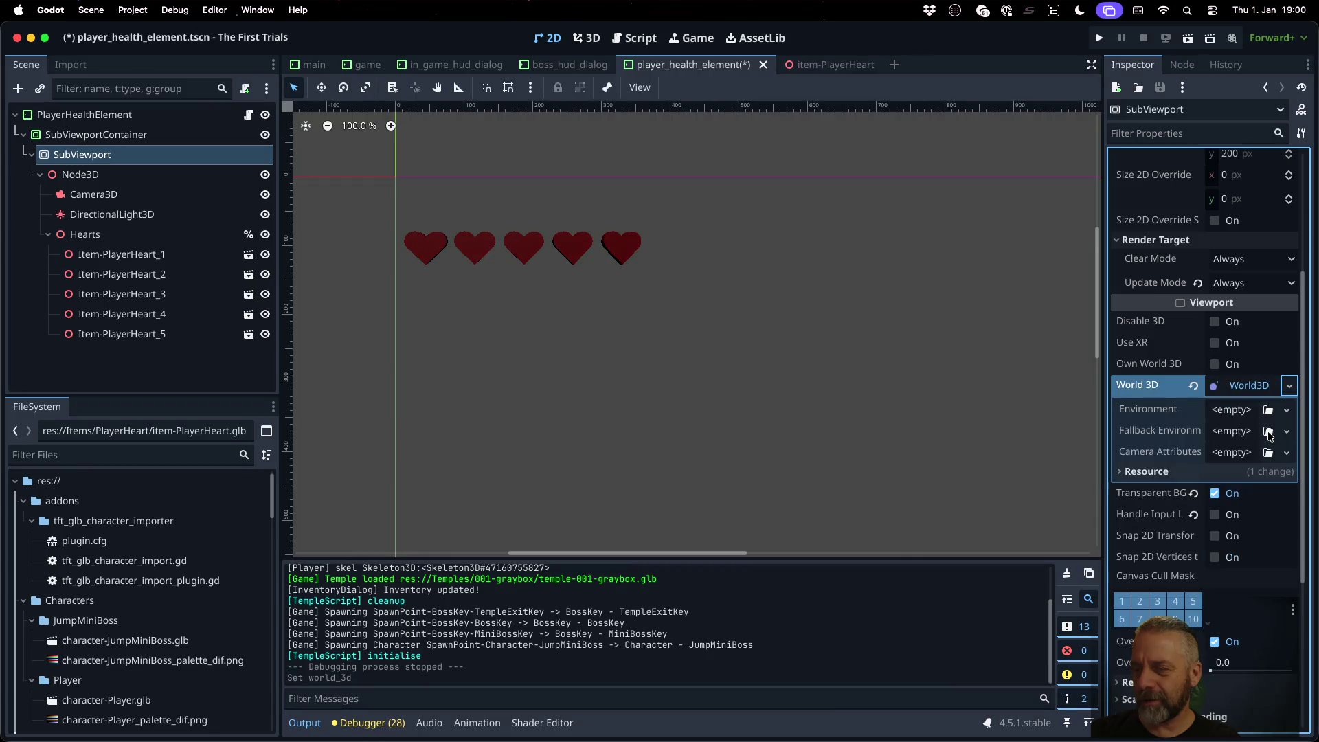
Step: Run the game and walk the character around while watching the five-heart HUD
{"action": "key", "text": "super+b"}
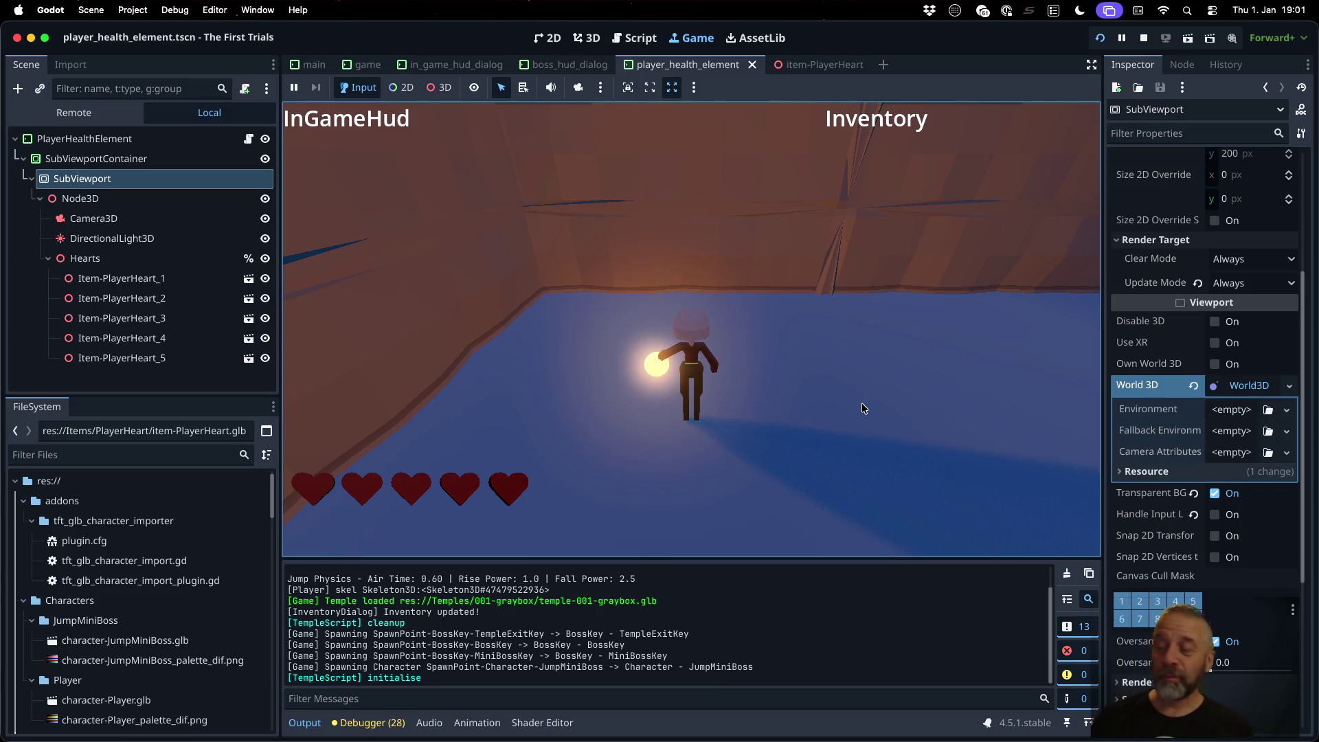
{"action": "key", "text": "w"}
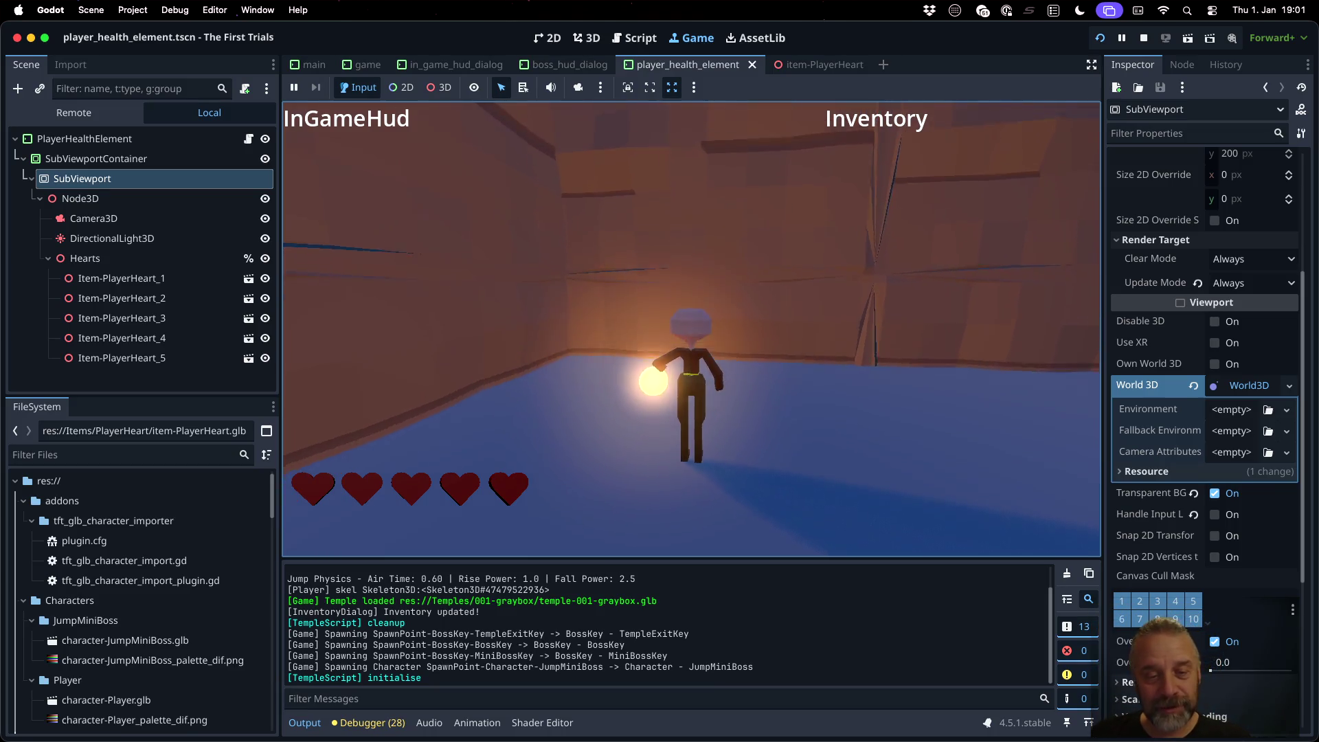
{"action": "key", "text": "w"}
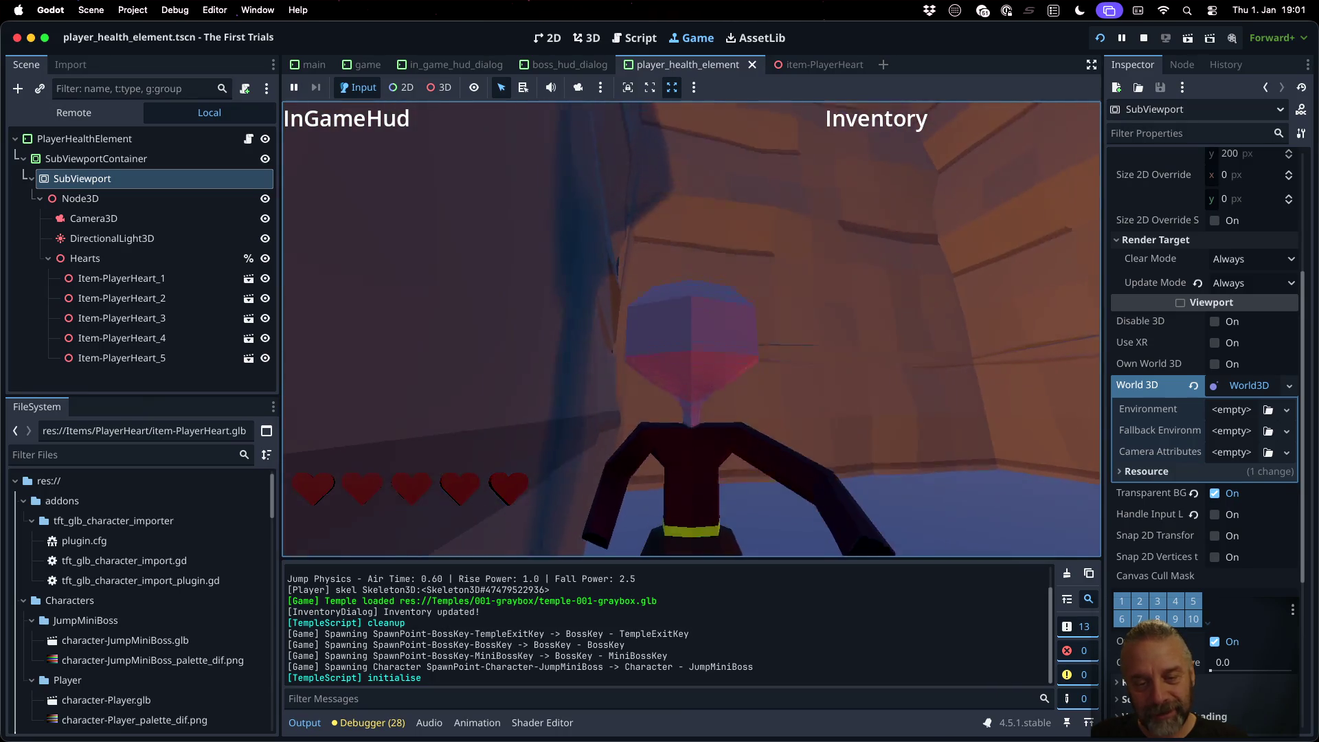
{"action": "key", "text": "w"}
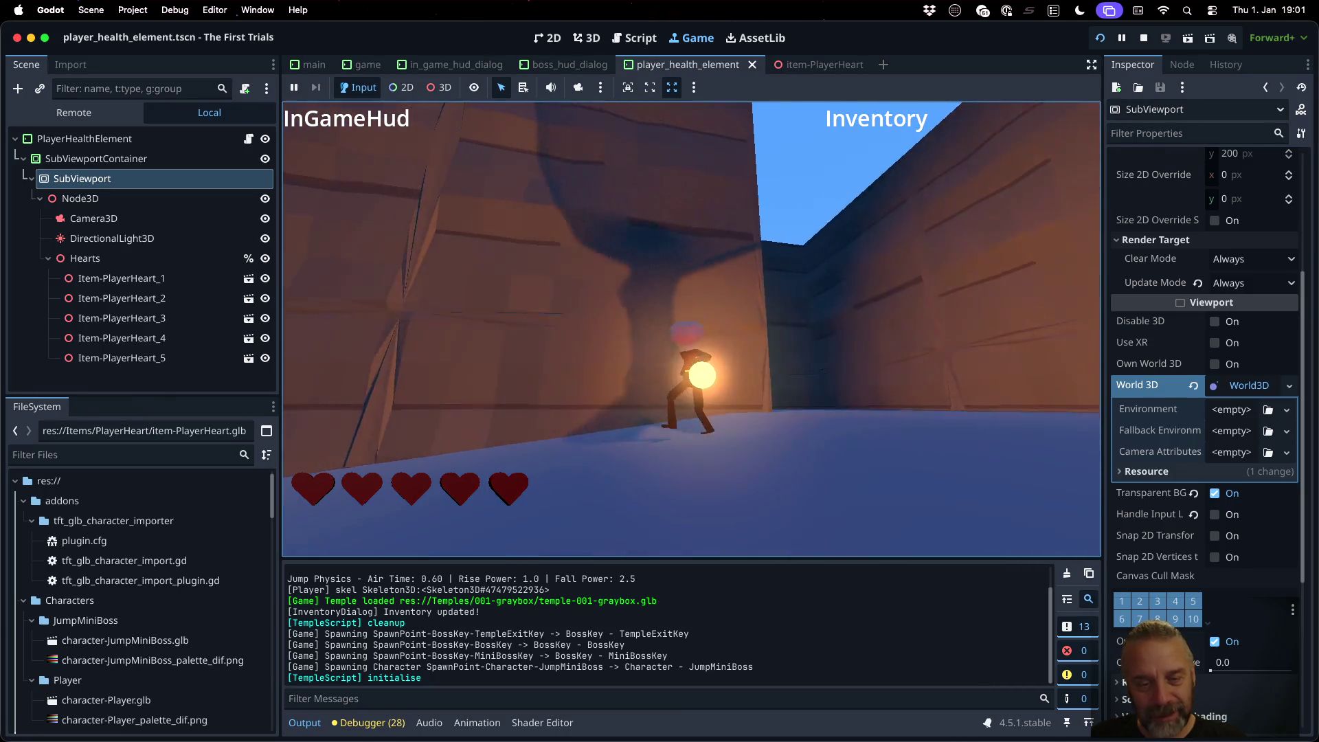
{"action": "key", "text": "w"}
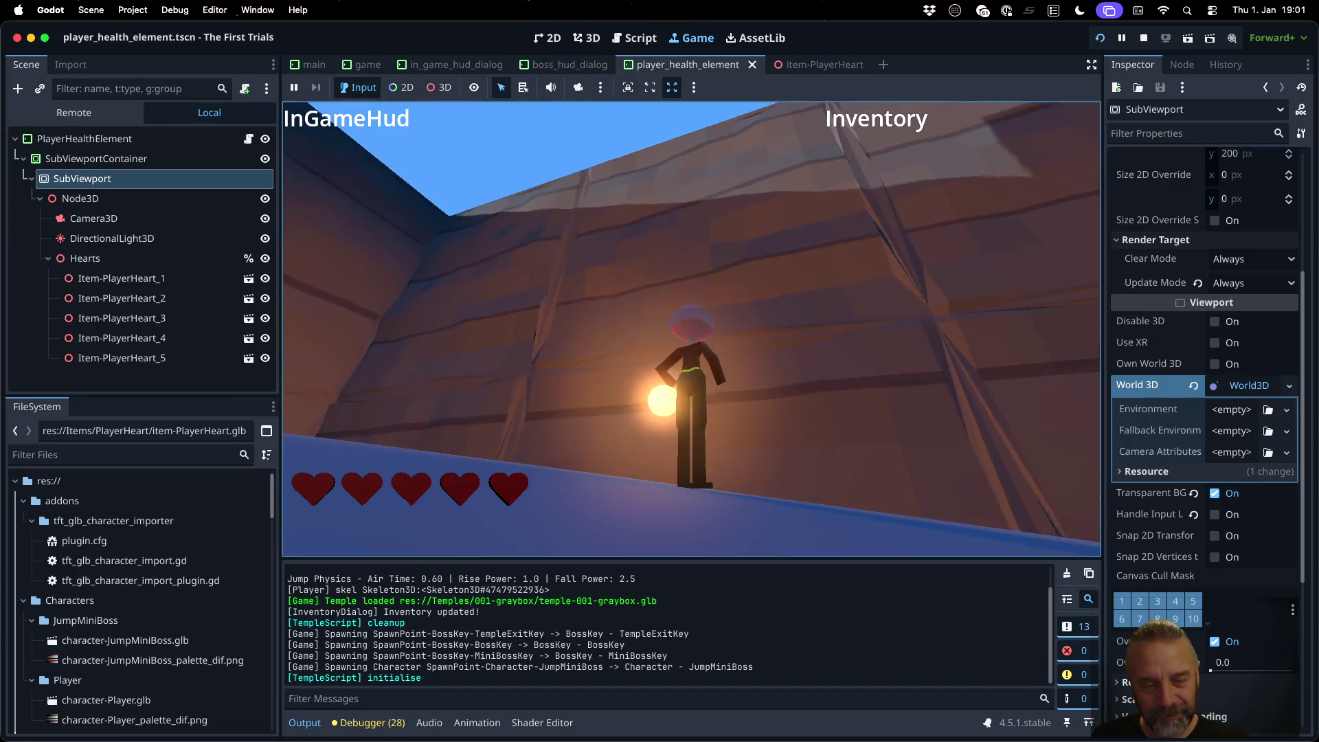
{"action": "key", "text": "w"}
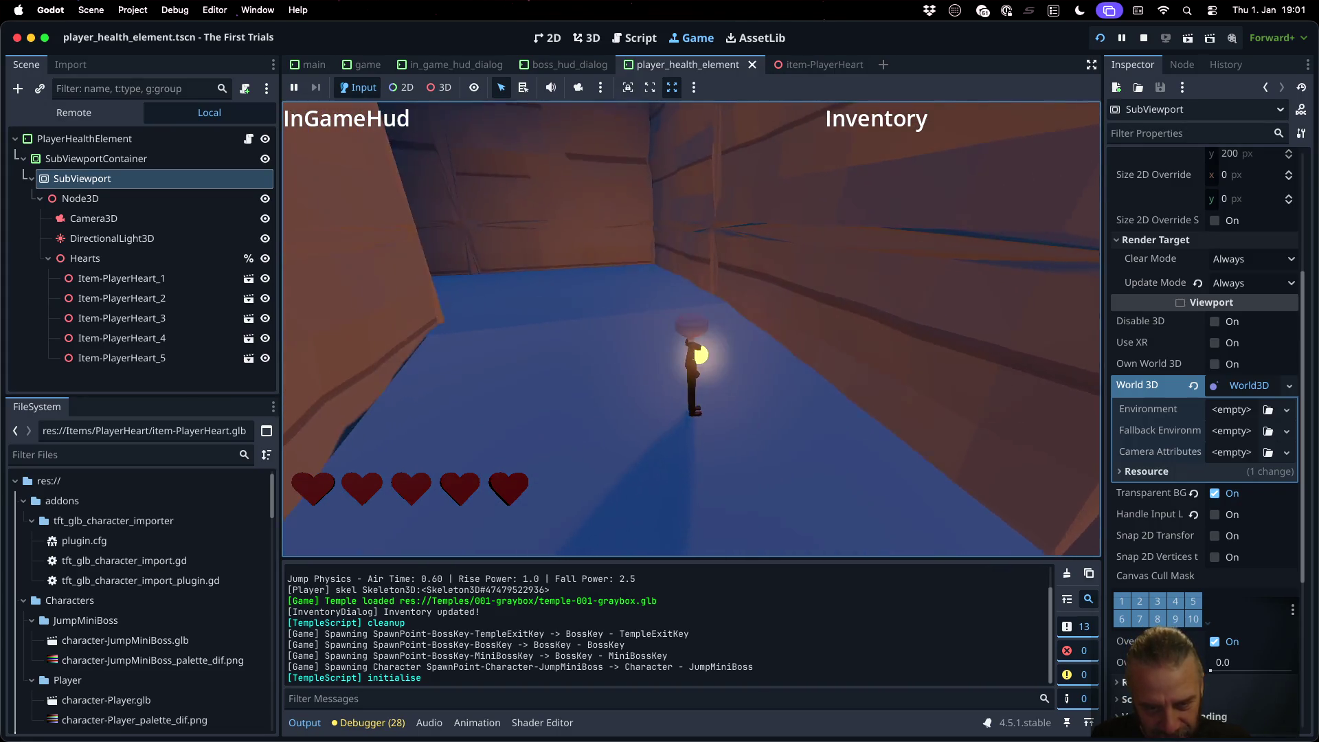
{"action": "key", "text": "w"}
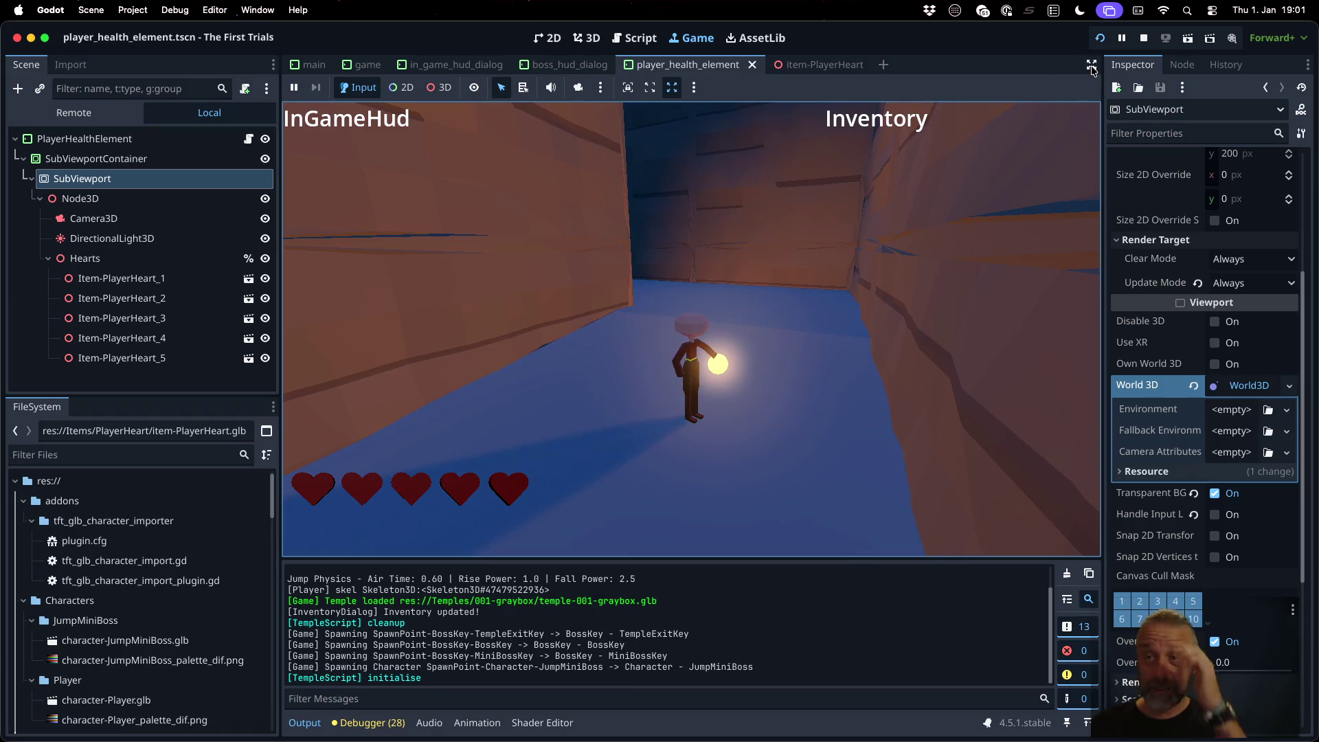
Step: Stop the game and open player_health_element.gd in the Script workspace
{"action": "left_click", "coordinate": [1145, 39]}
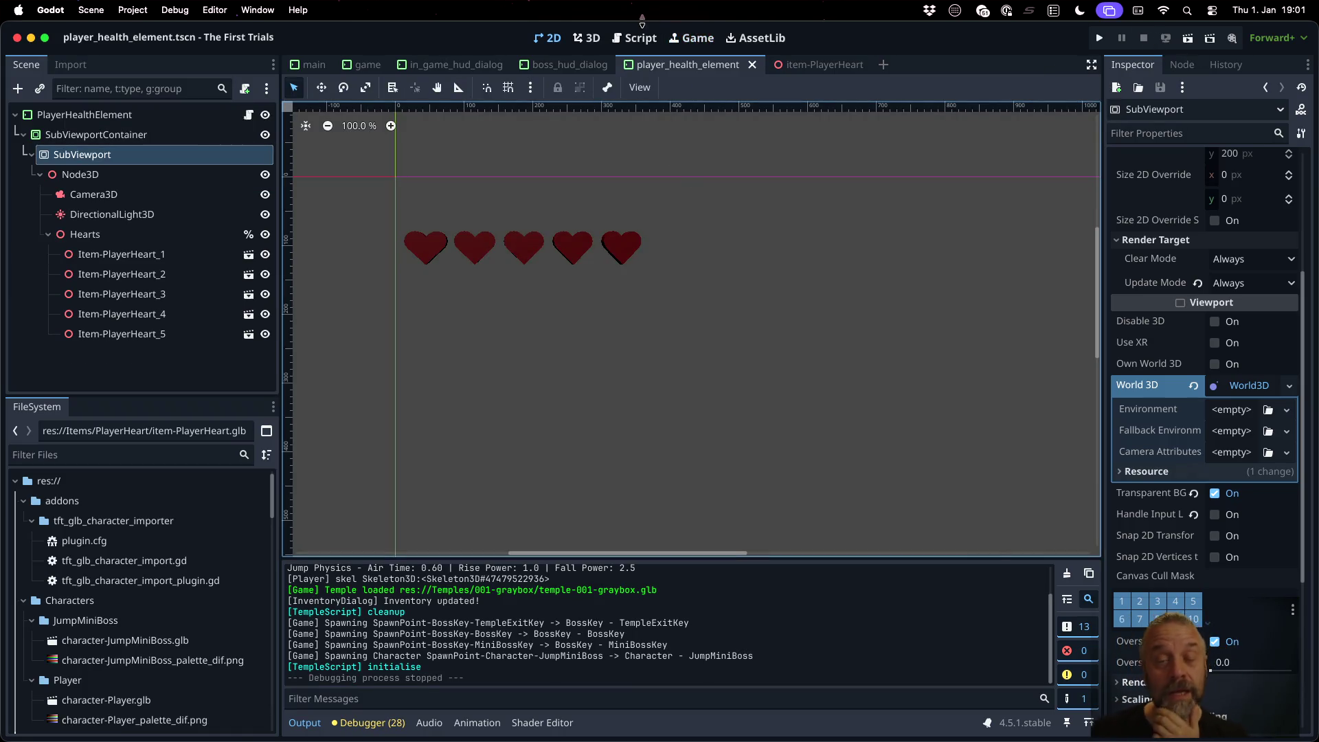
{"action": "left_click", "coordinate": [588, 38]}
{"action": "left_click", "coordinate": [636, 38]}
{"action": "left_click", "coordinate": [691, 234]}
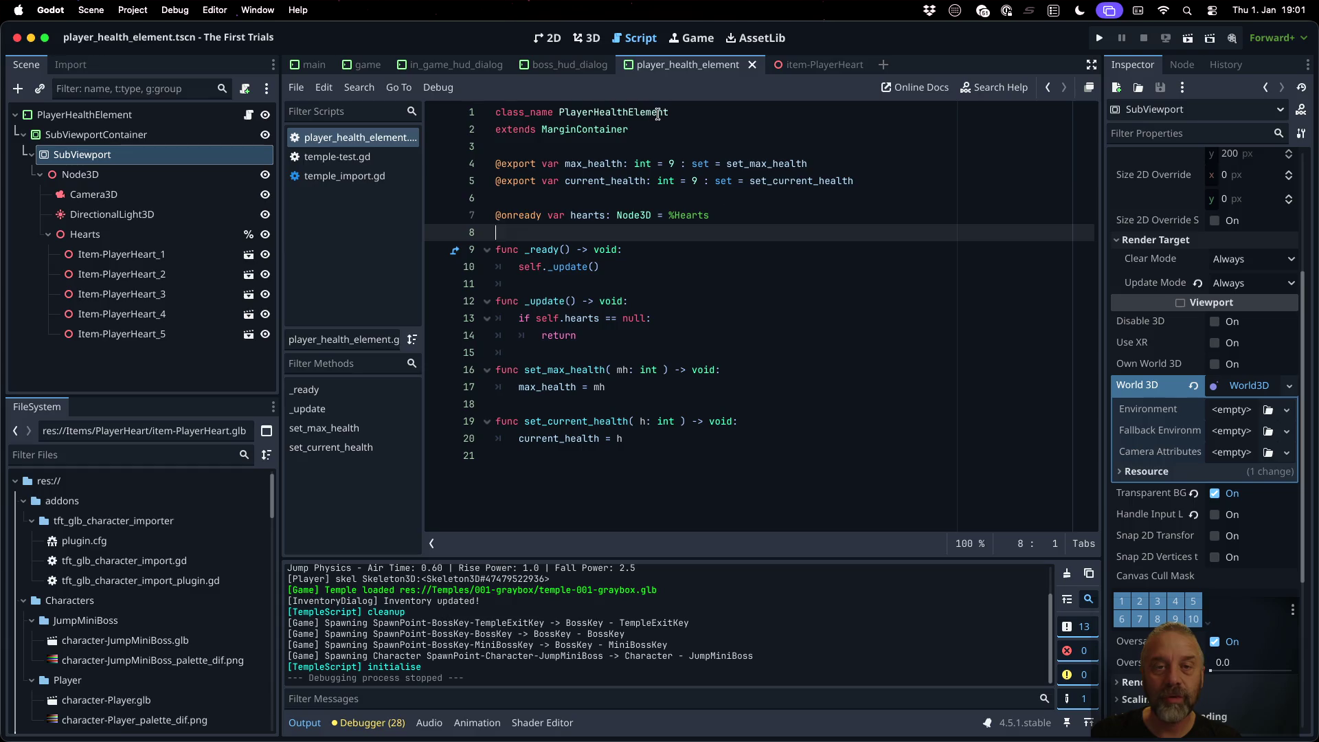
Step: Add 'for c in self.hearts.get_children():' to _ready after the _update call
{"action": "left_click", "coordinate": [698, 282]}
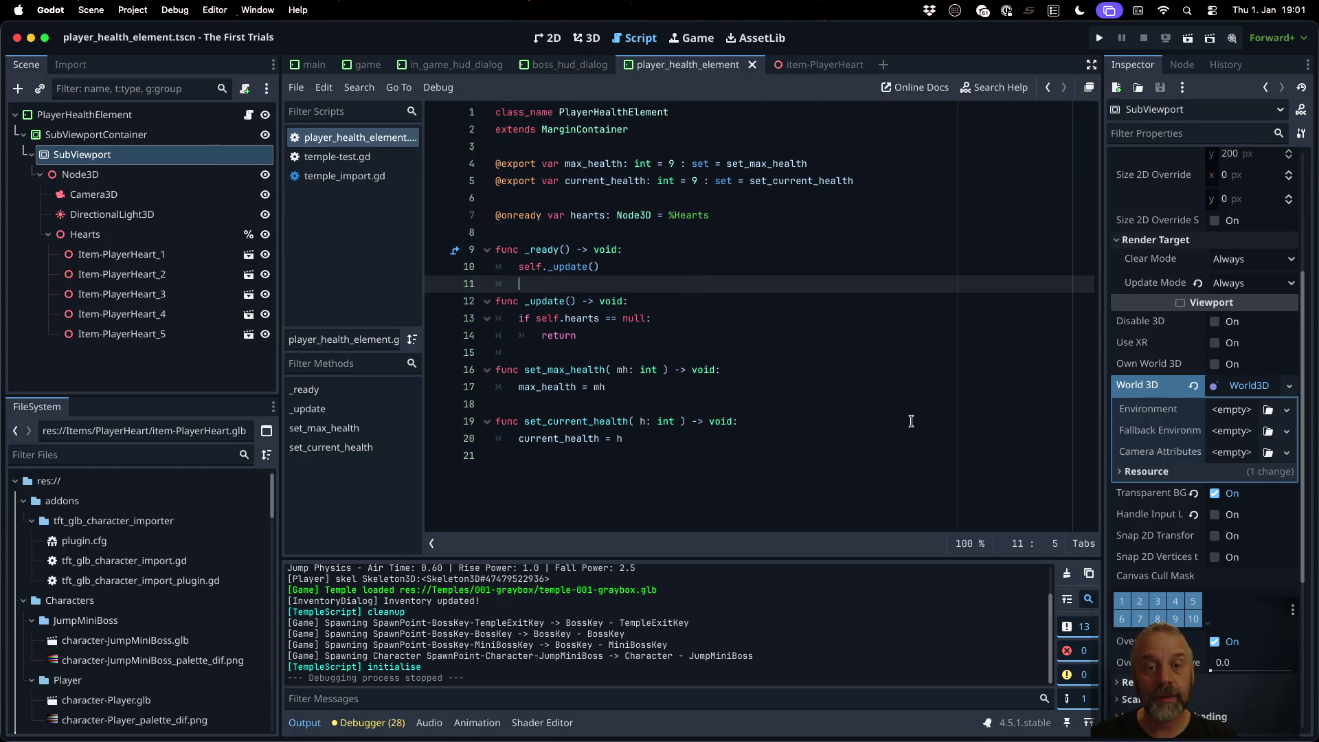
{"action": "key", "text": "Down"}
{"action": "key", "text": "Down"}
{"action": "key", "text": "Down"}
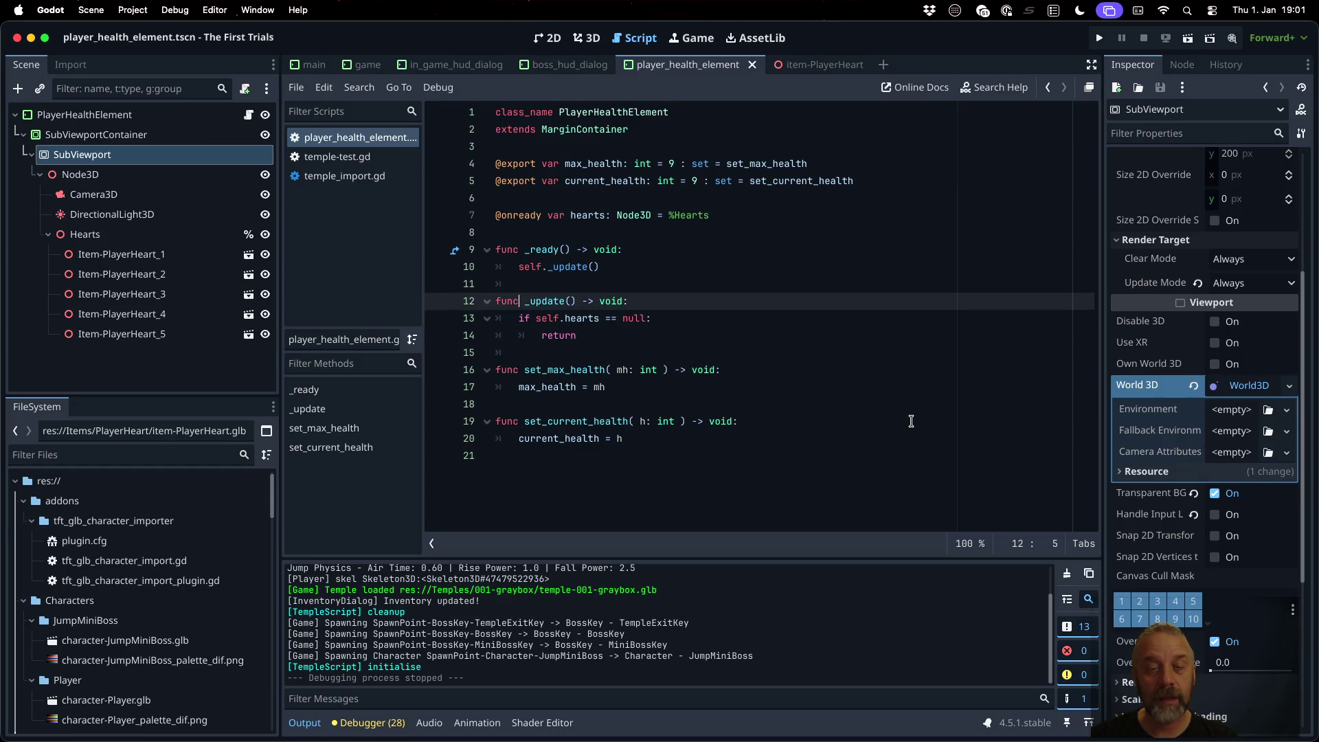
{"action": "key", "text": "Up"}
{"action": "key", "text": "Up"}
{"action": "key", "text": "Up"}
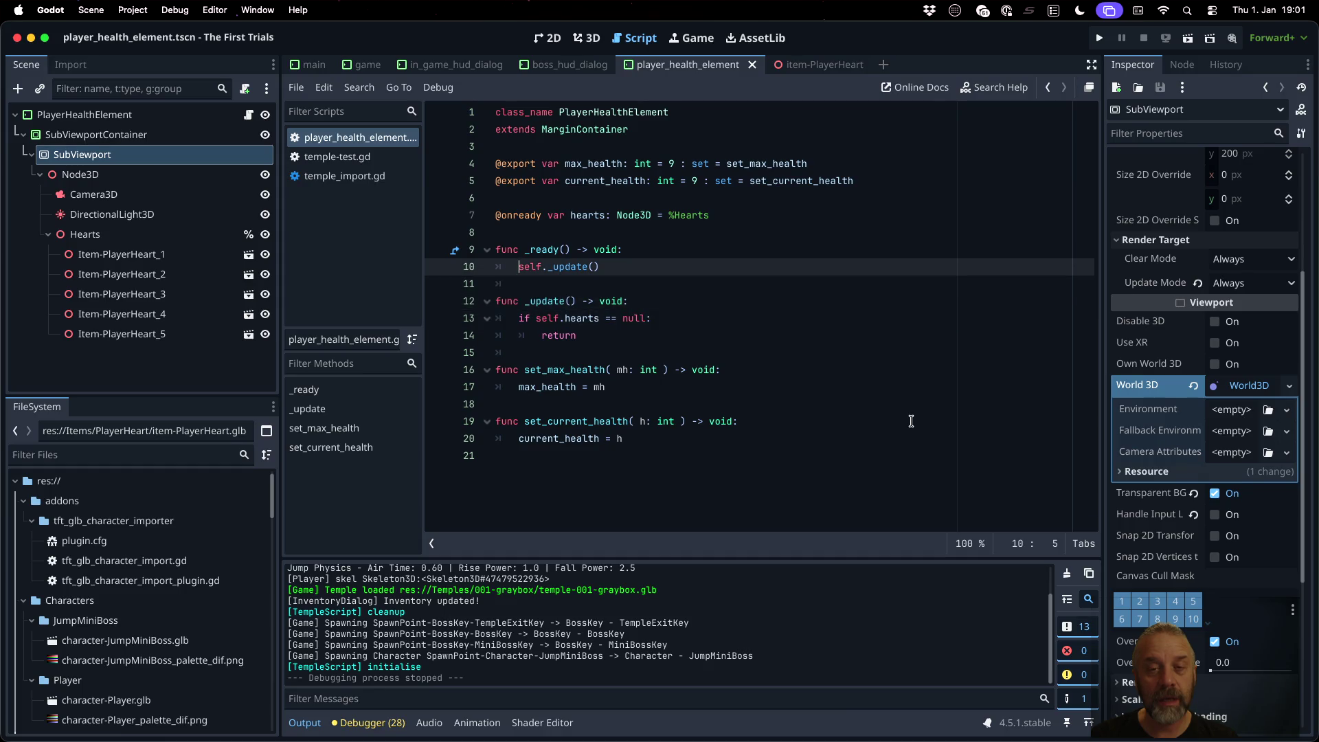
{"action": "key", "text": "End"}
{"action": "key", "text": "Return"}
{"action": "key", "text": "Return"}
{"action": "type", "text": "for "}
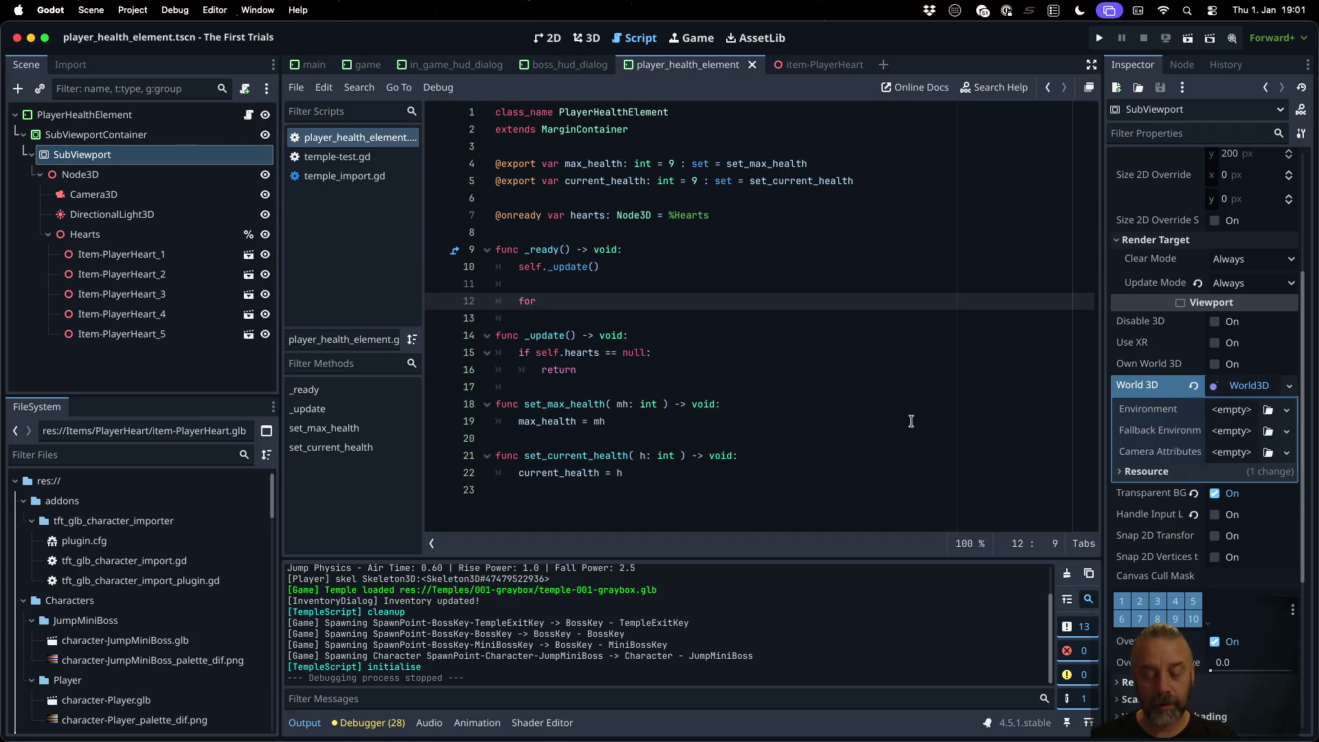
{"action": "type", "text": "h "}
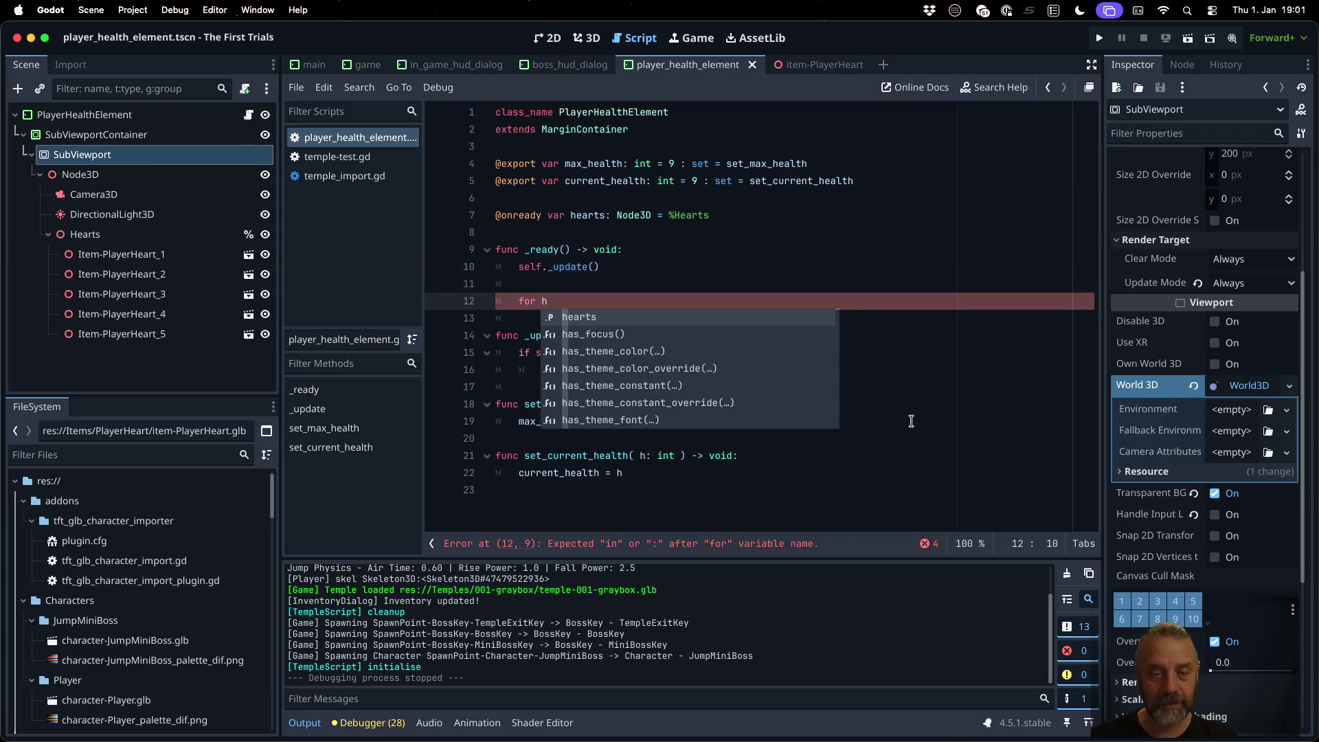
{"action": "type", "text": "in self."}
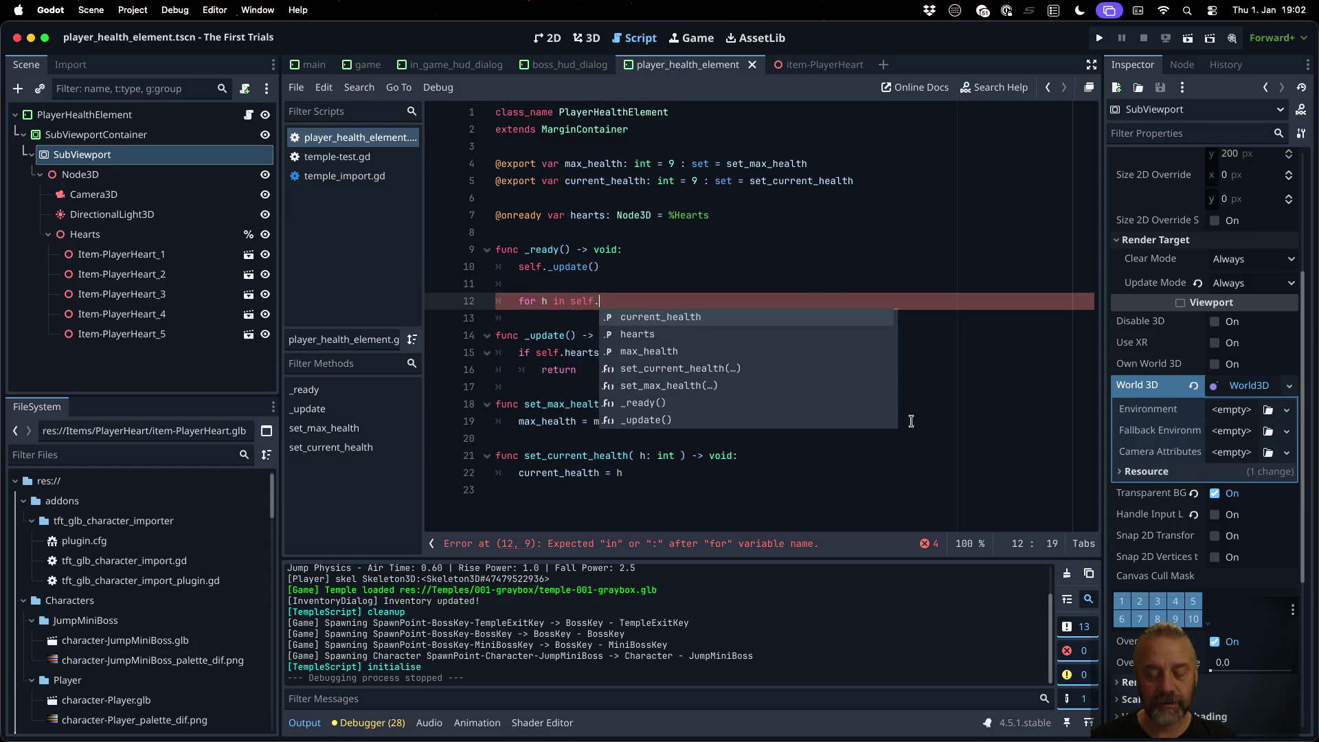
{"action": "key", "text": "BackSpace"}
{"action": "key", "text": "BackSpace"}
{"action": "key", "text": "BackSpace"}
{"action": "type", "text": "c"}
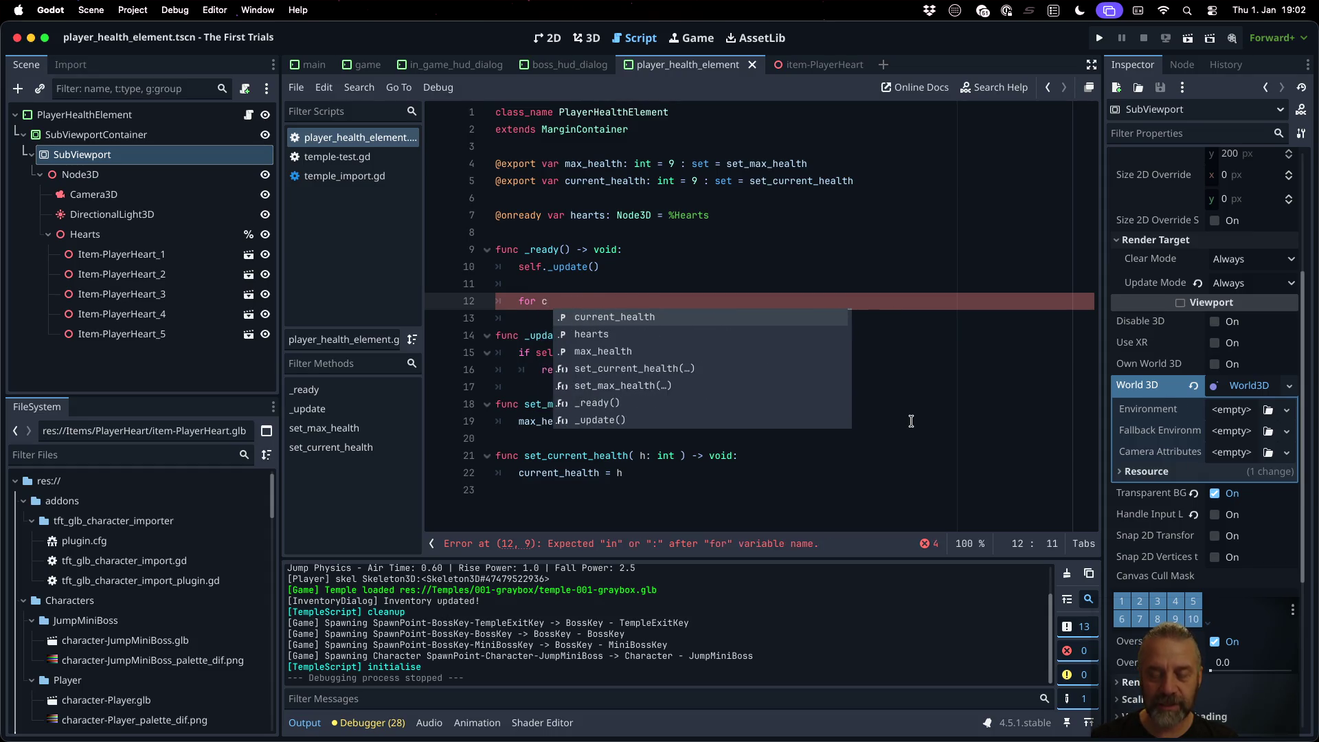
{"action": "type", "text": " in self._h"}
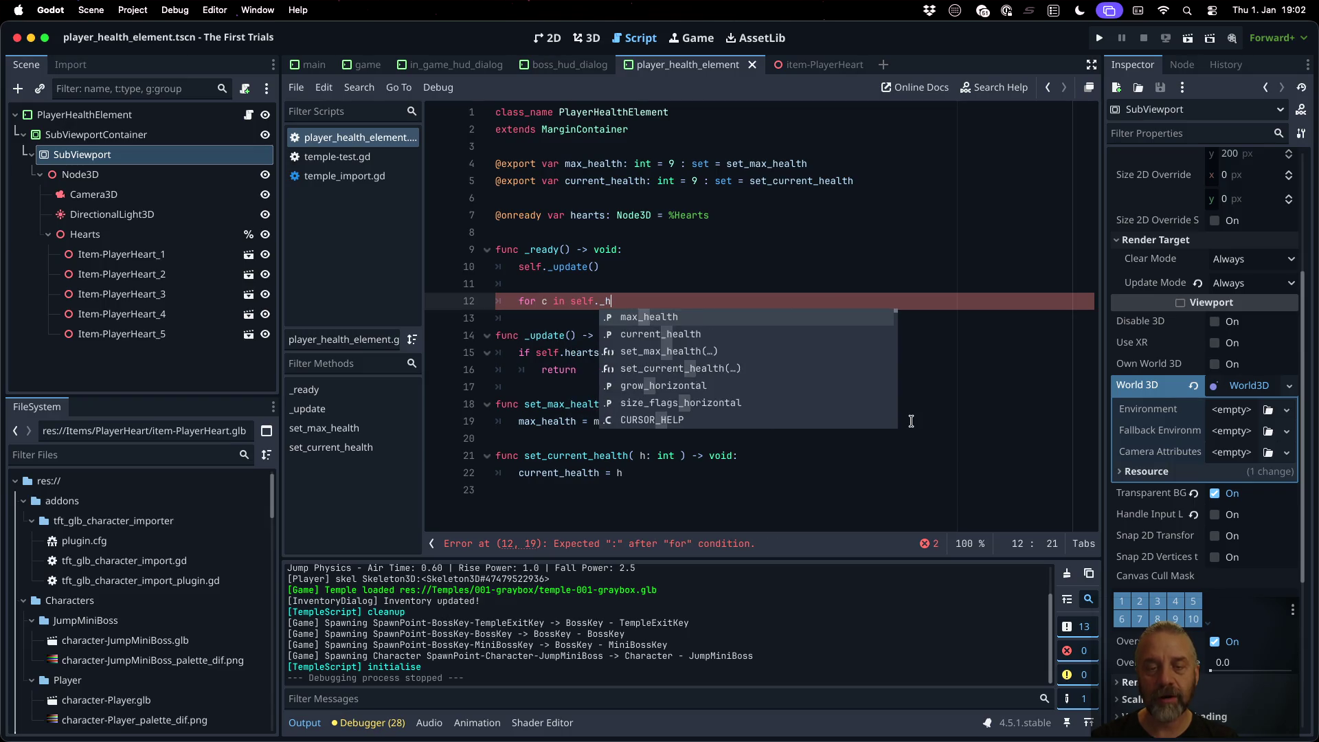
{"action": "key", "text": "BackSpace"}
{"action": "key", "text": "BackSpace"}
{"action": "type", "text": "hearts."}
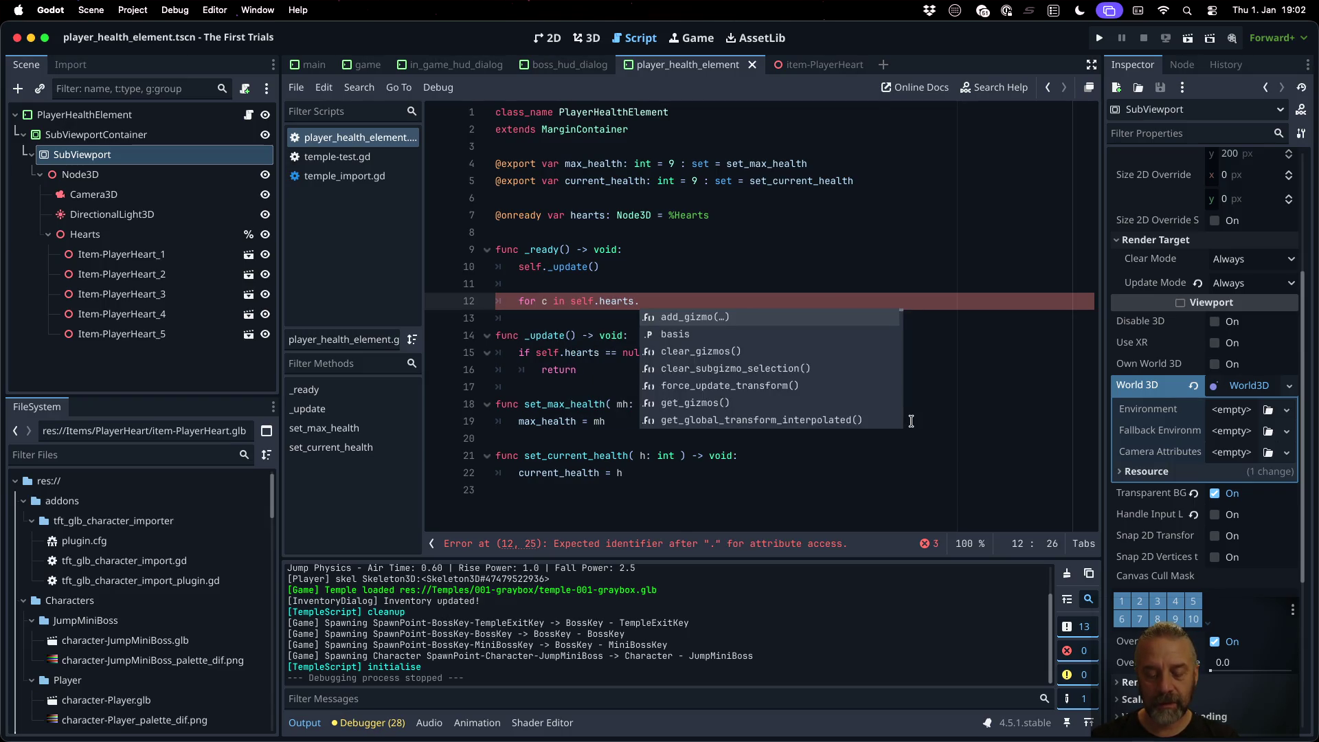
{"action": "type", "text": "get_ch"}
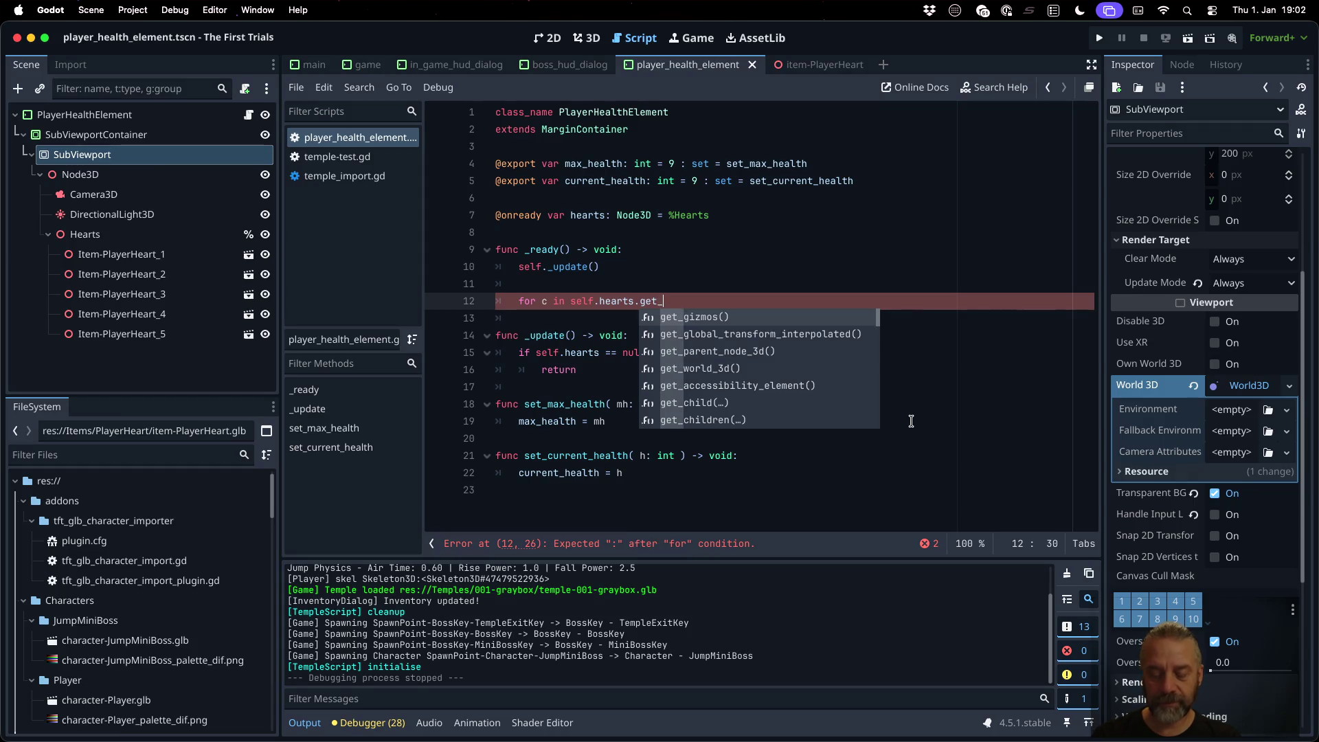
{"action": "key", "text": "Return"}
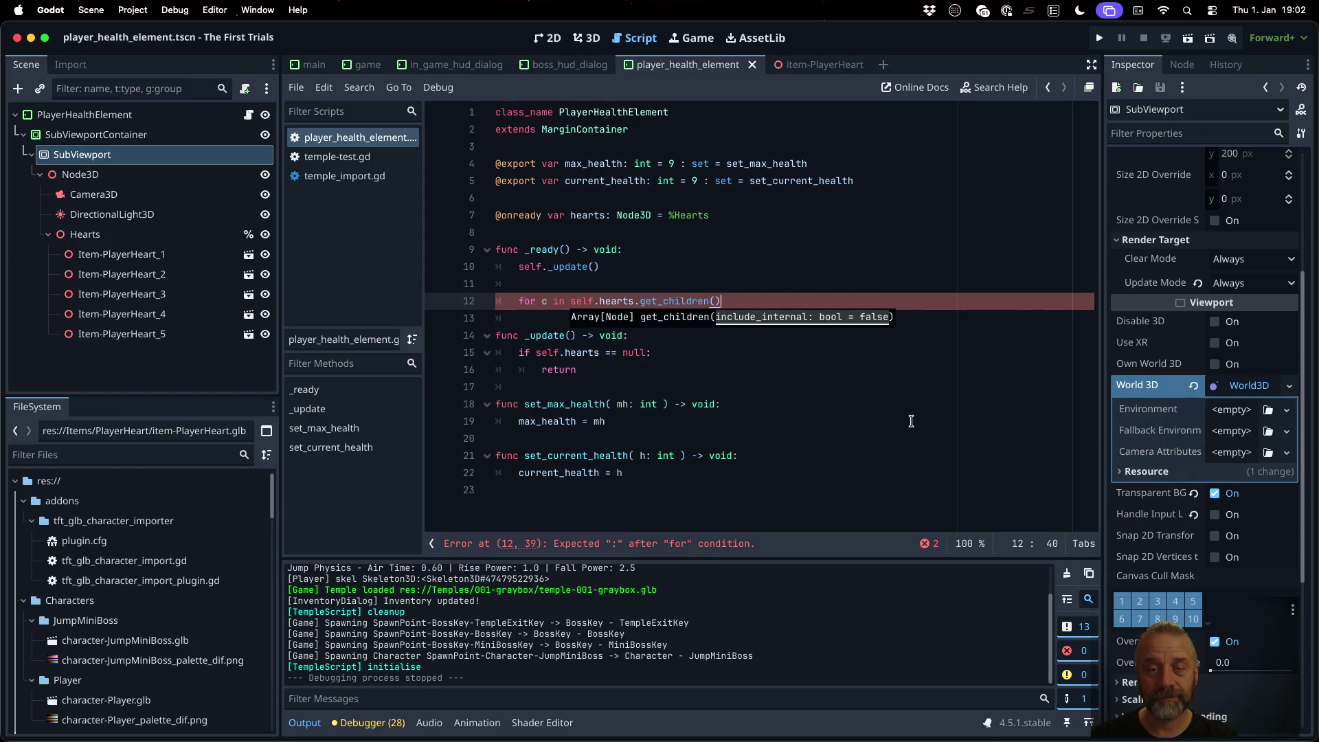
{"action": "type", "text": ":"}
{"action": "key", "text": "Return"}
Step: Inside the loop, add 'var ap = c.find_child("AnimationPlayer")'
{"action": "type", "text": "var"}
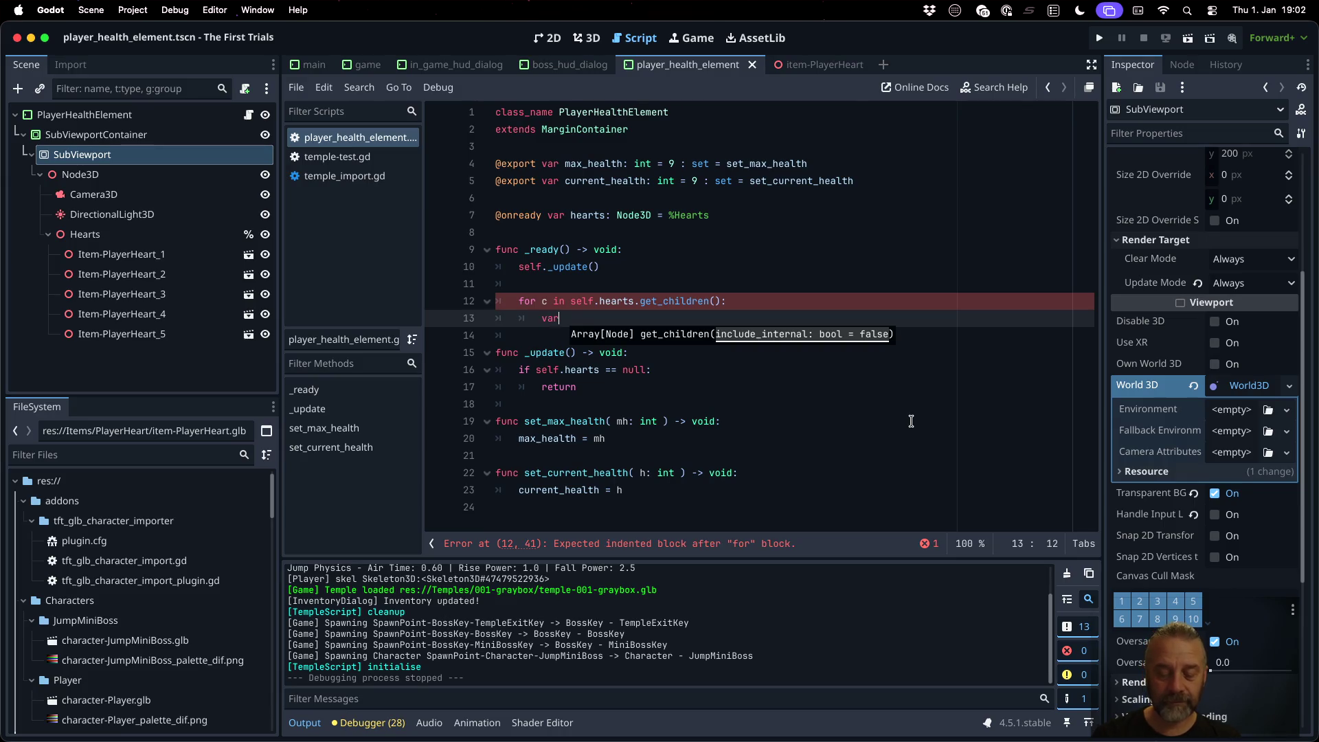
{"action": "type", "text": " h = c as"}
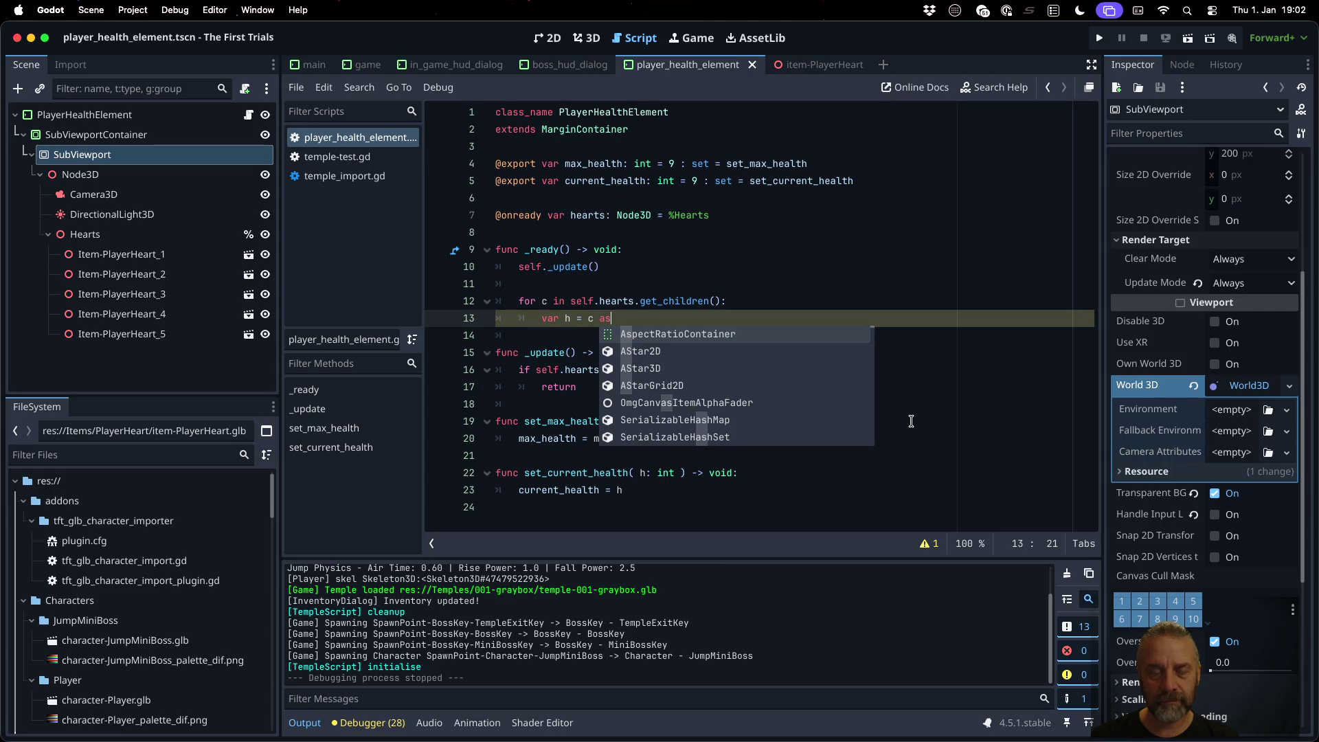
{"action": "key", "text": "BackSpace"}
{"action": "key", "text": "BackSpace"}
{"action": "key", "text": "BackSpace"}
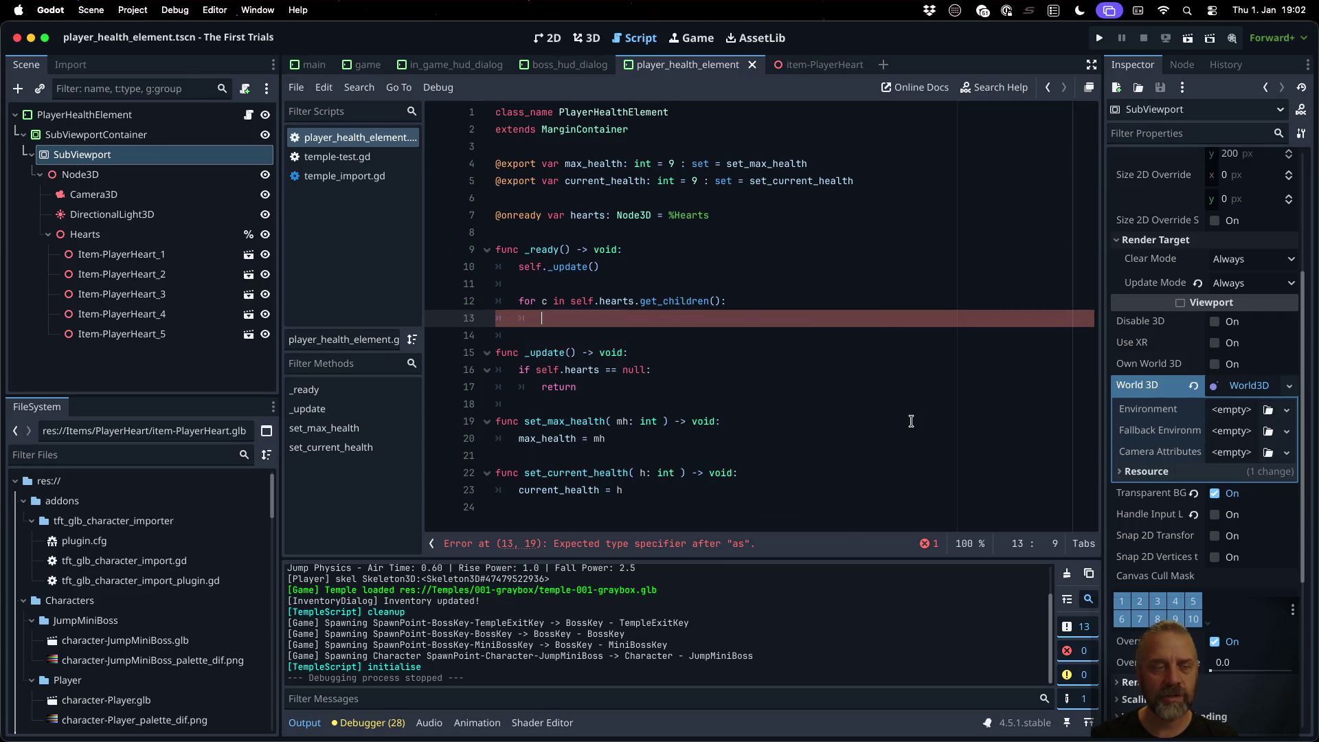
{"action": "type", "text": "var"}
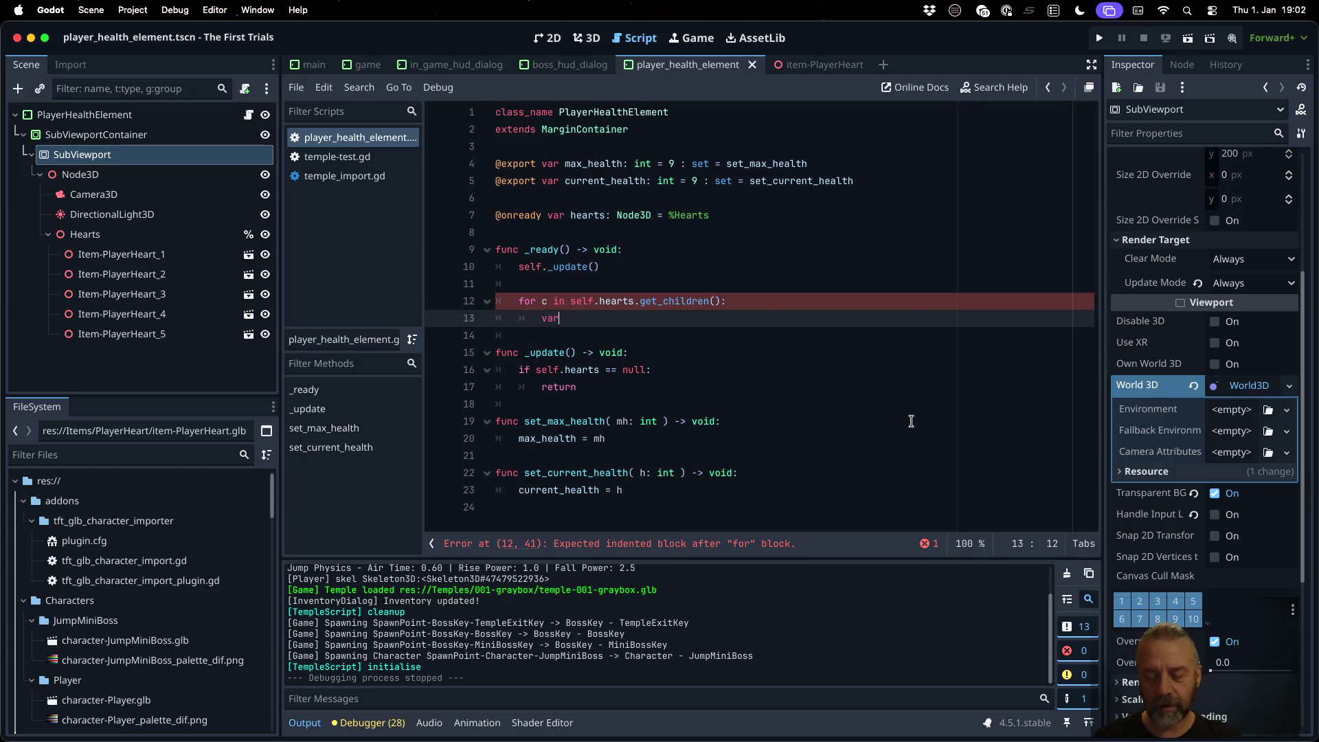
{"action": "type", "text": " ap  = "}
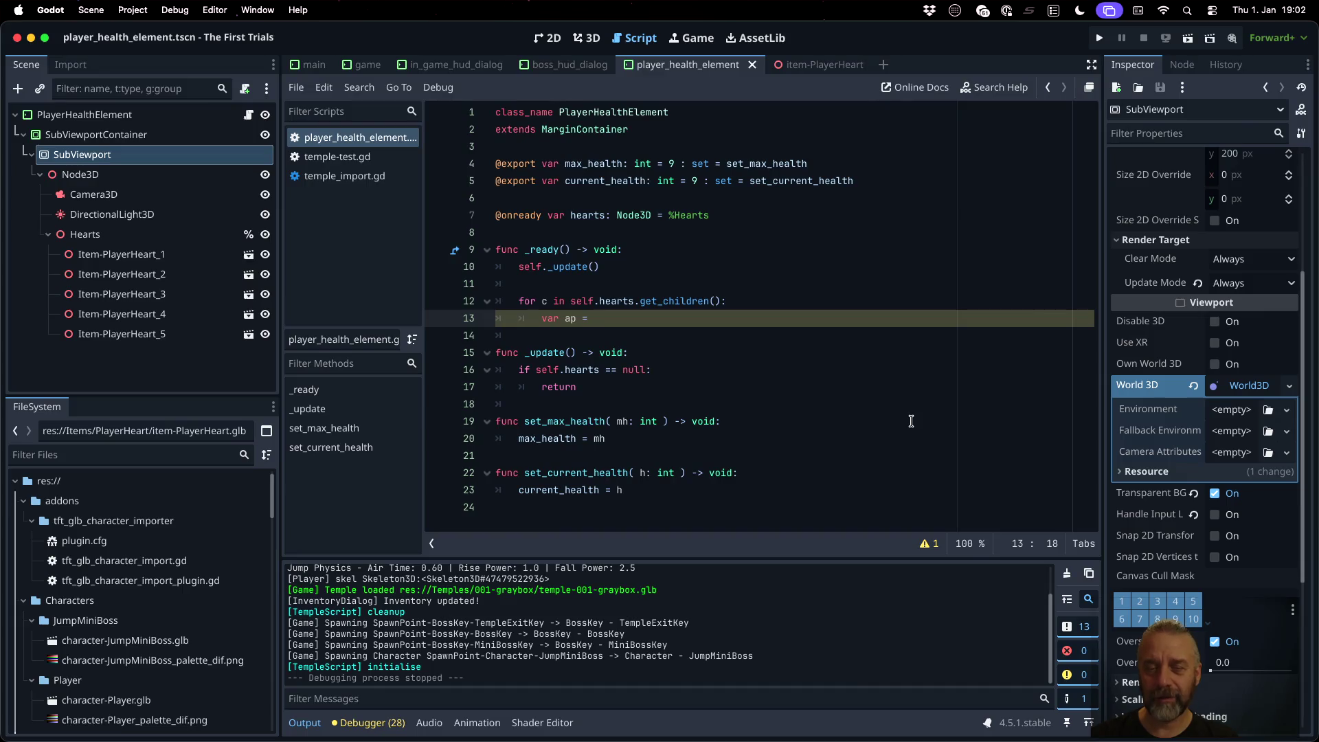
{"action": "type", "text": "c.fi"}
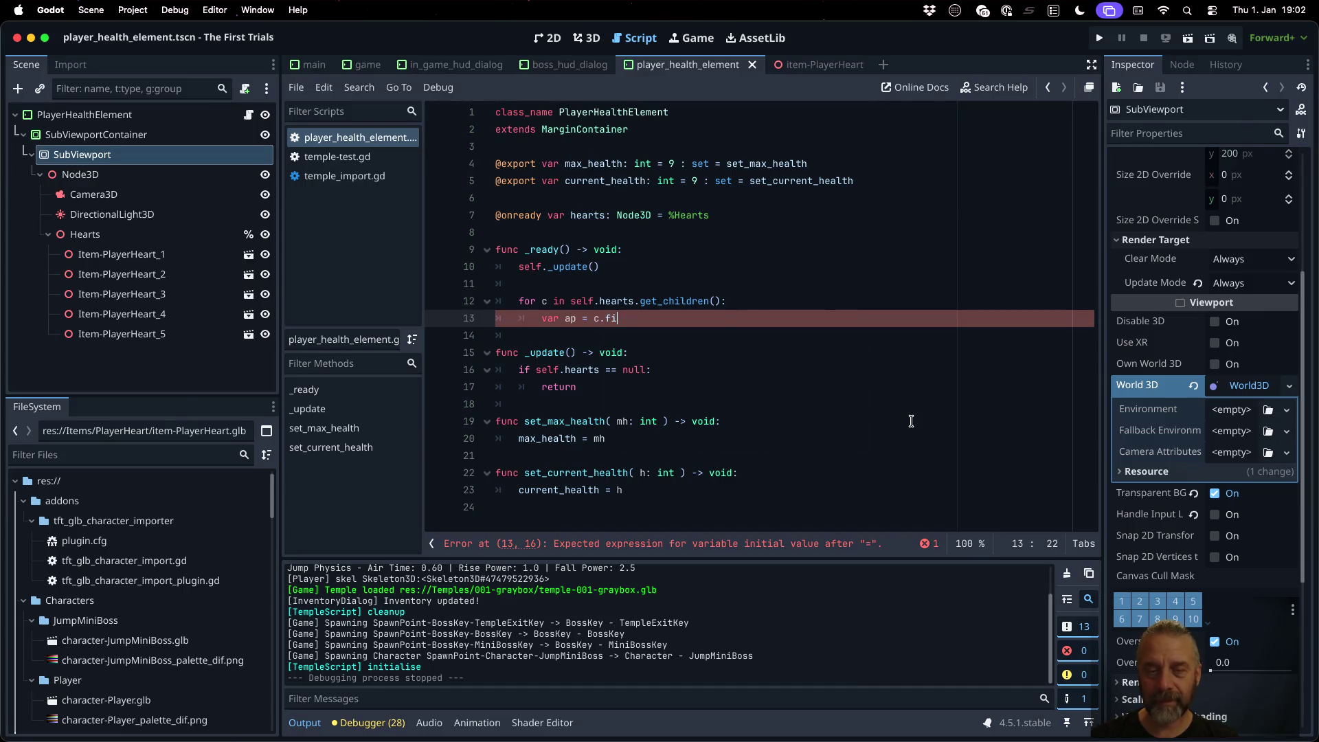
{"action": "key", "text": "Return"}
{"action": "type", "text": "\"Ani"}
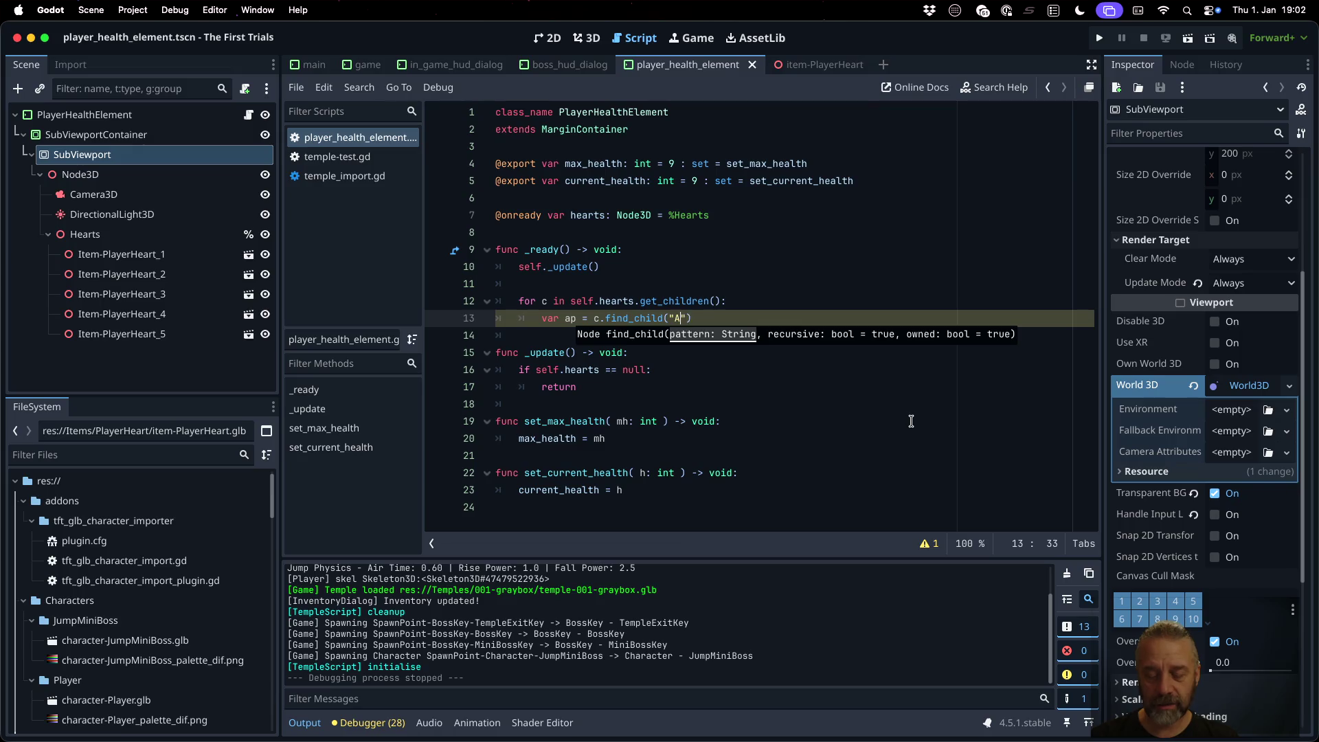
{"action": "type", "text": "mationPla"}
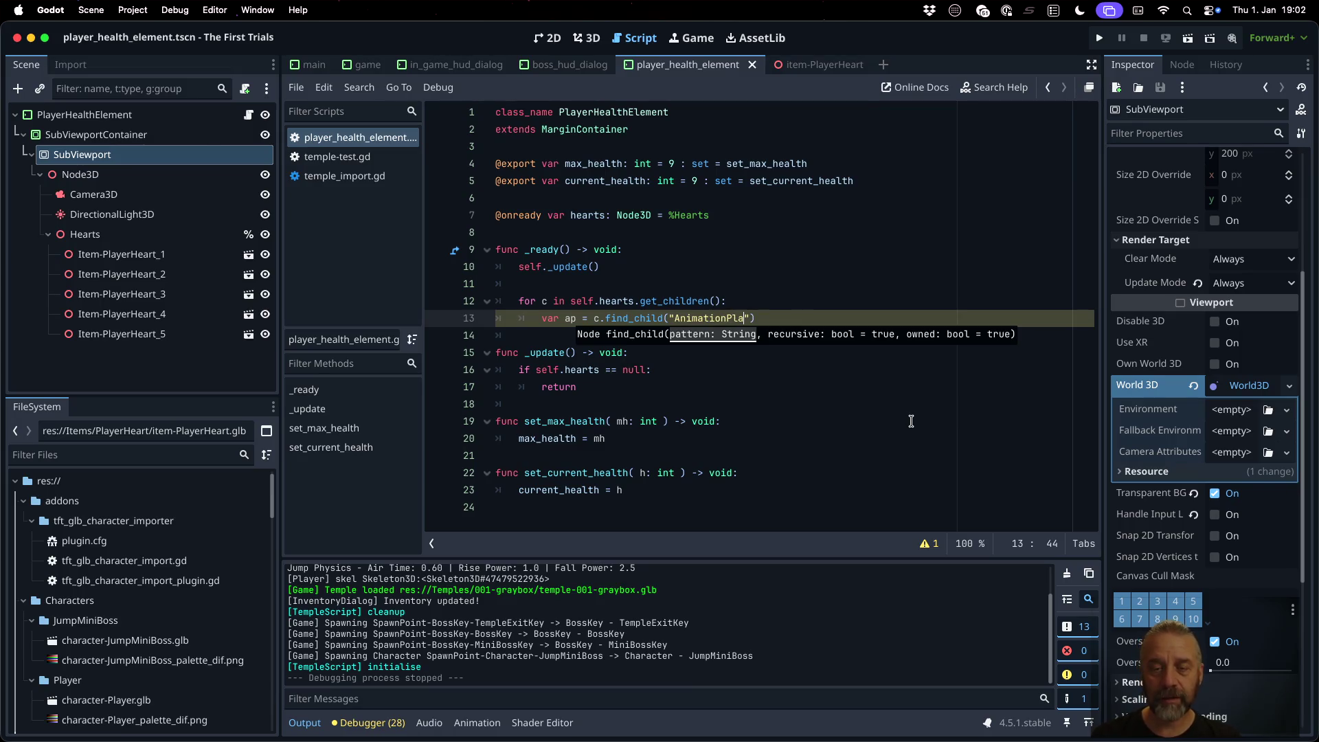
{"action": "type", "text": "yer"}
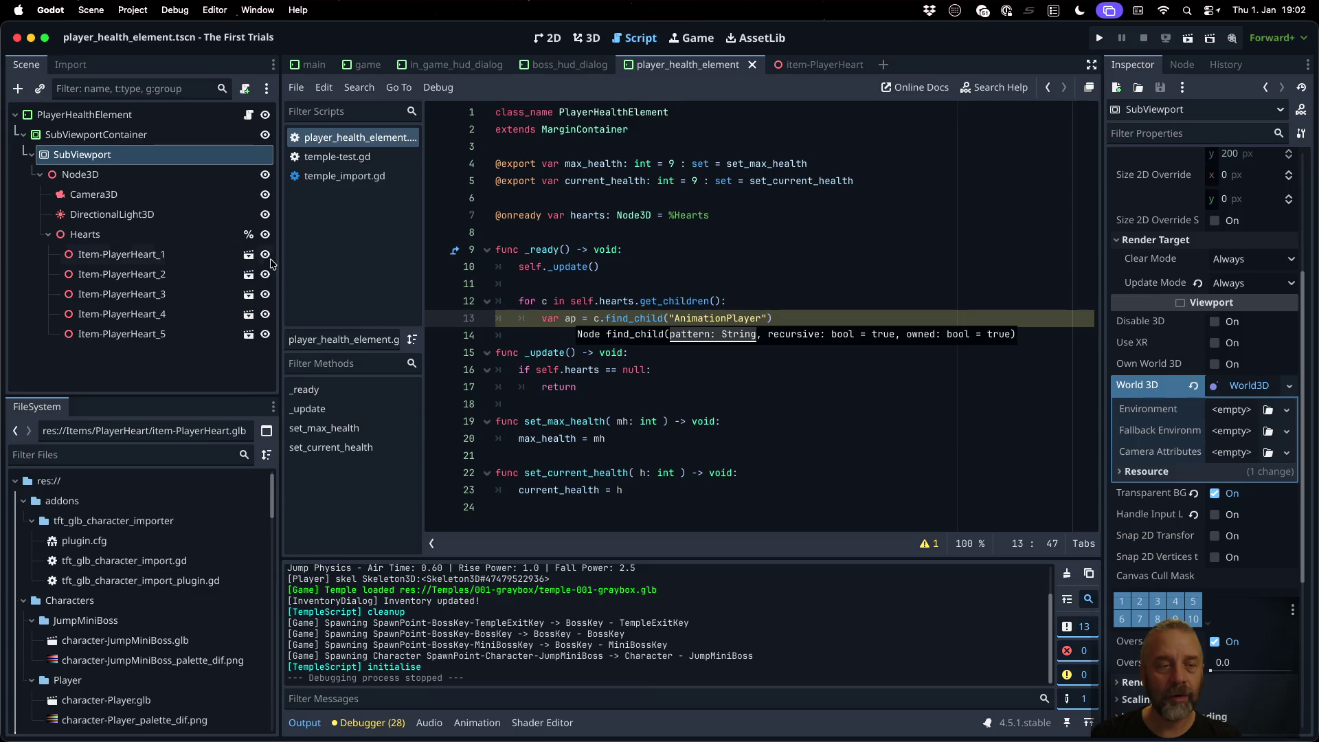
Step: Check the animation names on the Item-PlayerHeart scene's AnimationPlayer
{"action": "left_click", "coordinate": [249, 254]}
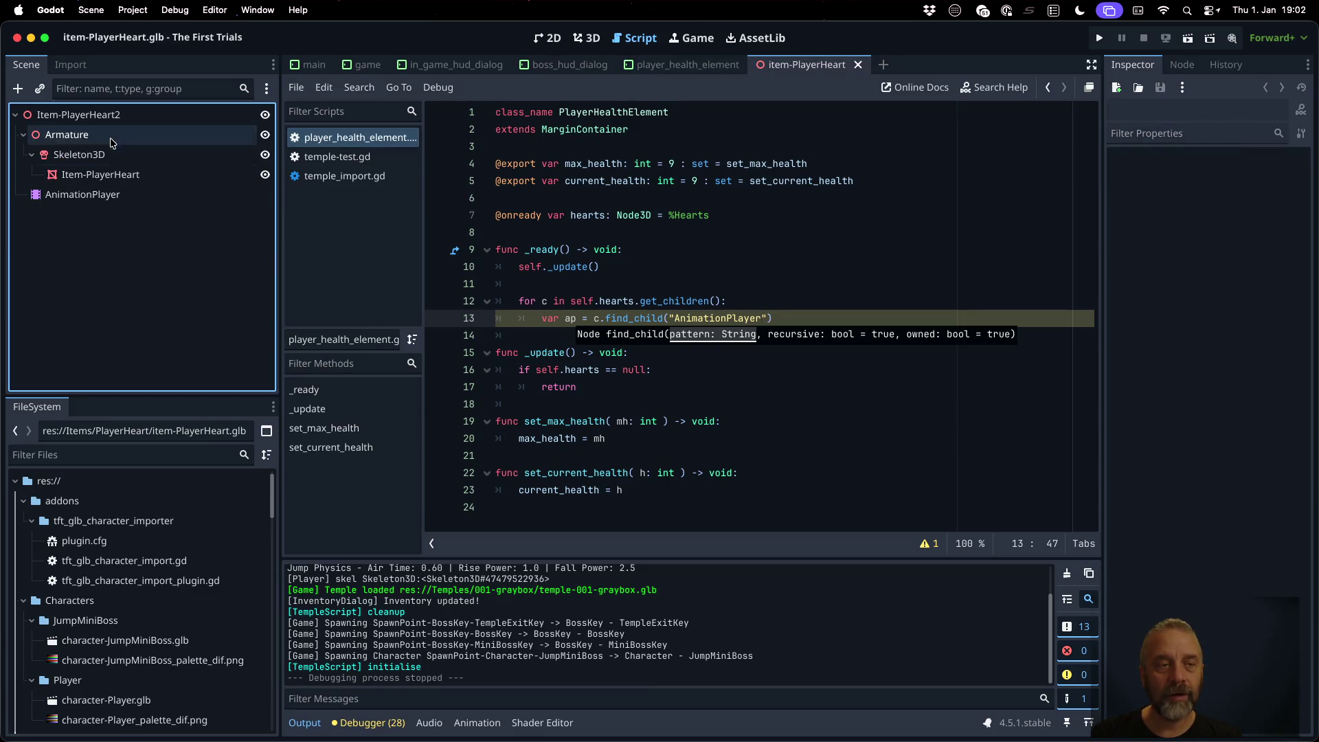
{"action": "left_click", "coordinate": [98, 195]}
{"action": "left_click", "coordinate": [626, 542]}
{"action": "left_click", "coordinate": [627, 545]}
{"action": "left_click", "coordinate": [601, 544]}
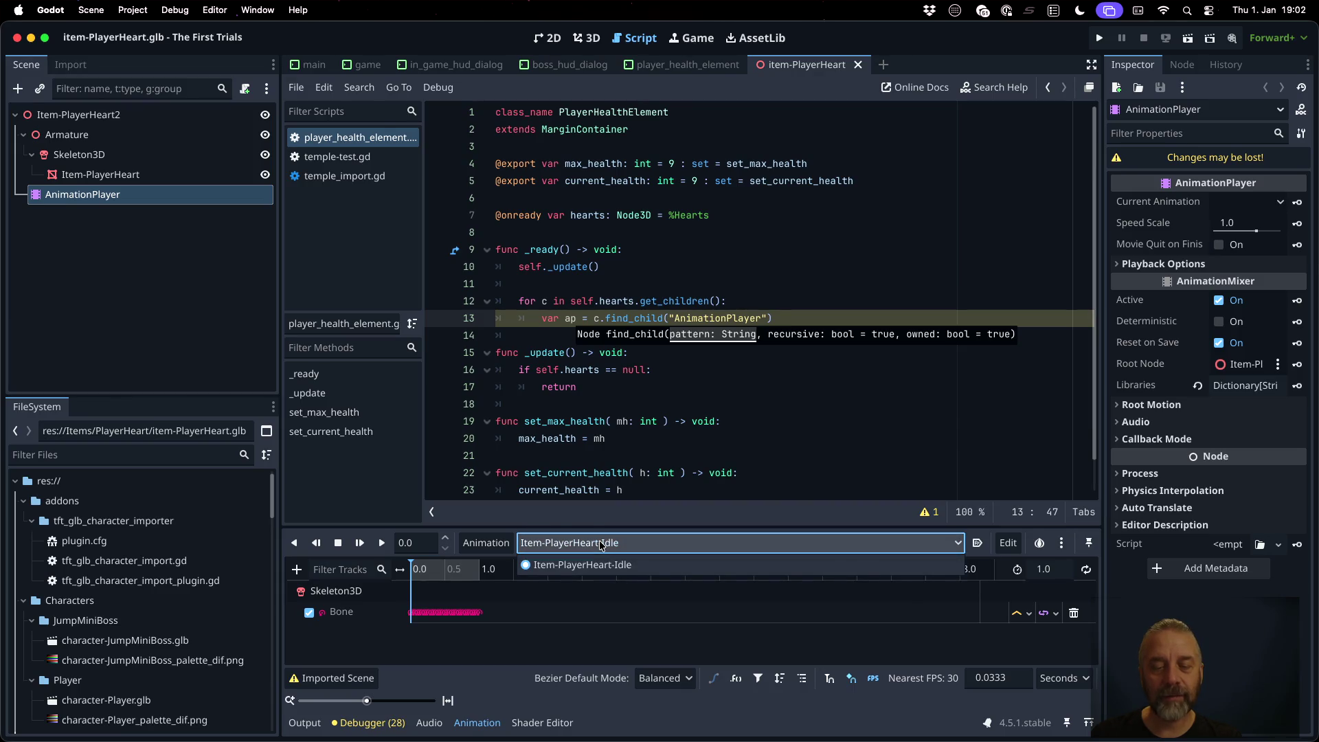
{"action": "left_click", "coordinate": [601, 543]}
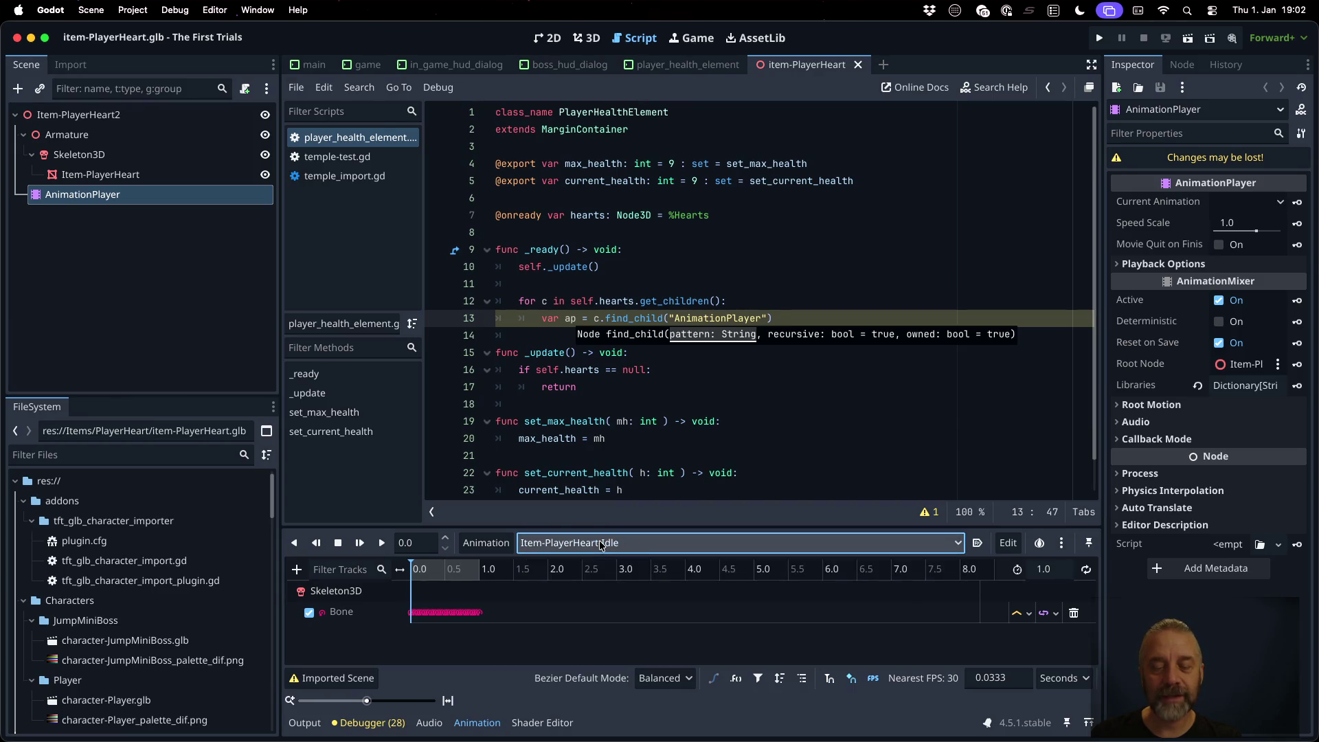
Step: Add an 'if ap != null:' check below the AnimationPlayer lookup line
{"action": "left_click", "coordinate": [692, 218]}
{"action": "key", "text": "Down"}
{"action": "key", "text": "Down"}
{"action": "key", "text": "Down"}
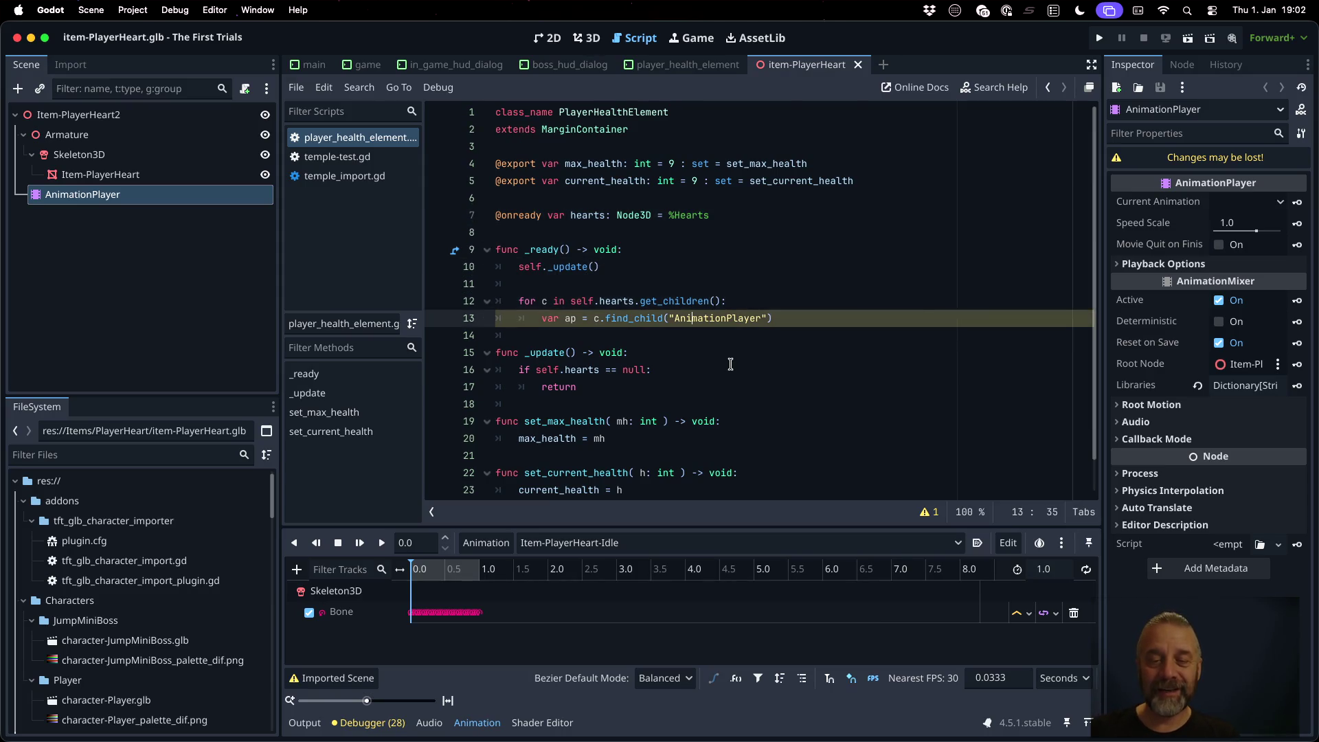
{"action": "key", "text": "Return"}
{"action": "type", "text": "if ap "}
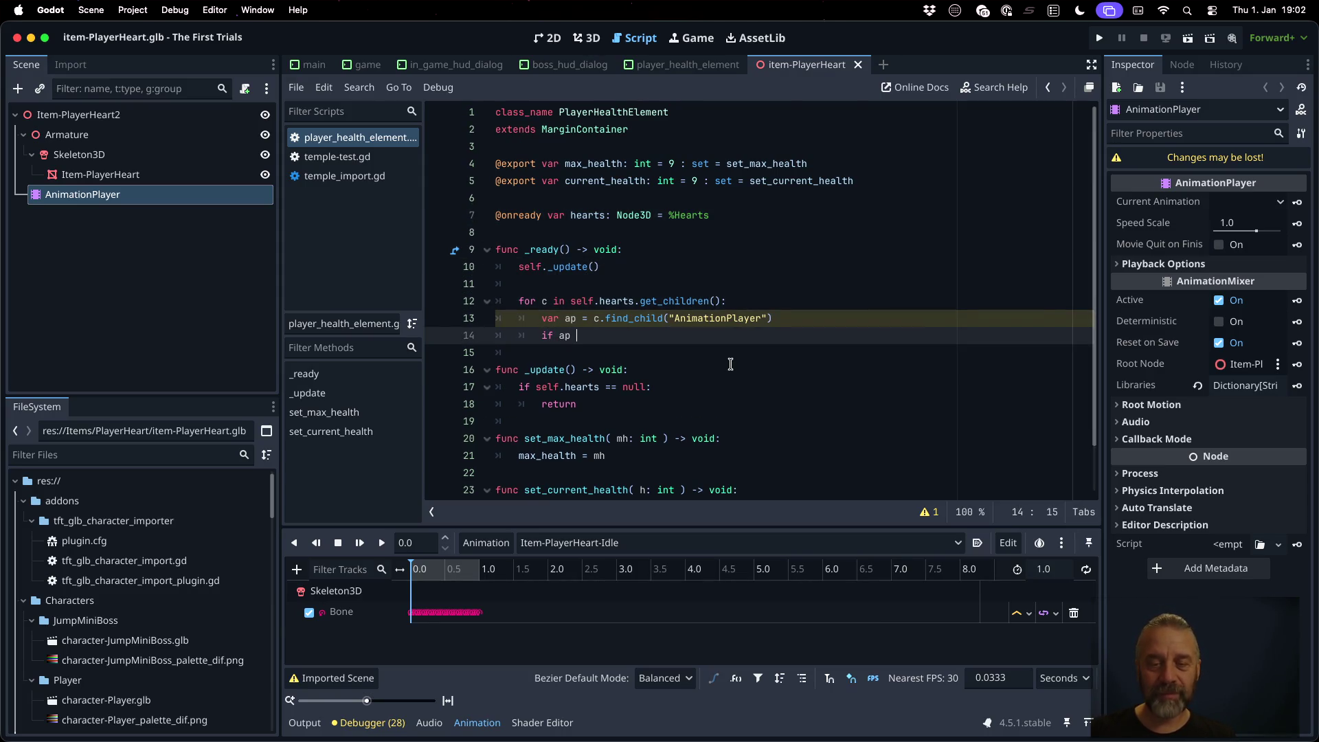
{"action": "type", "text": "!= null:"}
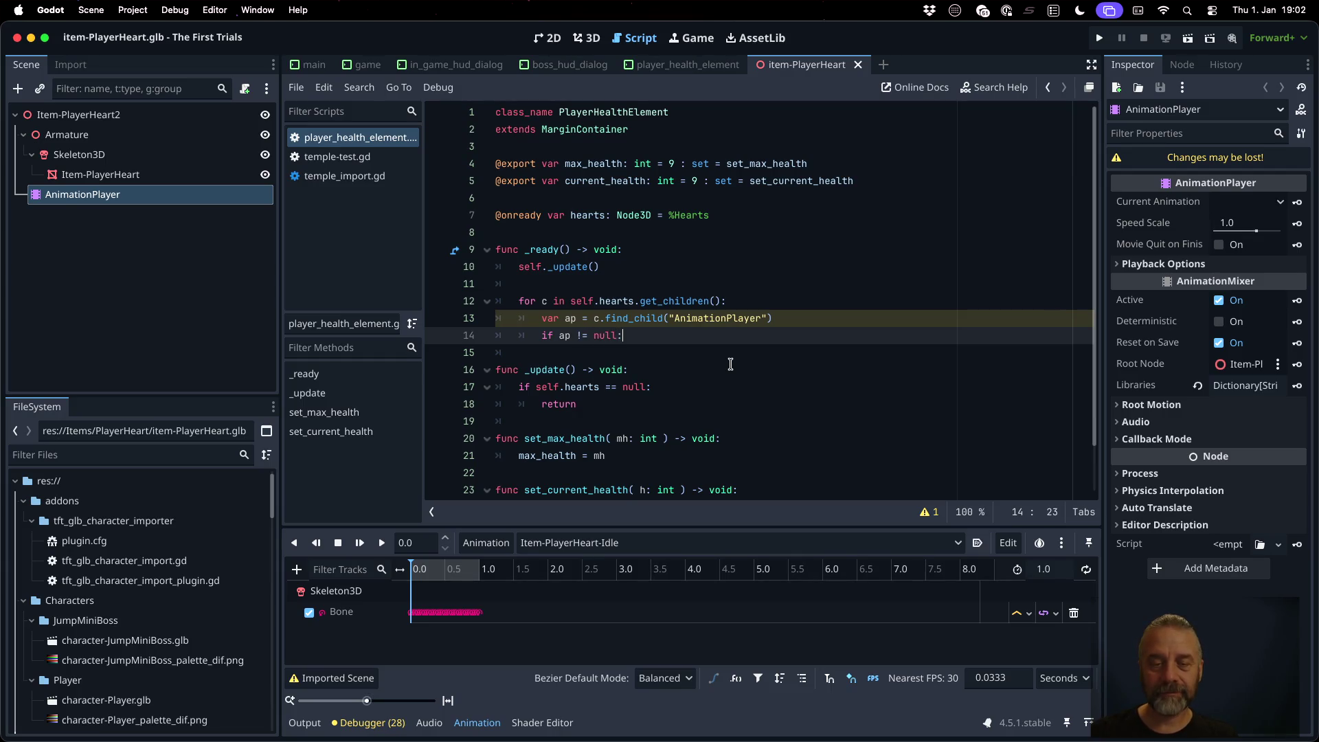
{"action": "key", "text": "Return"}
{"action": "type", "text": "ap.pl"}
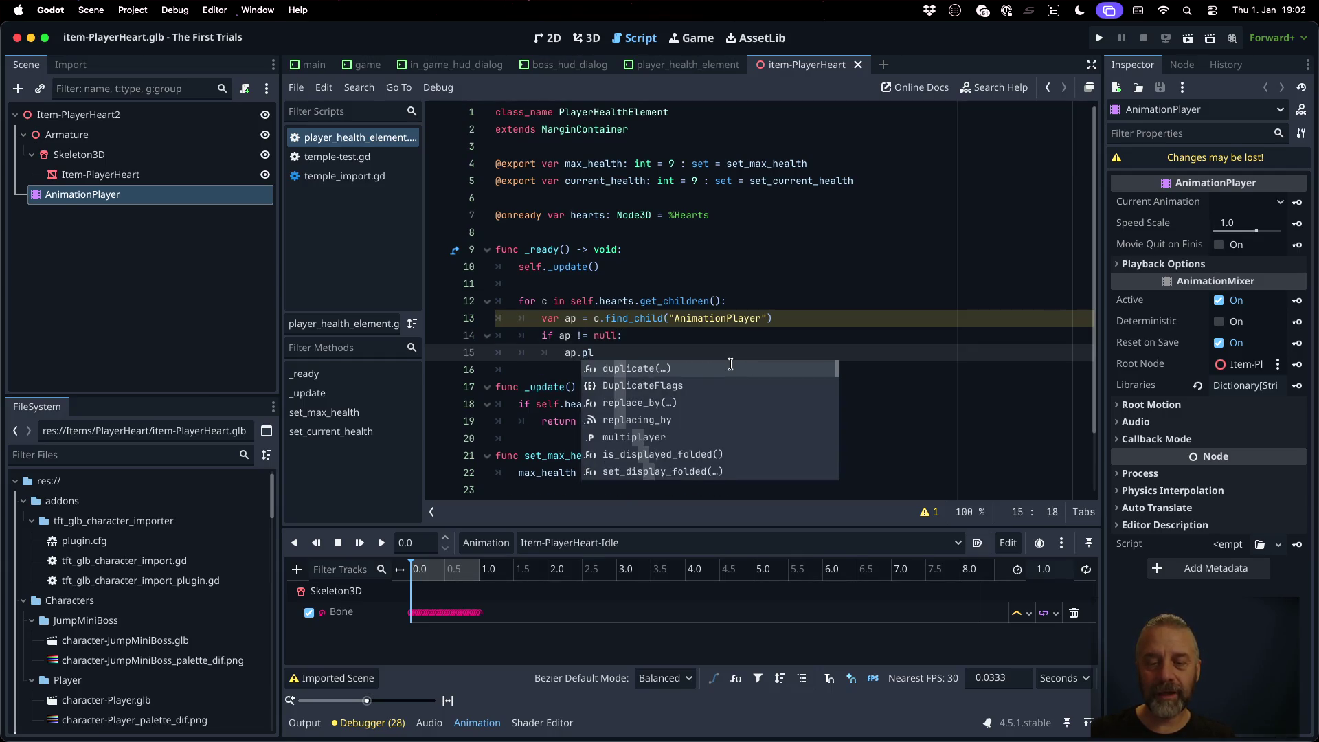
{"action": "type", "text": "a"}
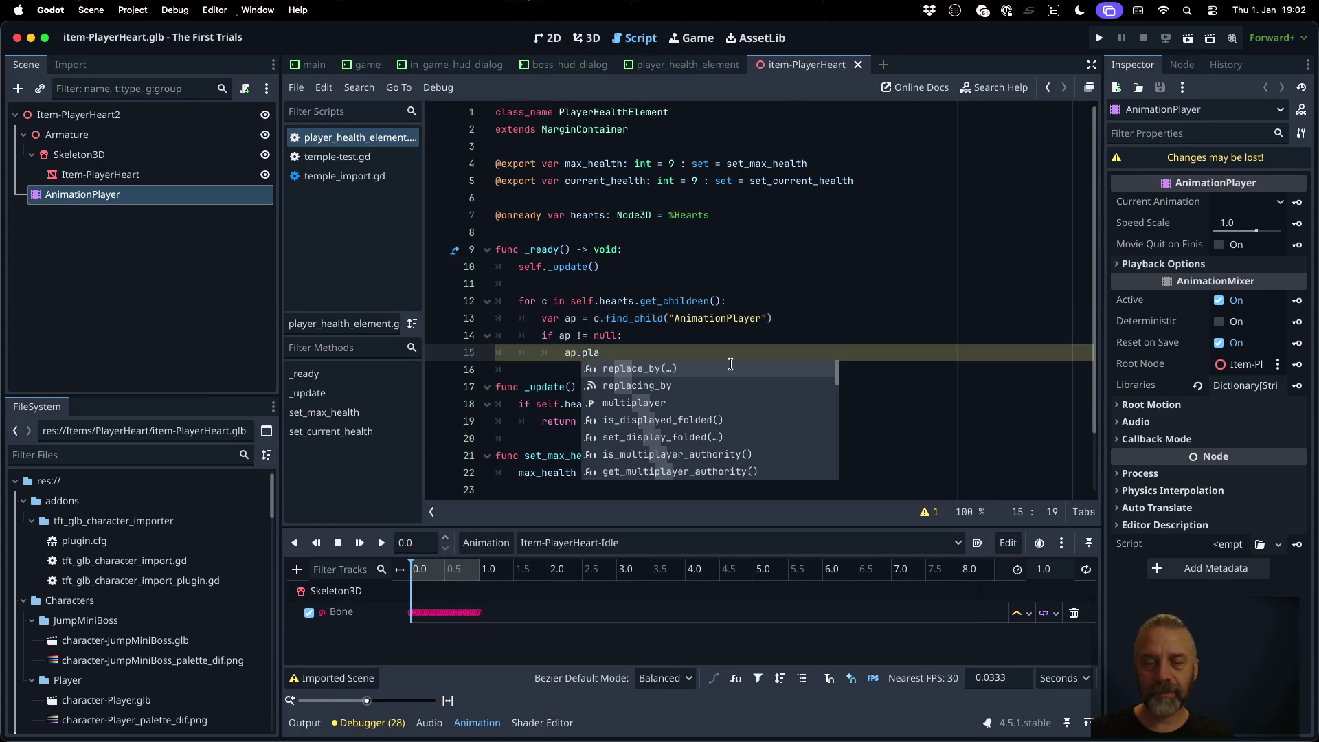
{"action": "key", "text": "Escape"}
{"action": "key", "text": "shift+Home"}
{"action": "key", "text": "BackSpace"}
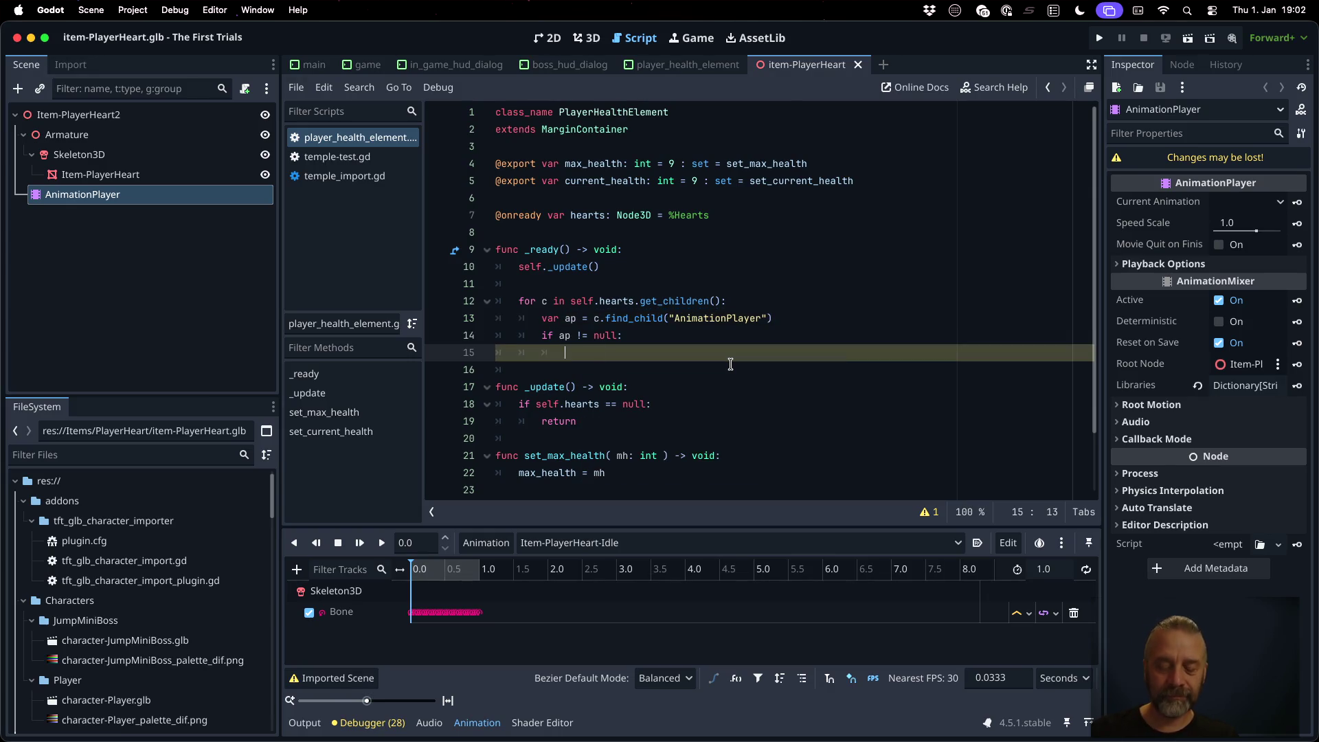
Step: Cast the find_child result on the lookup line with 'as AnimationPlayer'
{"action": "key", "text": "Up"}
{"action": "key", "text": "Up"}
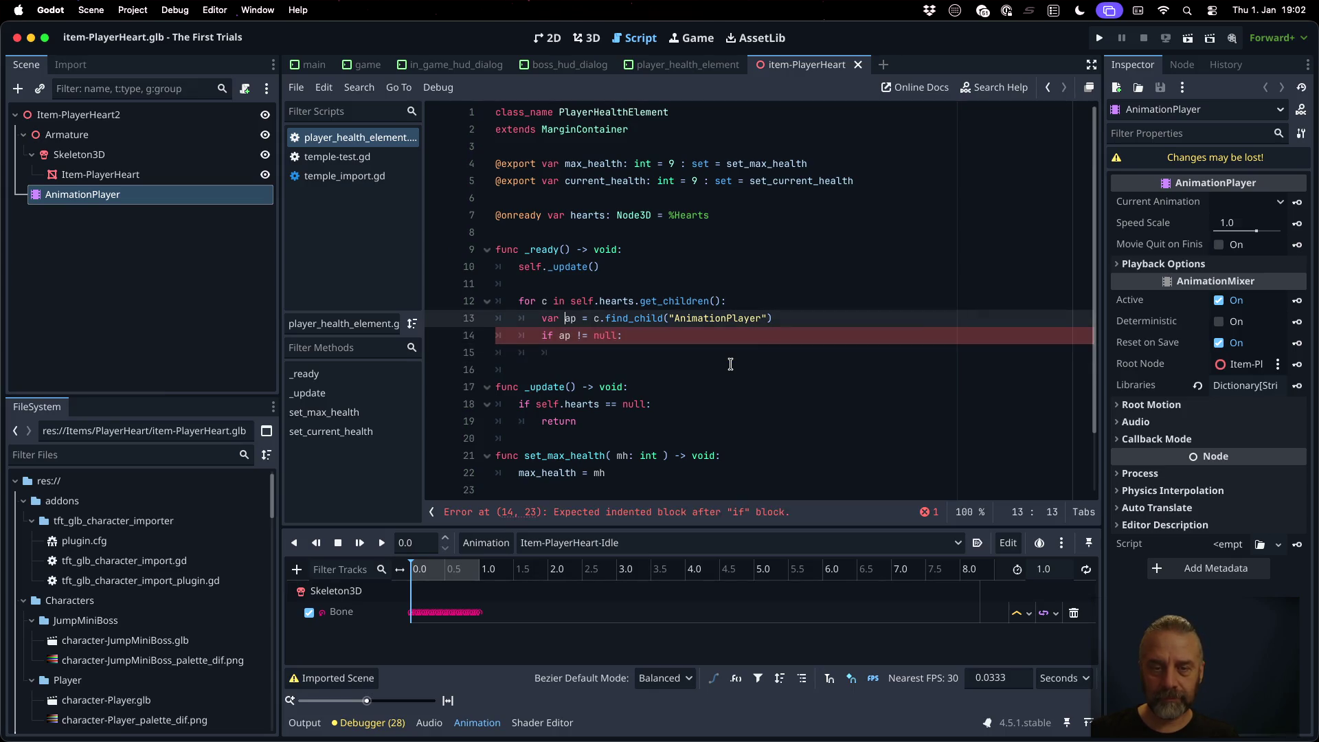
{"action": "type", "text": "n"}
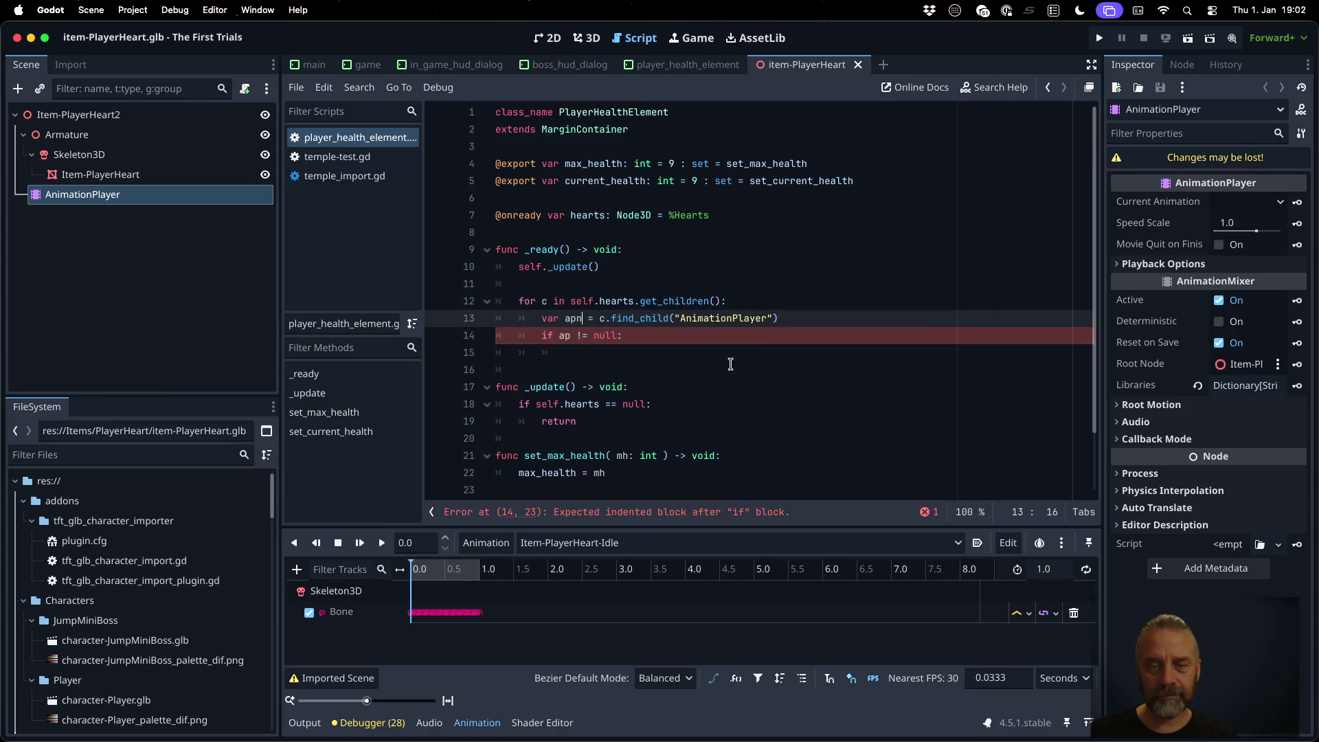
{"action": "key", "text": "Down"}
{"action": "key", "text": "Left"}
{"action": "type", "text": "n"}
{"action": "key", "text": "Up"}
{"action": "key", "text": "Down"}
{"action": "key", "text": "BackSpace"}
{"action": "key", "text": "Up"}
{"action": "key", "text": "Right"}
{"action": "key", "text": "Right"}
{"action": "key", "text": "BackSpace"}
{"action": "key", "text": "End"}
{"action": "type", "text": "as Anim"}
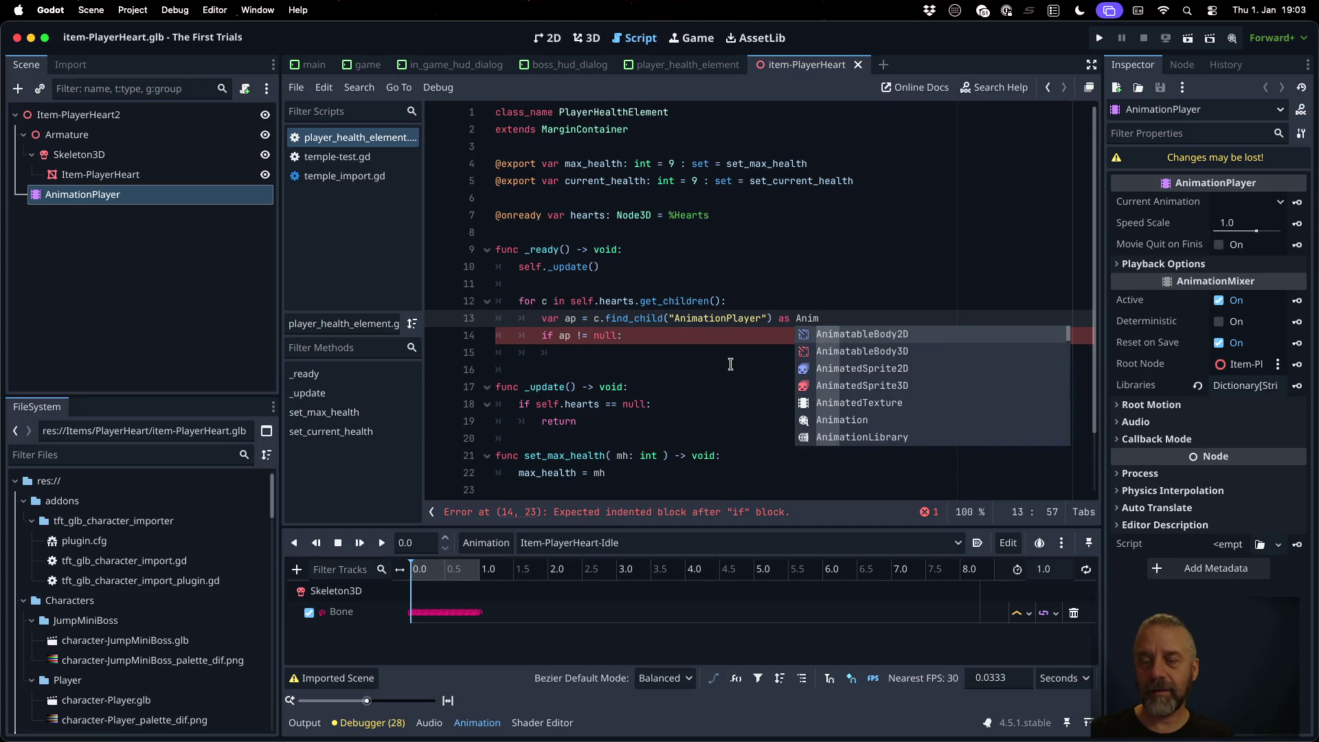
{"action": "type", "text": "ationPl"}
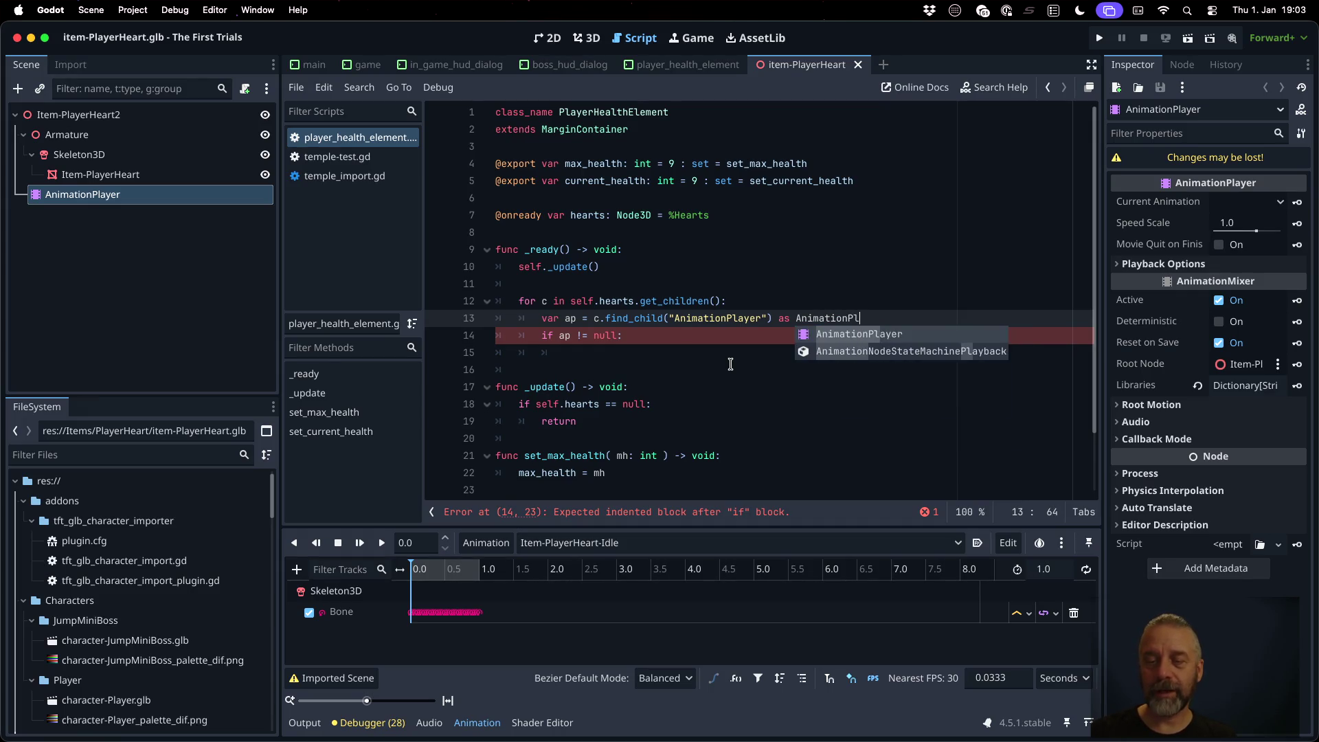
{"action": "key", "text": "Return"}
Step: Inside the null check, call ap.play("Item-PlayerHeart-Idle")
{"action": "key", "text": "Down"}
{"action": "key", "text": "Down"}
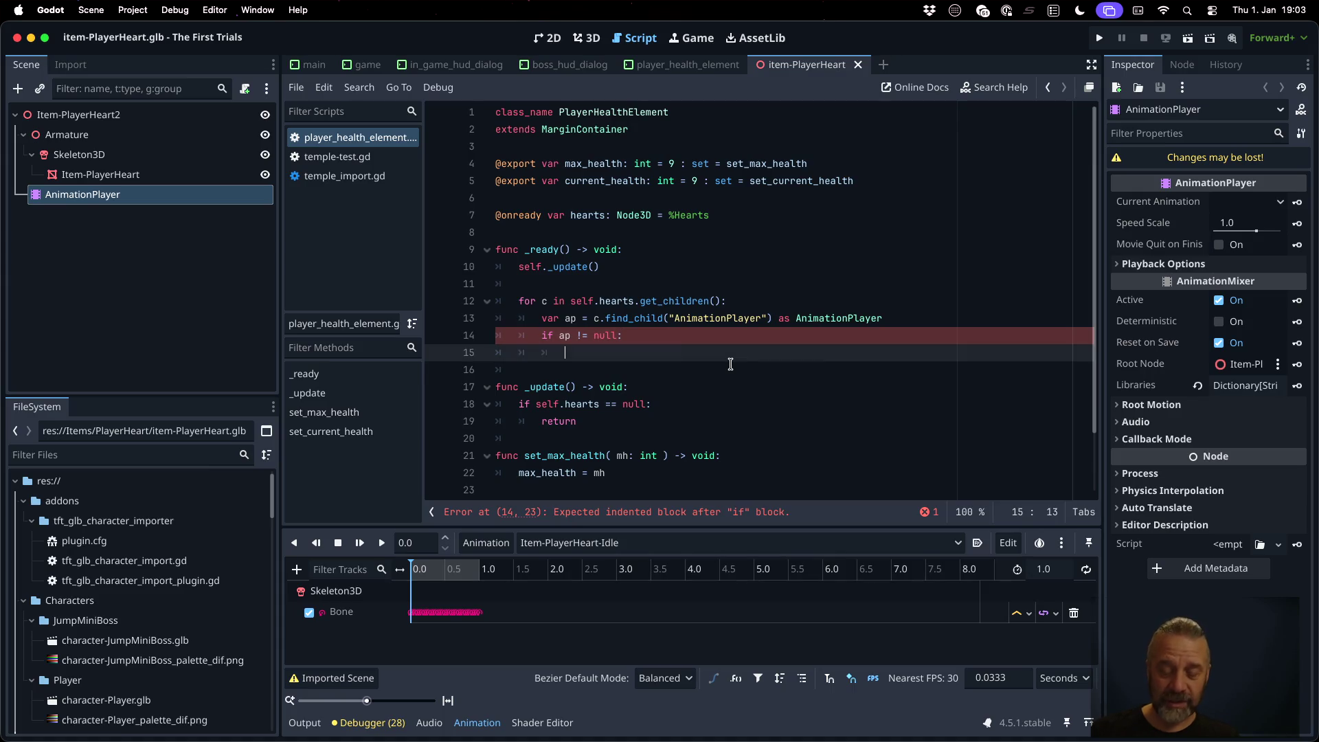
{"action": "type", "text": "ap.pl"}
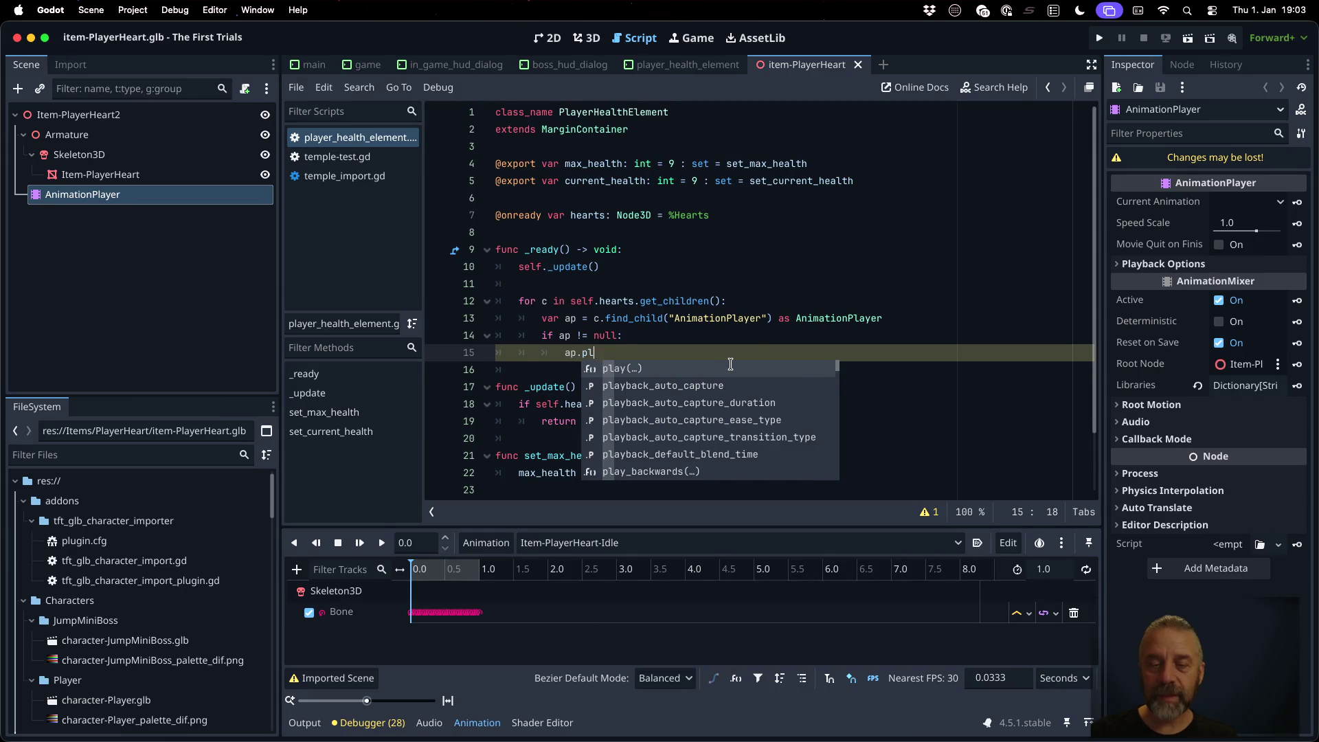
{"action": "key", "text": "Return"}
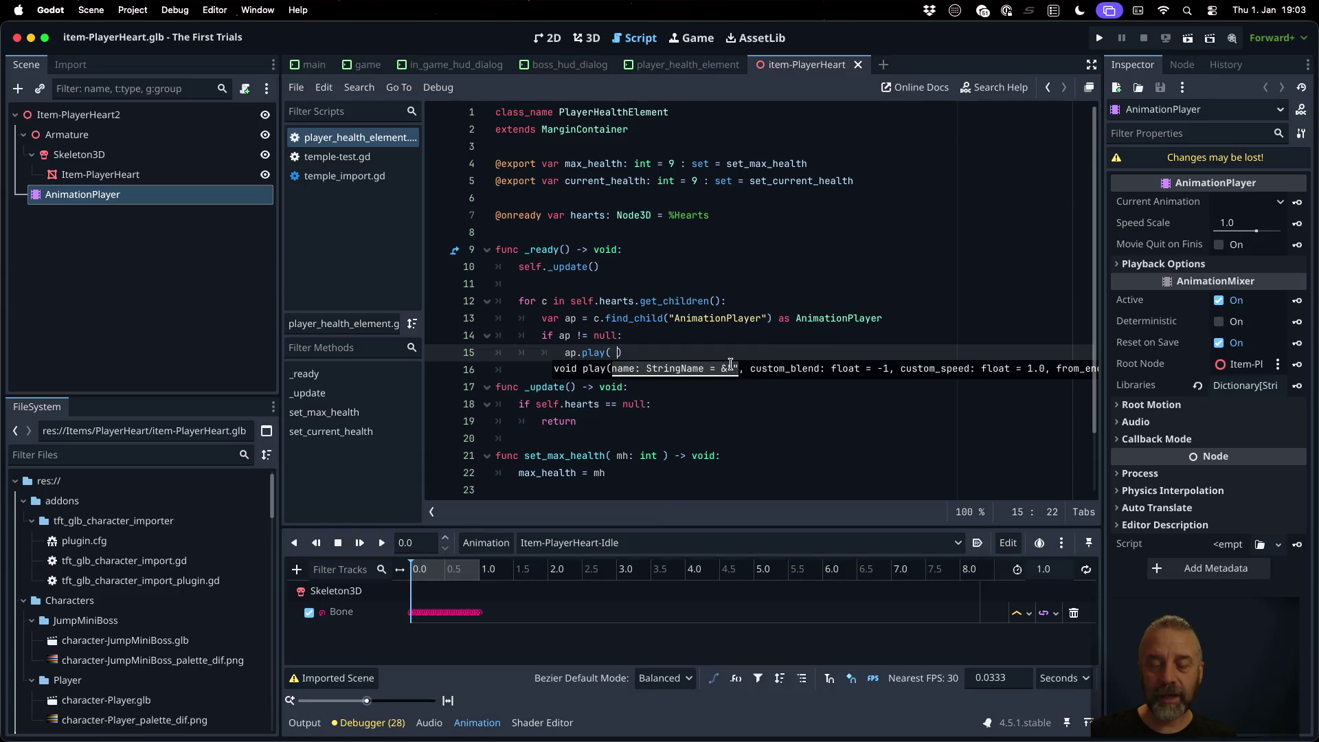
{"action": "type", "text": "\"item"}
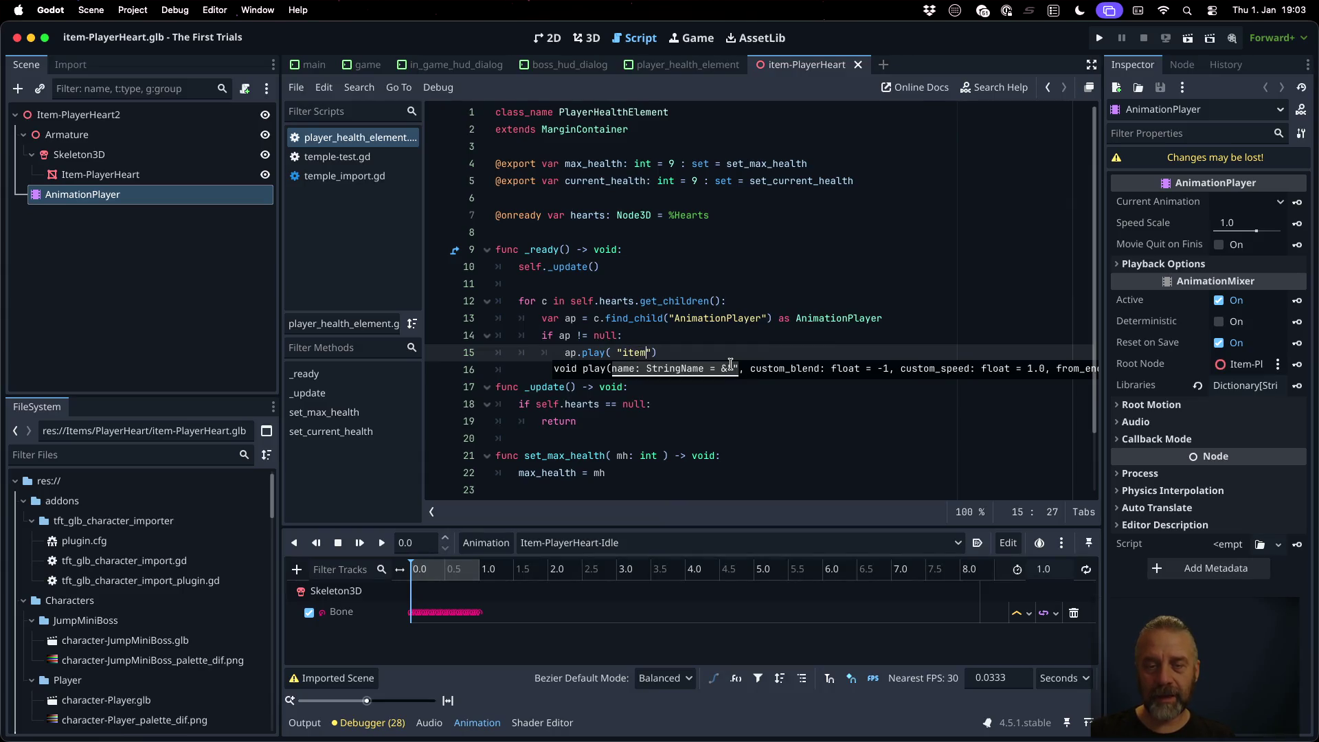
{"action": "key", "text": "BackSpace"}
{"action": "key", "text": "BackSpace"}
{"action": "key", "text": "BackSpace"}
{"action": "type", "text": "Item"}
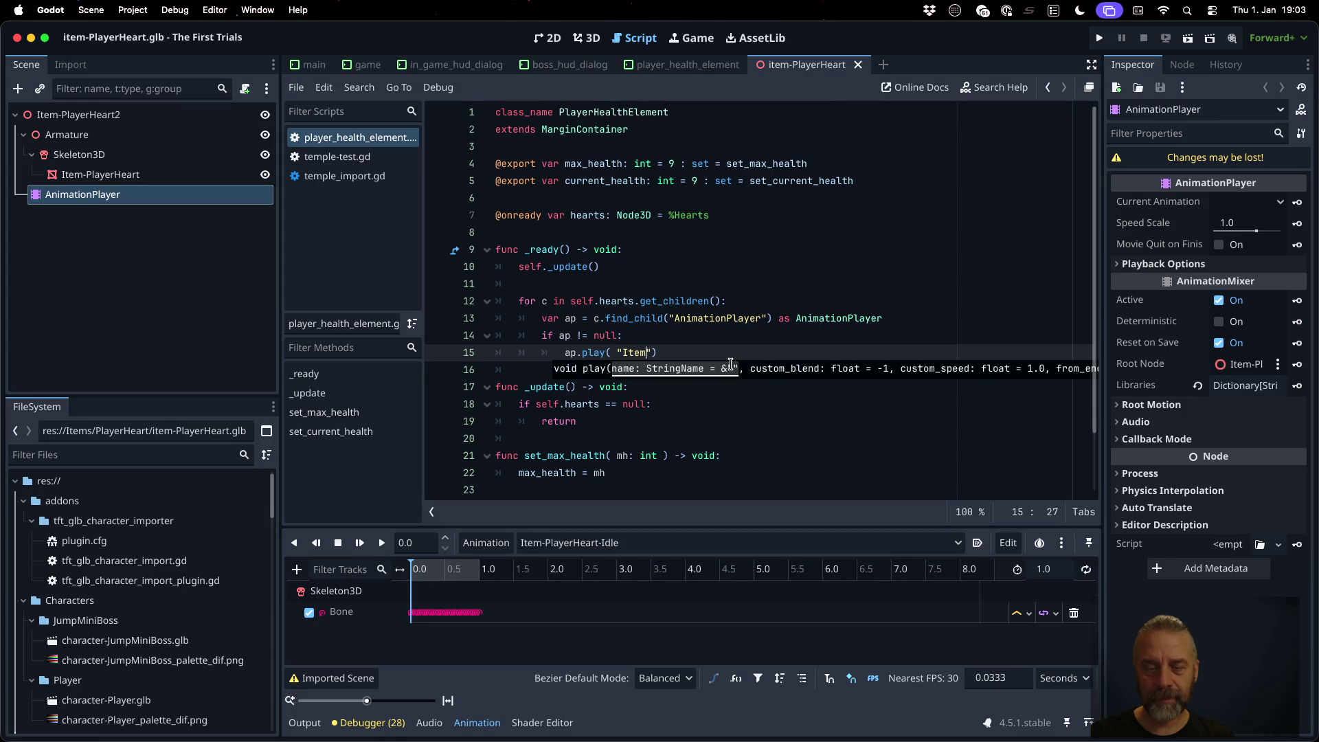
{"action": "type", "text": "-PlayerHre"}
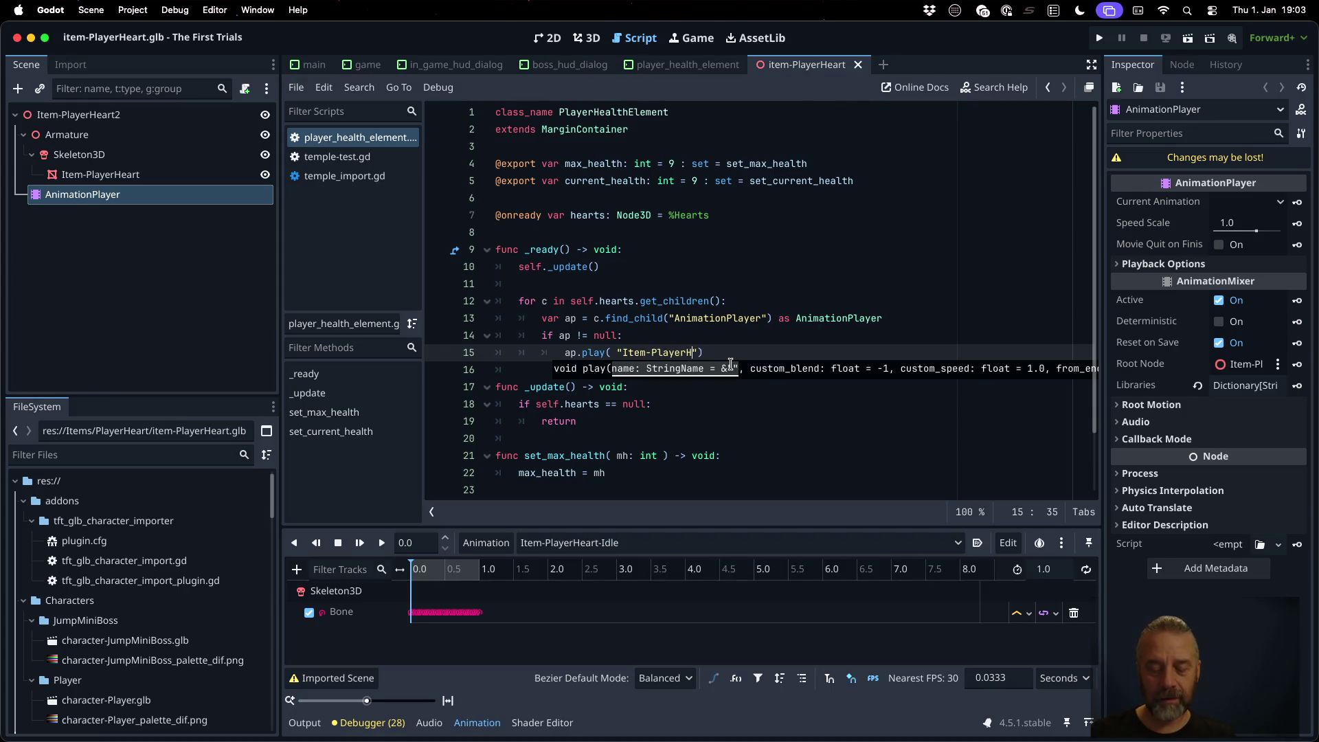
{"action": "key", "text": "BackSpace"}
{"action": "key", "text": "BackSpace"}
{"action": "type", "text": "eartI"}
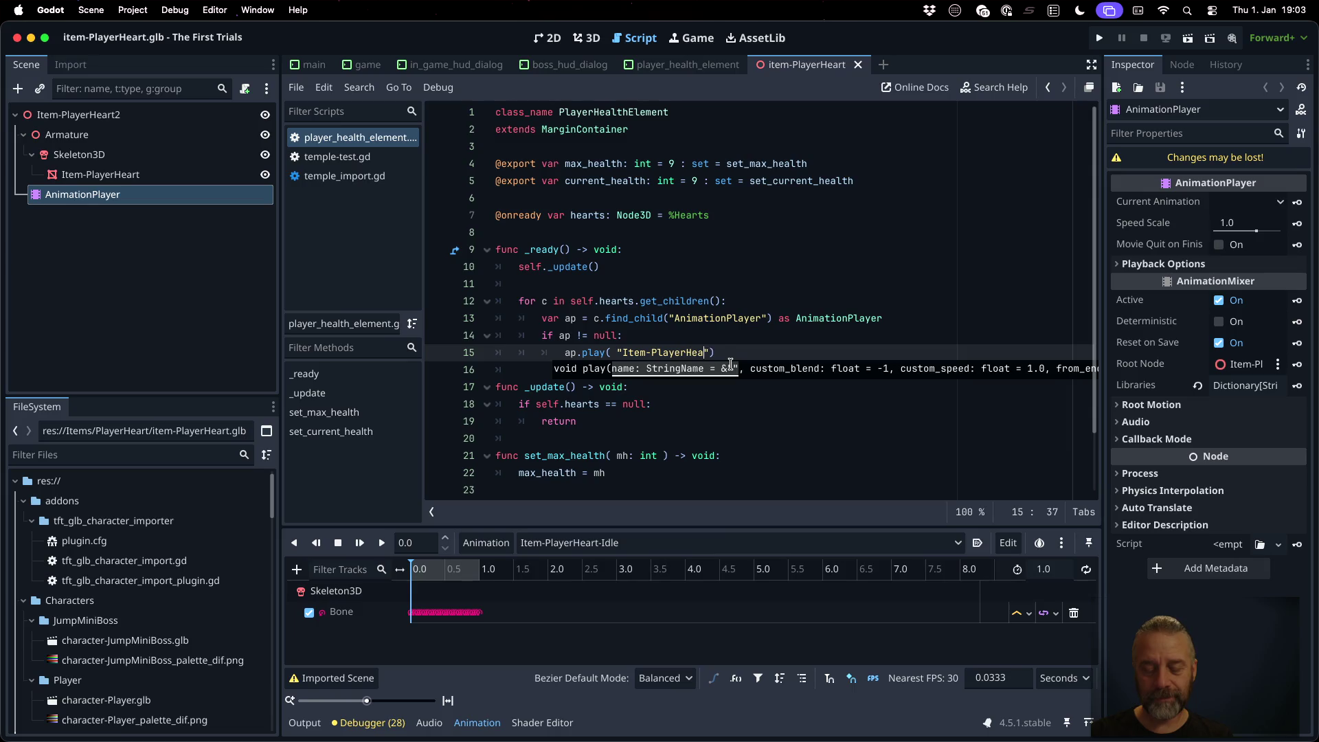
{"action": "key", "text": "BackSpace"}
{"action": "type", "text": "-Idle\""}
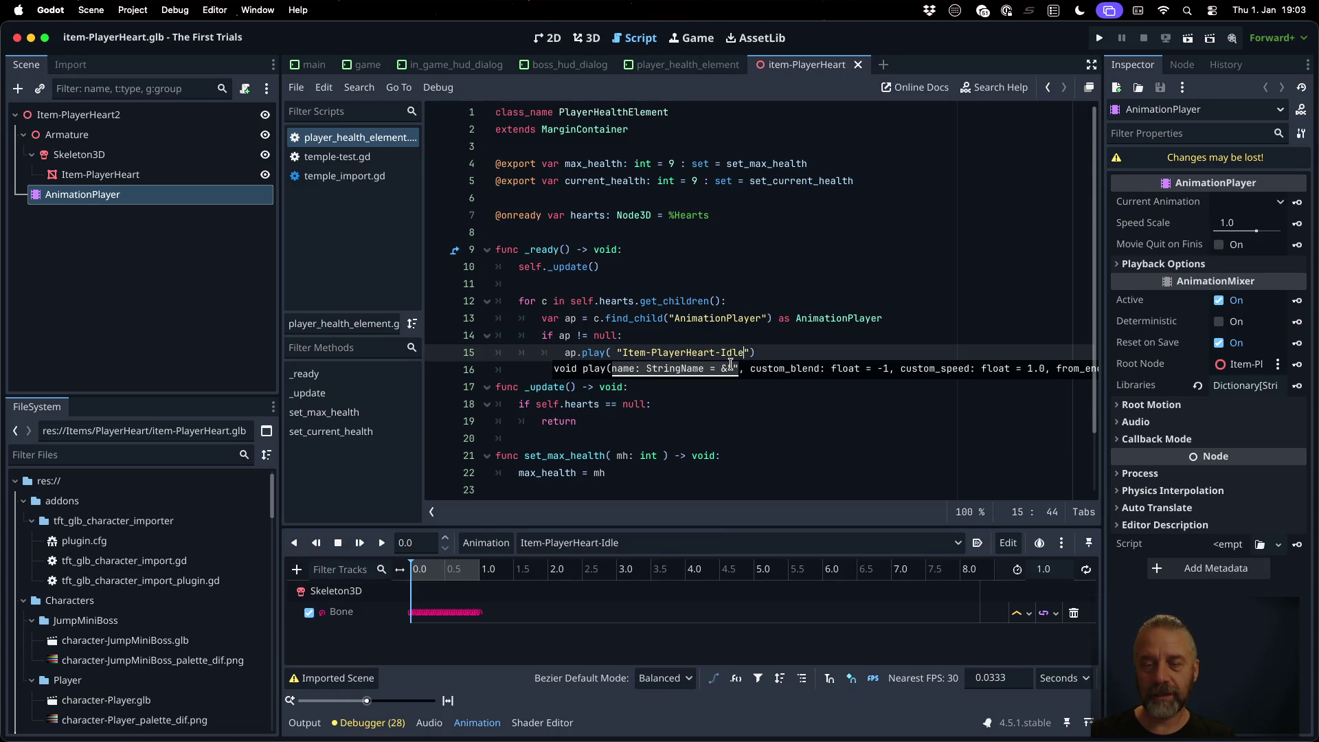
Step: Finish the play call and test the hearts in a quick game run
{"action": "key", "text": "Right"}
{"action": "left_click", "coordinate": [836, 283]}
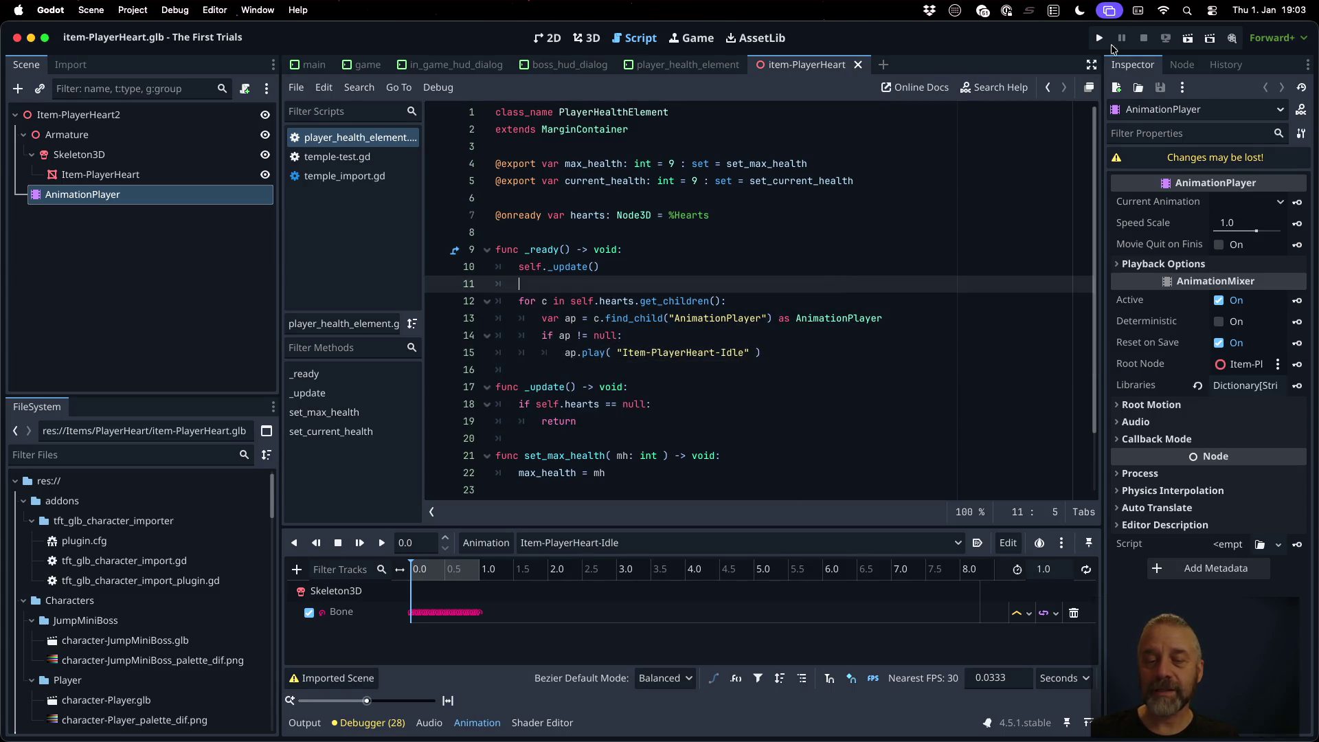
{"action": "left_click", "coordinate": [1101, 38]}
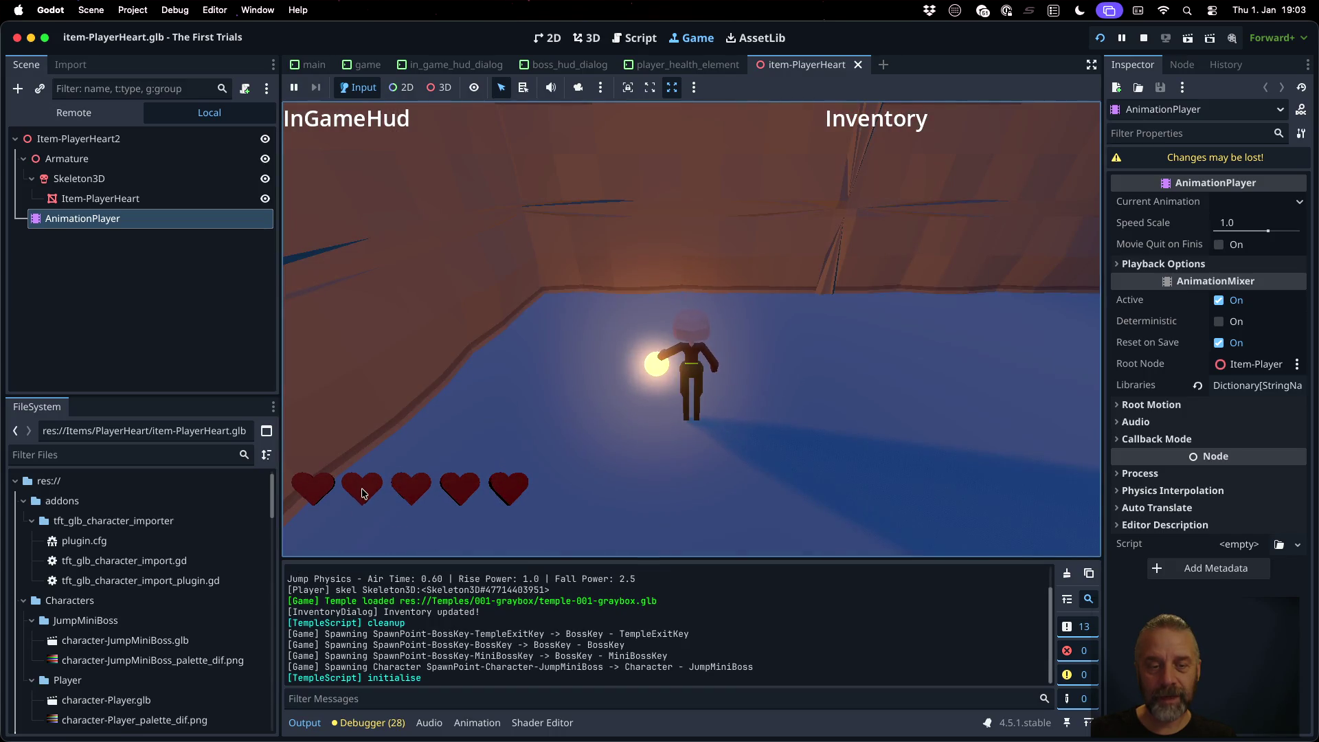
{"action": "left_click", "coordinate": [1143, 38]}
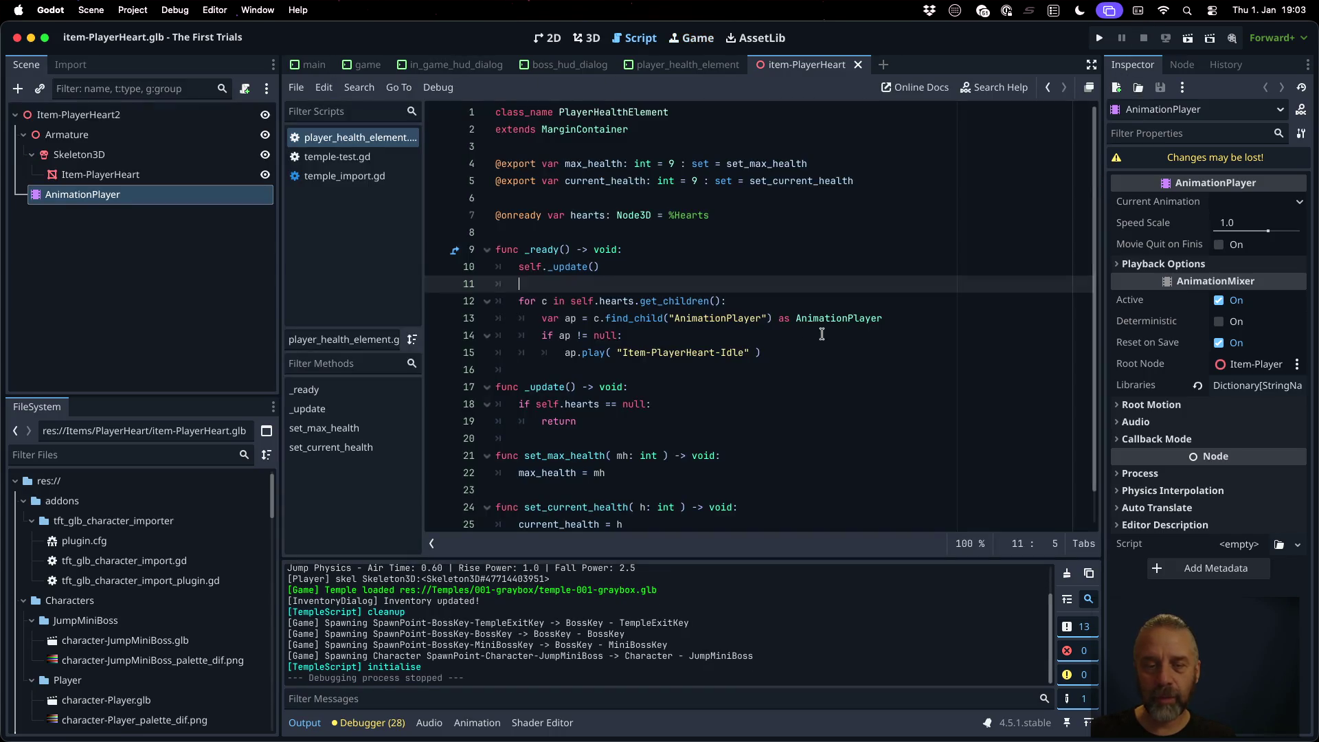
Step: Start an ap.se… line below the play call and open the AnimationPlayer class reference
{"action": "key", "text": "Return"}
{"action": "type", "text": "ap.set"}
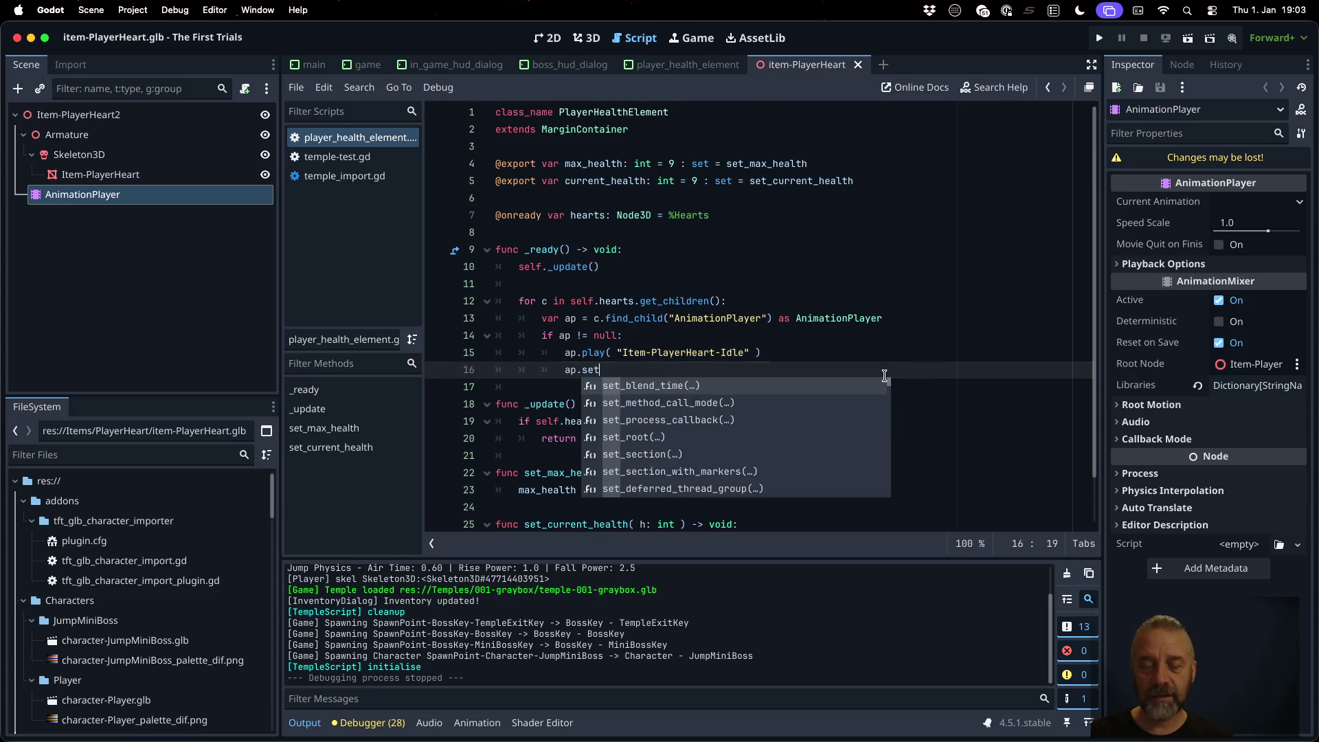
{"action": "key", "text": "BackSpace"}
{"action": "key", "text": "BackSpace"}
{"action": "key", "text": "BackSpace"}
{"action": "left_click", "coordinate": [848, 319], "text": "super"}
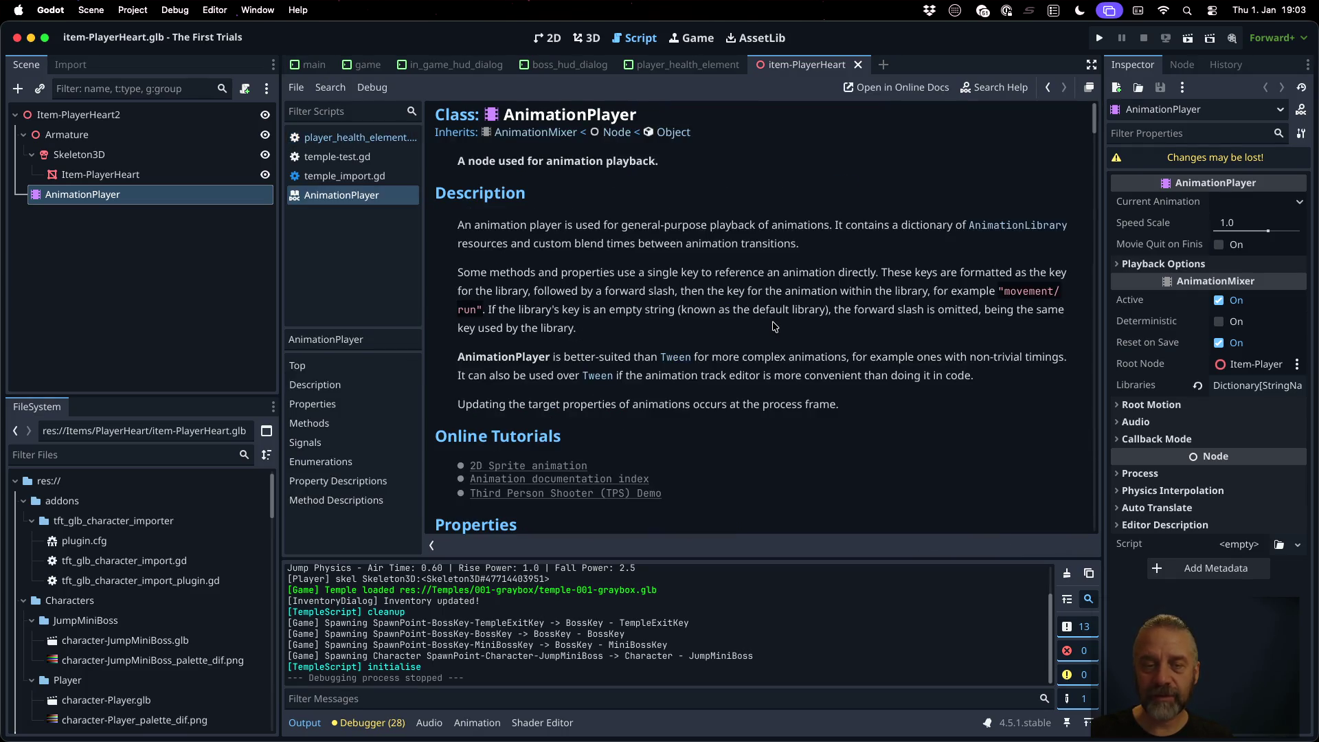
Step: Search the AnimationPlayer documentation for 'loop' and step through the matches
{"action": "key", "text": "super+f"}
{"action": "type", "text": "loop"}
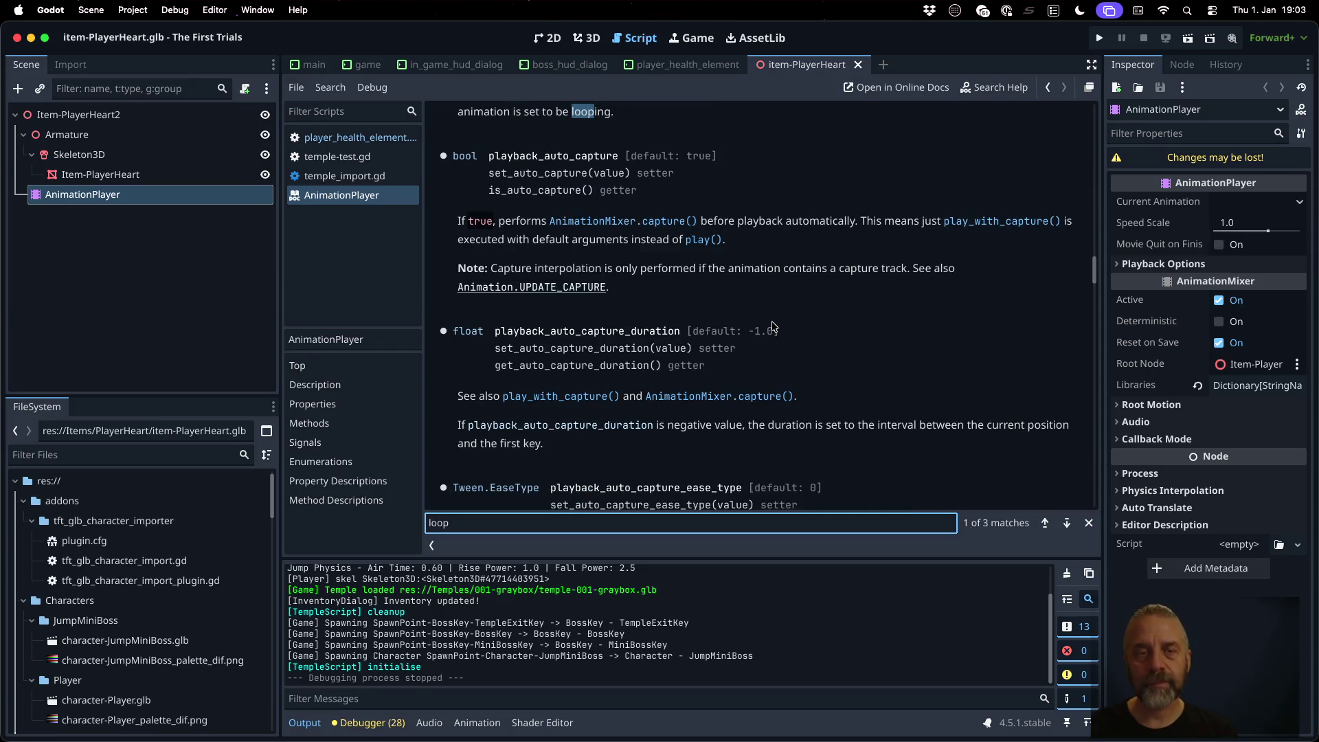
{"action": "scroll", "coordinate": [836, 278], "scroll_direction": "up", "scroll_amount": 3}
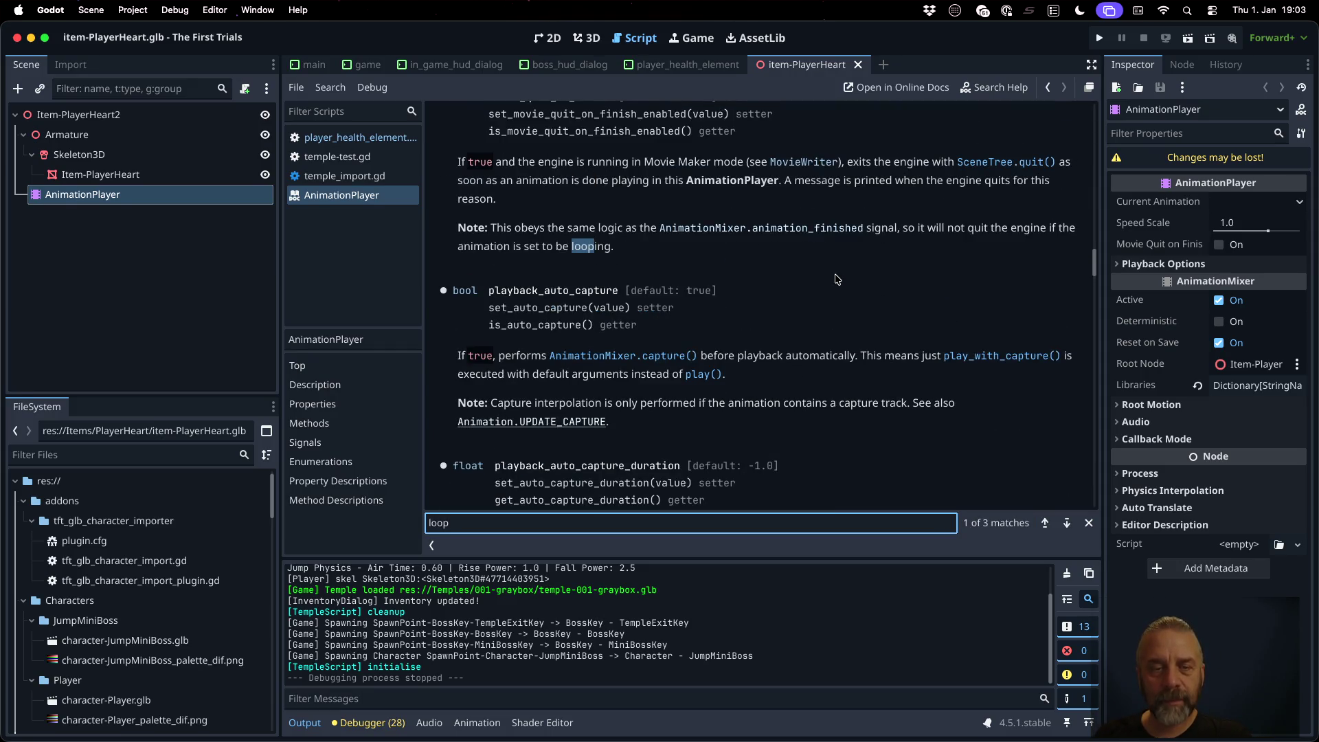
{"action": "scroll", "coordinate": [836, 278], "scroll_direction": "up", "scroll_amount": 3}
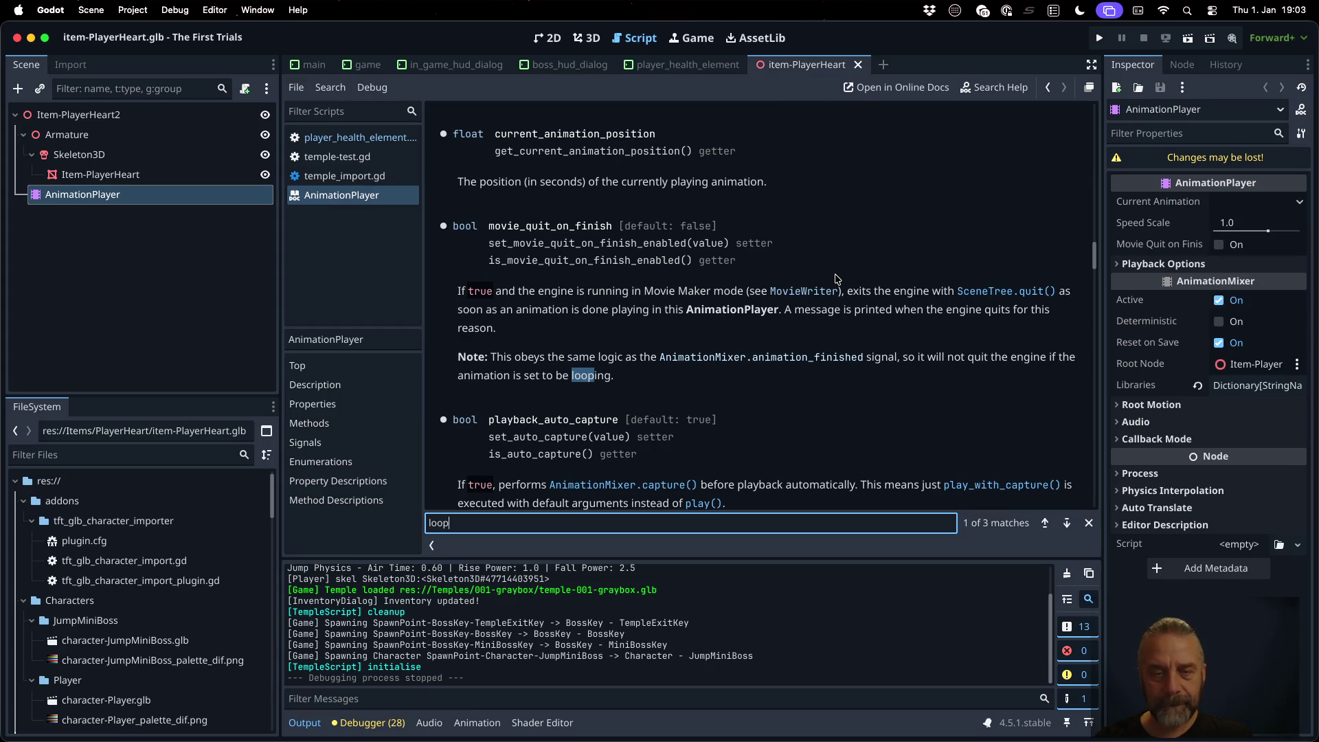
{"action": "left_click", "coordinate": [1067, 522]}
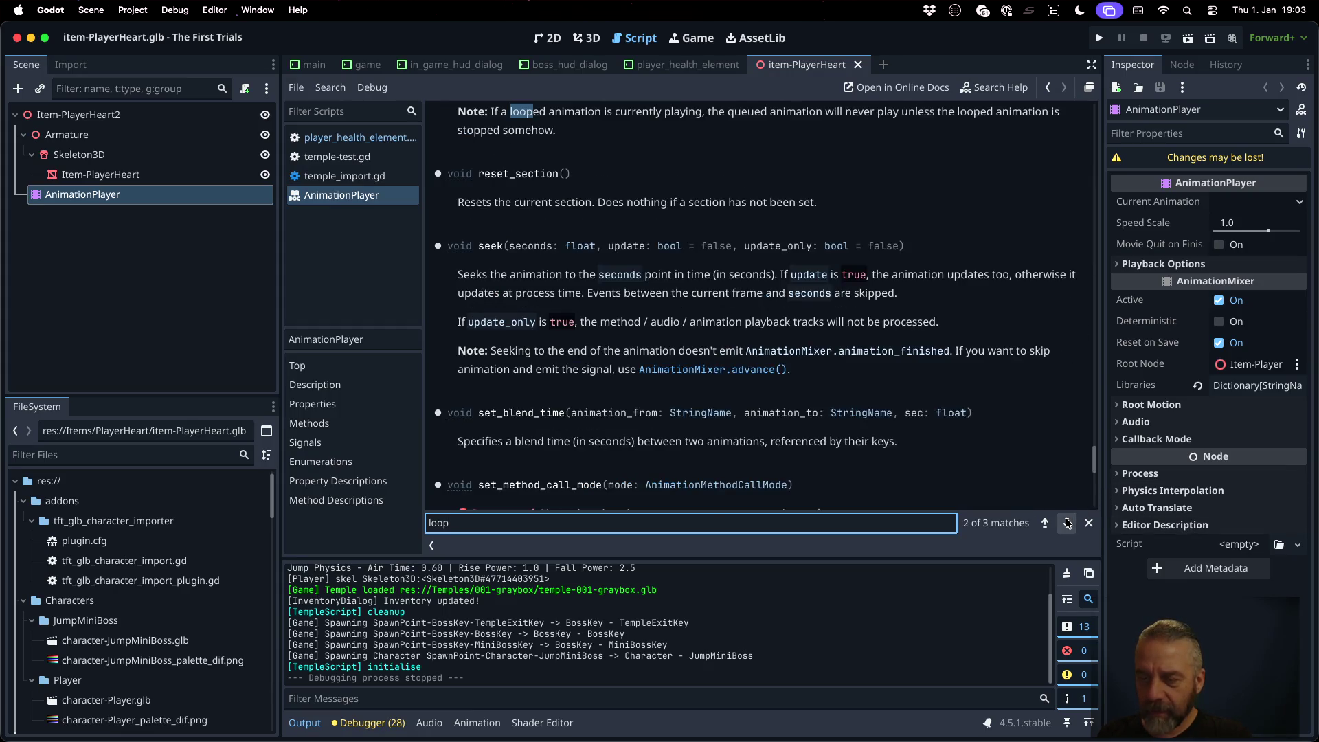
{"action": "left_click", "coordinate": [1066, 523]}
{"action": "left_click", "coordinate": [1066, 523]}
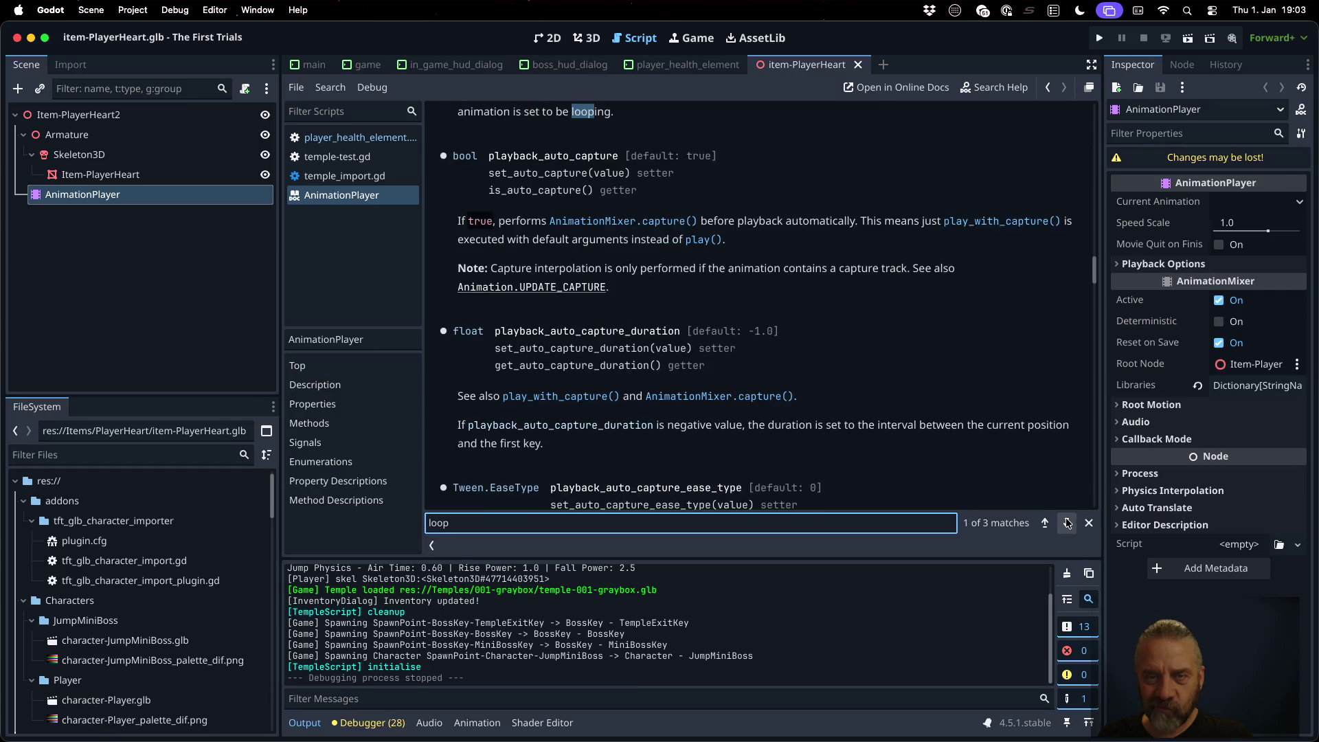
{"action": "left_click", "coordinate": [1067, 523]}
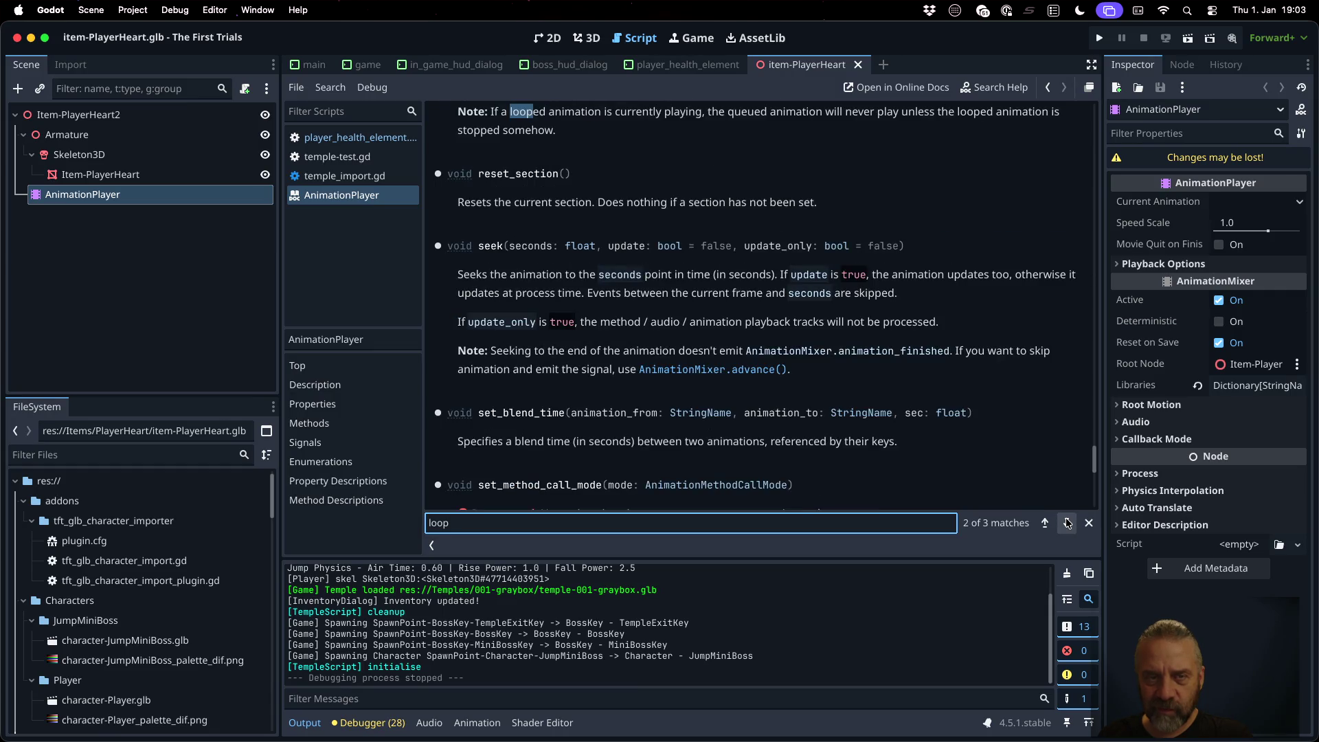
{"action": "scroll", "coordinate": [863, 266], "scroll_direction": "up", "scroll_amount": 10}
{"action": "scroll", "coordinate": [863, 267], "scroll_direction": "up", "scroll_amount": 10}
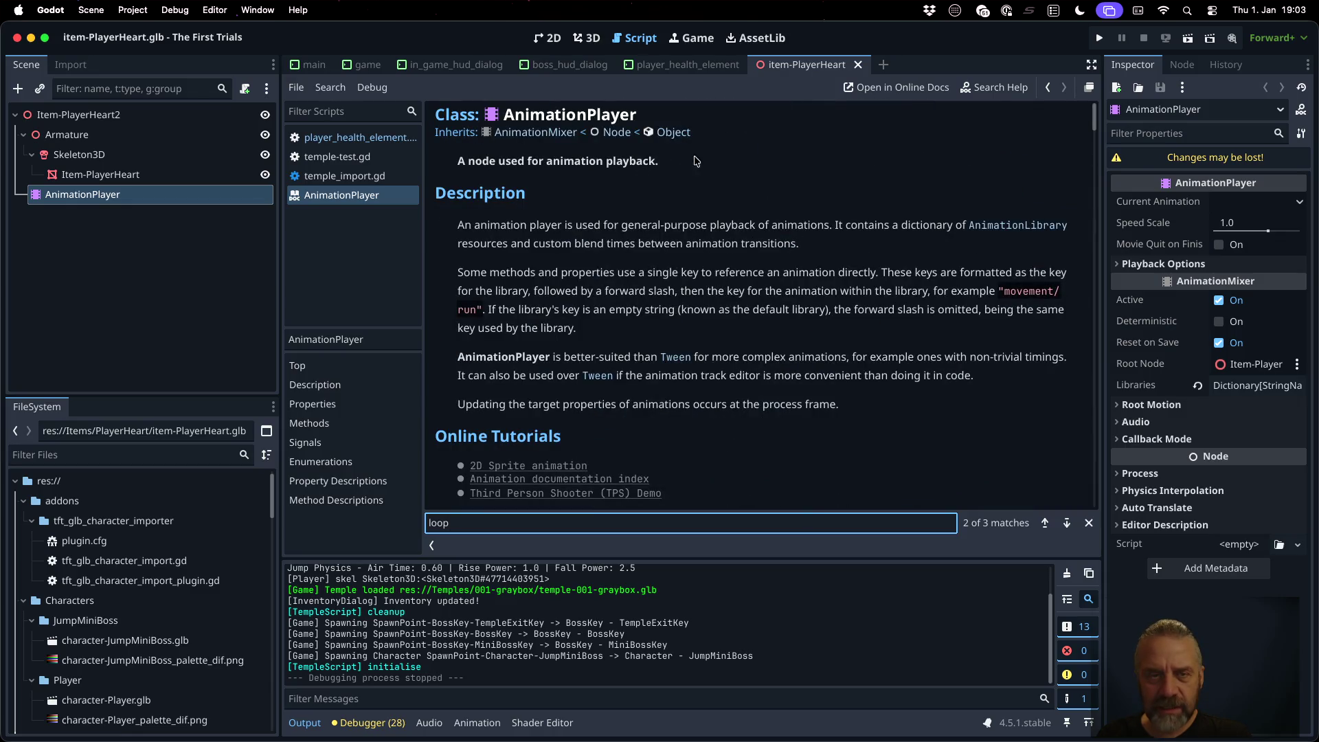
Step: Search the AnimationMixer class reference for 'loop' and review each match
{"action": "left_click", "coordinate": [553, 137]}
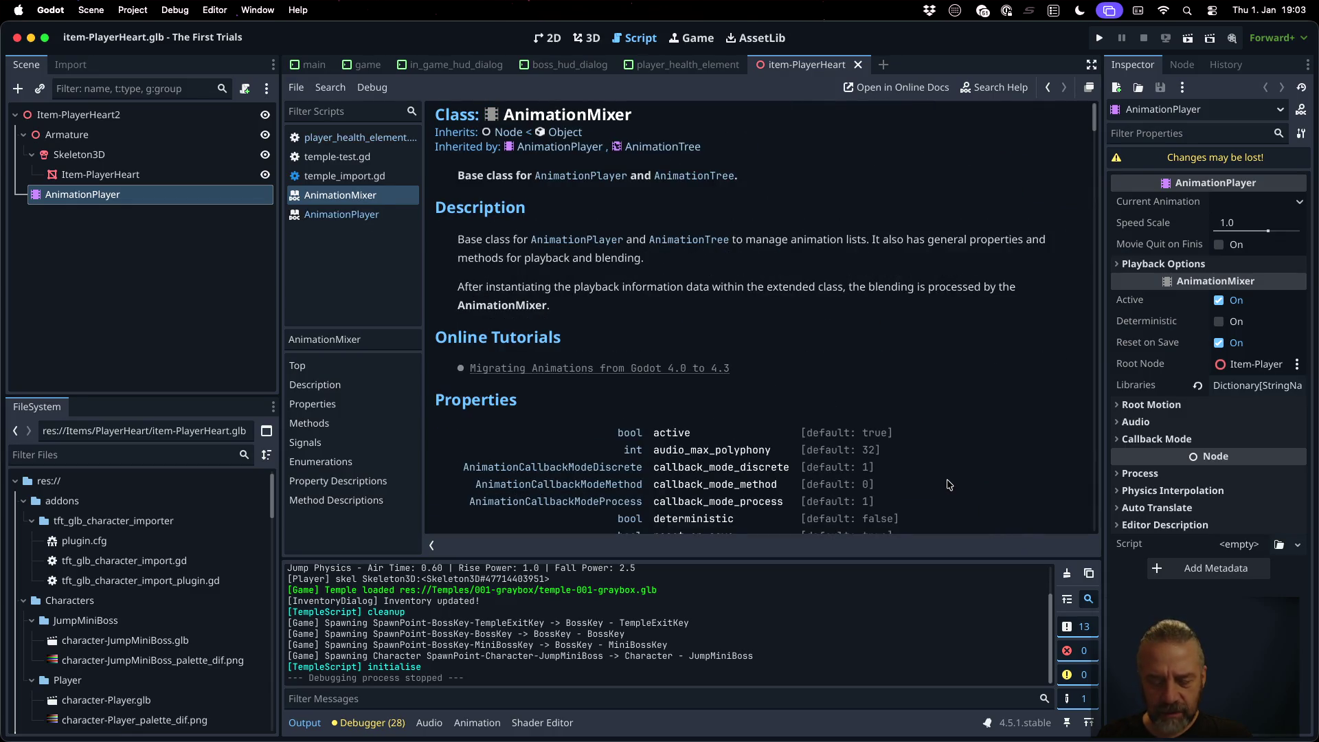
{"action": "key", "text": "super+f"}
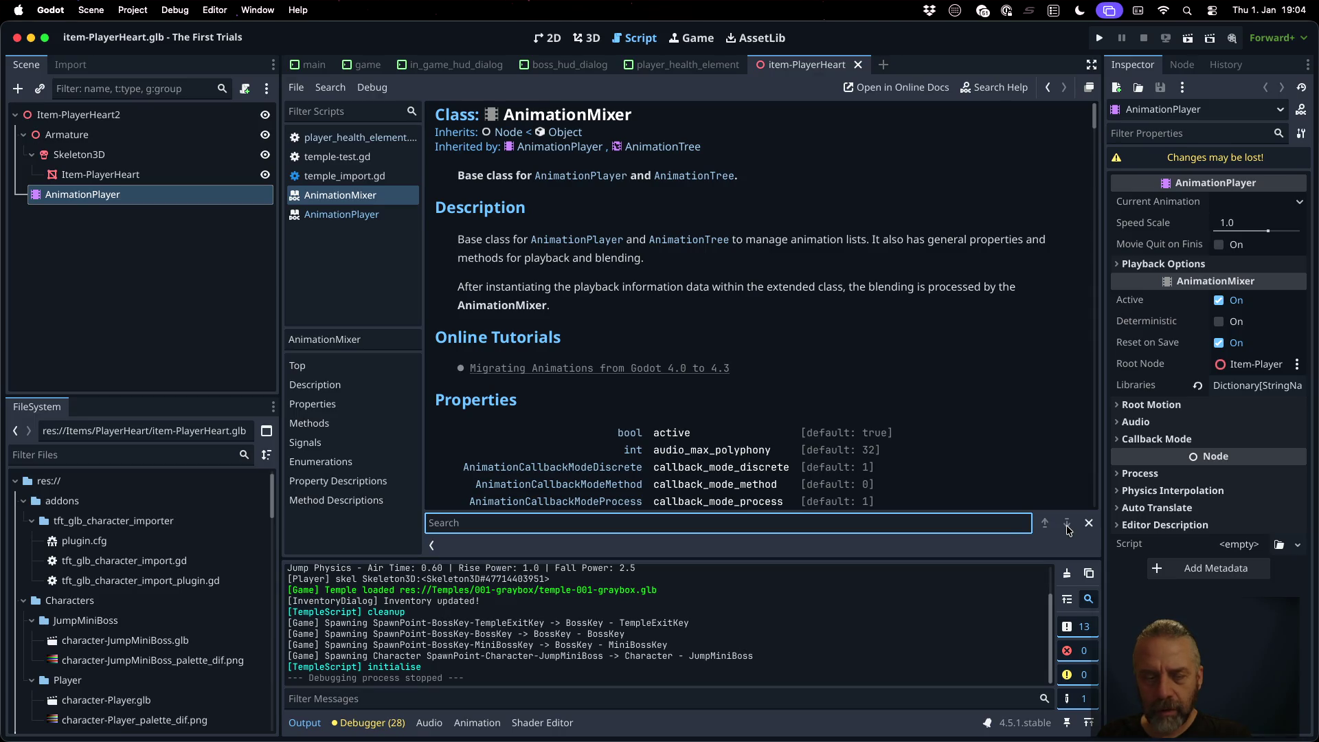
{"action": "type", "text": "loop"}
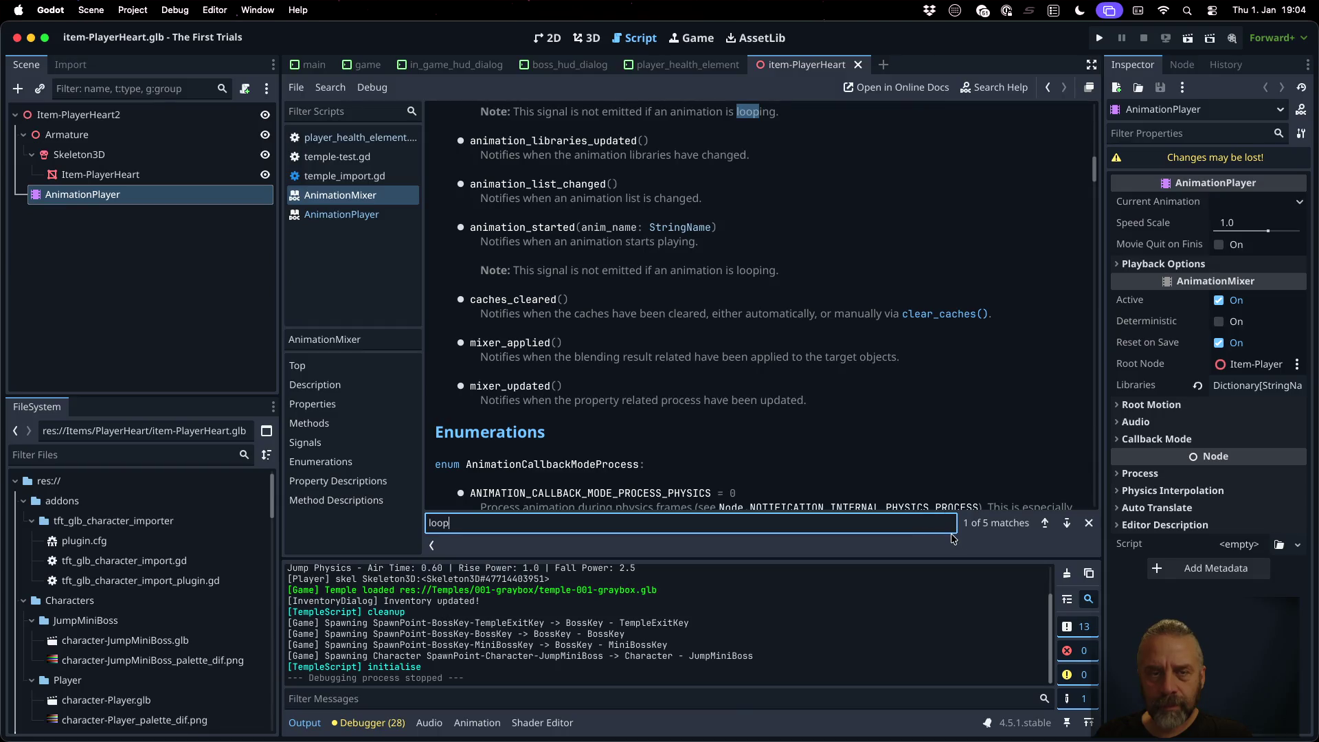
{"action": "left_click", "coordinate": [1063, 525]}
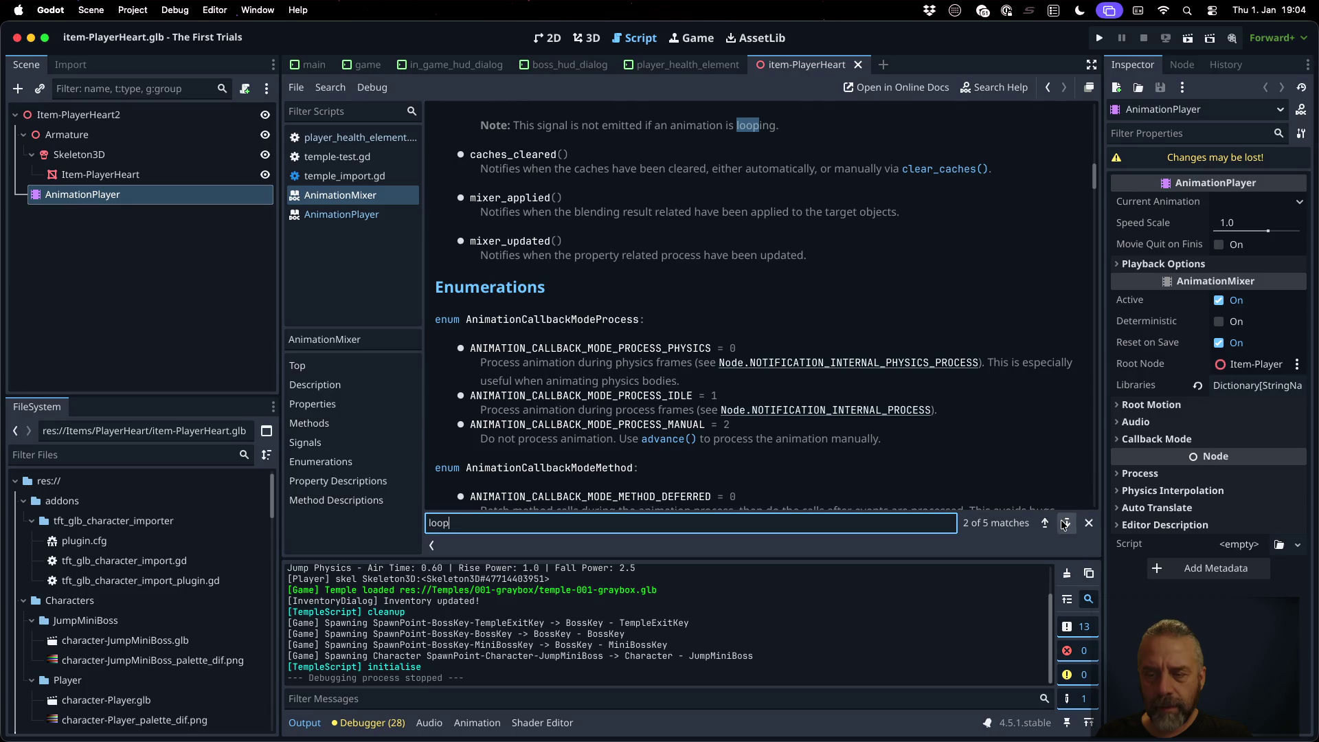
{"action": "left_click", "coordinate": [1065, 525]}
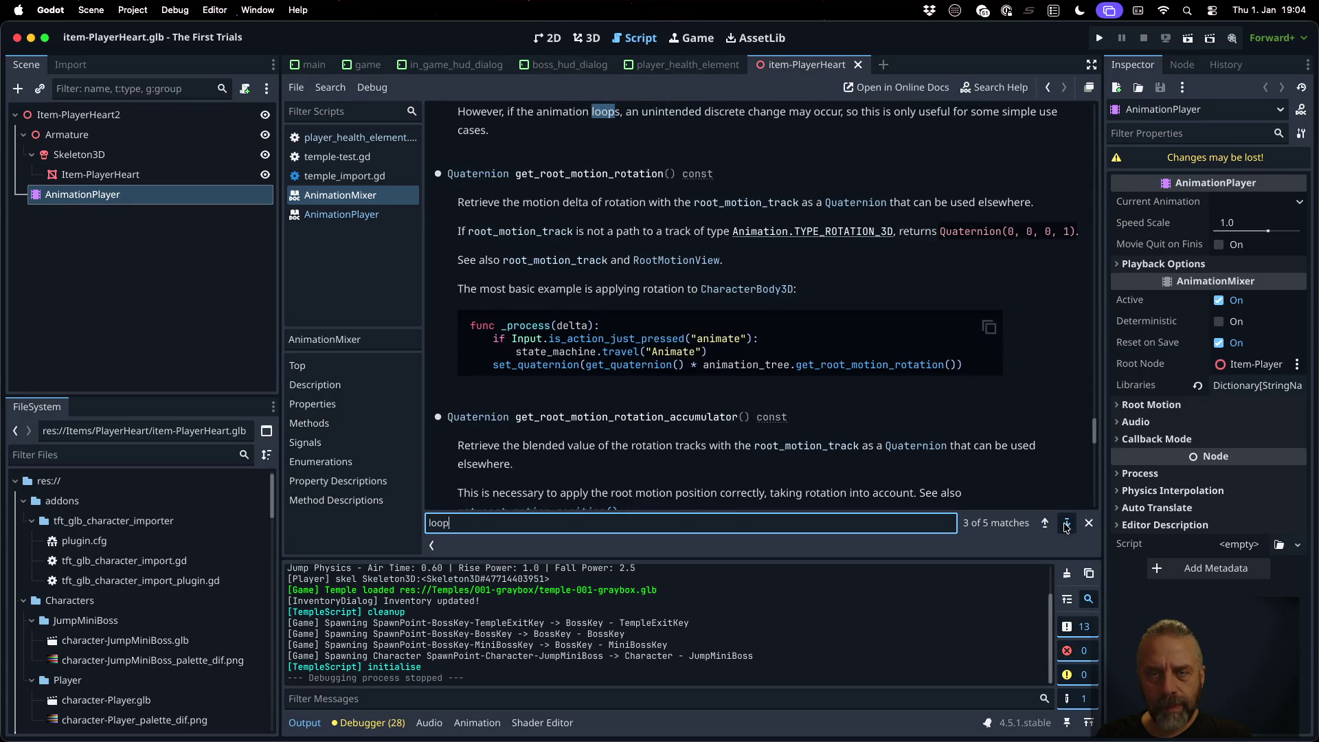
{"action": "left_click", "coordinate": [1065, 525]}
{"action": "left_click", "coordinate": [1065, 525]}
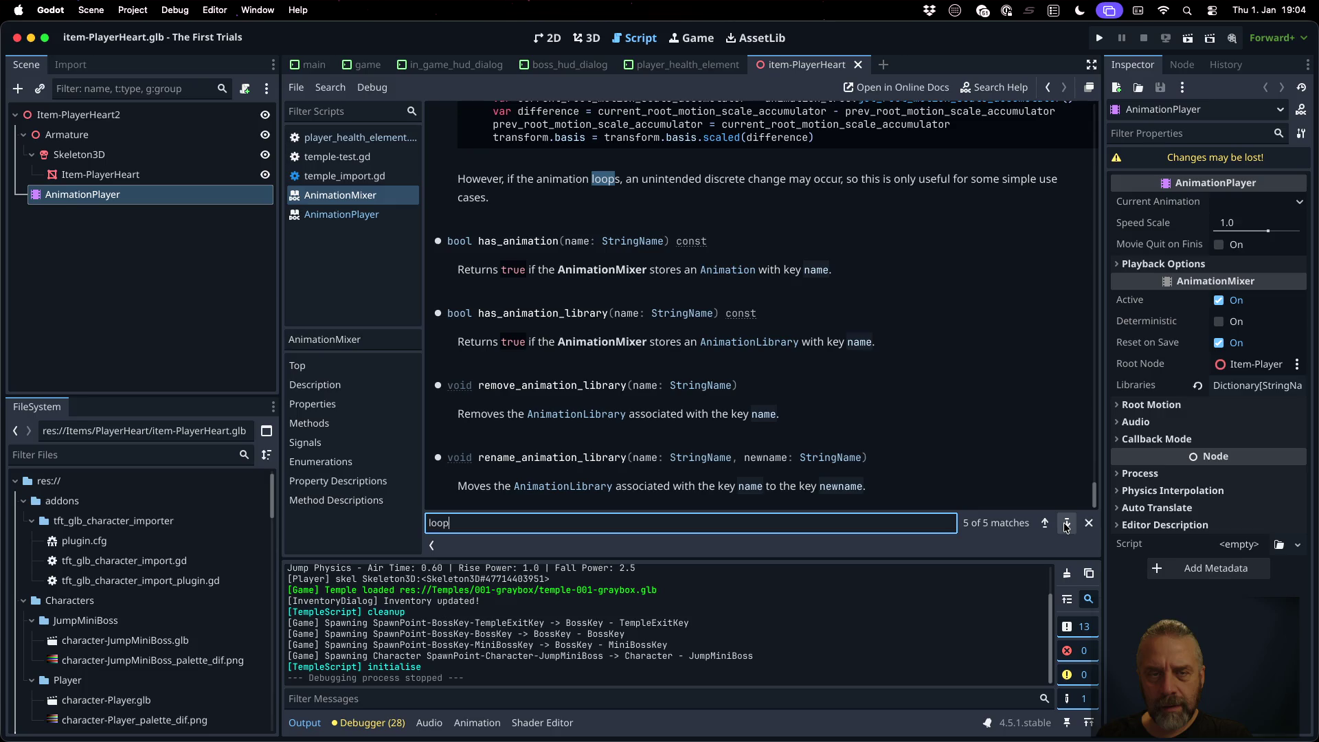
{"action": "left_click", "coordinate": [1066, 525]}
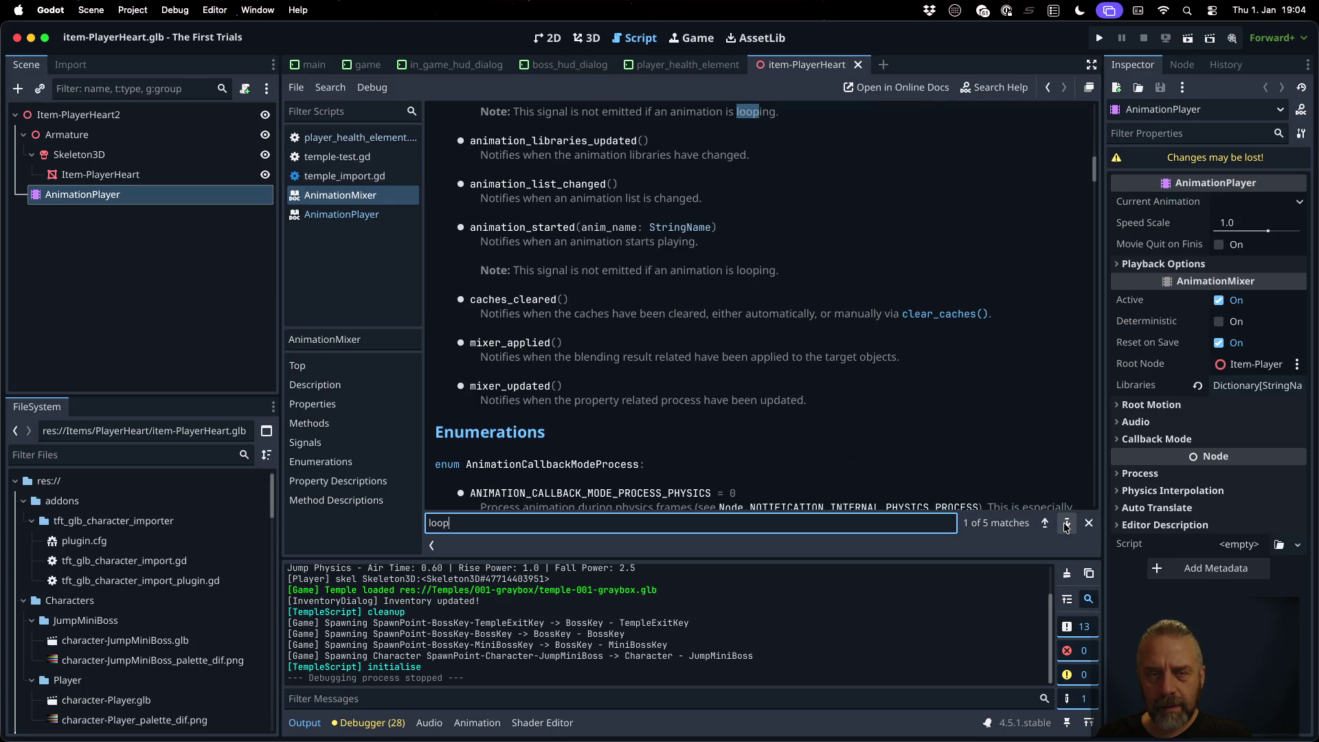
{"action": "scroll", "coordinate": [875, 393], "scroll_direction": "down", "scroll_amount": 5}
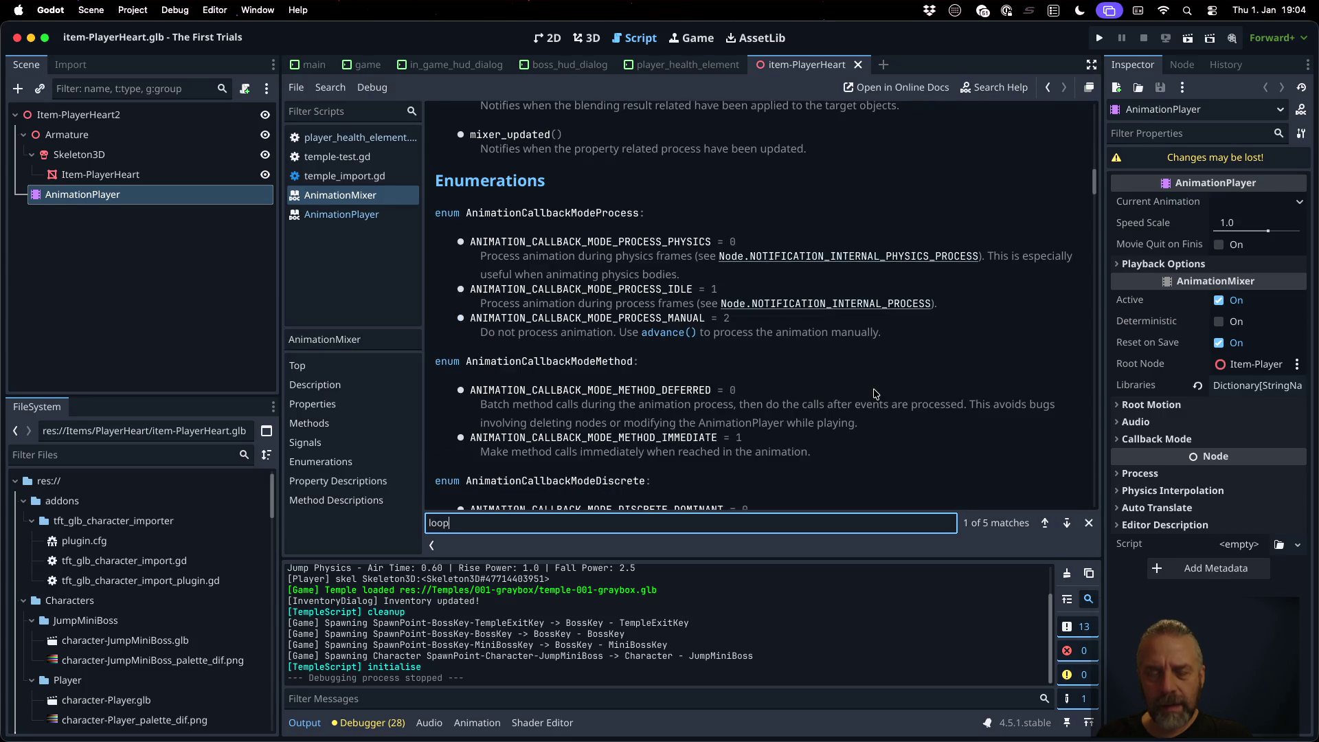
{"action": "scroll", "coordinate": [869, 397], "scroll_direction": "up", "scroll_amount": 10}
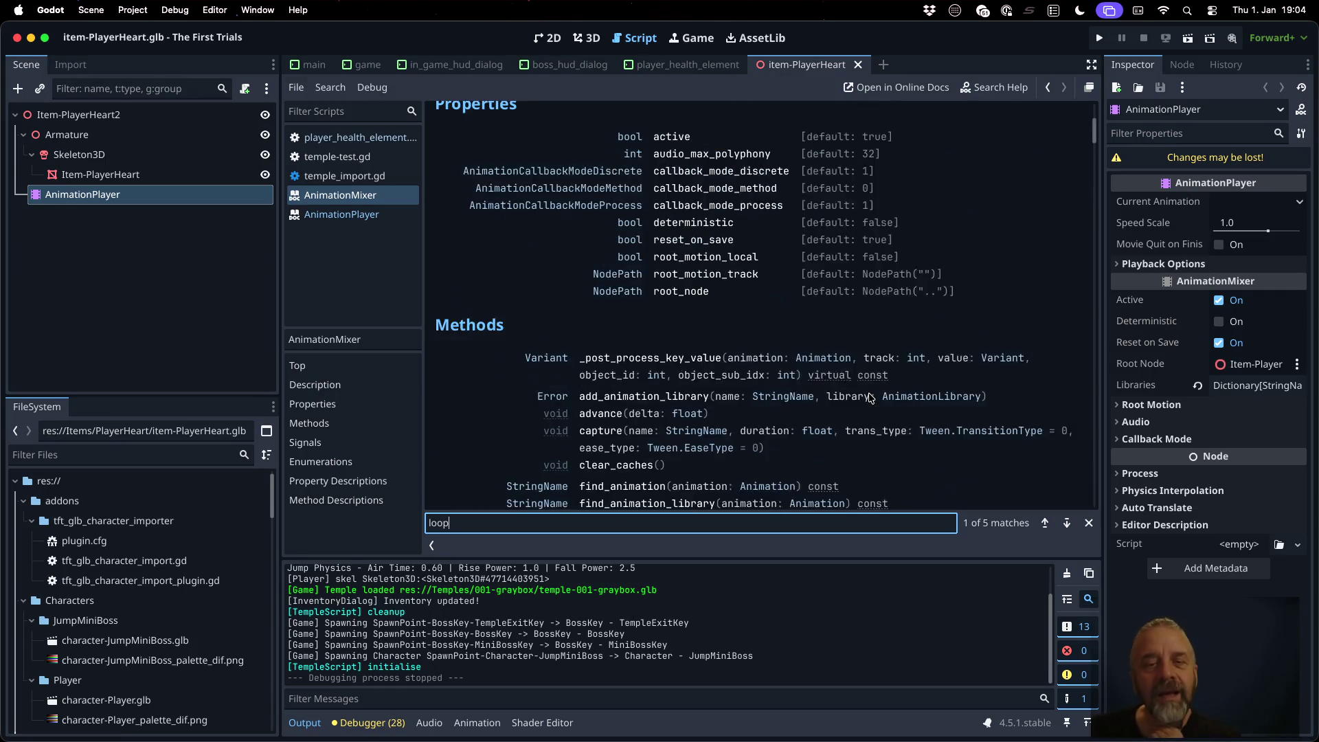
{"action": "scroll", "coordinate": [869, 397], "scroll_direction": "down", "scroll_amount": 10}
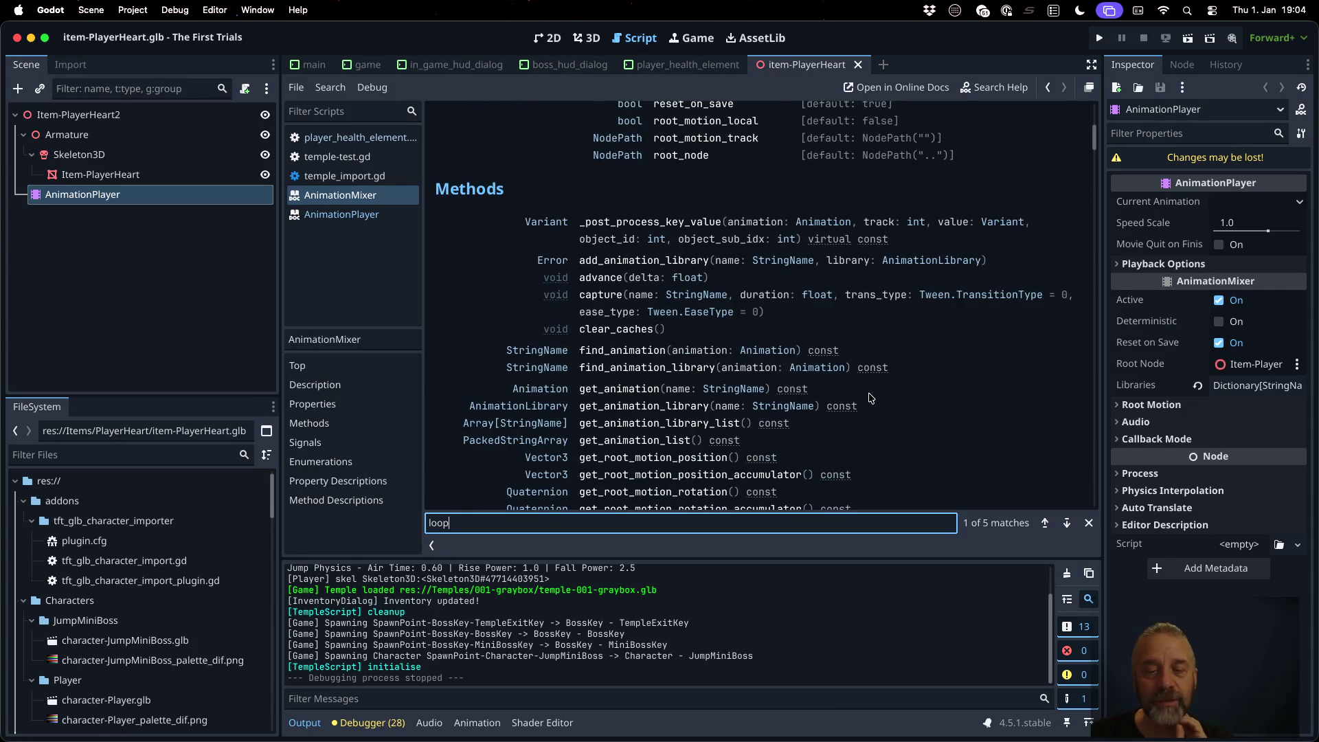
{"action": "scroll", "coordinate": [869, 397], "scroll_direction": "up", "scroll_amount": 4}
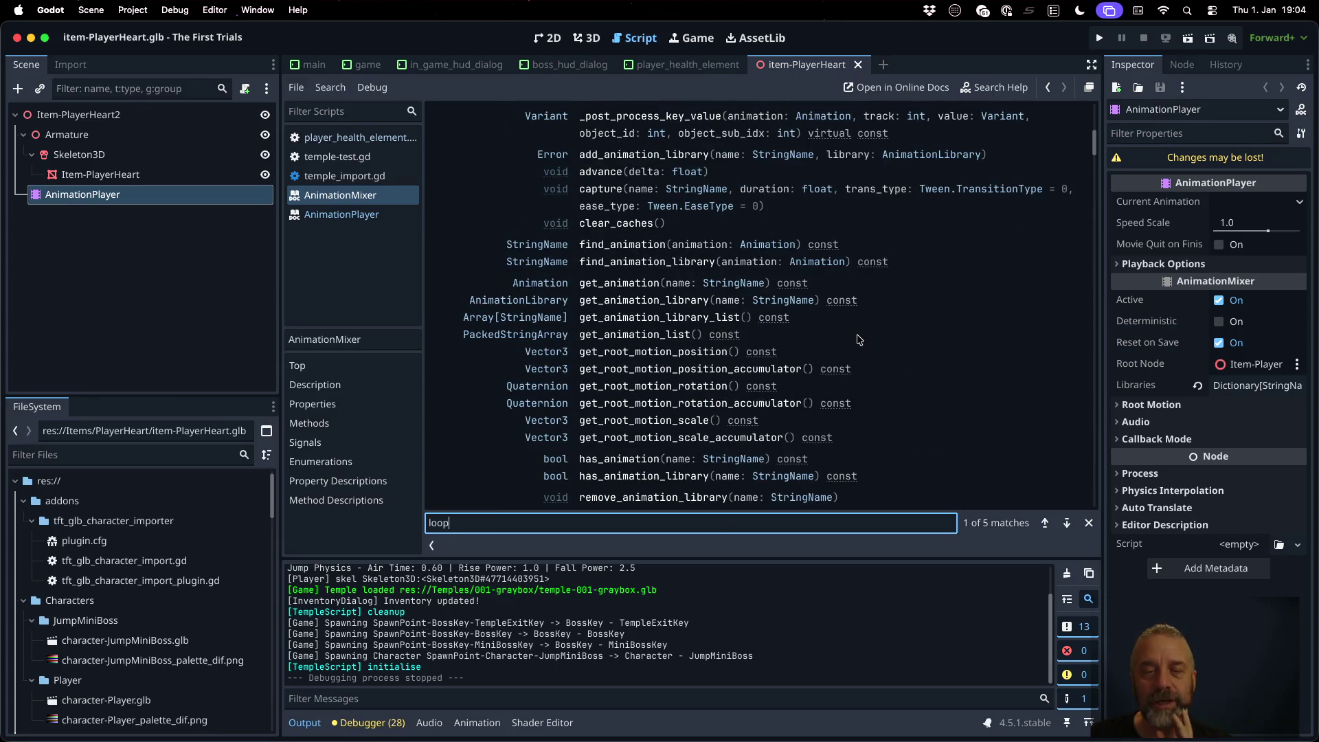
Step: Read the Animation class's loop_mode and LoopMode enum, then reopen the player_health_element scene
{"action": "left_click", "coordinate": [556, 284]}
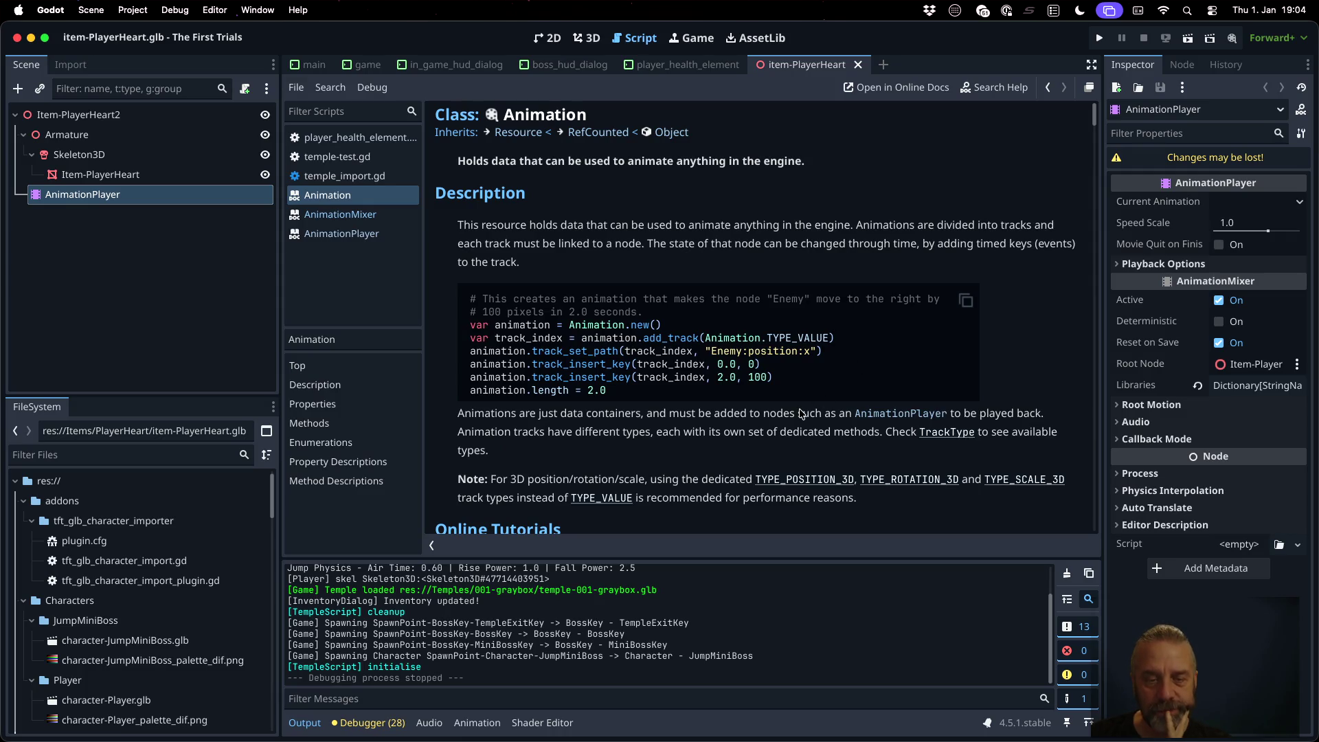
{"action": "scroll", "coordinate": [800, 412], "scroll_direction": "down", "scroll_amount": 5}
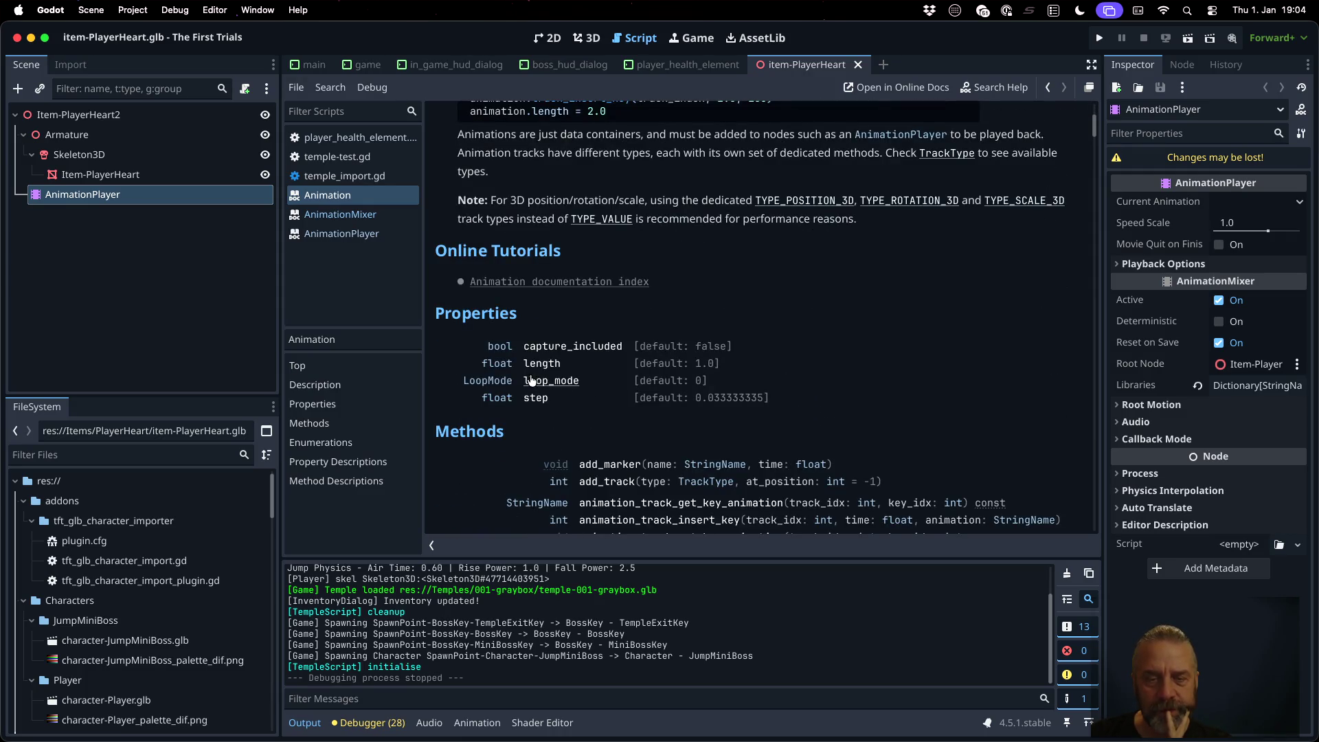
{"action": "left_click", "coordinate": [556, 381]}
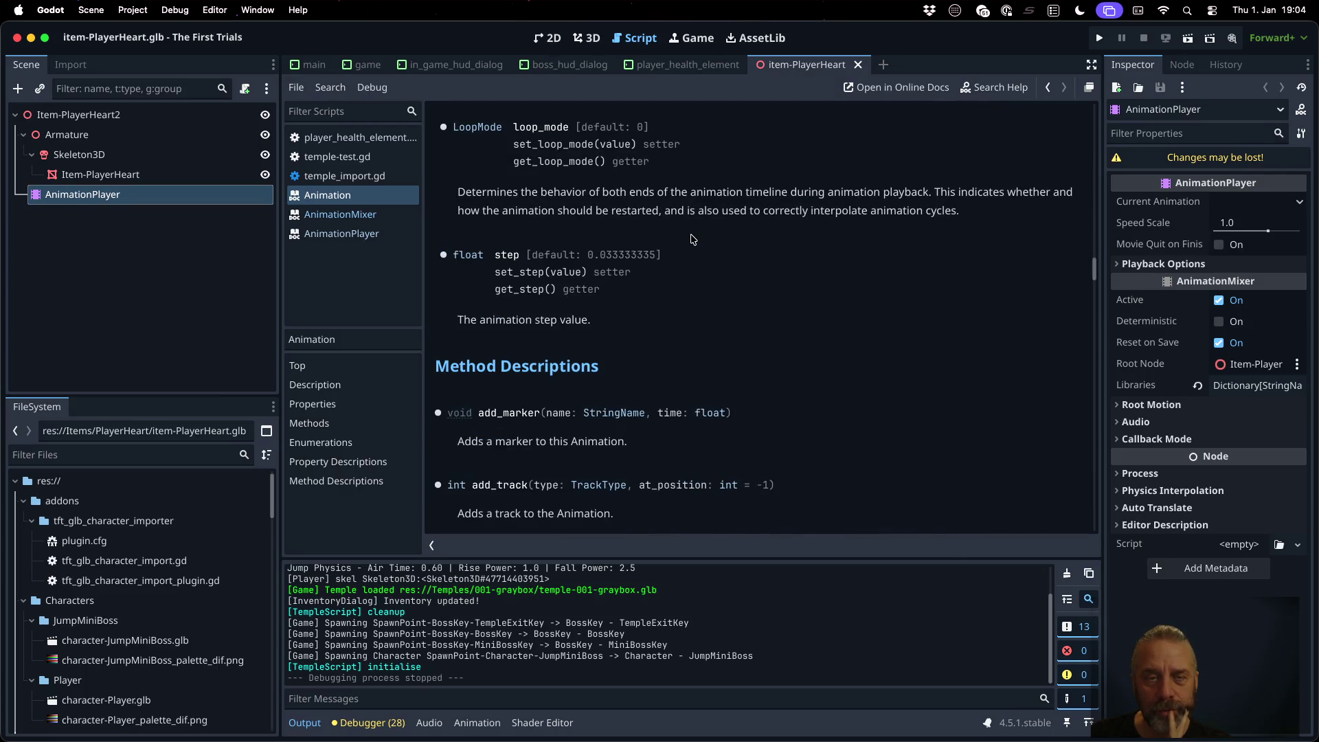
{"action": "left_click", "coordinate": [477, 127]}
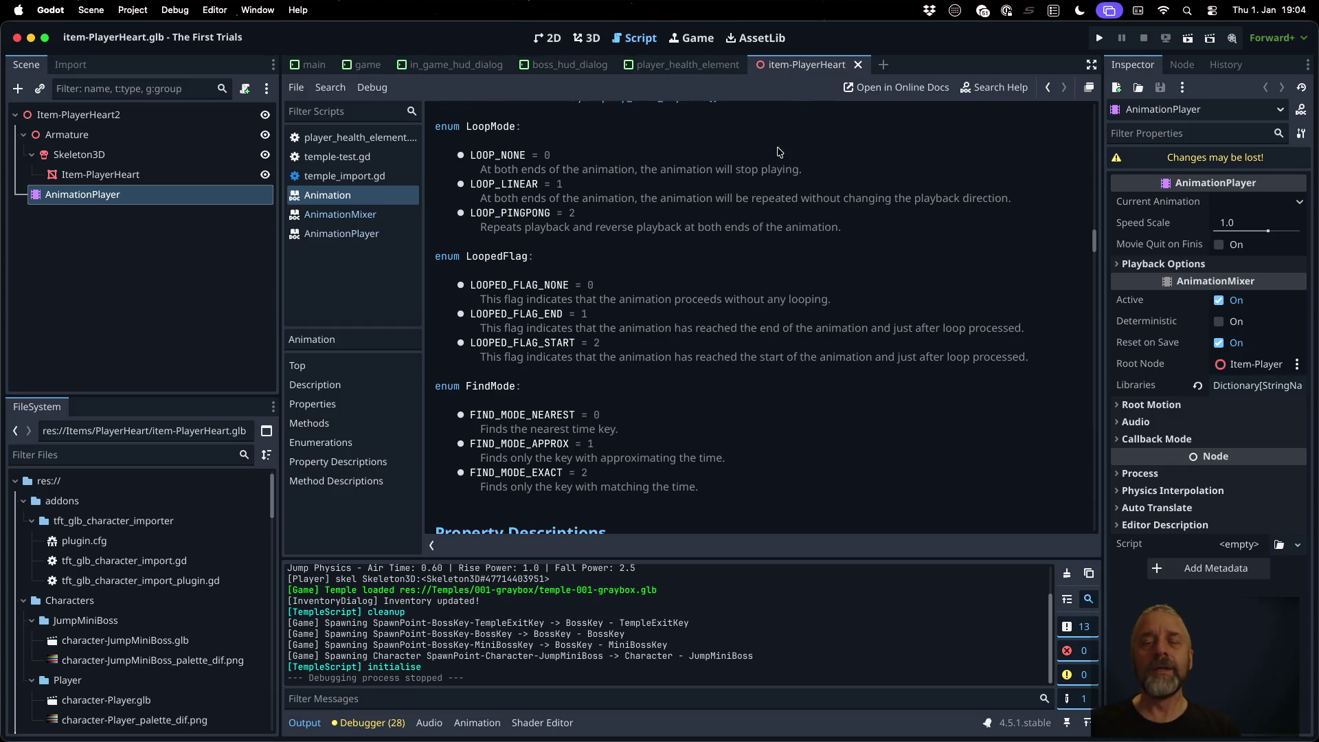
{"action": "left_click", "coordinate": [687, 65]}
{"action": "left_click", "coordinate": [634, 37]}
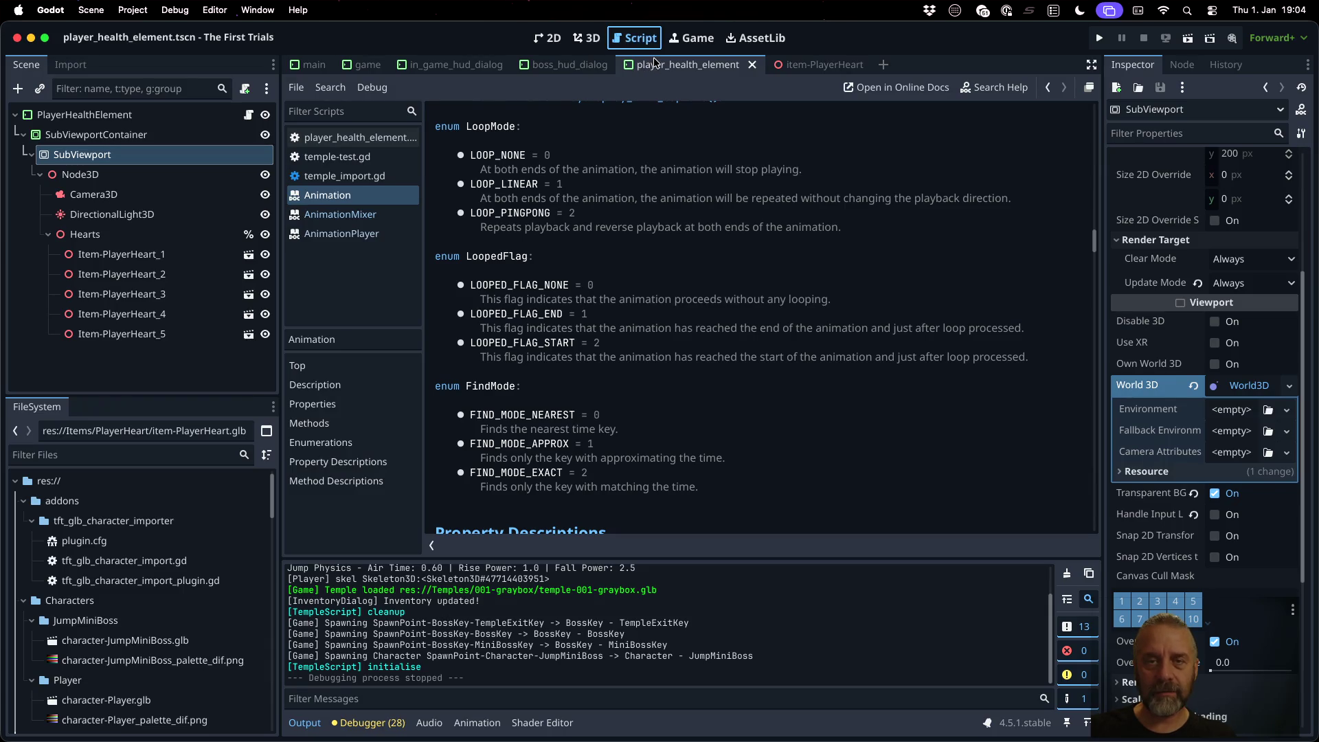
Step: In player_health_element.gd _ready, replace the unfinished ap. line with var anim = ap.get_animation above ap.play
{"action": "left_click", "coordinate": [357, 137]}
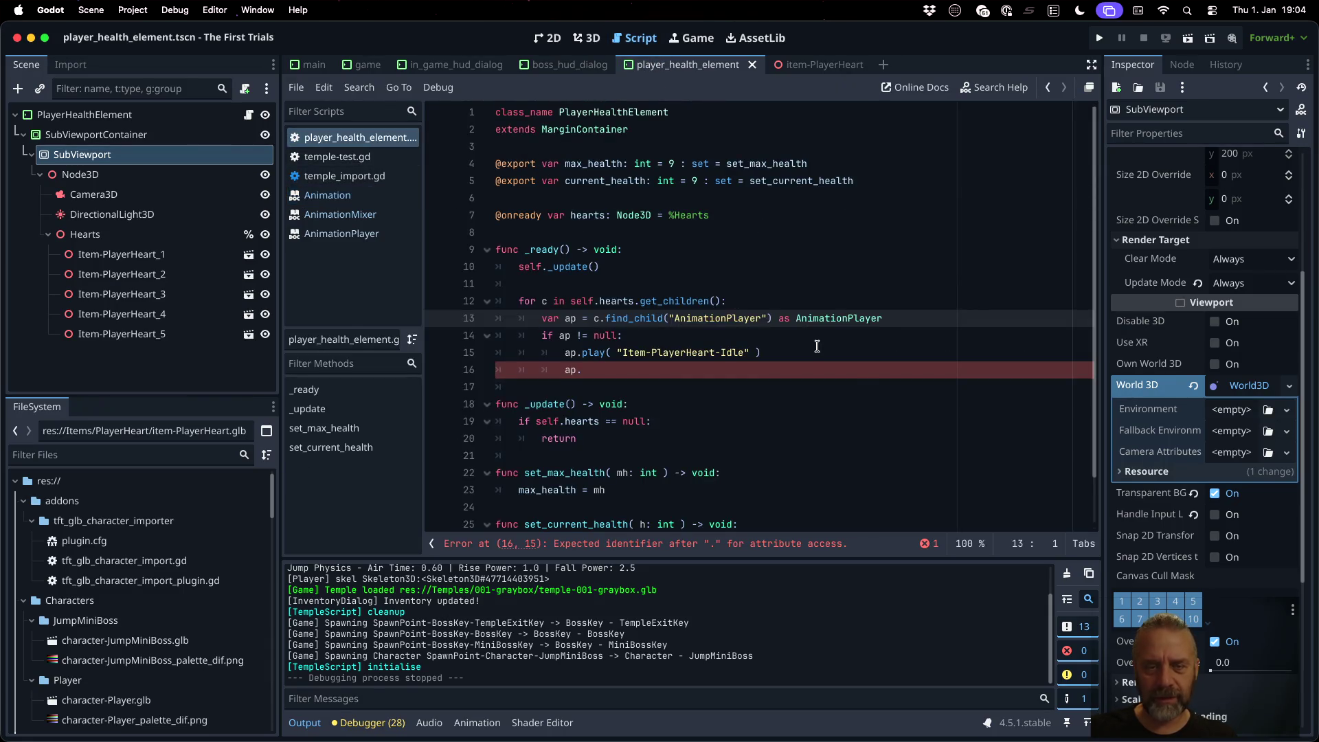
{"action": "left_click", "coordinate": [817, 349]}
{"action": "key", "text": "Down"}
{"action": "key", "text": "BackSpace"}
{"action": "key", "text": "BackSpace"}
{"action": "key", "text": "BackSpace"}
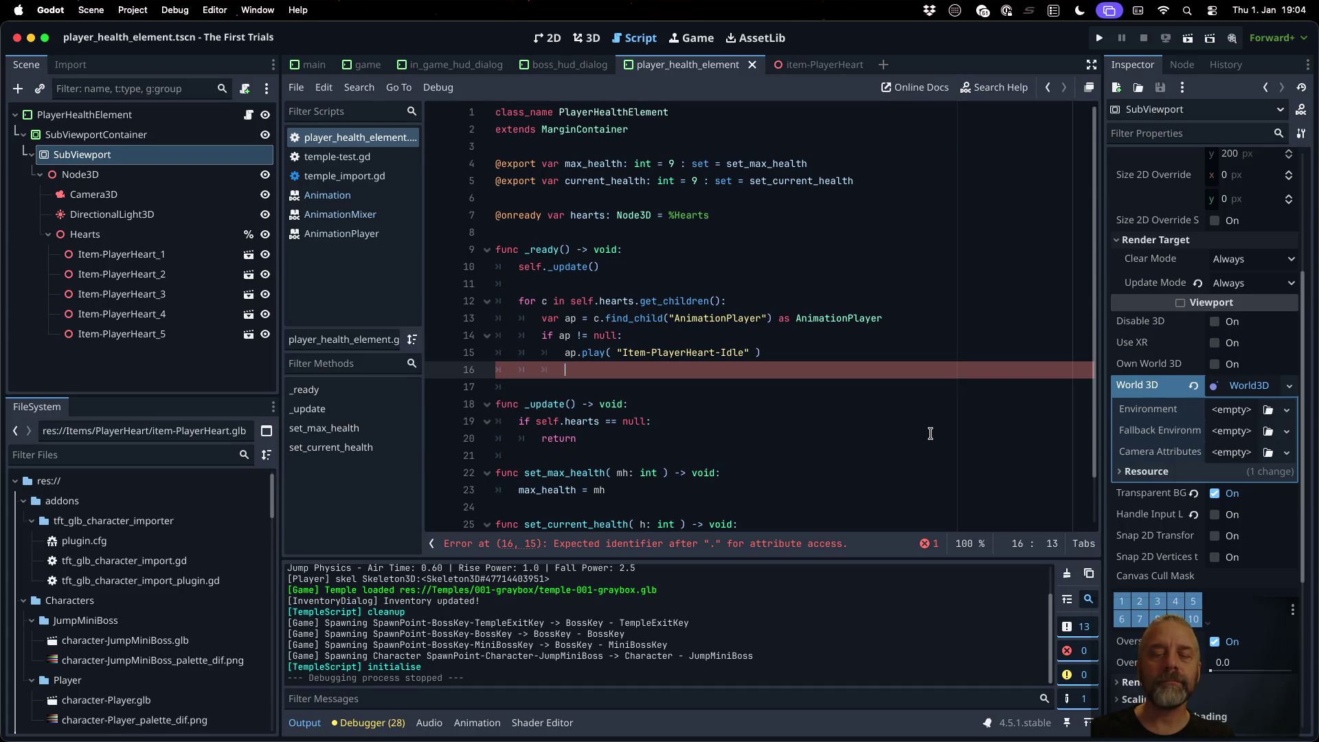
{"action": "key", "text": "BackSpace"}
{"action": "key", "text": "Up"}
{"action": "key", "text": "Return"}
{"action": "type", "text": "var anim = "}
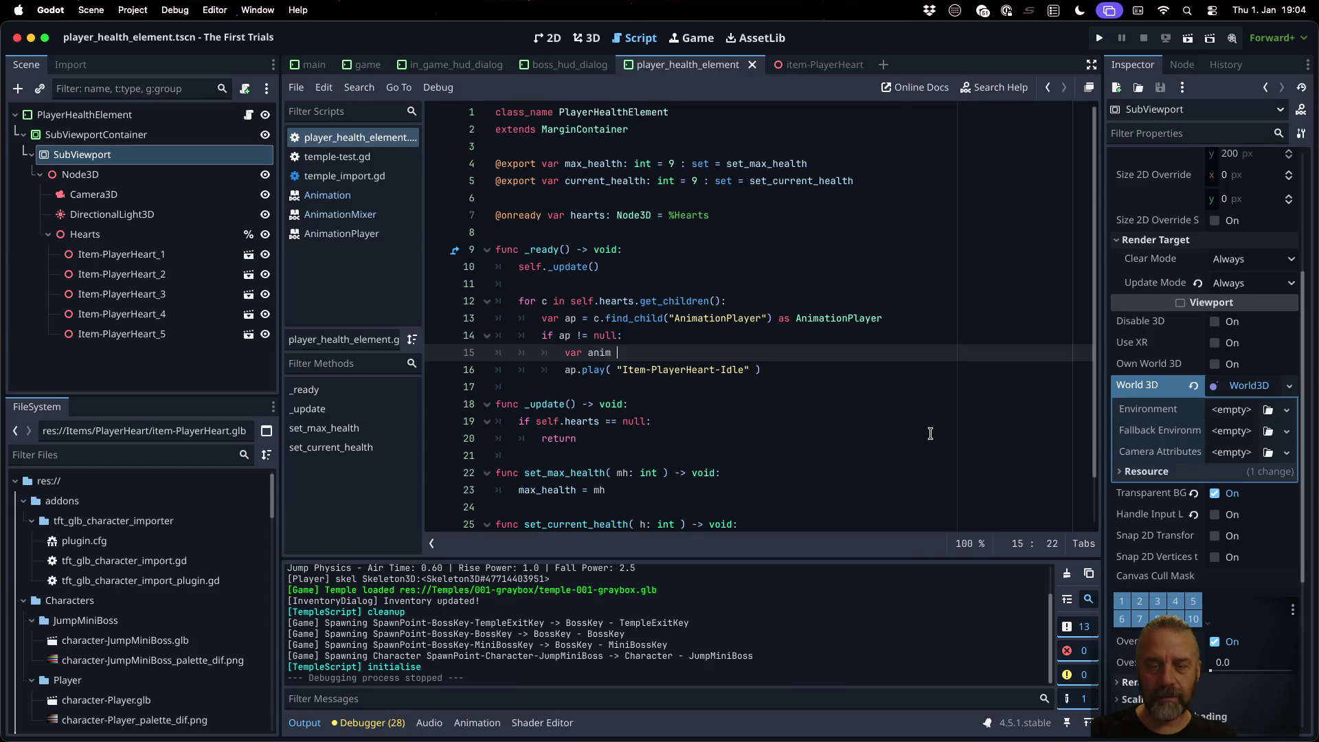
{"action": "type", "text": "ap.get"}
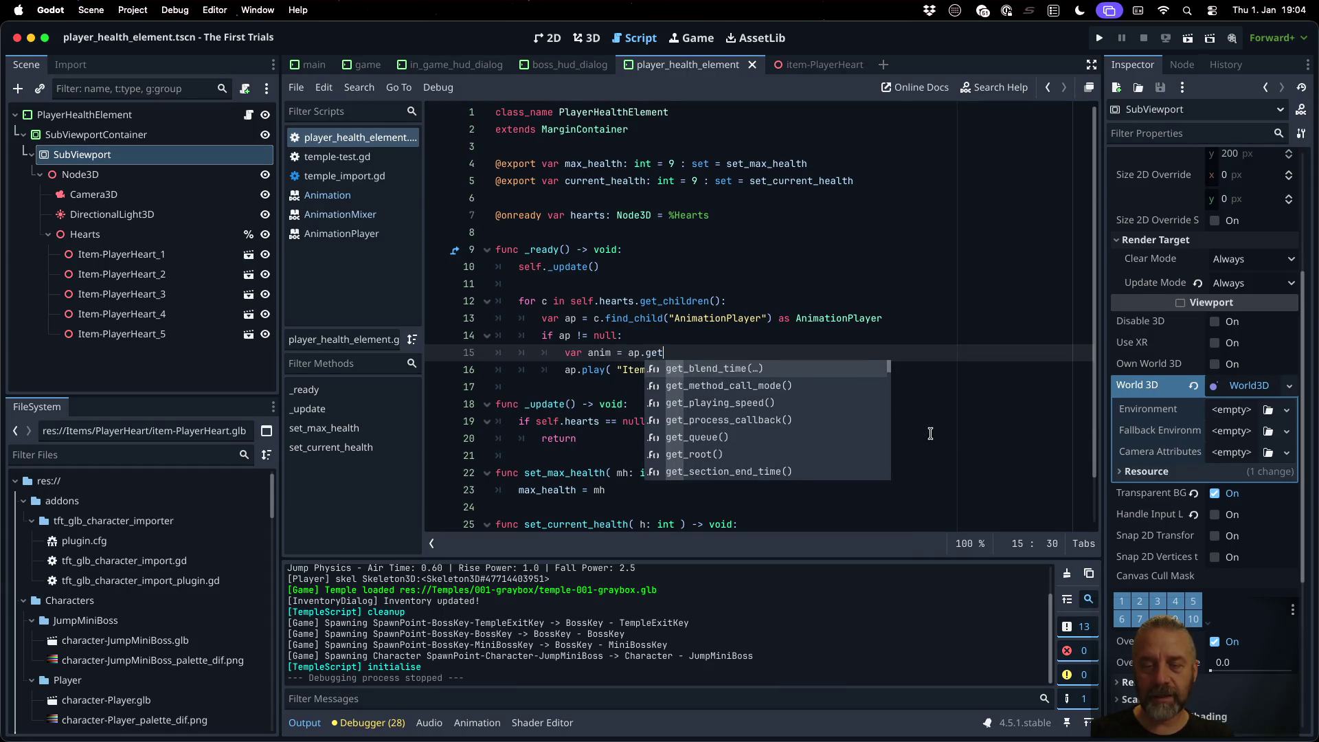
{"action": "type", "text": "_anim"}
{"action": "key", "text": "Return"}
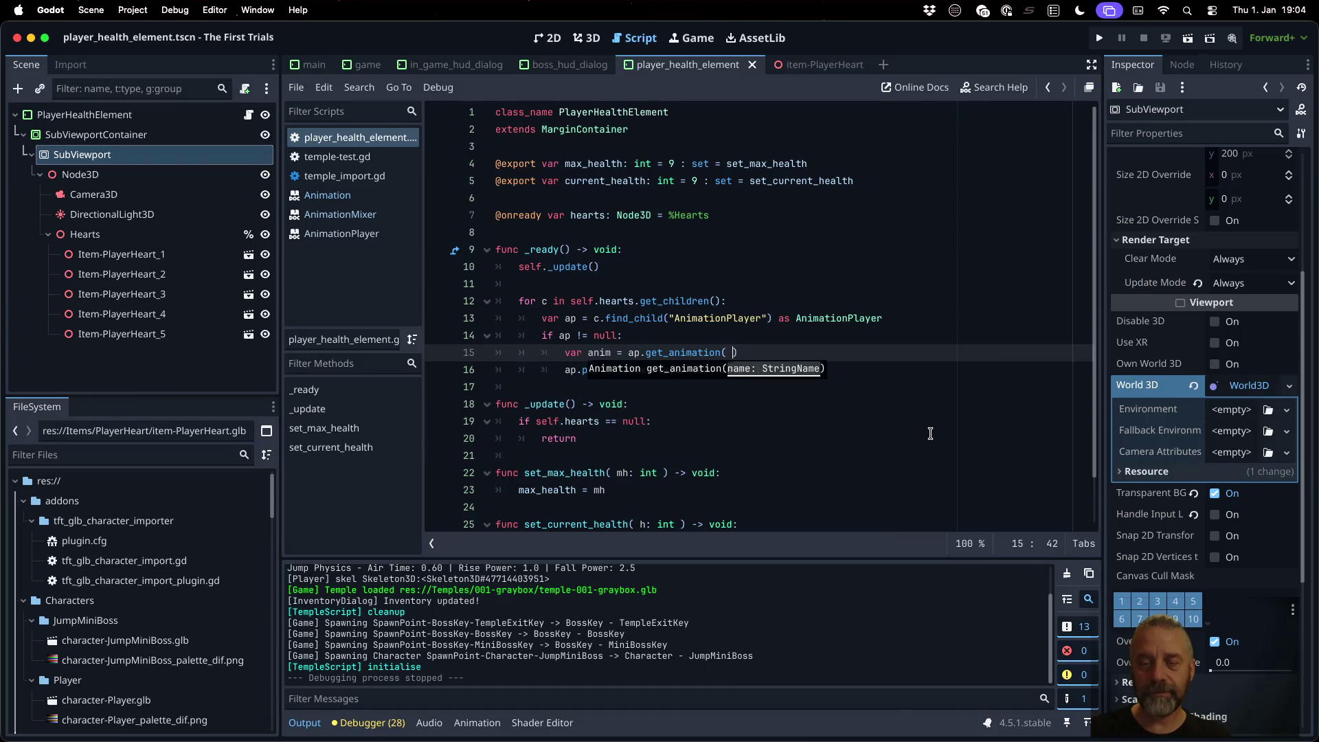
Step: Copy the "Item-PlayerHeart-Idle" name from the play call into get_animation
{"action": "key", "text": "Down"}
{"action": "key", "text": "shift+Left"}
{"action": "key", "text": "shift+Left"}
{"action": "key", "text": "shift+Left"}
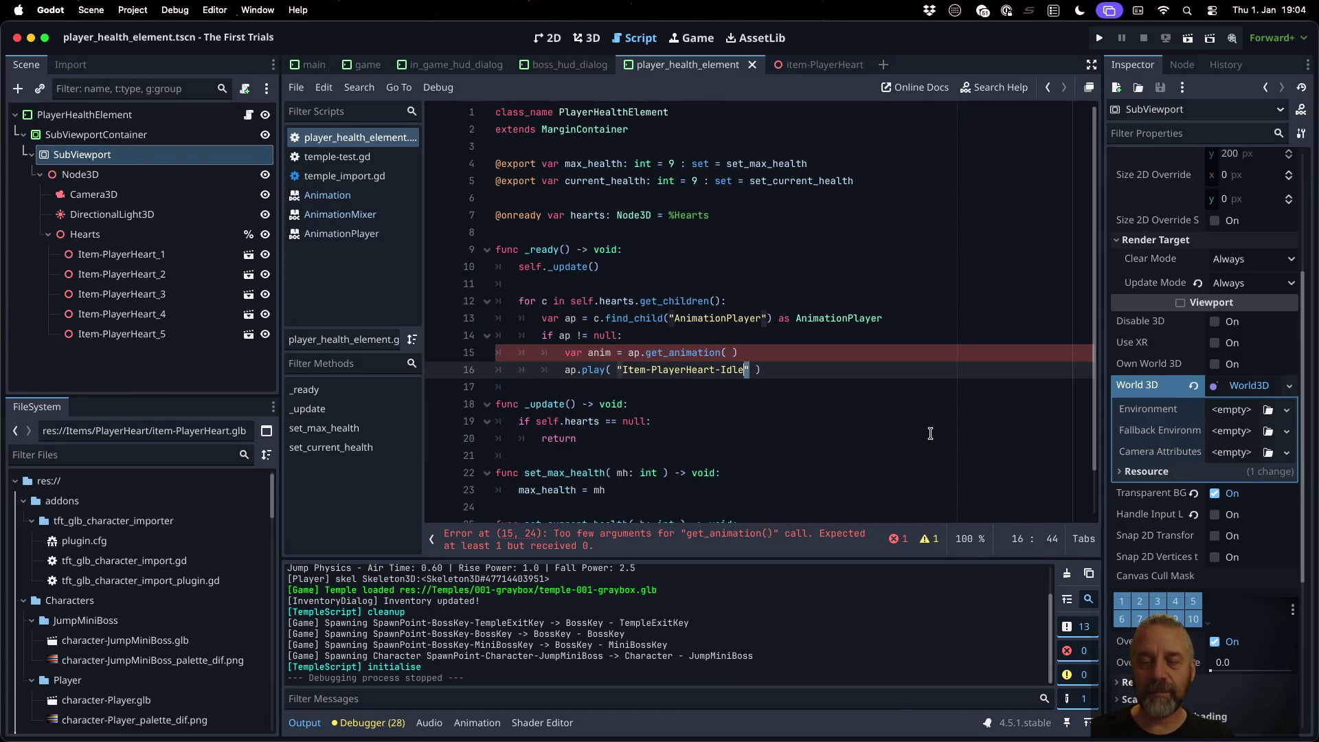
{"action": "key", "text": "shift+Left"}
{"action": "key", "text": "shift+Left"}
{"action": "key", "text": "shift+Left"}
{"action": "key", "text": "ctrl+c"}
{"action": "key", "text": "Up"}
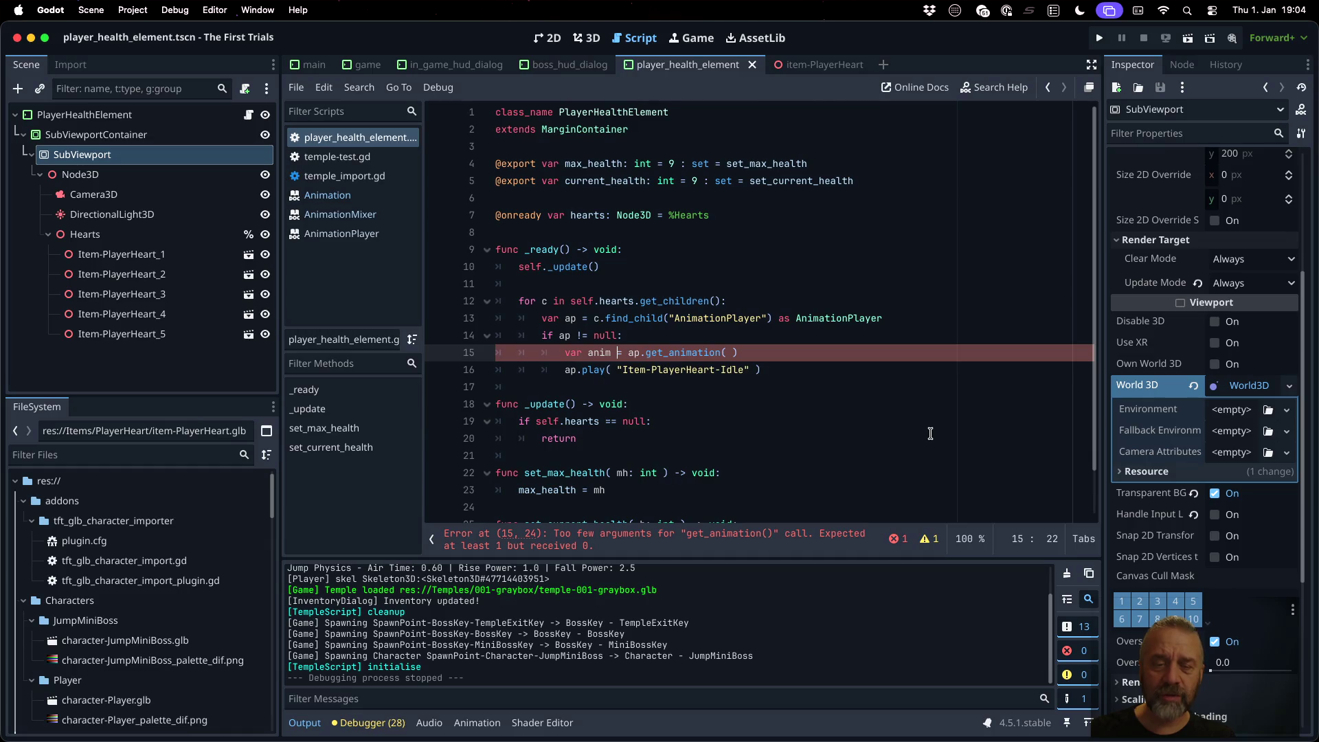
{"action": "key", "text": "ctrl+v"}
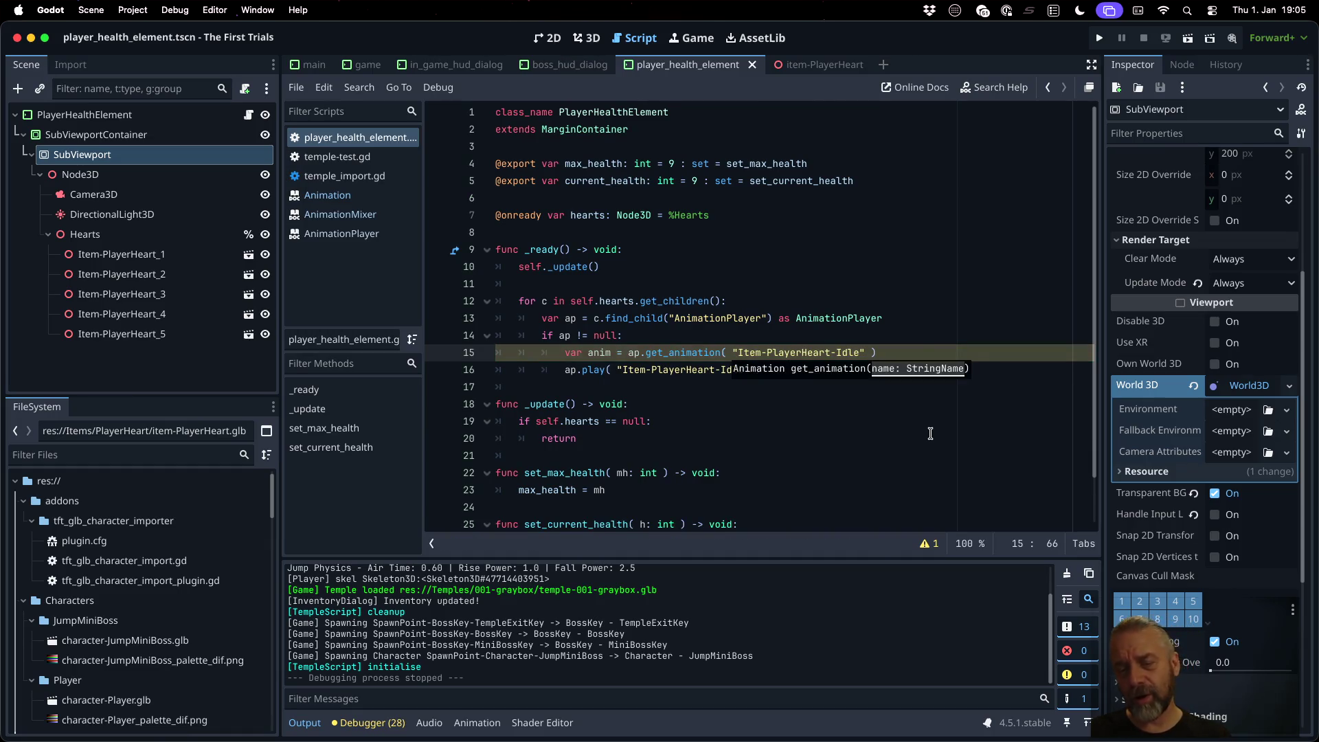
Step: Add anim.loop_mode = Animation.LOOP_LINEAR and run the game
{"action": "key", "text": "Return"}
{"action": "type", "text": "anim.l"}
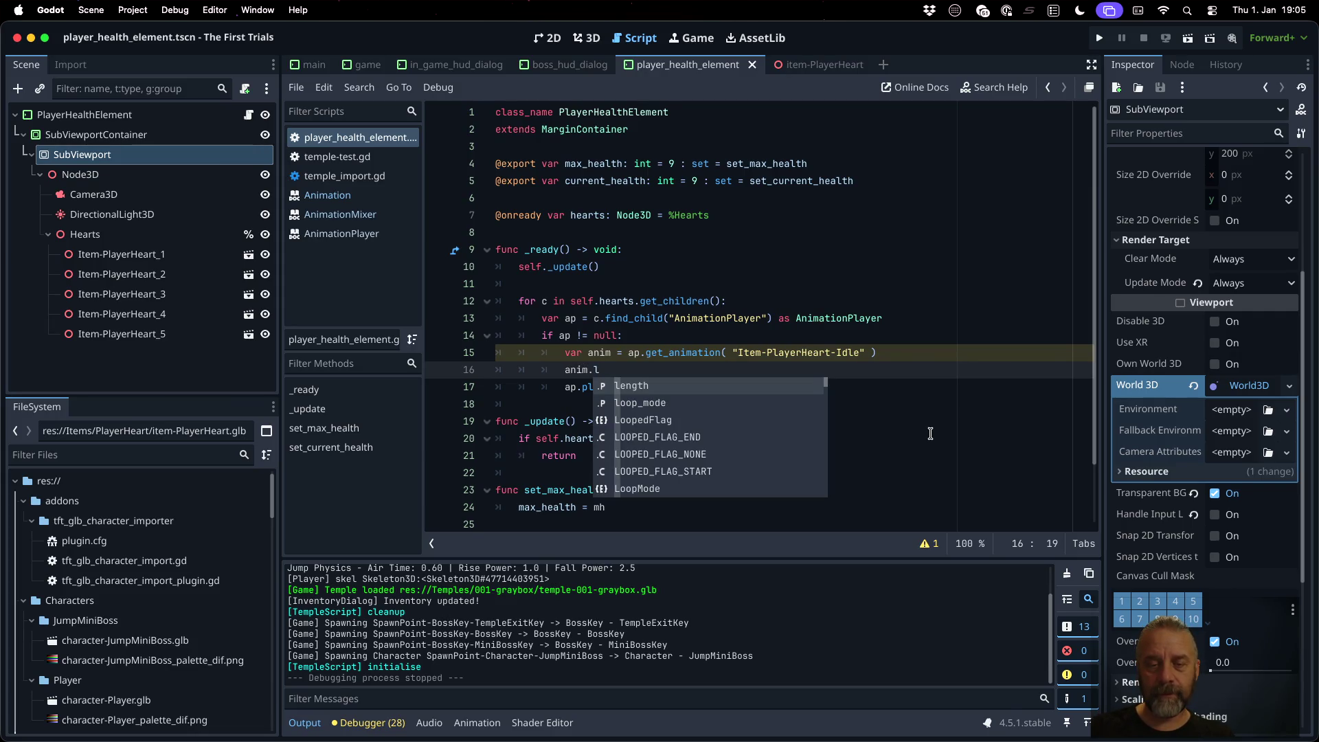
{"action": "key", "text": "Down"}
{"action": "key", "text": "Return"}
{"action": "type", "text": "= L"}
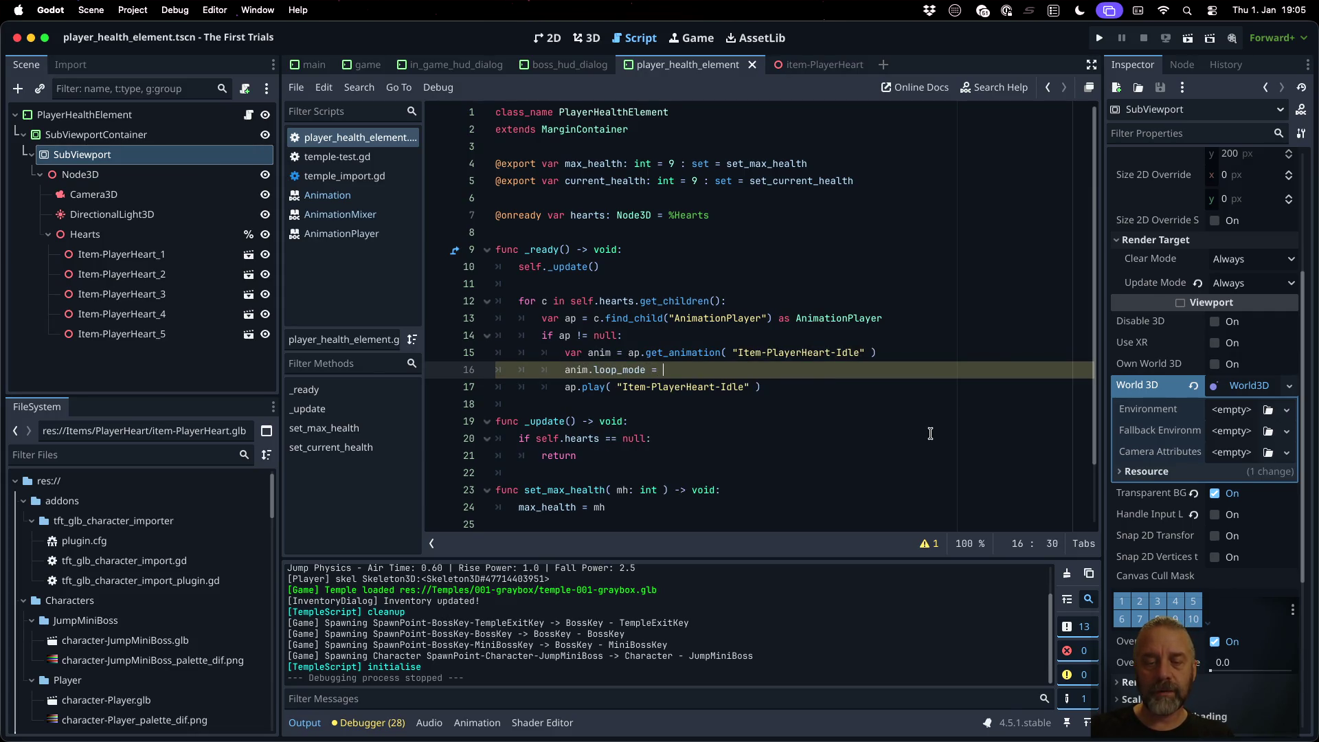
{"action": "key", "text": "Down"}
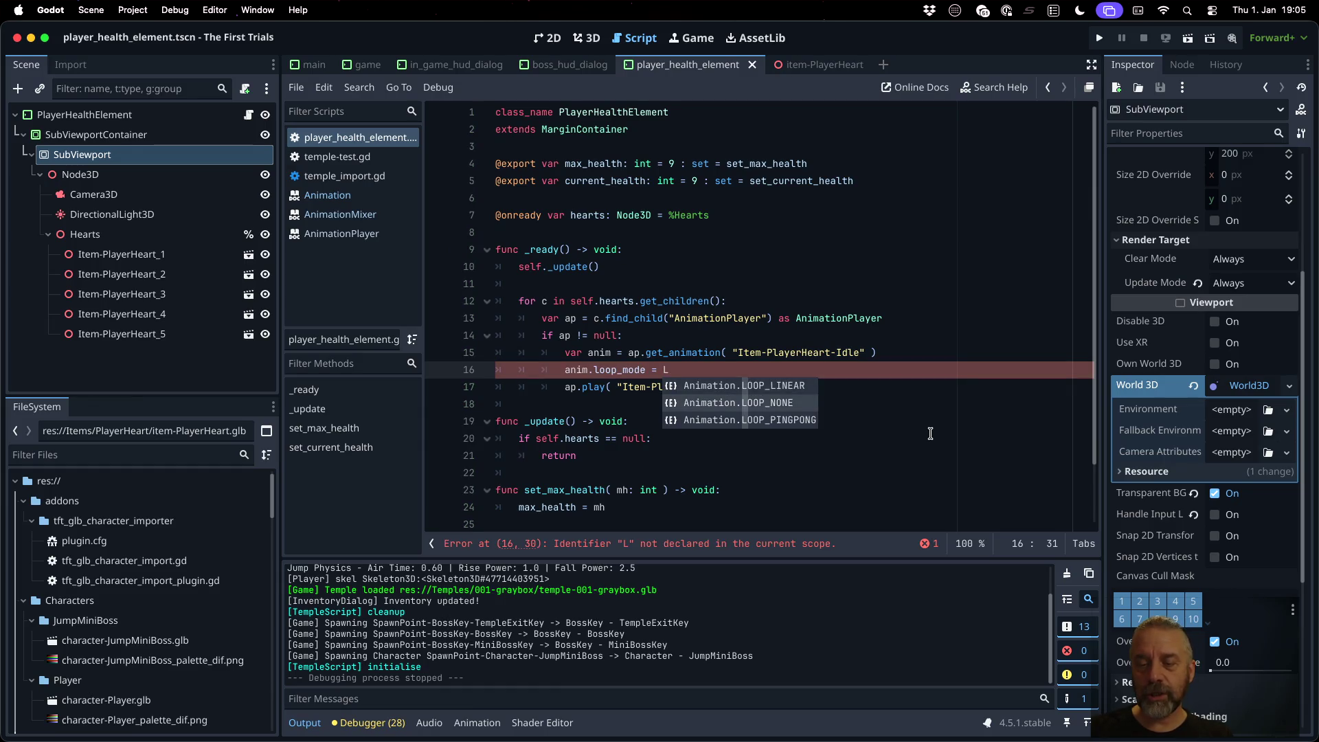
{"action": "key", "text": "Up"}
{"action": "key", "text": "Return"}
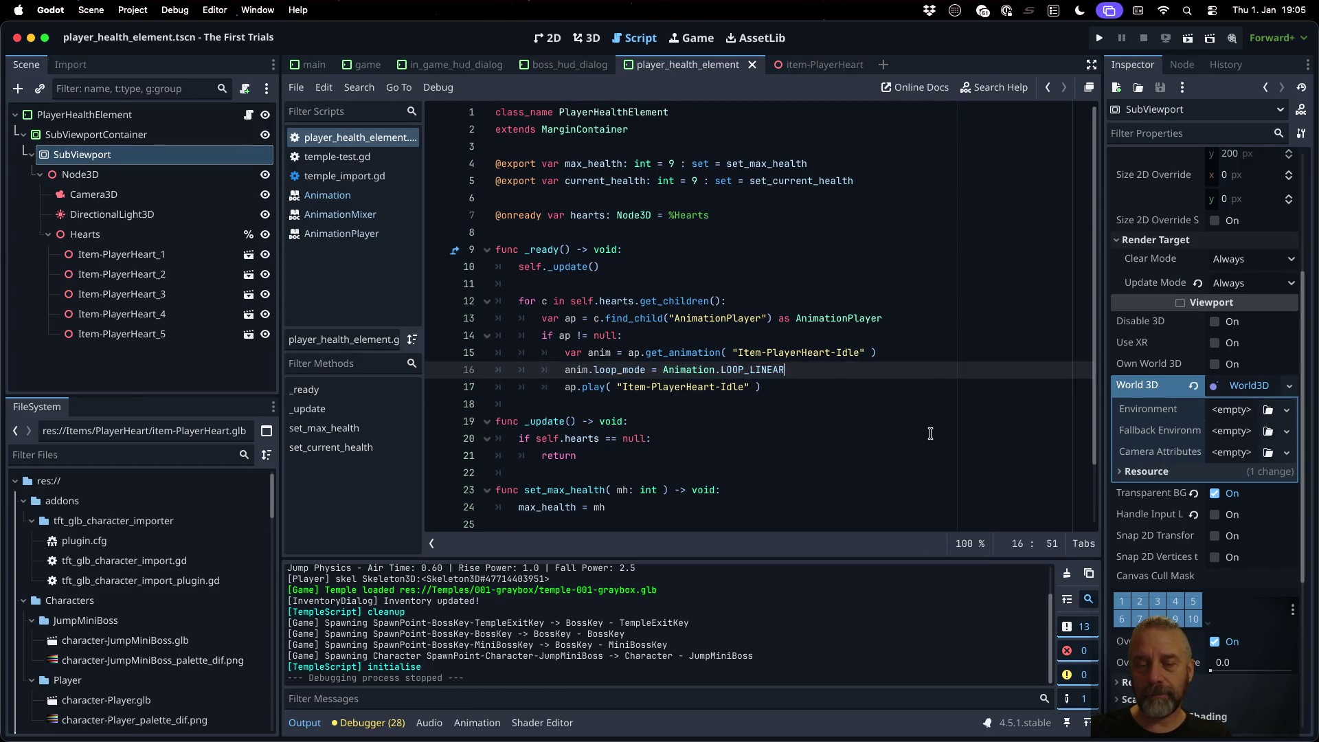
{"action": "key", "text": "super+b"}
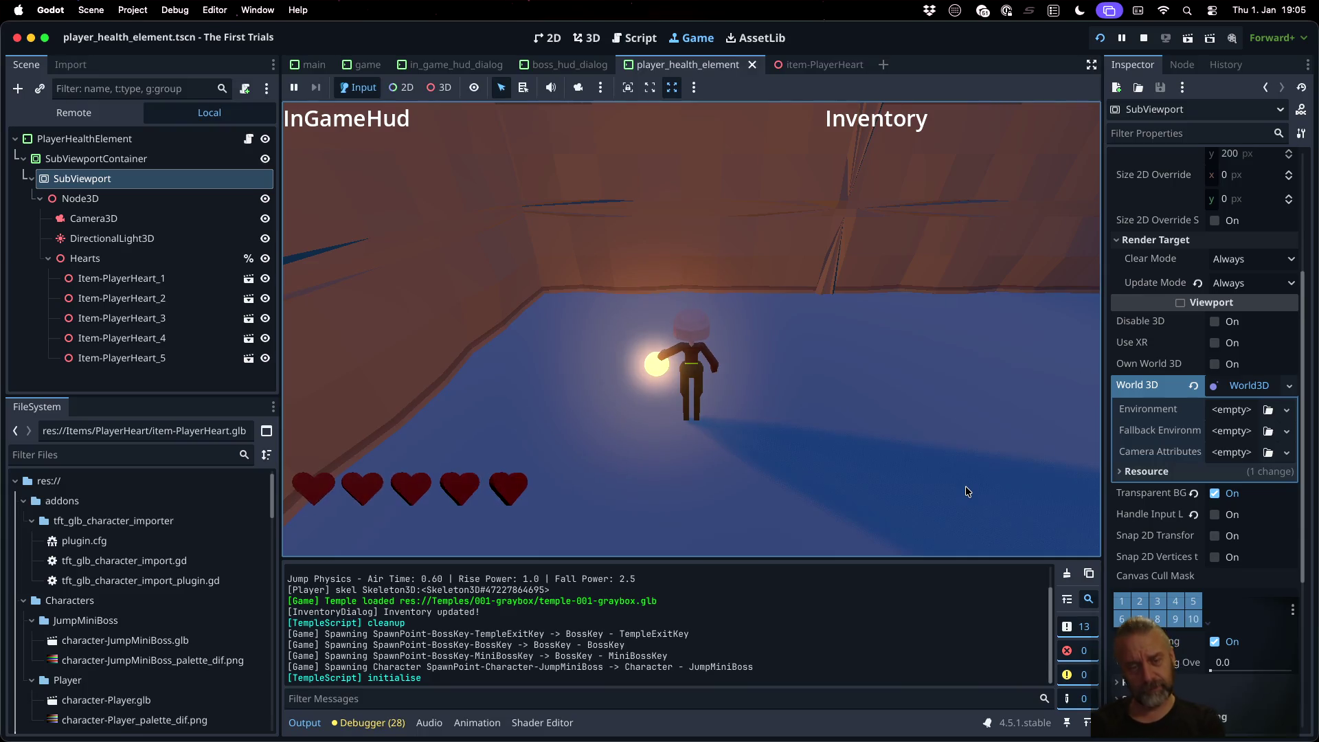
Step: Stop the running game and return to the set_max_health line in player_health_element.gd
{"action": "left_click", "coordinate": [1143, 38]}
{"action": "left_click", "coordinate": [672, 336]}
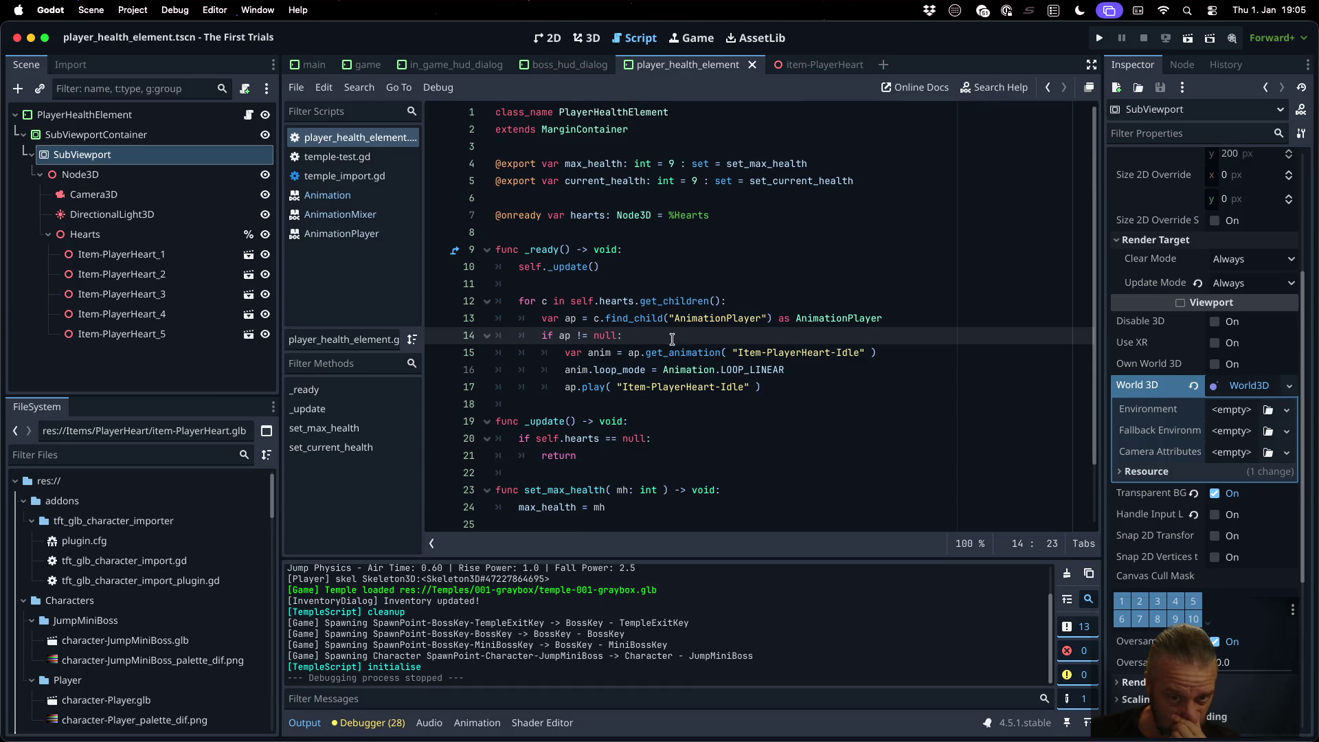
{"action": "key", "text": "Down"}
{"action": "key", "text": "Down"}
{"action": "key", "text": "Down"}
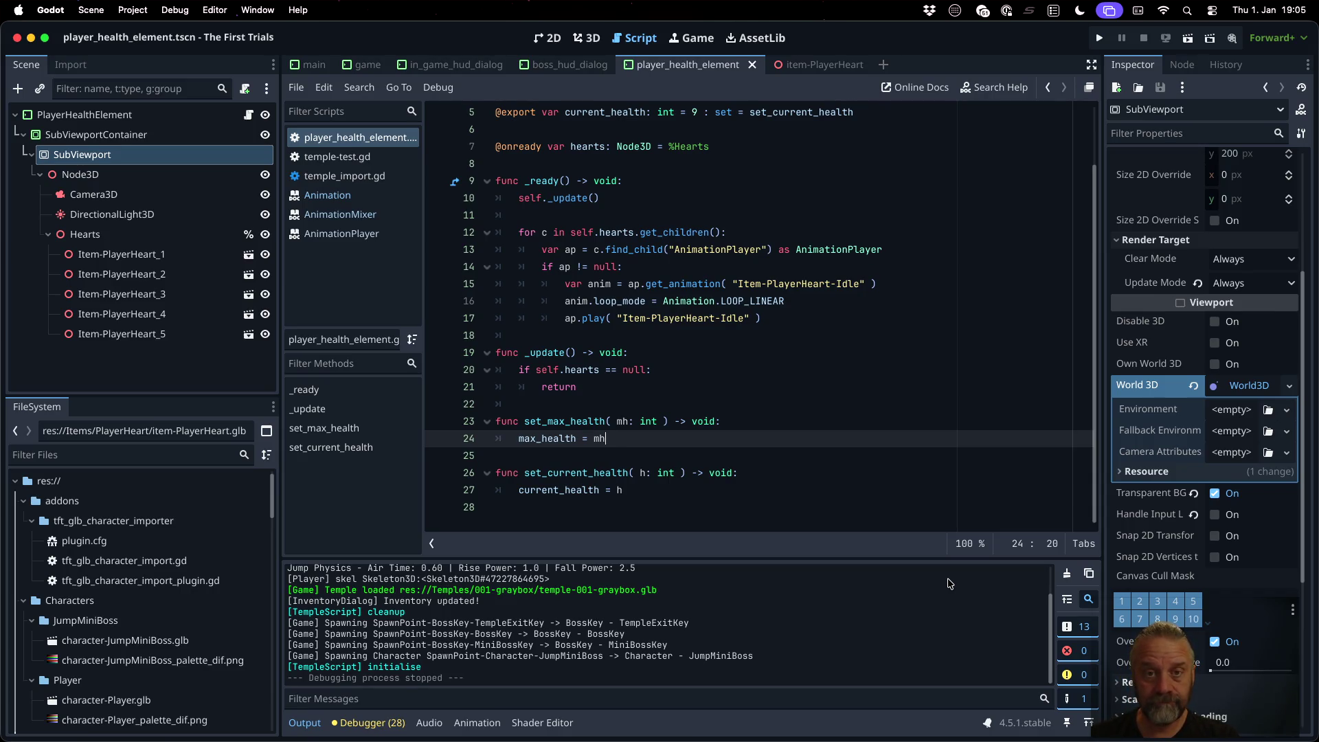
Step: Declare the member variable var _hearts: Array[ Node3D ] = [] below the declarations
{"action": "key", "text": "Up"}
{"action": "key", "text": "Up"}
{"action": "key", "text": "Up"}
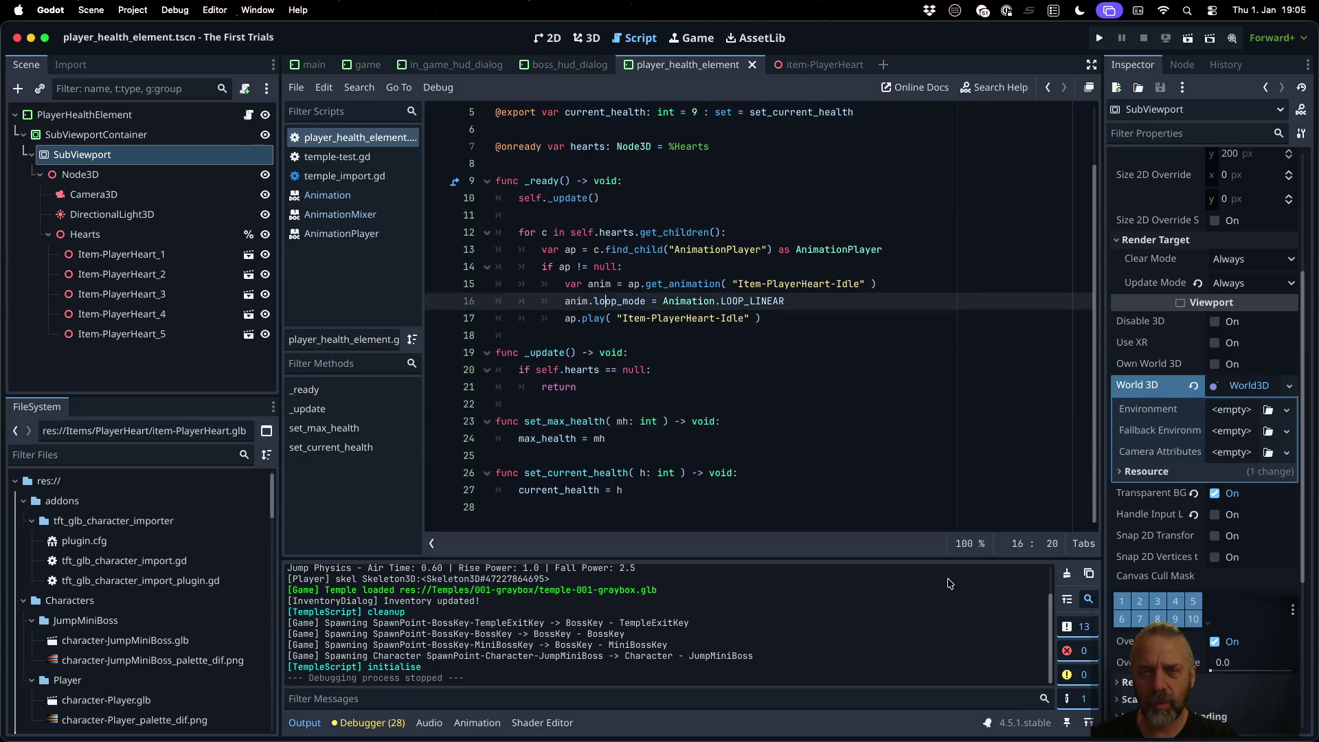
{"action": "key", "text": "Up"}
{"action": "key", "text": "Up"}
{"action": "key", "text": "Up"}
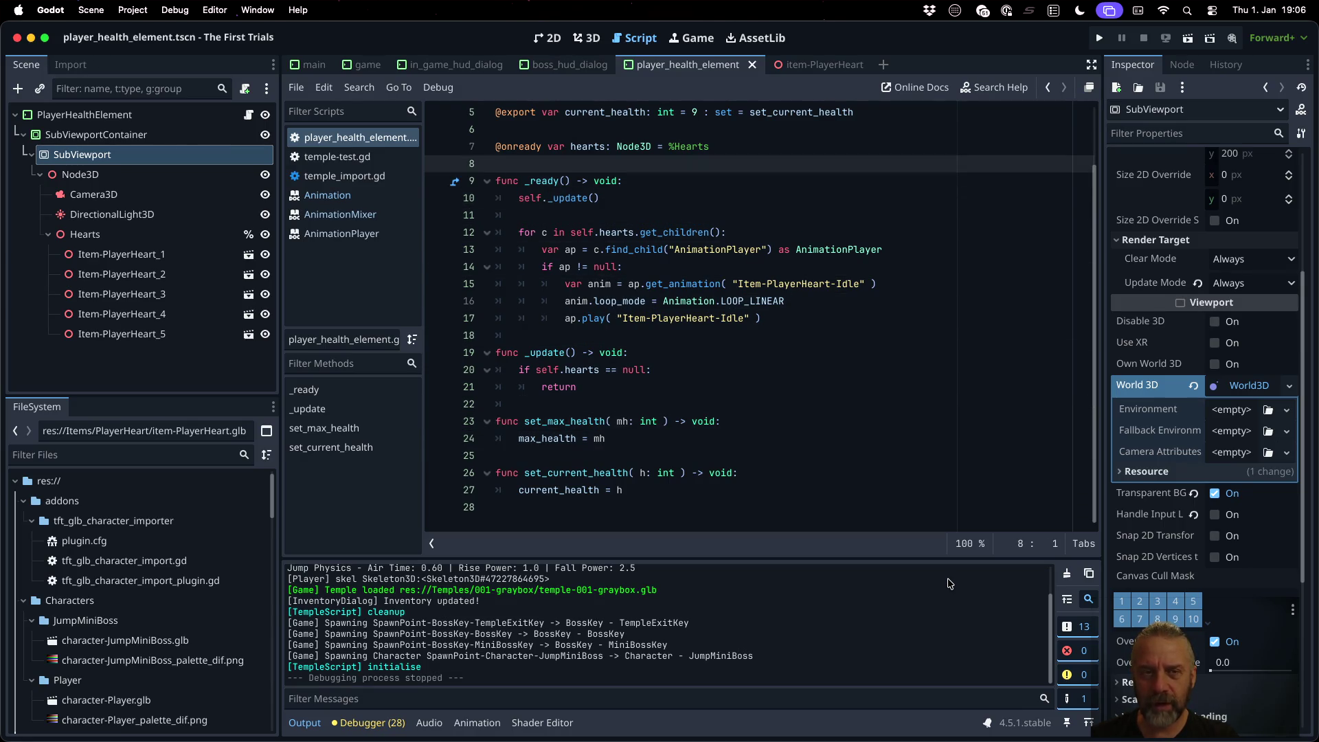
{"action": "key", "text": "Return"}
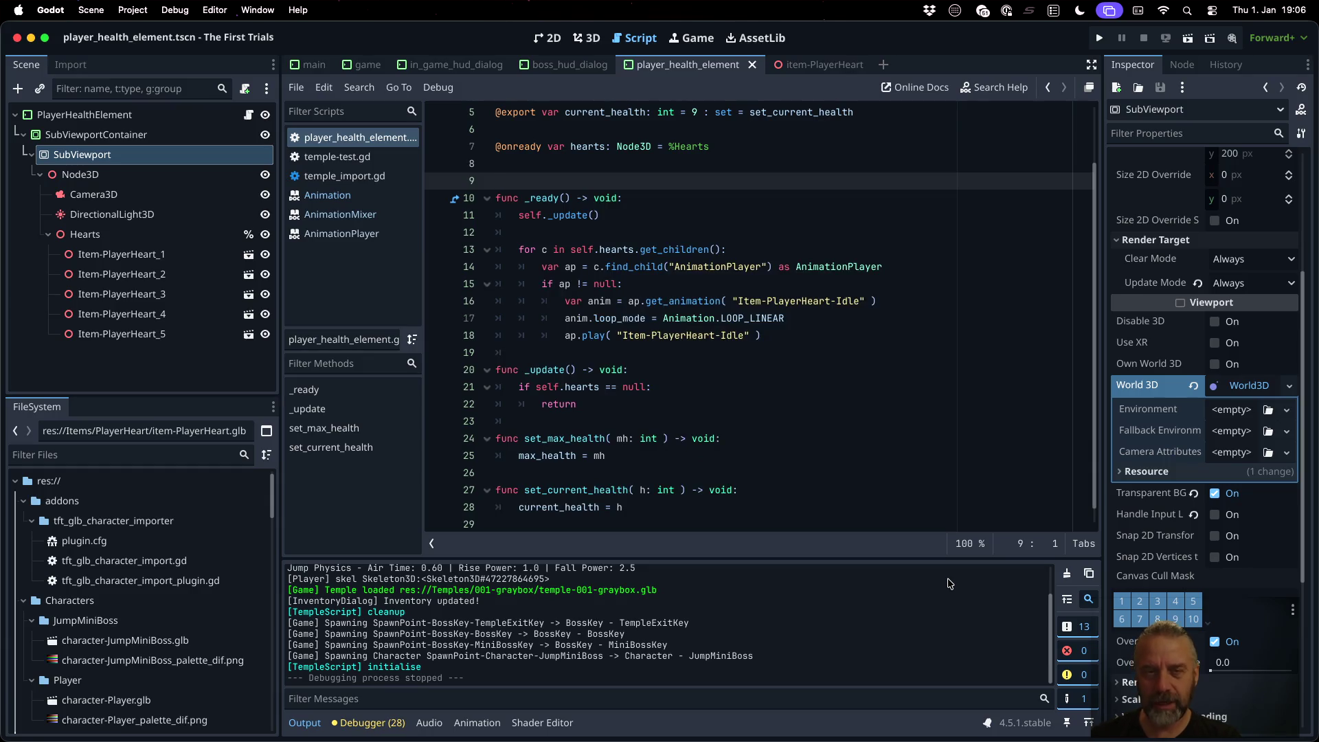
{"action": "scroll", "coordinate": [948, 583], "scroll_direction": "up", "scroll_amount": 2}
{"action": "type", "text": "var _hearts"}
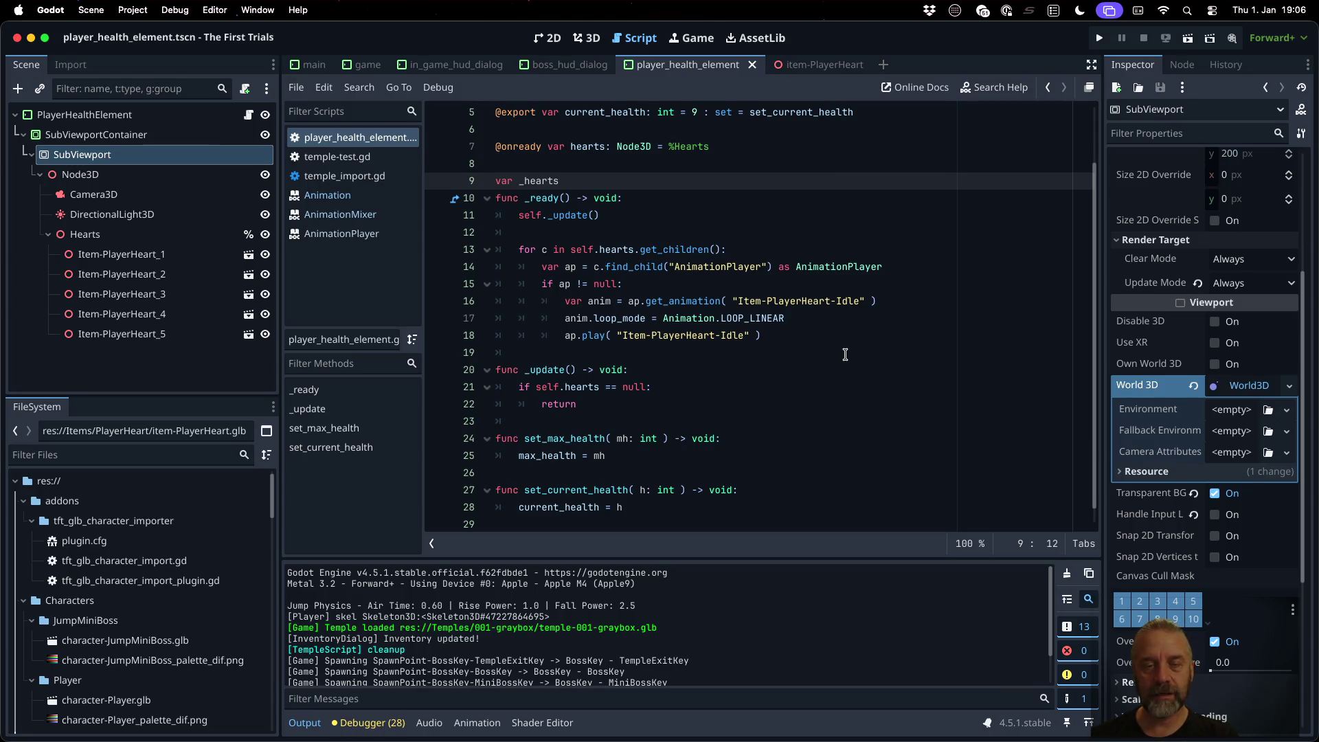
{"action": "type", "text": " ="}
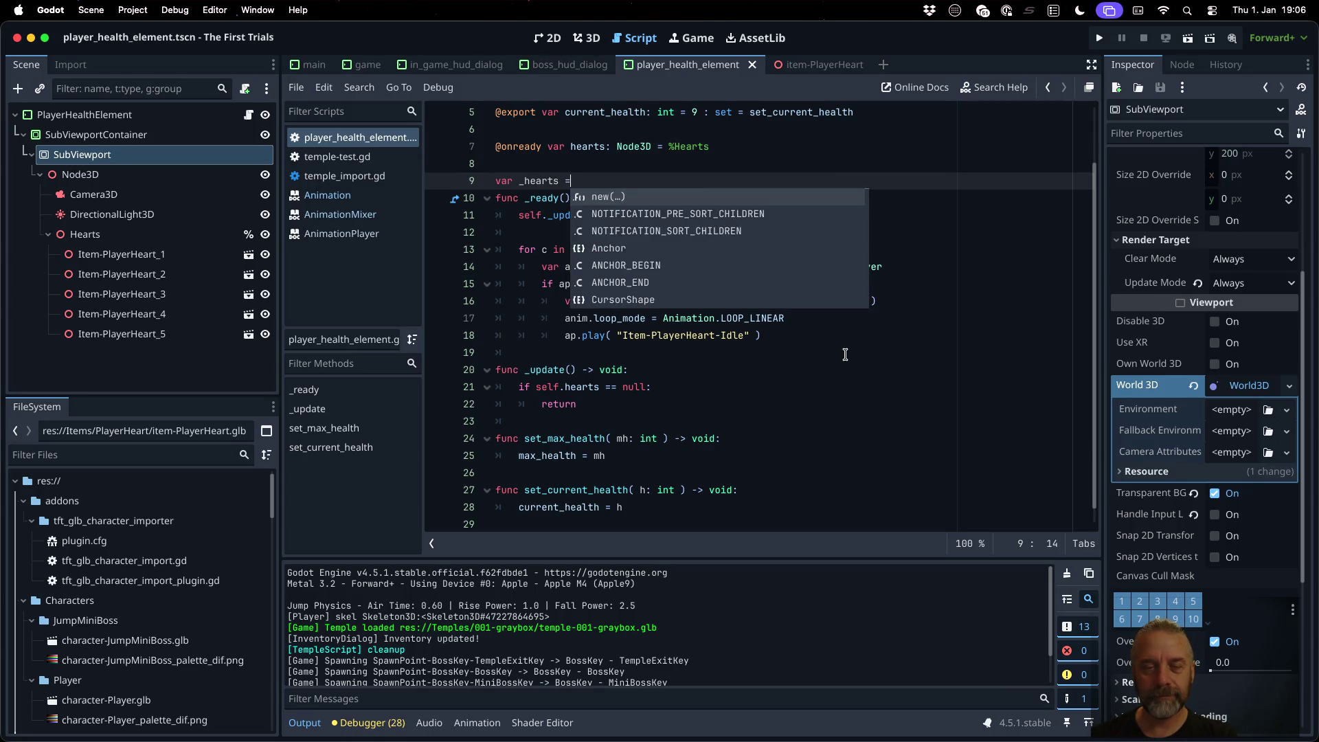
{"action": "key", "text": "BackSpace"}
{"action": "key", "text": "BackSpace"}
{"action": "type", "text": ": Array[]"}
{"action": "key", "text": "BackSpace"}
{"action": "type", "text": "Node3D ] = ["}
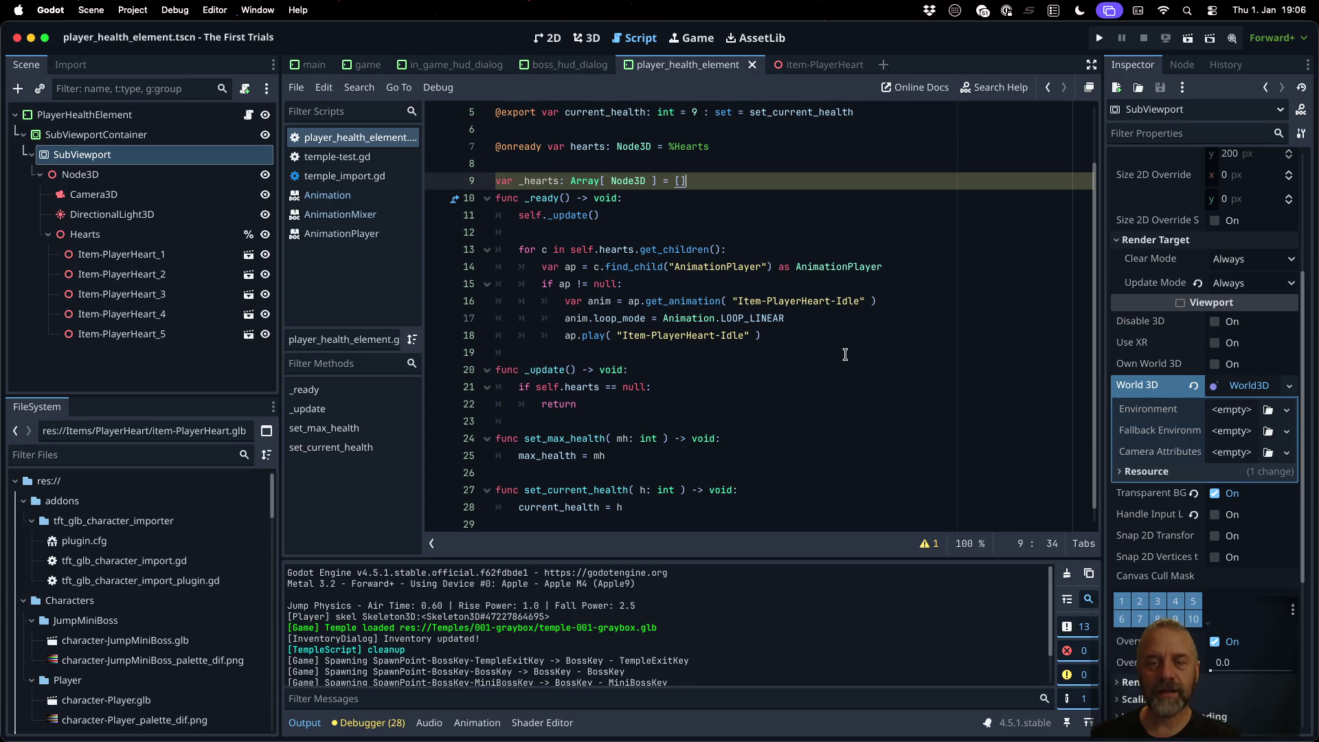
{"action": "key", "text": "Return"}
Step: Append each heart with self._hearts.push_back( c ) at the end of the _ready loop
{"action": "key", "text": "Down"}
{"action": "key", "text": "Down"}
{"action": "key", "text": "Down"}
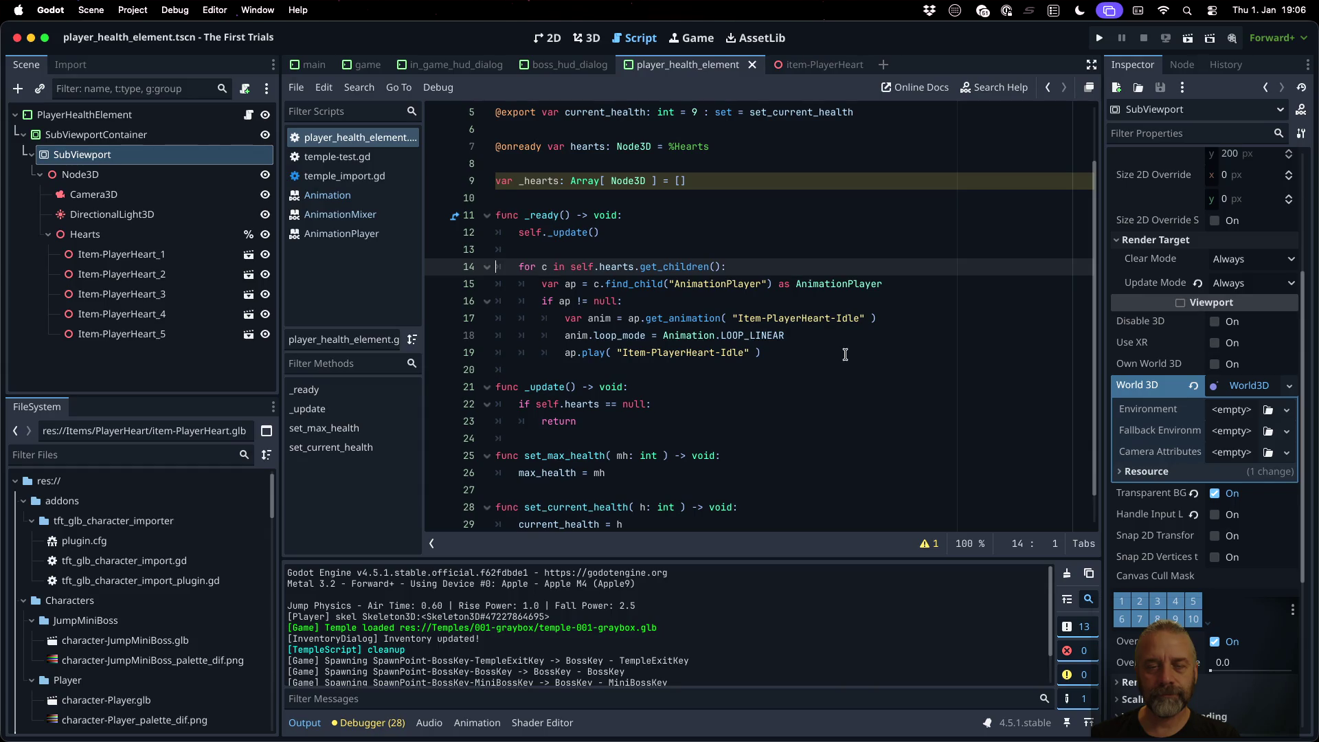
{"action": "key", "text": "Return"}
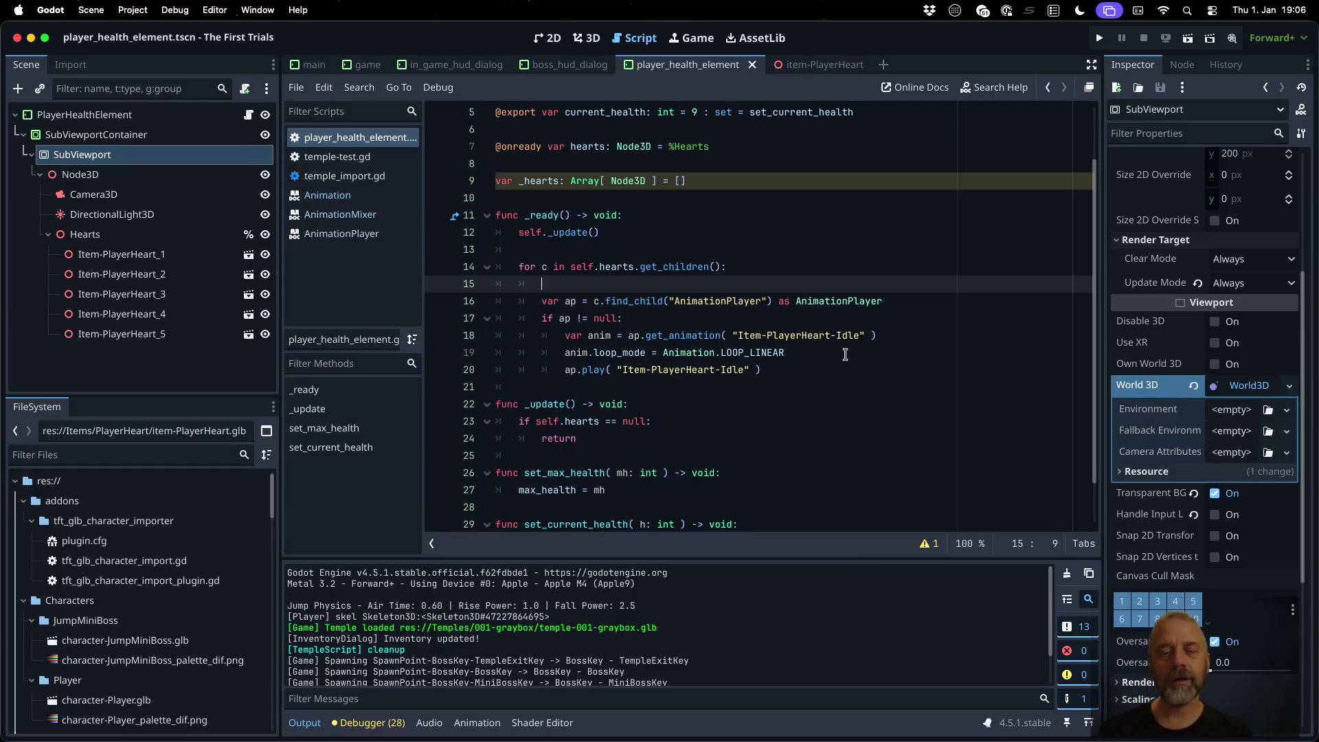
{"action": "key", "text": "BackSpace"}
{"action": "key", "text": "BackSpace"}
{"action": "key", "text": "BackSpace"}
{"action": "key", "text": "Down"}
{"action": "key", "text": "Down"}
{"action": "key", "text": "Down"}
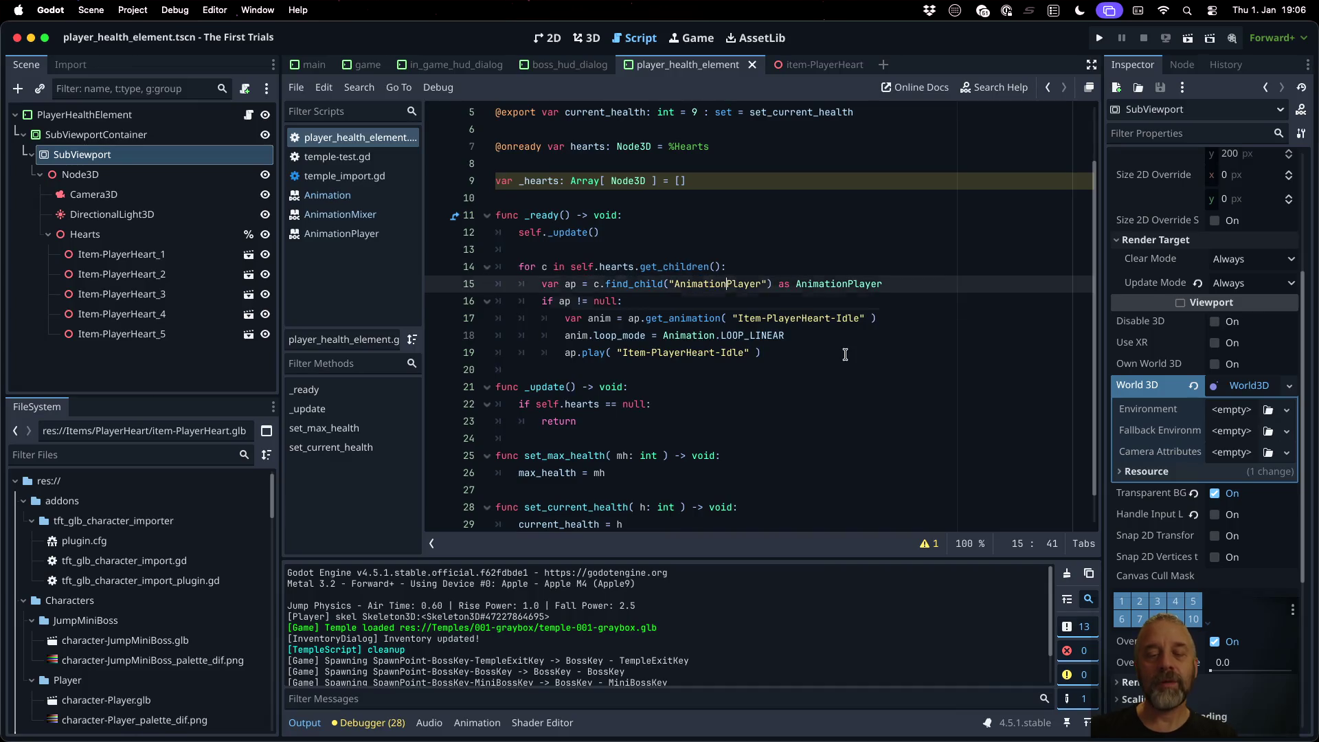
{"action": "key", "text": "Down"}
{"action": "key", "text": "End"}
{"action": "key", "text": "Return"}
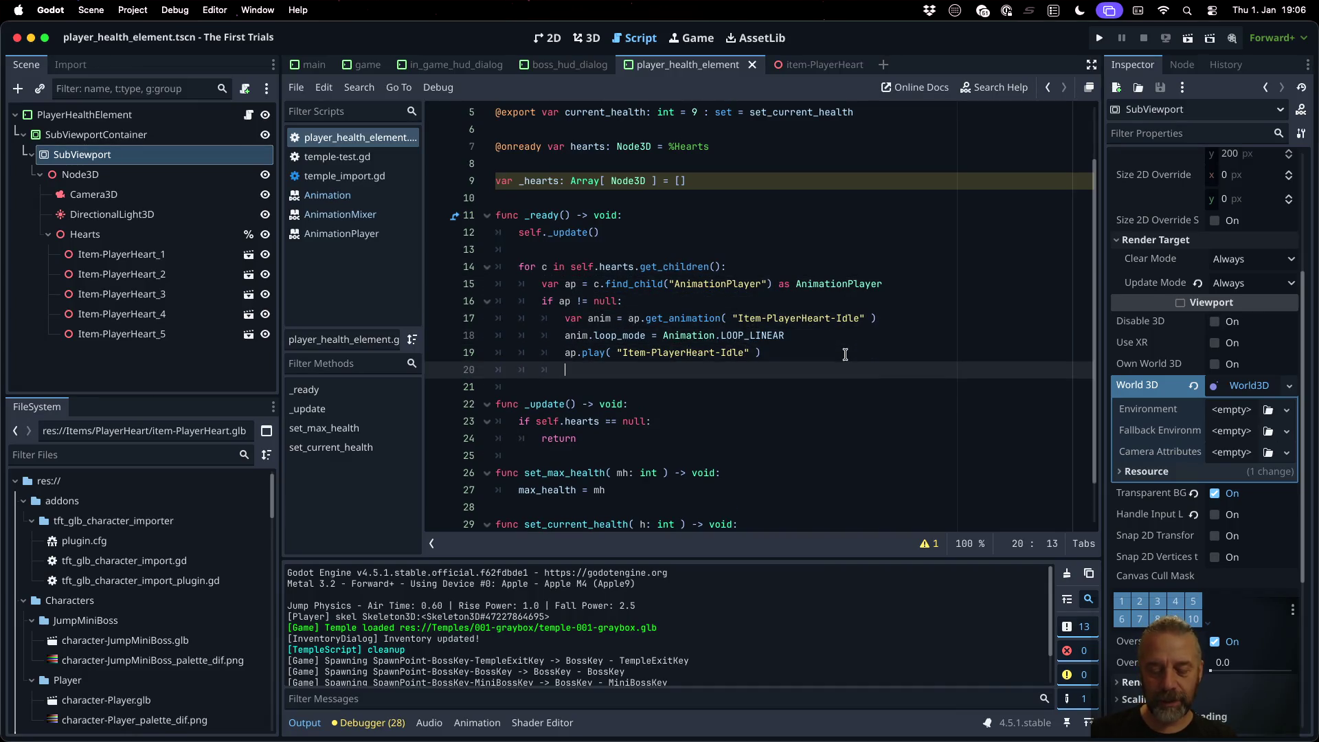
{"action": "key", "text": "Return"}
{"action": "type", "text": "# if h"}
{"action": "key", "text": "BackSpace"}
{"action": "key", "text": "BackSpace"}
{"action": "key", "text": "BackSpace"}
{"action": "type", "text": "self_"}
{"action": "key", "text": "BackSpace"}
{"action": "type", "text": "._"}
{"action": "key", "text": "Return"}
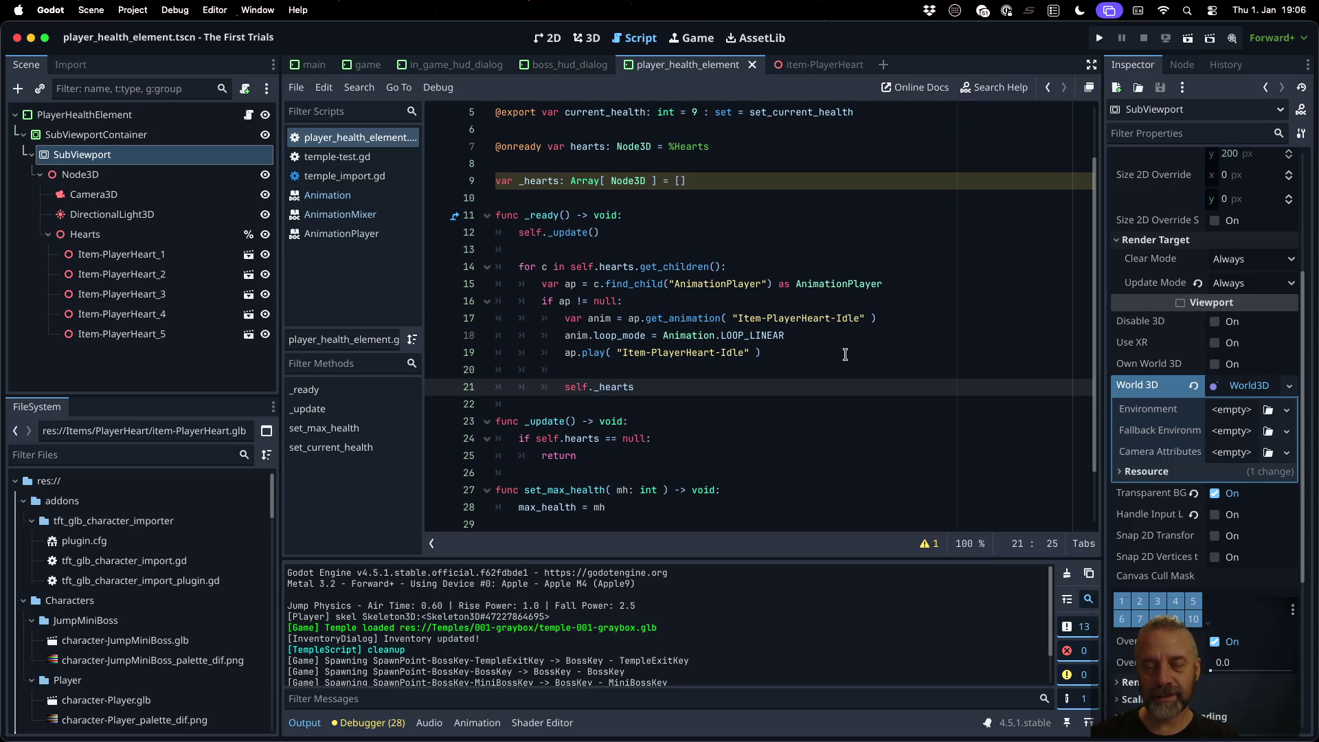
{"action": "type", "text": ".pus"}
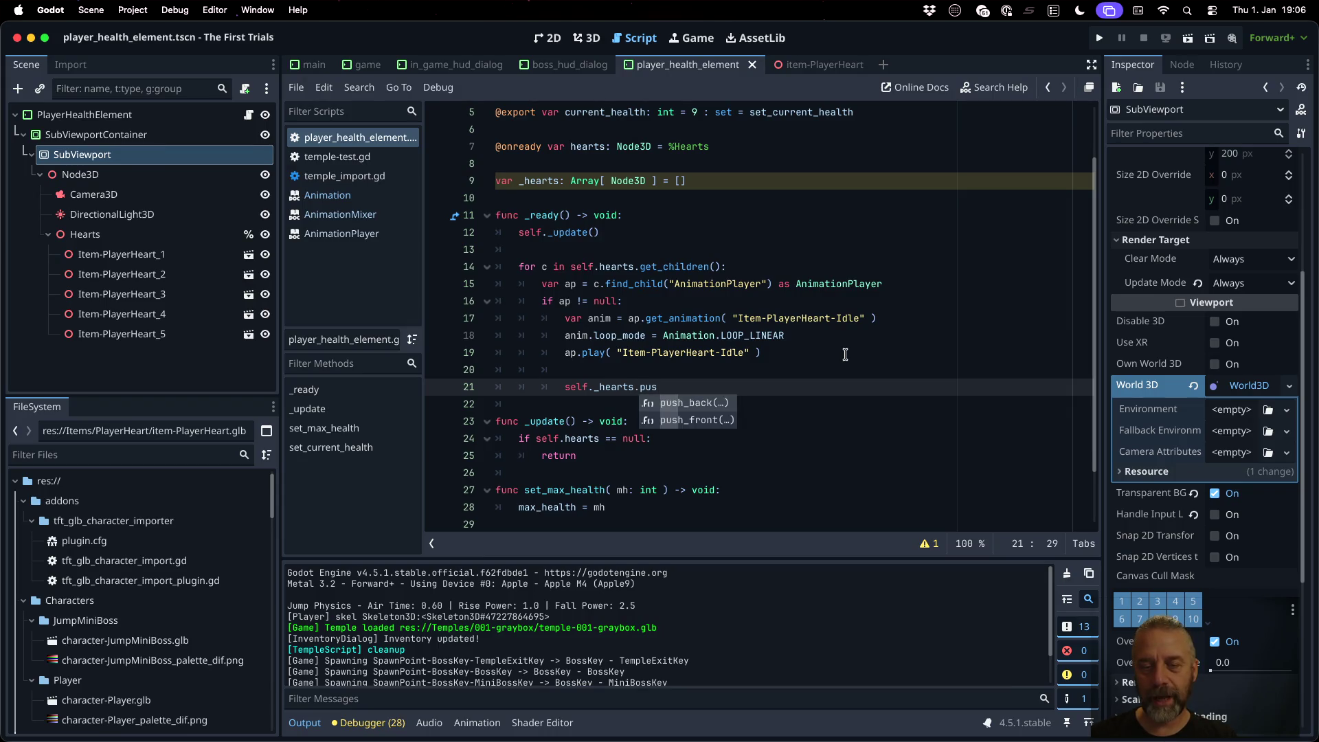
{"action": "key", "text": "Return"}
{"action": "type", "text": "ck( c"}
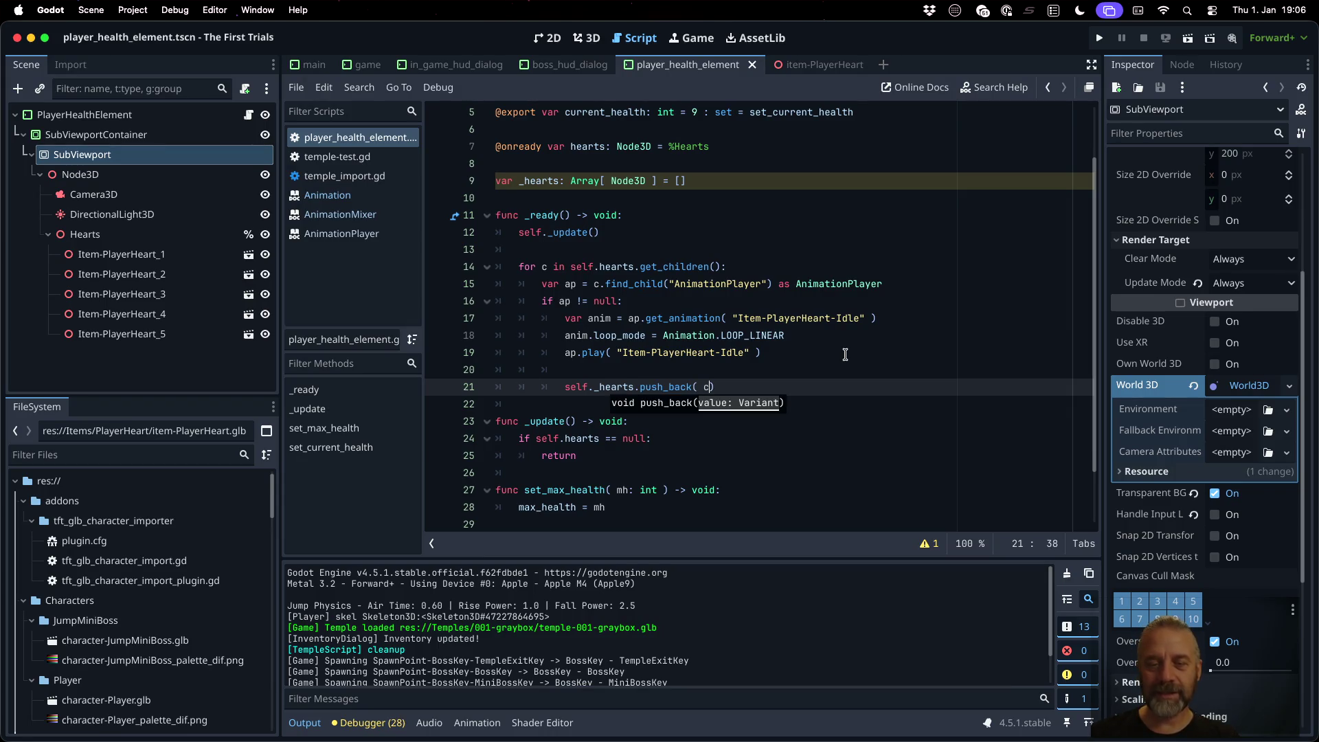
{"action": "key", "text": "Down"}
{"action": "key", "text": "Down"}
{"action": "key", "text": "Down"}
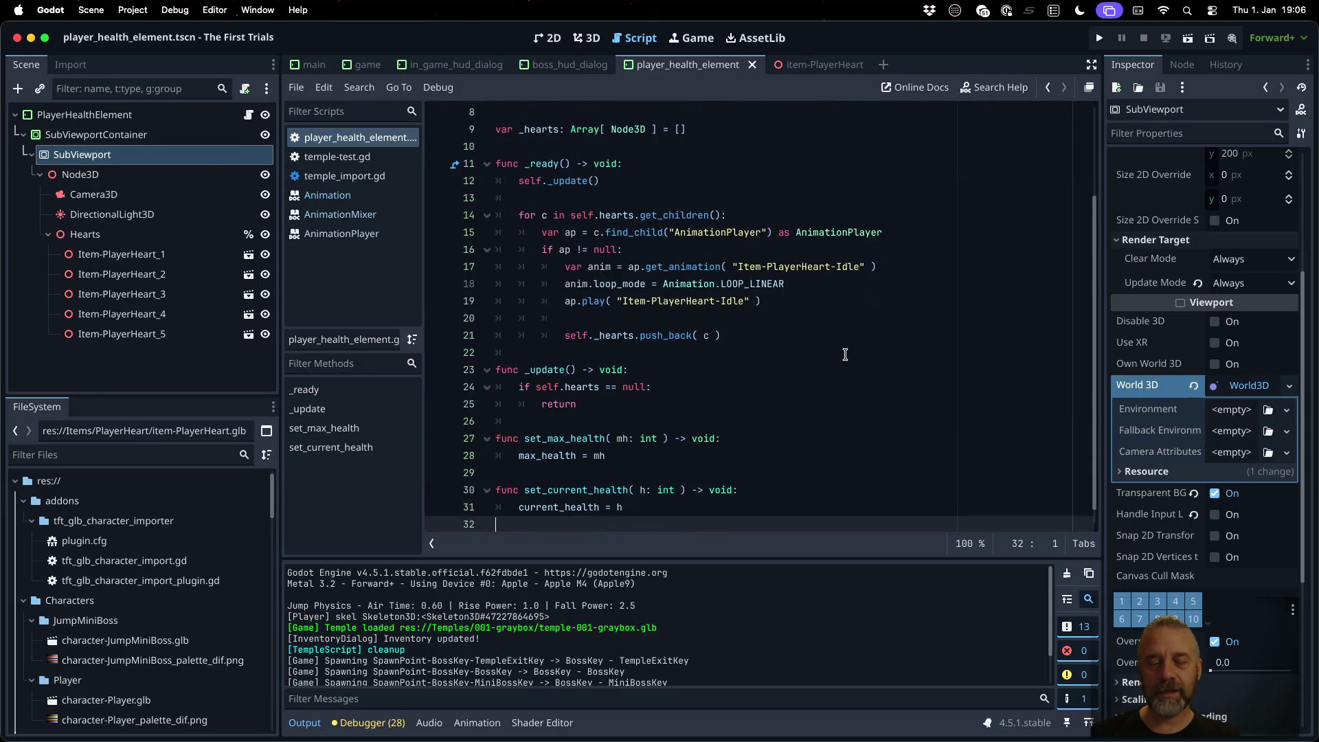
{"action": "key", "text": "End"}
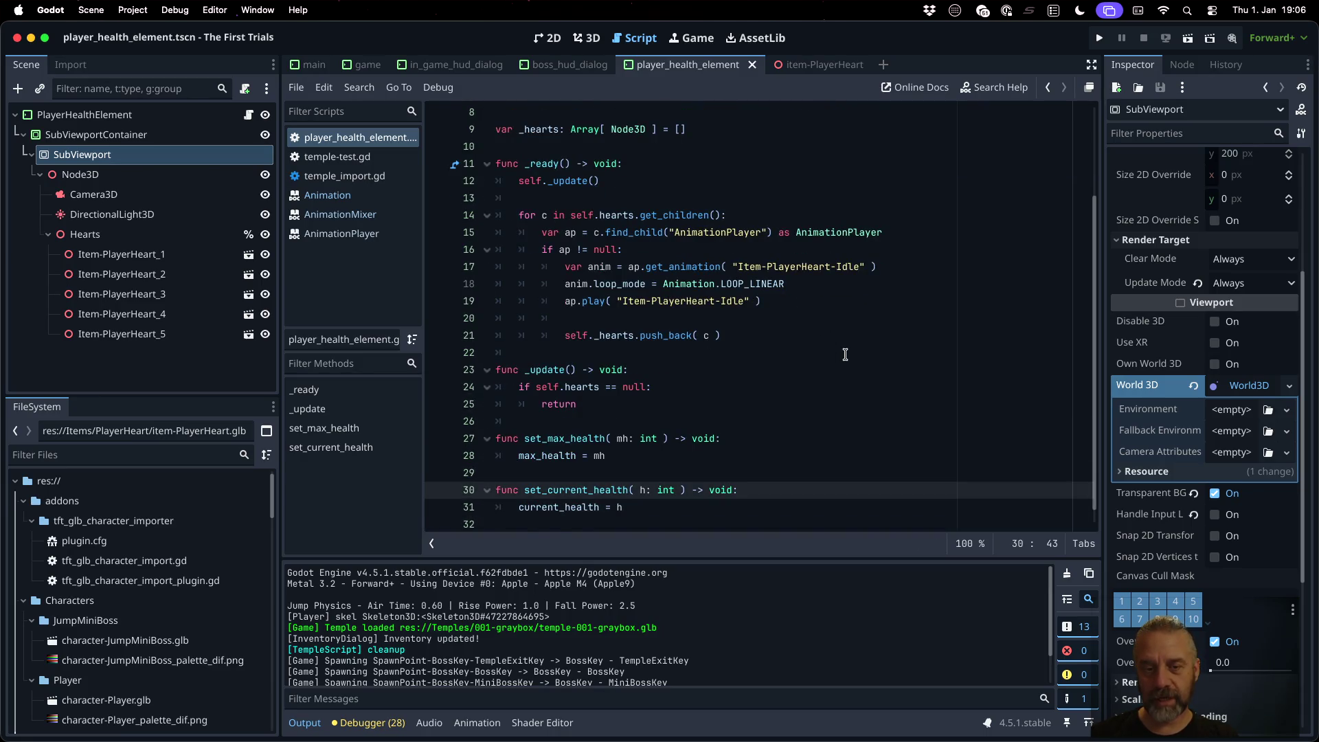
Step: In set_current_health, add a loop: for idx in self._hearts.size():
{"action": "key", "text": "Return"}
{"action": "type", "text": "f"}
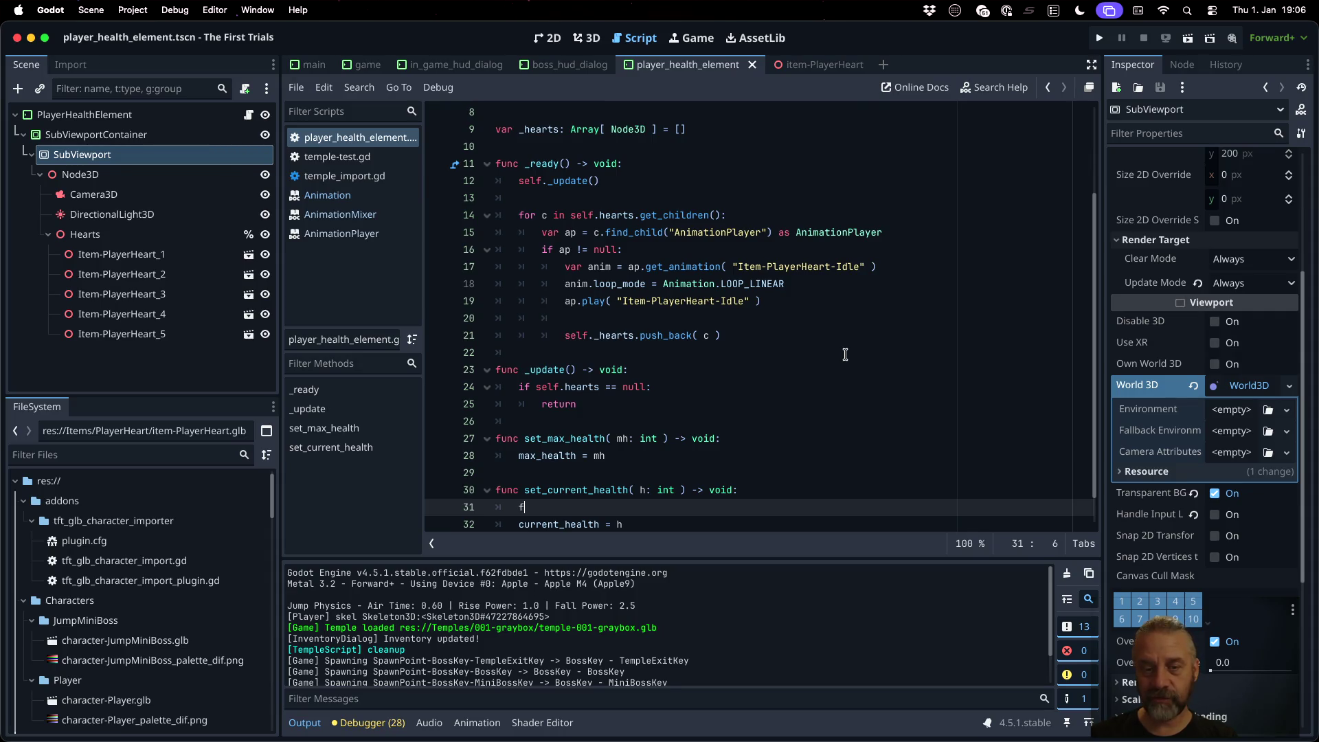
{"action": "type", "text": "or c"}
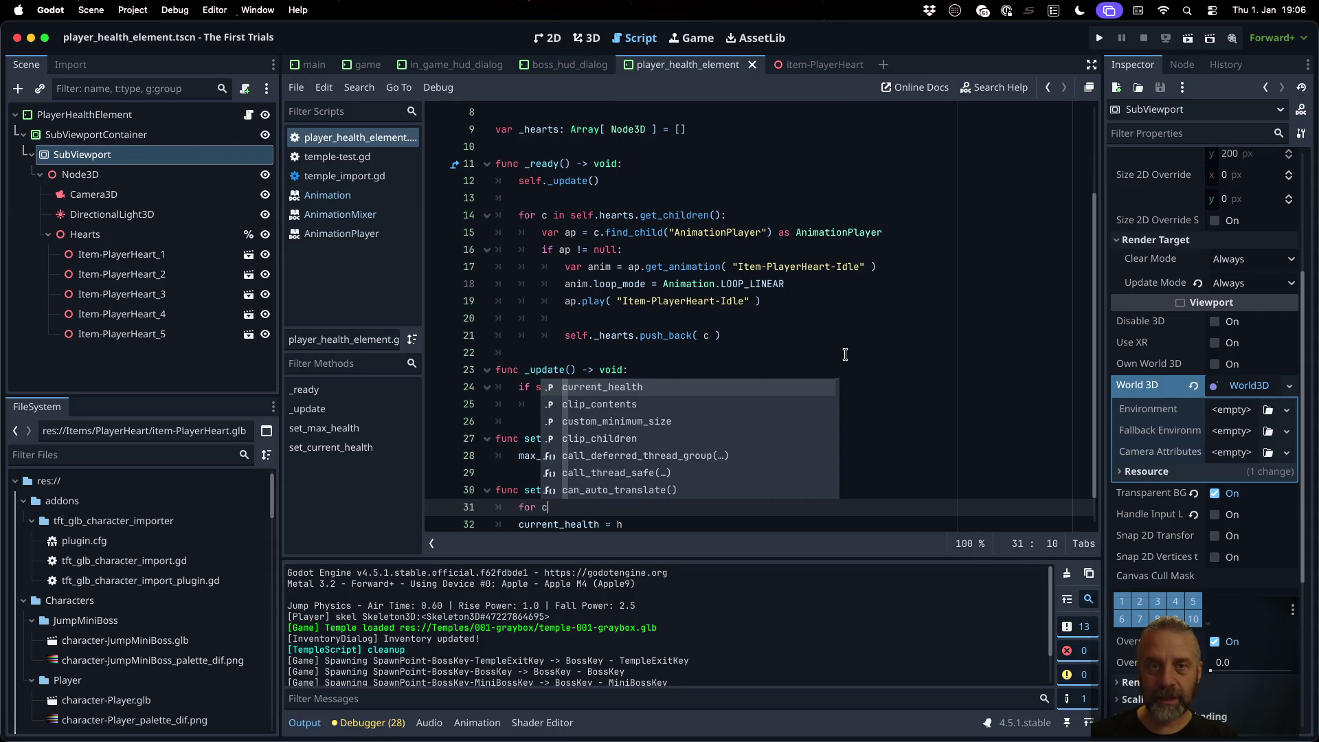
{"action": "key", "text": "BackSpace"}
{"action": "key", "text": "BackSpace"}
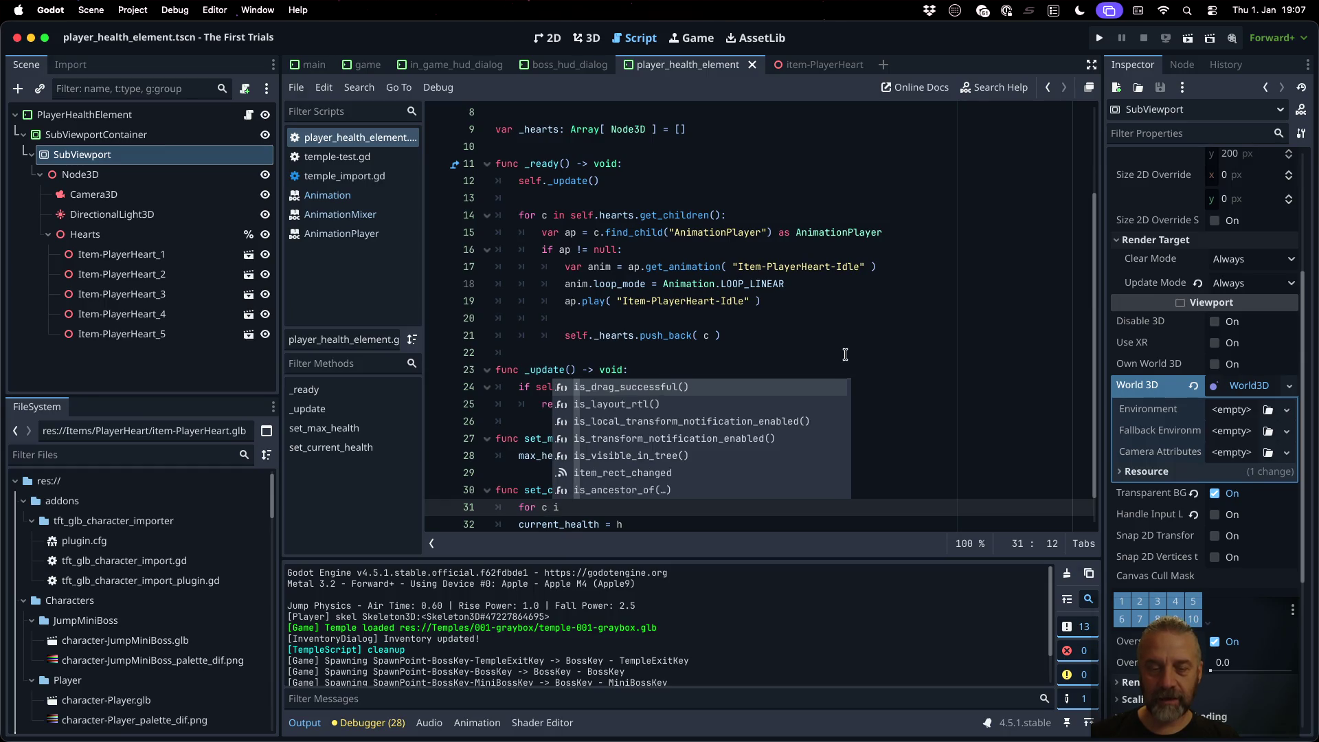
{"action": "type", "text": "h in"}
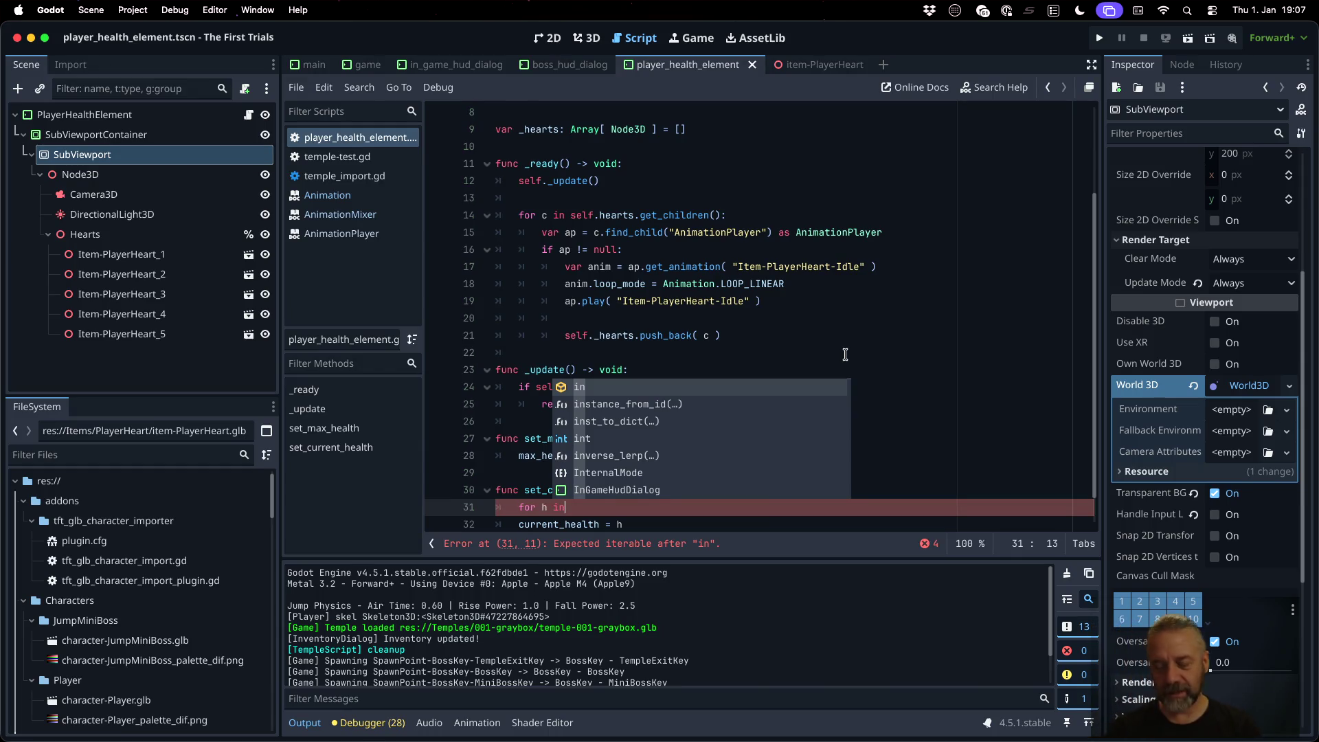
{"action": "key", "text": "Escape"}
{"action": "key", "text": "BackSpace"}
{"action": "key", "text": "BackSpace"}
{"action": "key", "text": "BackSpace"}
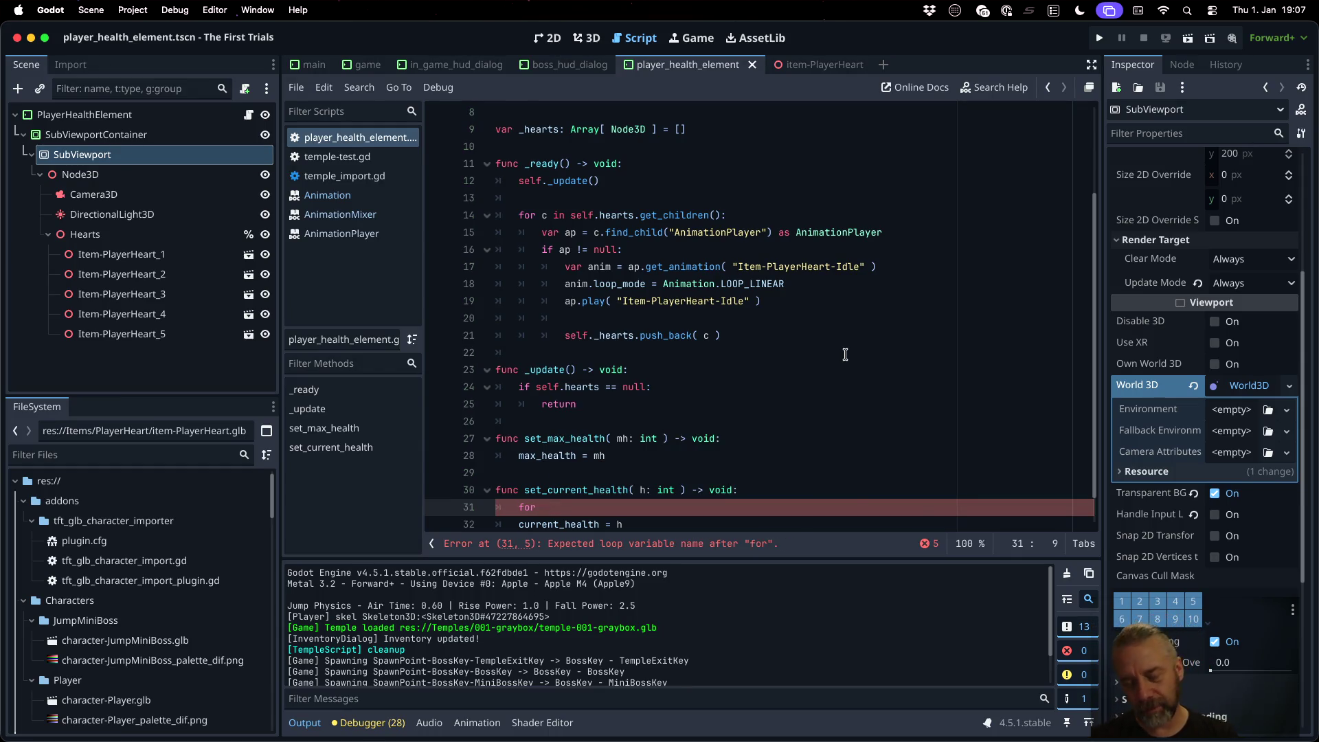
{"action": "type", "text": "idx "}
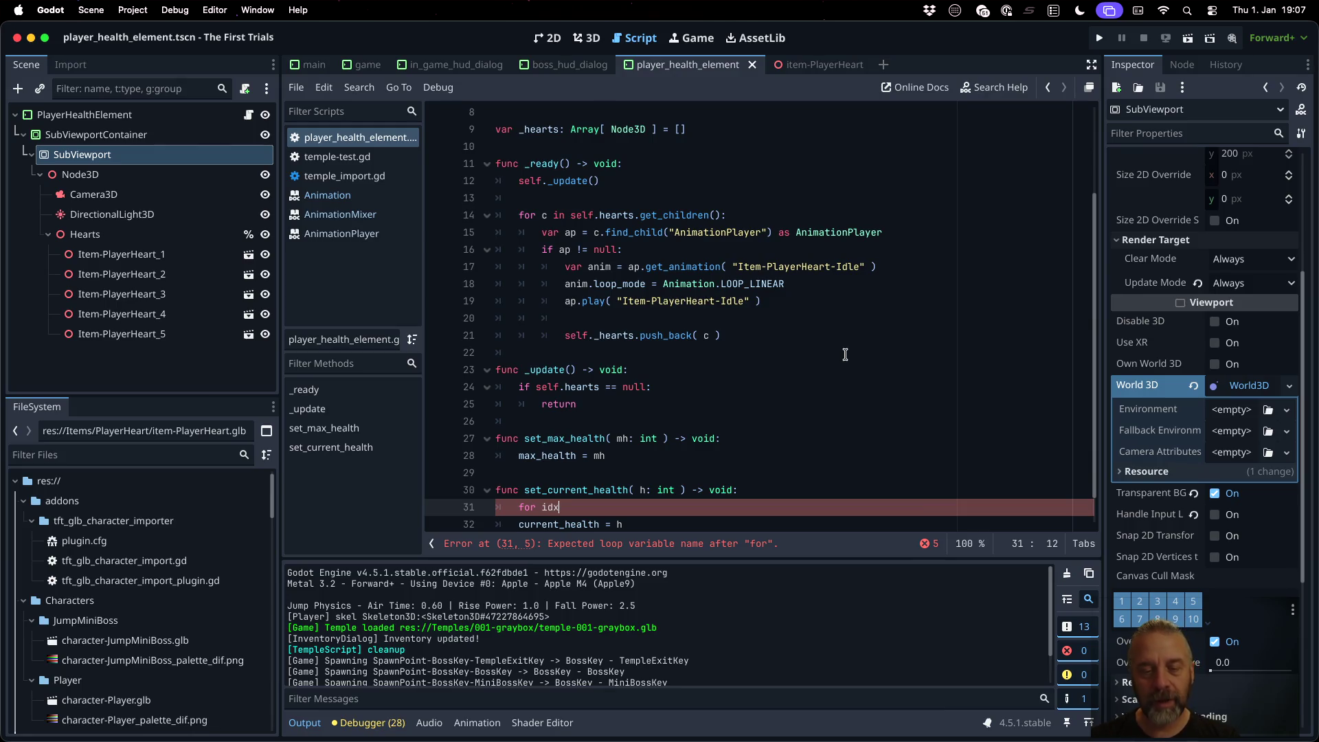
{"action": "type", "text": "in "}
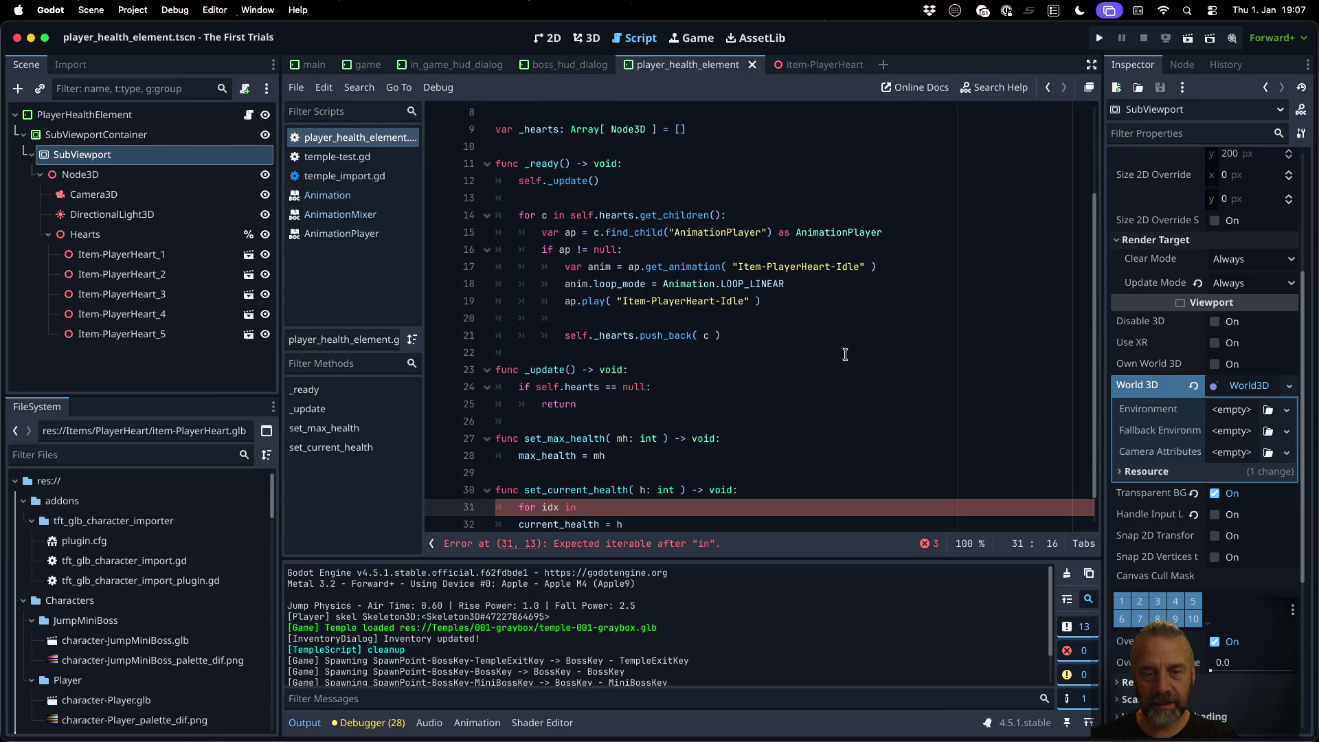
{"action": "type", "text": "self."}
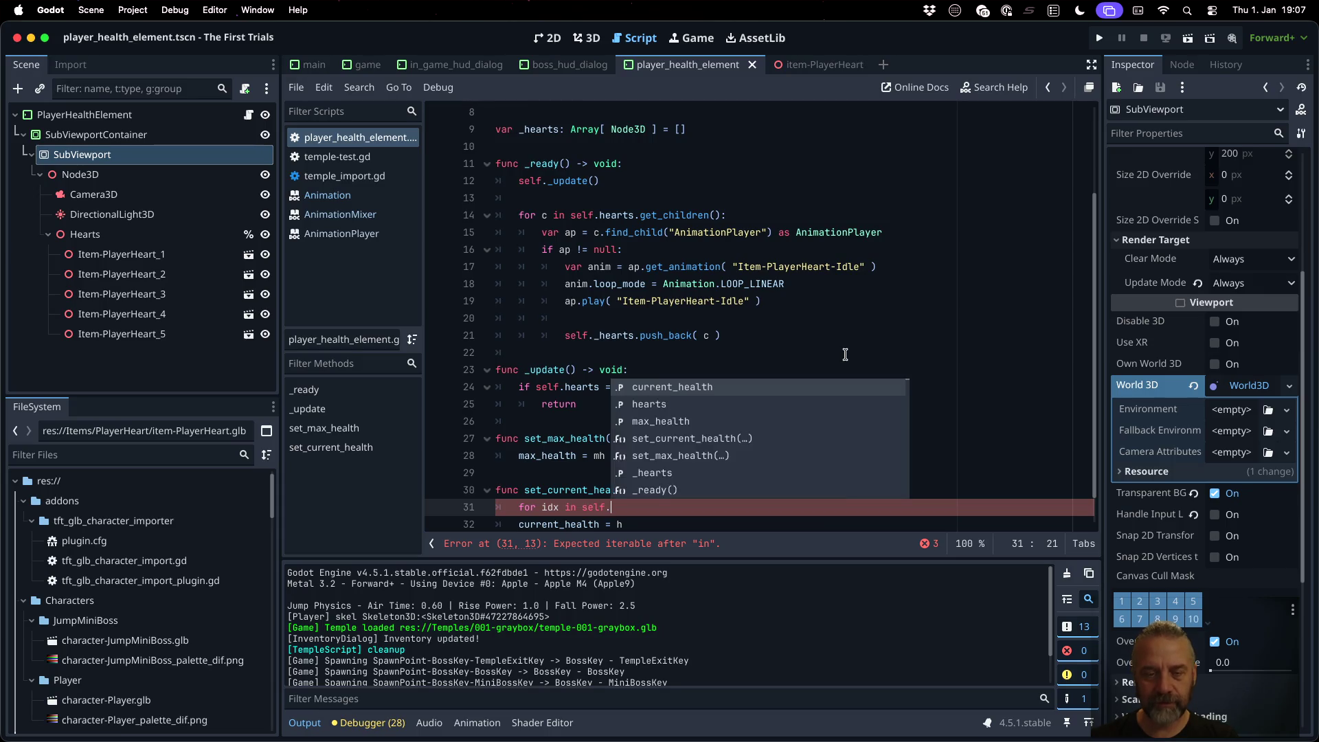
{"action": "type", "text": "_hearts."}
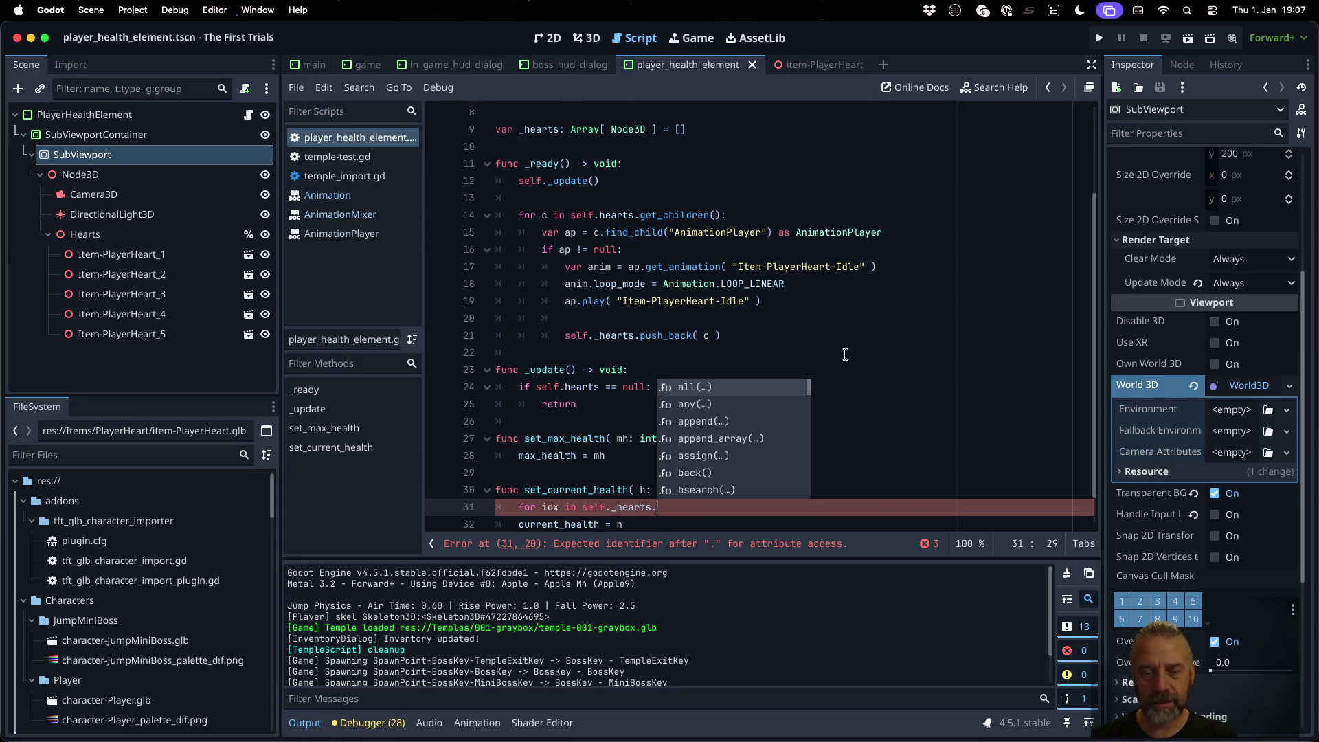
{"action": "type", "text": "siz"}
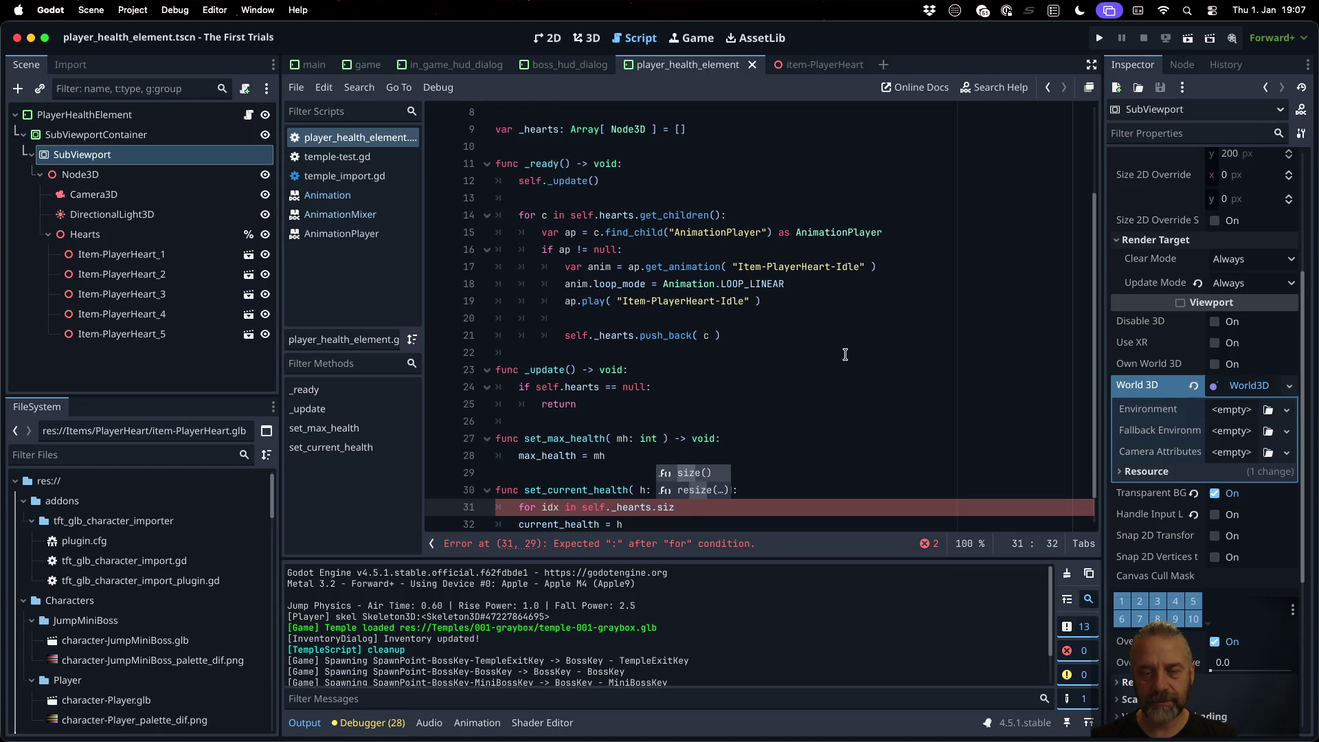
{"action": "key", "text": "Return"}
{"action": "type", "text": ":"}
{"action": "key", "text": "Return"}
Step: Fetch each heart in the loop with var h = self._hearts[ idx ]
{"action": "key", "text": "Down"}
{"action": "key", "text": "Down"}
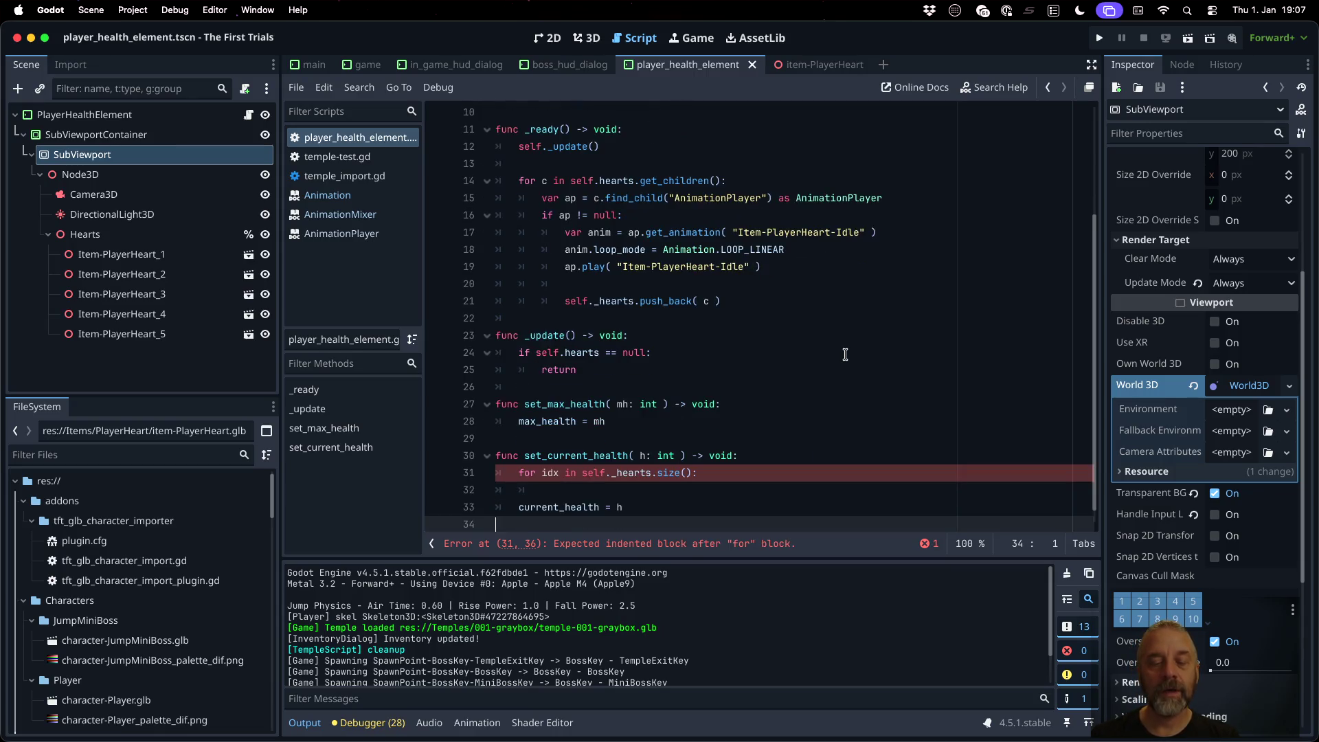
{"action": "key", "text": "Up"}
{"action": "key", "text": "Up"}
{"action": "type", "text": "var h = self._hearts"}
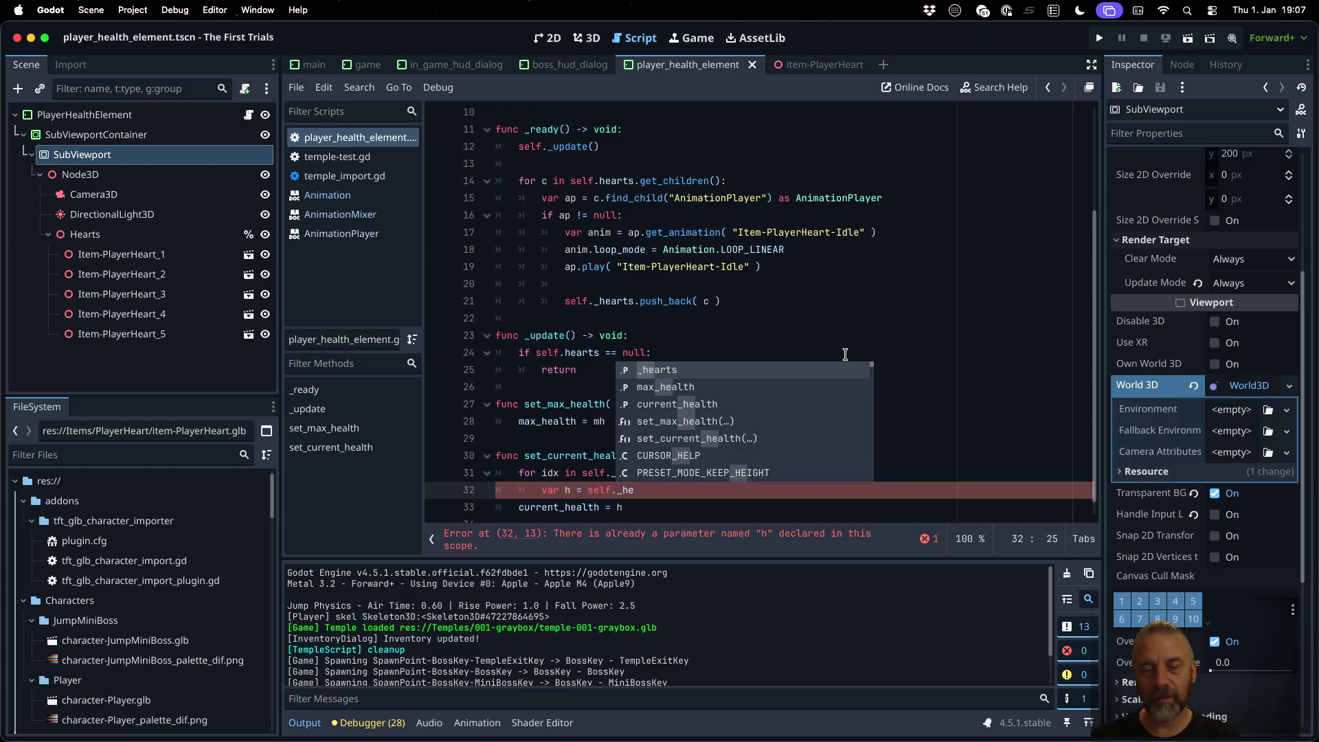
{"action": "key", "text": "Return"}
{"action": "type", "text": "[ idx ]"}
{"action": "key", "text": "Return"}
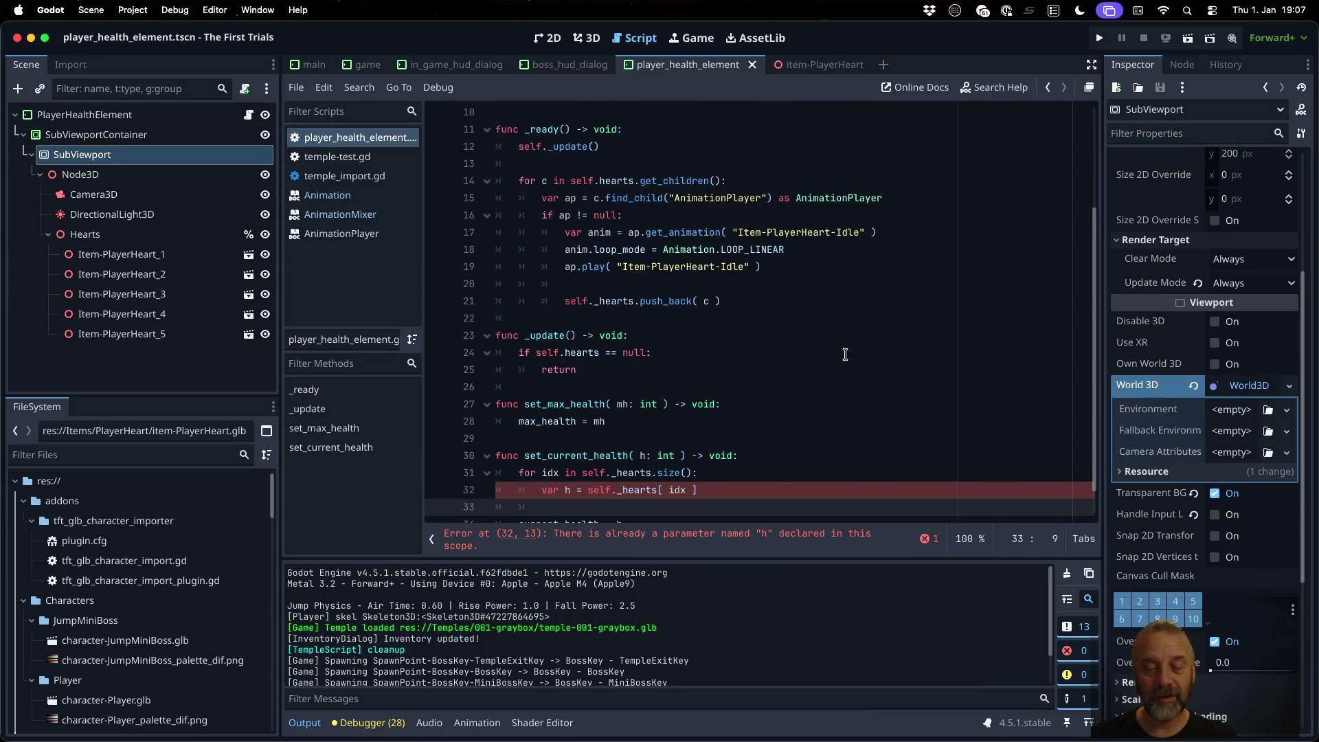
Step: Rename set_current_health's clashing parameter h to ch
{"action": "key", "text": "Down"}
{"action": "key", "text": "Up"}
{"action": "key", "text": "Up"}
{"action": "key", "text": "Up"}
{"action": "key", "text": "Home"}
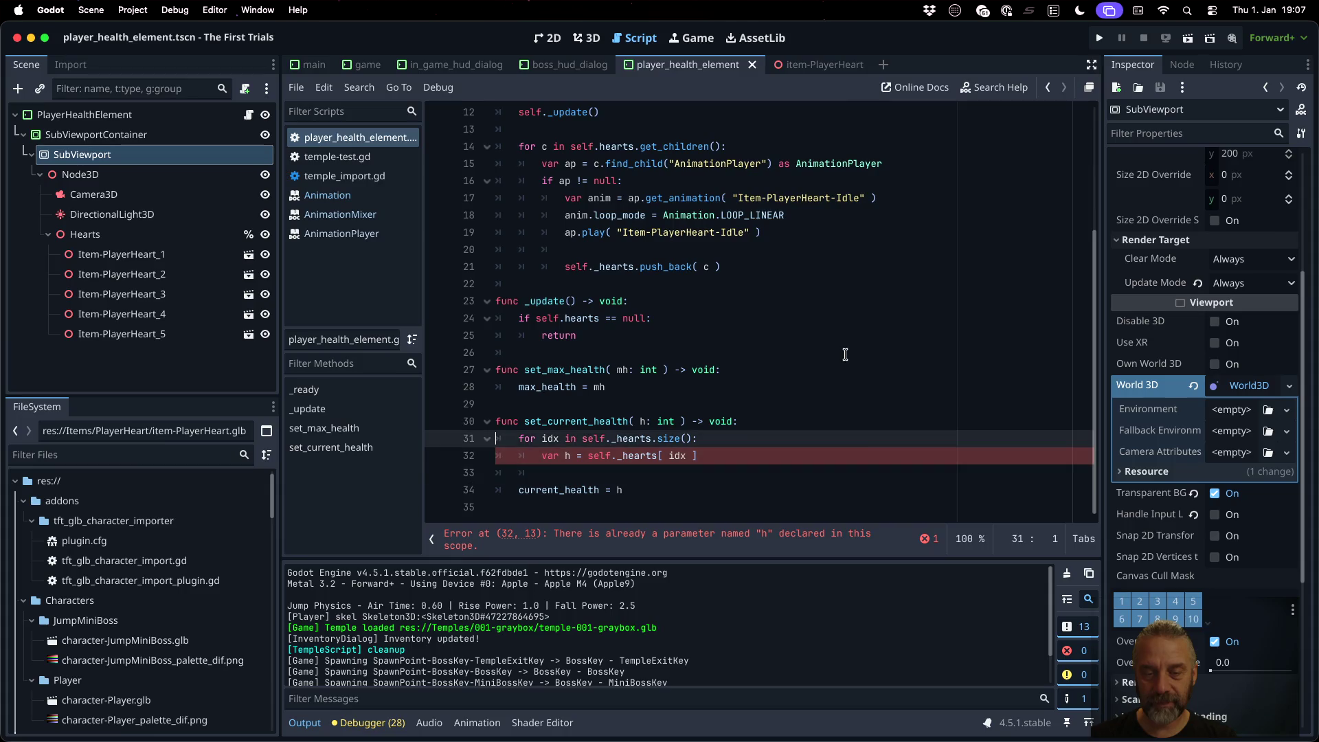
{"action": "key", "text": "Down"}
{"action": "key", "text": "Up"}
{"action": "key", "text": "Down"}
{"action": "key", "text": "Right"}
{"action": "key", "text": "Right"}
{"action": "key", "text": "Right"}
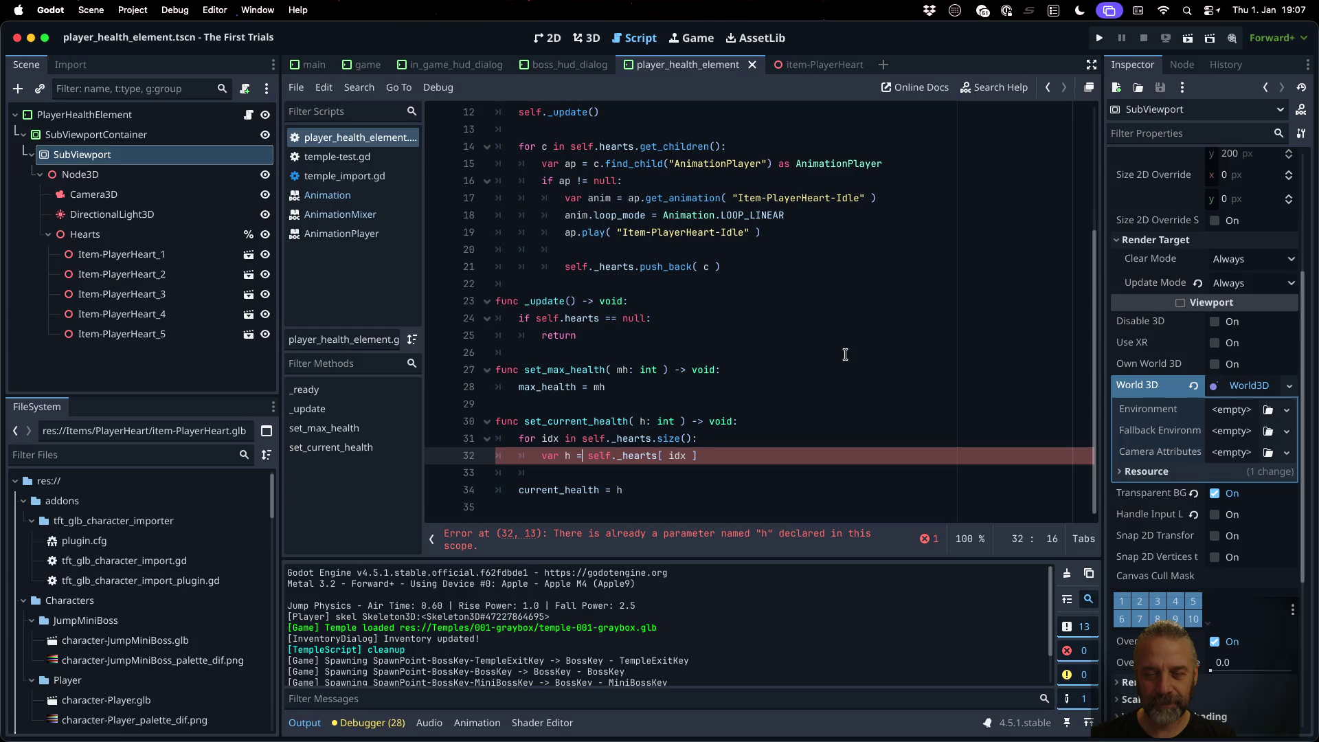
{"action": "key", "text": "Up"}
{"action": "key", "text": "Up"}
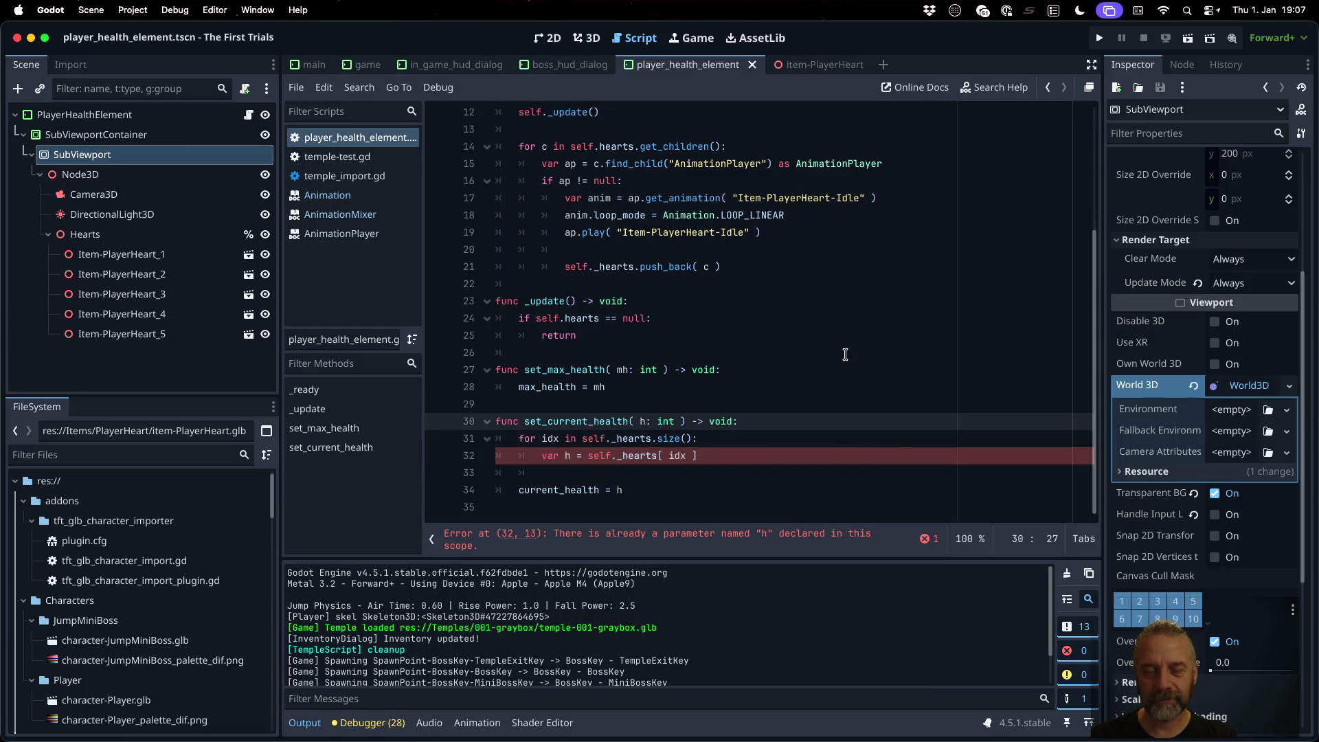
{"action": "type", "text": "e"}
{"action": "key", "text": "Down"}
{"action": "key", "text": "Down"}
{"action": "key", "text": "Down"}
{"action": "key", "text": "Up"}
{"action": "key", "text": "Up"}
{"action": "key", "text": "Up"}
{"action": "key", "text": "alt+Right"}
{"action": "key", "text": "alt+Right"}
{"action": "key", "text": "BackSpace"}
{"action": "key", "text": "Left"}
{"action": "type", "text": "c"}
Step: Add an if idx < ch: condition inside the loop and start its body
{"action": "key", "text": "Down"}
{"action": "key", "text": "Down"}
{"action": "key", "text": "Down"}
{"action": "key", "text": "Down"}
{"action": "key", "text": "Left"}
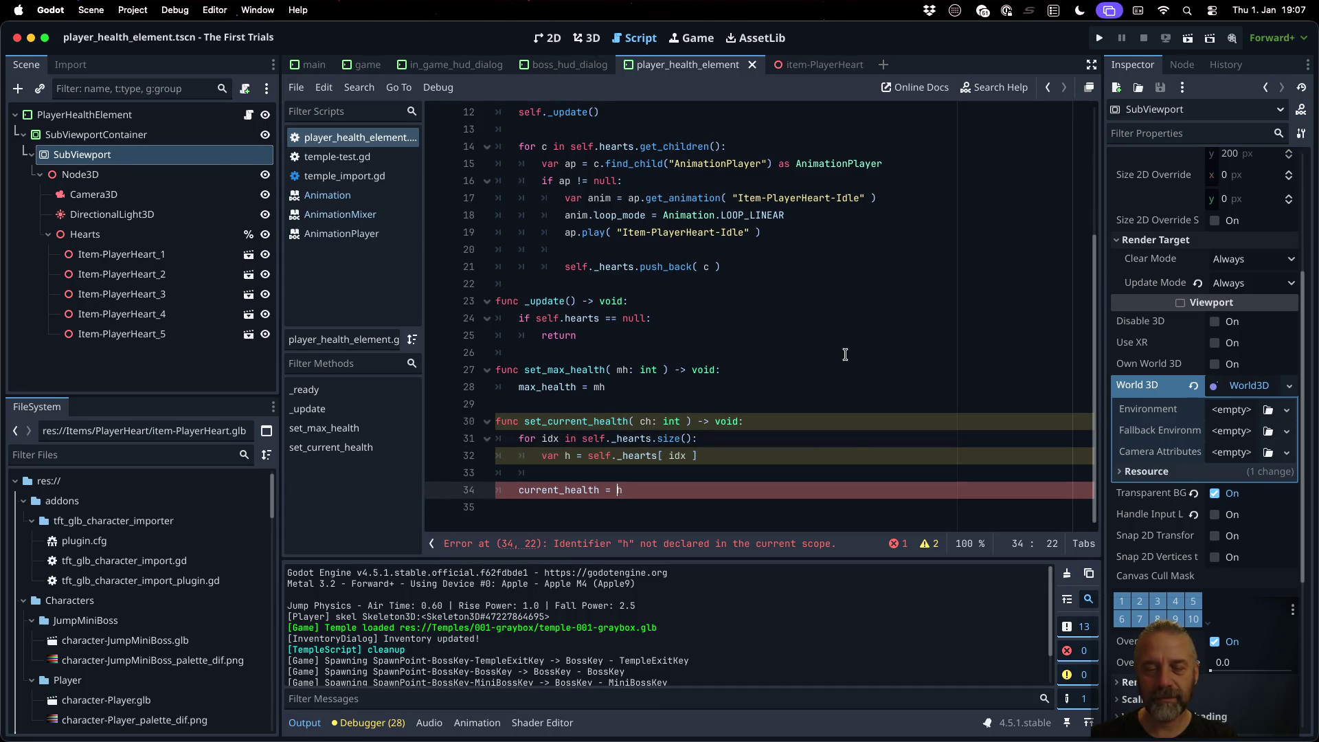
{"action": "key", "text": "Home"}
{"action": "key", "text": "Return"}
{"action": "key", "text": "Up"}
{"action": "key", "text": "Up"}
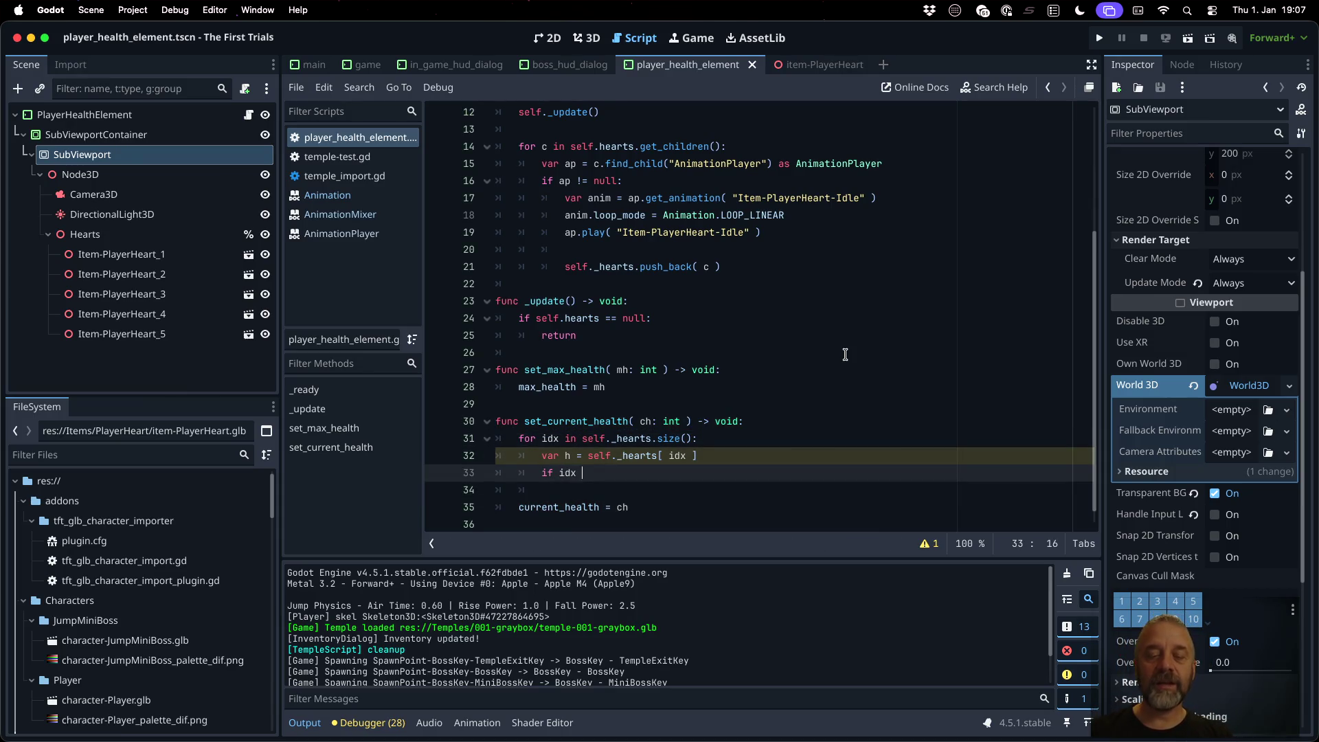
{"action": "type", "text": "h"}
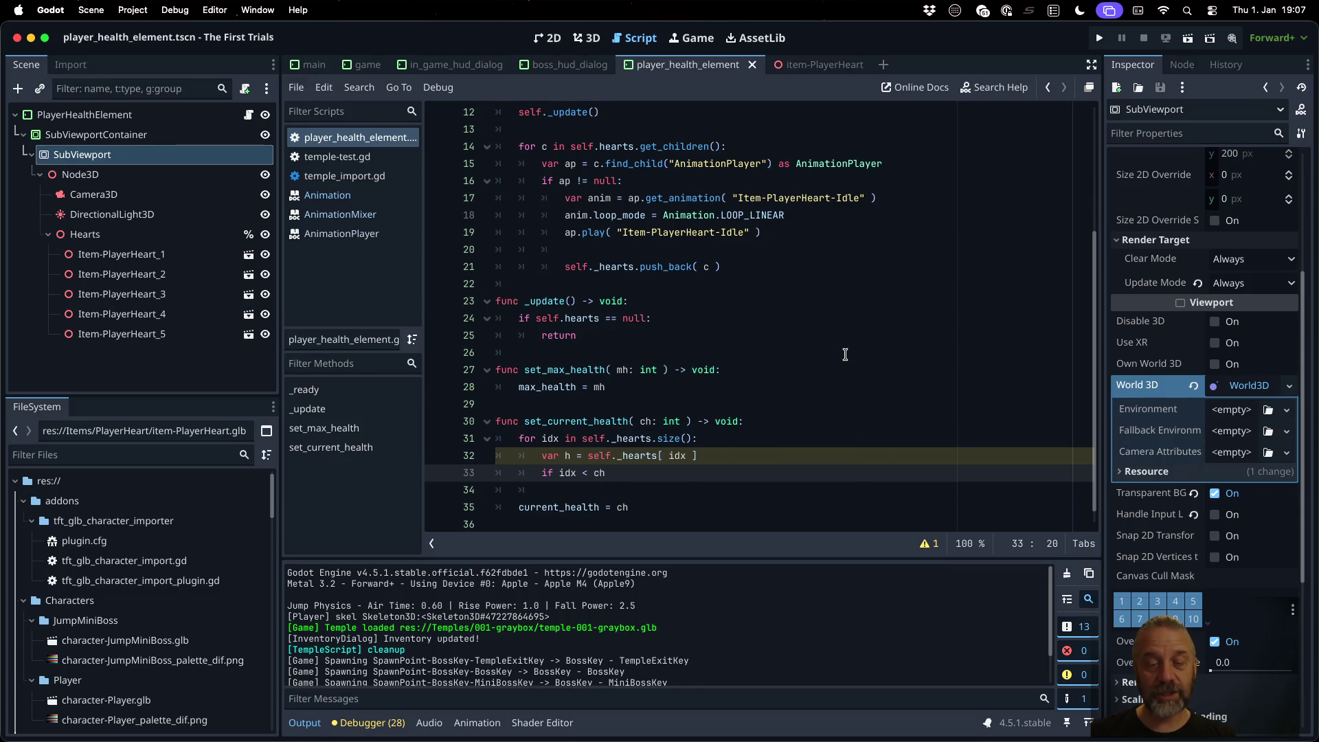
{"action": "type", "text": ":"}
{"action": "key", "text": "Return"}
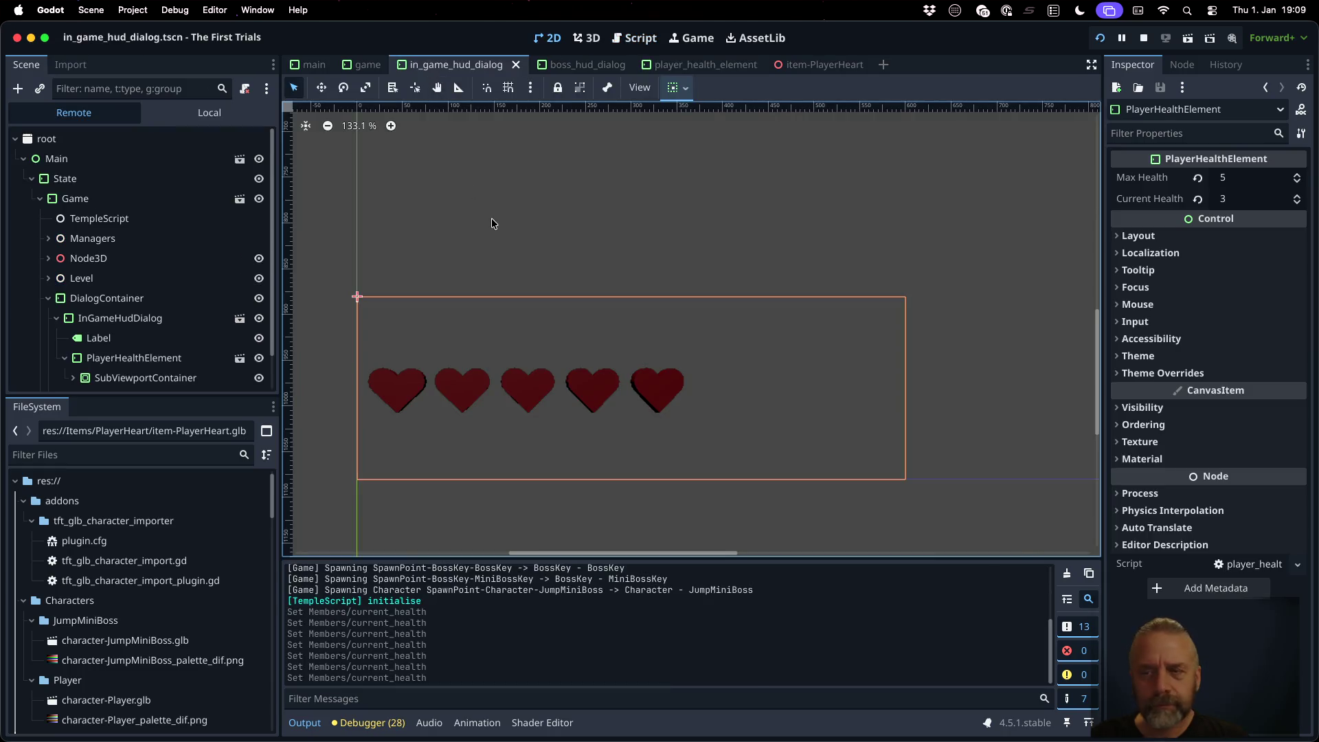
Step: In the running game, set the health element's minimum height to 100, then 200
{"action": "left_click", "coordinate": [1153, 241]}
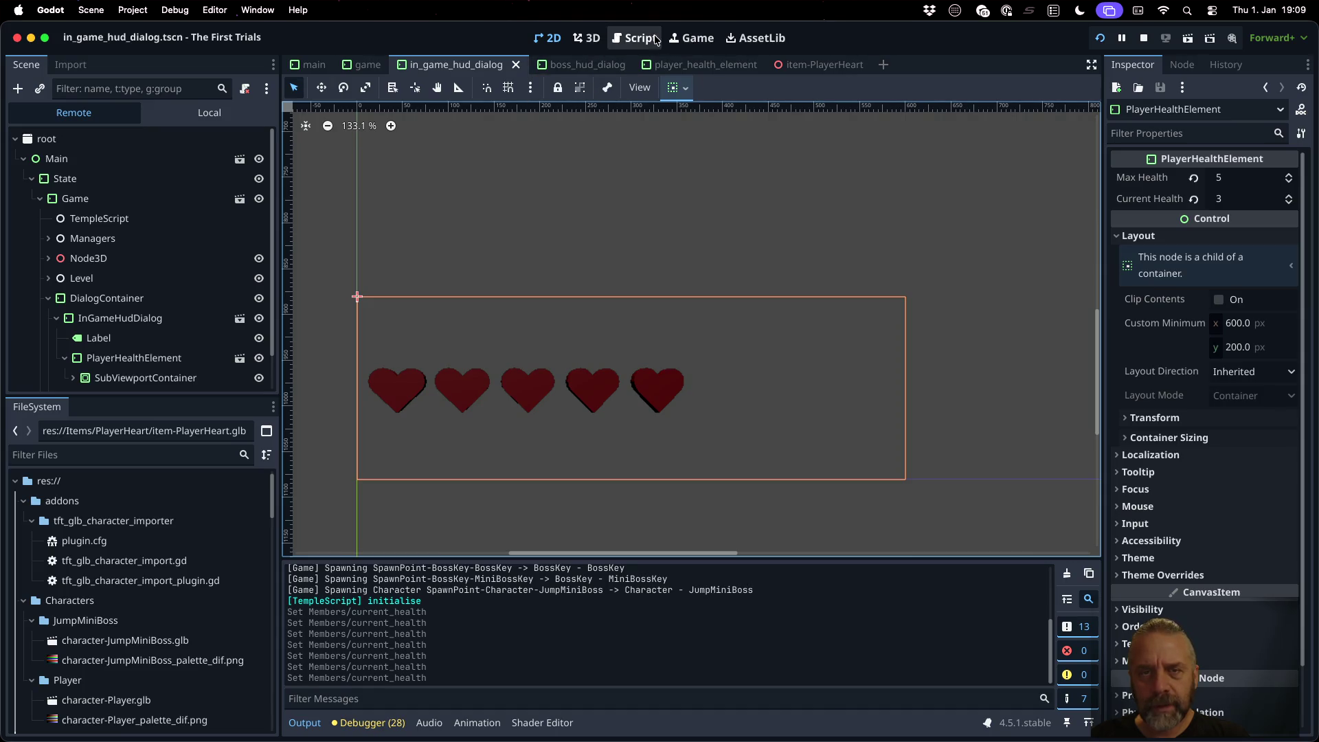
{"action": "left_click", "coordinate": [689, 40]}
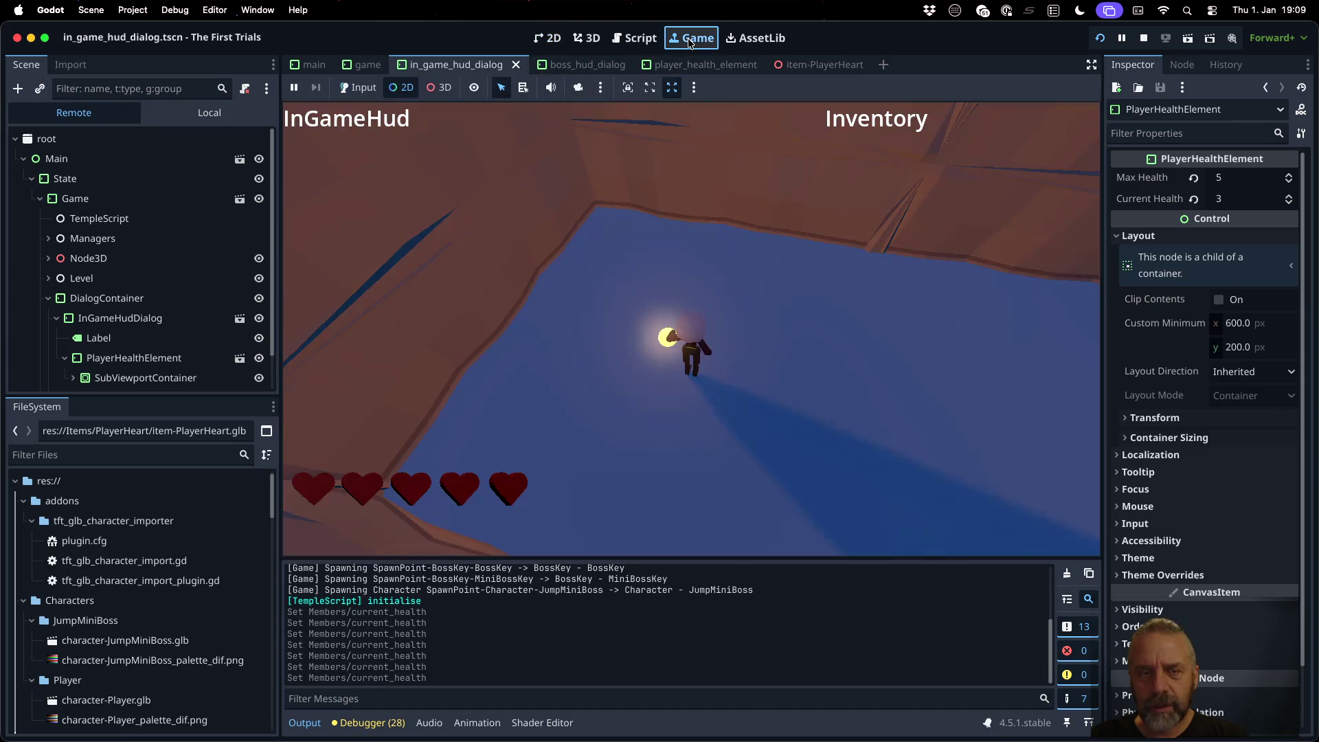
{"action": "left_click", "coordinate": [1257, 348]}
{"action": "type", "text": "100"}
{"action": "key", "text": "Return"}
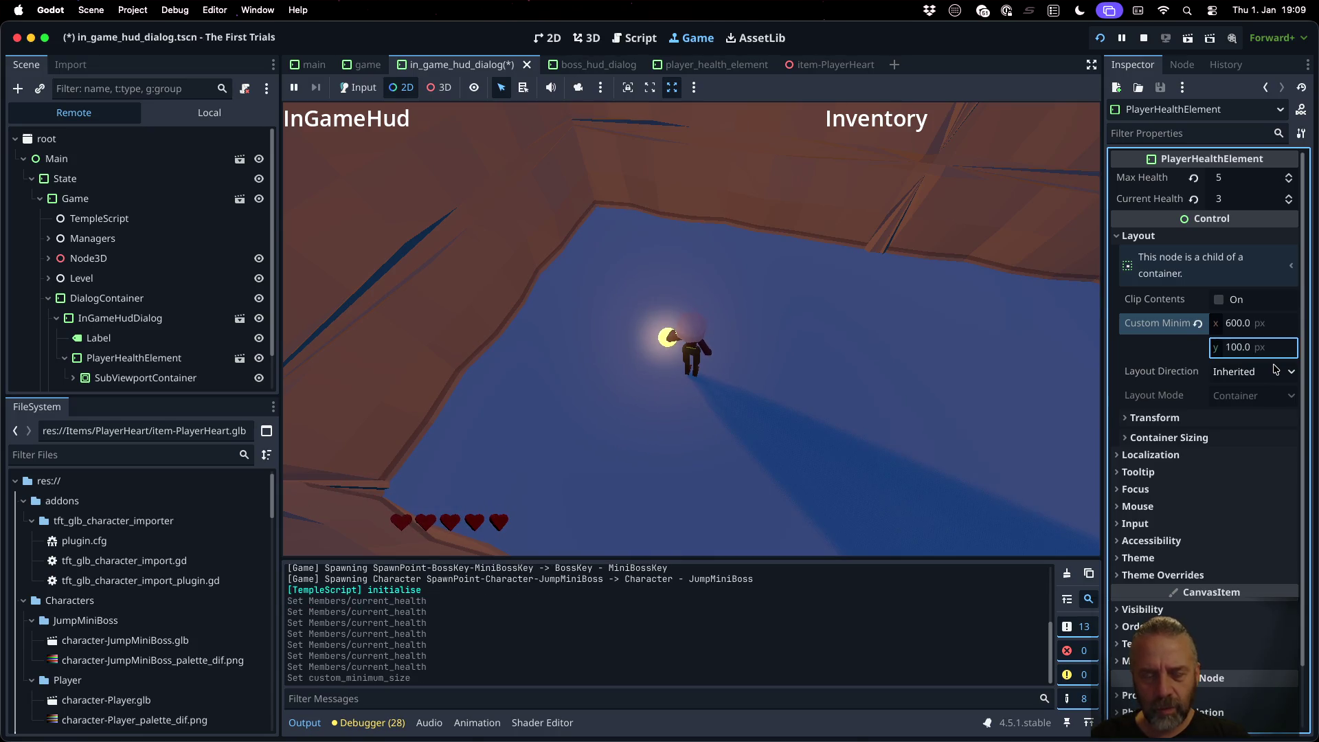
{"action": "left_click", "coordinate": [1275, 369]}
{"action": "left_click", "coordinate": [1270, 350]}
{"action": "left_click", "coordinate": [1264, 349]}
{"action": "type", "text": "200"}
{"action": "key", "text": "Return"}
Step: Set the health element's minimum width to 400
{"action": "left_click", "coordinate": [1245, 326]}
{"action": "key", "text": "super+a"}
{"action": "type", "text": "400"}
{"action": "key", "text": "Return"}
{"action": "left_click", "coordinate": [1246, 330]}
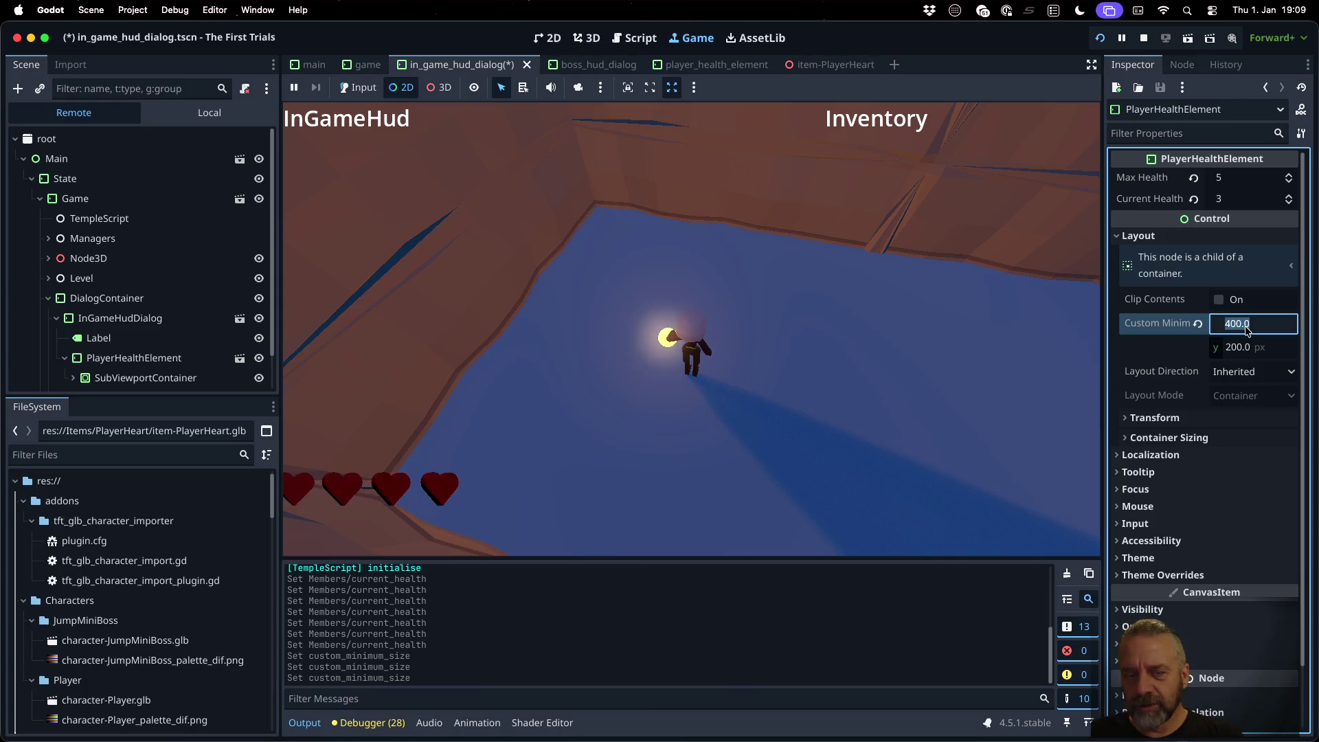
{"action": "key", "text": "Return"}
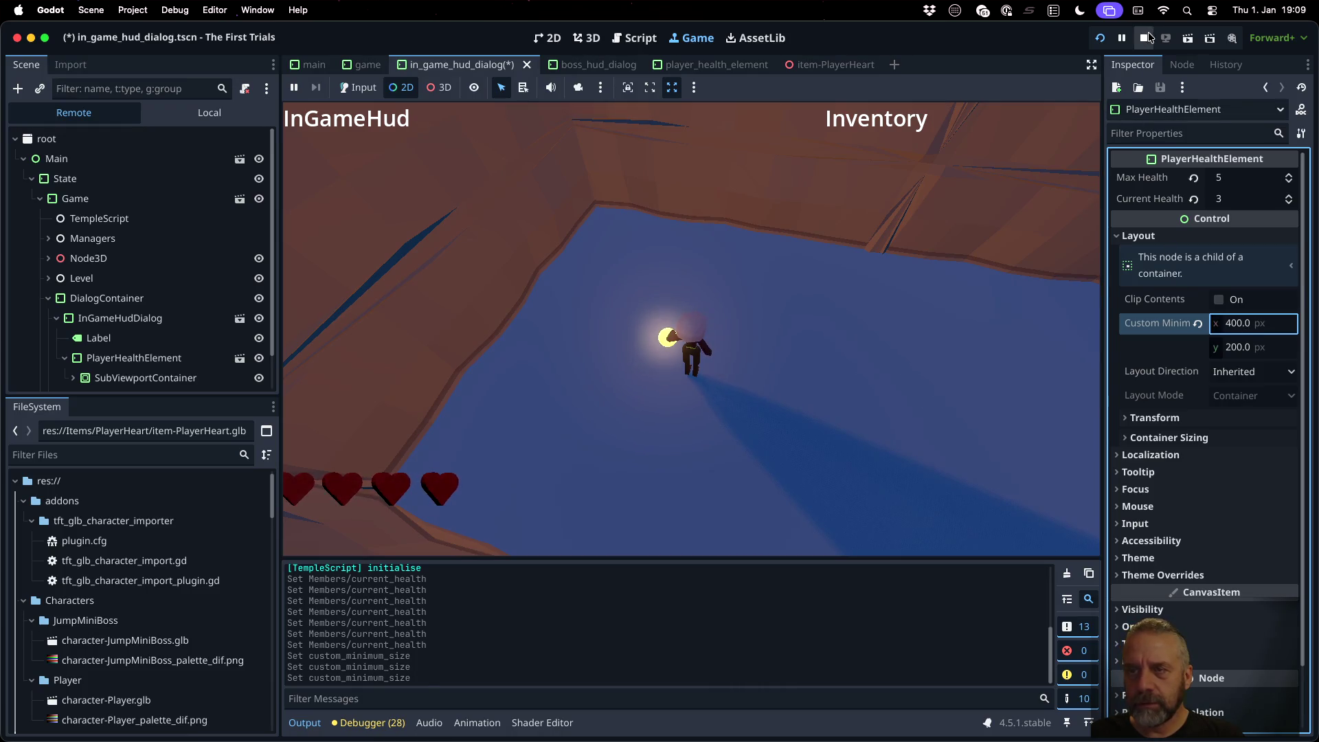
Step: Stop the game and view the boss_hud_dialog scene in 2D
{"action": "left_click", "coordinate": [1145, 37]}
{"action": "left_click", "coordinate": [587, 64]}
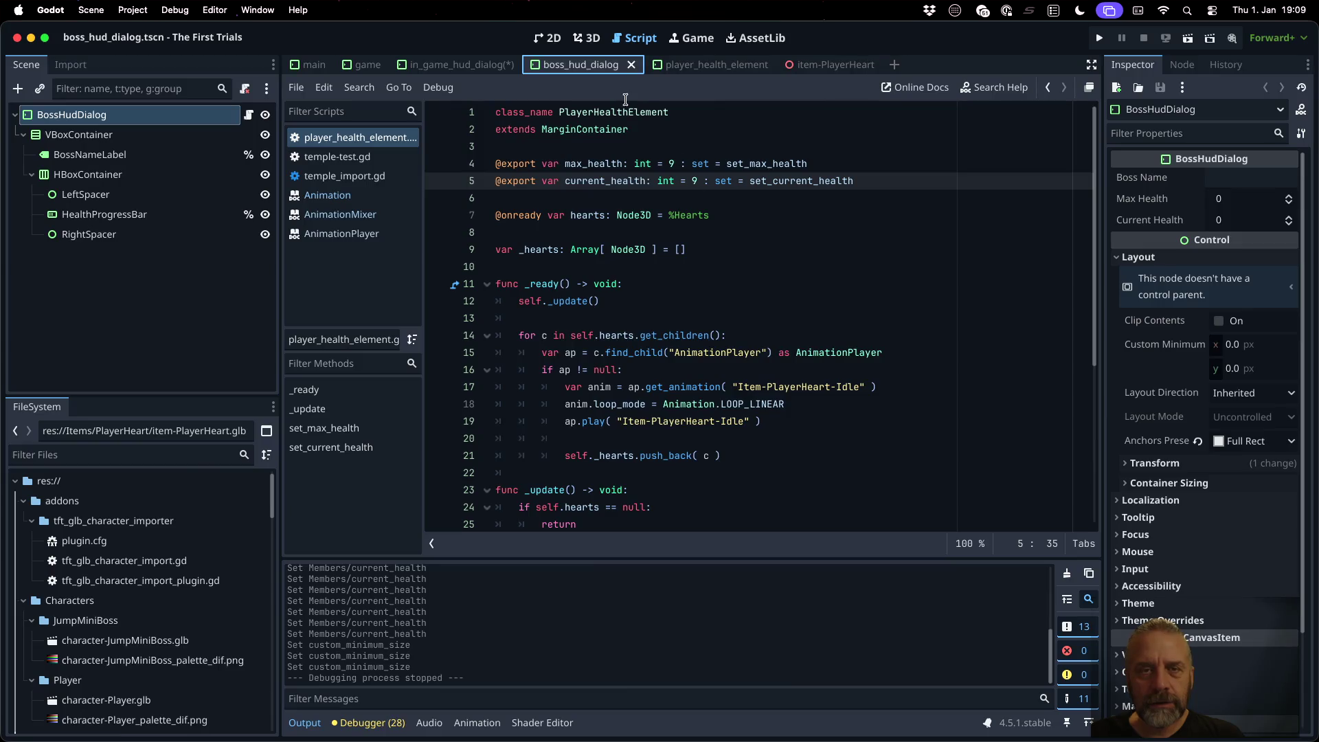
{"action": "left_click", "coordinate": [552, 38]}
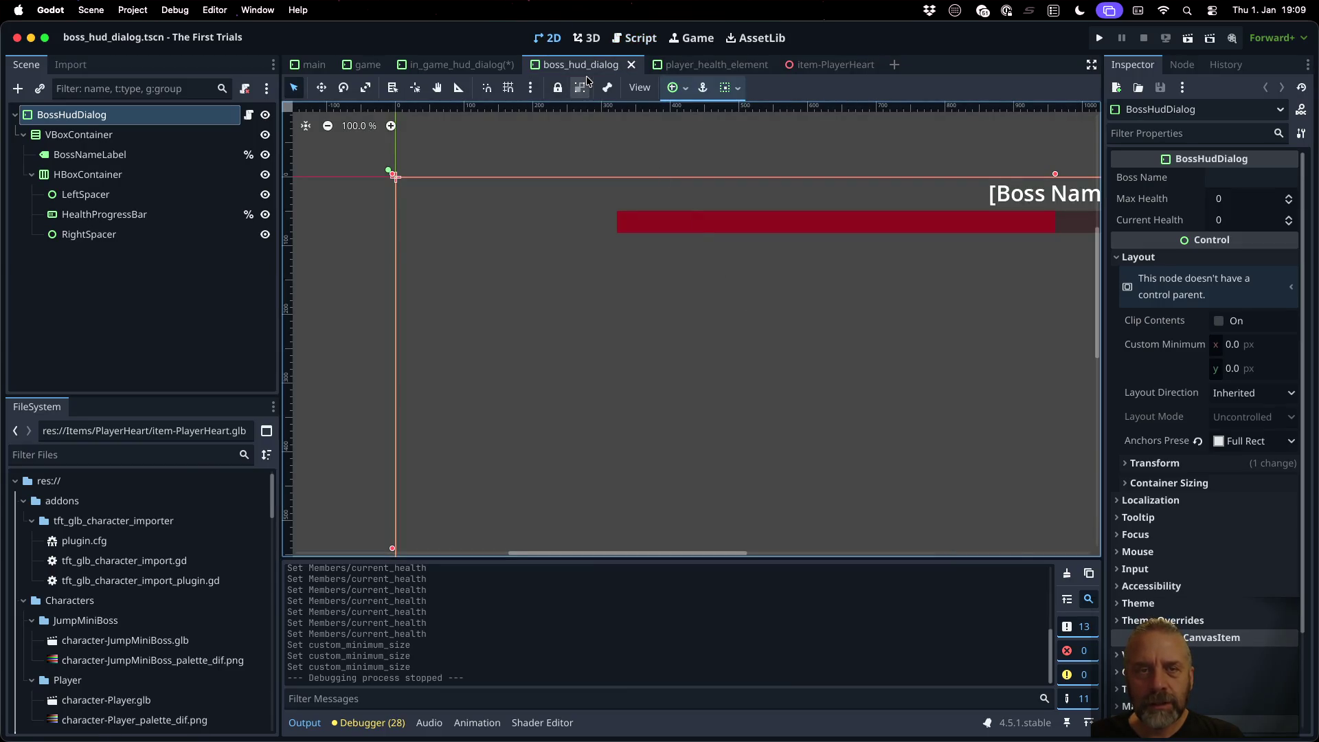
Step: Set the in-game HUD health element's minimum width back to 600 and open the player_health_element scene
{"action": "left_click", "coordinate": [461, 64]}
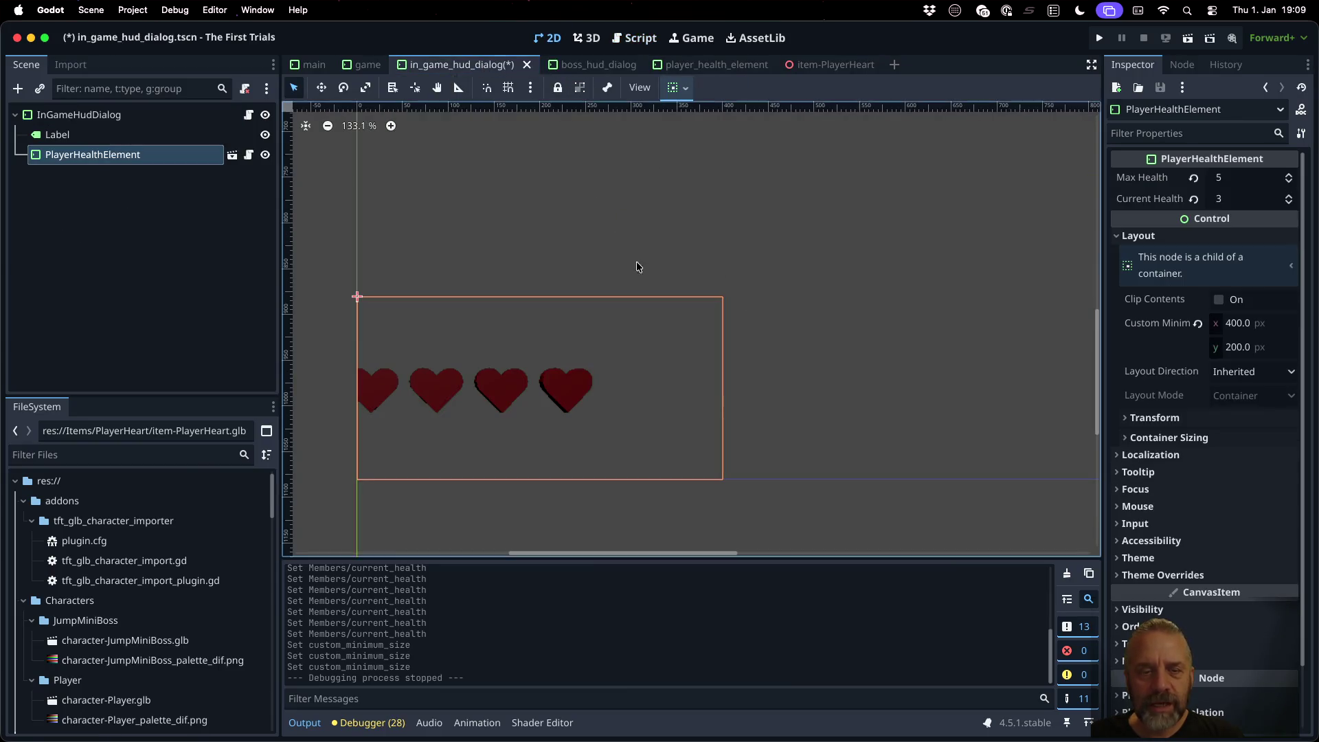
{"action": "left_click", "coordinate": [1284, 325]}
{"action": "type", "text": "600"}
{"action": "key", "text": "Return"}
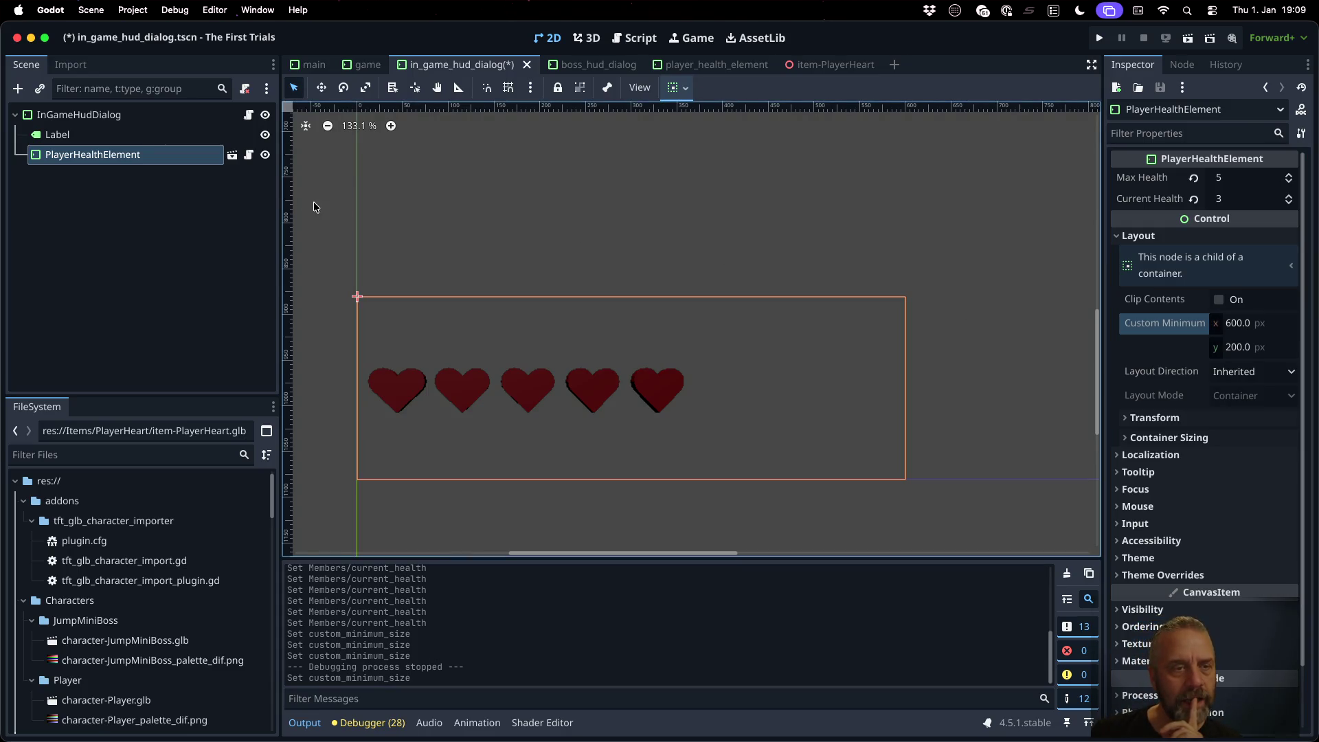
{"action": "left_click", "coordinate": [233, 155]}
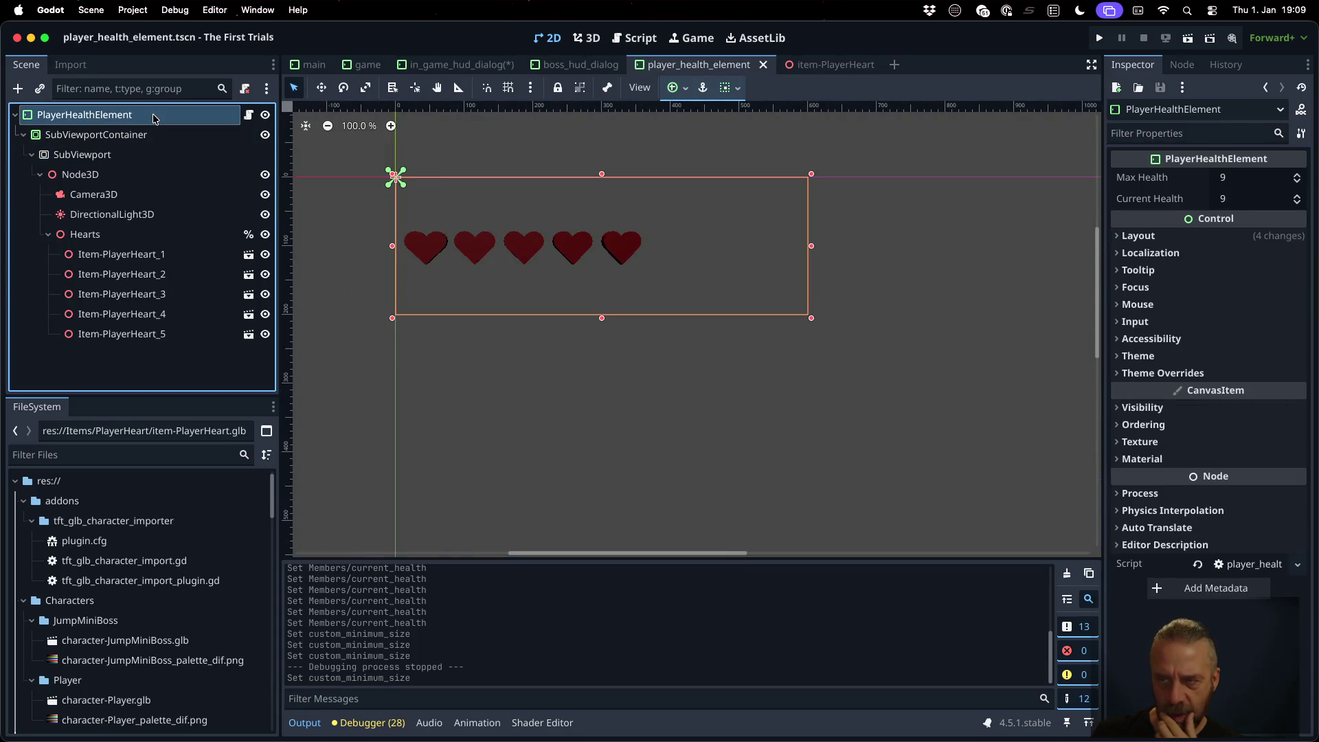
Step: Enable Stretch on the SubViewportContainer and try a 600×400 Custom Minimum Size
{"action": "left_click", "coordinate": [96, 135]}
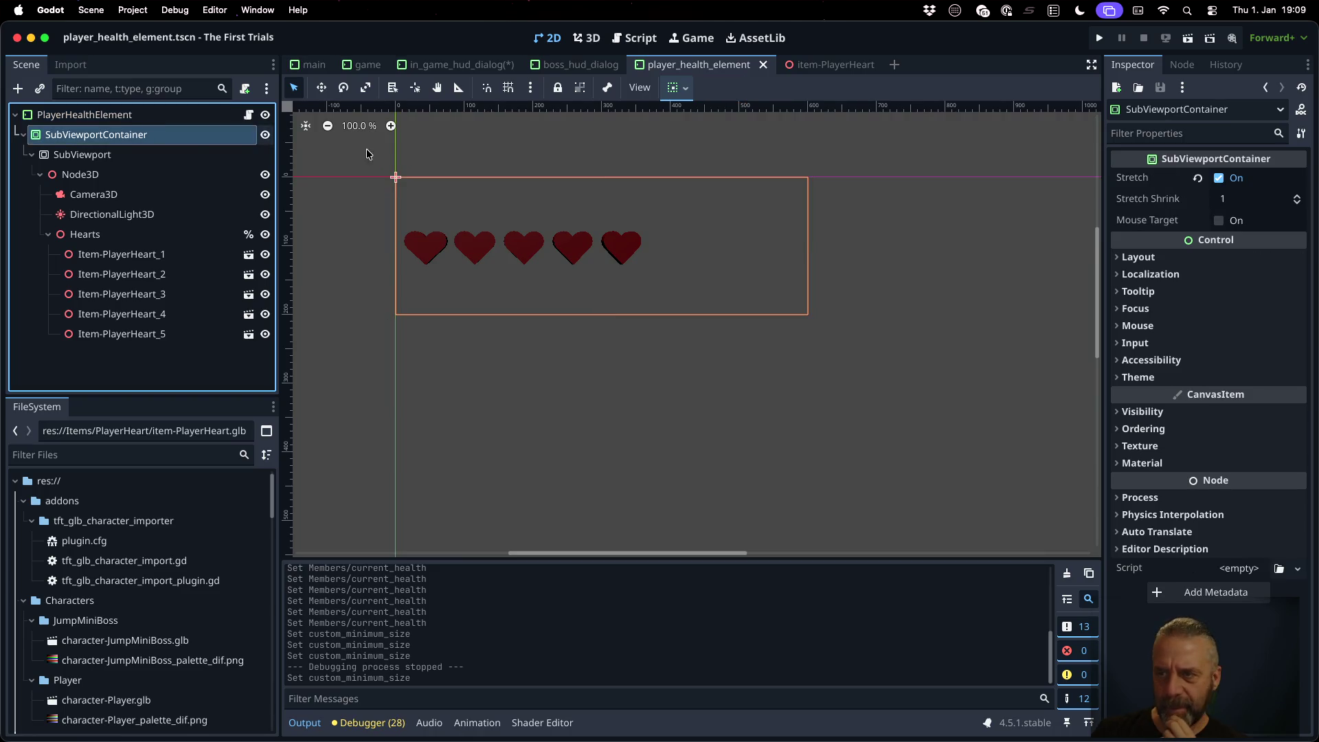
{"action": "left_click", "coordinate": [1220, 180]}
{"action": "left_click", "coordinate": [1221, 180]}
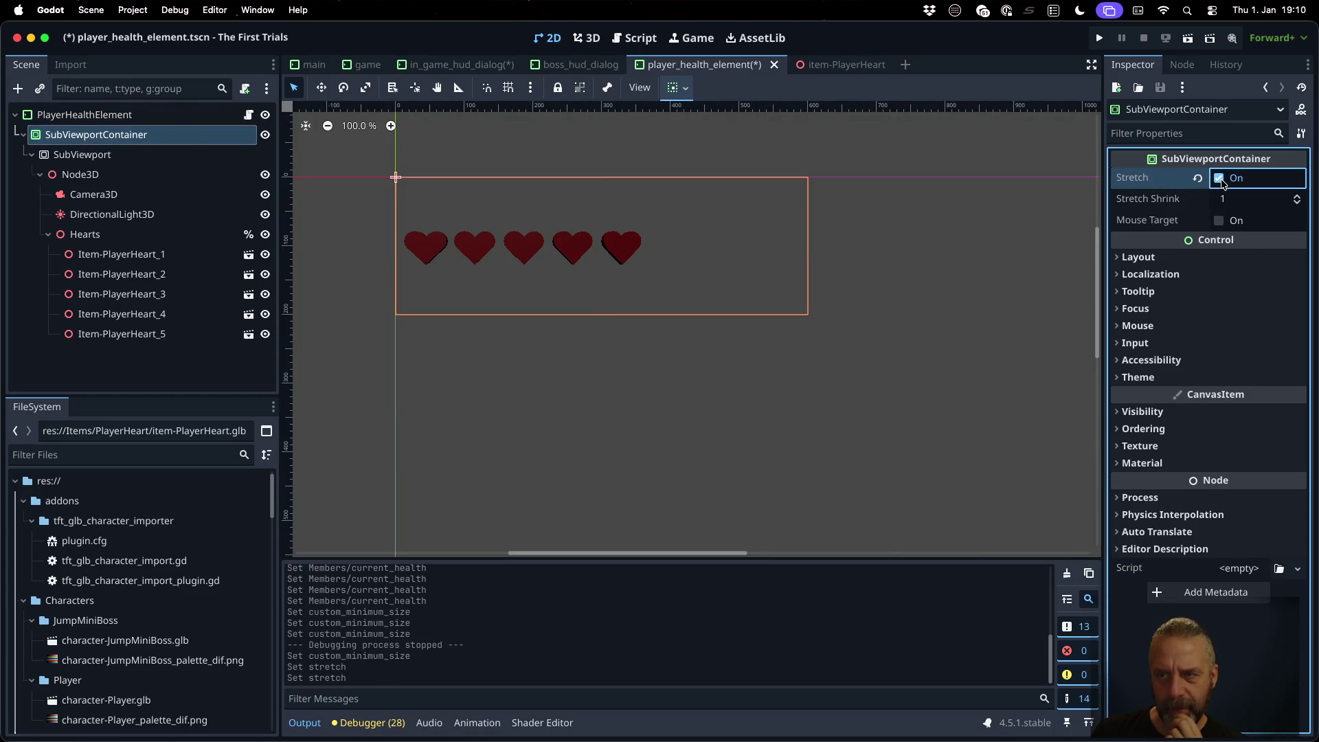
{"action": "left_click", "coordinate": [1162, 259]}
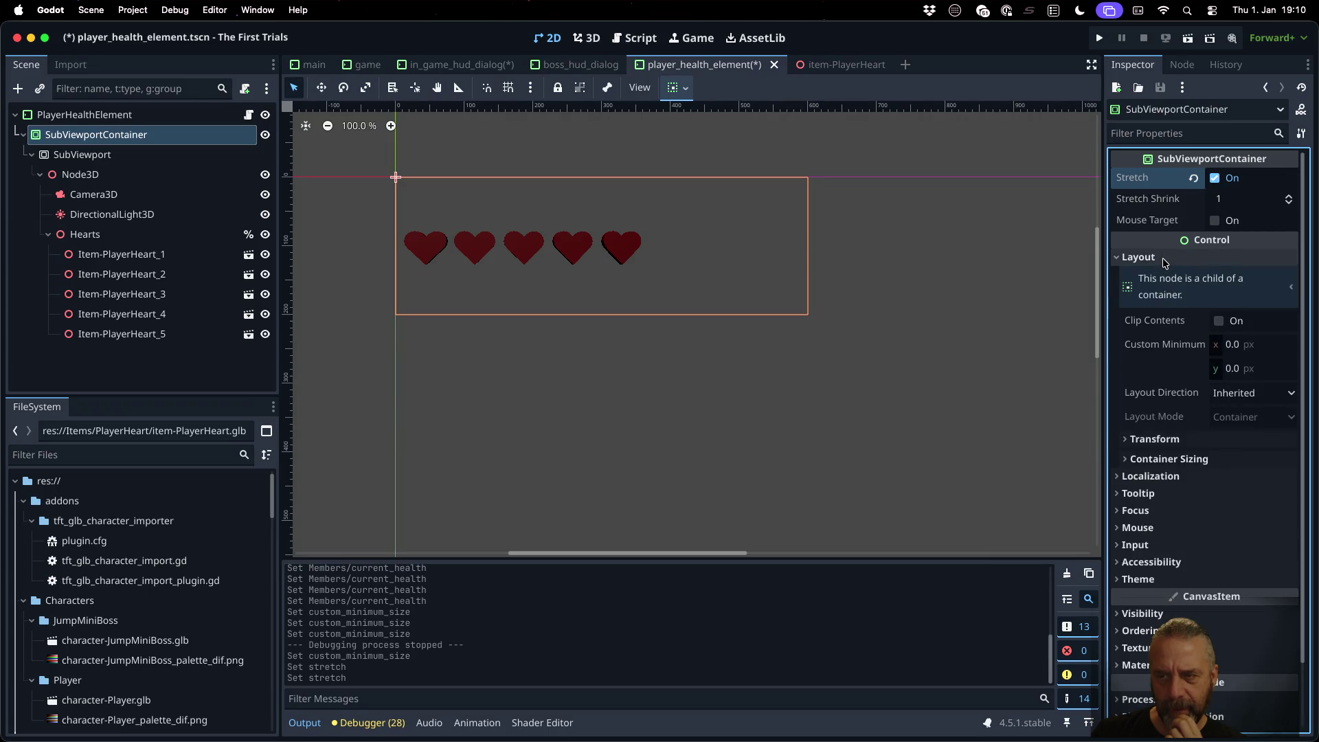
{"action": "left_click", "coordinate": [1250, 343]}
{"action": "type", "text": "600"}
{"action": "key", "text": "Tab"}
{"action": "type", "text": "40"}
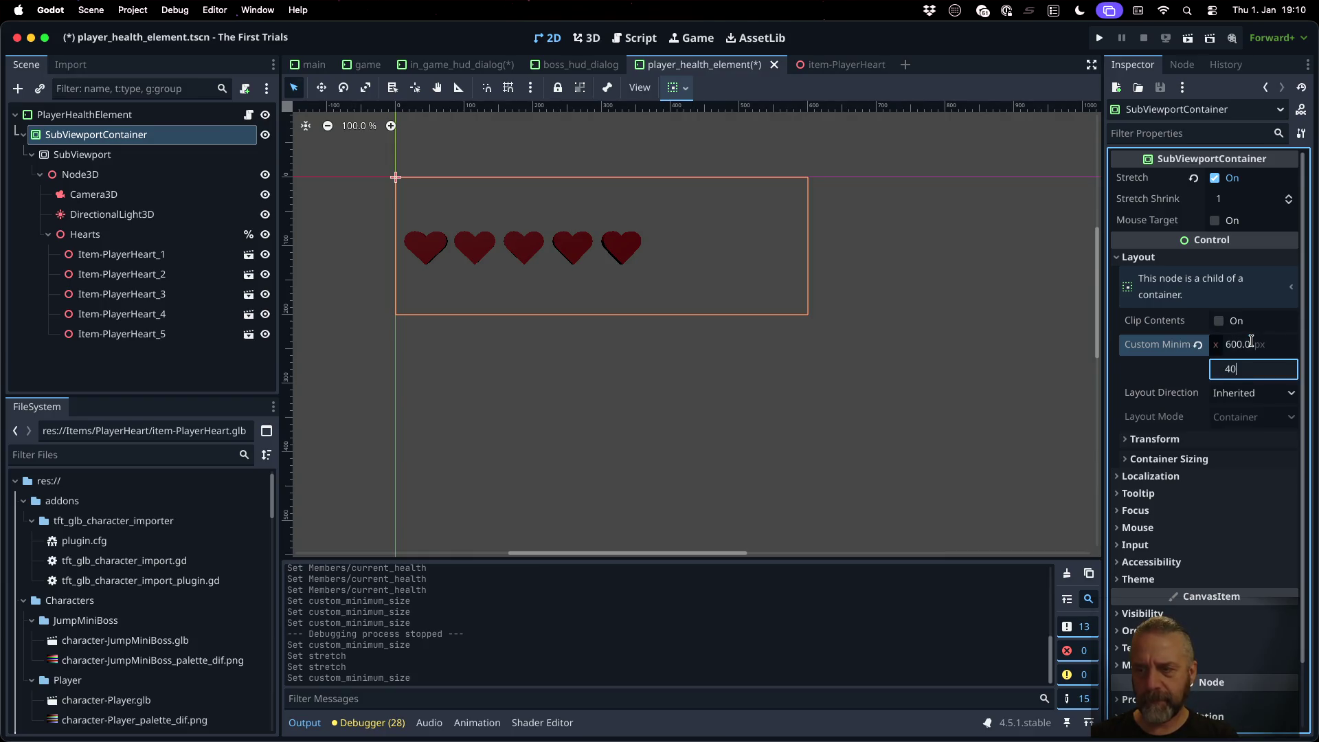
{"action": "key", "text": "Tab"}
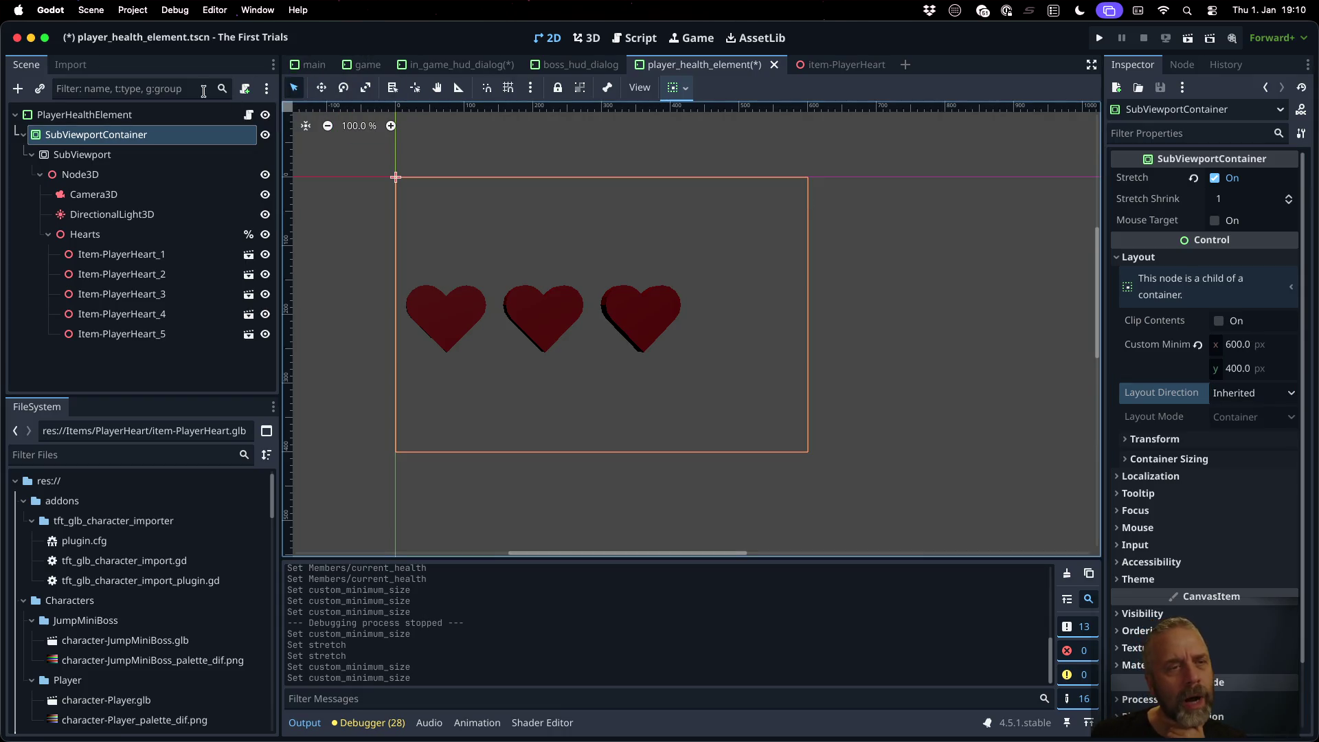
Step: Compare the root and container sizes, then reset the container's minimum size to 0×0
{"action": "left_click", "coordinate": [189, 114]}
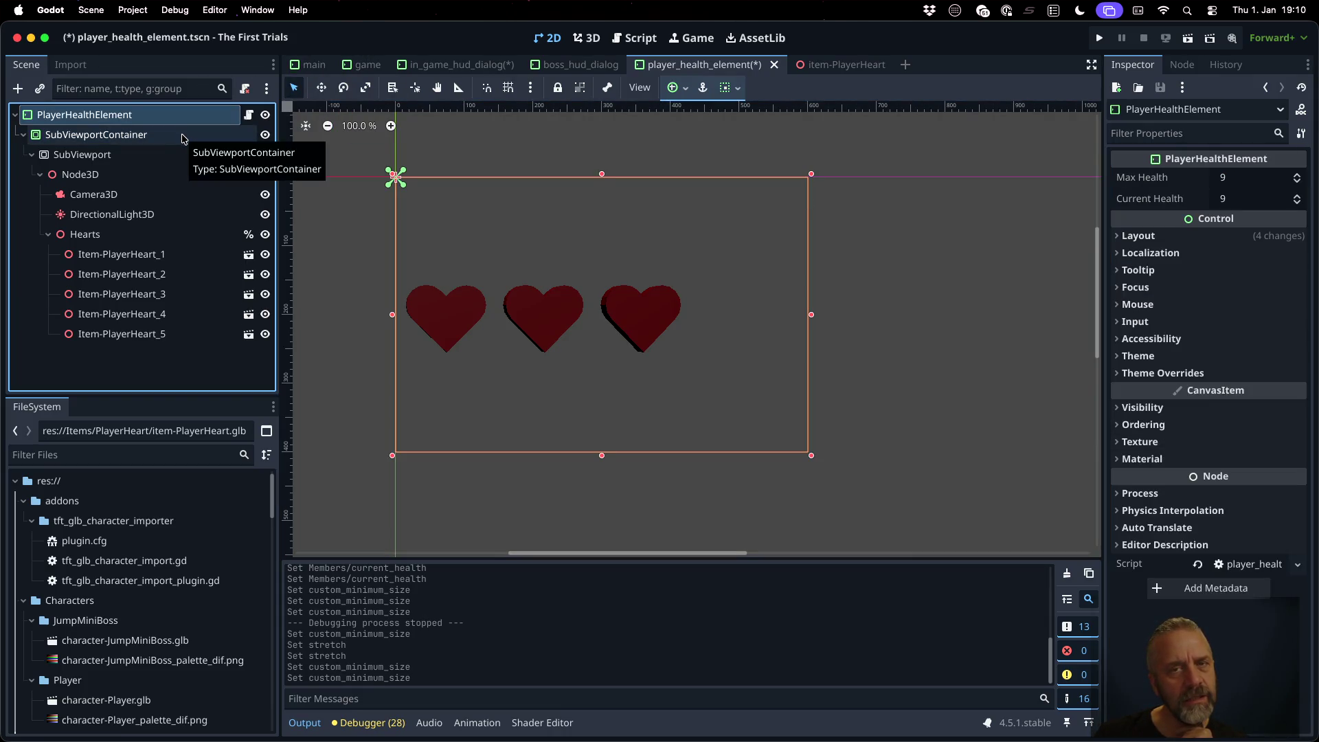
{"action": "left_click", "coordinate": [182, 135]}
{"action": "left_click", "coordinate": [185, 114]}
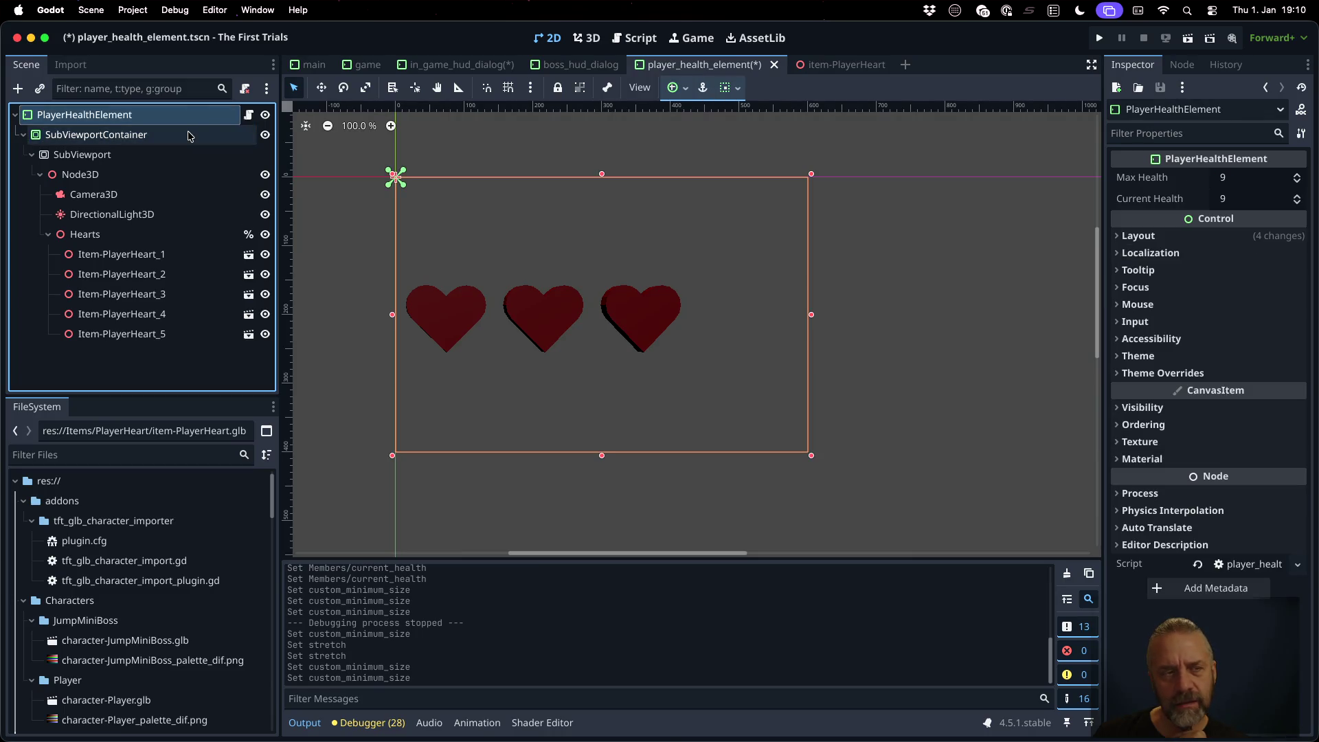
{"action": "left_click", "coordinate": [189, 136]}
{"action": "left_click", "coordinate": [180, 116]}
{"action": "left_click", "coordinate": [178, 135]}
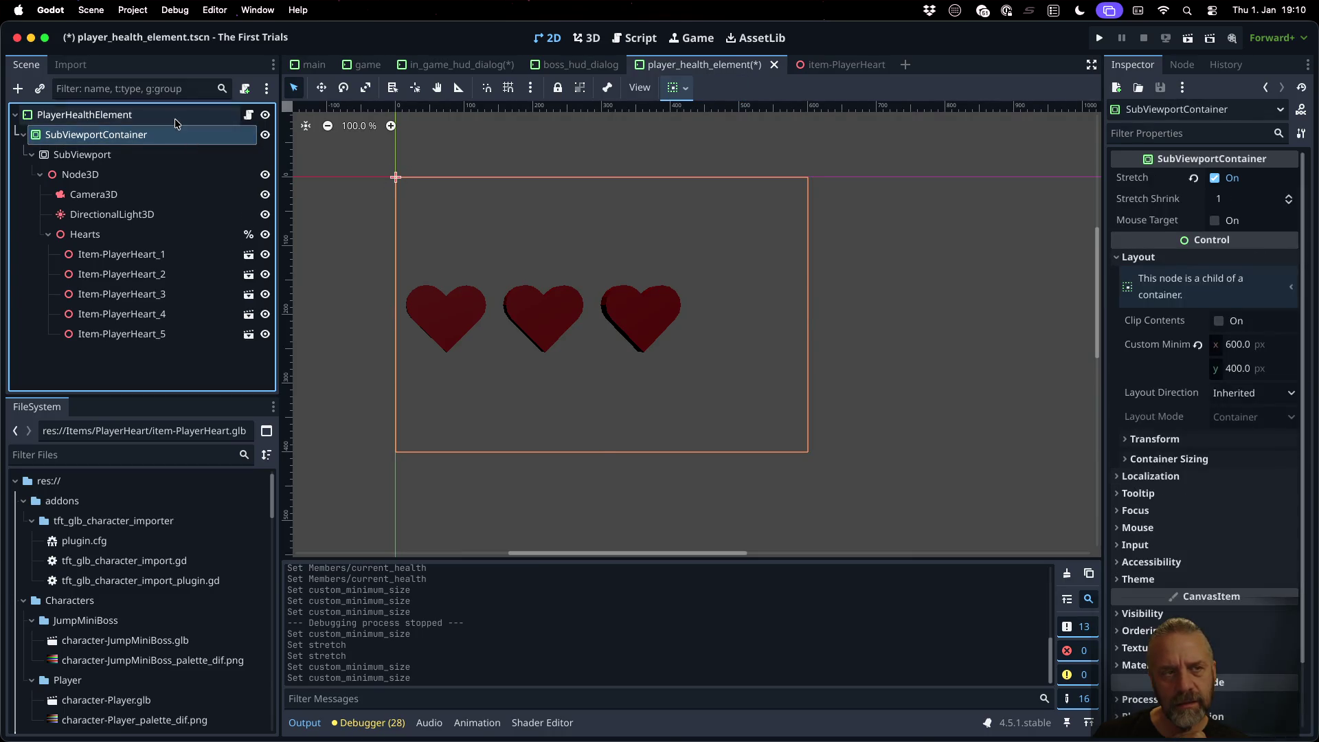
{"action": "left_click", "coordinate": [176, 116]}
{"action": "left_click", "coordinate": [178, 134]}
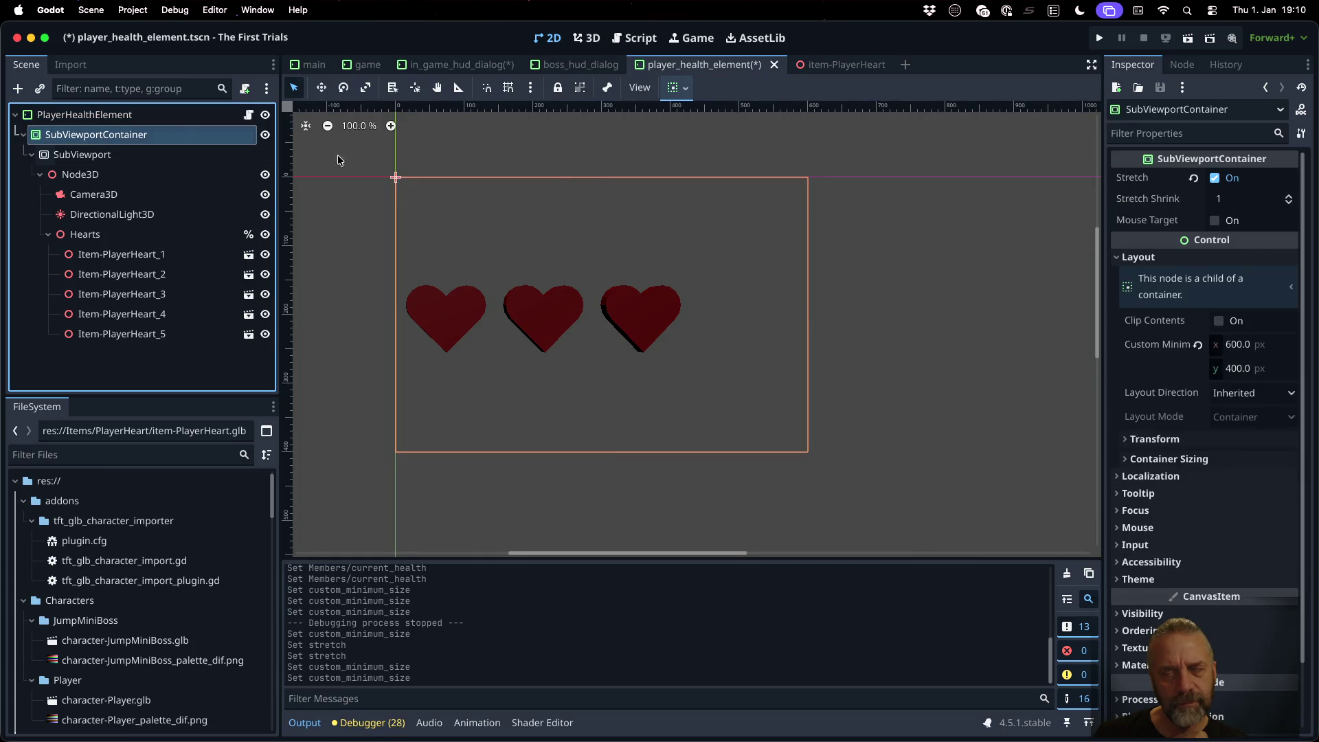
{"action": "left_click", "coordinate": [1197, 344]}
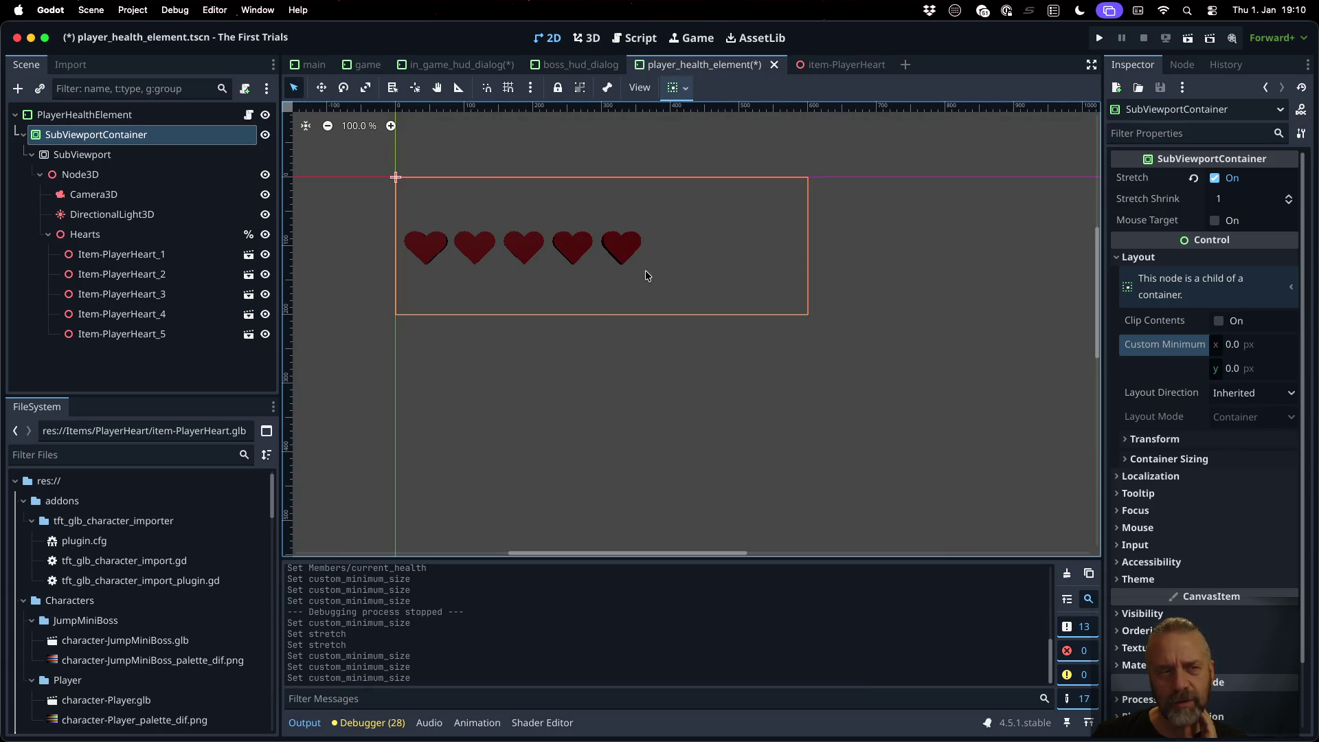
Step: Confirm the SubViewport now renders at 600×200
{"action": "left_click", "coordinate": [154, 155]}
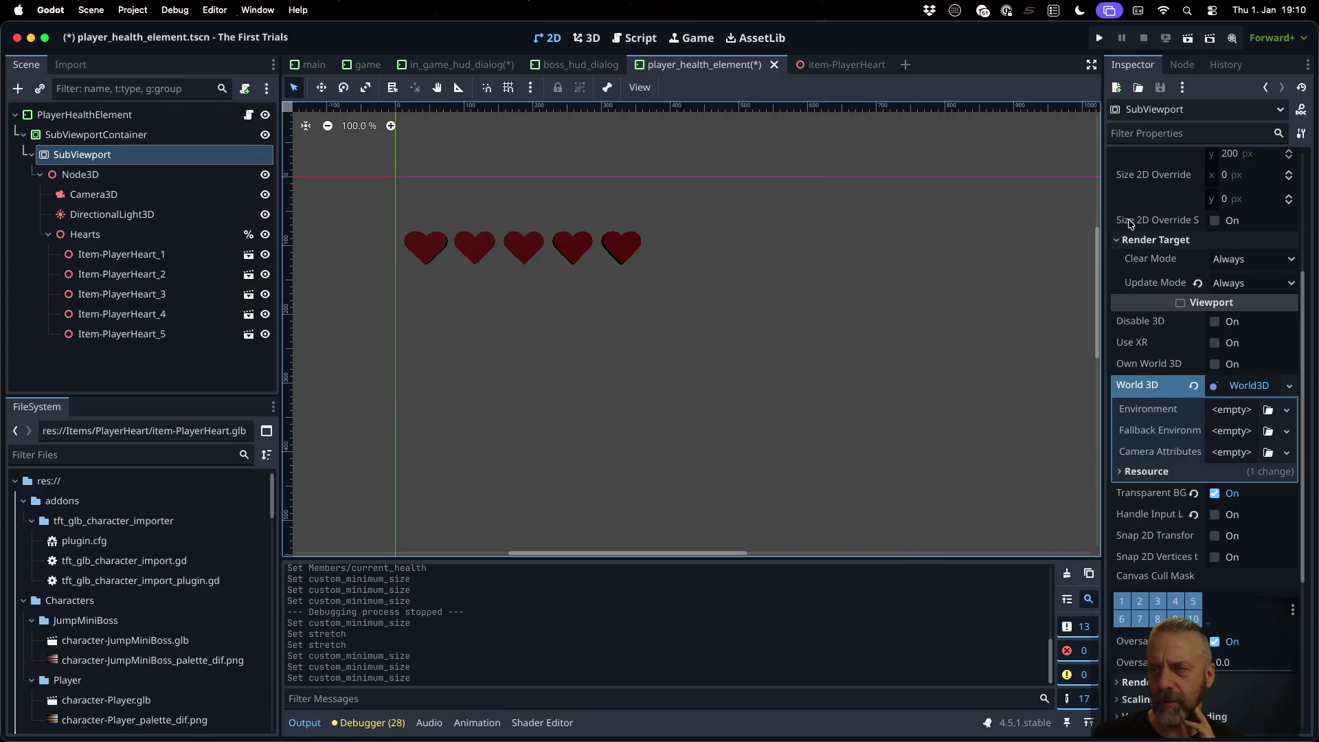
{"action": "scroll", "coordinate": [1168, 233], "scroll_direction": "up", "scroll_amount": 5}
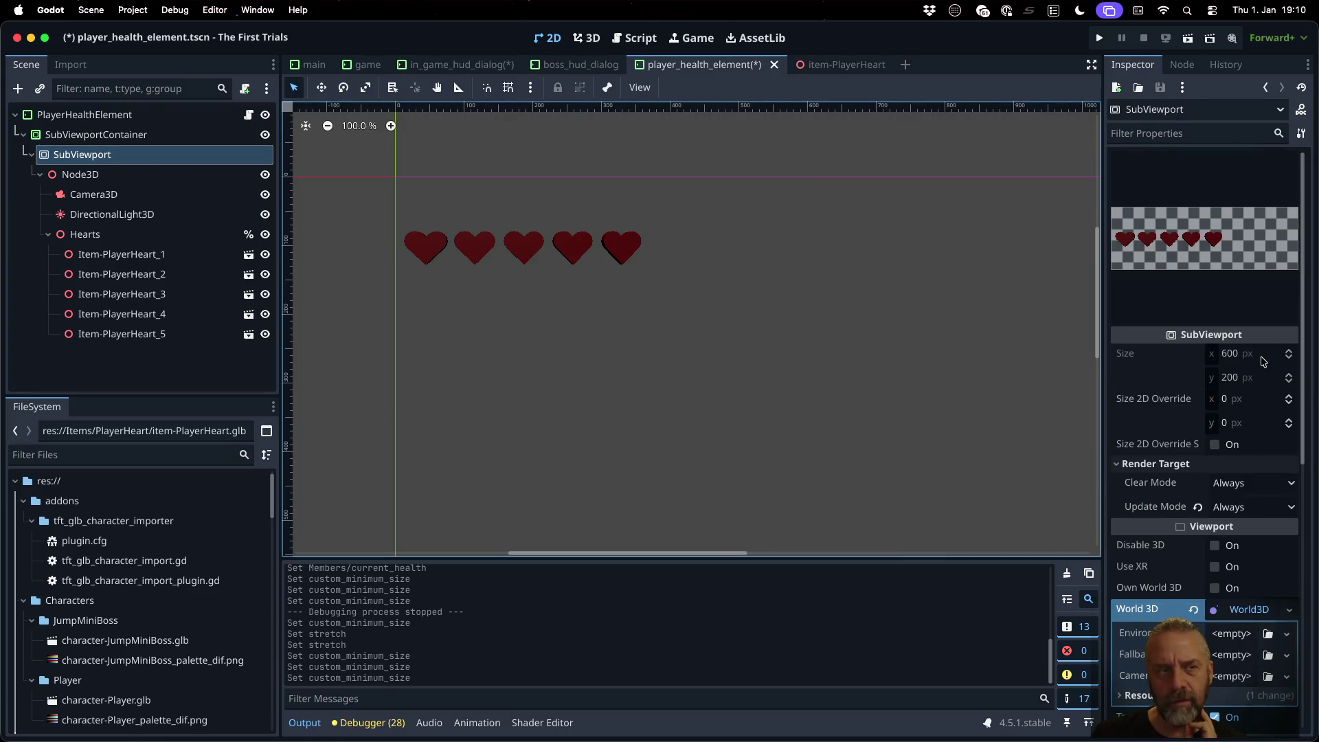
{"action": "left_click", "coordinate": [1263, 359]}
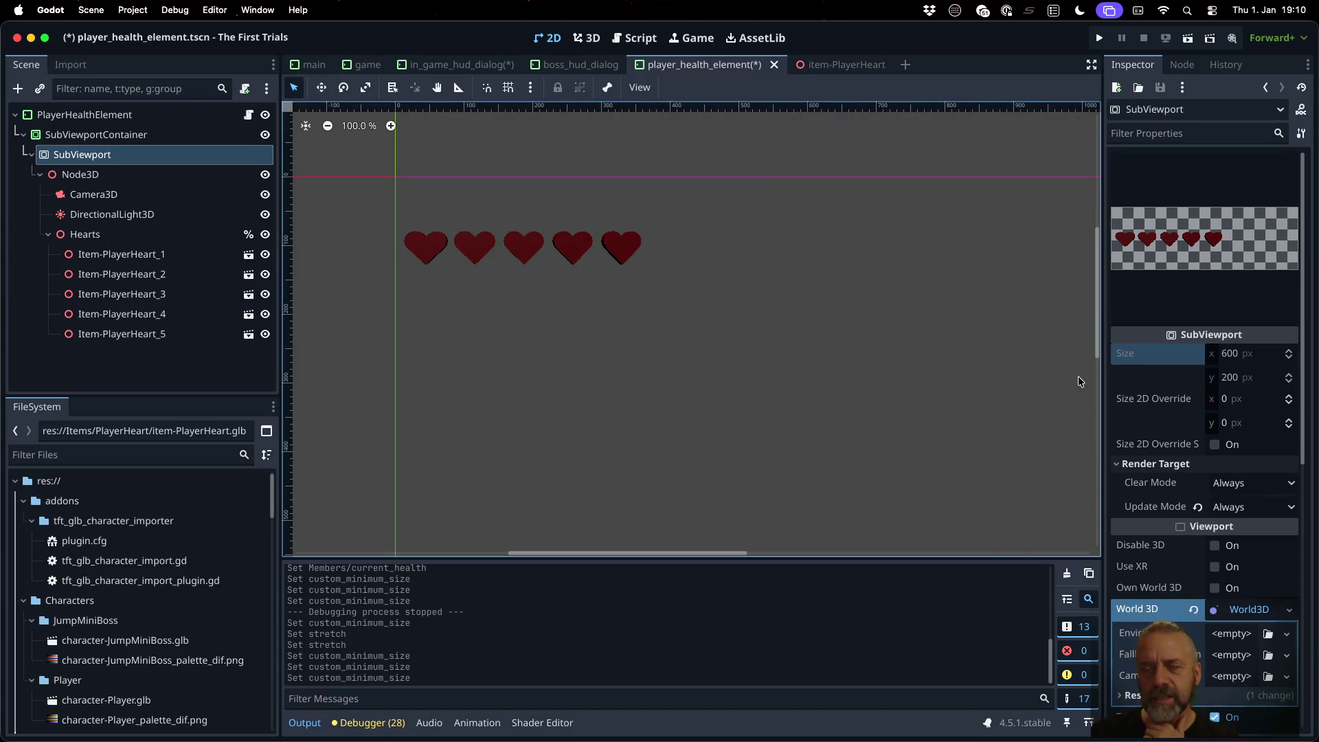
{"action": "left_click", "coordinate": [180, 134]}
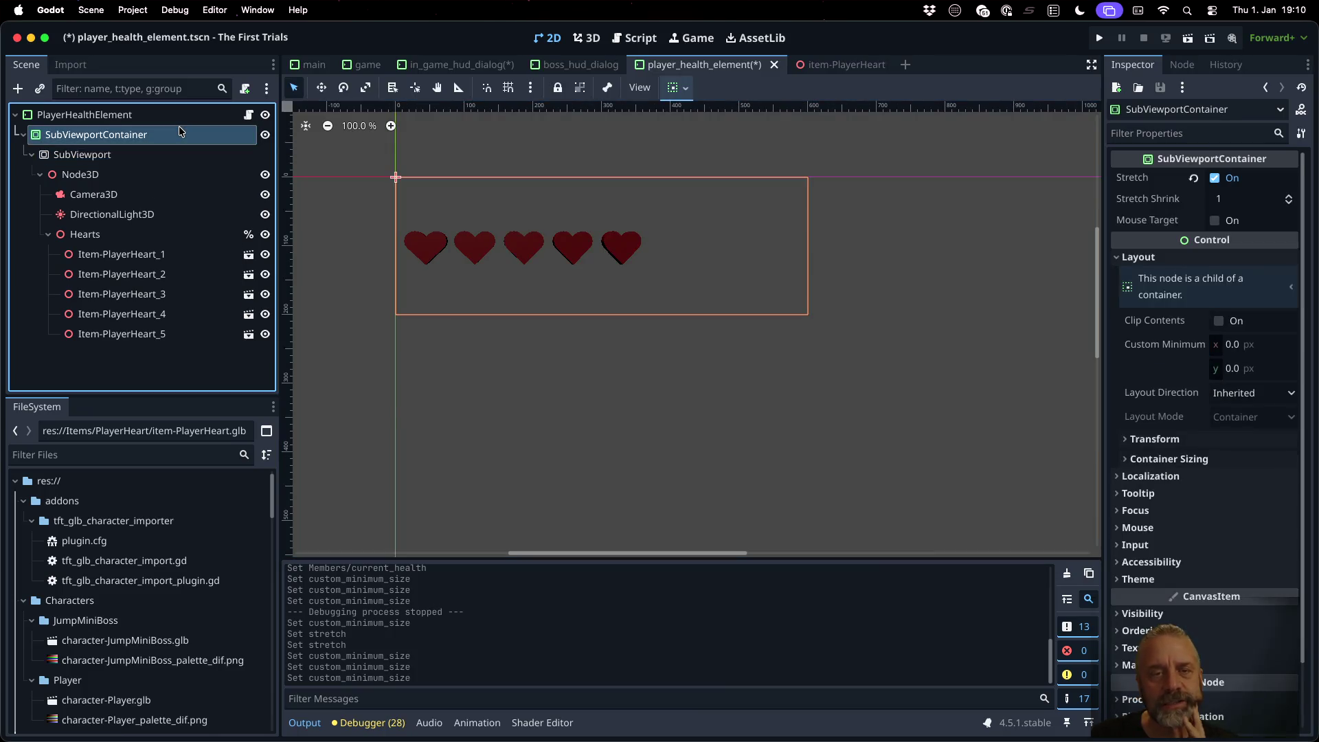
Step: Try Center, then Fill, for the container's horizontal and vertical alignment
{"action": "left_click", "coordinate": [689, 90]}
{"action": "left_click", "coordinate": [708, 142]}
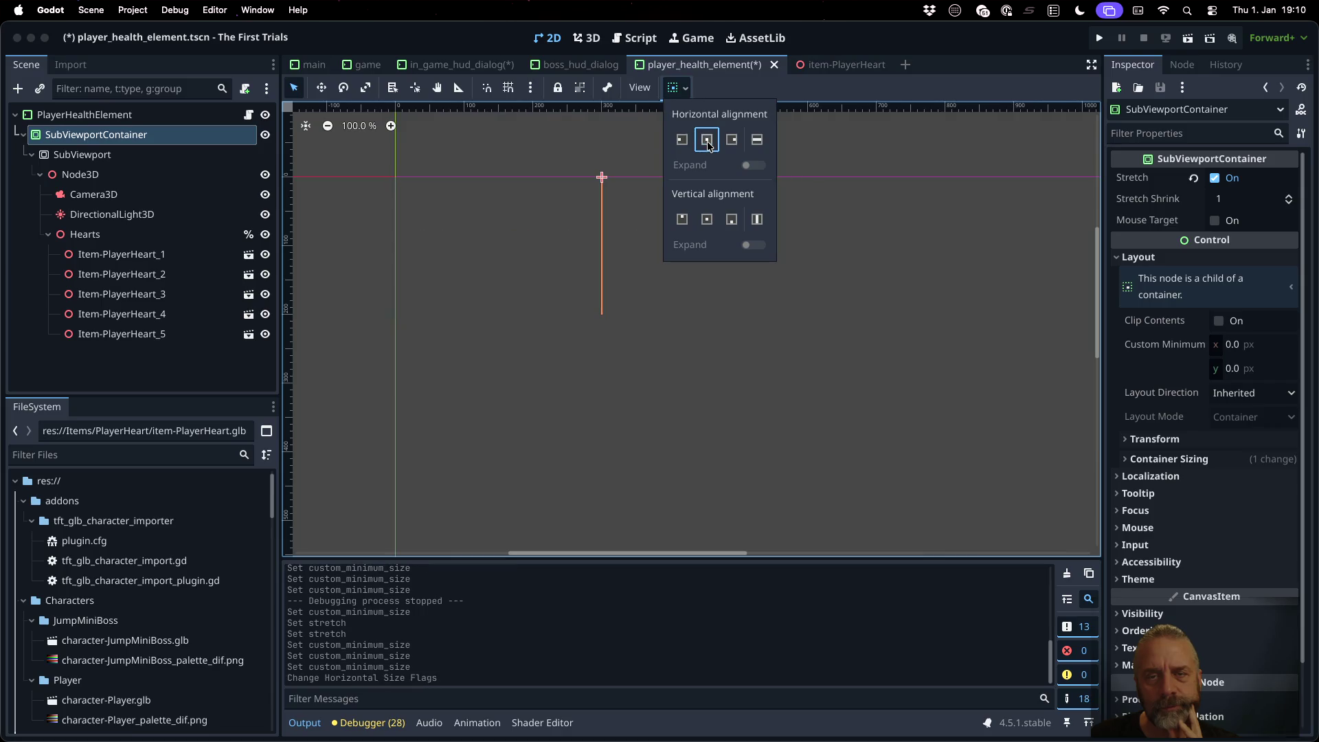
{"action": "left_click", "coordinate": [707, 219]}
{"action": "left_click", "coordinate": [757, 139]}
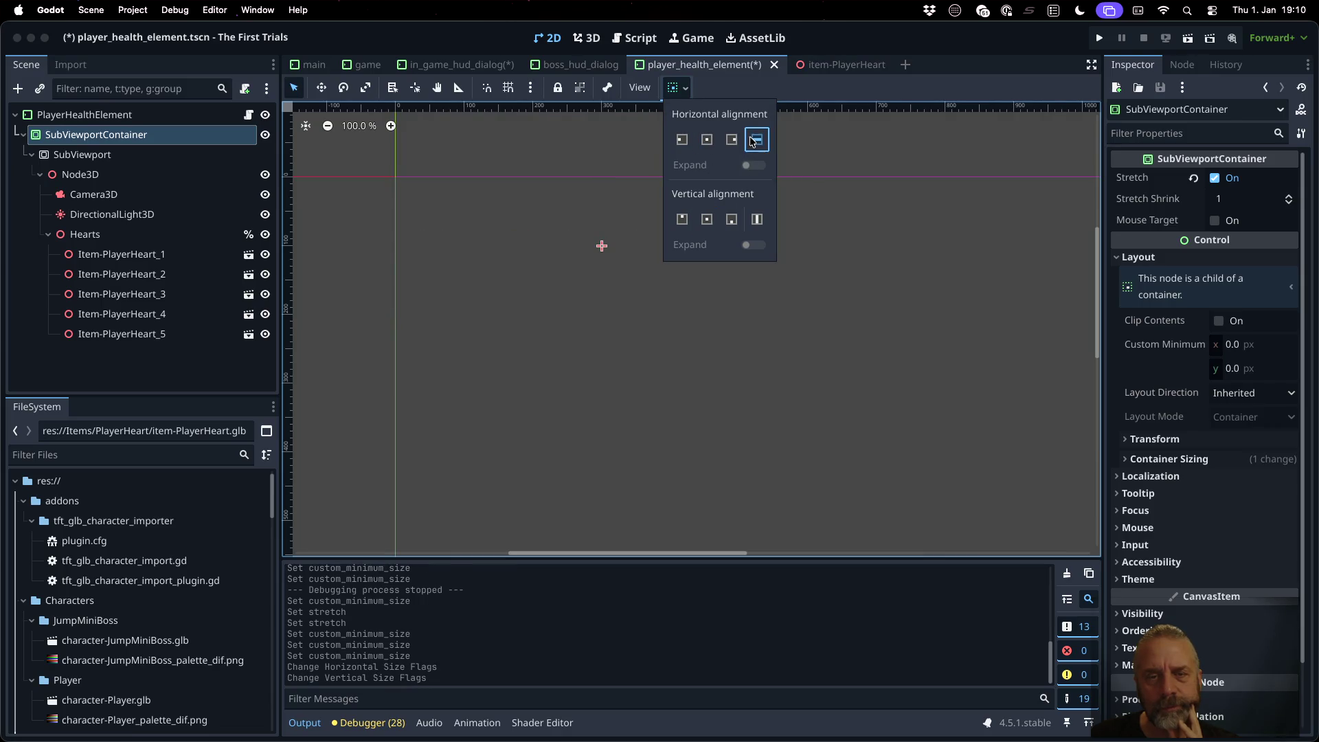
{"action": "left_click", "coordinate": [755, 219]}
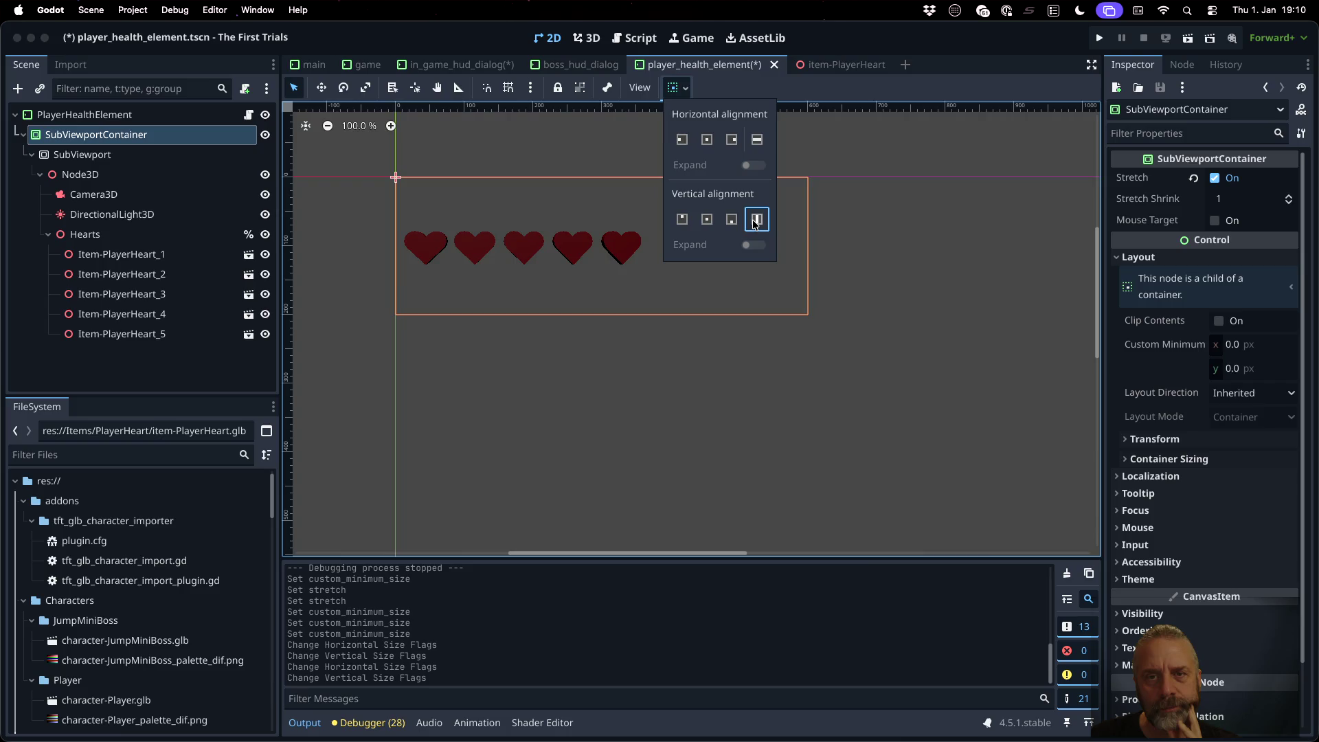
{"action": "left_click", "coordinate": [755, 219]}
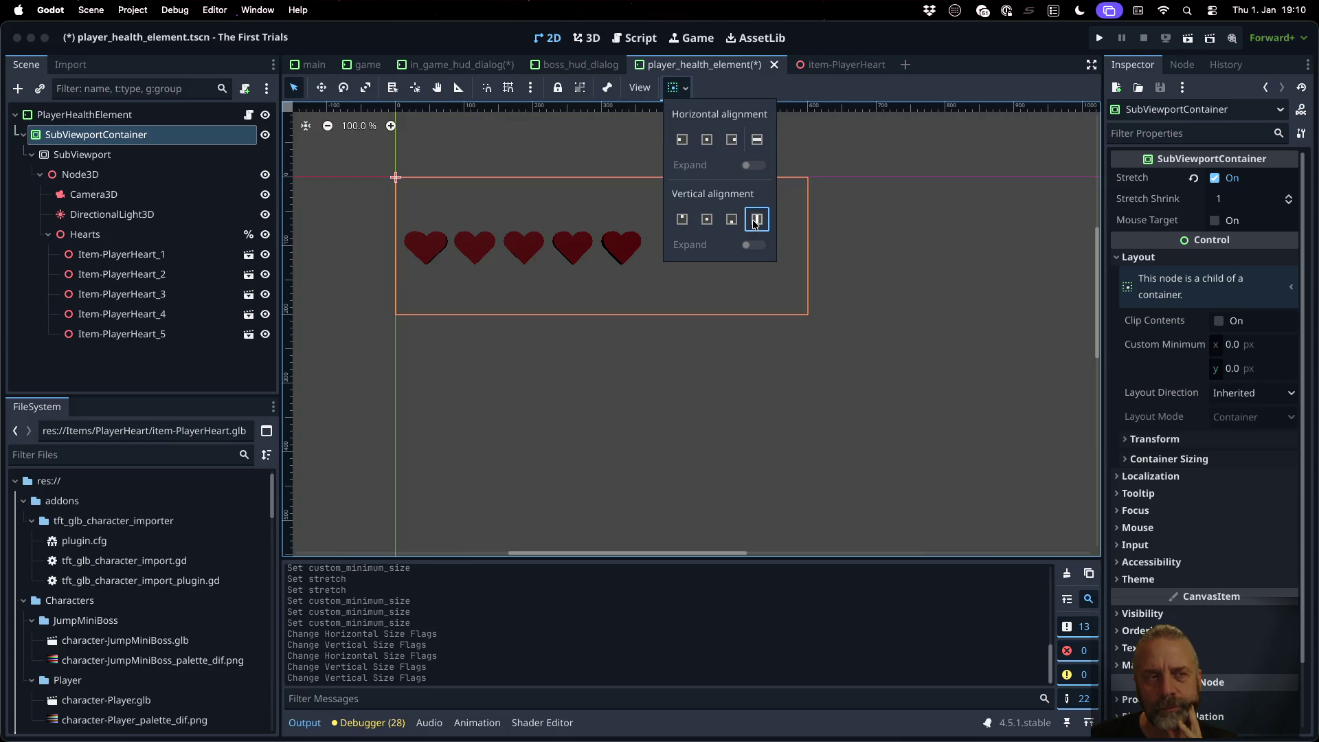
Step: With Stretch off, reapply Fill both ways, re-enable Stretch, then check SubViewport and PlayerHealthElement
{"action": "left_click", "coordinate": [1215, 178]}
{"action": "left_click", "coordinate": [676, 88]}
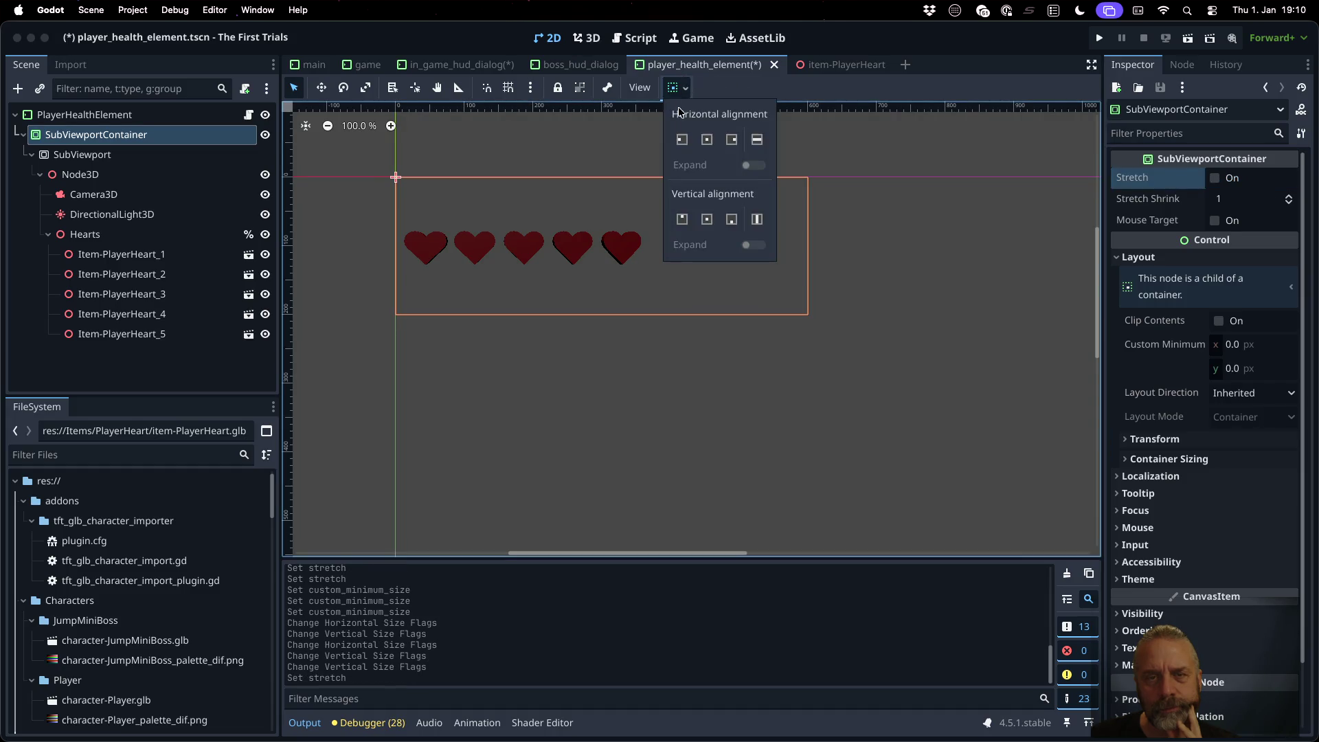
{"action": "left_click", "coordinate": [706, 140]}
{"action": "left_click", "coordinate": [698, 221]}
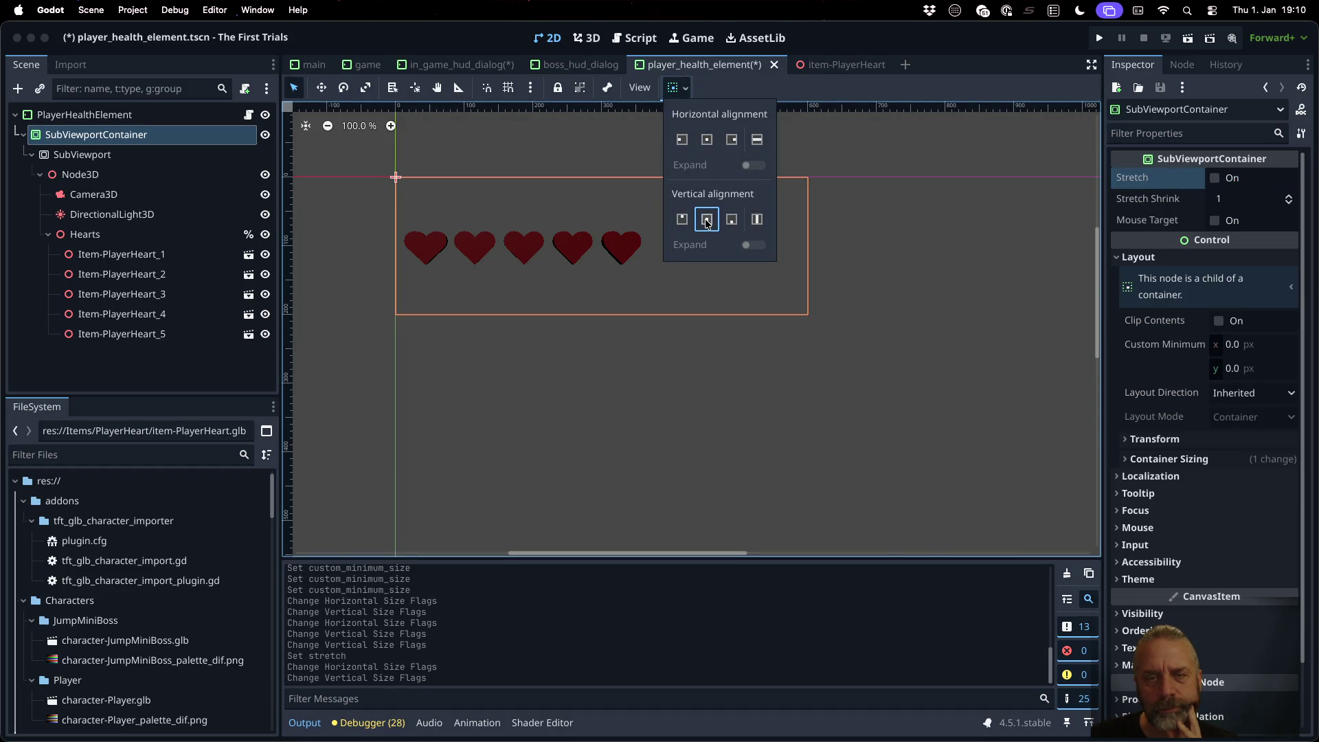
{"action": "left_click", "coordinate": [757, 219]}
{"action": "left_click", "coordinate": [758, 139]}
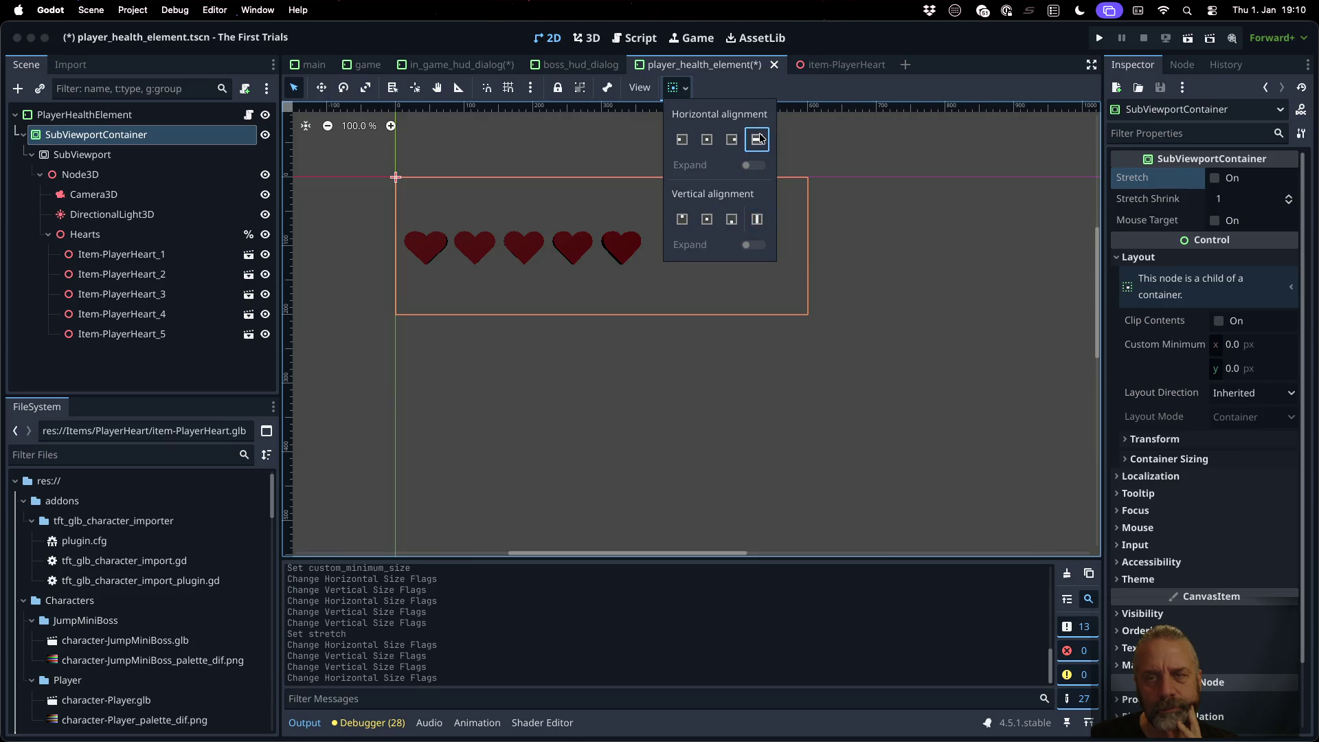
{"action": "left_click", "coordinate": [1179, 175]}
{"action": "left_click", "coordinate": [1214, 178]}
{"action": "left_click", "coordinate": [180, 157]}
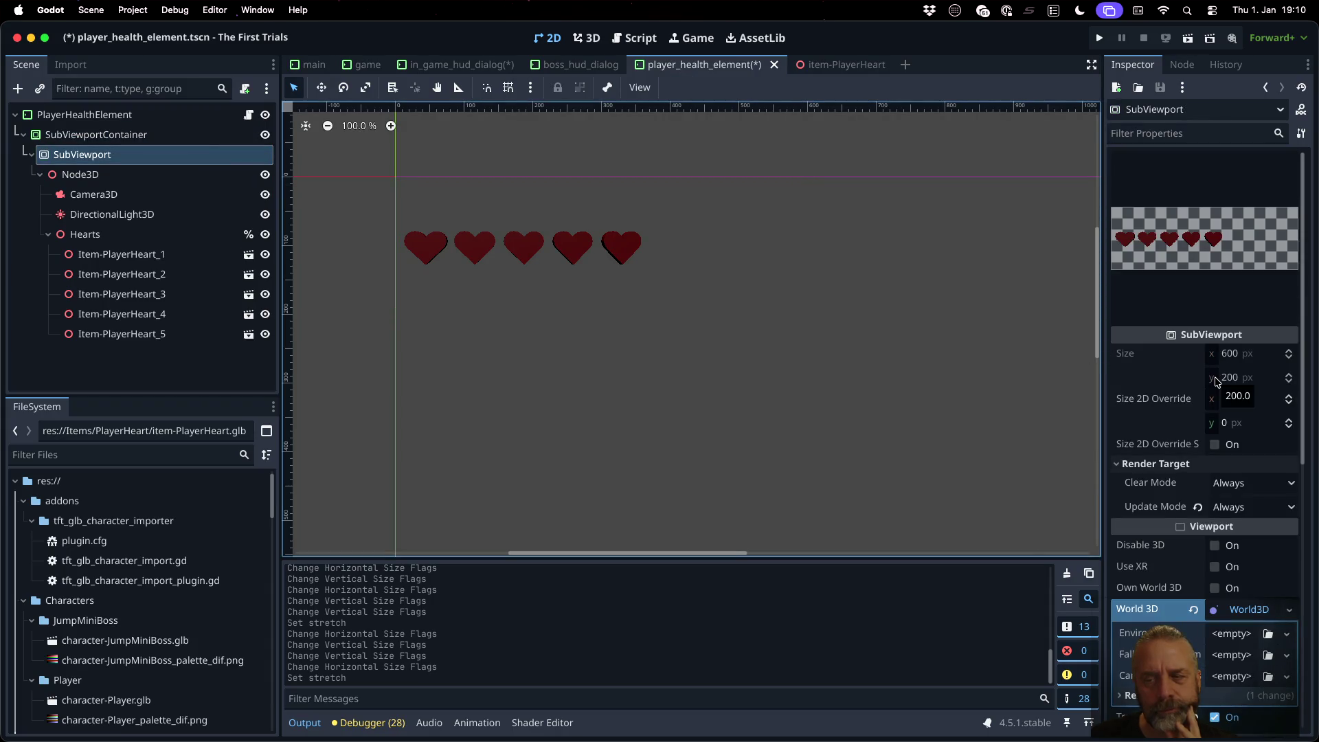
{"action": "left_click", "coordinate": [89, 115]}
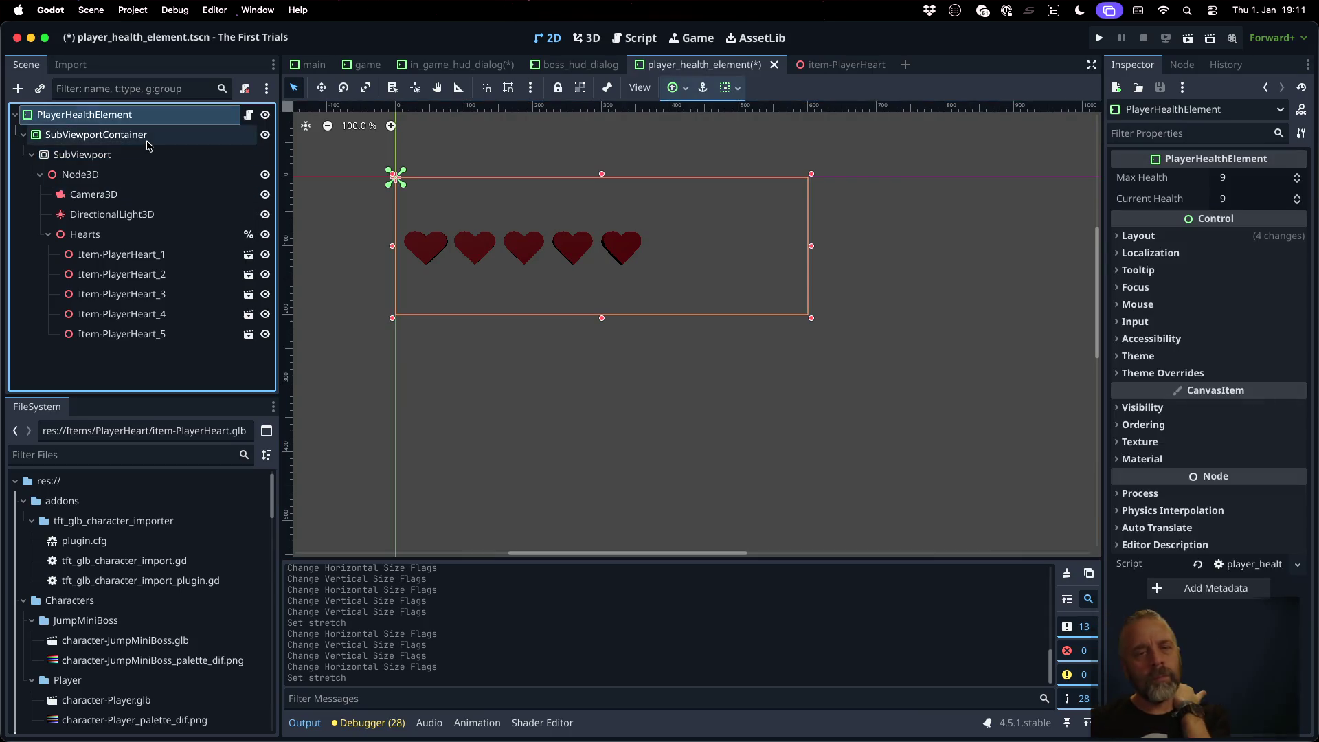
Step: Try a PlayerHealthElement minimum width of 400, then restore it to 600
{"action": "left_click", "coordinate": [1141, 236]}
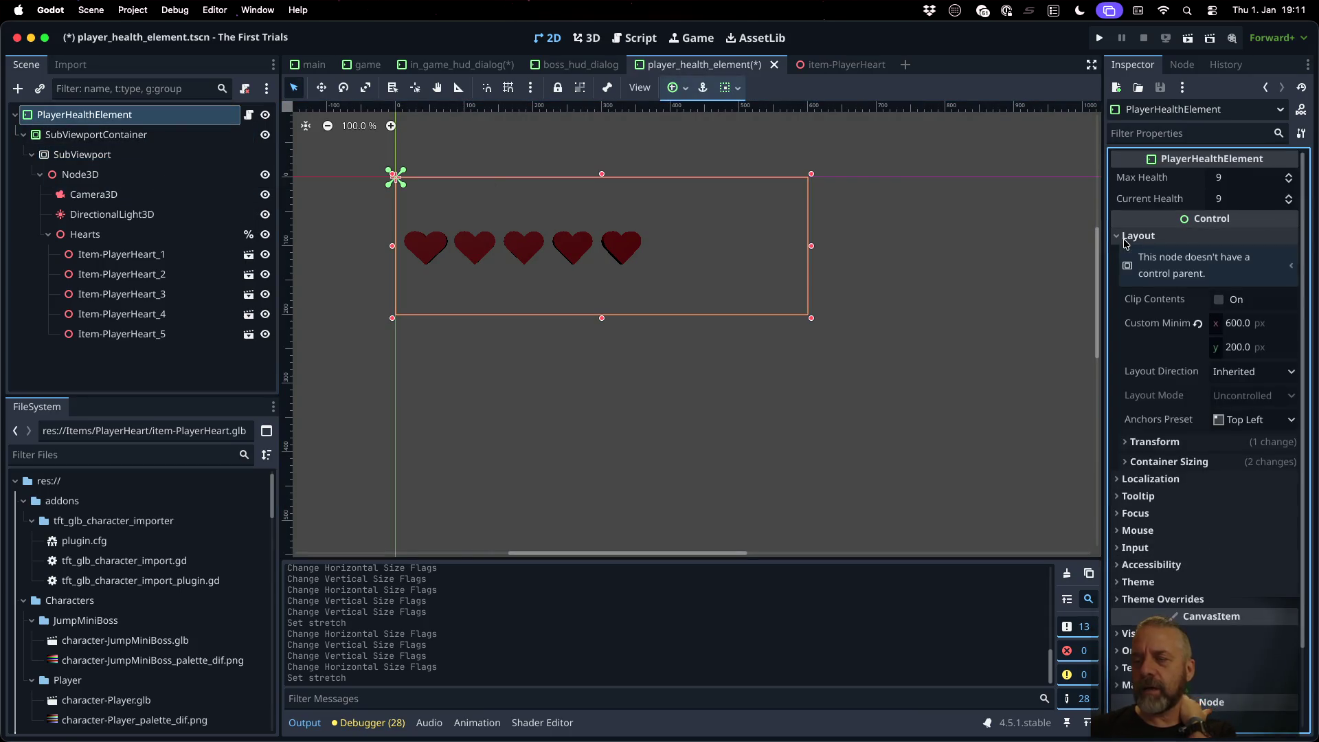
{"action": "left_click", "coordinate": [1254, 330]}
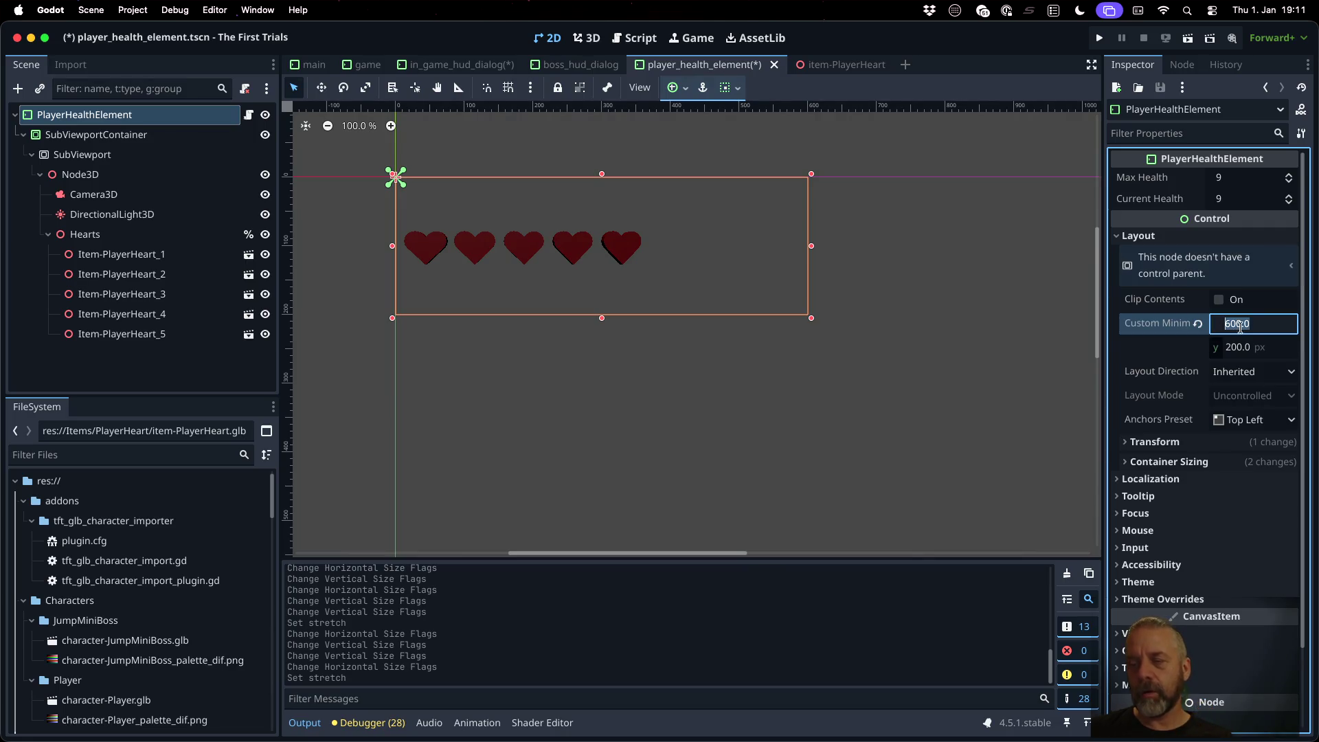
{"action": "type", "text": "400"}
{"action": "key", "text": "Return"}
{"action": "left_click", "coordinate": [1255, 333]}
{"action": "type", "text": "600"}
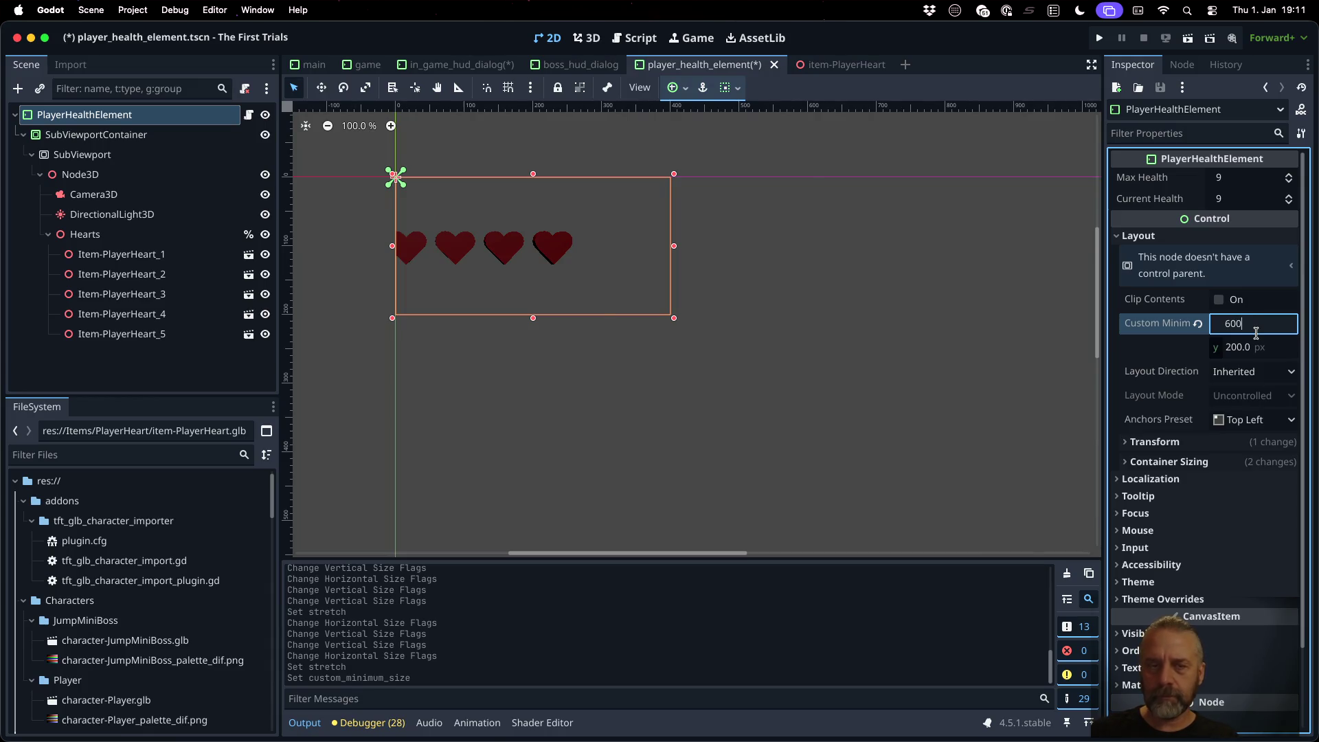
{"action": "key", "text": "Return"}
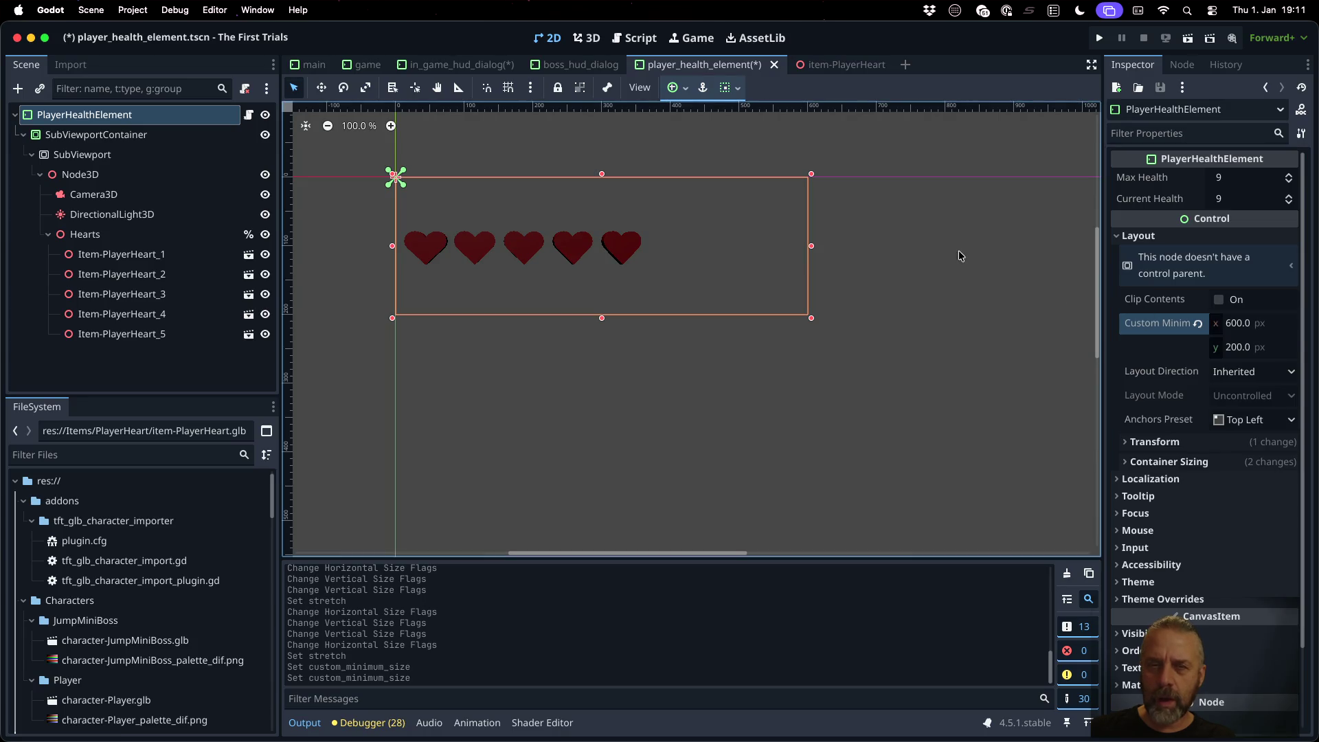
Step: Turn off container Stretch and test minimum heights of about 163, 150 and 0
{"action": "mouse_move", "coordinate": [1261, 349]}
{"action": "left_mouse_down"}
{"action": "mouse_move", "coordinate": [1231, 349]}
{"action": "mouse_move", "coordinate": [1246, 355]}
{"action": "left_mouse_up"}
{"action": "left_click", "coordinate": [96, 134]}
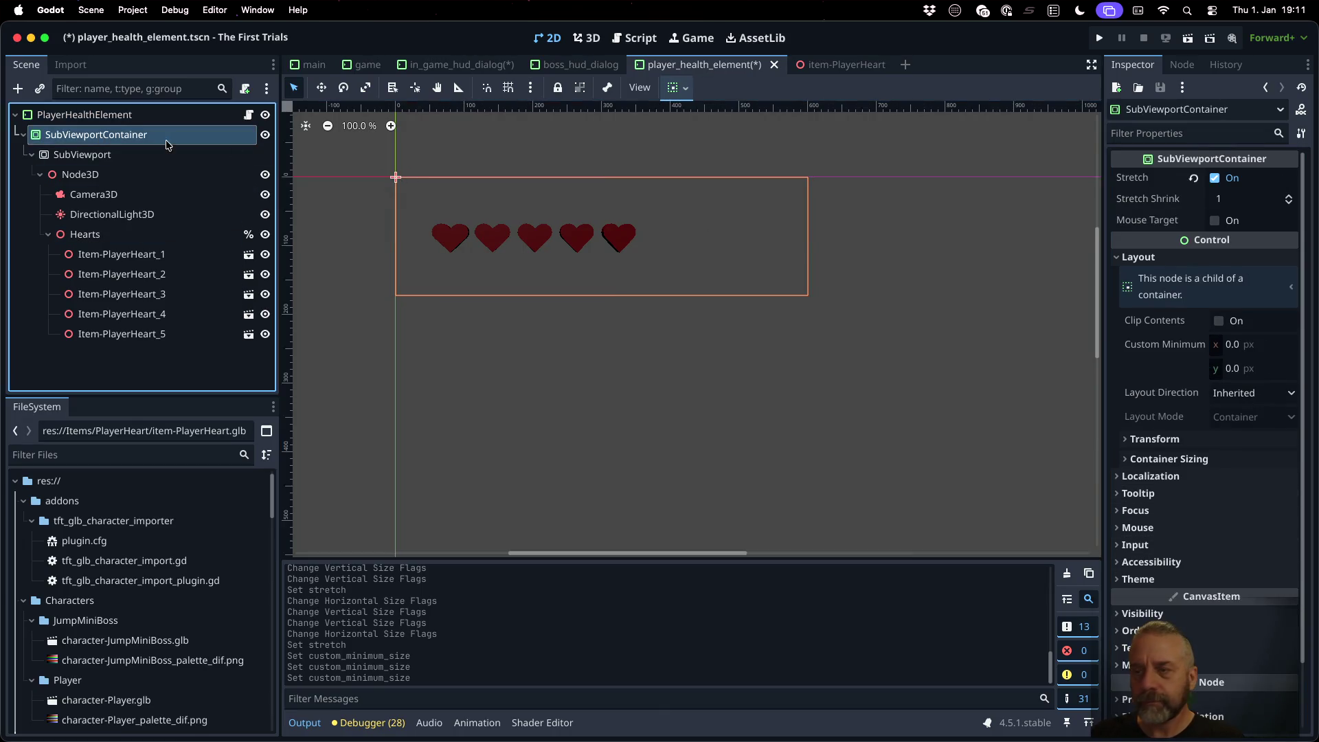
{"action": "left_click", "coordinate": [1242, 179]}
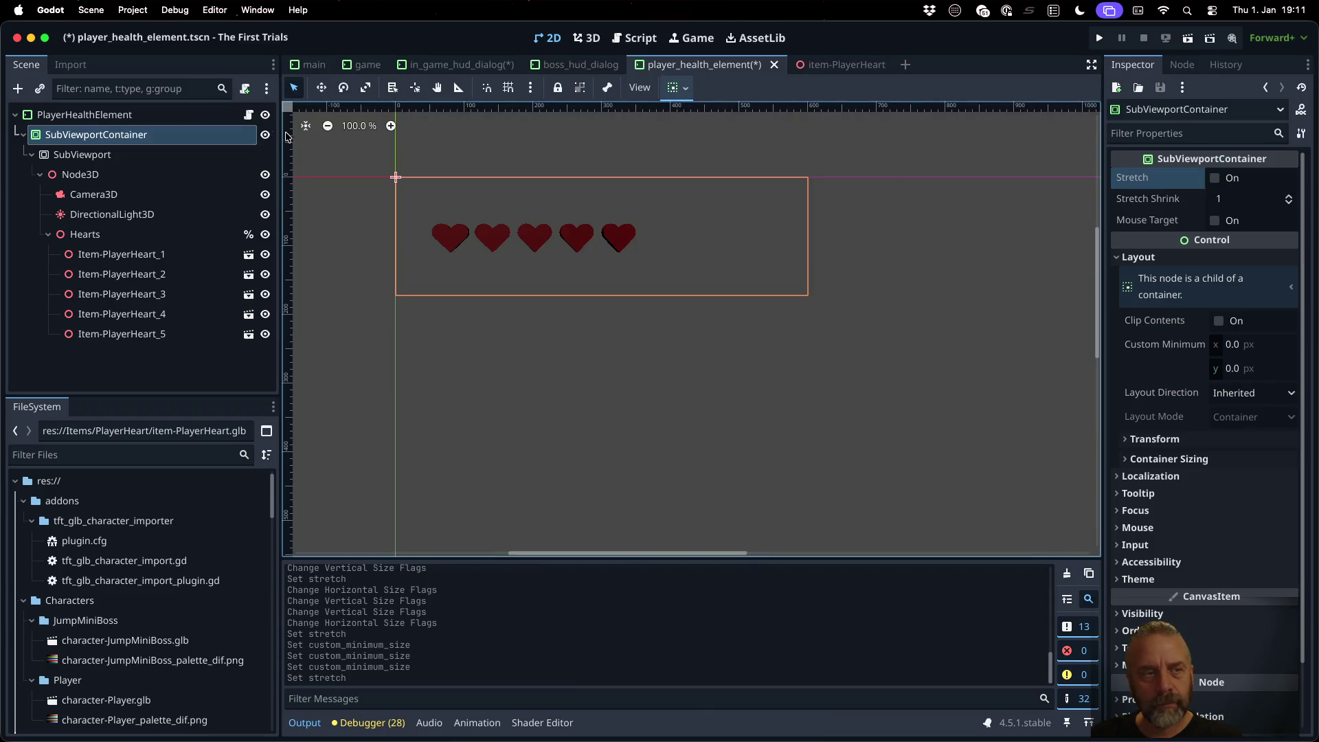
{"action": "left_click", "coordinate": [85, 114]}
{"action": "left_click_drag", "start_coordinate": [1262, 345], "coordinate": [1244, 346]}
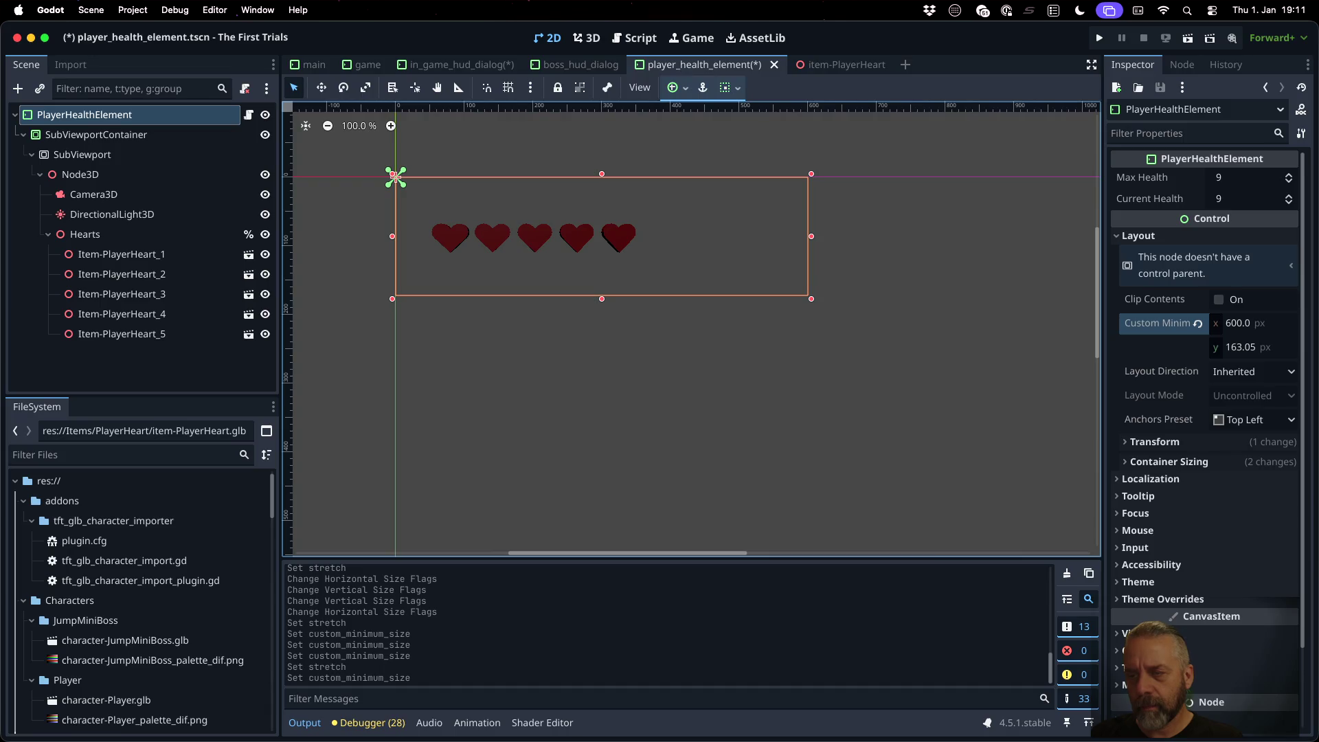
{"action": "left_click", "coordinate": [1257, 348]}
{"action": "type", "text": "150"}
{"action": "key", "text": "Return"}
{"action": "left_click", "coordinate": [1259, 354]}
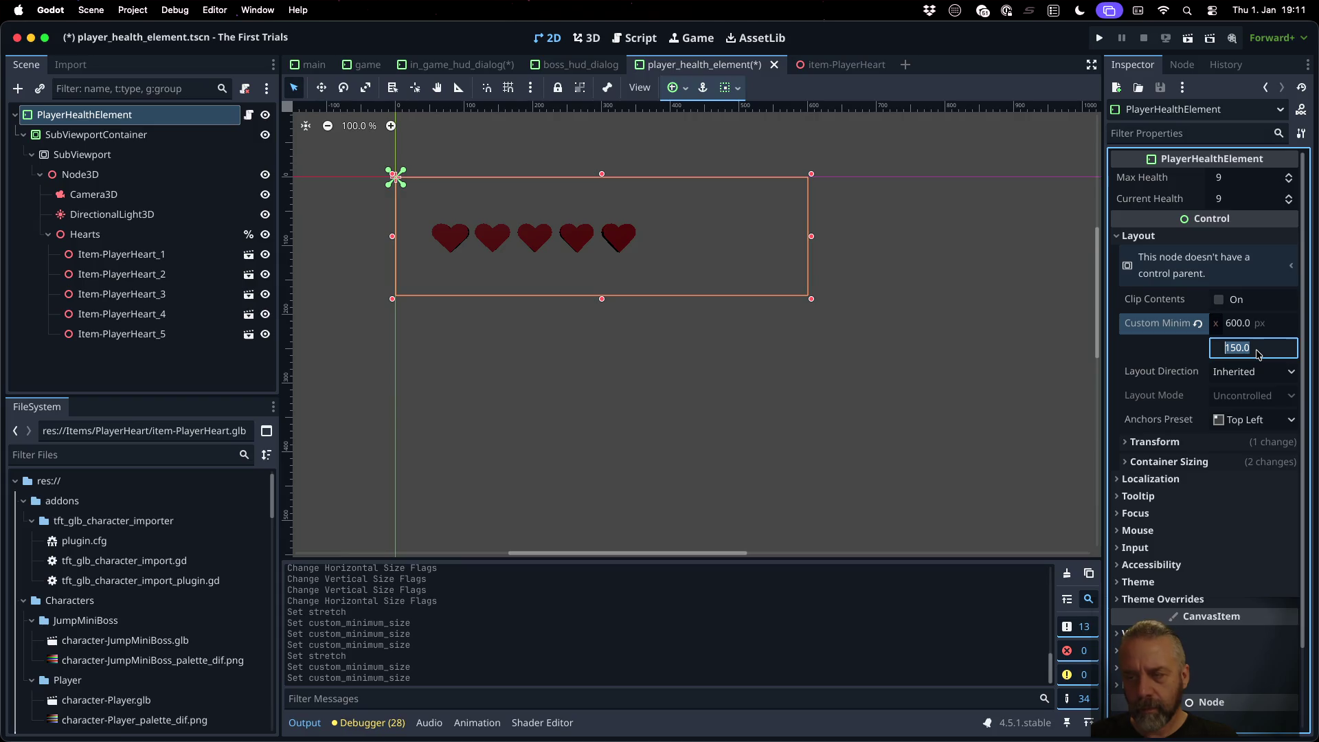
{"action": "type", "text": "0"}
{"action": "key", "text": "Return"}
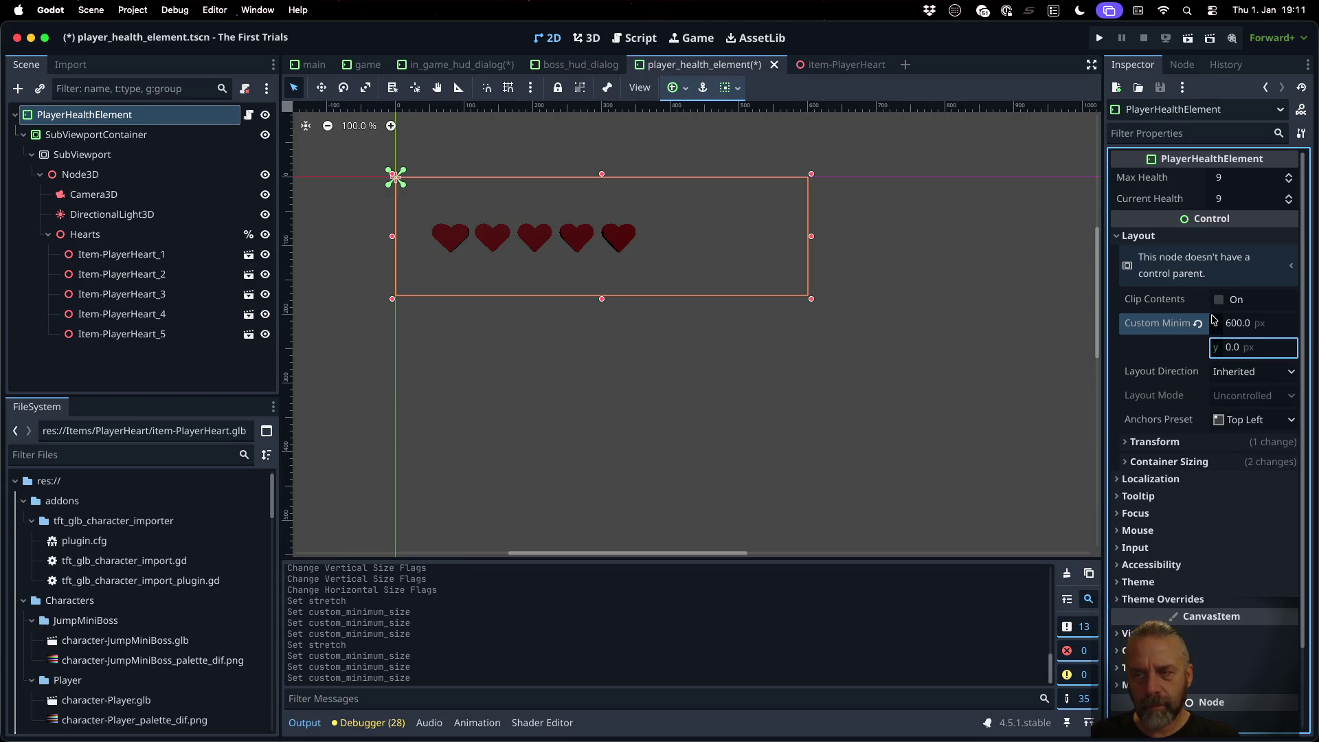
Step: Set the minimum height to 200, re-enable SubViewportContainer Stretch, and save the scene
{"action": "left_click", "coordinate": [1254, 349]}
{"action": "type", "text": "200"}
{"action": "key", "text": "Return"}
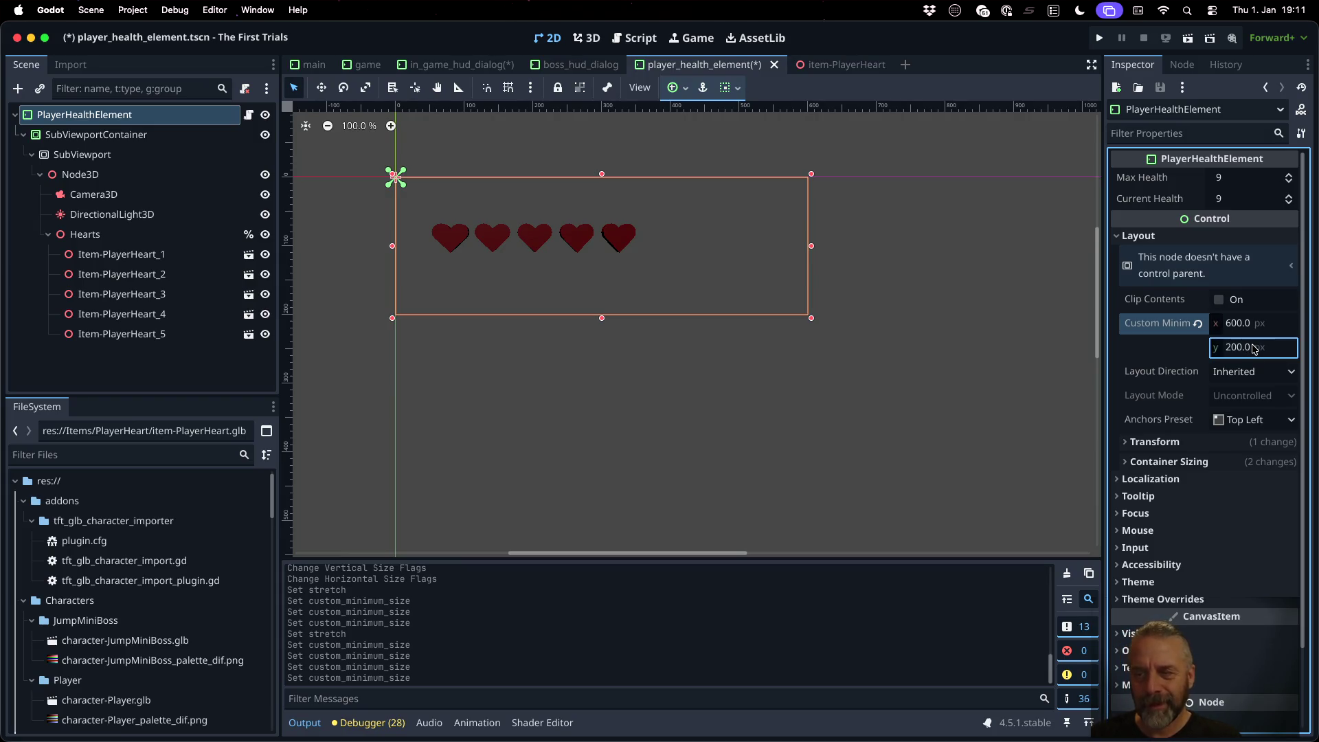
{"action": "left_click", "coordinate": [96, 135]}
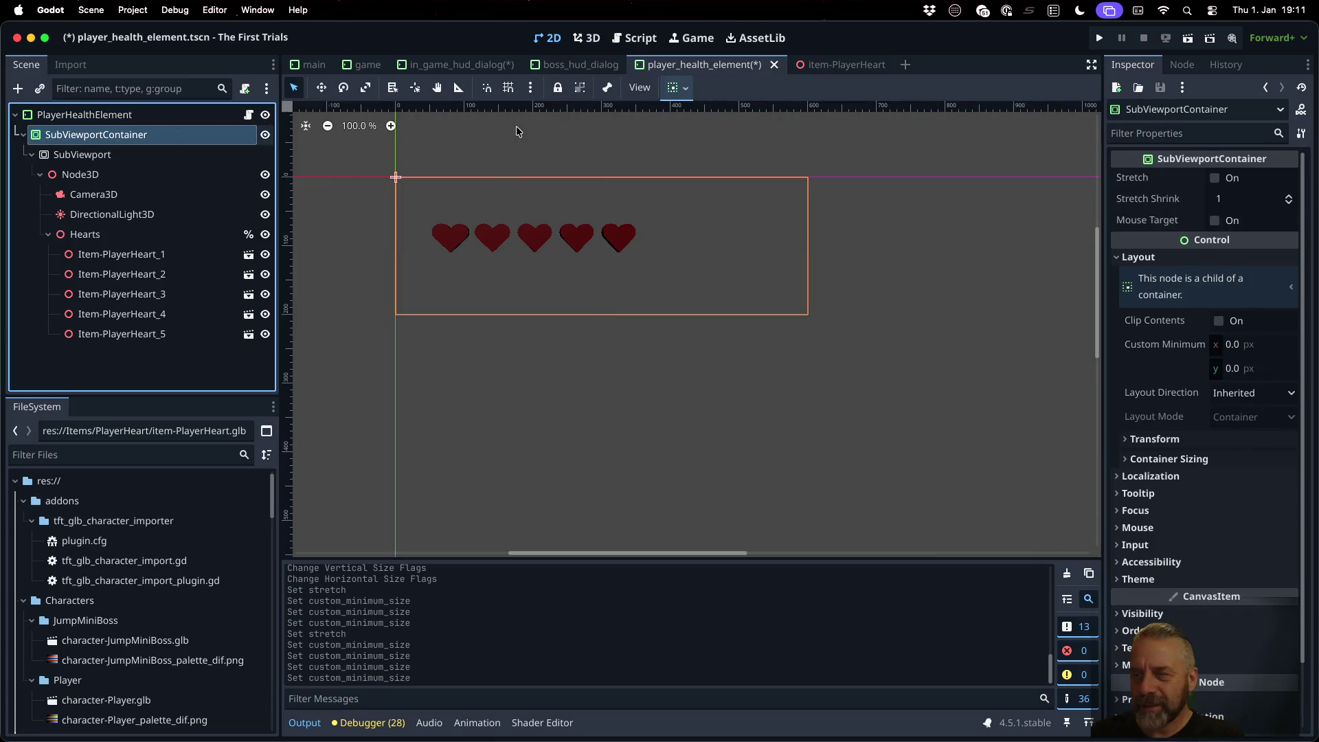
{"action": "left_click", "coordinate": [1228, 182]}
{"action": "key", "text": "ctrl+s"}
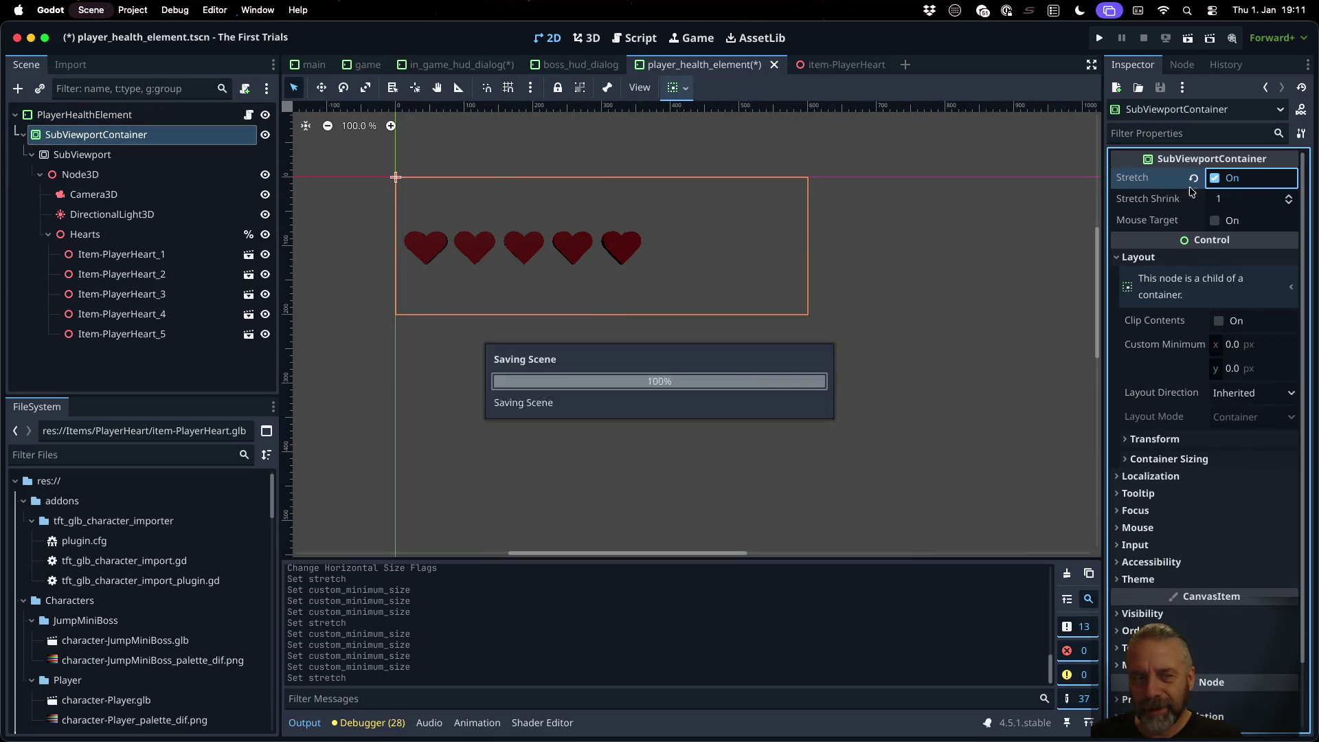
Step: Run the project to see the five larger hearts in the in-game HUD
{"action": "left_click", "coordinate": [1099, 38]}
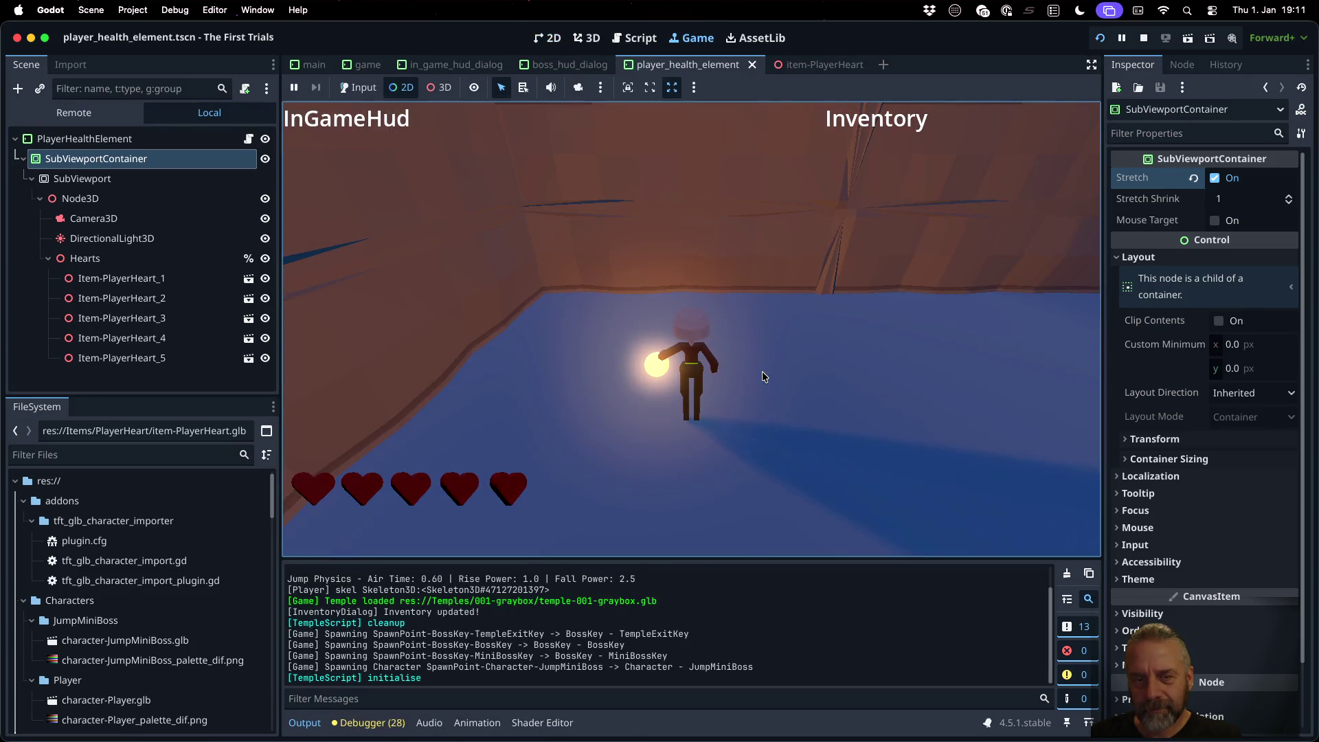
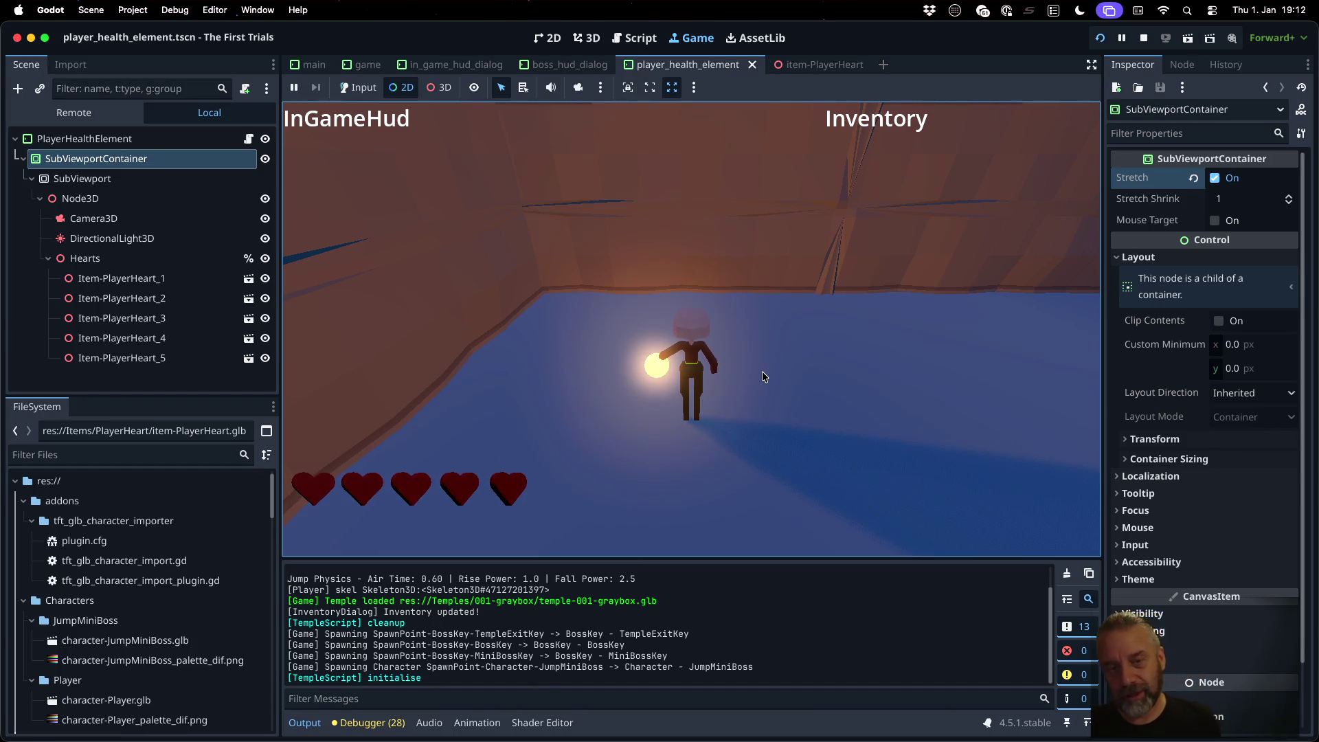
Step: Stop the running game and view the player_health_element script with the caret on line 6
{"action": "left_click", "coordinate": [1142, 38]}
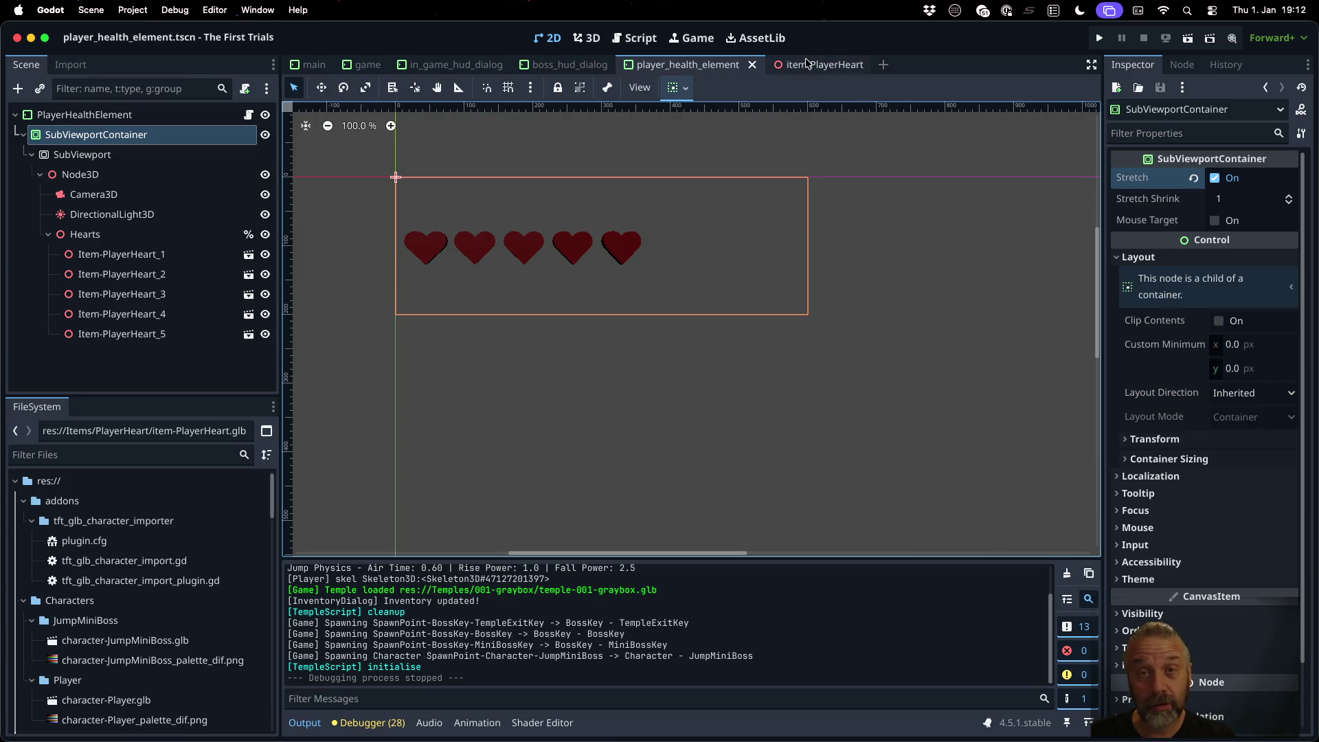
{"action": "left_click", "coordinate": [635, 38]}
{"action": "left_click", "coordinate": [664, 196]}
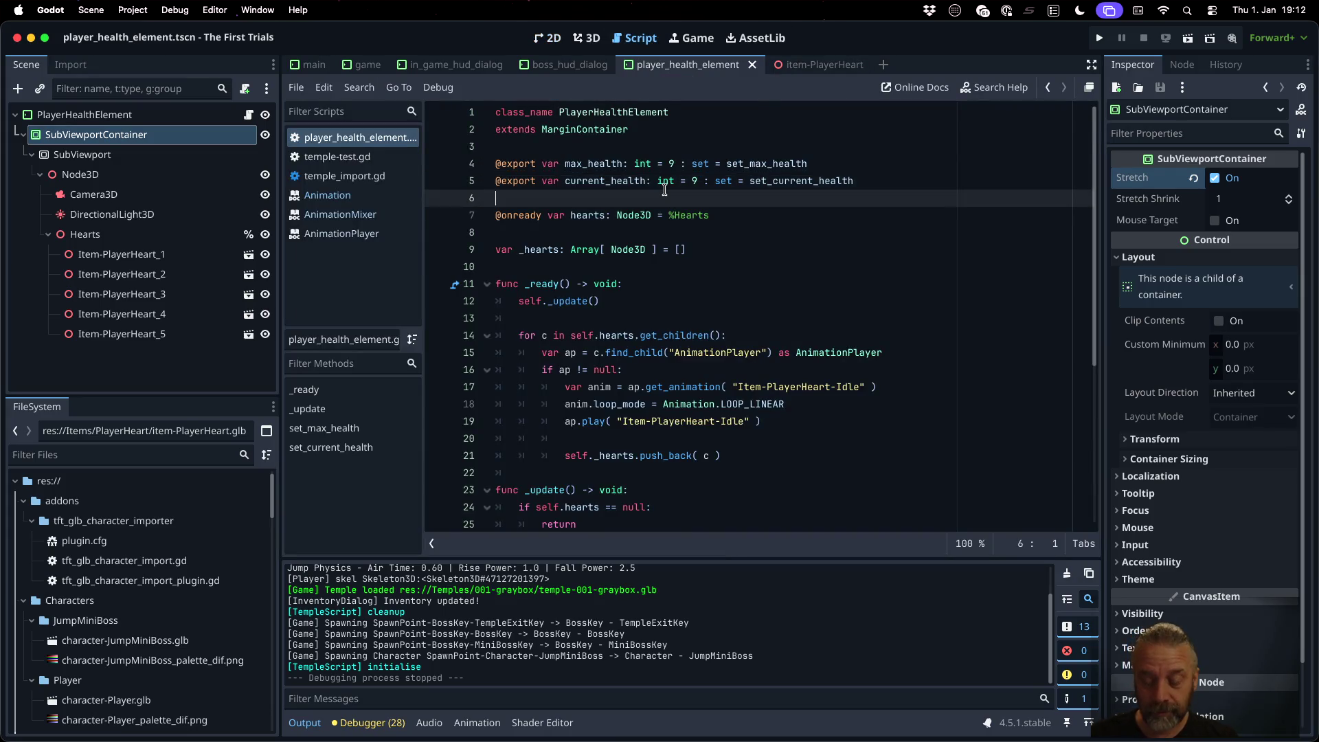
Step: Open player.tscn through quick search and open the Player node's script
{"action": "key", "text": "shift+alt+o"}
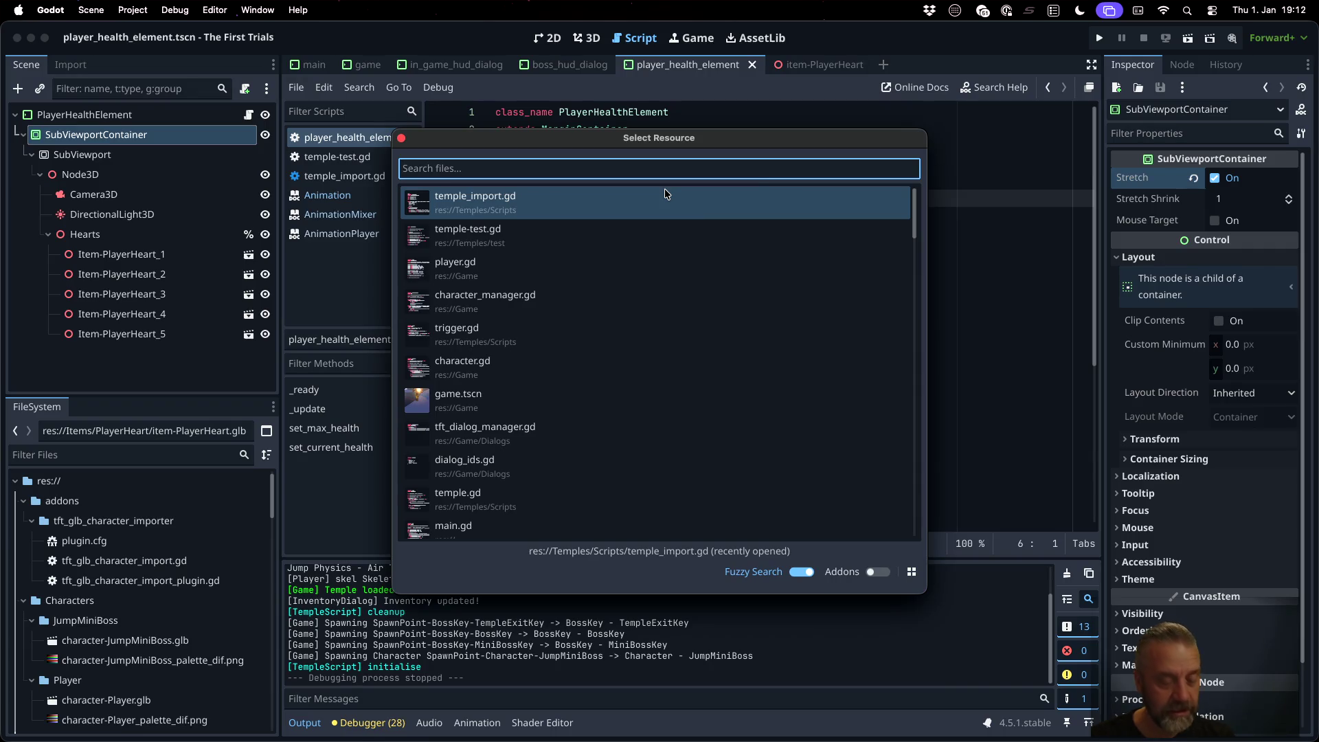
{"action": "type", "text": "player"}
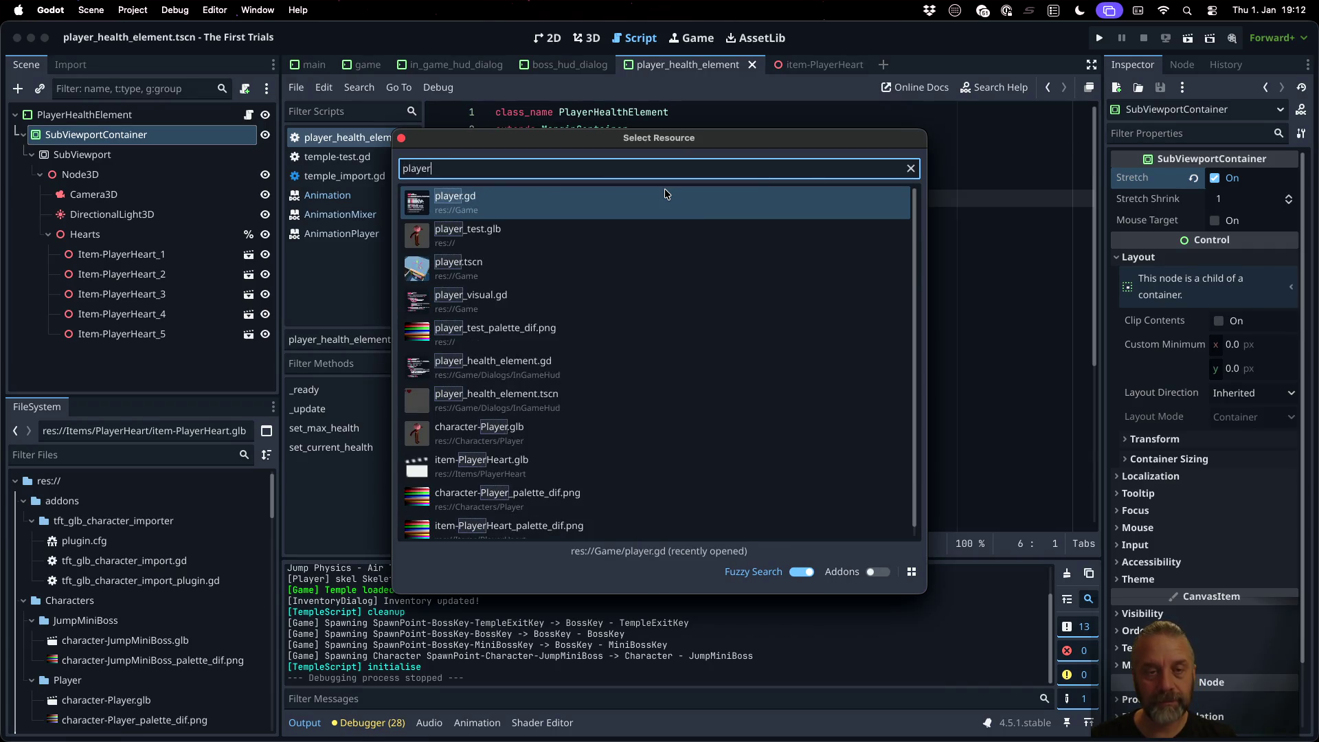
{"action": "key", "text": "Down"}
{"action": "key", "text": "Down"}
{"action": "key", "text": "Return"}
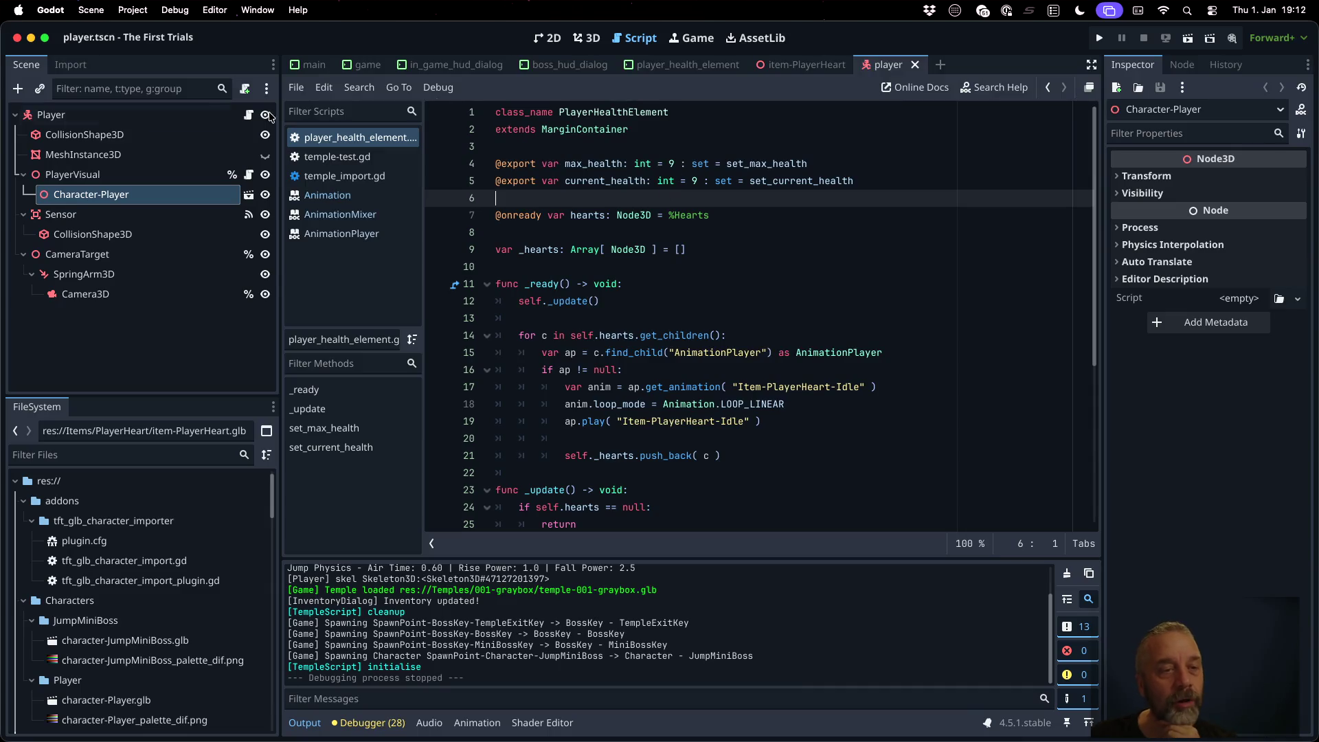
{"action": "left_click", "coordinate": [161, 112]}
{"action": "left_click", "coordinate": [248, 115]}
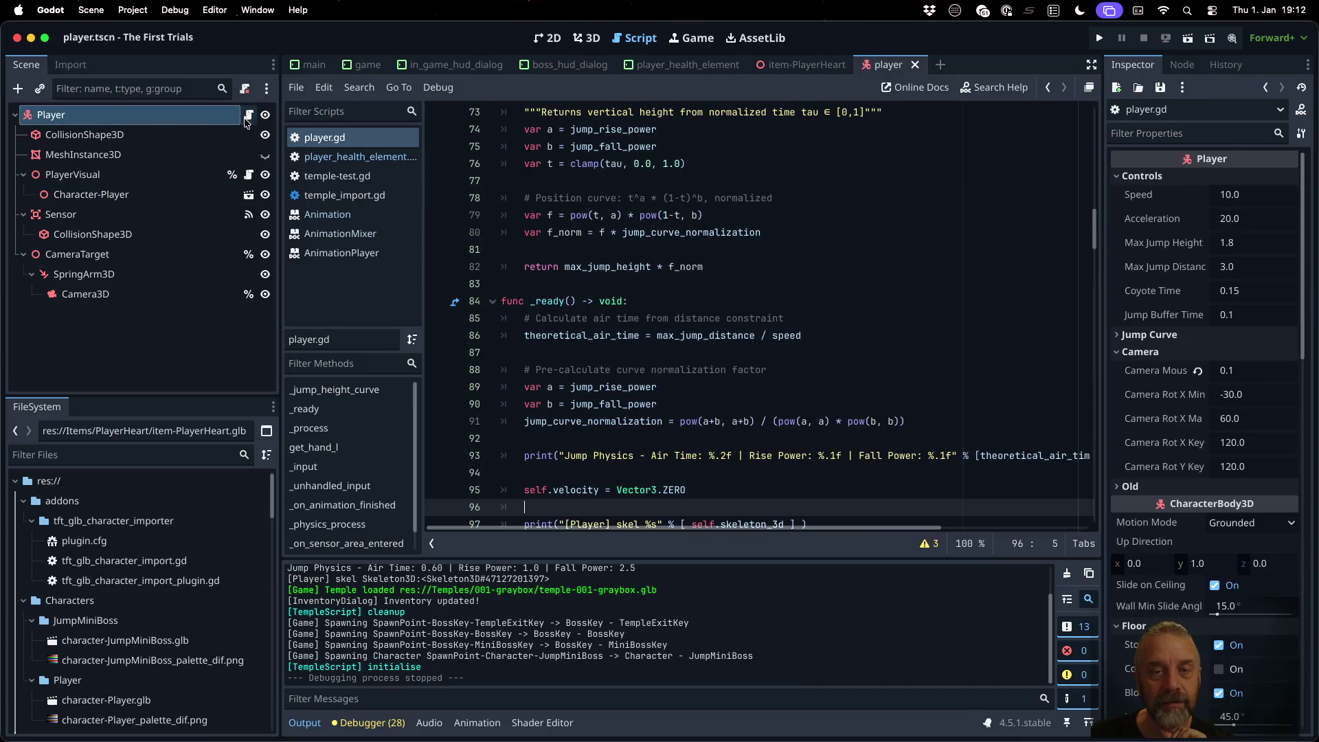
{"action": "scroll", "coordinate": [724, 331], "scroll_direction": "up", "scroll_amount": 20}
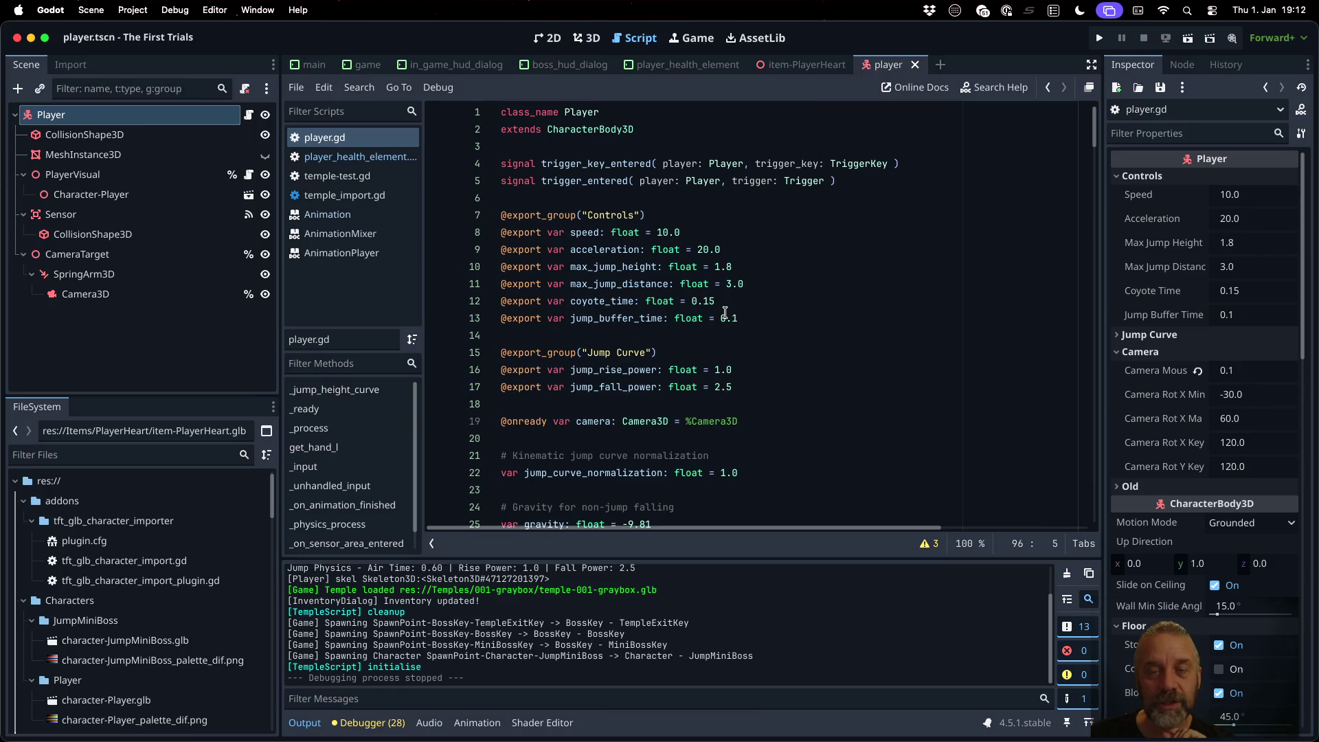
{"action": "left_click", "coordinate": [684, 181]}
{"action": "scroll", "coordinate": [846, 289], "scroll_direction": "down", "scroll_amount": 15}
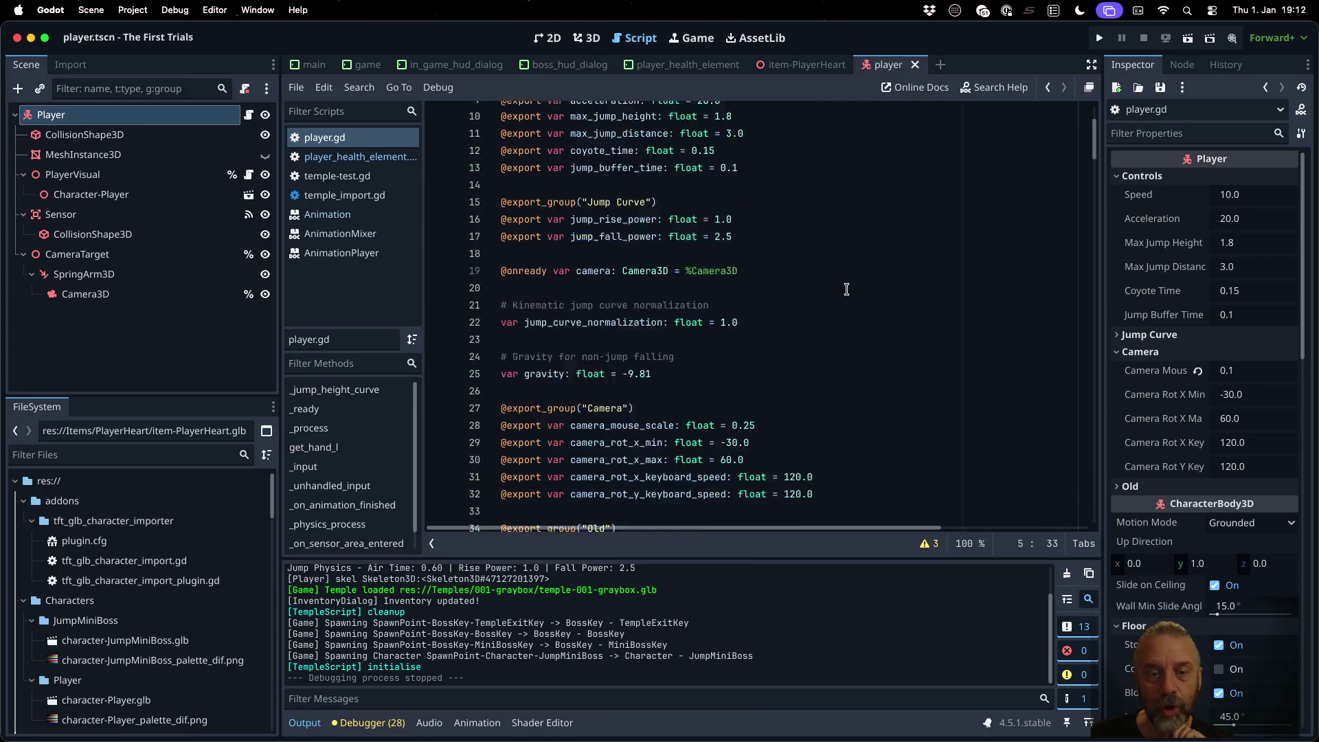
{"action": "scroll", "coordinate": [847, 289], "scroll_direction": "down", "scroll_amount": 4}
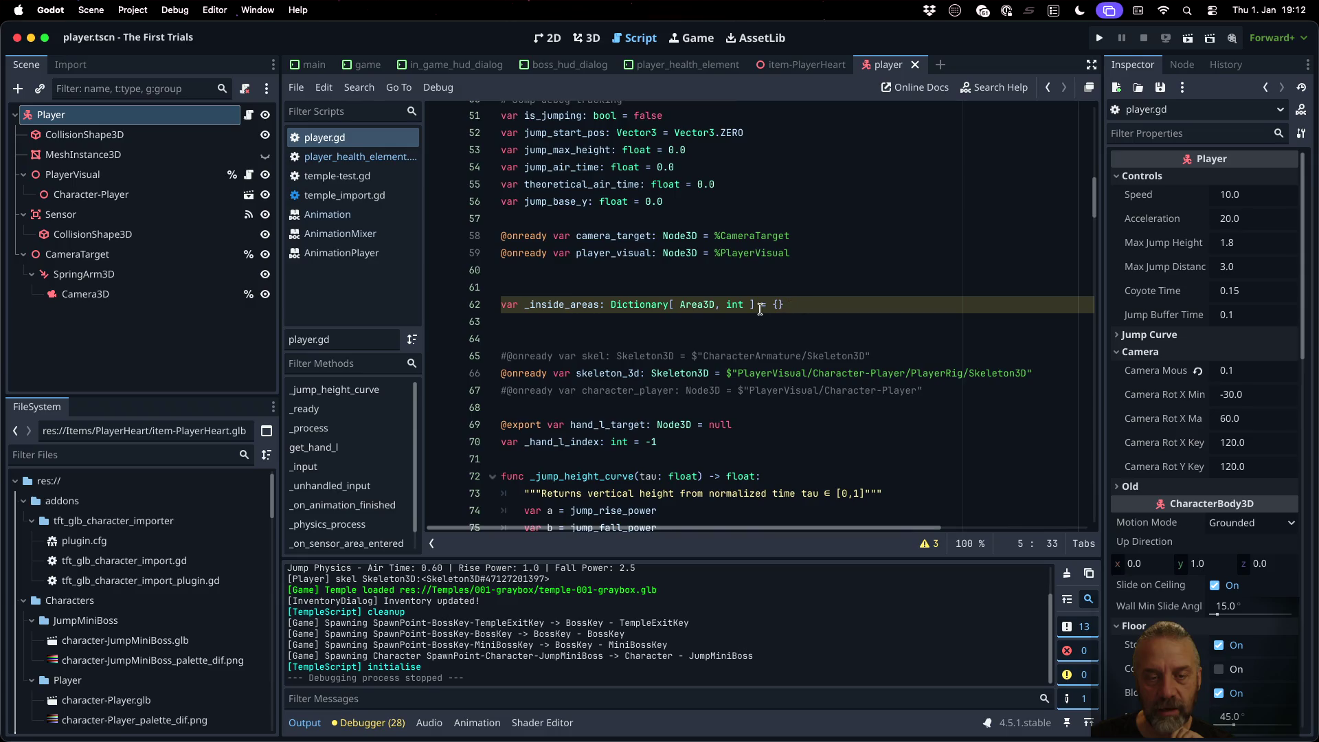
{"action": "left_click", "coordinate": [680, 277]}
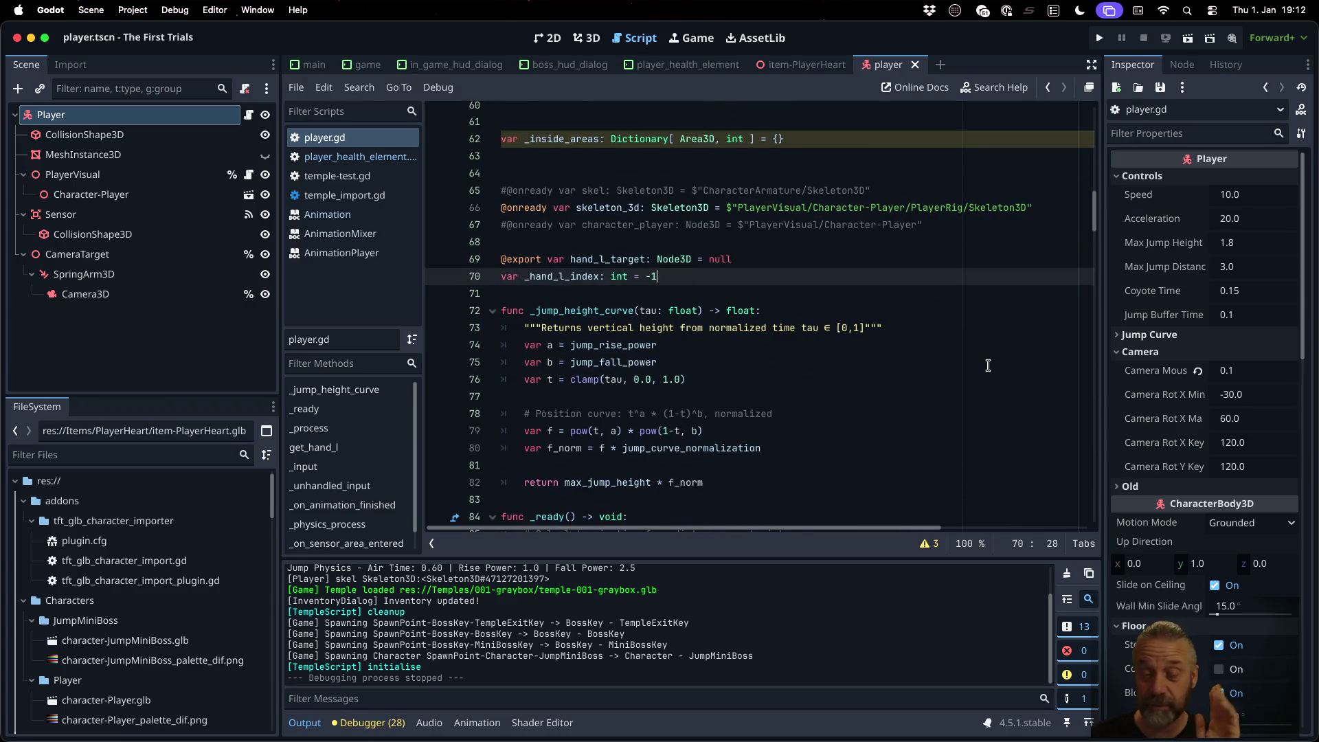
{"action": "key", "text": "Return"}
{"action": "key", "text": "Return"}
{"action": "type", "text": "expor"}
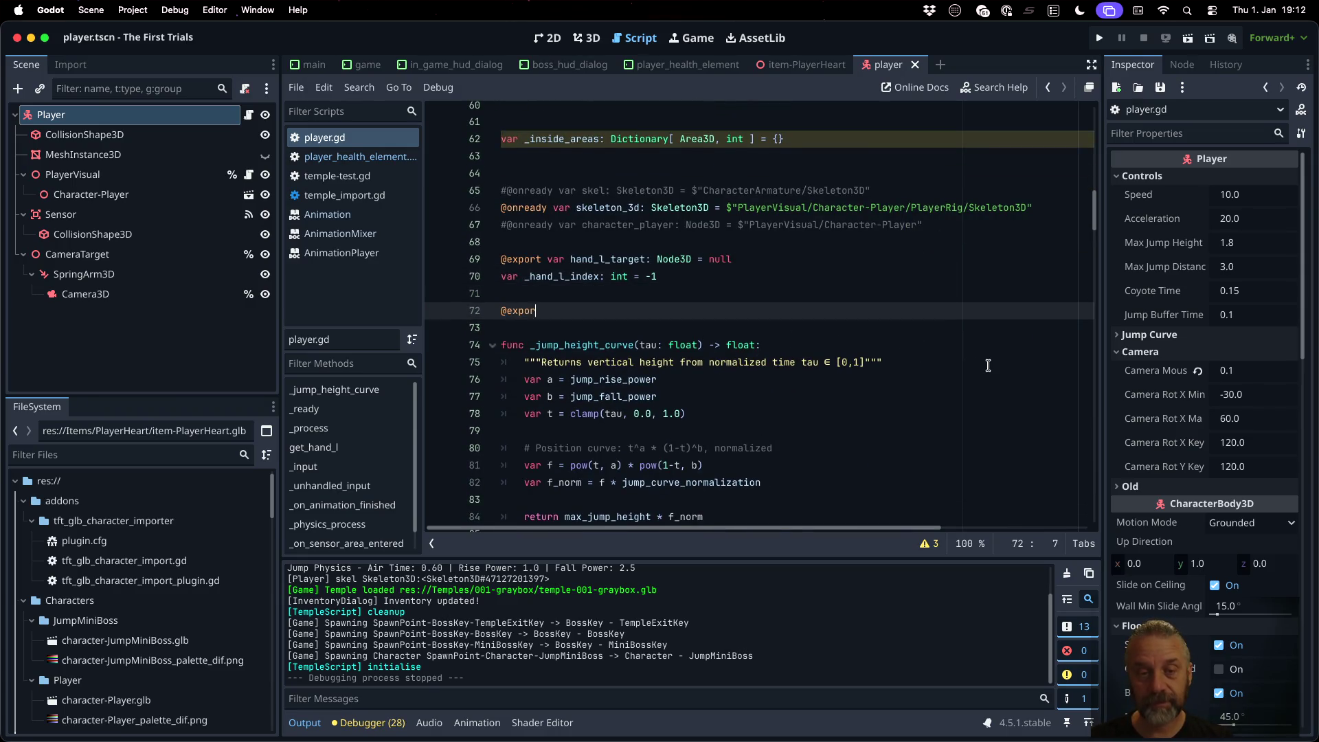
{"action": "type", "text": "t var max_"}
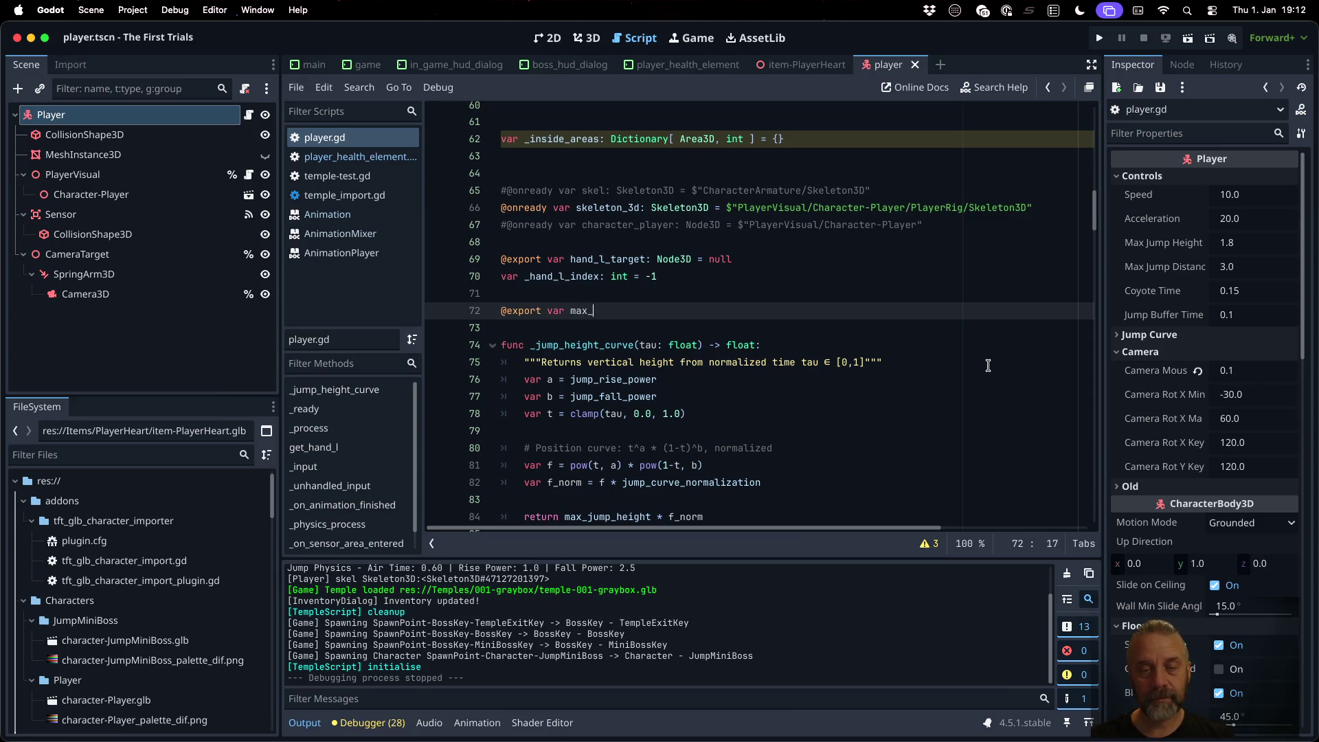
{"action": "type", "text": "health"}
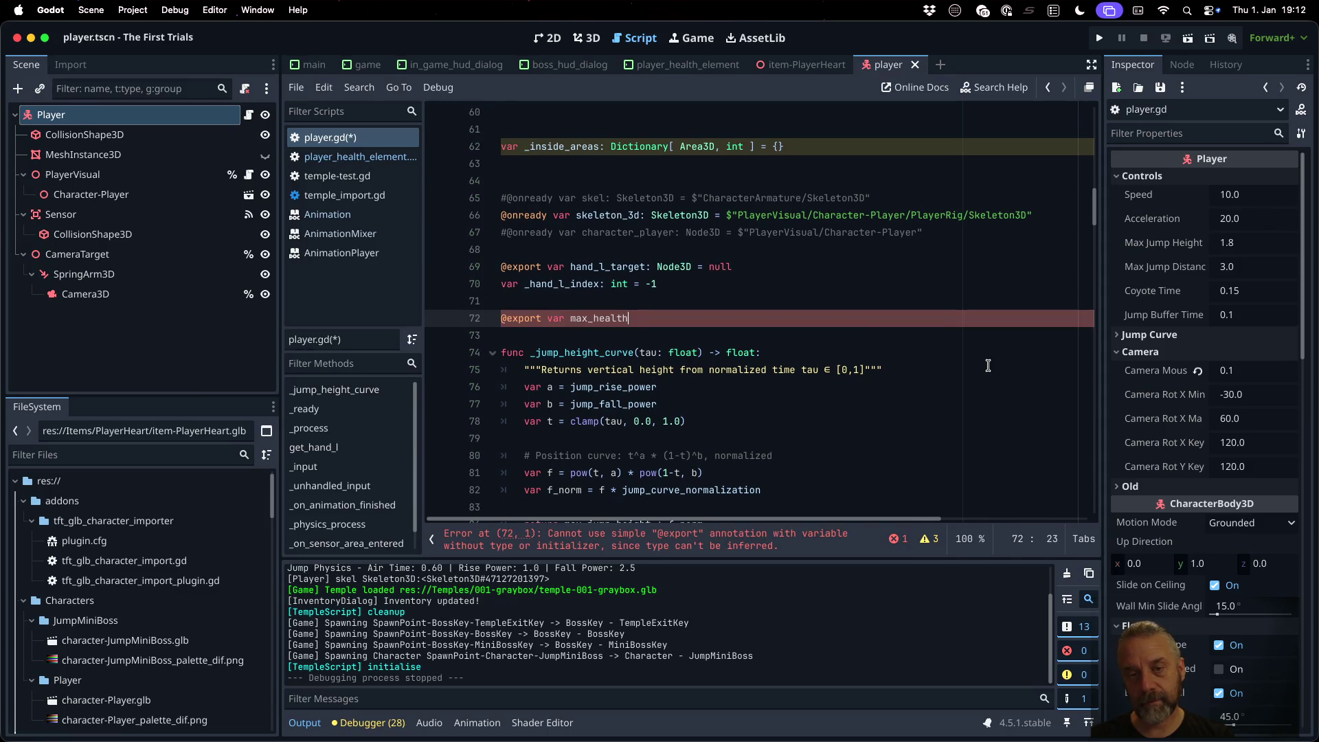
{"action": "type", "text": ": i"}
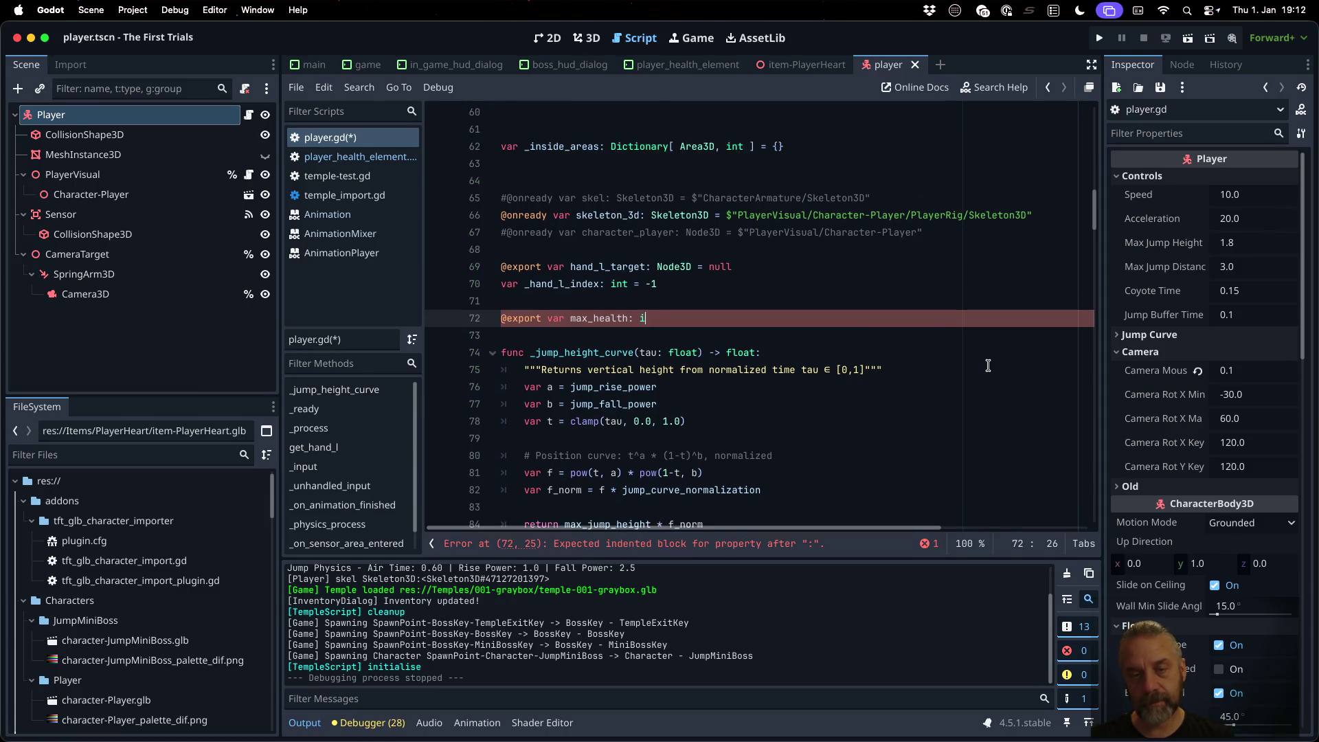
{"action": "type", "text": "nt = 5"}
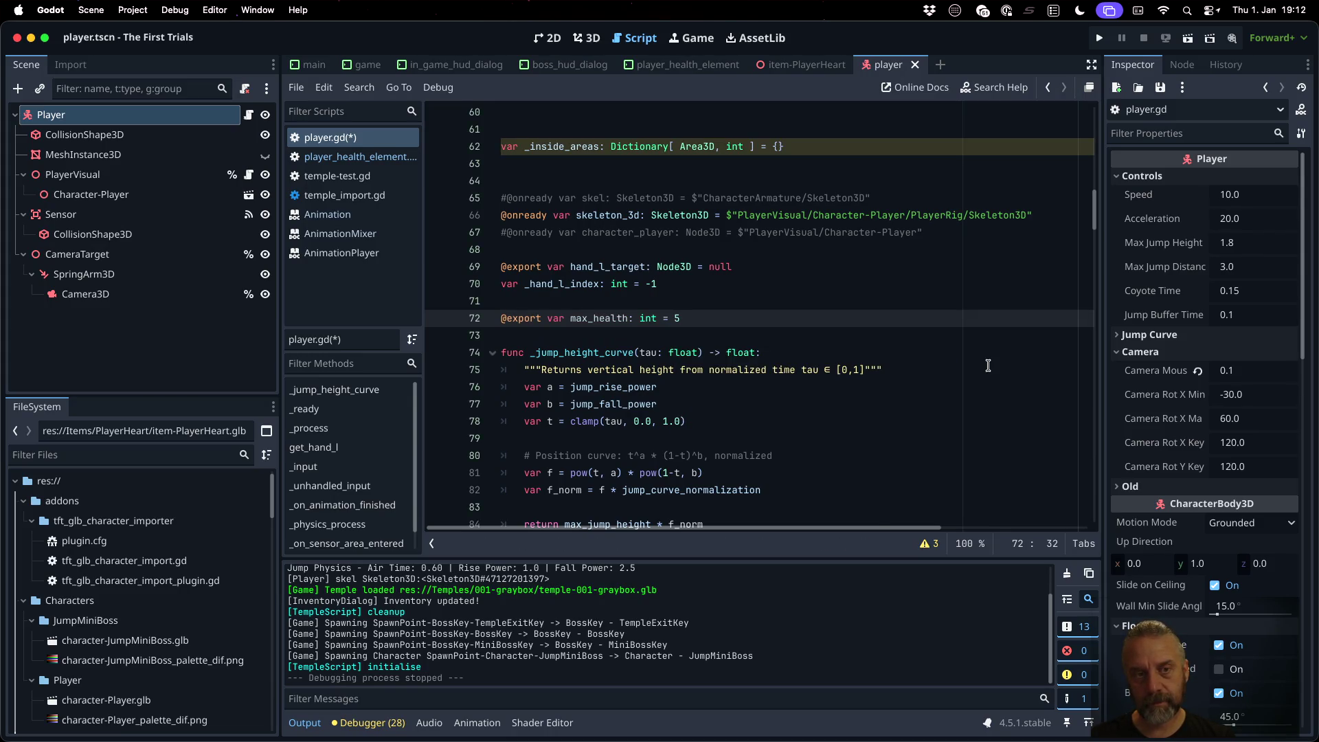
{"action": "key", "text": "Return"}
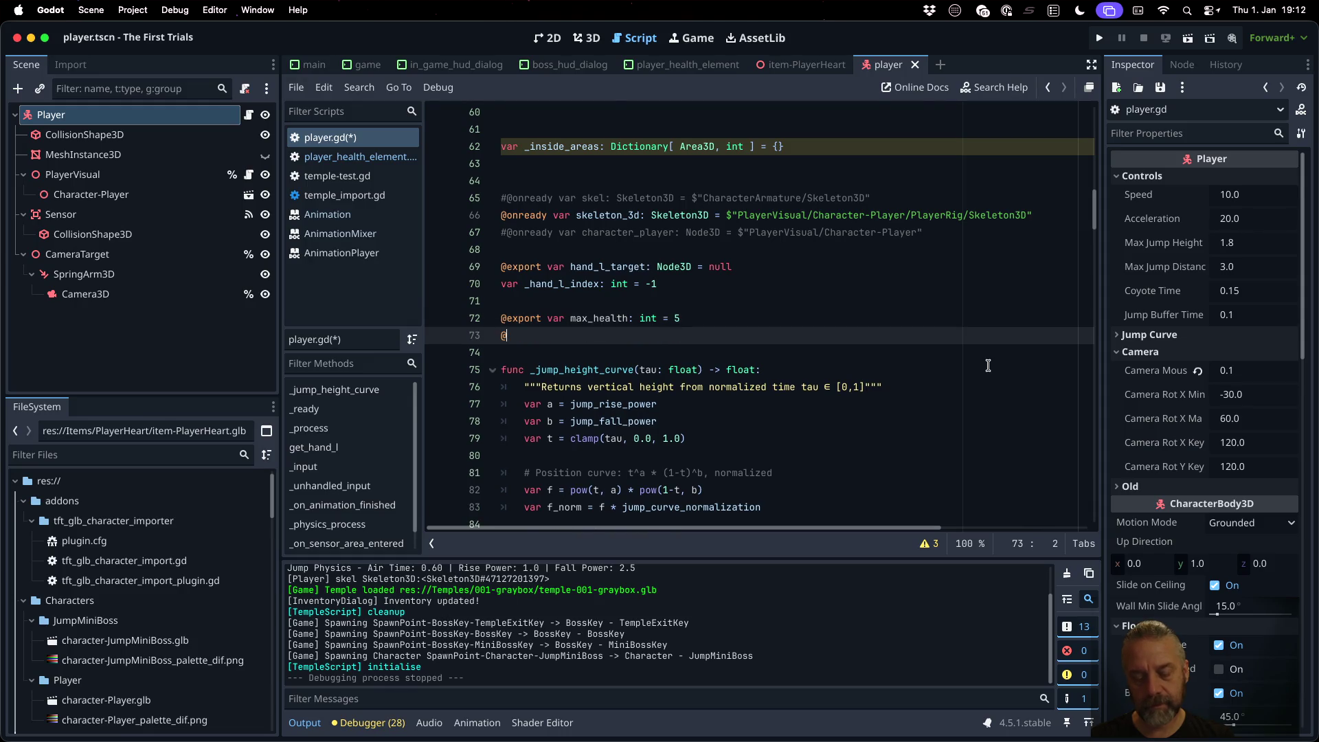
{"action": "type", "text": "expor"}
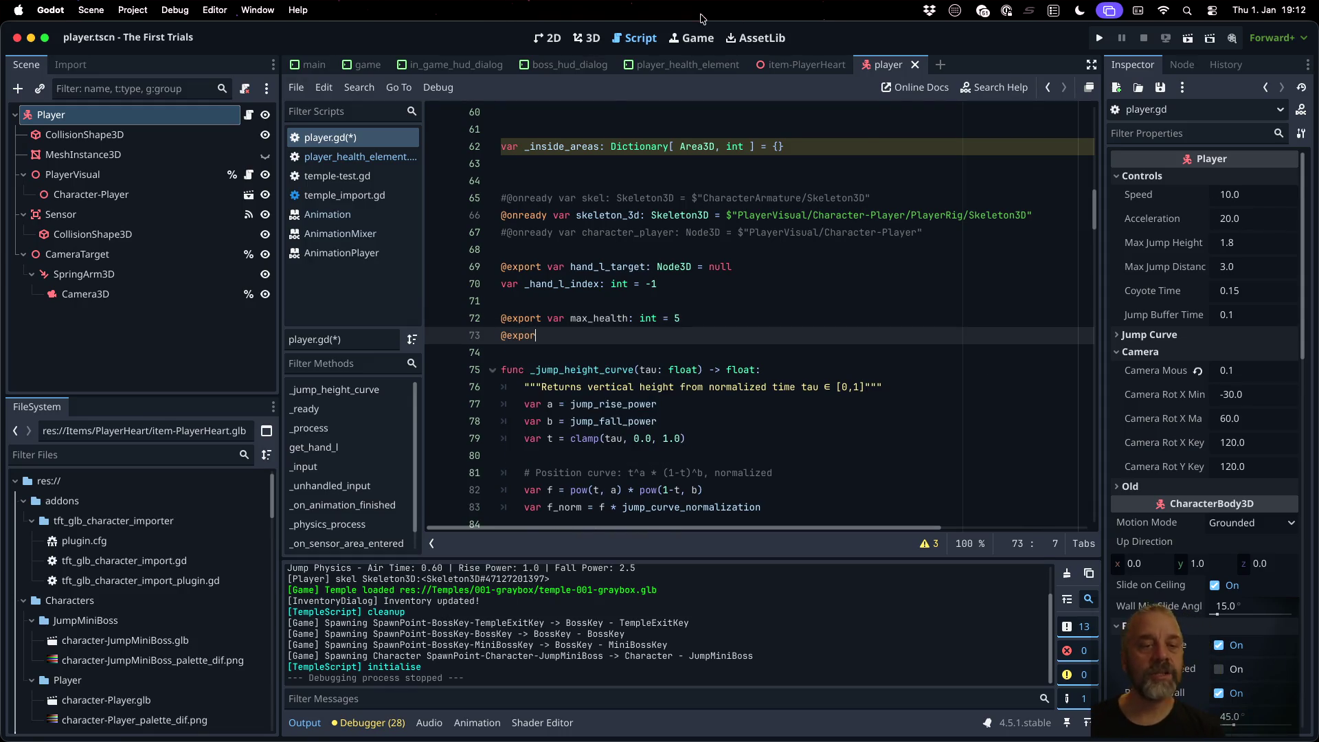
{"action": "left_click", "coordinate": [371, 156]}
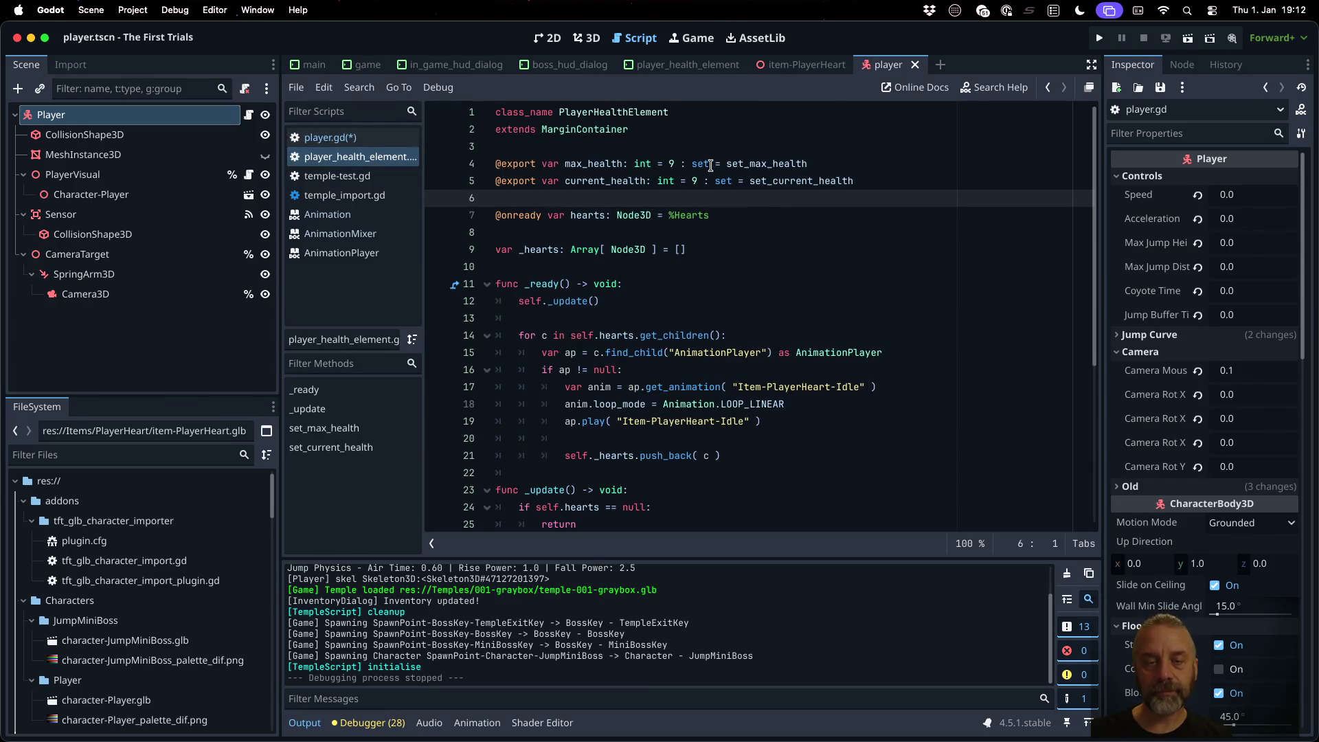
Step: Copy the two health export lines from player_health_element.gd over line 72 of player.gd, and save
{"action": "left_click", "coordinate": [710, 165]}
{"action": "key", "text": "shift+Down"}
{"action": "key", "text": "shift+Down"}
{"action": "key", "text": "super+c"}
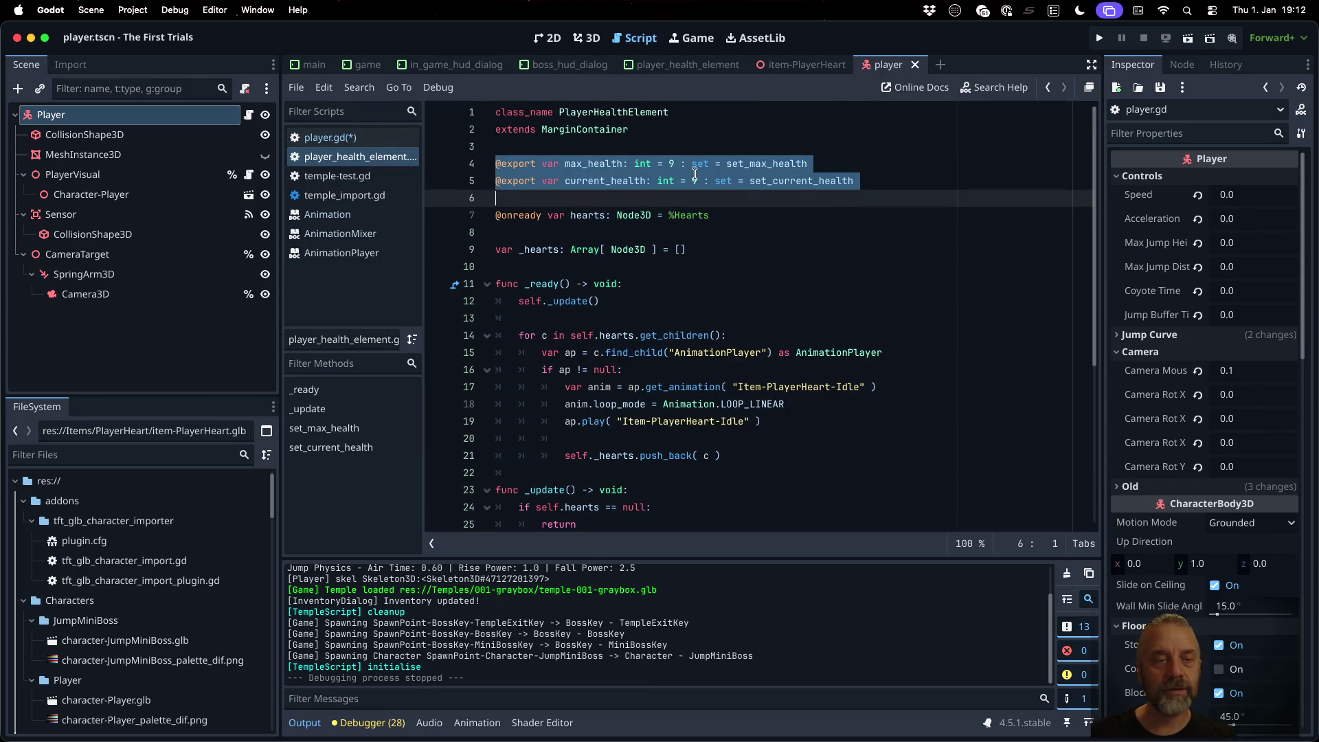
{"action": "left_click", "coordinate": [386, 140]}
{"action": "triple_click", "coordinate": [664, 314]}
{"action": "key", "text": "super+v"}
{"action": "key", "text": "super+s"}
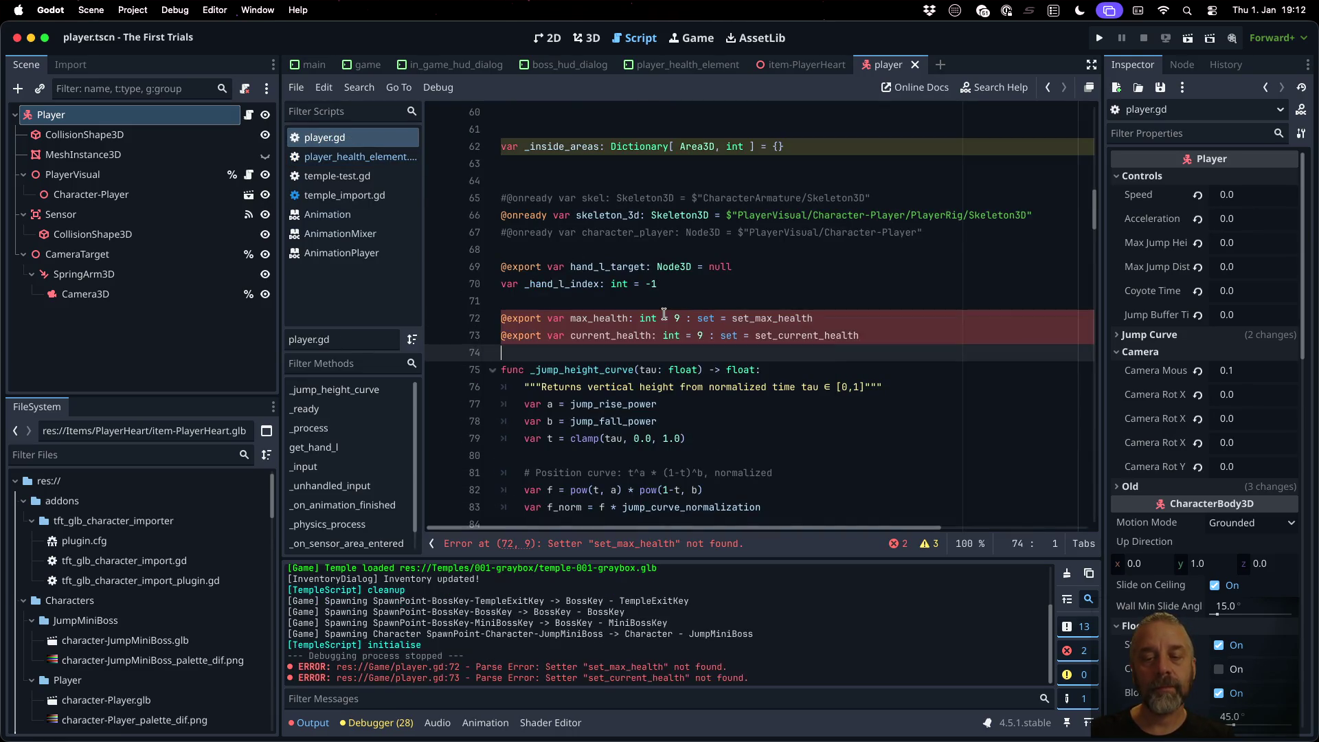
Step: Copy set_max_health and set_current_health into player.gd, remove the hearts for-loop, and save
{"action": "left_click", "coordinate": [345, 154]}
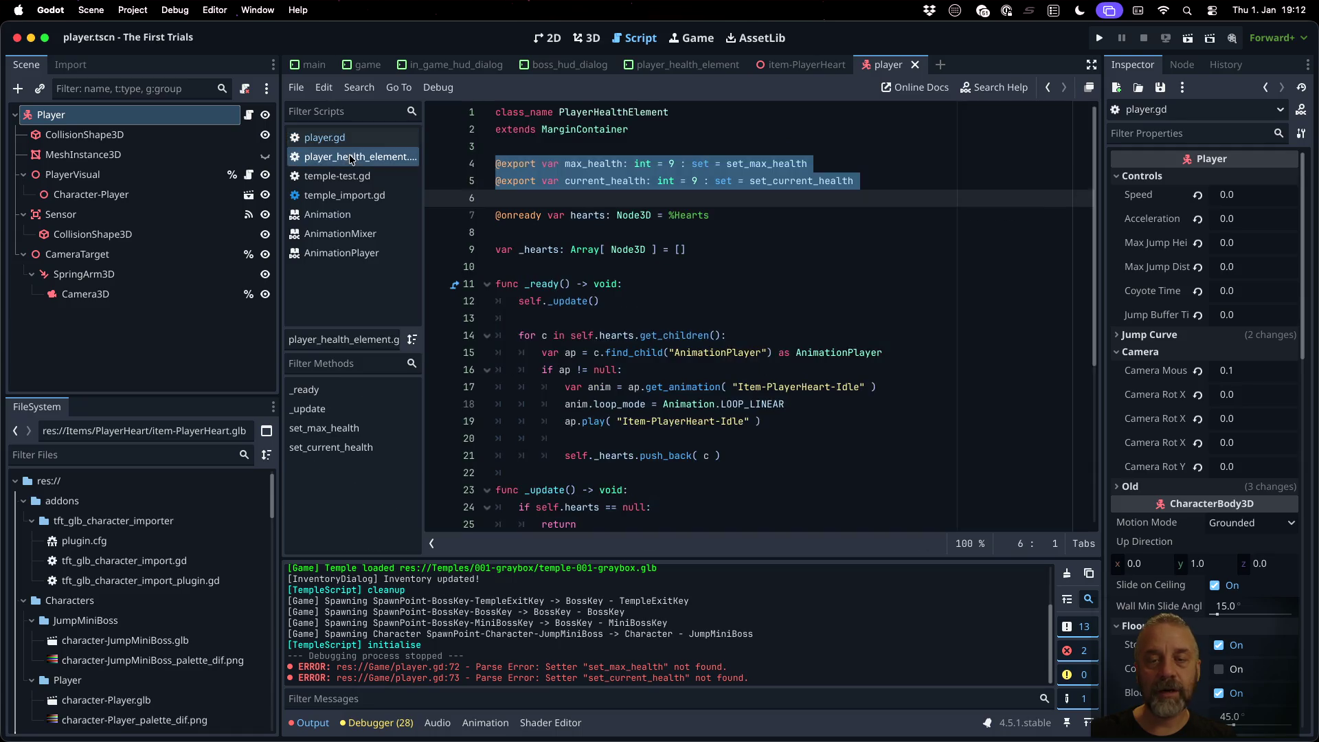
{"action": "scroll", "coordinate": [765, 295], "scroll_direction": "down", "scroll_amount": 5}
{"action": "left_click", "coordinate": [768, 313]}
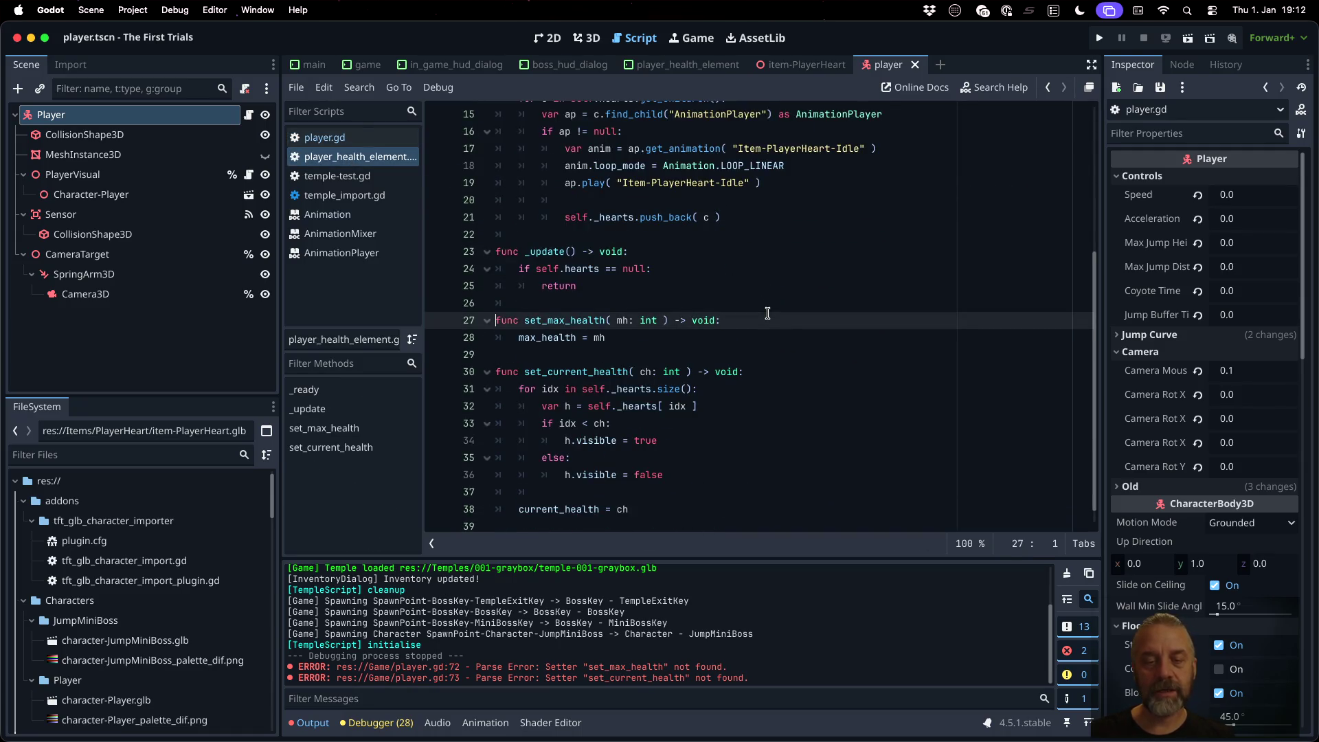
{"action": "key", "text": "shift+Down"}
{"action": "key", "text": "shift+Down"}
{"action": "key", "text": "shift+Down"}
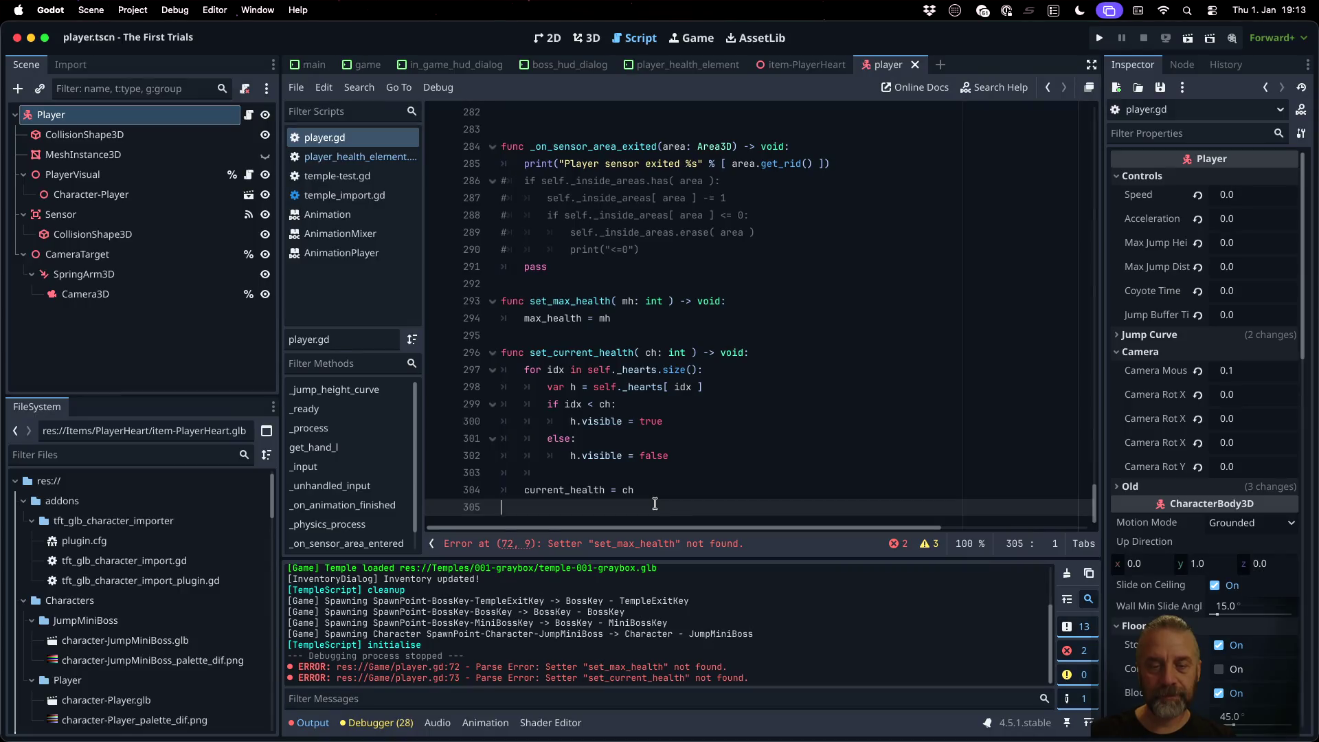
{"action": "left_click", "coordinate": [653, 369]}
{"action": "key", "text": "Home"}
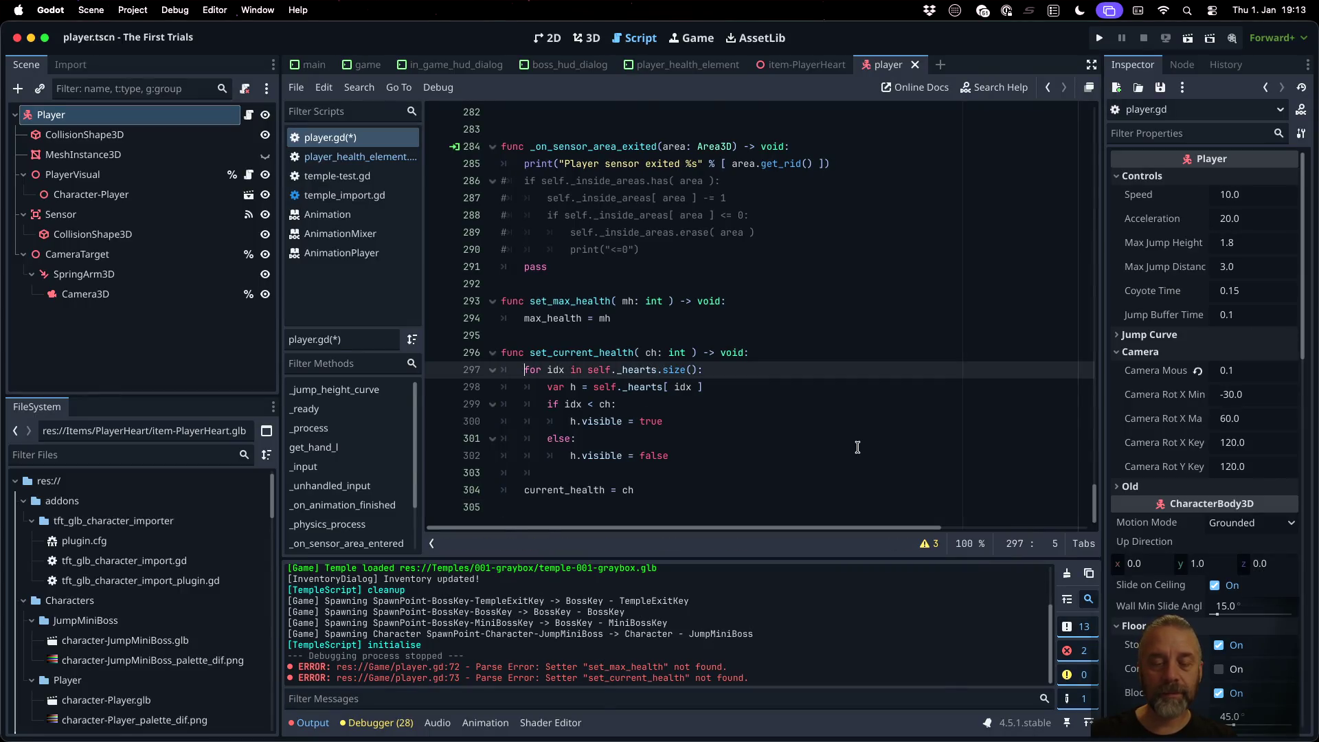
{"action": "key", "text": "shift+Down"}
{"action": "key", "text": "shift+Down"}
{"action": "key", "text": "shift+Down"}
{"action": "key", "text": "Delete"}
{"action": "key", "text": "ctrl+s"}
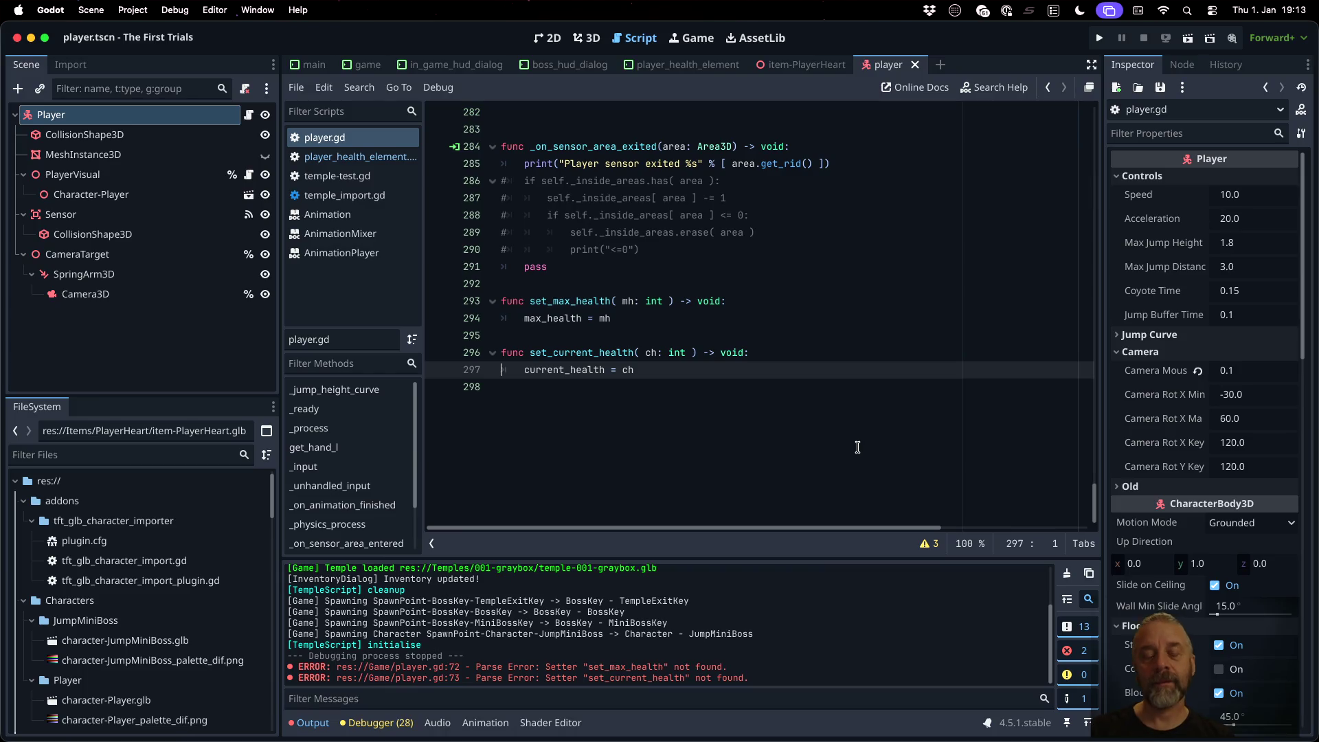
{"action": "left_click", "coordinate": [739, 374]}
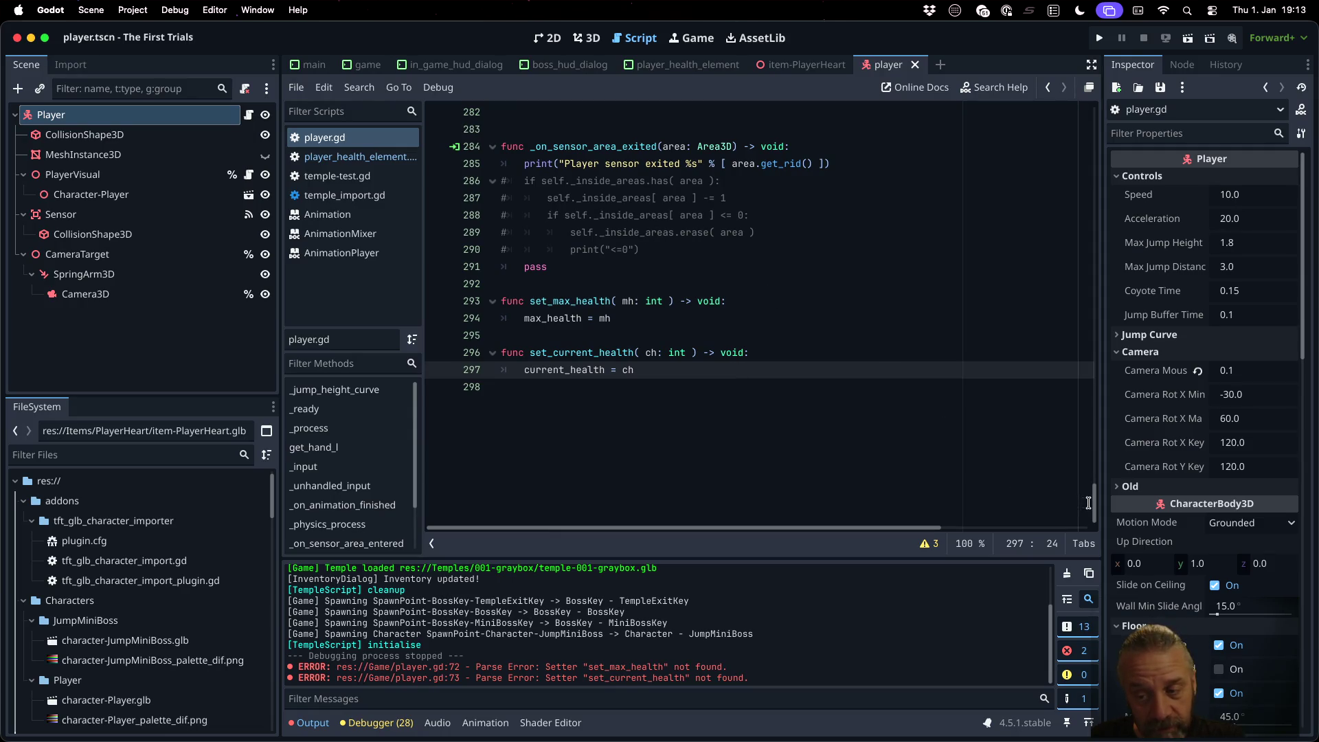
{"action": "left_click_drag", "start_coordinate": [1087, 503], "coordinate": [1090, 93]}
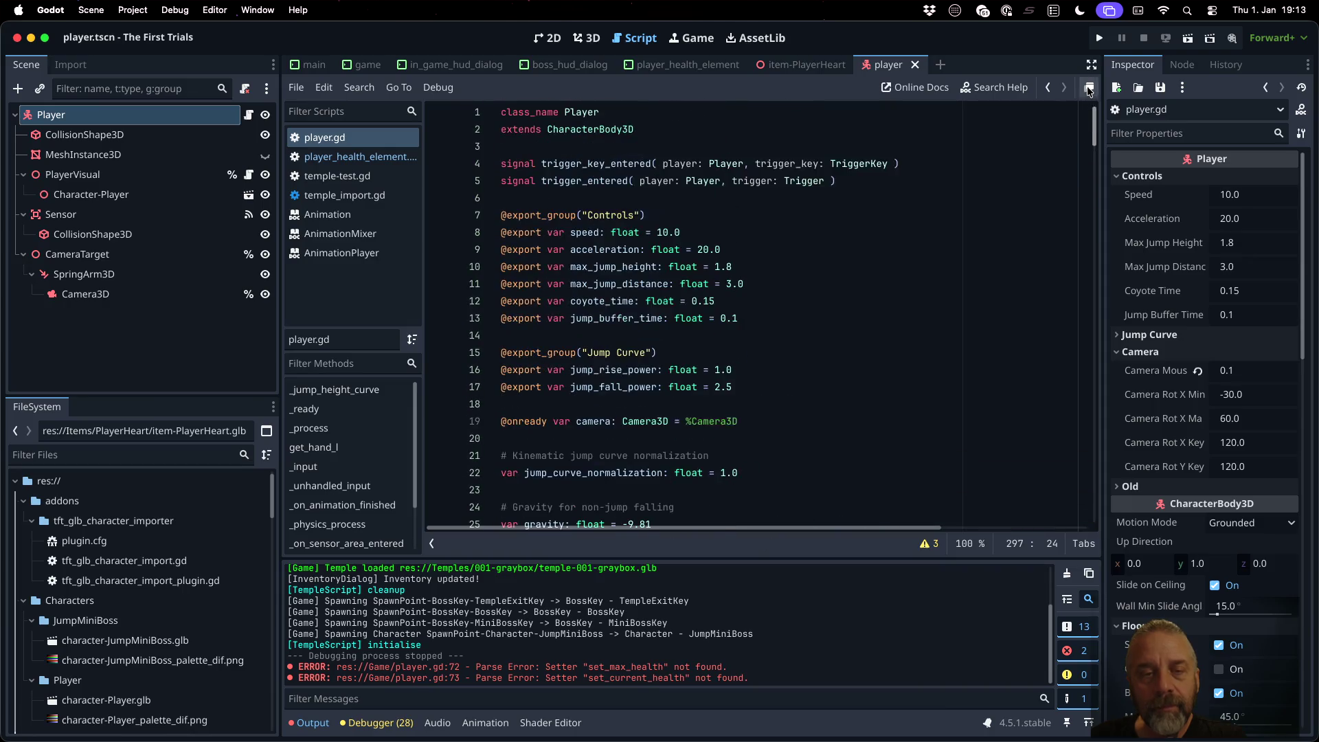
Step: Declare 'signal health_changed( old: int, new: int)' below the existing signals in player.gd
{"action": "left_click", "coordinate": [661, 141]}
{"action": "key", "text": "Down"}
{"action": "key", "text": "Down"}
{"action": "key", "text": "End"}
{"action": "key", "text": "Return"}
{"action": "key", "text": "Return"}
{"action": "type", "text": "sign"}
{"action": "key", "text": "BackSpace"}
{"action": "key", "text": "BackSpace"}
{"action": "type", "text": "health"}
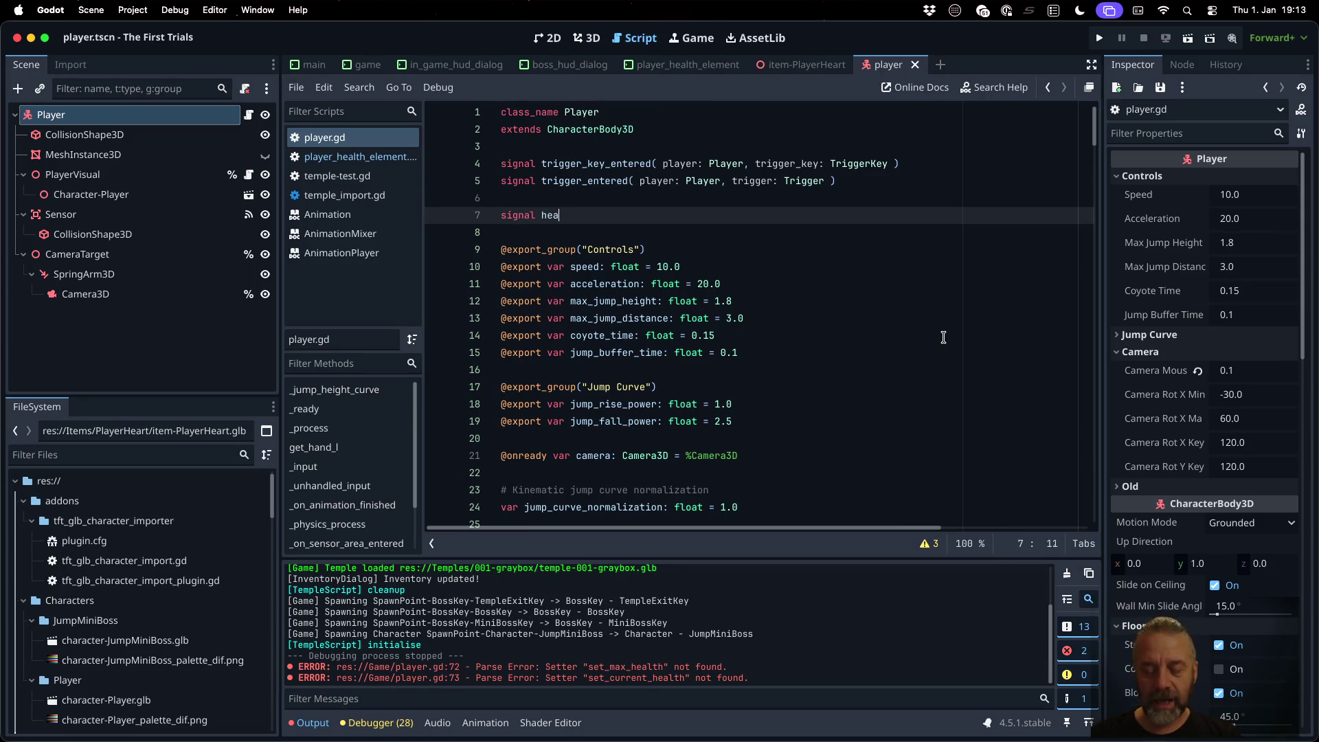
{"action": "key", "text": "BackSpace"}
{"action": "type", "text": "changed( "}
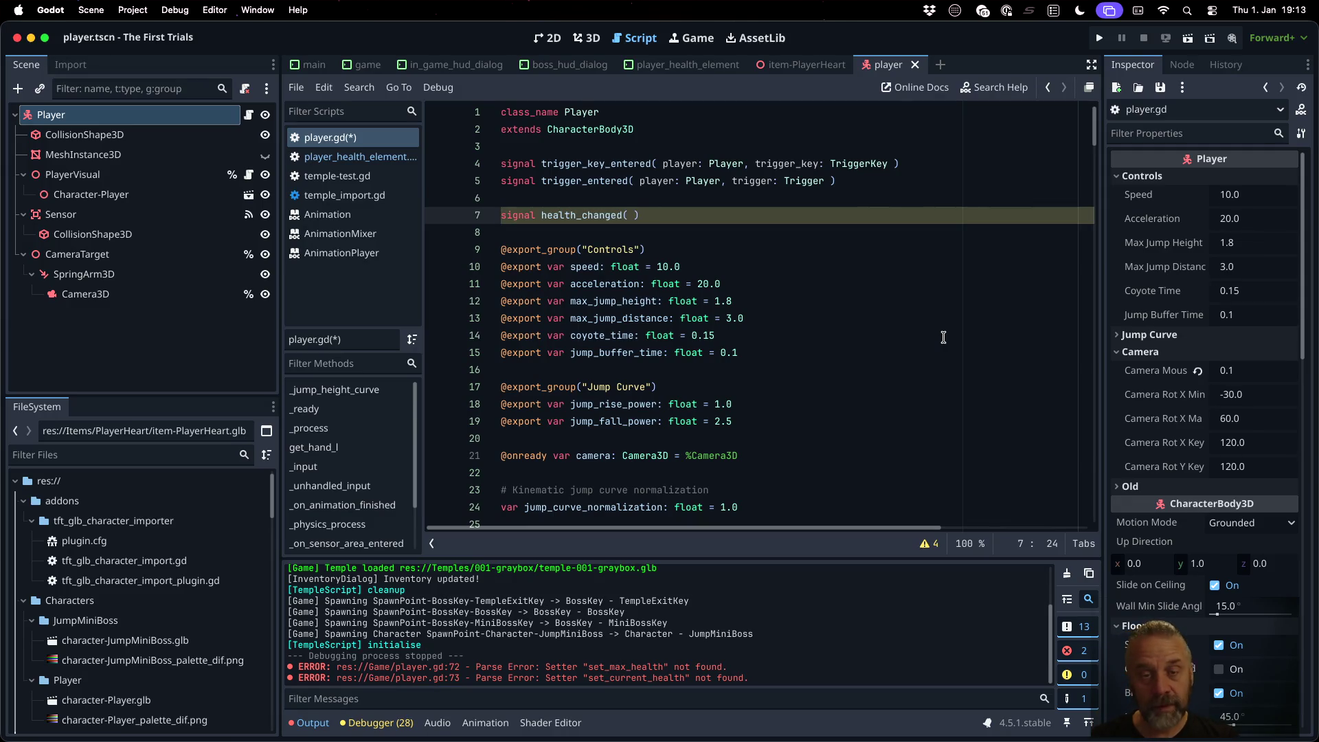
{"action": "type", "text": "old: "}
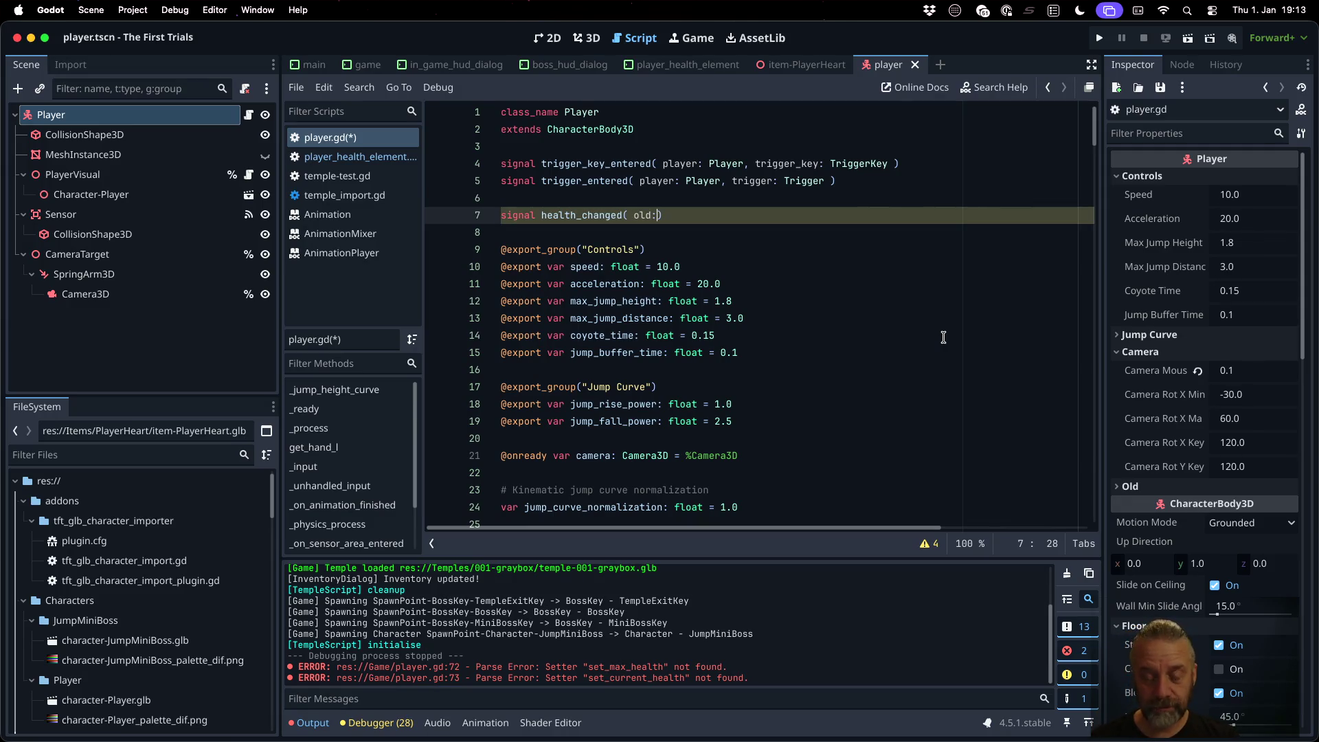
{"action": "type", "text": "int, new: int"}
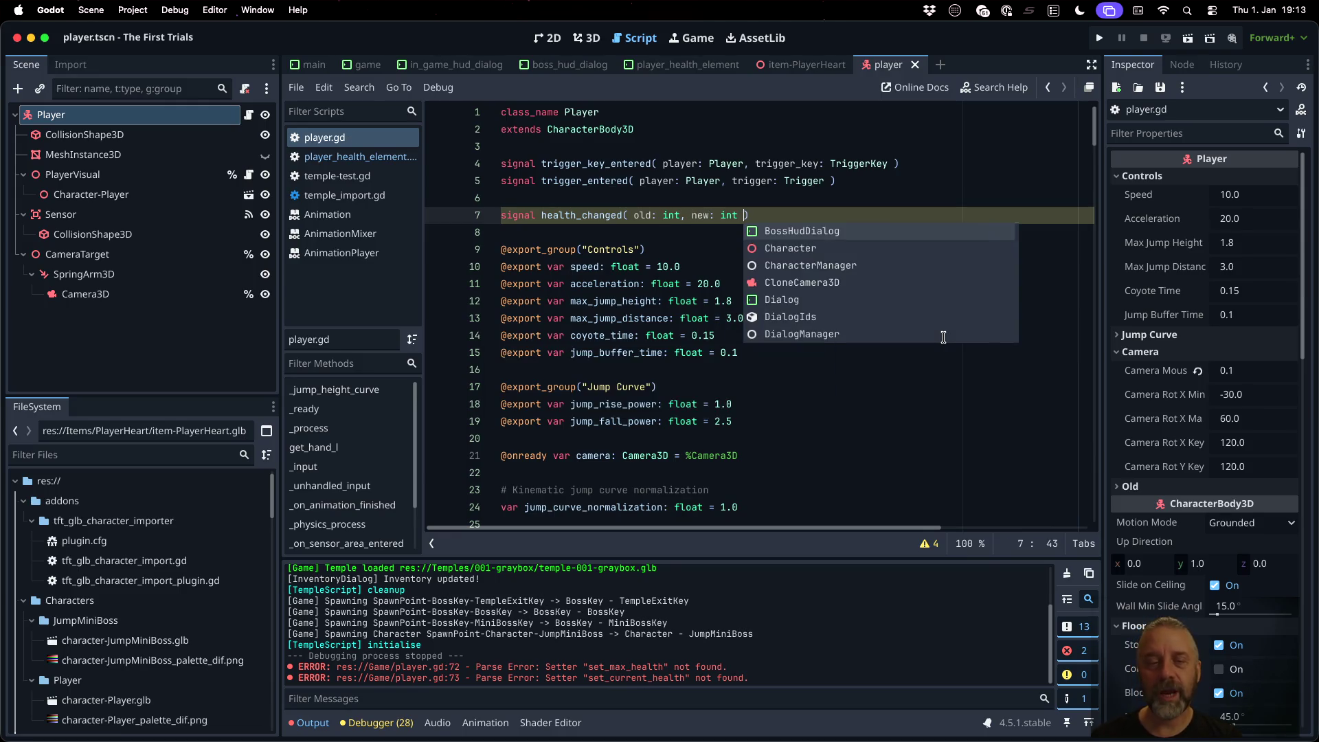
{"action": "key", "text": "Escape"}
Step: Add 'self.health_changed.emit( self.current_health, ch )' before the assignment in set_current_health, and save
{"action": "scroll", "coordinate": [1095, 252], "scroll_direction": "down", "scroll_amount": 10}
{"action": "scroll", "coordinate": [1095, 252], "scroll_direction": "down", "scroll_amount": 20}
{"action": "left_click", "coordinate": [844, 477]}
{"action": "key", "text": "Return"}
{"action": "type", "text": "elf.he"}
{"action": "key", "text": "Return"}
{"action": "type", "text": "."}
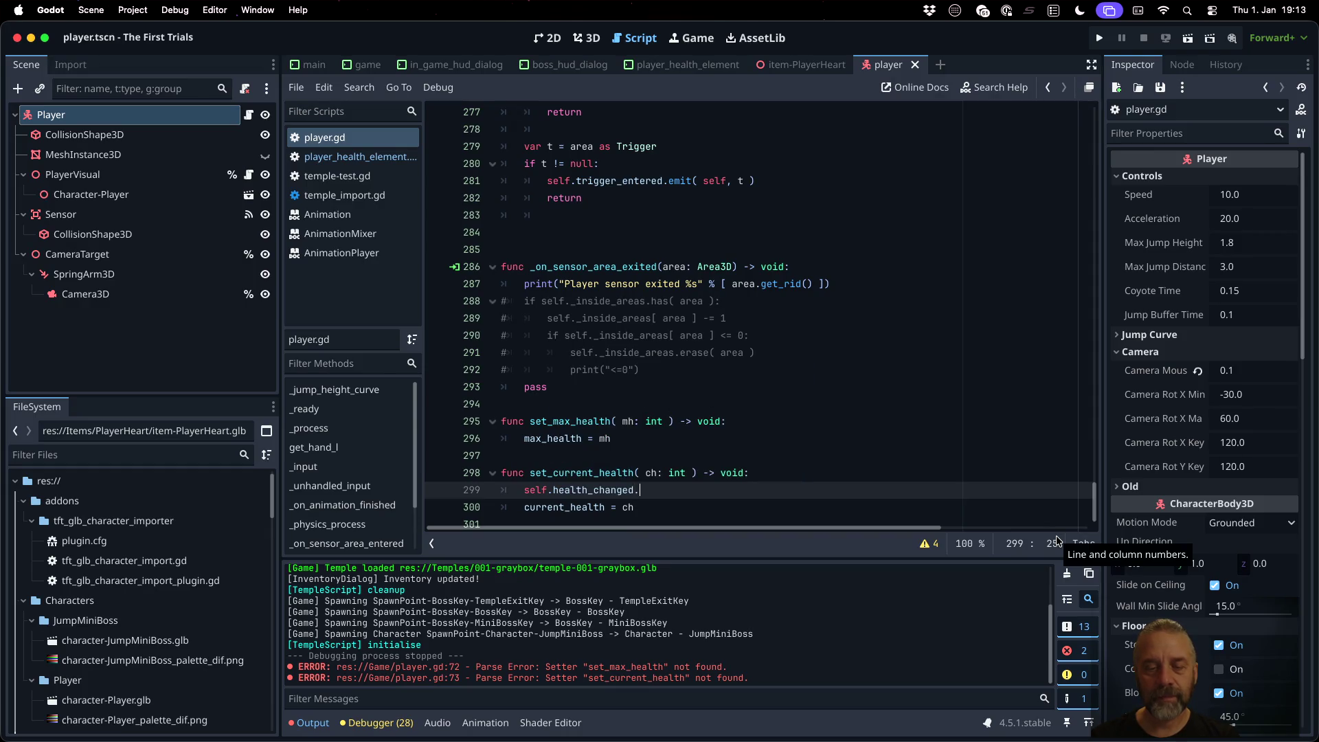
{"action": "type", "text": "emit( "}
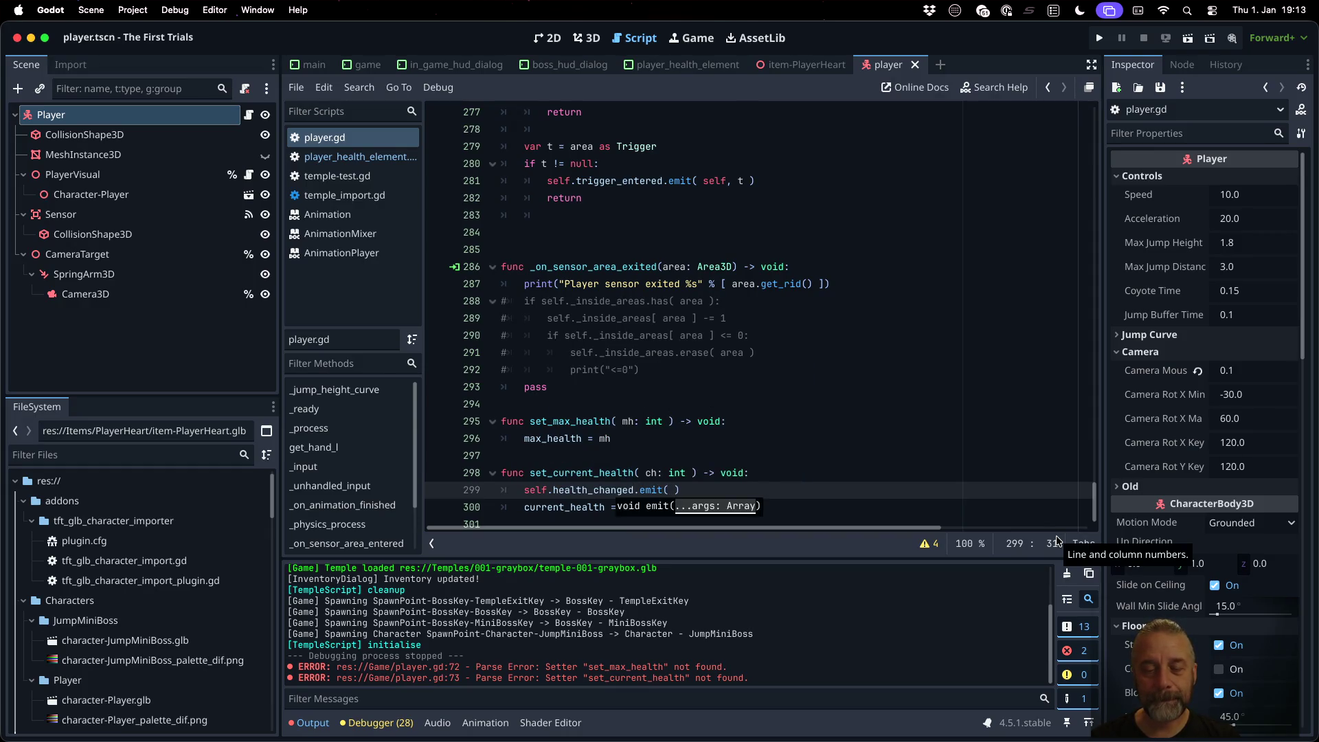
{"action": "type", "text": "self."}
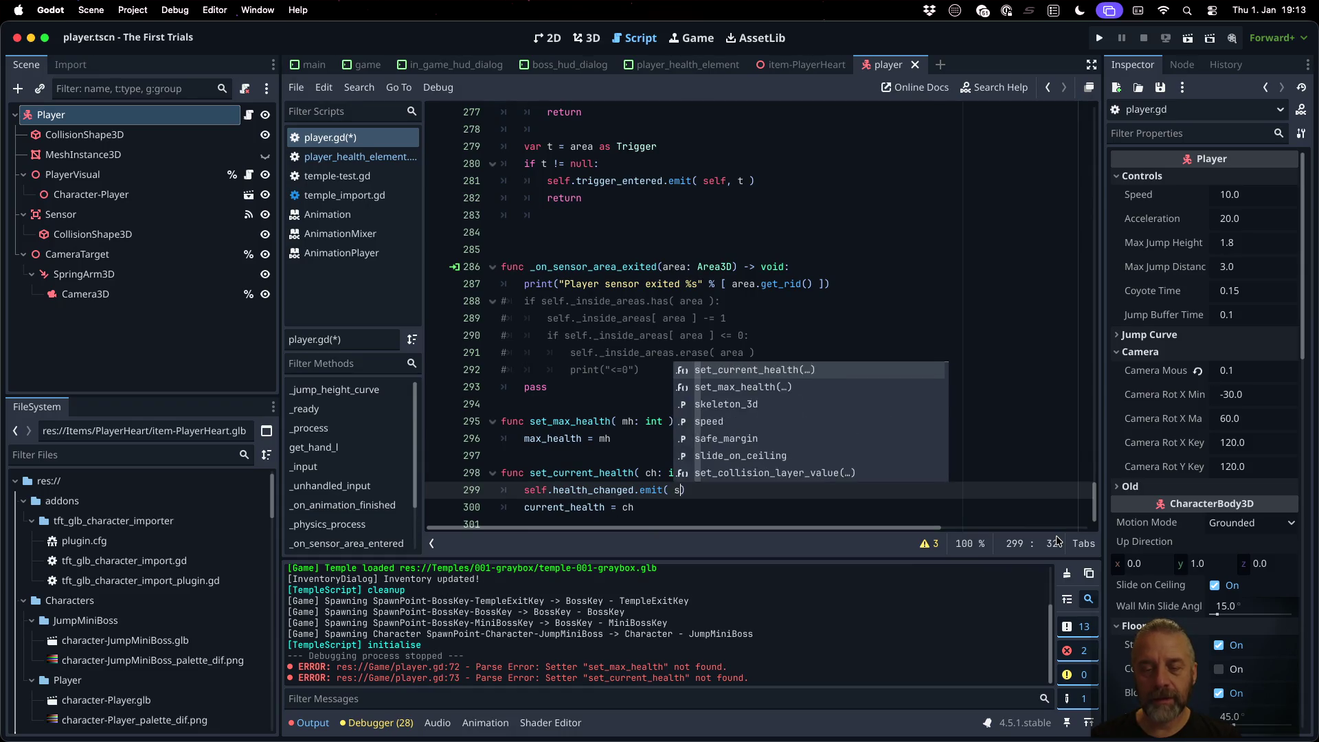
{"action": "type", "text": "cur"}
{"action": "key", "text": "Return"}
{"action": "key", "text": "BackSpace"}
{"action": "type", "text": ","}
{"action": "key", "text": "BackSpace"}
{"action": "type", "text": "ch"}
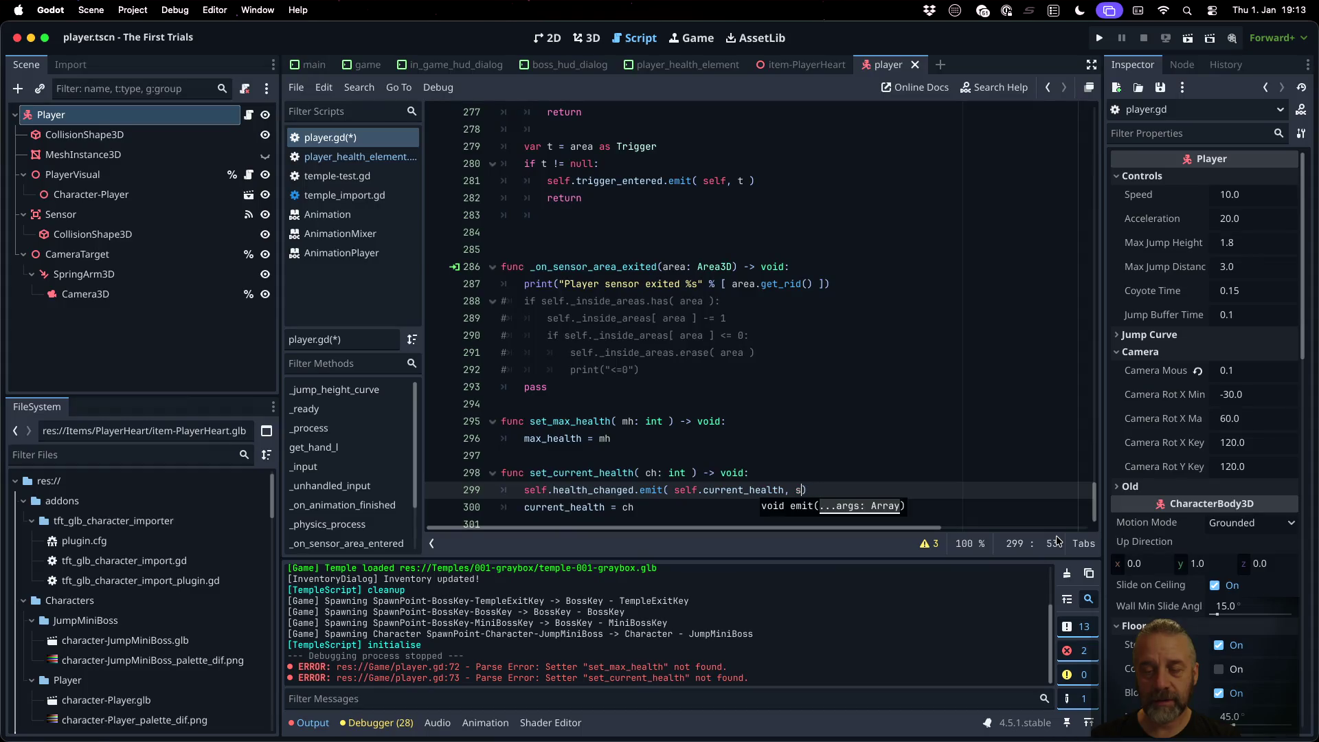
{"action": "key", "text": "super+s"}
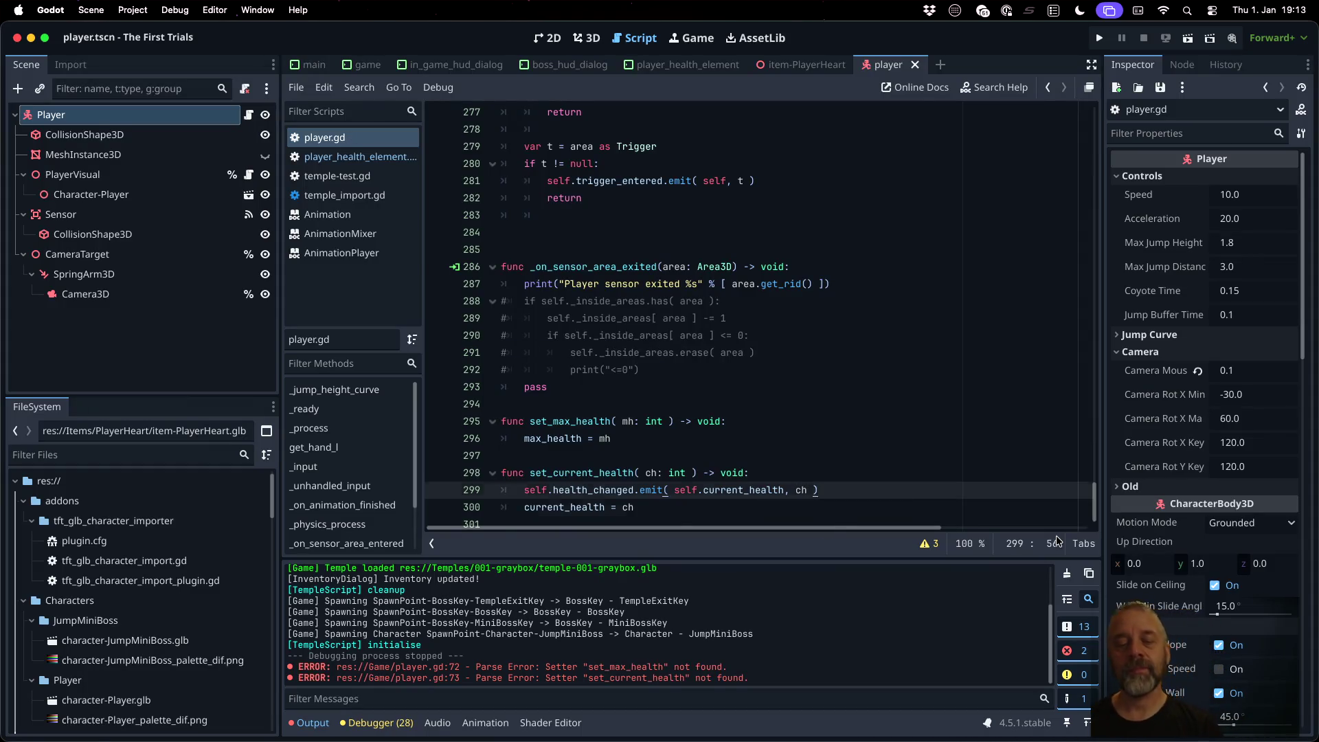
{"action": "key", "text": "Down"}
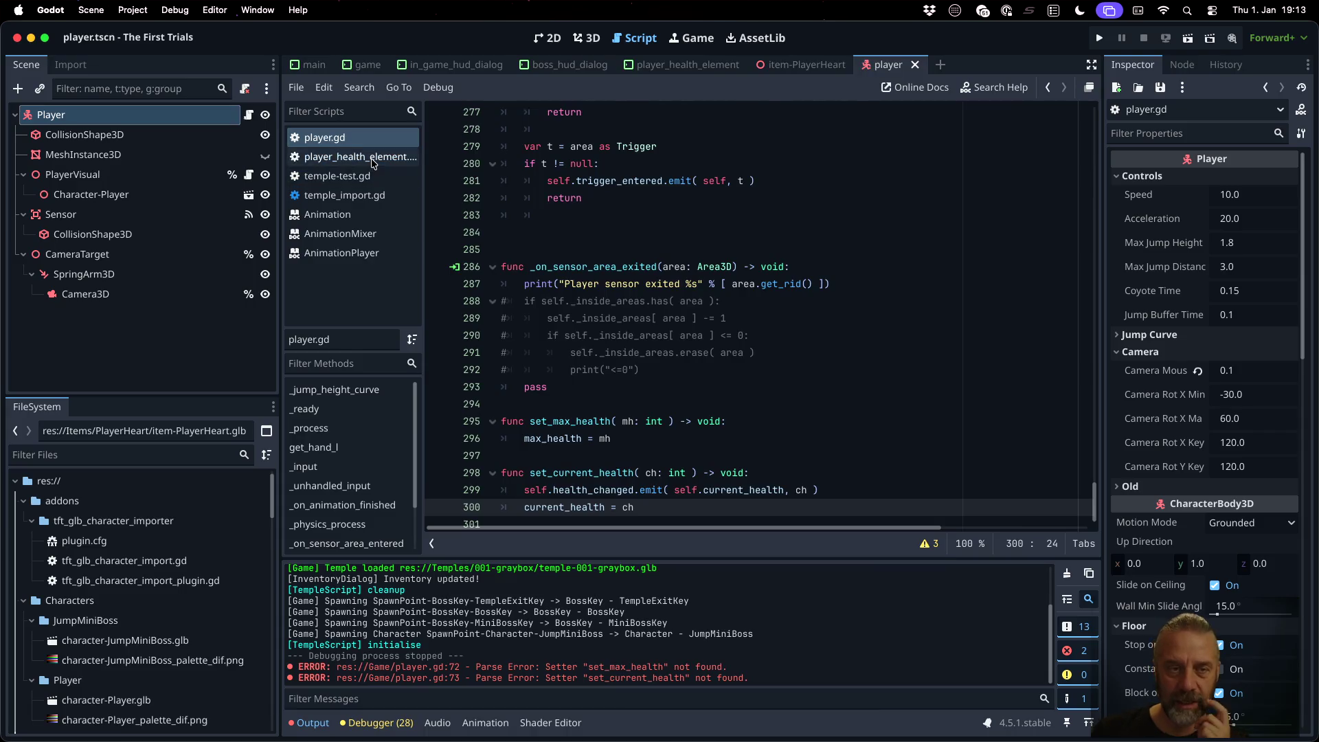
{"action": "left_click", "coordinate": [357, 156]}
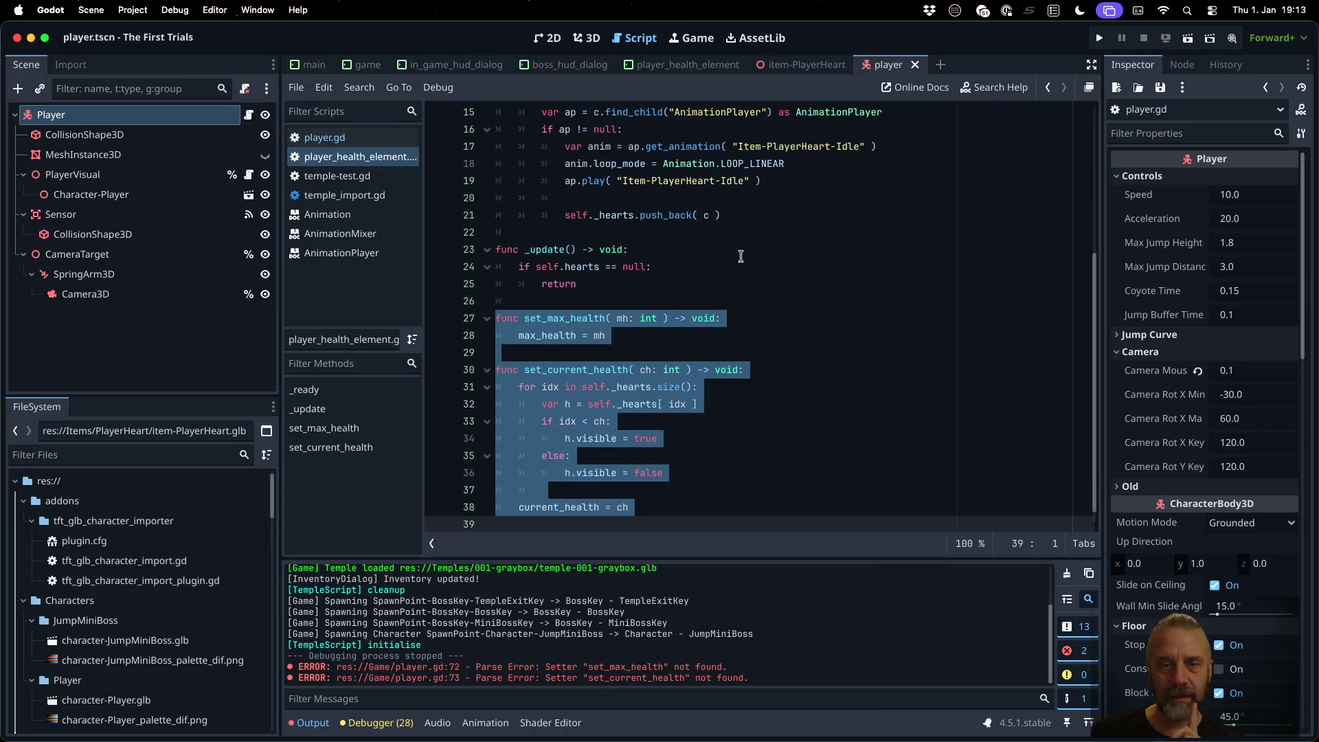
{"action": "scroll", "coordinate": [741, 257], "scroll_direction": "up", "scroll_amount": 5}
{"action": "left_click", "coordinate": [616, 147]}
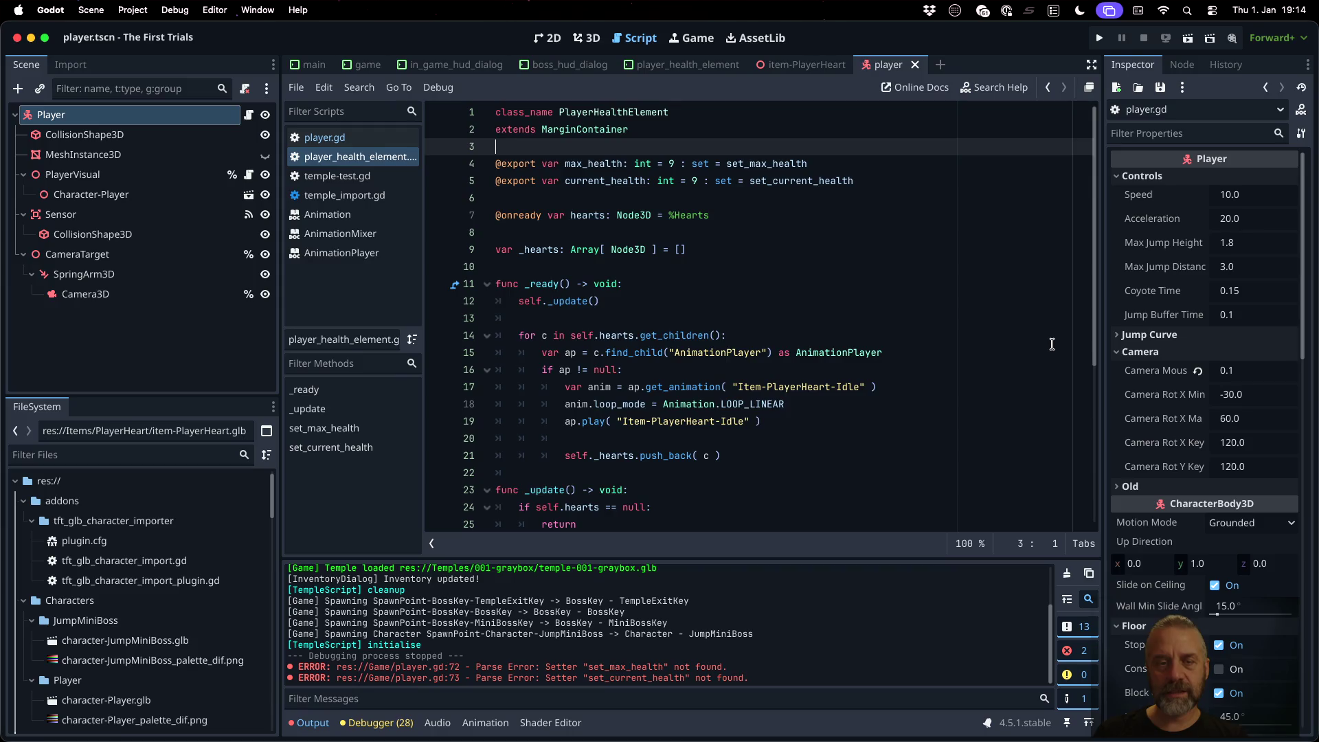
{"action": "key", "text": "Return"}
{"action": "type", "text": "port var player: Pl"}
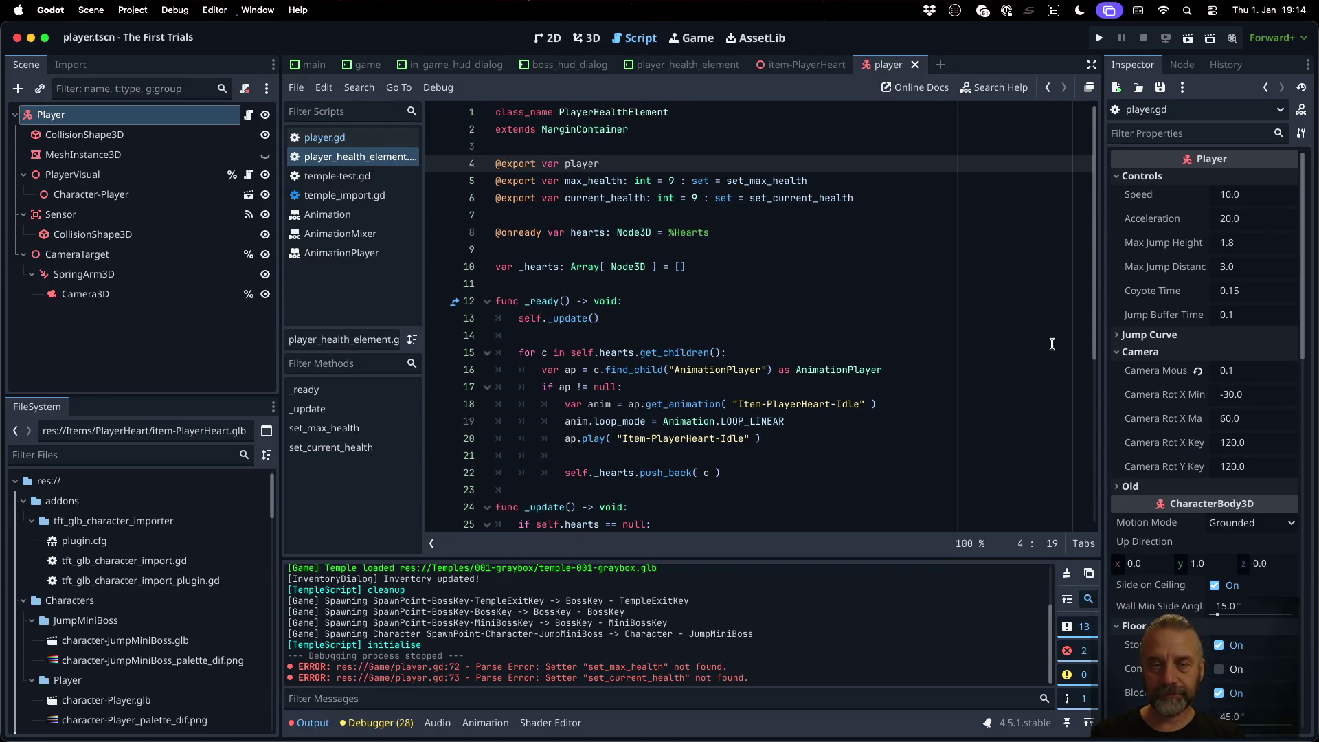
{"action": "type", "text": "ayer = "}
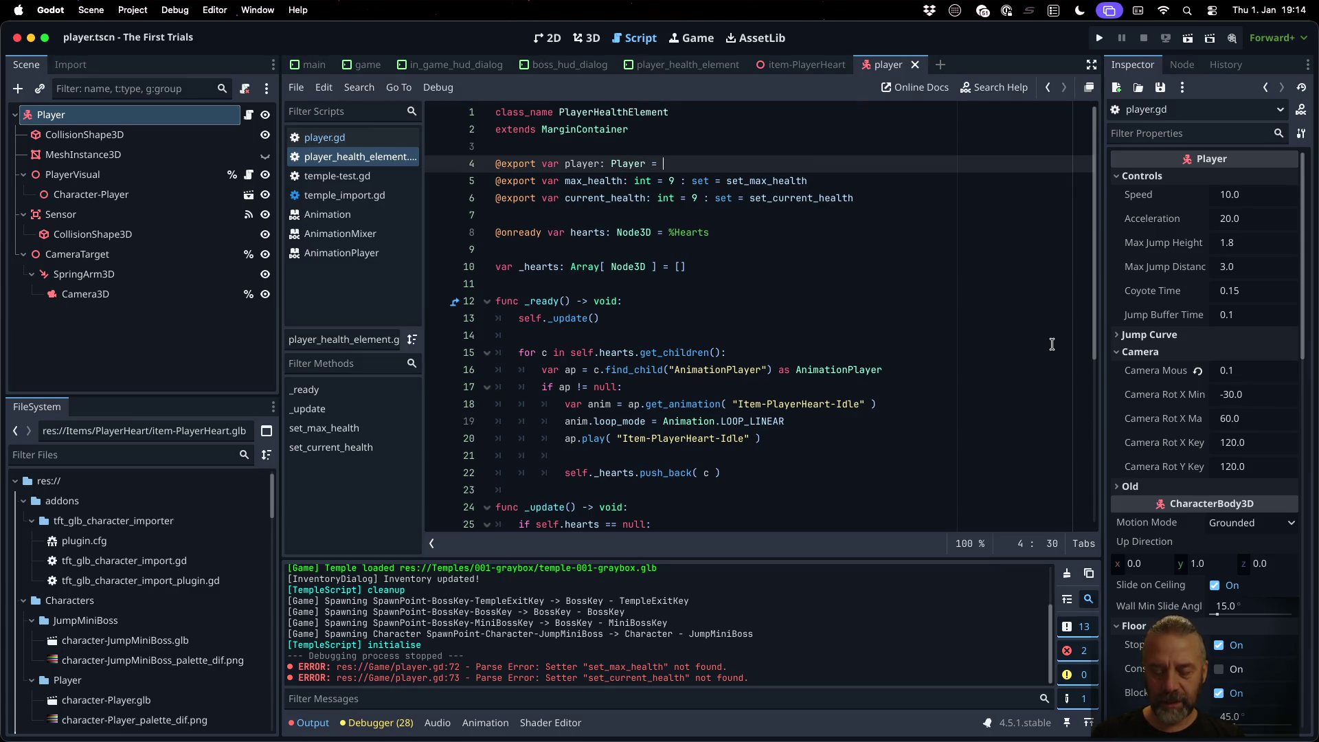
{"action": "type", "text": "null : set = set_player"}
{"action": "key", "text": "Down"}
{"action": "key", "text": "Down"}
{"action": "key", "text": "Down"}
{"action": "key", "text": "Down"}
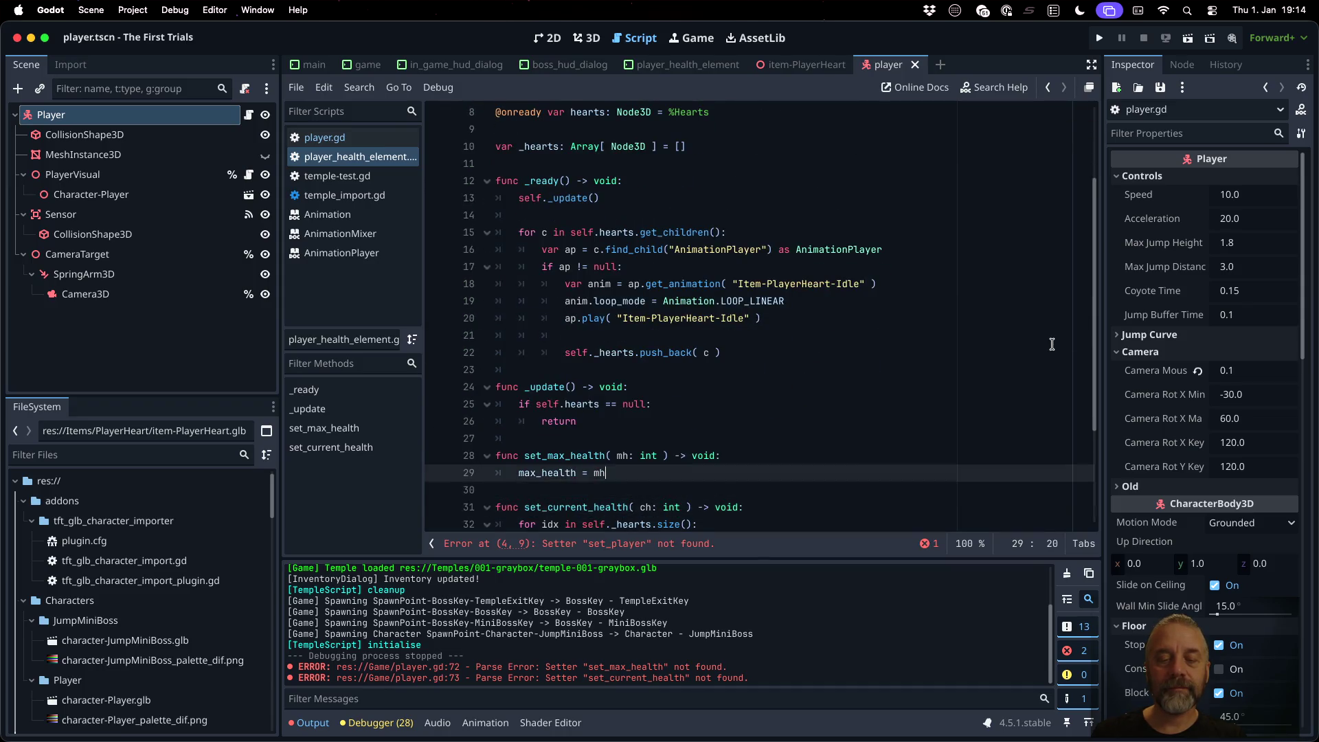
Step: Begin a set_player( p: Player ) function above set_max_health
{"action": "key", "text": "Up"}
{"action": "key", "text": "Up"}
{"action": "key", "text": "Return"}
{"action": "type", "text": "func set_player"}
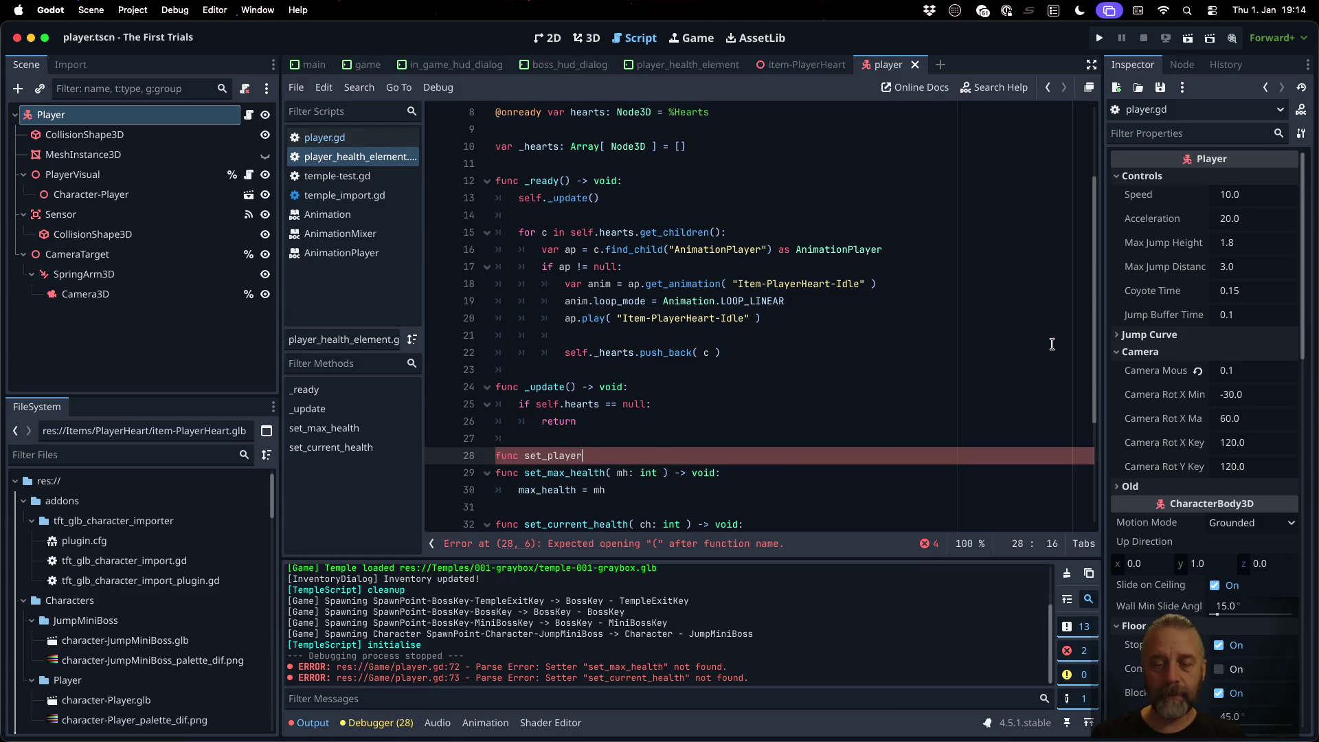
{"action": "type", "text": "p"}
{"action": "type", "text": ": P"}
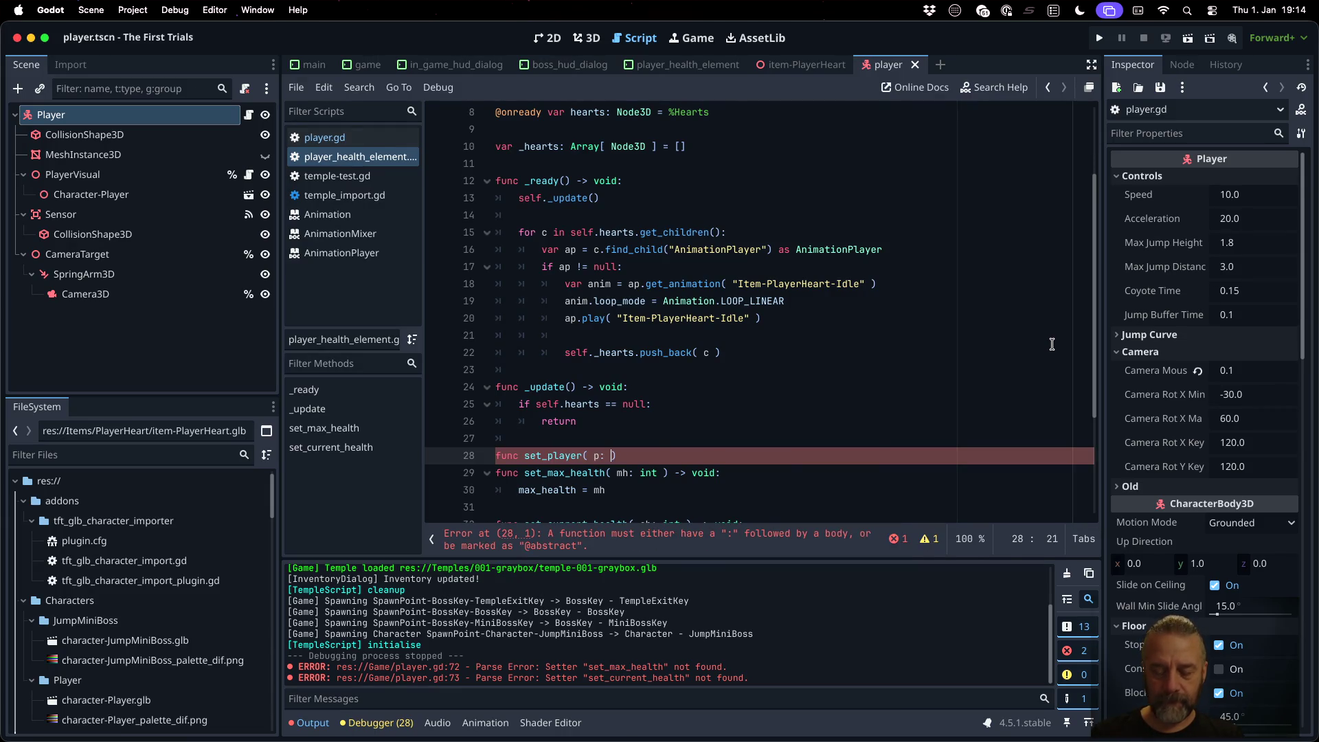
{"action": "type", "text": "layer )"}
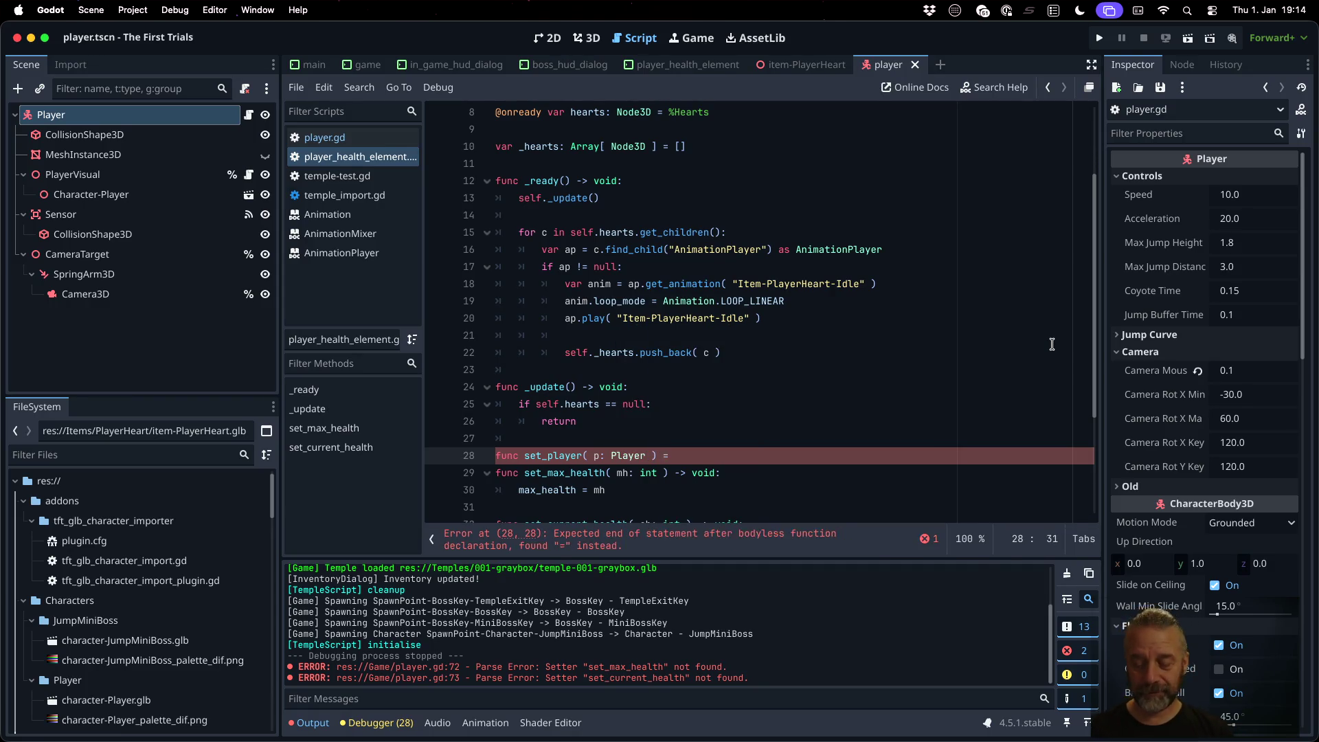
{"action": "type", "text": "oi"}
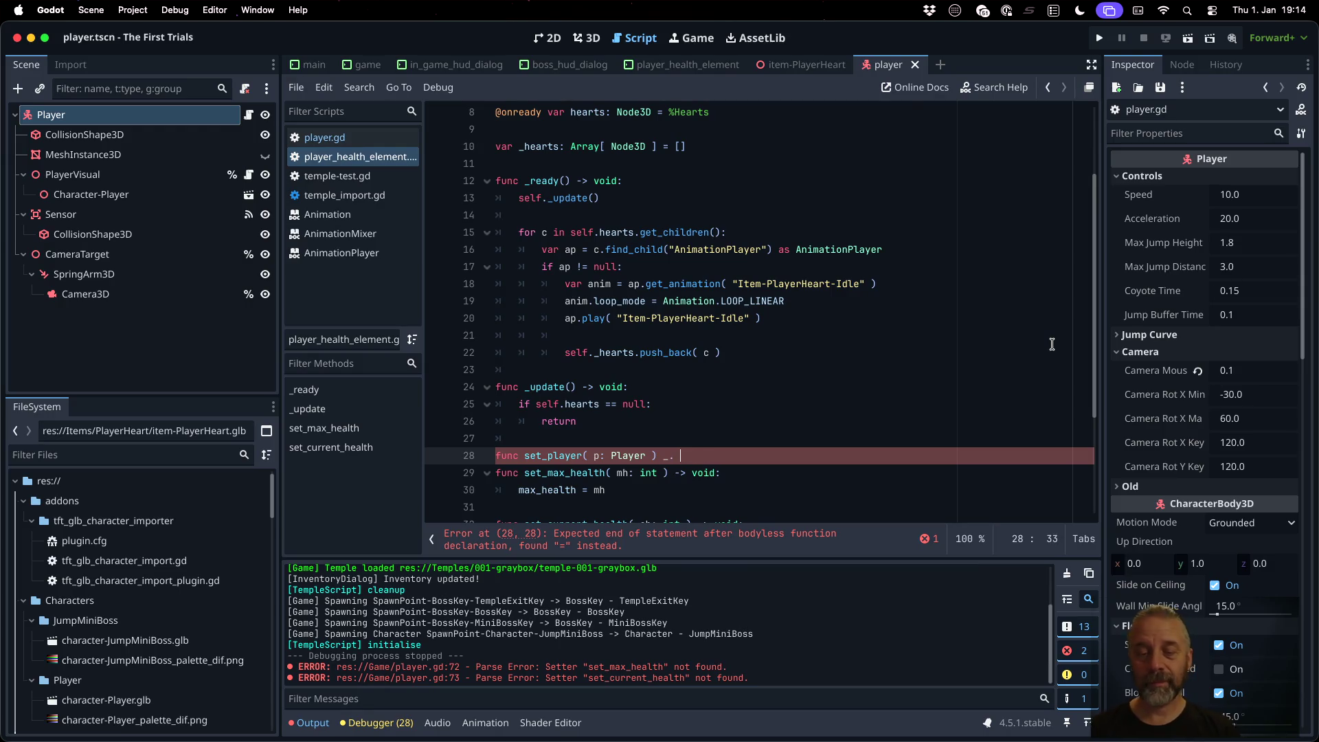
{"action": "type", "text": "-"}
{"action": "type", "text": "id:"}
Step: Add an _on_player_health_changed( old: int, new: int ) handler stub with a pass body
{"action": "key", "text": "Return"}
{"action": "type", "text": "self."}
{"action": "key", "text": "Escape"}
{"action": "key", "text": "BackSpace"}
{"action": "key", "text": "BackSpace"}
{"action": "key", "text": "BackSpace"}
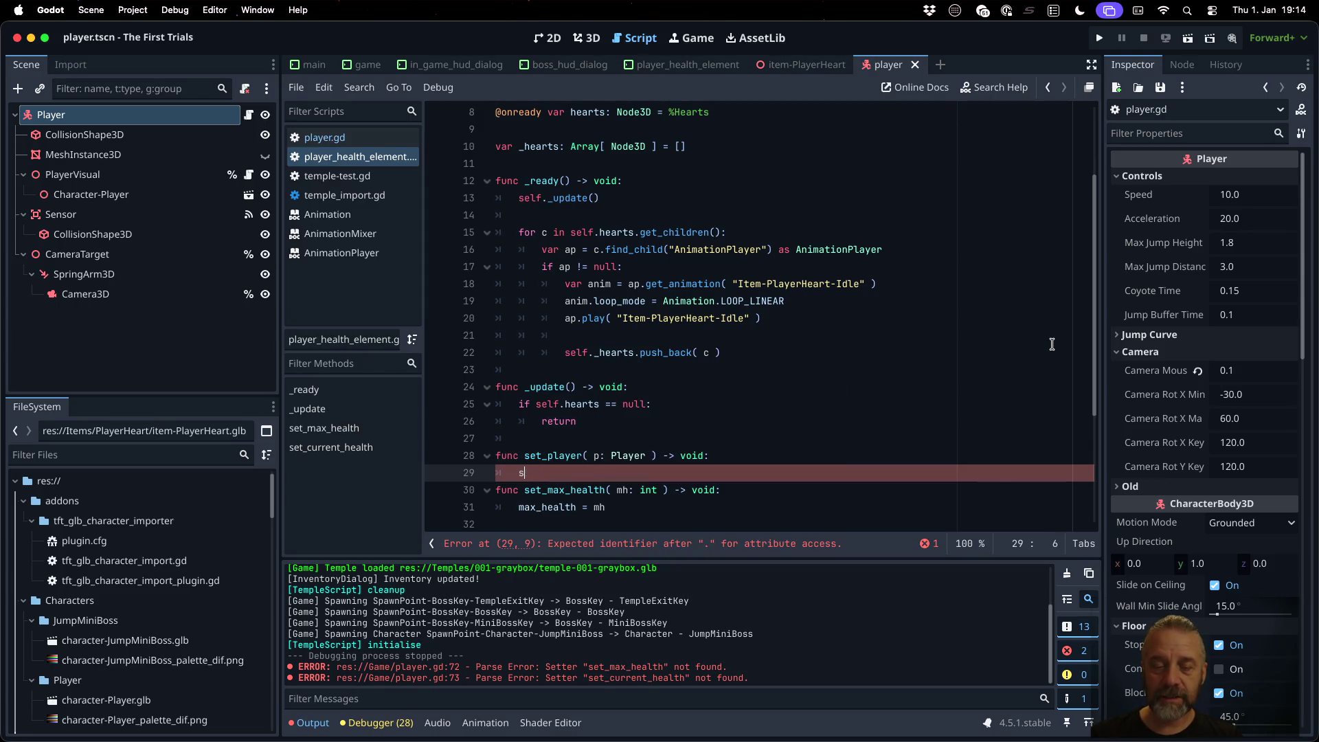
{"action": "key", "text": "Return"}
{"action": "type", "text": "func"}
{"action": "type", "text": "n_pleayer"}
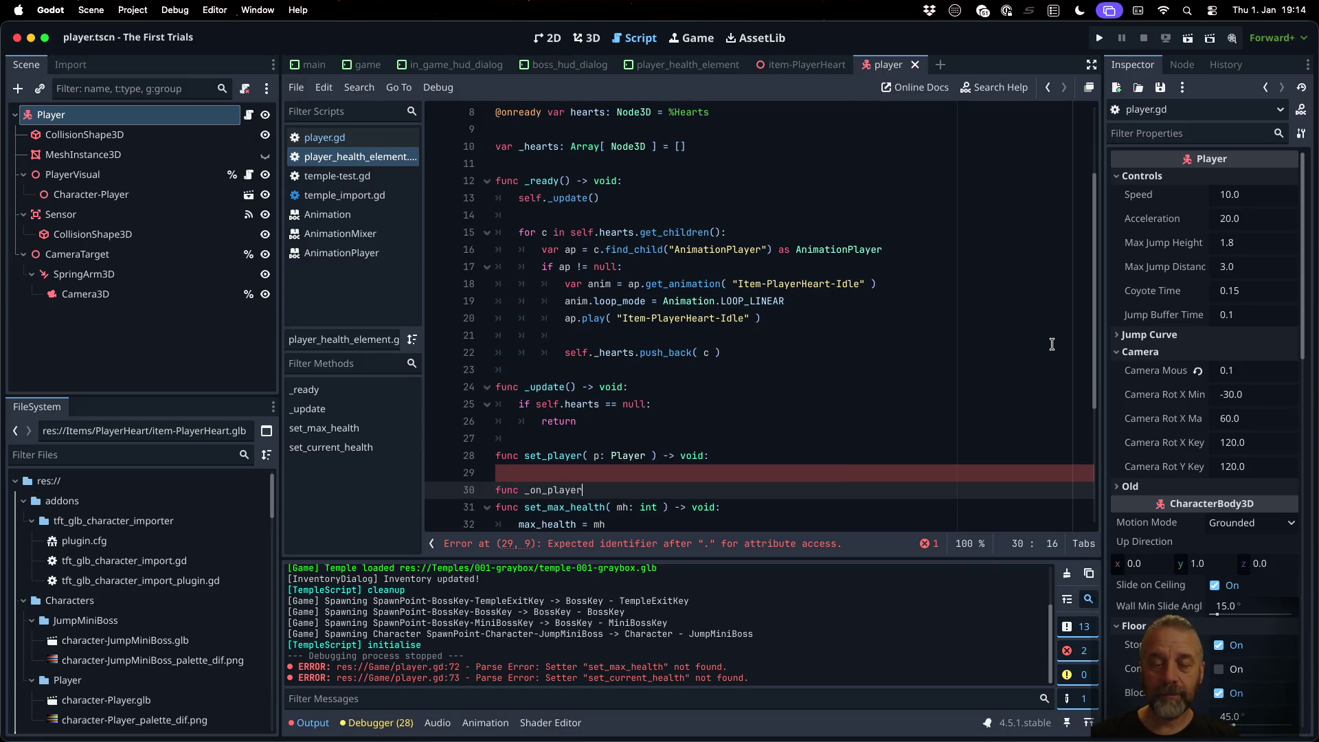
{"action": "type", "text": "ealth_"}
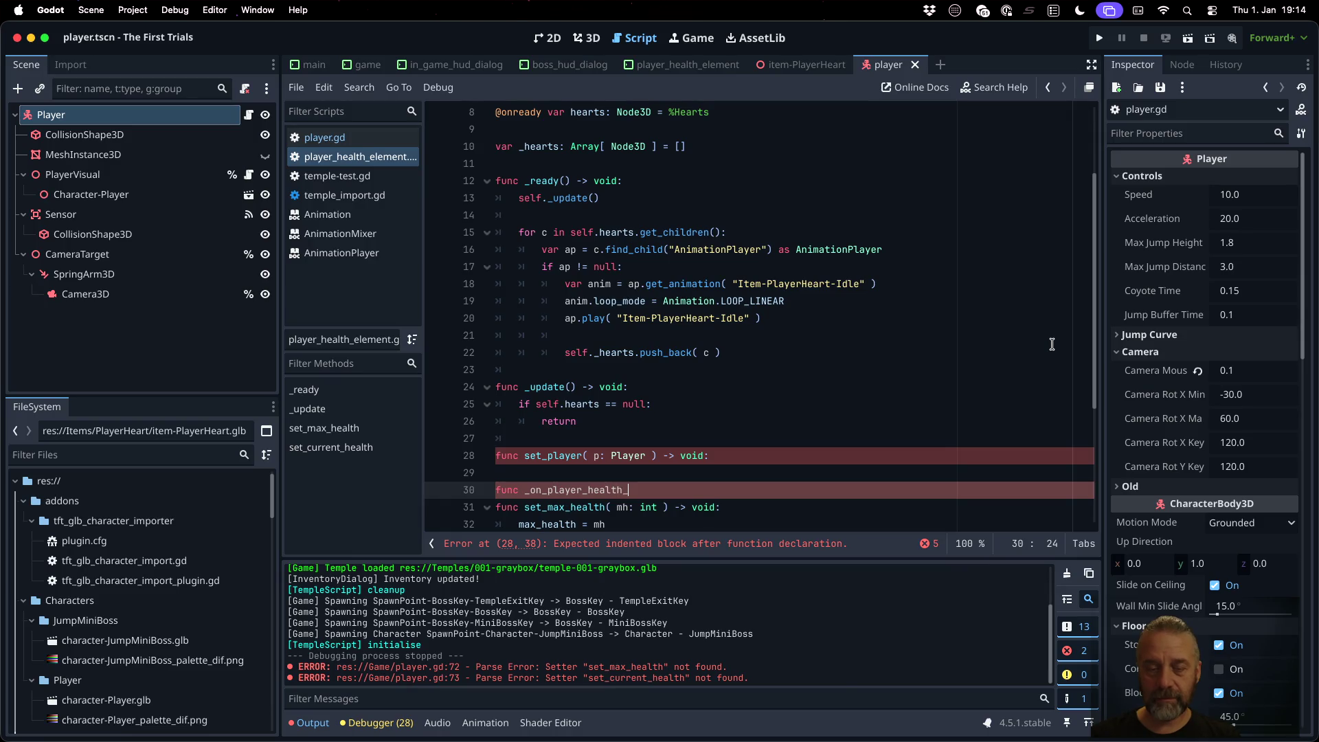
{"action": "type", "text": "hanged( o"}
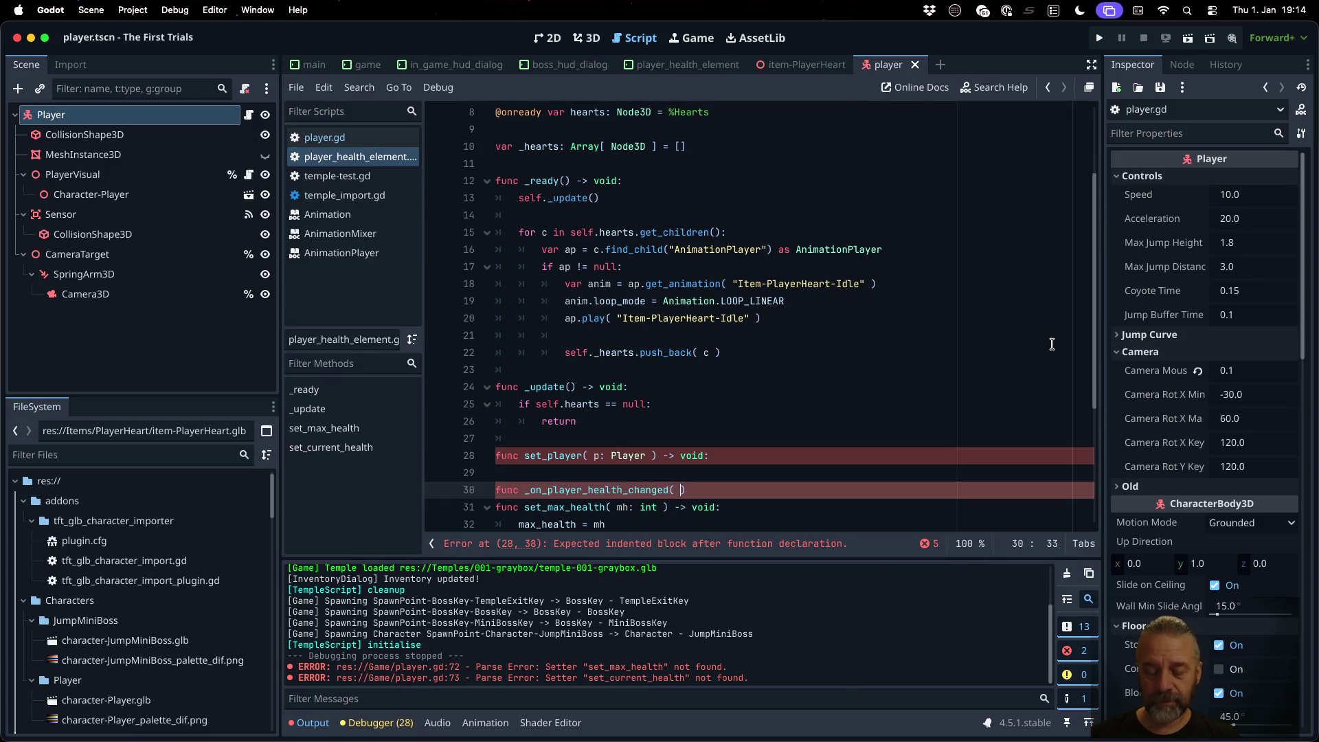
{"action": "type", "text": "ld: int, "}
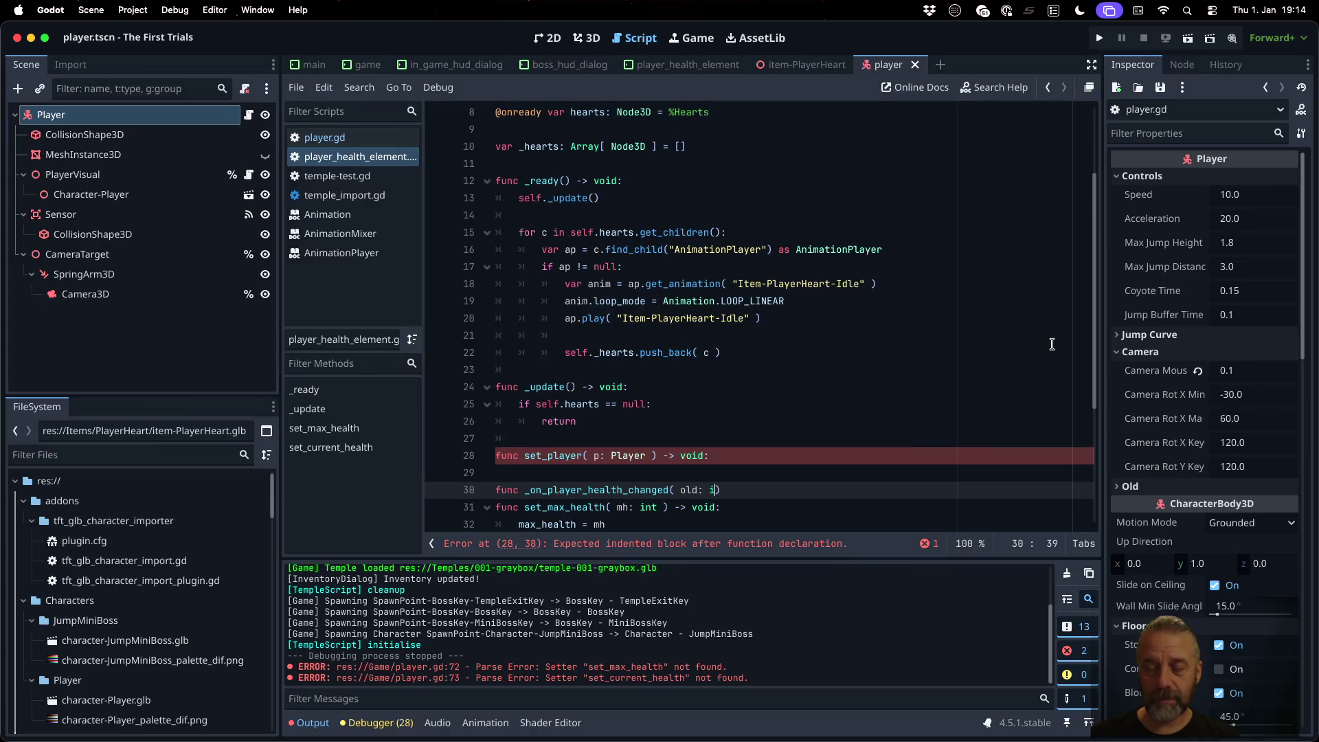
{"action": "type", "text": "new int "}
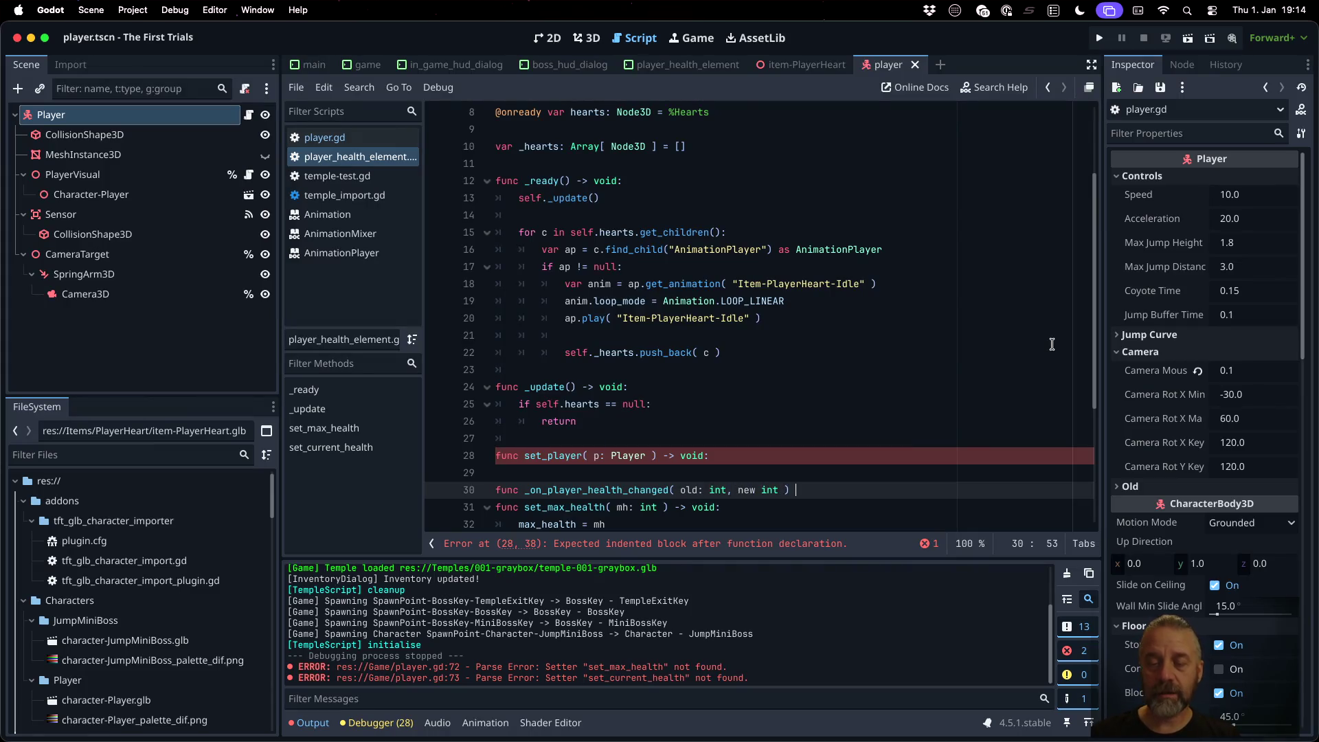
{"action": "type", "text": "void:"}
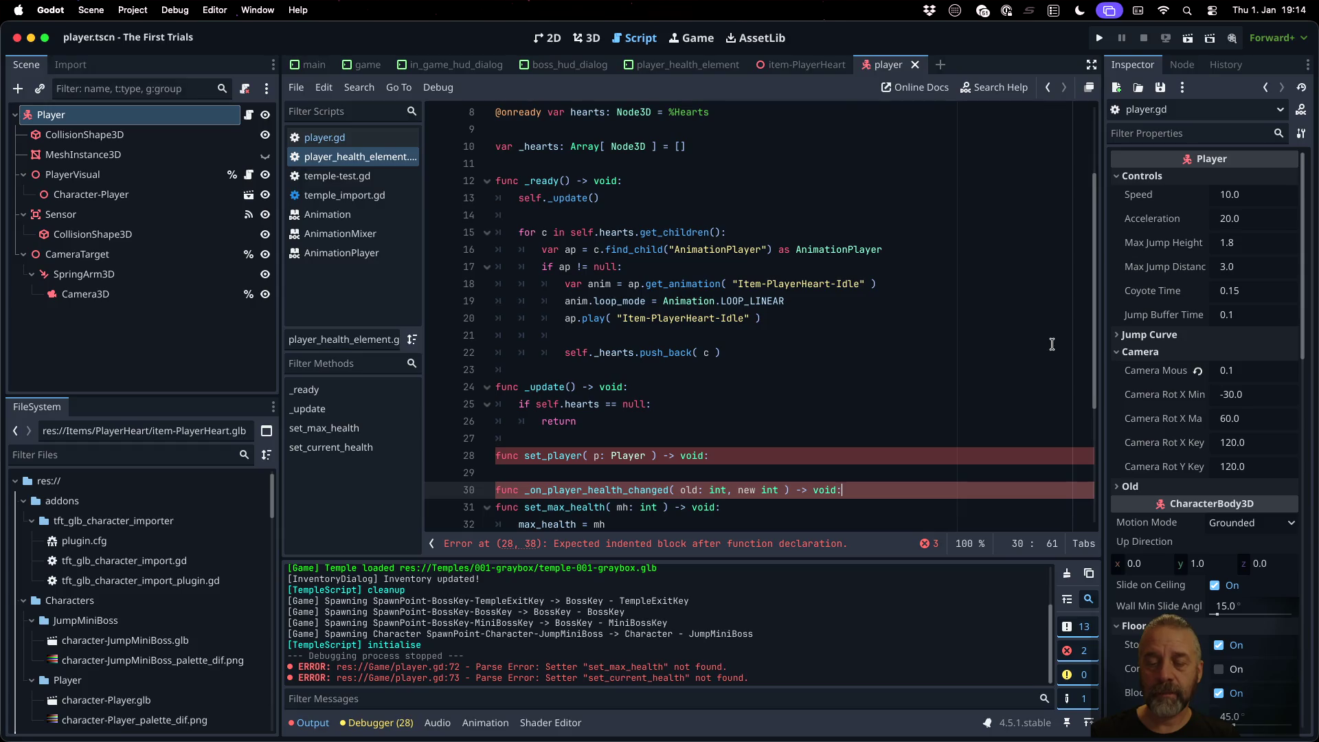
{"action": "key", "text": "Return"}
{"action": "type", "text": "pa"}
Step: Connect self.player.health_changed to _on_player_health_changed in set_player, and begin an 'if p != null:' check
{"action": "key", "text": "Up"}
{"action": "key", "text": "Up"}
{"action": "key", "text": "Up"}
{"action": "key", "text": "End"}
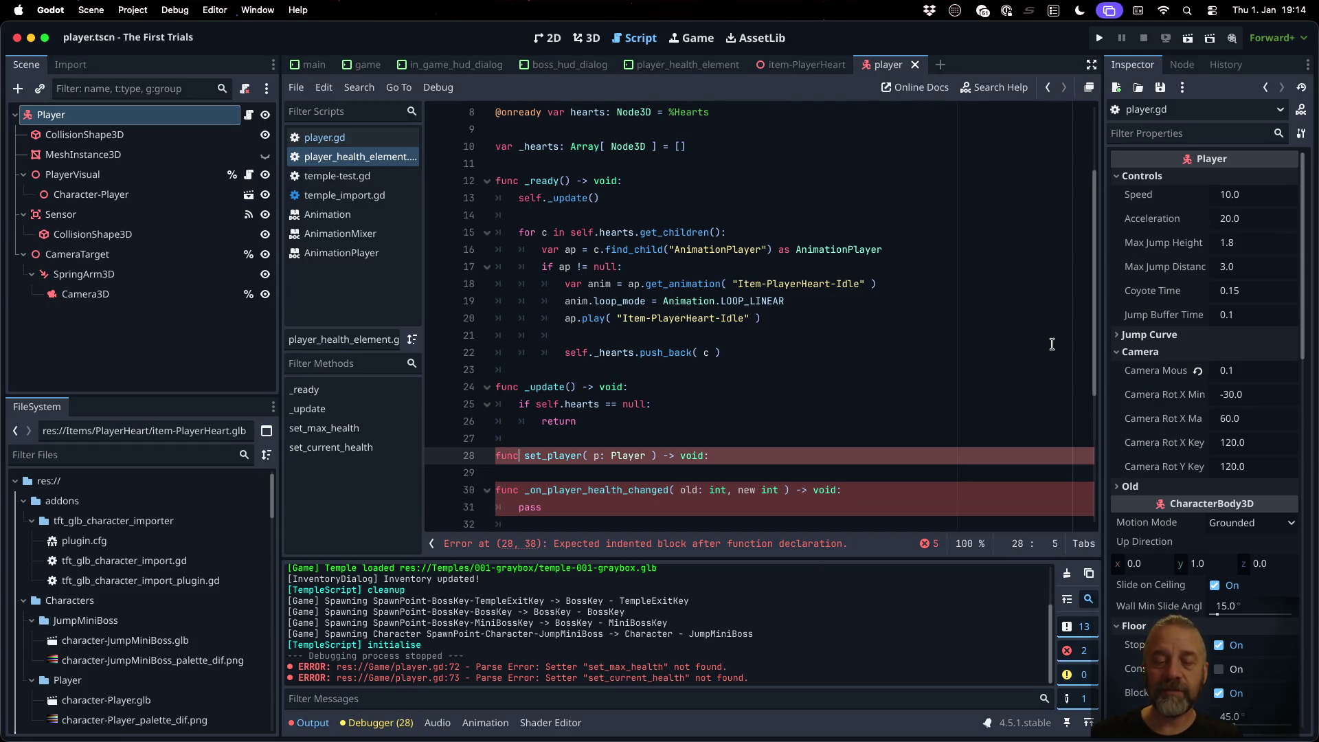
{"action": "key", "text": "Return"}
{"action": "type", "text": "self.player."}
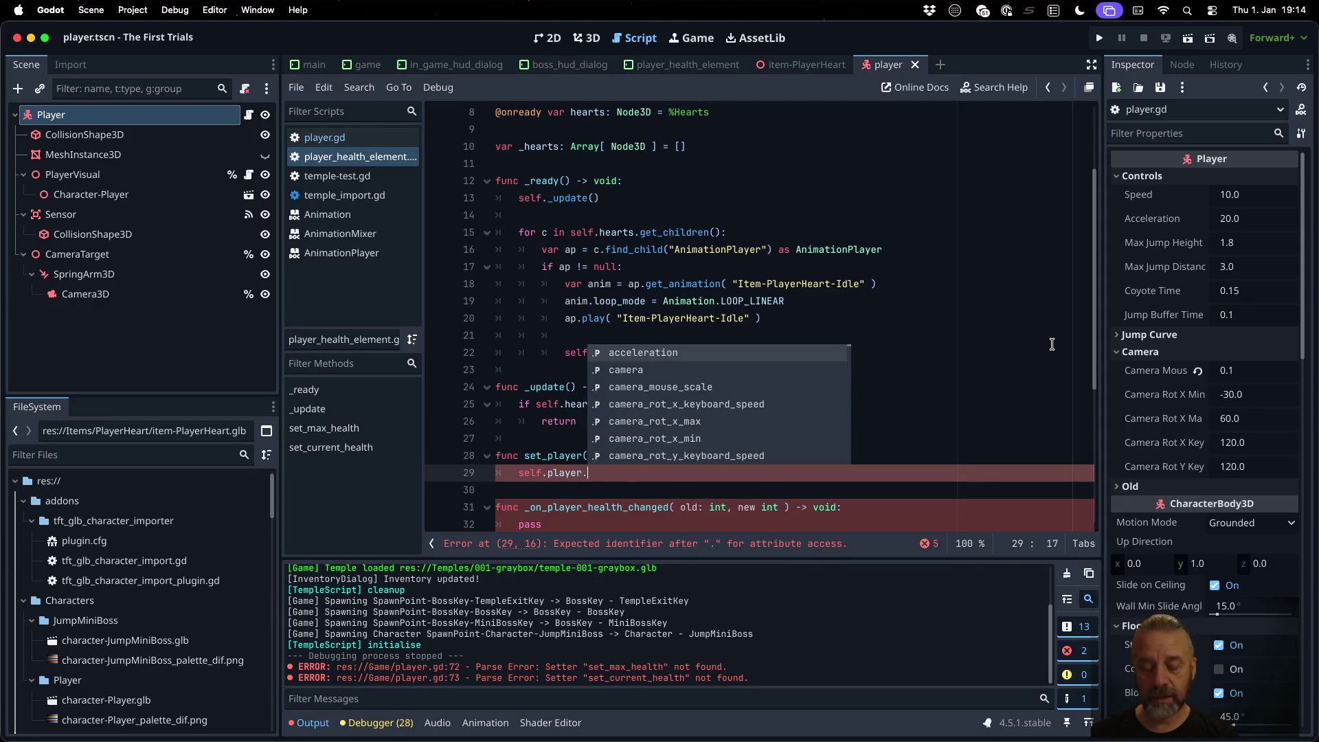
{"action": "type", "text": "h"}
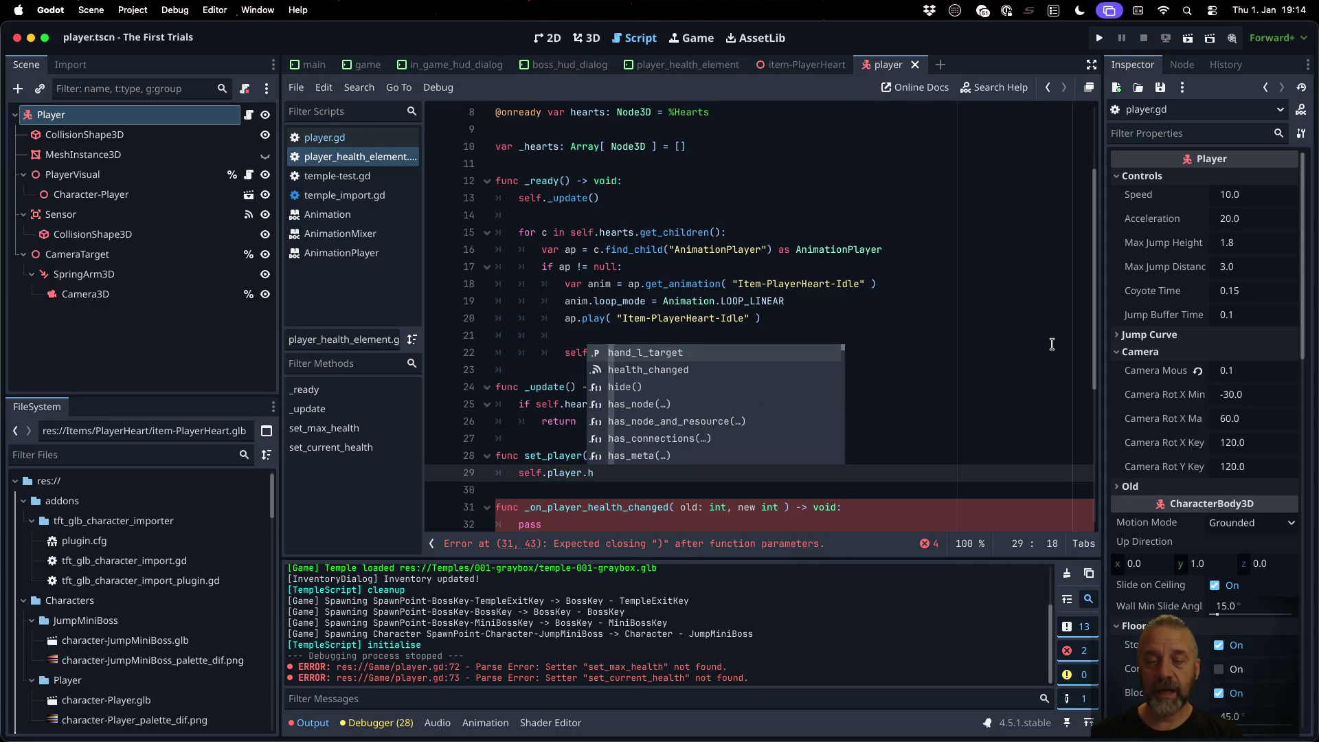
{"action": "type", "text": "ealth_changed.co"}
{"action": "key", "text": "Return"}
{"action": "type", "text": "_on"}
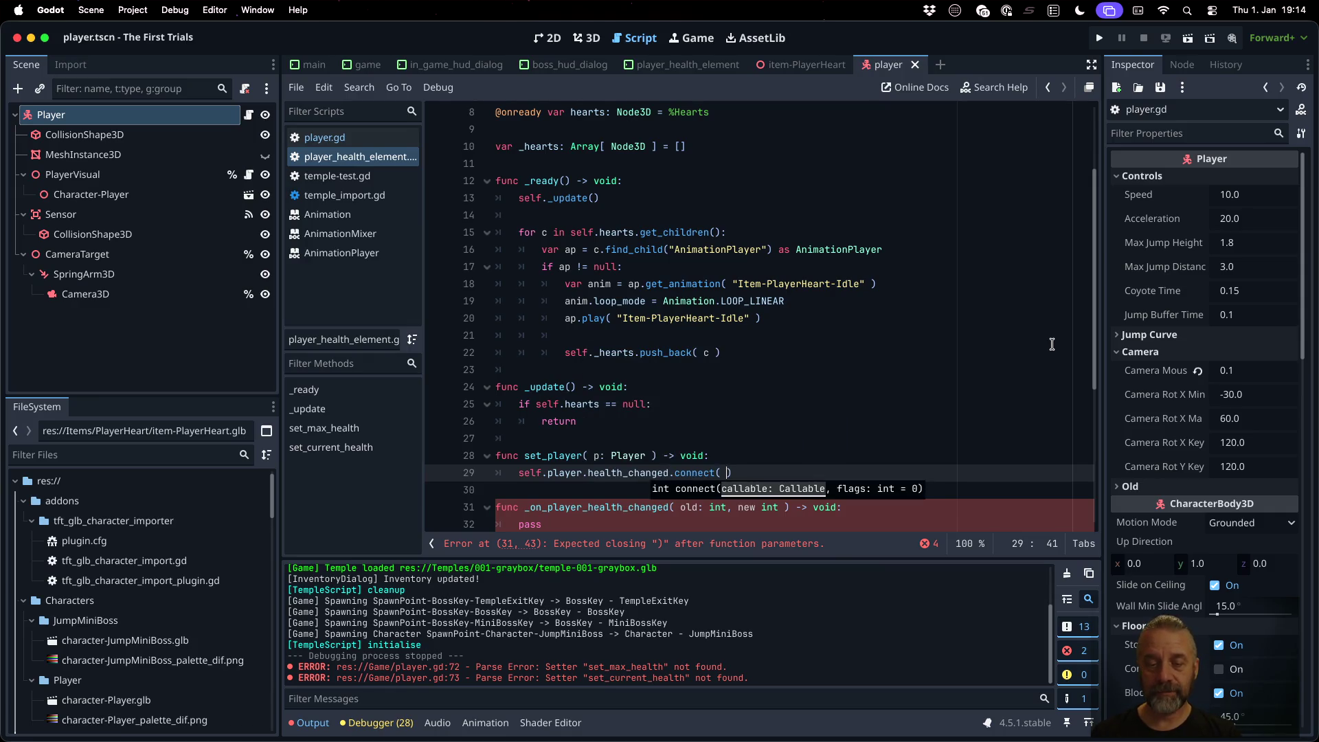
{"action": "key", "text": "Return"}
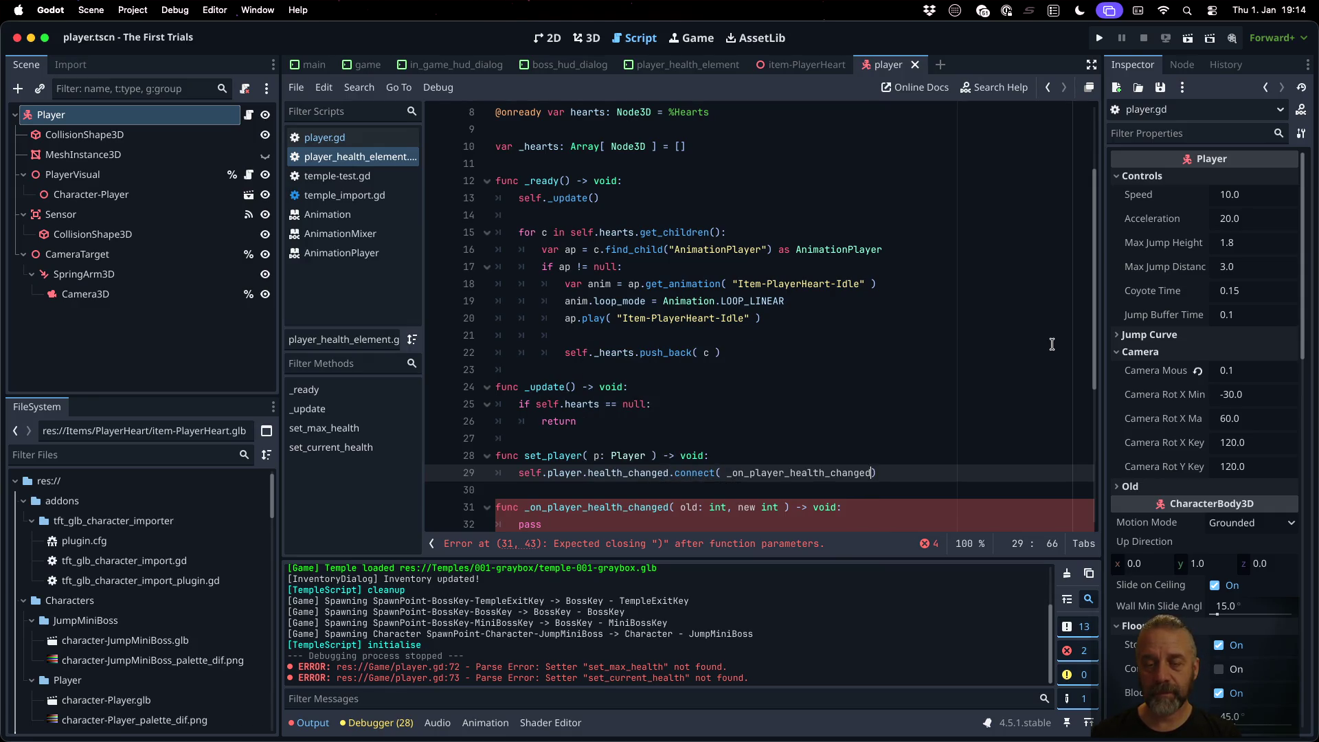
{"action": "key", "text": "Up"}
{"action": "key", "text": "End"}
{"action": "key", "text": "Return"}
{"action": "type", "text": "p !="}
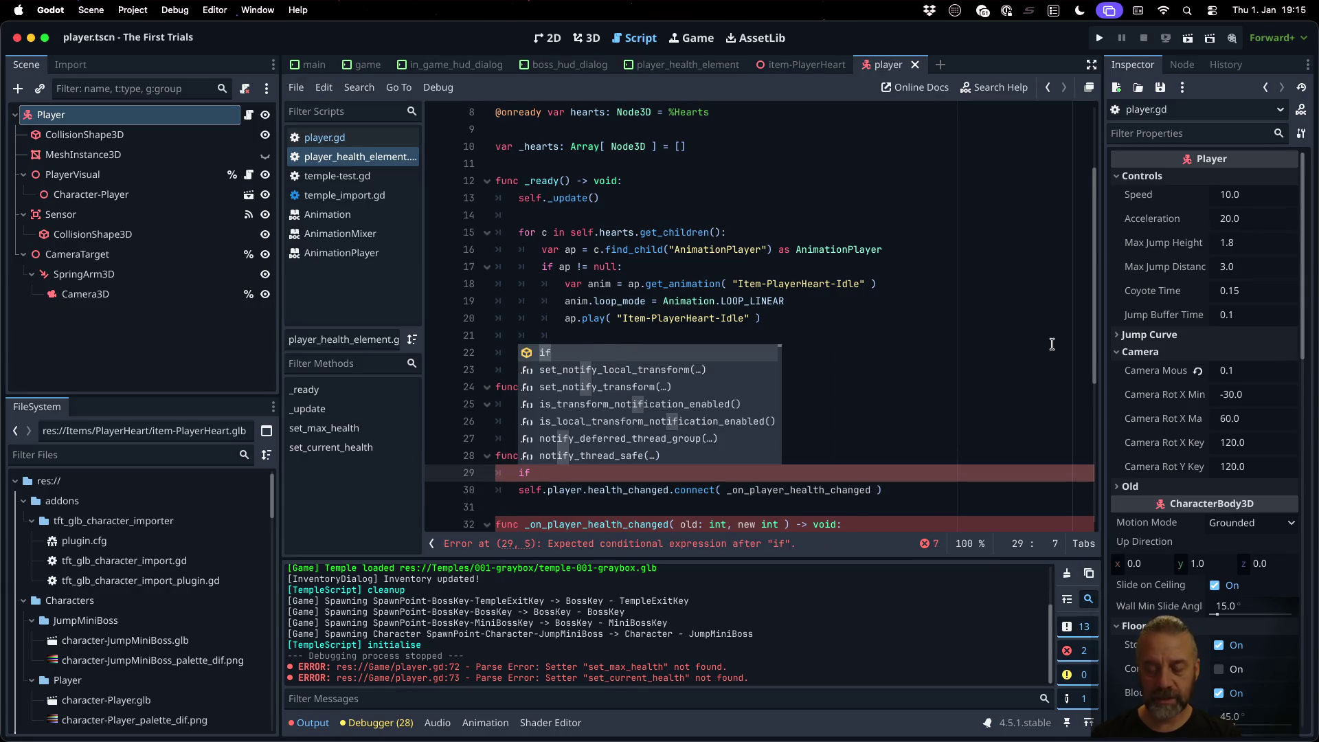
{"action": "type", "text": " null:"}
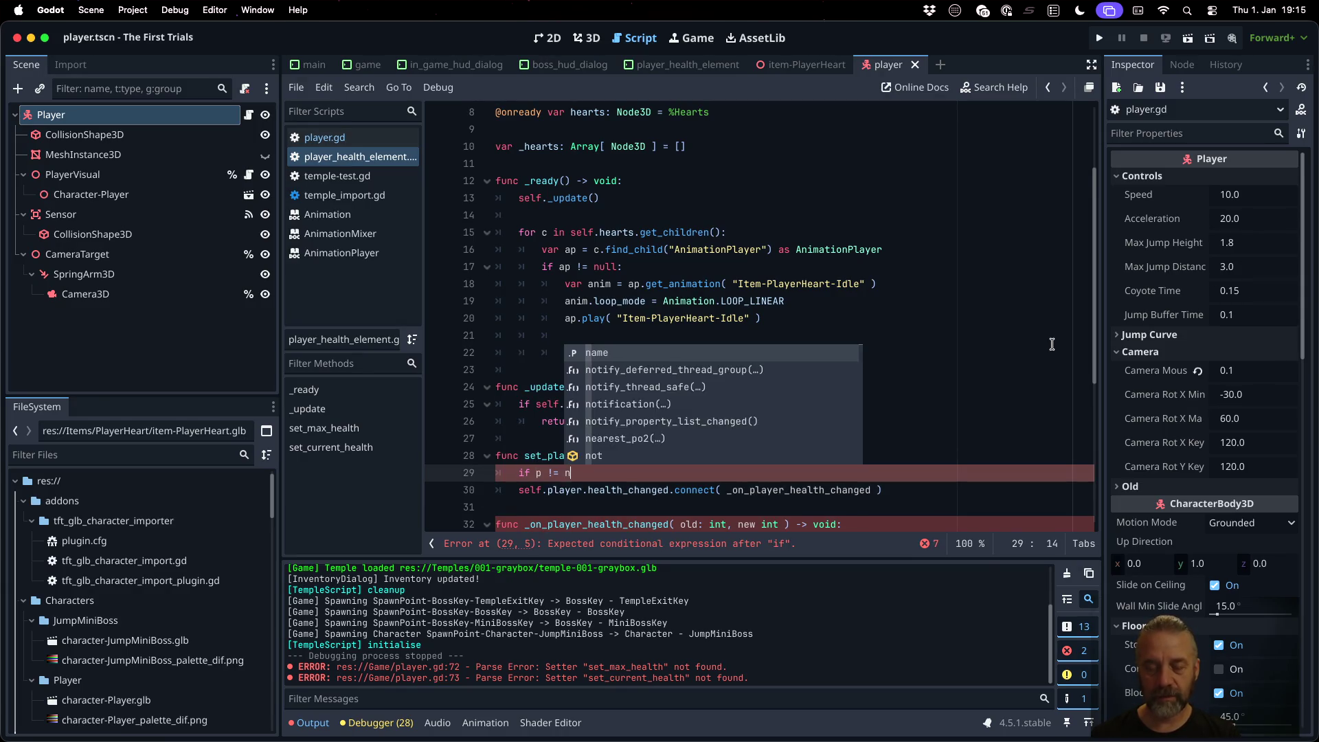
Step: Indent the connect call under the p != null check and start a self.player assignment line
{"action": "key", "text": "Down"}
{"action": "key", "text": "Home"}
{"action": "key", "text": "Tab"}
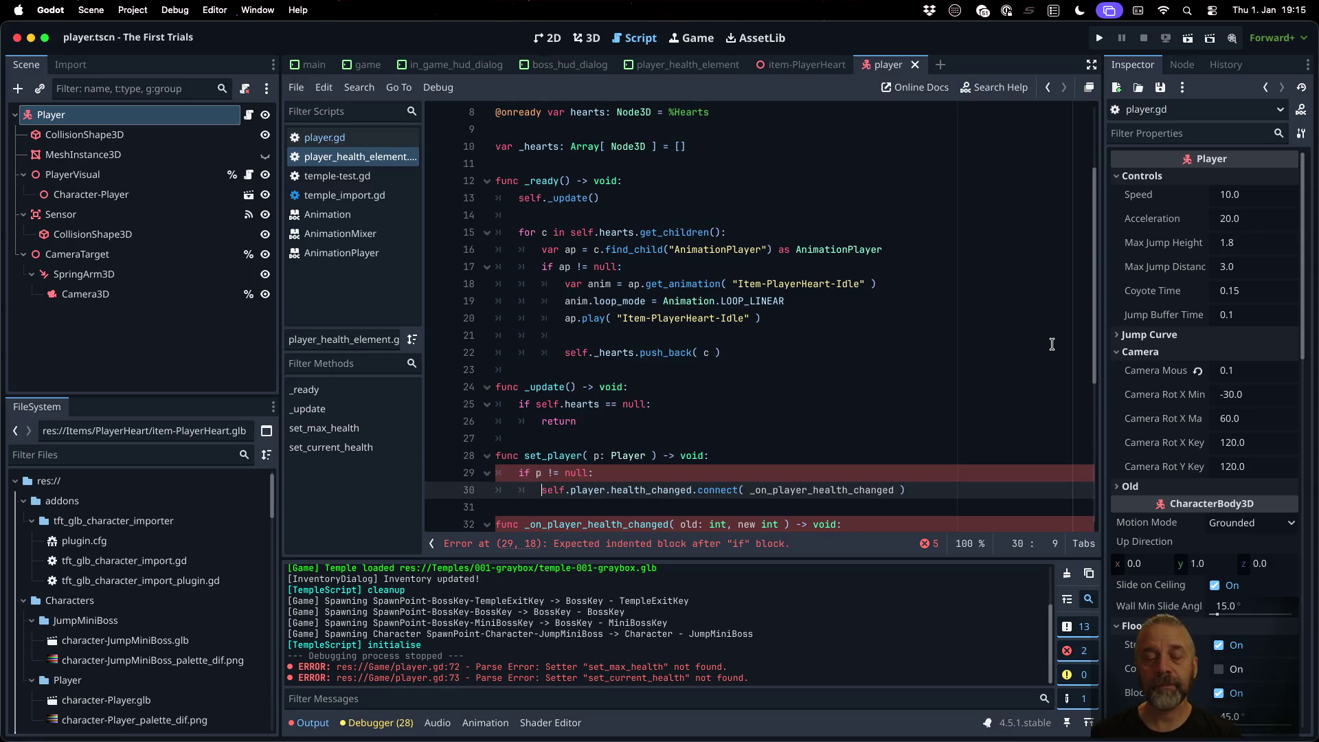
{"action": "key", "text": "End"}
{"action": "key", "text": "Return"}
{"action": "type", "text": "elf."}
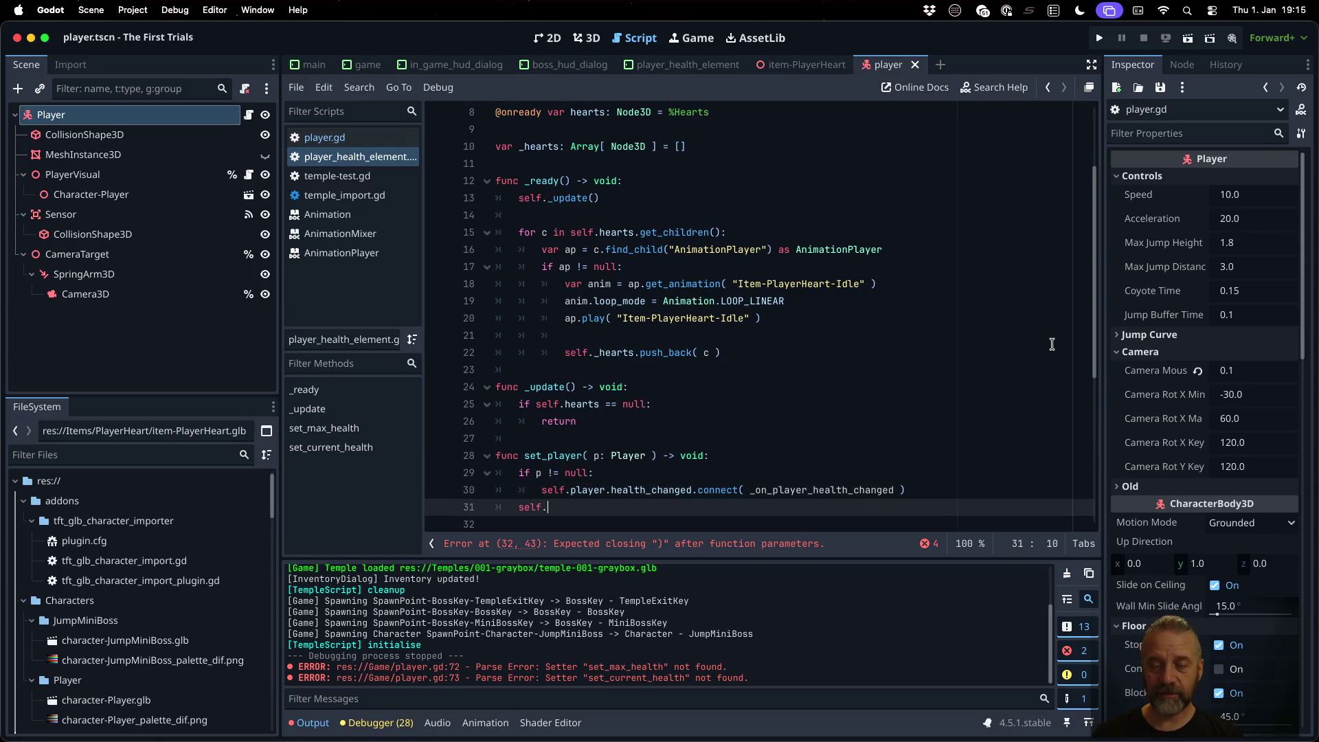
{"action": "type", "text": "player = p"}
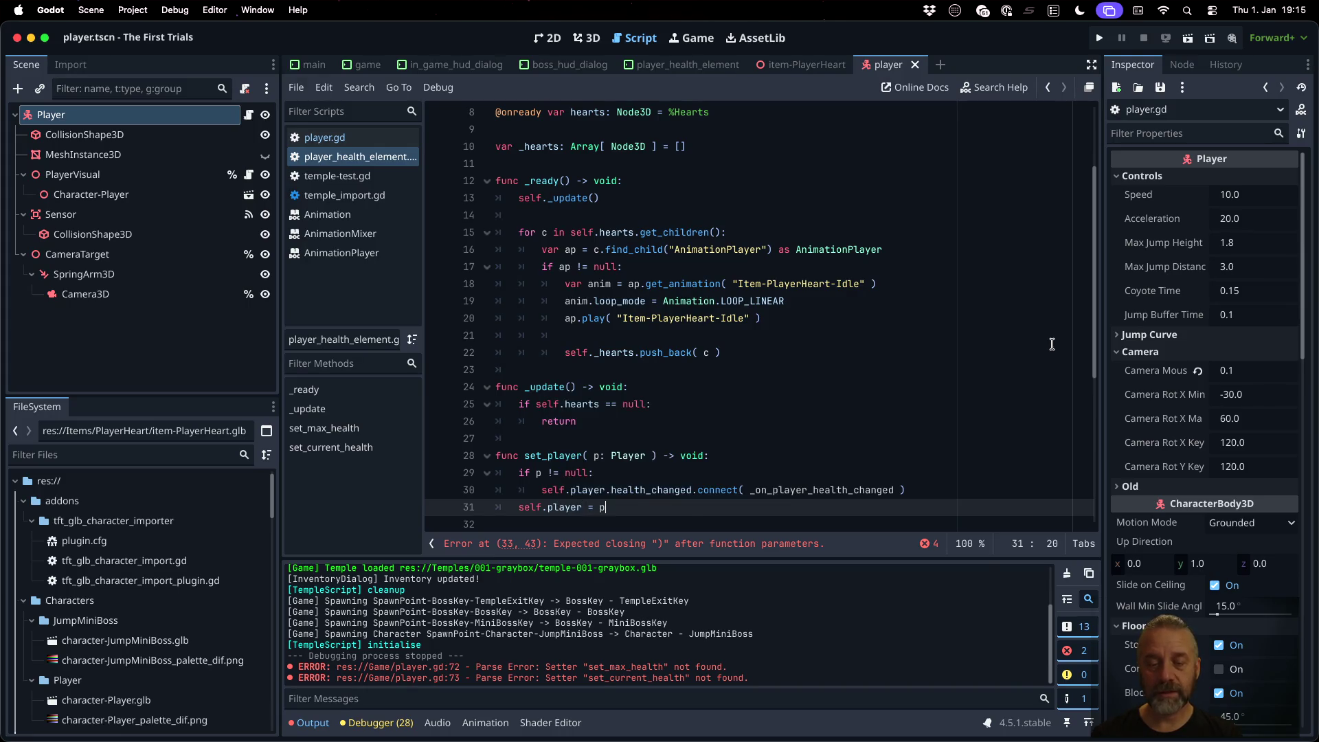
Step: Open set_player with 'if self.player != null:' disconnecting health_changed from _on_player_health_changed
{"action": "key", "text": "Escape"}
{"action": "key", "text": "Up"}
{"action": "key", "text": "Up"}
{"action": "key", "text": "Up"}
{"action": "key", "text": "End"}
{"action": "key", "text": "Return"}
{"action": "type", "text": "if sekl"}
{"action": "key", "text": "BackSpace"}
{"action": "key", "text": "BackSpace"}
{"action": "key", "text": "BackSpace"}
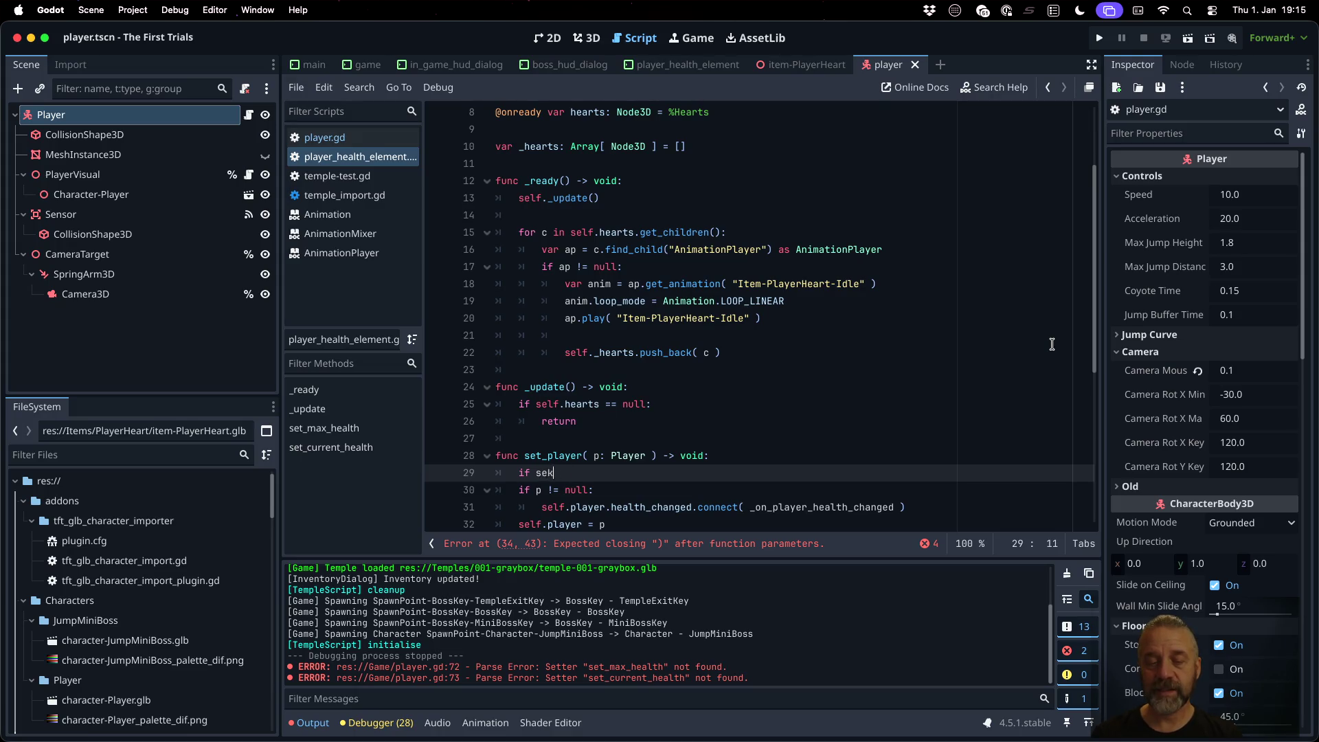
{"action": "type", "text": "lf.pl"}
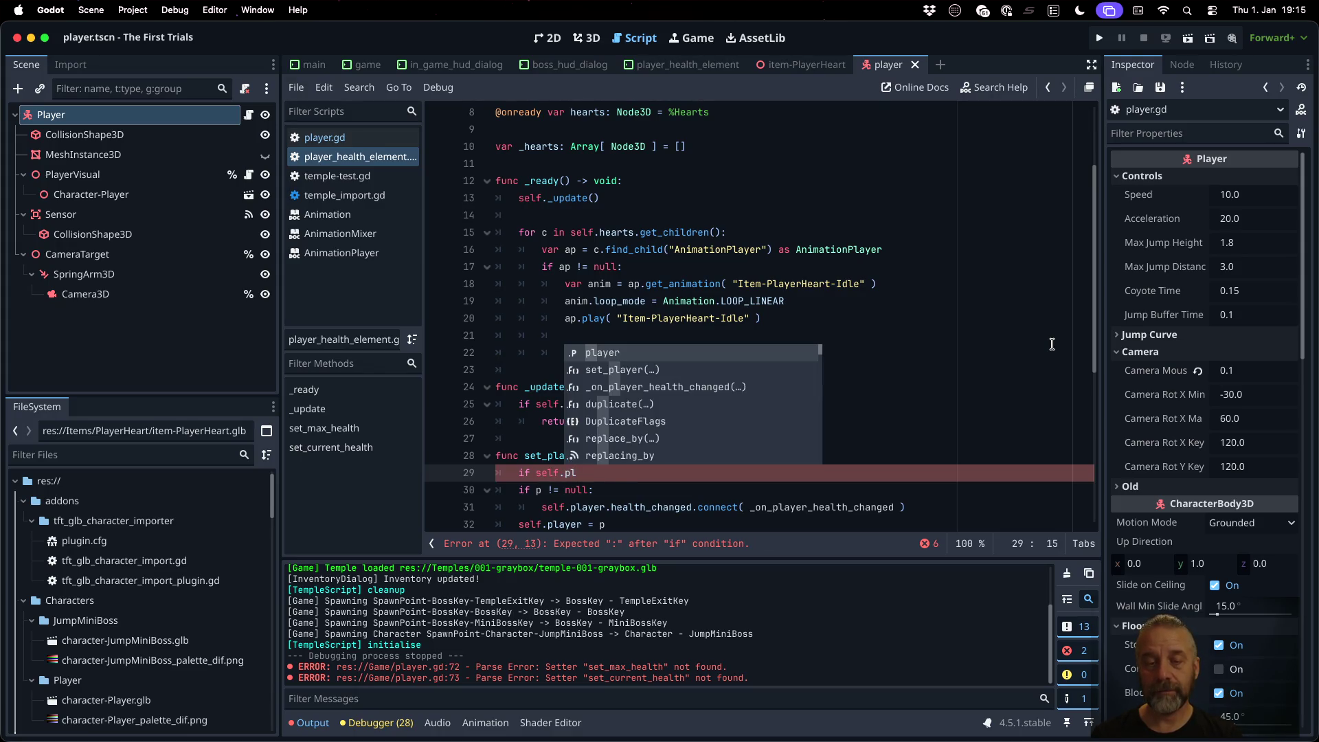
{"action": "type", "text": "ayer !="}
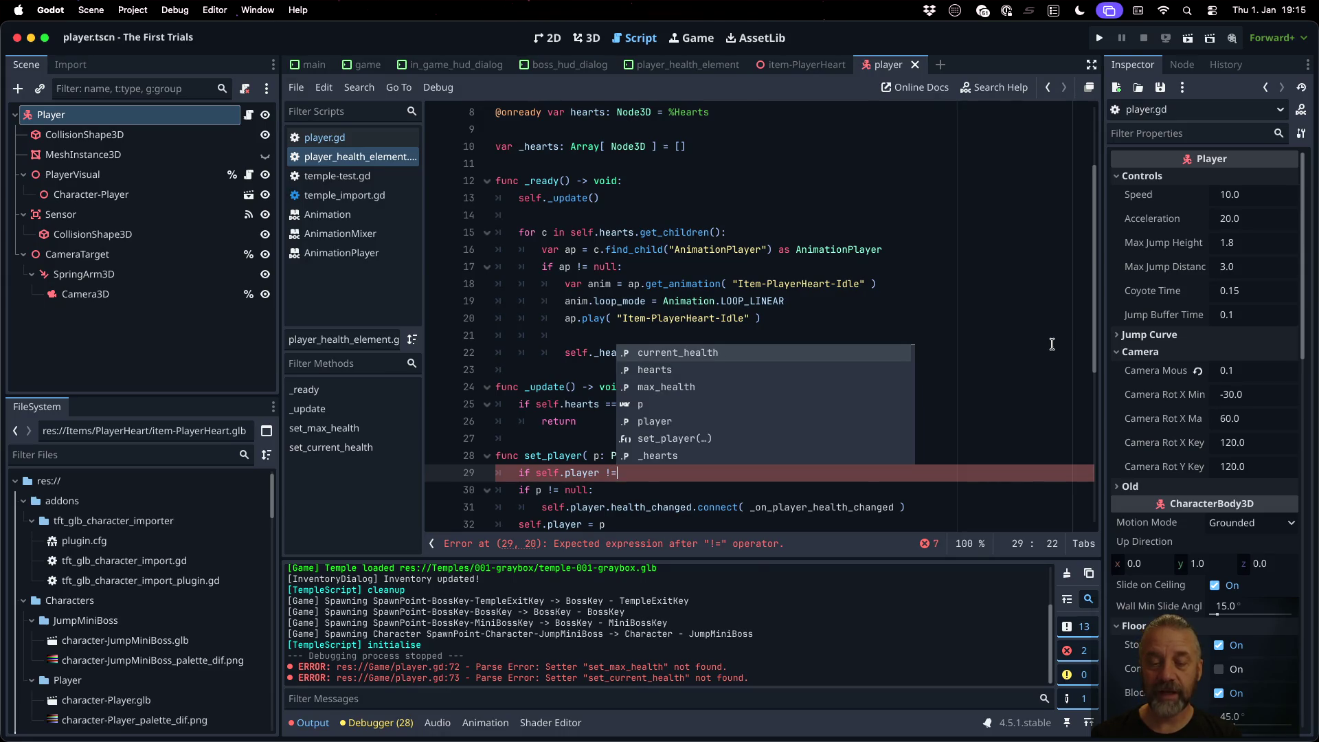
{"action": "type", "text": " null:"}
{"action": "key", "text": "Return"}
{"action": "type", "text": "self.player."}
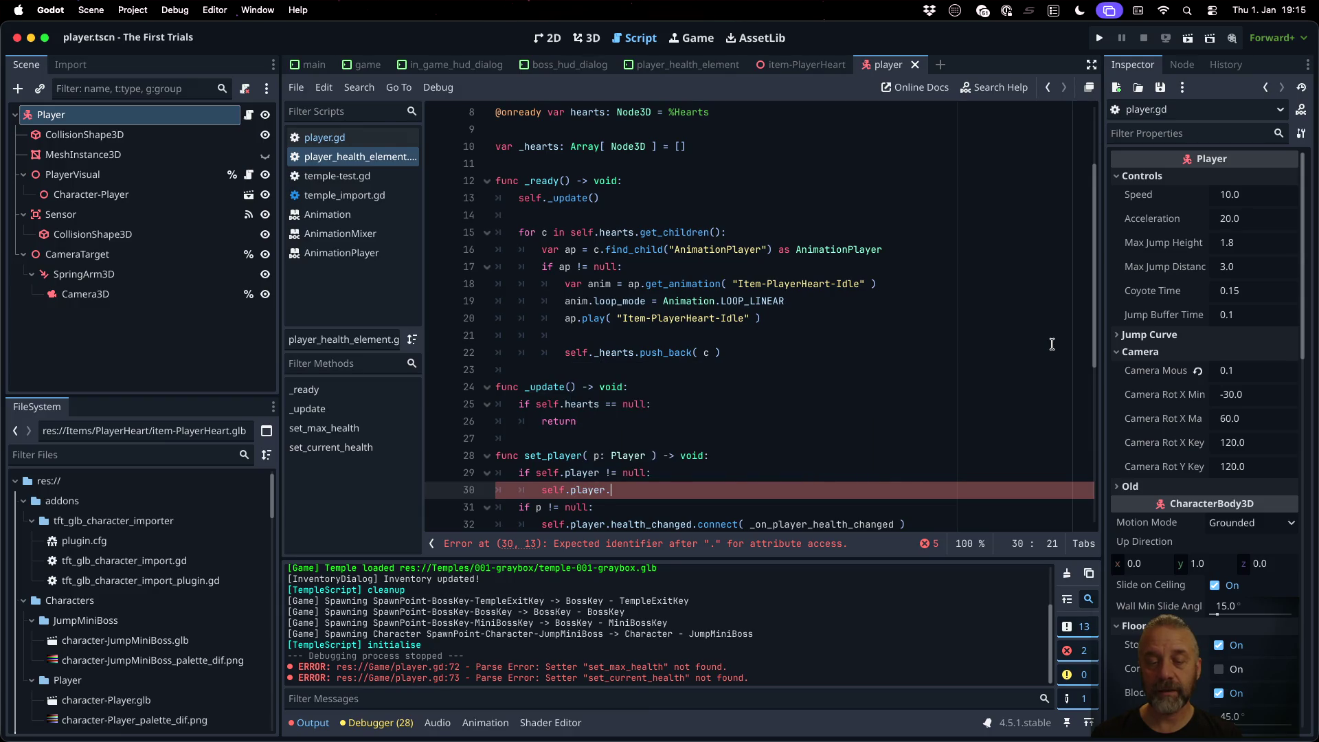
{"action": "type", "text": "health_changed."}
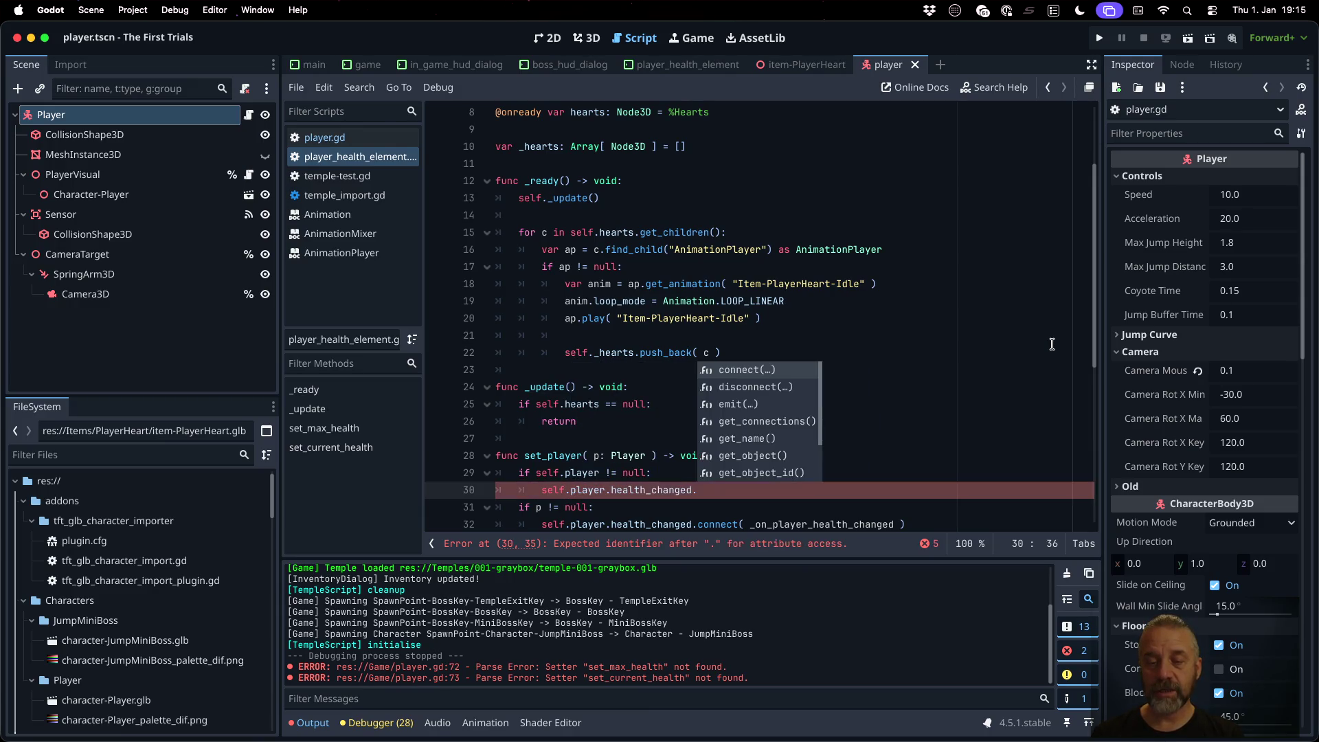
{"action": "type", "text": "dis"}
{"action": "key", "text": "Return"}
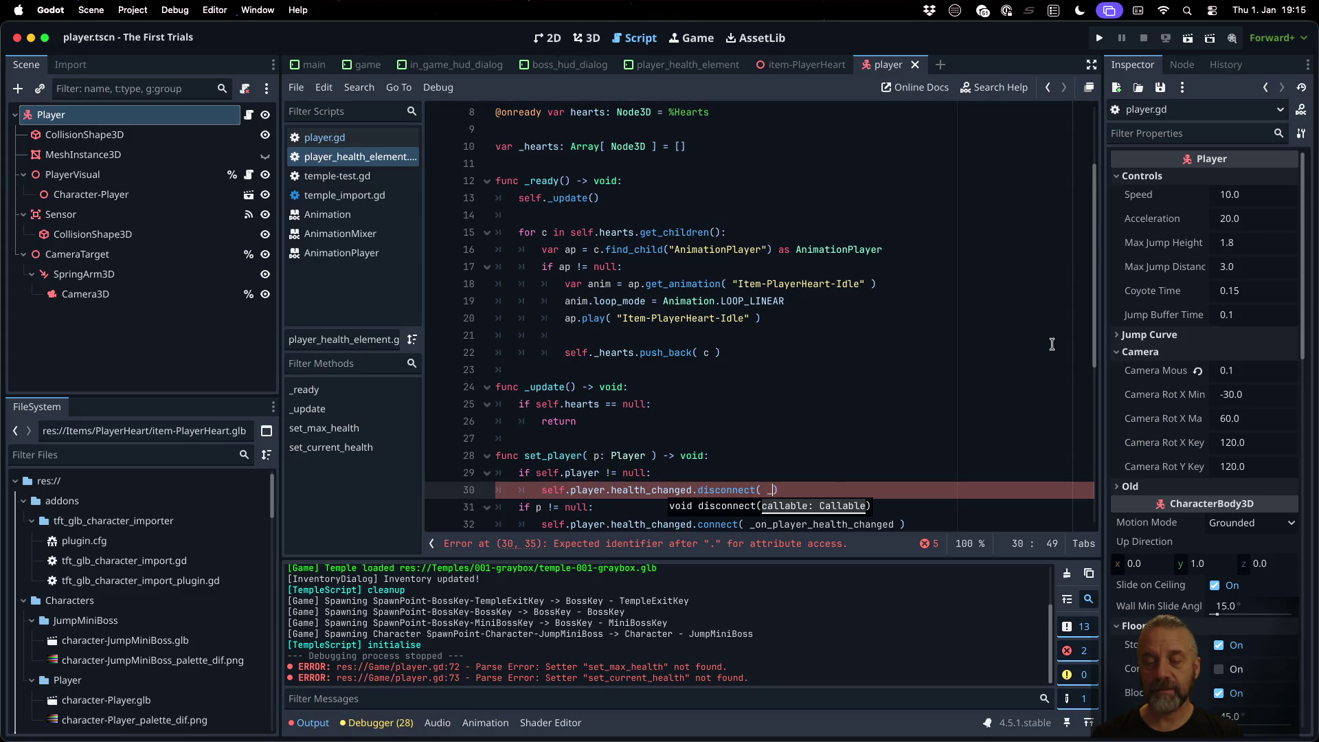
{"action": "type", "text": "on"}
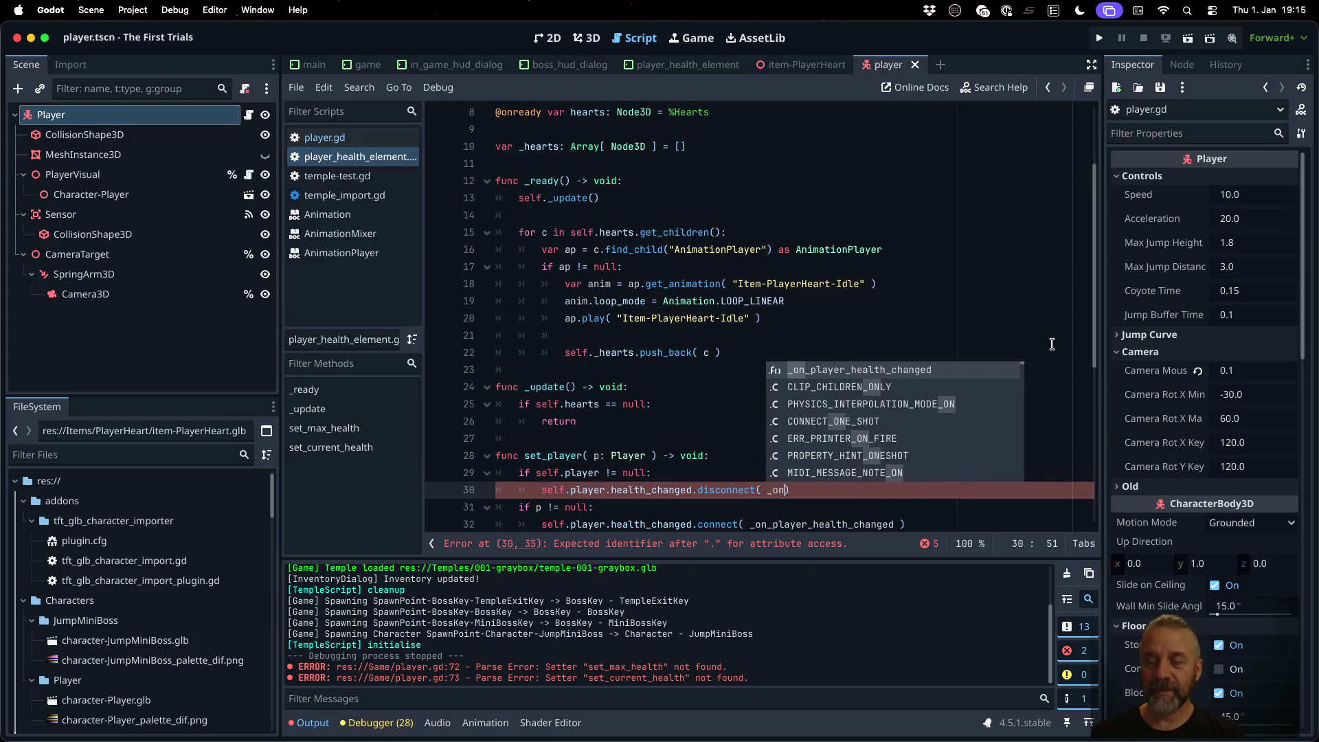
{"action": "key", "text": "Return"}
Step: Move 'self.player = p' above the connect check and change that check to self.player
{"action": "key", "text": "Down"}
{"action": "key", "text": "Down"}
{"action": "key", "text": "Down"}
{"action": "type", "text": "self.player = p"}
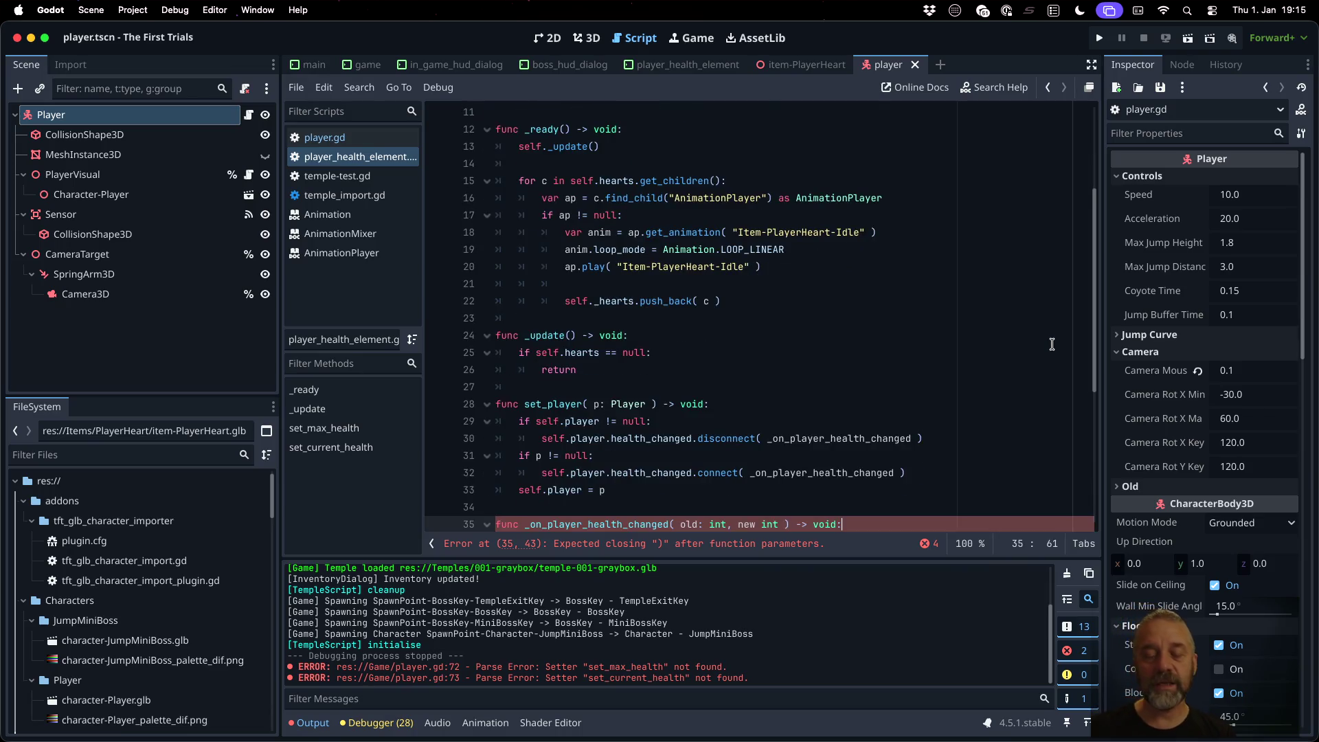
{"action": "key", "text": "Up"}
{"action": "key", "text": "End"}
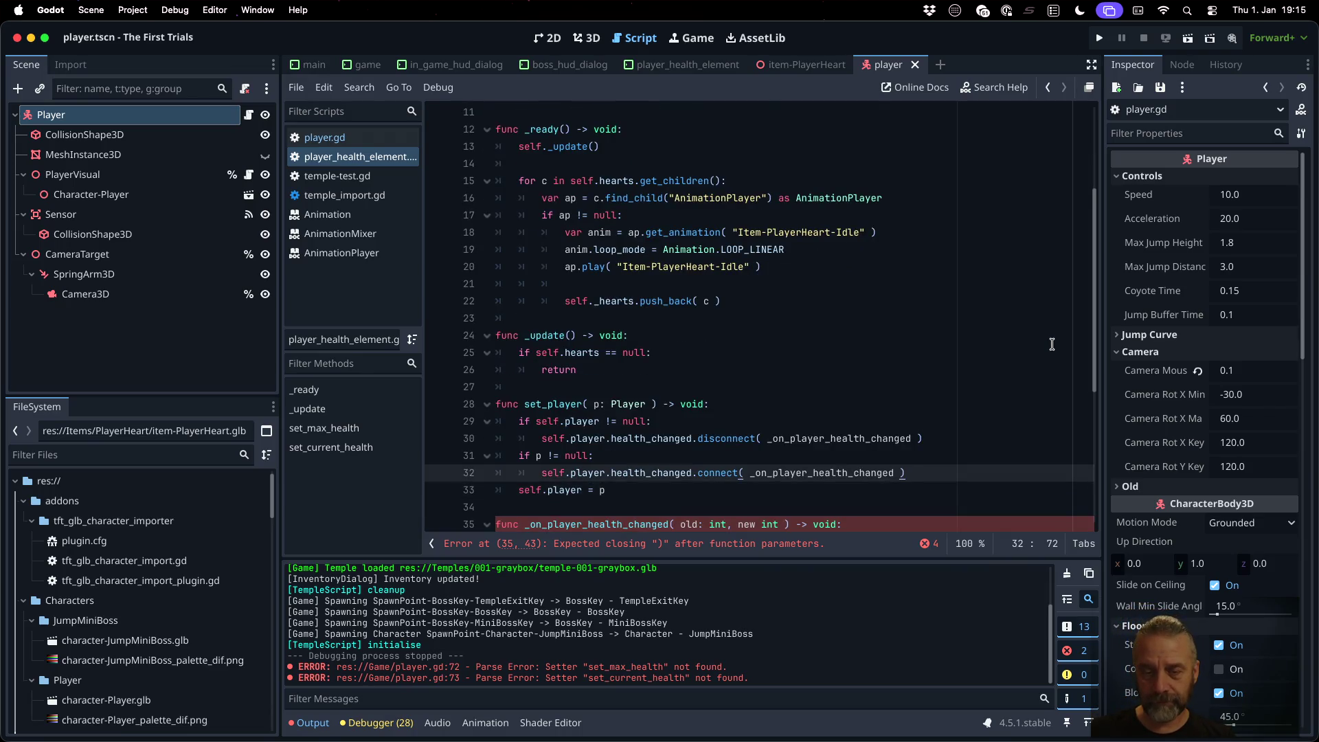
{"action": "key", "text": "Down"}
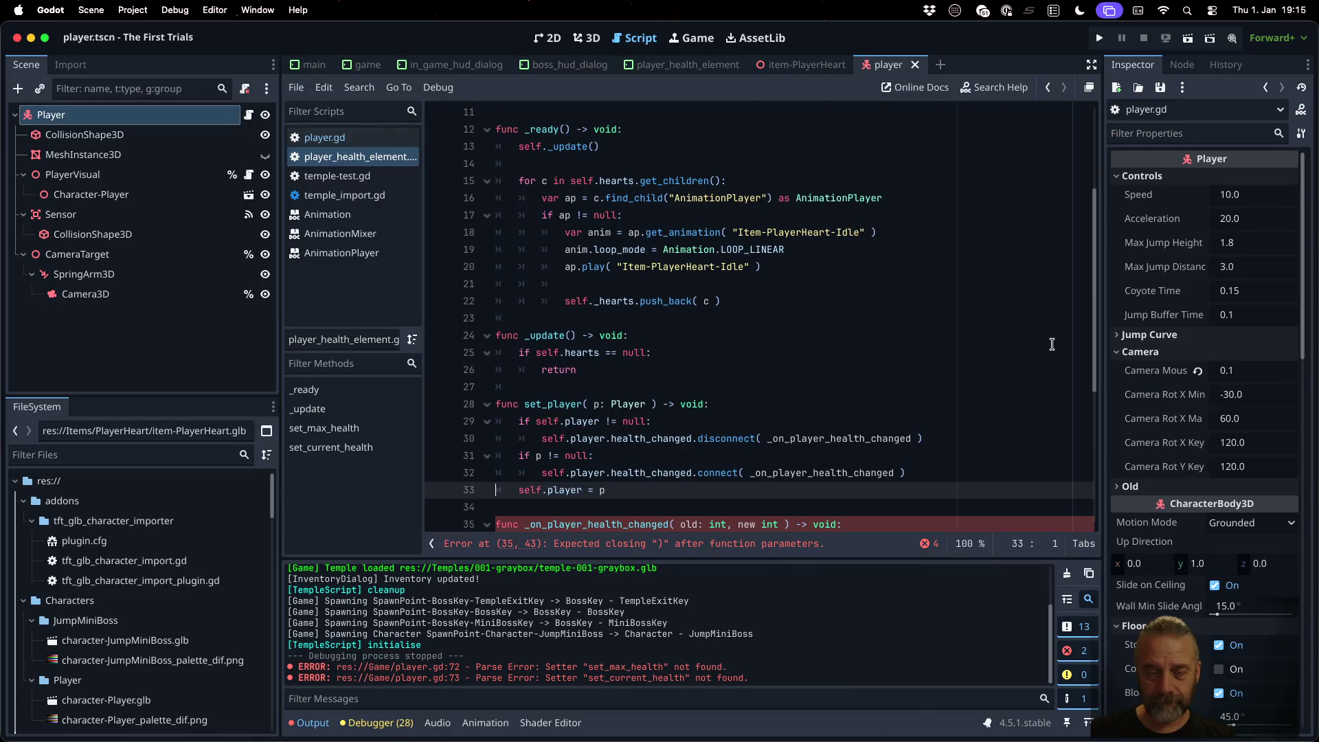
{"action": "key", "text": "ctrl+x"}
{"action": "key", "text": "Up"}
{"action": "key", "text": "Up"}
{"action": "key", "text": "ctrl+v"}
{"action": "key", "text": "Left"}
{"action": "key", "text": "BackSpace"}
{"action": "type", "text": "self.player"}
{"action": "key", "text": "Home"}
Step: Add blank lines after the disconnect block and the assignment, then return to the handler header
{"action": "key", "text": "Up"}
{"action": "key", "text": "Up"}
{"action": "key", "text": "Up"}
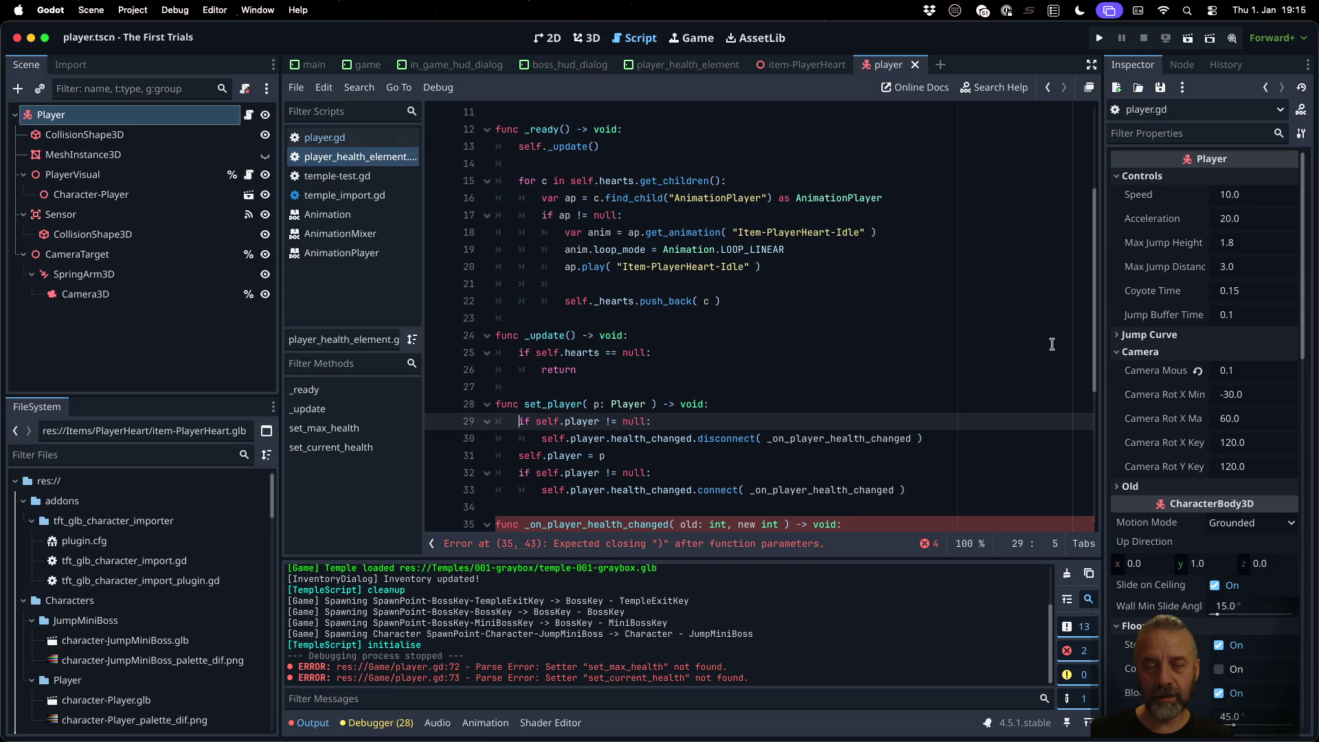
{"action": "key", "text": "Down"}
{"action": "key", "text": "End"}
{"action": "key", "text": "Return"}
{"action": "key", "text": "Down"}
{"action": "key", "text": "End"}
{"action": "key", "text": "Return"}
{"action": "key", "text": "Down"}
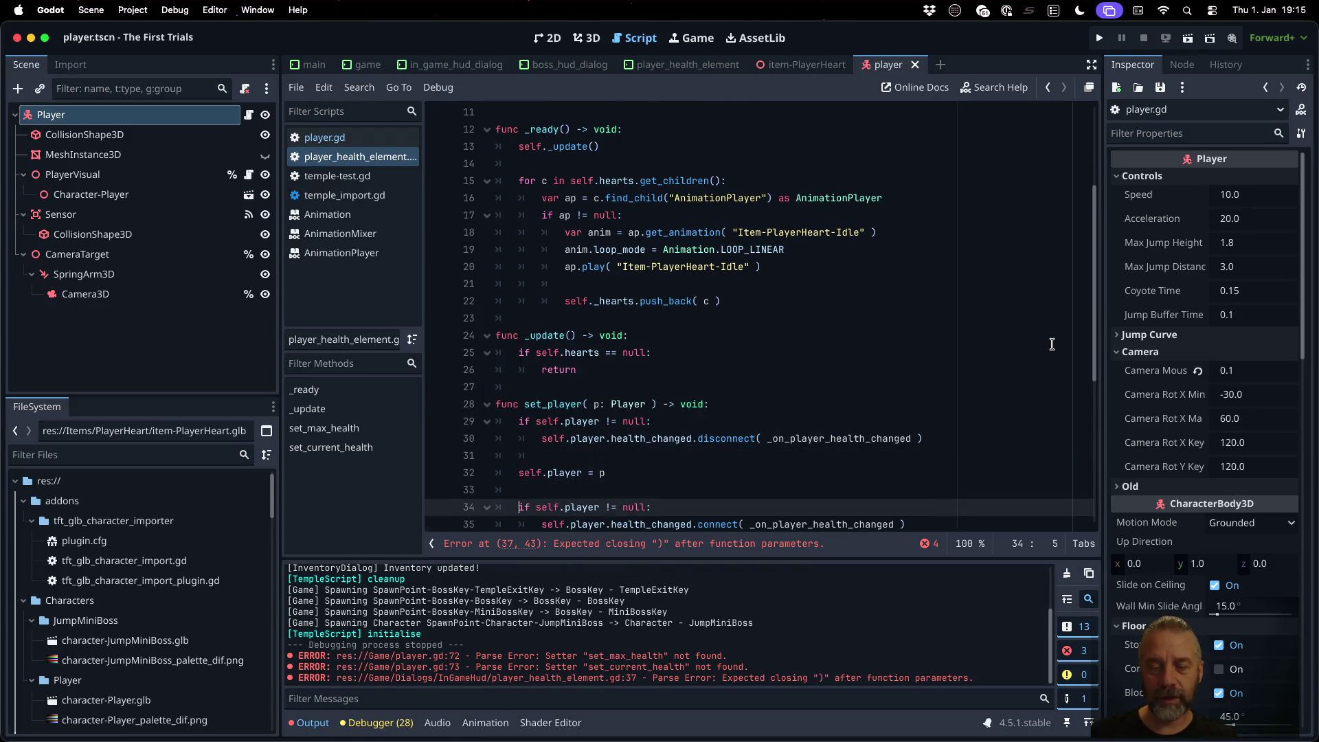
{"action": "key", "text": "Down"}
{"action": "key", "text": "Down"}
{"action": "key", "text": "Down"}
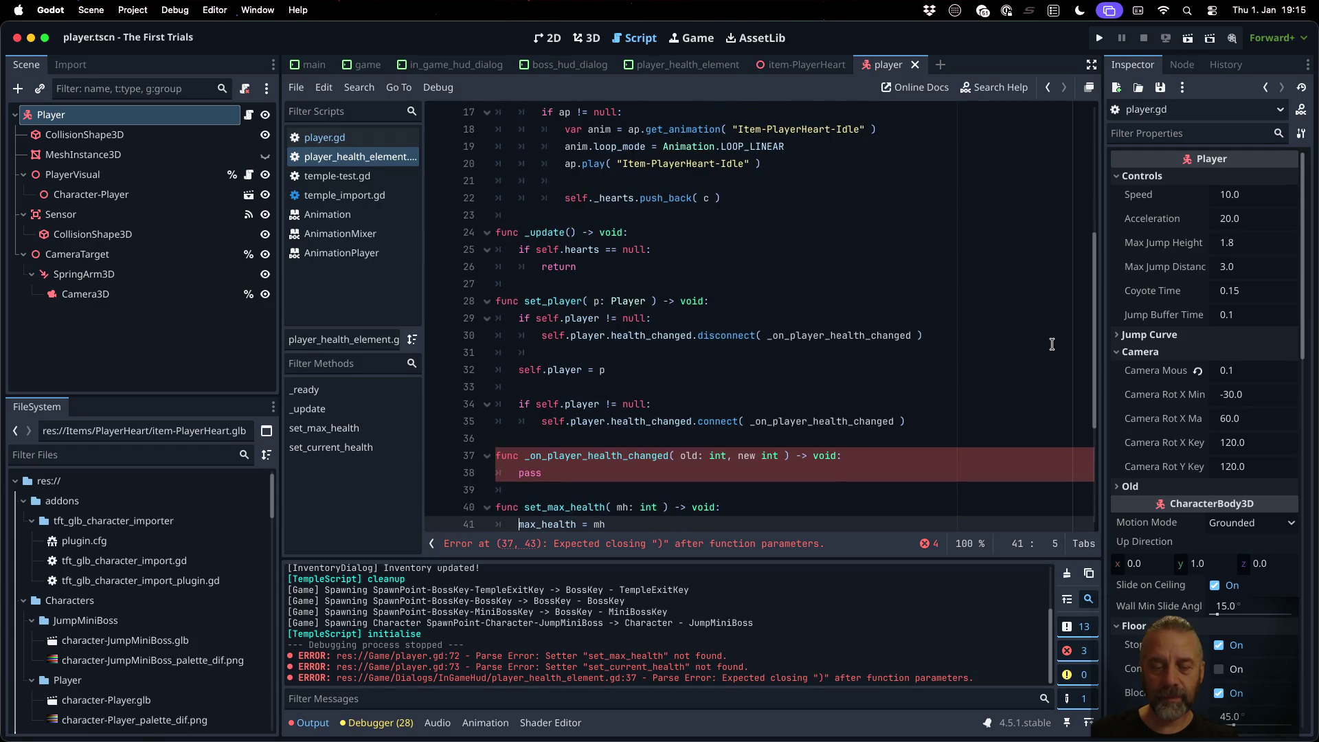
{"action": "key", "text": "Up"}
{"action": "key", "text": "Up"}
{"action": "key", "text": "Up"}
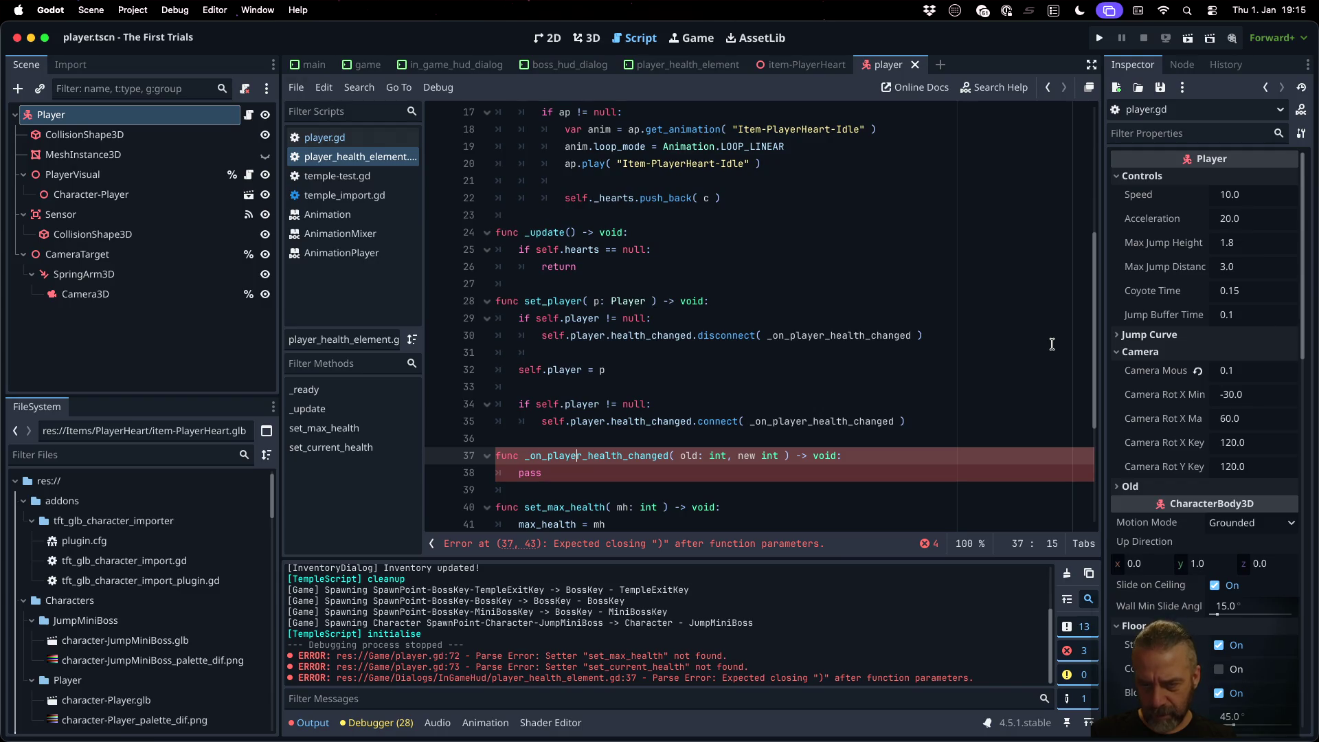
Step: Add the missing colon after new and call self.set_current_health( new ) in the health-changed handler
{"action": "type", "text": ":"}
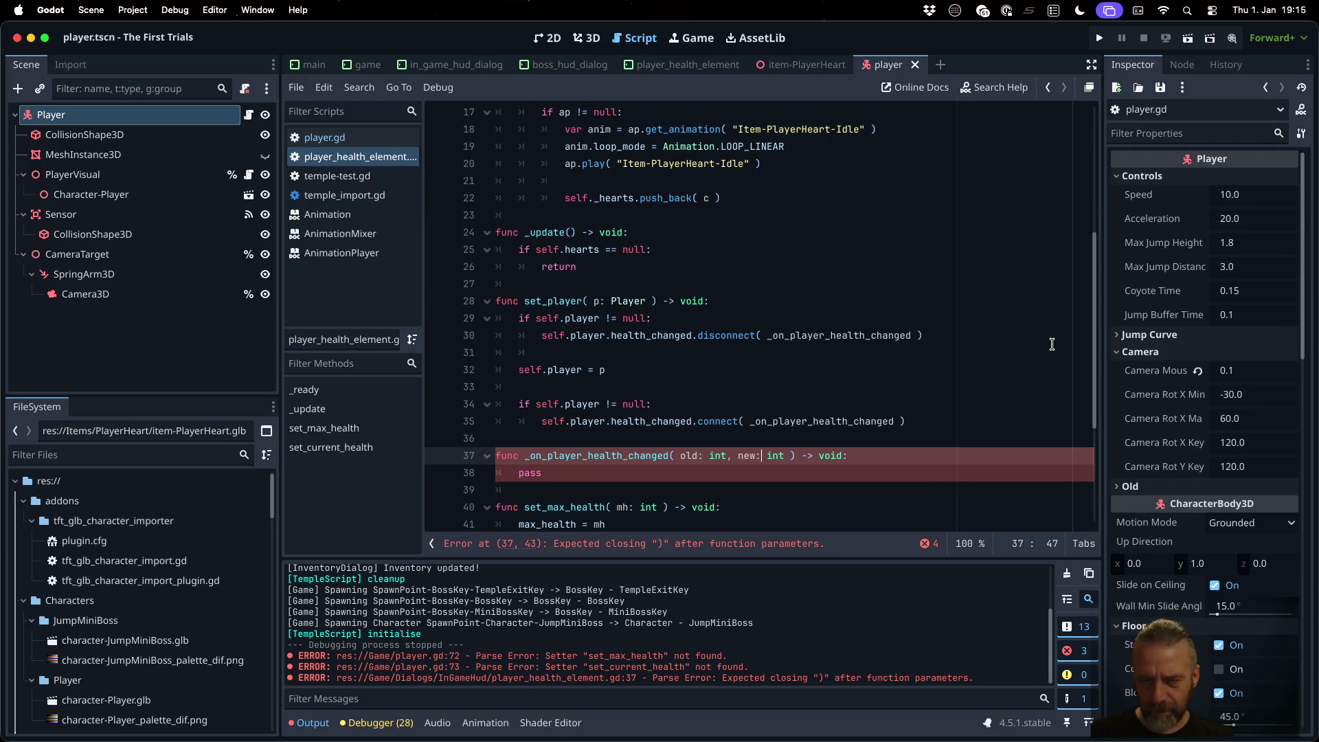
{"action": "key", "text": "Down"}
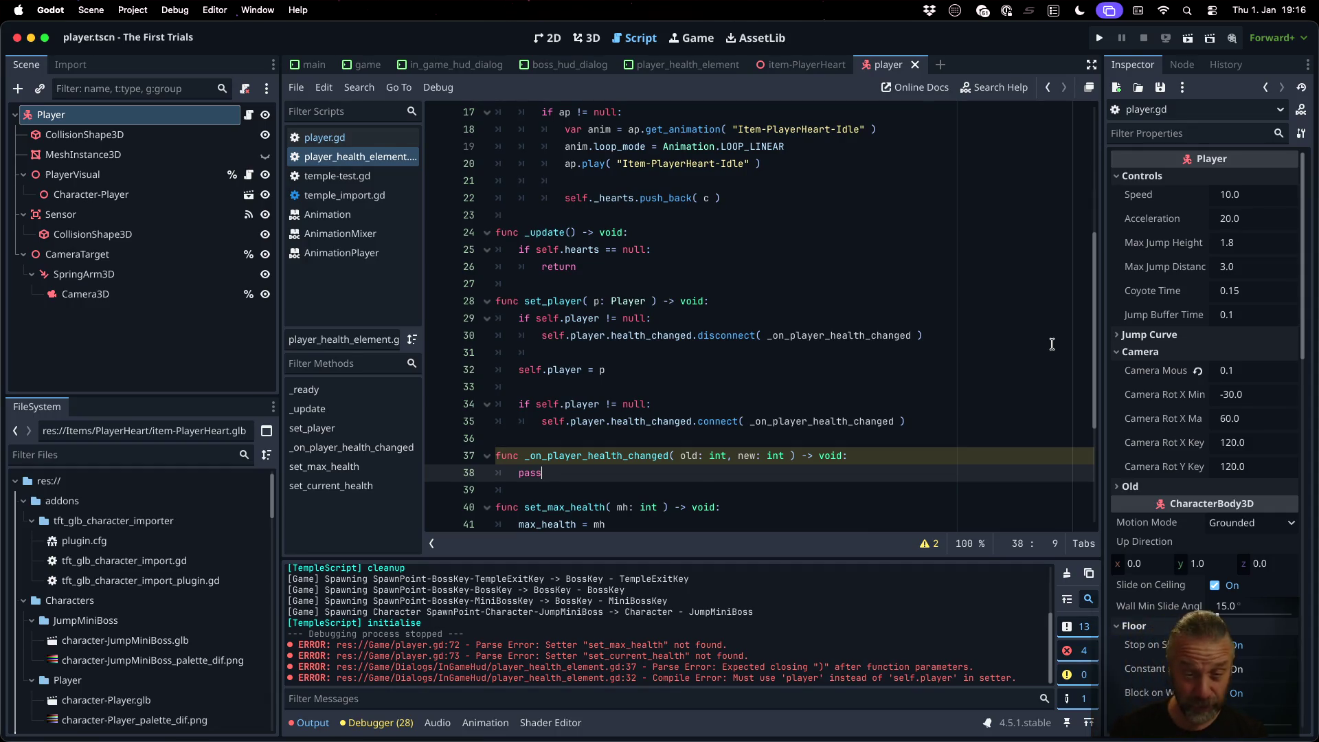
{"action": "left_click", "coordinate": [899, 319]}
{"action": "scroll", "coordinate": [889, 325], "scroll_direction": "down", "scroll_amount": 3}
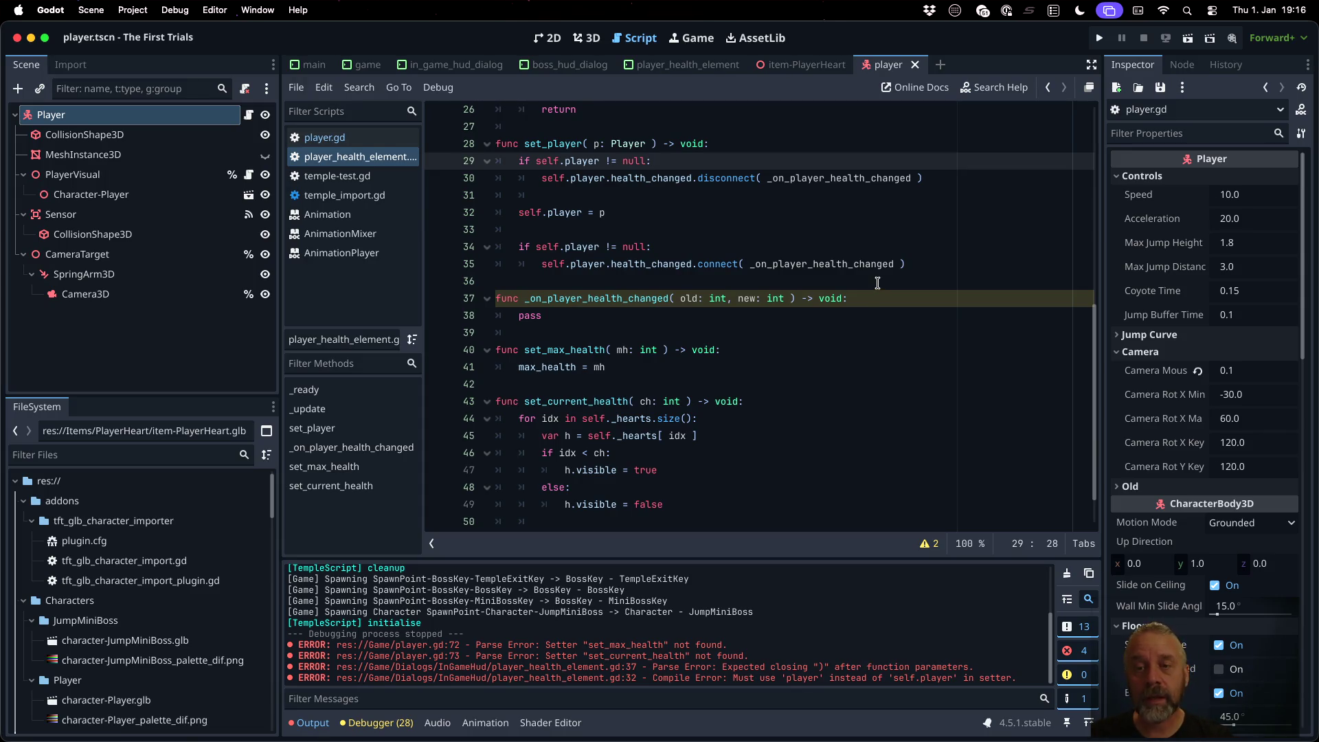
{"action": "left_click", "coordinate": [879, 296]}
{"action": "key", "text": "Return"}
{"action": "type", "text": "self._set_c"}
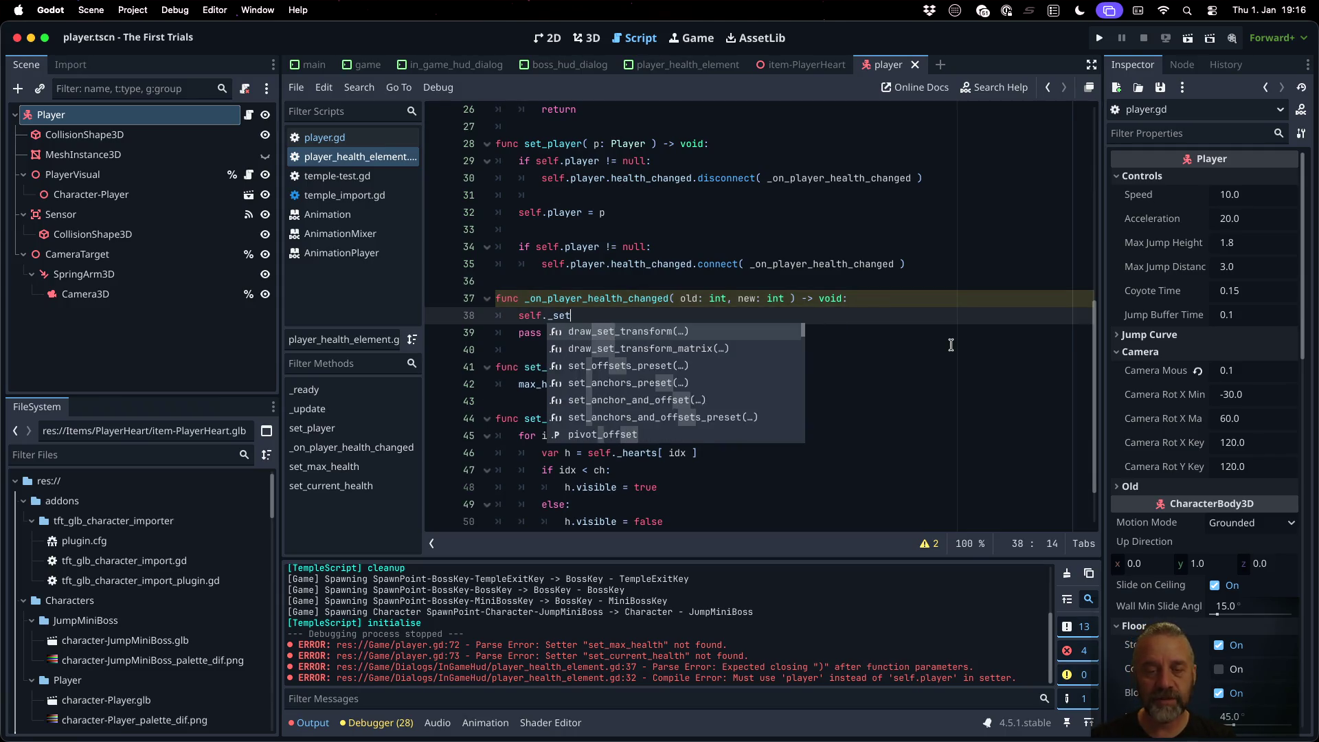
{"action": "key", "text": "BackSpace"}
{"action": "key", "text": "BackSpace"}
{"action": "key", "text": "BackSpace"}
{"action": "type", "text": "set_c"}
{"action": "key", "text": "Return"}
{"action": "type", "text": "ne"}
Step: Delete the handler's leftover pass line and save the scene and scripts
{"action": "key", "text": "Escape"}
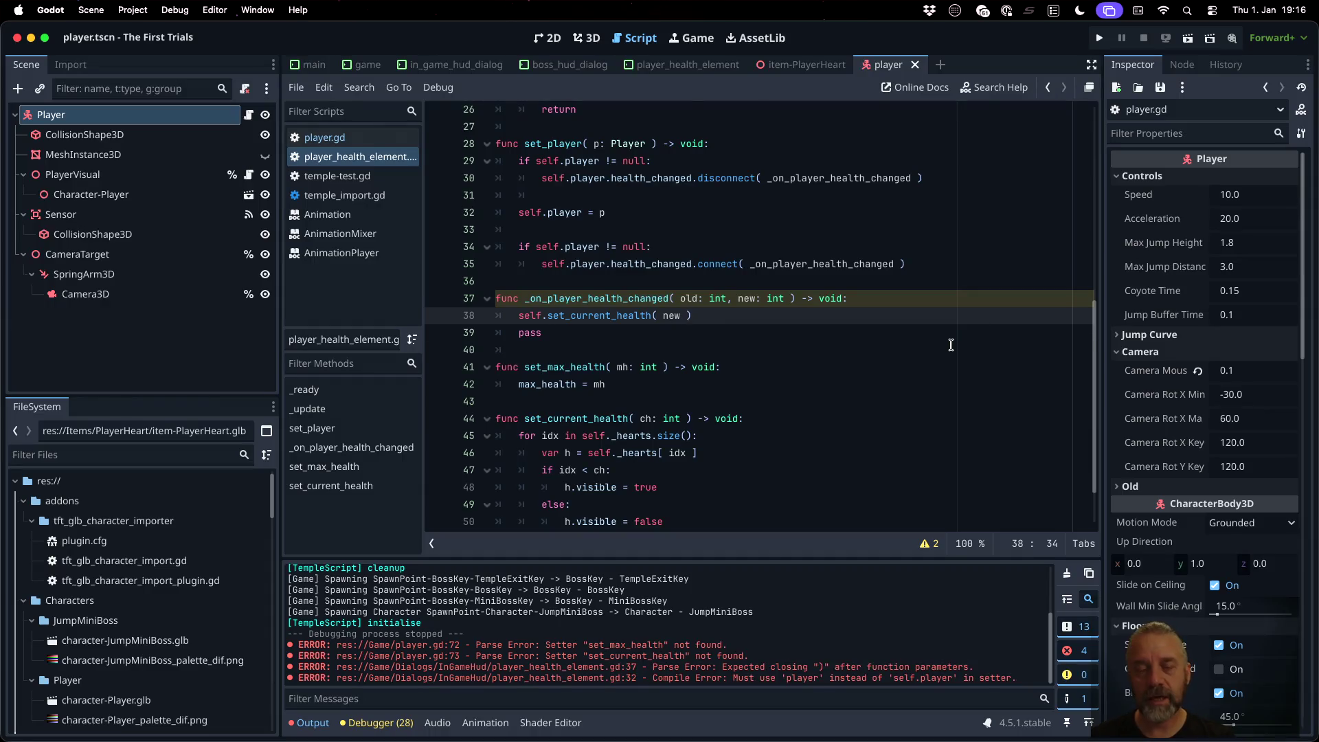
{"action": "key", "text": "Down"}
{"action": "key", "text": "BackSpace"}
{"action": "key", "text": "Delete"}
{"action": "key", "text": "Up"}
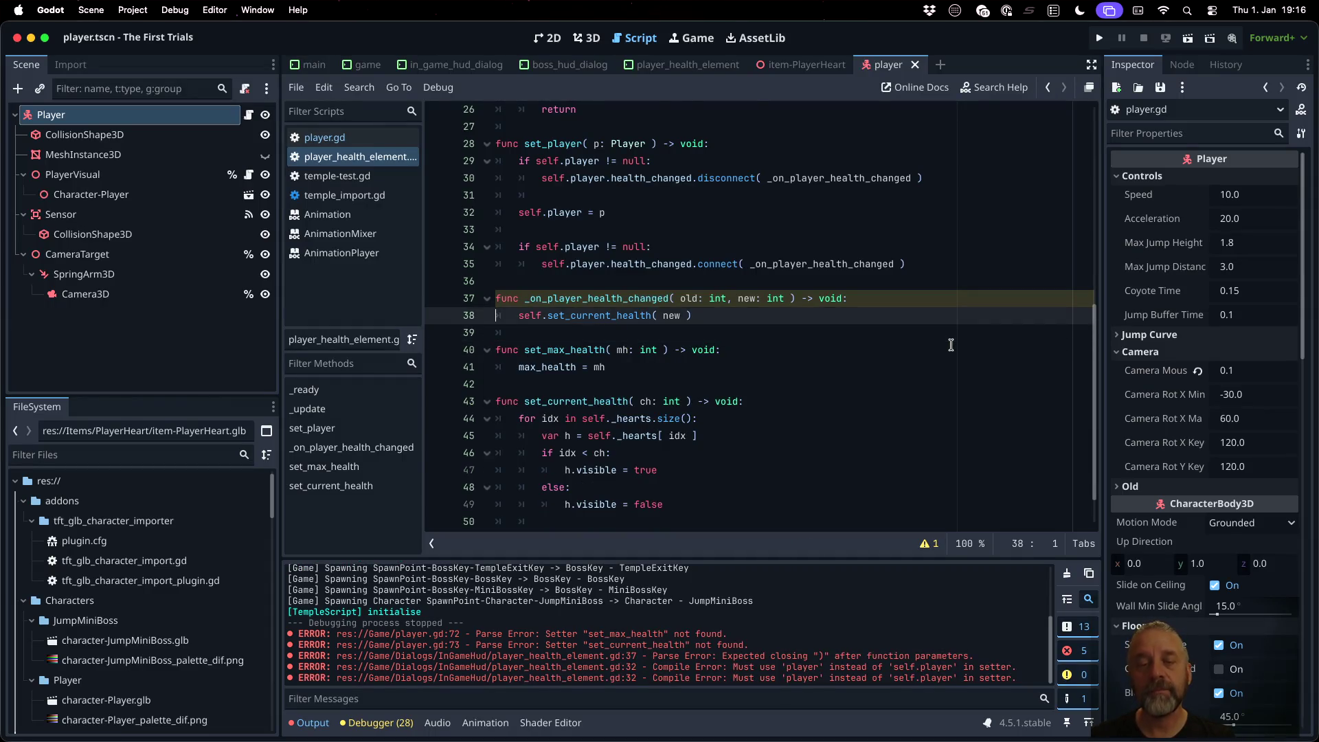
{"action": "scroll", "coordinate": [949, 344], "scroll_direction": "up", "scroll_amount": 8}
{"action": "left_click", "coordinate": [743, 179]}
{"action": "key", "text": "super+s"}
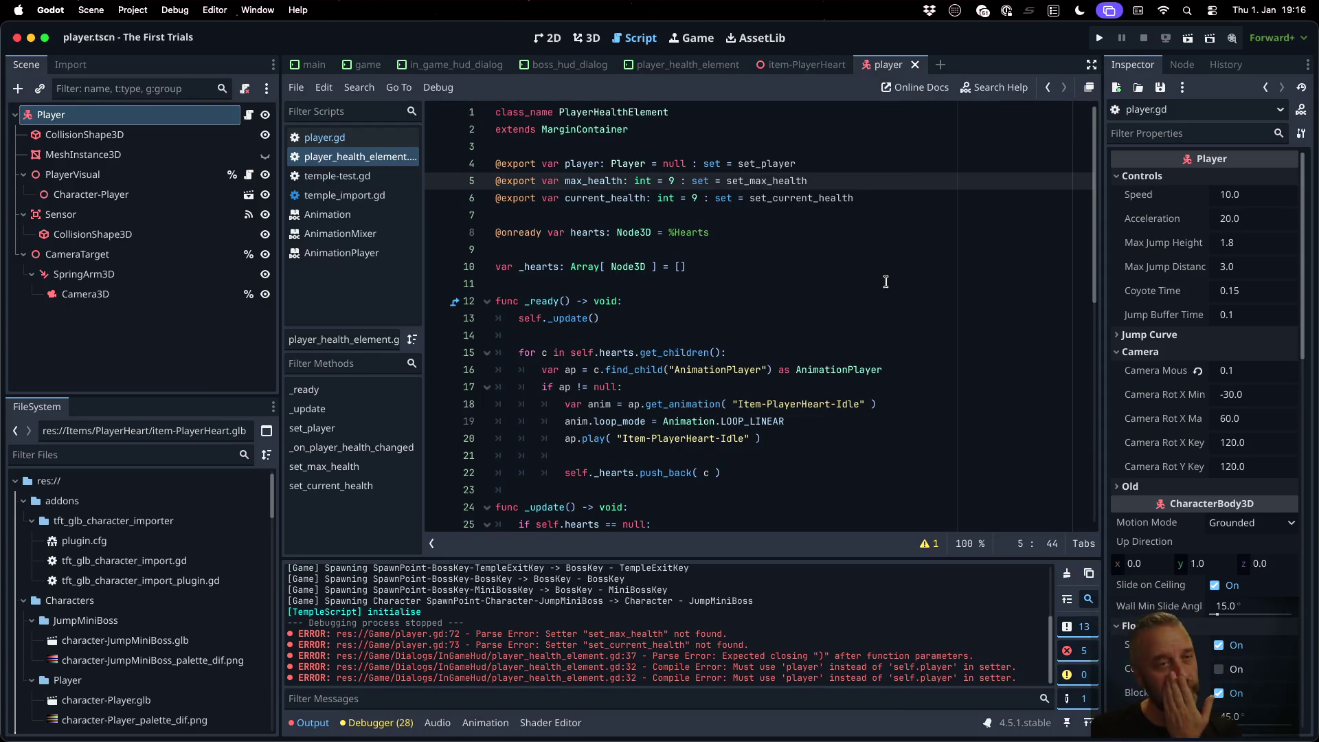
Step: Open player.gd and go to its health setters around lines 290-294
{"action": "left_click", "coordinate": [367, 141]}
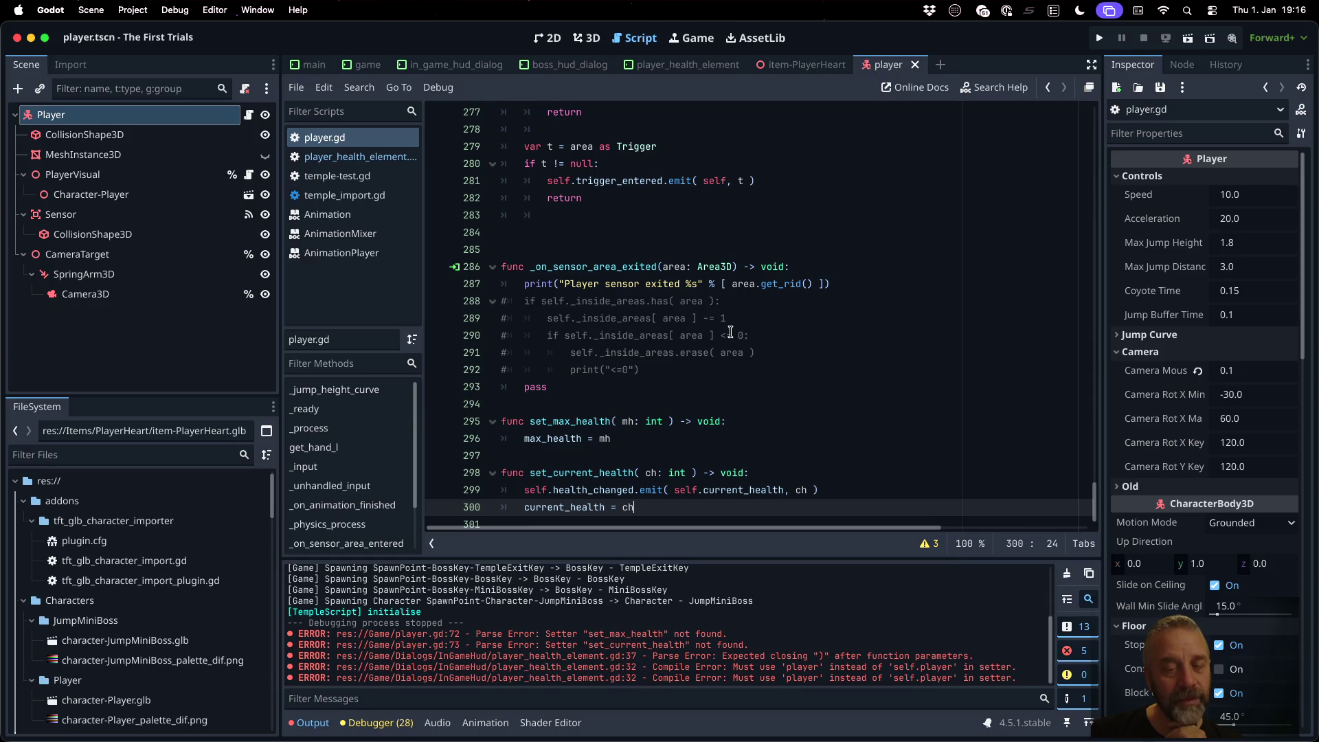
{"action": "left_click", "coordinate": [756, 398]}
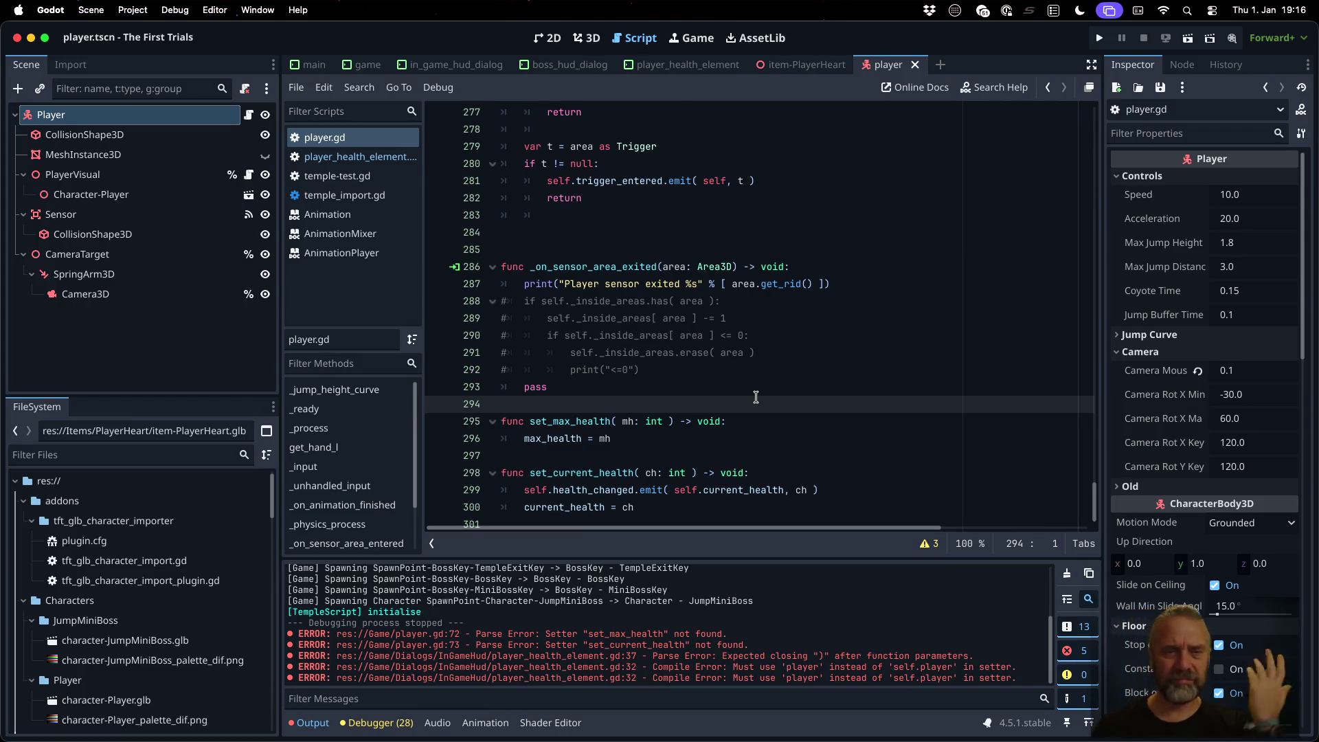
{"action": "left_click", "coordinate": [748, 337]}
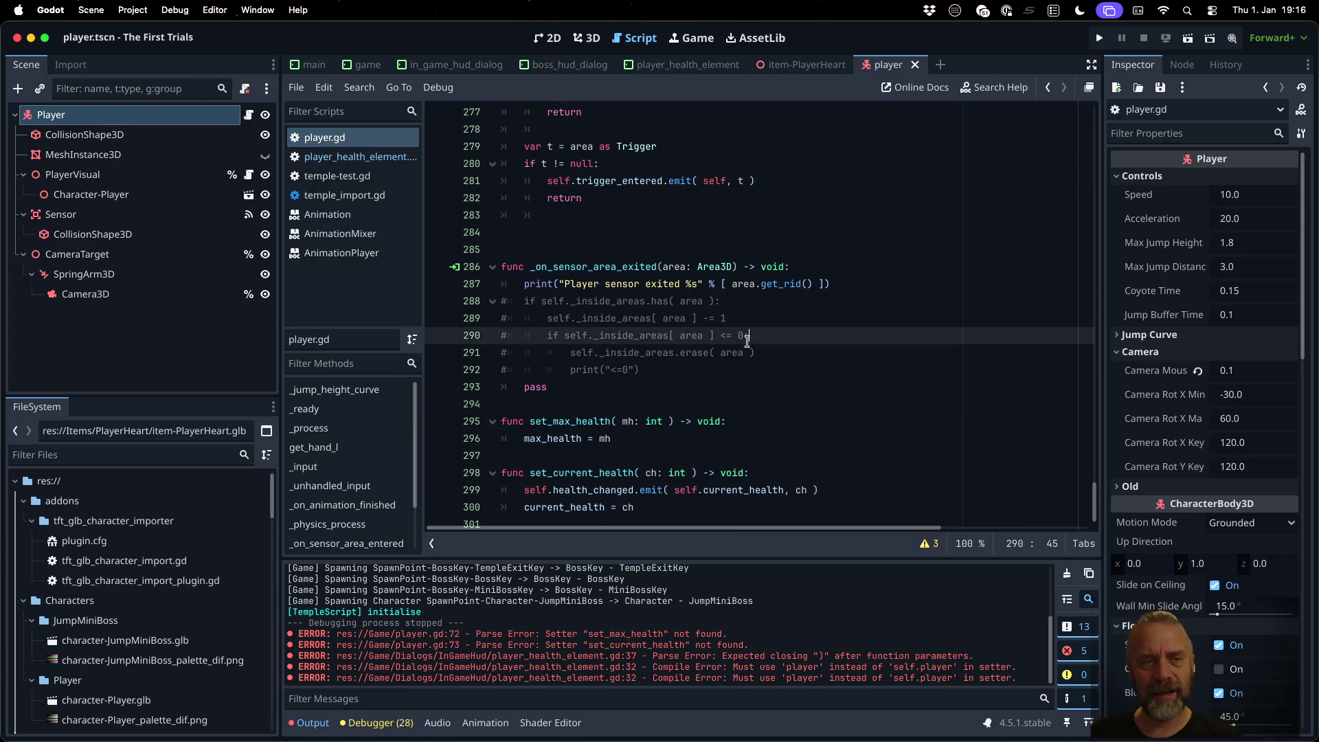
Step: In game.gd's load_temple, add self.player.set_current_health( 3 ) after spawning characters
{"action": "left_click", "coordinate": [368, 64]}
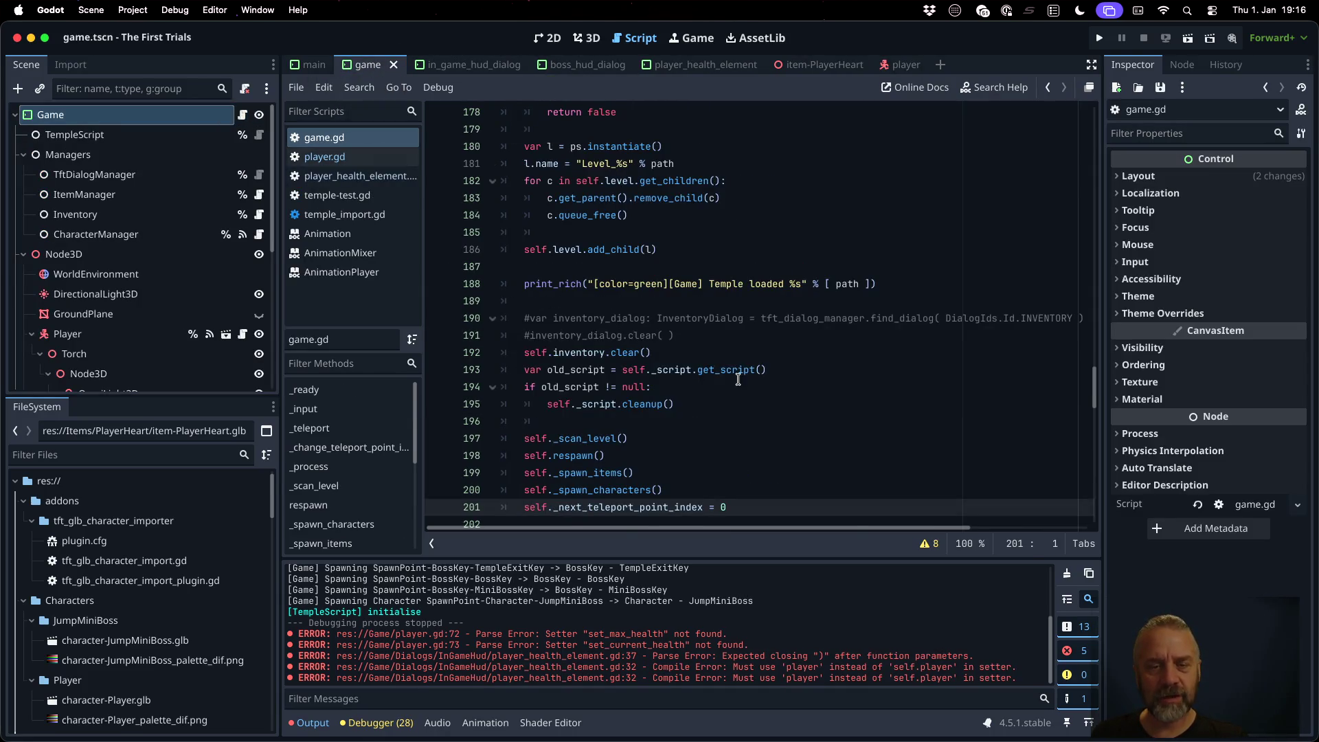
{"action": "scroll", "coordinate": [738, 380], "scroll_direction": "down", "scroll_amount": 15}
{"action": "scroll", "coordinate": [738, 380], "scroll_direction": "up", "scroll_amount": 3}
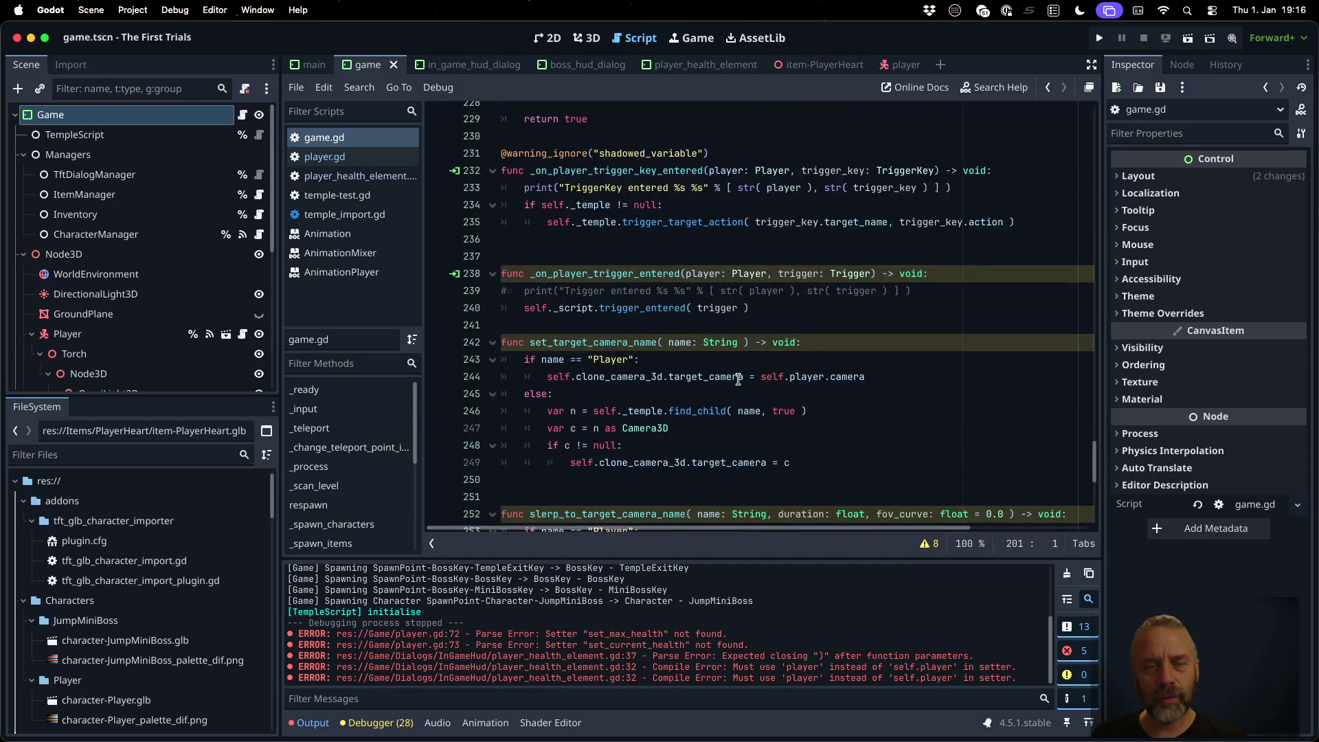
{"action": "scroll", "coordinate": [738, 379], "scroll_direction": "down", "scroll_amount": 1}
{"action": "scroll", "coordinate": [737, 379], "scroll_direction": "down", "scroll_amount": 9}
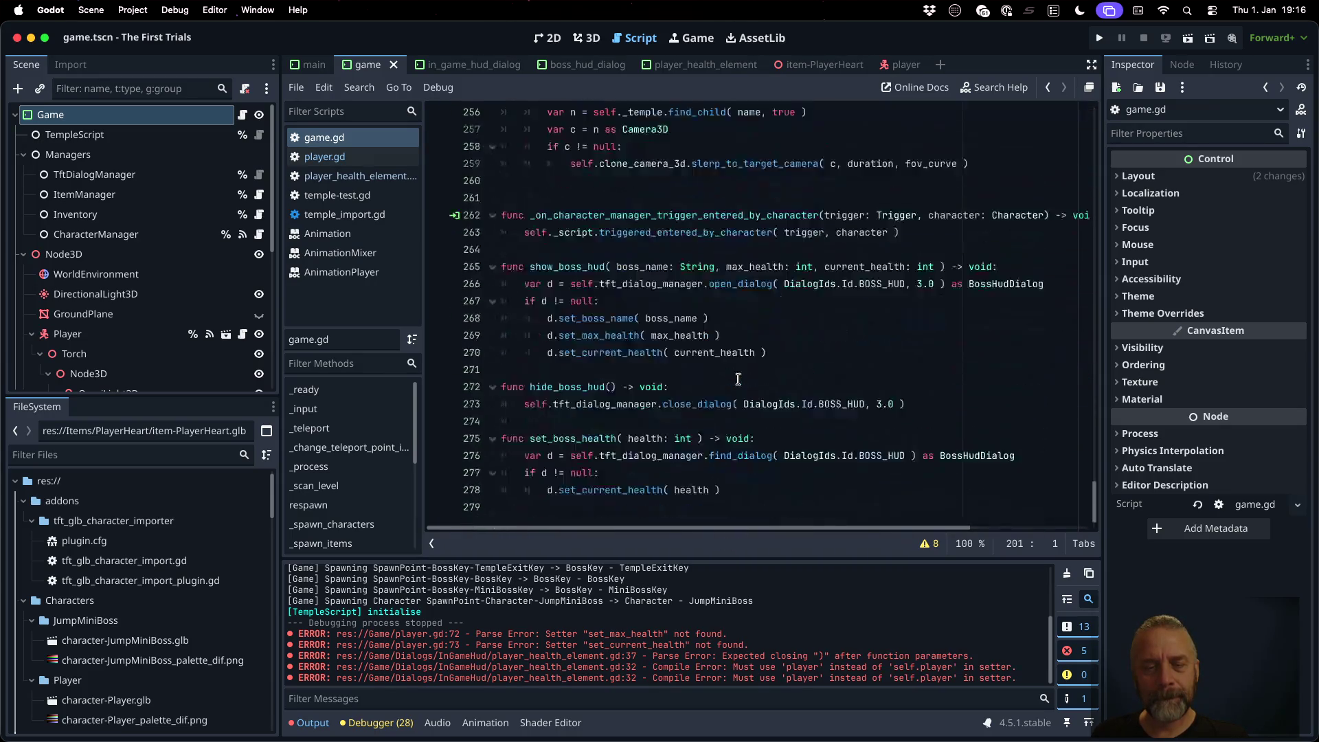
{"action": "scroll", "coordinate": [369, 481], "scroll_direction": "down", "scroll_amount": 4}
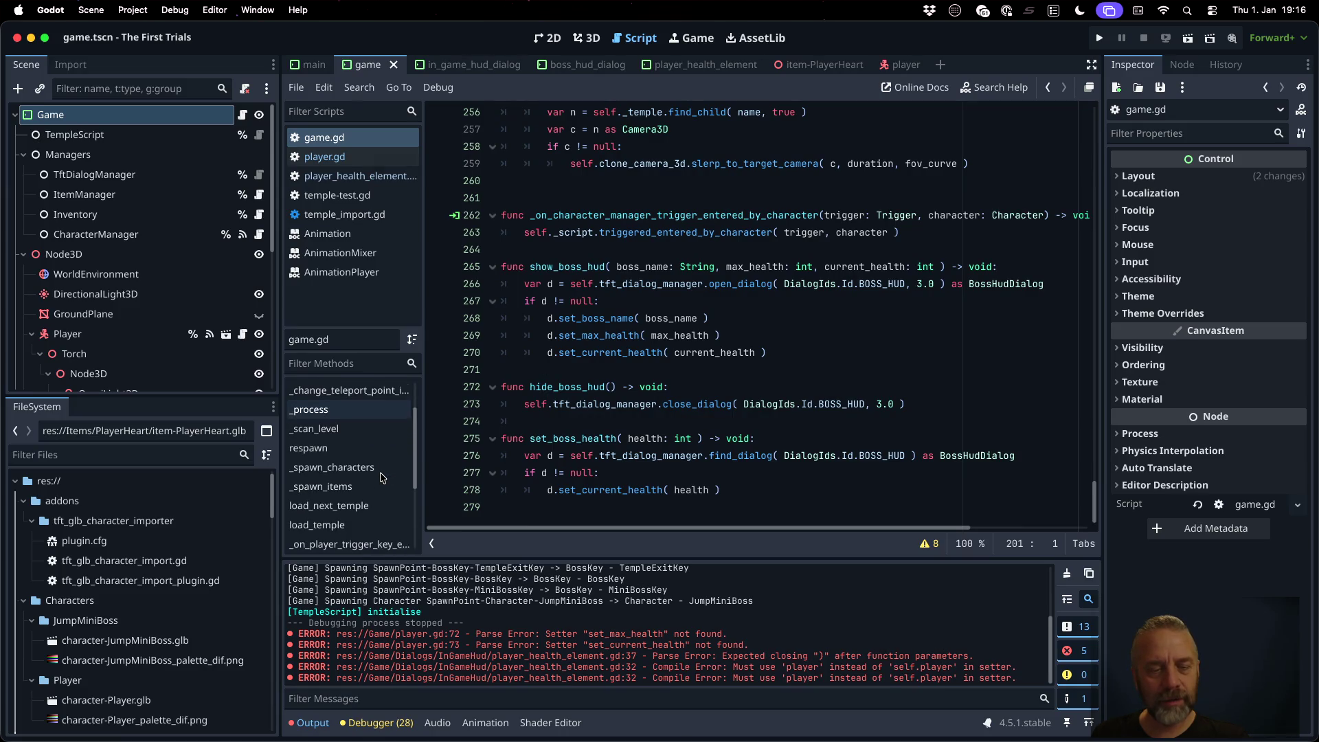
{"action": "left_click", "coordinate": [343, 499]}
{"action": "scroll", "coordinate": [692, 430], "scroll_direction": "down", "scroll_amount": 9}
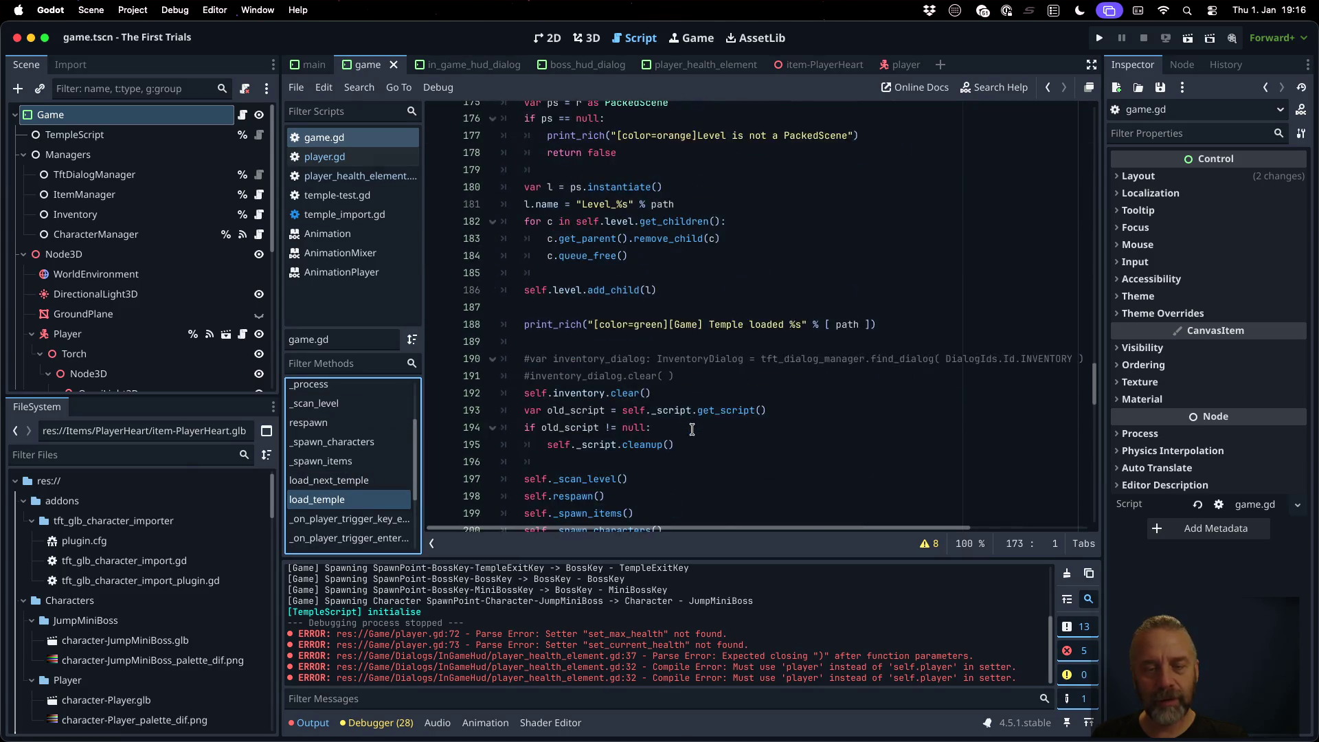
{"action": "left_click", "coordinate": [660, 377]}
{"action": "key", "text": "Return"}
{"action": "type", "text": "elf.player.se"}
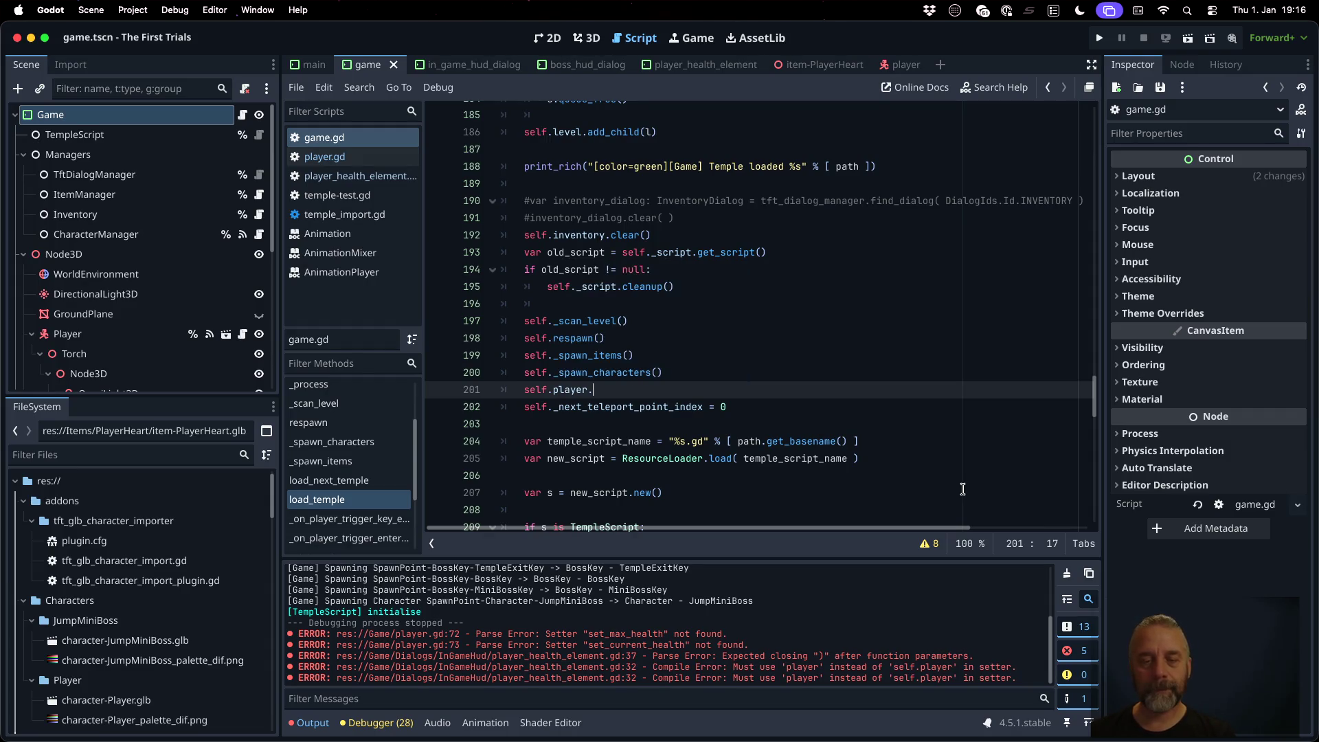
{"action": "type", "text": "t_c"}
{"action": "key", "text": "Return"}
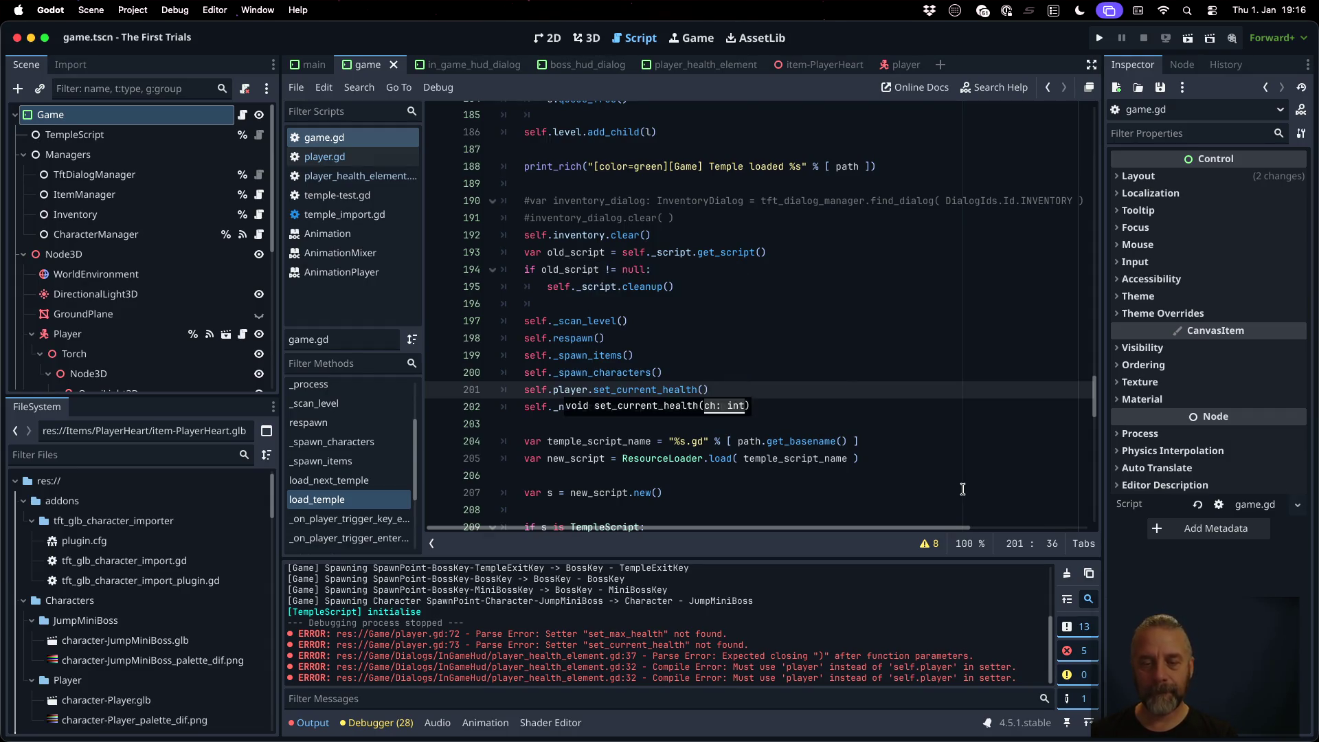
{"action": "type", "text": "3"}
Step: Insert self.player.set_max_health( 5 ) above that call and save game.gd
{"action": "key", "text": "ctrl+shift+Return"}
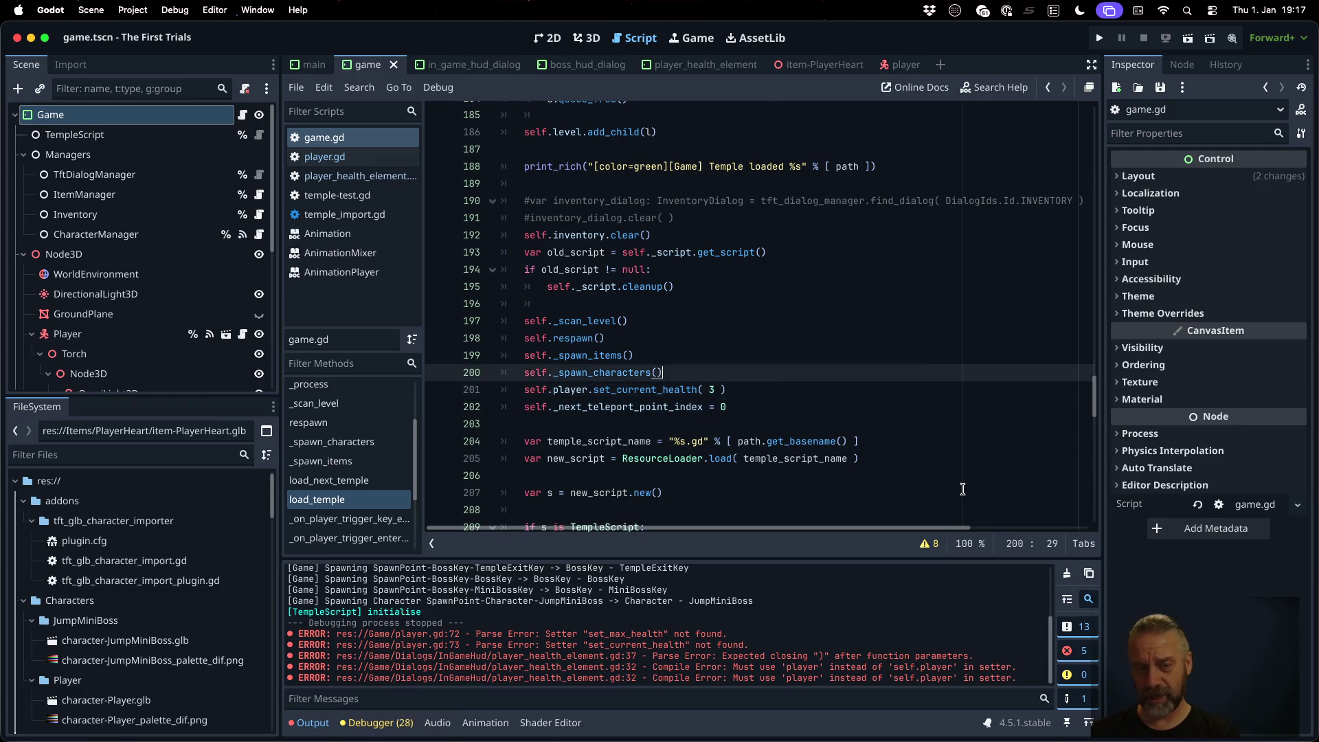
{"action": "type", "text": "self.player."}
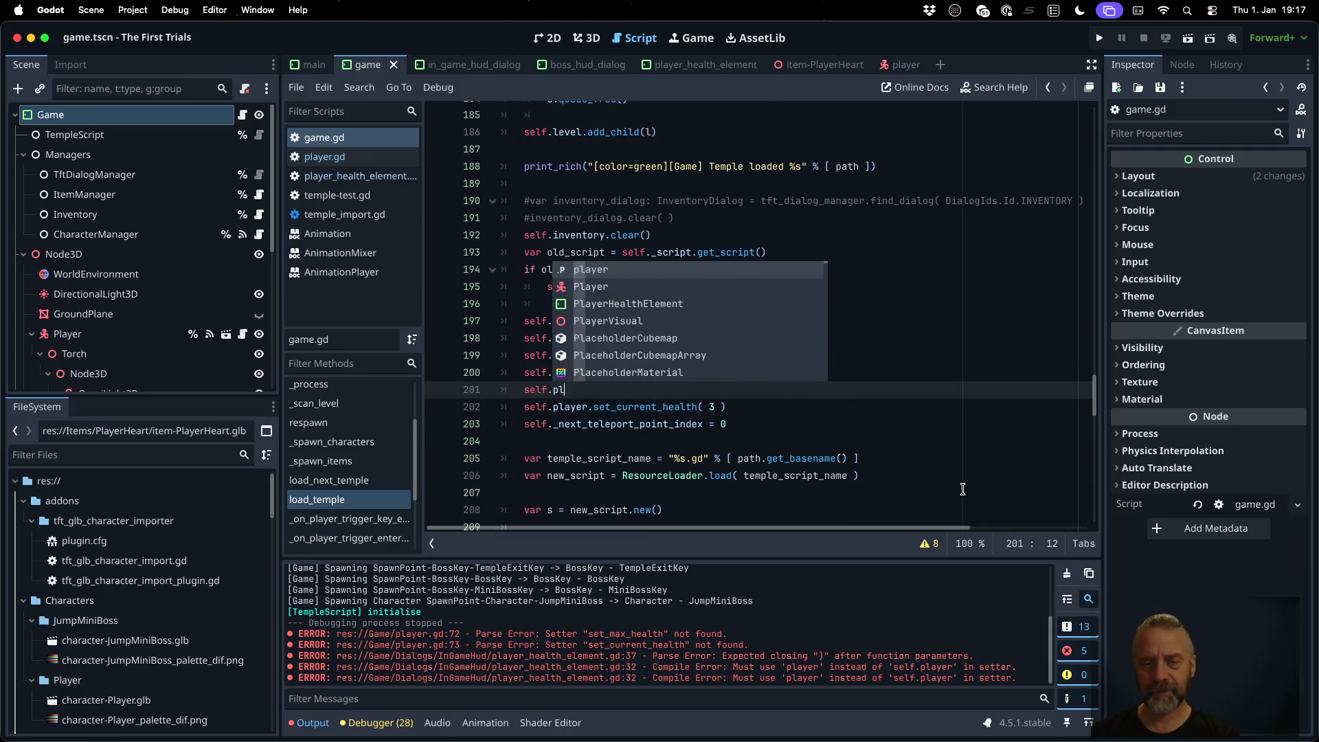
{"action": "type", "text": "set_m"}
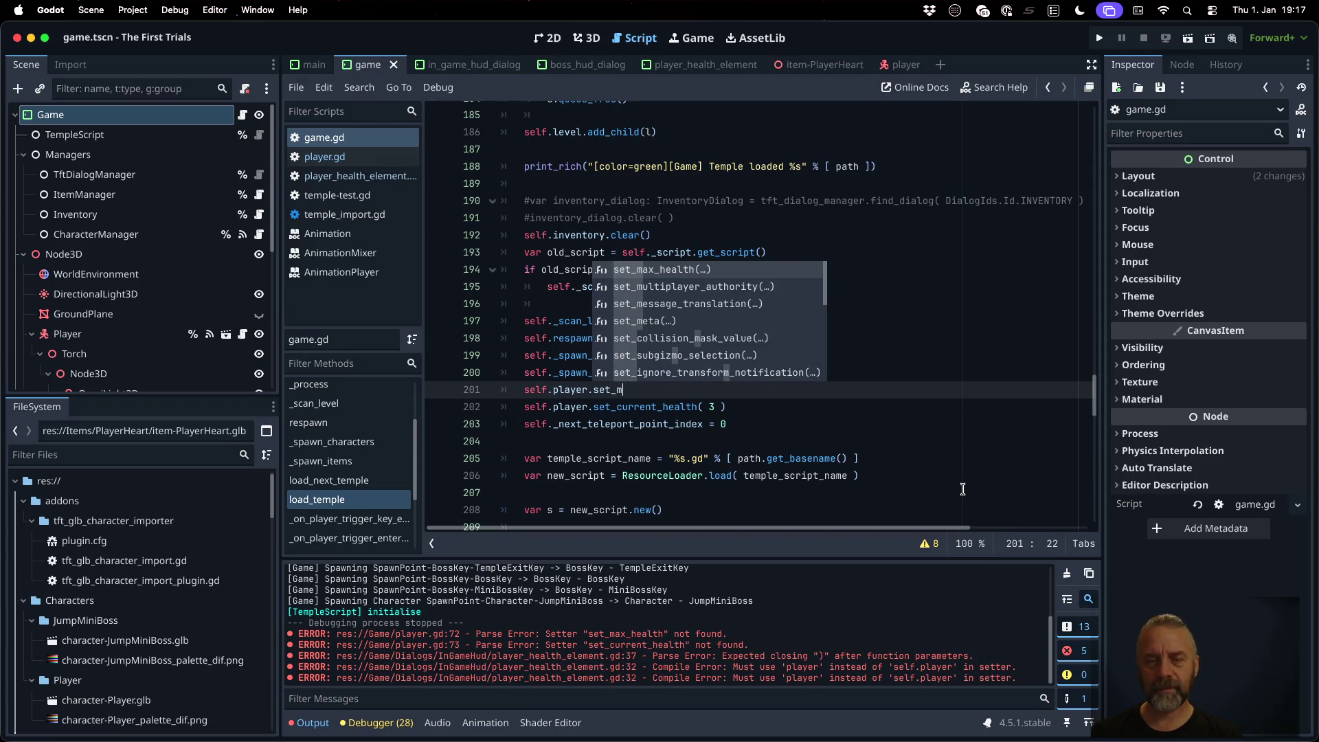
{"action": "key", "text": "Return"}
{"action": "key", "text": "ctrl+s"}
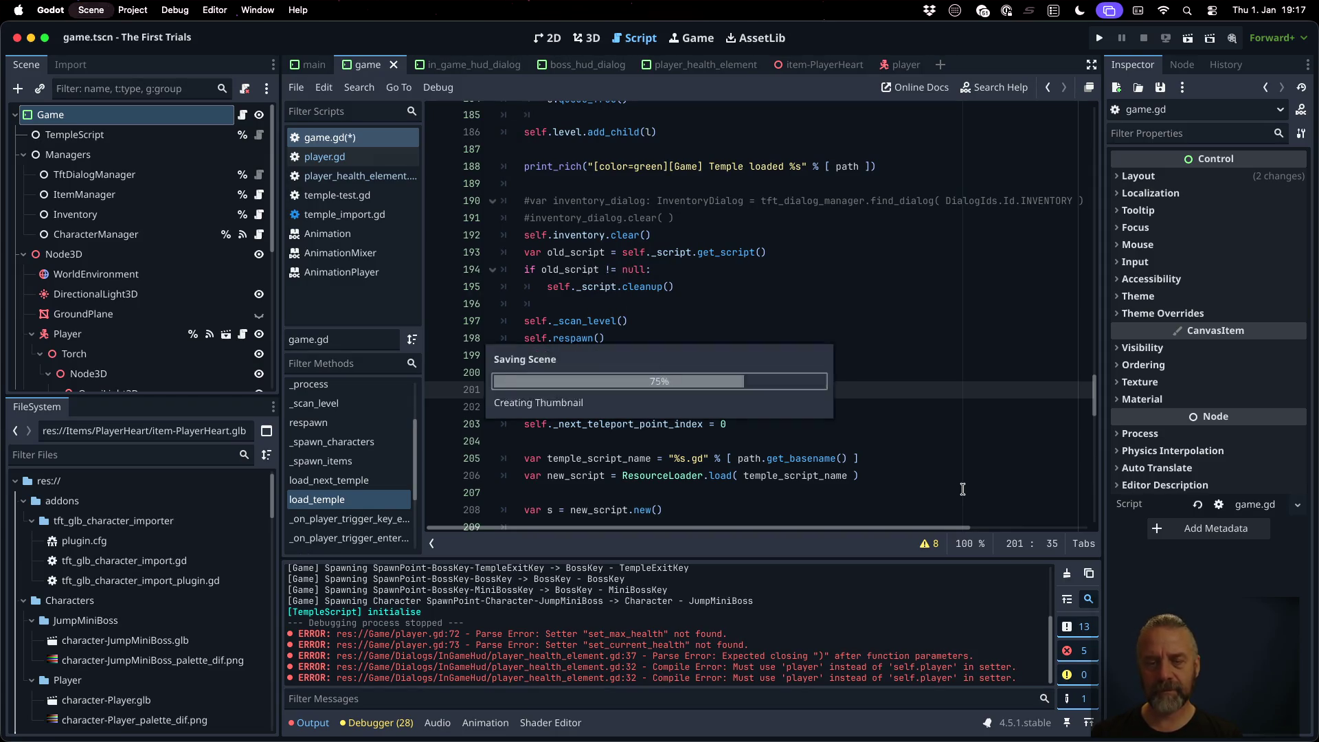
{"action": "left_click", "coordinate": [1099, 40]}
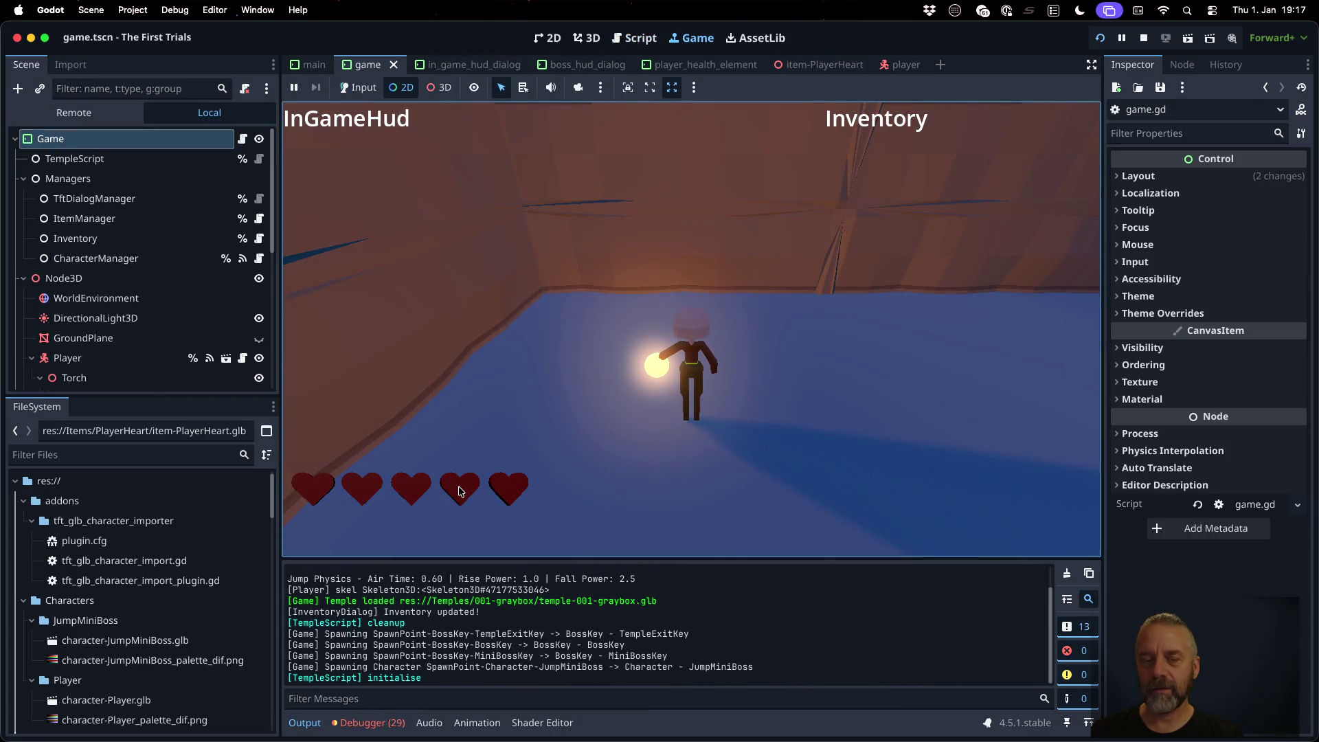
Step: Check the five hearts in the running game, then breakpoint line 202's set_current_health( 3 ) call
{"action": "left_click", "coordinate": [458, 487]}
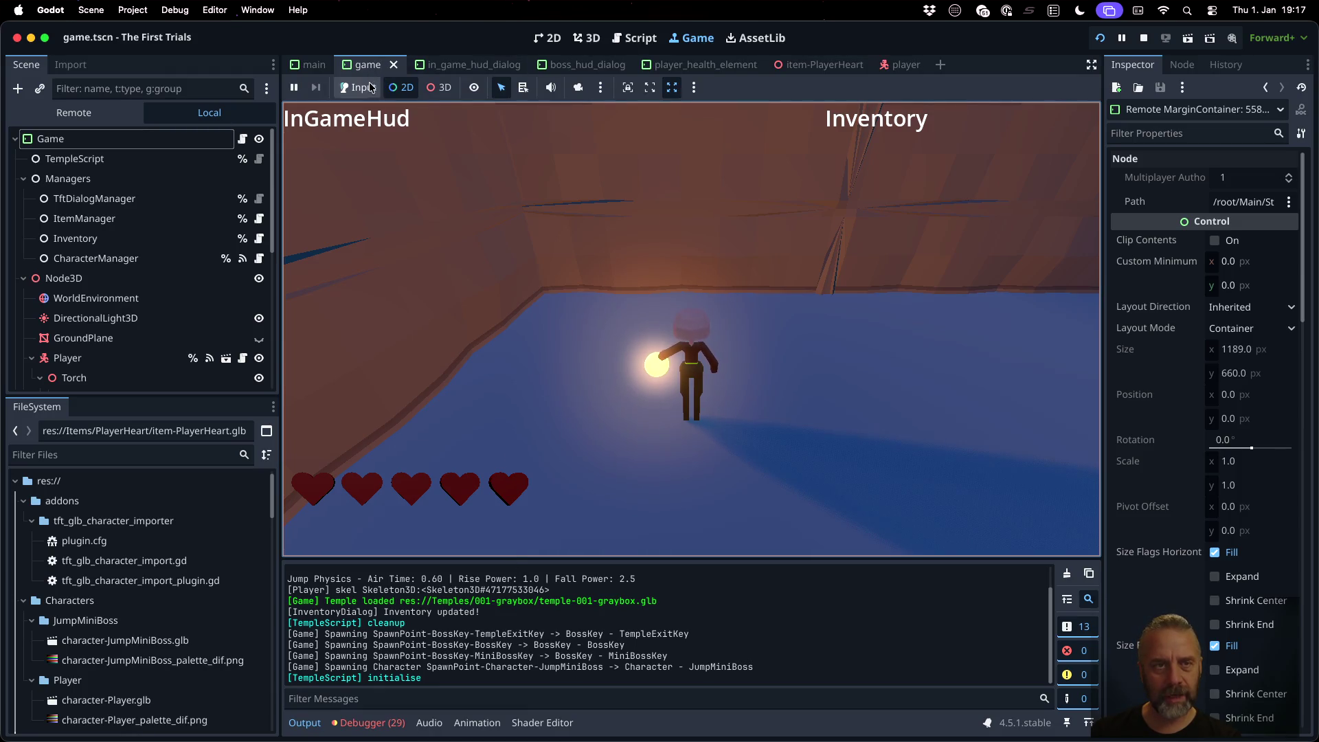
{"action": "left_click", "coordinate": [725, 311]}
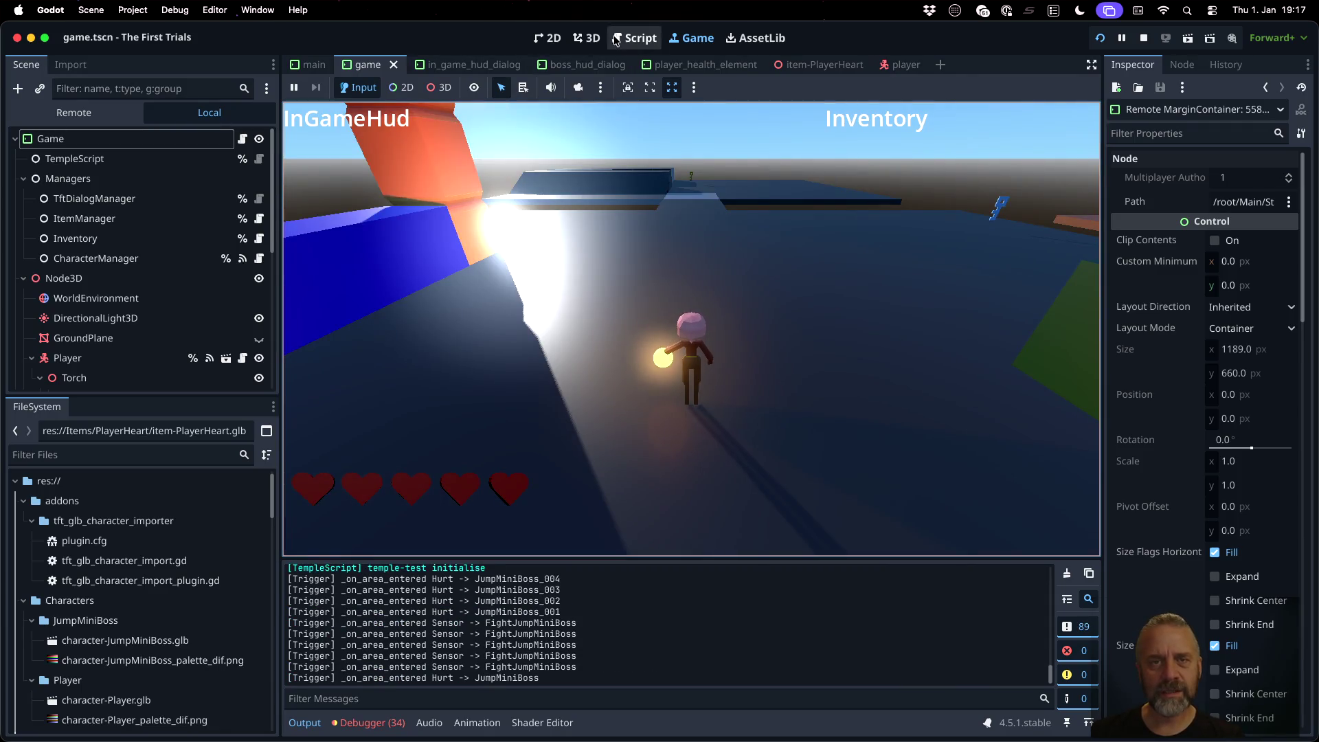
{"action": "left_click", "coordinate": [634, 38]}
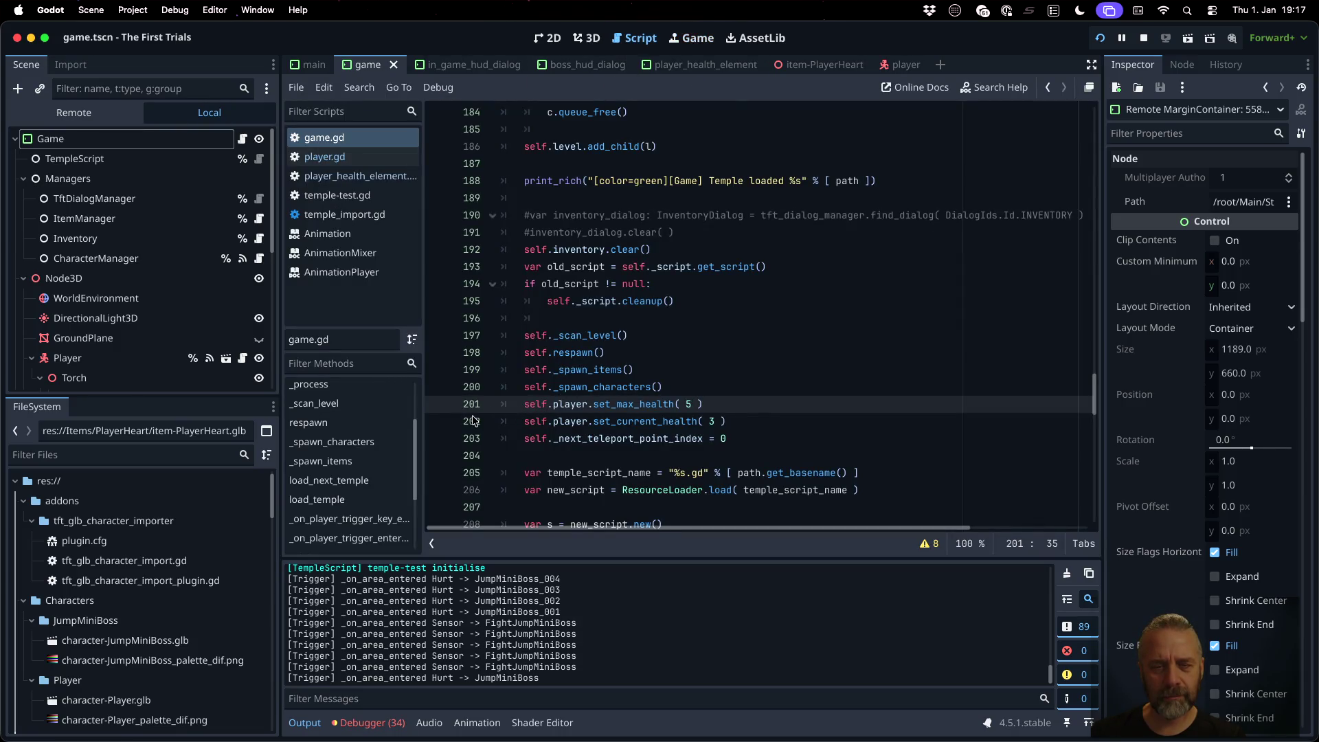
{"action": "left_click", "coordinate": [437, 421]}
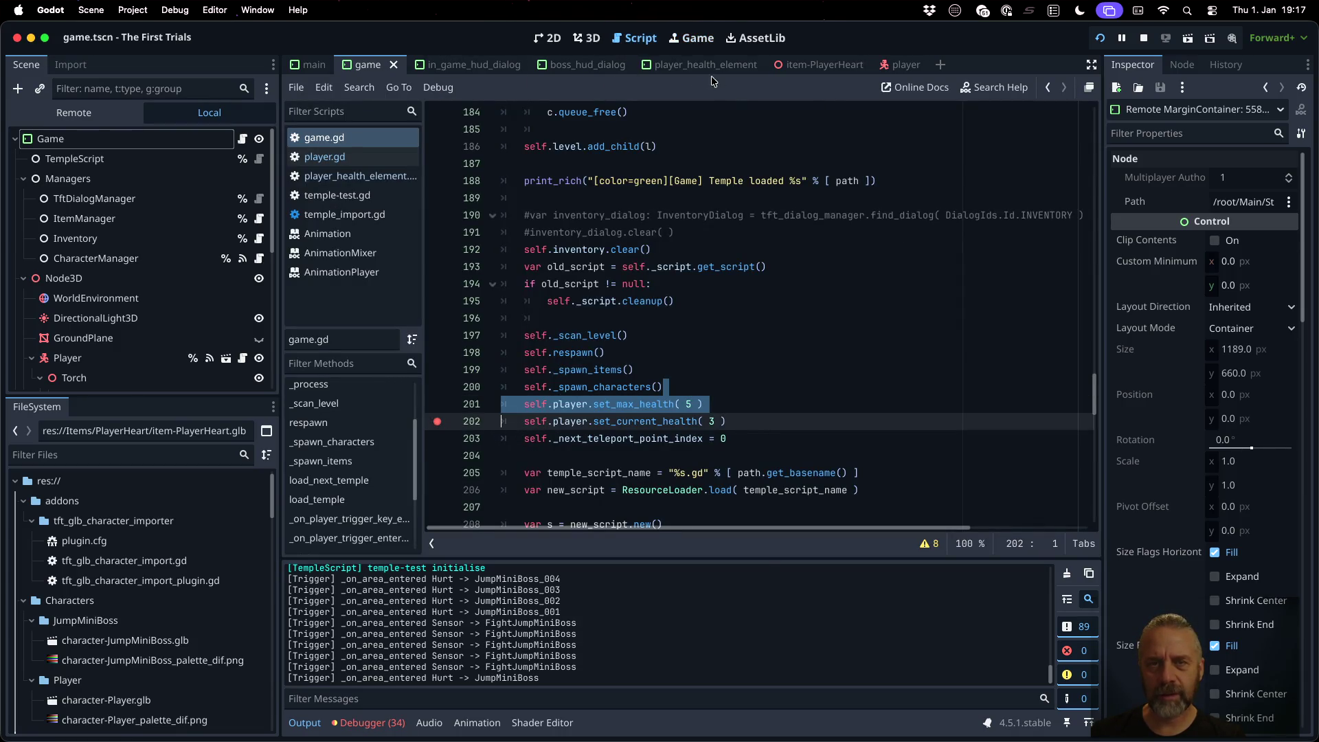
Step: Load the next temple to hit the breakpoint, step into player.gd's set_current_health, then stop the game
{"action": "left_click", "coordinate": [692, 38]}
{"action": "key", "text": "n"}
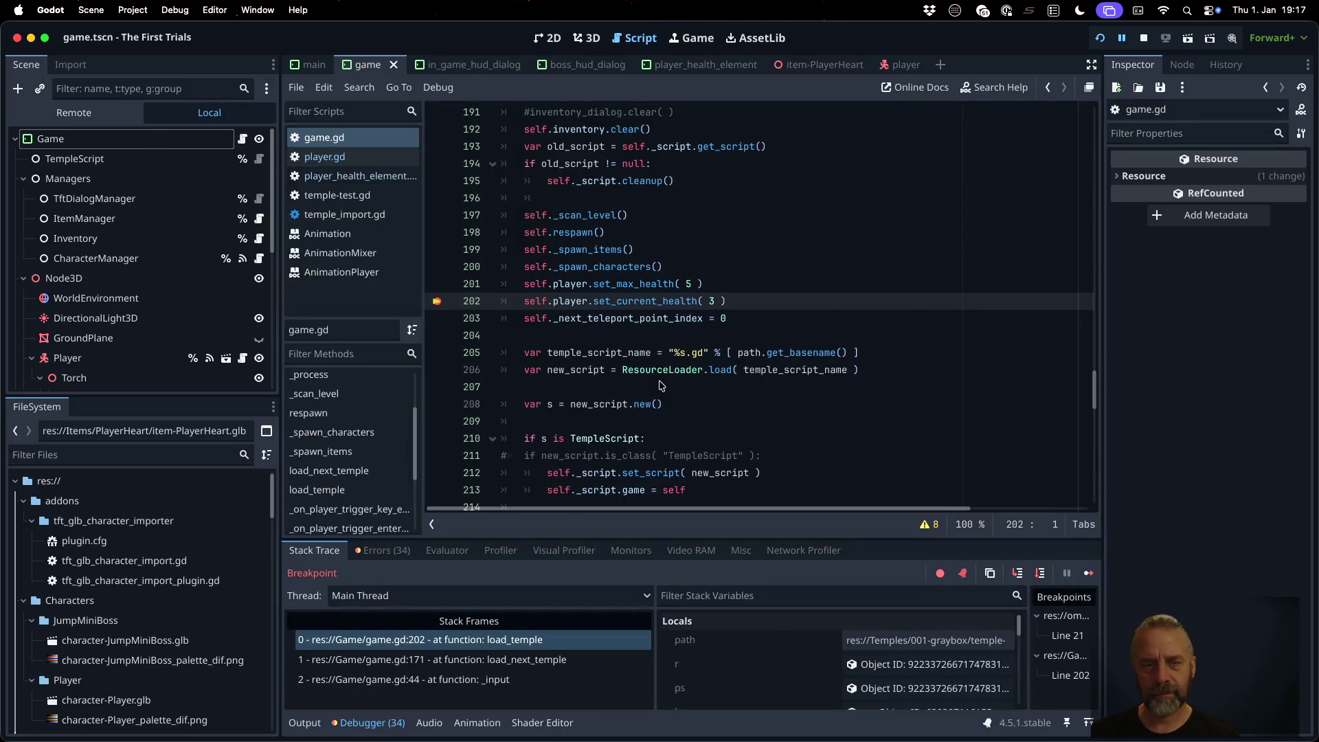
{"action": "left_click", "coordinate": [1008, 570]}
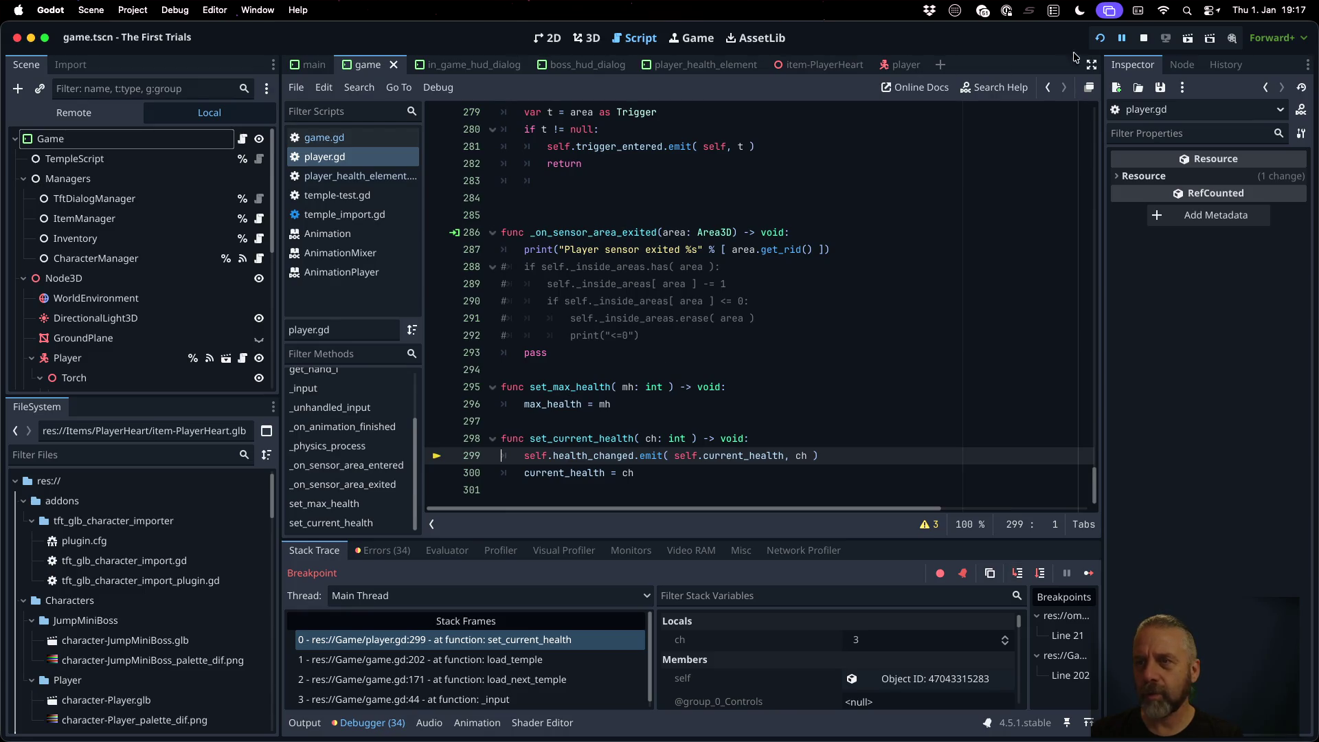
{"action": "left_click", "coordinate": [1142, 40]}
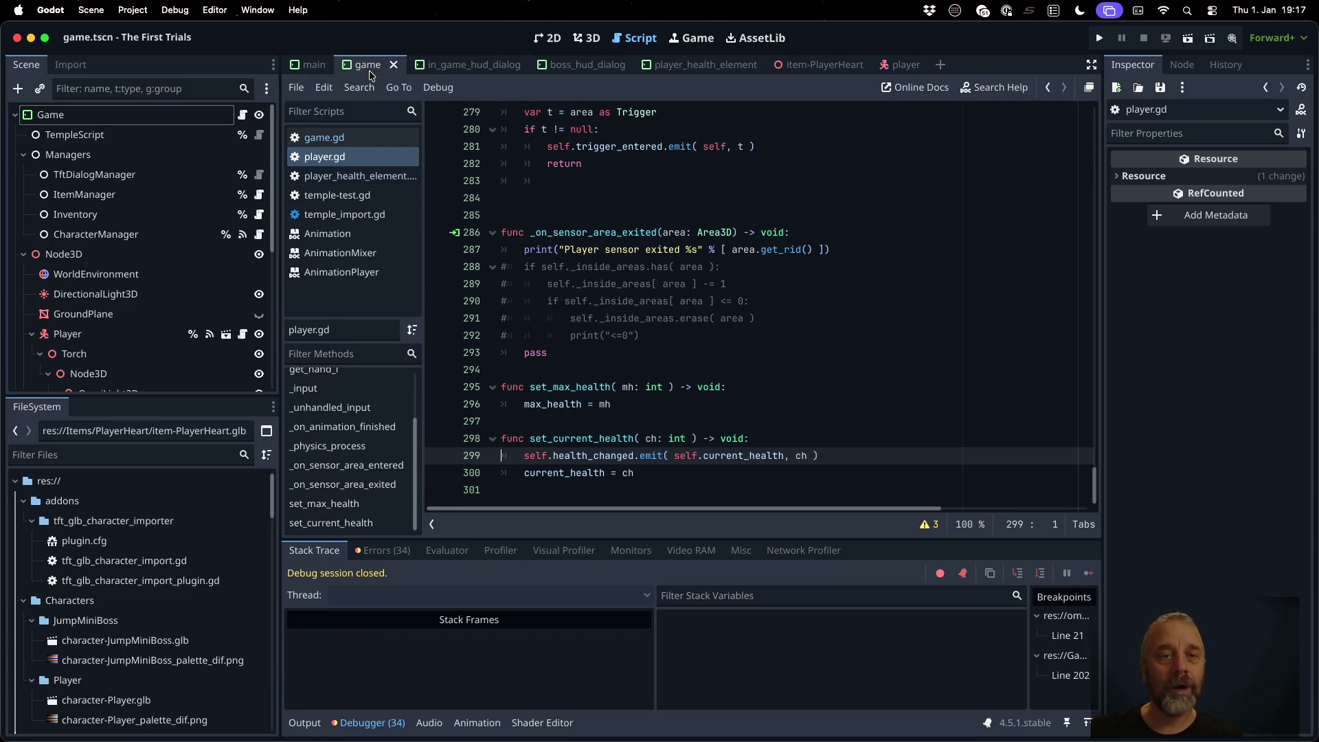
Step: In game.gd's _ready, store the in-game HUD open_dialog result in var hud
{"action": "left_click", "coordinate": [547, 38]}
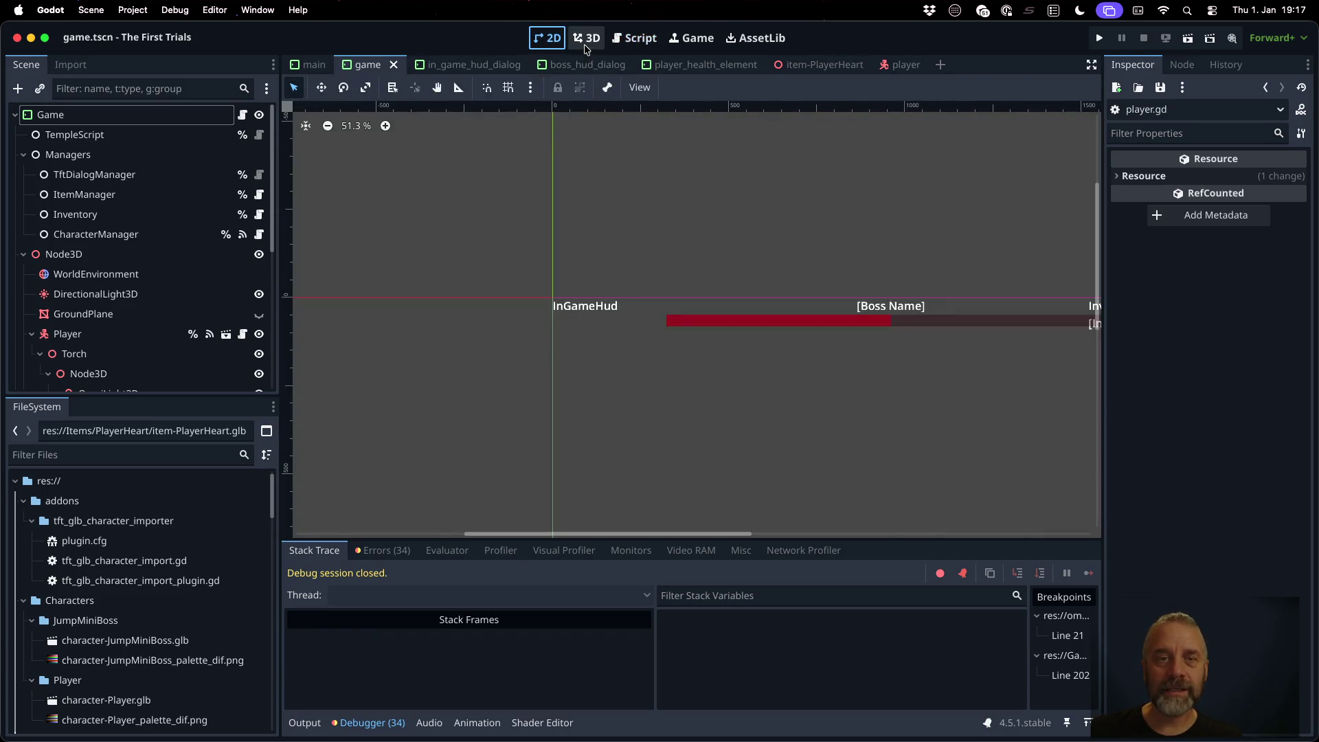
{"action": "left_click", "coordinate": [633, 38]}
{"action": "left_click", "coordinate": [367, 138]}
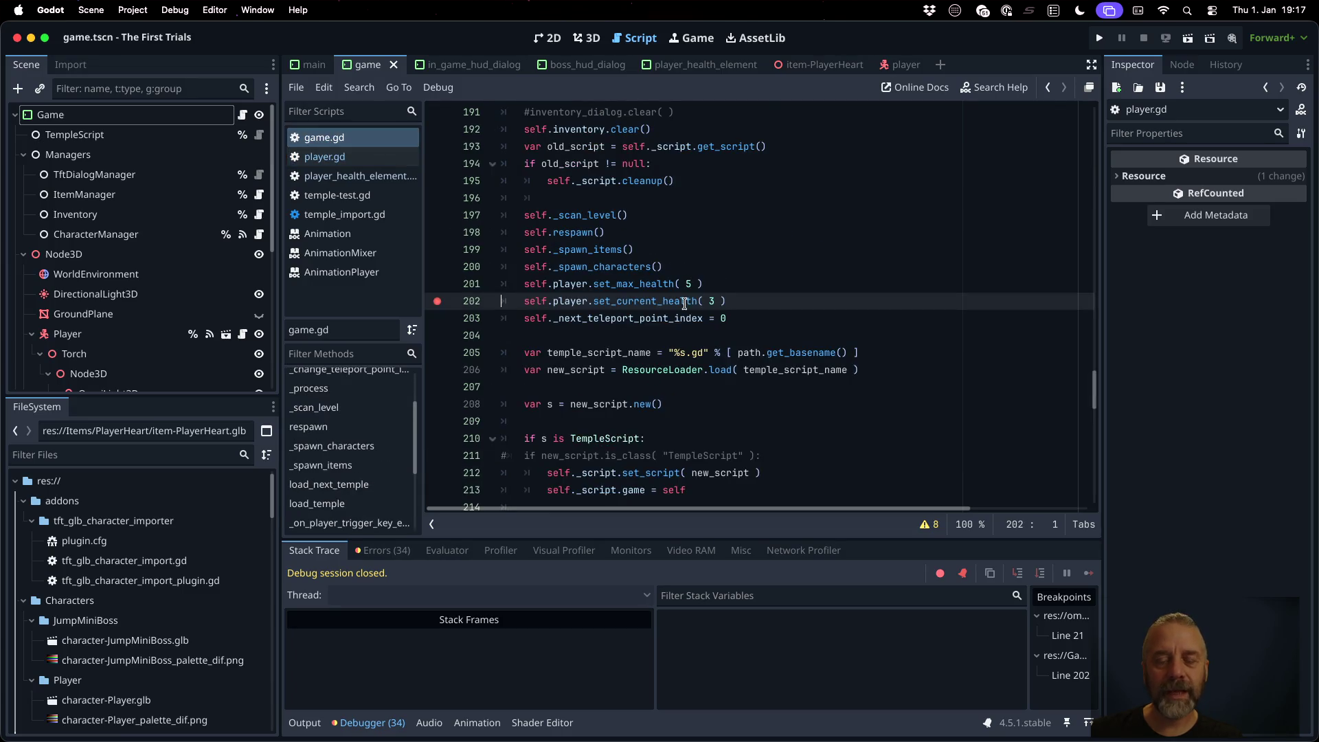
{"action": "scroll", "coordinate": [680, 309], "scroll_direction": "up", "scroll_amount": 8}
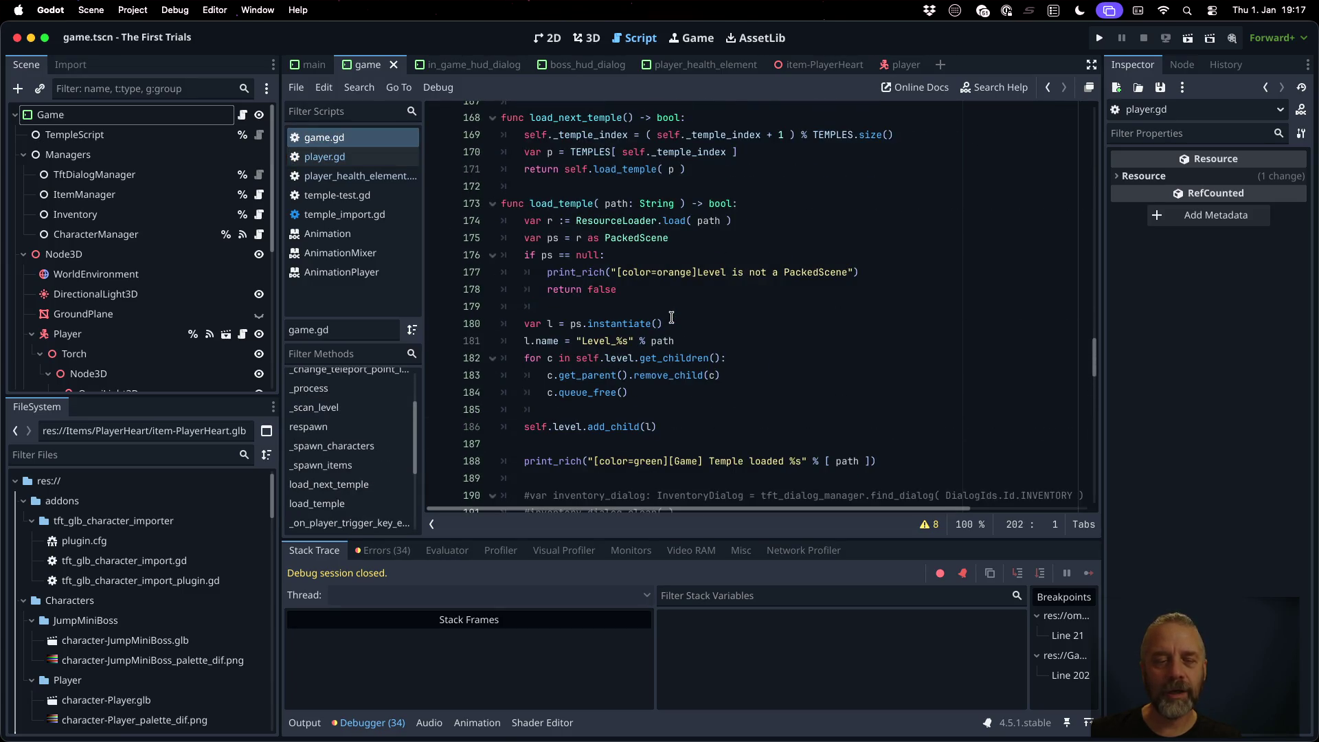
{"action": "scroll", "coordinate": [336, 426], "scroll_direction": "up", "scroll_amount": 3}
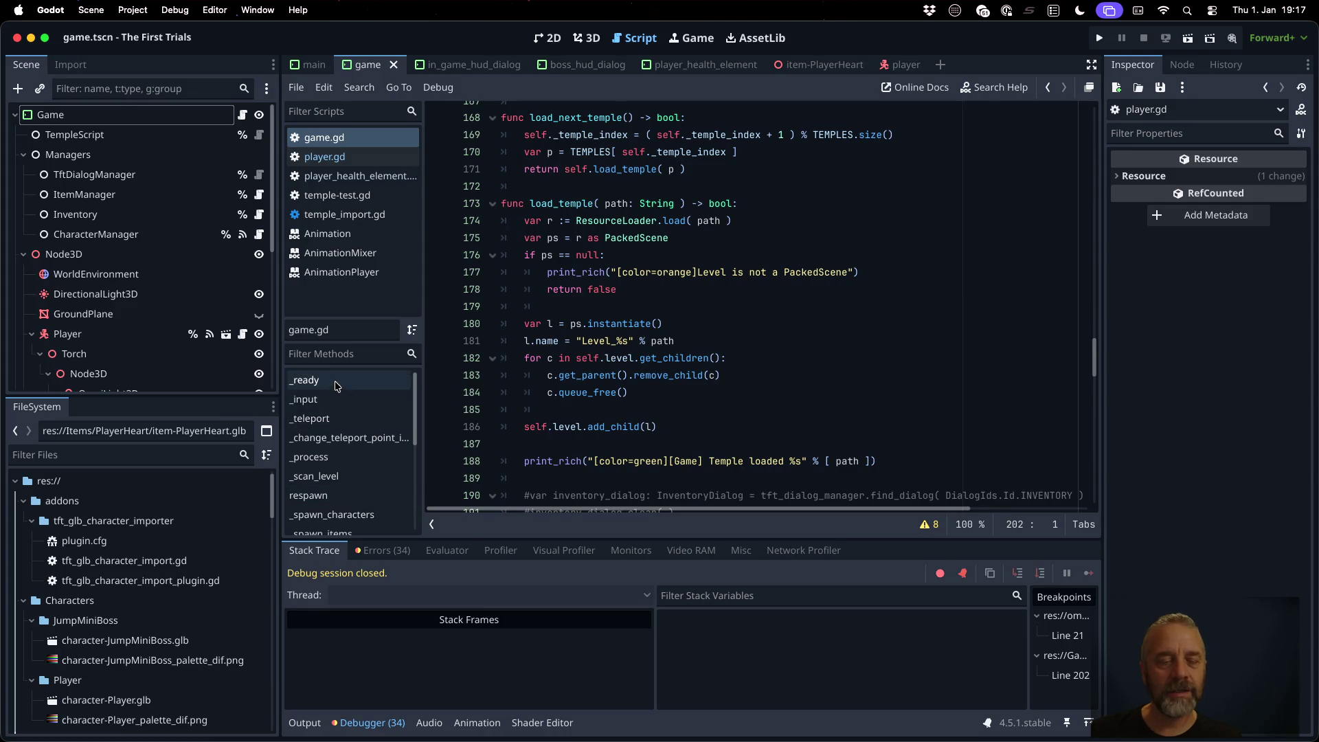
{"action": "left_click", "coordinate": [337, 386]}
{"action": "scroll", "coordinate": [684, 405], "scroll_direction": "down", "scroll_amount": 4}
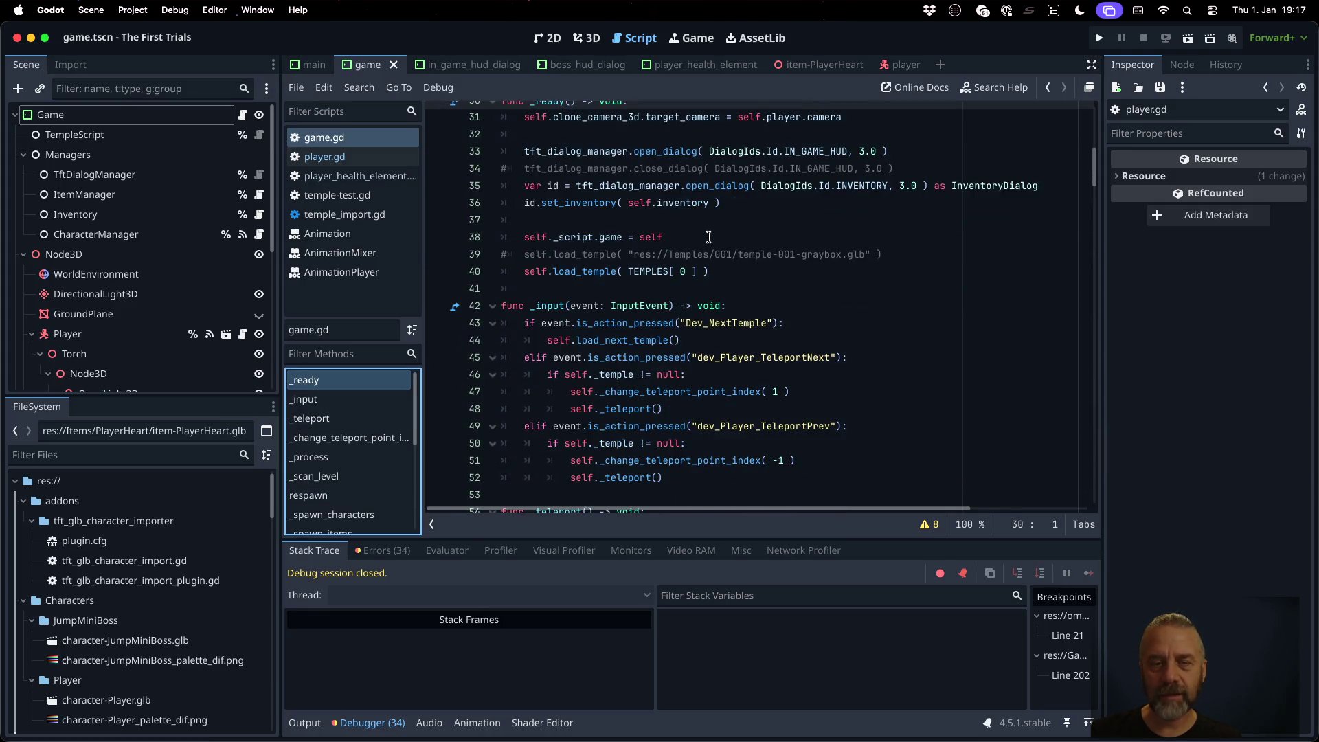
{"action": "left_click", "coordinate": [750, 186]}
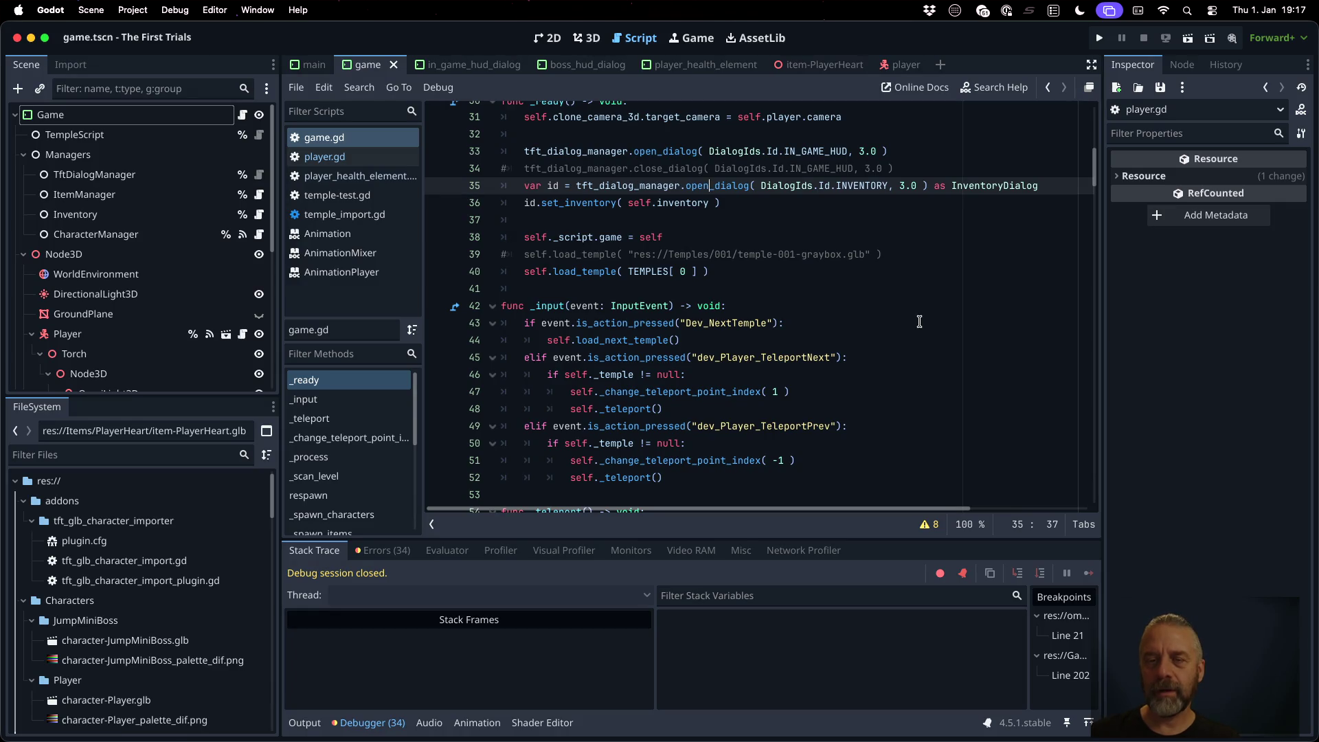
{"action": "key", "text": "Up"}
{"action": "key", "text": "Up"}
{"action": "type", "text": "var hud ="}
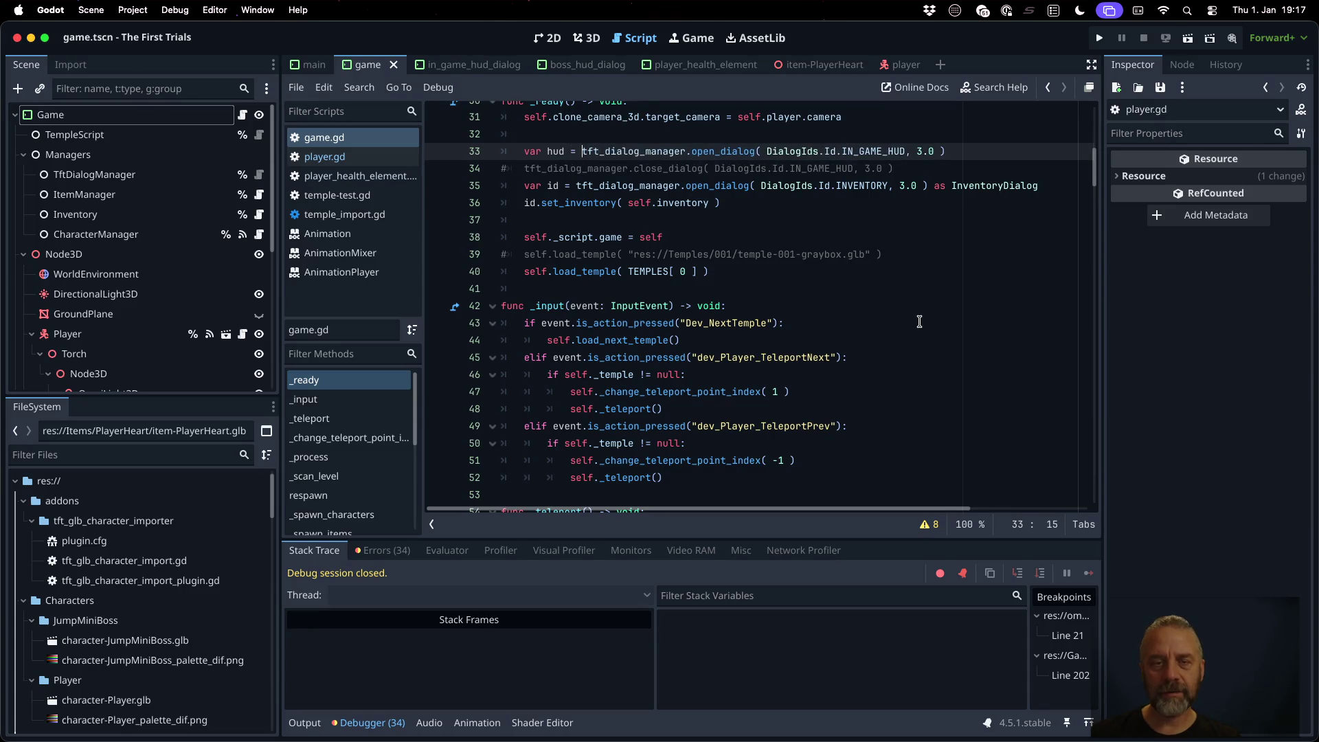
{"action": "key", "text": "End"}
{"action": "key", "text": "Return"}
Step: Cast the HUD as InGameHudDialog and begin a hud.set_pl call on the next line
{"action": "type", "text": "set_pr"}
{"action": "key", "text": "BackSpace"}
{"action": "key", "text": "BackSpace"}
{"action": "key", "text": "BackSpace"}
{"action": "key", "text": "BackSpace"}
{"action": "key", "text": "BackSpace"}
{"action": "key", "text": "BackSpace"}
{"action": "type", "text": "pl"}
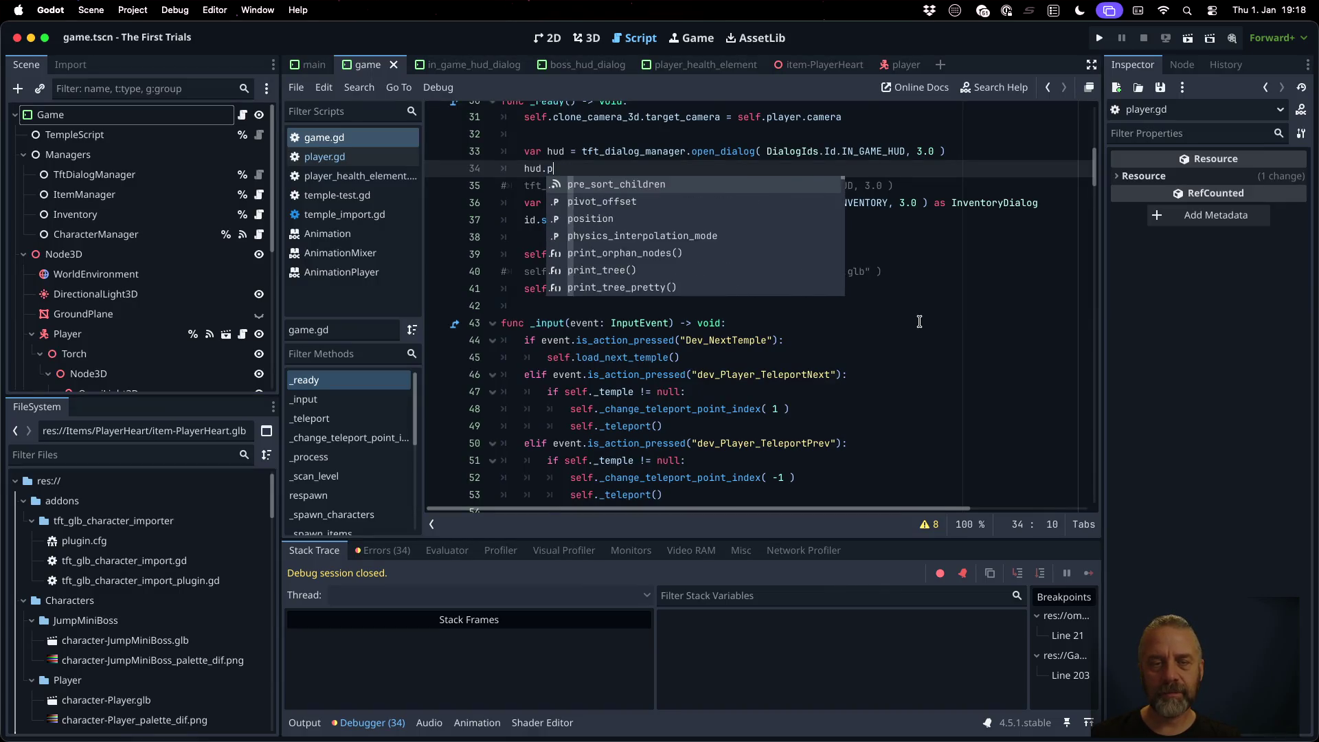
{"action": "key", "text": "Escape"}
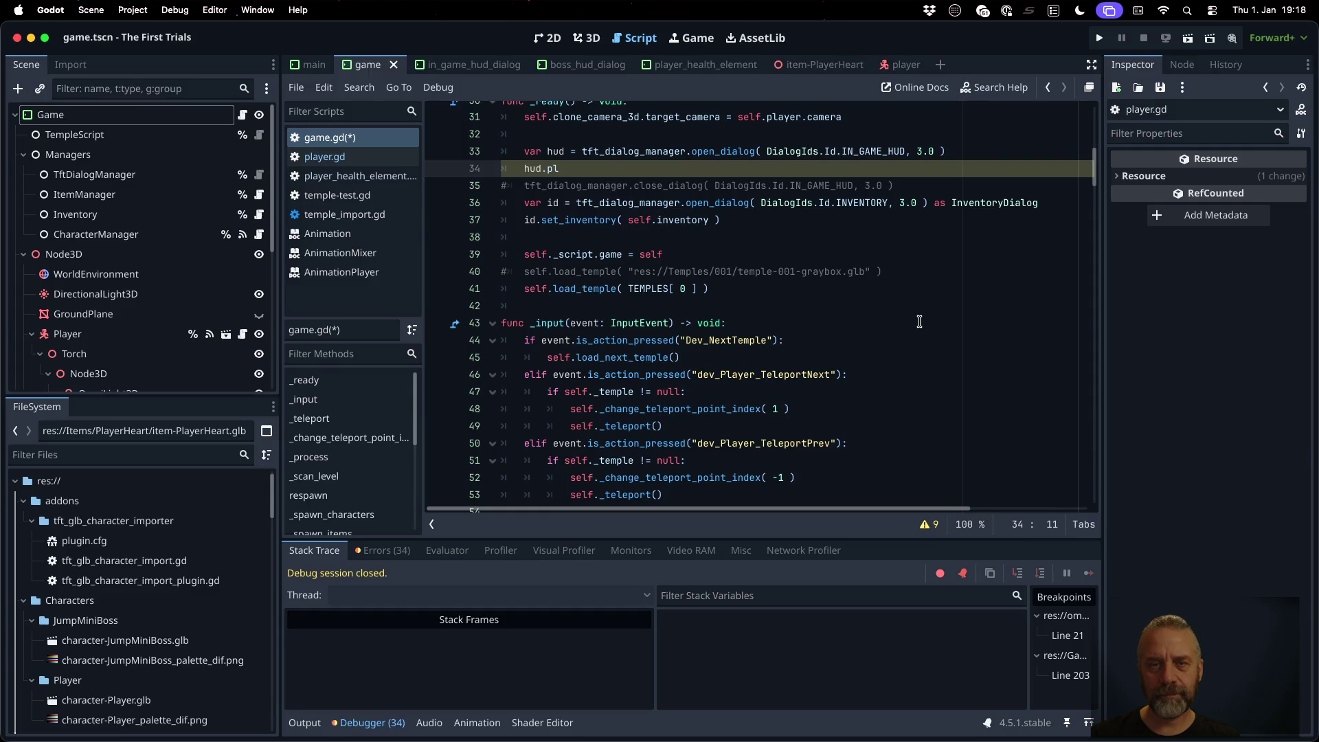
{"action": "key", "text": "Up"}
{"action": "type", "text": "a"}
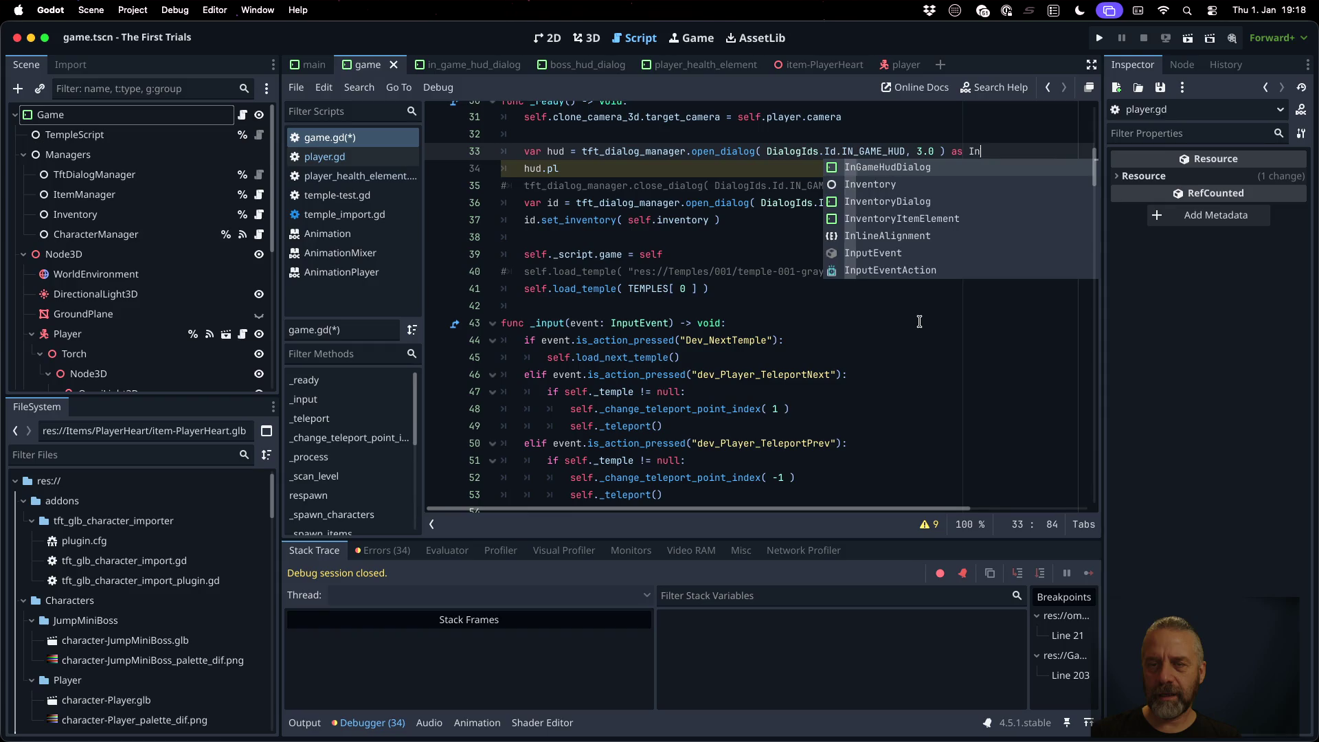
{"action": "key", "text": "Return"}
{"action": "key", "text": "Down"}
{"action": "key", "text": "BackSpace"}
{"action": "key", "text": "BackSpace"}
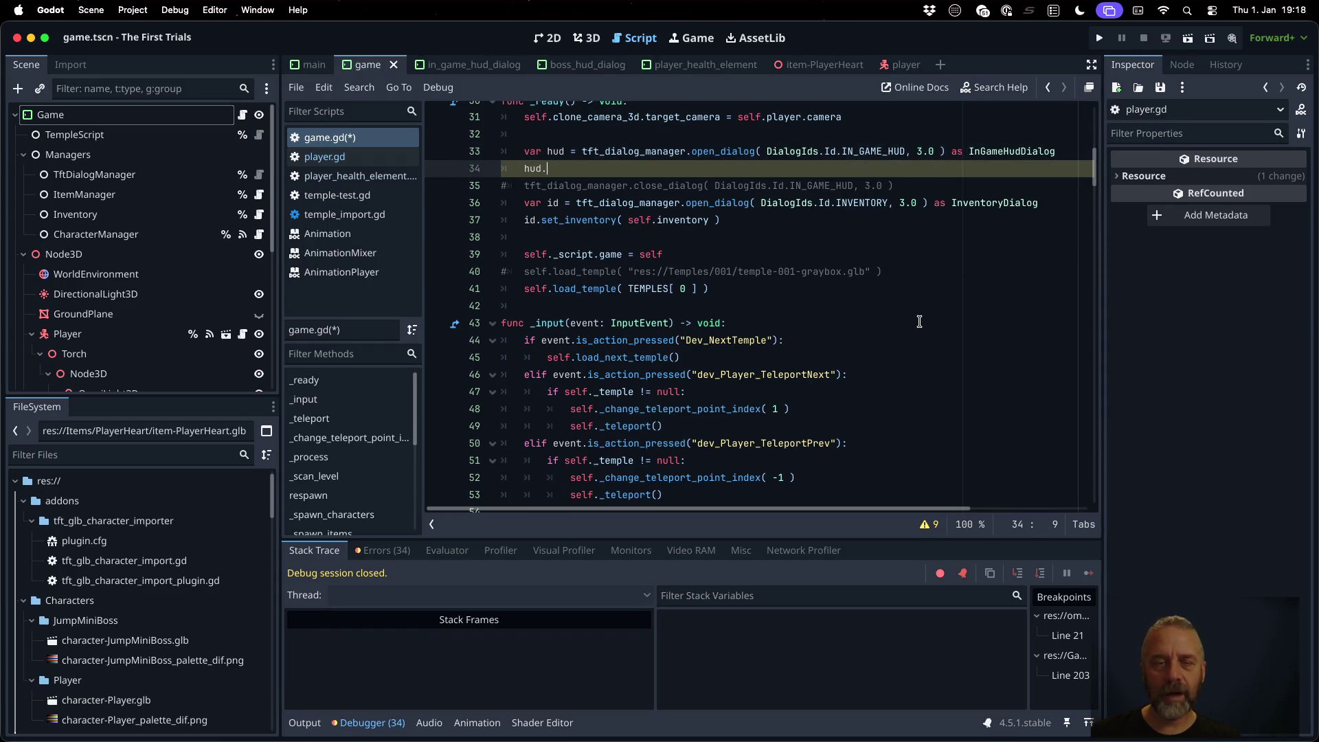
{"action": "type", "text": "s"}
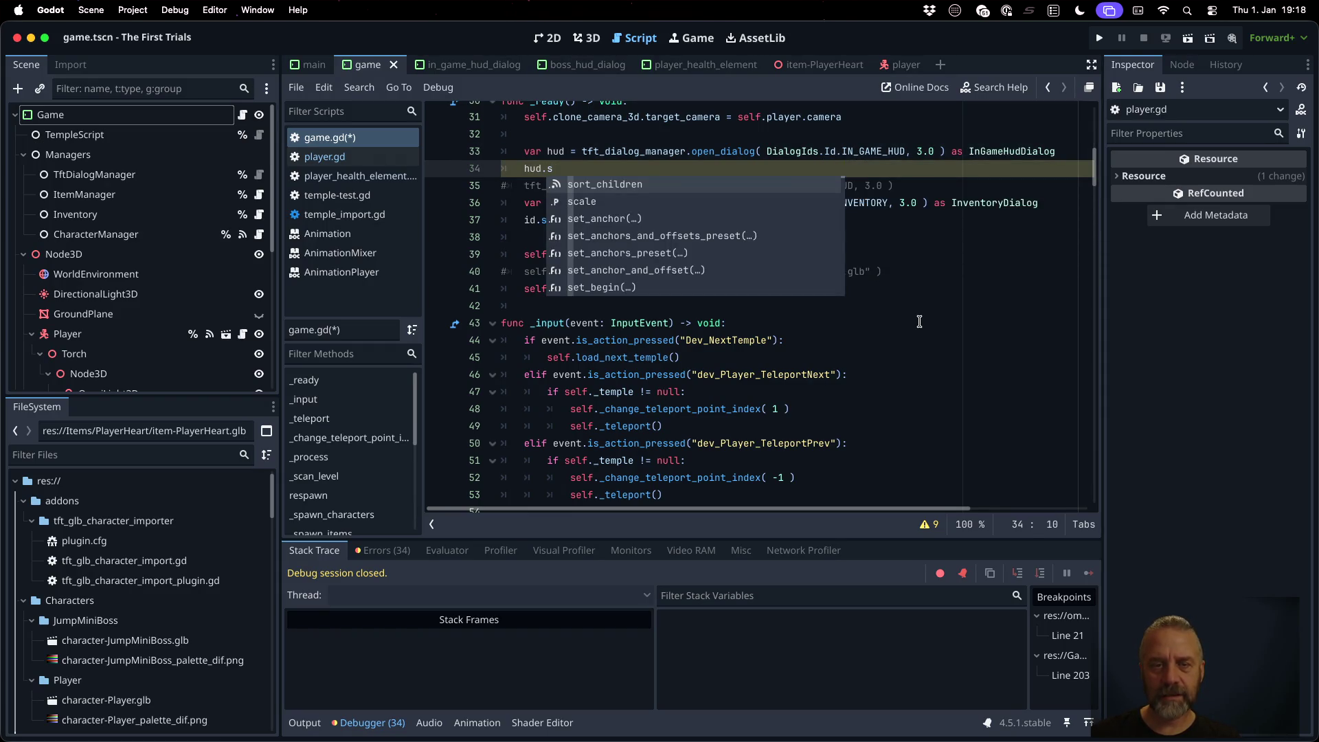
{"action": "type", "text": "et_pl"}
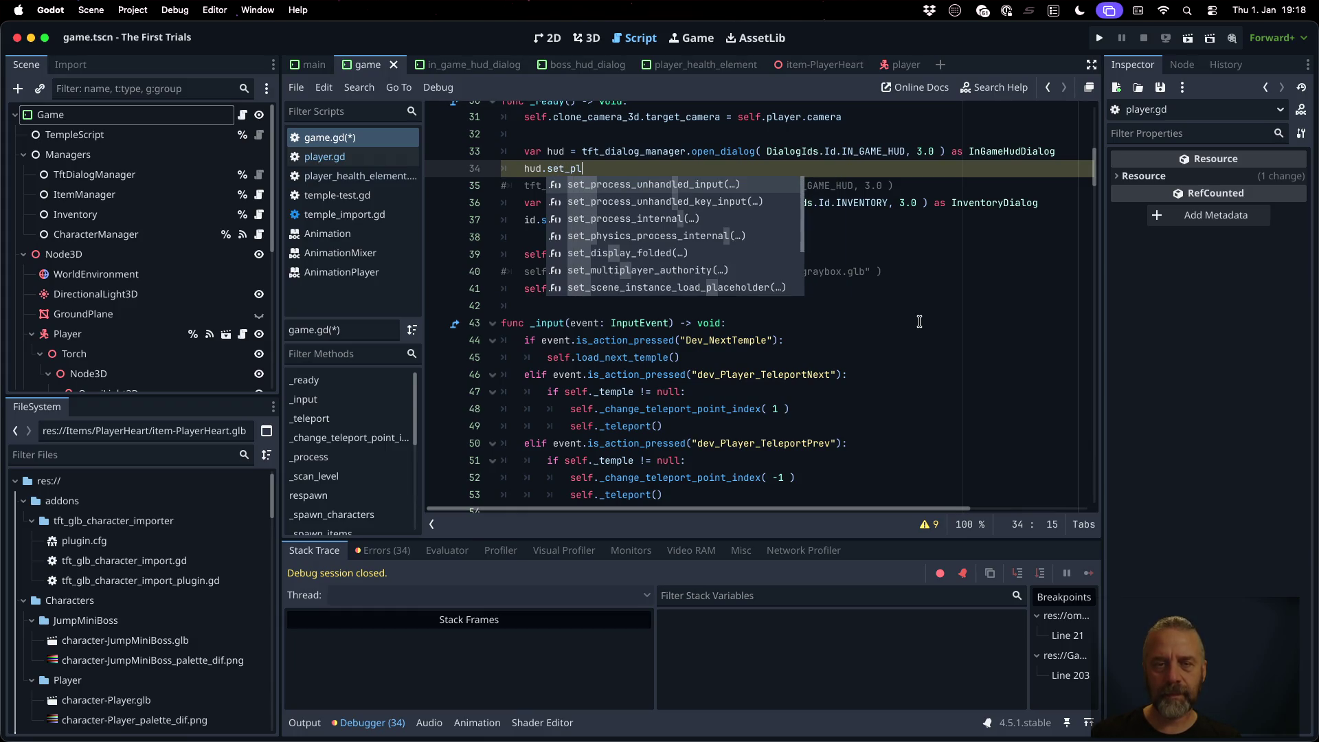
{"action": "key", "text": "Escape"}
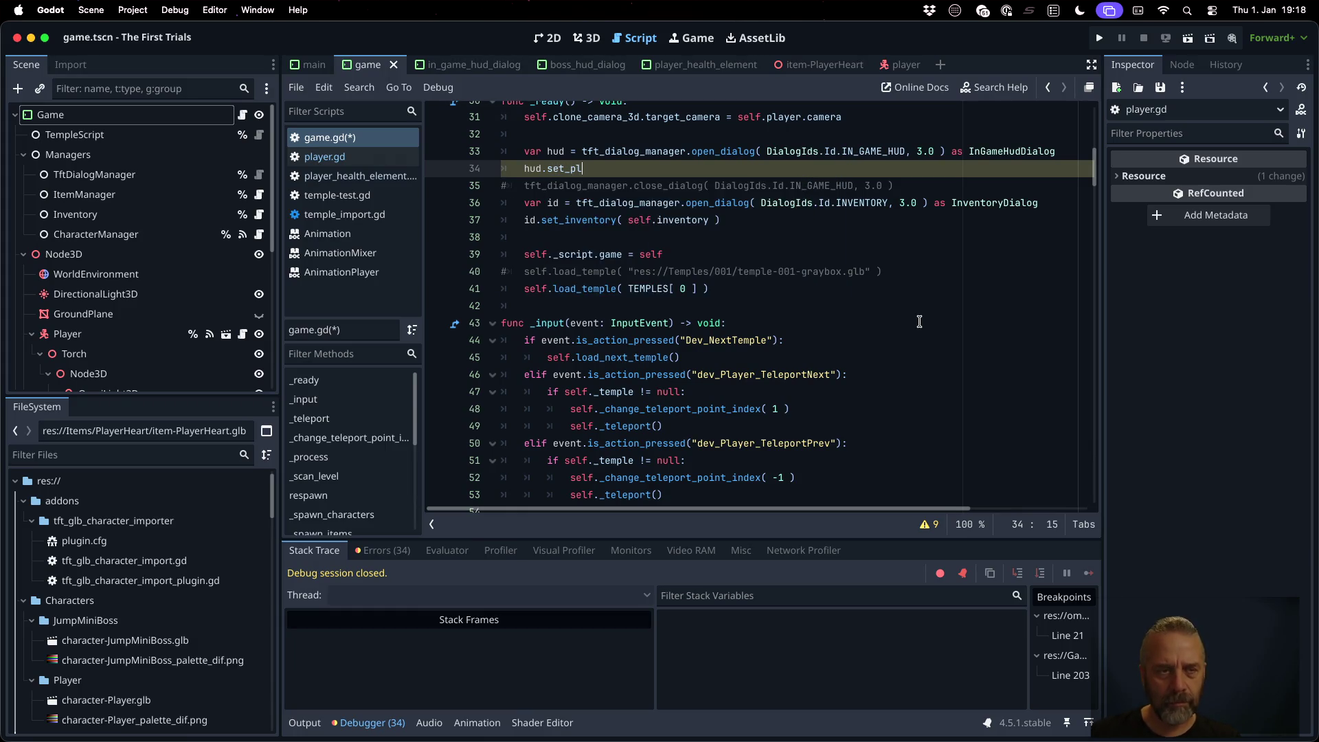
{"action": "left_click", "coordinate": [380, 177]}
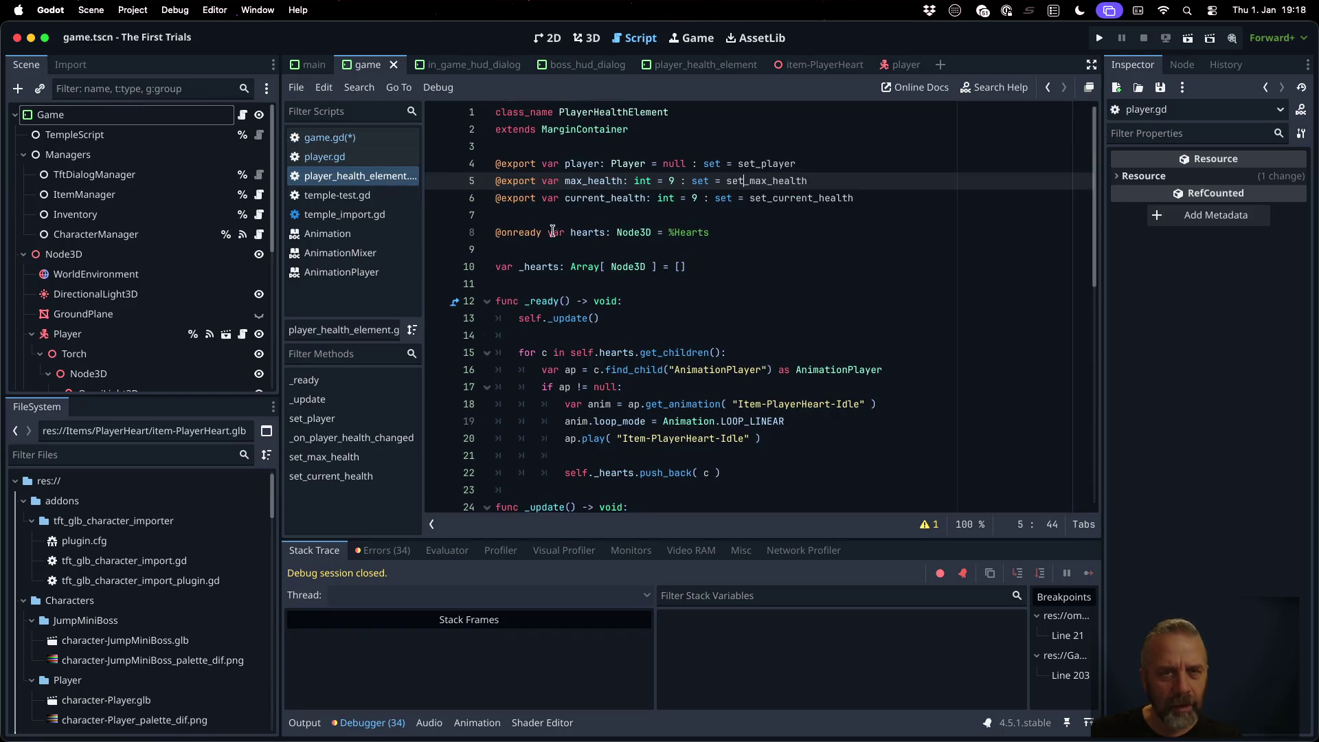
{"action": "left_click", "coordinate": [733, 300]}
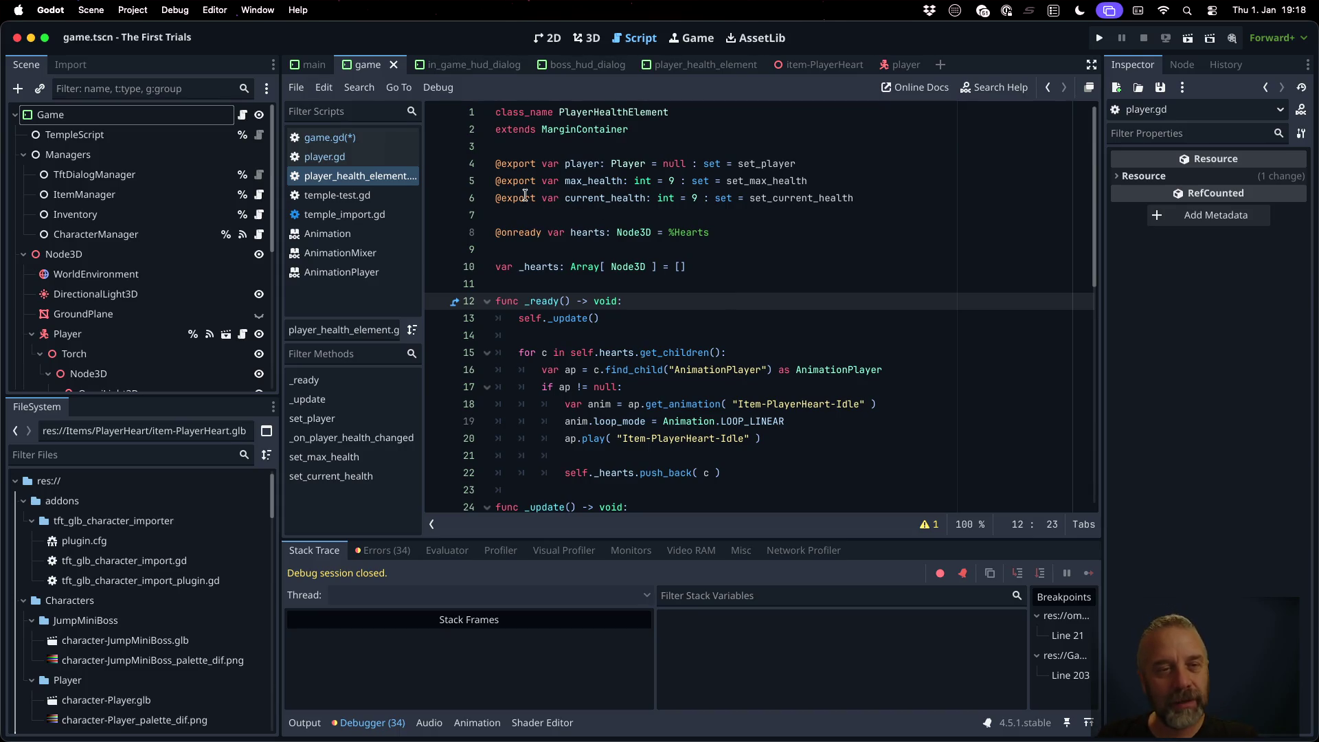
{"action": "left_click", "coordinate": [374, 136]}
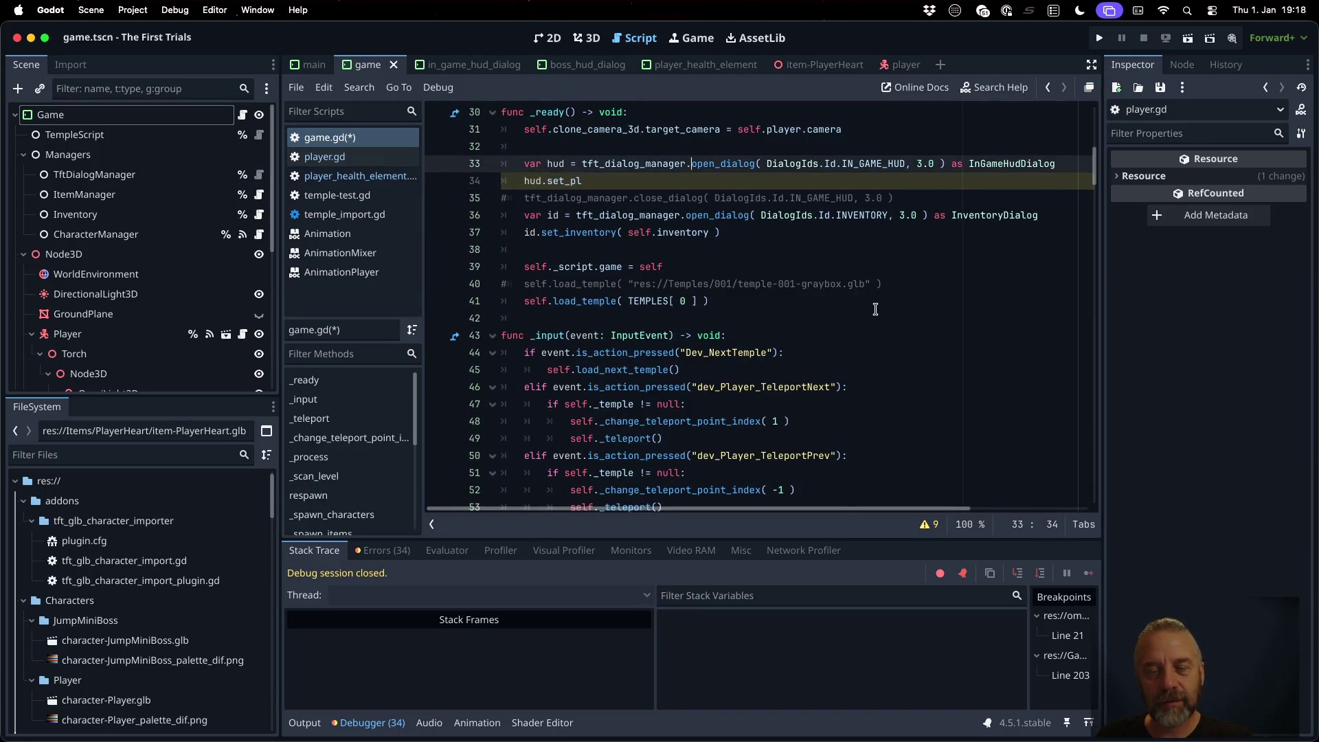
Step: Undo the half-written hud lines in game.gd, save, and go to the open_dialog definition
{"action": "key", "text": "ctrl+z"}
{"action": "key", "text": "ctrl+z"}
{"action": "key", "text": "ctrl+z"}
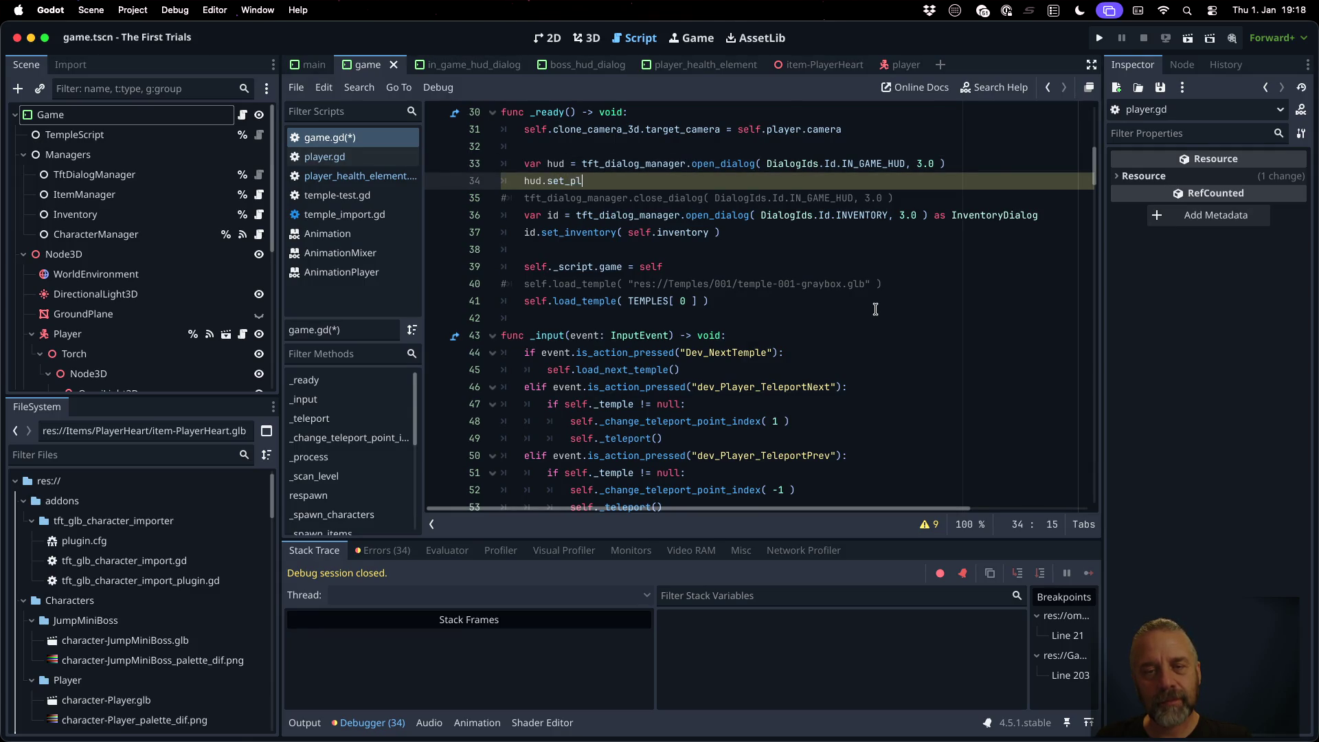
{"action": "key", "text": "super+z"}
{"action": "key", "text": "super+z"}
{"action": "key", "text": "super+z"}
{"action": "key", "text": "super+s"}
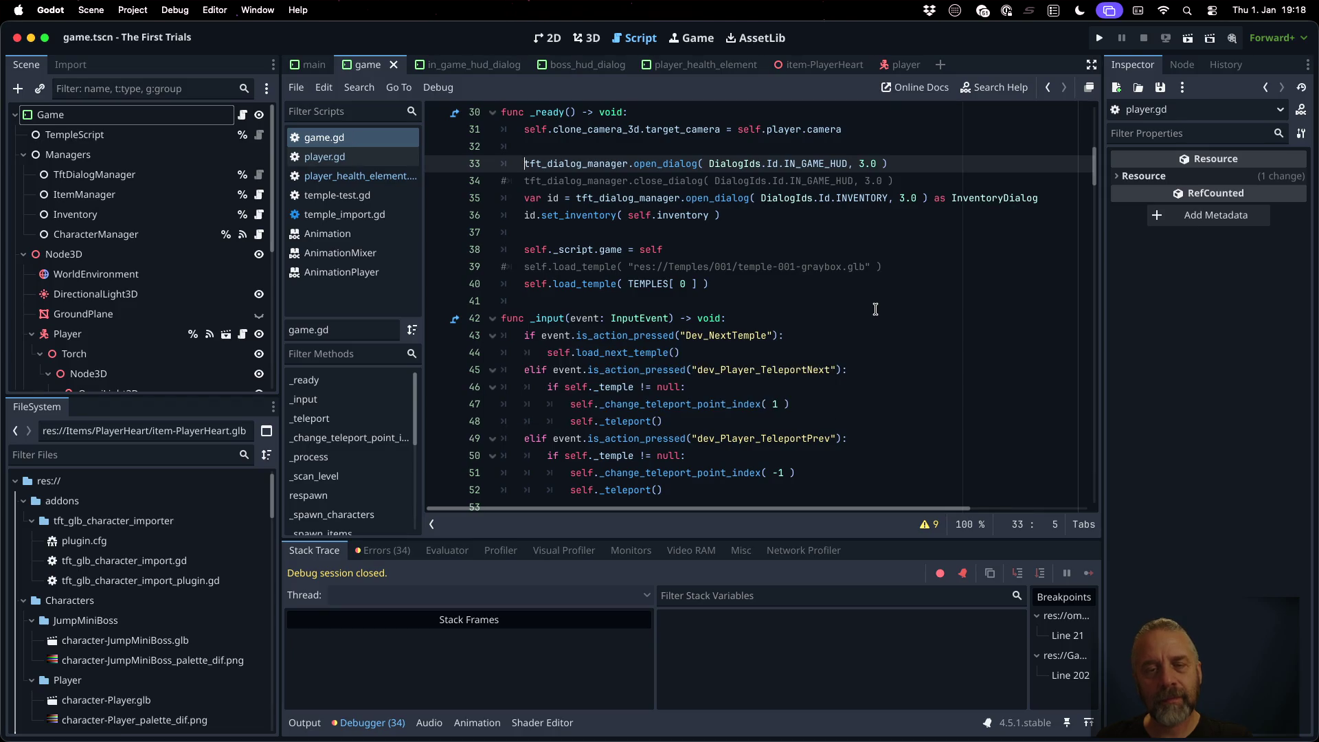
{"action": "left_click", "coordinate": [651, 169], "text": "super"}
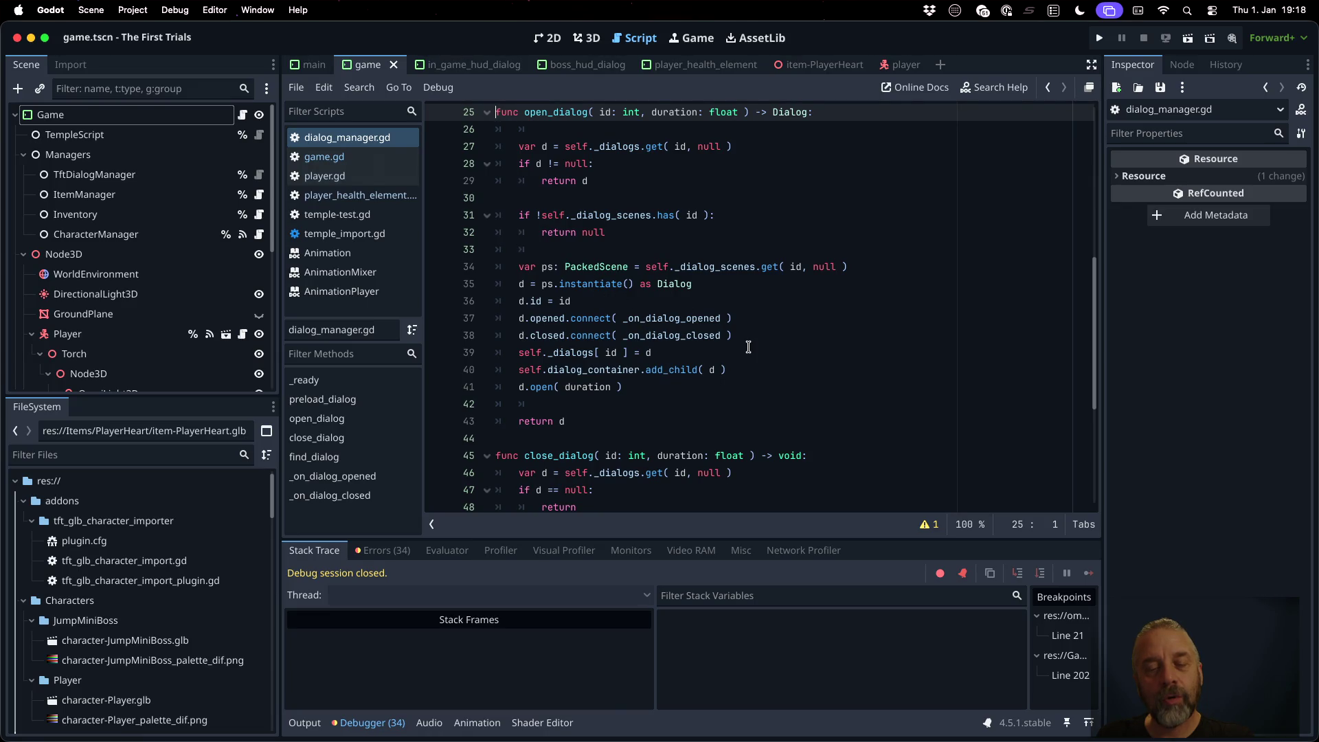
{"action": "scroll", "coordinate": [748, 347], "scroll_direction": "up", "scroll_amount": 1}
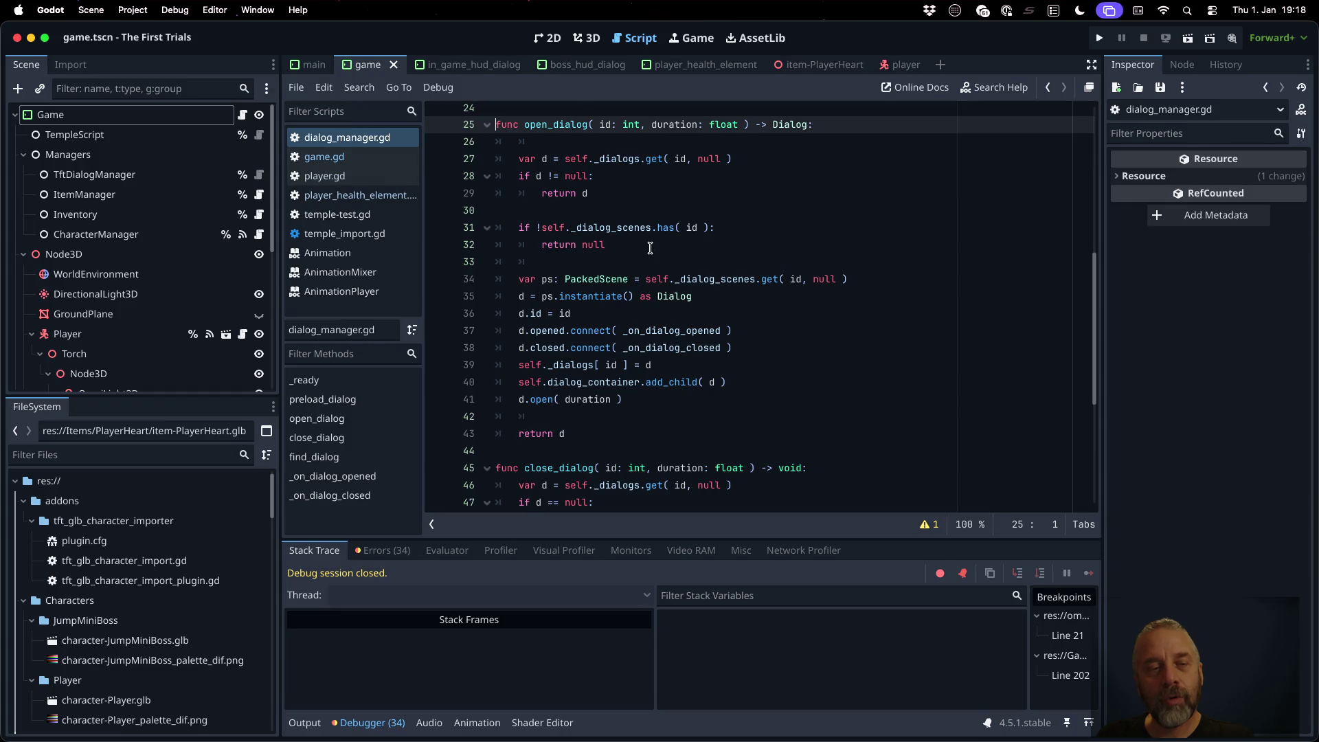
Step: Review dialog.gd, inventory.gd and inventory_dialog.gd, then return to game.gd
{"action": "key", "text": "alt+shift+o"}
{"action": "type", "text": "dialog"}
{"action": "key", "text": "Return"}
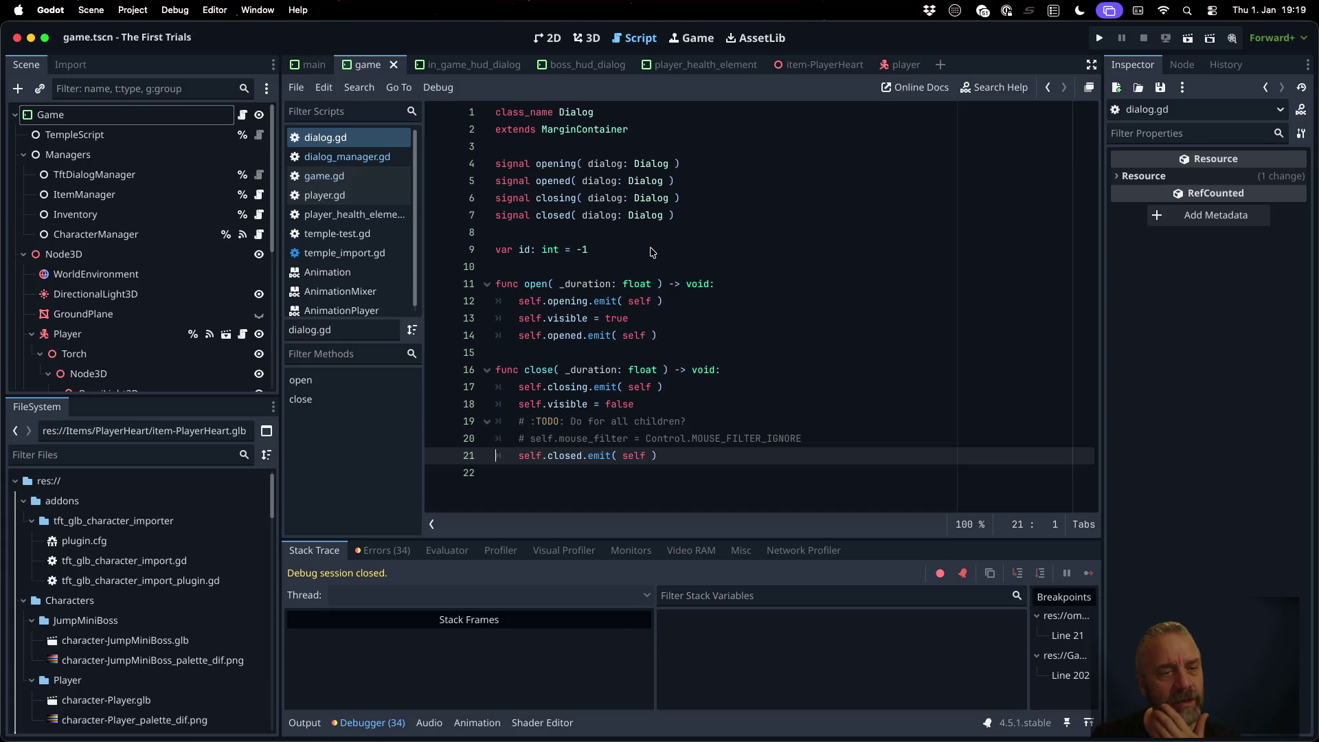
{"action": "left_click", "coordinate": [259, 214]}
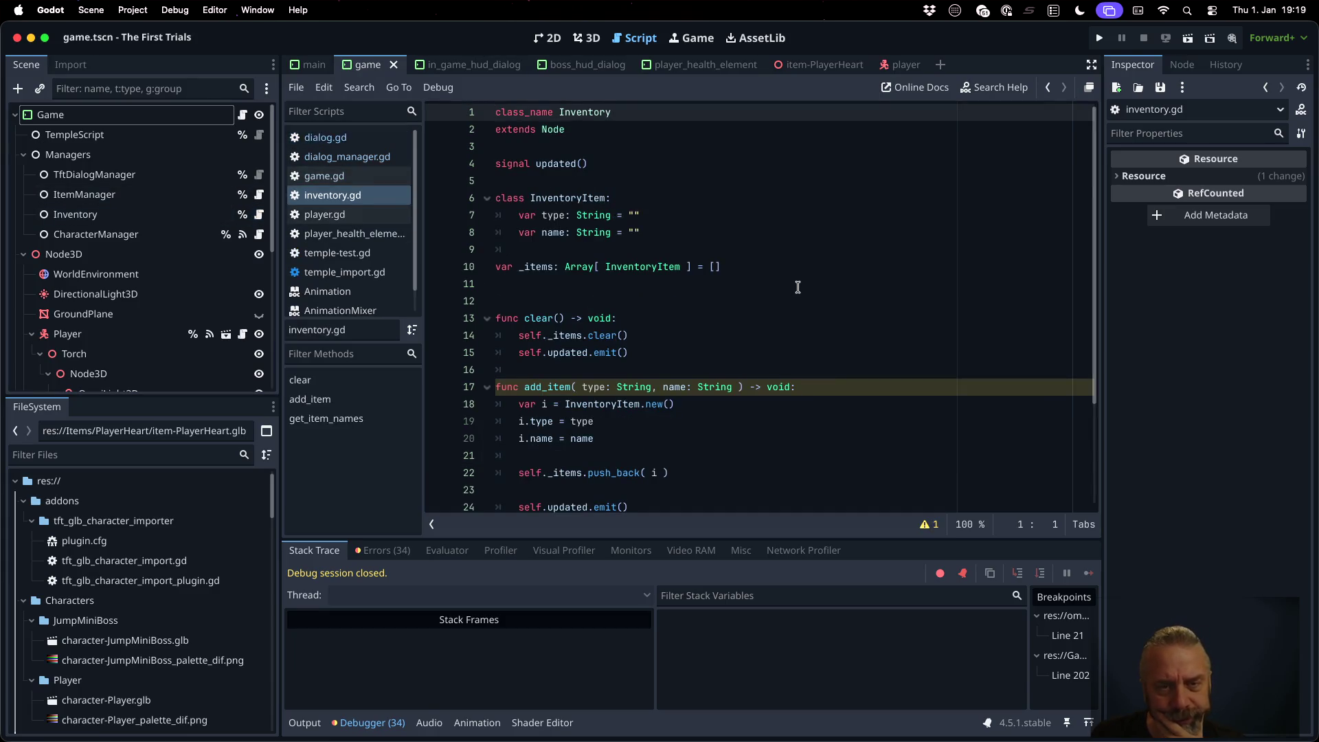
{"action": "scroll", "coordinate": [797, 287], "scroll_direction": "down", "scroll_amount": 3}
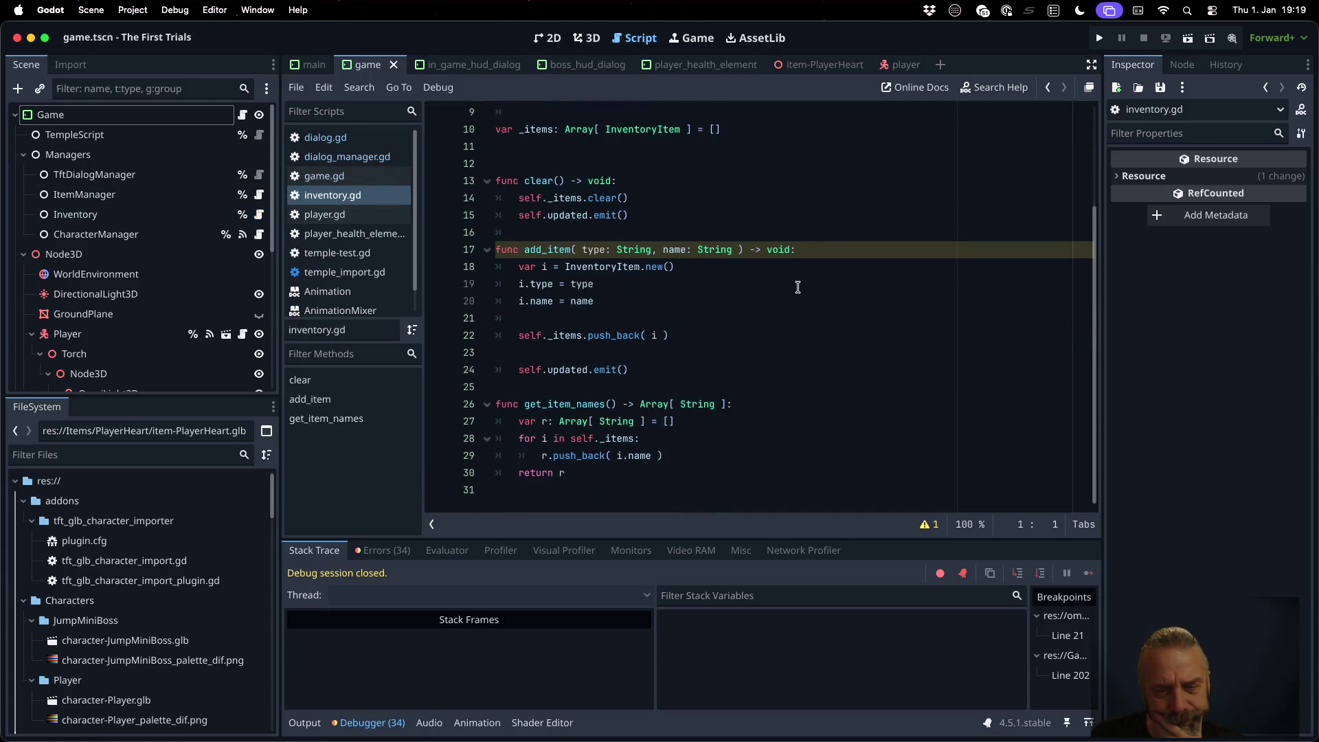
{"action": "scroll", "coordinate": [797, 288], "scroll_direction": "up", "scroll_amount": 1}
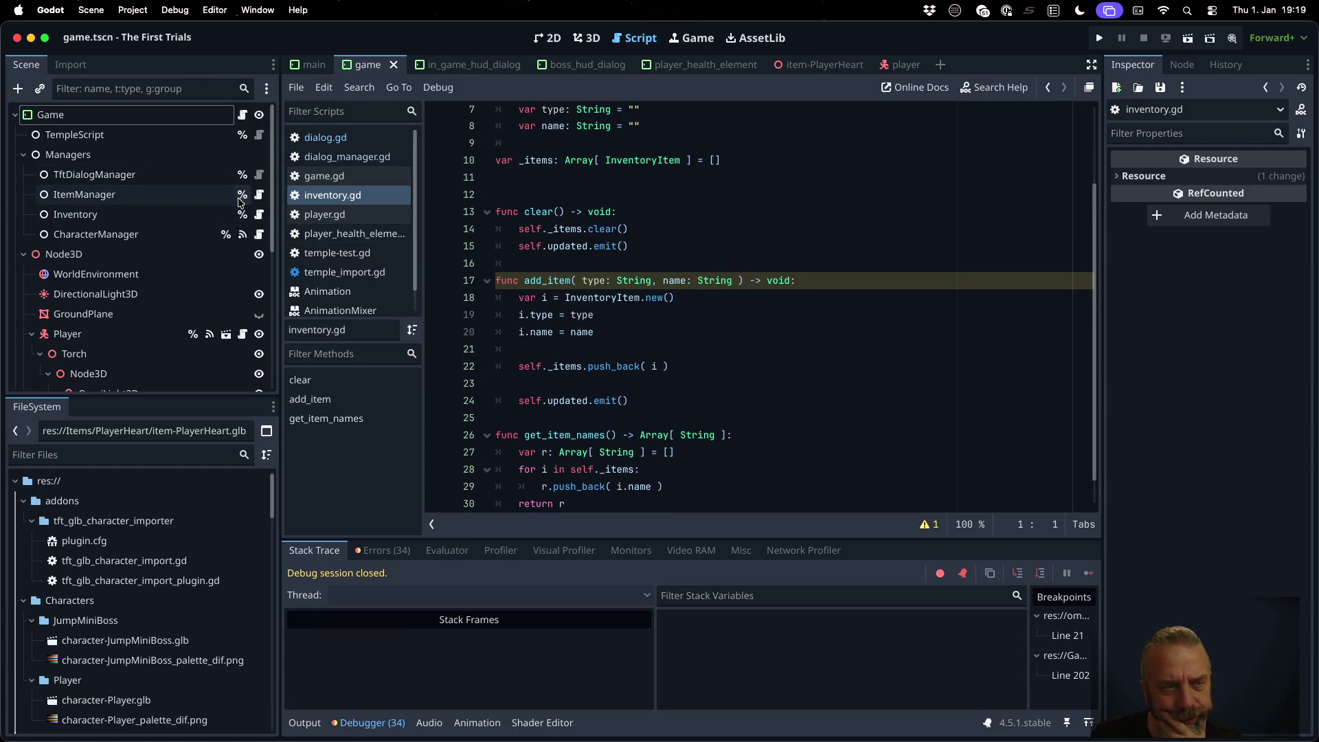
{"action": "scroll", "coordinate": [244, 316], "scroll_direction": "down", "scroll_amount": 5}
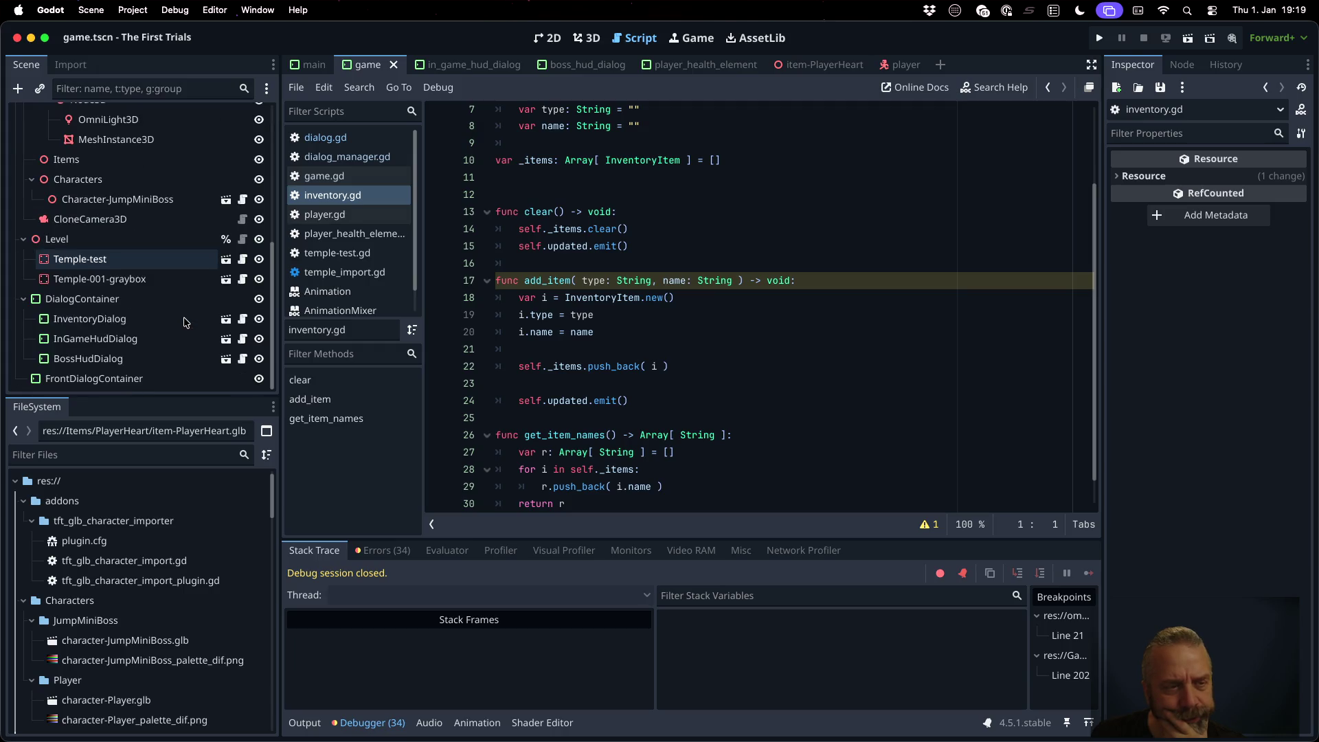
{"action": "left_click", "coordinate": [244, 320]}
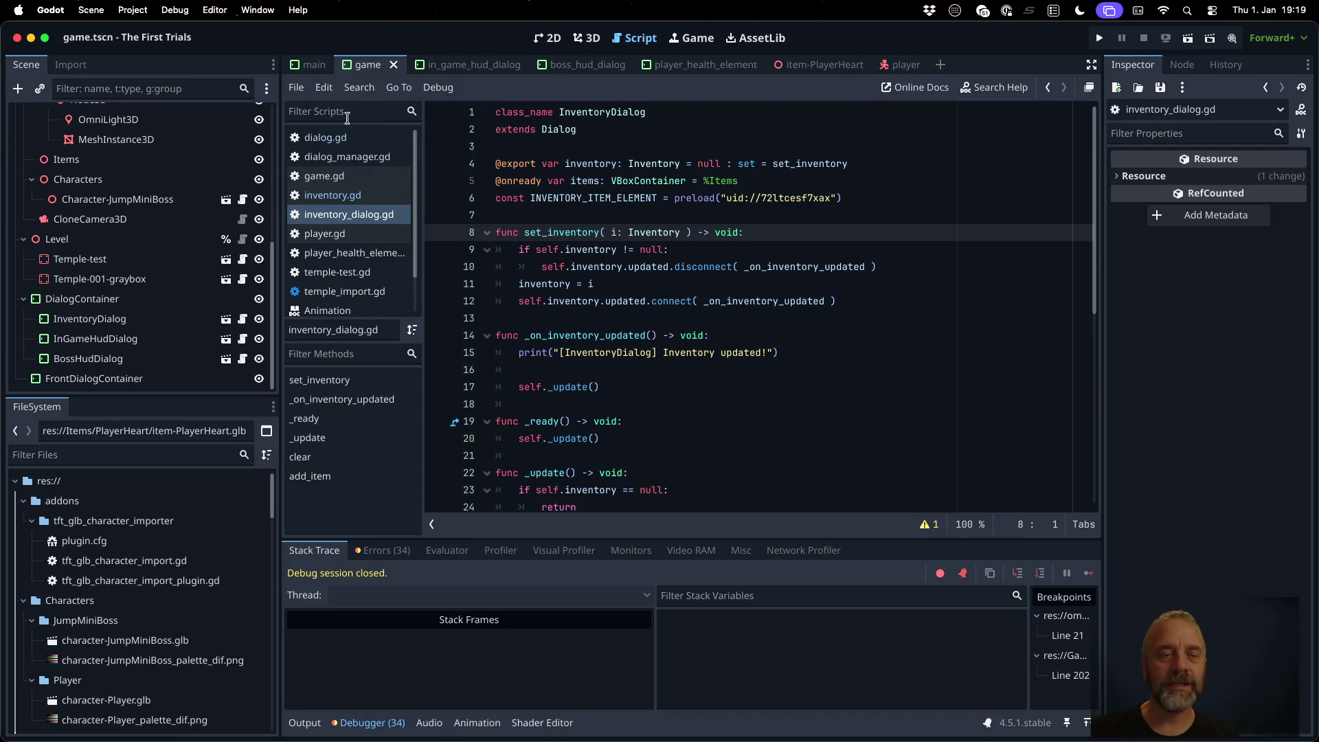
{"action": "left_click", "coordinate": [323, 176]}
{"action": "type", "text": "self.player.set_max_health( 5 )"}
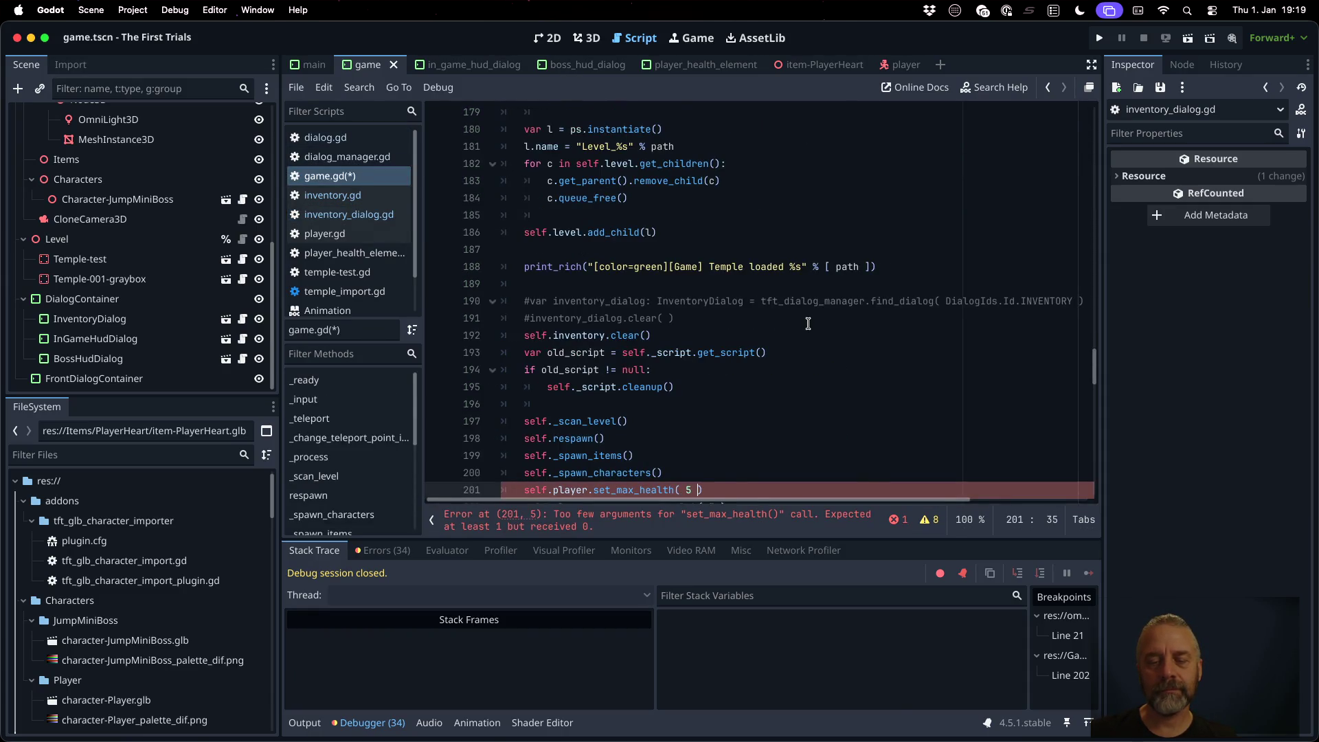
Step: Restore the hud lines, complete hud.set_player( self.player ), and save game.gd
{"action": "key", "text": "ctrl+z"}
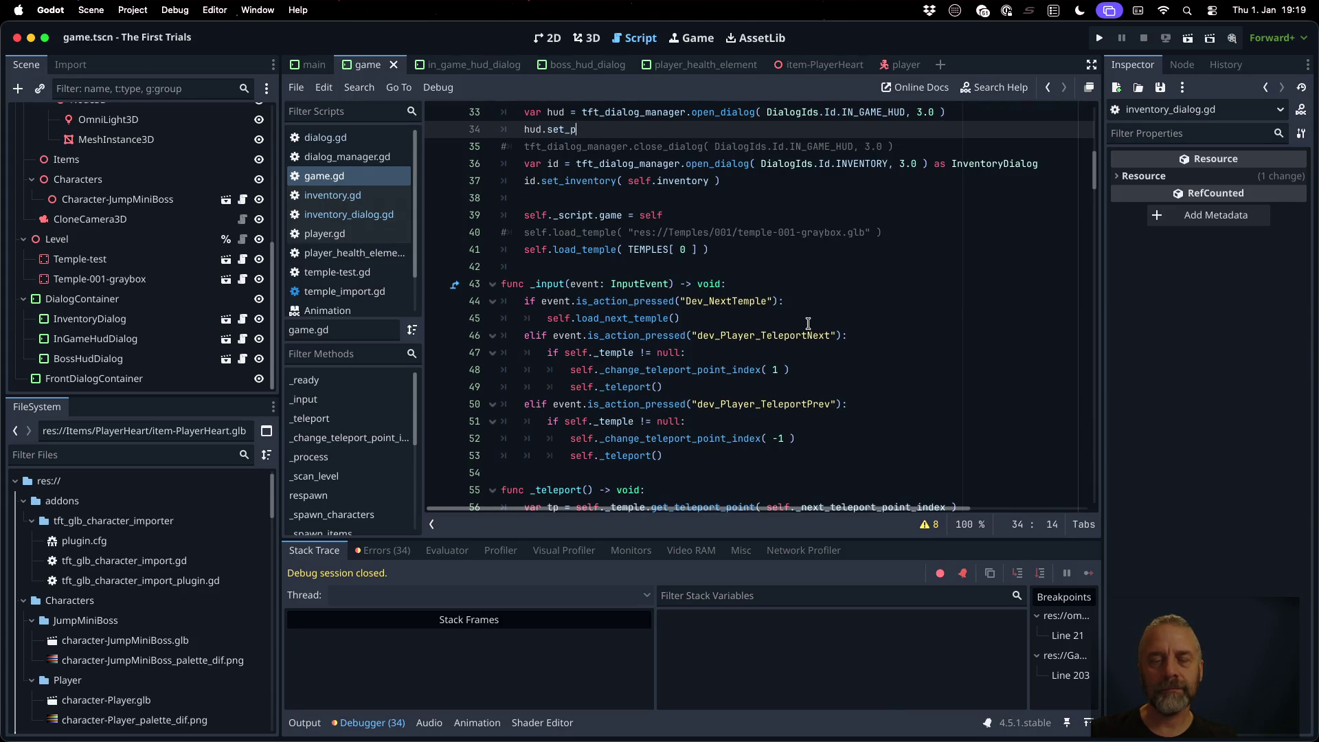
{"action": "type", "text": "layer("}
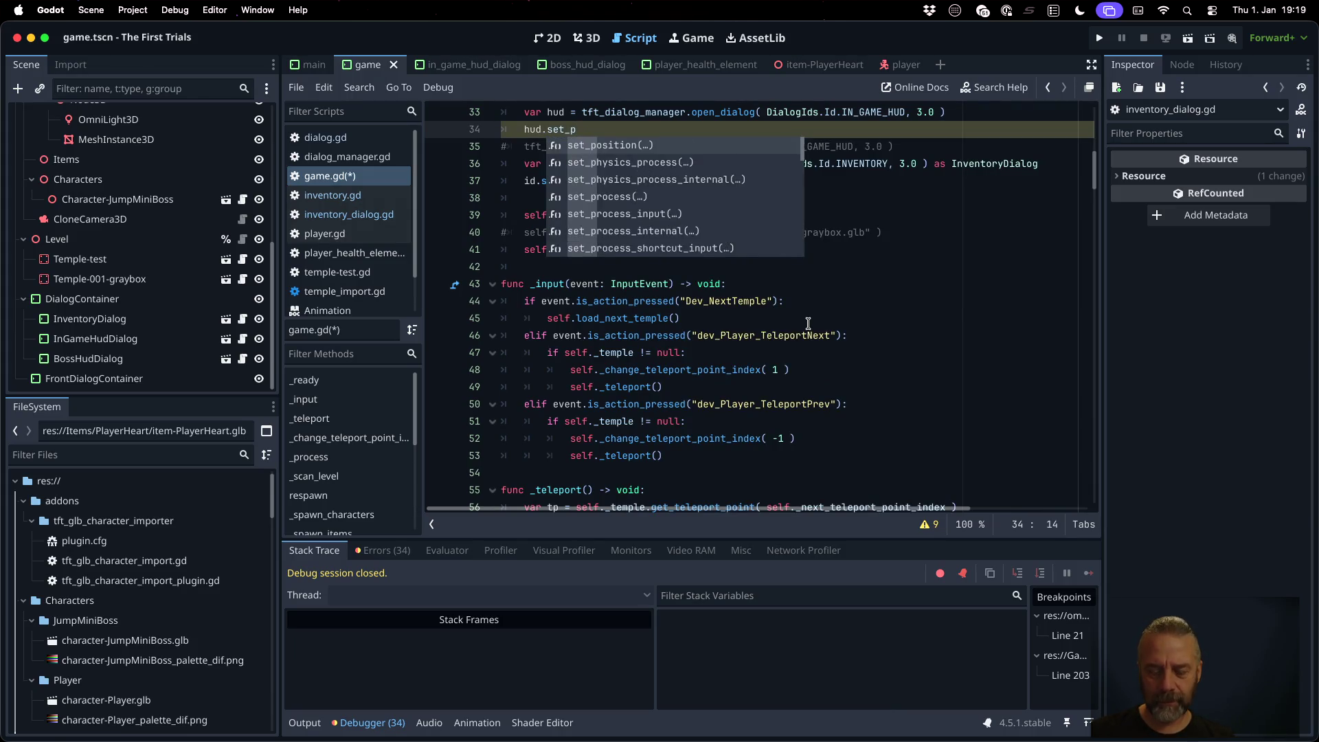
{"action": "type", "text": " self.plae"}
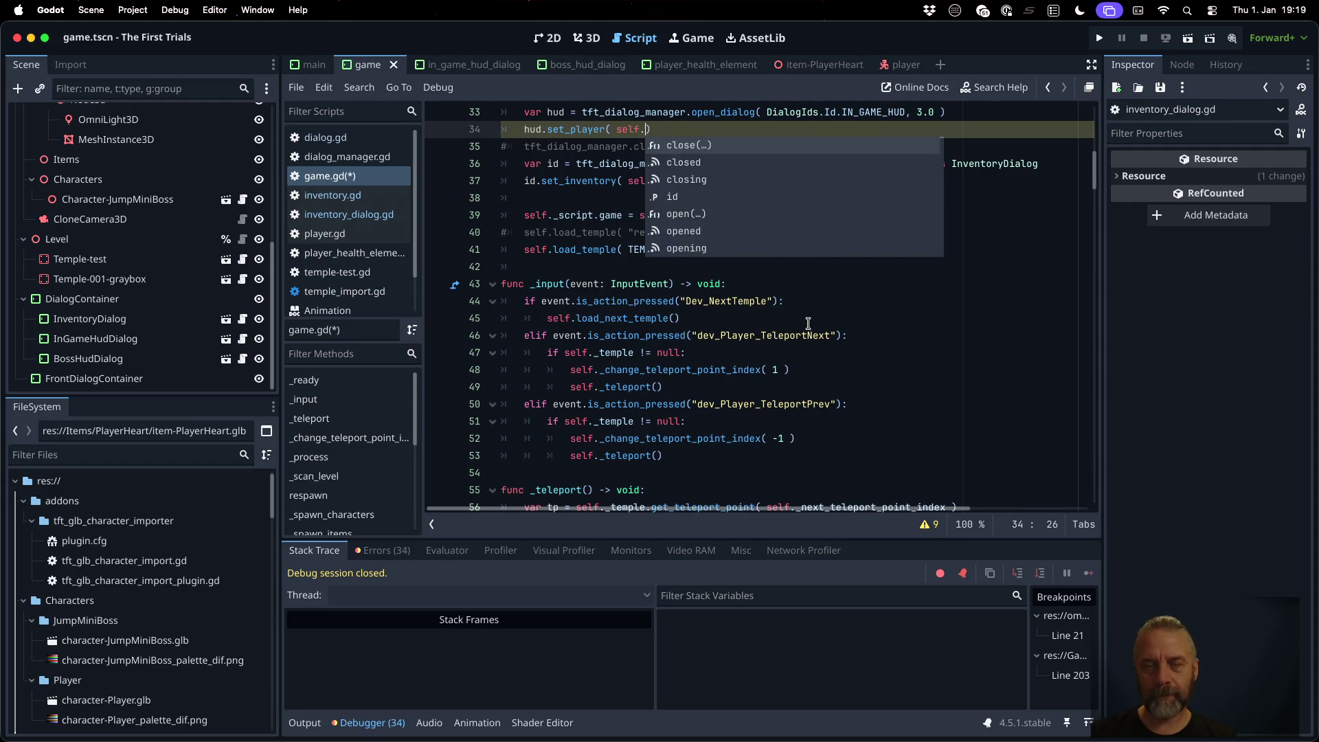
{"action": "key", "text": "Return"}
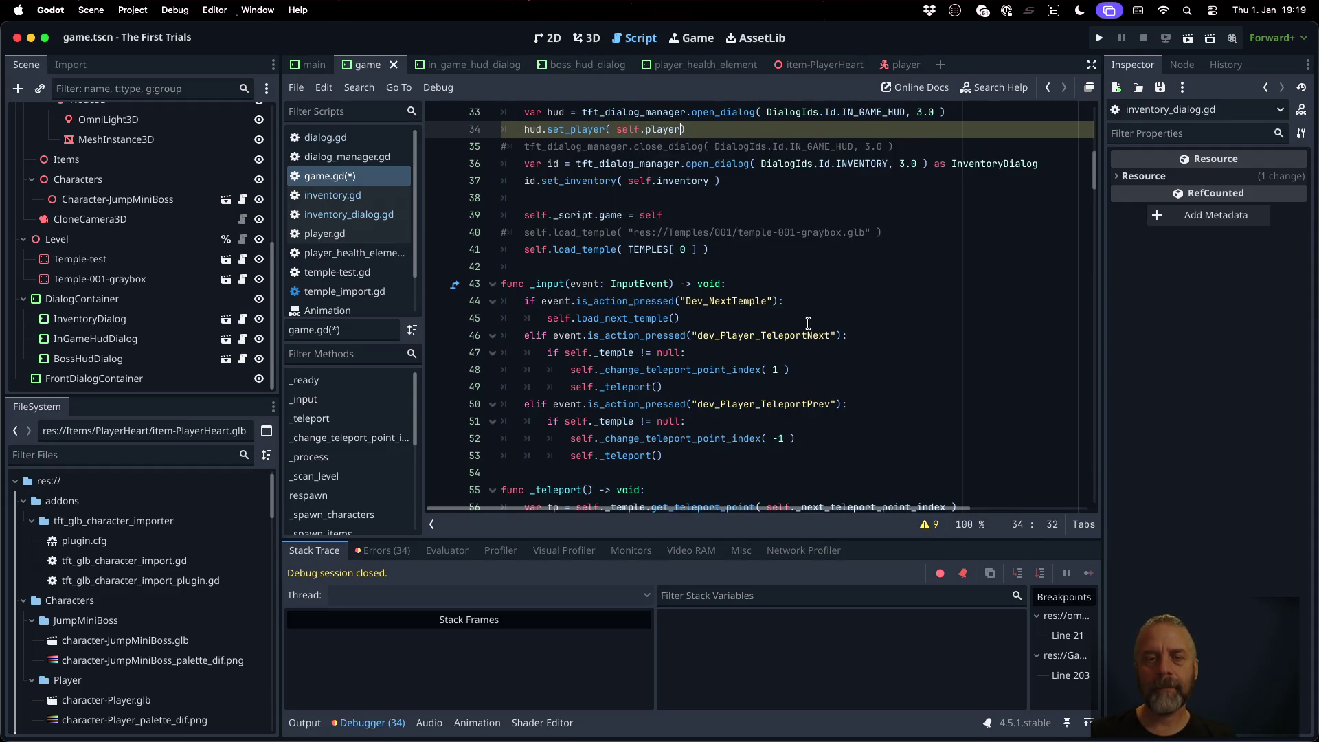
{"action": "key", "text": "ctrl+s"}
{"action": "left_click", "coordinate": [780, 250]}
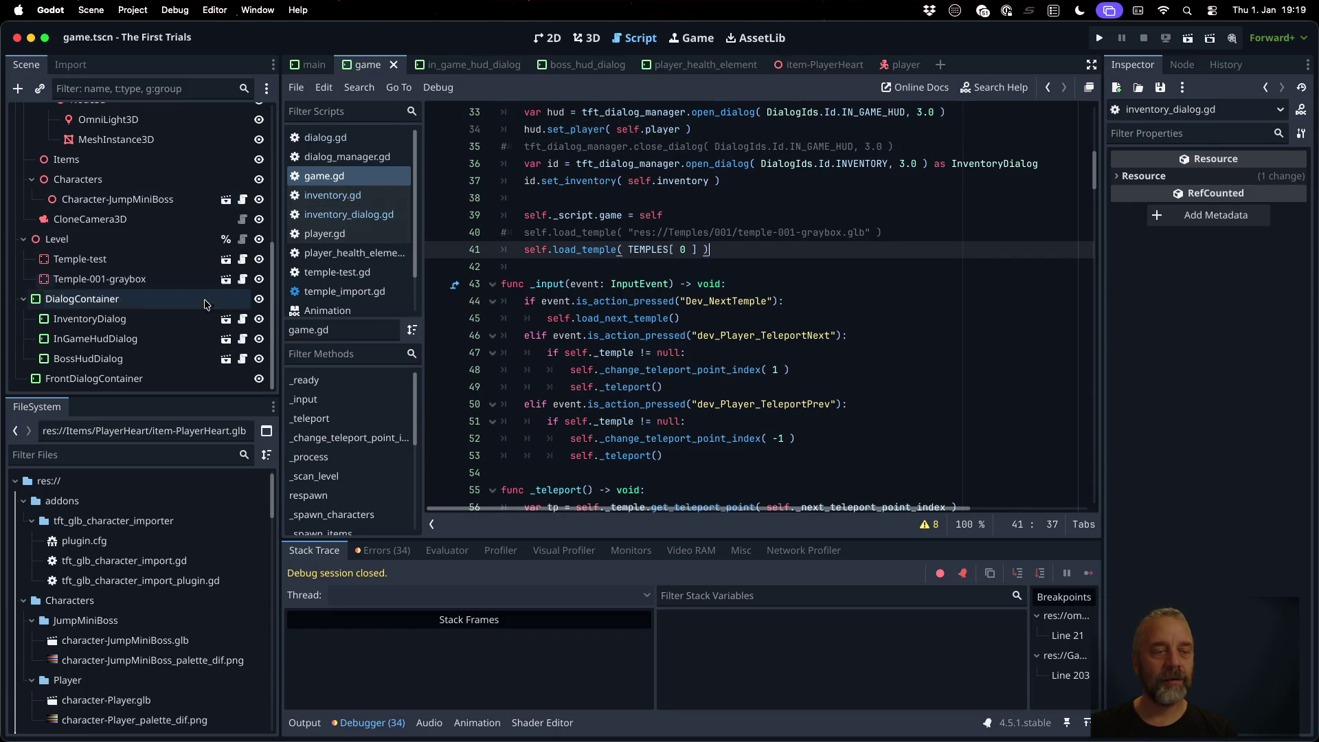
Step: In in_game_hud_dialog.gd, add func set_player( player: Player ) -> void: with a pass body and save
{"action": "left_click", "coordinate": [239, 340]}
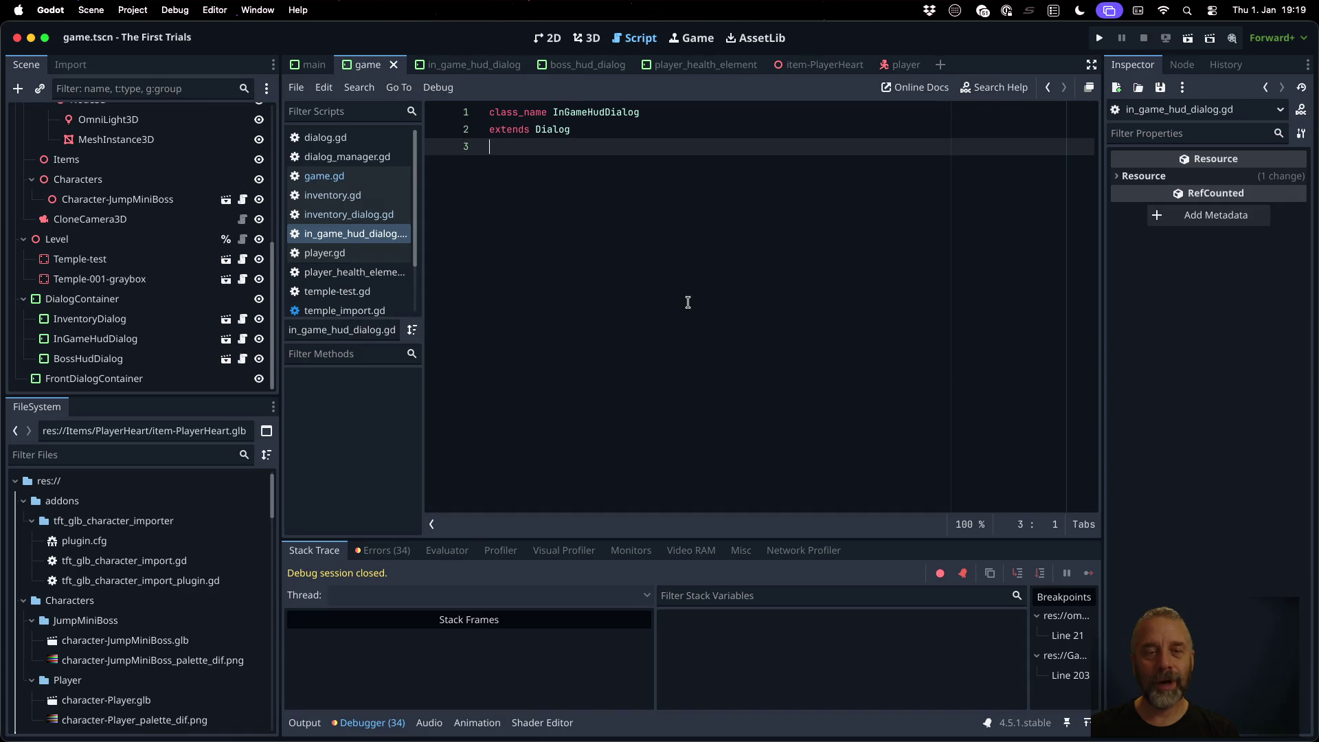
{"action": "key", "text": "Return"}
{"action": "key", "text": "Return"}
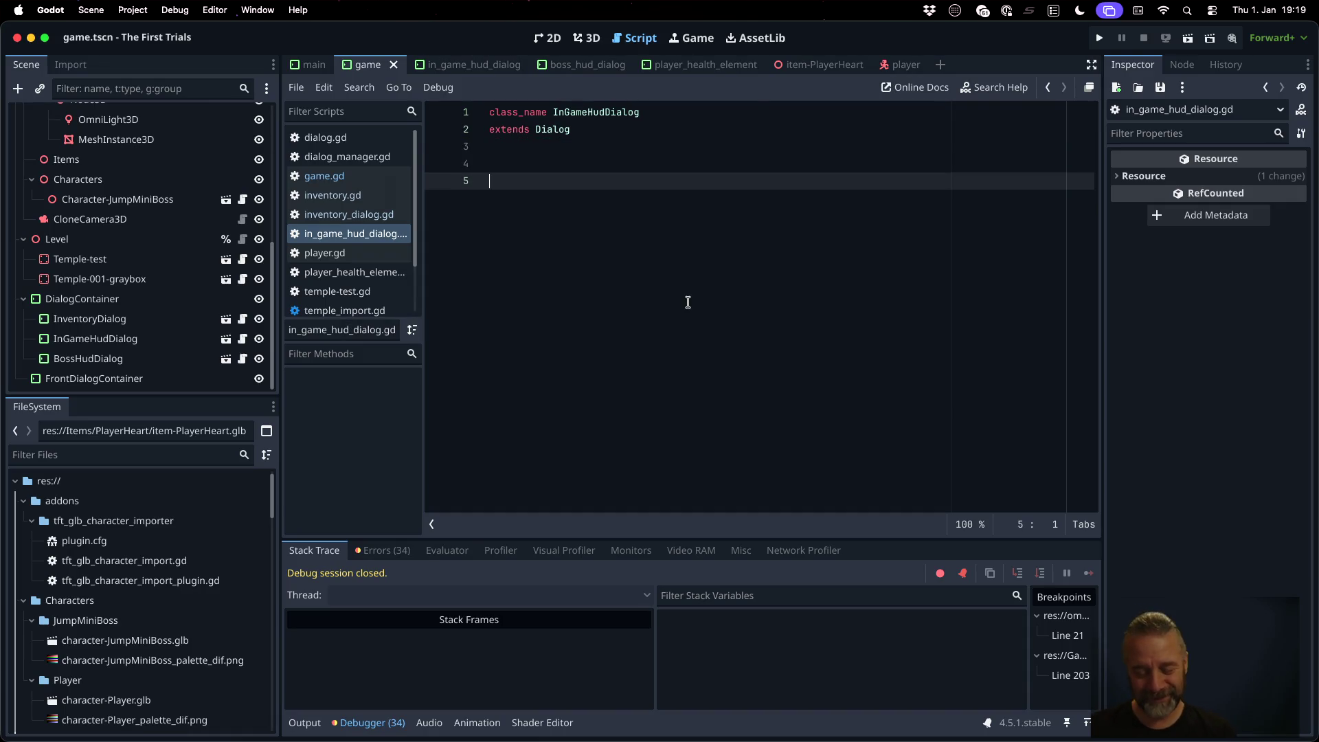
{"action": "type", "text": "func set_player( player: Player )"}
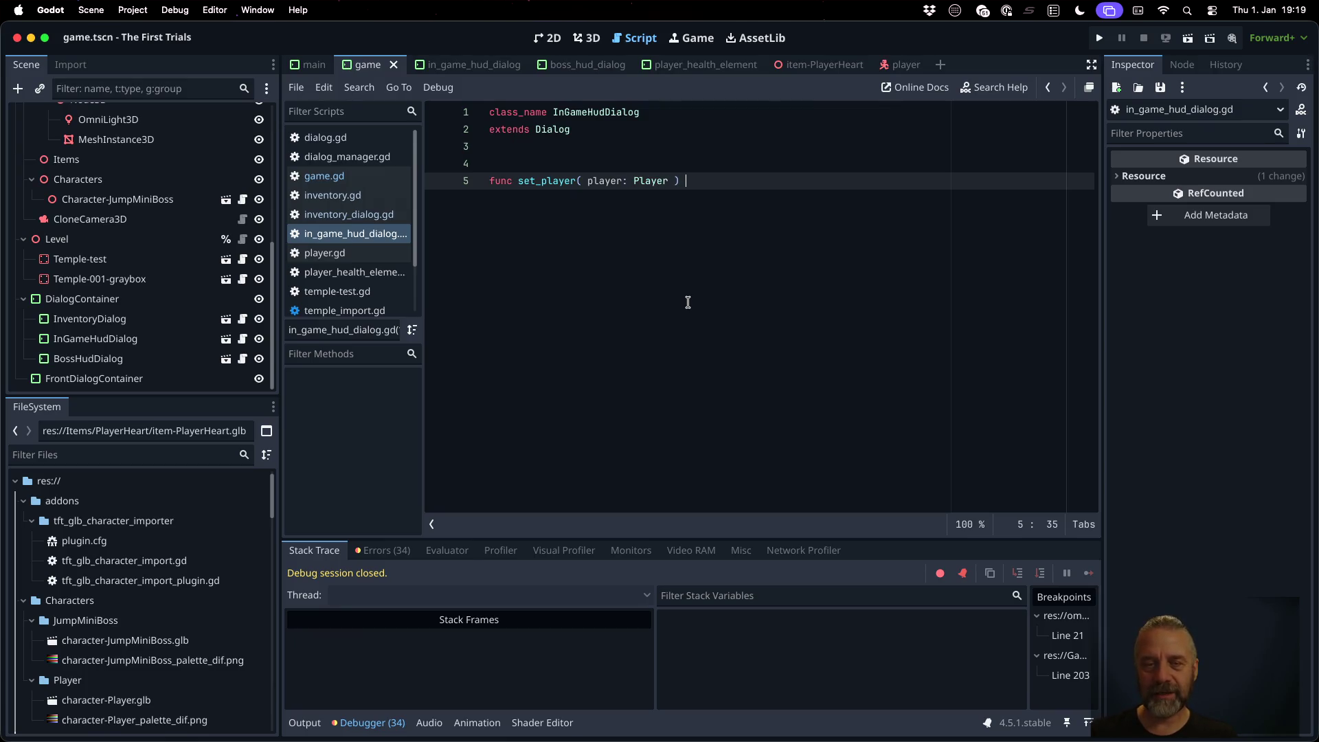
{"action": "type", "text": " -> v"}
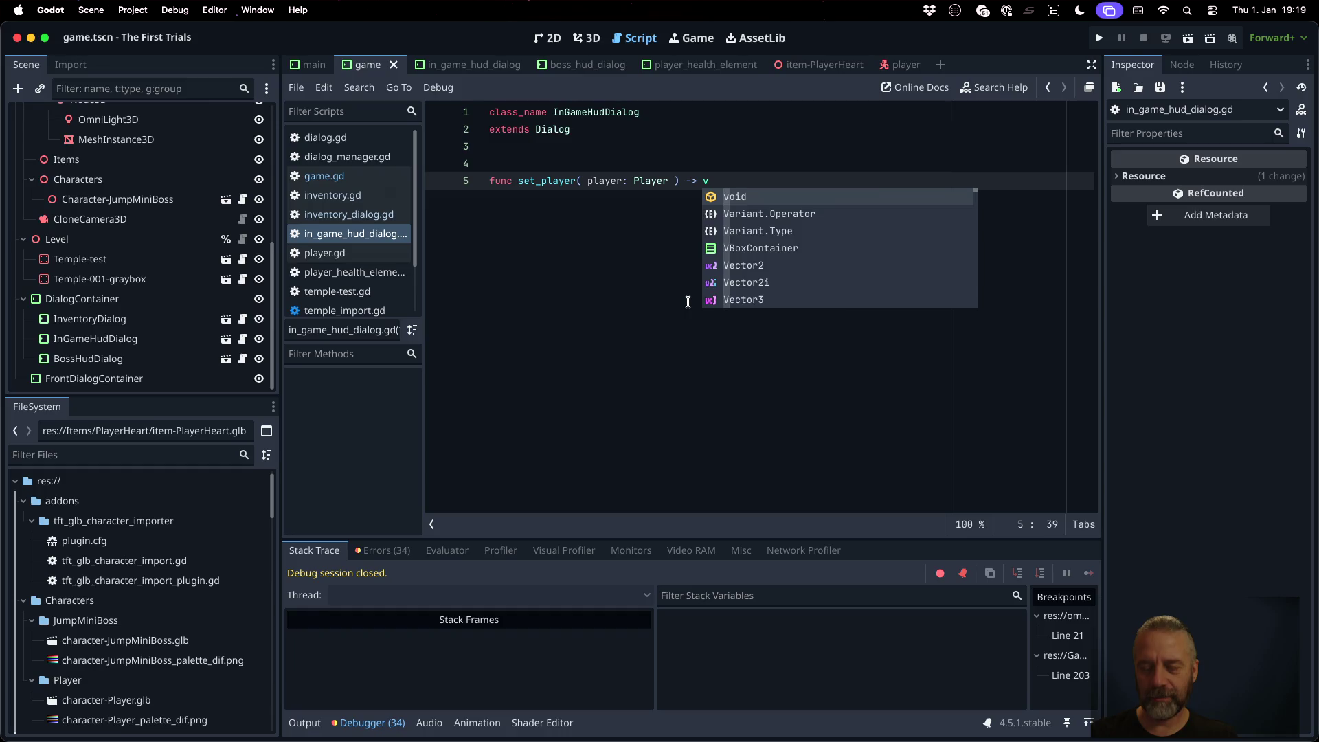
{"action": "type", "text": "oid:"}
{"action": "key", "text": "Return"}
{"action": "type", "text": "ss"}
{"action": "key", "text": "super+s"}
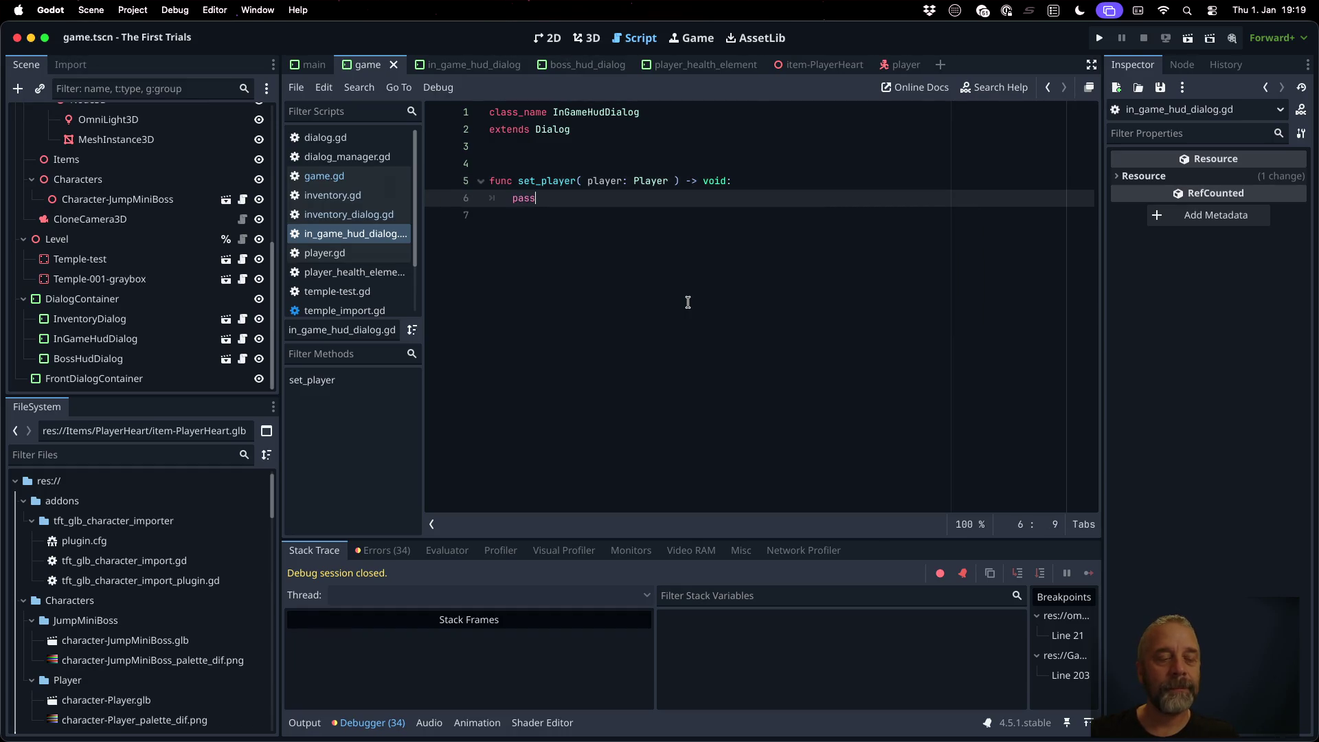
{"action": "left_click", "coordinate": [227, 340]}
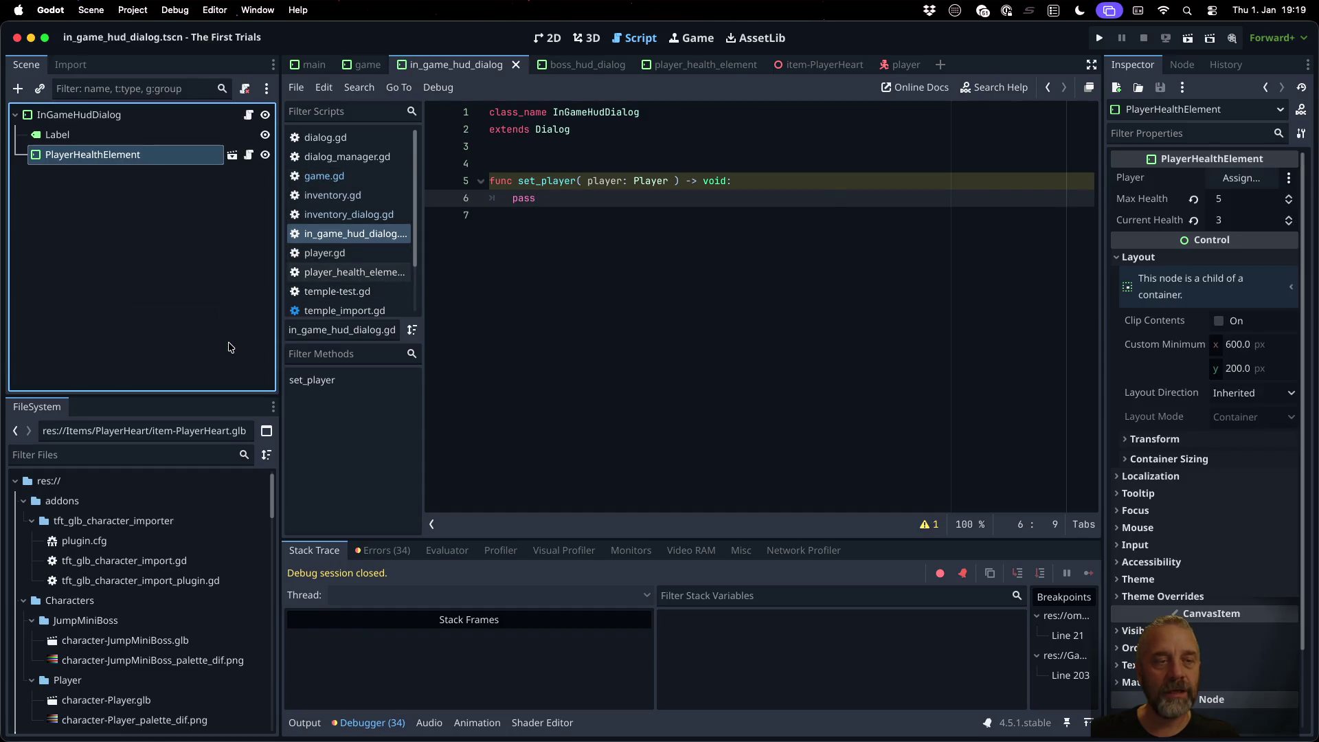
{"action": "right_click", "coordinate": [125, 156]}
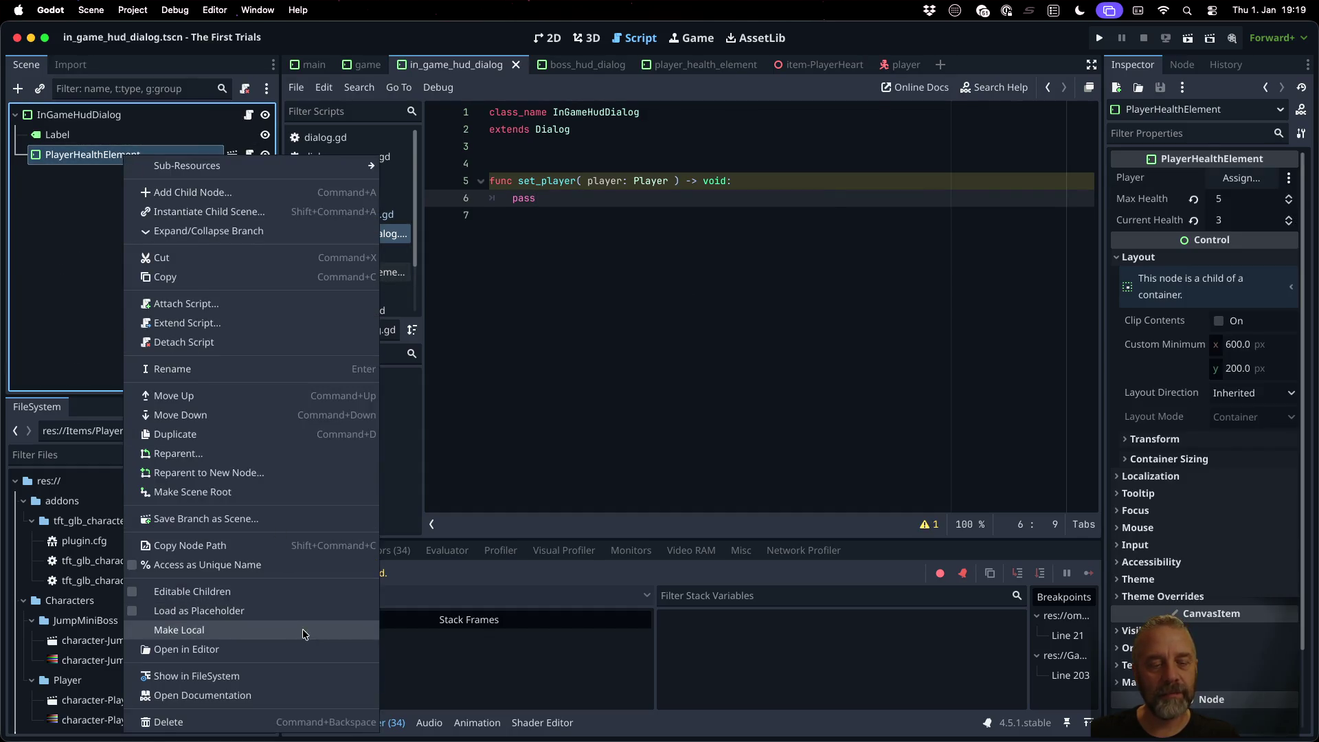
{"action": "left_click", "coordinate": [256, 564]}
{"action": "mouse_move", "coordinate": [89, 154]}
{"action": "left_mouse_down"}
{"action": "mouse_move", "coordinate": [546, 121]}
{"action": "mouse_move", "coordinate": [621, 143]}
{"action": "mouse_move", "coordinate": [621, 164]}
{"action": "left_mouse_up"}
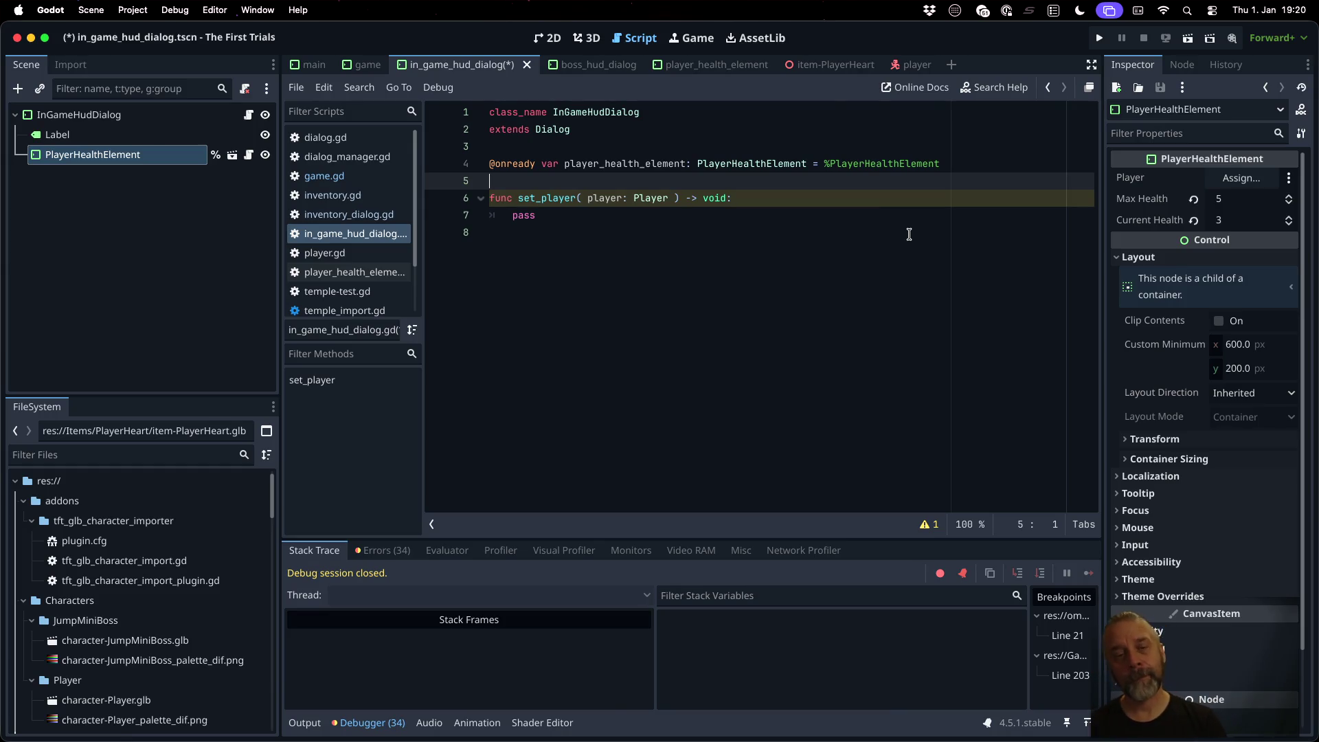
{"action": "key", "text": "Return"}
{"action": "type", "text": "var"}
{"action": "key", "text": "BackSpace"}
{"action": "key", "text": "BackSpace"}
{"action": "key", "text": "BackSpace"}
{"action": "type", "text": "@#"}
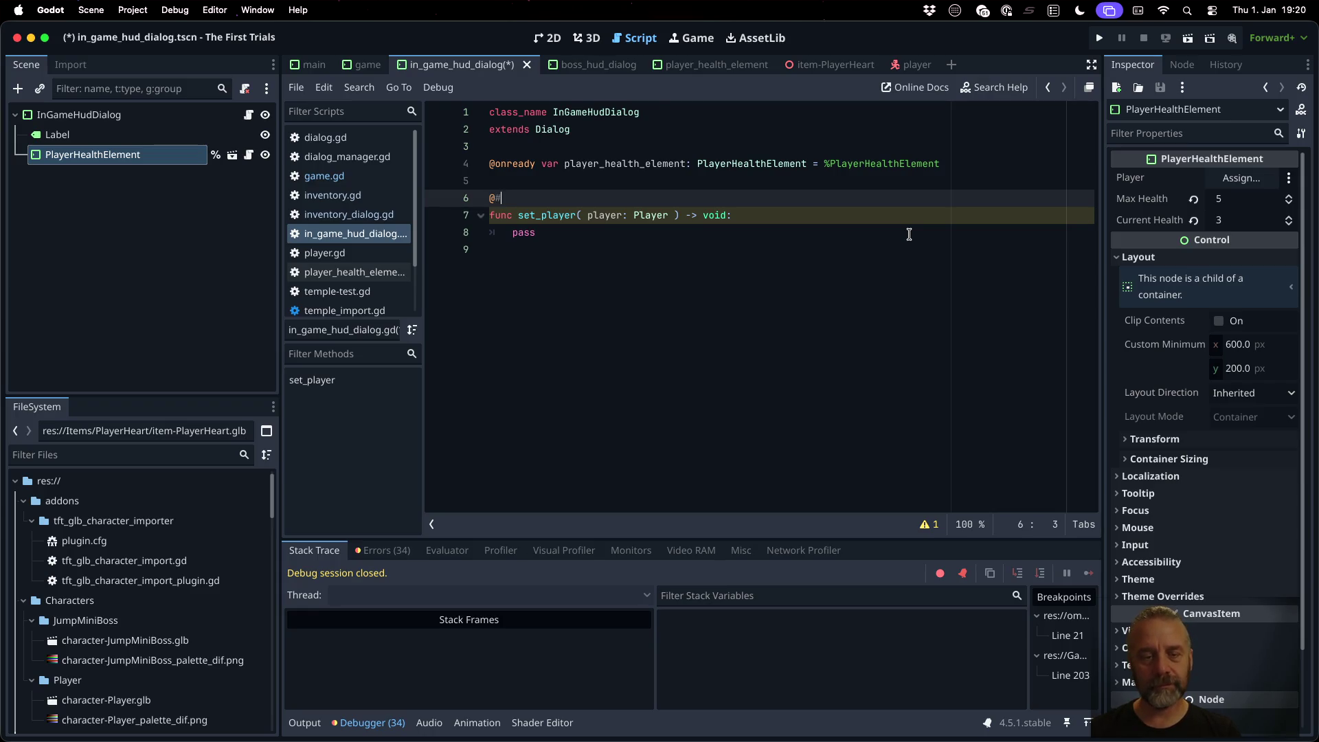
{"action": "type", "text": "export var "}
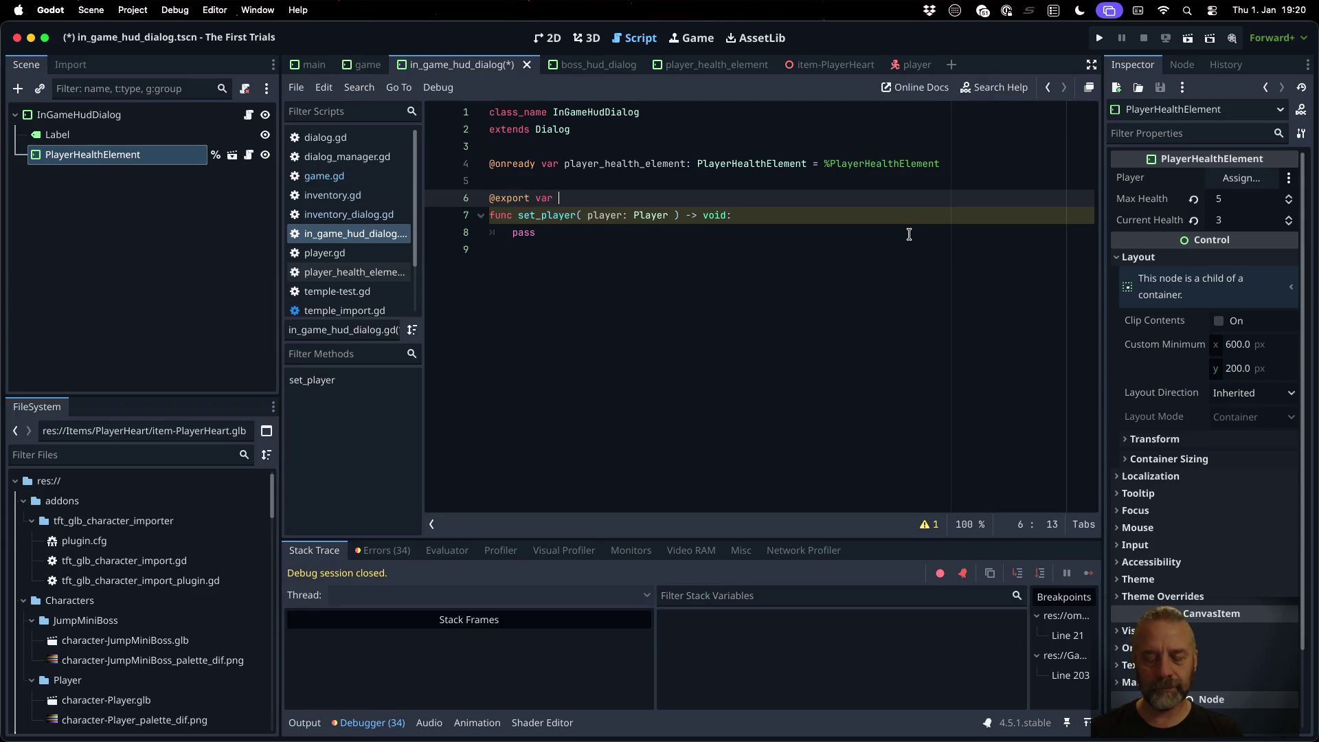
{"action": "type", "text": "ayer: Player l : set =set_player"}
{"action": "key", "text": "Return"}
{"action": "key", "text": "Return"}
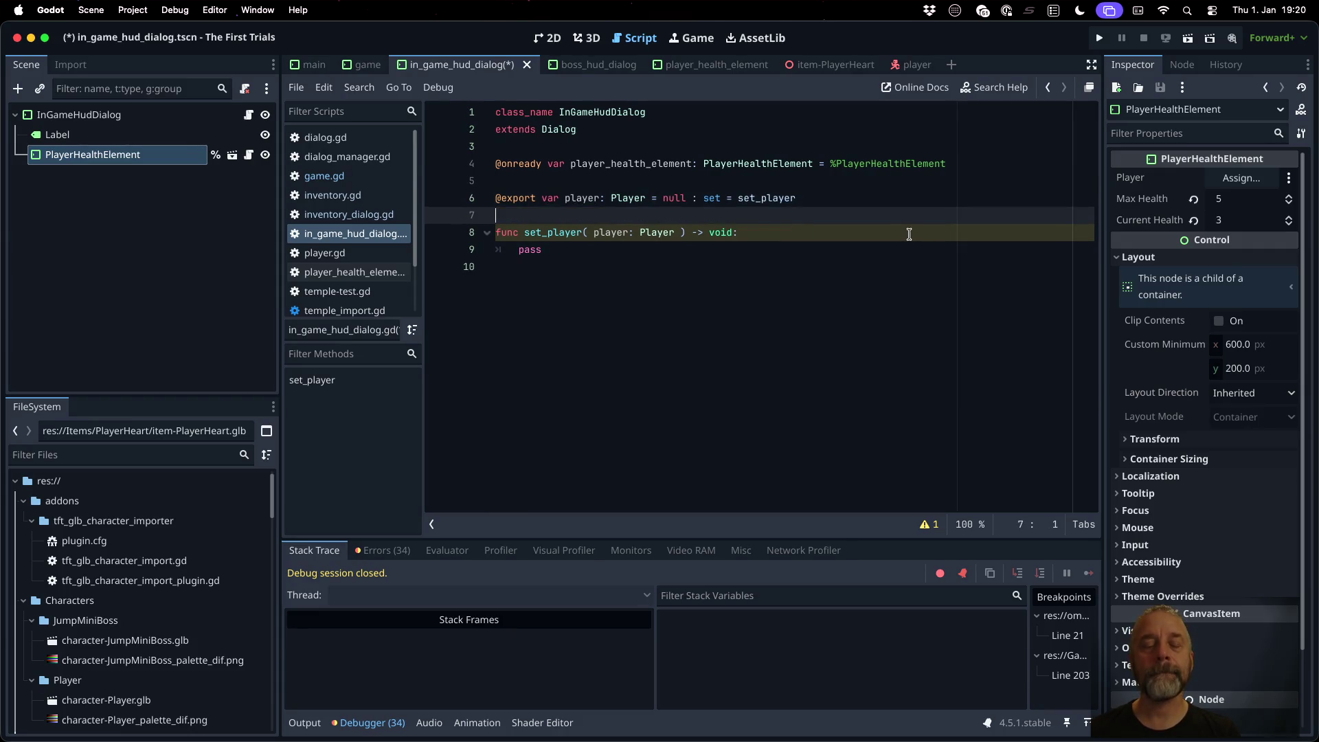
{"action": "key", "text": "Return"}
{"action": "type", "text": "func -re"}
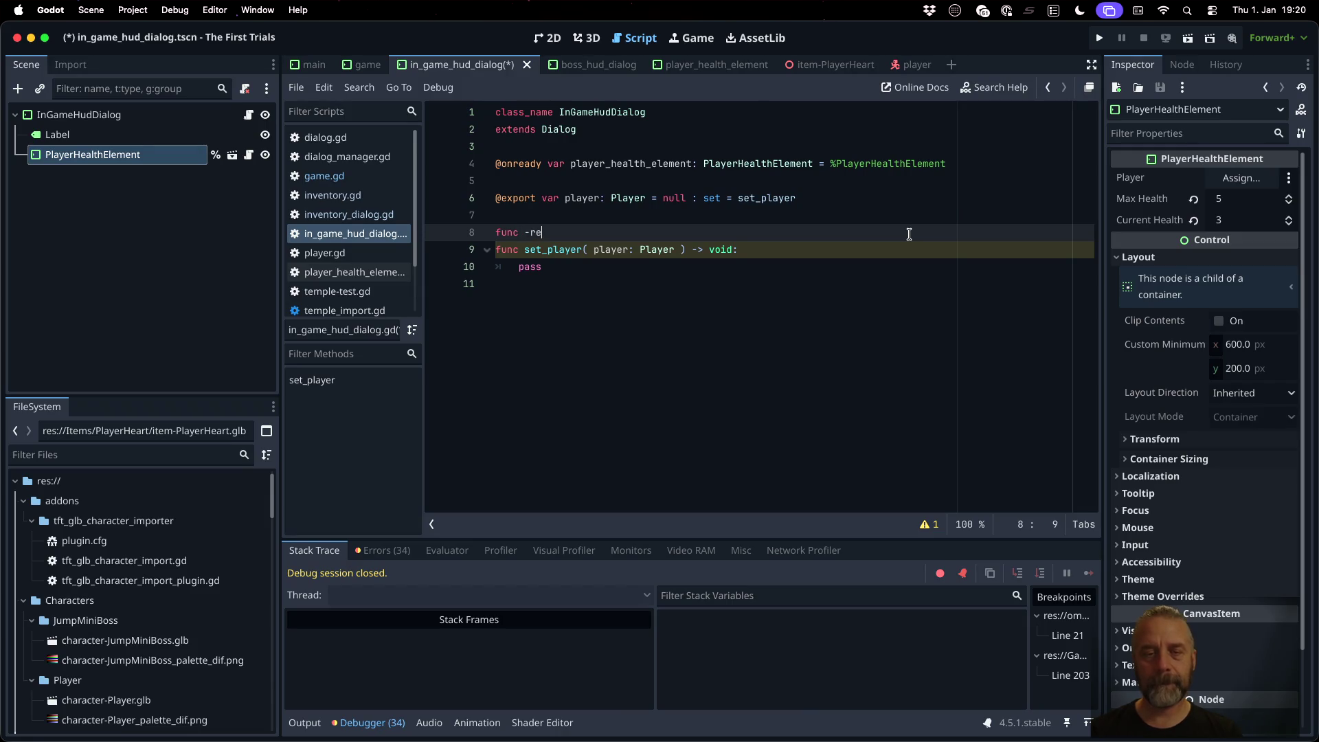
{"action": "key", "text": "BackSpace"}
{"action": "key", "text": "BackSpace"}
{"action": "key", "text": "BackSpace"}
{"action": "type", "text": "_r"}
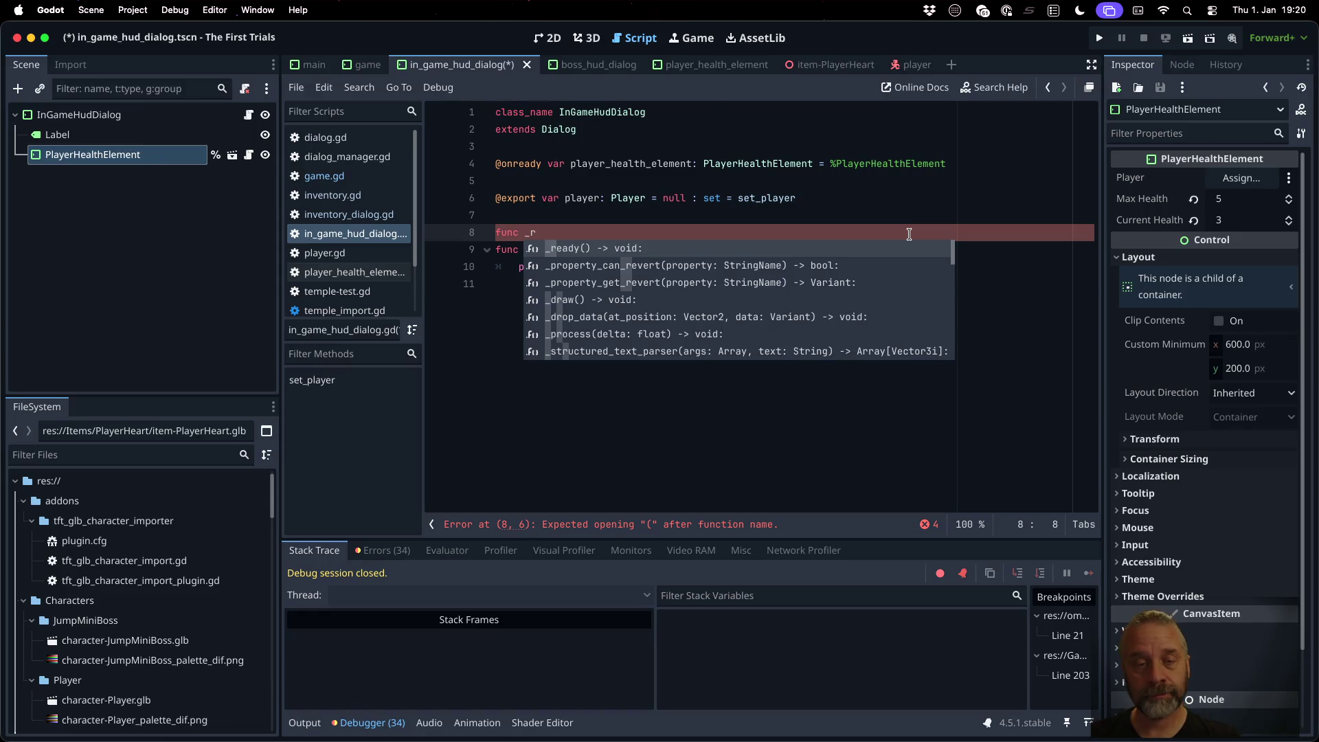
Step: Write open( duration: float ) -> void calling super.open( duration ), and save
{"action": "key", "text": "BackSpace"}
{"action": "key", "text": "BackSpace"}
{"action": "type", "text": "open"}
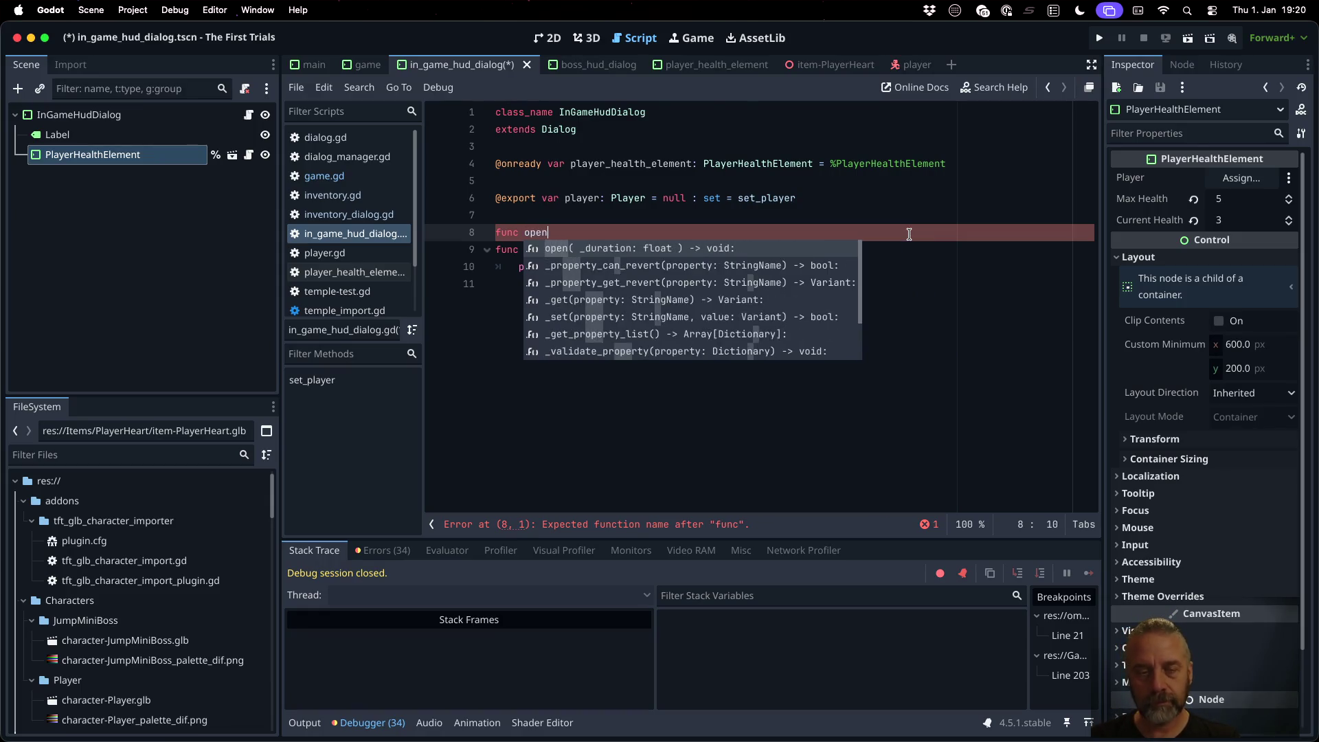
{"action": "type", "text": "() 0-"}
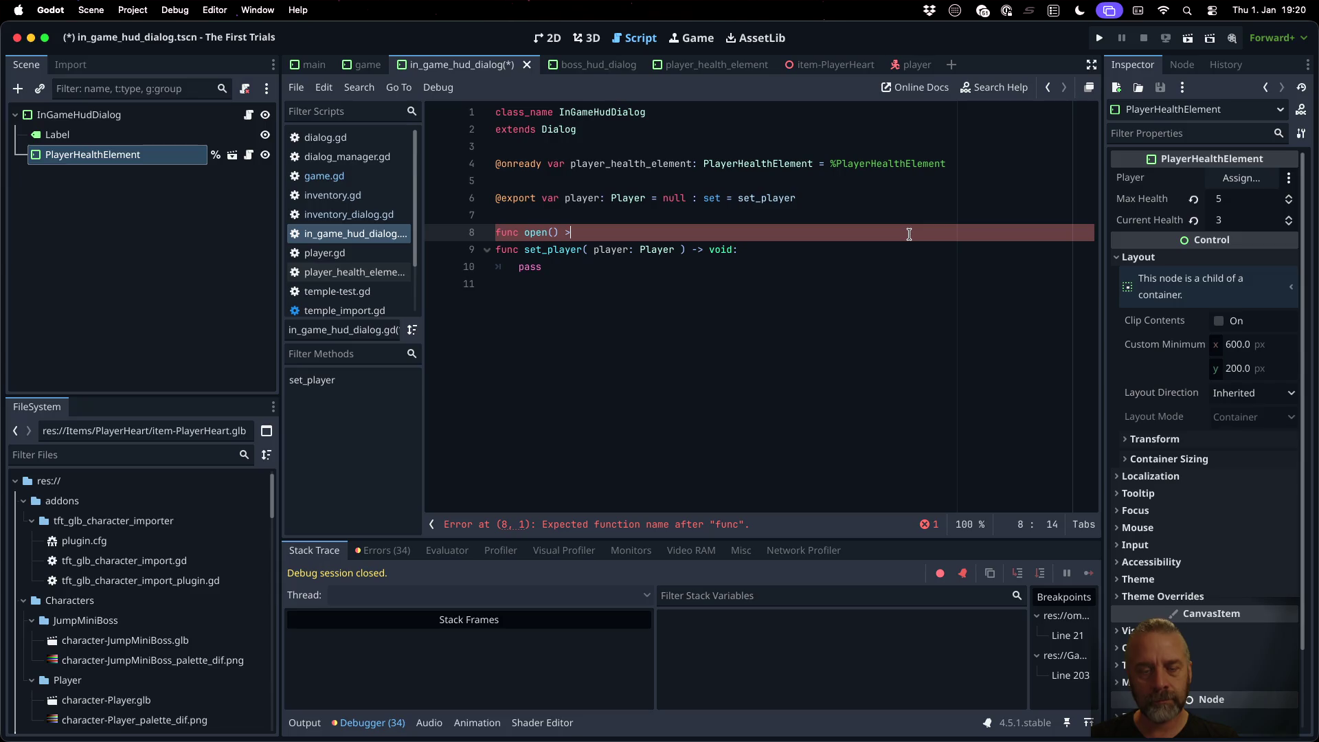
{"action": "type", "text": " void:"}
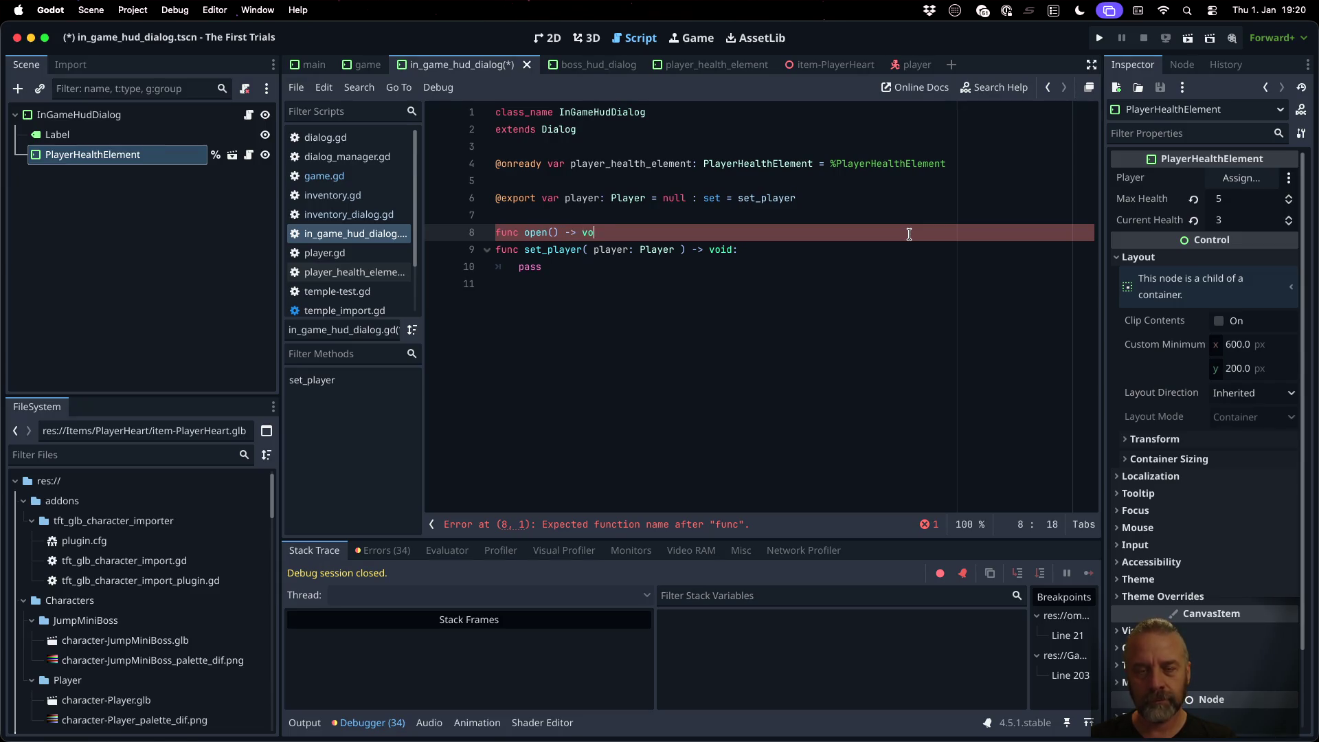
{"action": "key", "text": "Return"}
{"action": "type", "text": "se"}
{"action": "type", "text": "uper.open"}
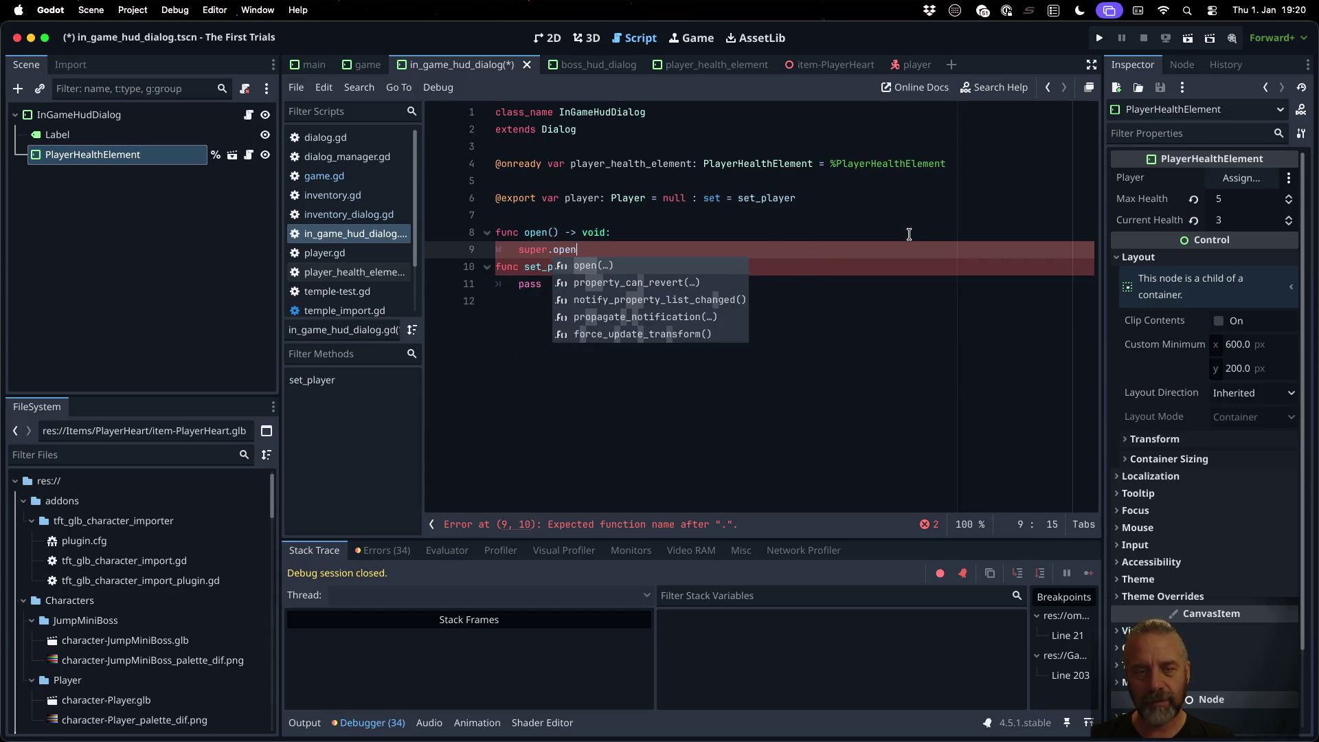
{"action": "key", "text": "Return"}
{"action": "key", "text": "Return"}
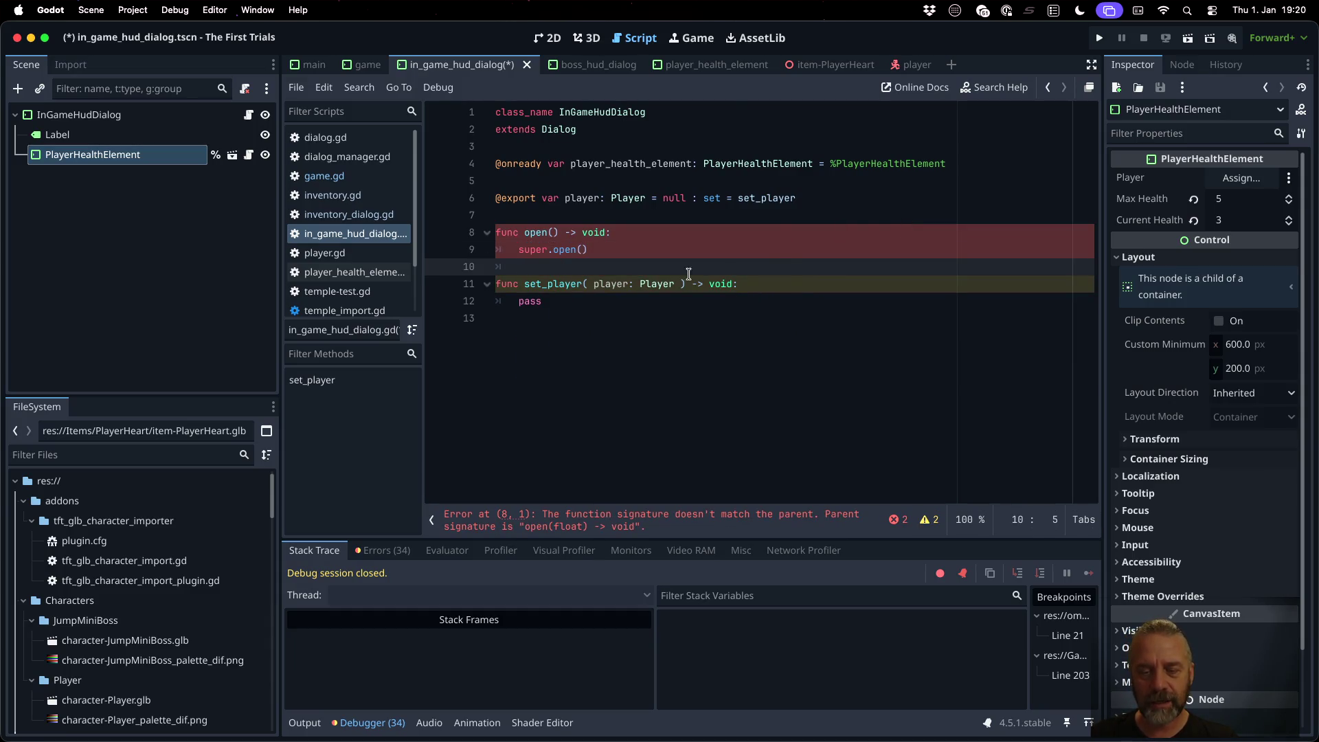
{"action": "left_click", "coordinate": [573, 251], "text": "ctrl"}
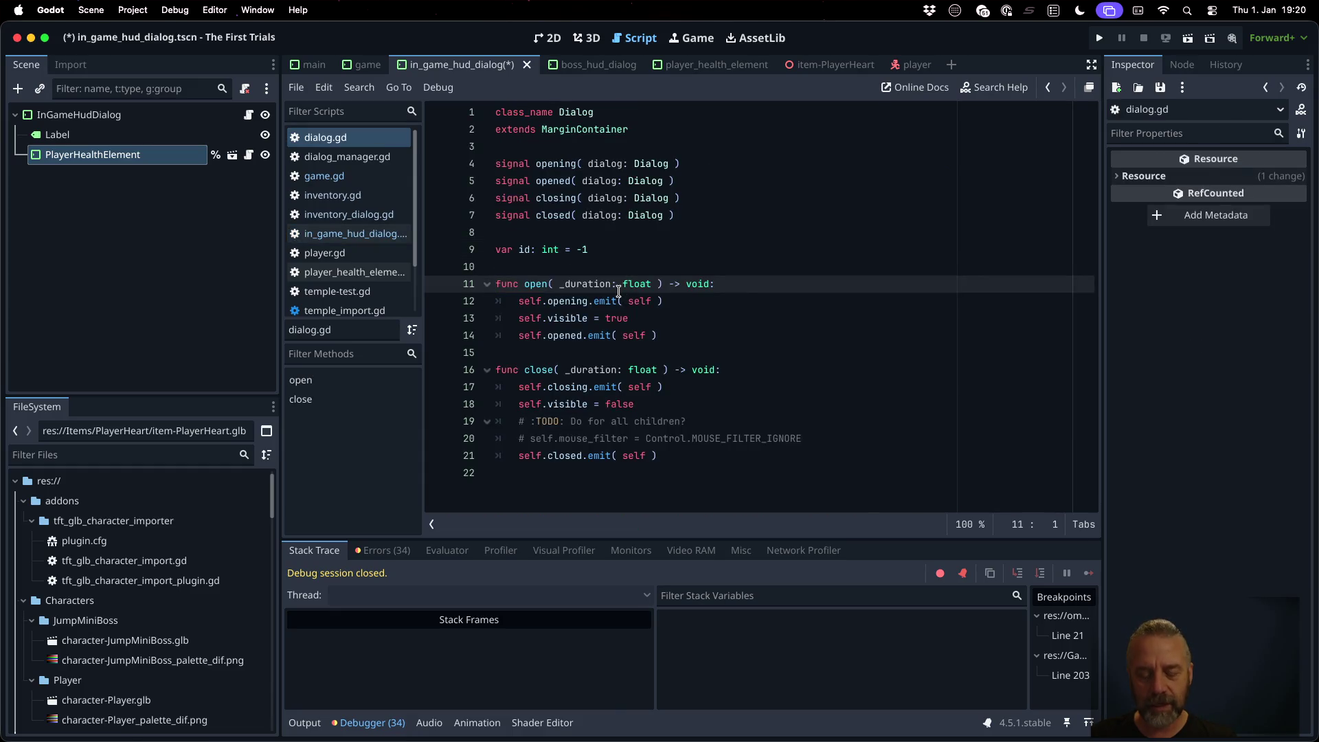
{"action": "key", "text": "alt+Left"}
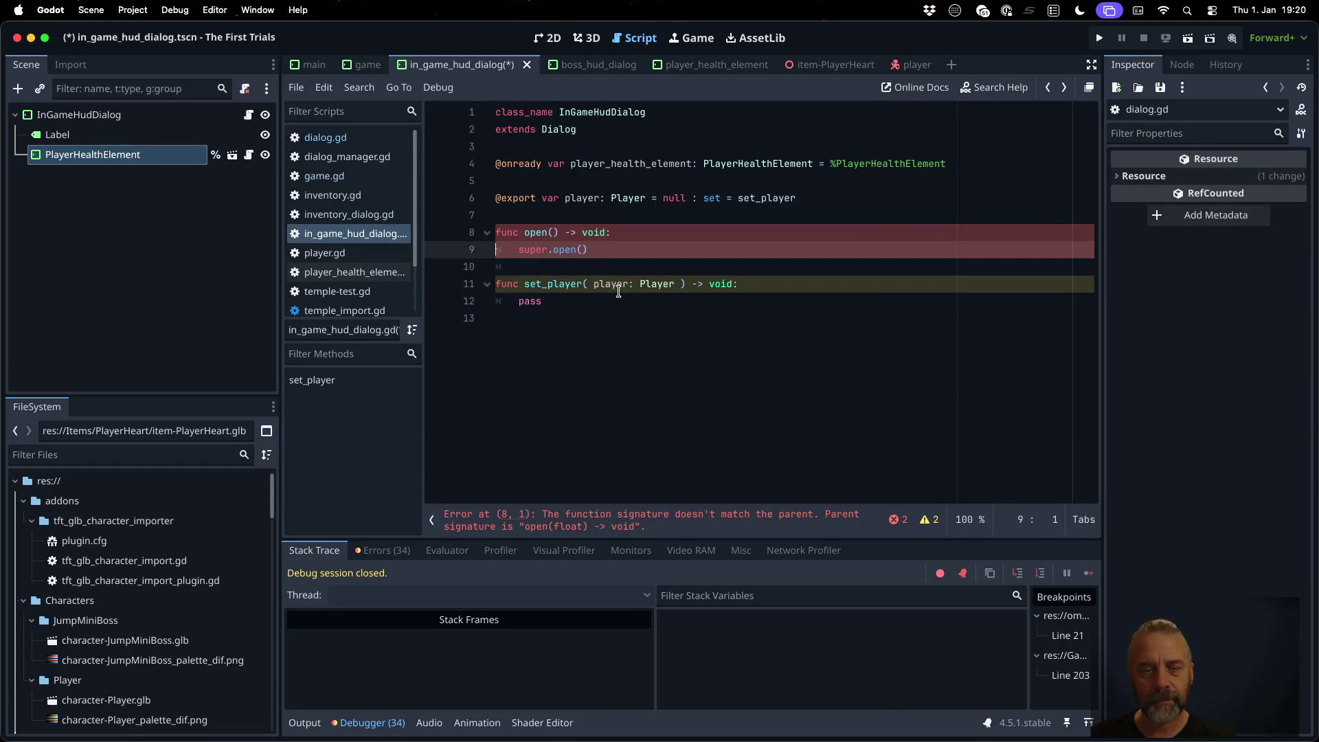
{"action": "type", "text": "duration"}
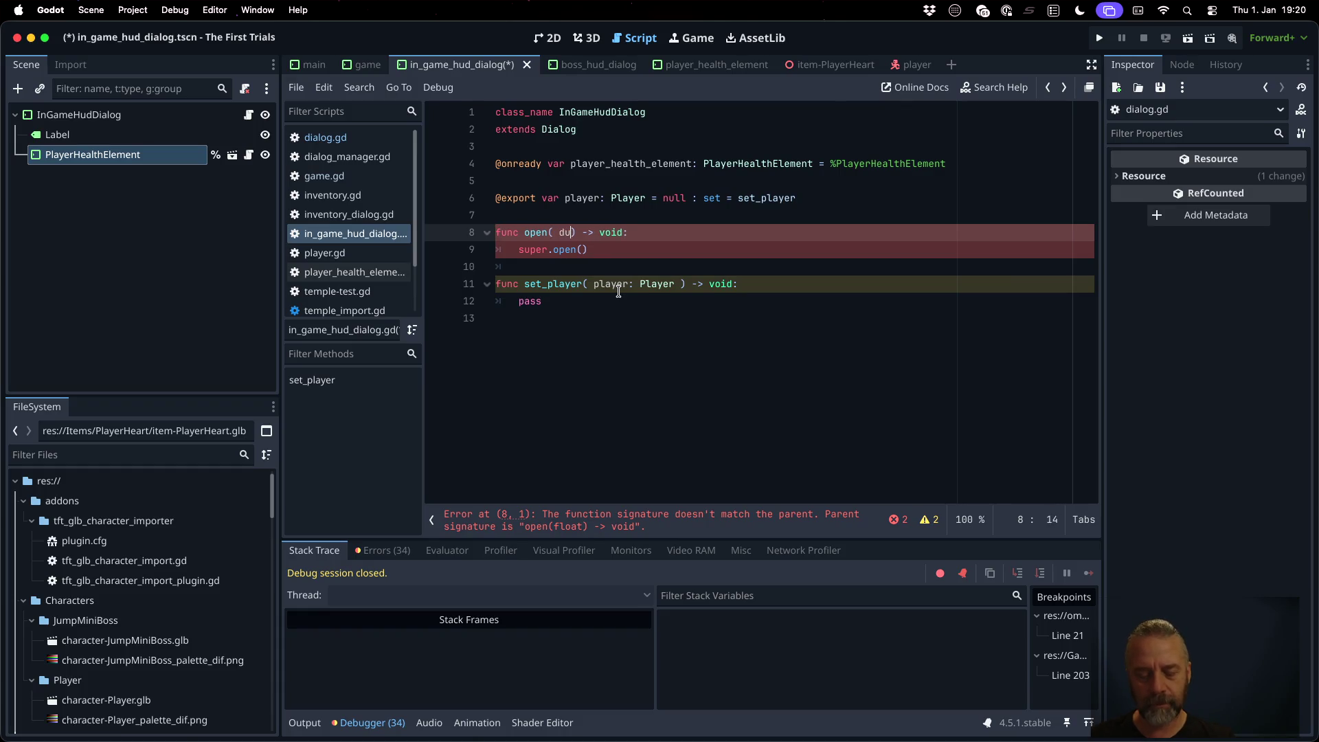
{"action": "type", "text": ": float"}
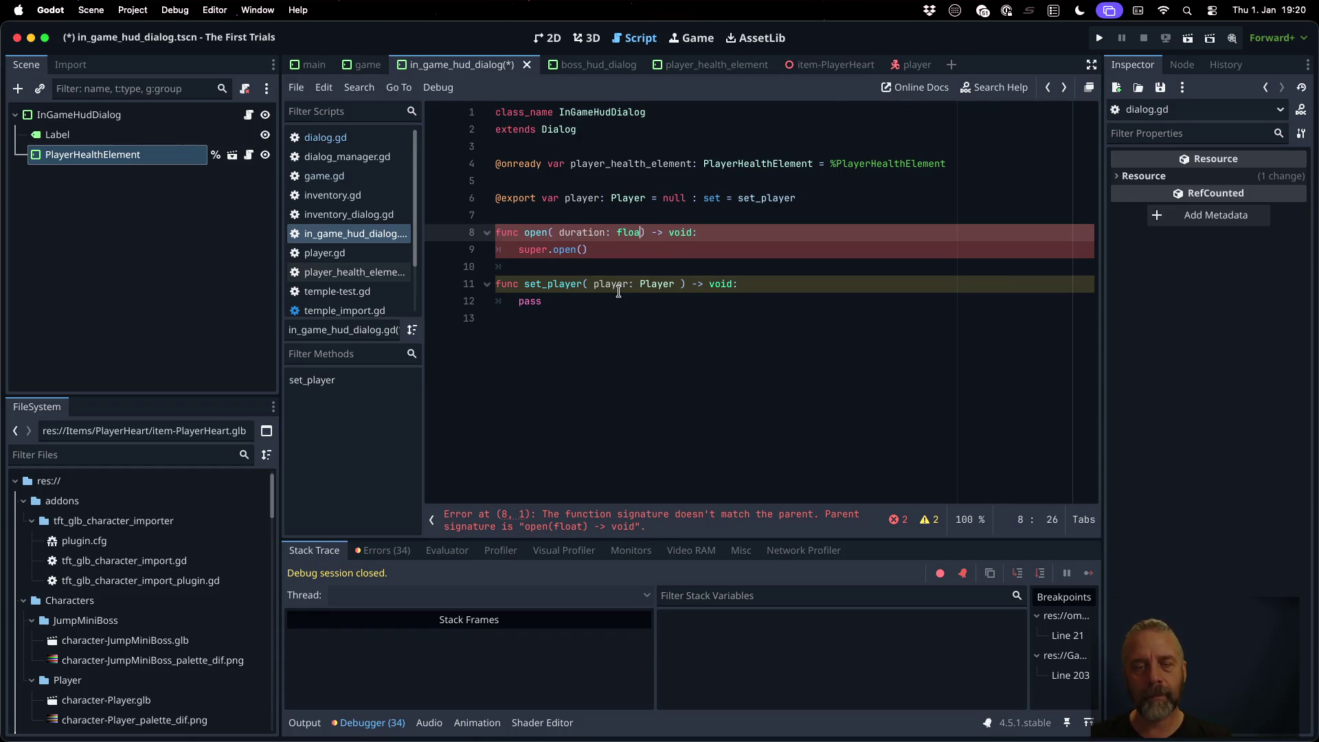
{"action": "key", "text": "Down"}
{"action": "type", "text": "uration"}
{"action": "key", "text": "super+s"}
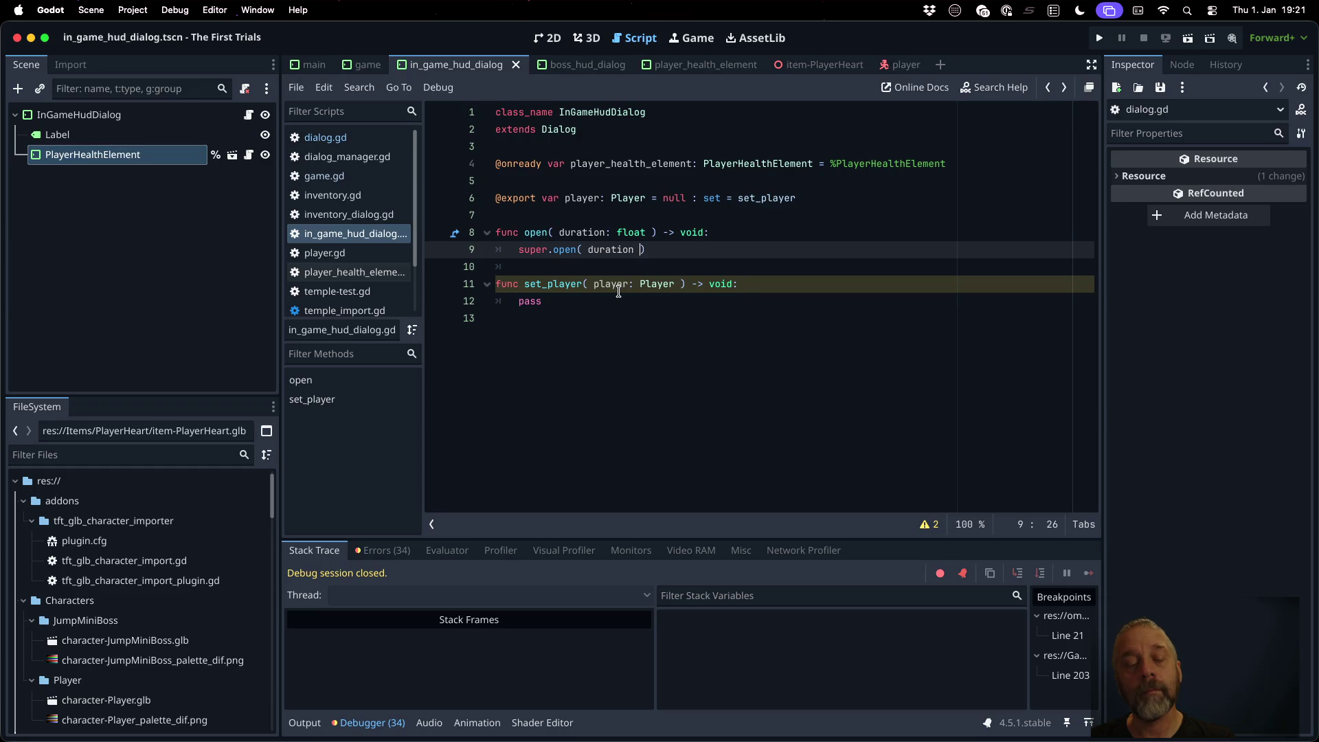
Step: Rename set_player's parameter to p and assign player = p in its body
{"action": "key", "text": "Down"}
{"action": "key", "text": "Down"}
{"action": "key", "text": "Down"}
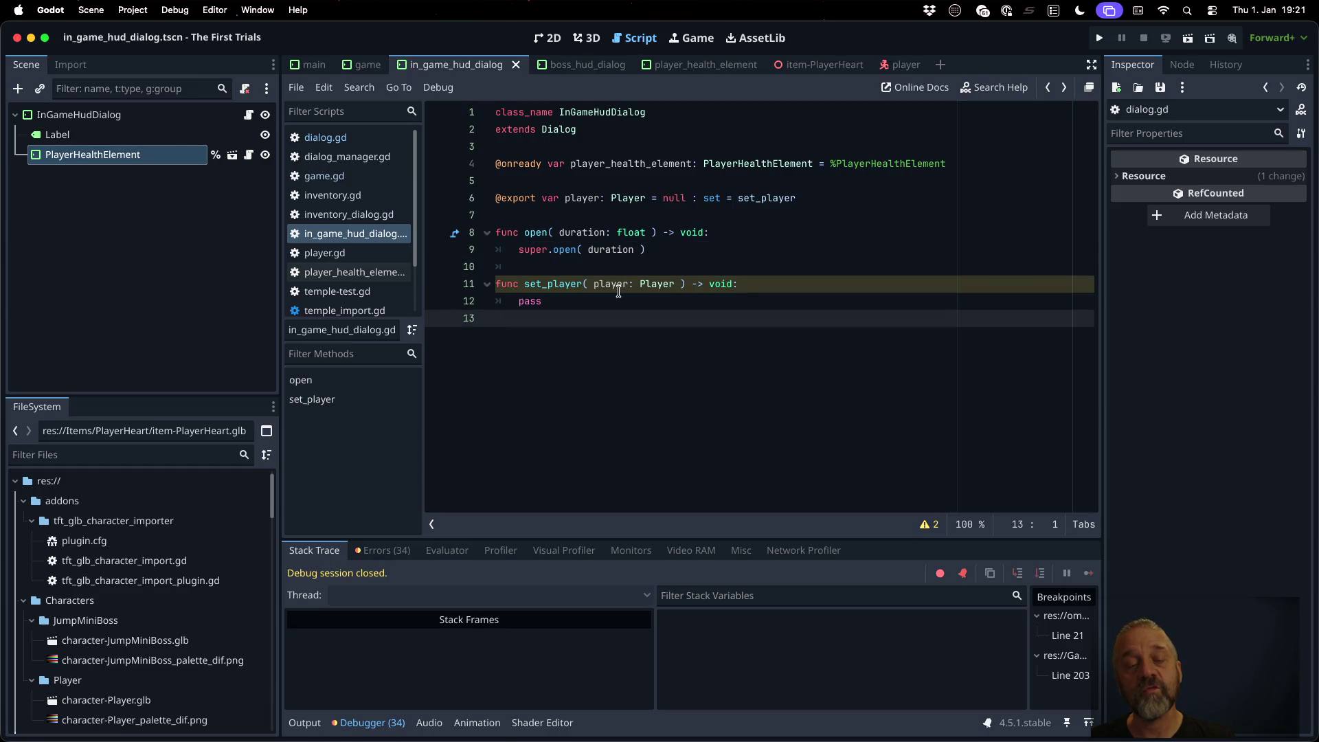
{"action": "key", "text": "Up"}
{"action": "key", "text": "Up"}
{"action": "key", "text": "End"}
{"action": "key", "text": "Return"}
{"action": "type", "text": "player = player"}
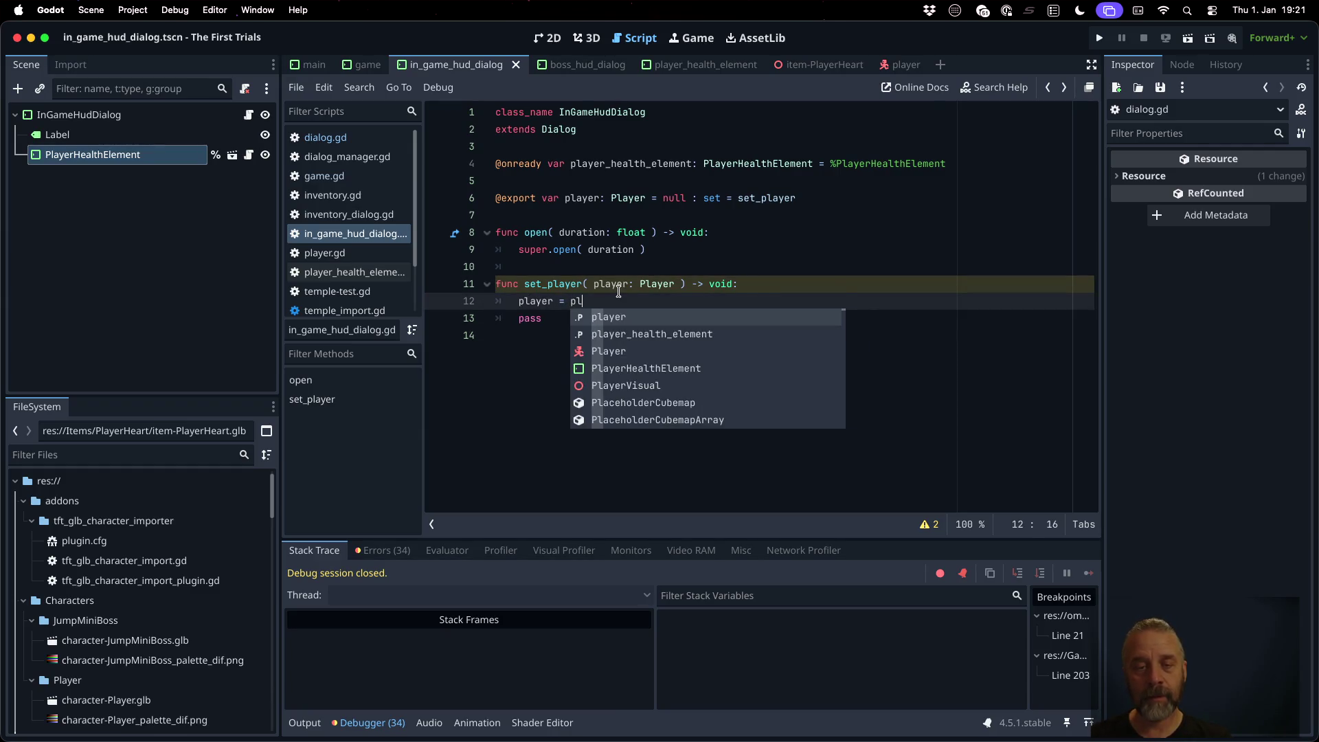
{"action": "left_click", "coordinate": [618, 291]}
{"action": "key", "text": "shift+Right"}
{"action": "key", "text": "shift+Right"}
{"action": "key", "text": "shift+Right"}
{"action": "key", "text": "BackSpace"}
{"action": "key", "text": "Down"}
{"action": "key", "text": "Home"}
{"action": "type", "text": "self."}
{"action": "key", "text": "BackSpace"}
{"action": "key", "text": "BackSpace"}
{"action": "key", "text": "BackSpace"}
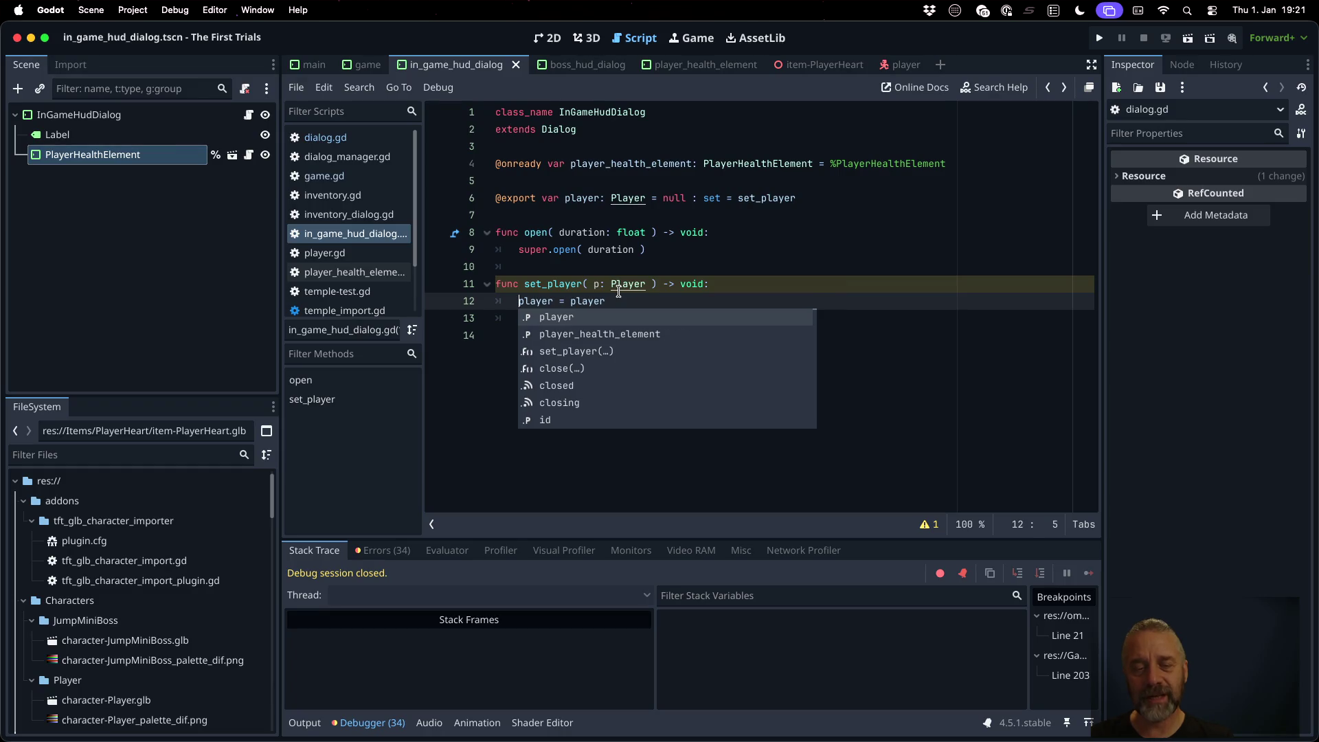
{"action": "key", "text": "End"}
{"action": "key", "text": "BackSpace"}
{"action": "key", "text": "BackSpace"}
{"action": "key", "text": "Down"}
Step: Remove set_player's pass line and begin func _update() -> void: below it
{"action": "key", "text": "super+shift+k"}
{"action": "key", "text": "Up"}
{"action": "key", "text": "Up"}
{"action": "key", "text": "Up"}
{"action": "key", "text": "Down"}
{"action": "key", "text": "Down"}
{"action": "key", "text": "Down"}
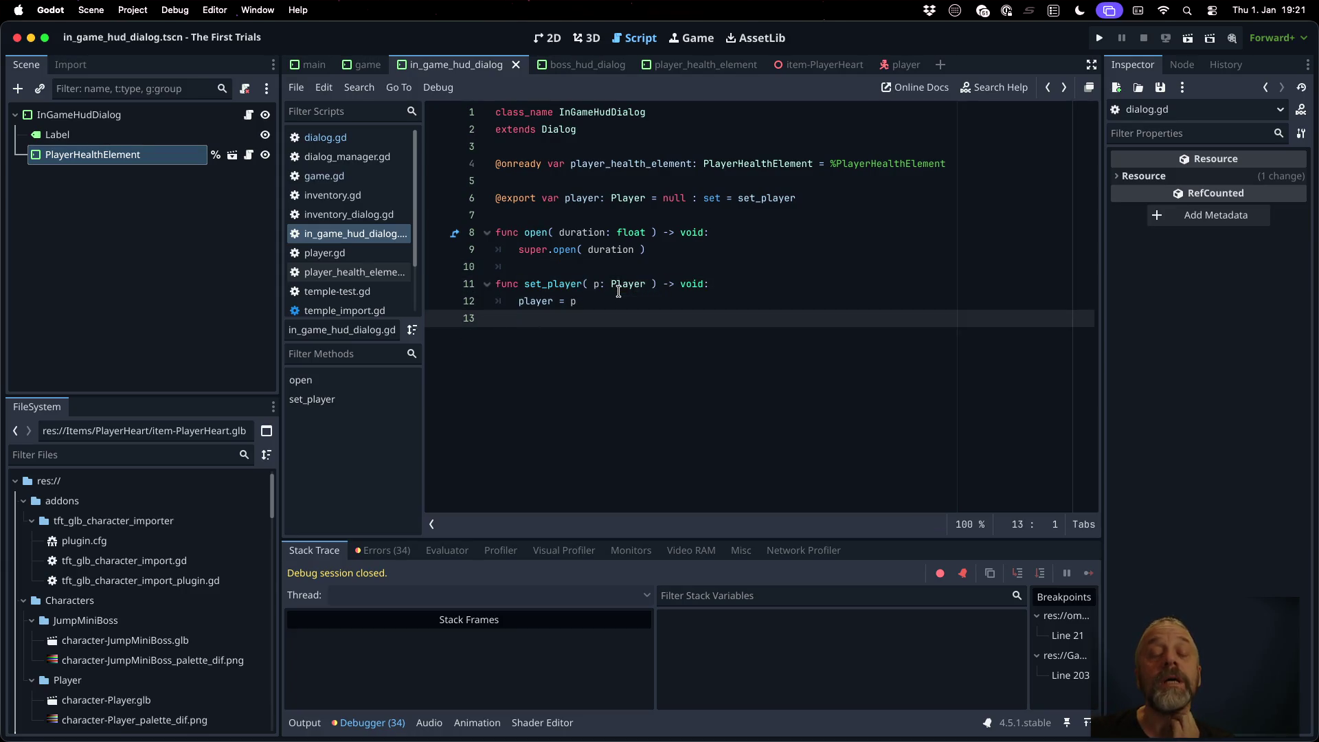
{"action": "key", "text": "Return"}
{"action": "type", "text": "fu"}
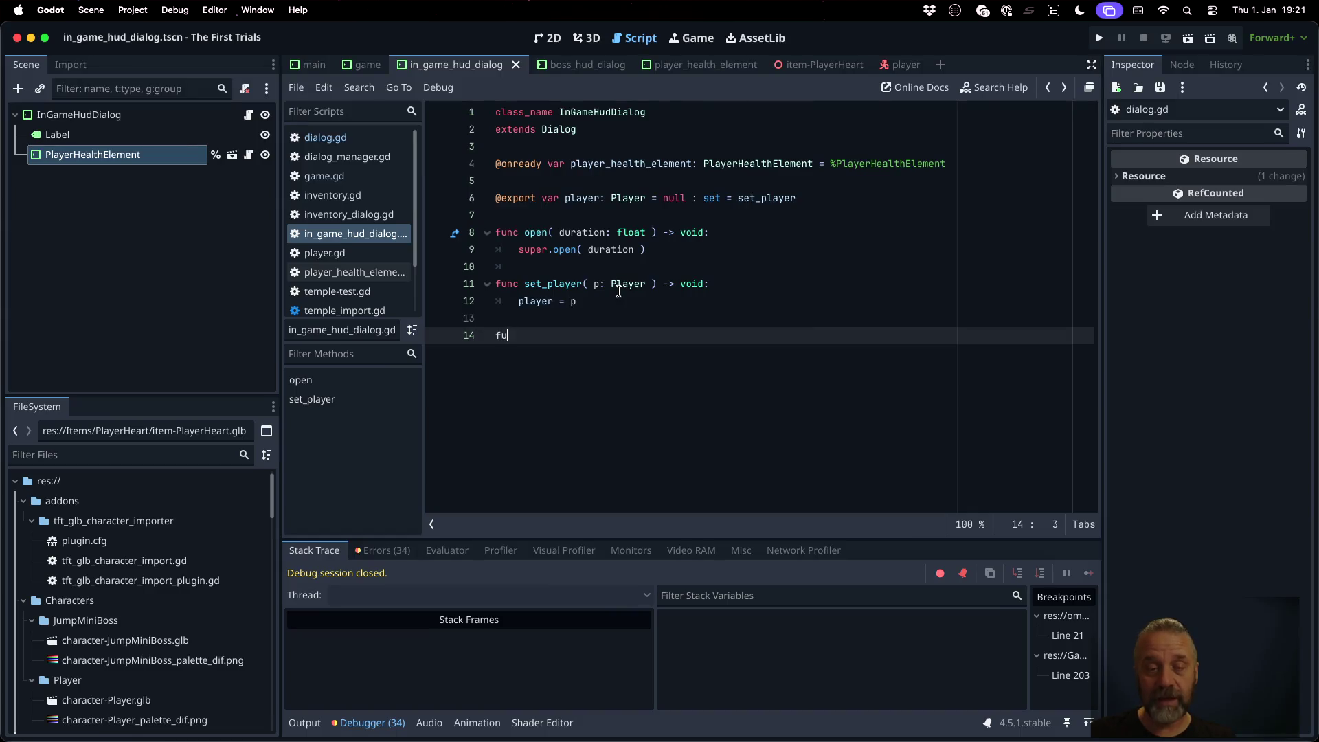
{"action": "type", "text": "nc _update() -> v"}
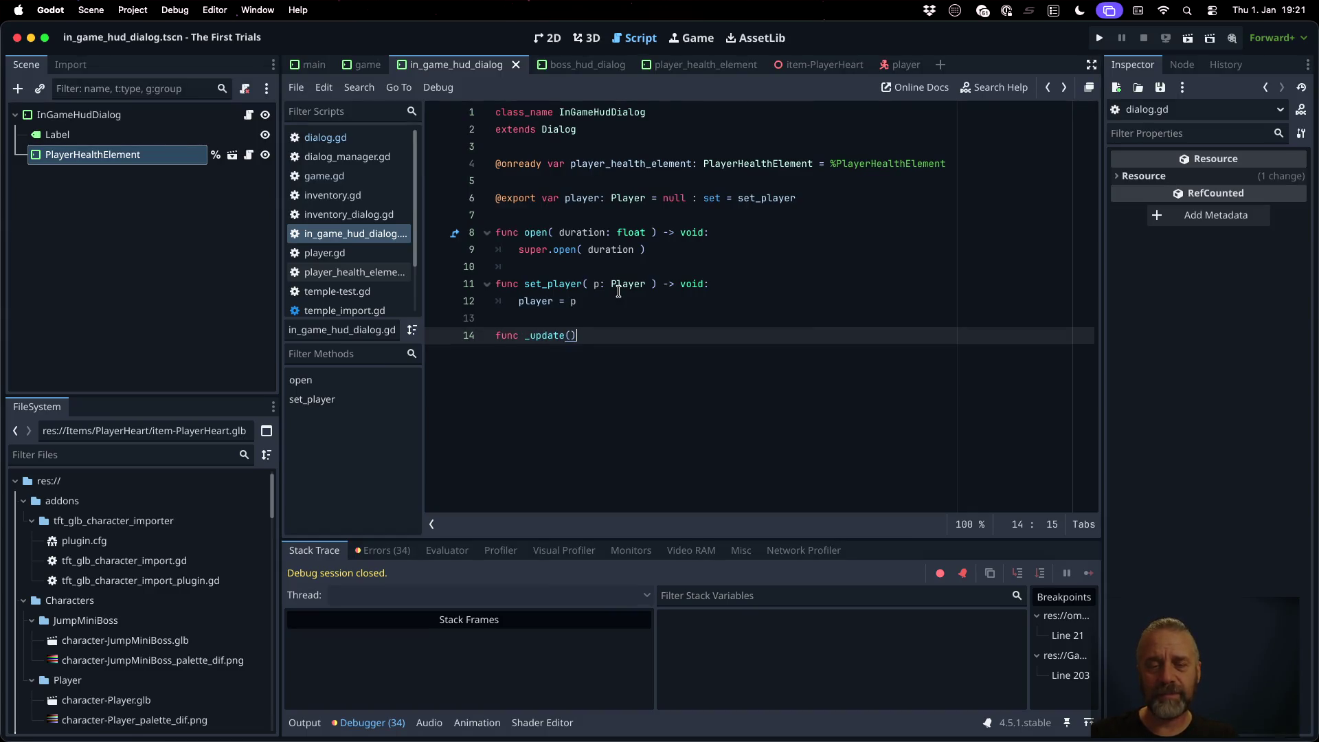
{"action": "type", "text": "oid:"}
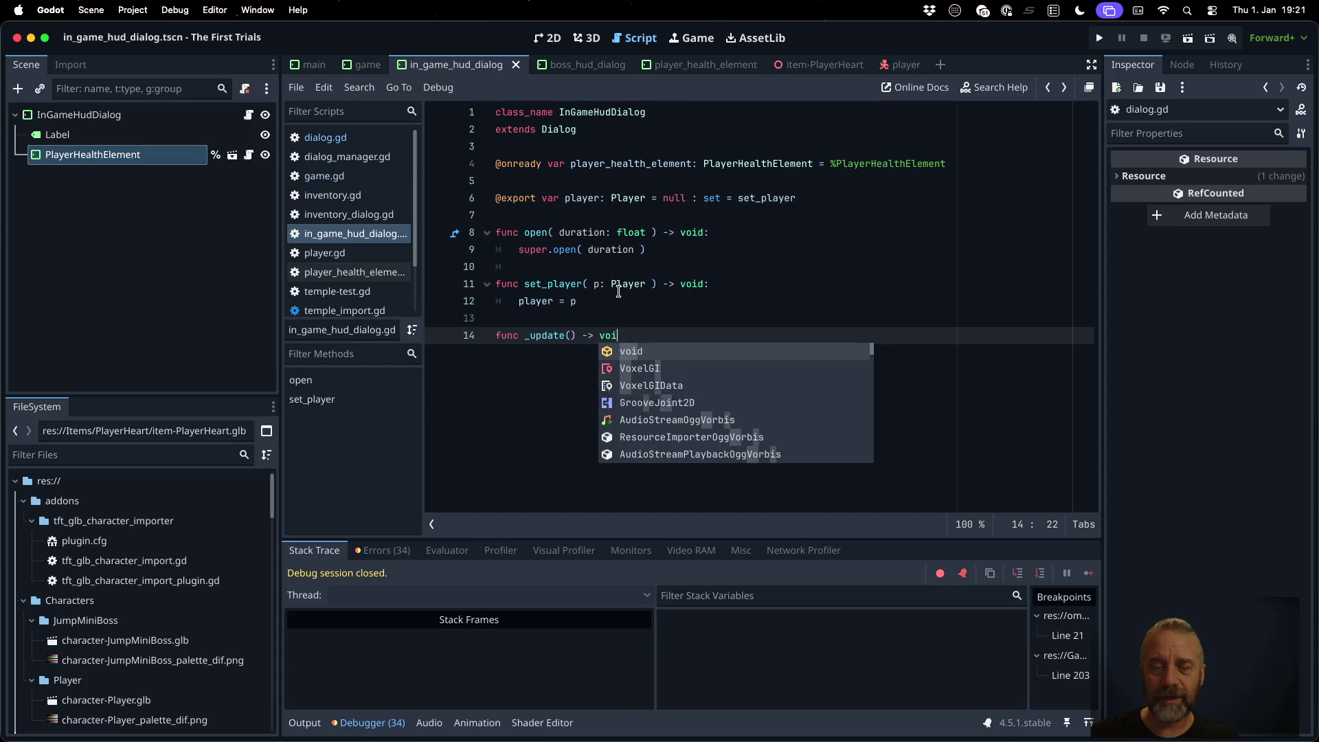
Step: Start _update with the guard 'if self.player_health_element == null: return'
{"action": "key", "text": "Return"}
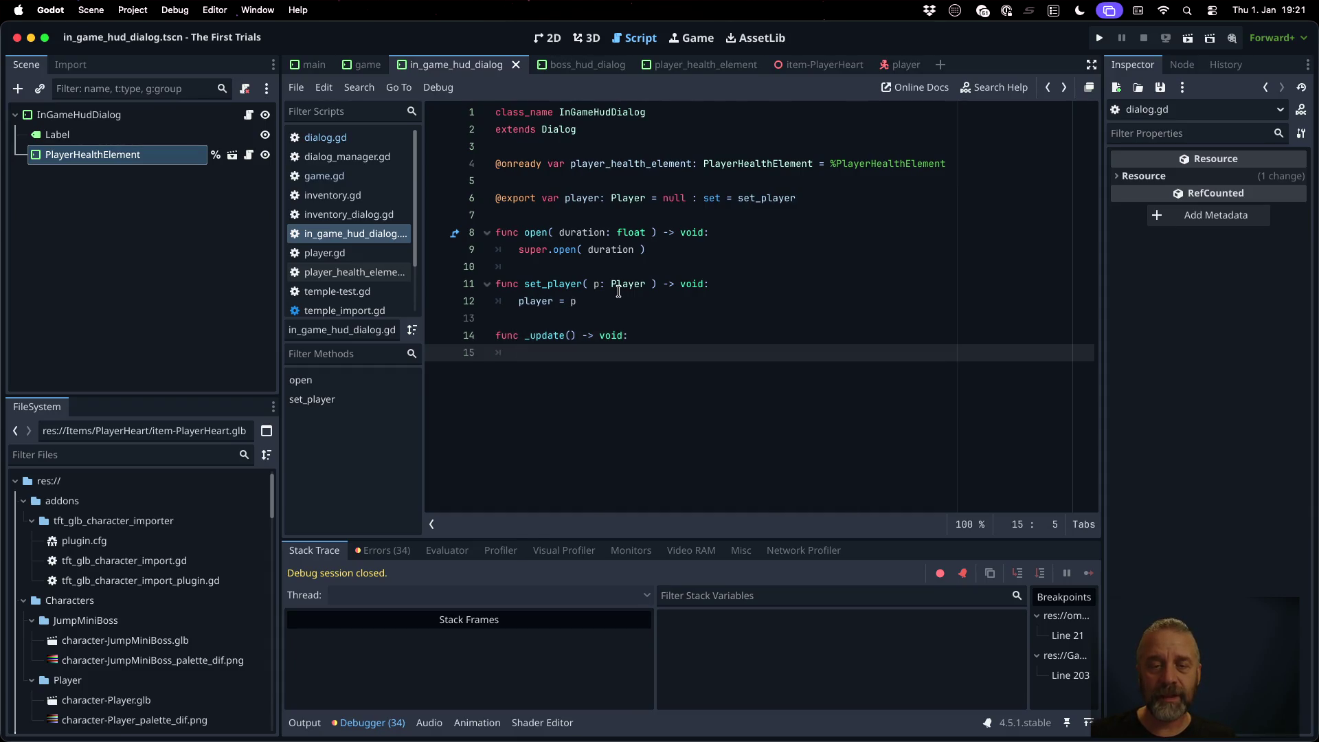
{"action": "type", "text": "if"}
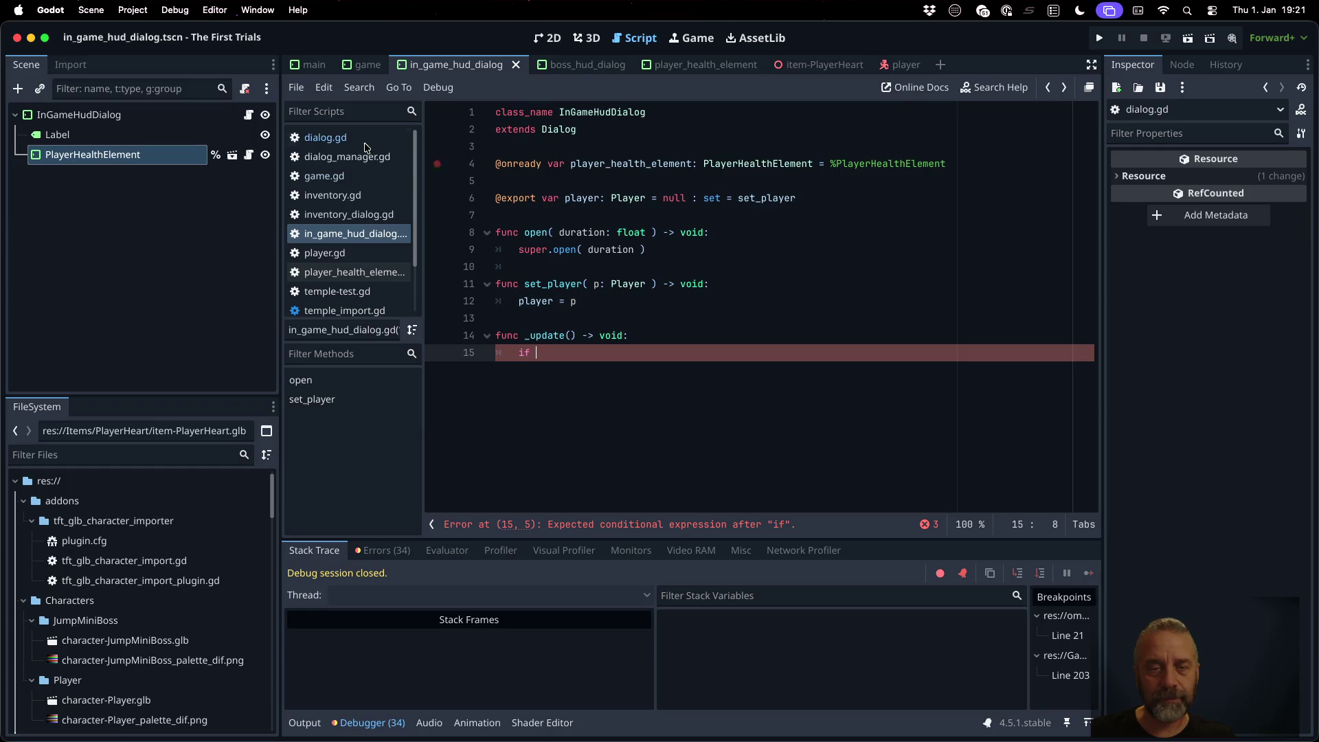
{"action": "double_click", "coordinate": [633, 165]}
{"action": "key", "text": "super+c"}
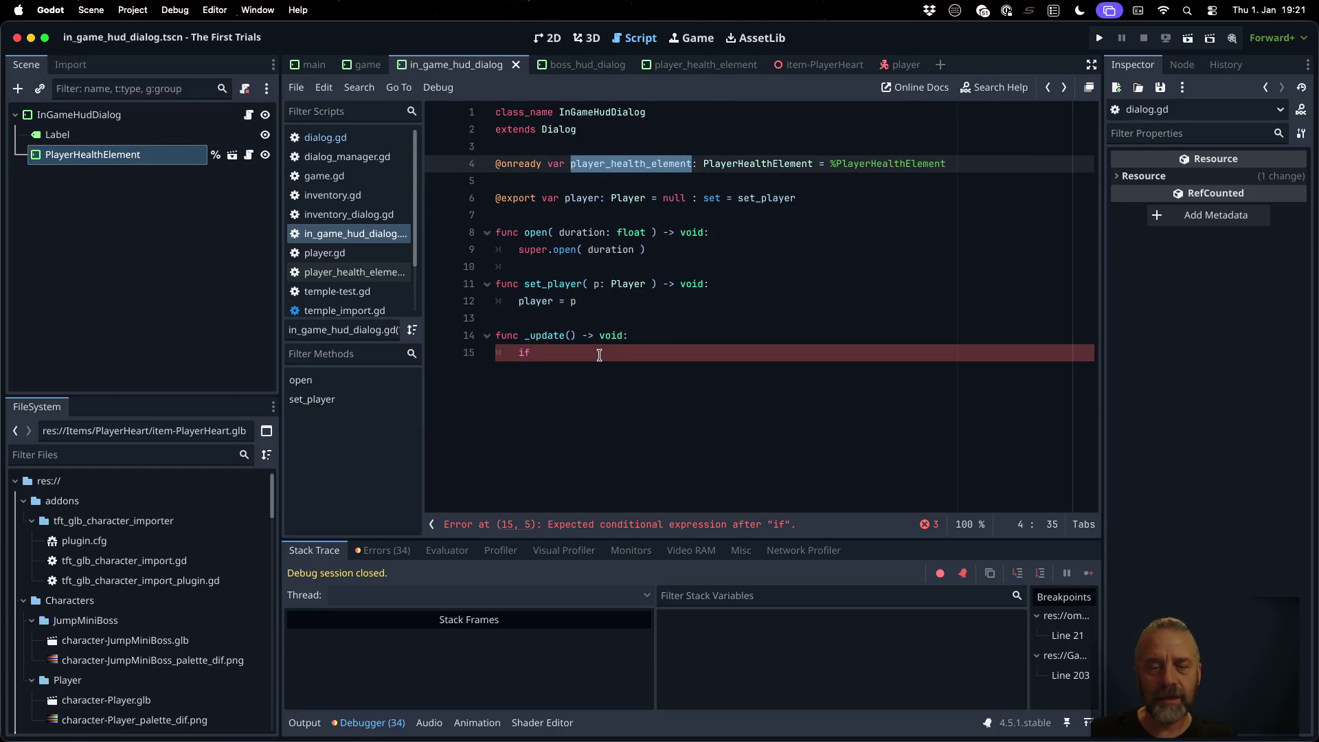
{"action": "left_click", "coordinate": [598, 355]}
{"action": "key", "text": "super+v"}
{"action": "key", "text": "Left"}
{"action": "type", "text": "self."}
{"action": "key", "text": "End"}
{"action": "type", "text": "nu"}
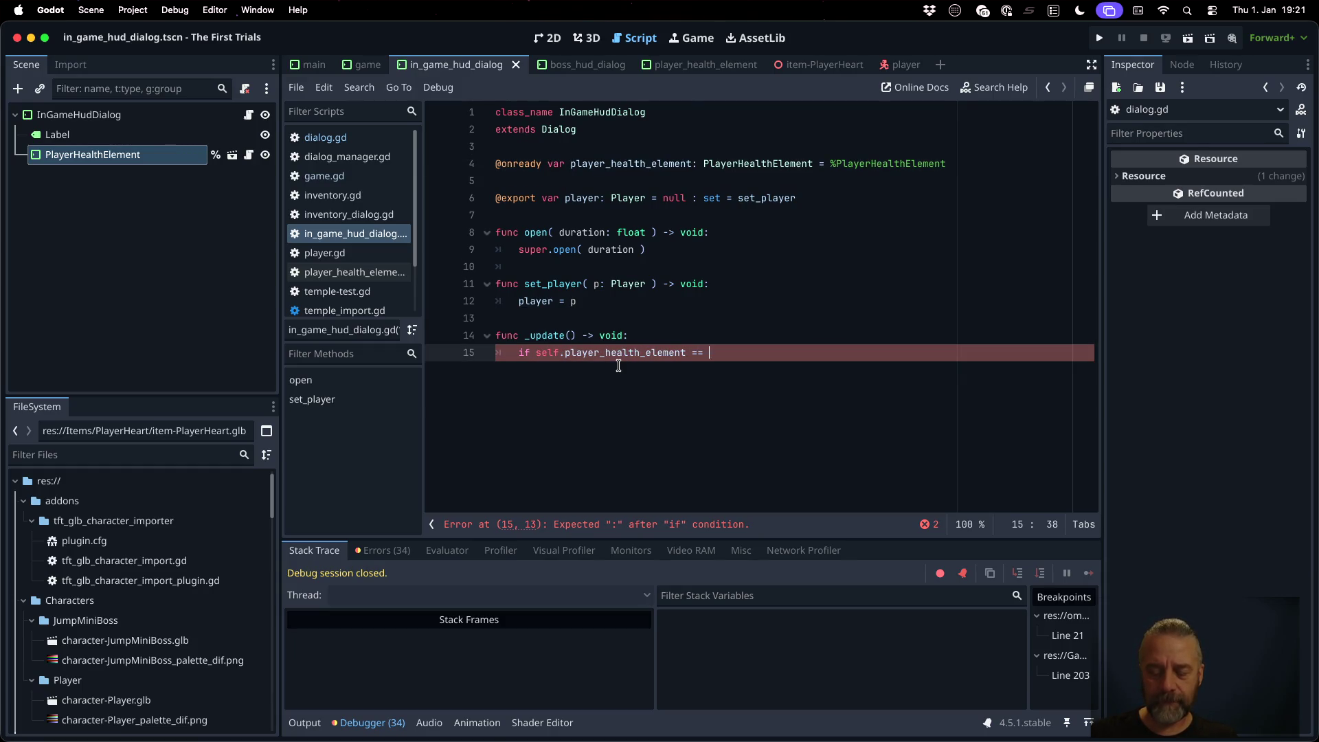
{"action": "type", "text": "ll:"}
{"action": "key", "text": "Return"}
{"action": "type", "text": "return"}
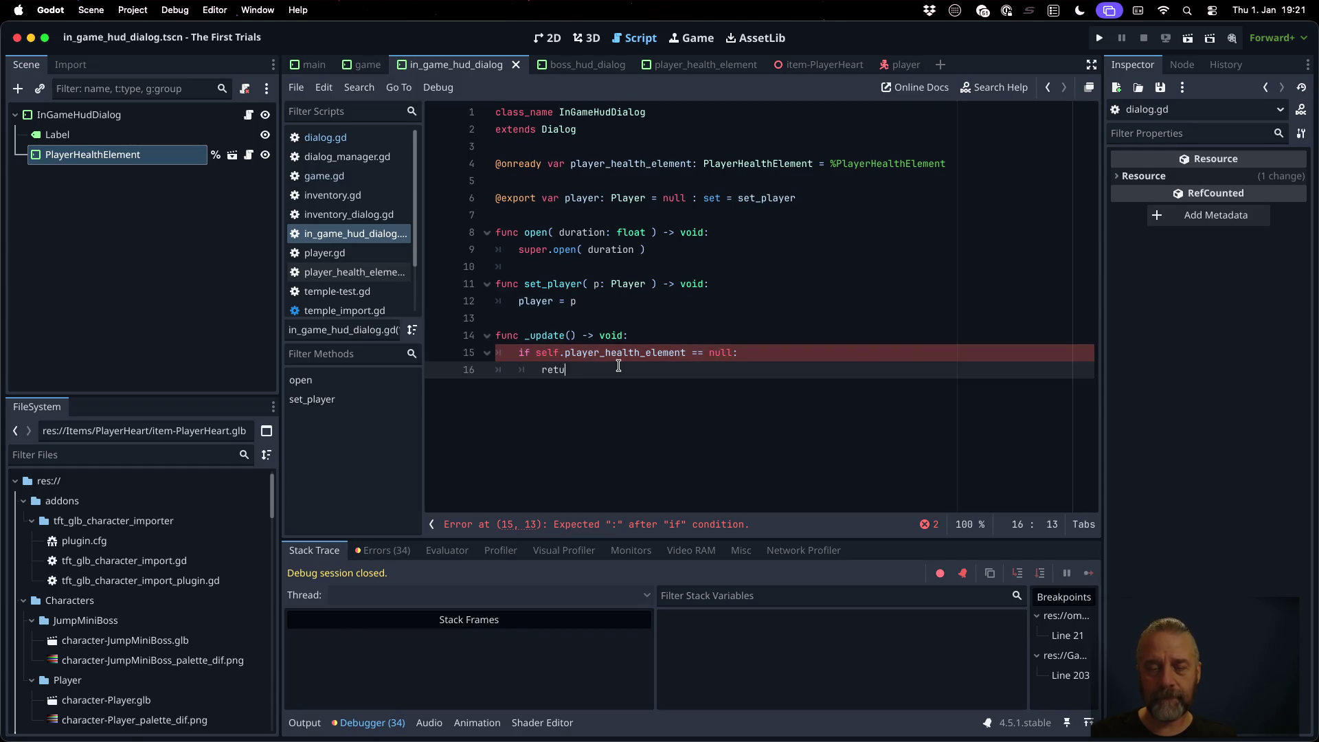
{"action": "key", "text": "Return"}
{"action": "key", "text": "Return"}
{"action": "key", "text": "BackSpace"}
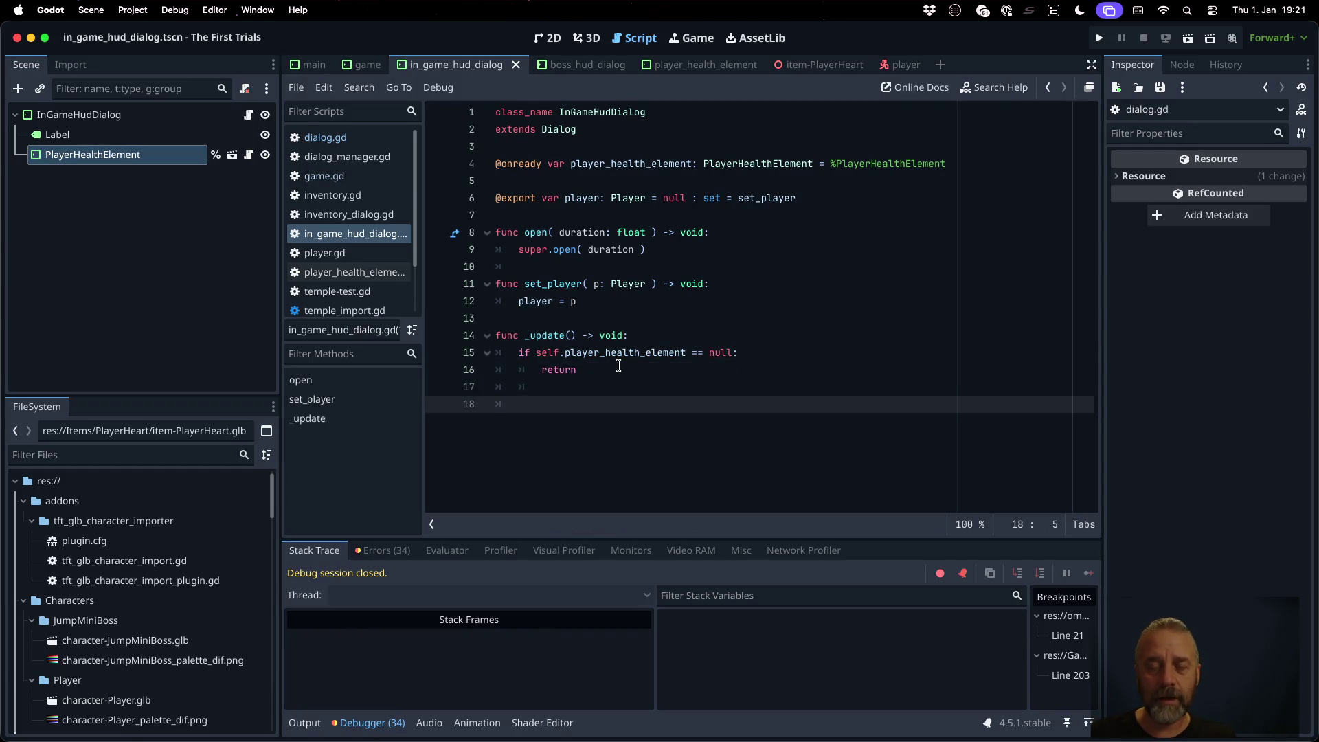
Step: Add 'self.player_health_element.set_player( self.player )' and save the script and scene
{"action": "type", "text": "self.pl"}
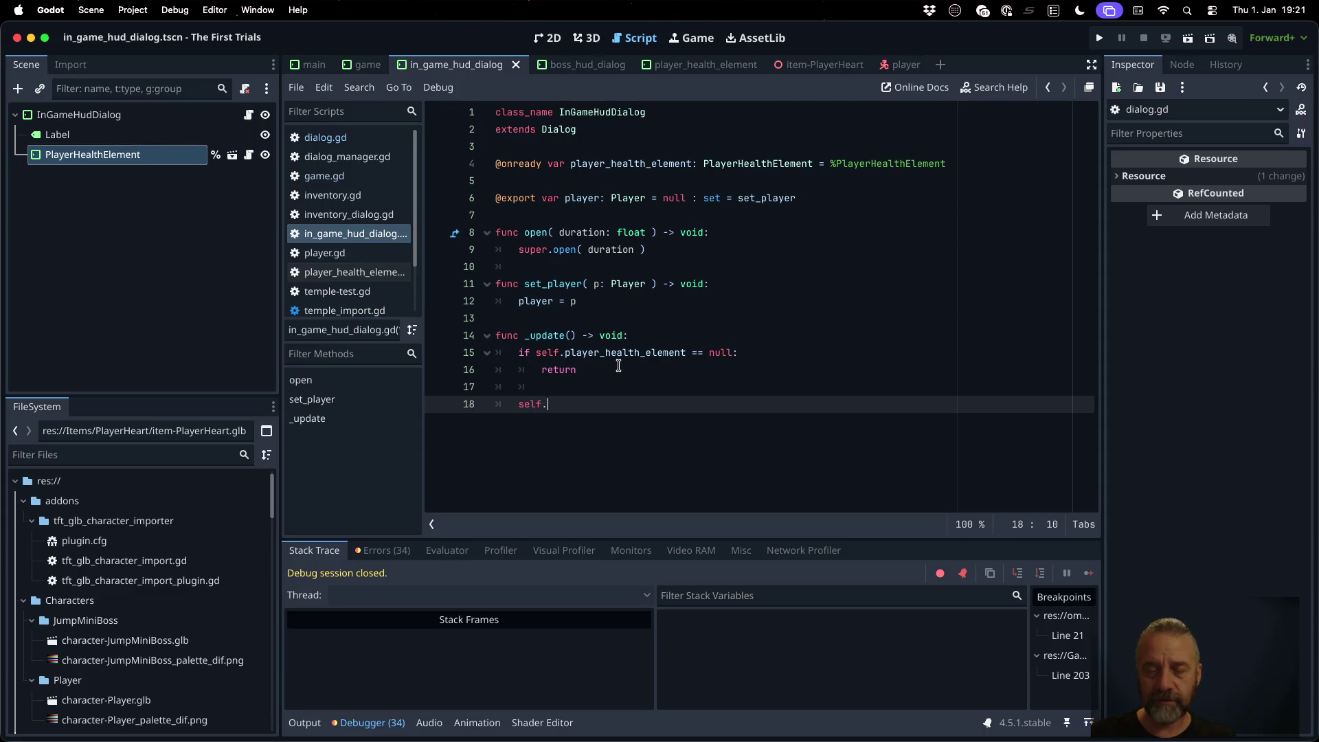
{"action": "key", "text": "Return"}
{"action": "type", "text": ".set_pl"}
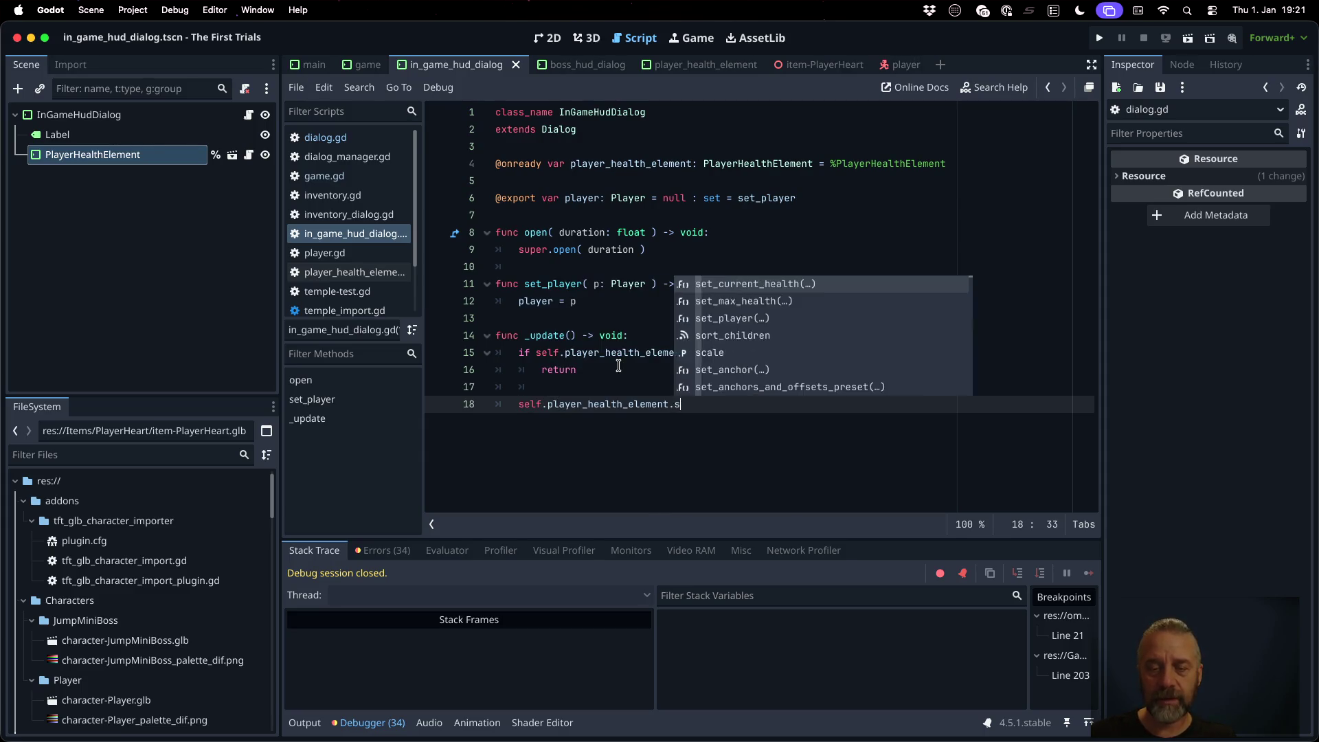
{"action": "key", "text": "Return"}
{"action": "type", "text": "self.pl"}
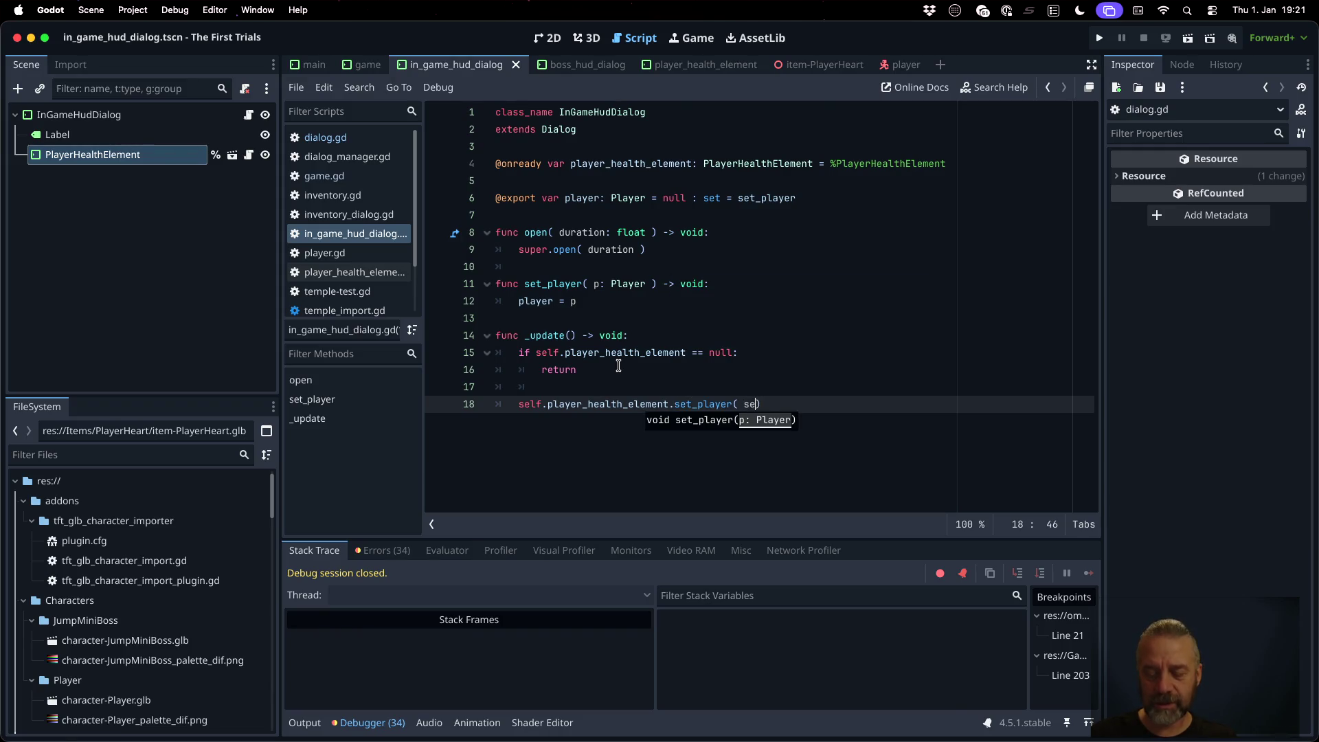
{"action": "key", "text": "Return"}
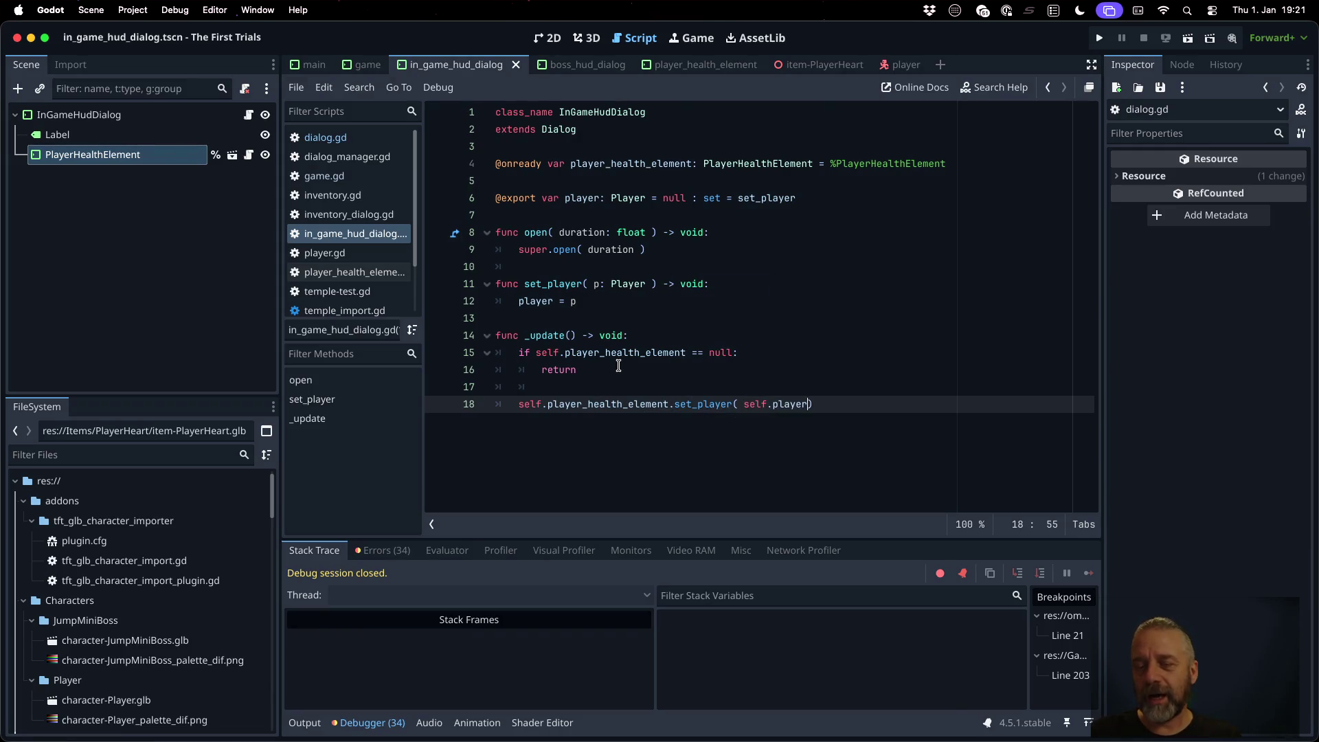
{"action": "key", "text": "super+s"}
{"action": "key", "text": "End"}
{"action": "key", "text": "Return"}
{"action": "key", "text": "super+s"}
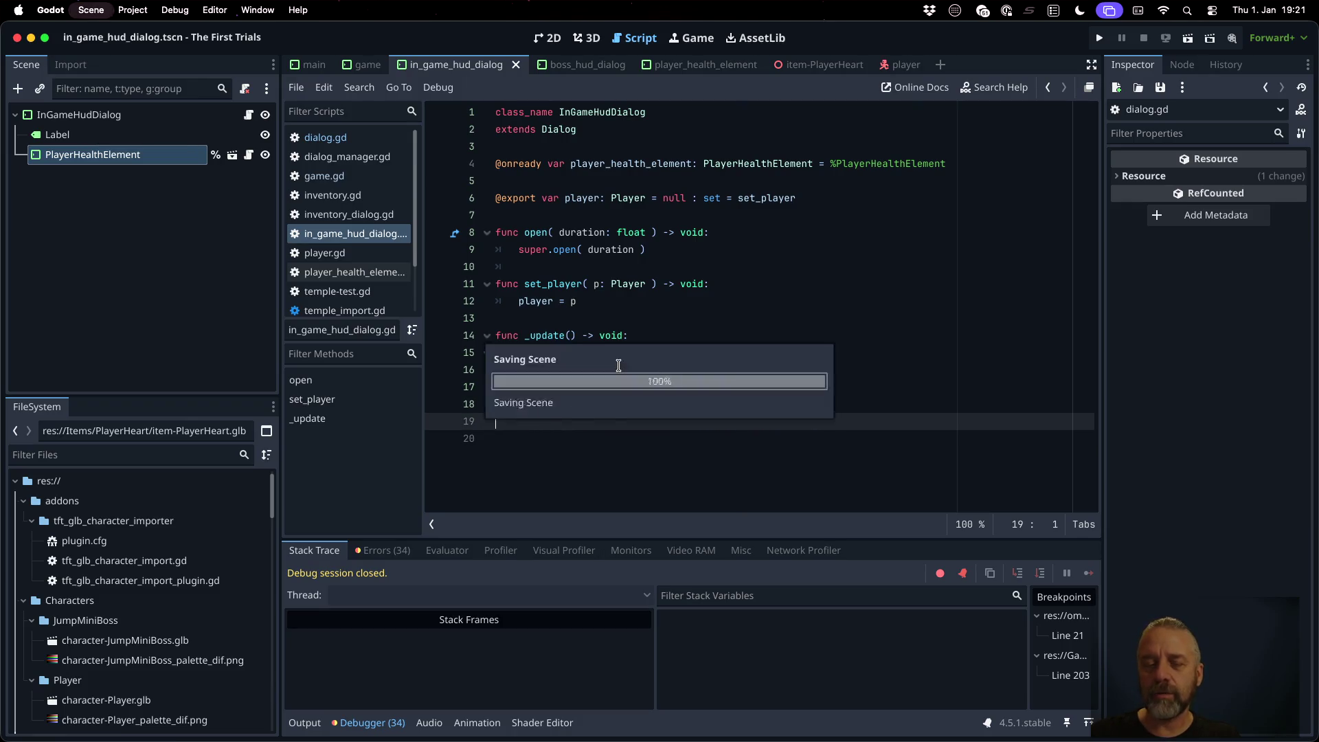
{"action": "left_click", "coordinate": [690, 199]}
Step: Run the game, hit the line 4 MarginContainer error, then open the player_health_element scene
{"action": "left_click", "coordinate": [1097, 37]}
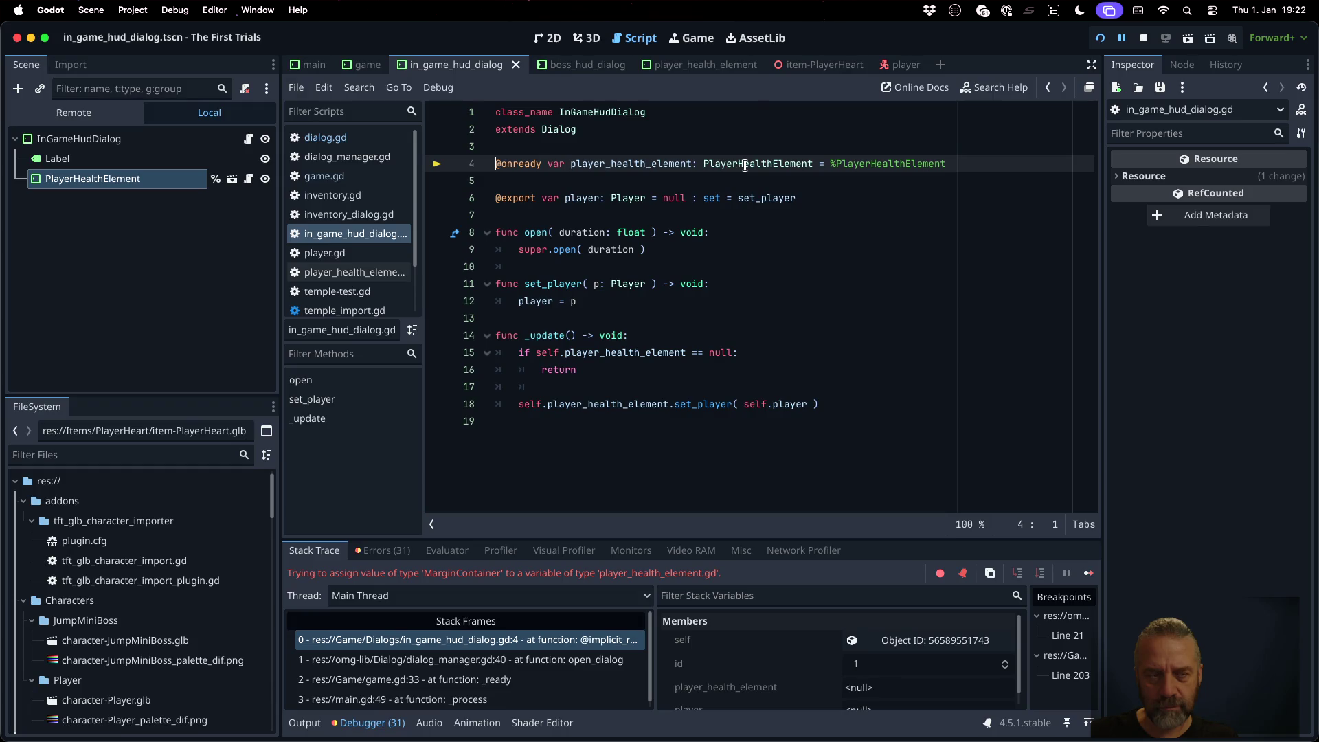
{"action": "right_click", "coordinate": [142, 179]}
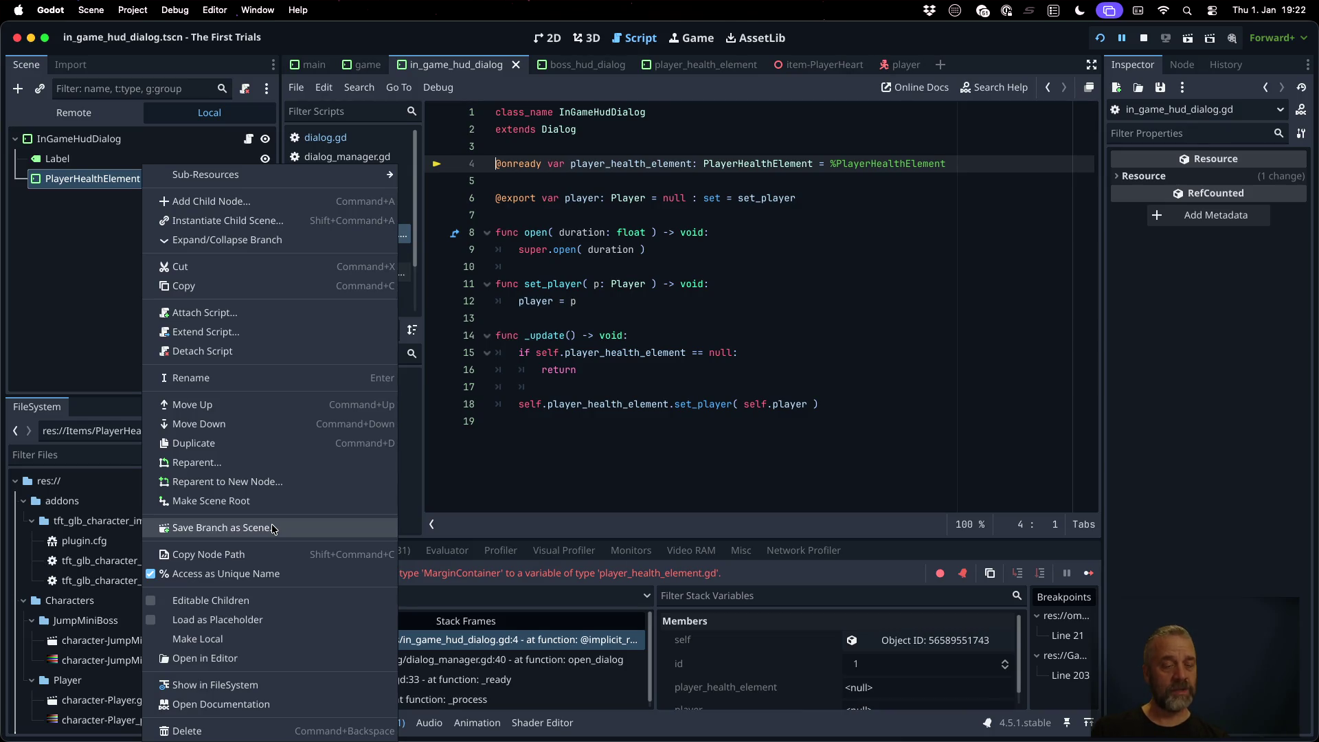
{"action": "key", "text": "Escape"}
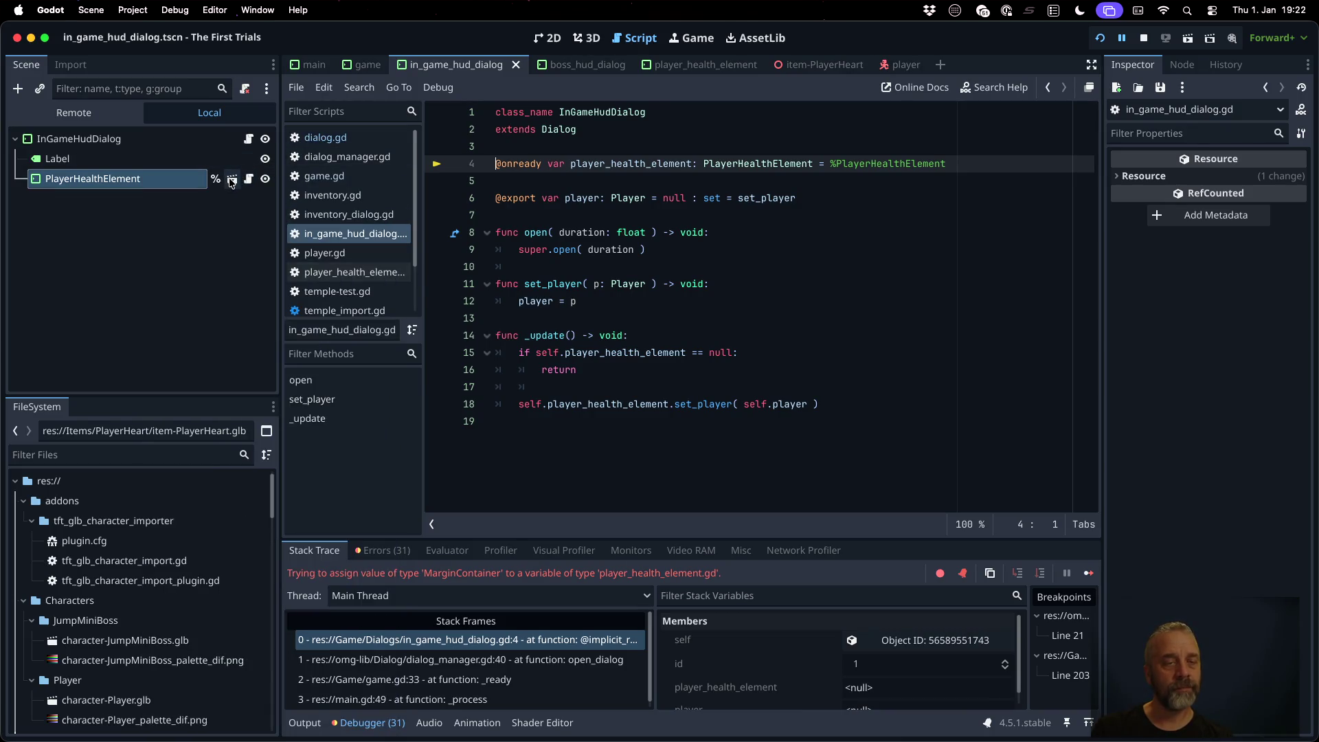
{"action": "left_click", "coordinate": [232, 180]}
Step: Abandon a first type change, then copy the PlayerHealthElement class name from the node's script
{"action": "right_click", "coordinate": [97, 143]}
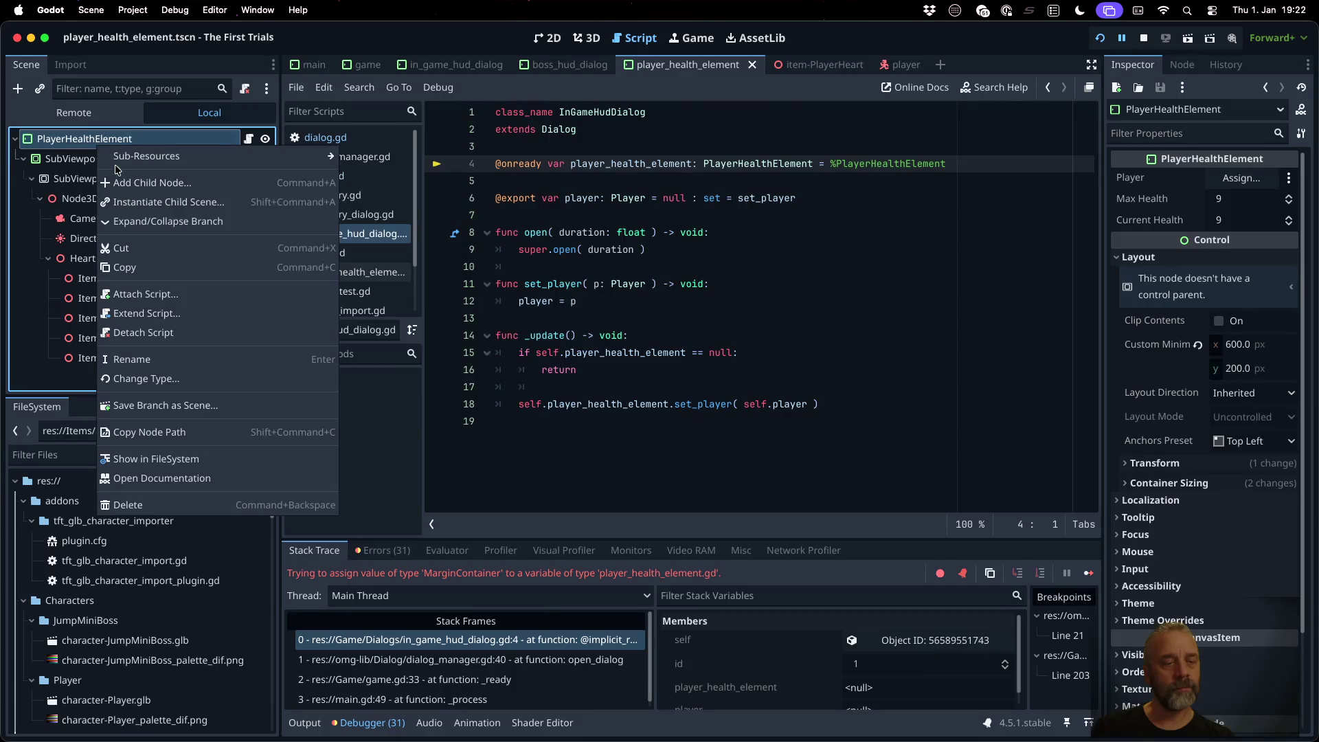
{"action": "left_click", "coordinate": [190, 380]}
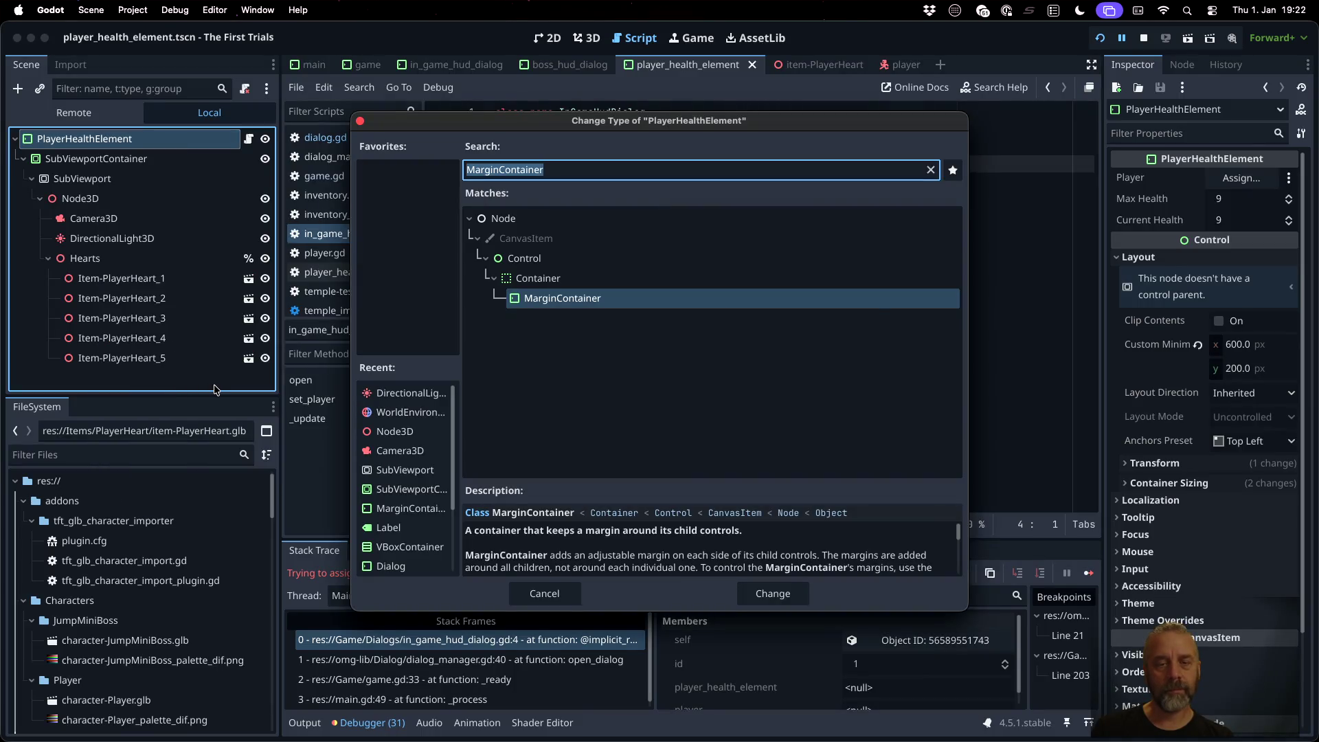
{"action": "type", "text": "player"}
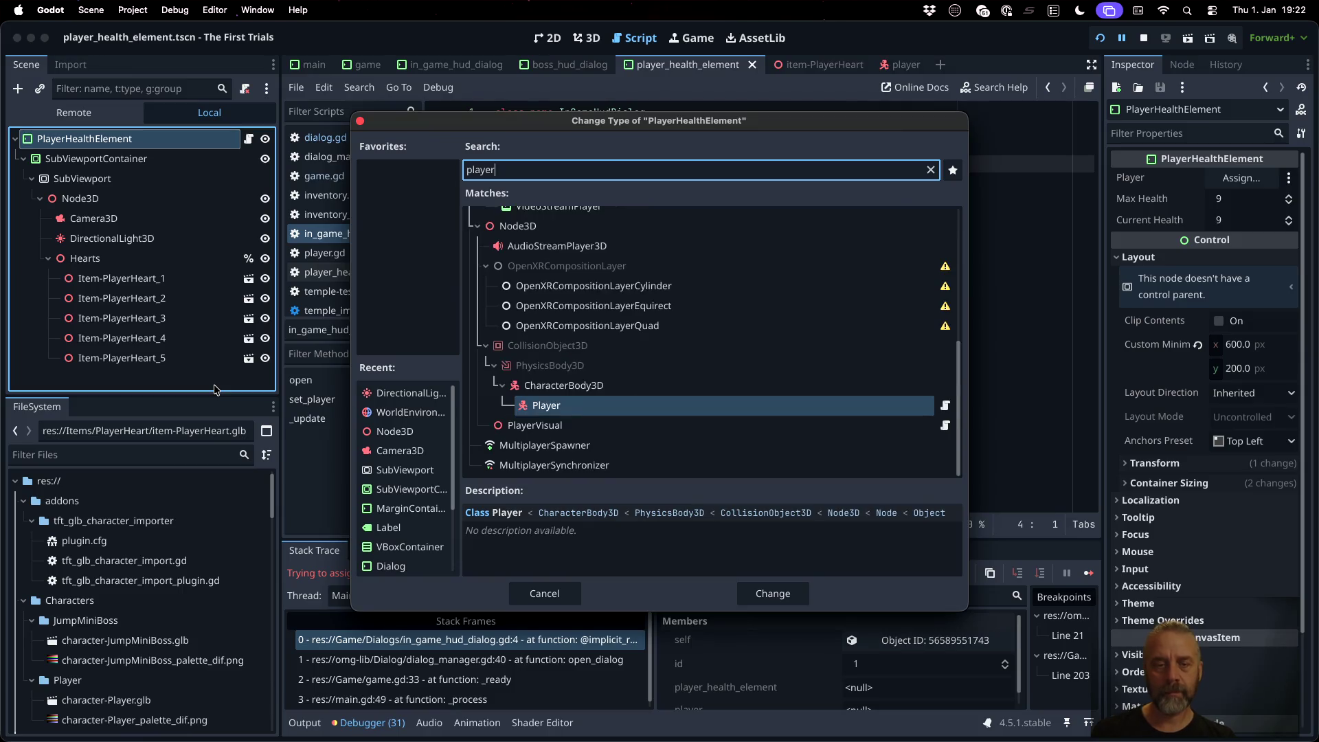
{"action": "key", "text": "Escape"}
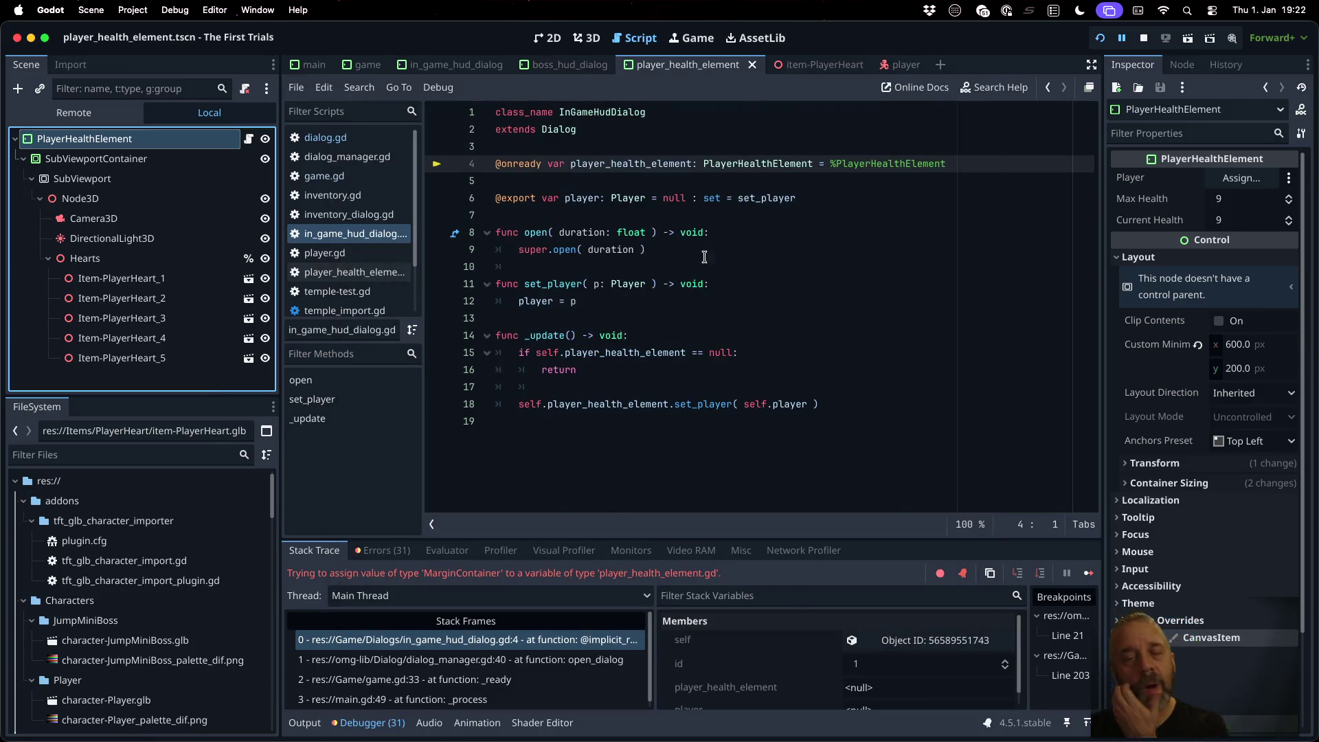
{"action": "left_click", "coordinate": [756, 187]}
{"action": "left_click", "coordinate": [750, 163]}
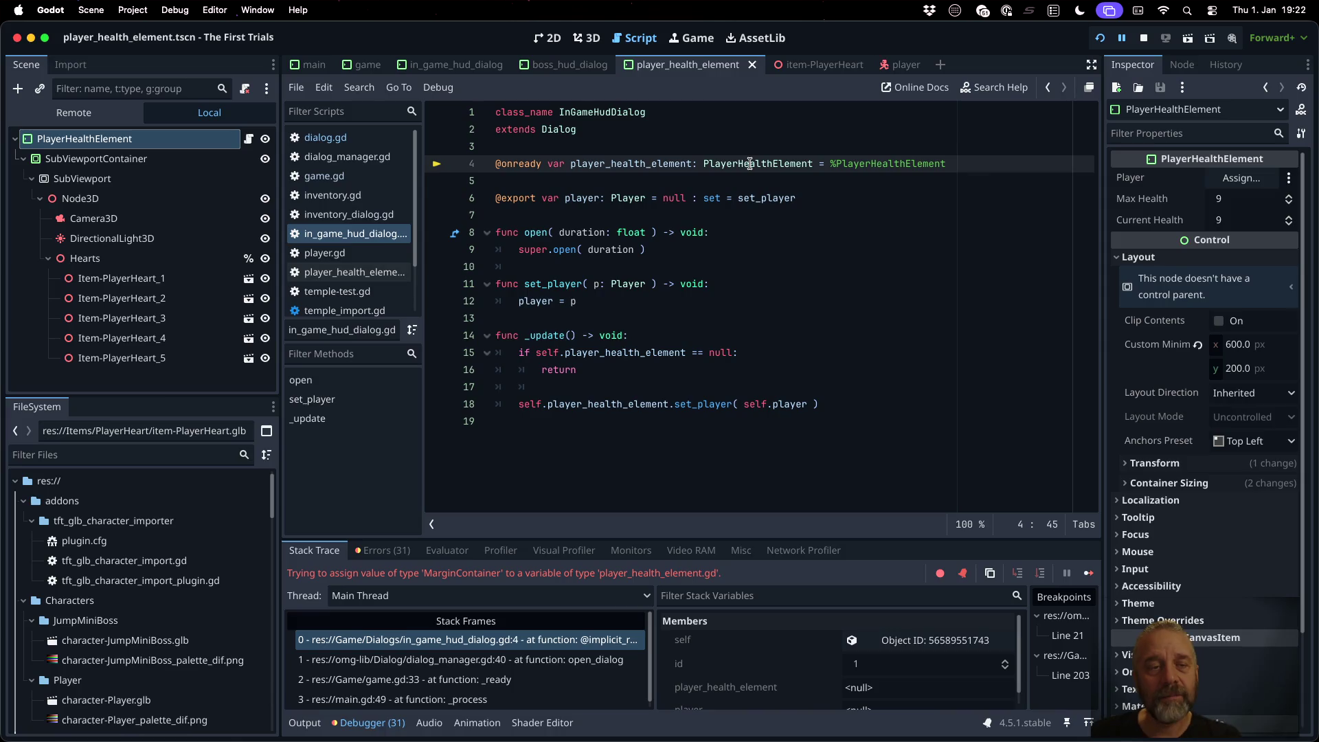
{"action": "left_click", "coordinate": [248, 138]}
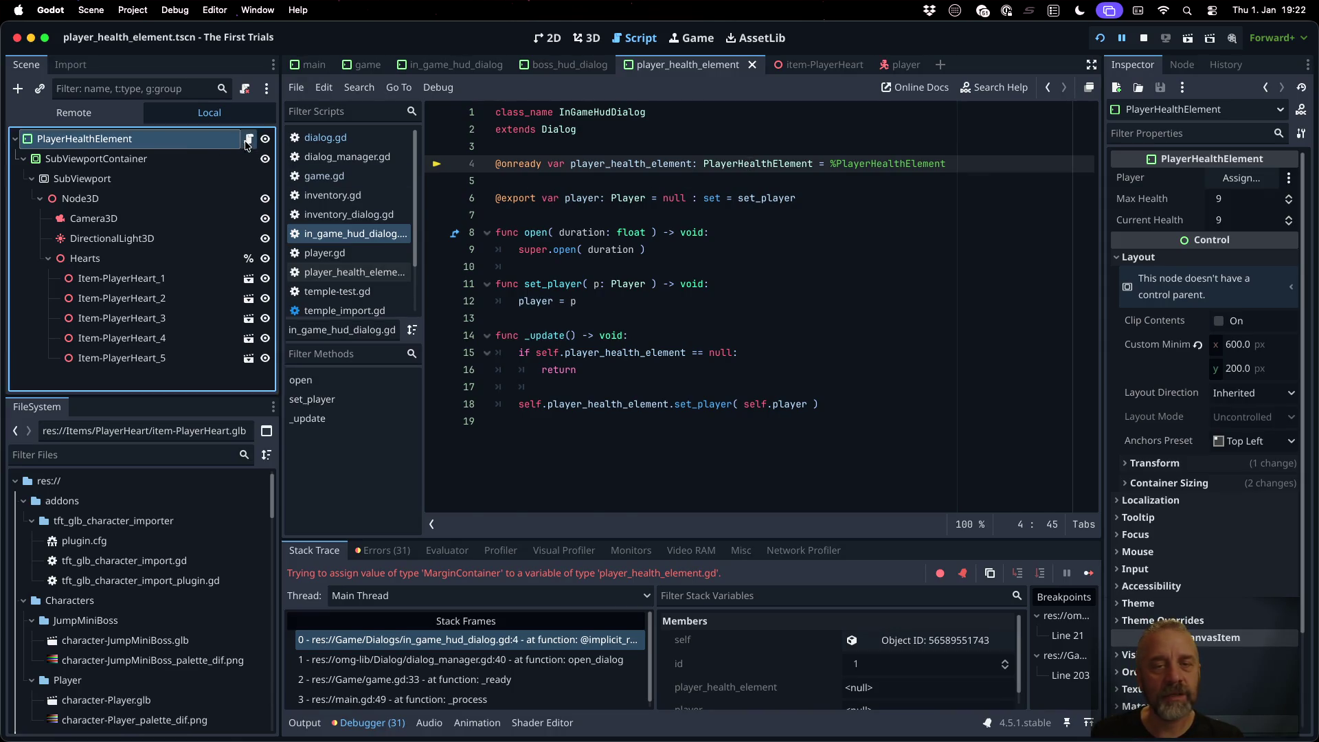
{"action": "double_click", "coordinate": [612, 113]}
{"action": "key", "text": "ctrl+c"}
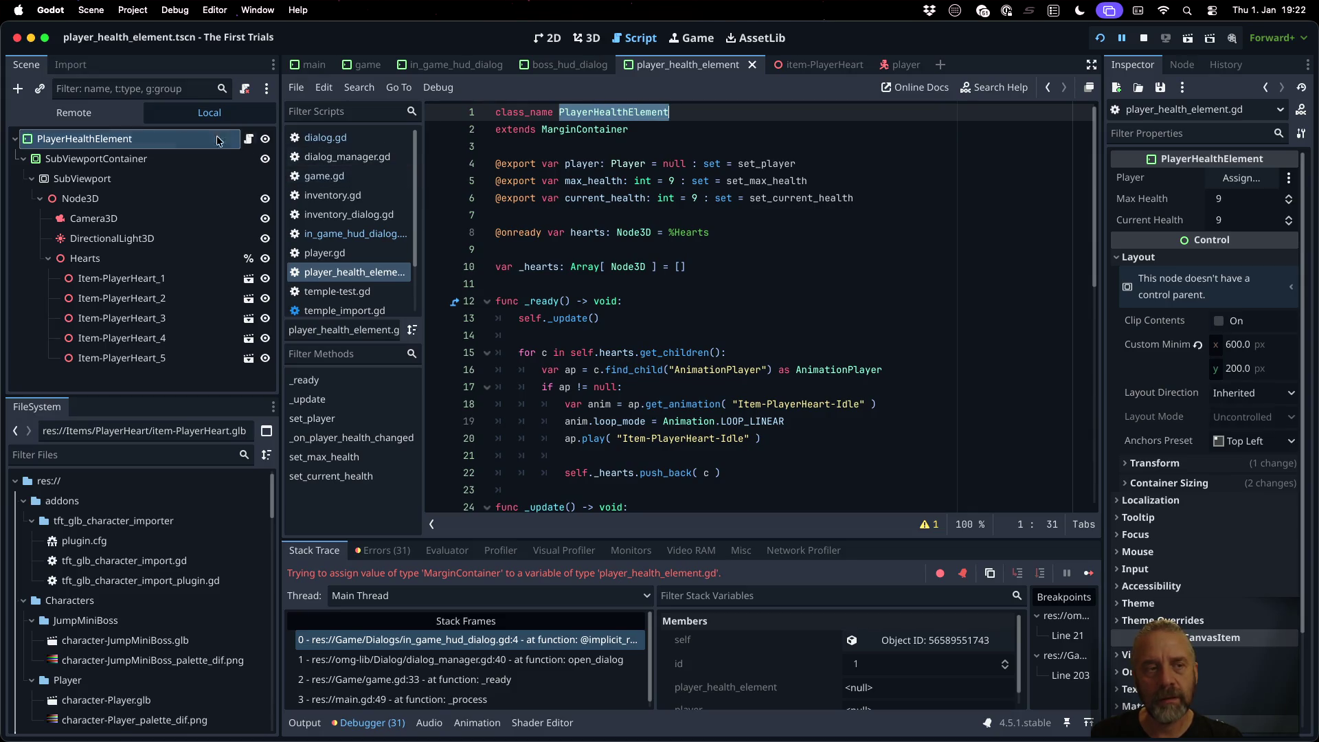
Step: Change the root node's type to PlayerHealthElement and save the scene
{"action": "right_click", "coordinate": [132, 144]}
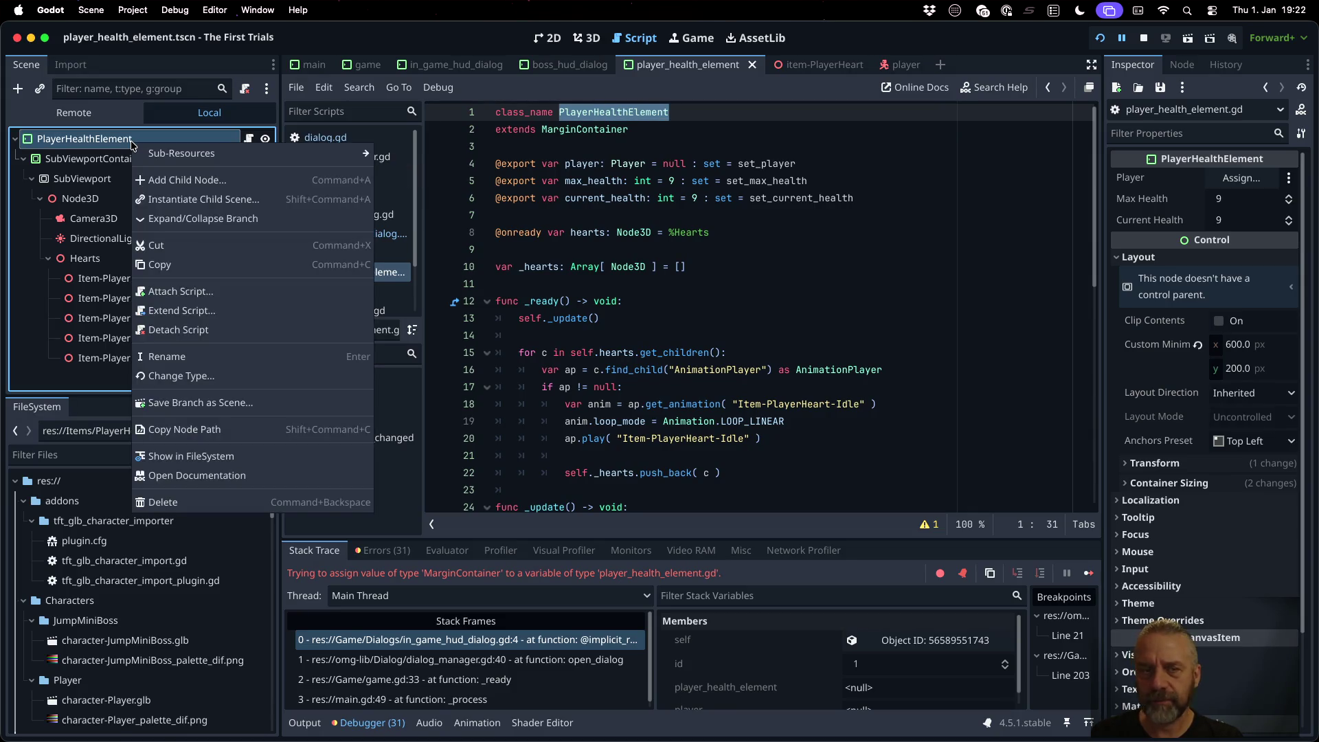
{"action": "left_click", "coordinate": [230, 377]}
{"action": "key", "text": "ctrl+v"}
{"action": "left_click", "coordinate": [647, 323]}
{"action": "double_click", "coordinate": [647, 324]}
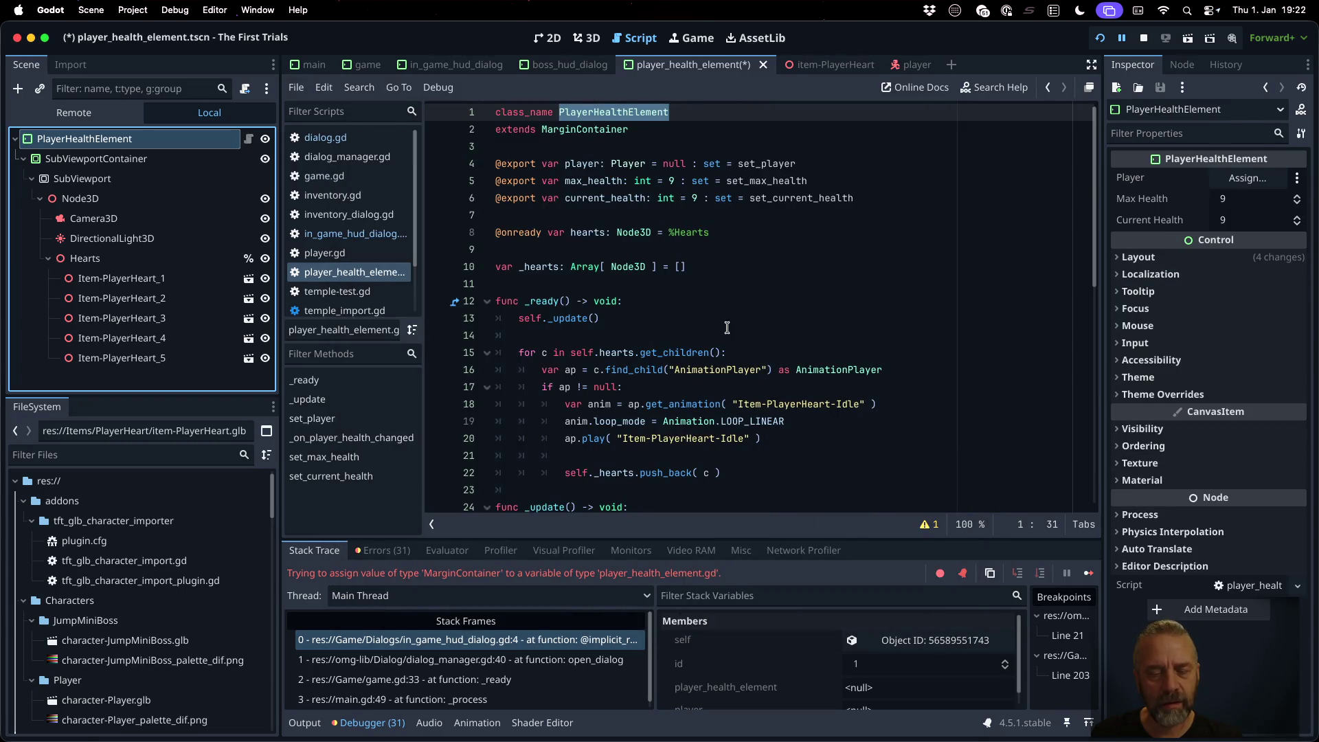
{"action": "key", "text": "ctrl+s"}
{"action": "left_click", "coordinate": [426, 64]}
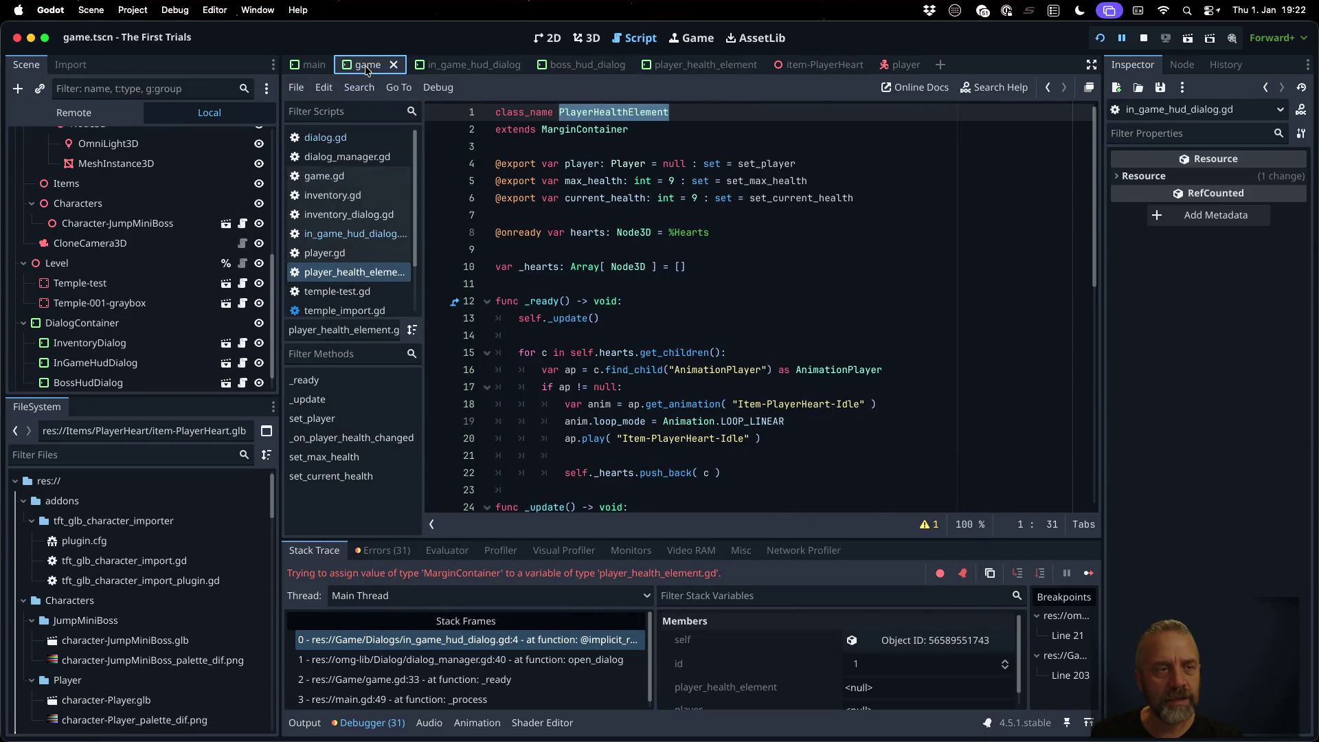
Step: Open the in_game_hud_dialog scene and restart the game
{"action": "left_click", "coordinate": [199, 178]}
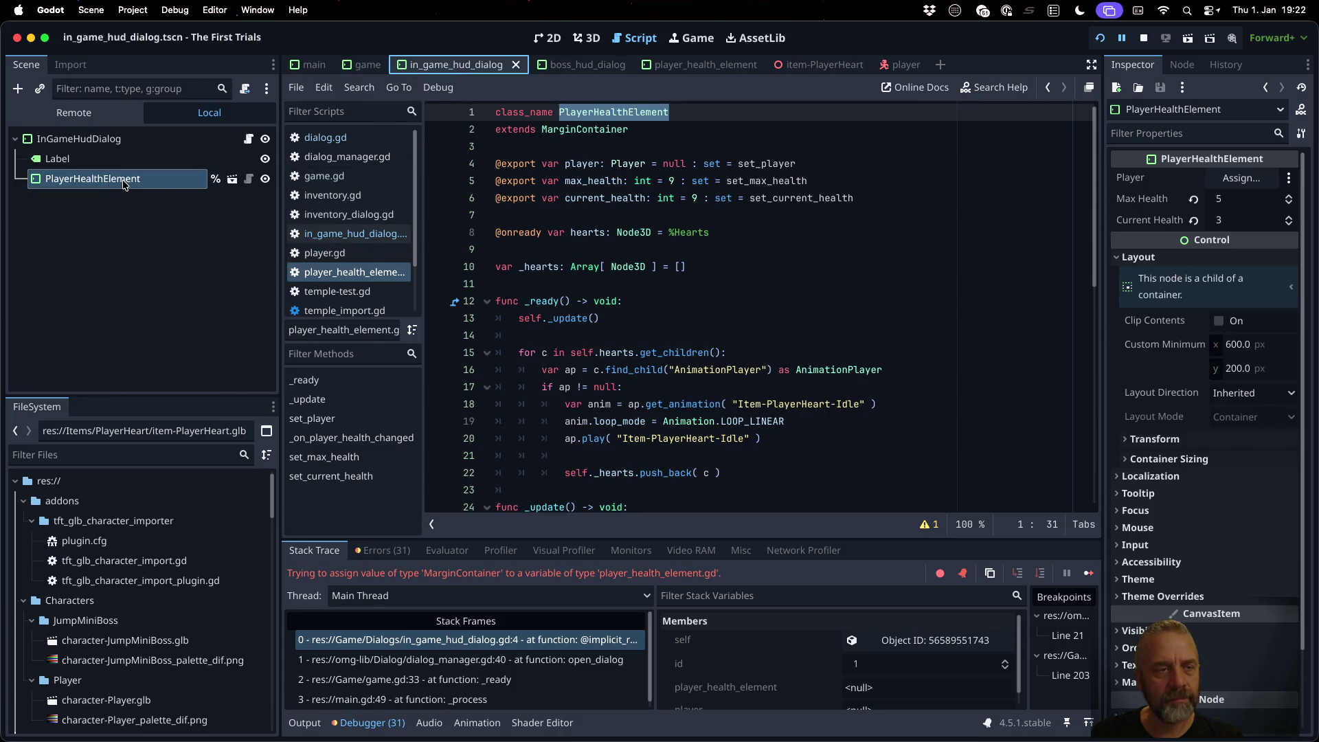
{"action": "right_click", "coordinate": [123, 184]}
{"action": "left_click", "coordinate": [37, 175]}
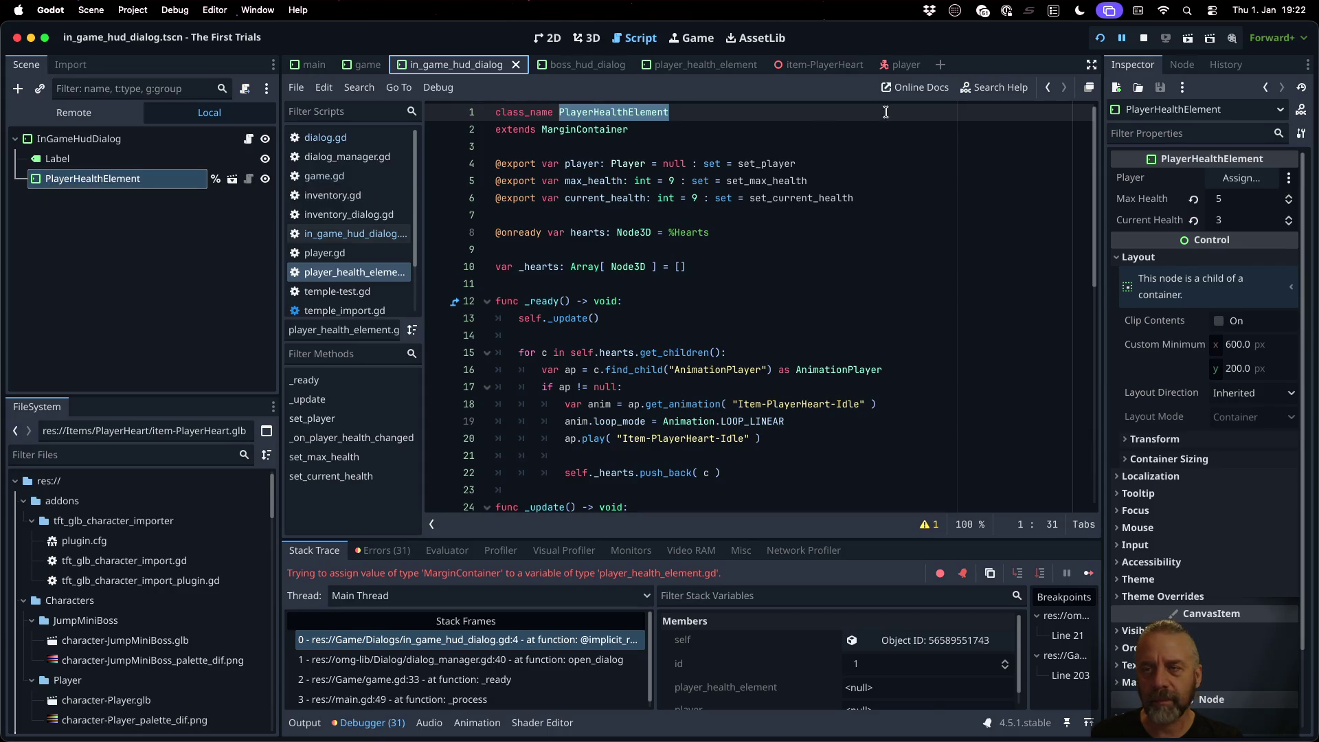
{"action": "left_click", "coordinate": [1143, 38]}
{"action": "left_click", "coordinate": [1099, 38]}
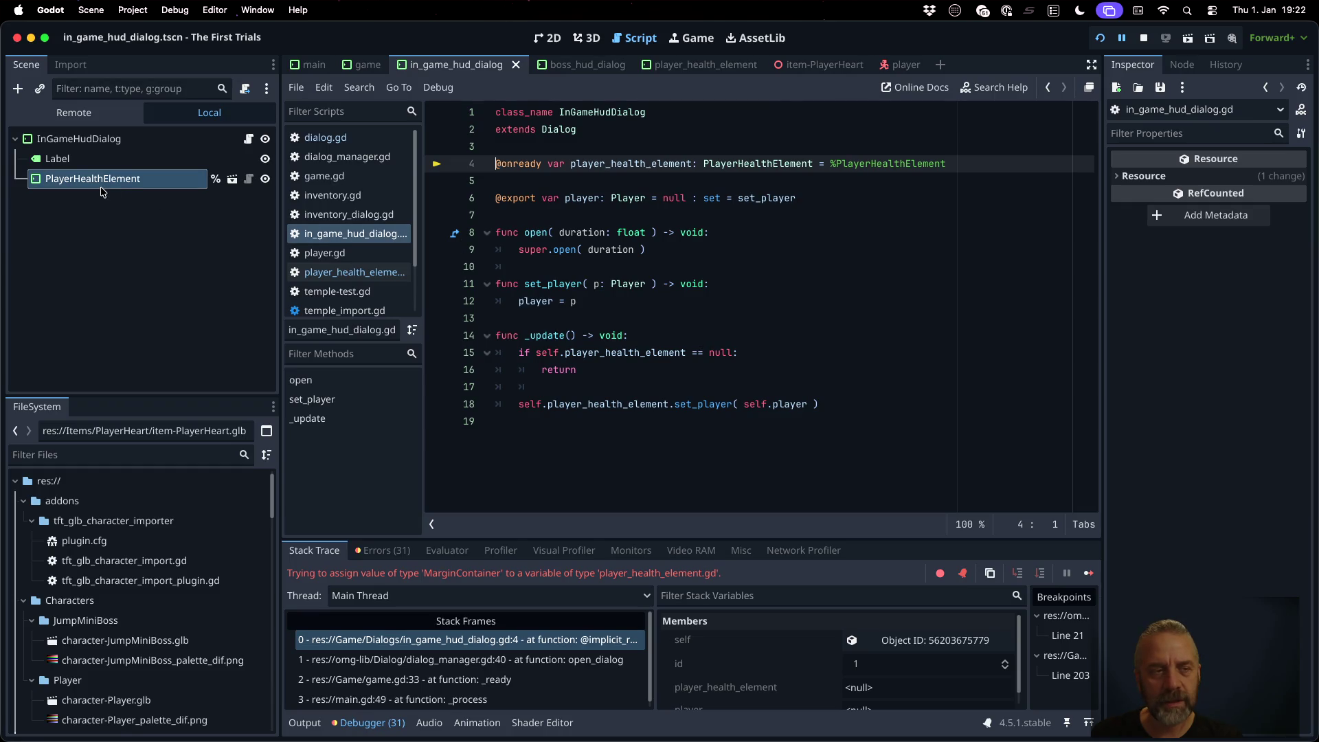
Step: Replace line 4's declaration by Ctrl-dragging the PlayerHealthElement node into the script, then stop
{"action": "mouse_move", "coordinate": [101, 190]}
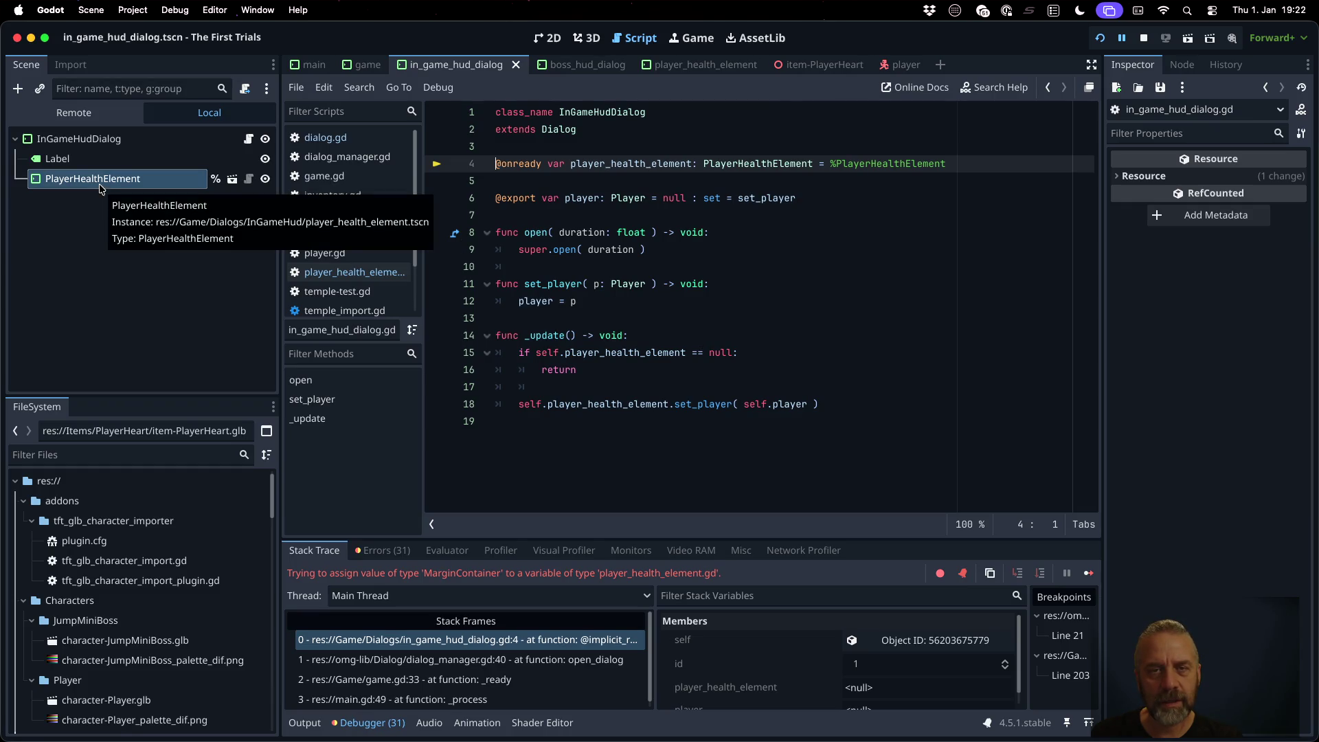
{"action": "triple_click", "coordinate": [543, 160]}
{"action": "key", "text": "BackSpace"}
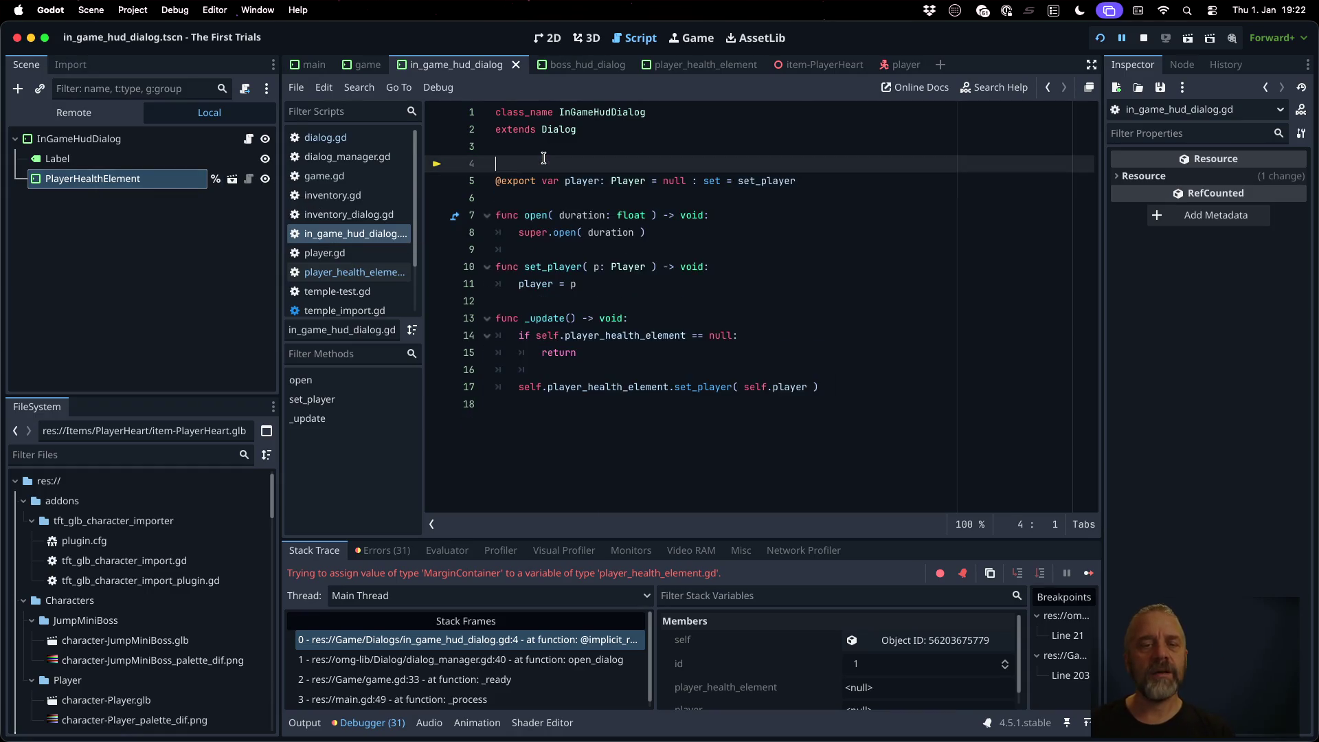
{"action": "mouse_move", "coordinate": [123, 179]}
{"action": "left_mouse_down"}
{"action": "mouse_move", "coordinate": [617, 150]}
{"action": "mouse_move", "coordinate": [591, 163]}
{"action": "left_mouse_up"}
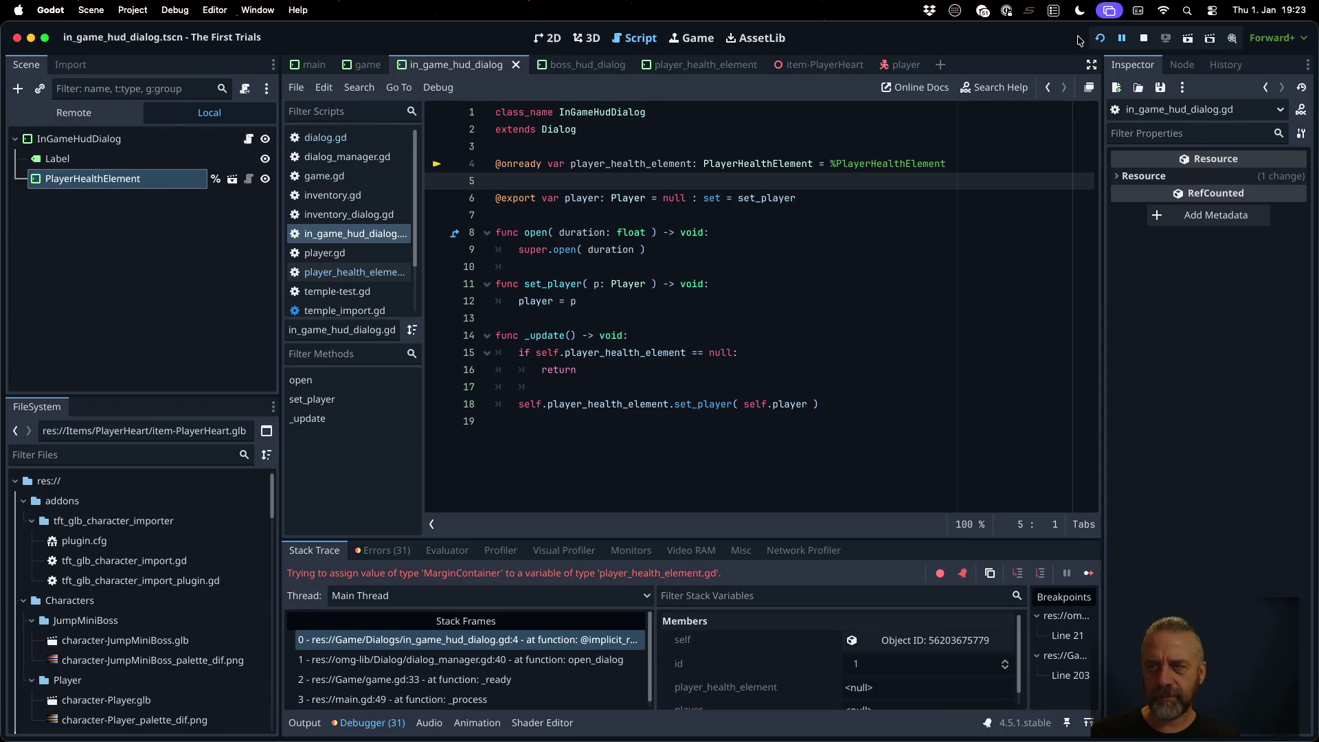
{"action": "left_click", "coordinate": [1141, 40]}
Step: Rerun the game and jump from the Errors list to the 'Must use player' error at line 32
{"action": "left_click", "coordinate": [1099, 38]}
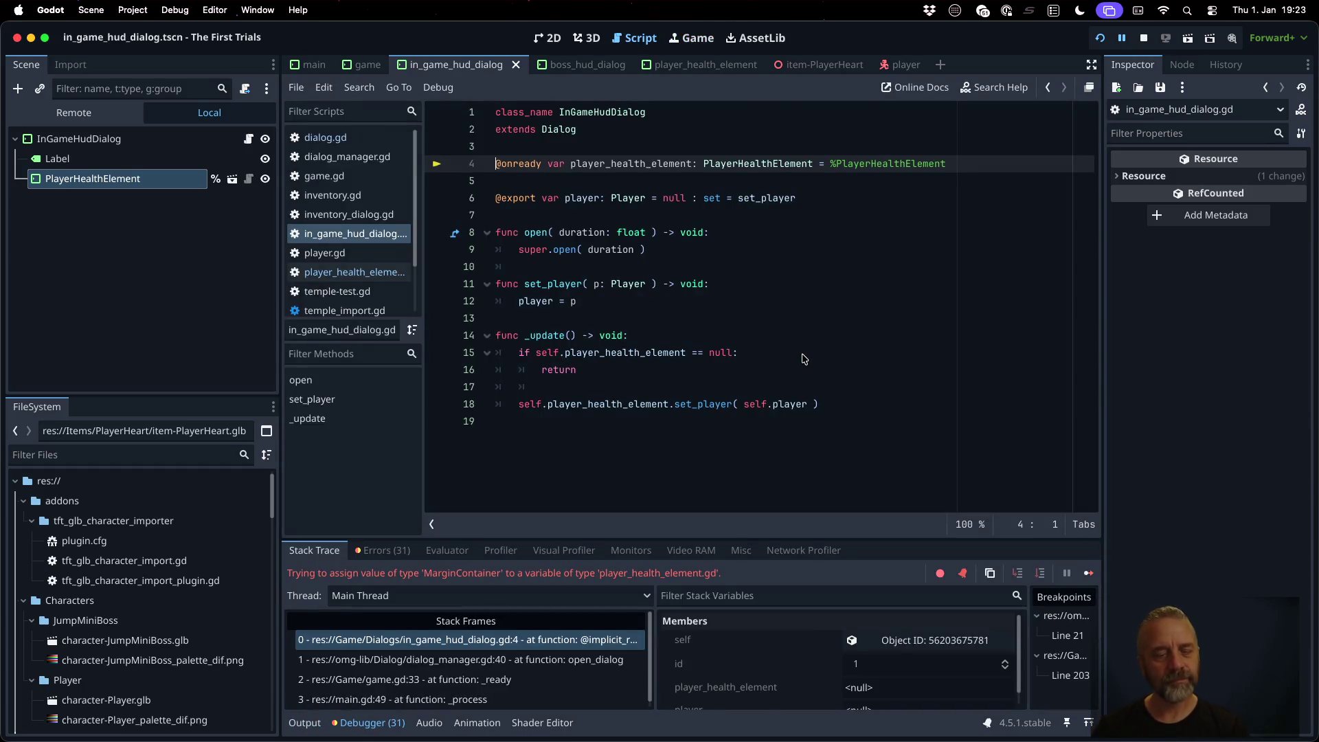
{"action": "left_click", "coordinate": [304, 723]}
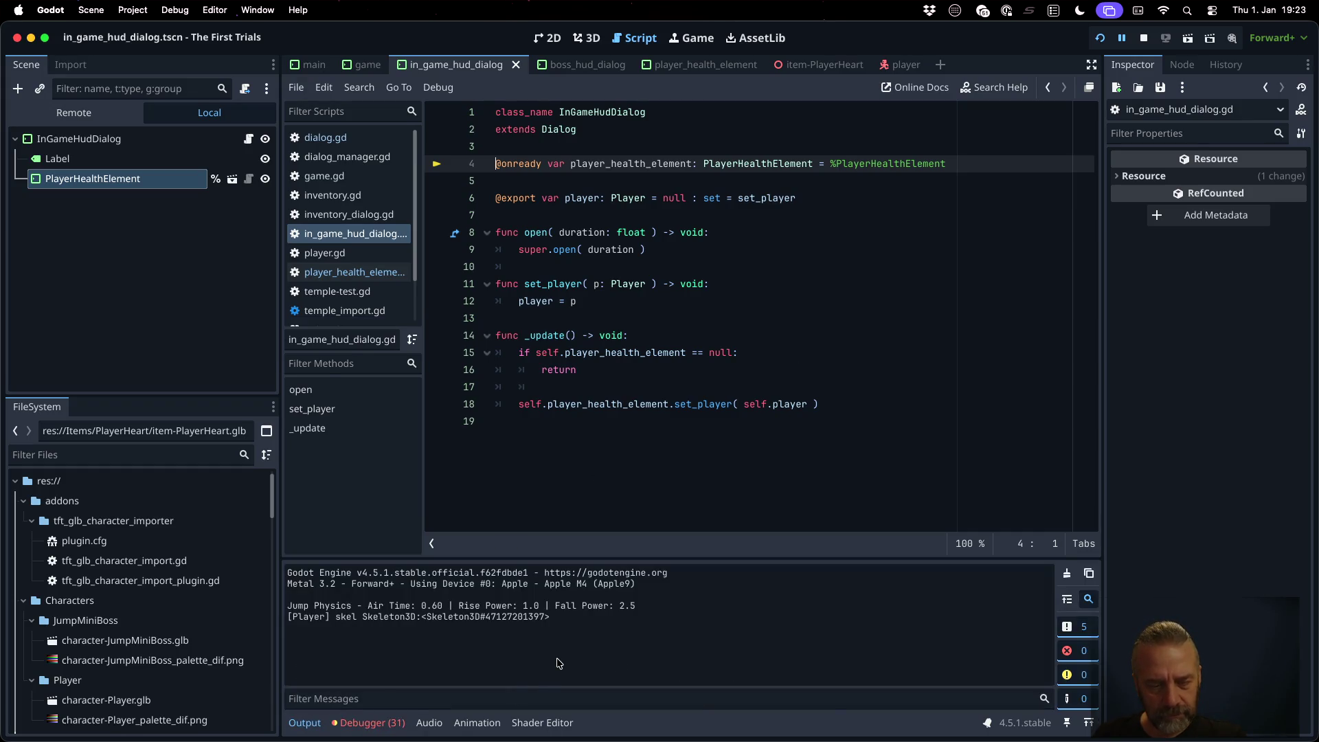
{"action": "left_click", "coordinate": [371, 722]}
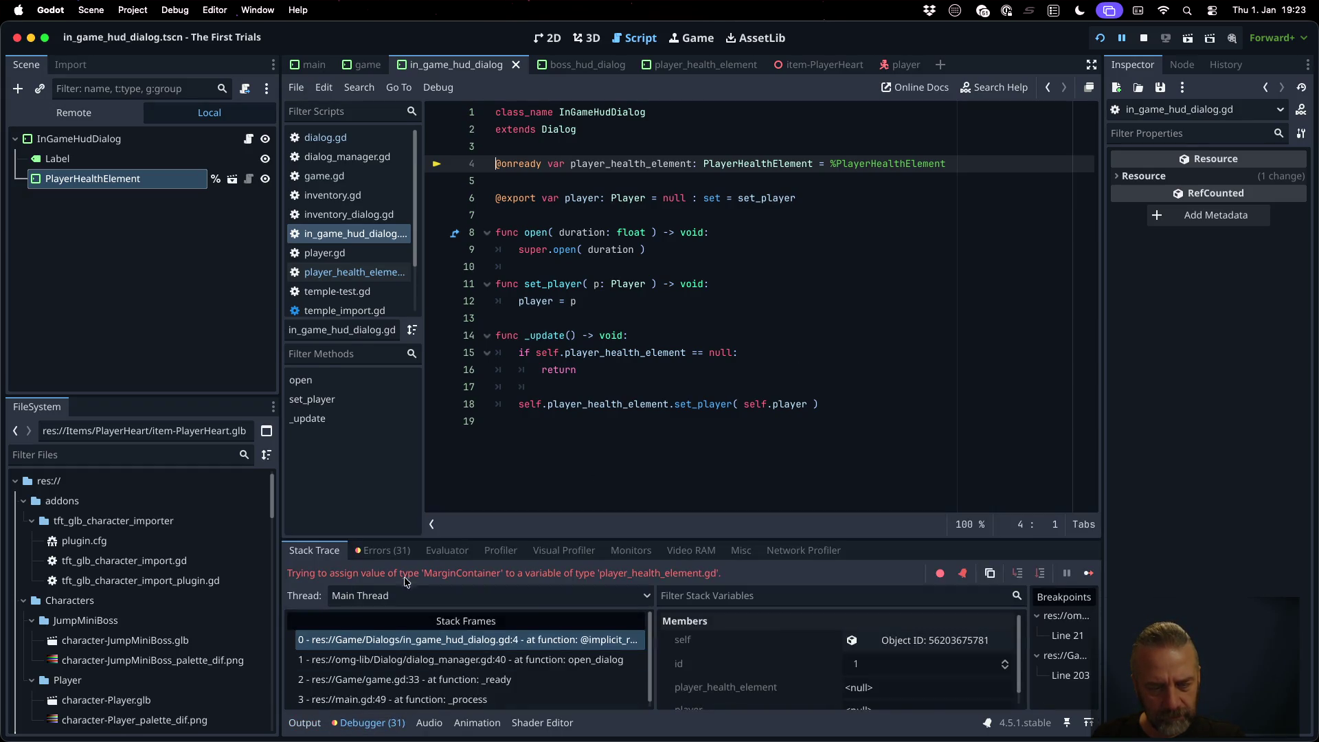
{"action": "left_click", "coordinate": [382, 550]}
{"action": "scroll", "coordinate": [524, 627], "scroll_direction": "down", "scroll_amount": 10}
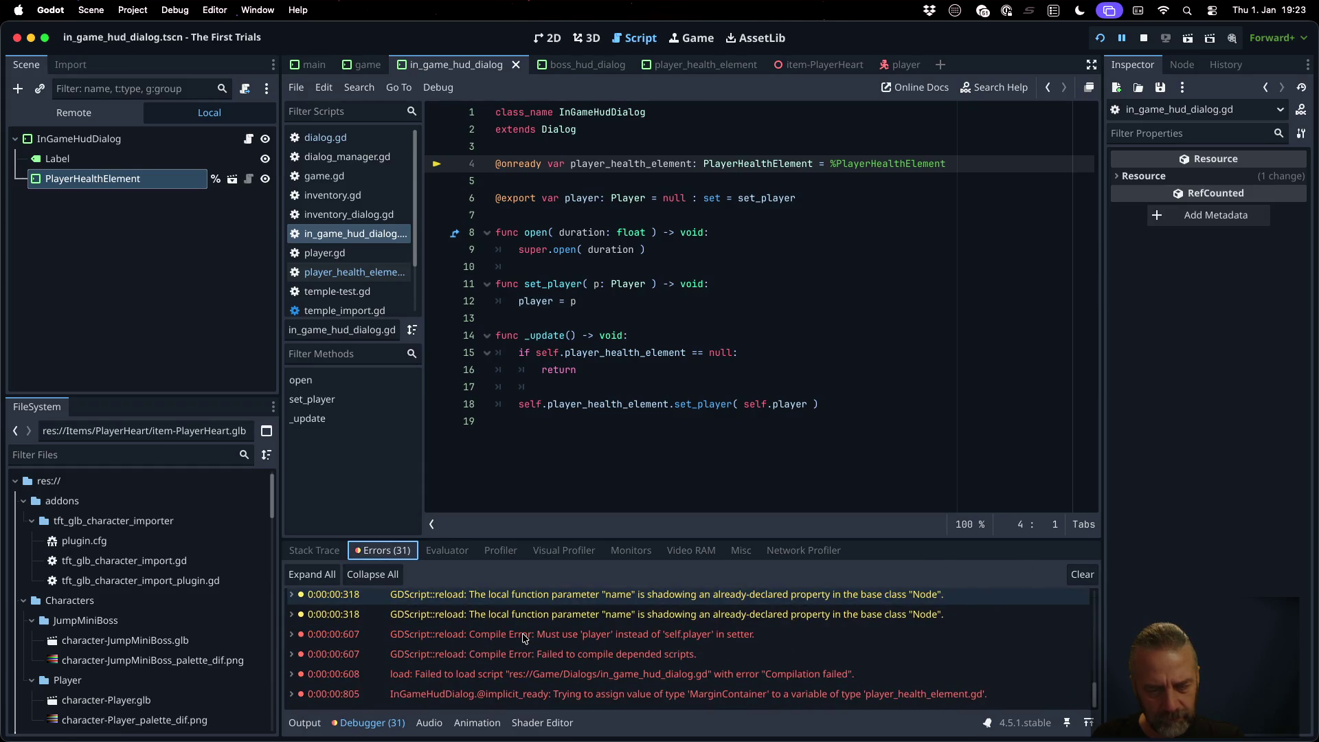
{"action": "left_click", "coordinate": [524, 636]}
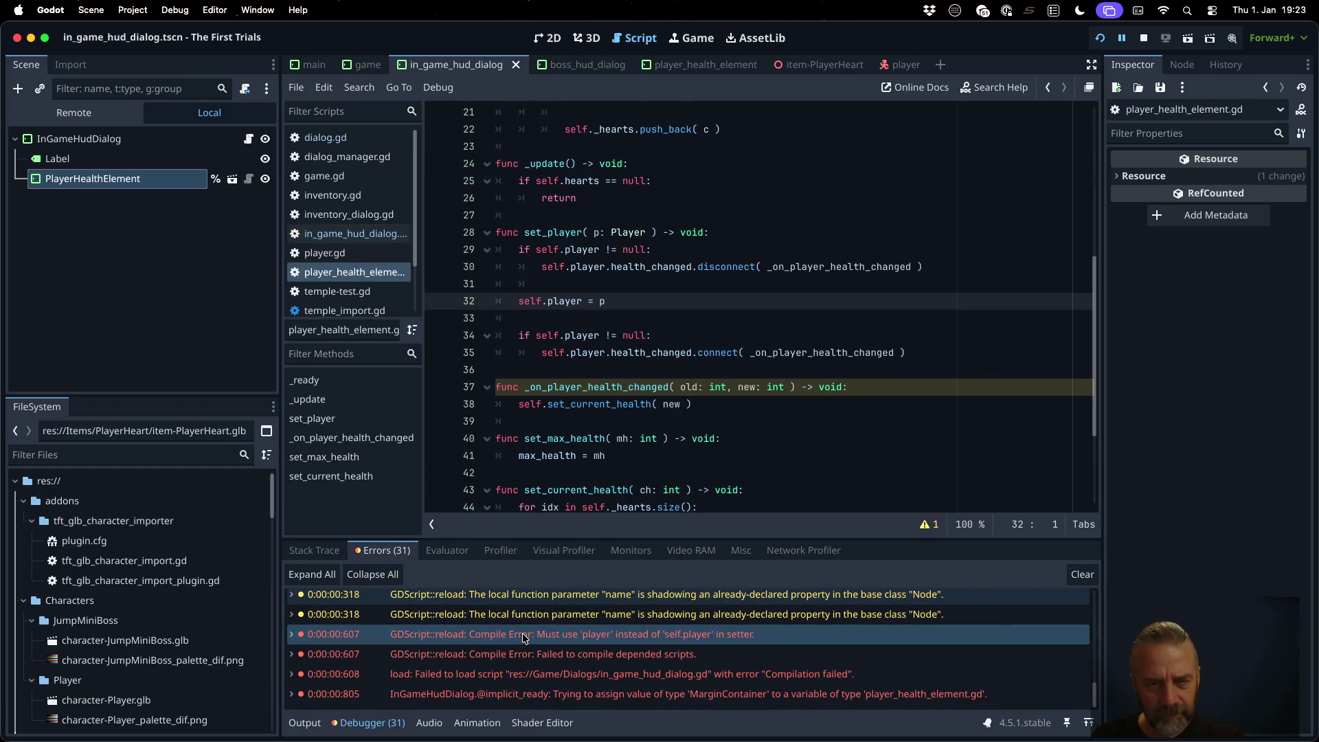
{"action": "key", "text": "Right"}
{"action": "key", "text": "Right"}
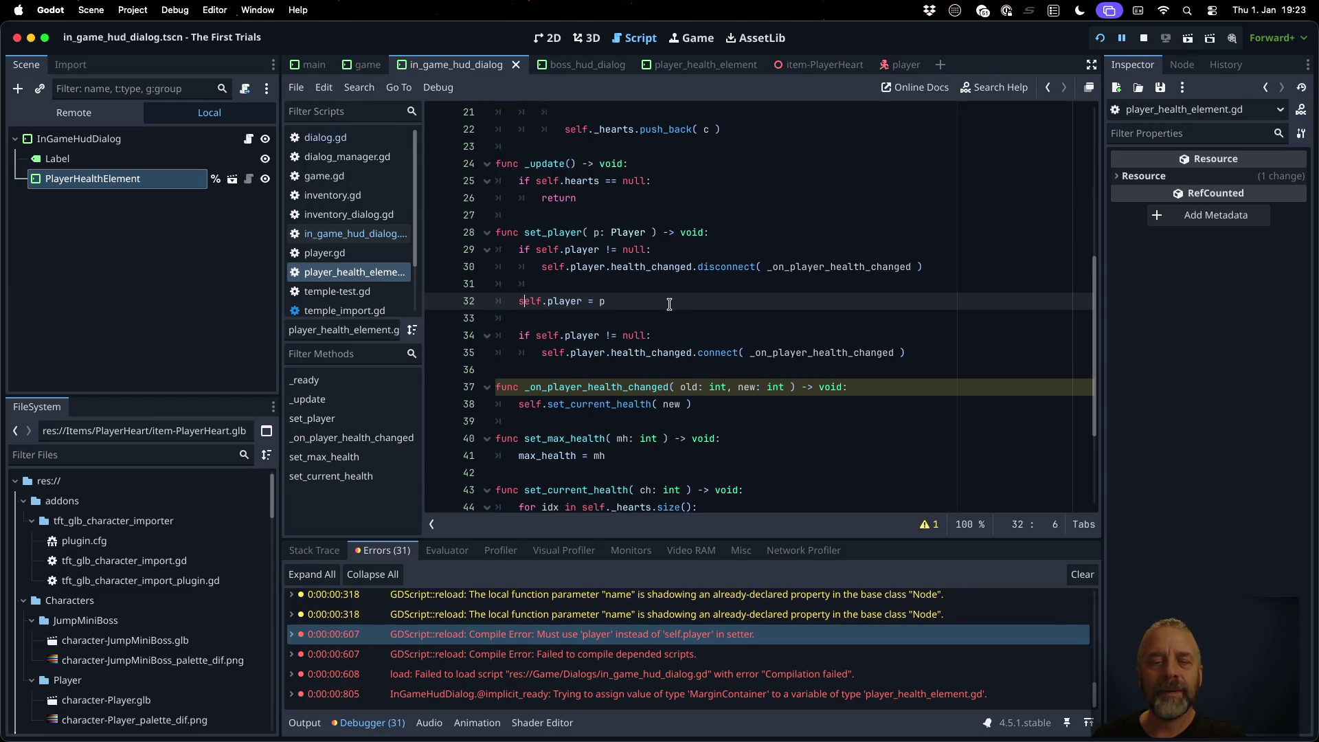
Step: Drop 'self.' from line 32's player assignment, rerun without the line 203 breakpoint, and view the HUD hearts
{"action": "key", "text": "Delete"}
{"action": "key", "text": "BackSpace"}
{"action": "key", "text": "BackSpace"}
{"action": "key", "text": "BackSpace"}
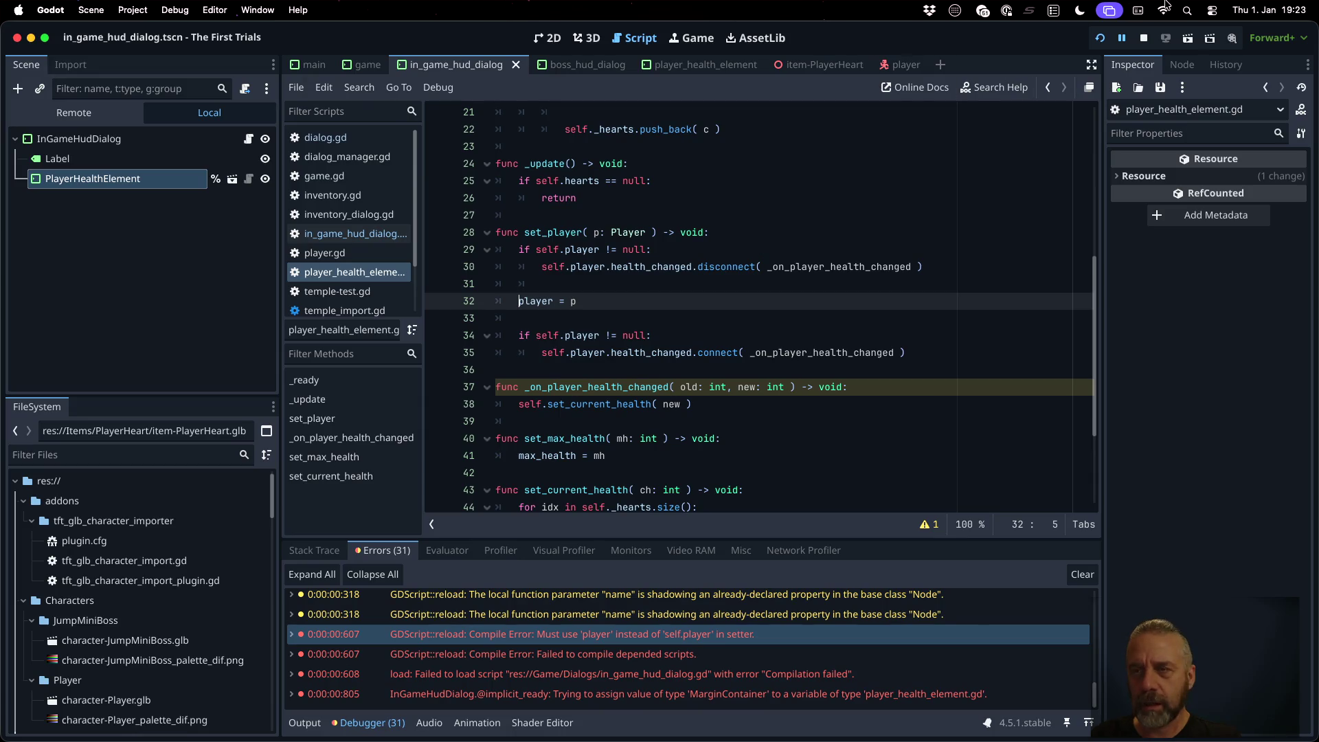
{"action": "left_click", "coordinate": [1143, 38]}
{"action": "left_click", "coordinate": [1099, 39]}
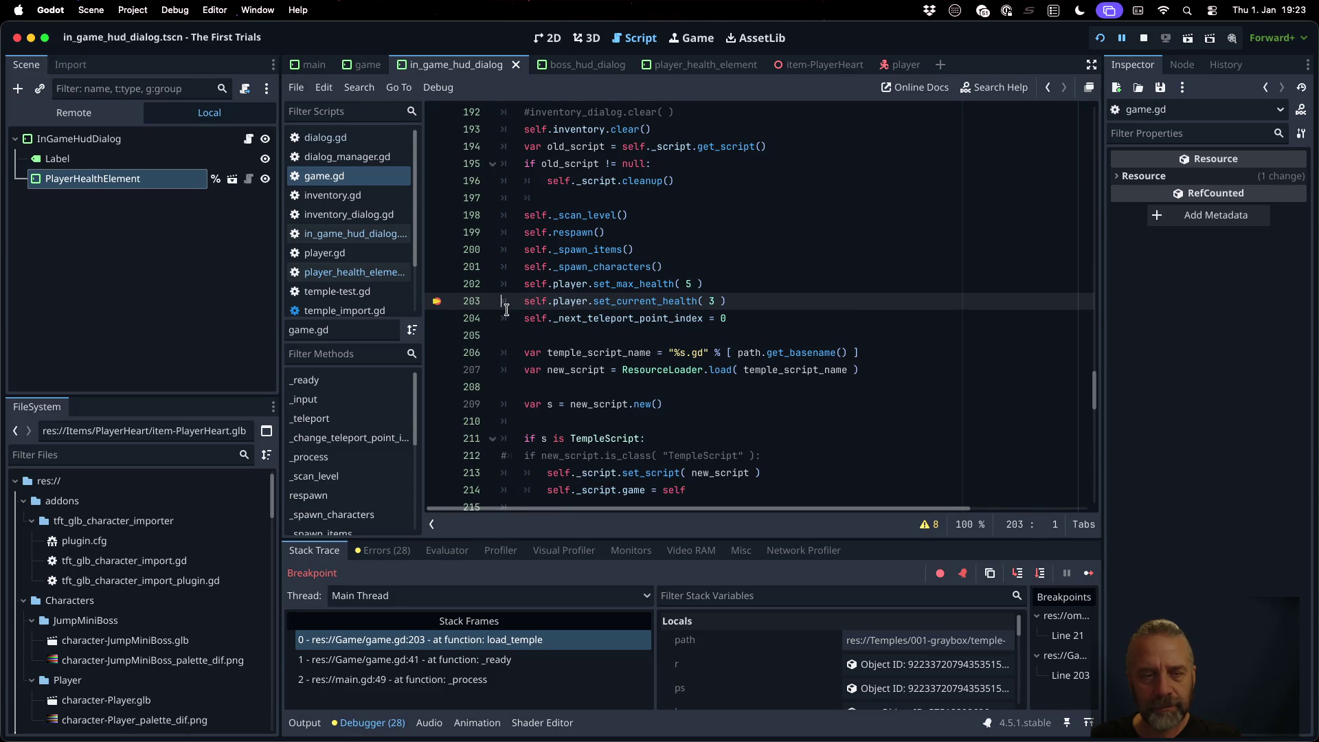
{"action": "left_click", "coordinate": [437, 300]}
{"action": "left_click", "coordinate": [1089, 574]}
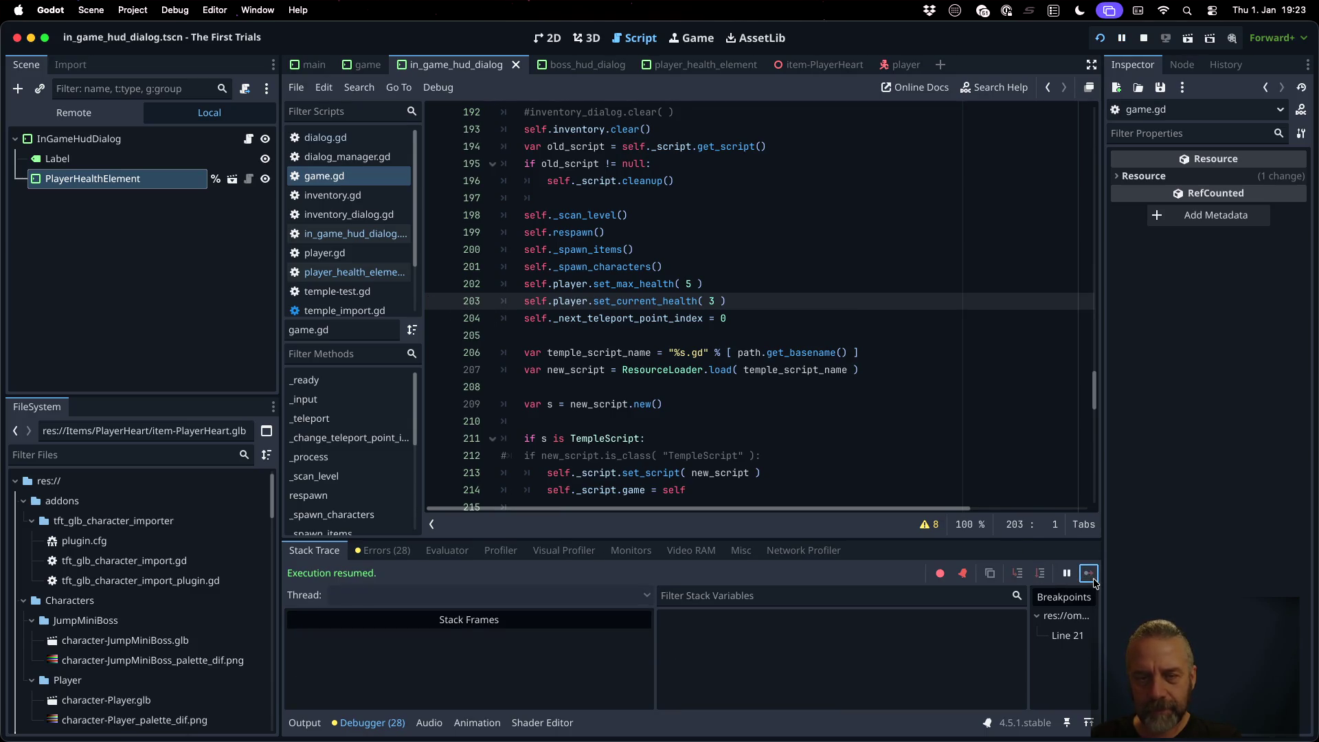
{"action": "left_click", "coordinate": [692, 38]}
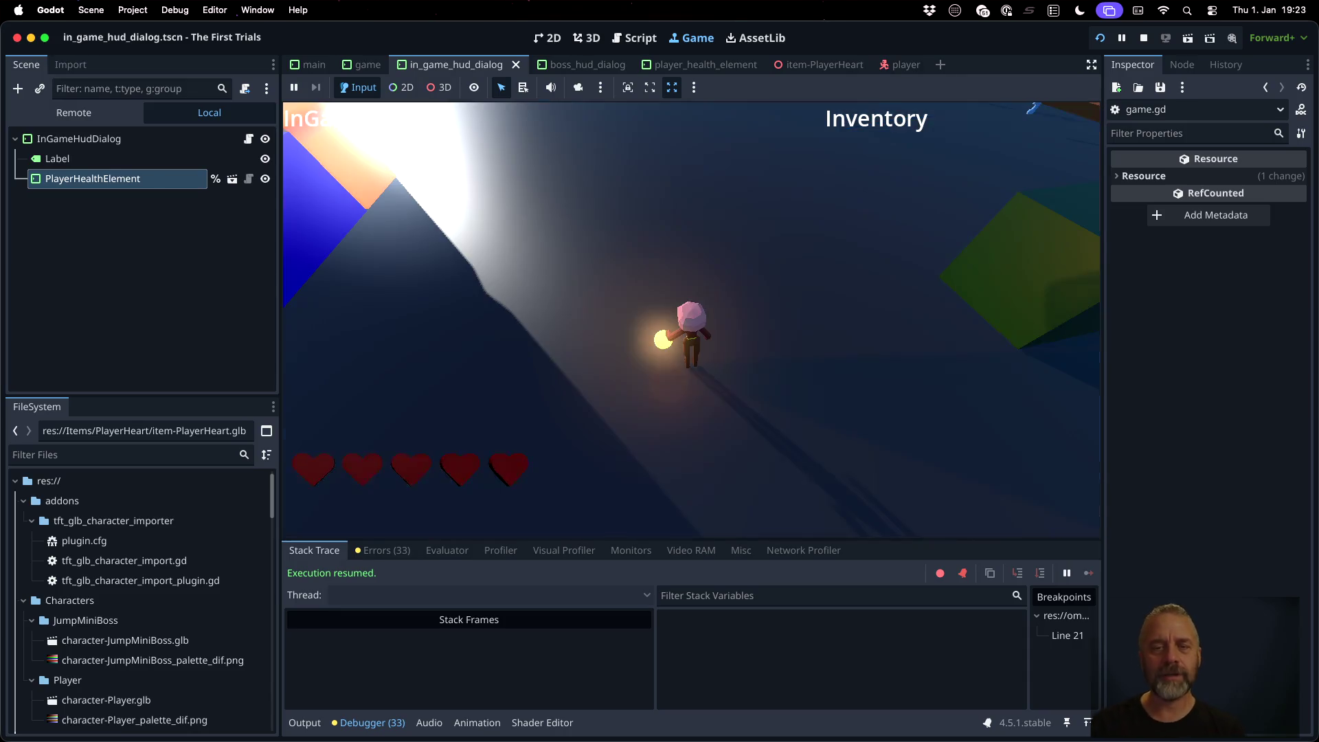
Step: Re-add the game.gd line 203 breakpoint, load the next temple, and step through set_current_health
{"action": "left_click", "coordinate": [634, 38]}
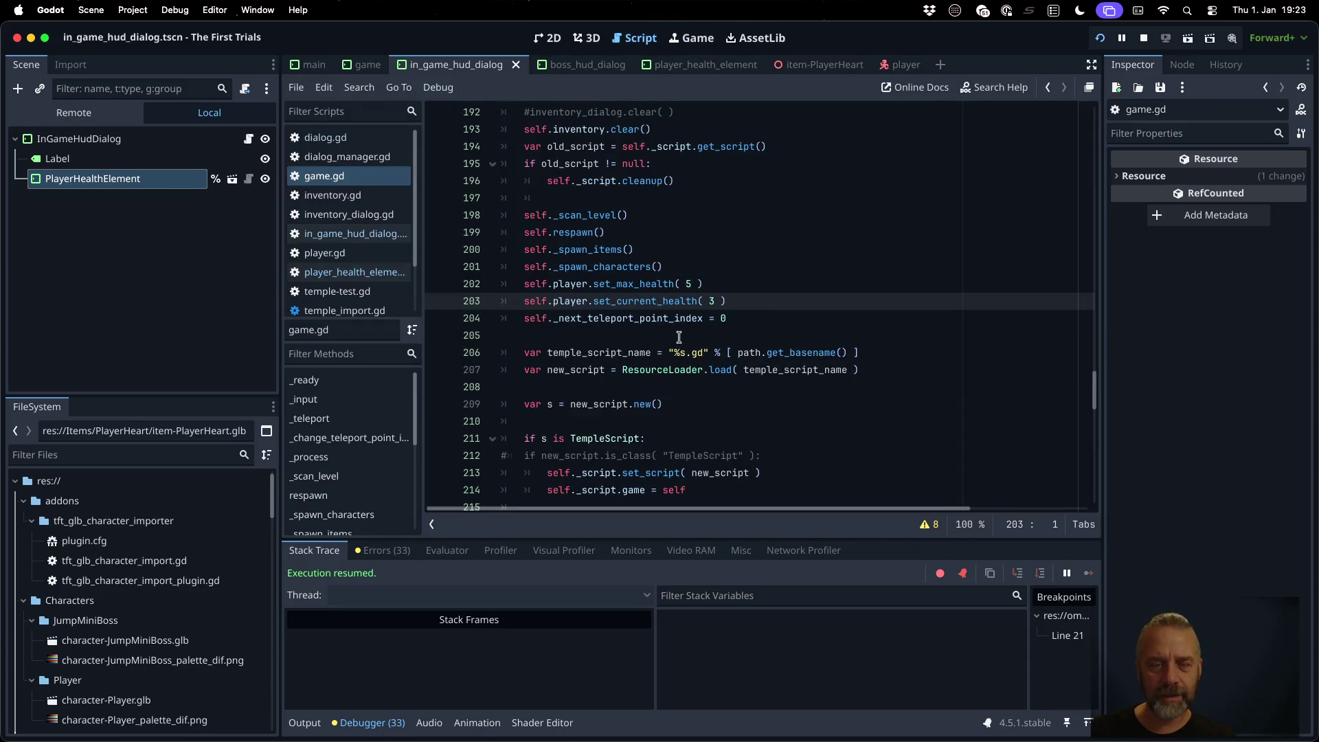
{"action": "left_click", "coordinate": [436, 303]}
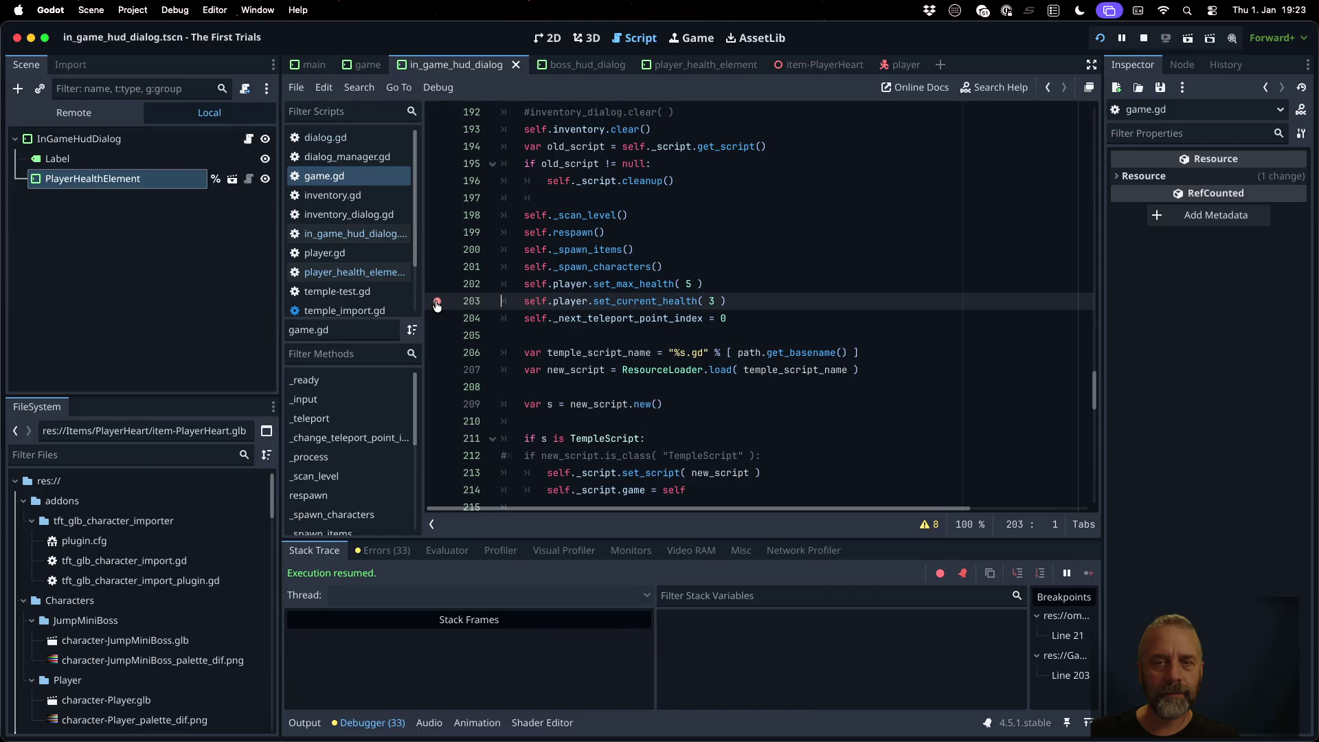
{"action": "left_click", "coordinate": [691, 38]}
{"action": "key", "text": "n"}
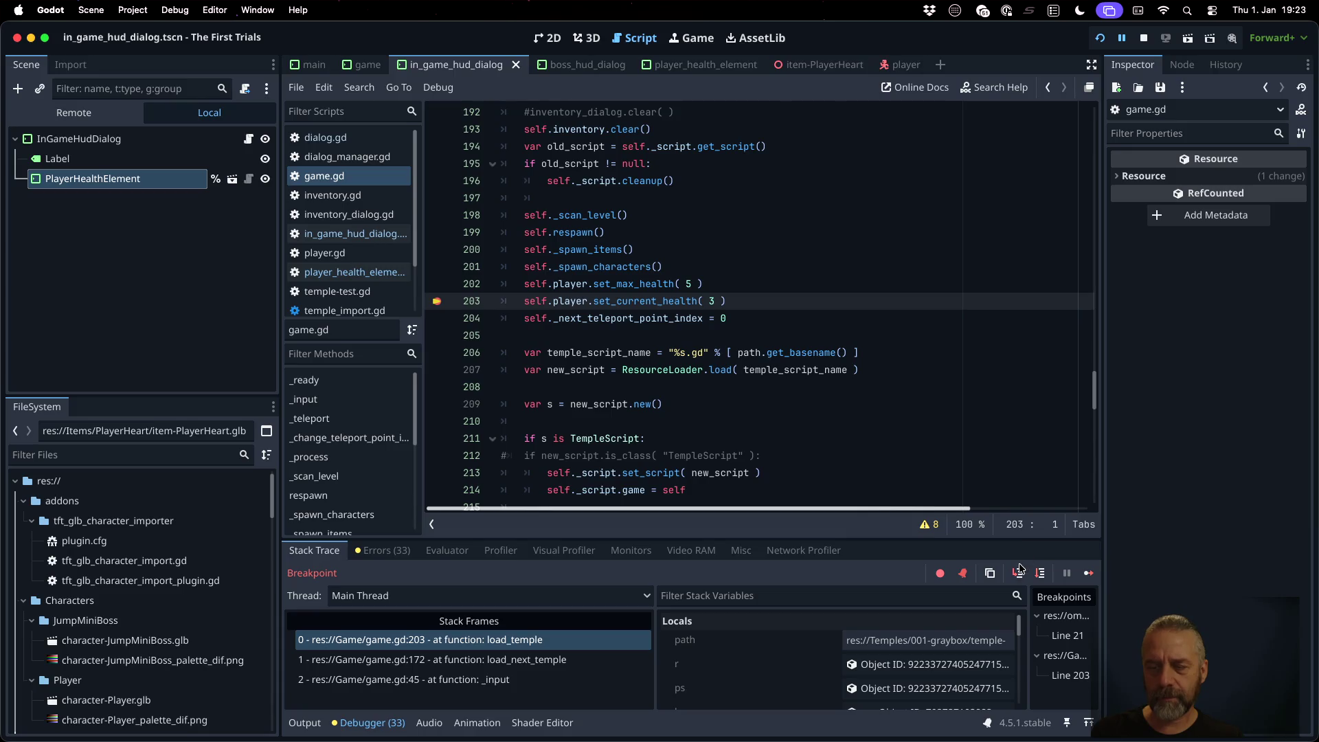
{"action": "left_click", "coordinate": [1018, 571]}
{"action": "left_click", "coordinate": [659, 384]}
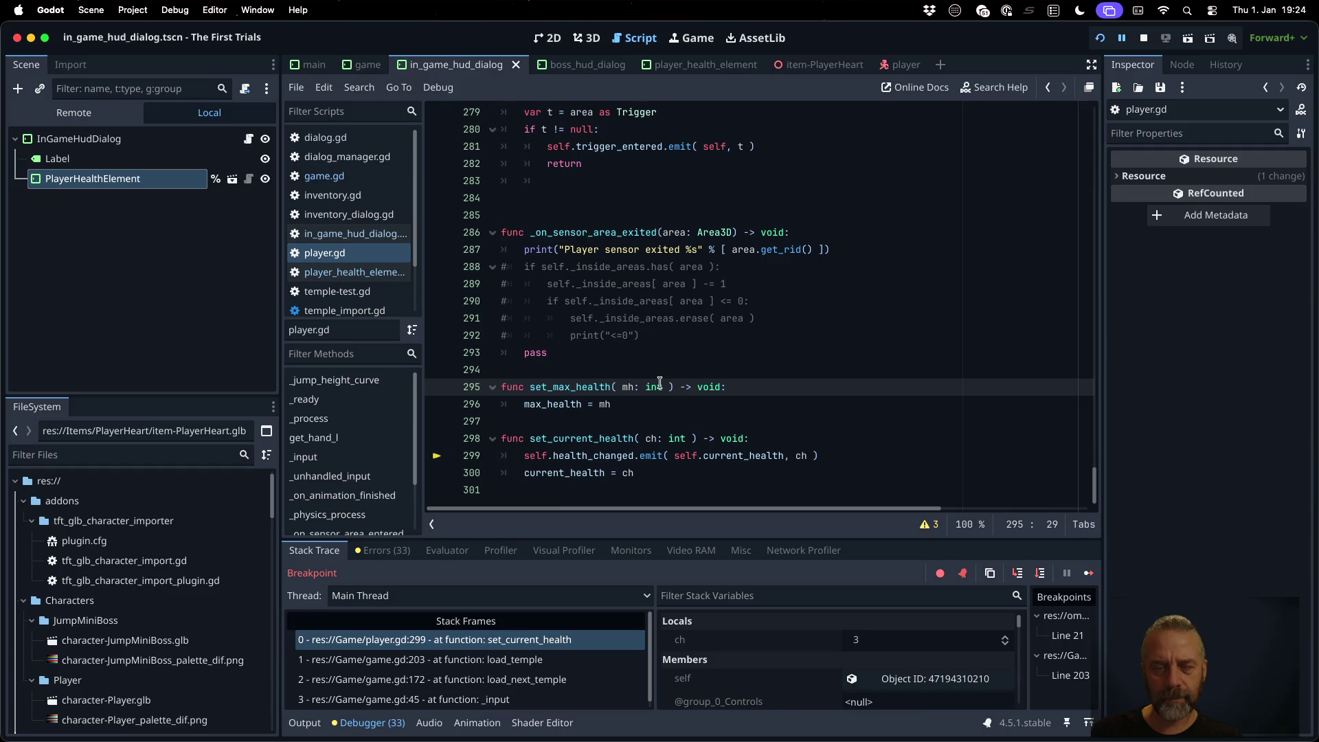
{"action": "left_click", "coordinate": [1018, 573]}
{"action": "left_click", "coordinate": [658, 384]}
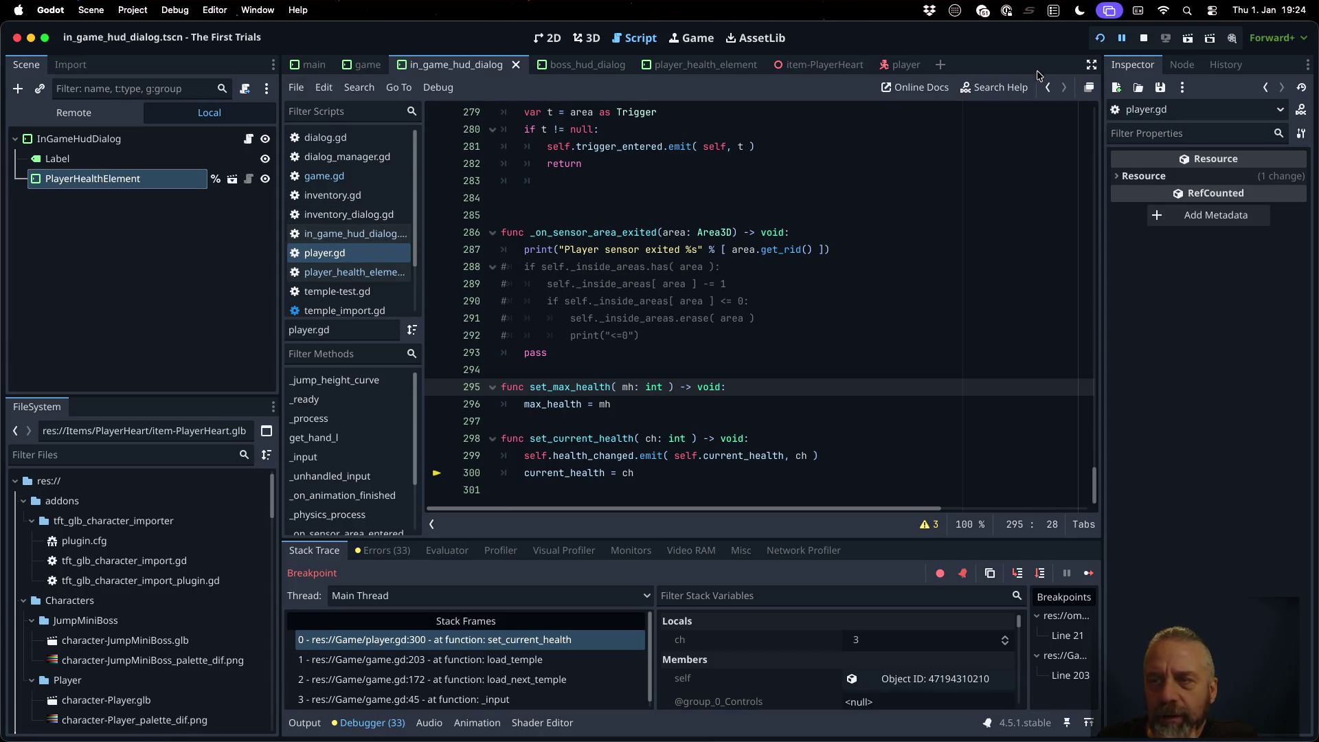
{"action": "left_click", "coordinate": [1143, 37]}
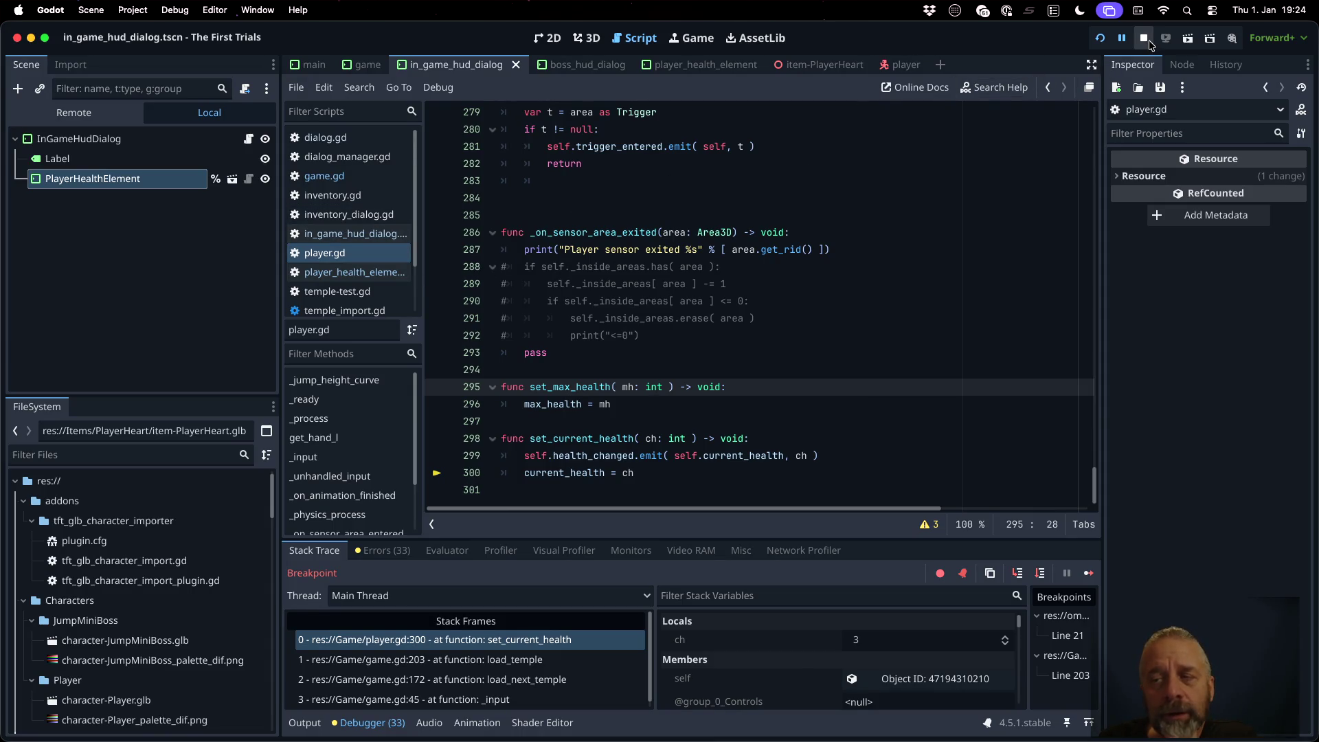
{"action": "left_click", "coordinate": [357, 235]}
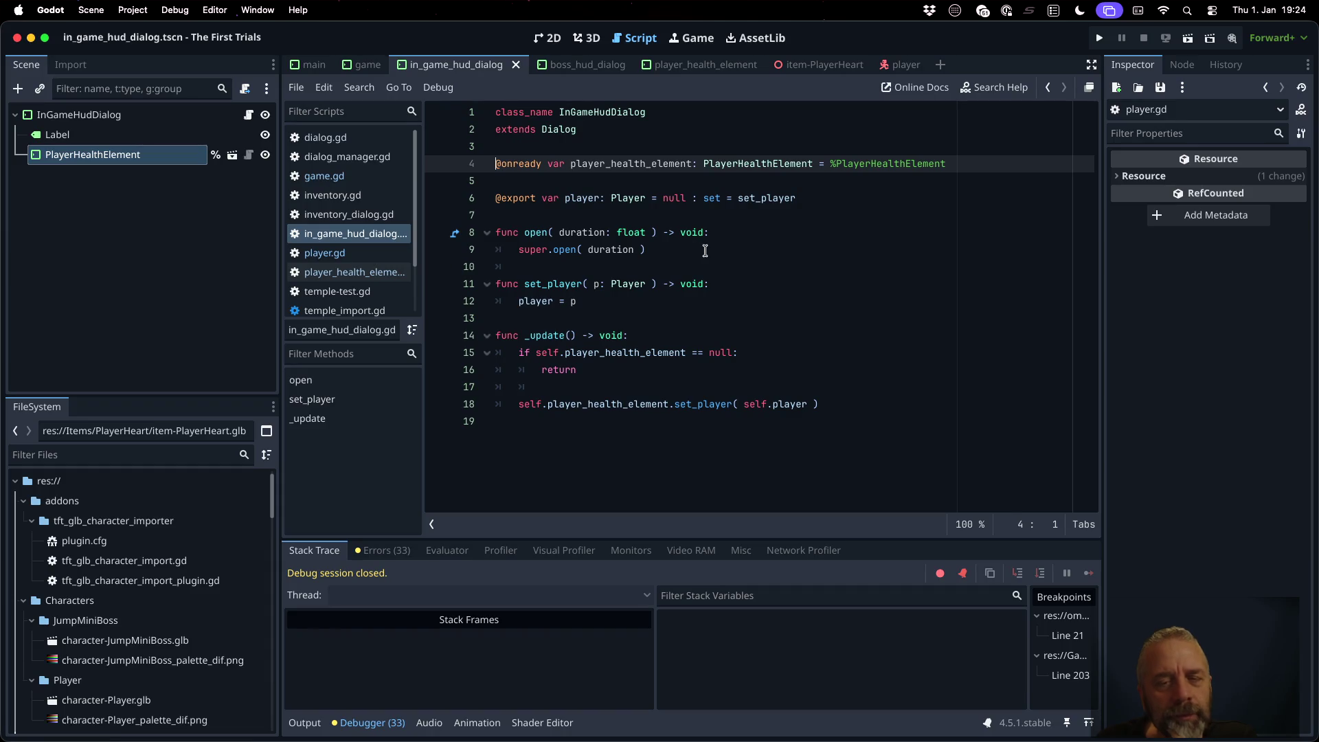
Step: Add self._update() inside the HUD dialog's open function and save
{"action": "left_click", "coordinate": [705, 251]}
{"action": "key", "text": "Return"}
{"action": "type", "text": "self._"}
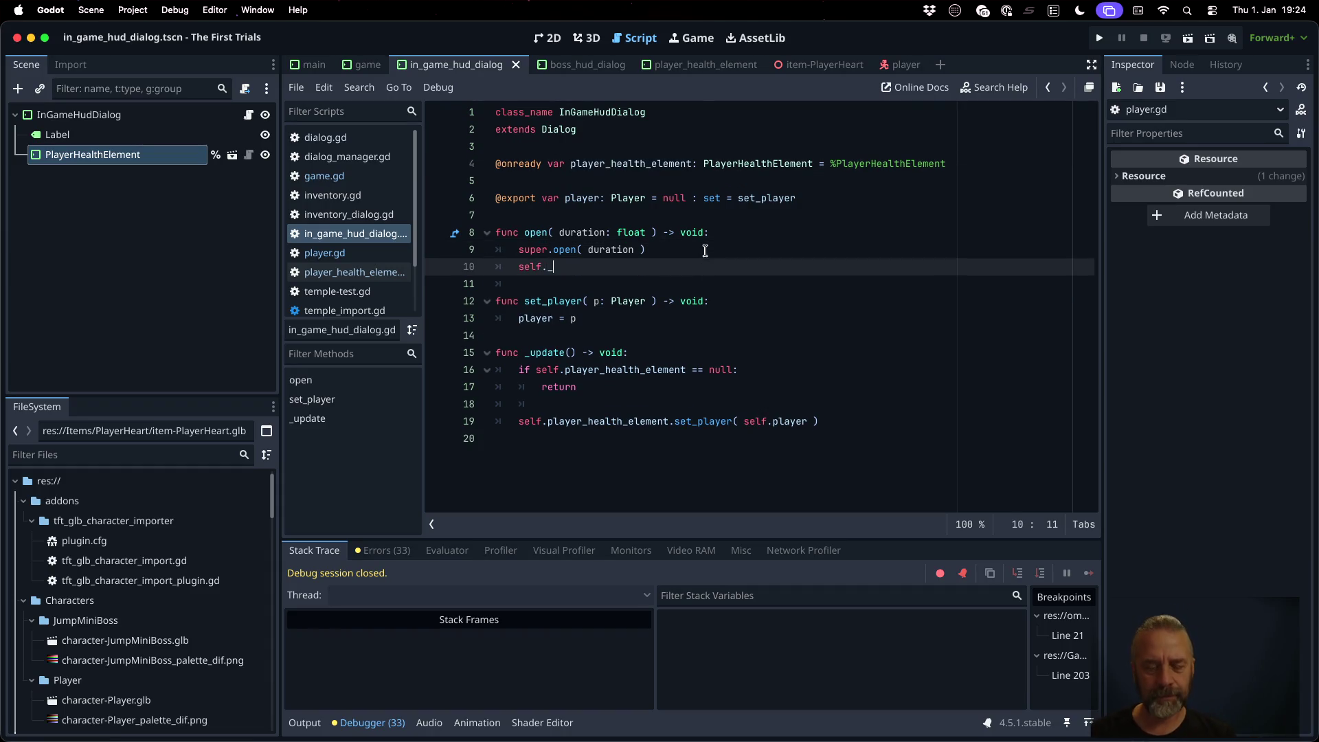
{"action": "type", "text": "up"}
{"action": "key", "text": "Return"}
{"action": "key", "text": "super+s"}
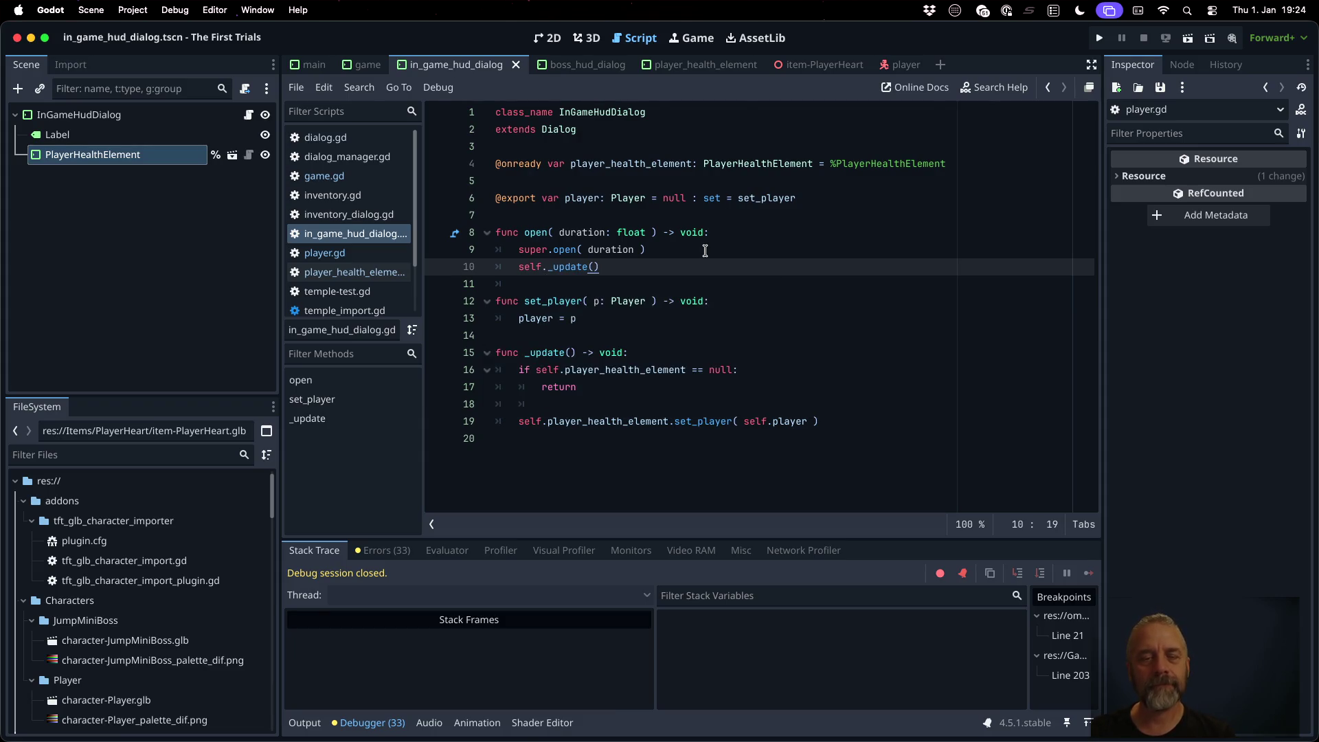
Step: Run the game past the line 203 breakpoint, see five hearts, and scroll game.gd to _ready
{"action": "left_click", "coordinate": [1099, 37]}
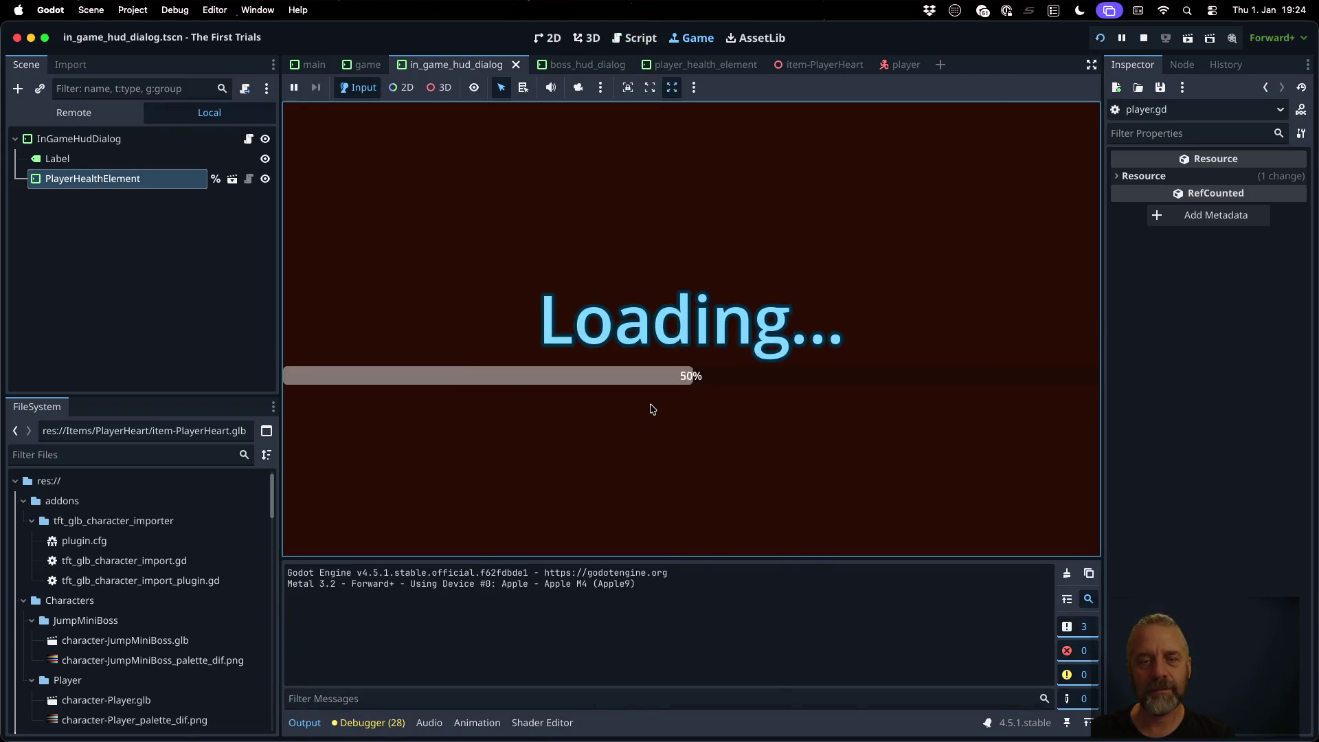
{"action": "left_click", "coordinate": [436, 305]}
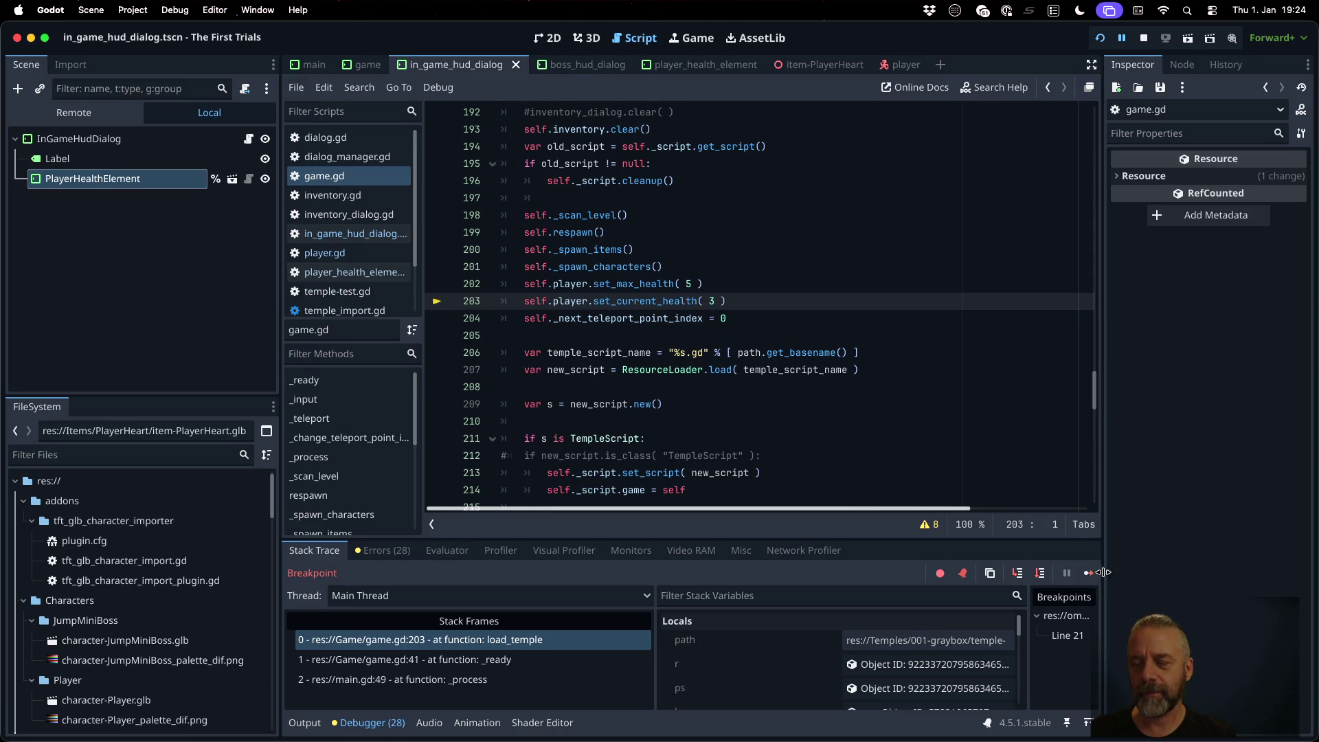
{"action": "left_click", "coordinate": [1088, 572]}
{"action": "left_click", "coordinate": [690, 38]}
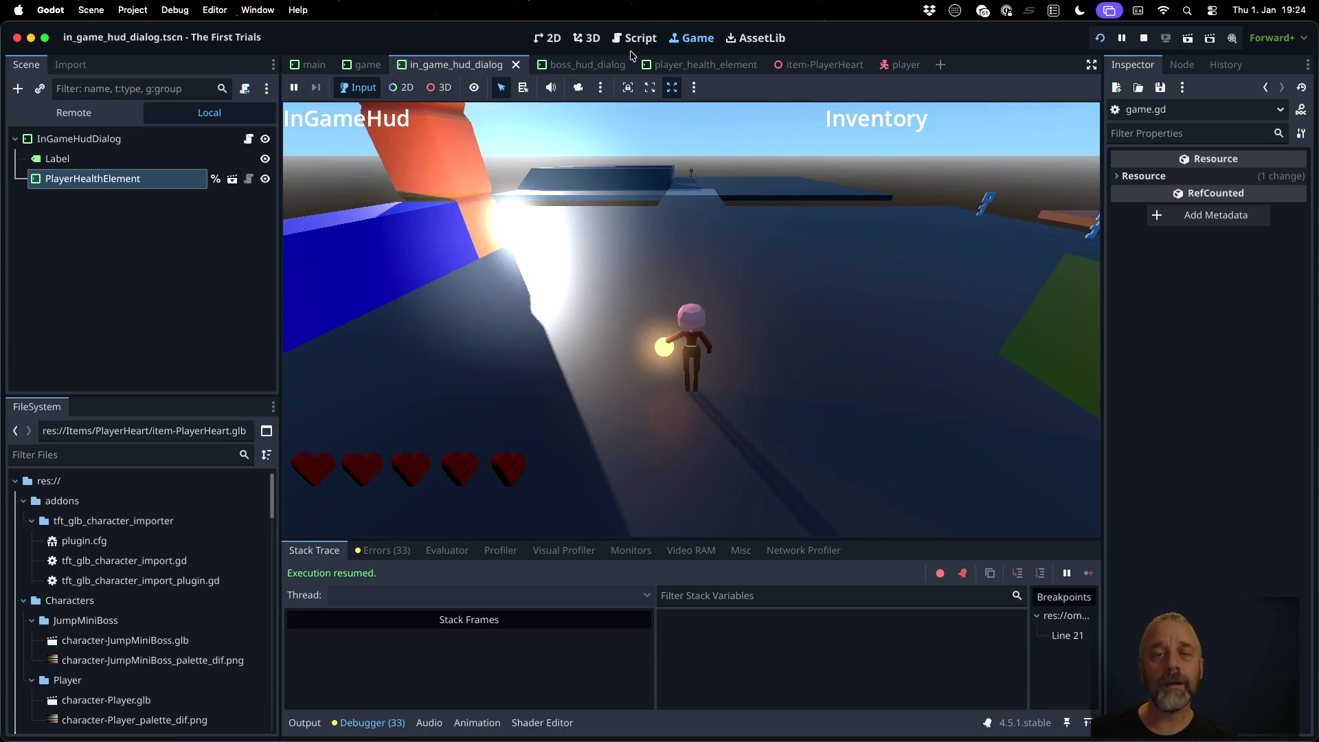
{"action": "left_click", "coordinate": [639, 35]}
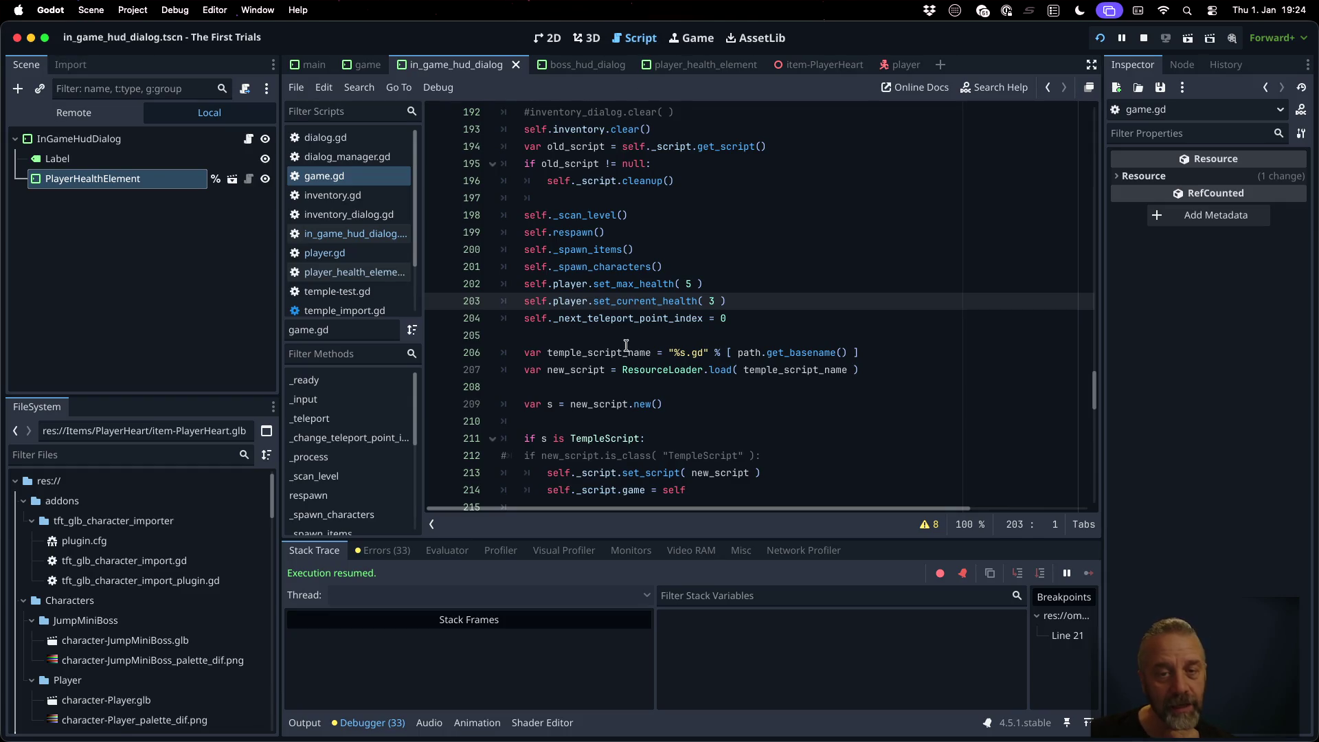
{"action": "left_click", "coordinate": [369, 176]}
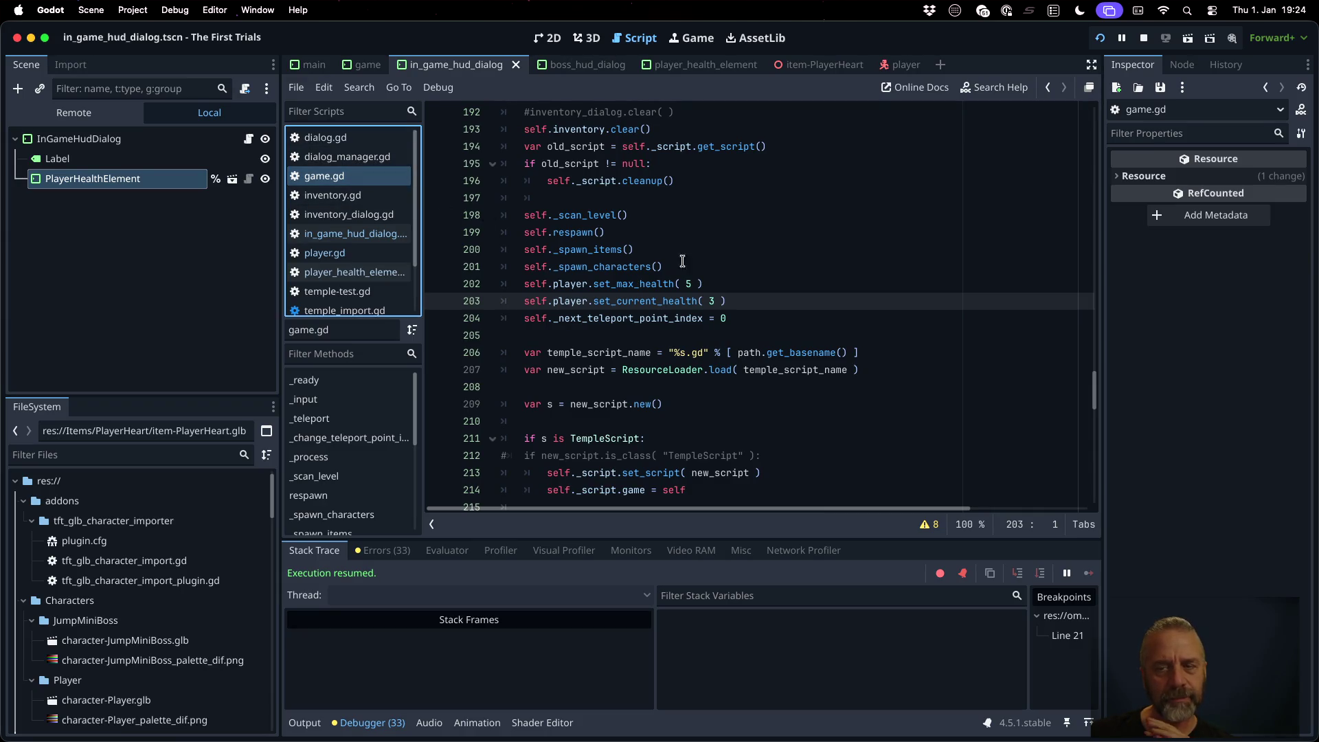
{"action": "left_click_drag", "start_coordinate": [1094, 384], "coordinate": [1097, 31]}
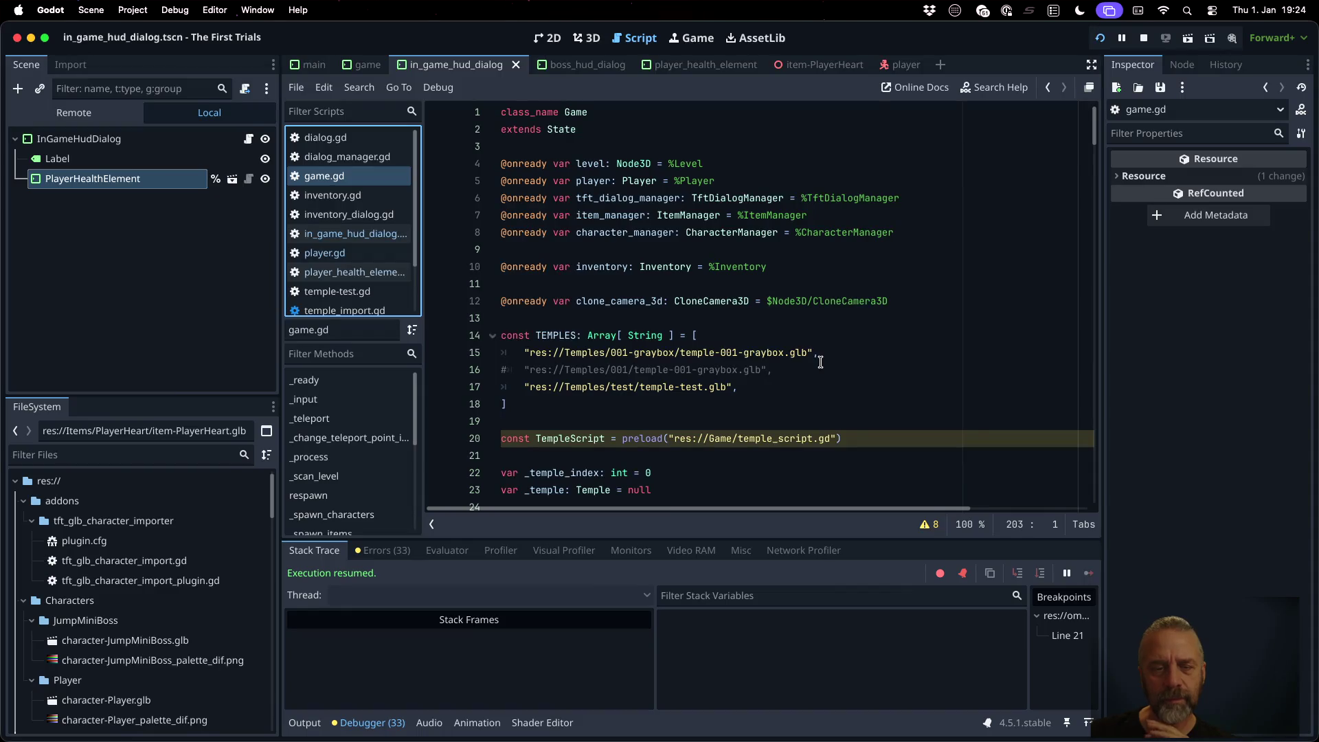
{"action": "scroll", "coordinate": [820, 362], "scroll_direction": "down", "scroll_amount": 6}
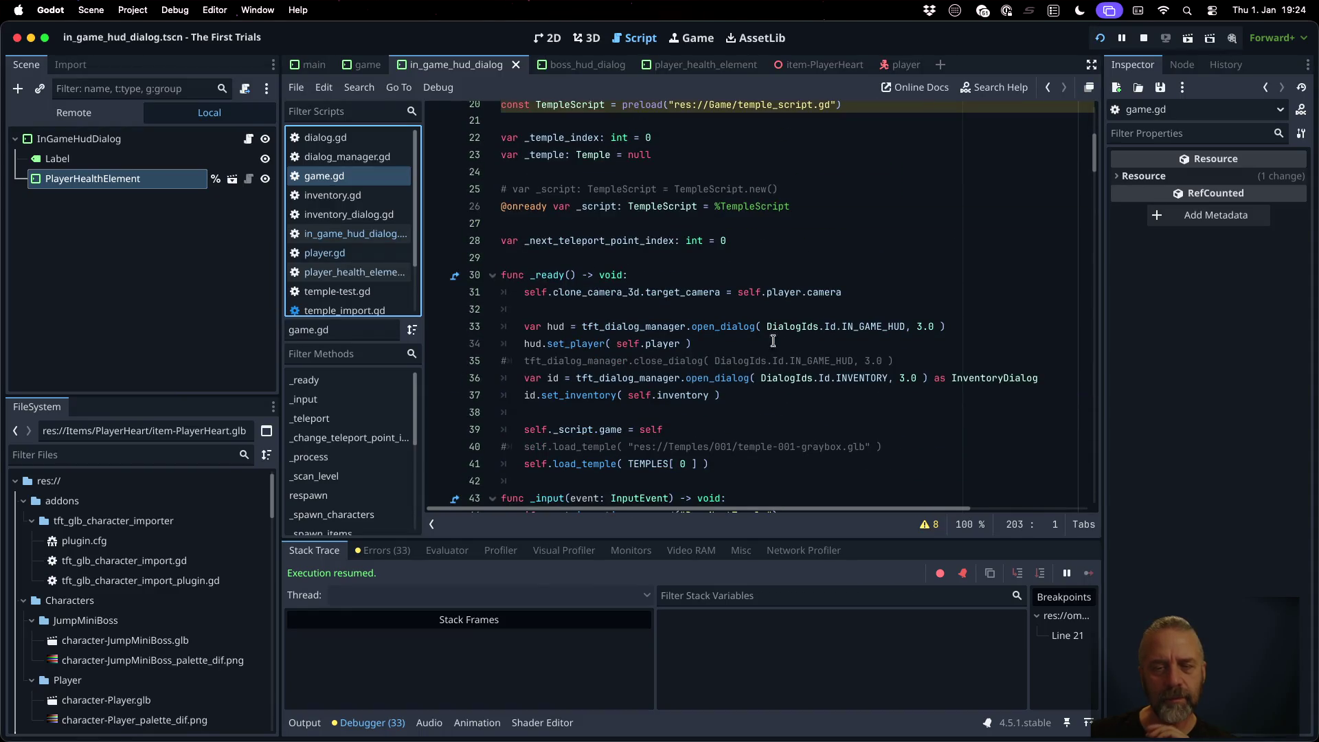
Step: Break at game.gd line 33 and step through open_dialog up to the d.open() call
{"action": "left_click", "coordinate": [437, 326]}
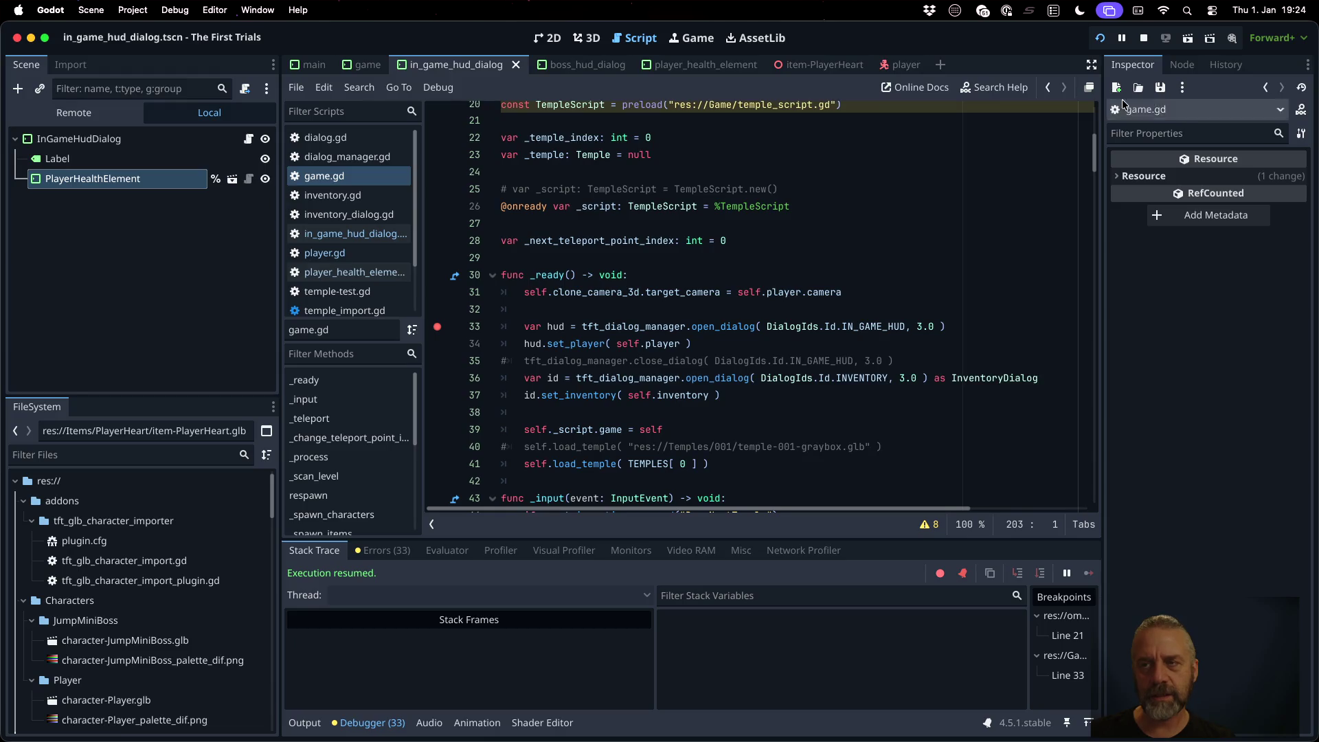
{"action": "left_click", "coordinate": [1100, 38]}
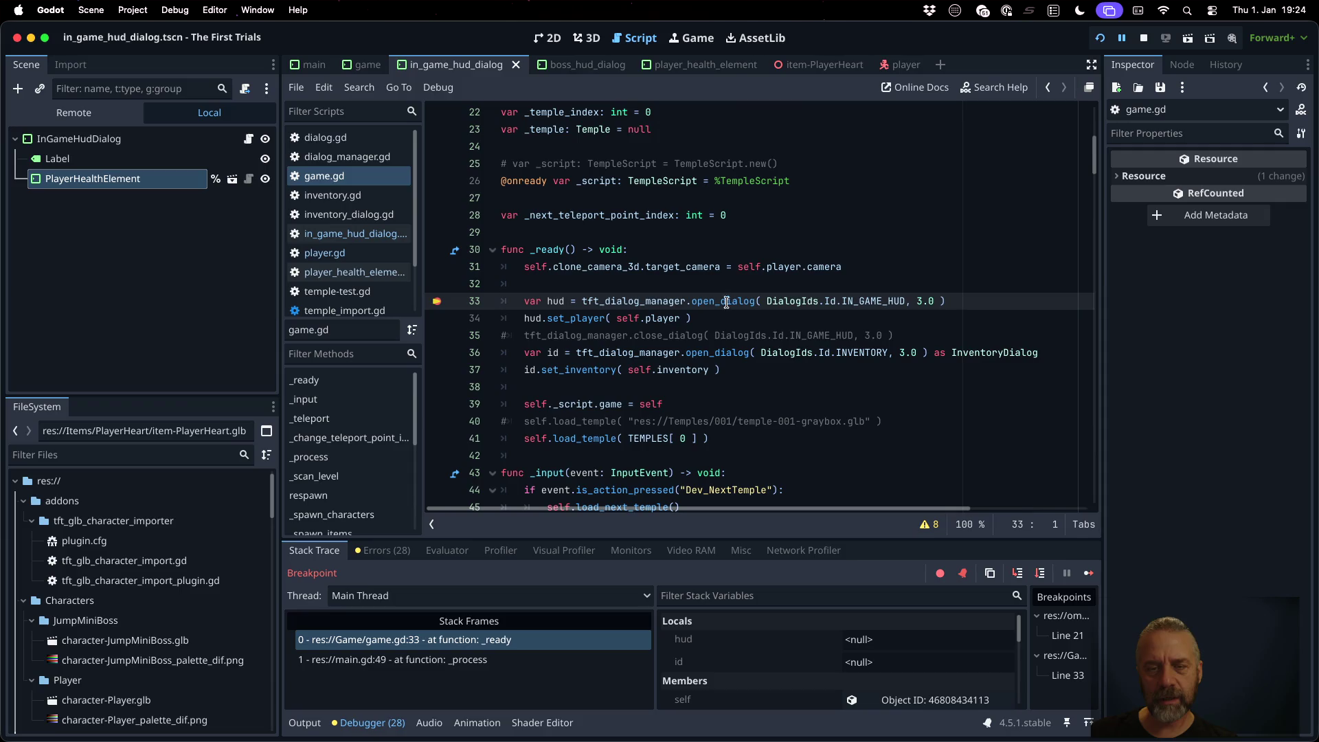
{"action": "left_click", "coordinate": [1018, 574]}
{"action": "left_click", "coordinate": [1039, 574]}
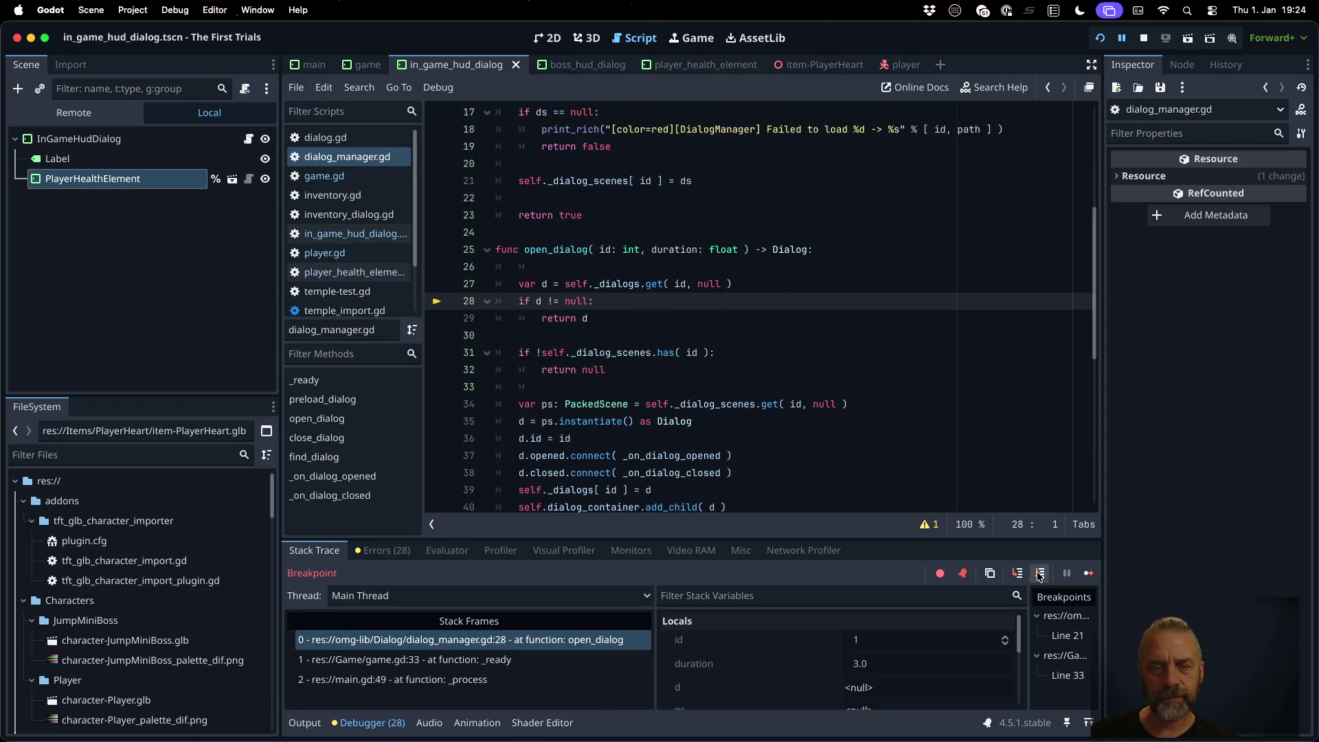
{"action": "left_click", "coordinate": [1039, 574]}
{"action": "left_click", "coordinate": [1039, 574]}
{"action": "left_click", "coordinate": [1039, 574]}
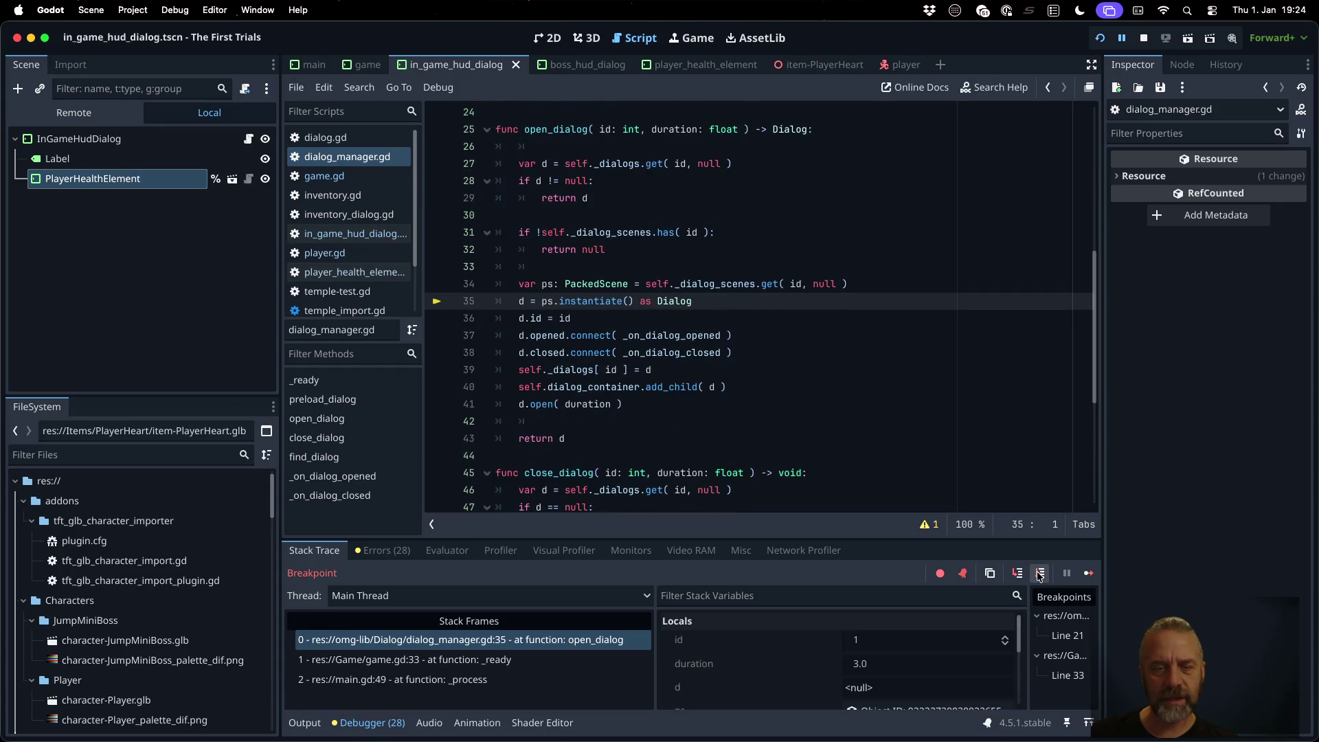
{"action": "left_click", "coordinate": [1039, 574]}
{"action": "left_click", "coordinate": [1039, 575]}
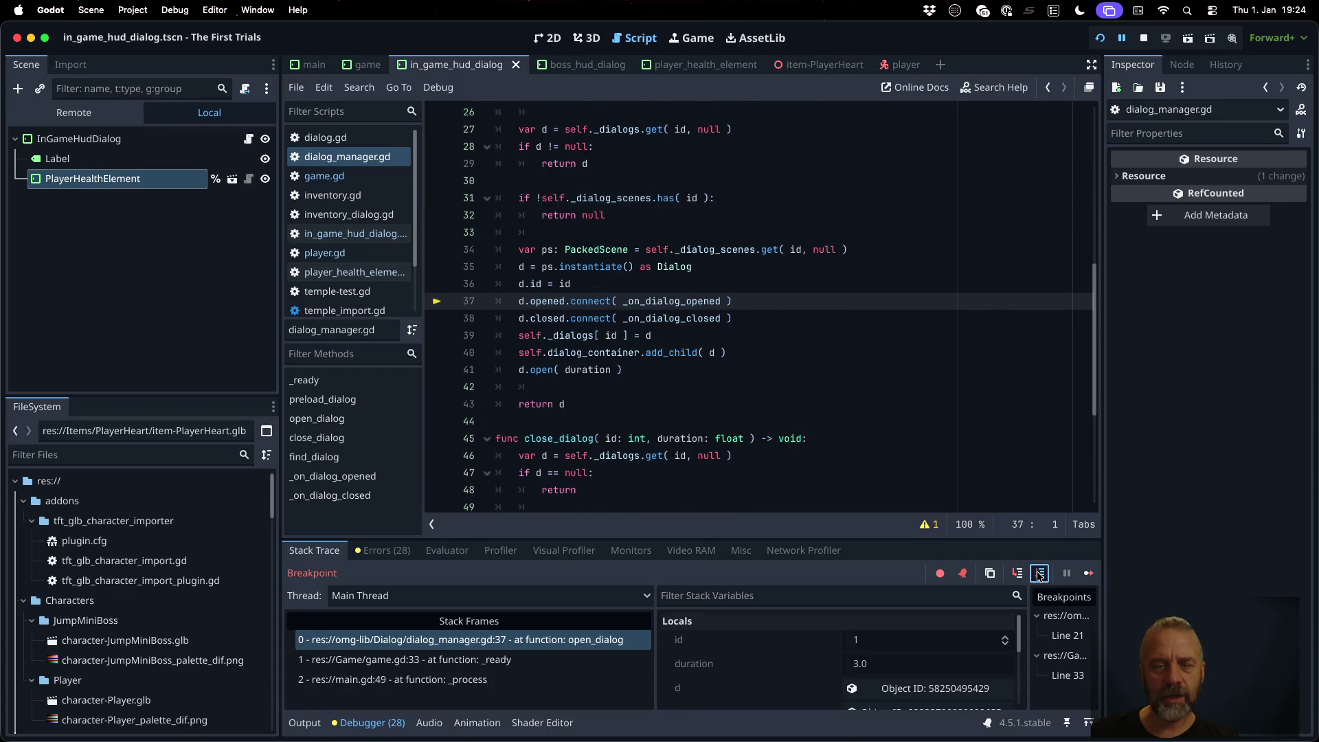
{"action": "left_click", "coordinate": [1039, 574]}
{"action": "left_click", "coordinate": [1039, 575]}
{"action": "left_click", "coordinate": [1039, 574]}
{"action": "left_click", "coordinate": [1039, 575]}
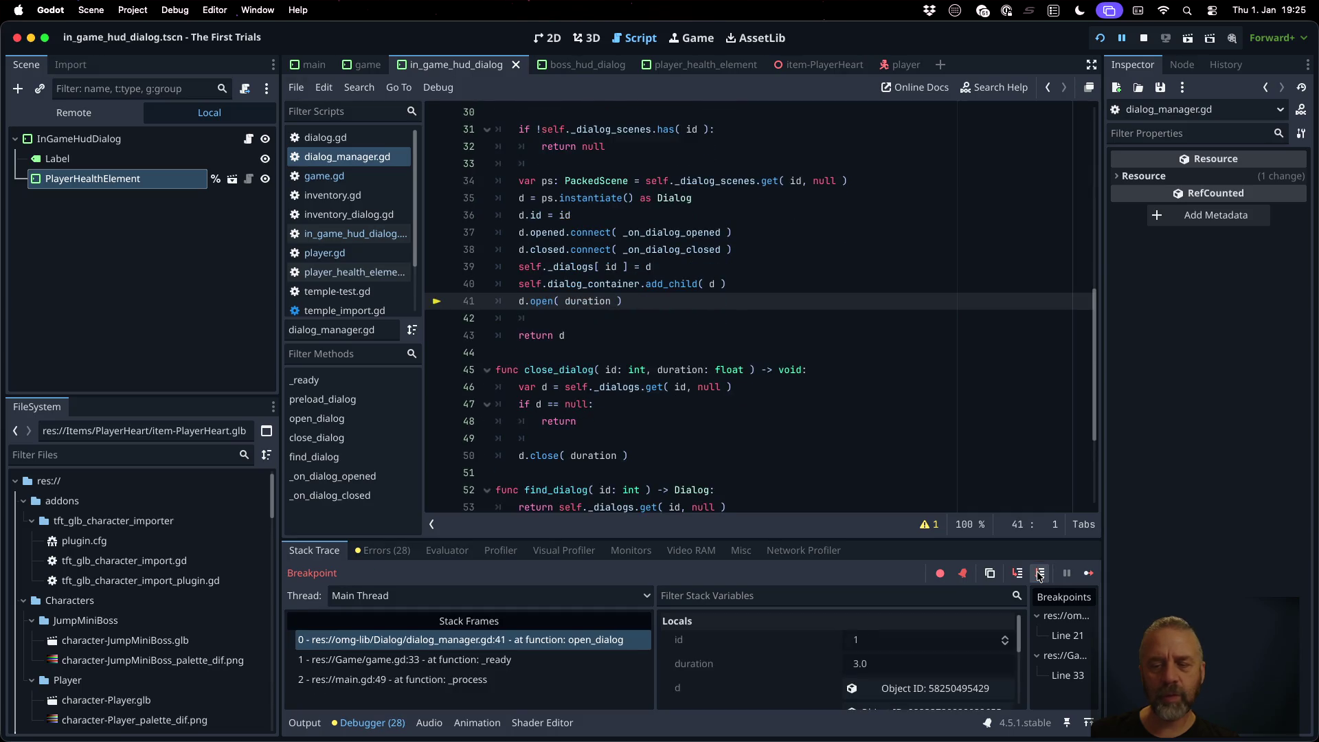
Step: Step into the HUD dialog's open, confirm player is still null, and stop debugging
{"action": "left_click", "coordinate": [1017, 573]}
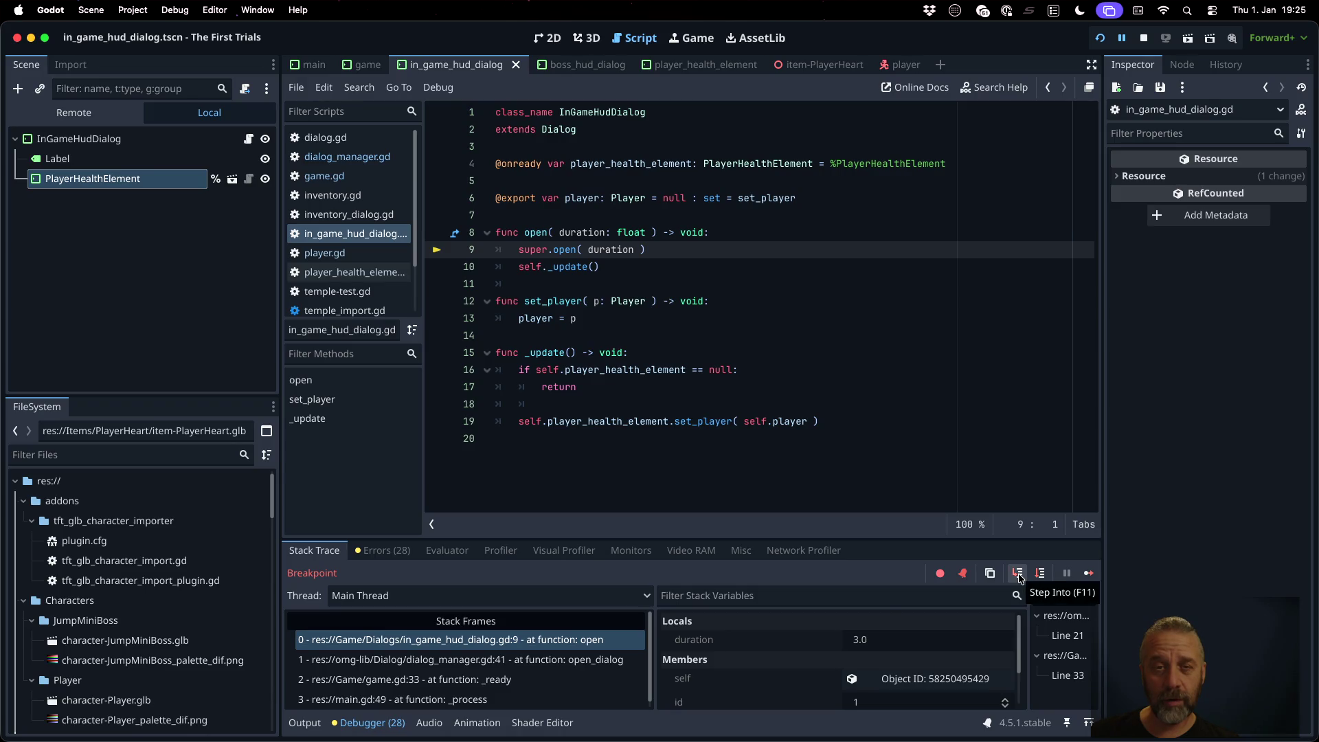
{"action": "mouse_move", "coordinate": [653, 165]}
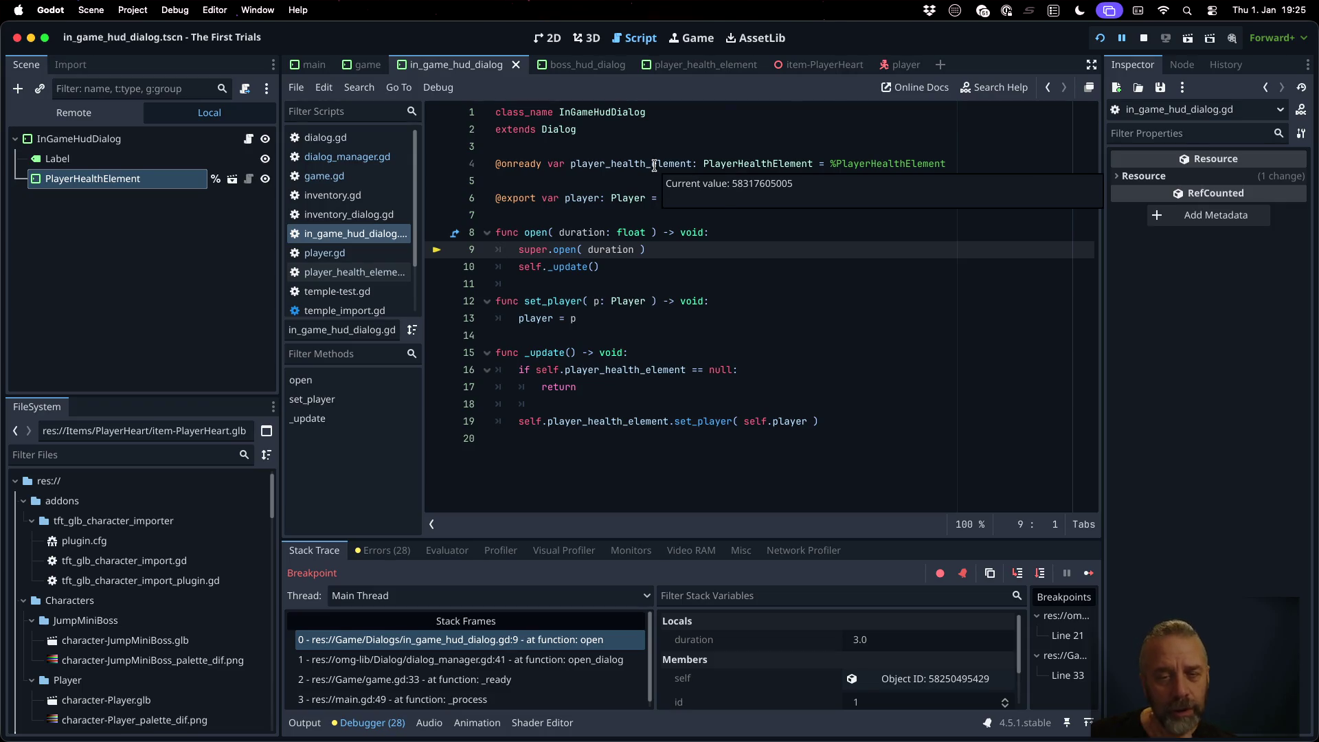
{"action": "mouse_move", "coordinate": [588, 196]}
{"action": "key", "text": "super+period"}
Step: Add self._update() after 'player = p' in set_player
{"action": "left_click", "coordinate": [655, 319]}
{"action": "key", "text": "Return"}
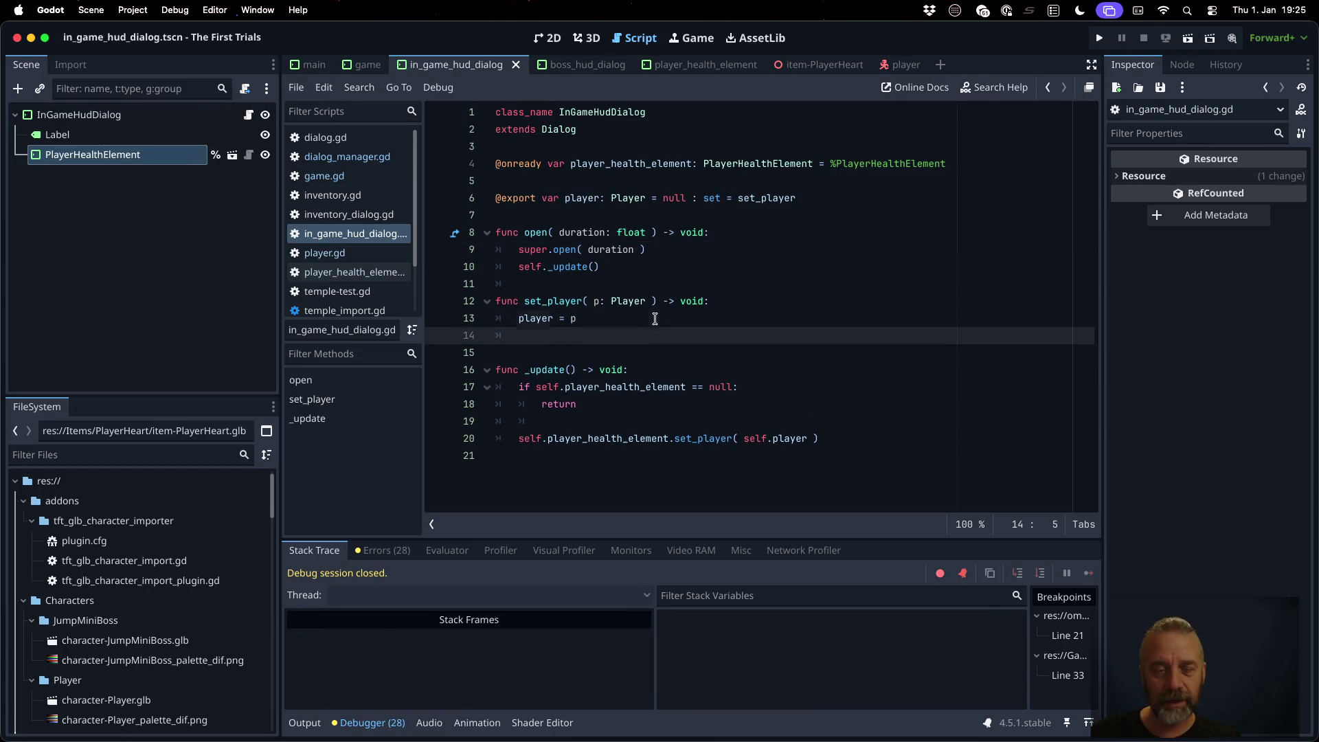
{"action": "type", "text": "self._"}
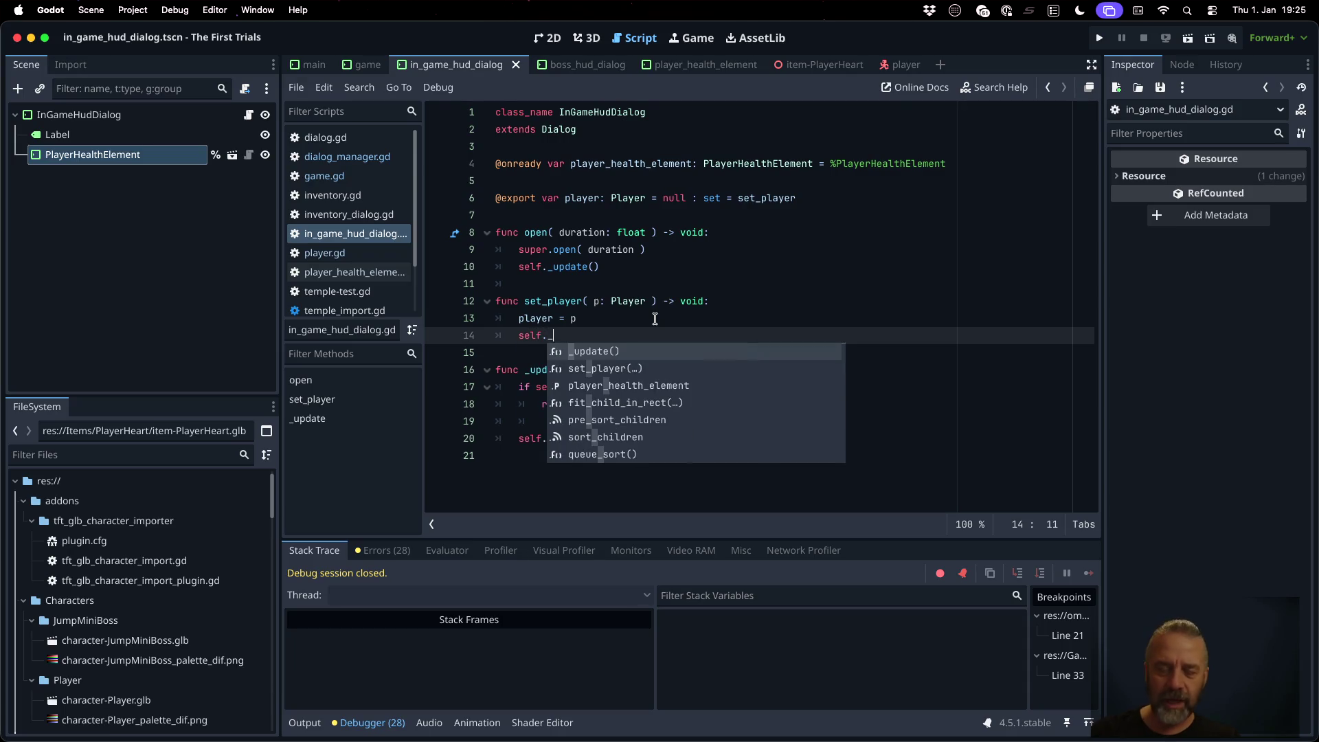
{"action": "key", "text": "Return"}
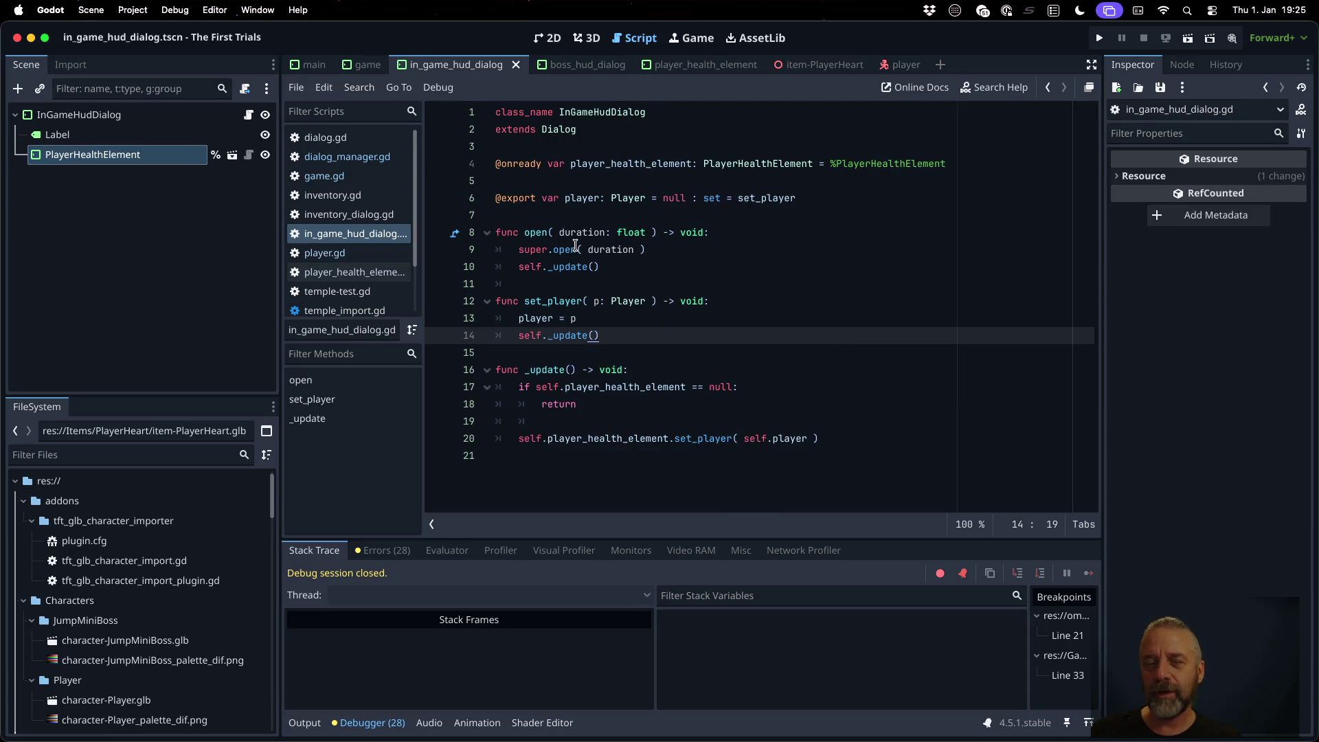
{"action": "left_click", "coordinate": [575, 248]}
Step: Rerun the game past the line 33 breakpoint and see the HUD's three hearts
{"action": "key", "text": "super+b"}
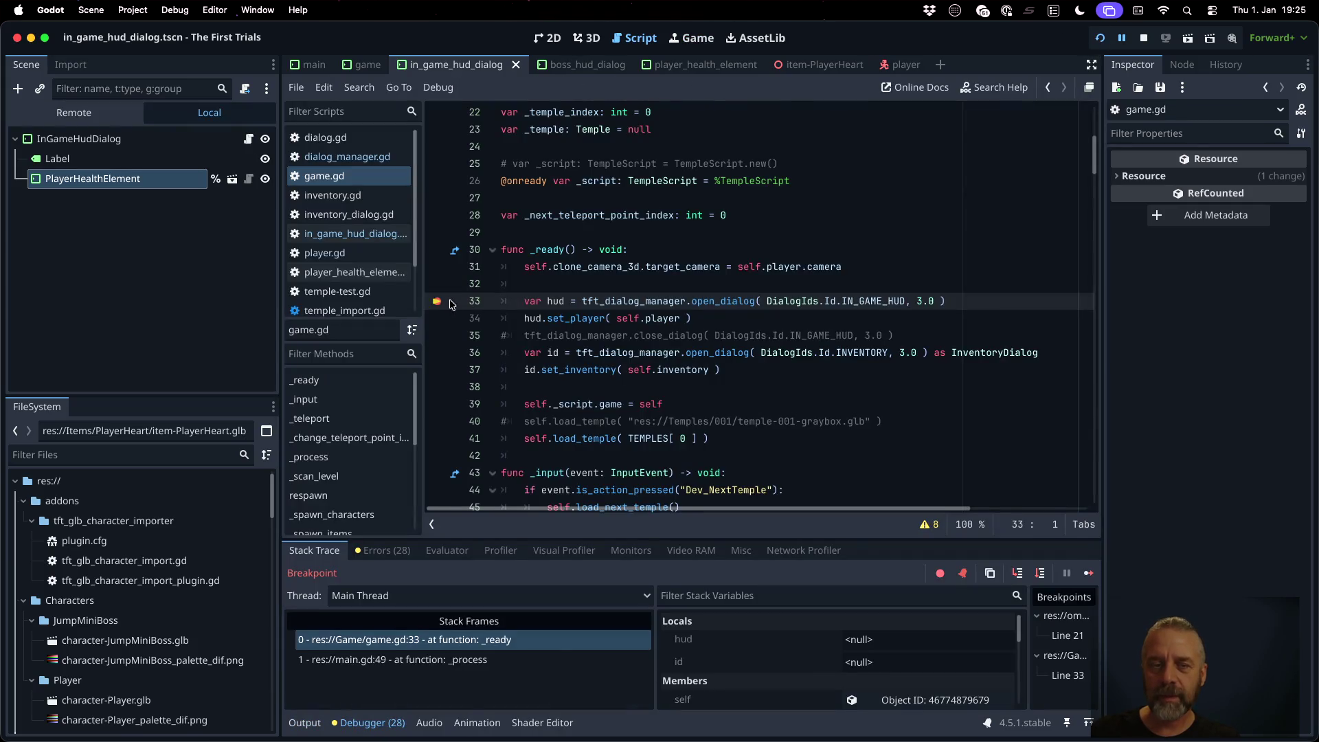
{"action": "left_click", "coordinate": [450, 301]}
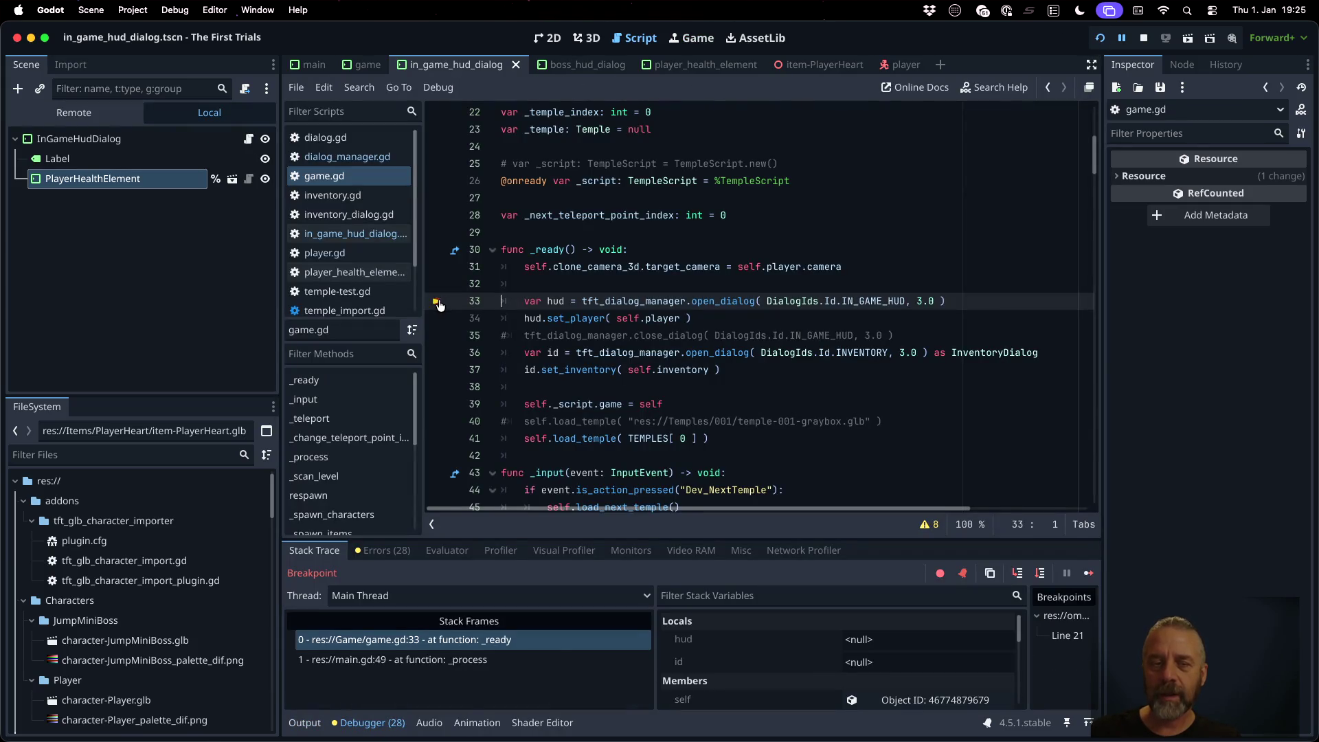
{"action": "left_click", "coordinate": [1090, 573]}
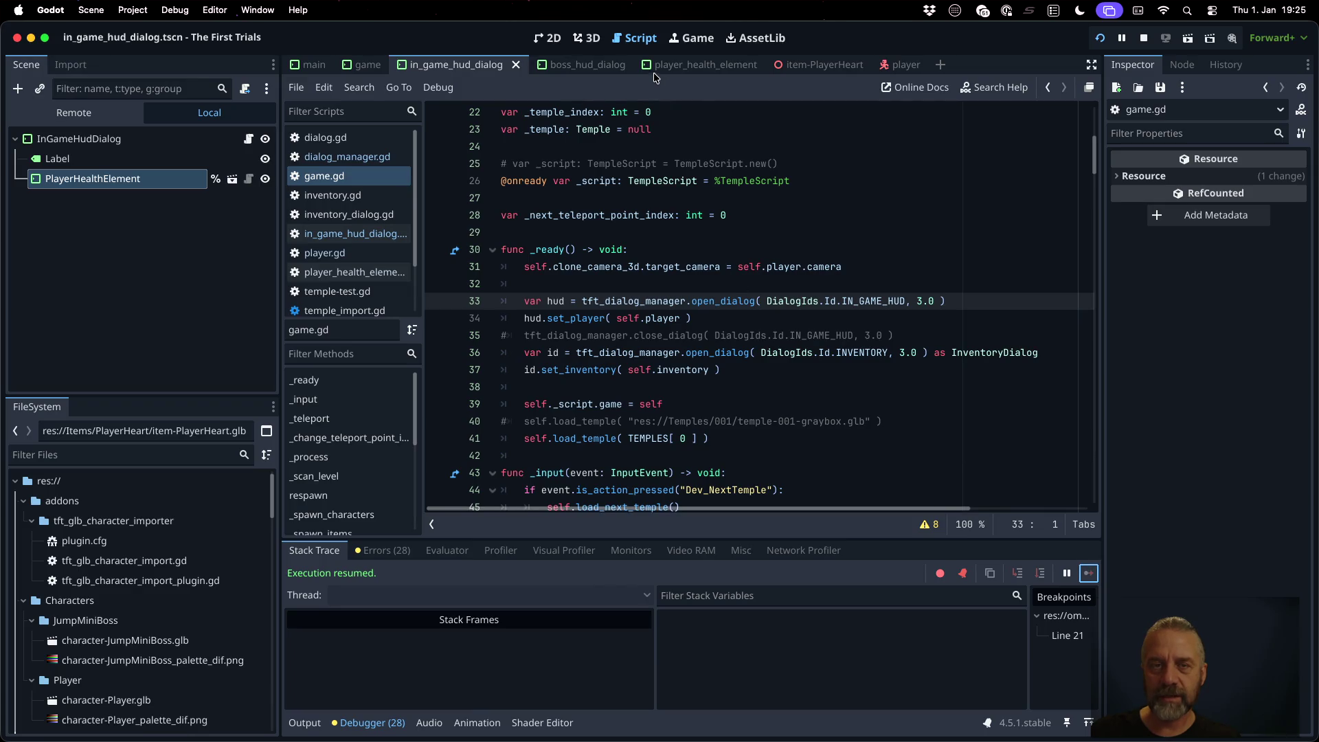
{"action": "left_click", "coordinate": [691, 38]}
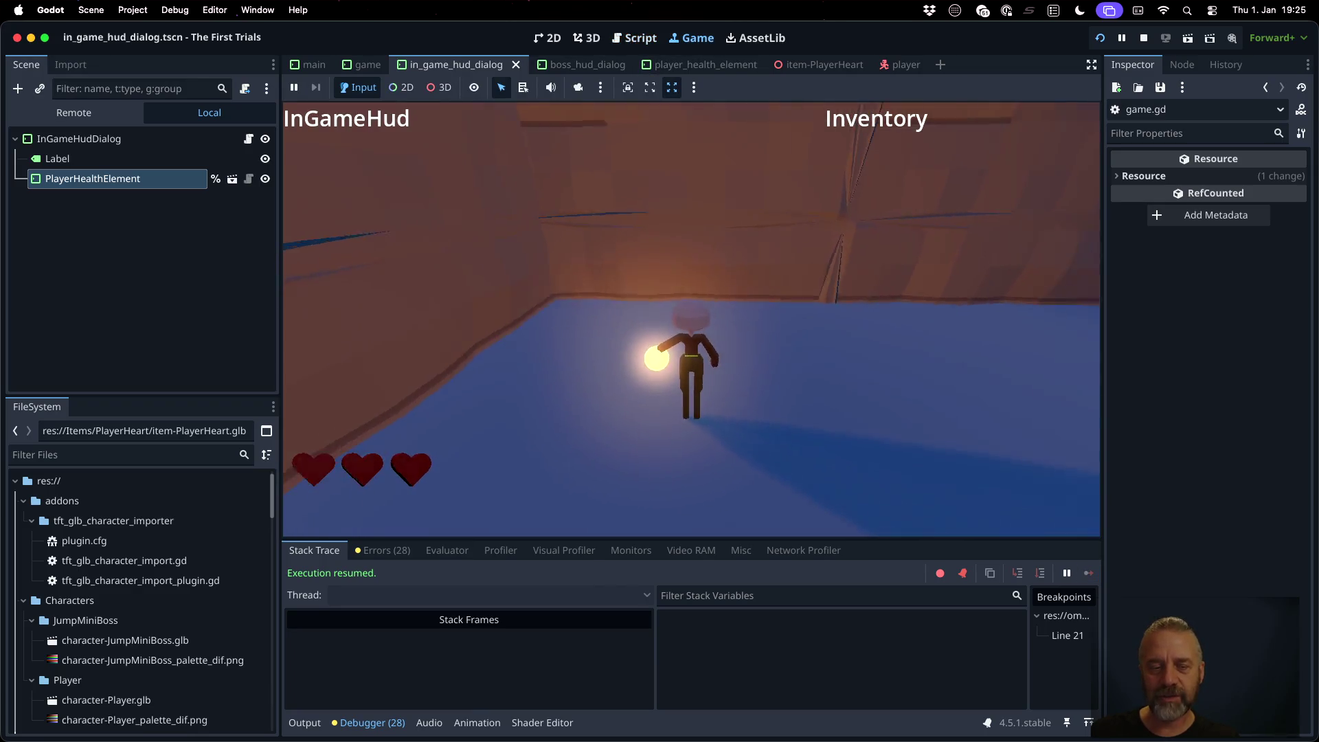
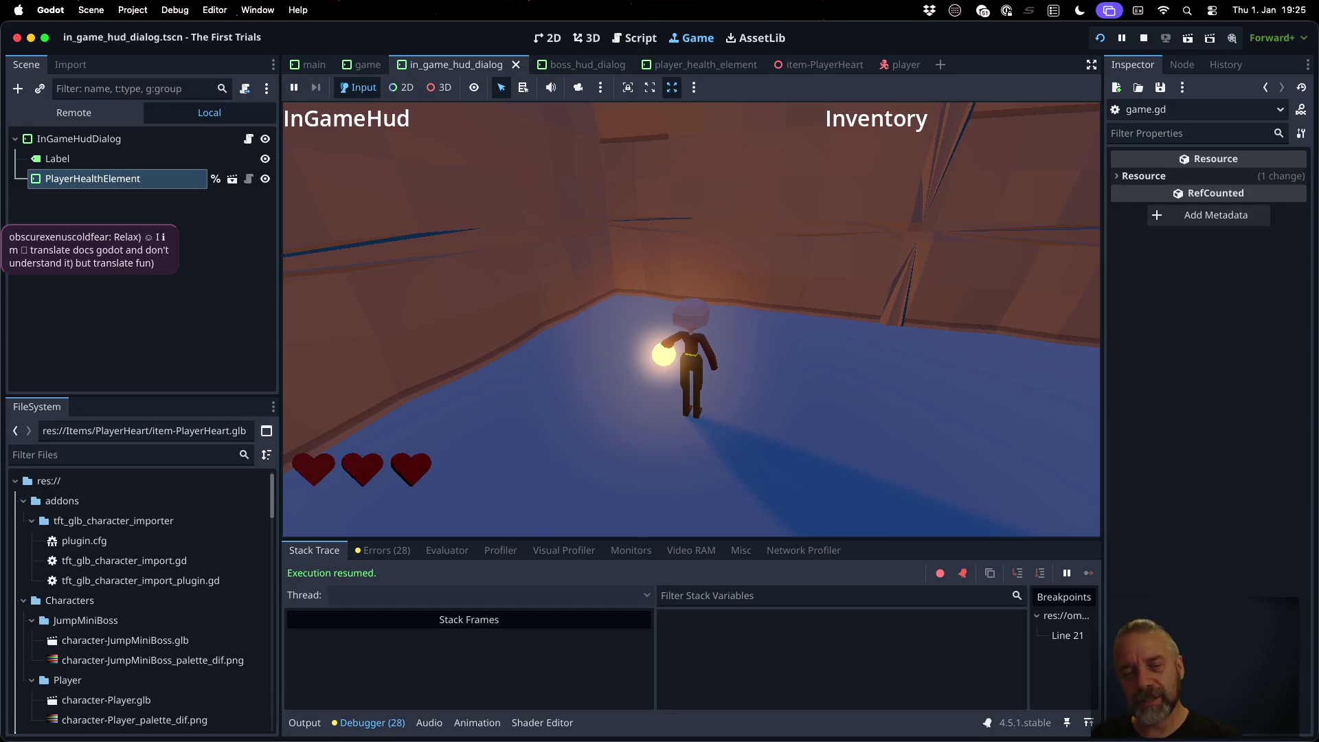
Step: Walk the character through the corridor toward the cyan cubes and red platform, then stop the game
{"action": "key", "text": "w"}
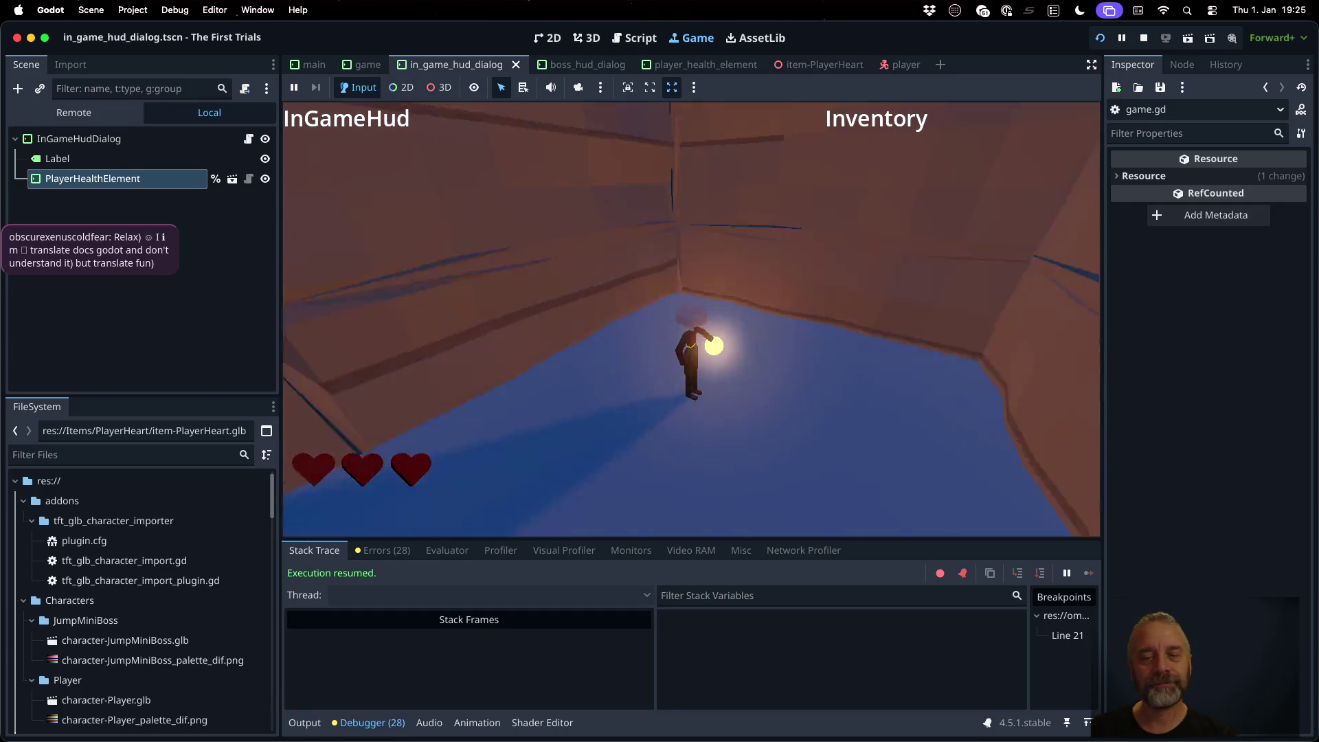
{"action": "key", "text": "w"}
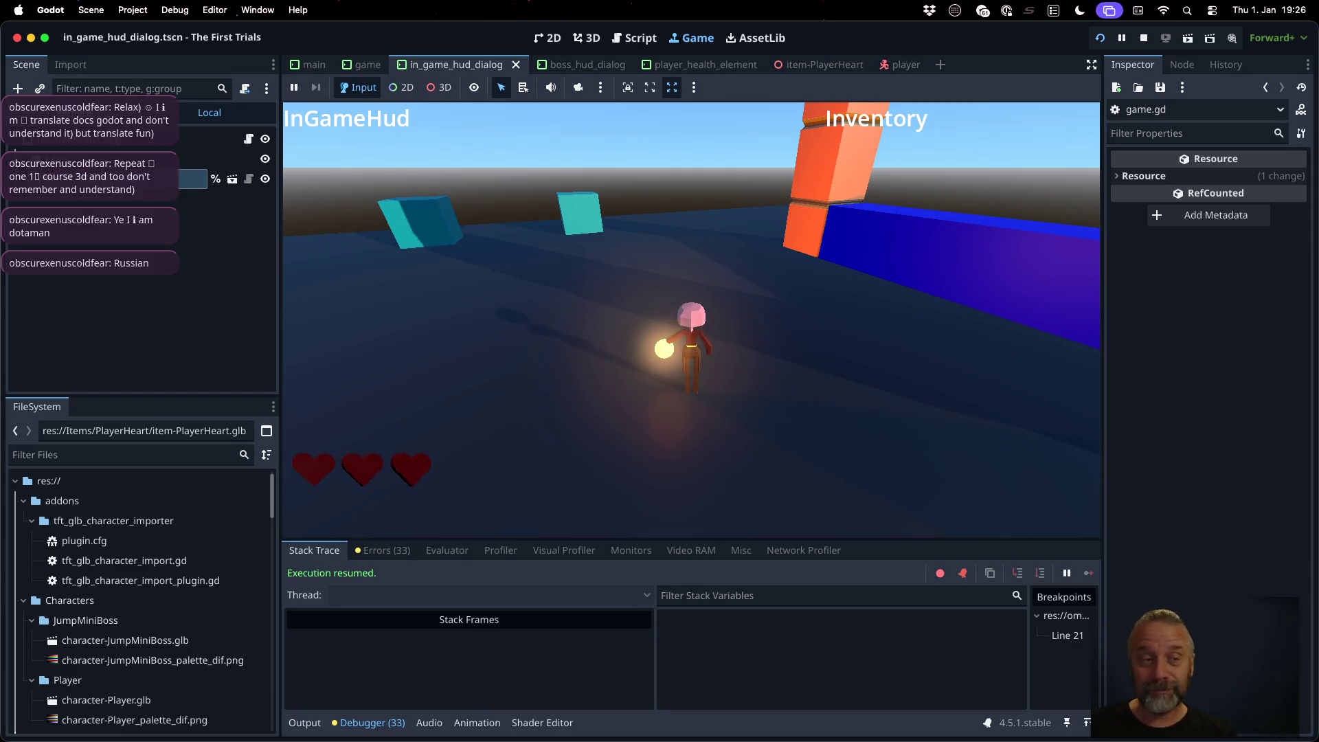
{"action": "key", "text": "a"}
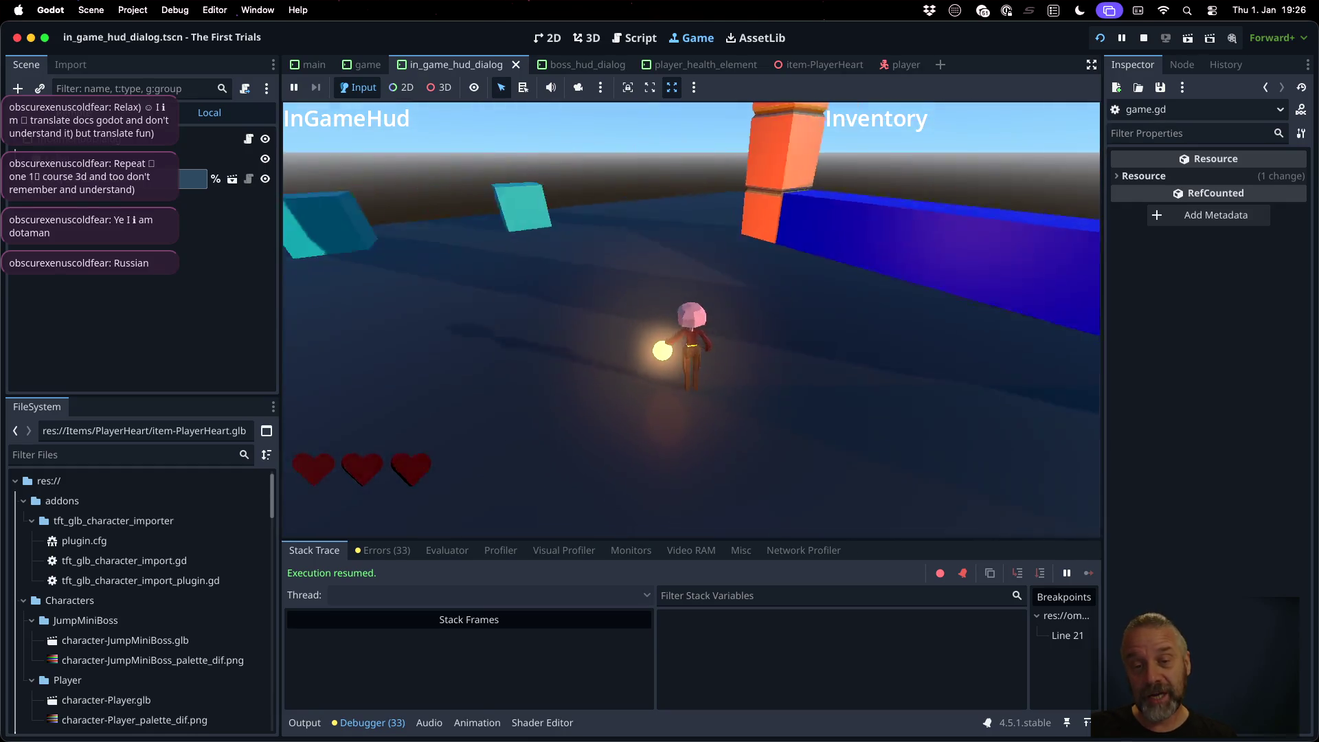
{"action": "key", "text": "w"}
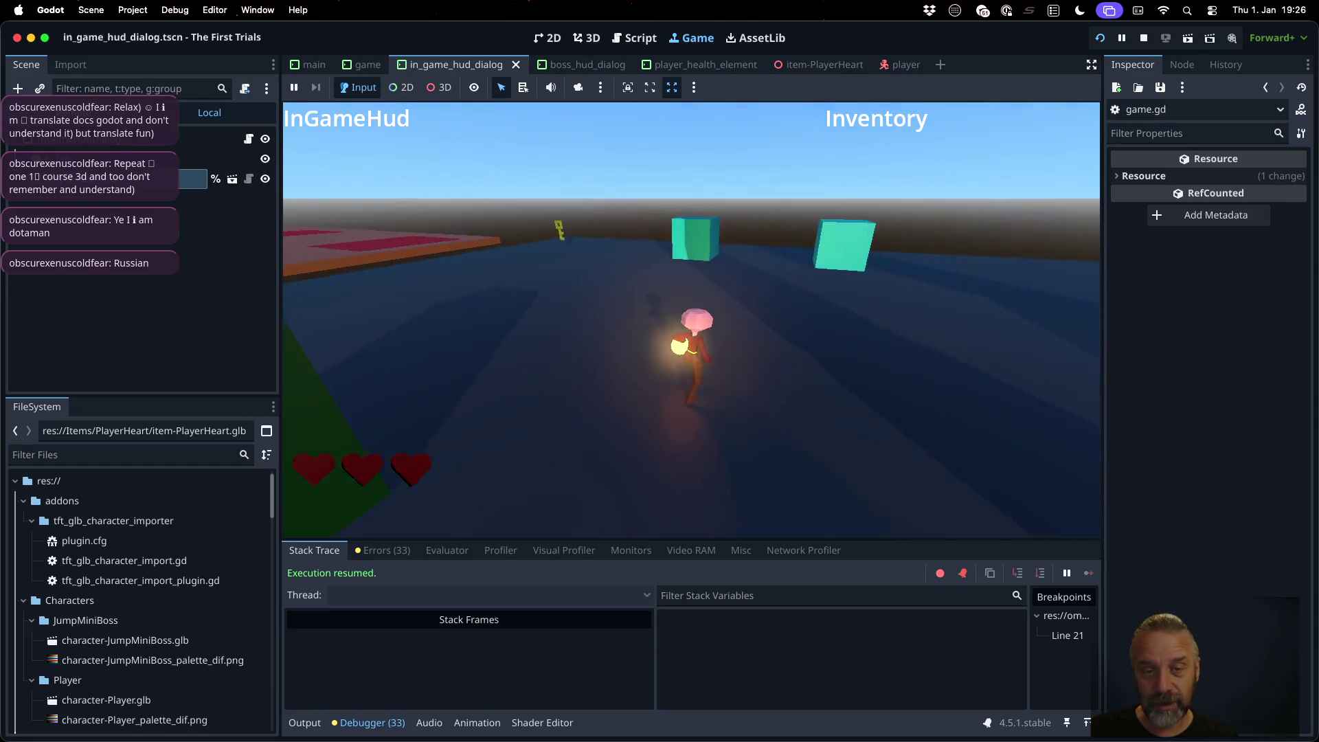
{"action": "key", "text": "a"}
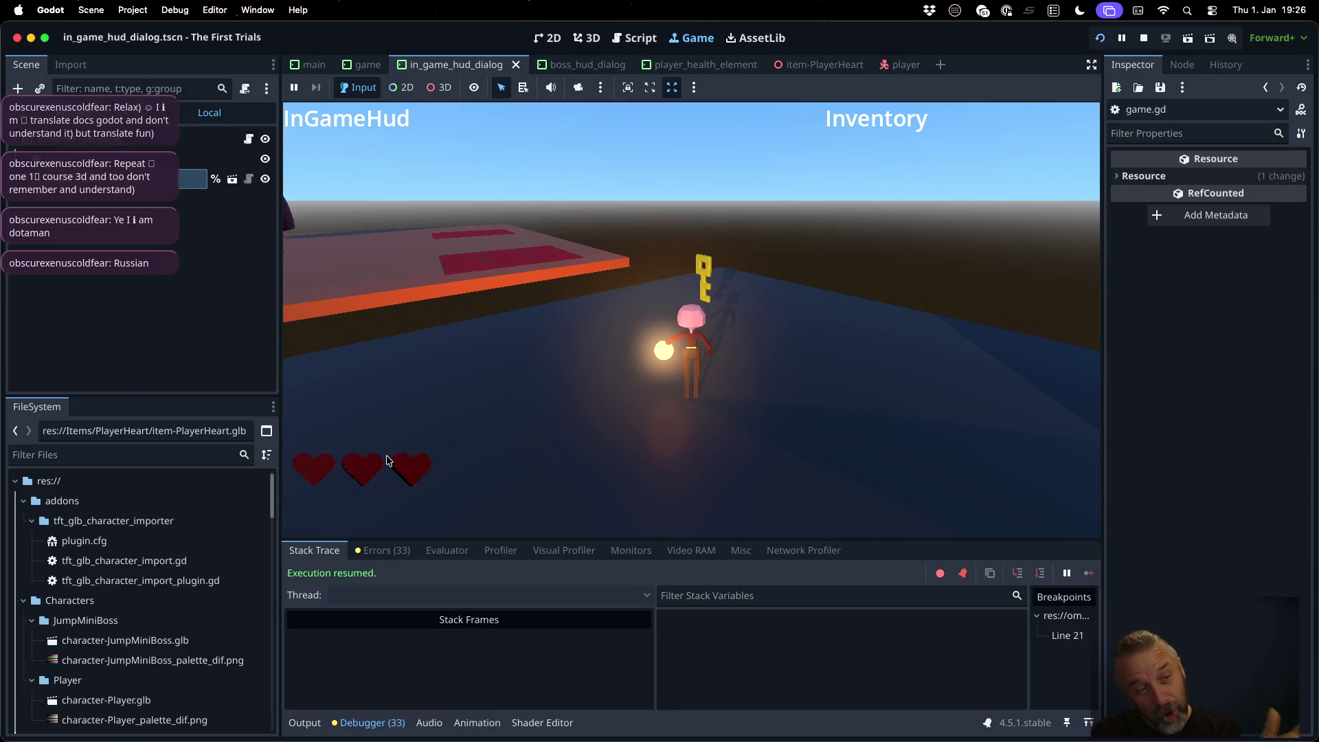
{"action": "left_click", "coordinate": [1143, 37]}
Step: Insert the heading '### E08 - 2026-01-01' above the E07 section in TODO.md
{"action": "key", "text": "ctrl+Up"}
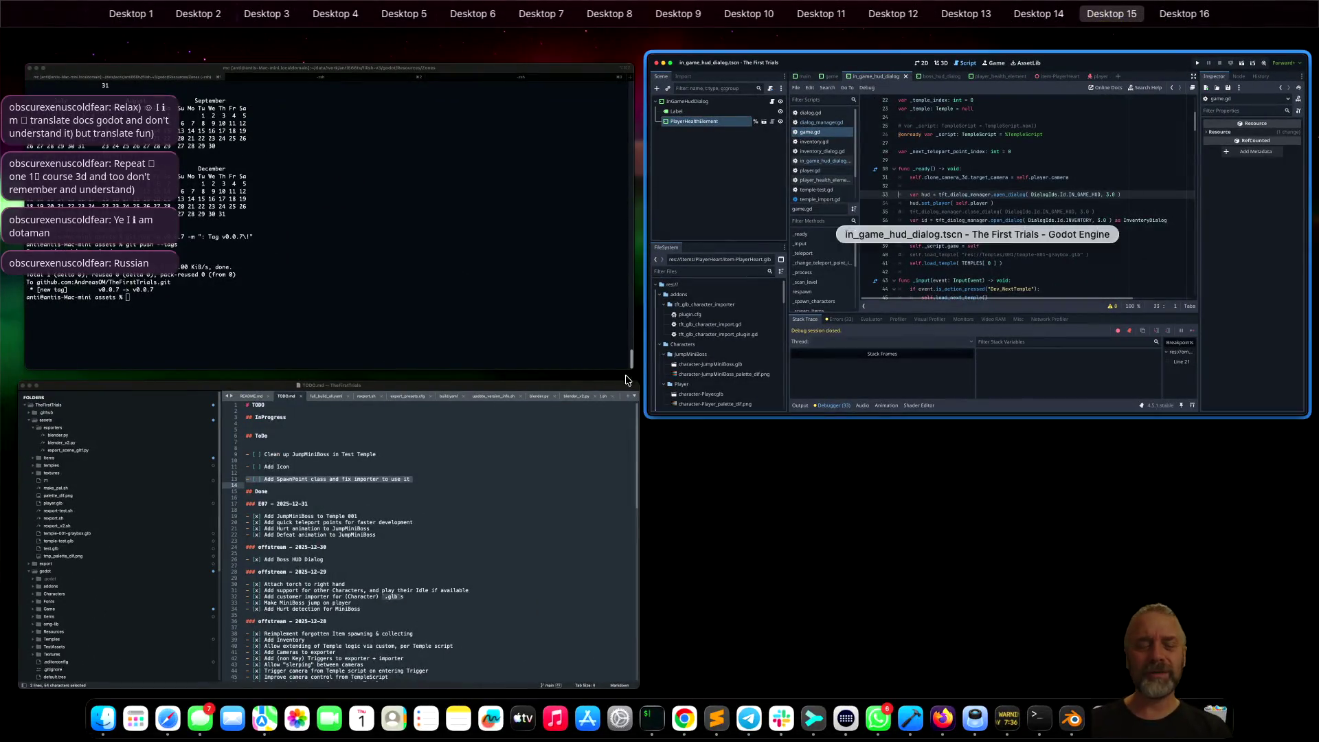
{"action": "key", "text": "super+Tab"}
{"action": "left_click", "coordinate": [705, 285]}
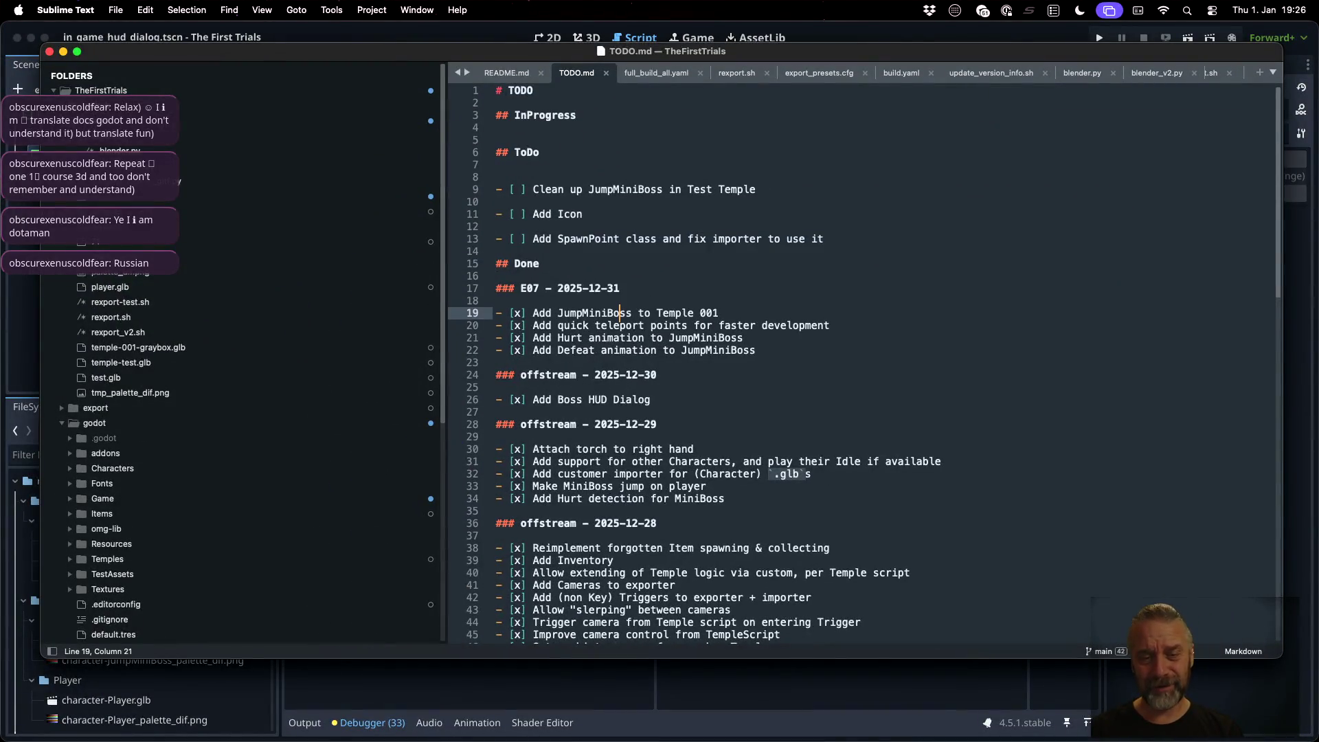
{"action": "key", "text": "super+shift+Return"}
{"action": "type", "text": "#"}
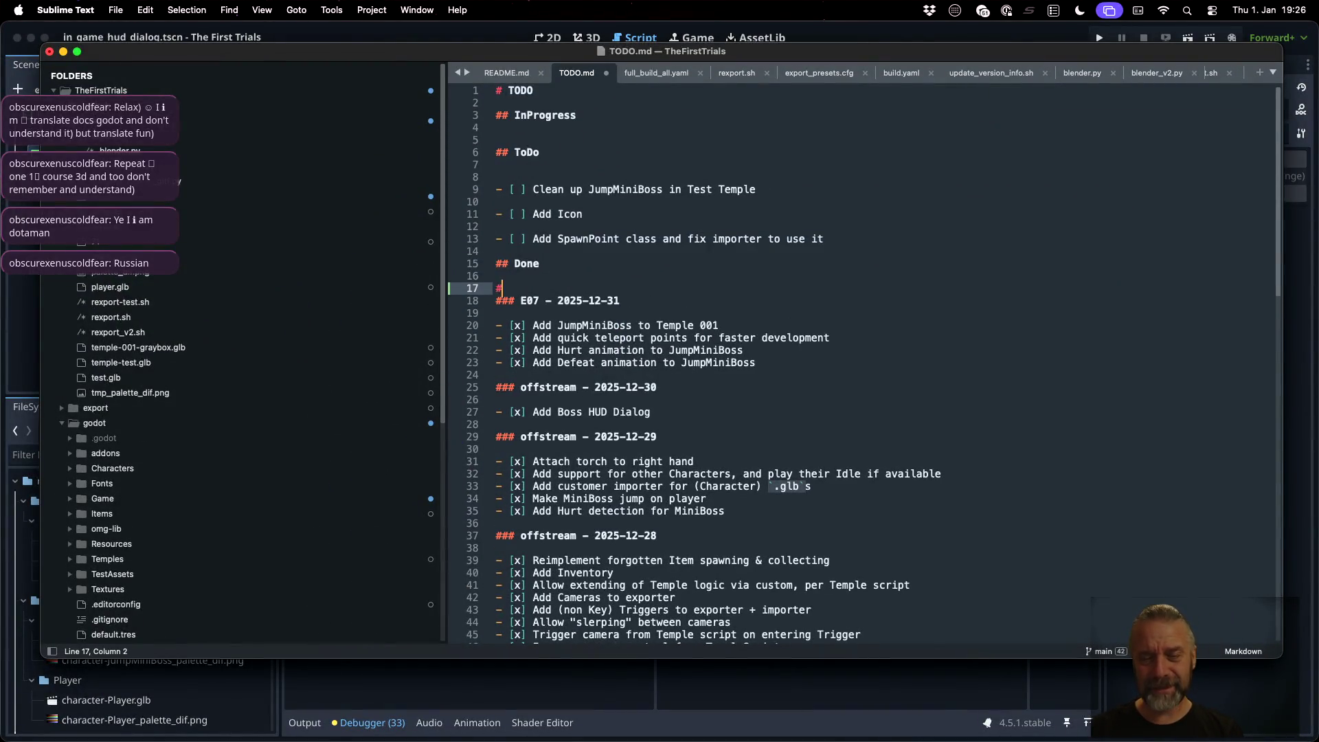
{"action": "type", "text": "# E08 - 202"}
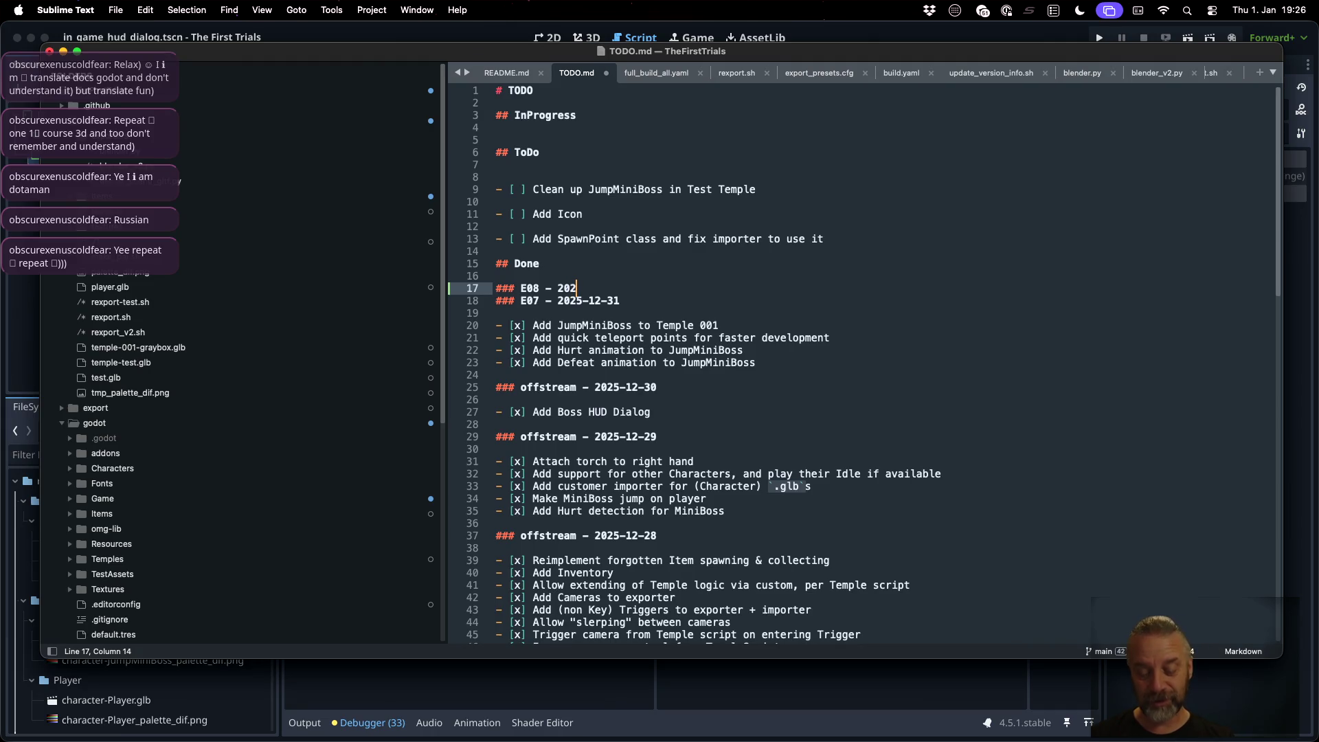
{"action": "key", "text": "BackSpace"}
{"action": "key", "text": "BackSpace"}
{"action": "key", "text": "BackSpace"}
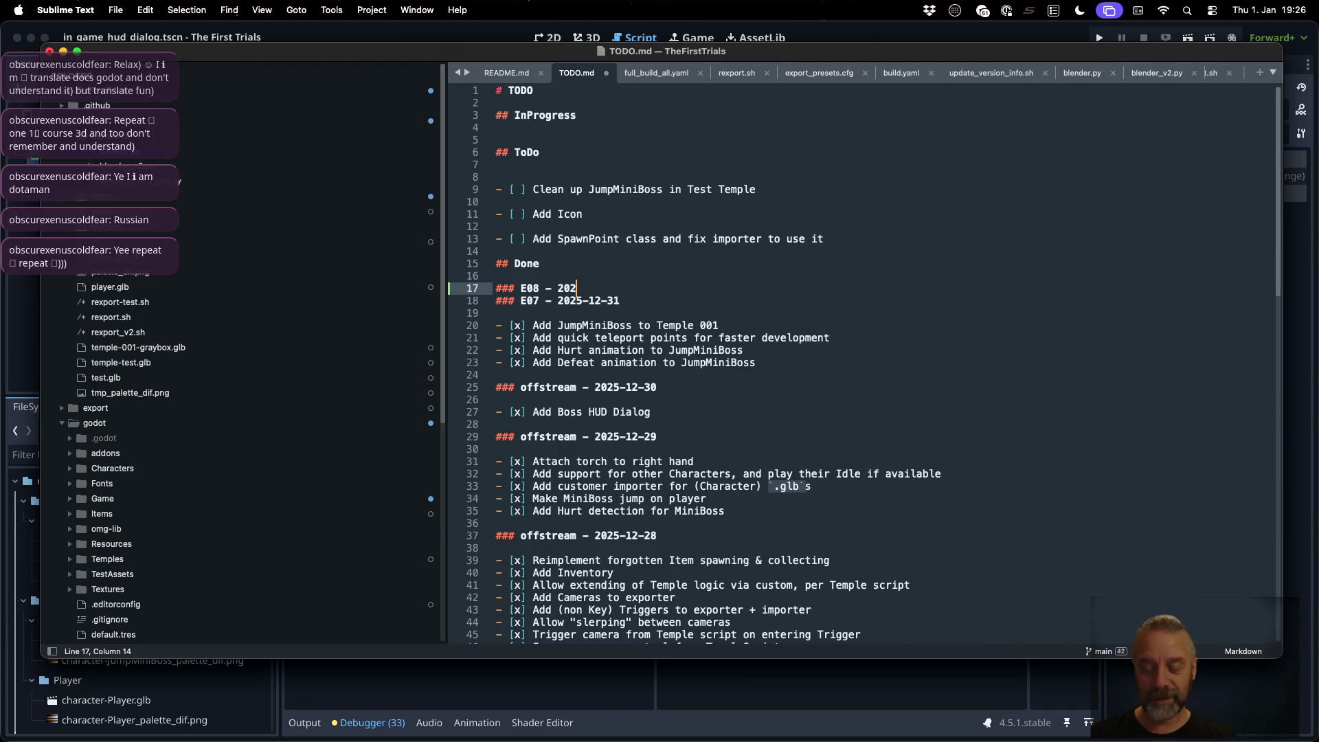
{"action": "type", "text": "01-0"}
{"action": "key", "text": "BackSpace"}
{"action": "type", "text": "01"}
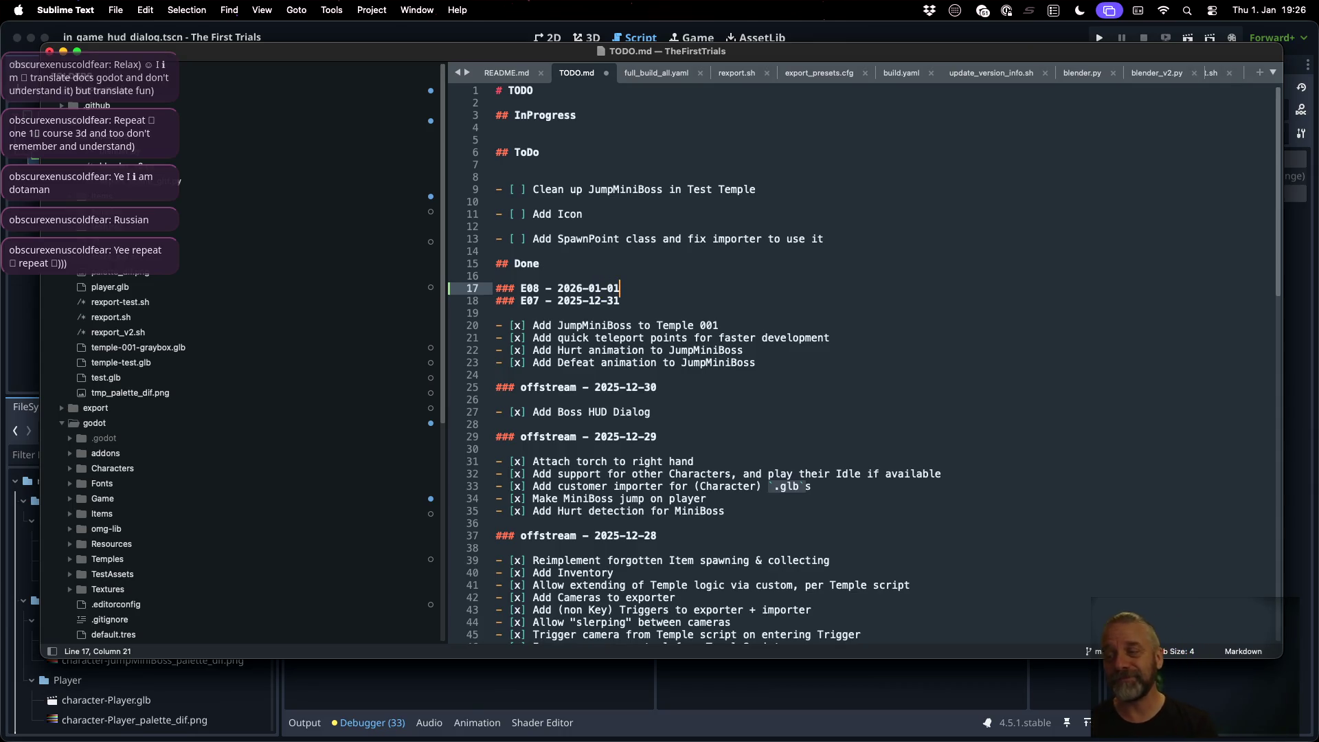
Step: Add the checked entry '- [x] Add very simple player health to HUD' and save TODO.md
{"action": "key", "text": "Return"}
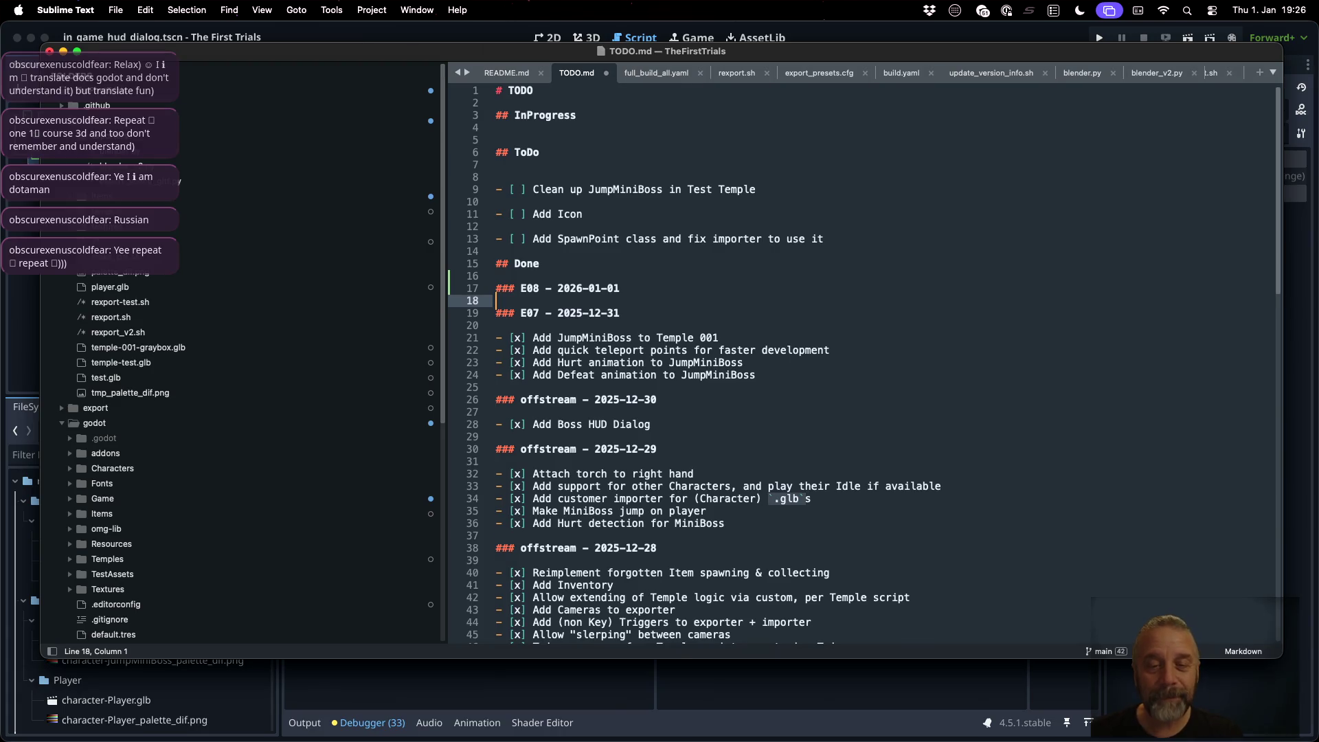
{"action": "key", "text": "Return"}
{"action": "type", "text": "- [x]"}
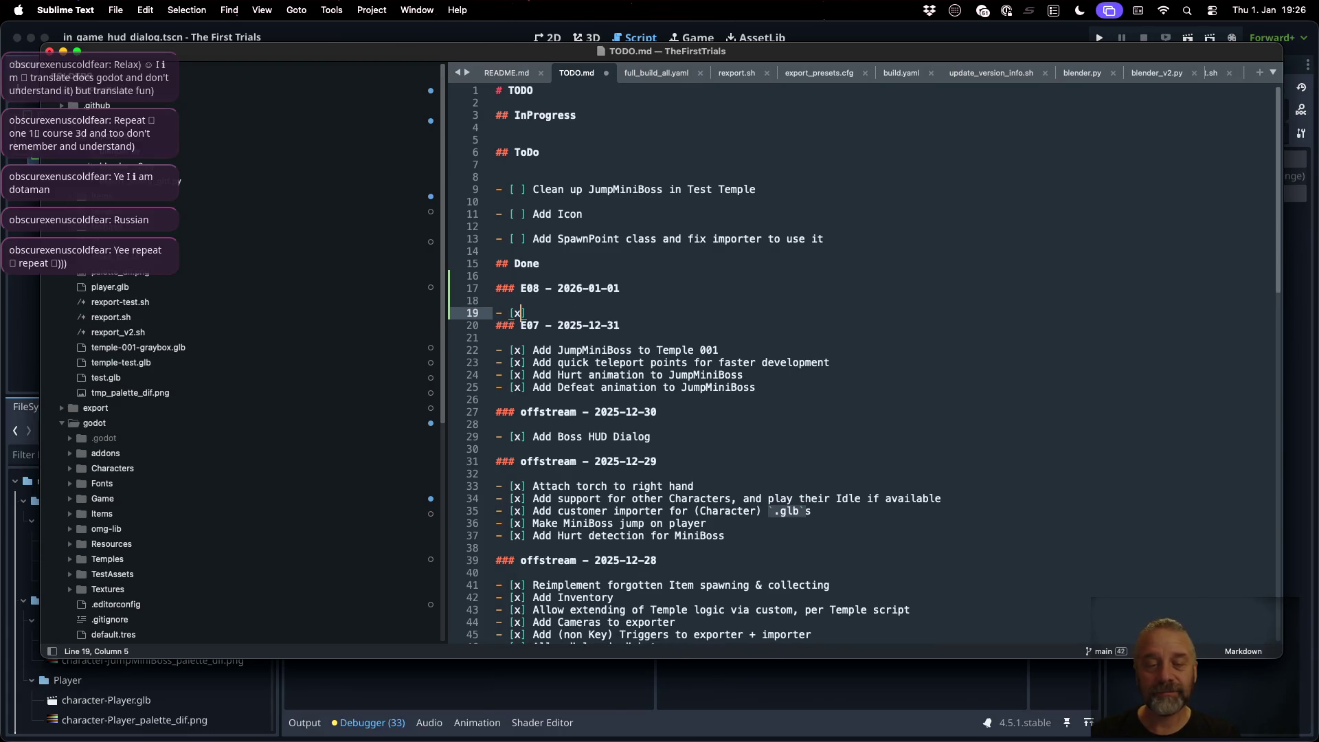
{"action": "type", "text": " Add ve"}
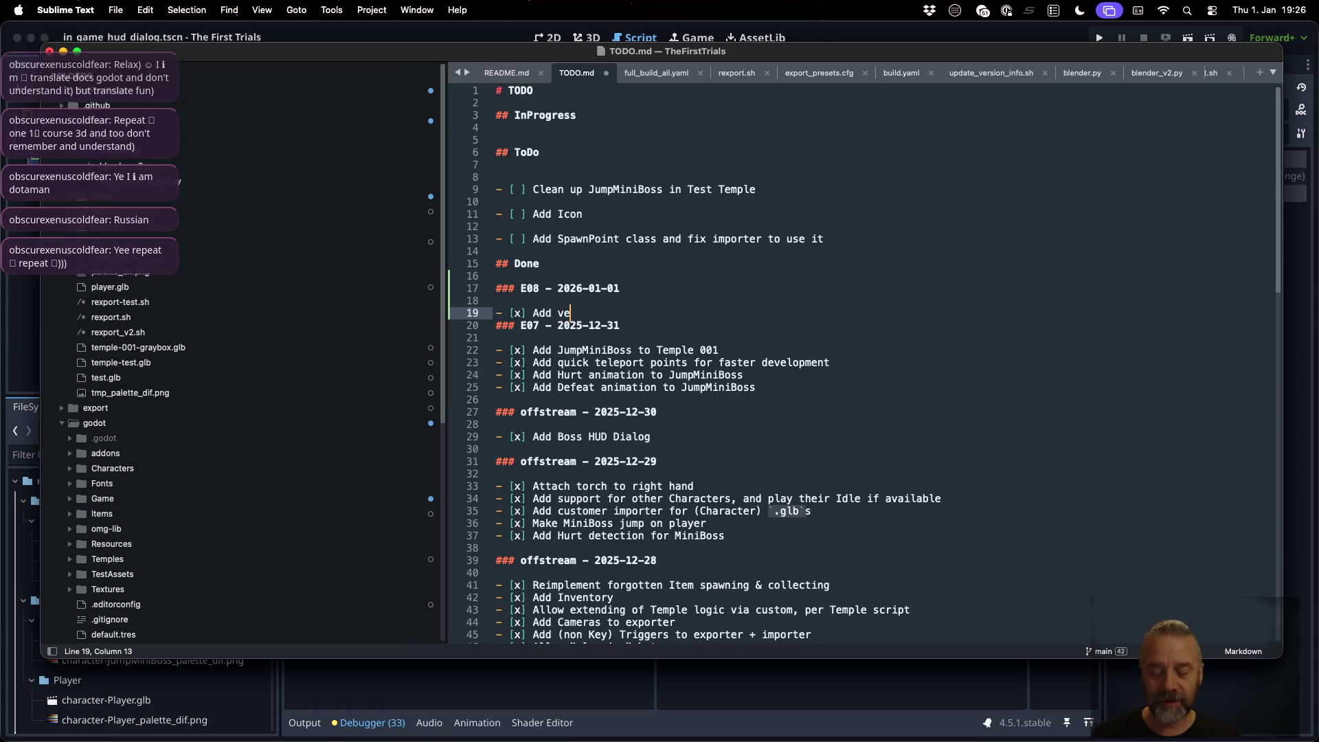
{"action": "type", "text": "ry simple play"}
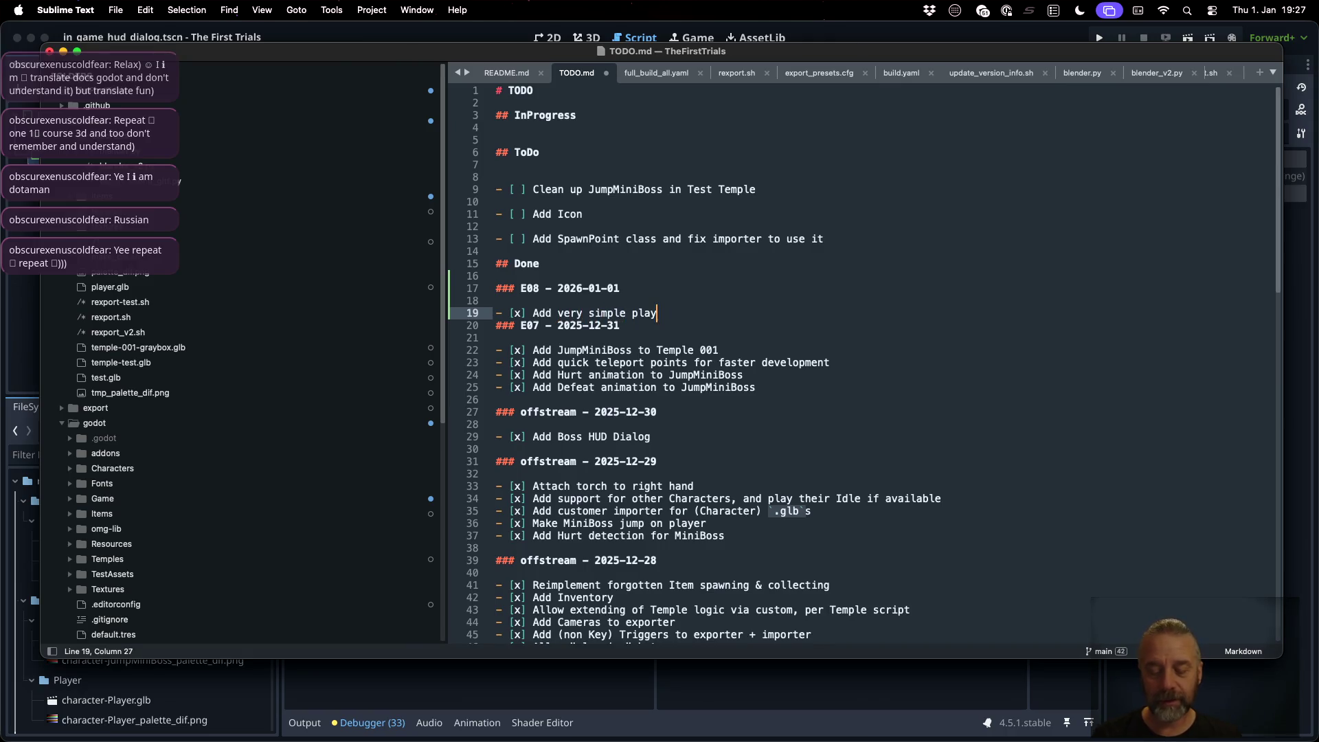
{"action": "type", "text": "er health e"}
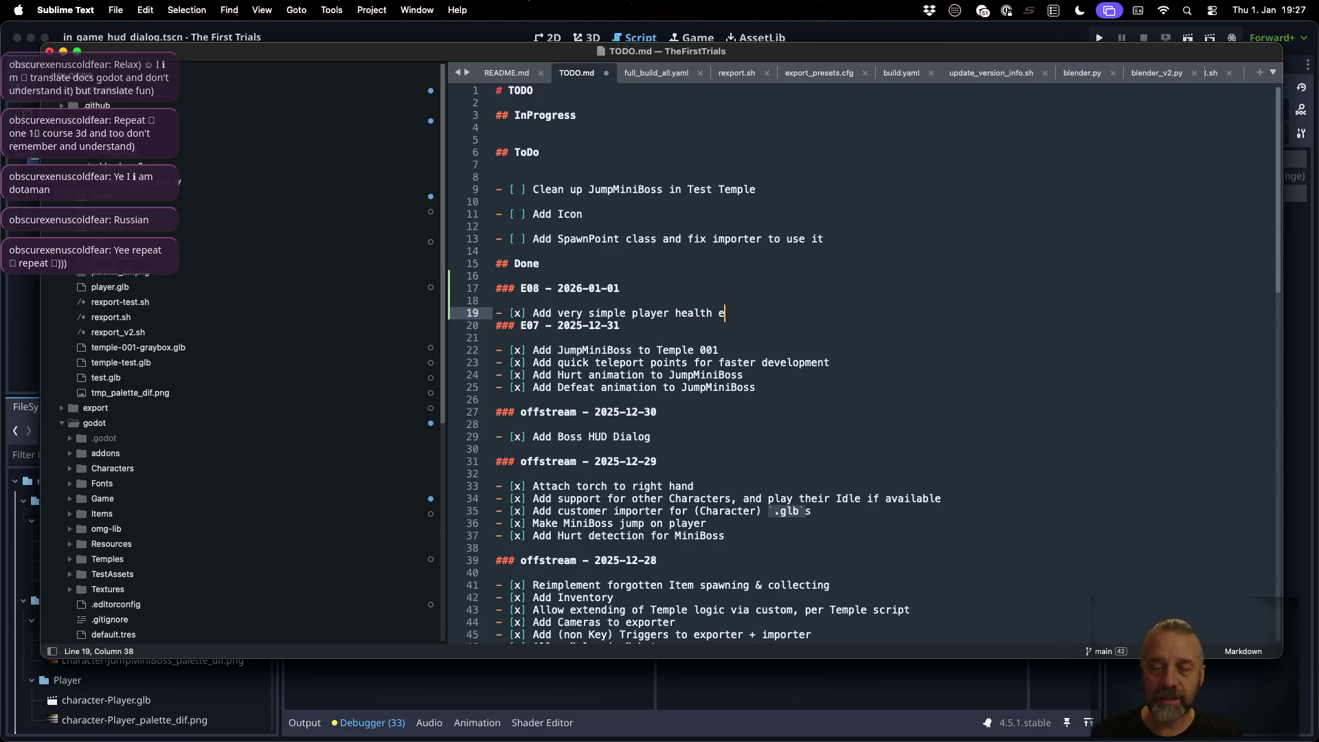
{"action": "key", "text": "BackSpace"}
{"action": "type", "text": "to HUD"}
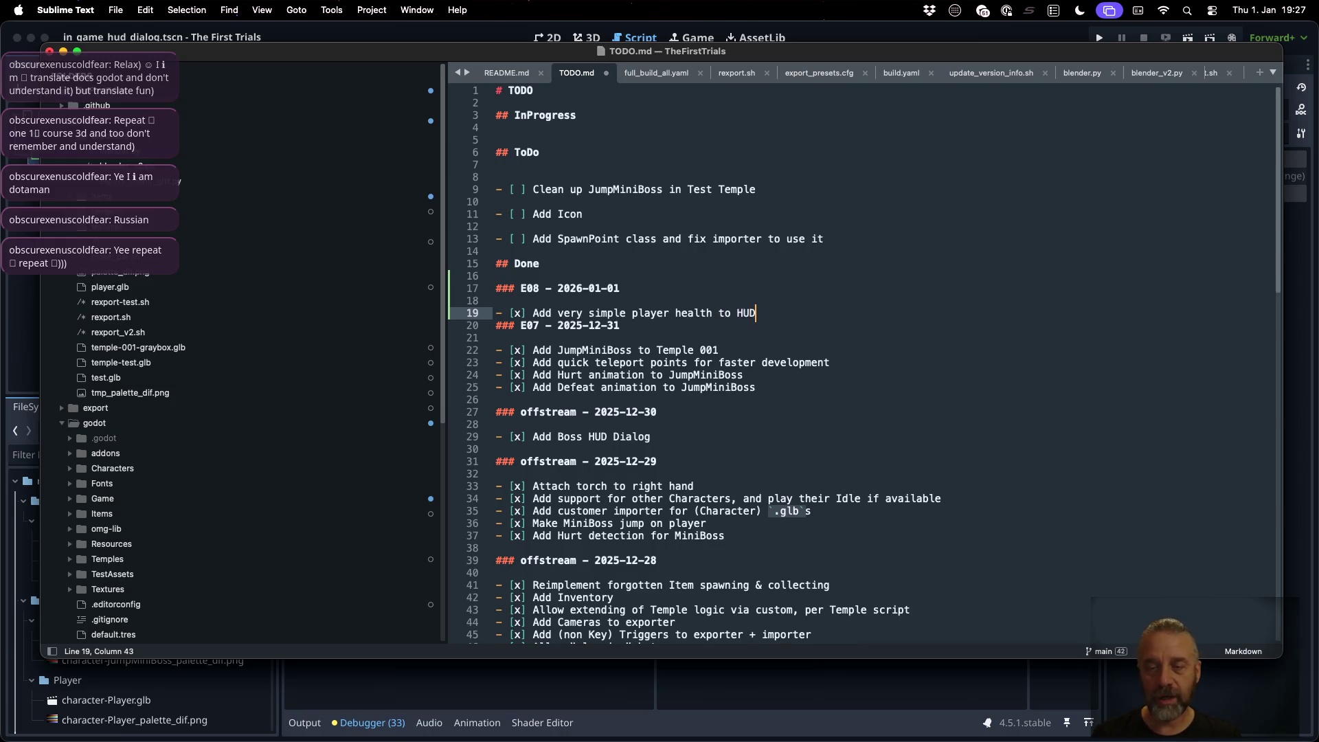
{"action": "key", "text": "Return"}
{"action": "key", "text": "super+s"}
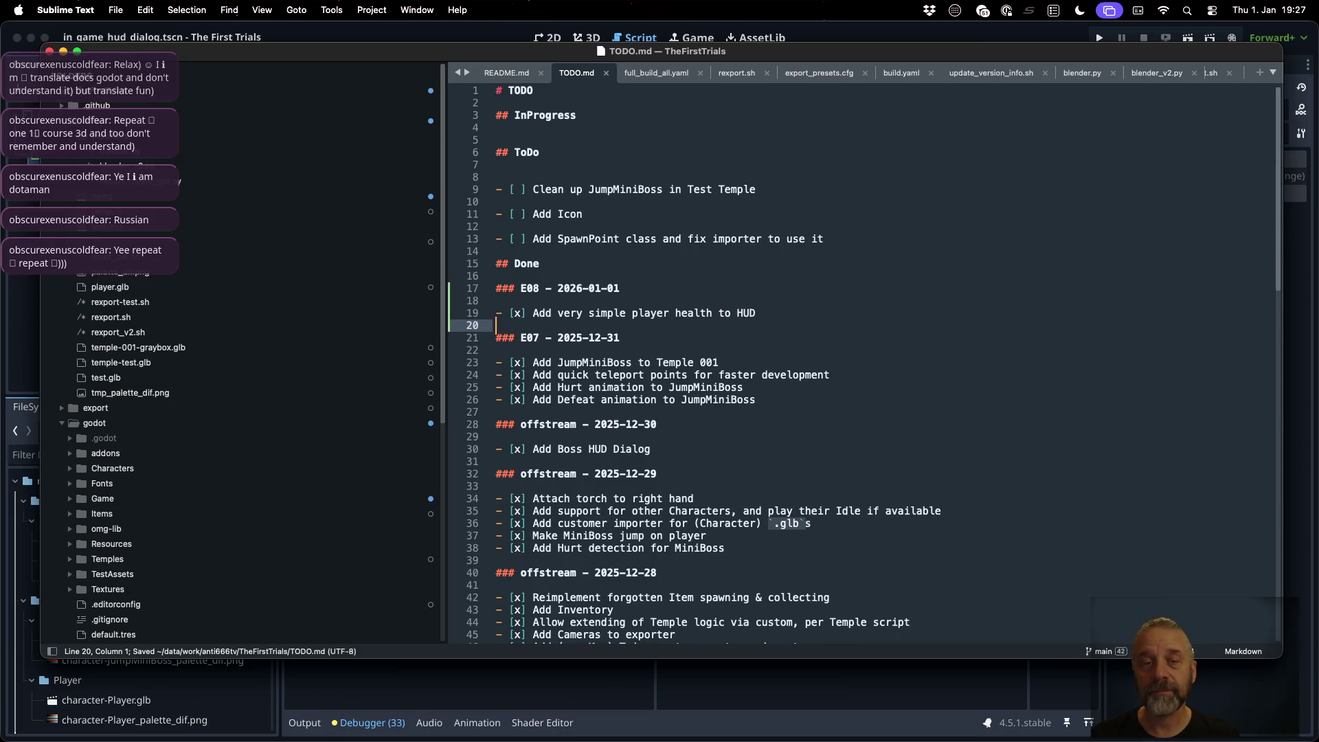
{"action": "key", "text": "super+Tab"}
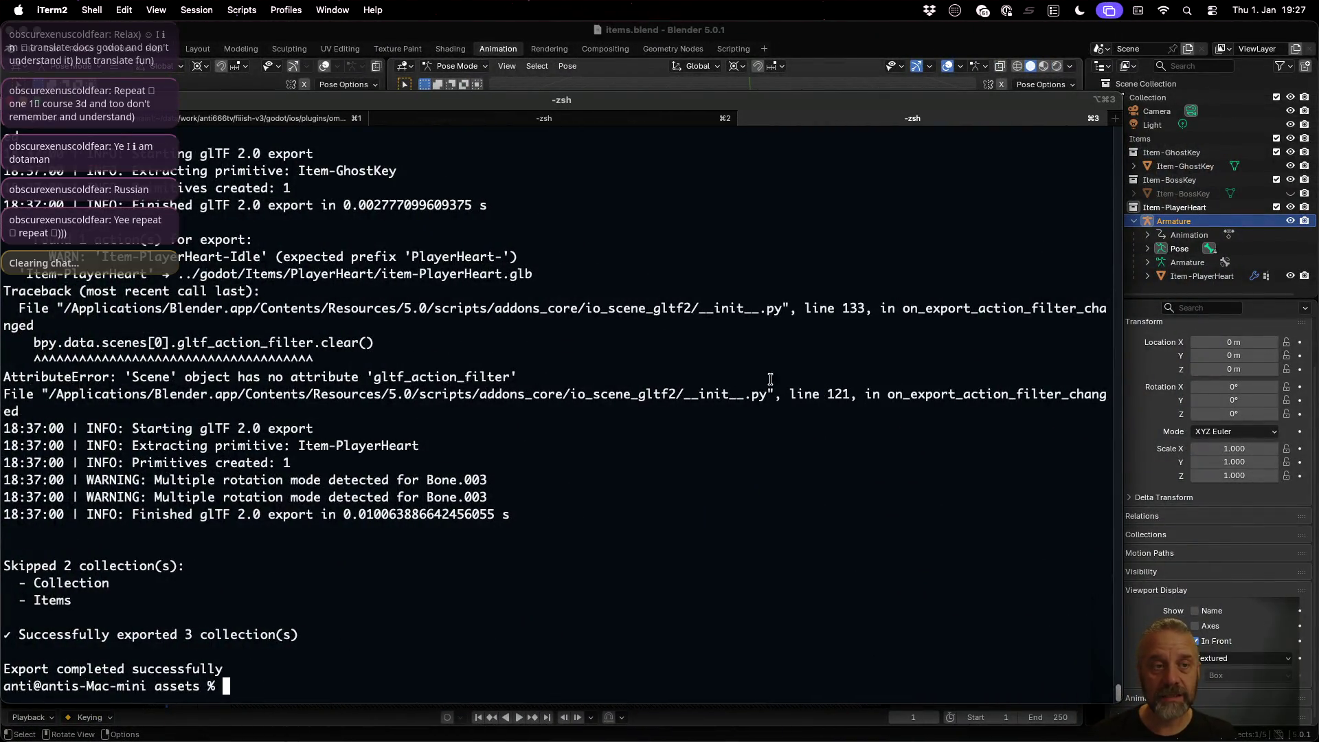
Step: Switch to Sublime Merge and dismiss its update prompt
{"action": "key", "text": "ctrl+Up"}
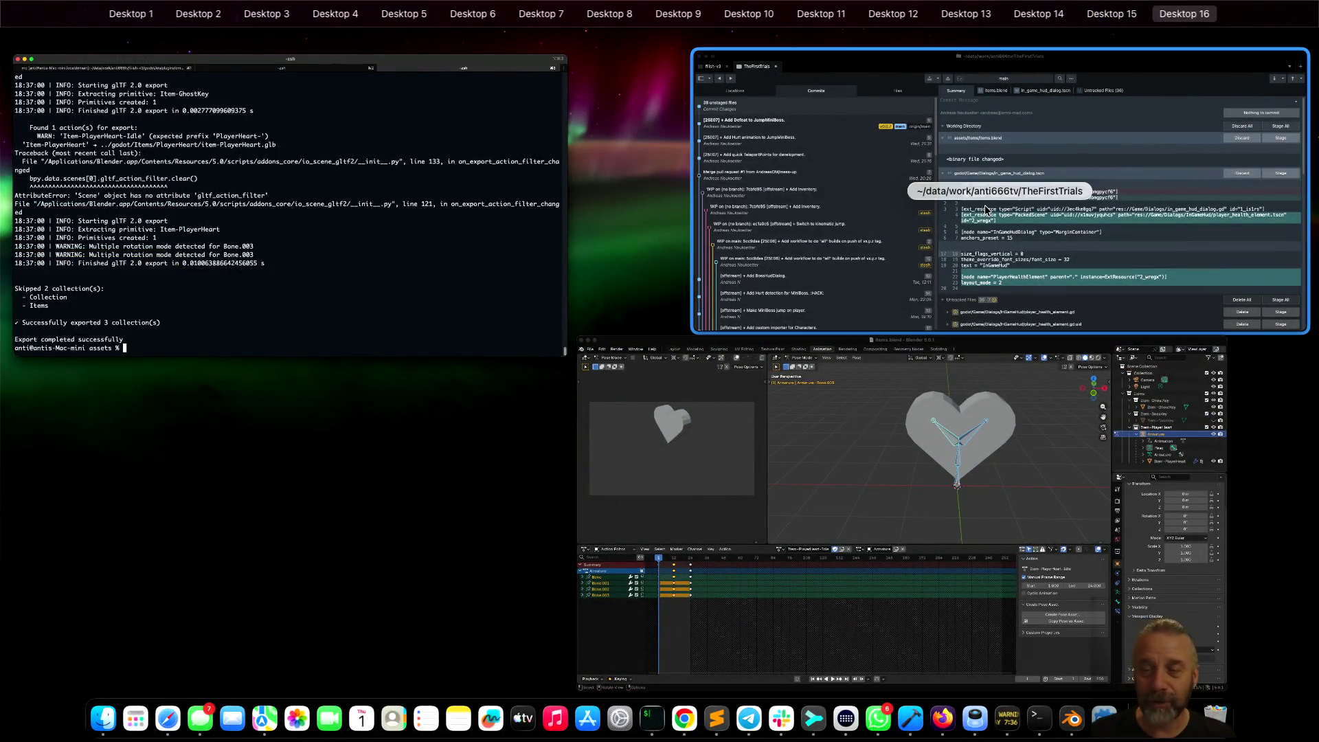
{"action": "left_click", "coordinate": [985, 208]}
{"action": "left_click", "coordinate": [721, 430]}
{"action": "mouse_move", "coordinate": [678, 248]}
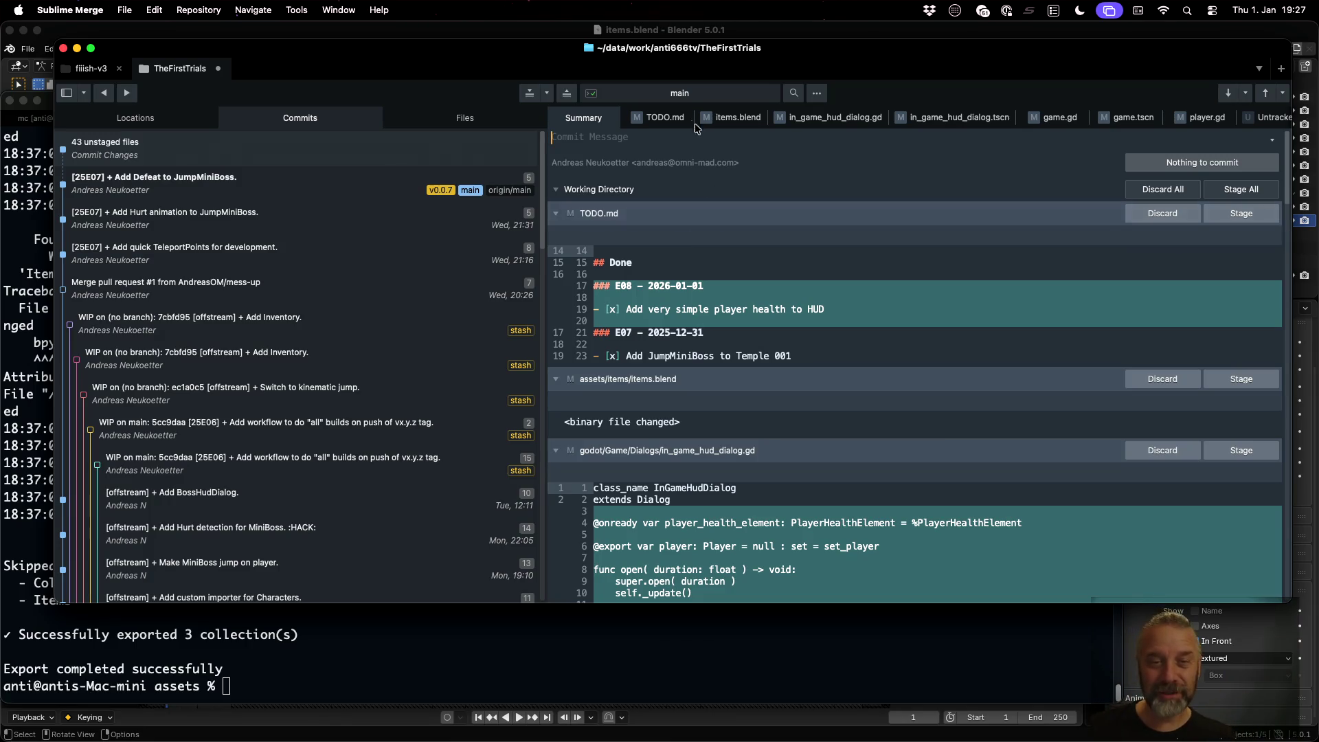
Step: Enter the commit summary '[25E08] + Add player health to HUD.' and stage TODO.md
{"action": "left_click", "coordinate": [653, 137]}
{"action": "type", "text": "[25"}
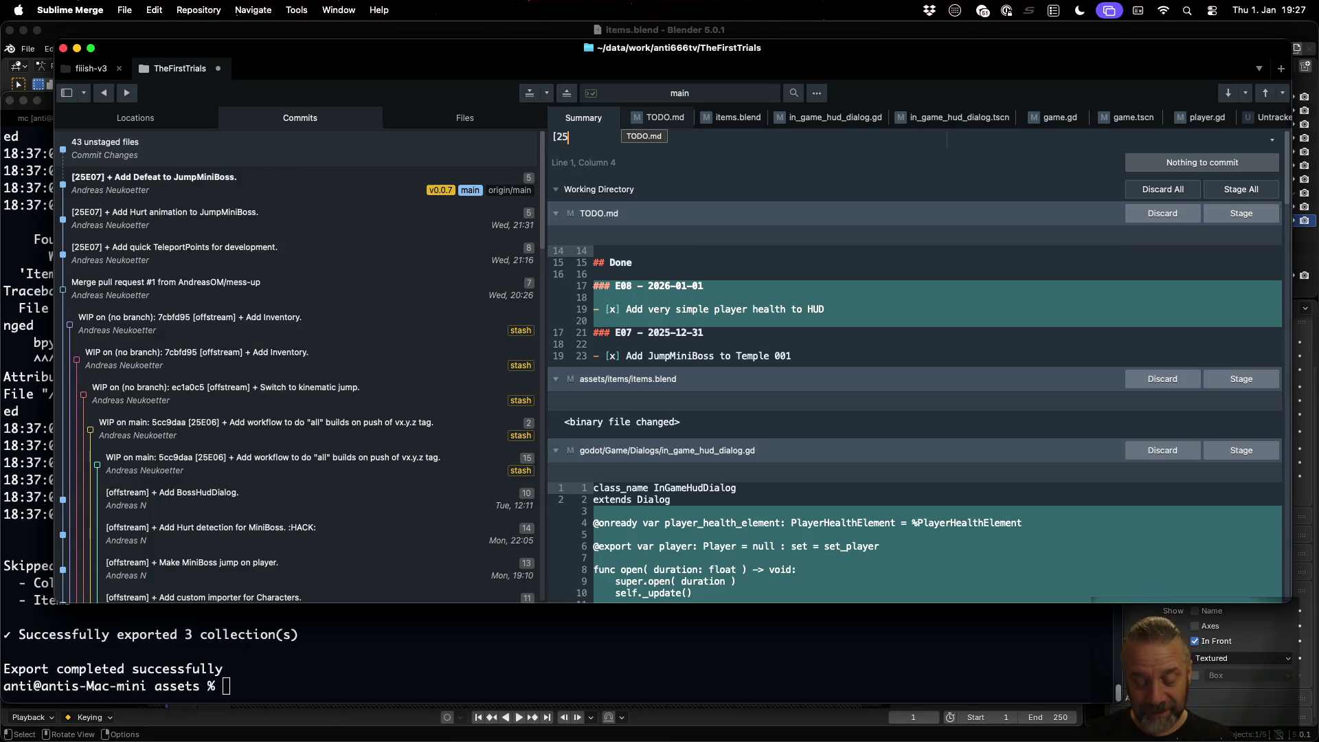
{"action": "type", "text": "E08] + Add pla"}
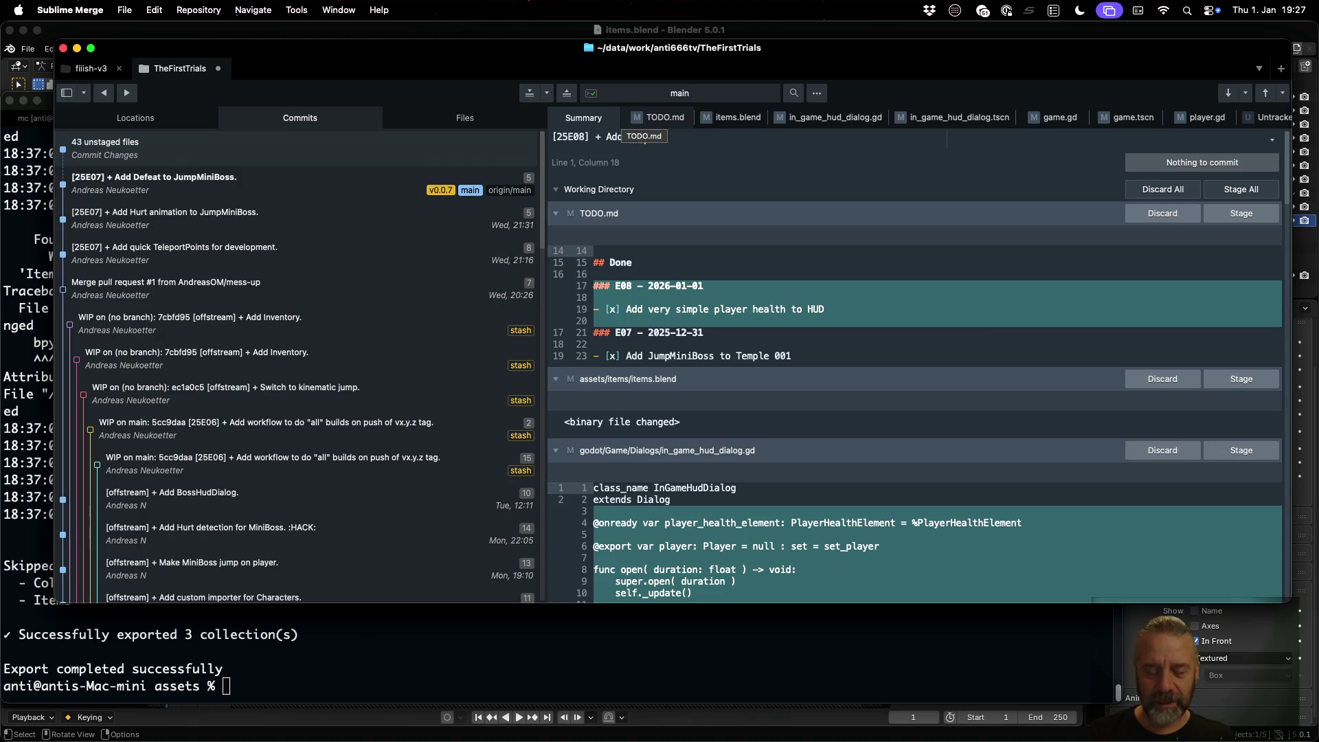
{"action": "type", "text": "ealth"}
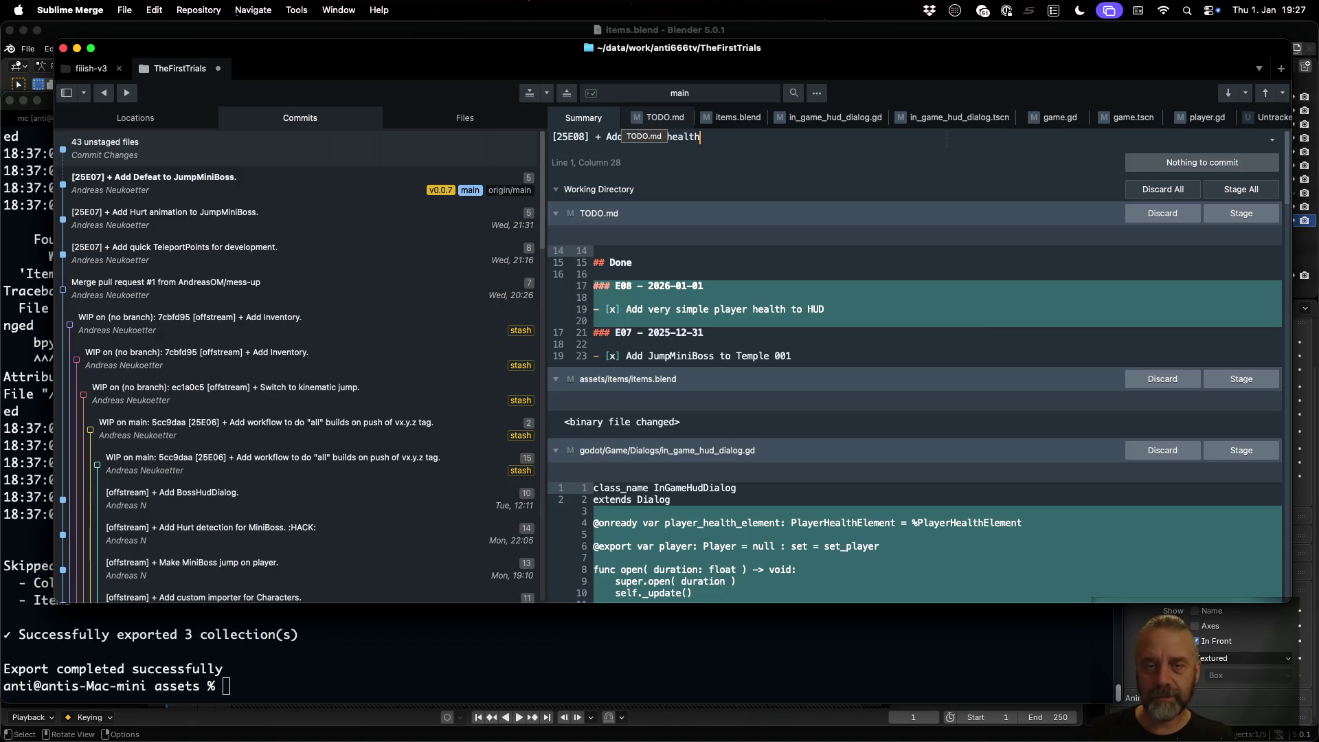
{"action": "type", "text": " to "}
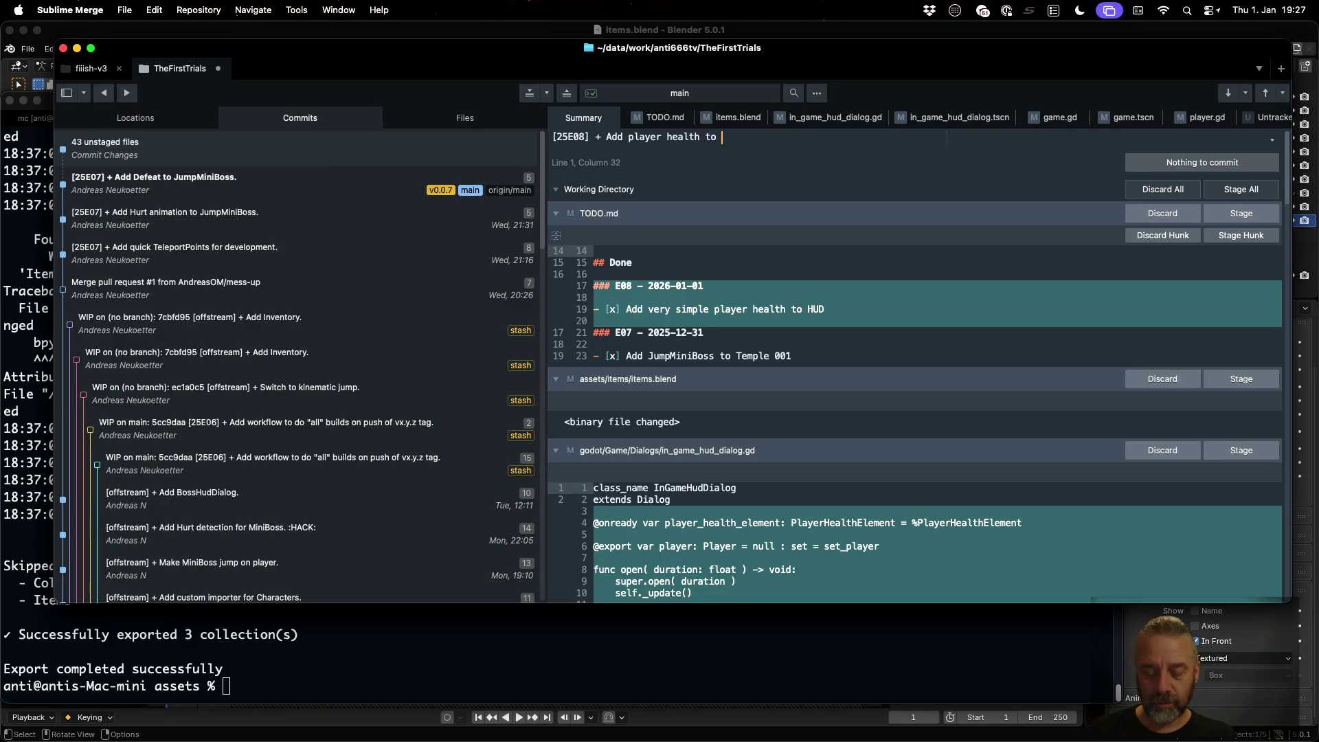
{"action": "type", "text": "HUD>"}
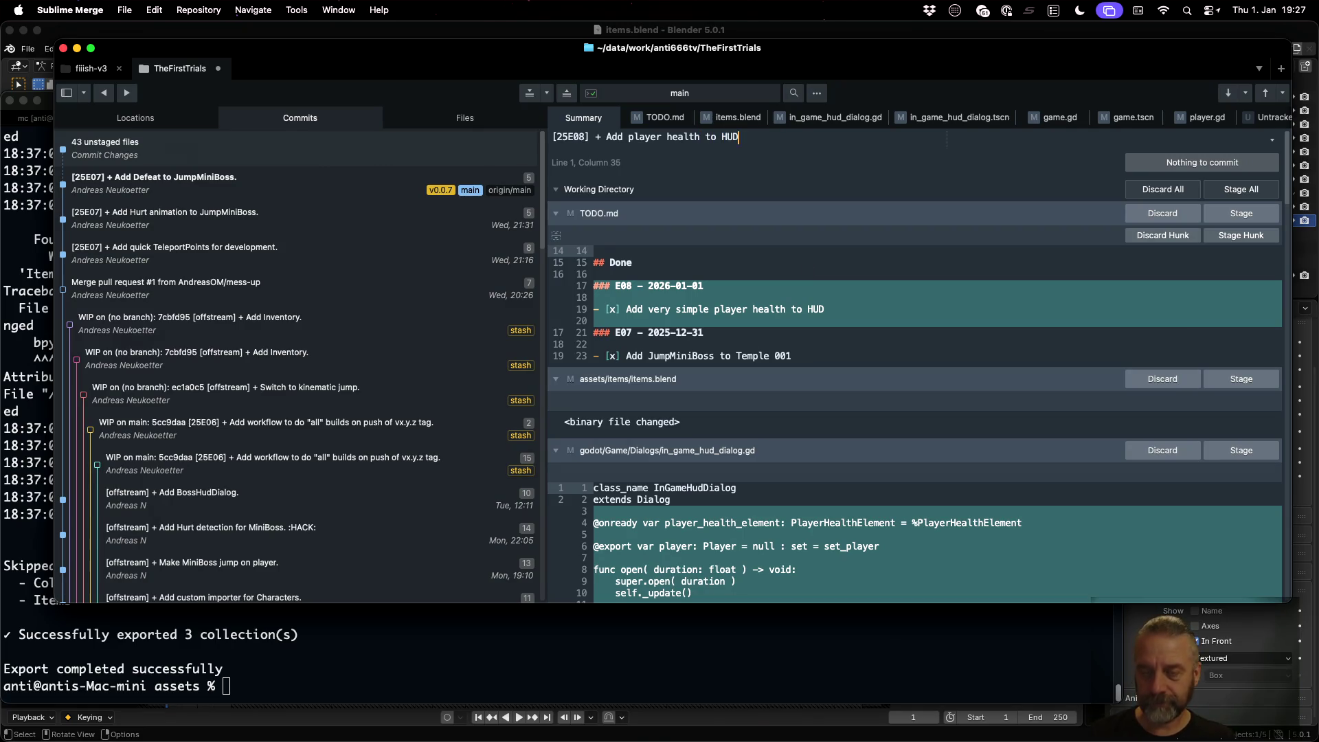
{"action": "left_click", "coordinate": [1232, 218]}
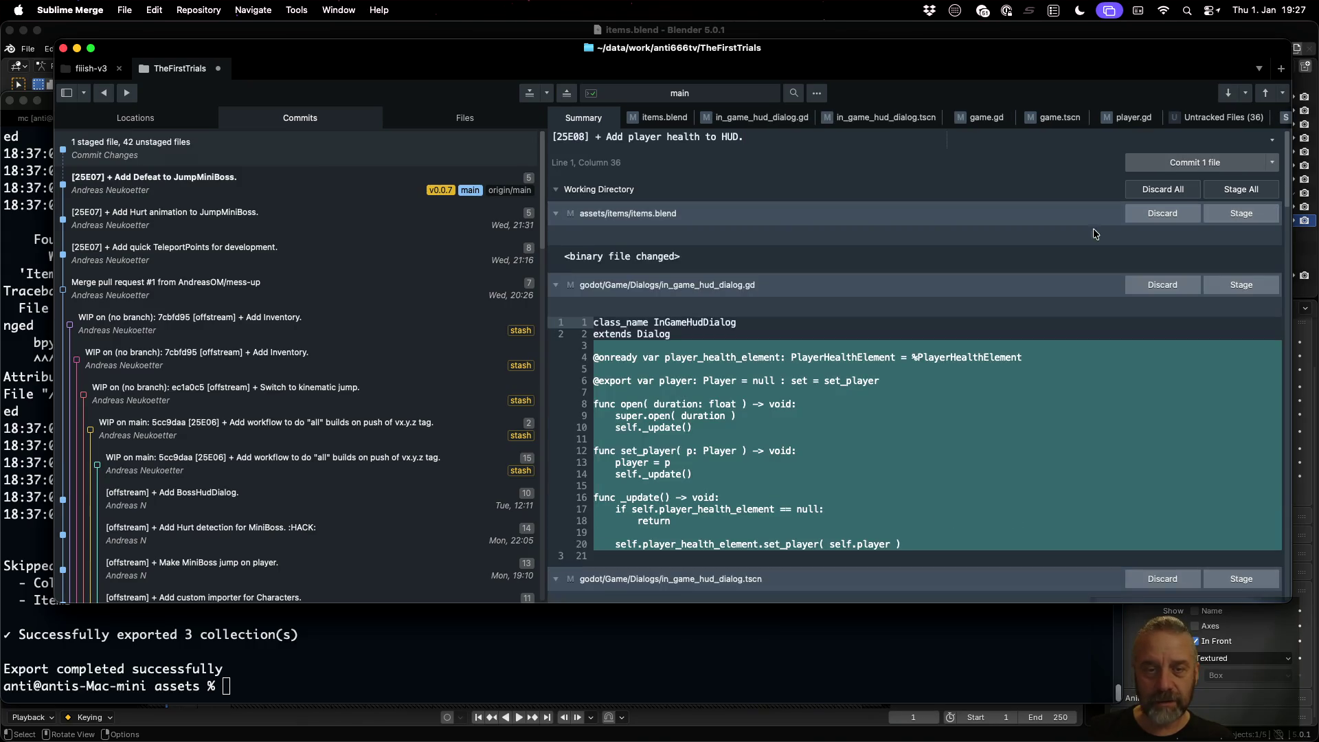
Step: Stage items.blend, in_game_hud_dialog.gd/.tscn, game.gd and game.tscn, viewing diffs side by side
{"action": "left_click_drag", "start_coordinate": [550, 266], "coordinate": [221, 265]}
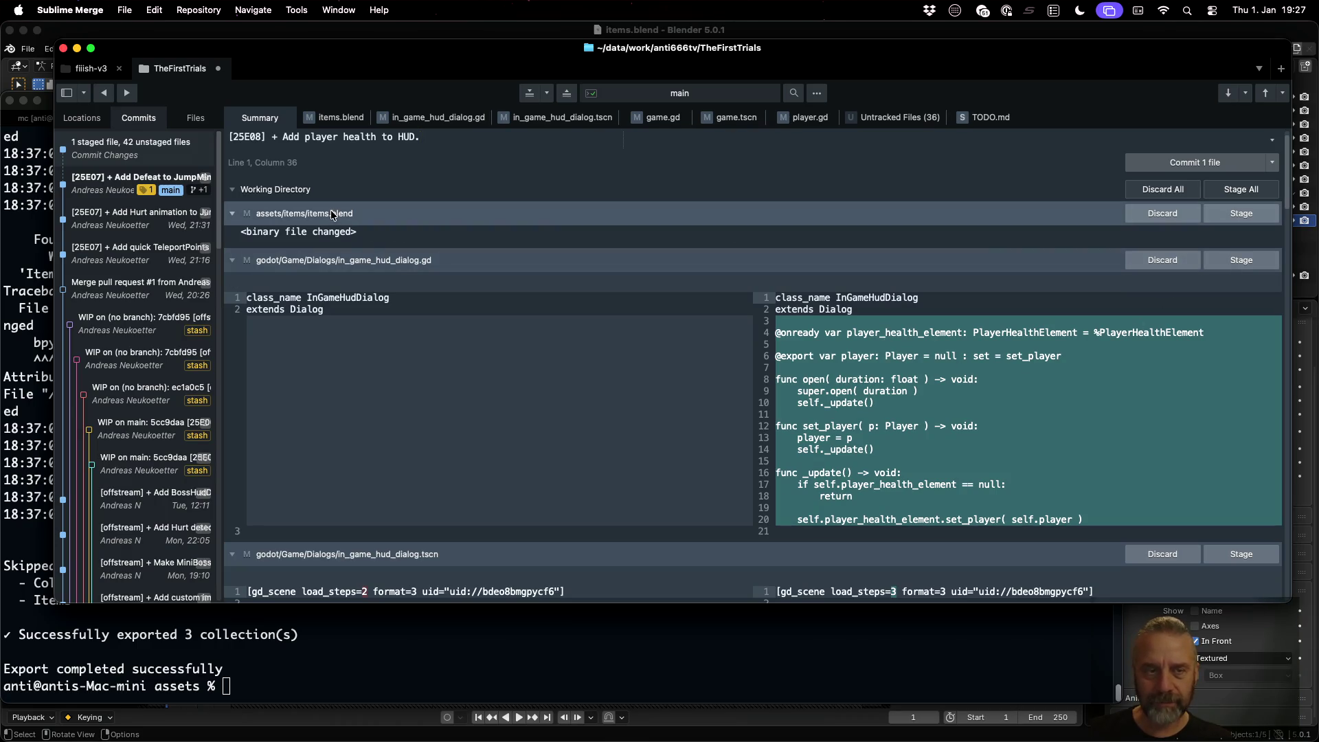
{"action": "left_click", "coordinate": [1256, 217]}
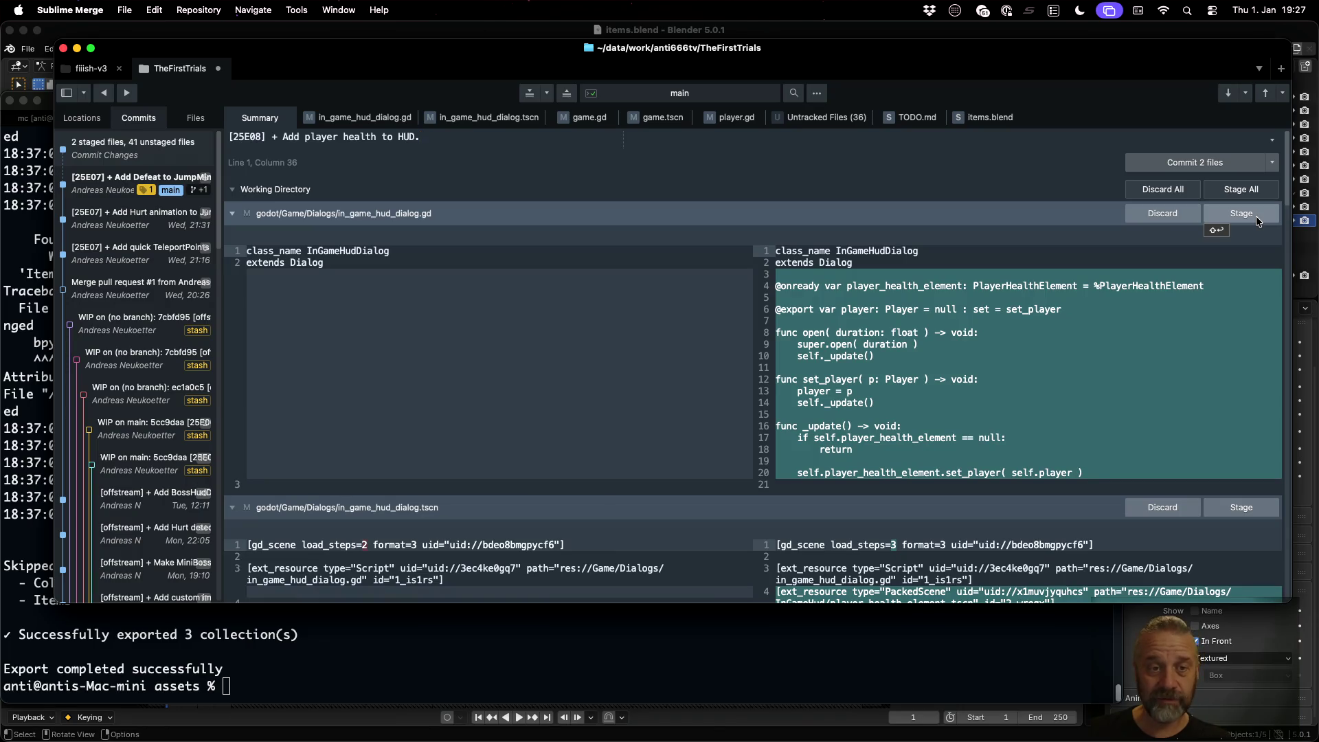
{"action": "left_click", "coordinate": [1256, 216]}
{"action": "left_click", "coordinate": [1256, 216]}
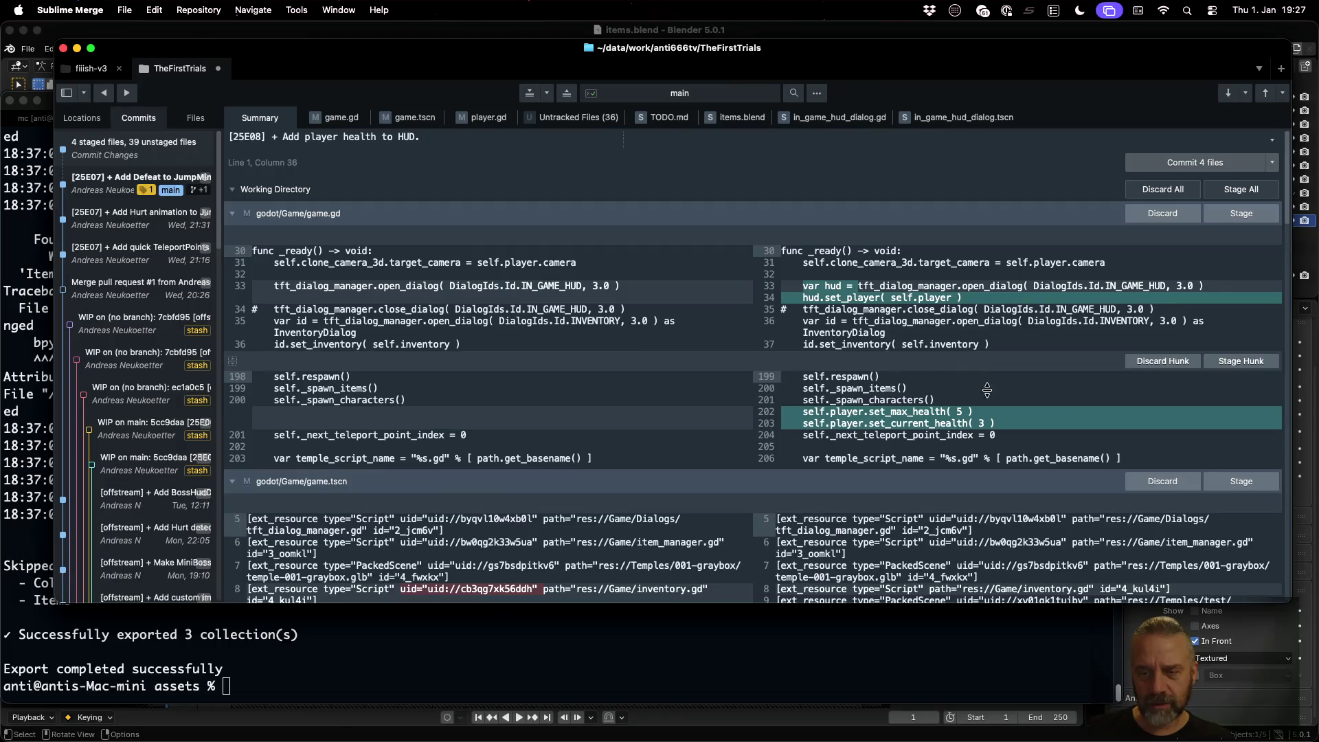
{"action": "left_click", "coordinate": [771, 410]}
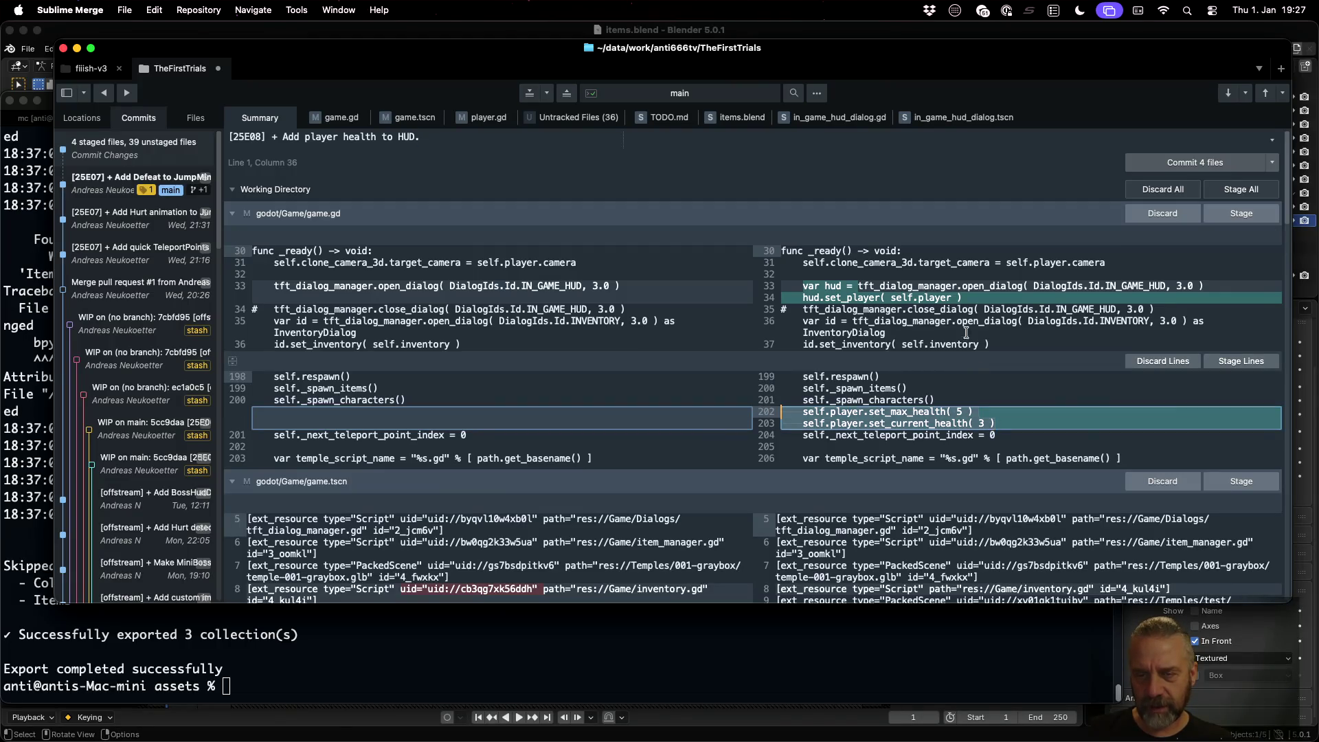
{"action": "left_click", "coordinate": [1262, 217]}
{"action": "left_click", "coordinate": [1262, 218]}
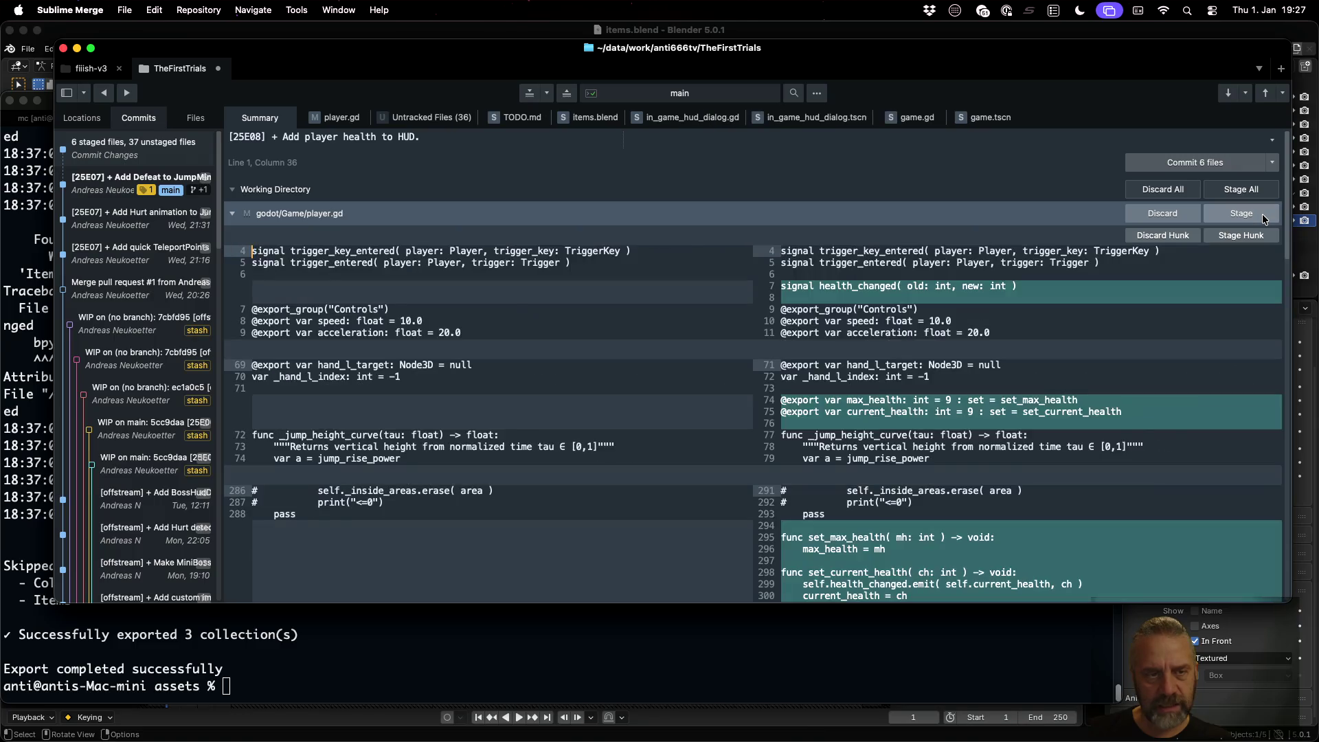
Step: Stage player.gd, the new player_health_element files, the Item-PlayerHeart.glb model, its import and palette texture
{"action": "scroll", "coordinate": [996, 343], "scroll_direction": "down", "scroll_amount": 5}
{"action": "scroll", "coordinate": [1019, 330], "scroll_direction": "up", "scroll_amount": 2}
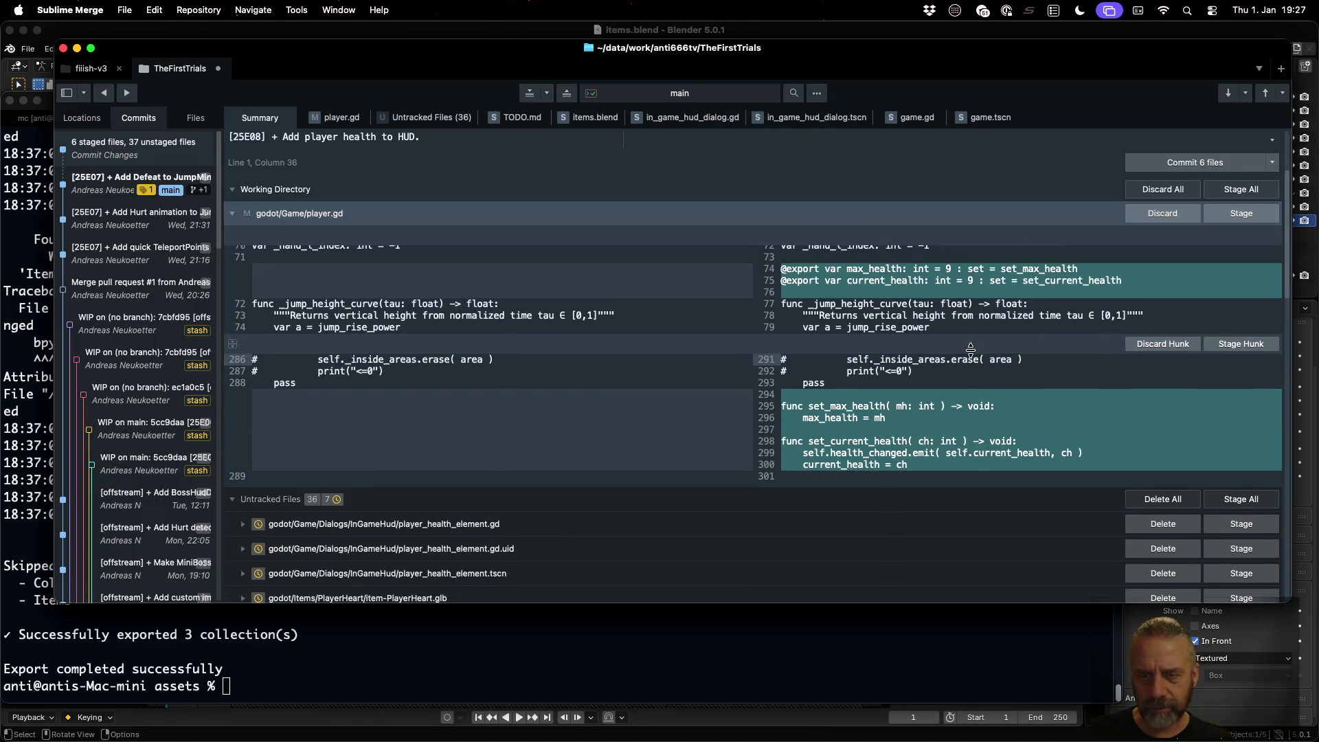
{"action": "scroll", "coordinate": [1078, 370], "scroll_direction": "up", "scroll_amount": 3}
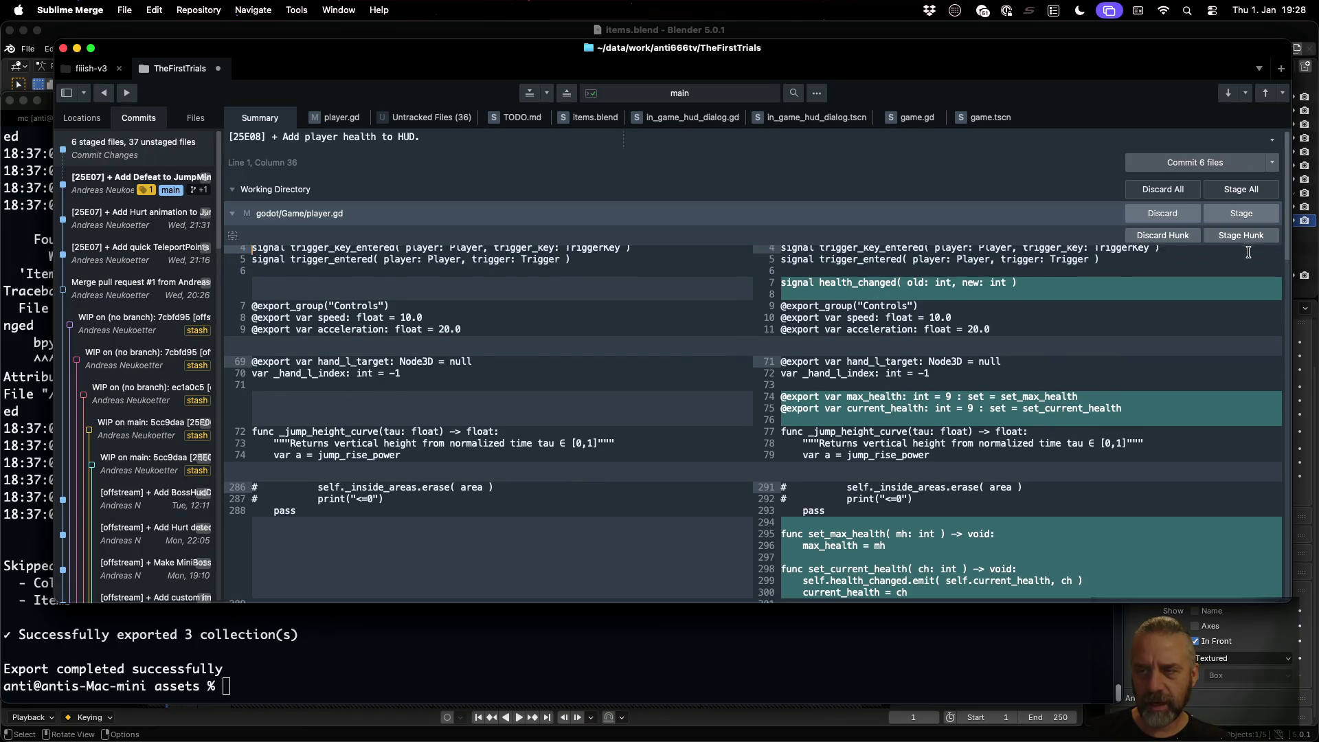
{"action": "left_click", "coordinate": [1232, 212]}
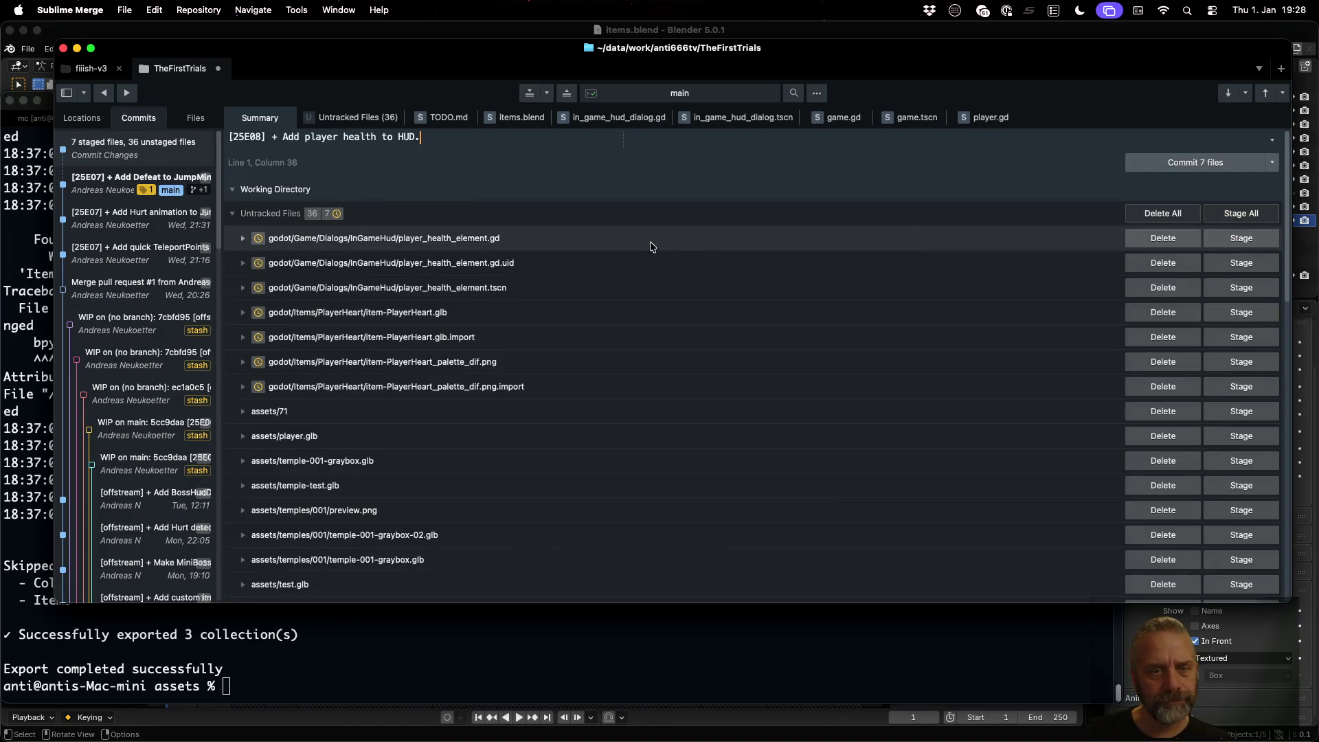
{"action": "left_click", "coordinate": [1258, 238]}
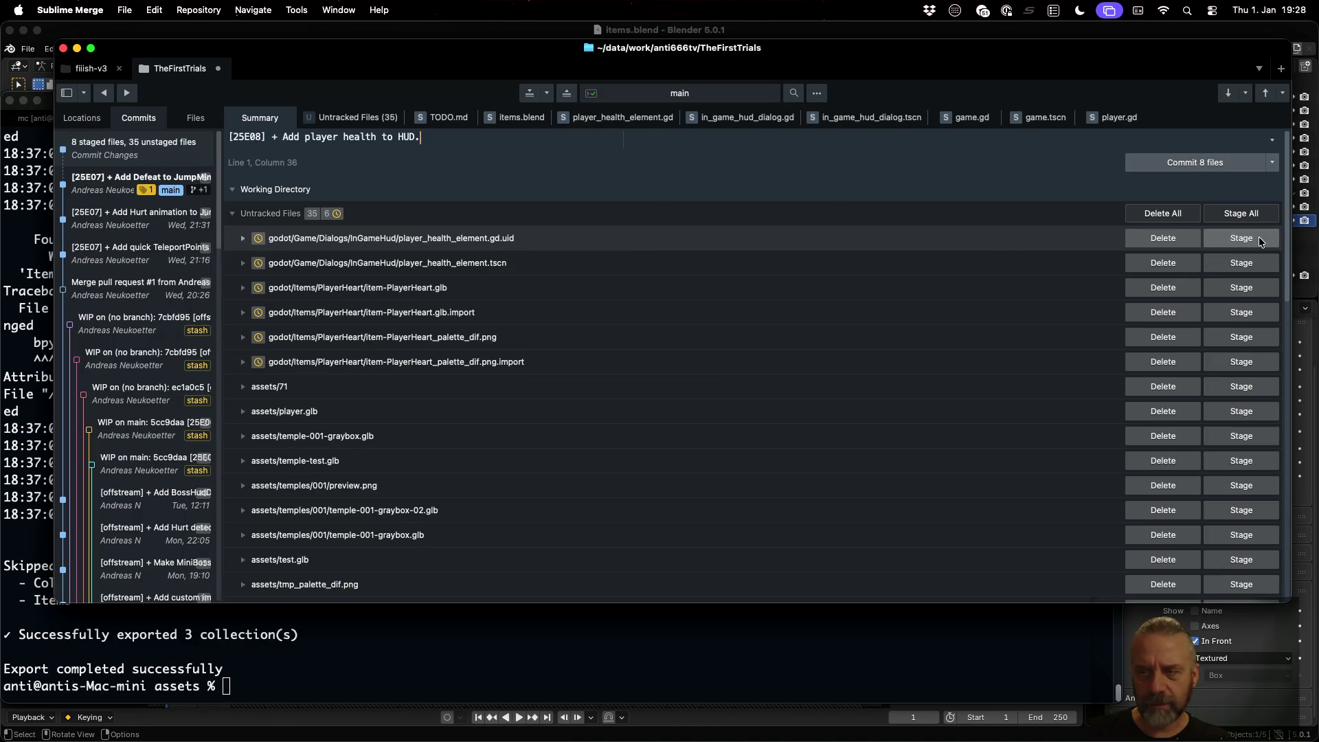
{"action": "left_click", "coordinate": [1258, 236]}
{"action": "left_click", "coordinate": [1258, 236]}
{"action": "left_click", "coordinate": [1258, 236]}
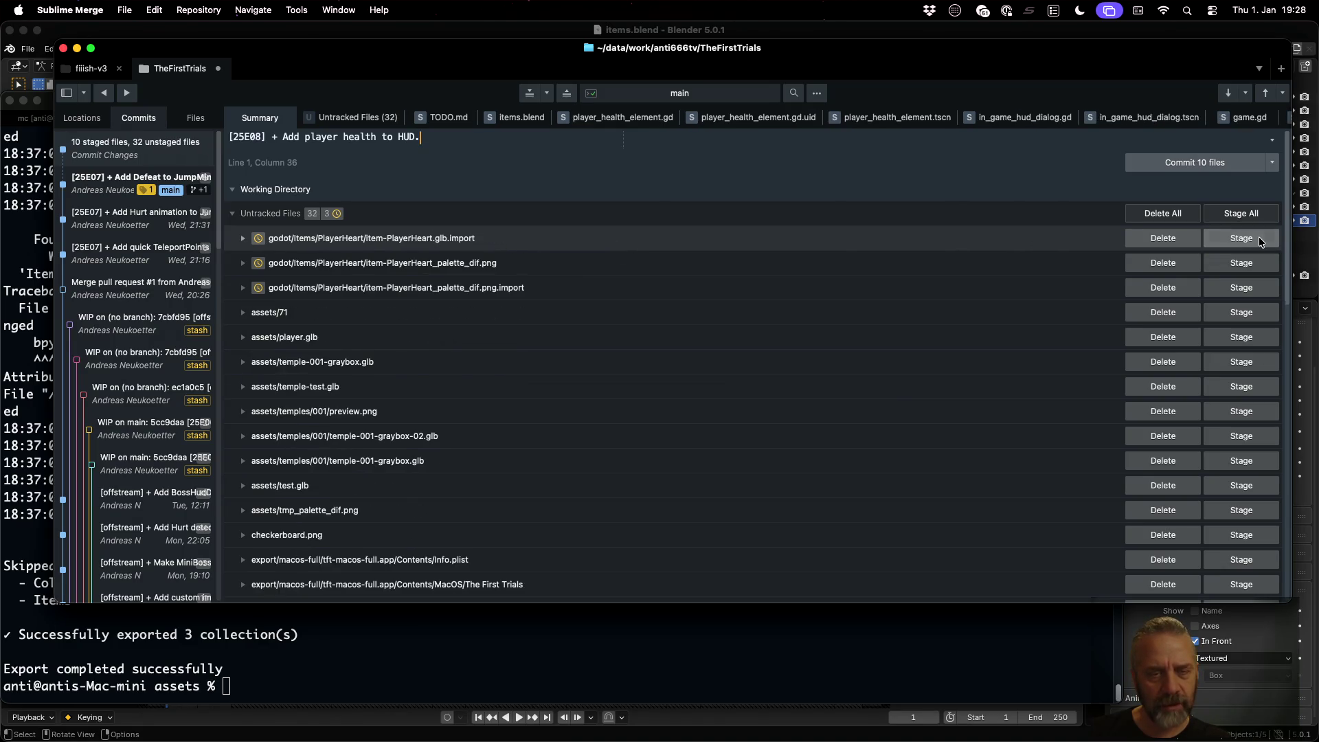
{"action": "left_click", "coordinate": [1258, 236]}
{"action": "left_click", "coordinate": [1258, 236]}
{"action": "left_click", "coordinate": [1258, 236]}
{"action": "scroll", "coordinate": [984, 320], "scroll_direction": "down", "scroll_amount": 10}
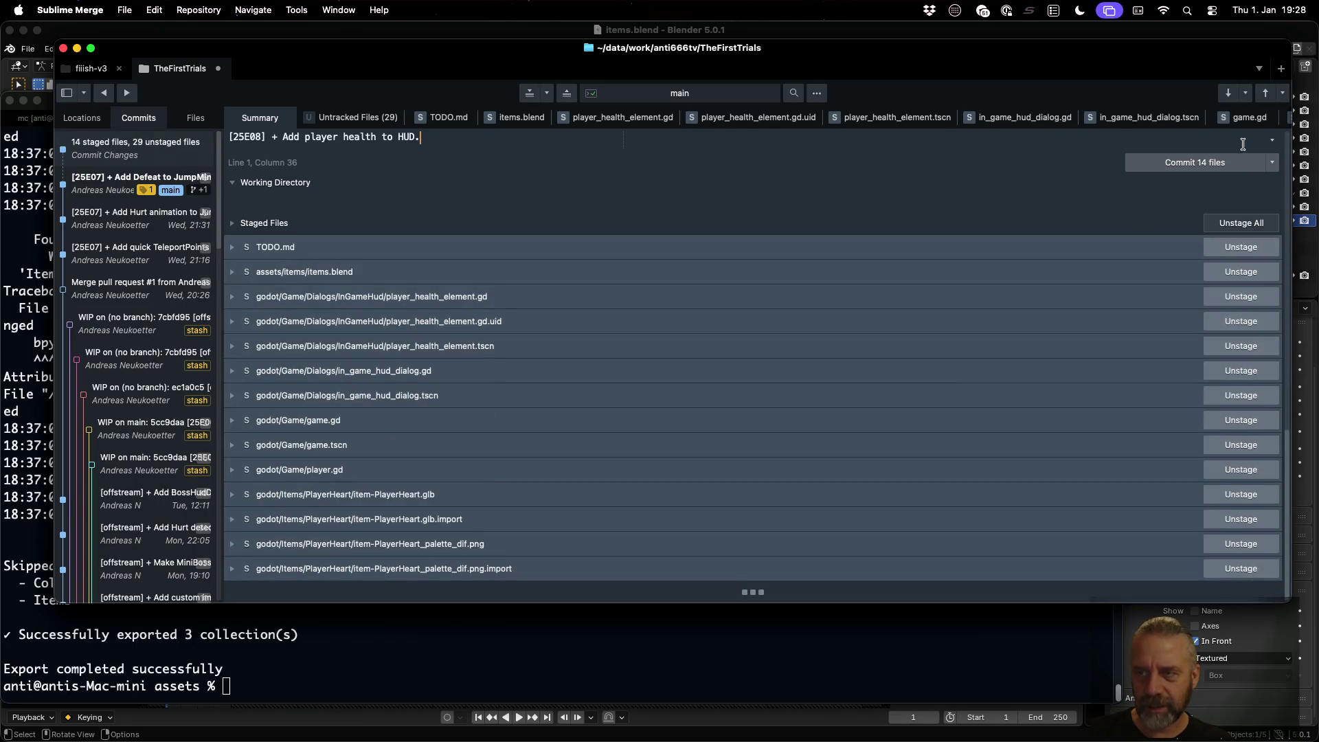
Step: Commit the 14 staged files and push main to origin via the command palette
{"action": "left_click", "coordinate": [1220, 162]}
{"action": "key", "text": "super+shift+p"}
{"action": "scroll", "coordinate": [972, 236], "scroll_direction": "down", "scroll_amount": 5}
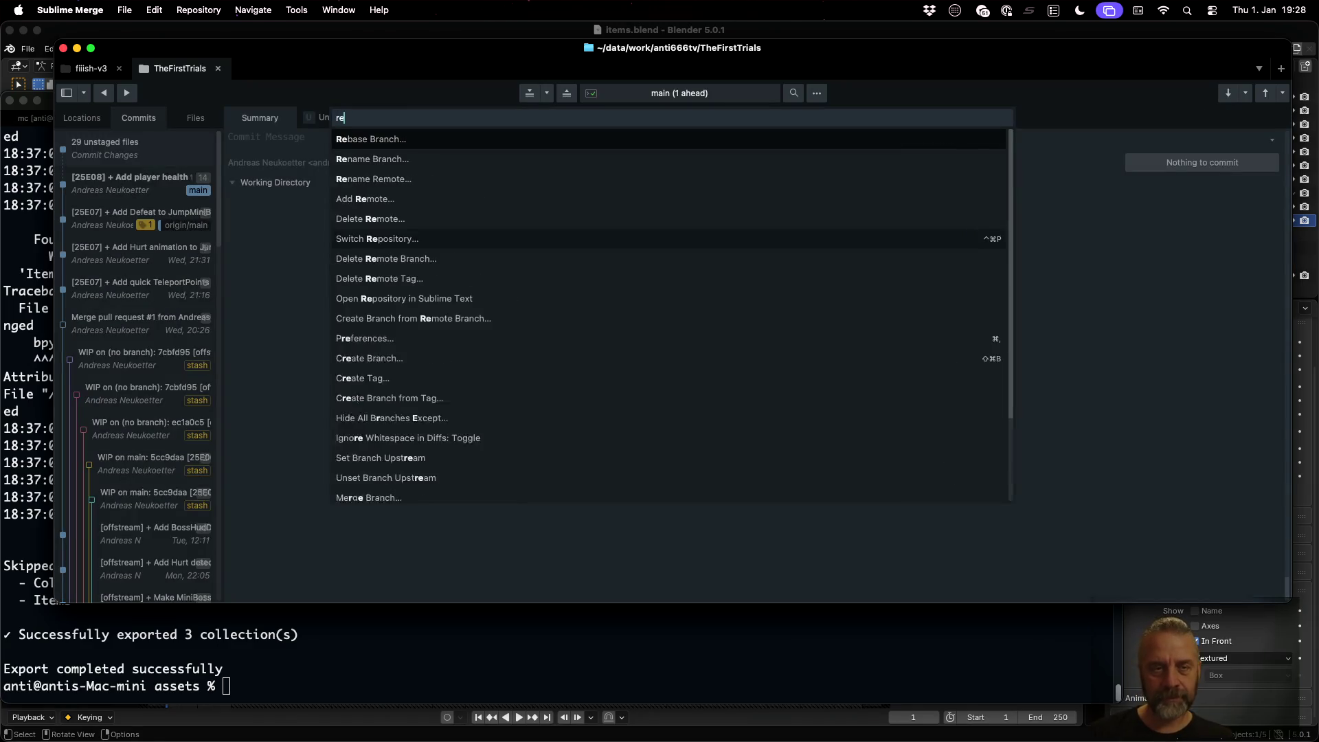
{"action": "key", "text": "Escape"}
{"action": "key", "text": "super+shift+p"}
{"action": "type", "text": "push"}
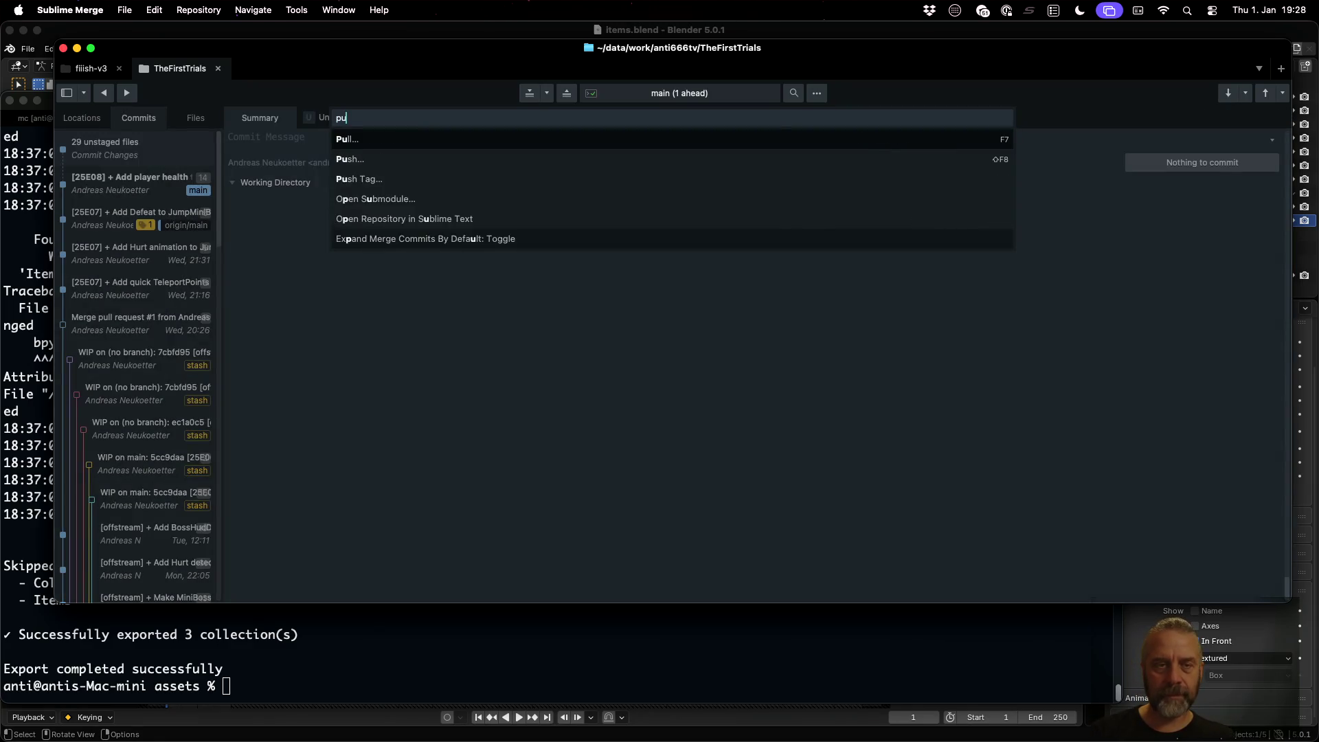
{"action": "key", "text": "Return"}
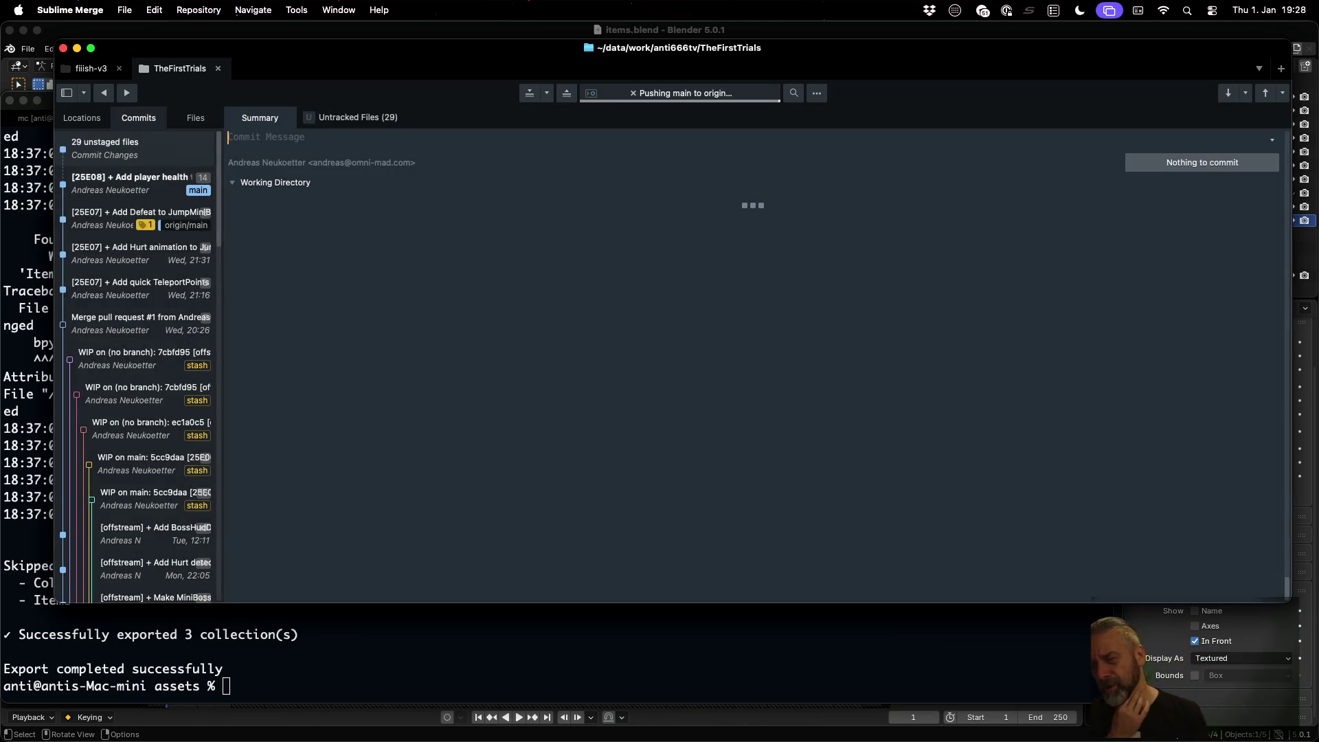
{"action": "key", "text": "super+Tab"}
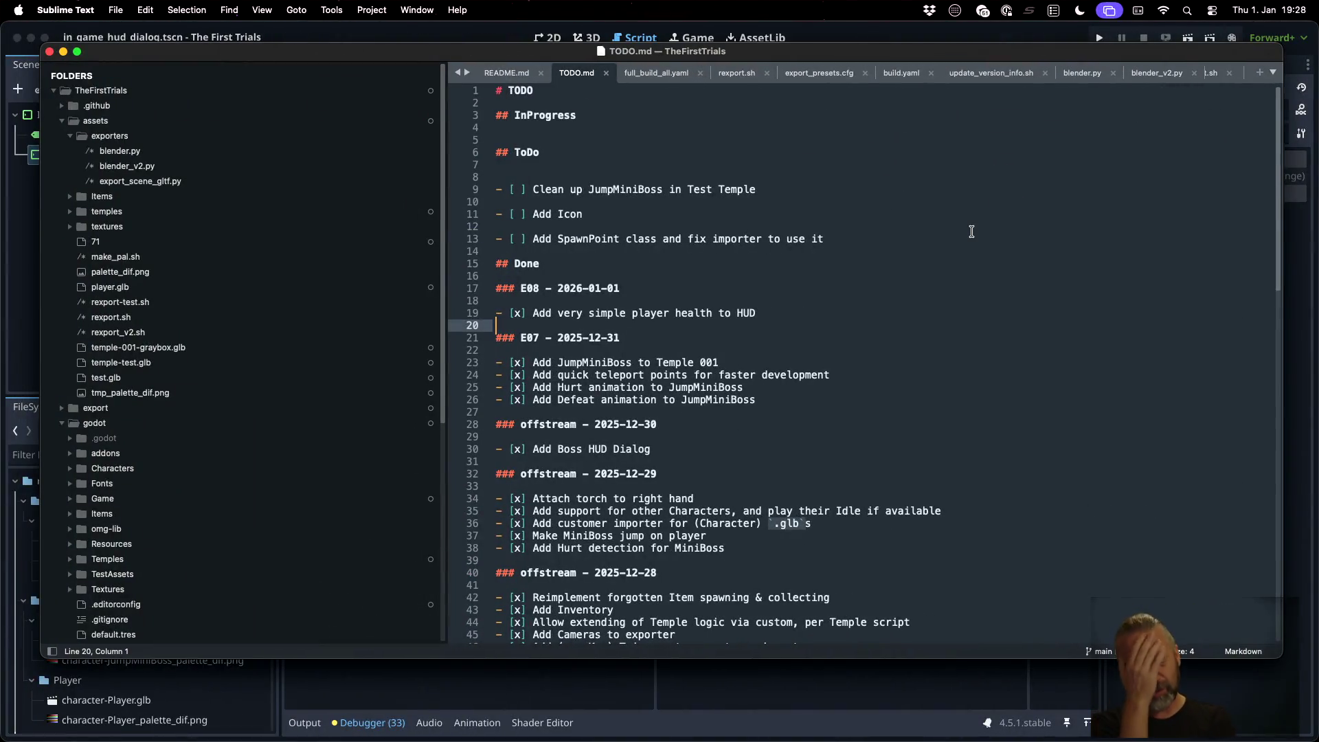
Step: Search DuckDuckGo from Firefox's address bar for 'hit boxes and hurt boxes'
{"action": "key", "text": "super+Tab"}
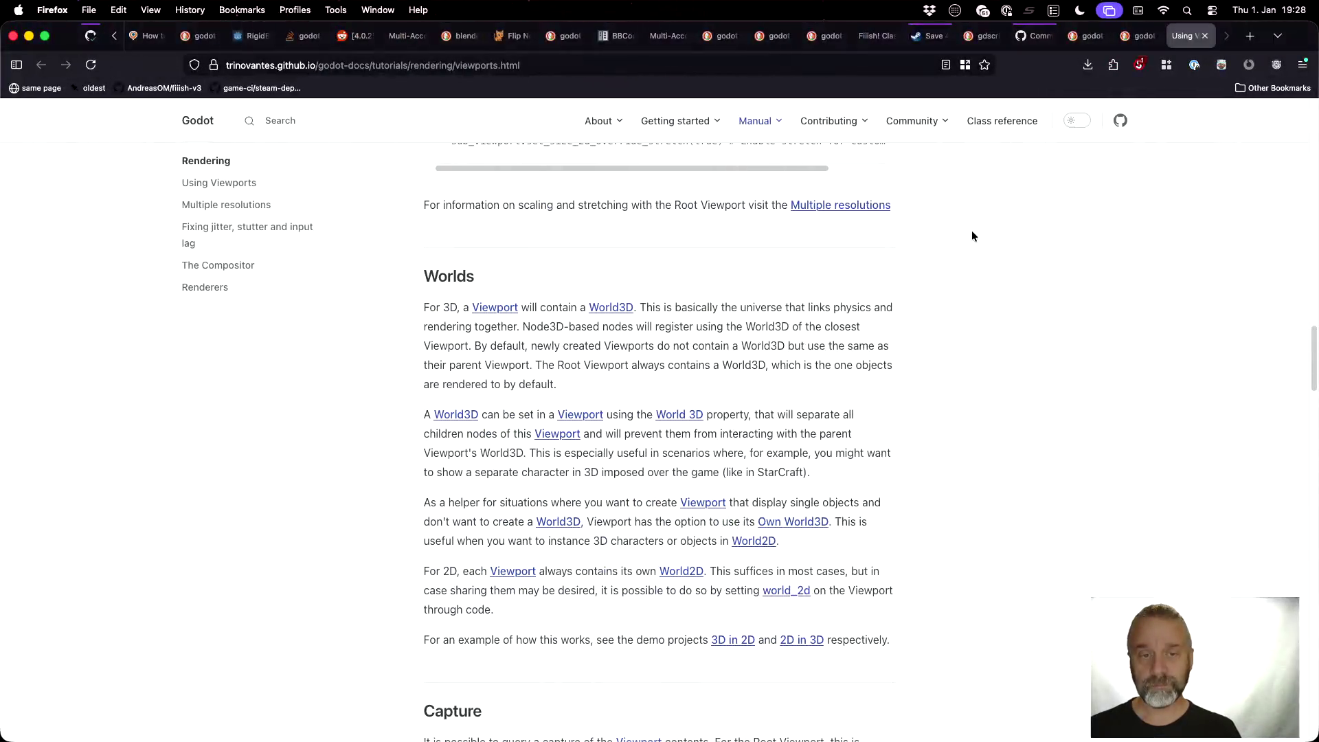
{"action": "key", "text": "super+l"}
{"action": "type", "text": "hit"}
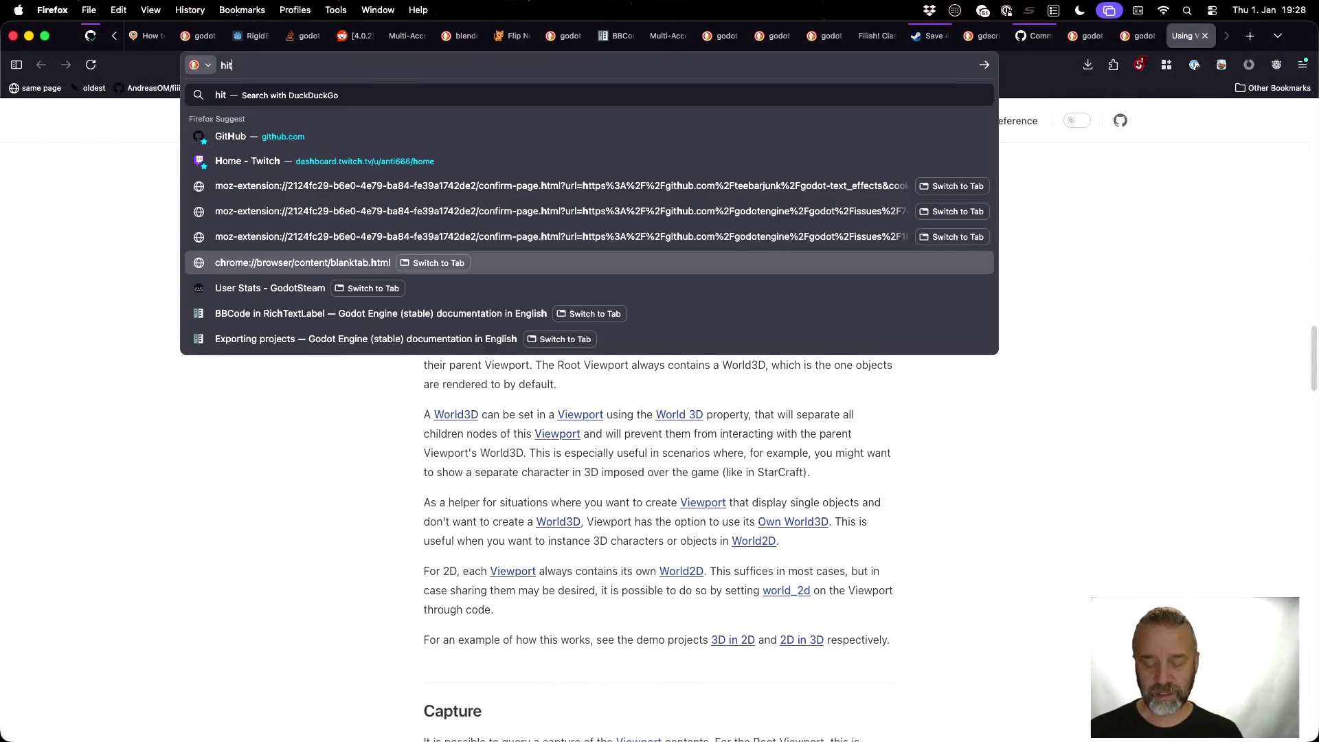
{"action": "type", "text": " boxes and hut"}
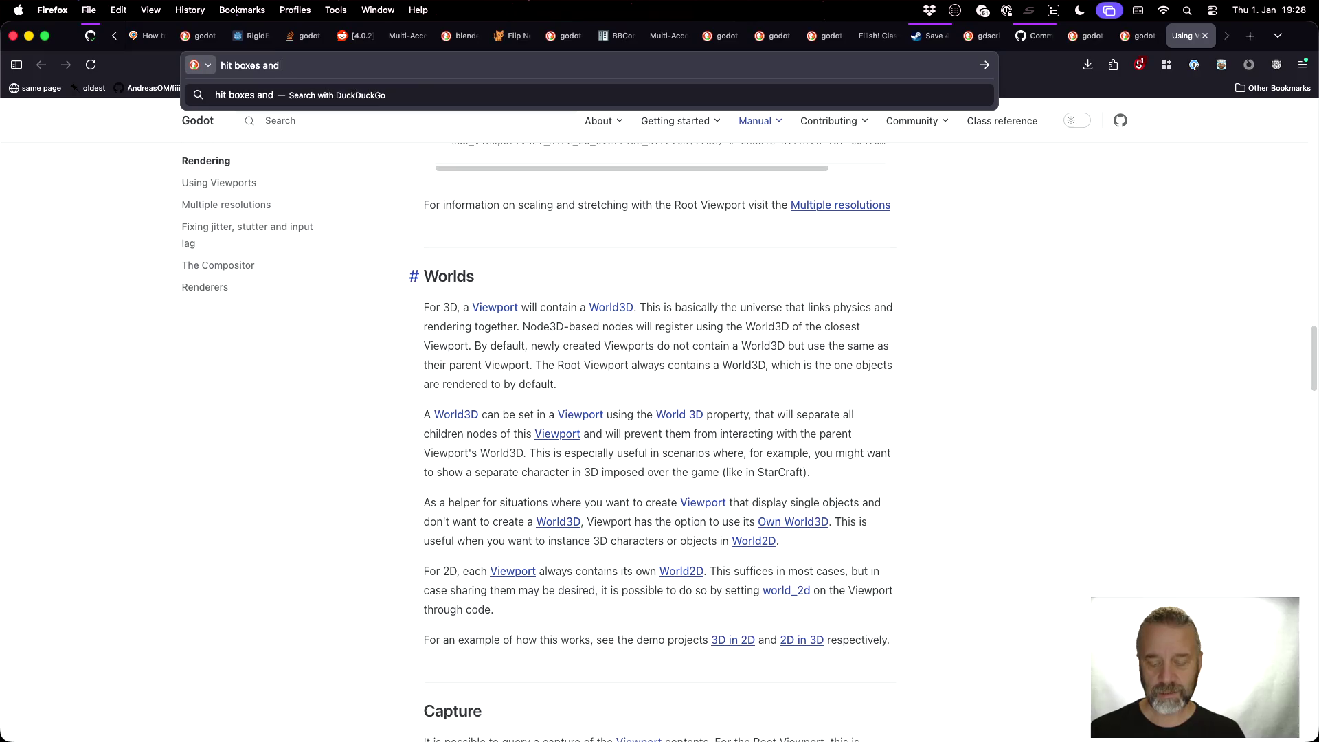
{"action": "key", "text": "BackSpace"}
{"action": "key", "text": "BackSpace"}
{"action": "type", "text": "rt boxes"}
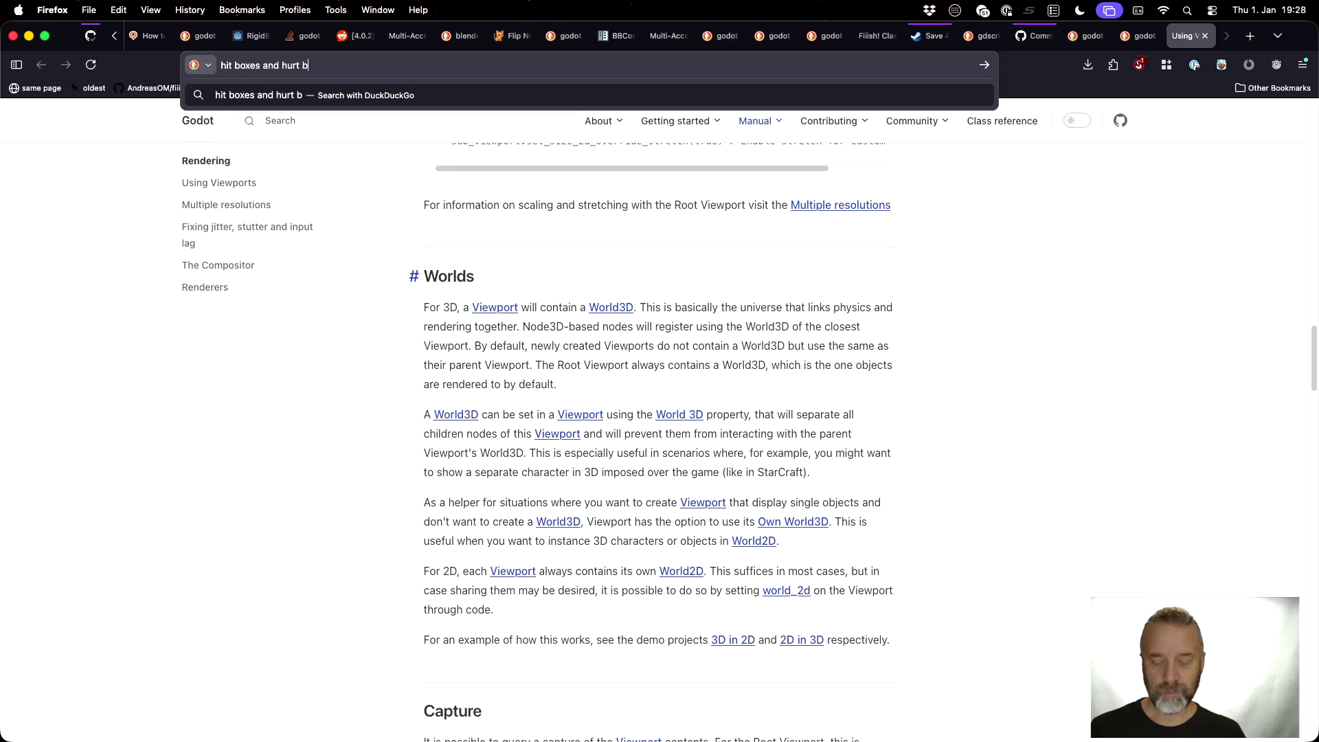
{"action": "key", "text": "Return"}
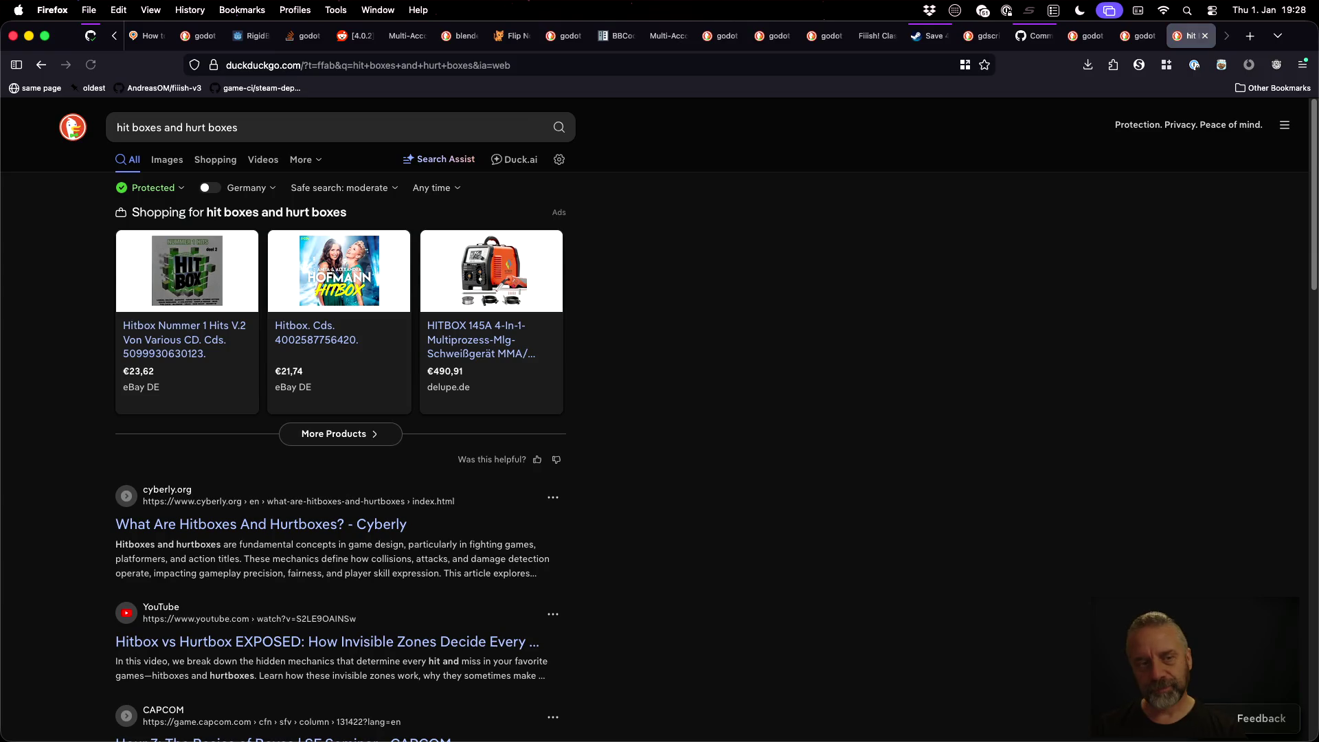
{"action": "left_click", "coordinate": [167, 159]}
{"action": "scroll", "coordinate": [718, 343], "scroll_direction": "down", "scroll_amount": 5}
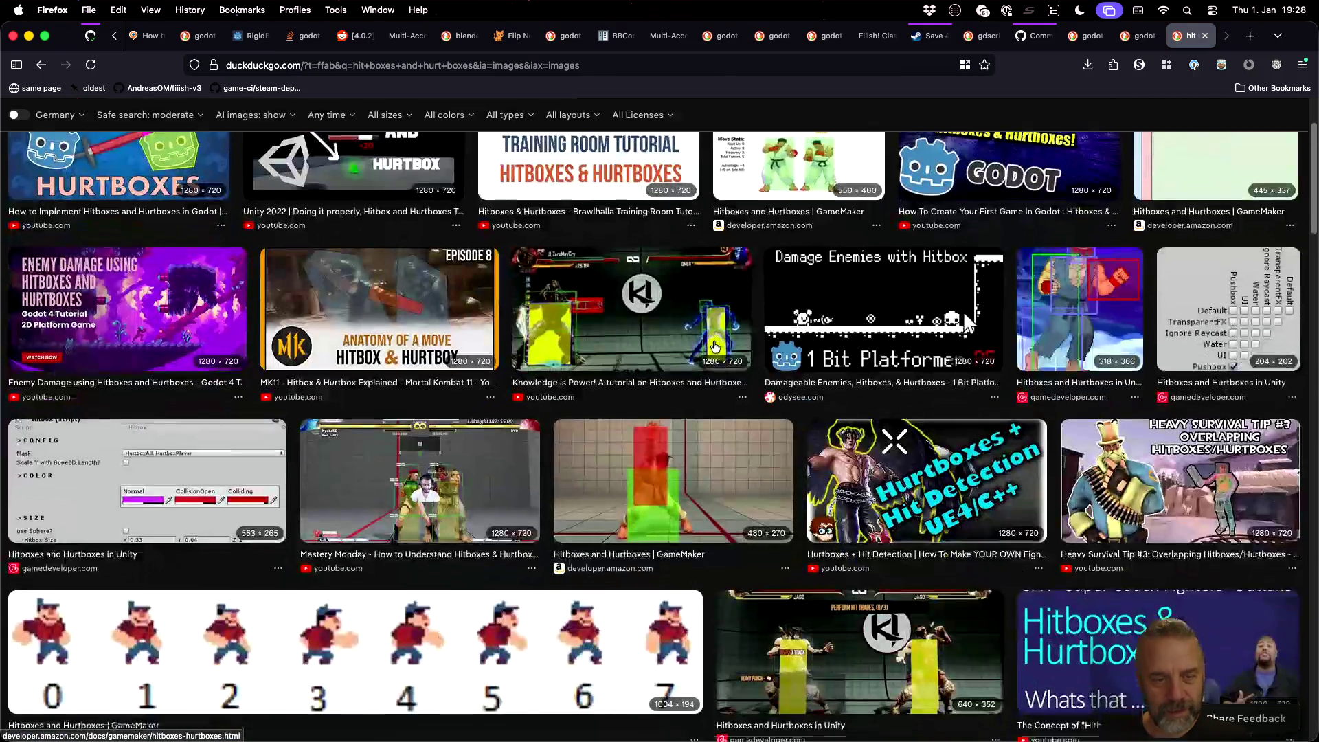
{"action": "scroll", "coordinate": [715, 347], "scroll_direction": "down", "scroll_amount": 15}
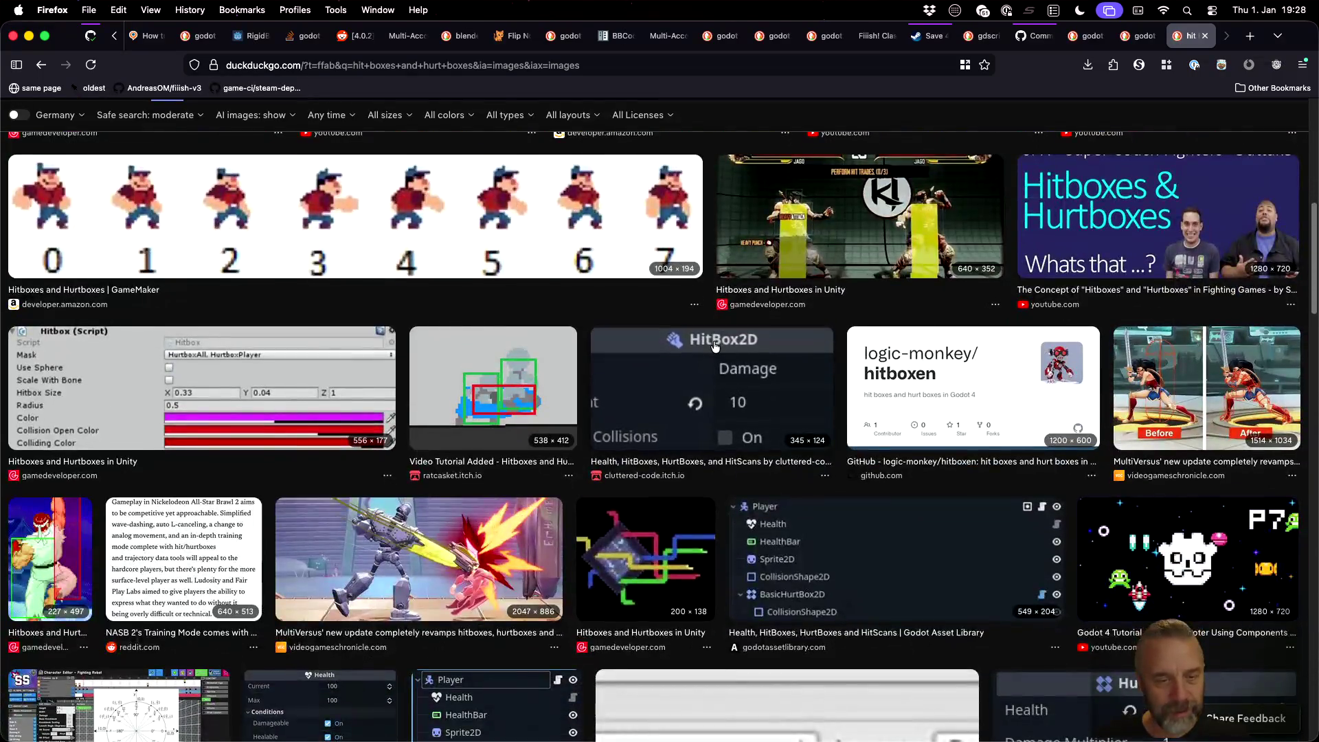
{"action": "scroll", "coordinate": [714, 347], "scroll_direction": "down", "scroll_amount": 8}
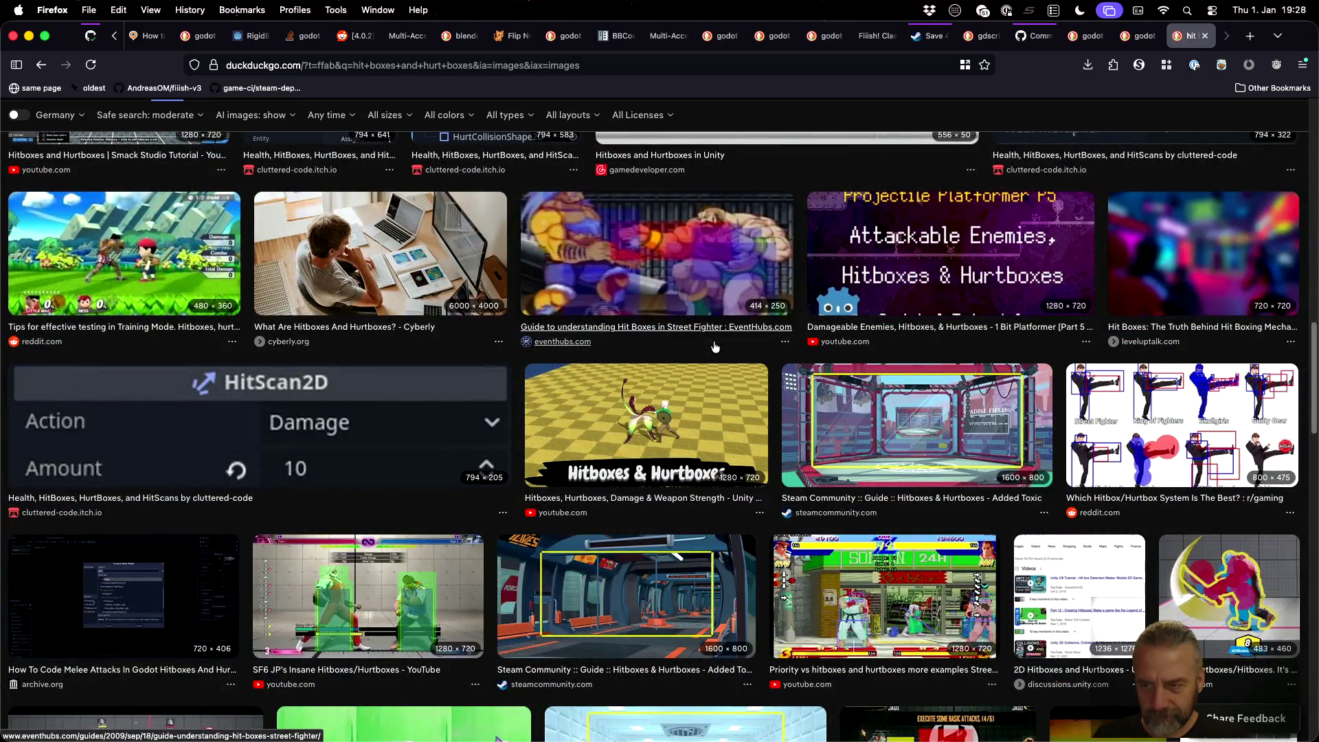
{"action": "scroll", "coordinate": [714, 347], "scroll_direction": "down", "scroll_amount": 16}
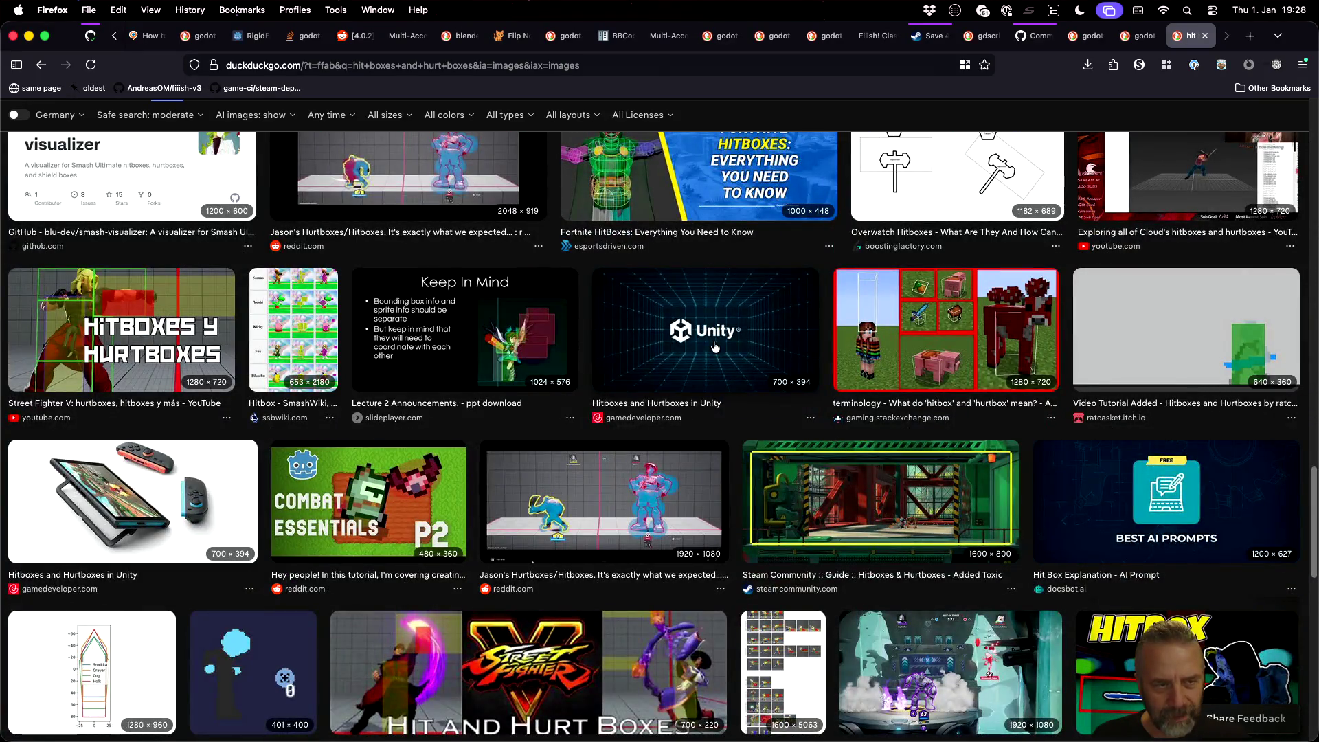
{"action": "scroll", "coordinate": [714, 346], "scroll_direction": "down", "scroll_amount": 3}
{"action": "scroll", "coordinate": [715, 346], "scroll_direction": "up", "scroll_amount": 3}
{"action": "scroll", "coordinate": [715, 347], "scroll_direction": "down", "scroll_amount": 6}
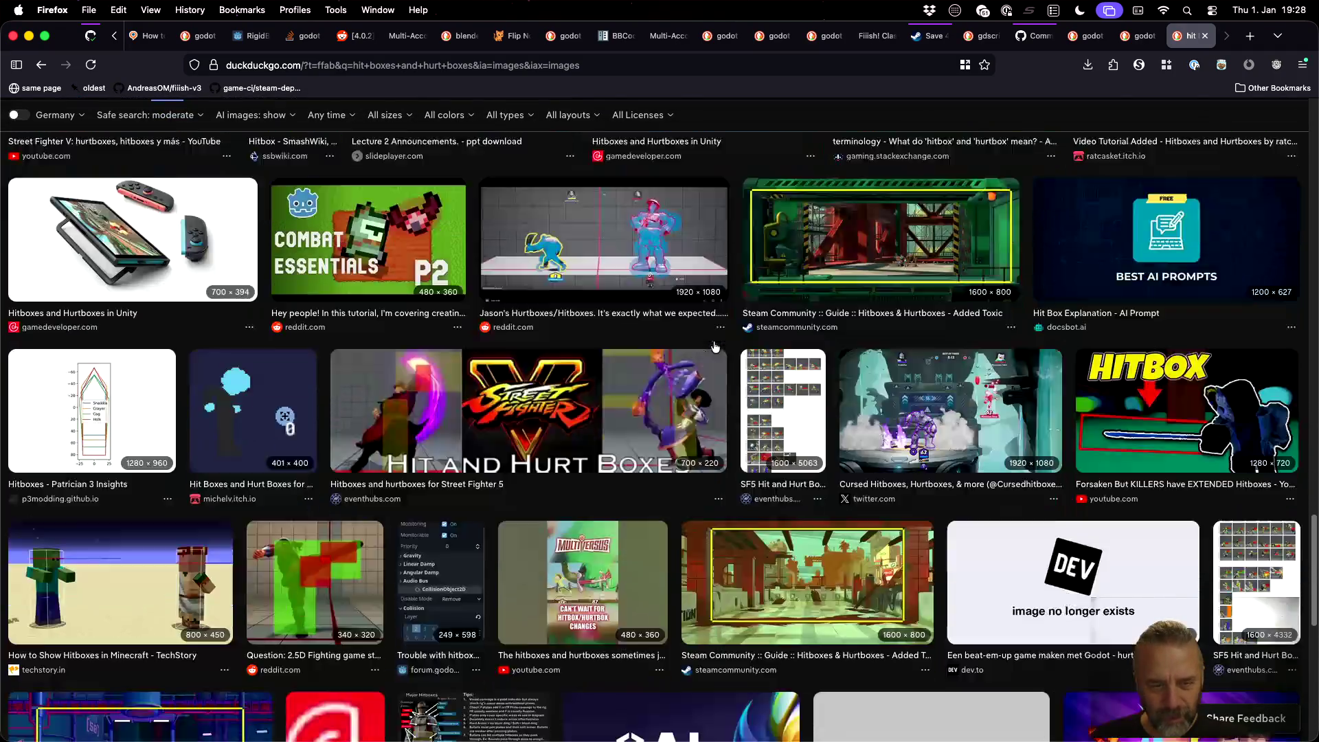
{"action": "scroll", "coordinate": [714, 347], "scroll_direction": "down", "scroll_amount": 5}
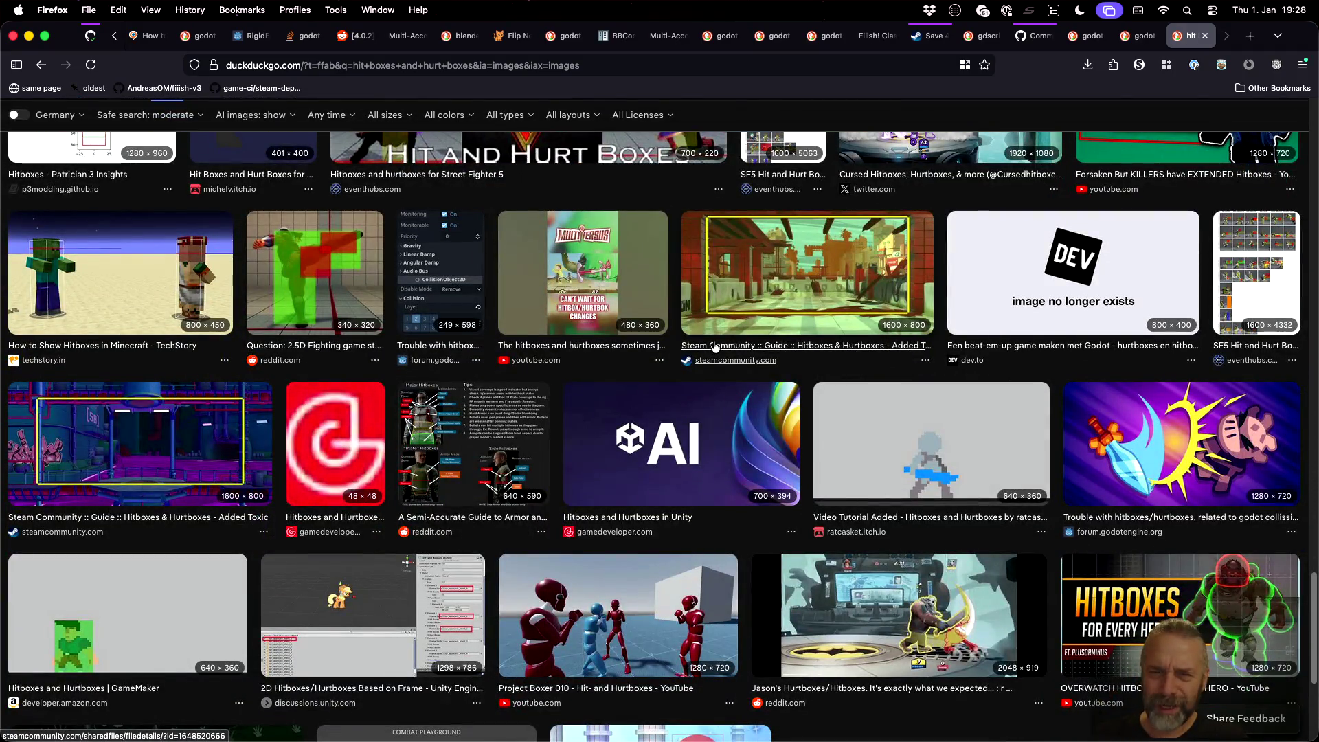
{"action": "scroll", "coordinate": [714, 347], "scroll_direction": "down", "scroll_amount": 8}
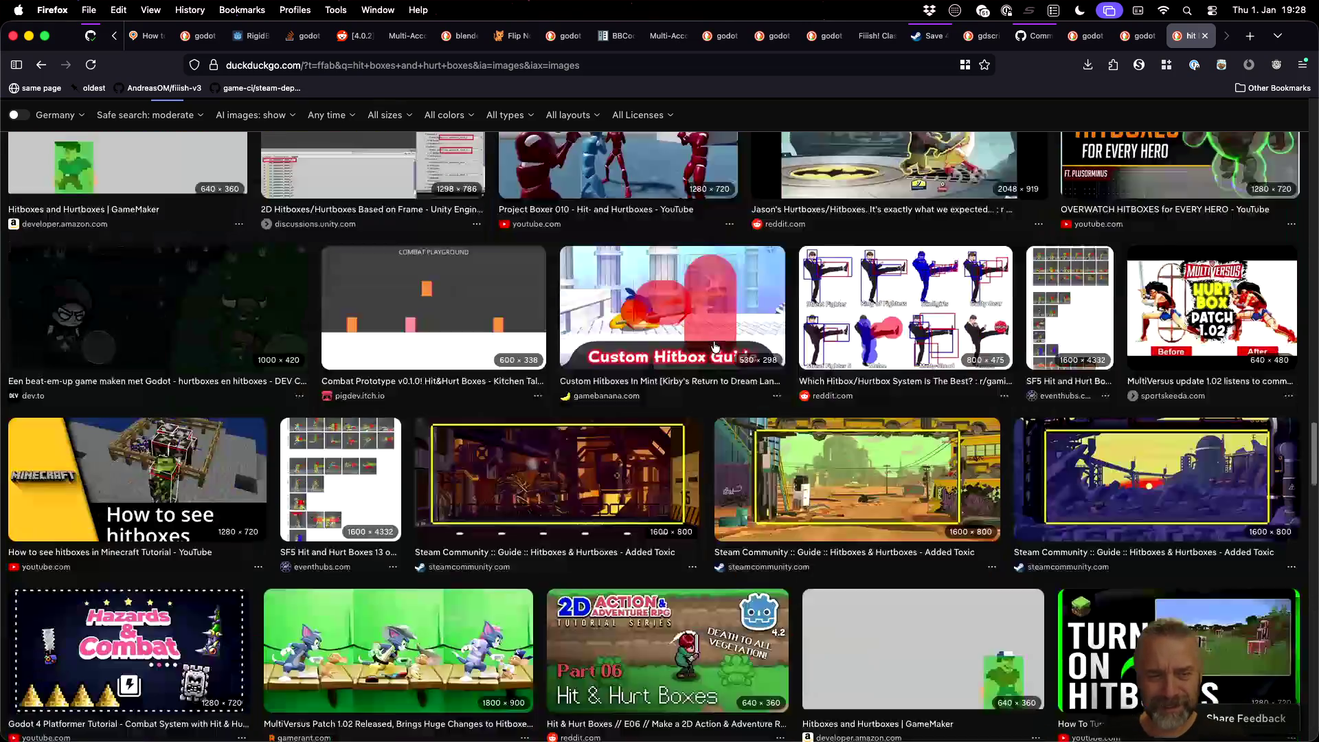
{"action": "scroll", "coordinate": [714, 347], "scroll_direction": "down", "scroll_amount": 1}
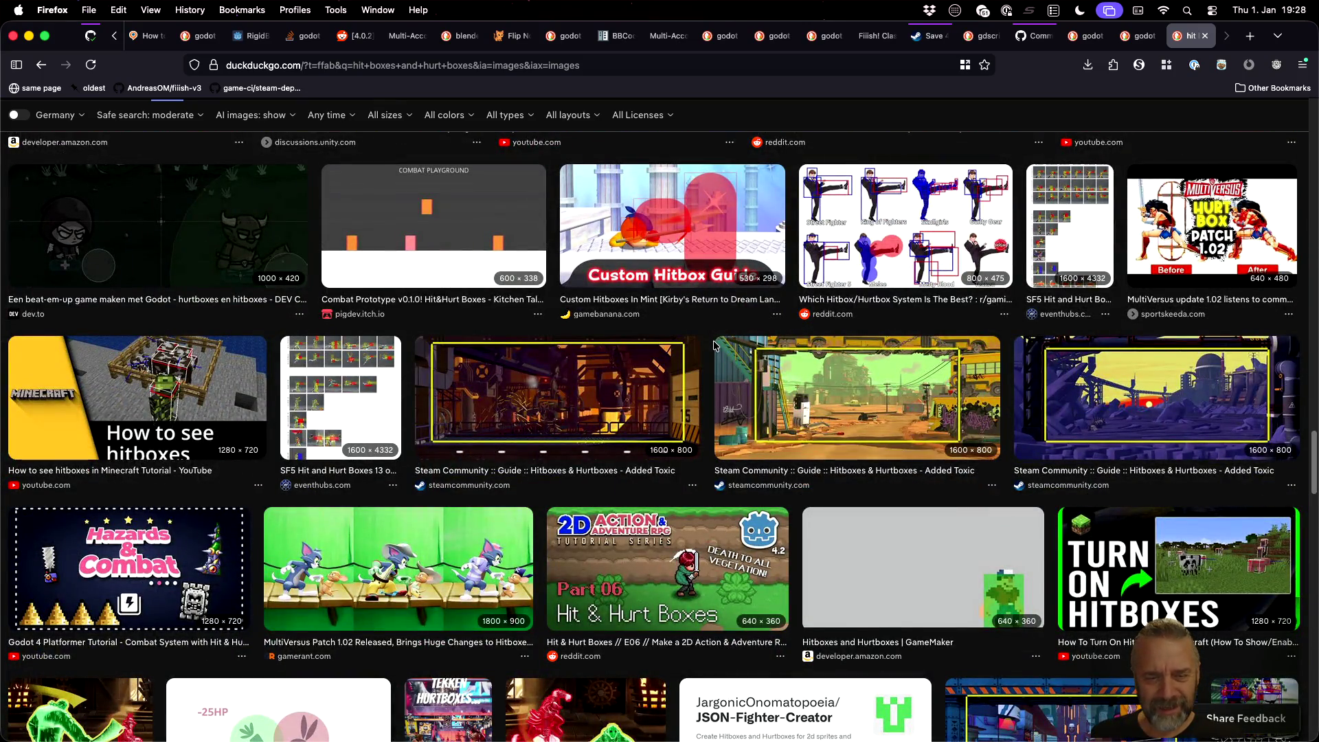
{"action": "scroll", "coordinate": [714, 347], "scroll_direction": "down", "scroll_amount": 8}
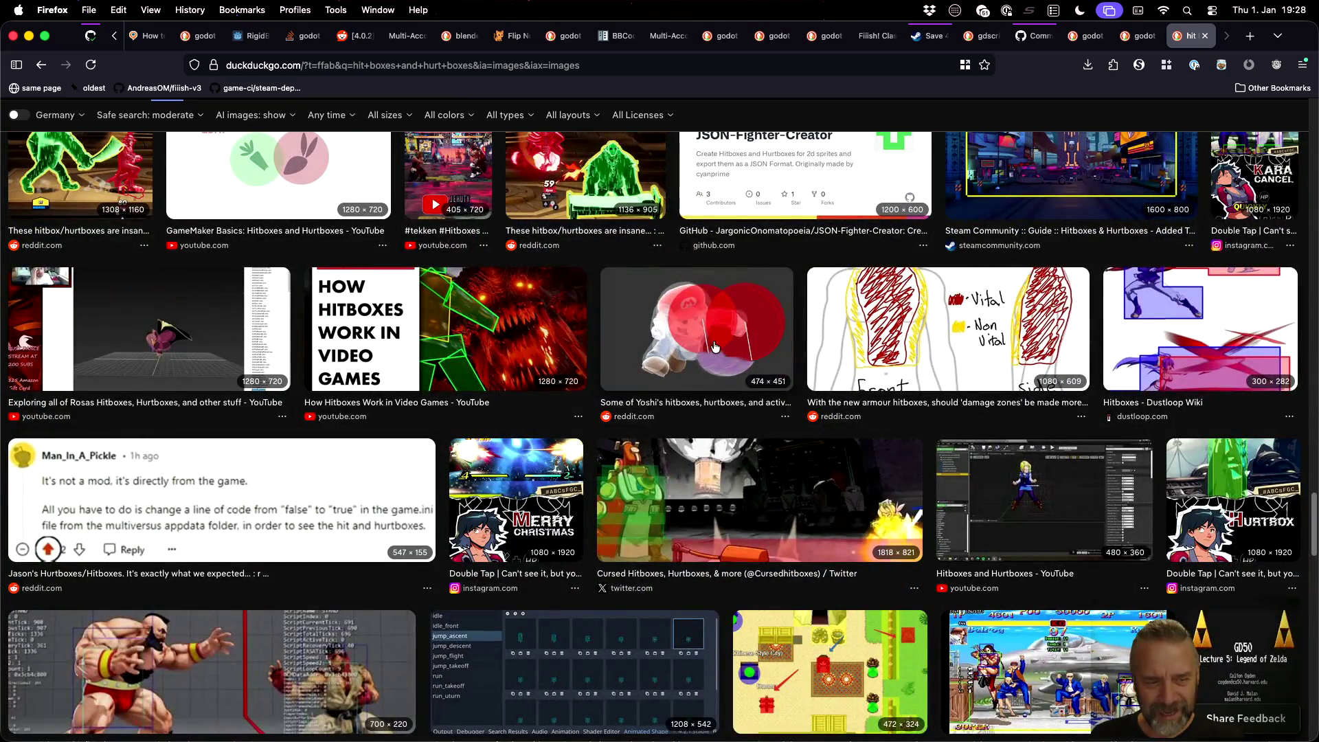
{"action": "scroll", "coordinate": [714, 346], "scroll_direction": "down", "scroll_amount": 3}
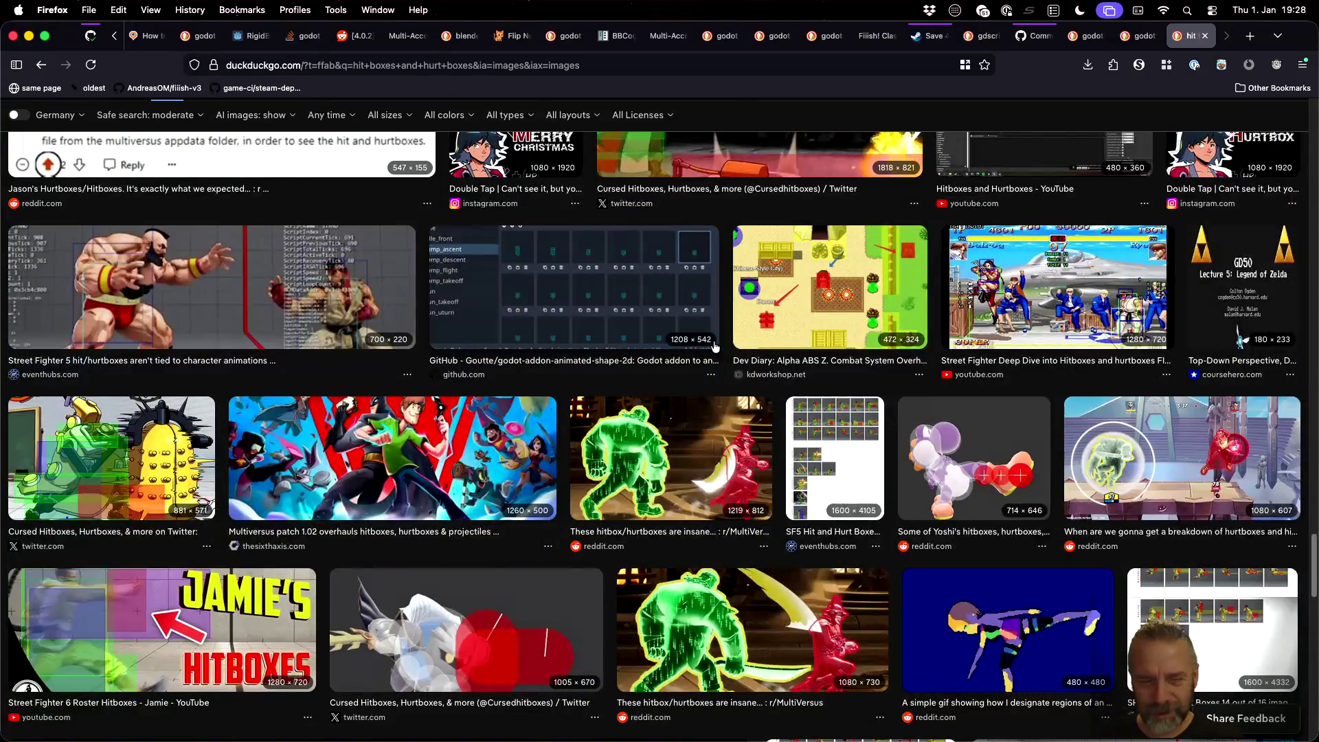
{"action": "scroll", "coordinate": [715, 347], "scroll_direction": "down", "scroll_amount": 3}
{"action": "scroll", "coordinate": [714, 346], "scroll_direction": "down", "scroll_amount": 6}
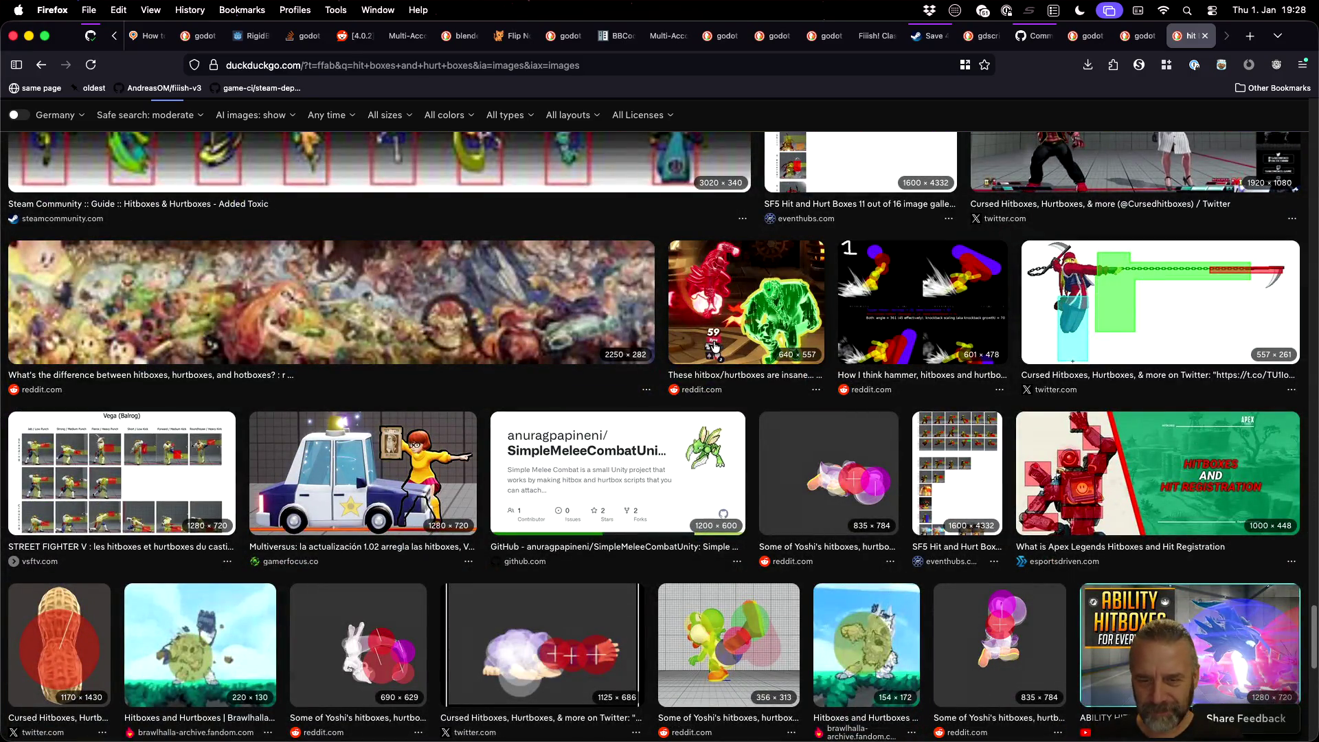
{"action": "scroll", "coordinate": [715, 347], "scroll_direction": "down", "scroll_amount": 5}
{"action": "scroll", "coordinate": [714, 346], "scroll_direction": "down", "scroll_amount": 5}
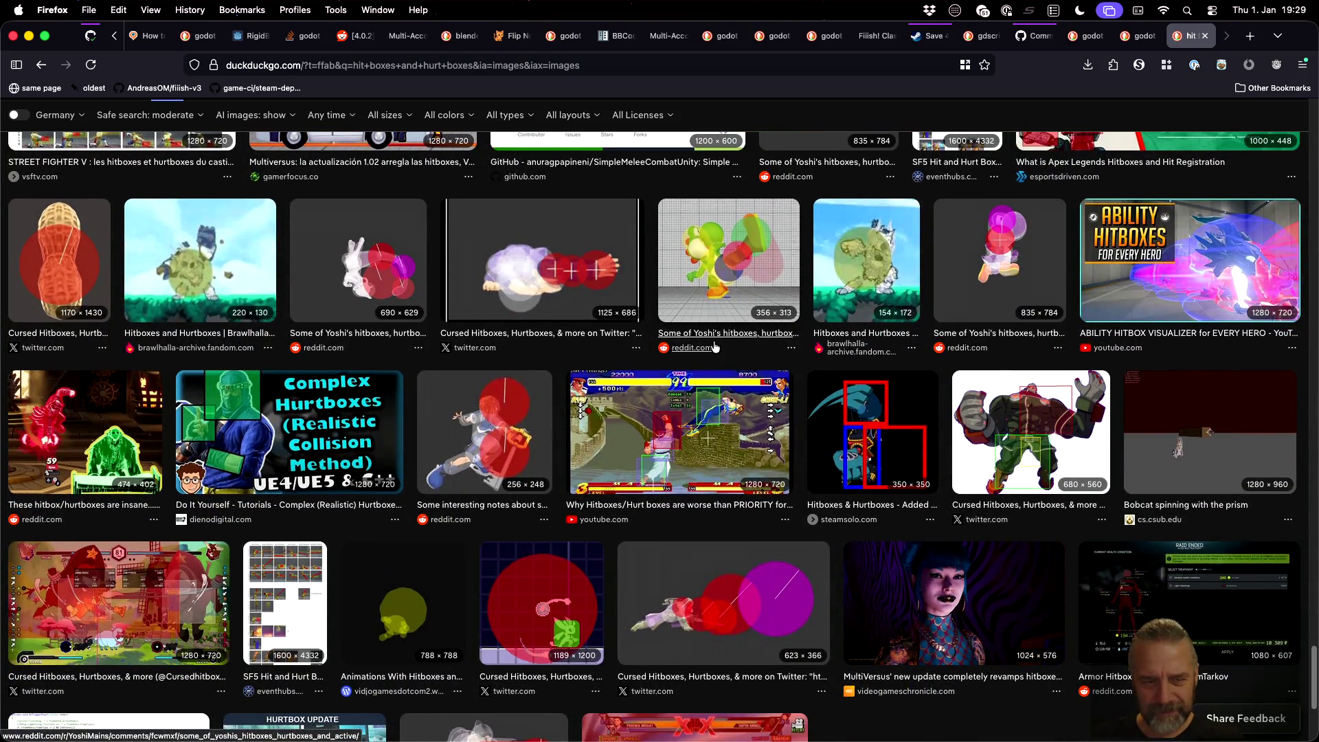
{"action": "scroll", "coordinate": [714, 346], "scroll_direction": "down", "scroll_amount": 5}
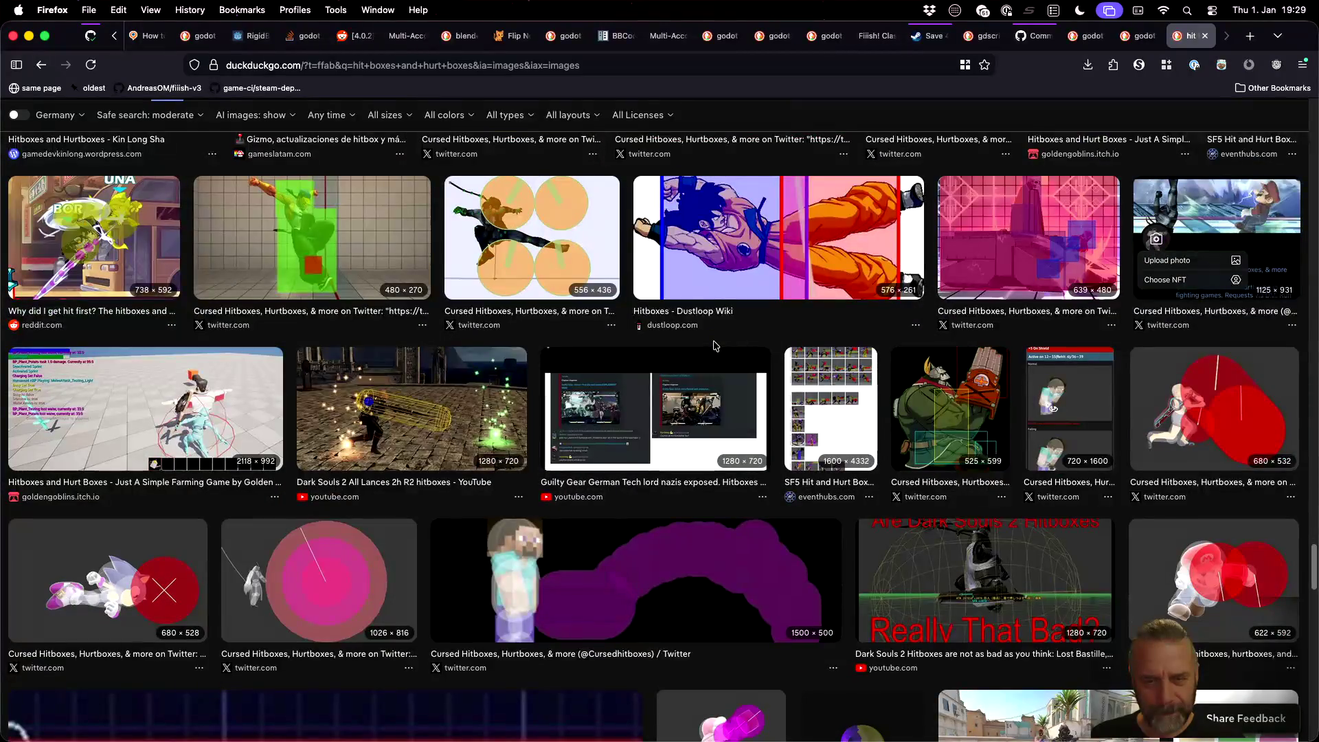
{"action": "scroll", "coordinate": [714, 345], "scroll_direction": "down", "scroll_amount": 6}
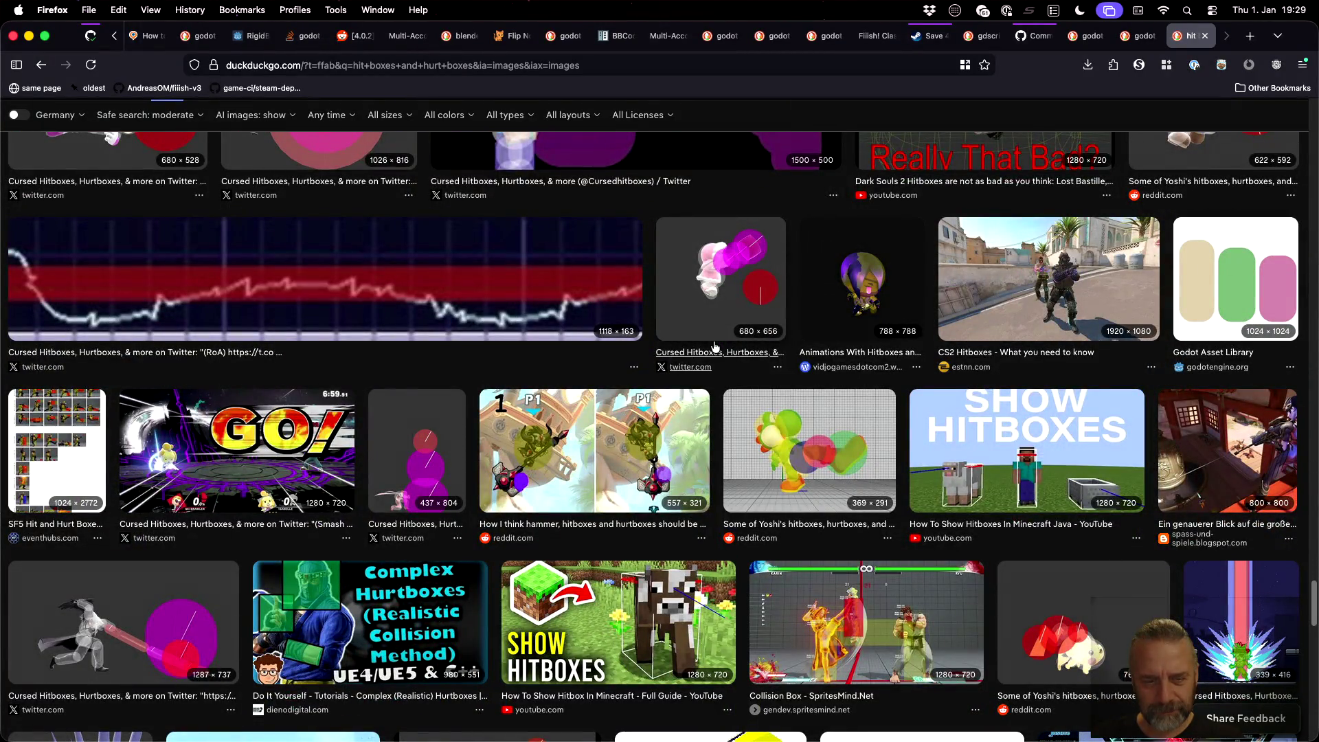
{"action": "scroll", "coordinate": [714, 346], "scroll_direction": "down", "scroll_amount": 5}
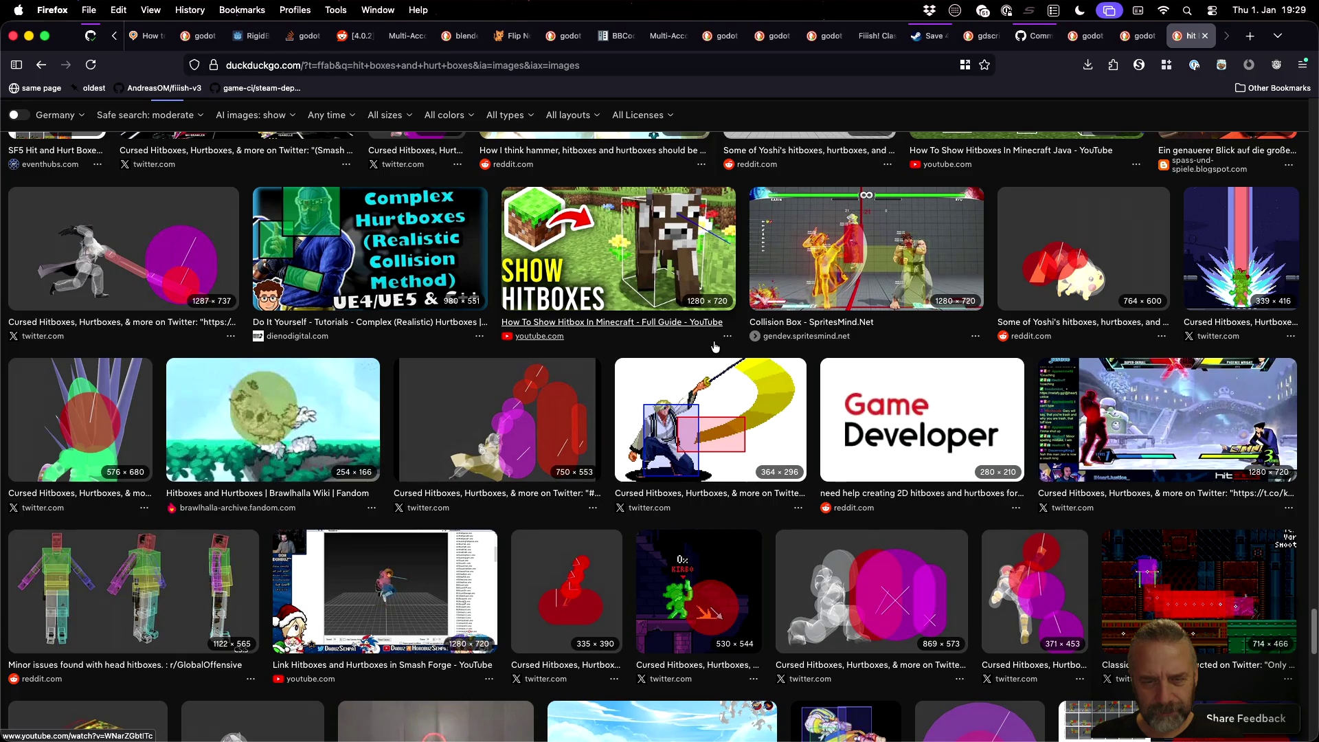
{"action": "scroll", "coordinate": [714, 346], "scroll_direction": "down", "scroll_amount": 4}
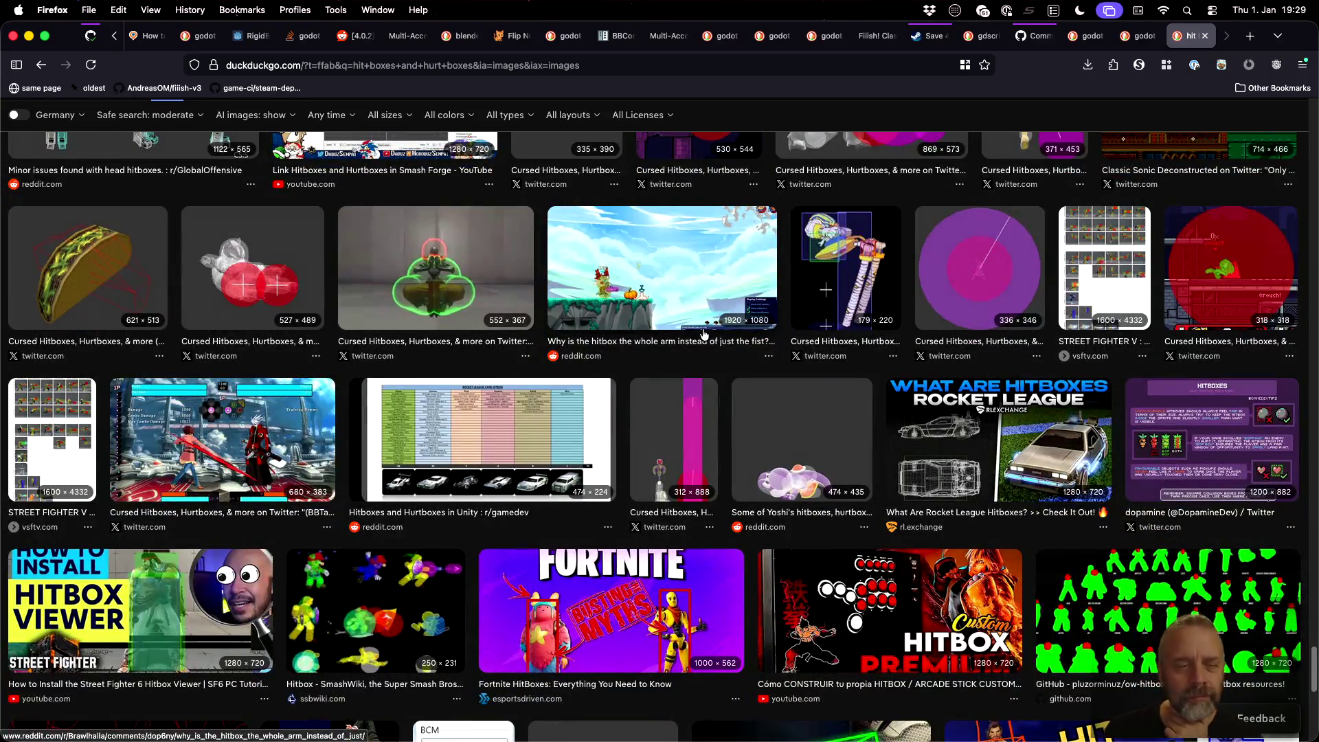
{"action": "scroll", "coordinate": [707, 348], "scroll_direction": "down", "scroll_amount": 7}
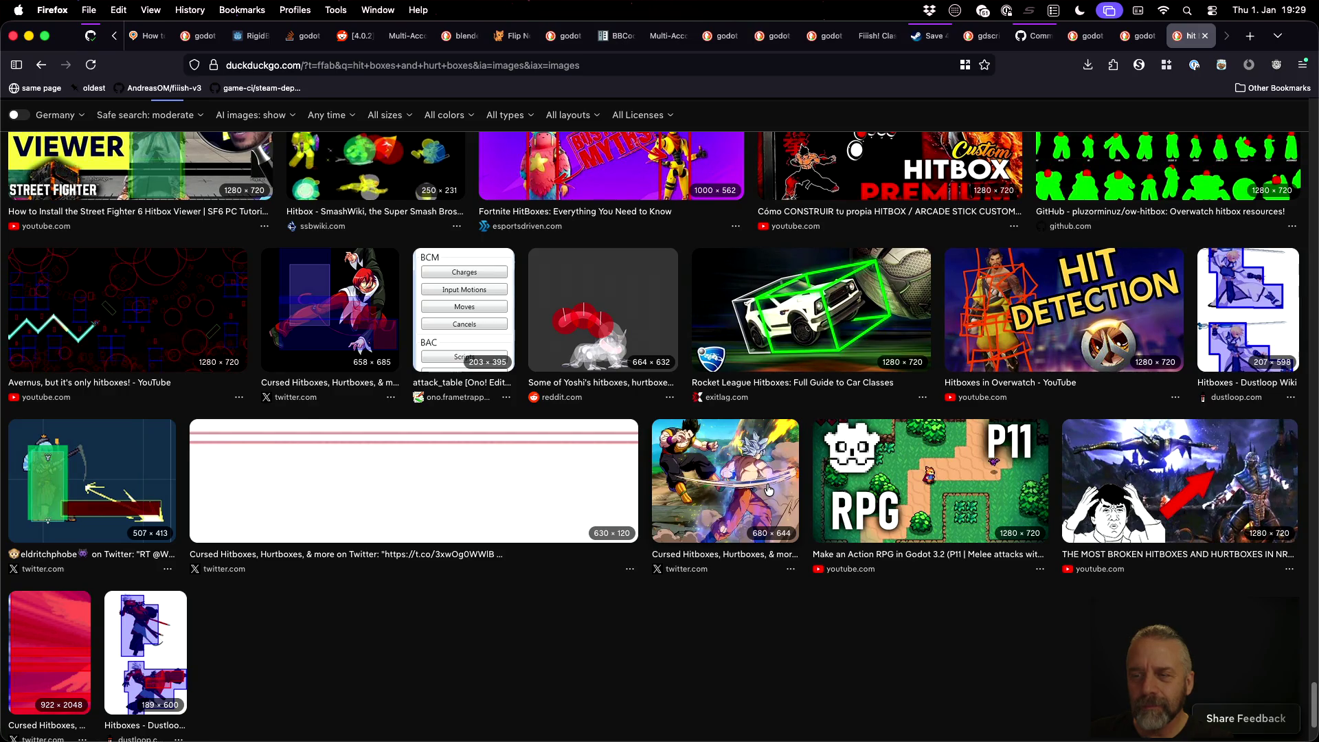
{"action": "scroll", "coordinate": [768, 489], "scroll_direction": "up", "scroll_amount": 20}
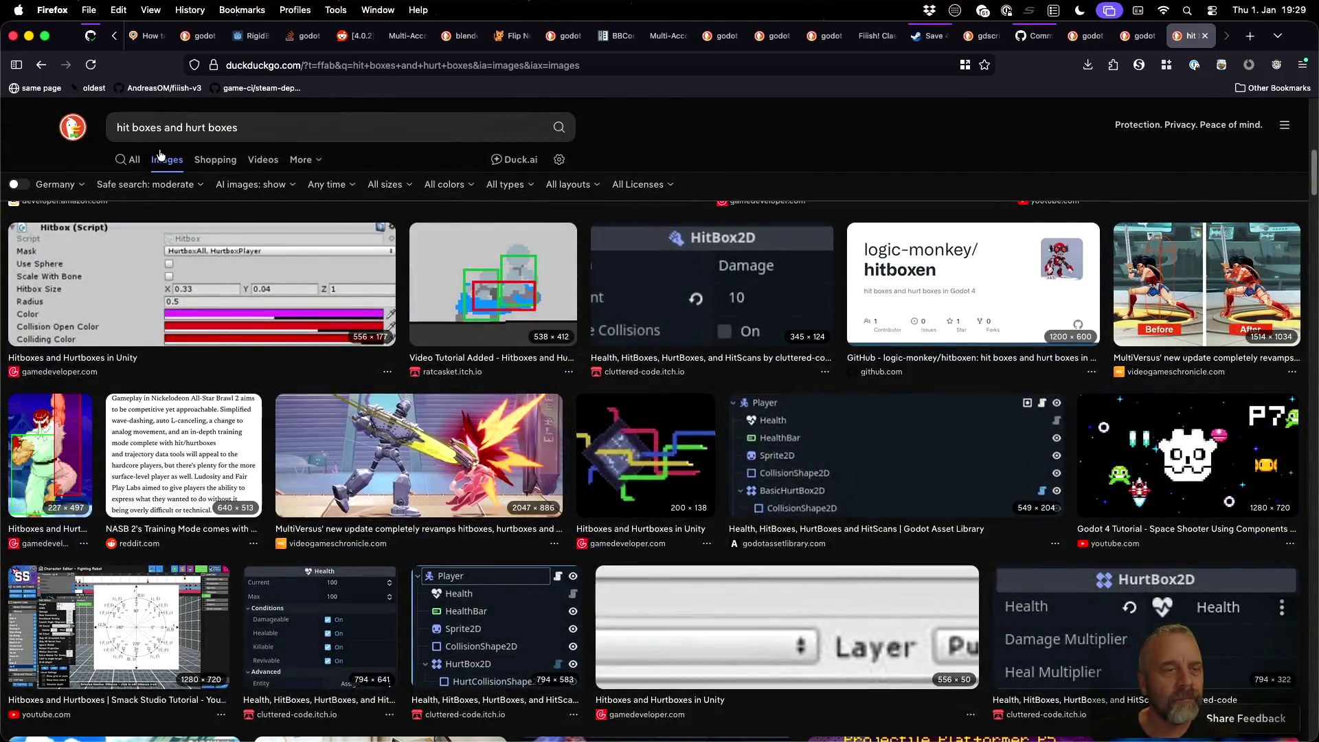
{"action": "left_click", "coordinate": [132, 160]}
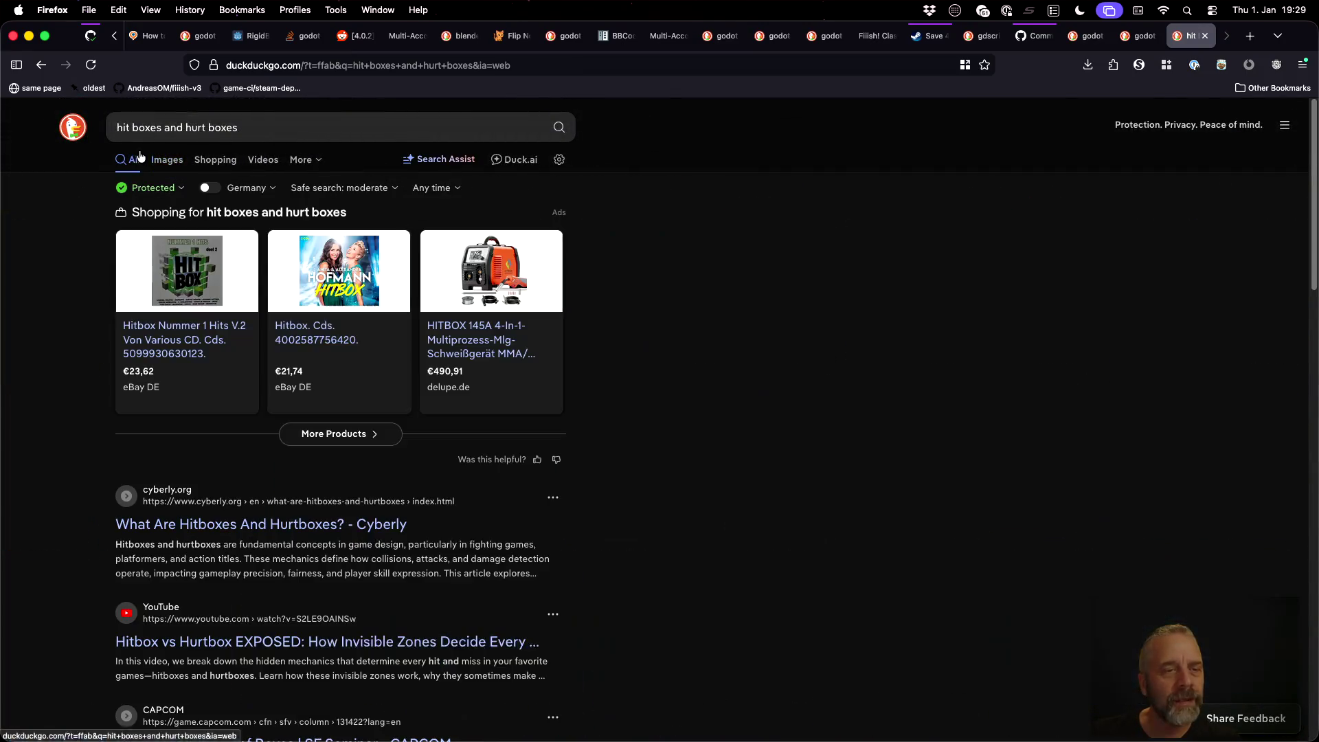
Step: Read the Cyberly article down to its 1.2 Hurtboxes section, then go back to the results
{"action": "scroll", "coordinate": [625, 480], "scroll_direction": "down", "scroll_amount": 3}
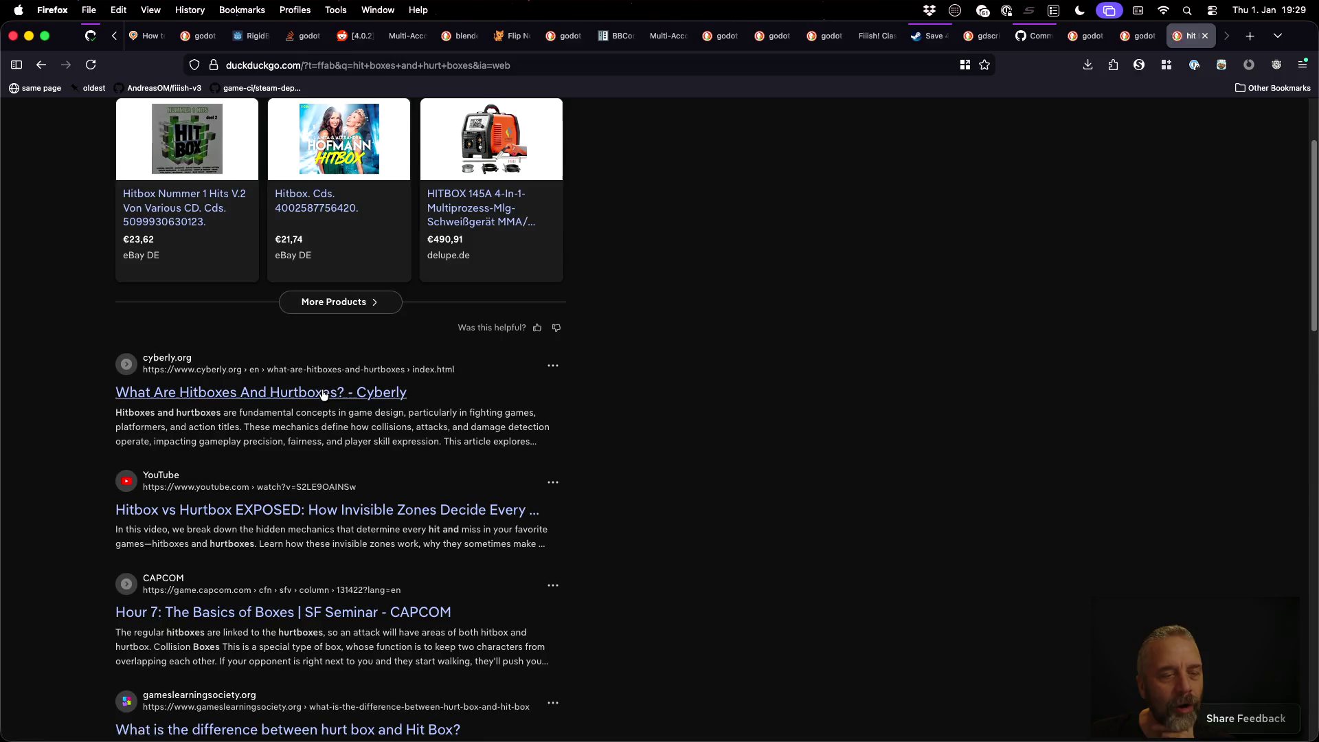
{"action": "left_click", "coordinate": [347, 406]}
{"action": "scroll", "coordinate": [696, 417], "scroll_direction": "down", "scroll_amount": 4}
{"action": "scroll", "coordinate": [697, 417], "scroll_direction": "down", "scroll_amount": 8}
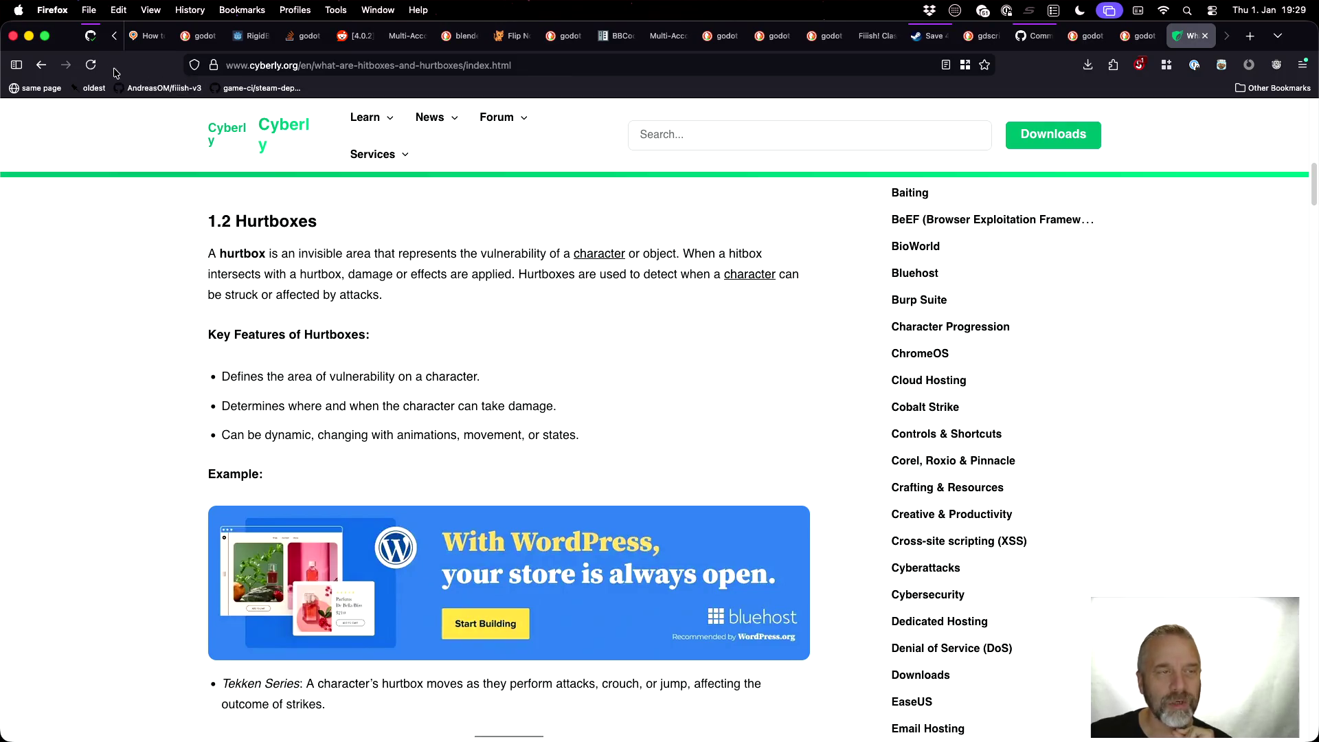
{"action": "left_click", "coordinate": [41, 65]}
Step: Cycle through Sublime Text and Sublime Merge to bring Blender with items.blend forward
{"action": "key", "text": "super+Tab"}
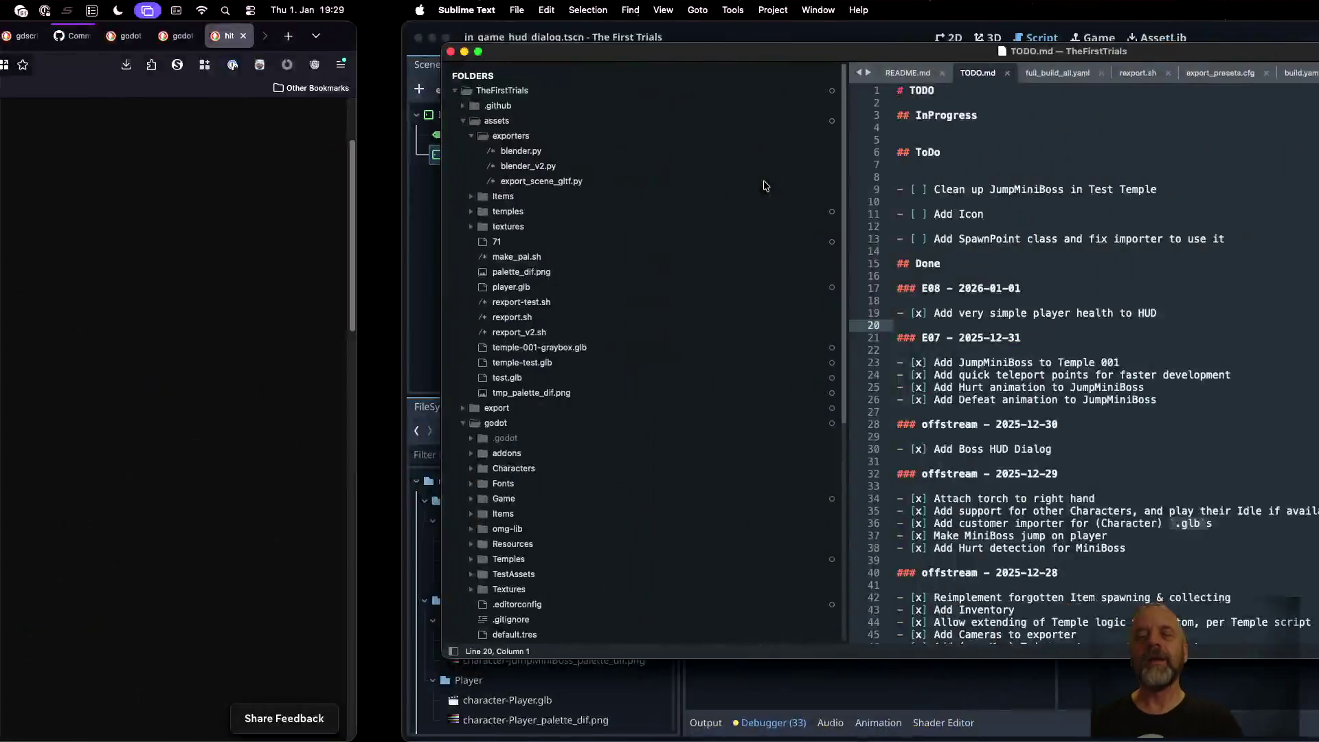
{"action": "key", "text": "super+Tab"}
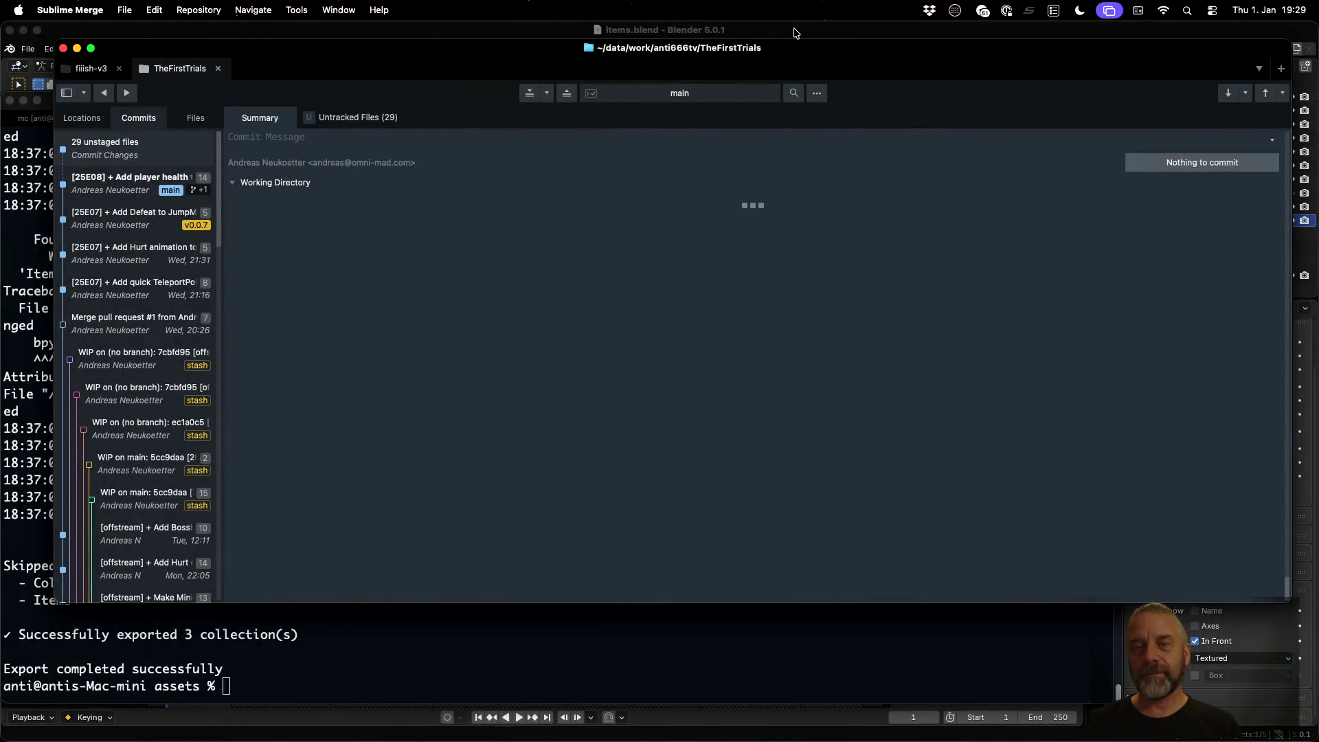
{"action": "left_click", "coordinate": [794, 32]}
{"action": "left_click", "coordinate": [27, 49]}
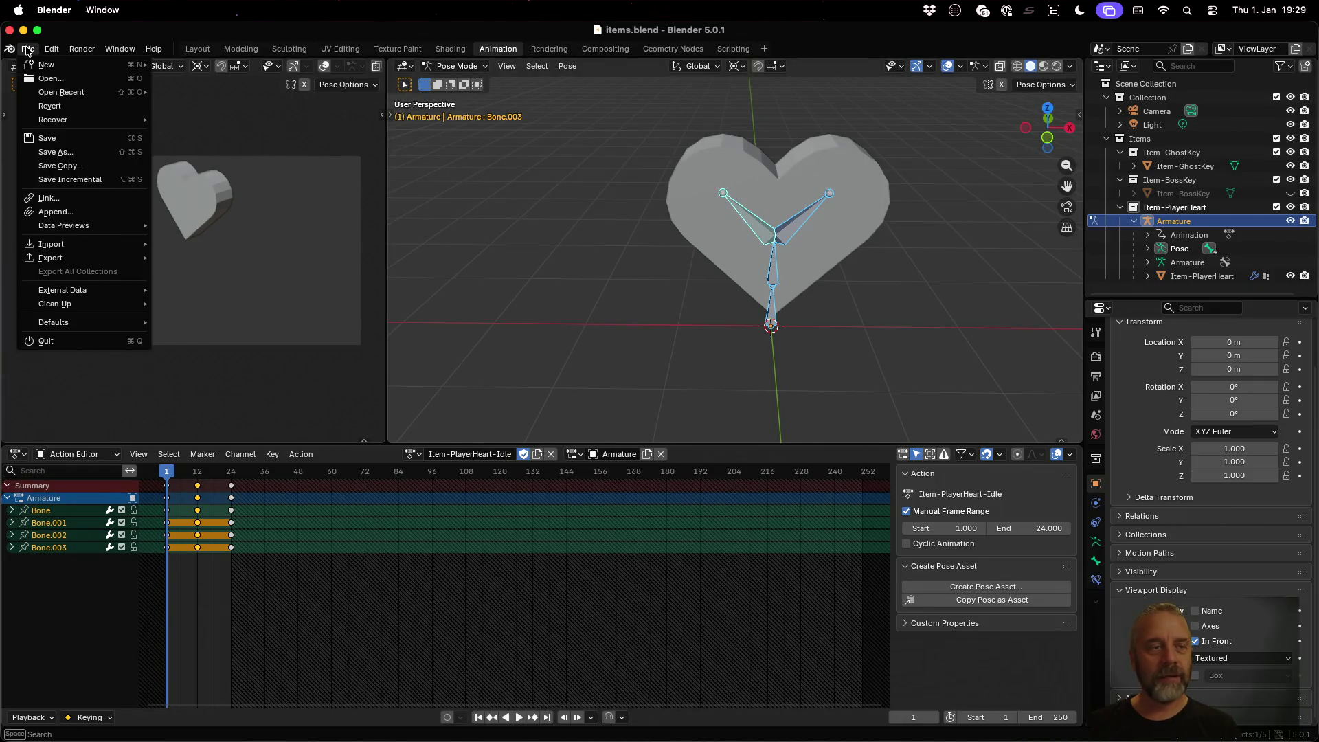
Step: Open recent temple-test.blend, enlarge the 3D views, and put Armature-JumpMiniBoss in Object Mode under Modeling
{"action": "mouse_move", "coordinate": [77, 91]}
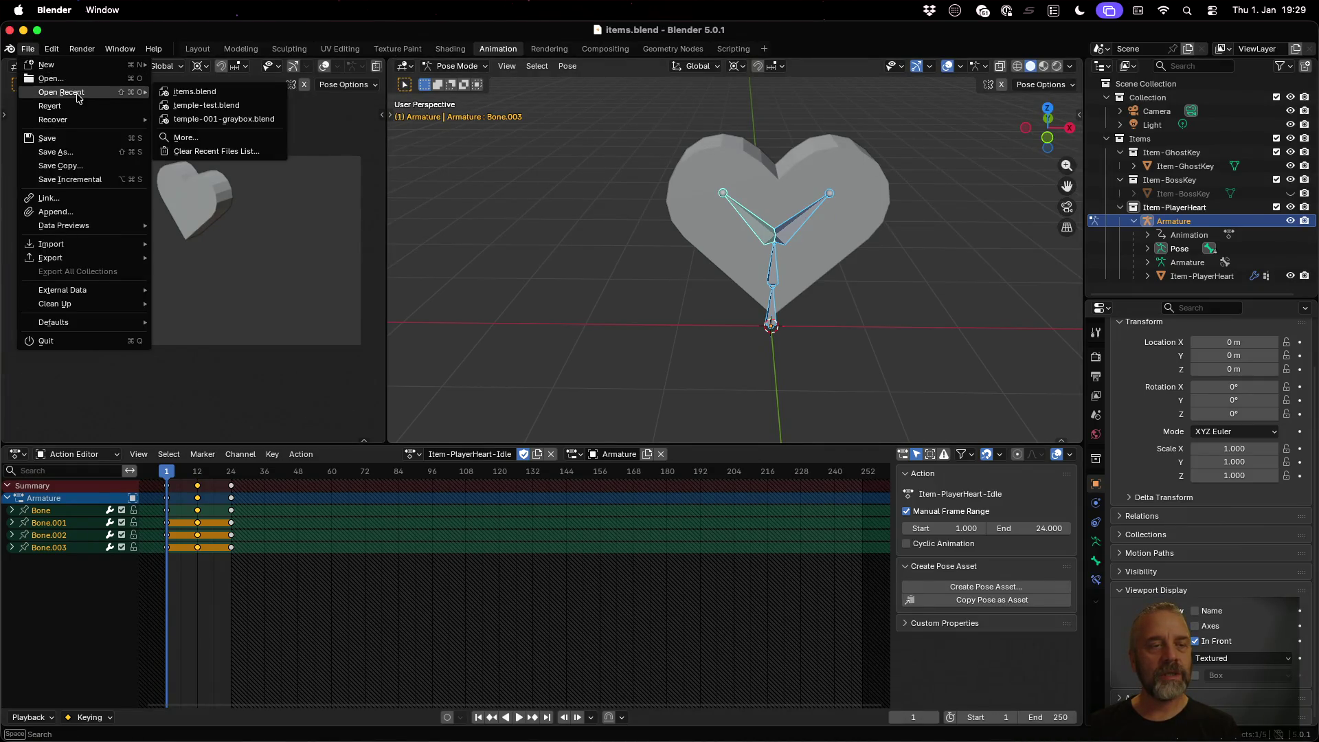
{"action": "left_click", "coordinate": [230, 112]}
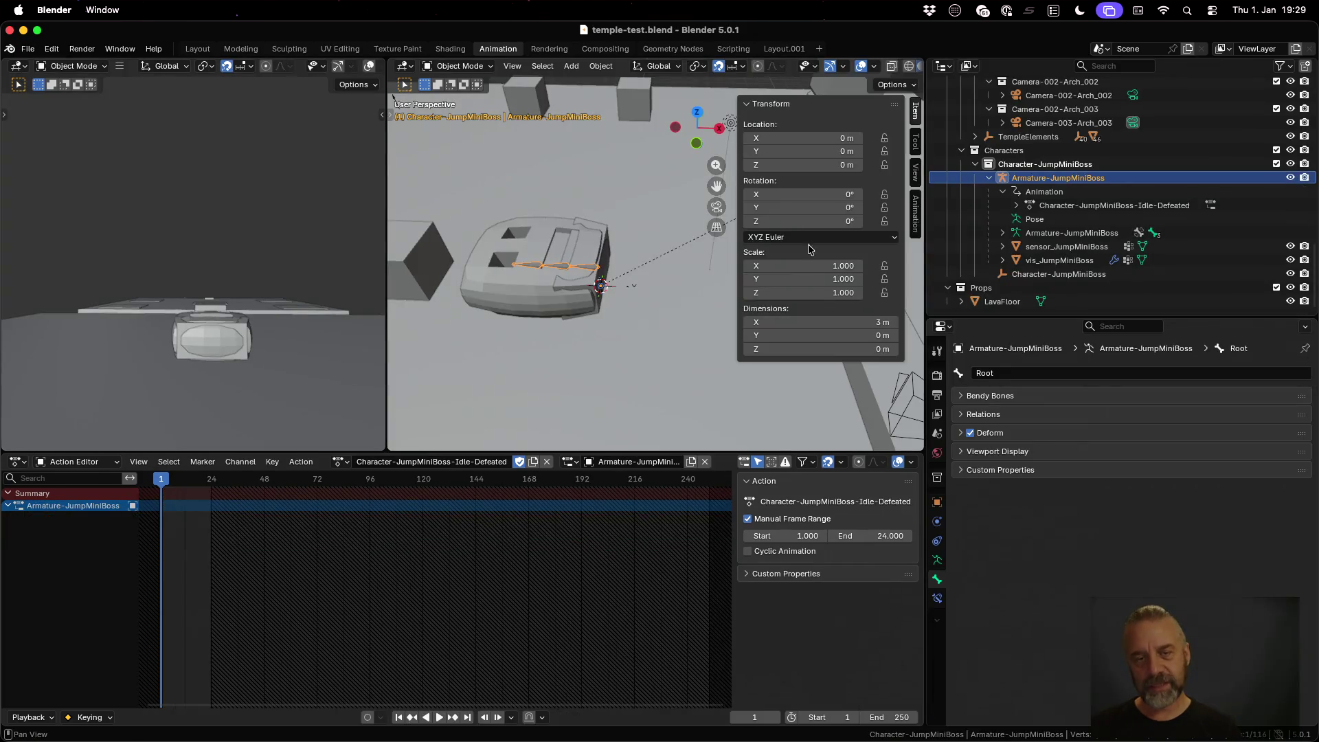
{"action": "left_click_drag", "start_coordinate": [609, 451], "coordinate": [624, 543]}
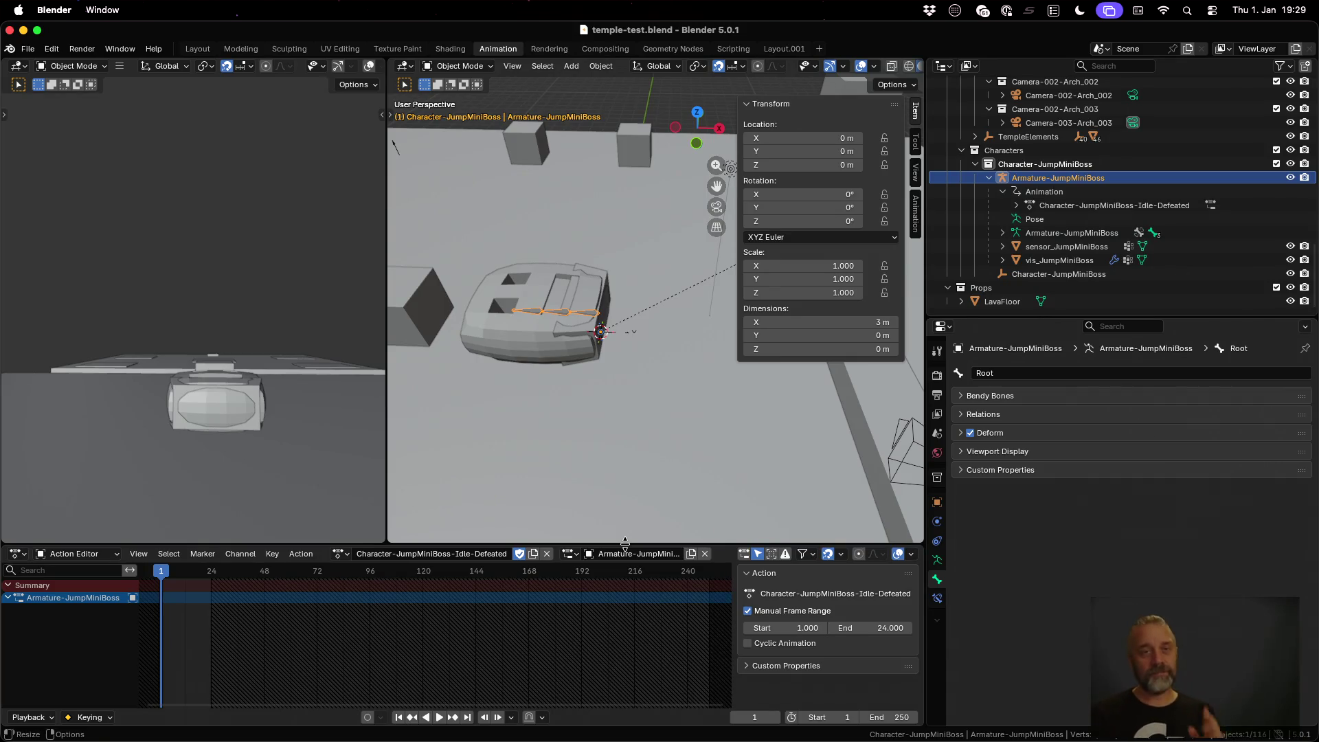
{"action": "left_click", "coordinate": [240, 49]}
{"action": "scroll", "coordinate": [565, 323], "scroll_direction": "down", "scroll_amount": 3}
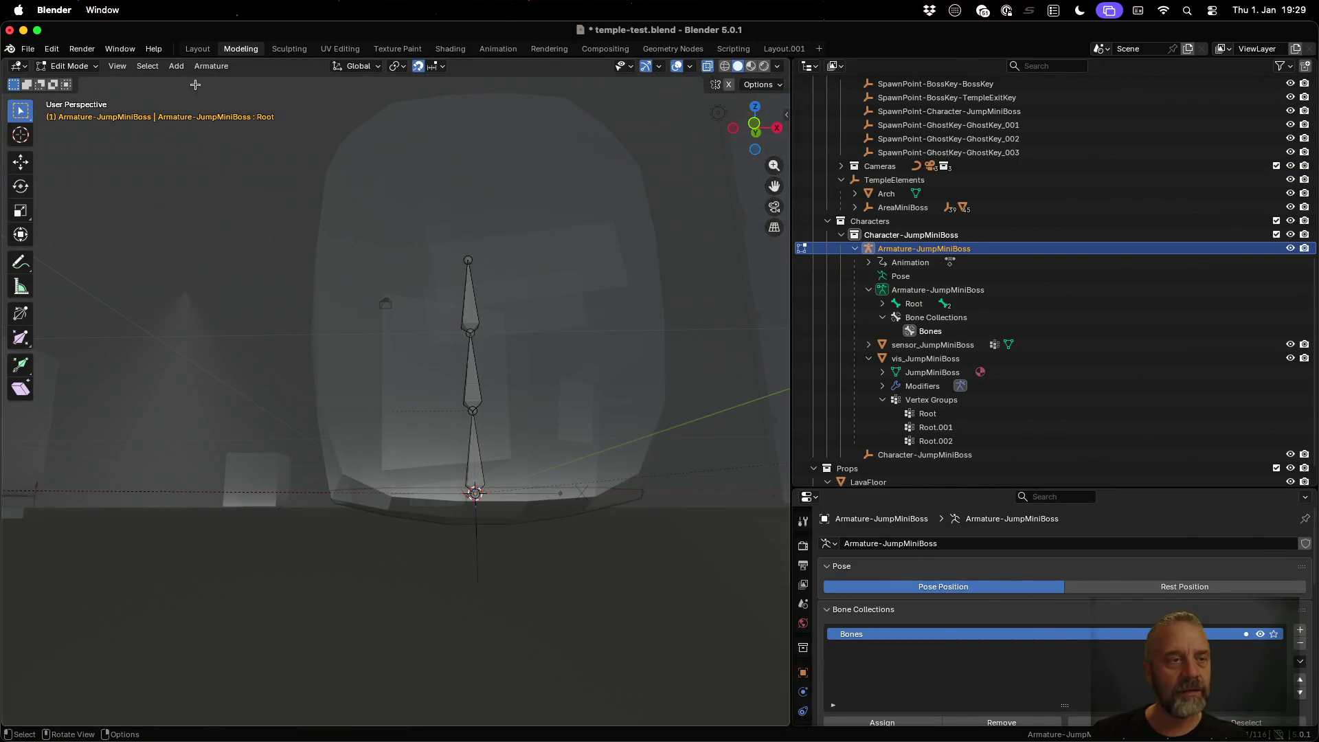
{"action": "left_click", "coordinate": [84, 68]}
{"action": "left_click", "coordinate": [87, 82]}
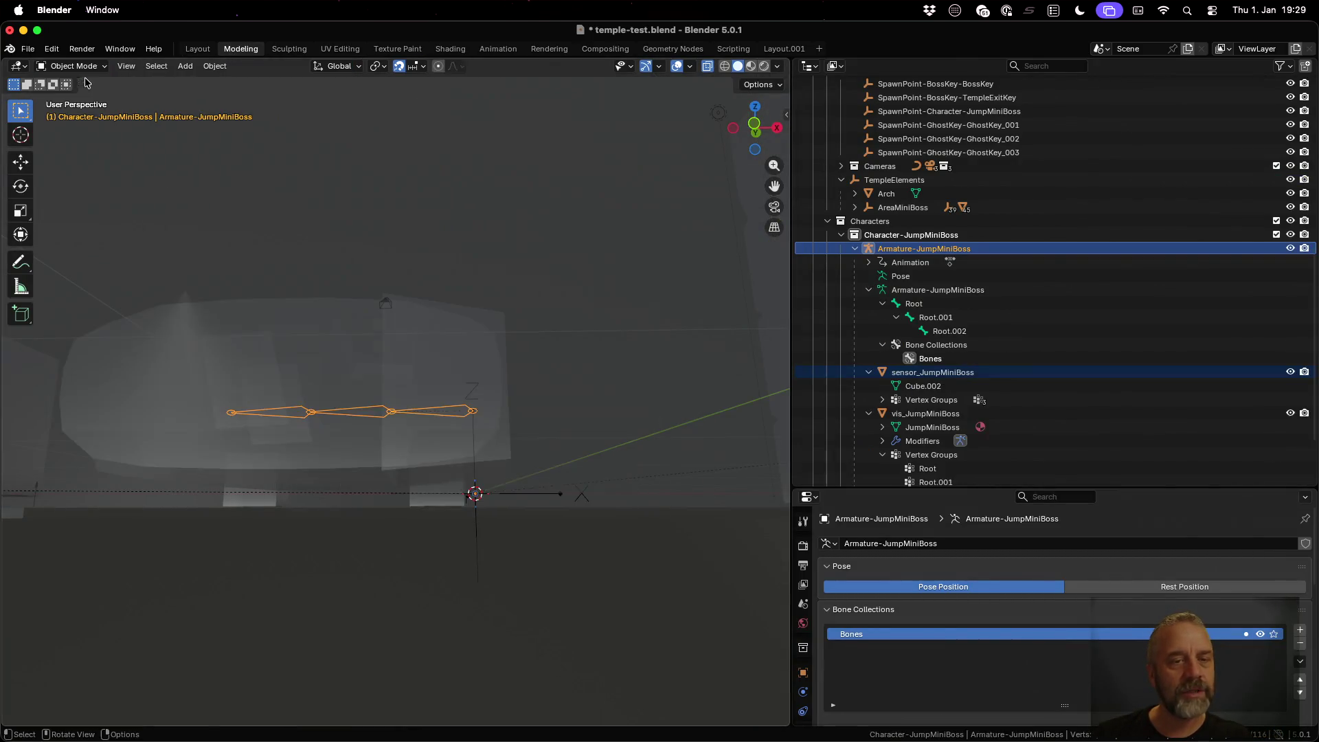